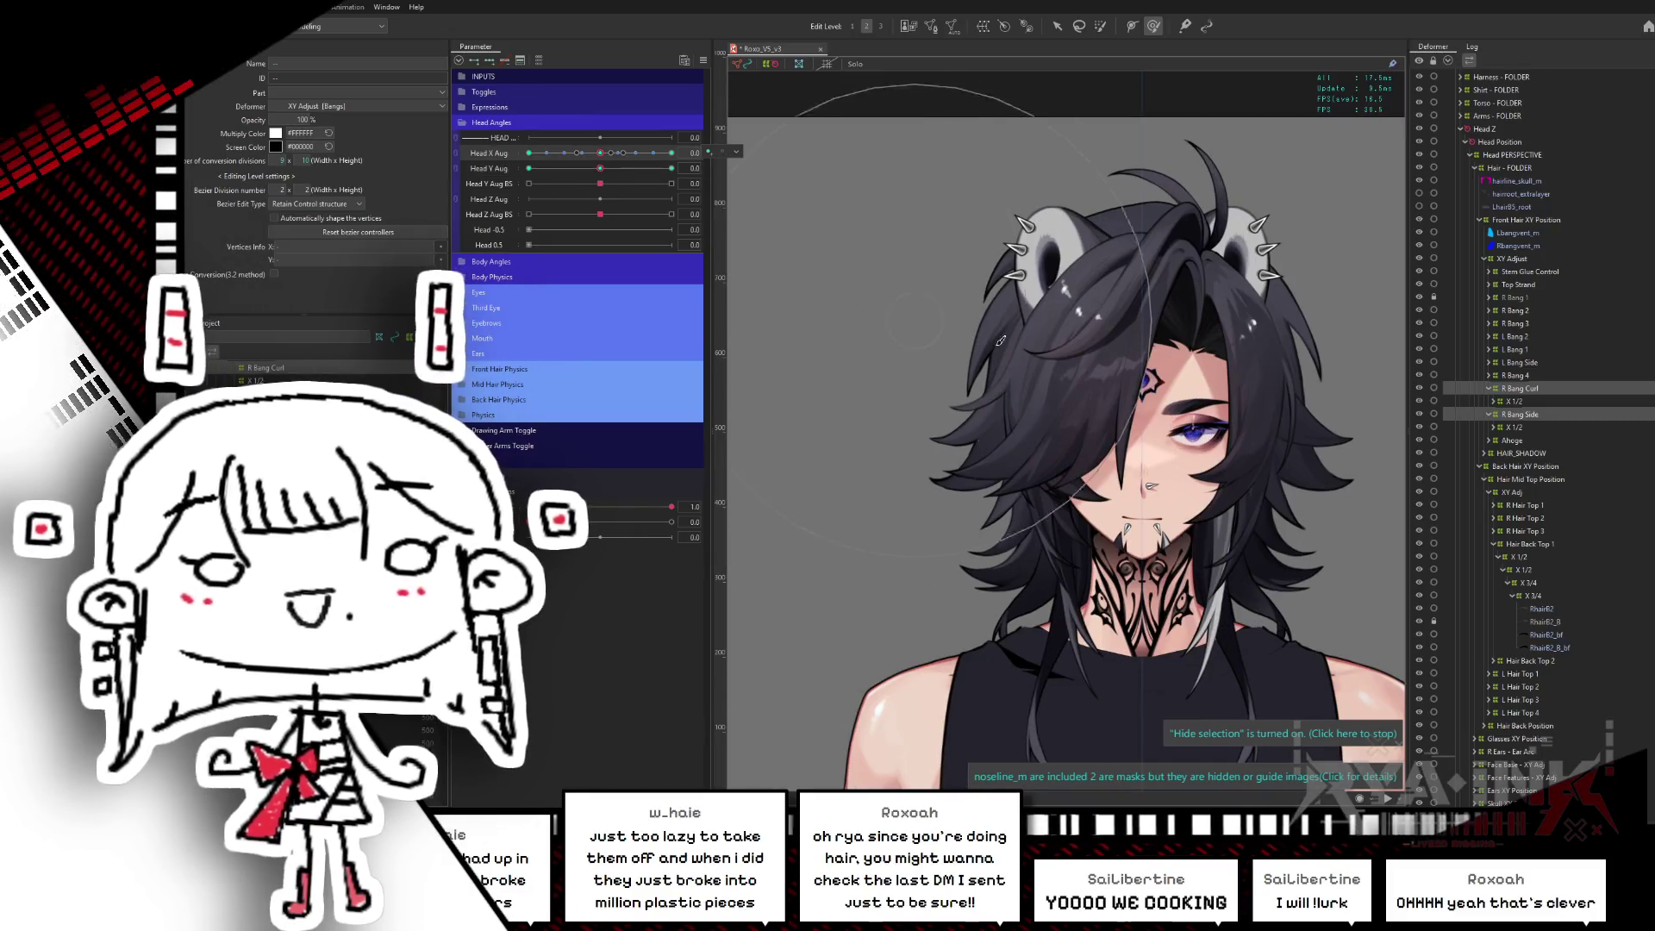
- Select the Mullet Front Position deformer and open the Parameter panel's options menu
click(1530, 388)
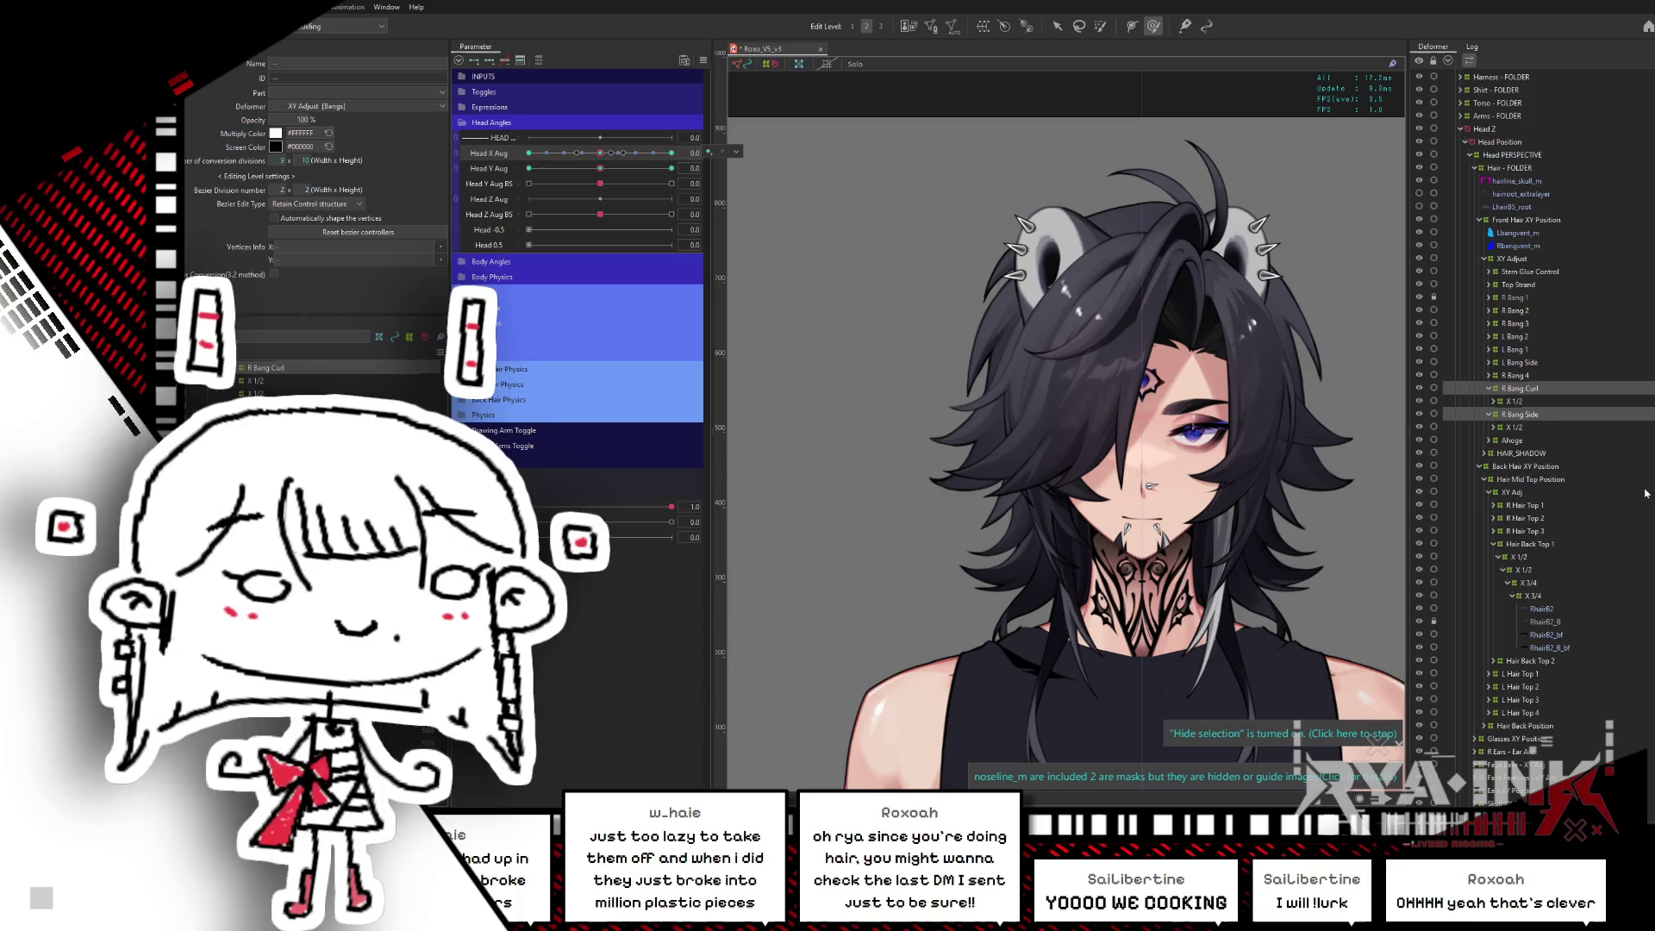
scroll(1535, 431, down, 3)
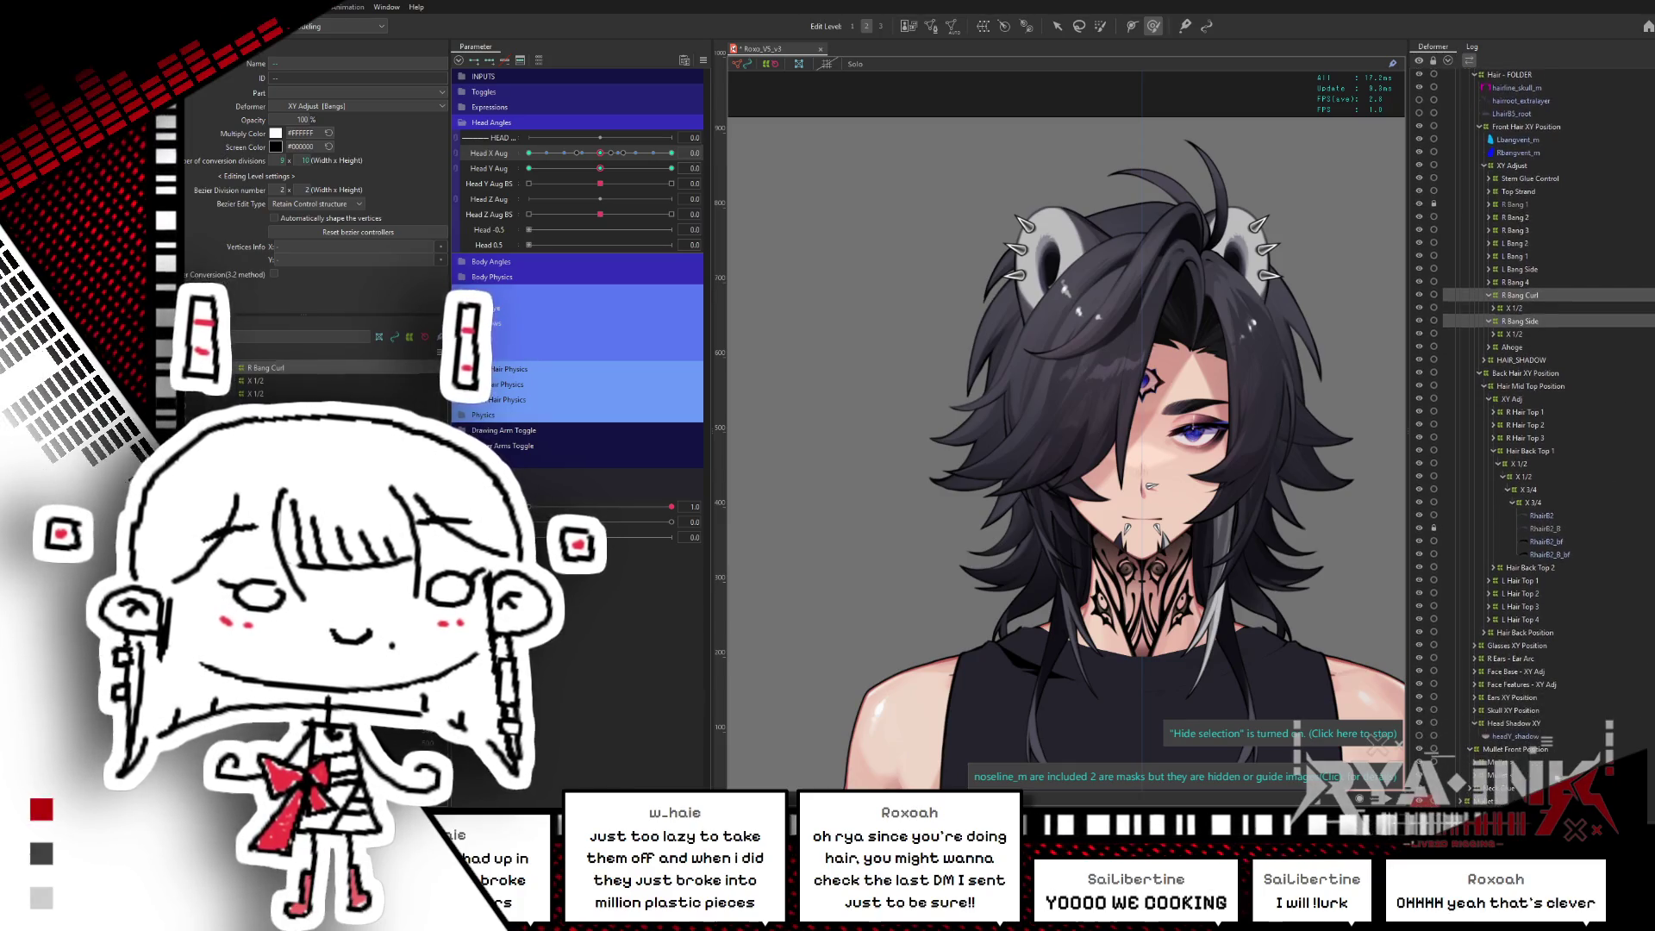
click(1512, 749)
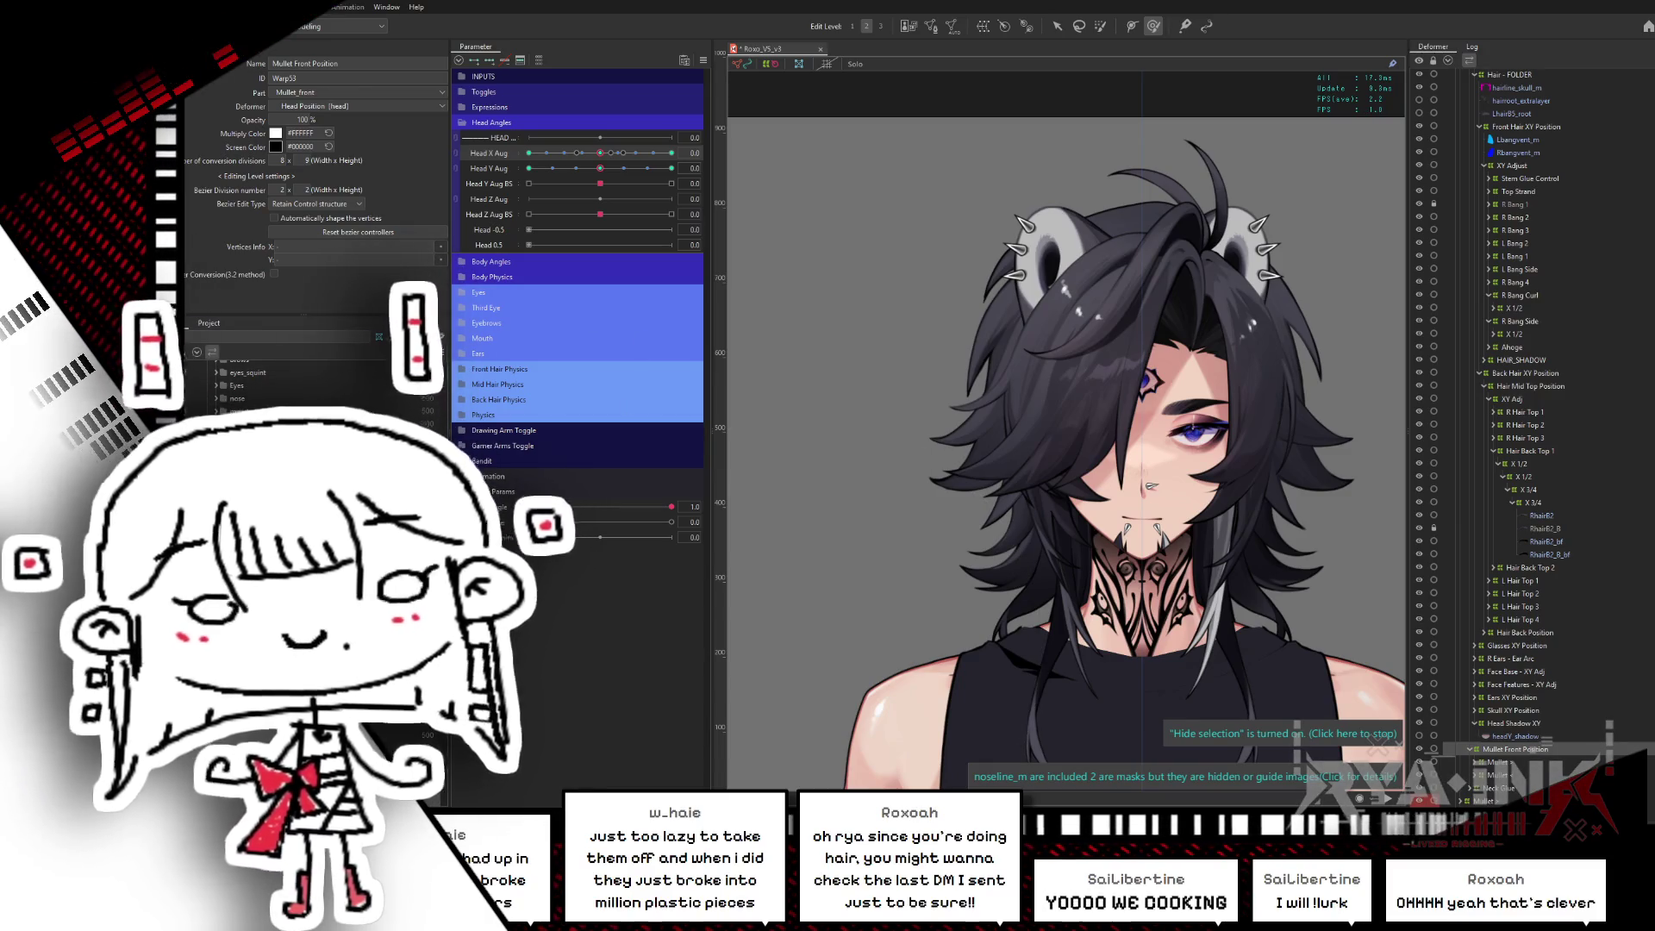
click(703, 61)
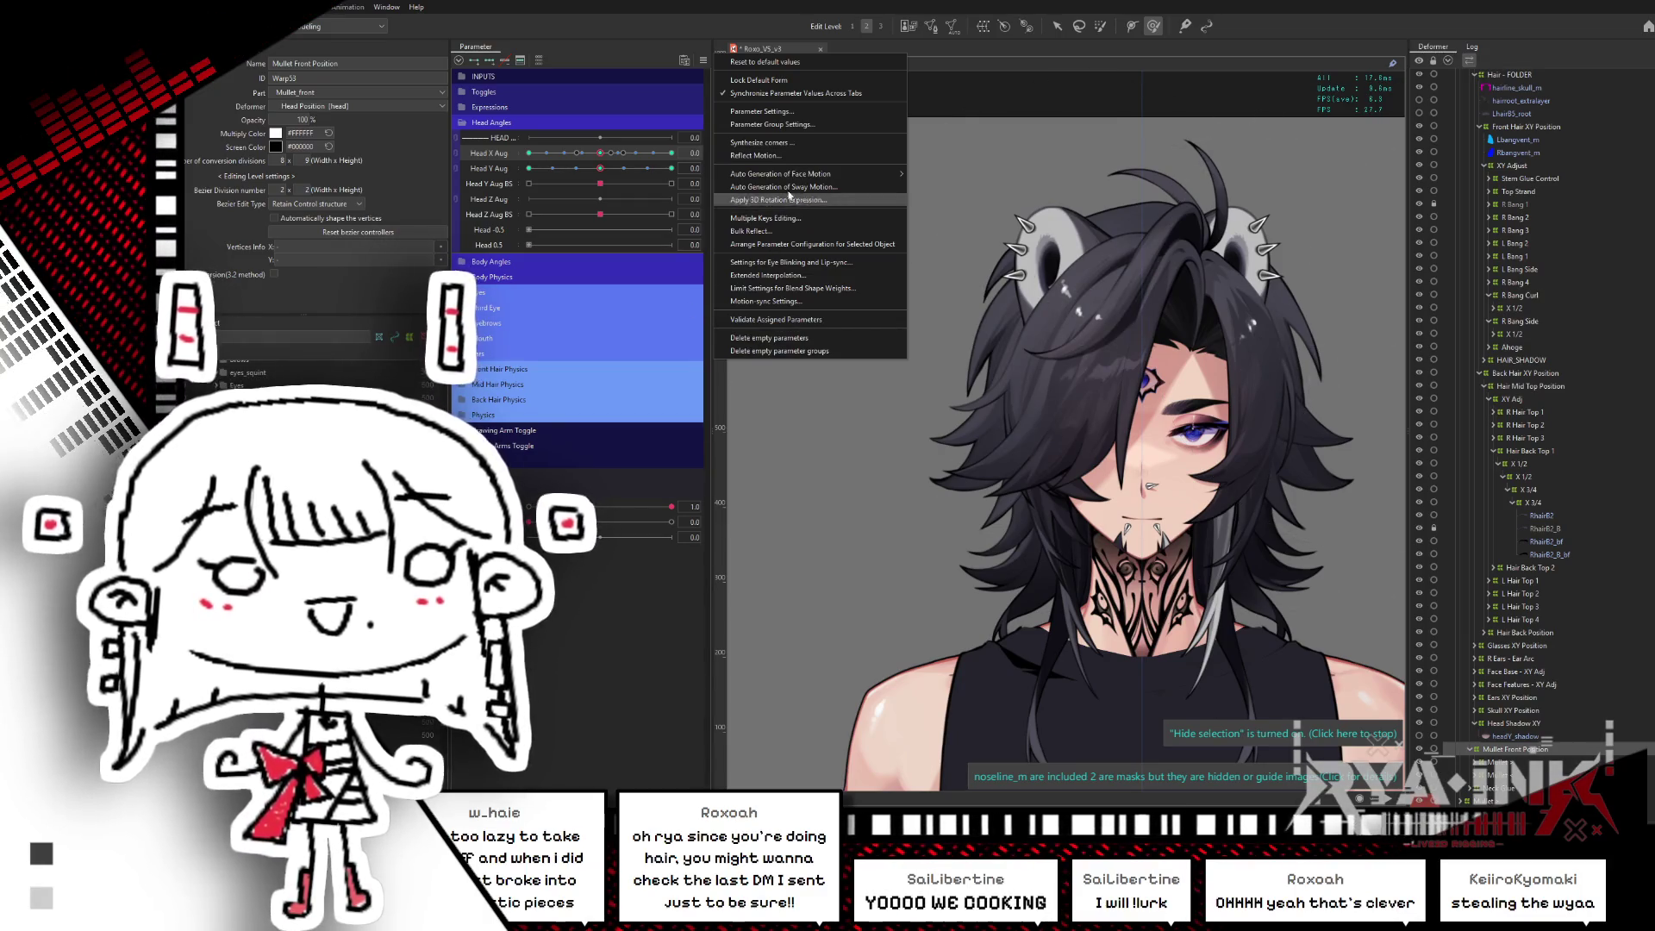
- Synthesize corner keyforms for the Mullet Front Position deformer
click(771, 142)
click(891, 526)
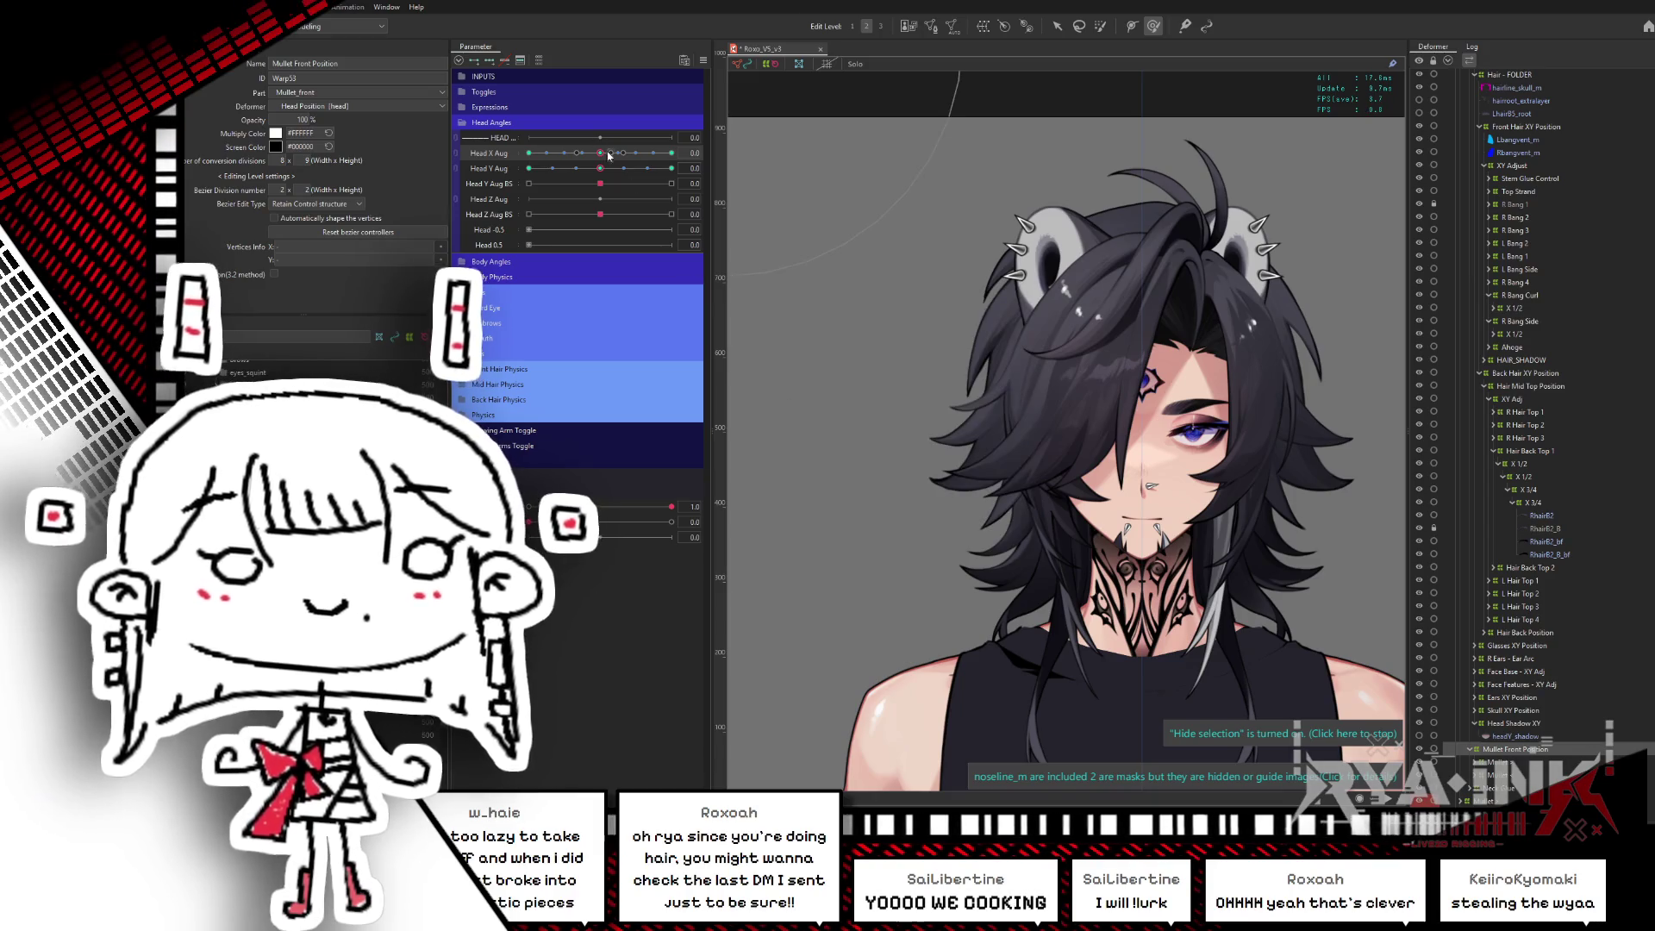
mouse_move(600, 153)
mouse_down()
mouse_move(686, 153)
mouse_move(600, 153)
mouse_up()
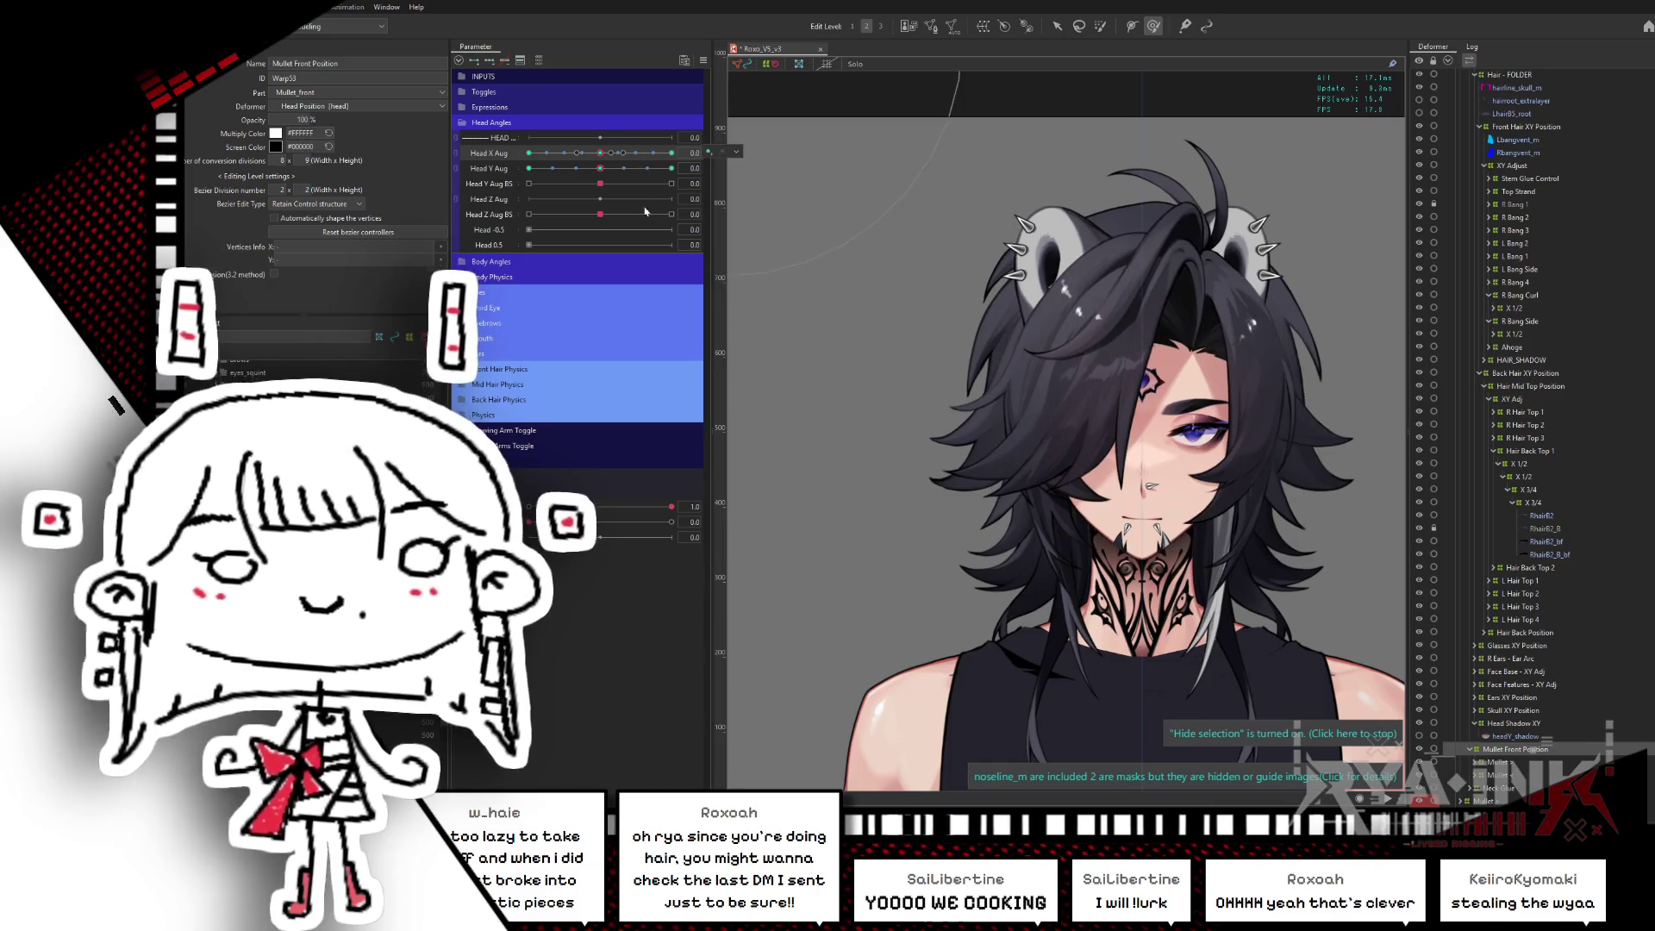
- Frame the model and test the corners by tilting Head Y down, then back to neutral
scroll(1072, 382, up, 2)
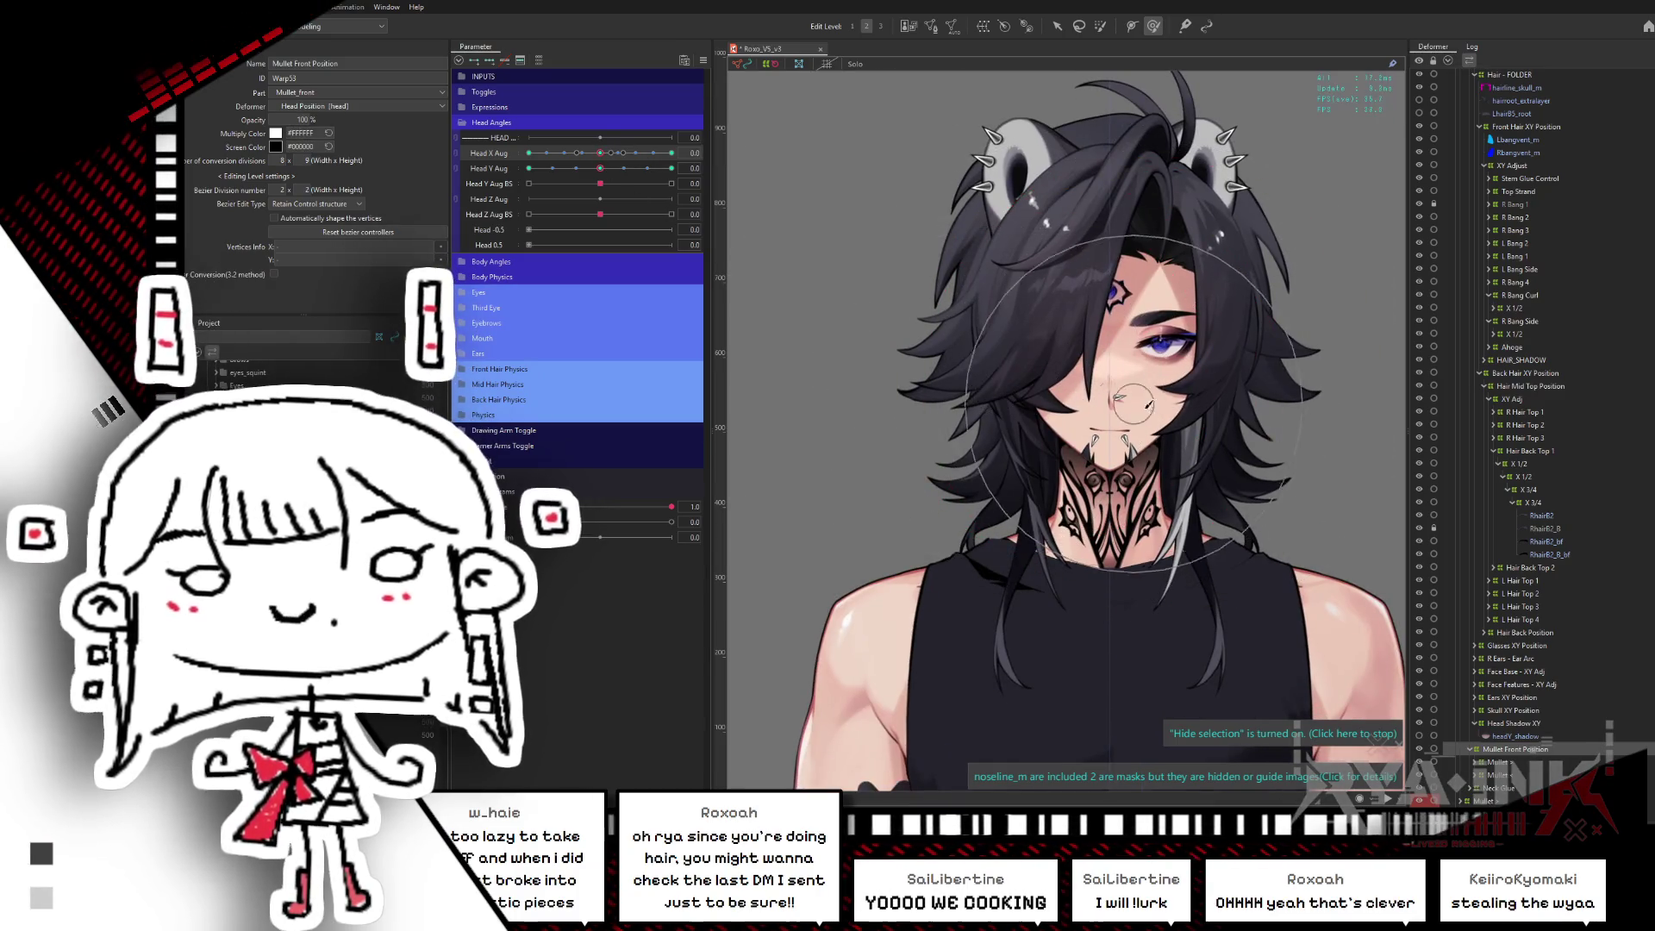
drag(1071, 383, 994, 400)
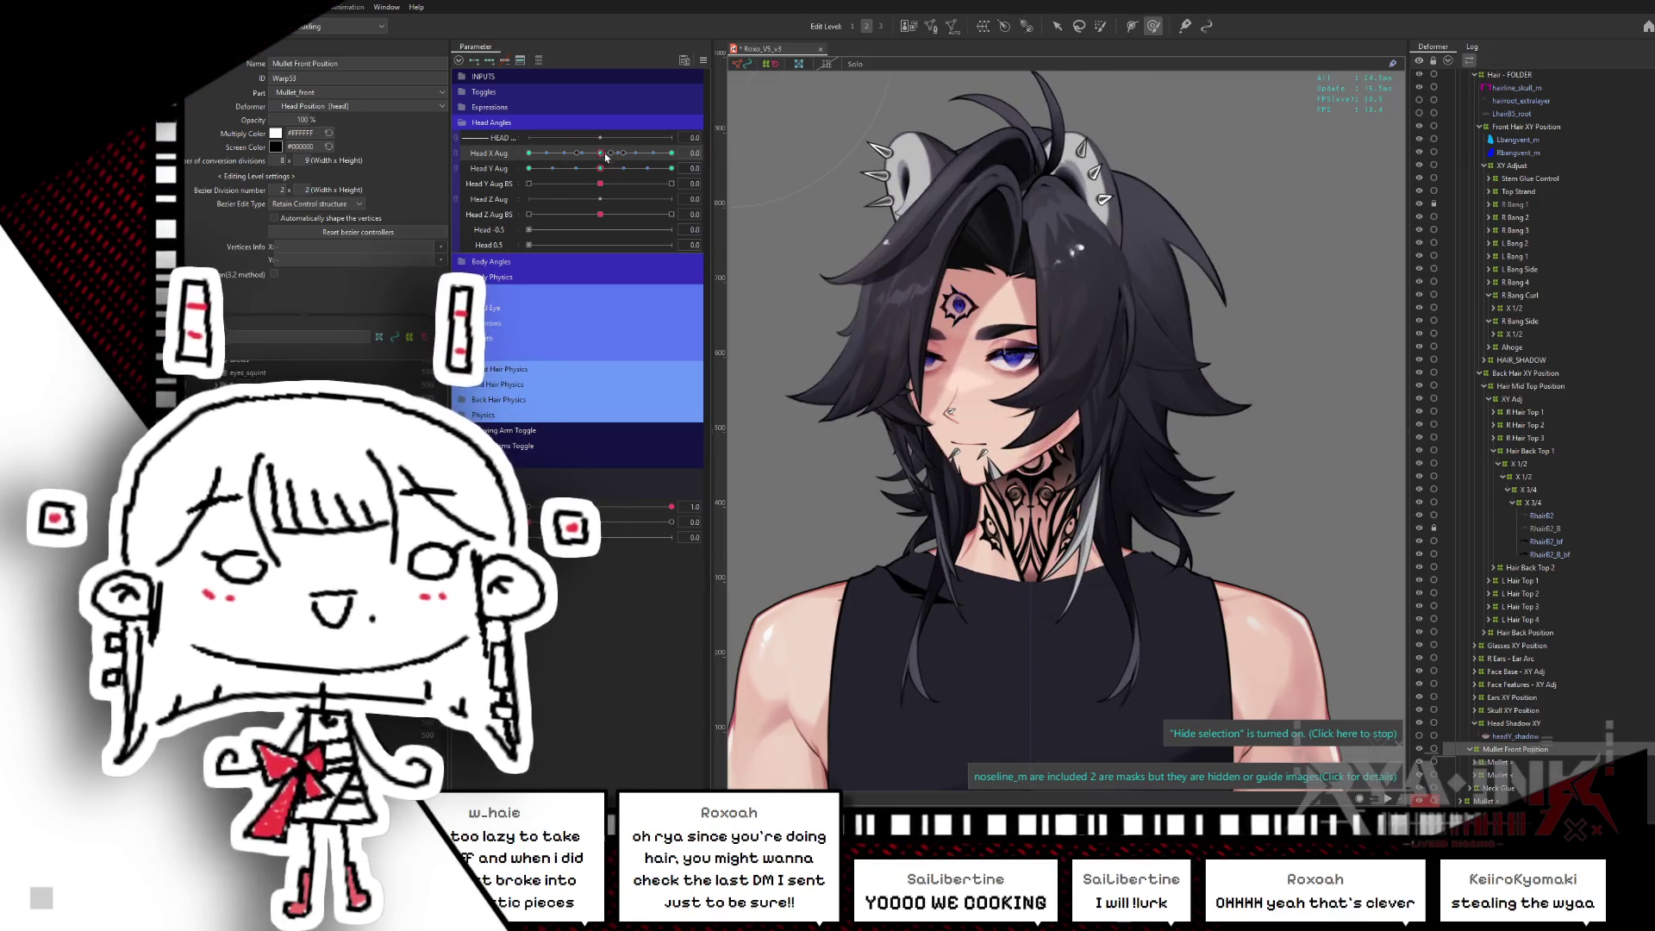
click(528, 168)
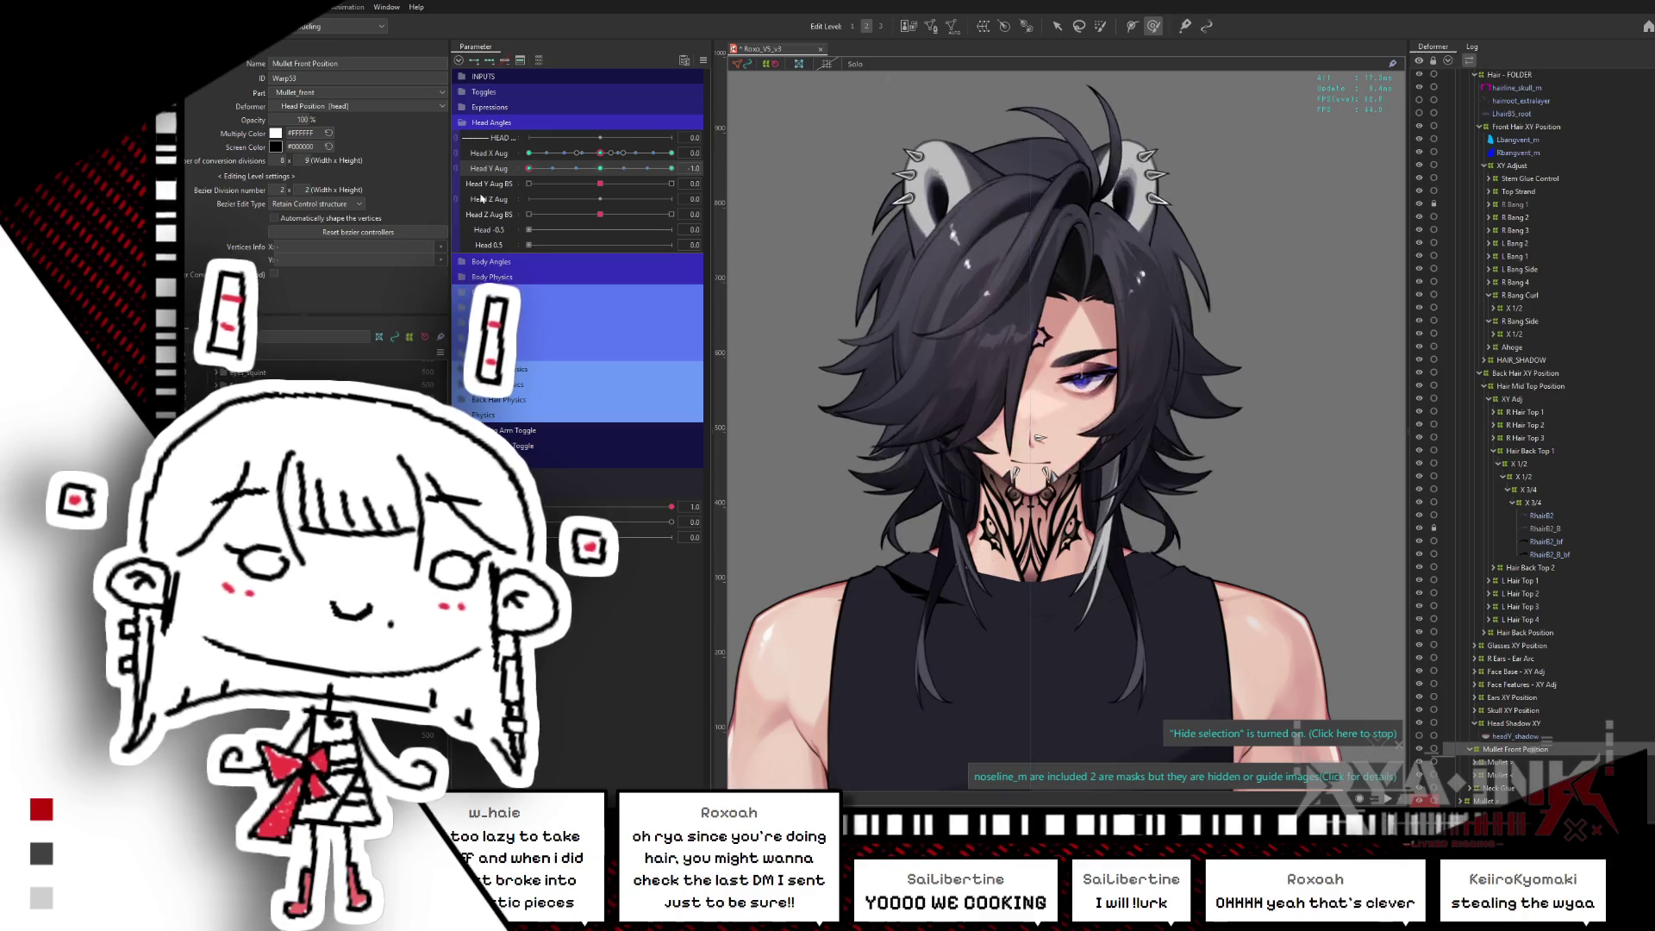
click(600, 168)
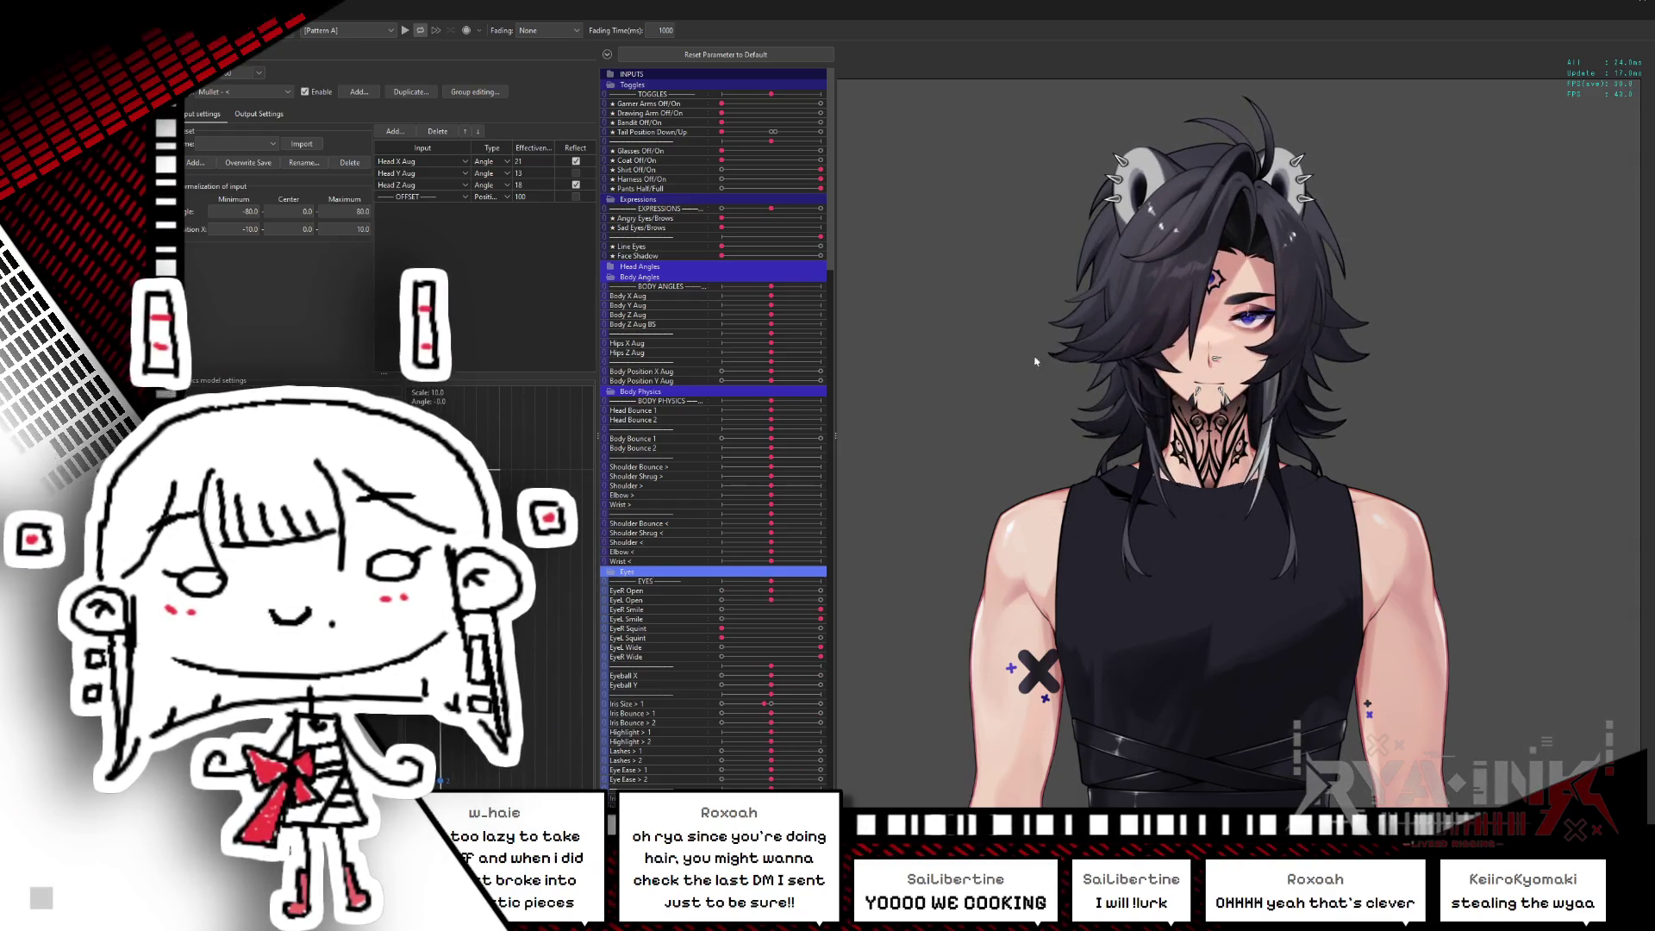
- Close the Cubism Viewer after reviewing the Head X/Y Aug input mappings
click(1612, 4)
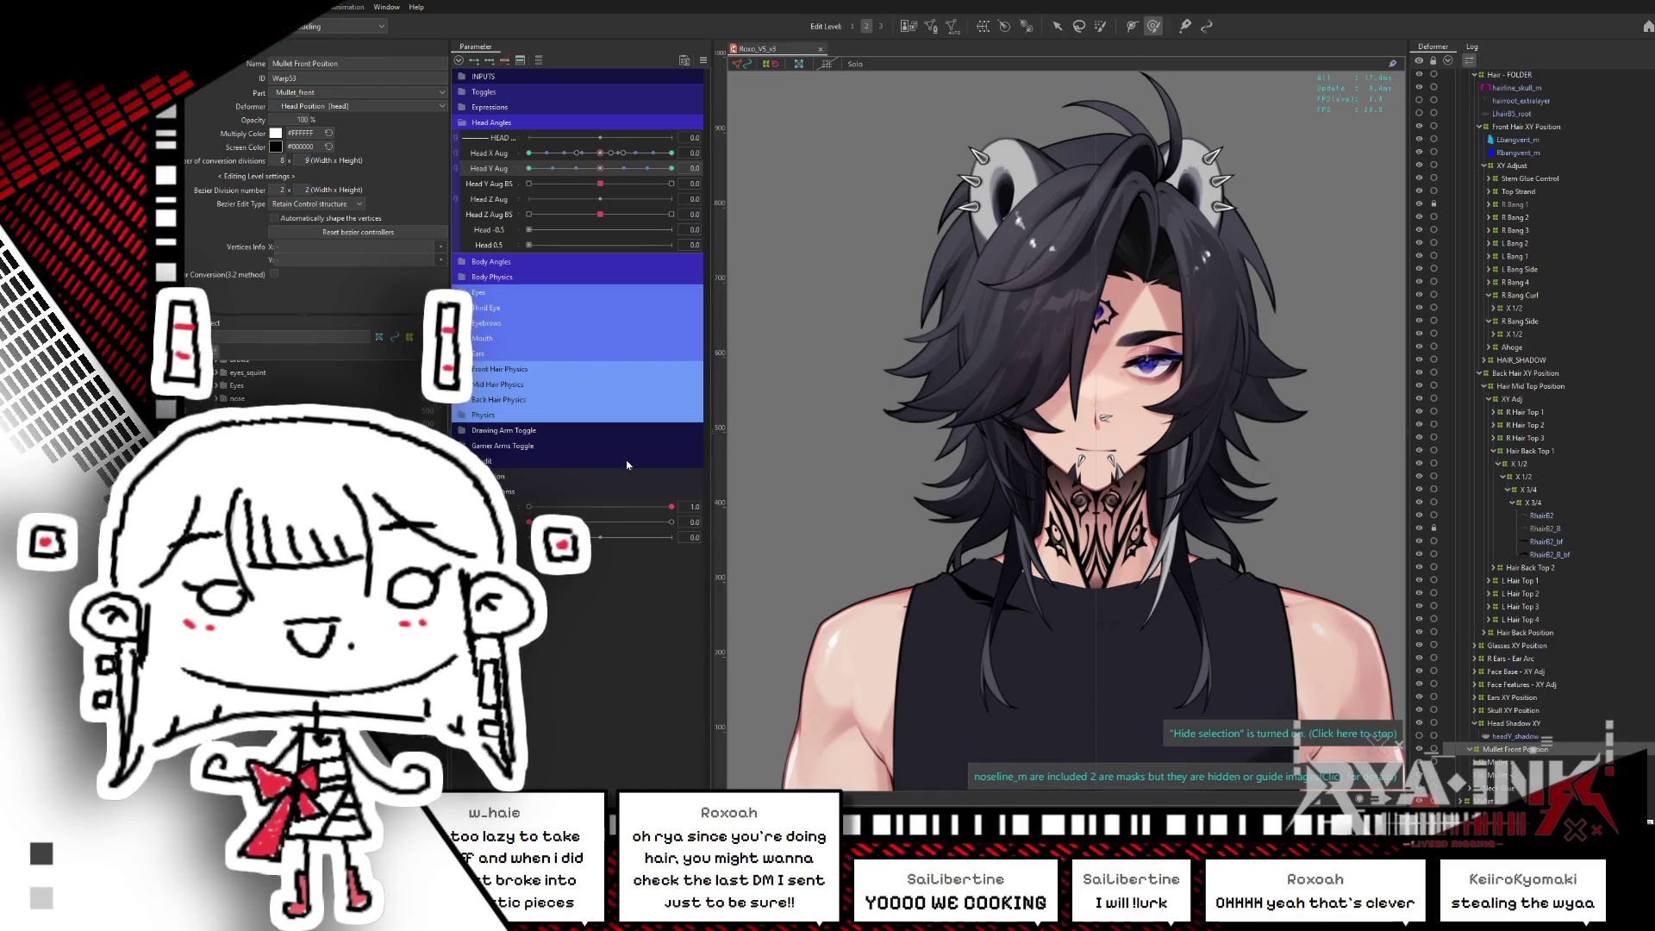
- Collapse Mullet Front Position and check the headY_shadow mesh's movement with a Head X turn
drag(600, 153, 518, 183)
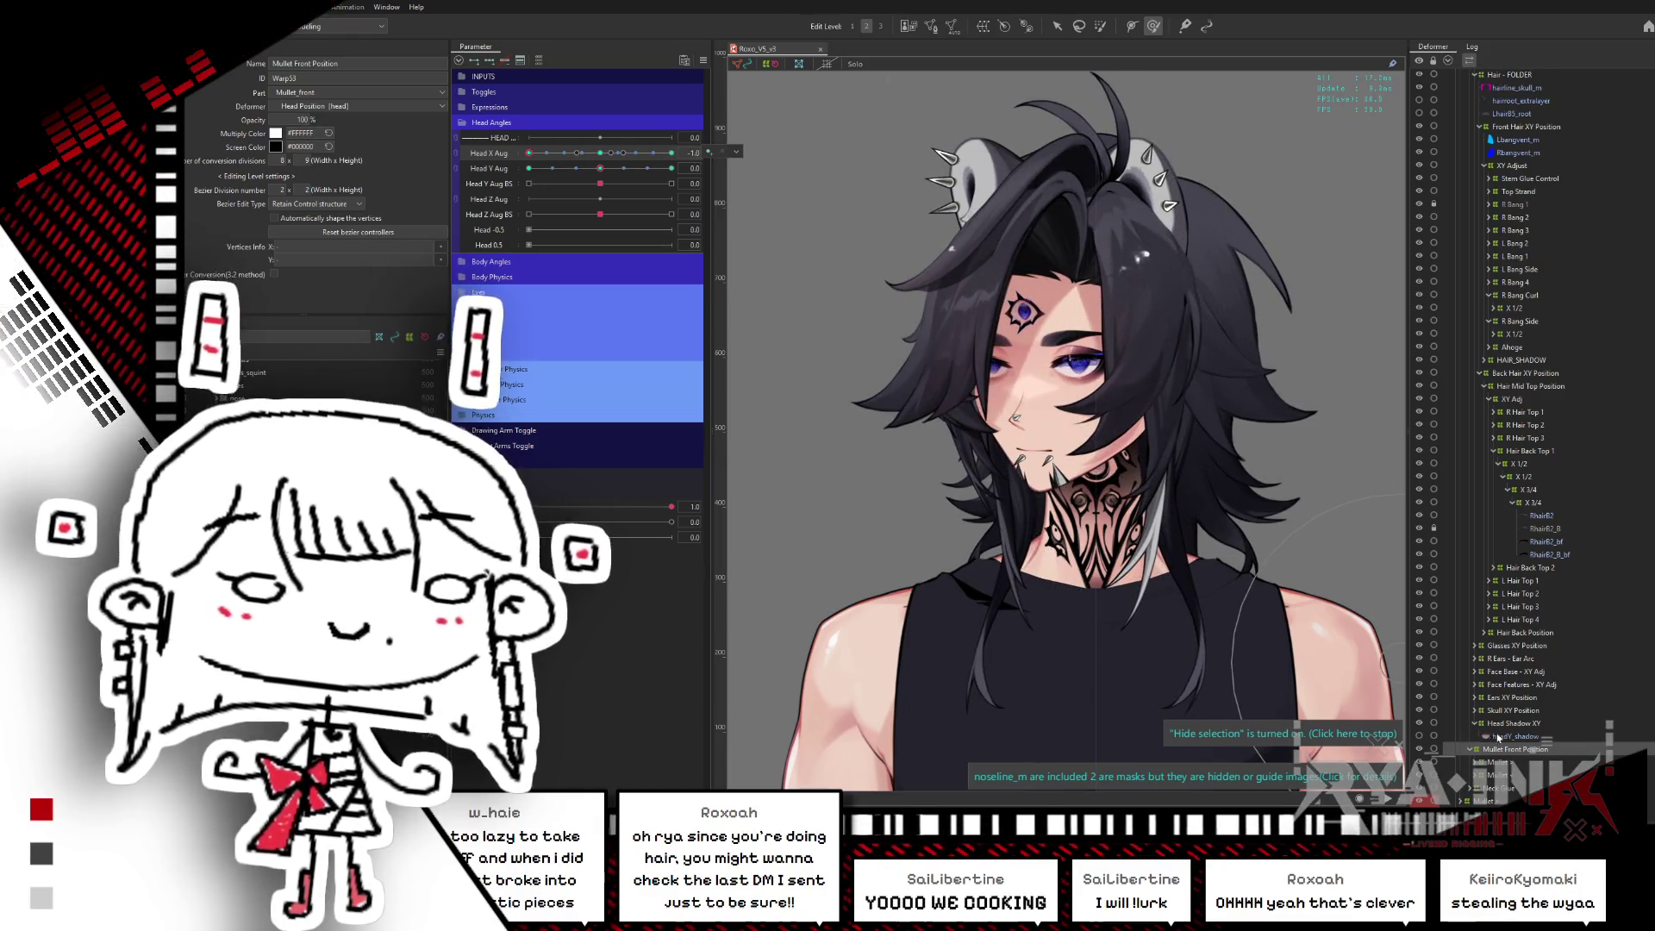
click(1473, 750)
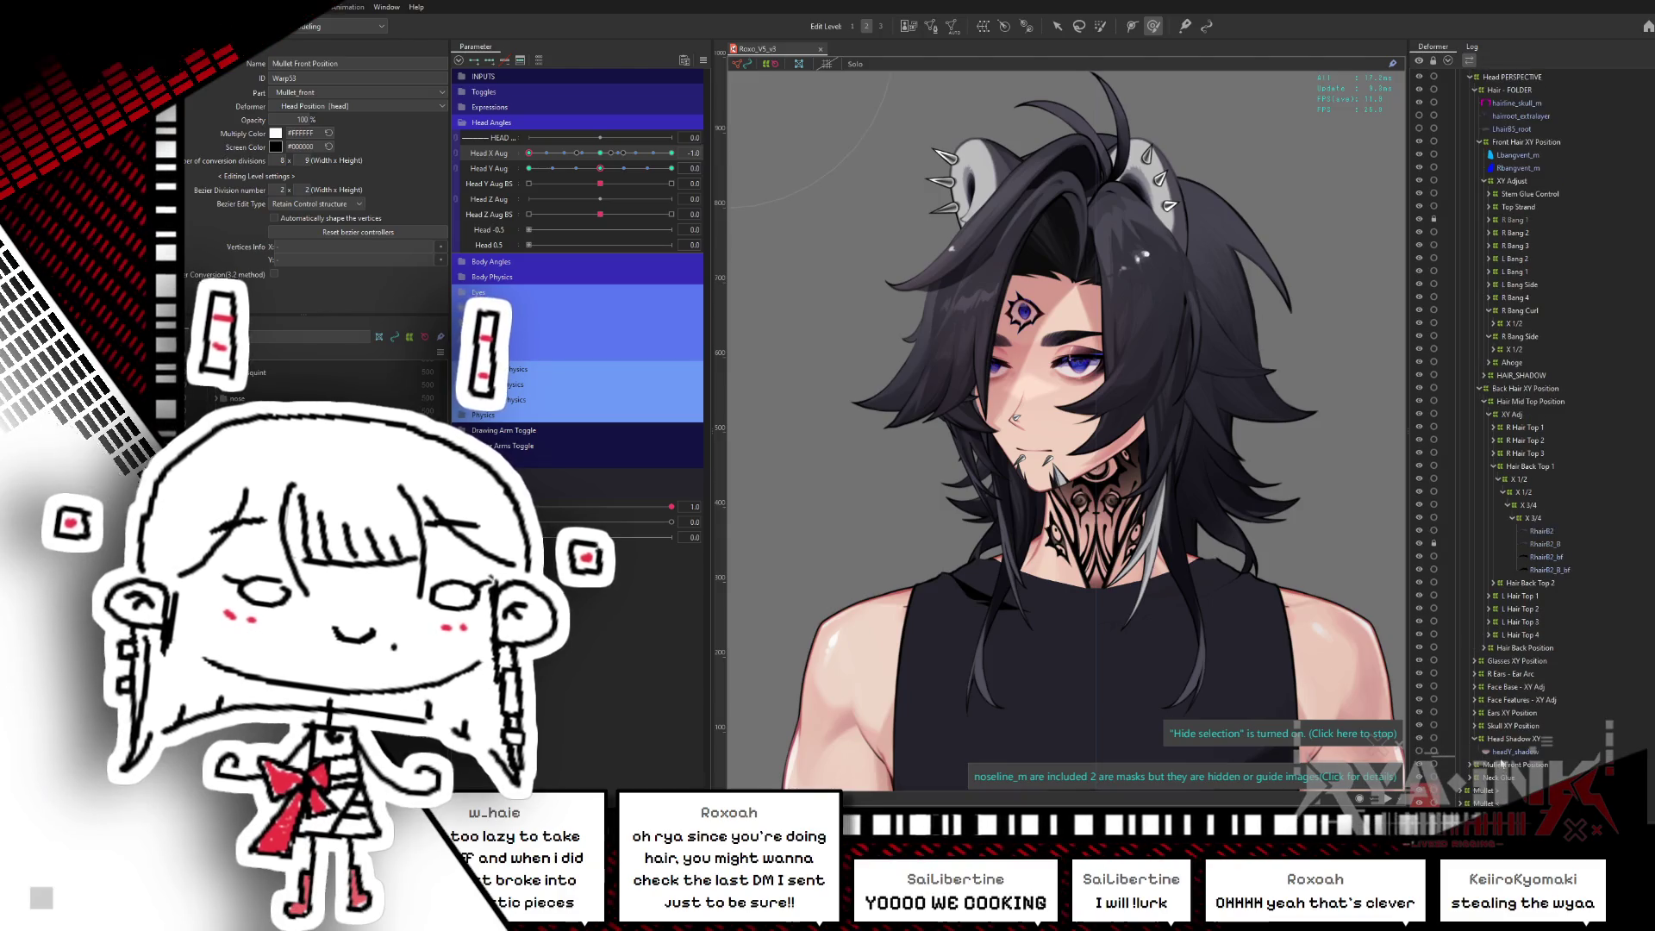
click(1504, 752)
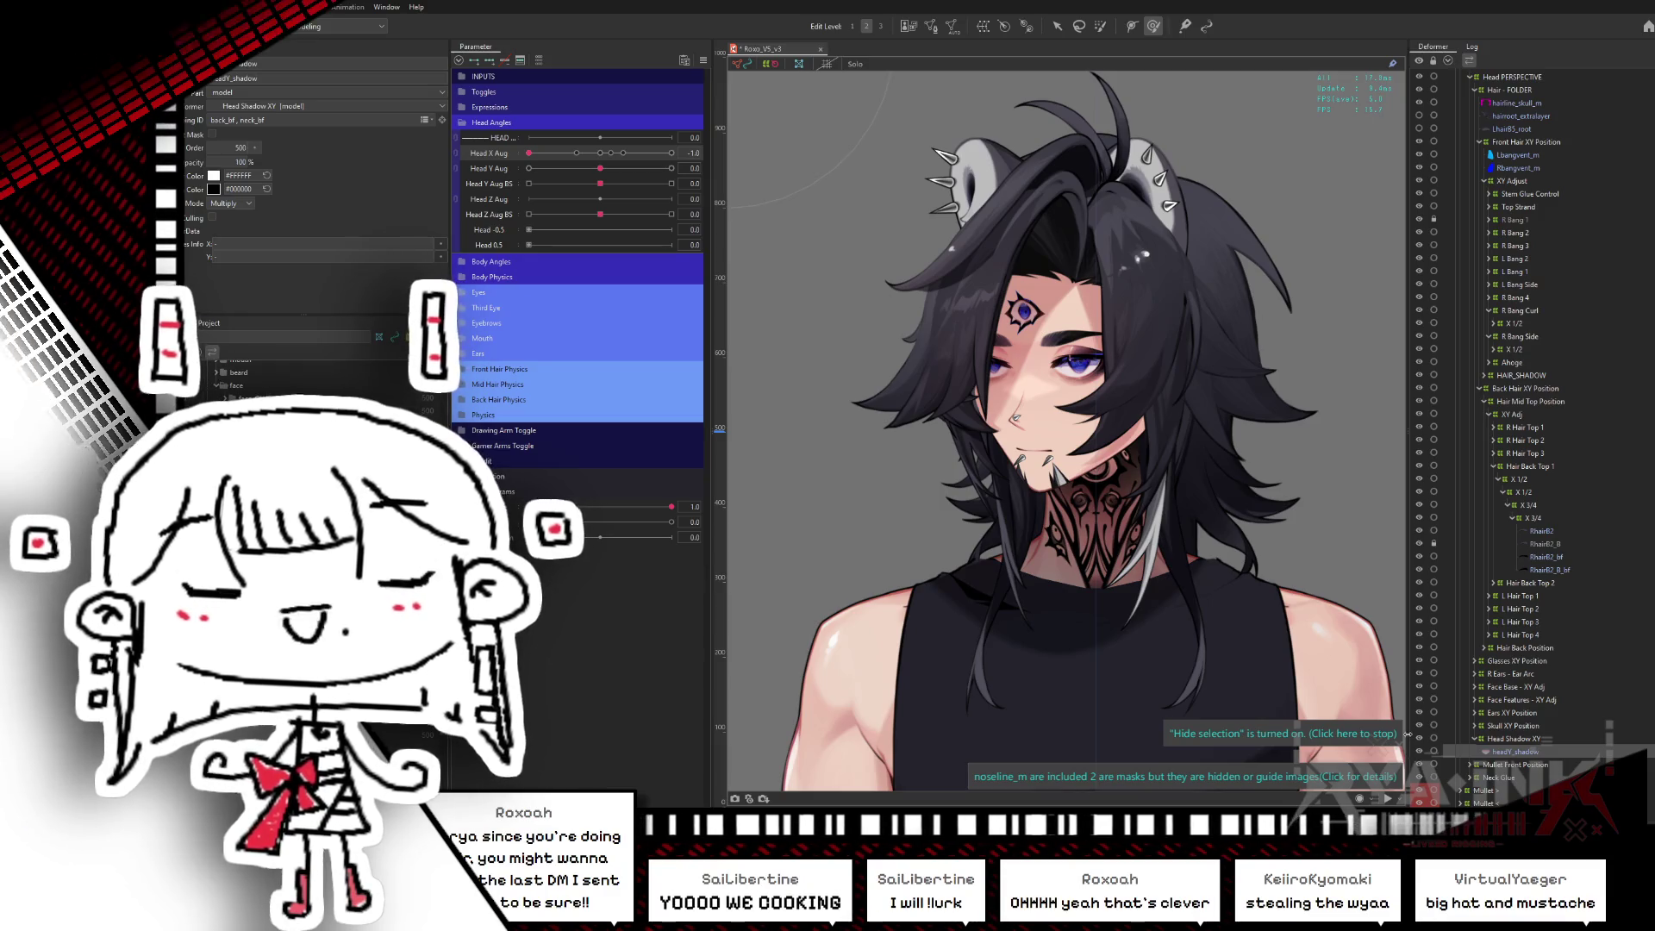
mouse_move(529, 153)
mouse_down()
mouse_move(636, 153)
mouse_move(600, 152)
mouse_up()
- Select Head Shadow XY and sweep Head Y to preview the shadow, resetting it to 0
click(1513, 739)
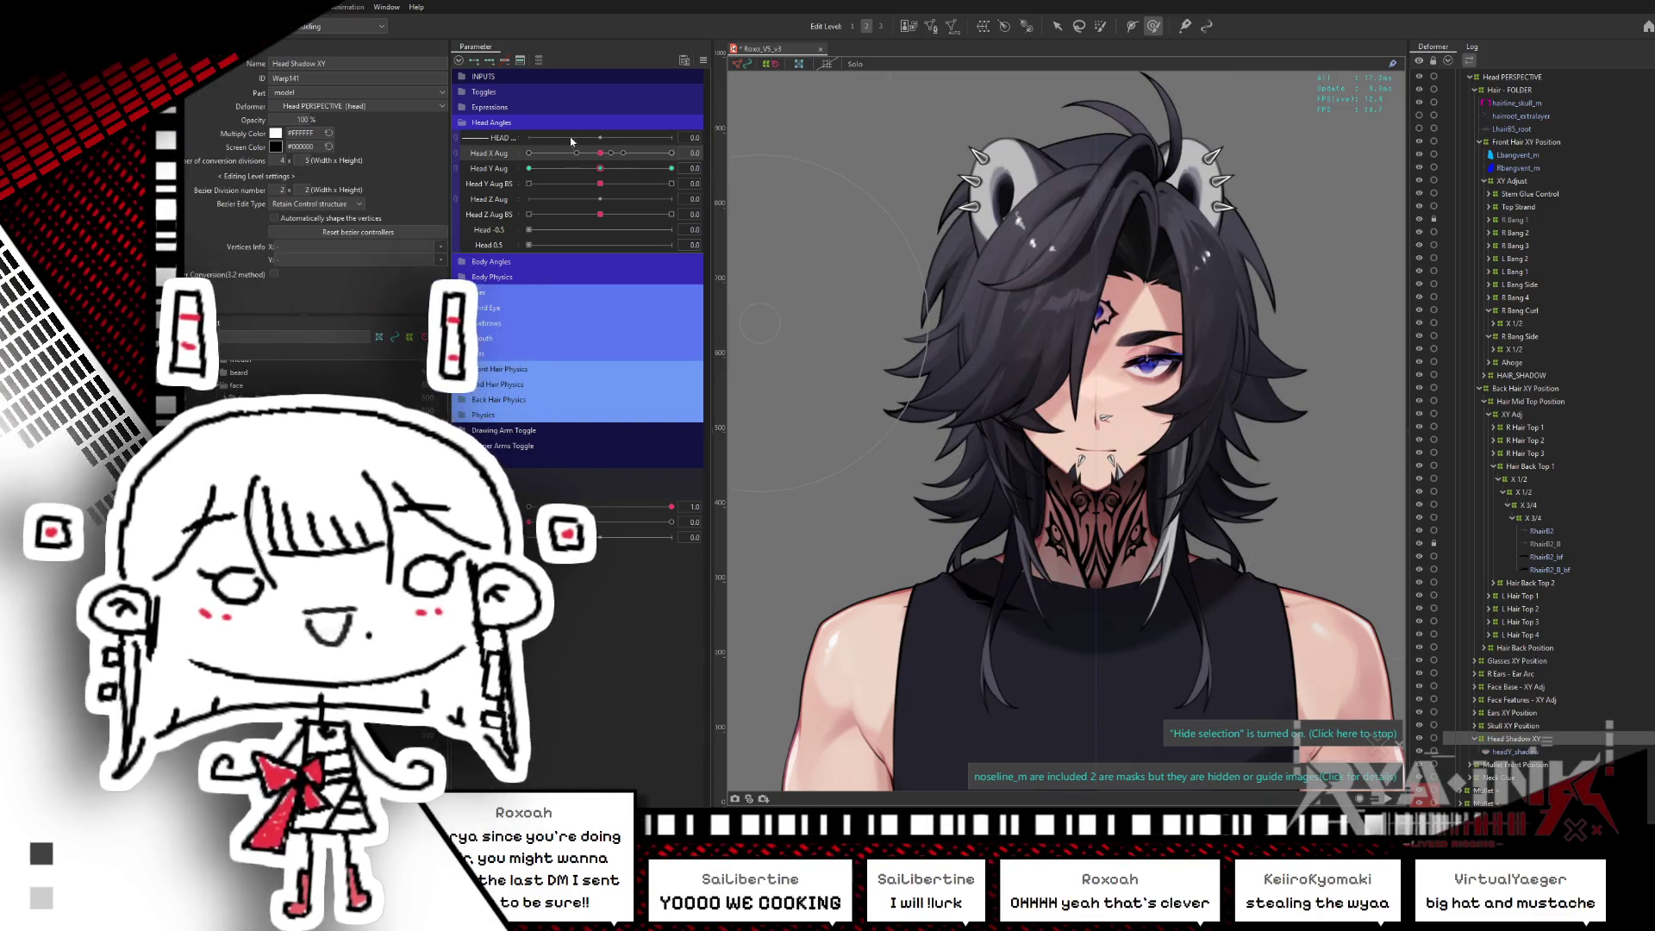
drag(600, 168, 528, 168)
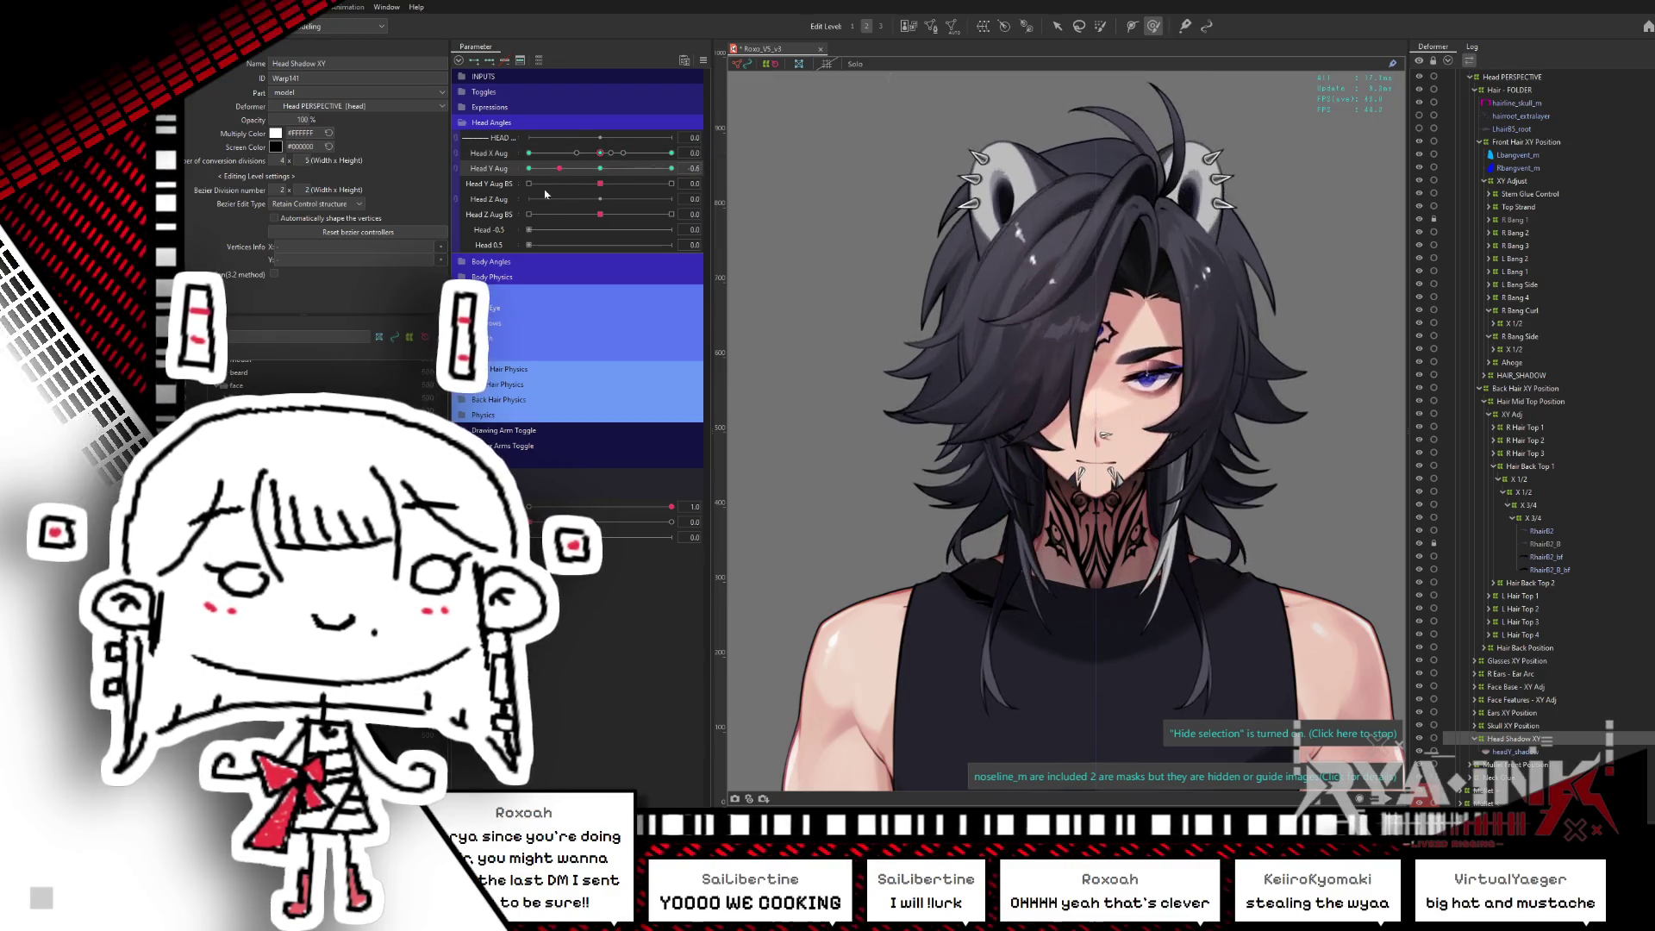
click(600, 169)
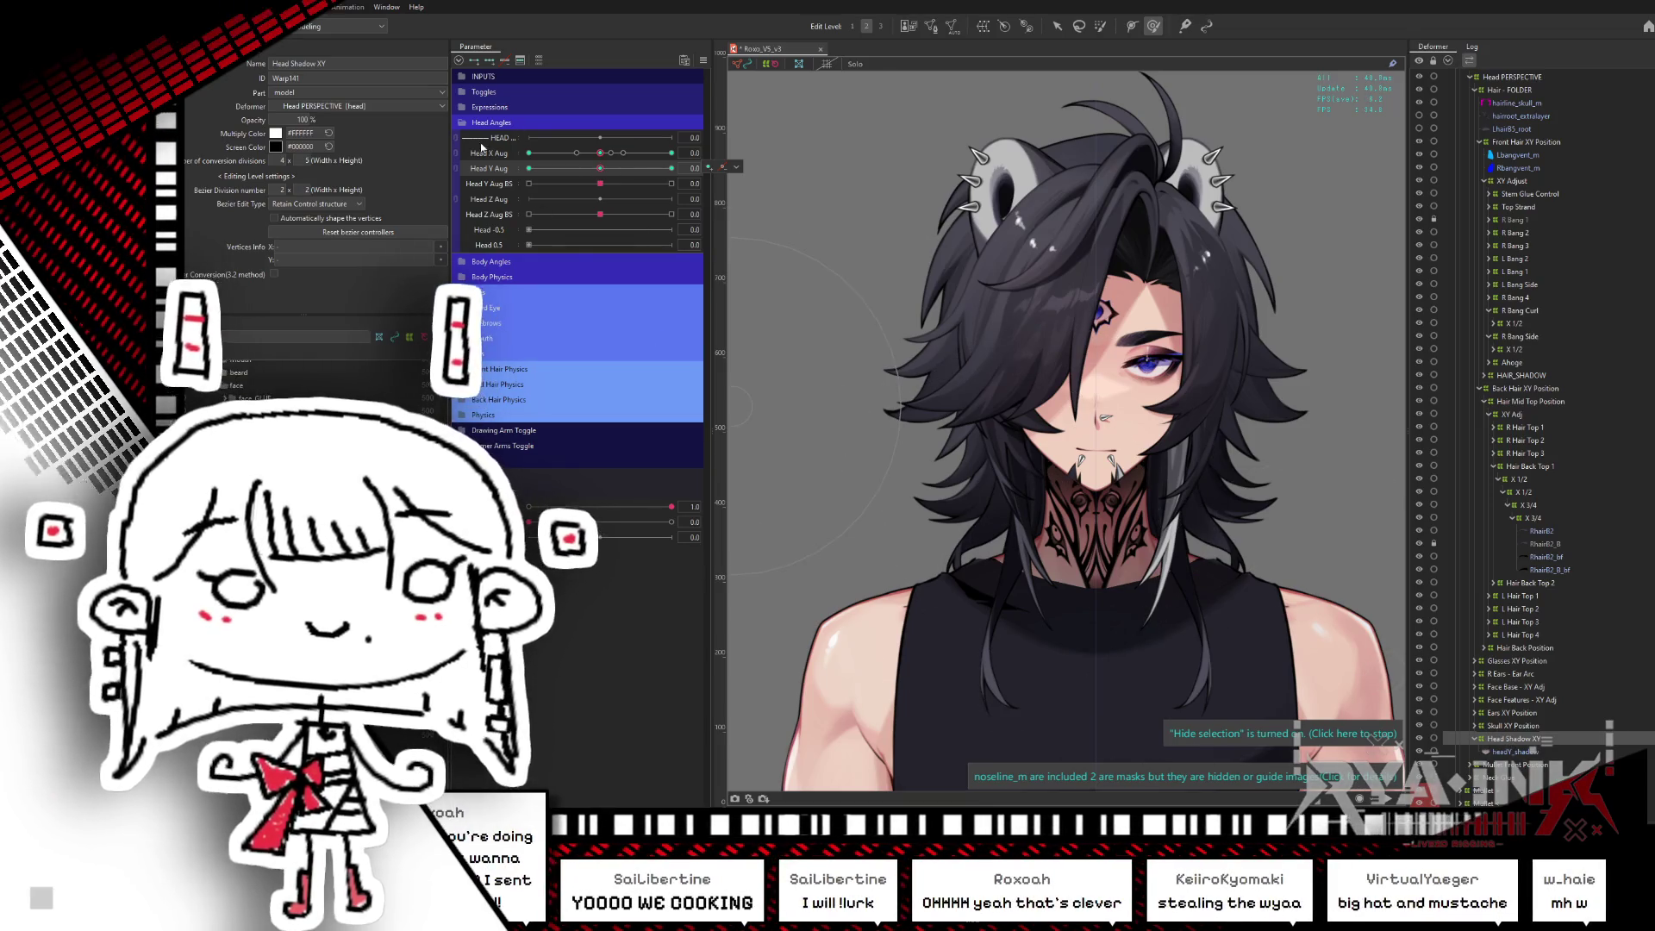
- Create a new warp deformer inside Head Shadow XY and test it with a full Head X turn
click(982, 28)
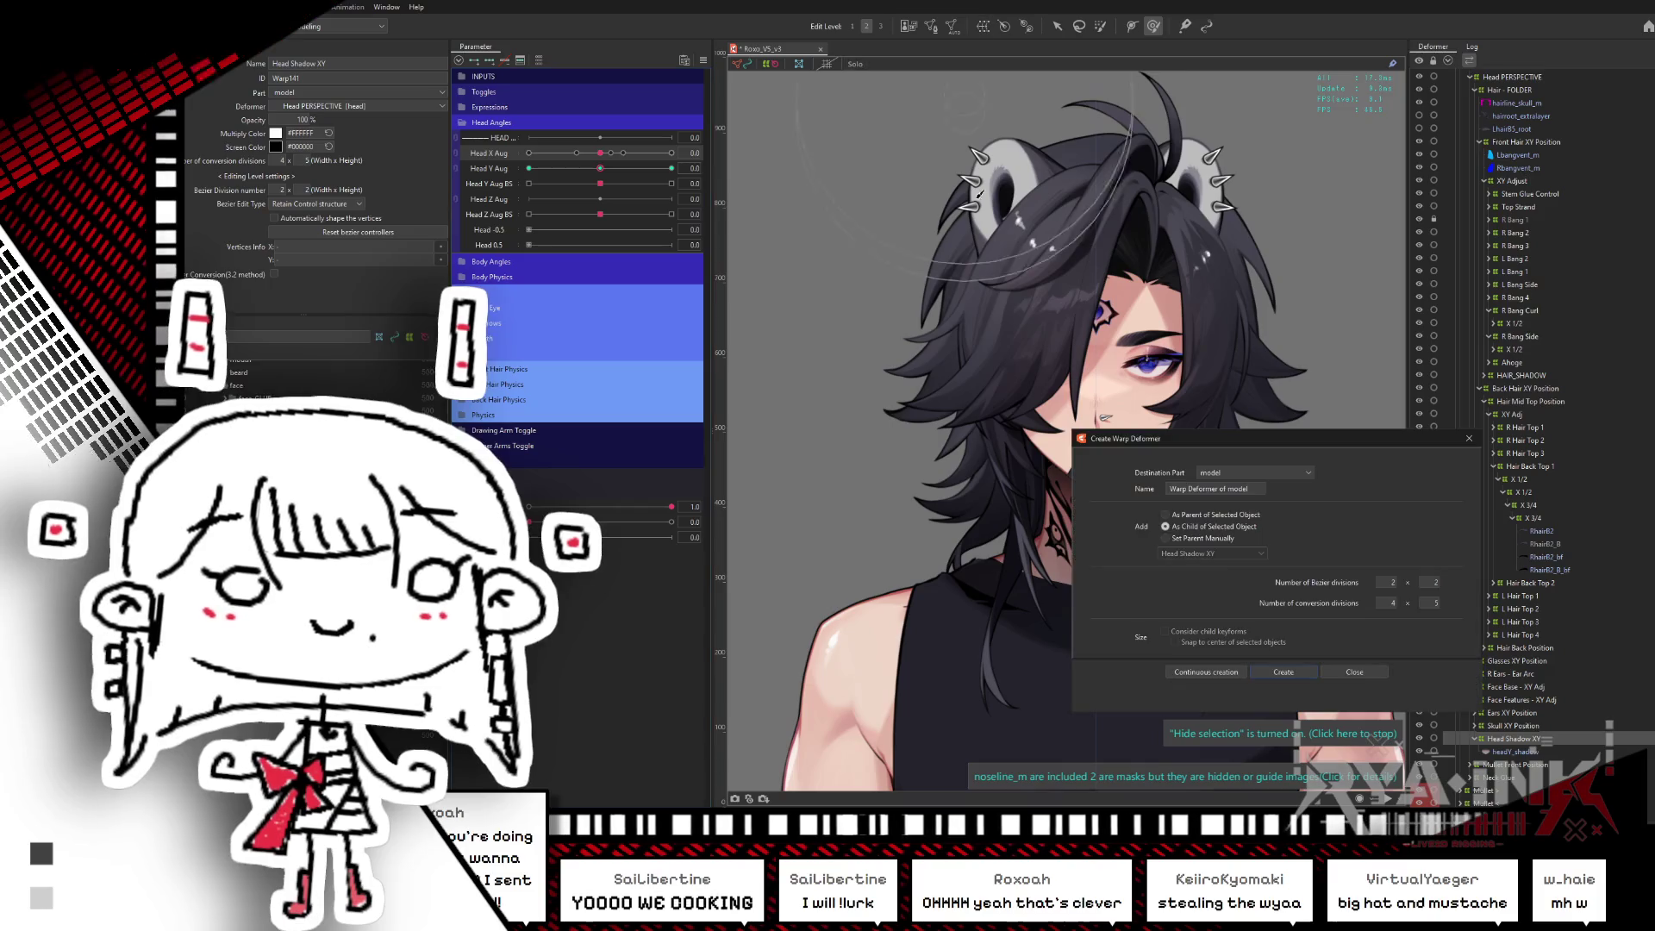
key(Return)
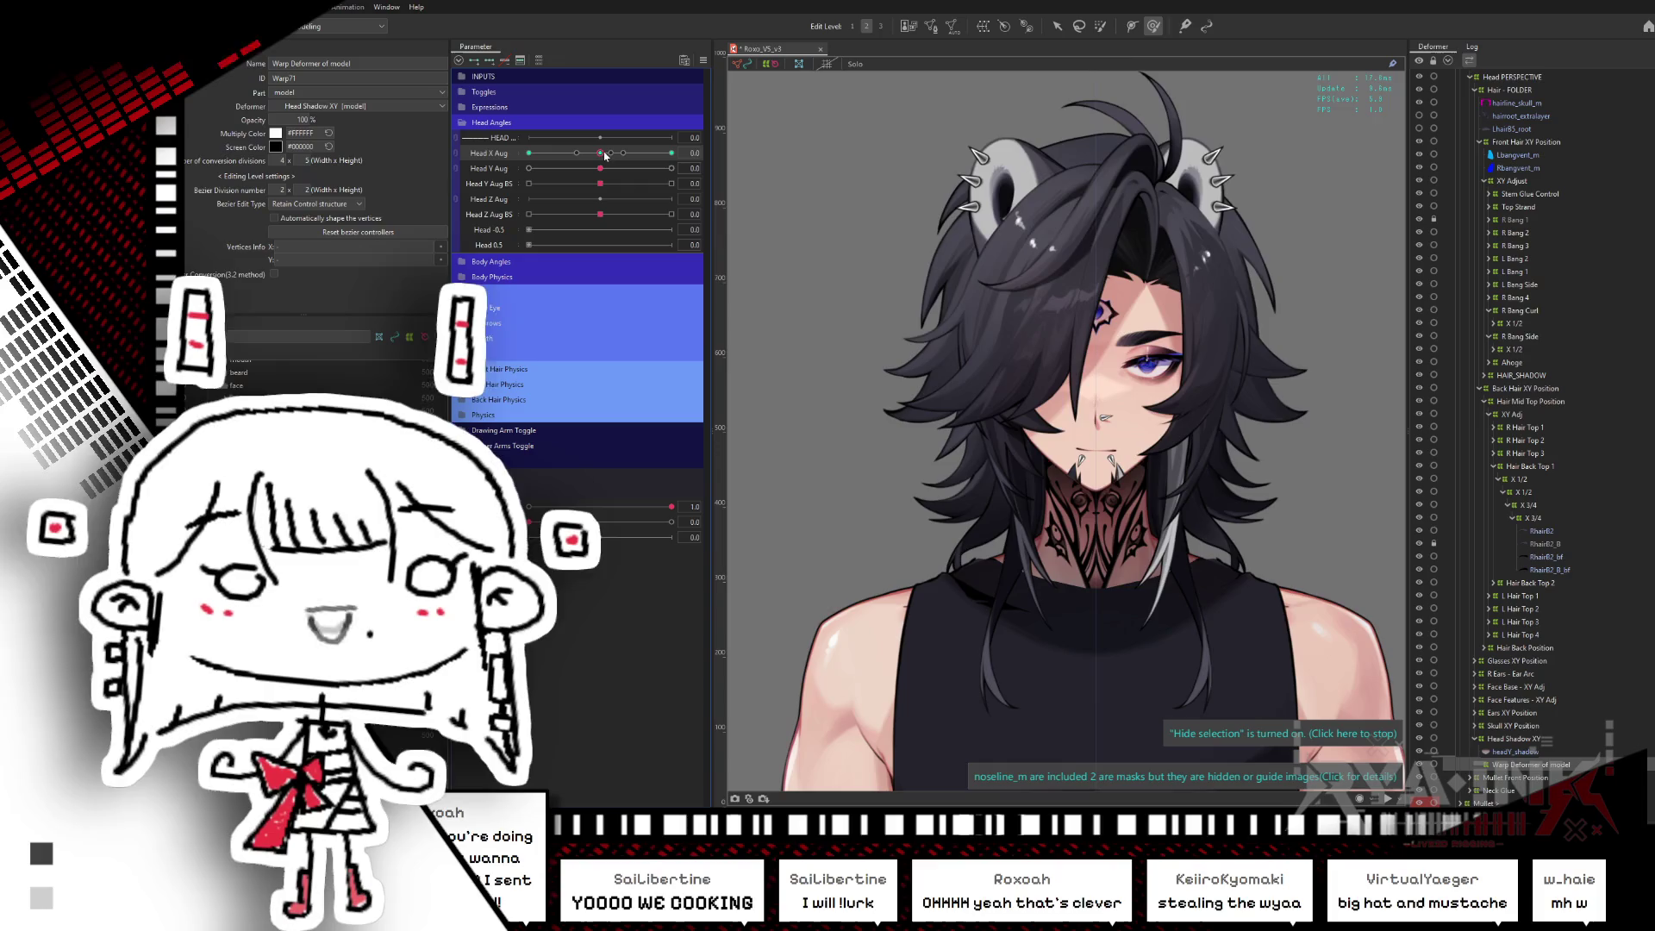
drag(605, 156, 677, 153)
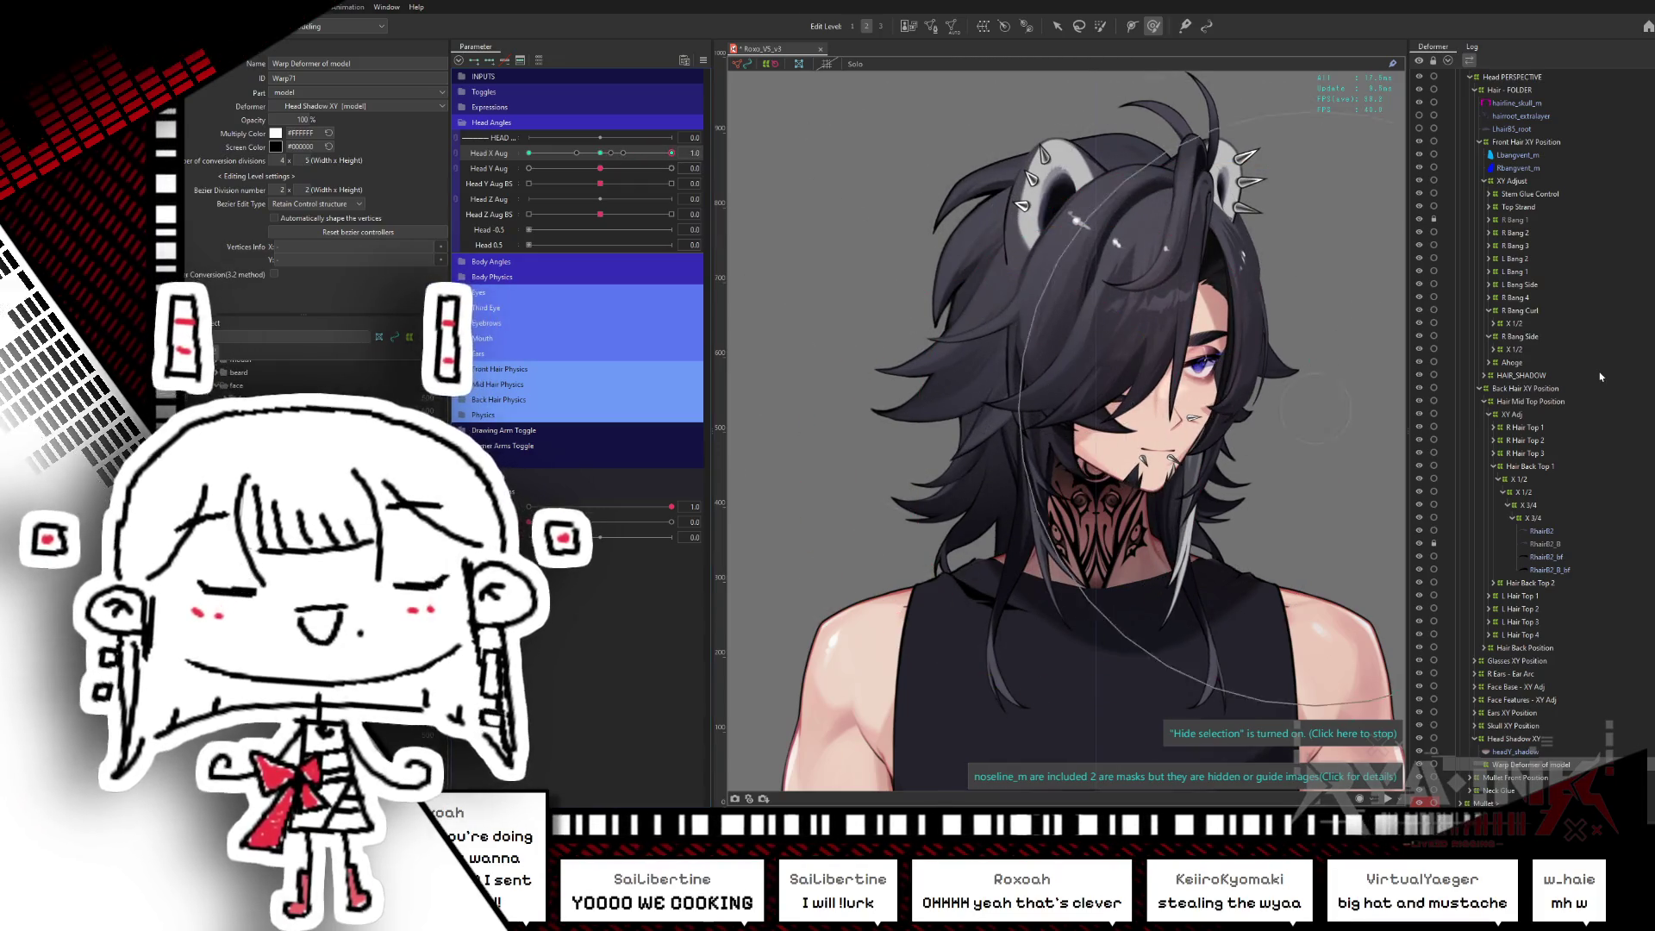
- Zoom out, enlarge the brush over the whole head, recentre Head X and clear the selection
key(v)
scroll(992, 474, down, 2)
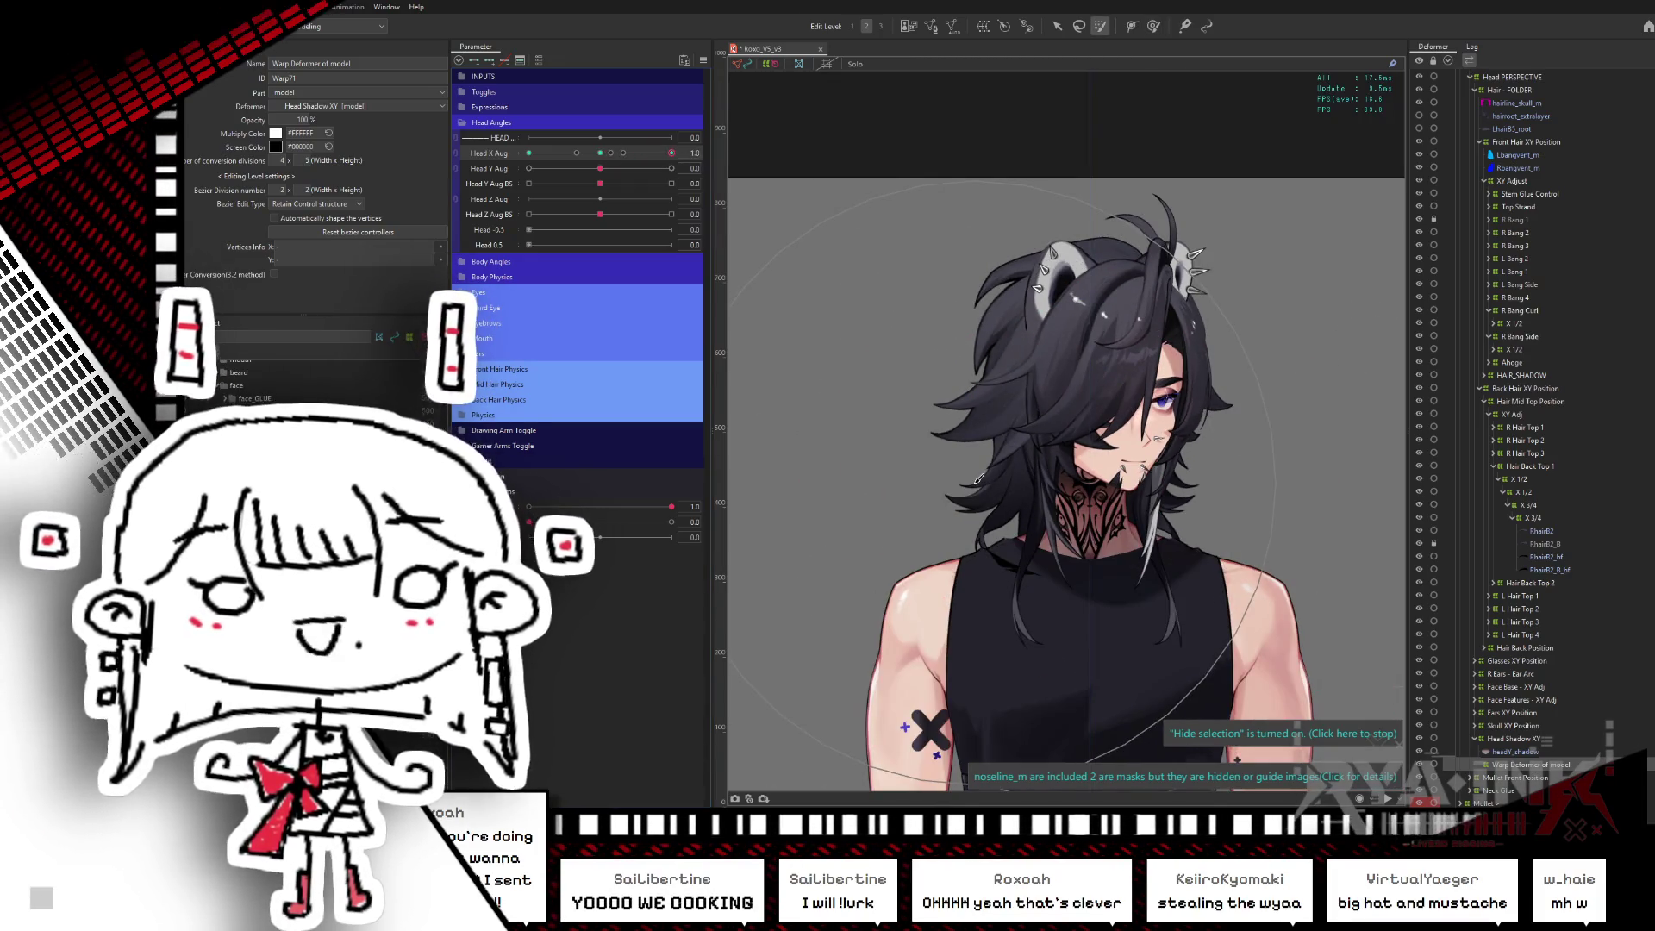
drag(978, 477, 1127, 223)
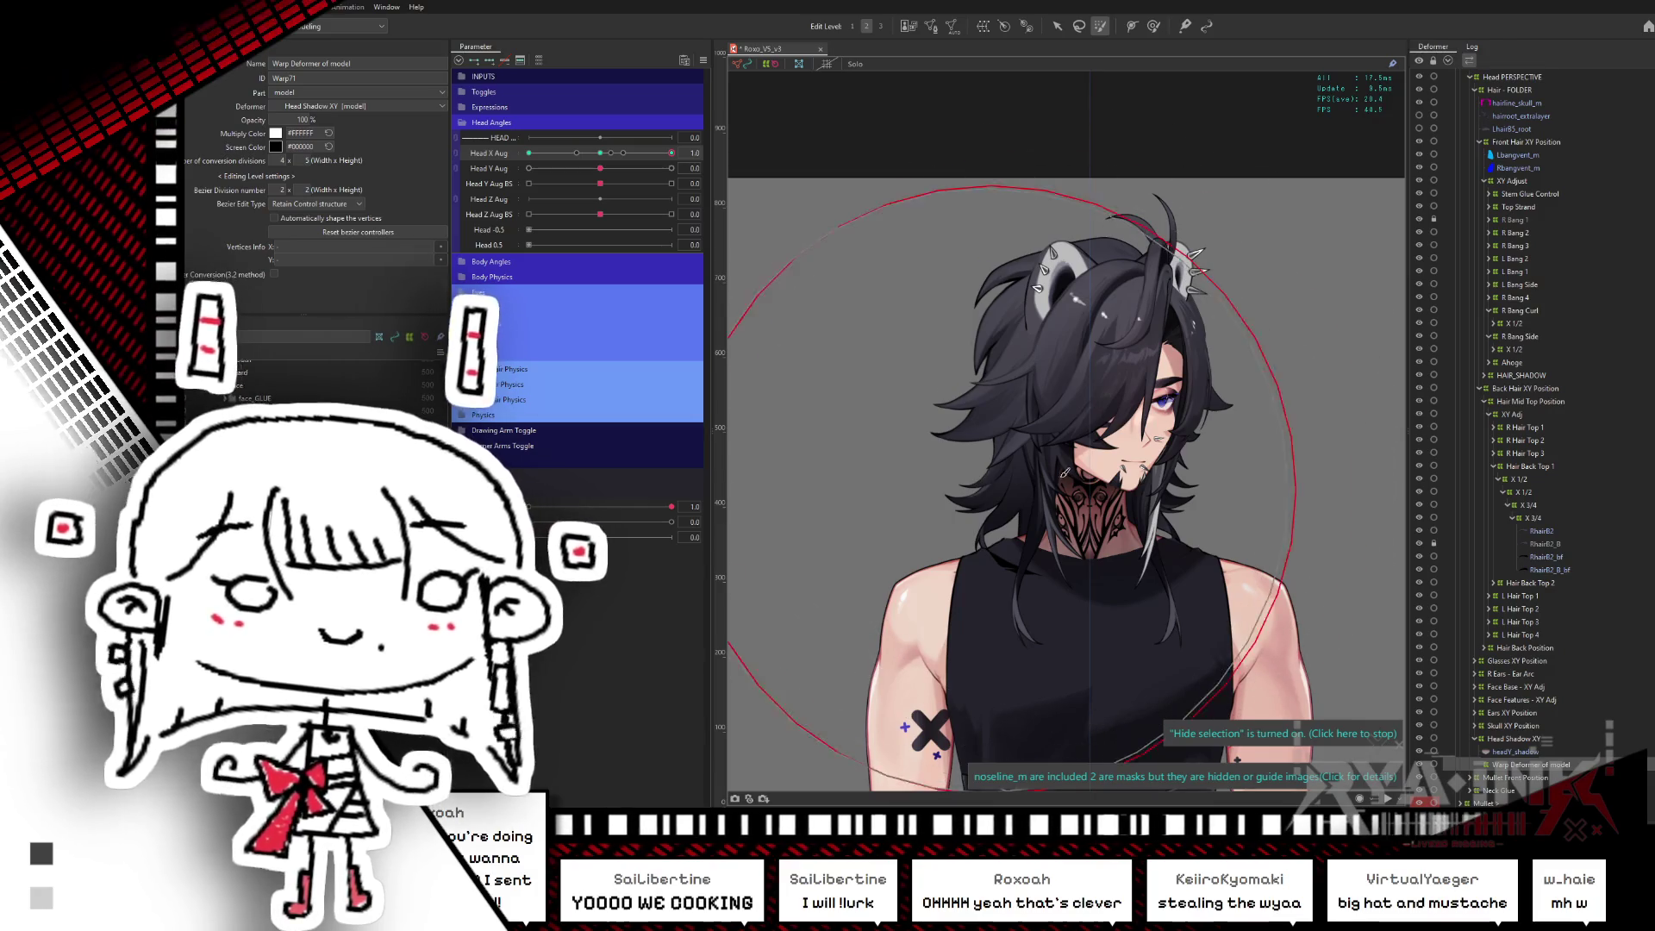
click(1154, 28)
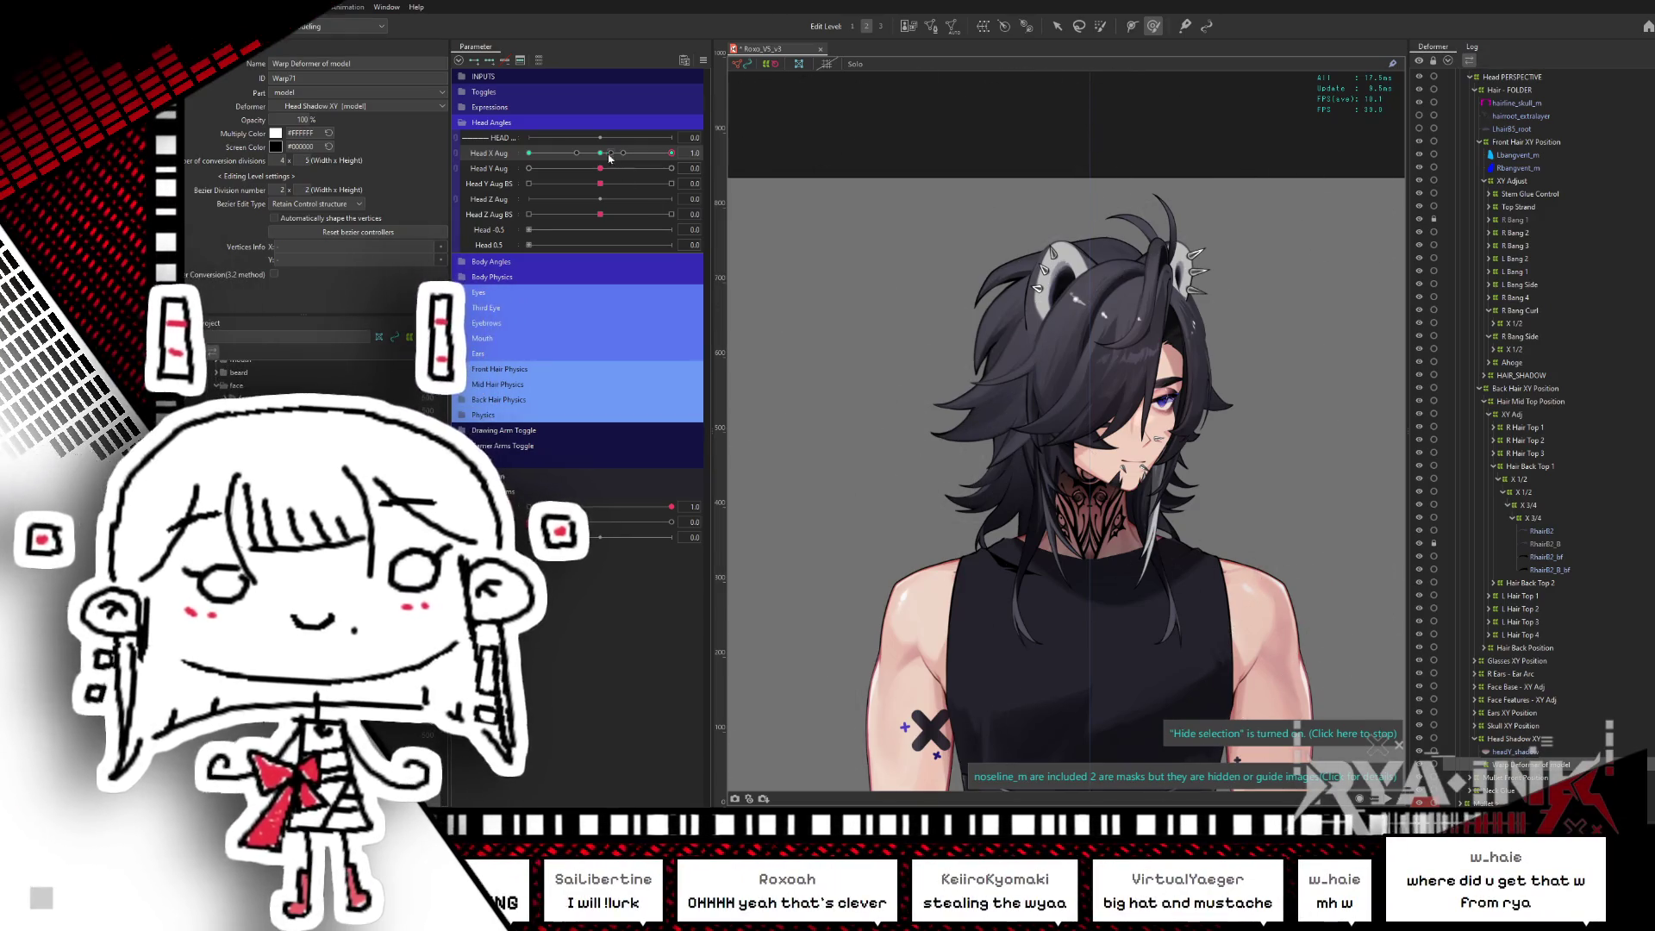
drag(610, 157, 598, 171)
click(768, 370)
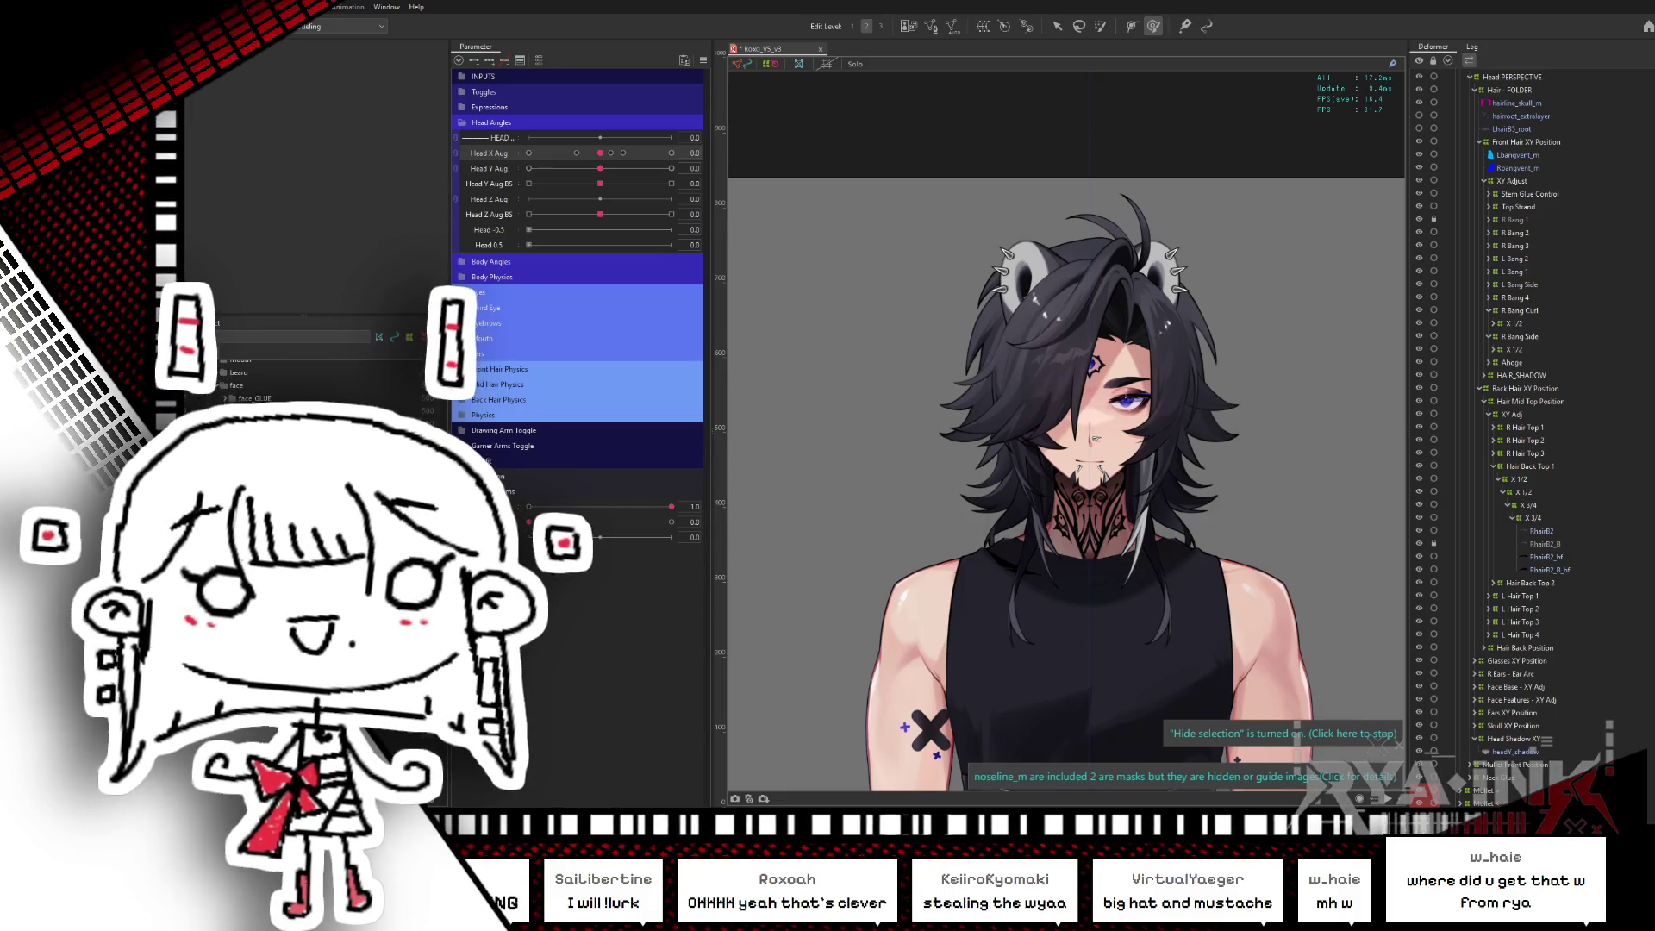
- Create a warp deformer named Head Shadow X from the selected Head Shadow XY
click(1513, 738)
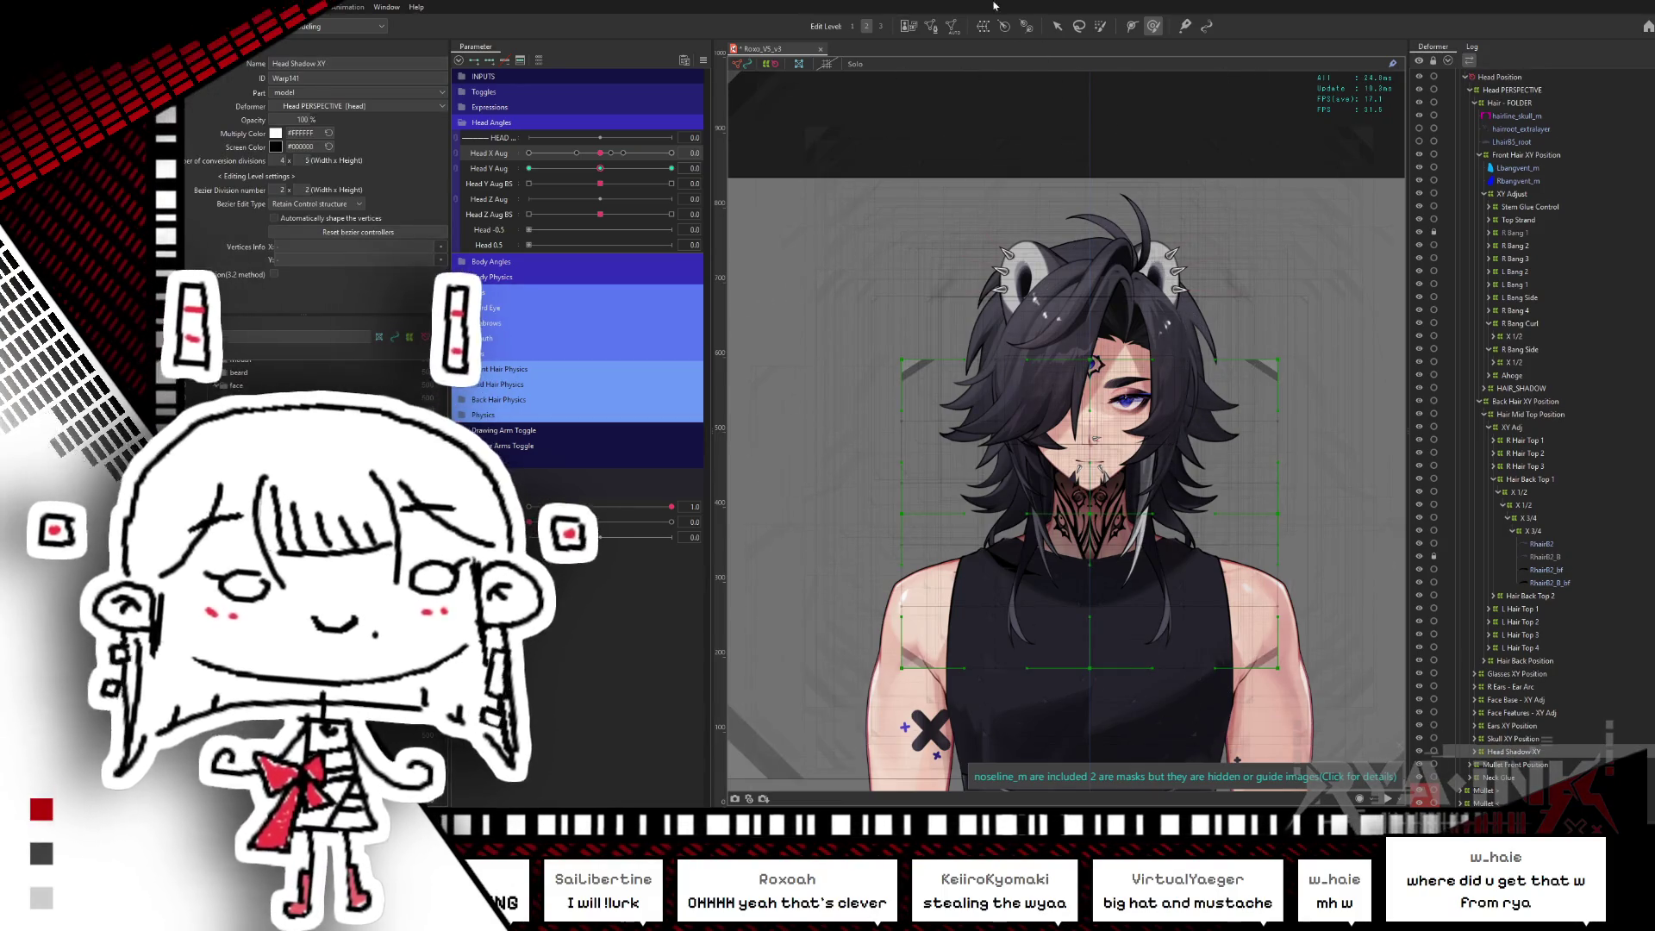
key(ctrl+shift+w)
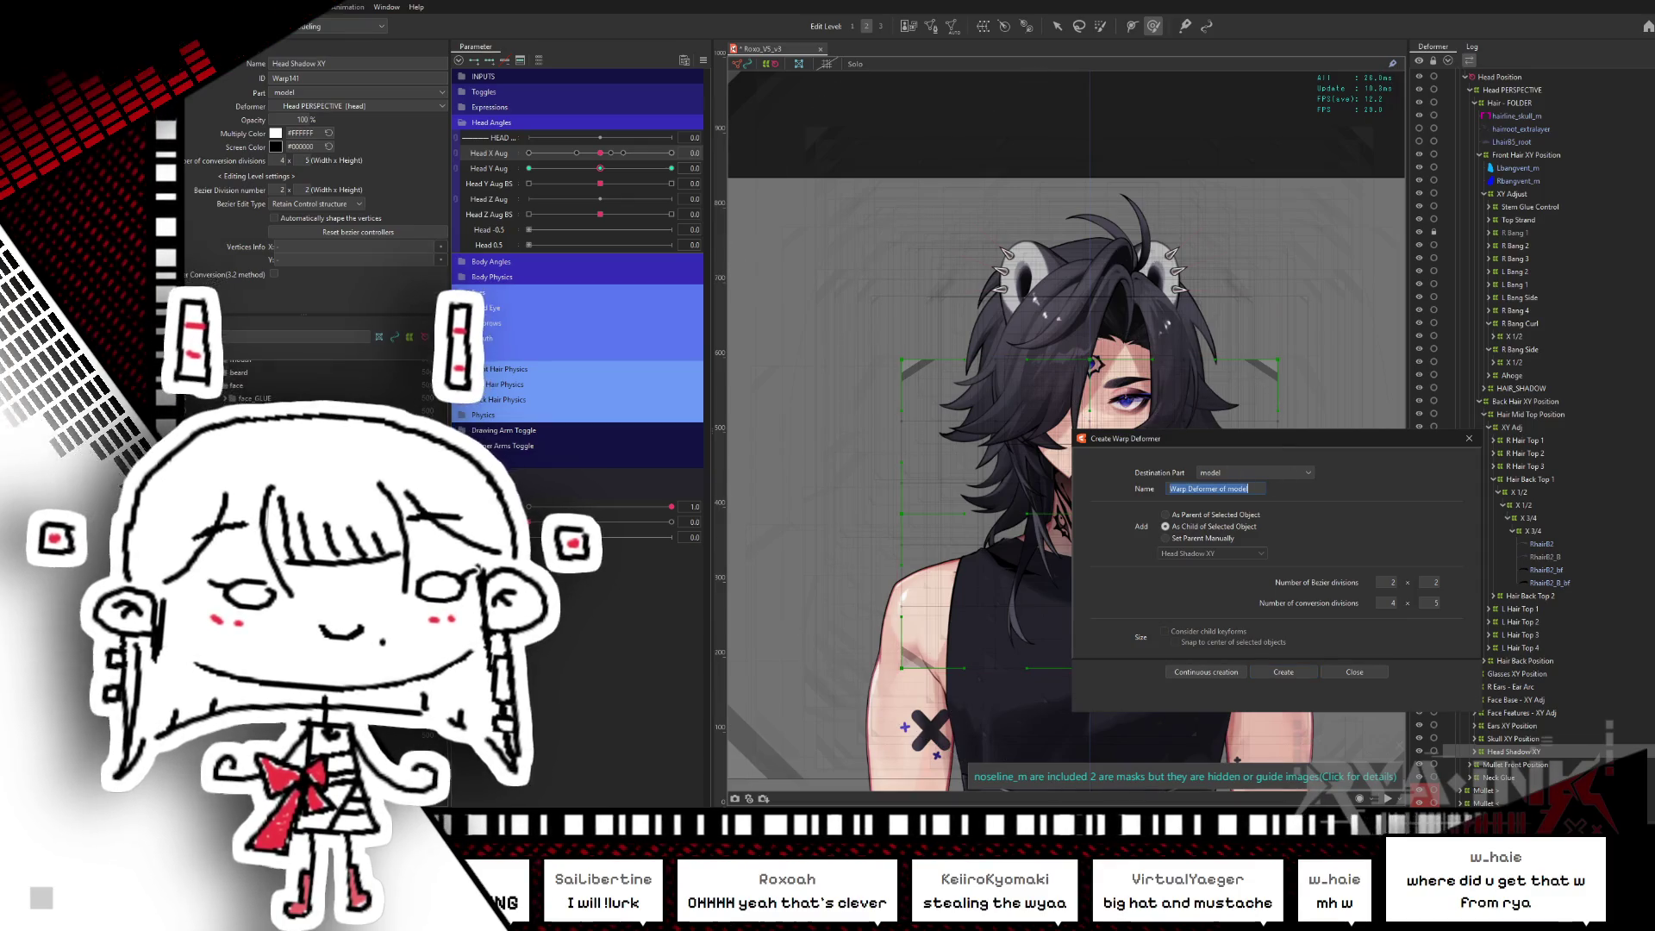
text(Head Shadow X)
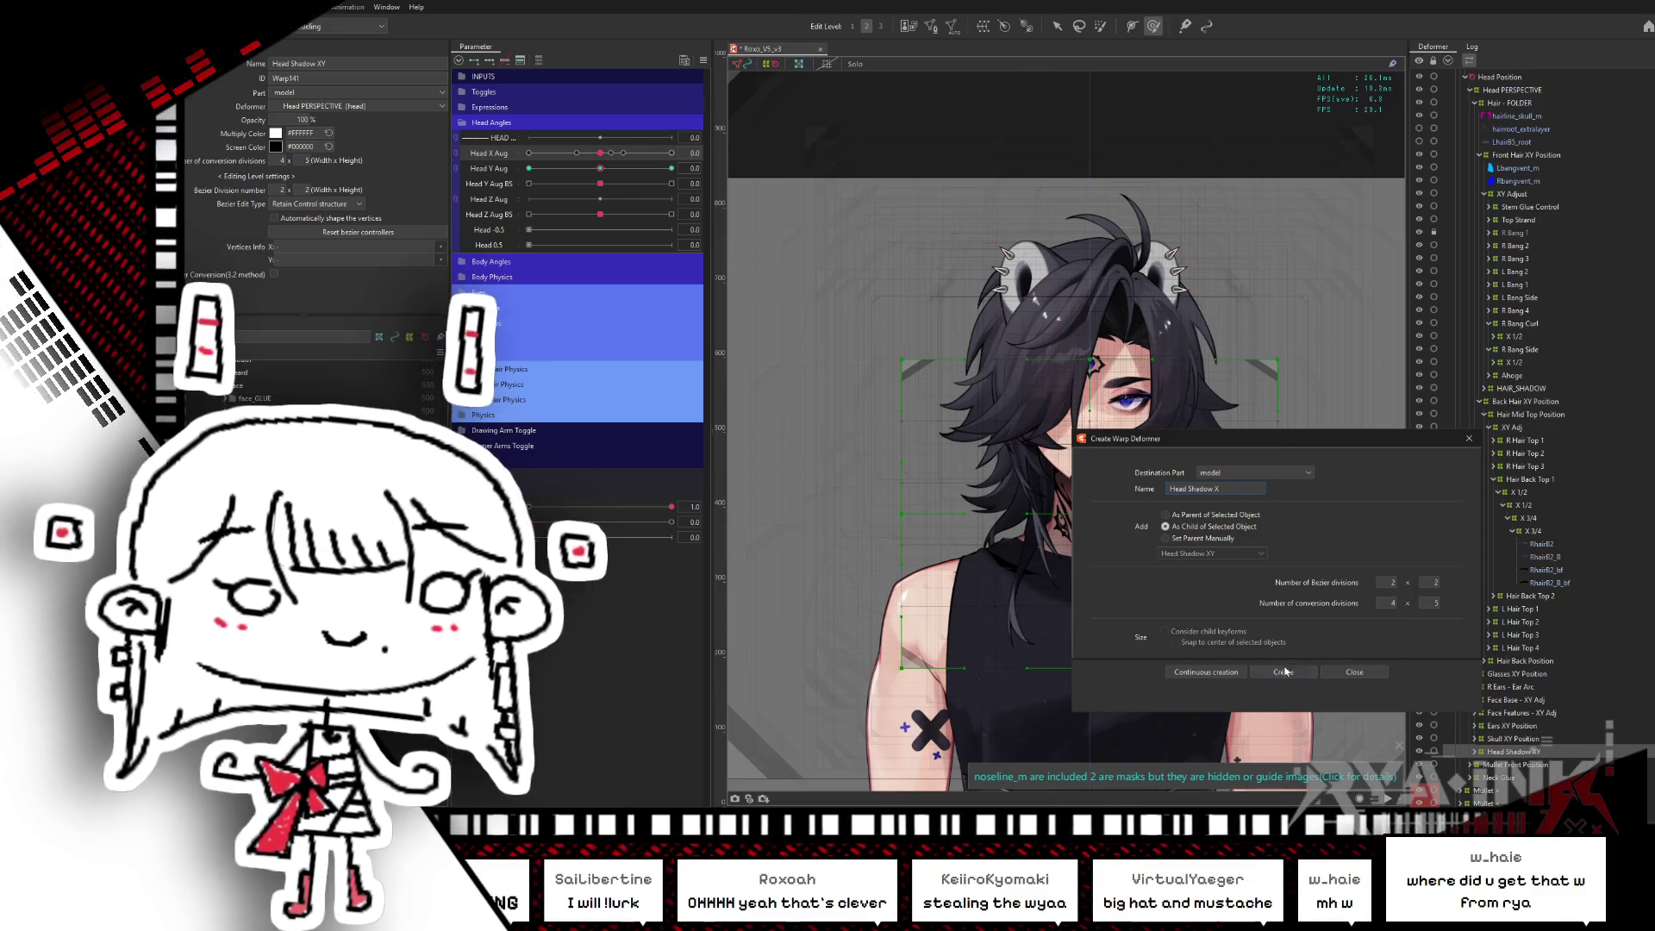
click(1283, 672)
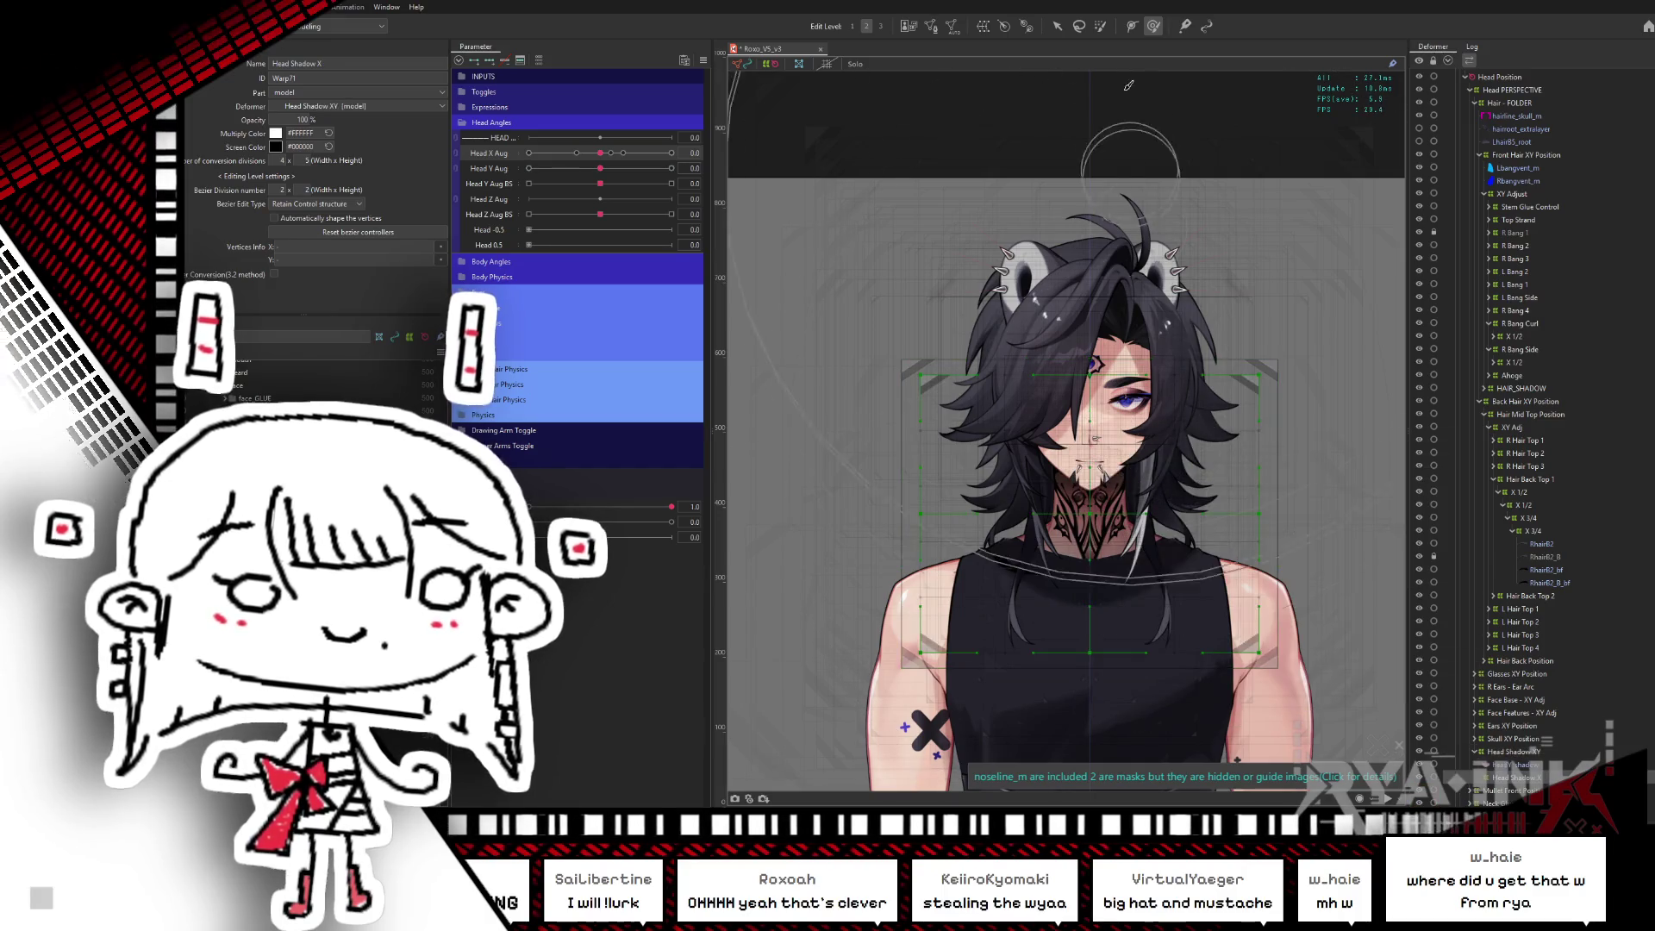
- Reselect Head Shadow XY and create another warp deformer named Head Shadow XY around it
click(1514, 751)
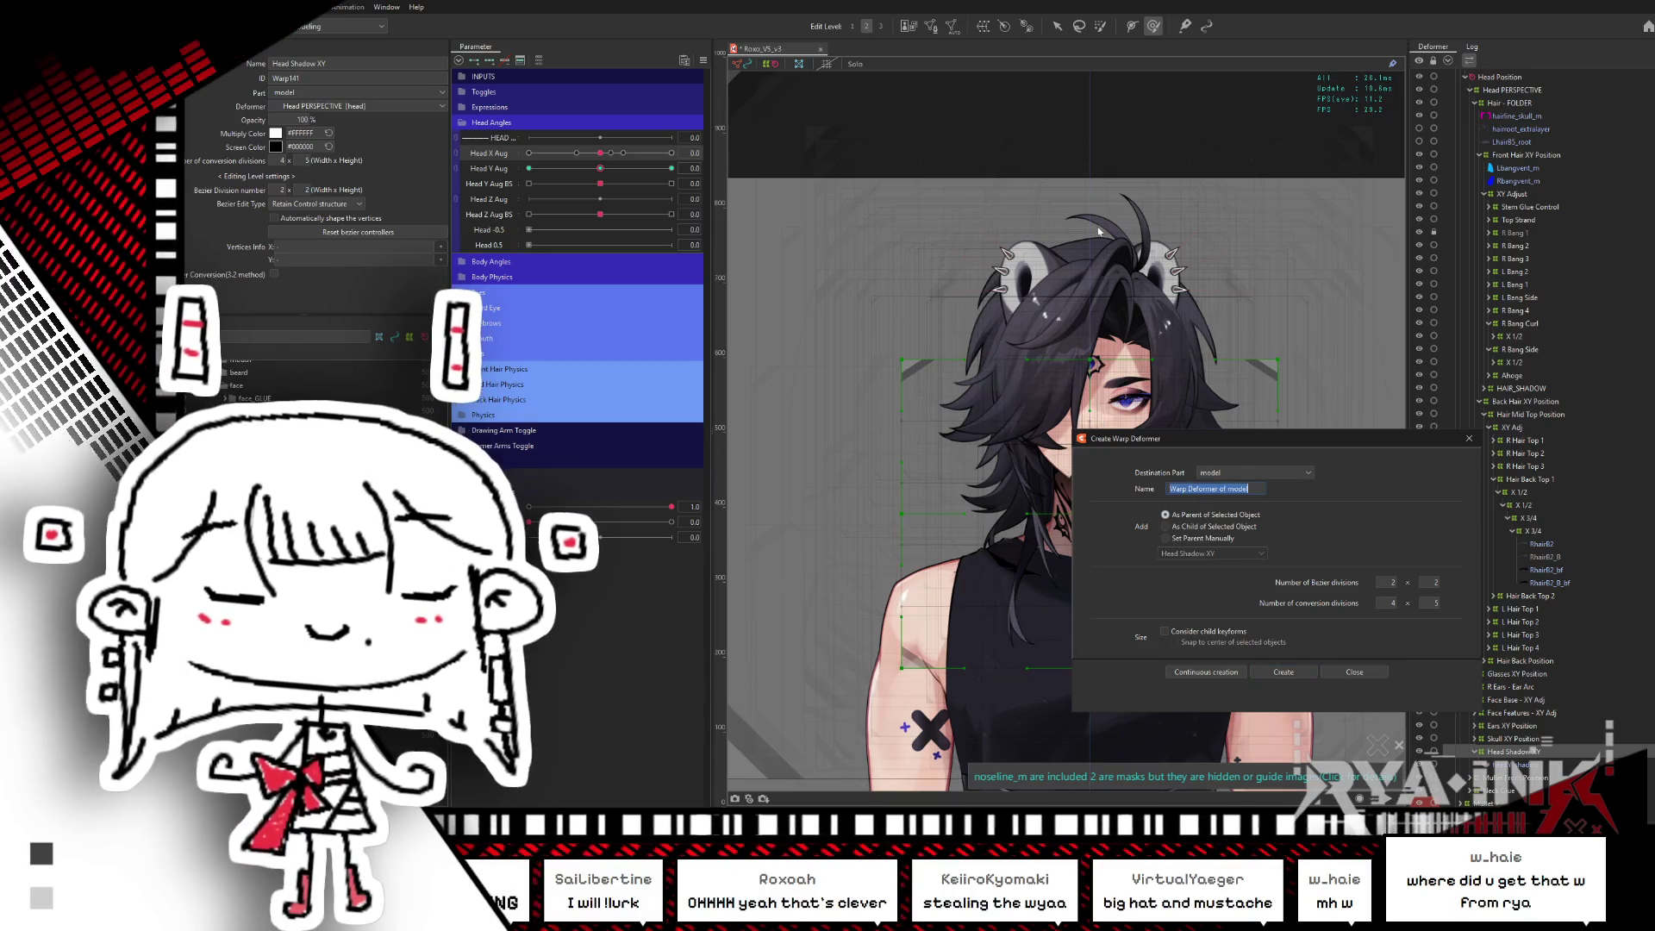
text(Head Shadow XY)
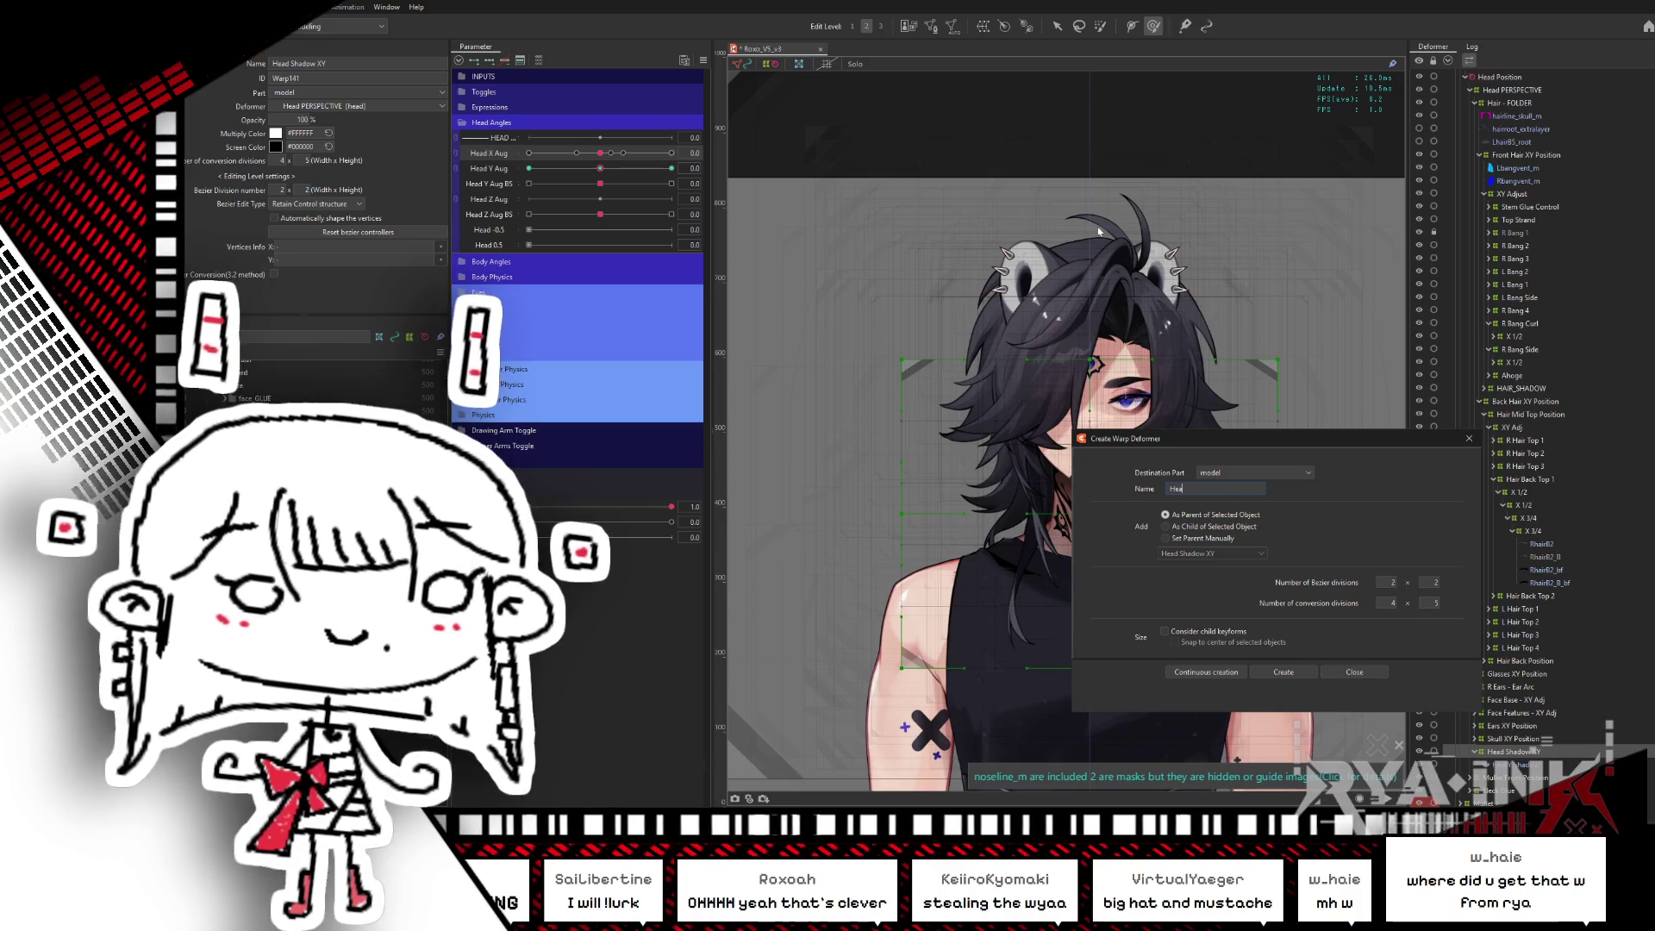
click(1277, 676)
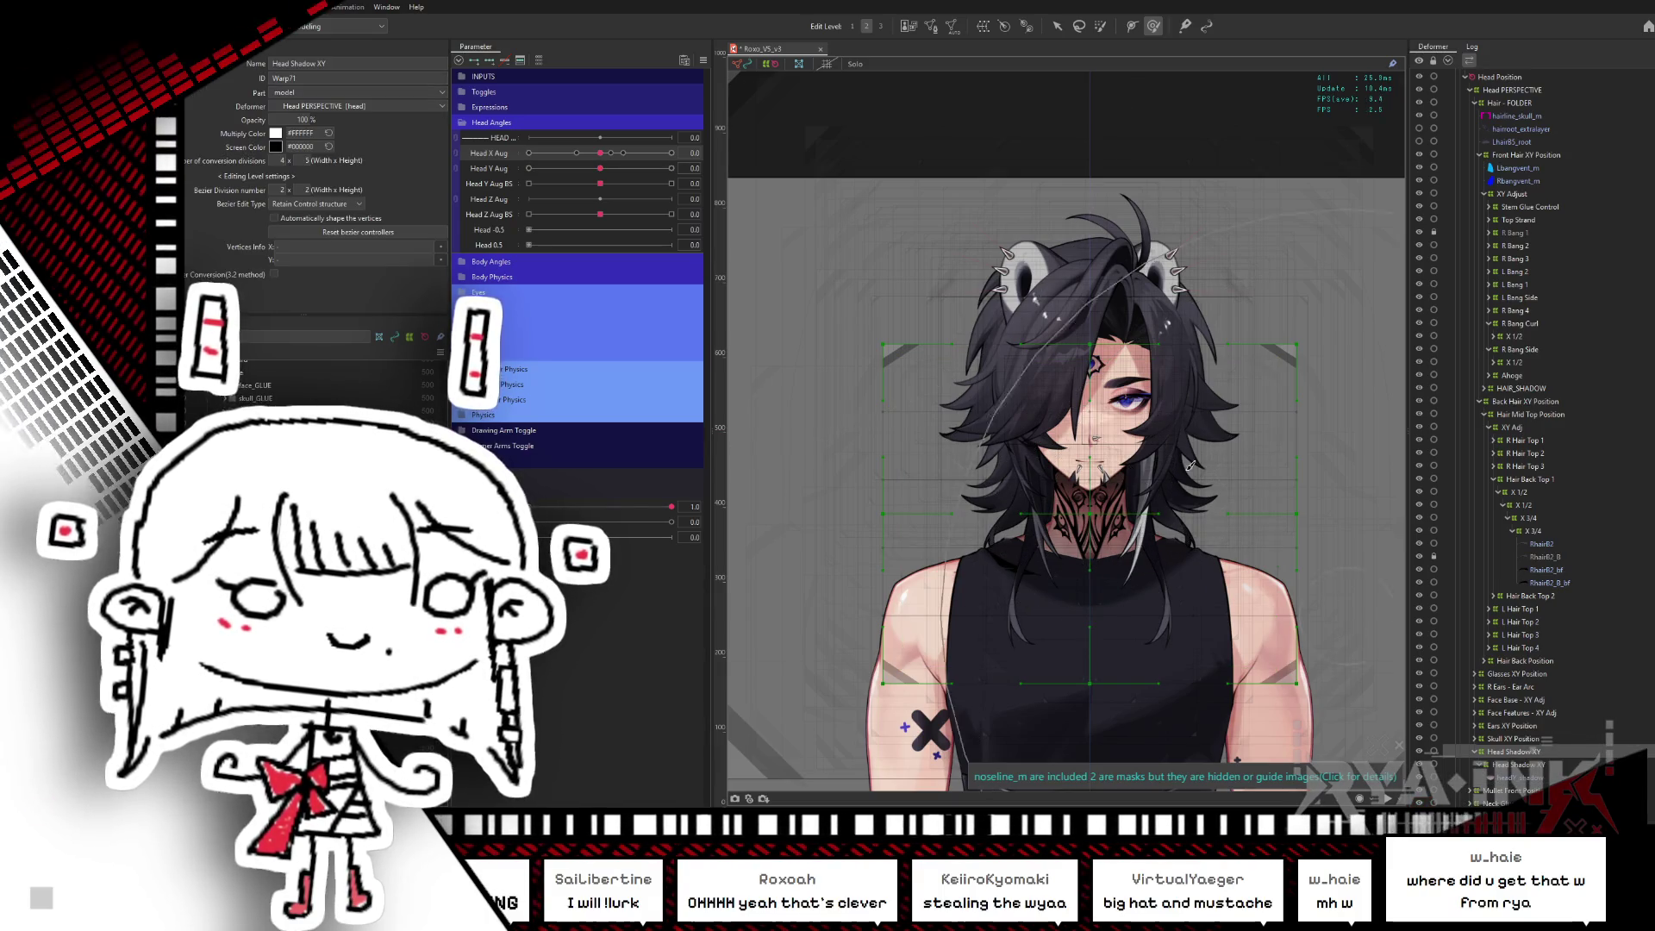
click(1055, 27)
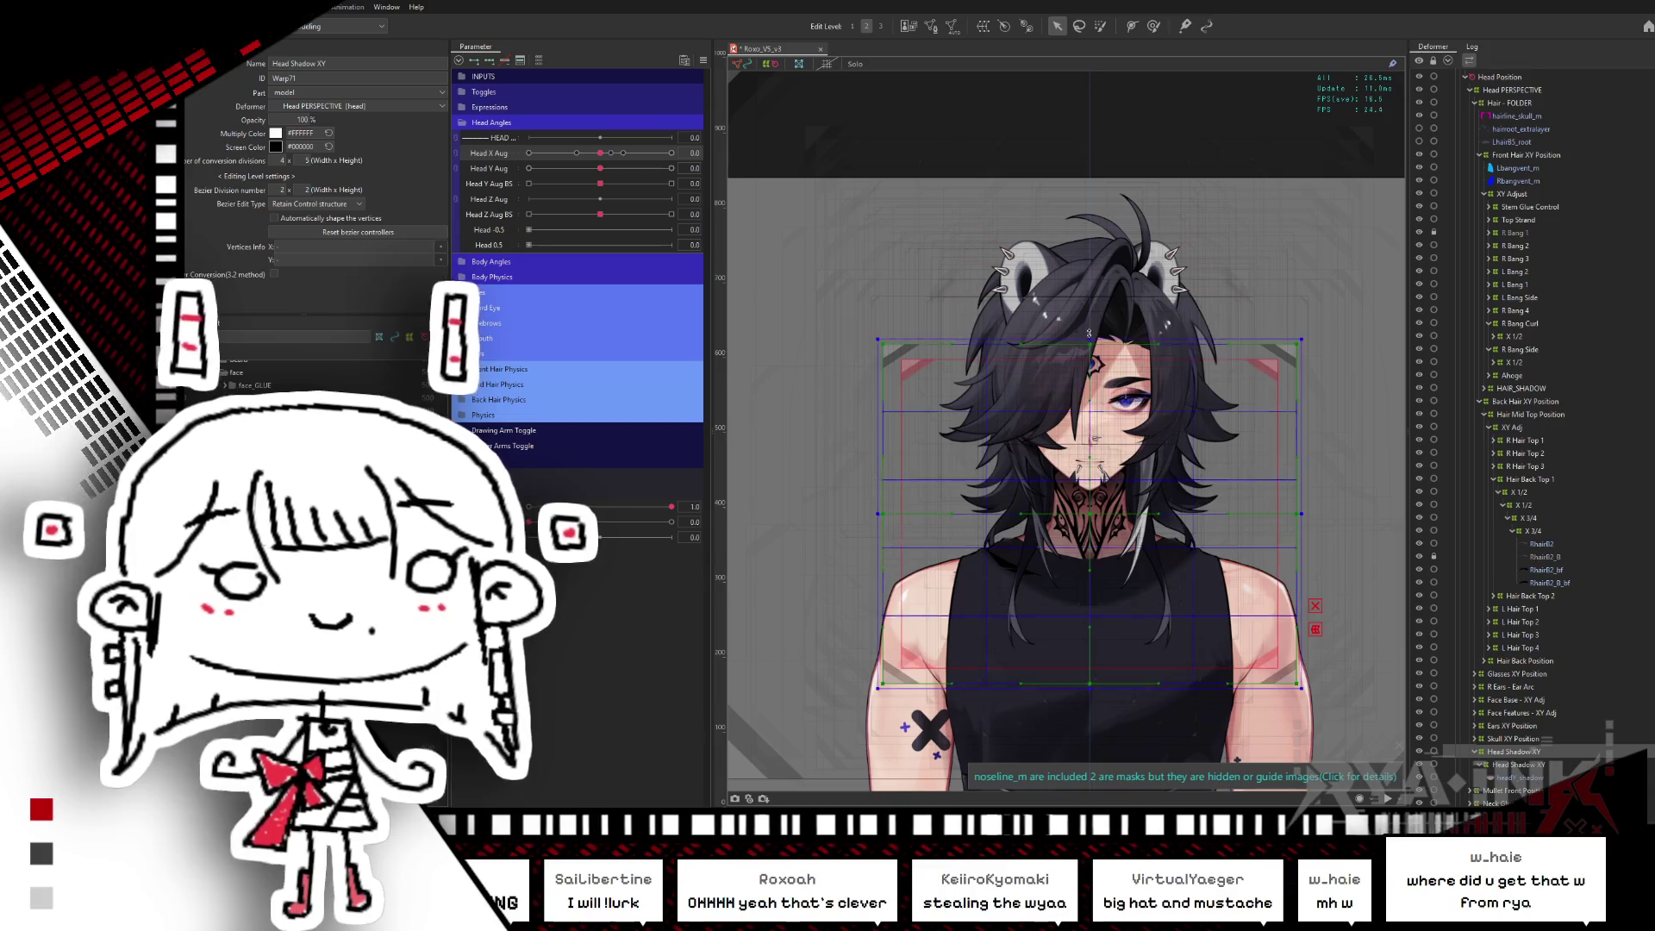
- Widen the Head Shadow XY warp on both sides and extend it further down the body
drag(1303, 512, 1354, 512)
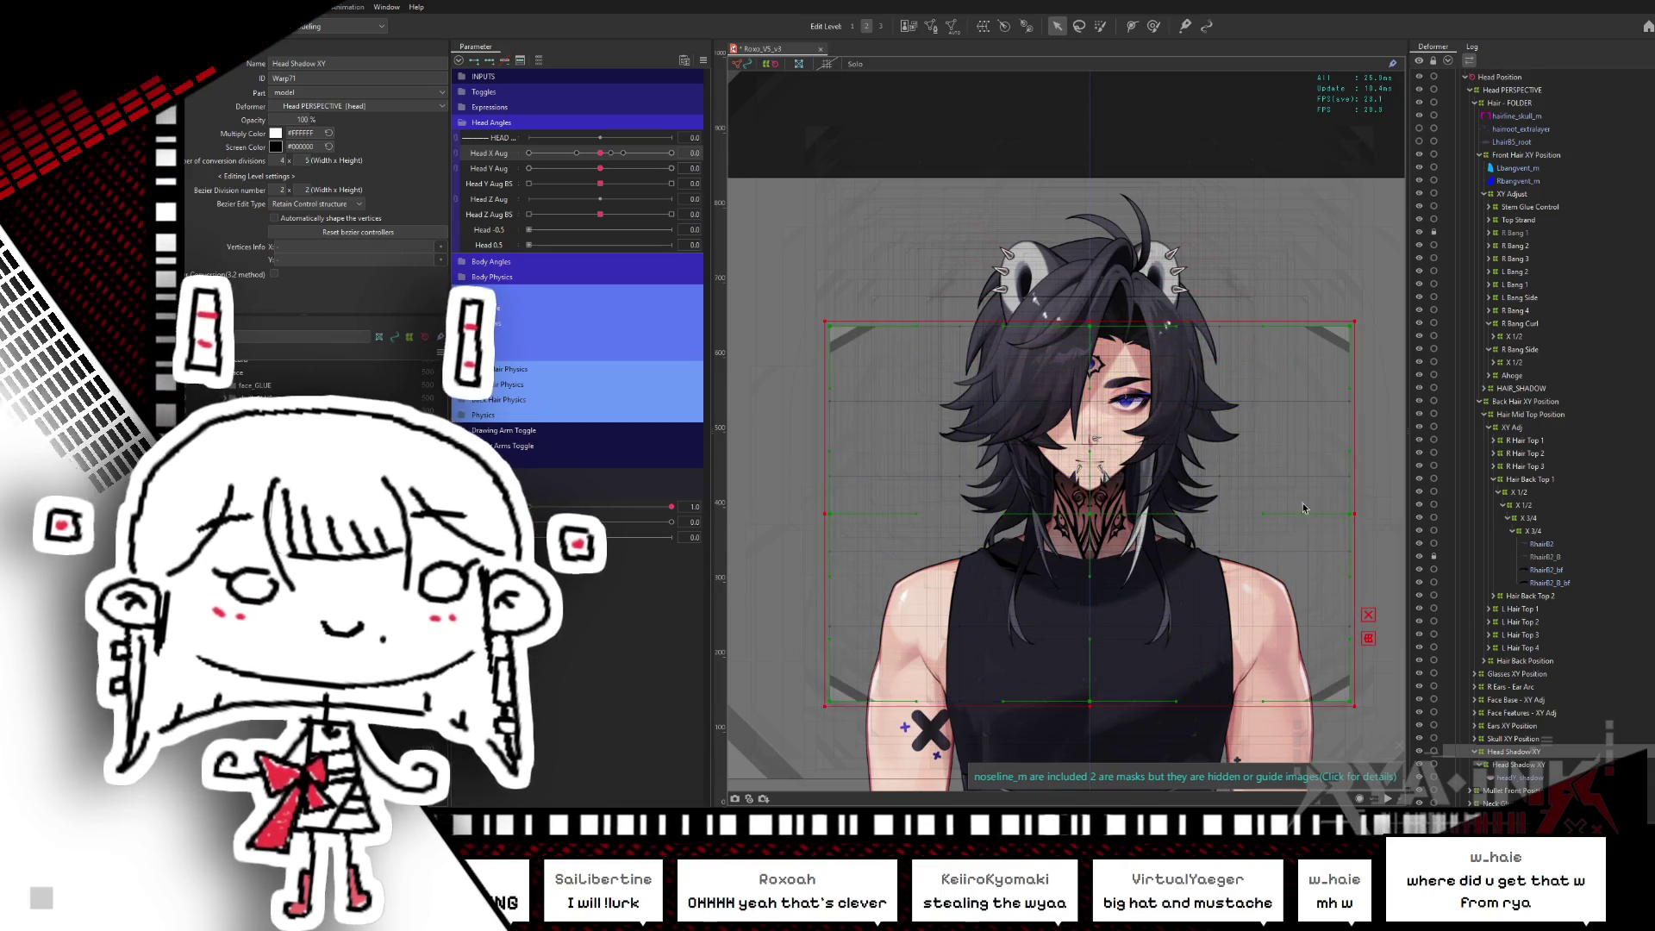
drag(1088, 707, 1089, 753)
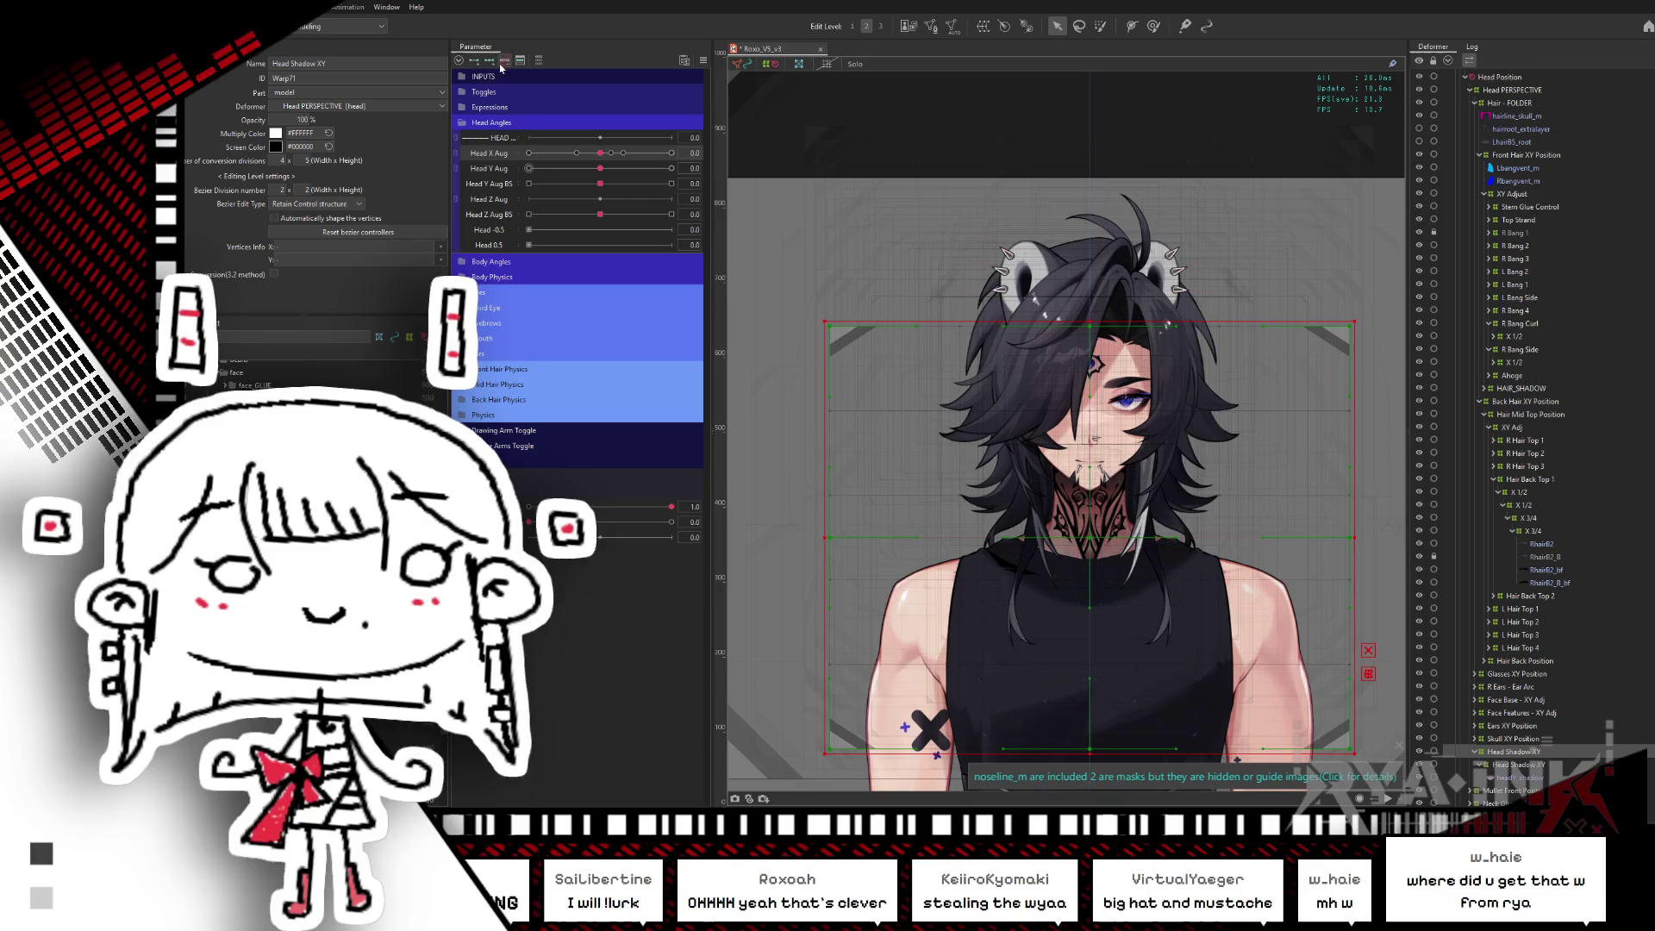
drag(601, 156, 671, 152)
- Brush-bend the lattice around the torso for the full Head X turn, then reset the head angles
key(b)
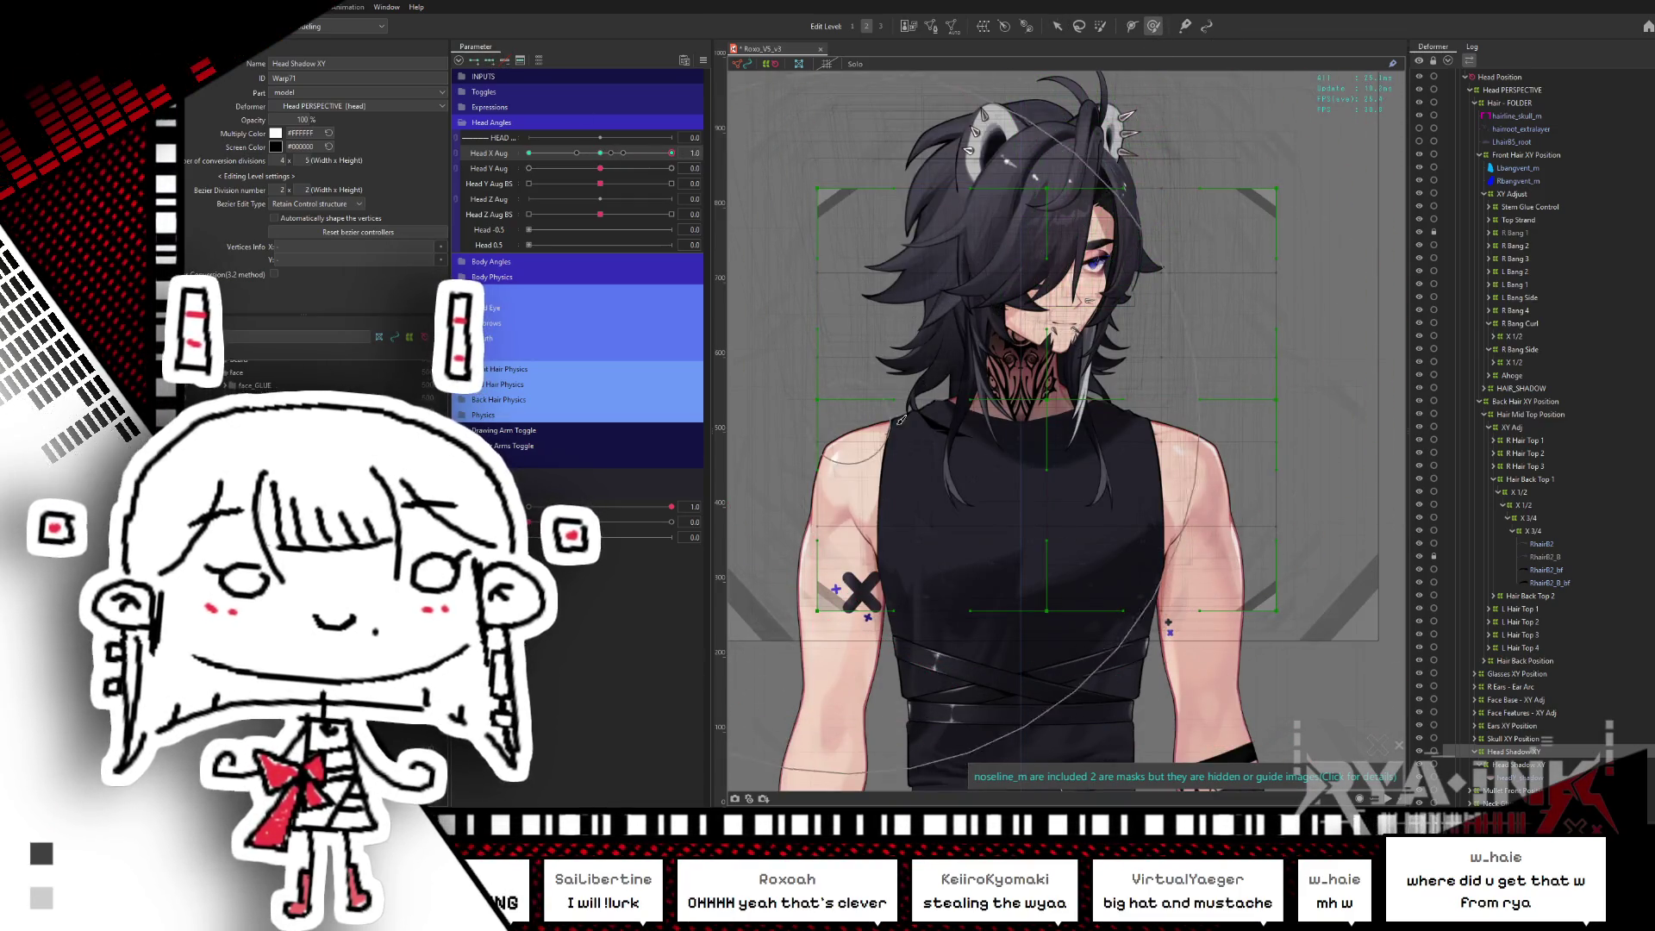
scroll(798, 278, left, 3)
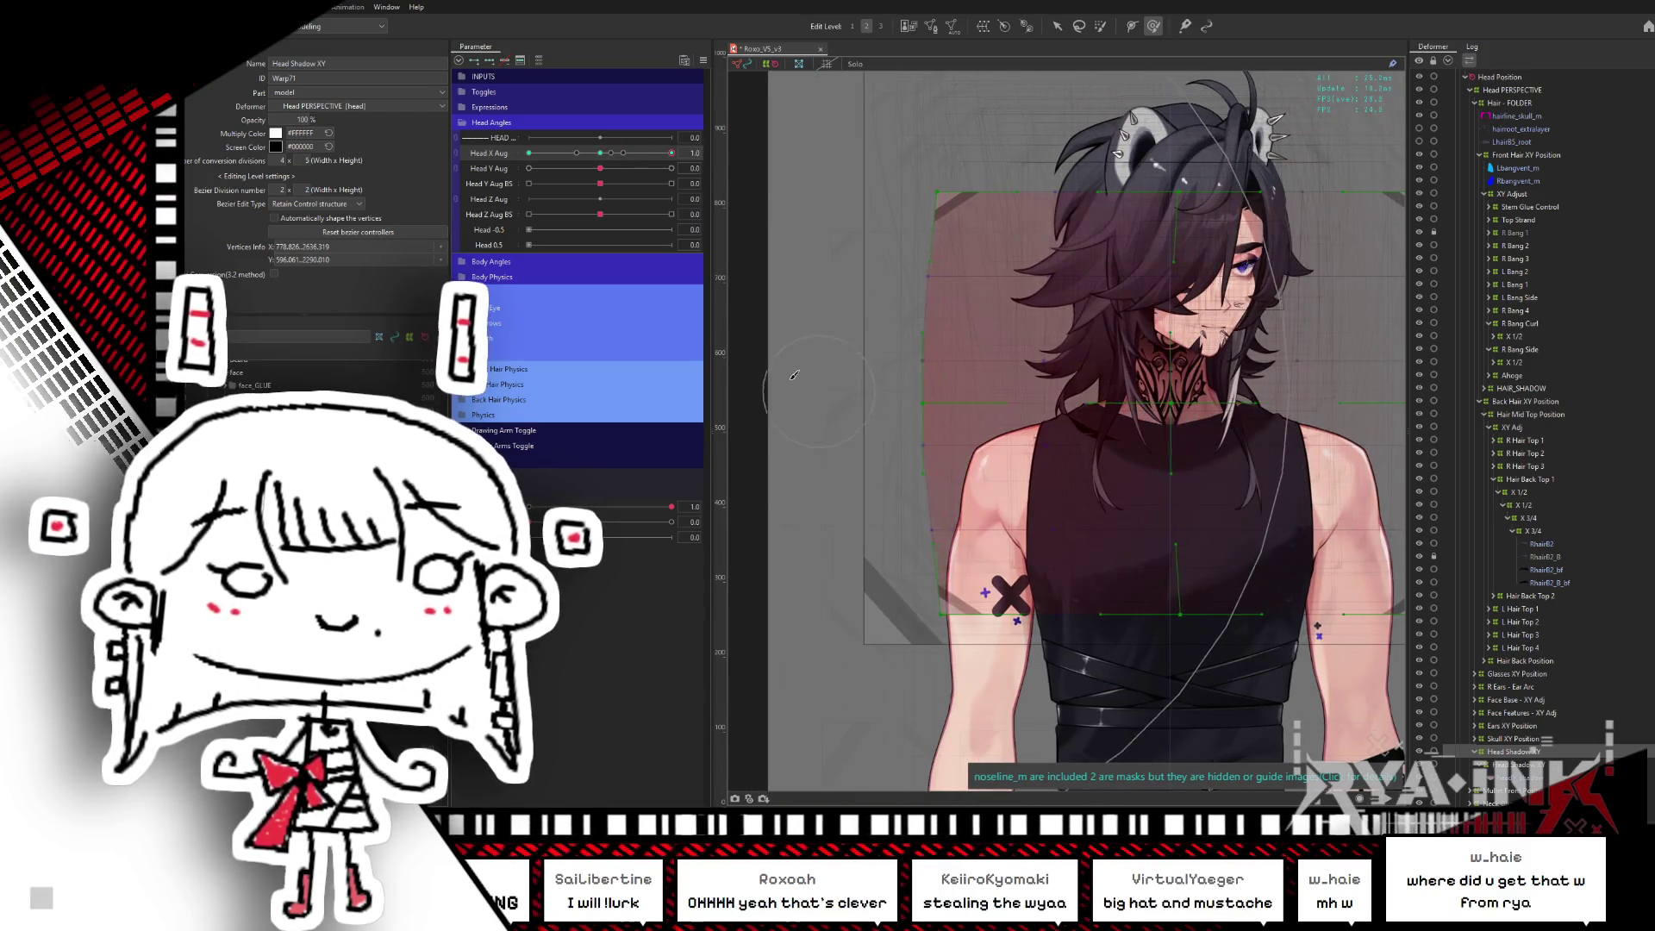
click(612, 153)
drag(613, 157, 672, 154)
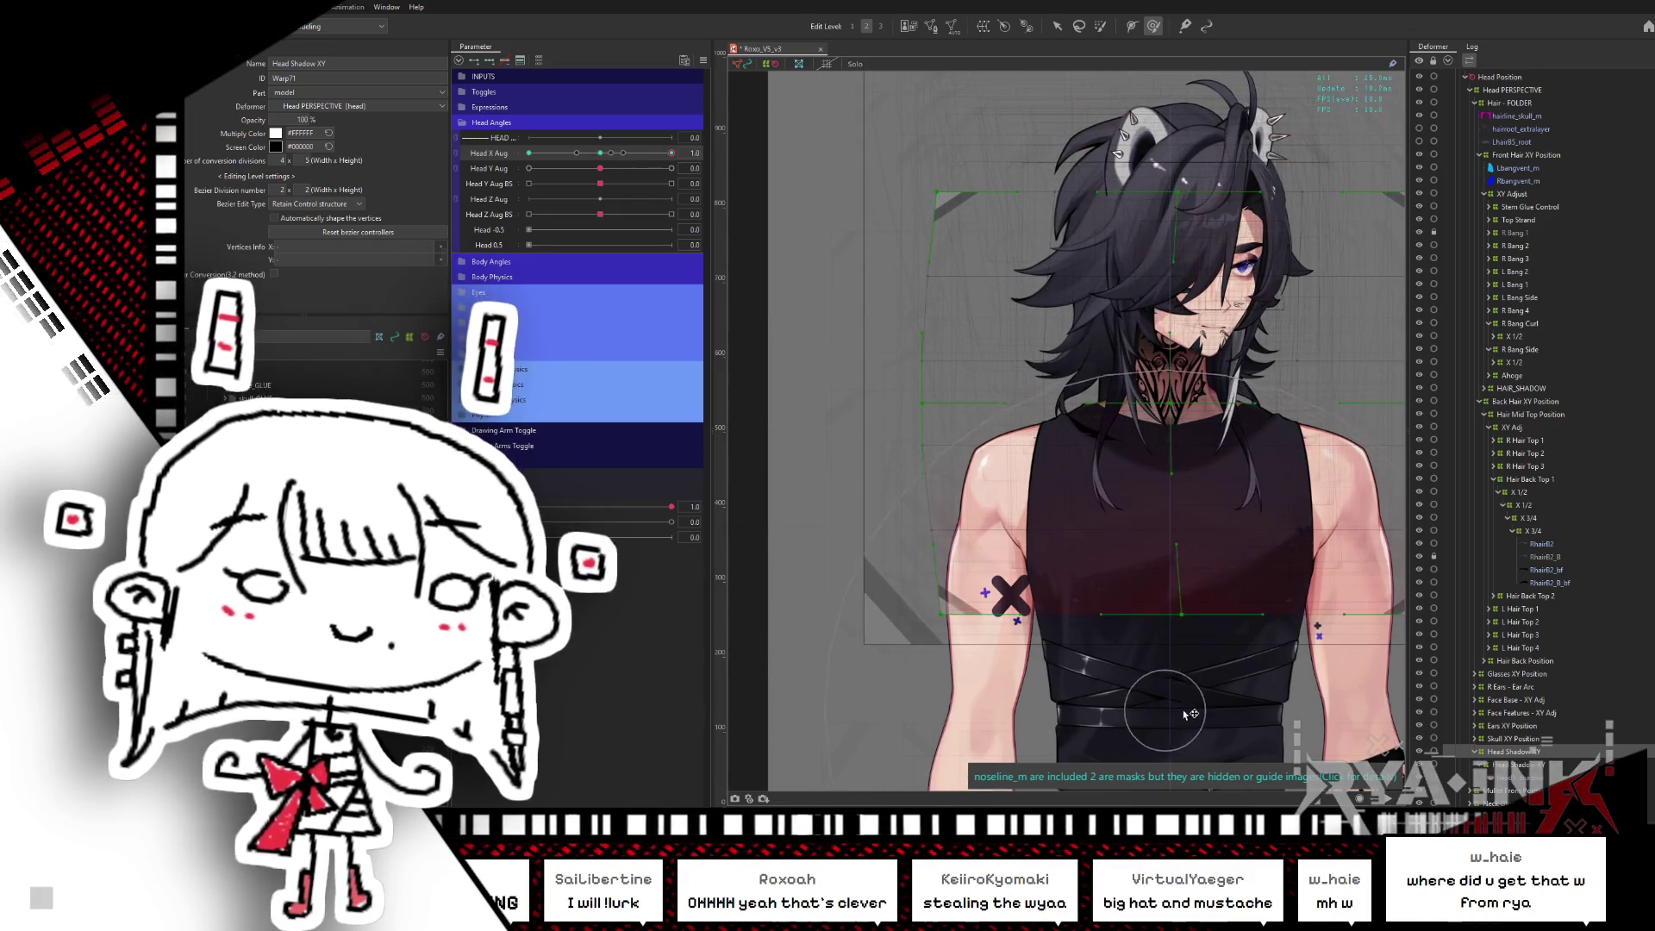
drag(1159, 686, 1266, 702)
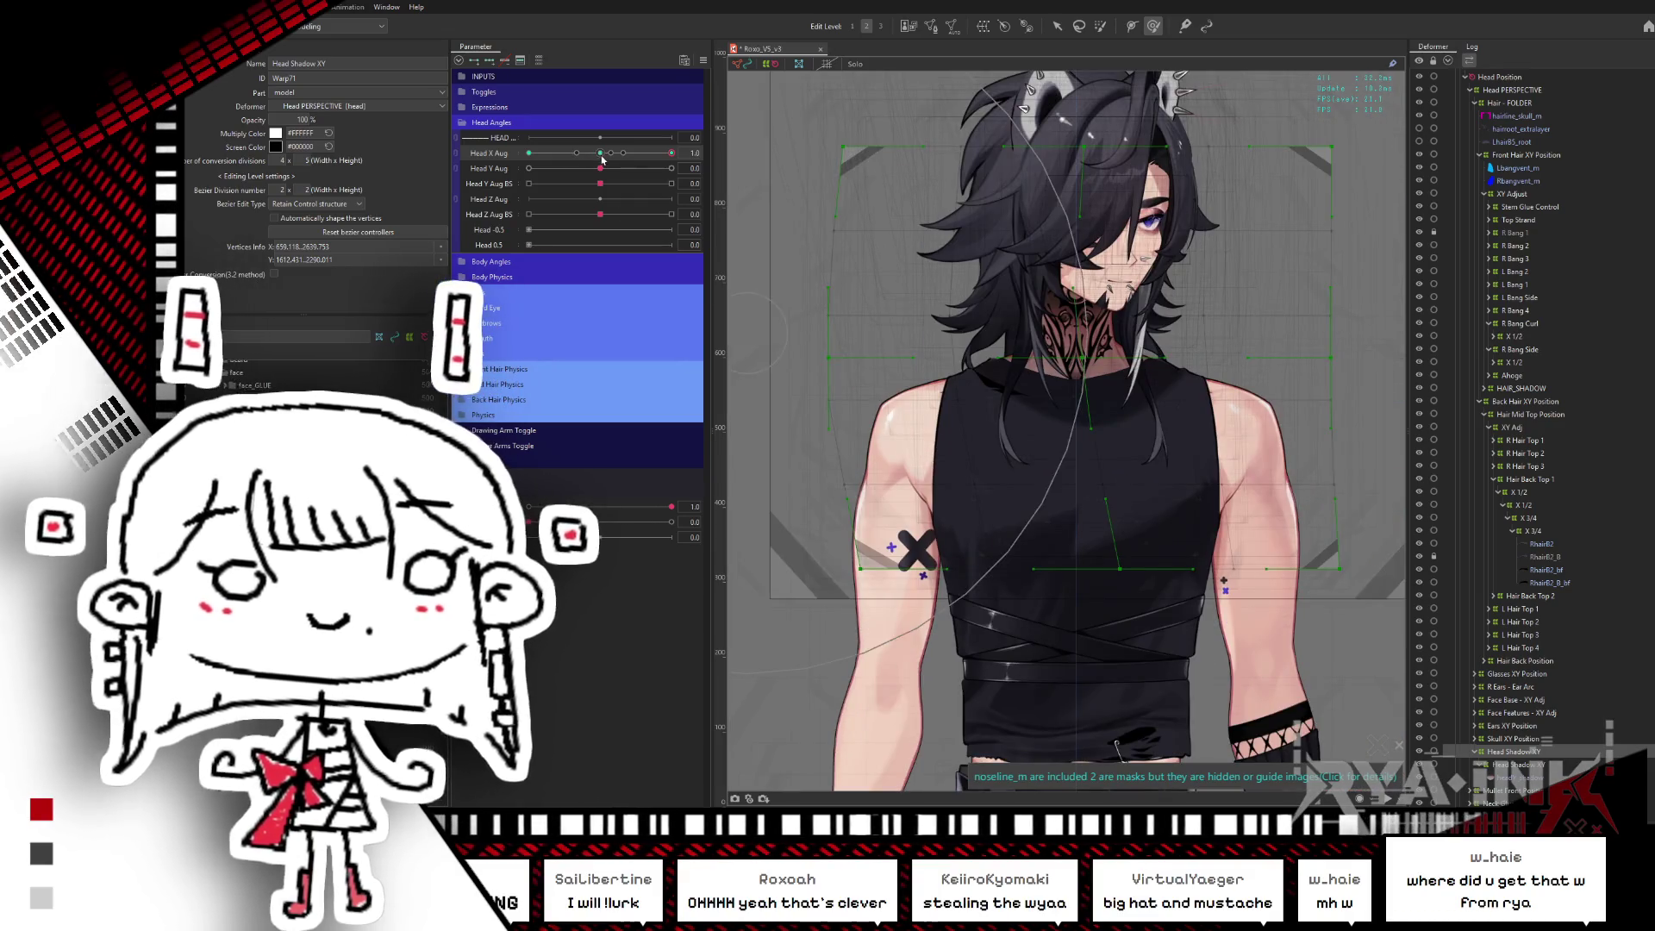
mouse_move(600, 168)
mouse_down()
mouse_move(630, 168)
mouse_move(607, 165)
mouse_up()
click(600, 152)
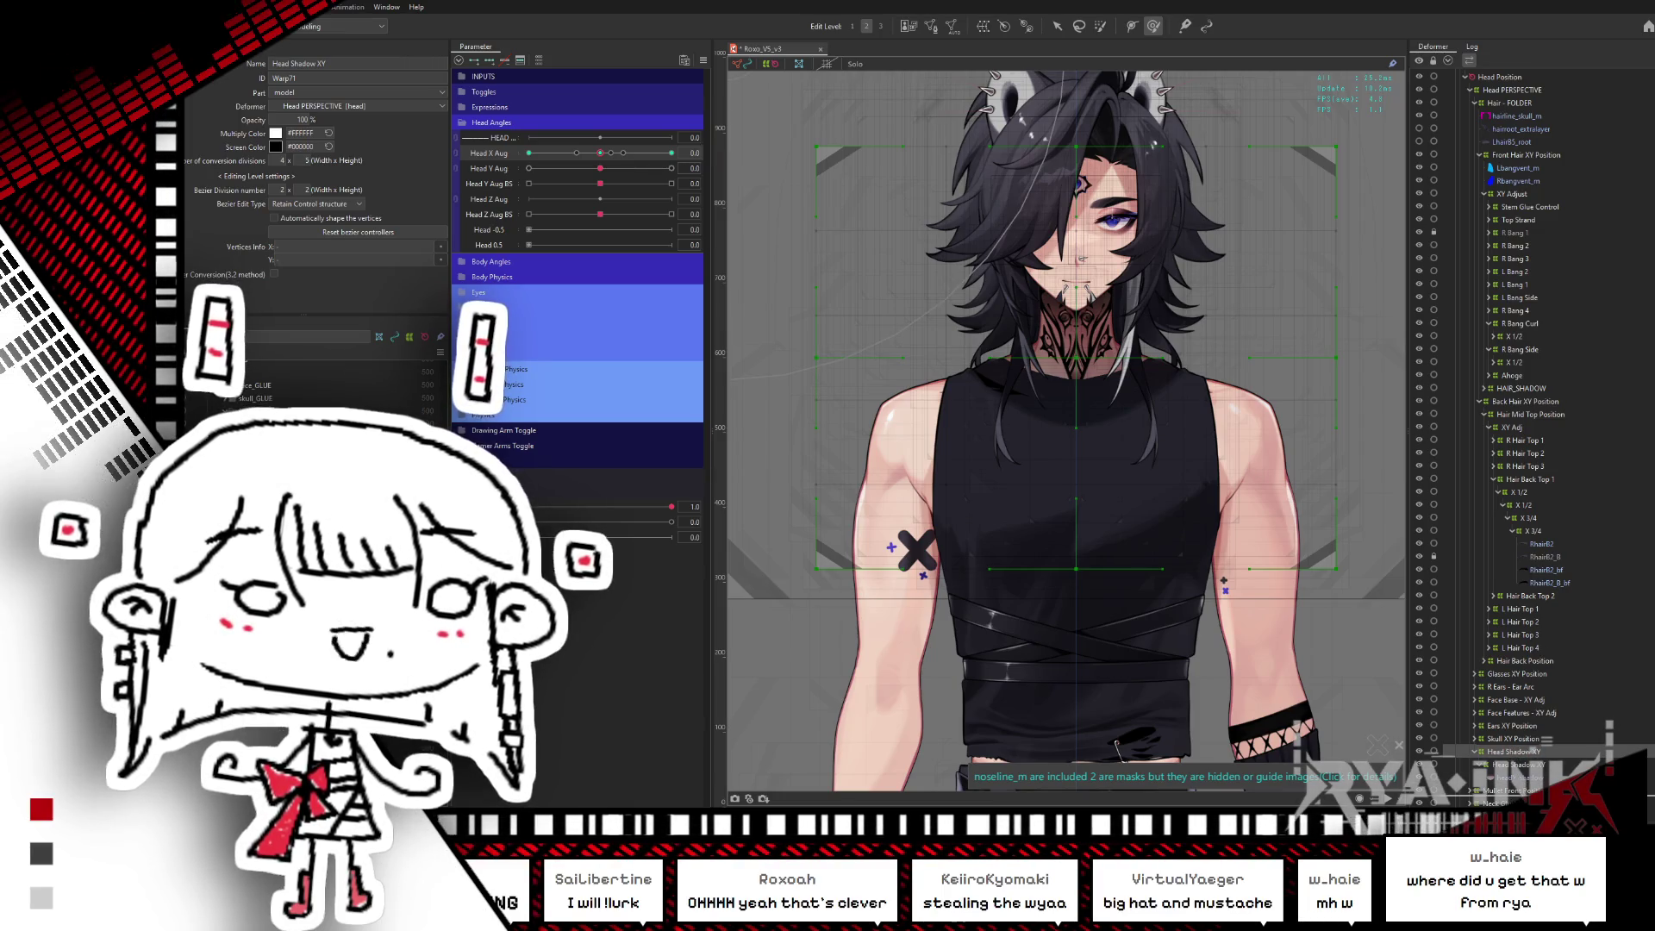
- Move Head Shadow XY under Head Position and turn the head to Head X Aug 1.0 to check it
drag(1547, 740, 1543, 743)
mouse_move(600, 153)
mouse_down()
mouse_move(671, 153)
mouse_move(611, 171)
mouse_move(631, 175)
mouse_move(600, 168)
mouse_move(671, 152)
mouse_up()
drag(1207, 297, 989, 298)
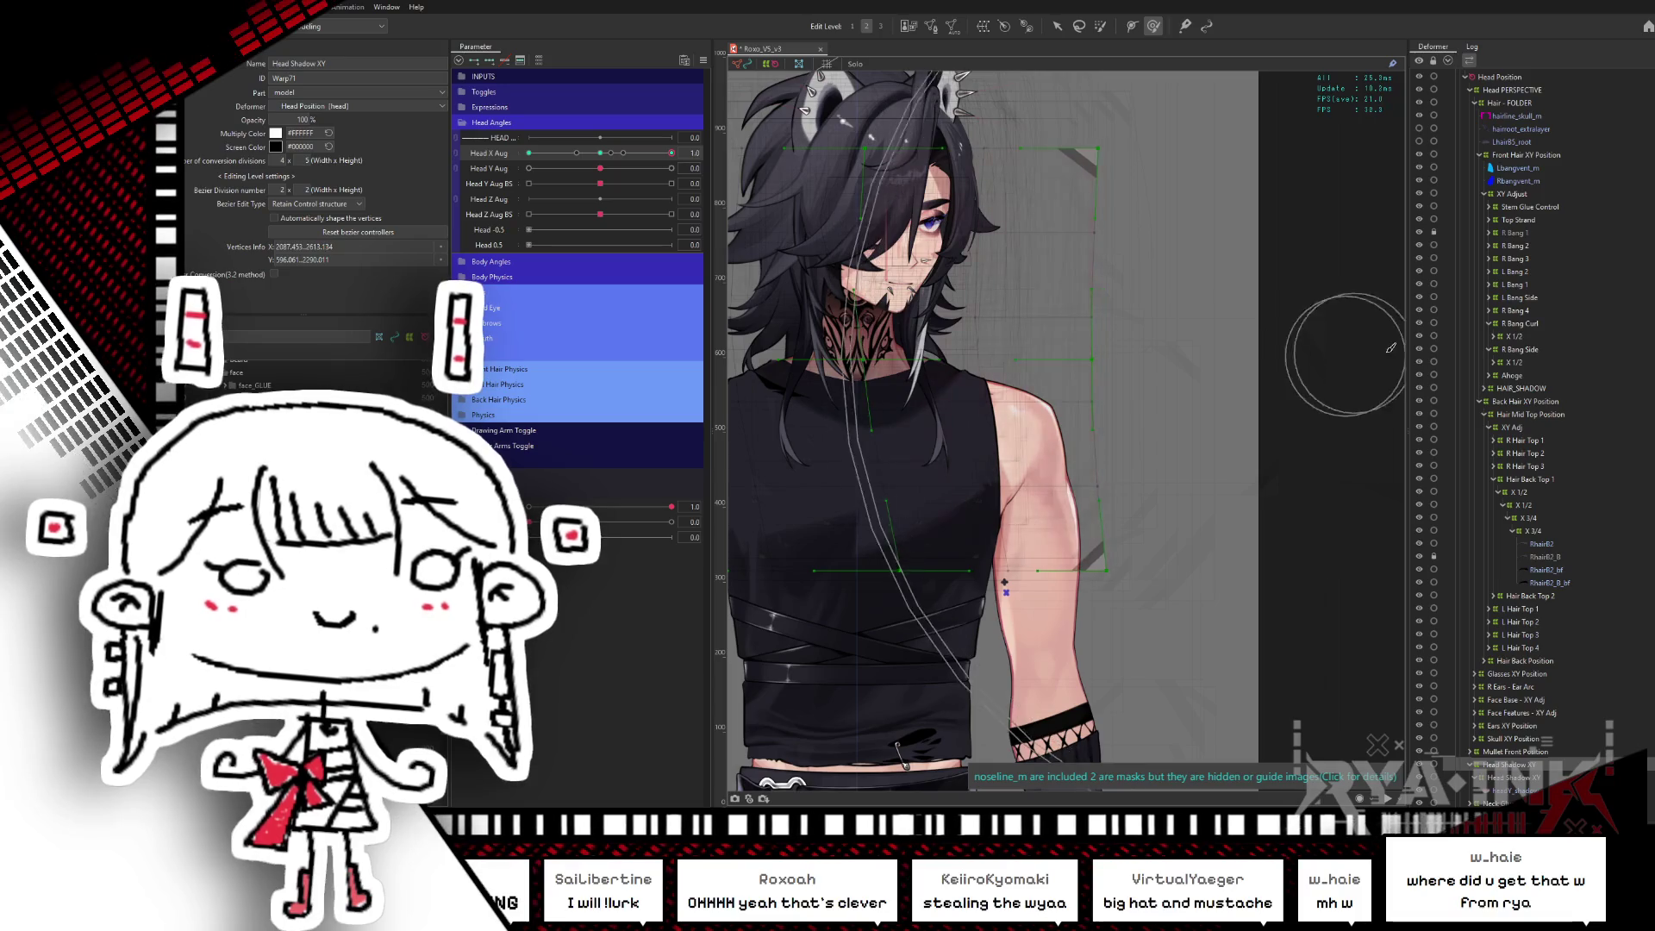
- Hide selection outlines, recentre the canvas, dismiss the parent-deformer tip, and set Head X Aug to -1
key(ctrl+h)
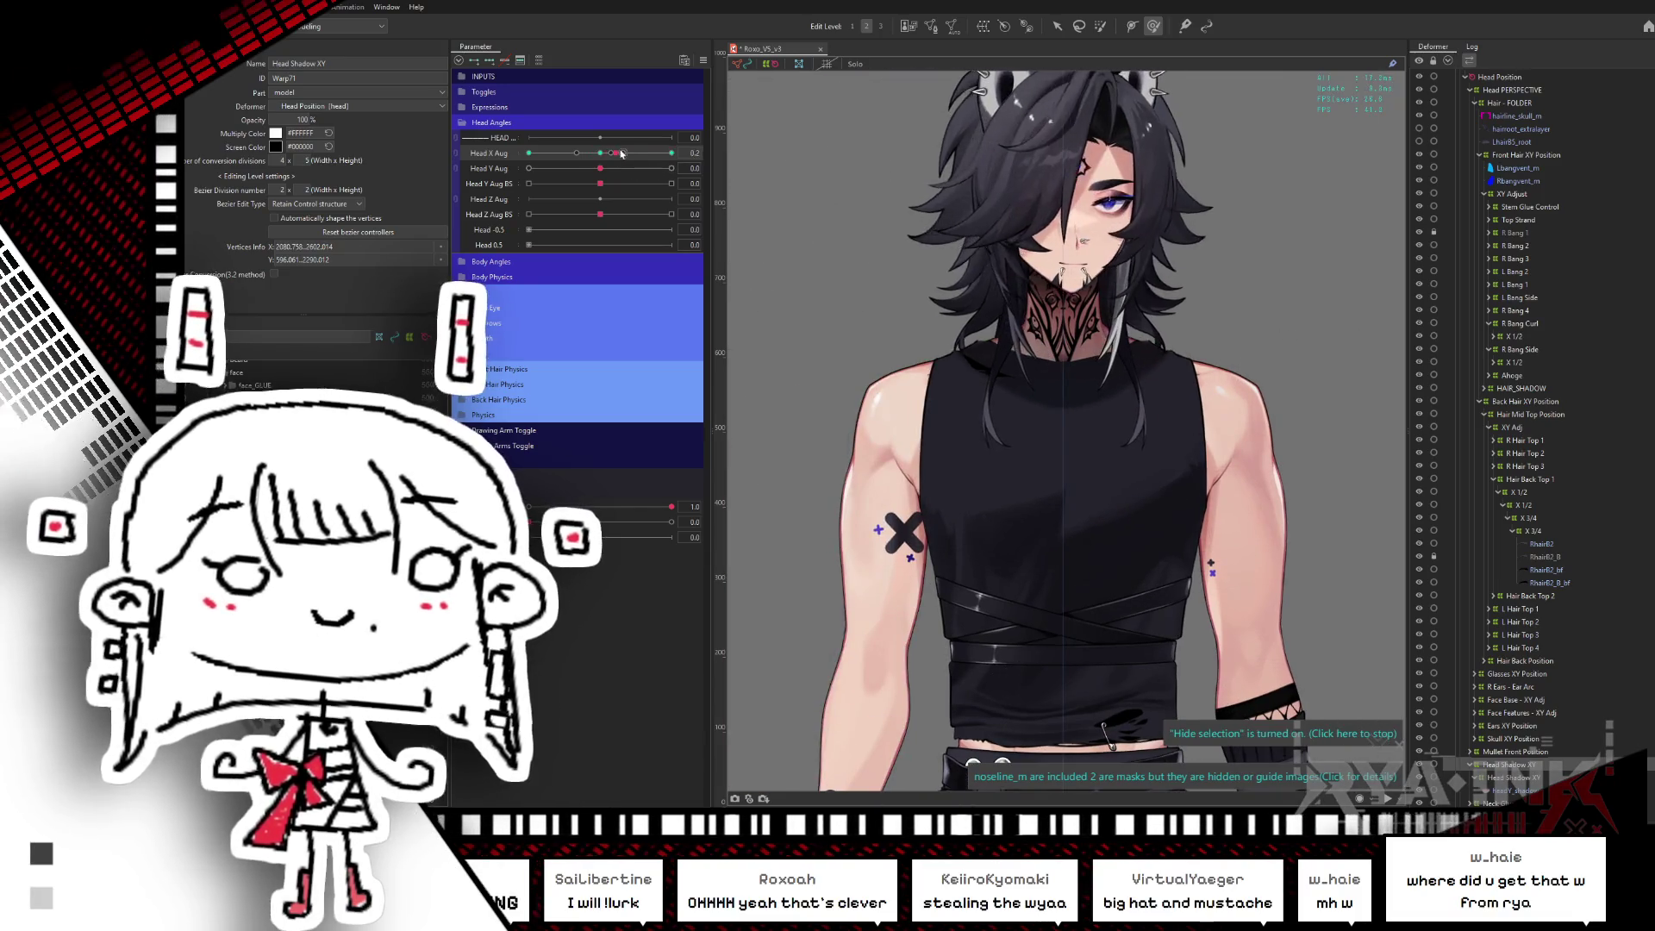
drag(882, 264, 1067, 298)
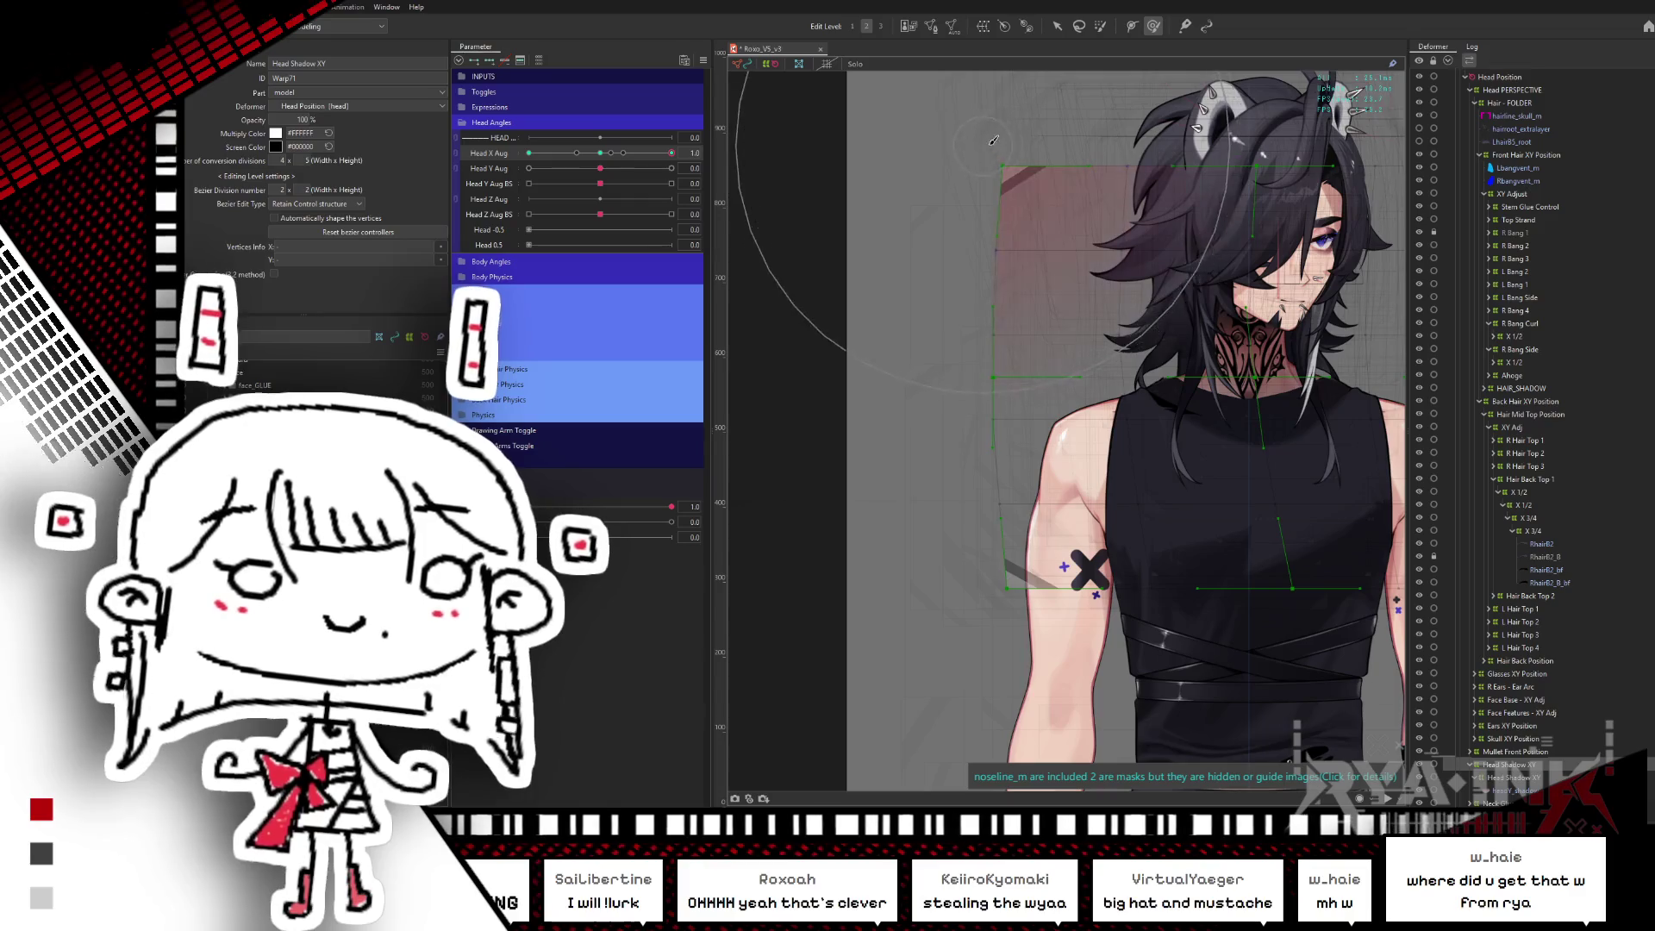
drag(1006, 123, 885, 91)
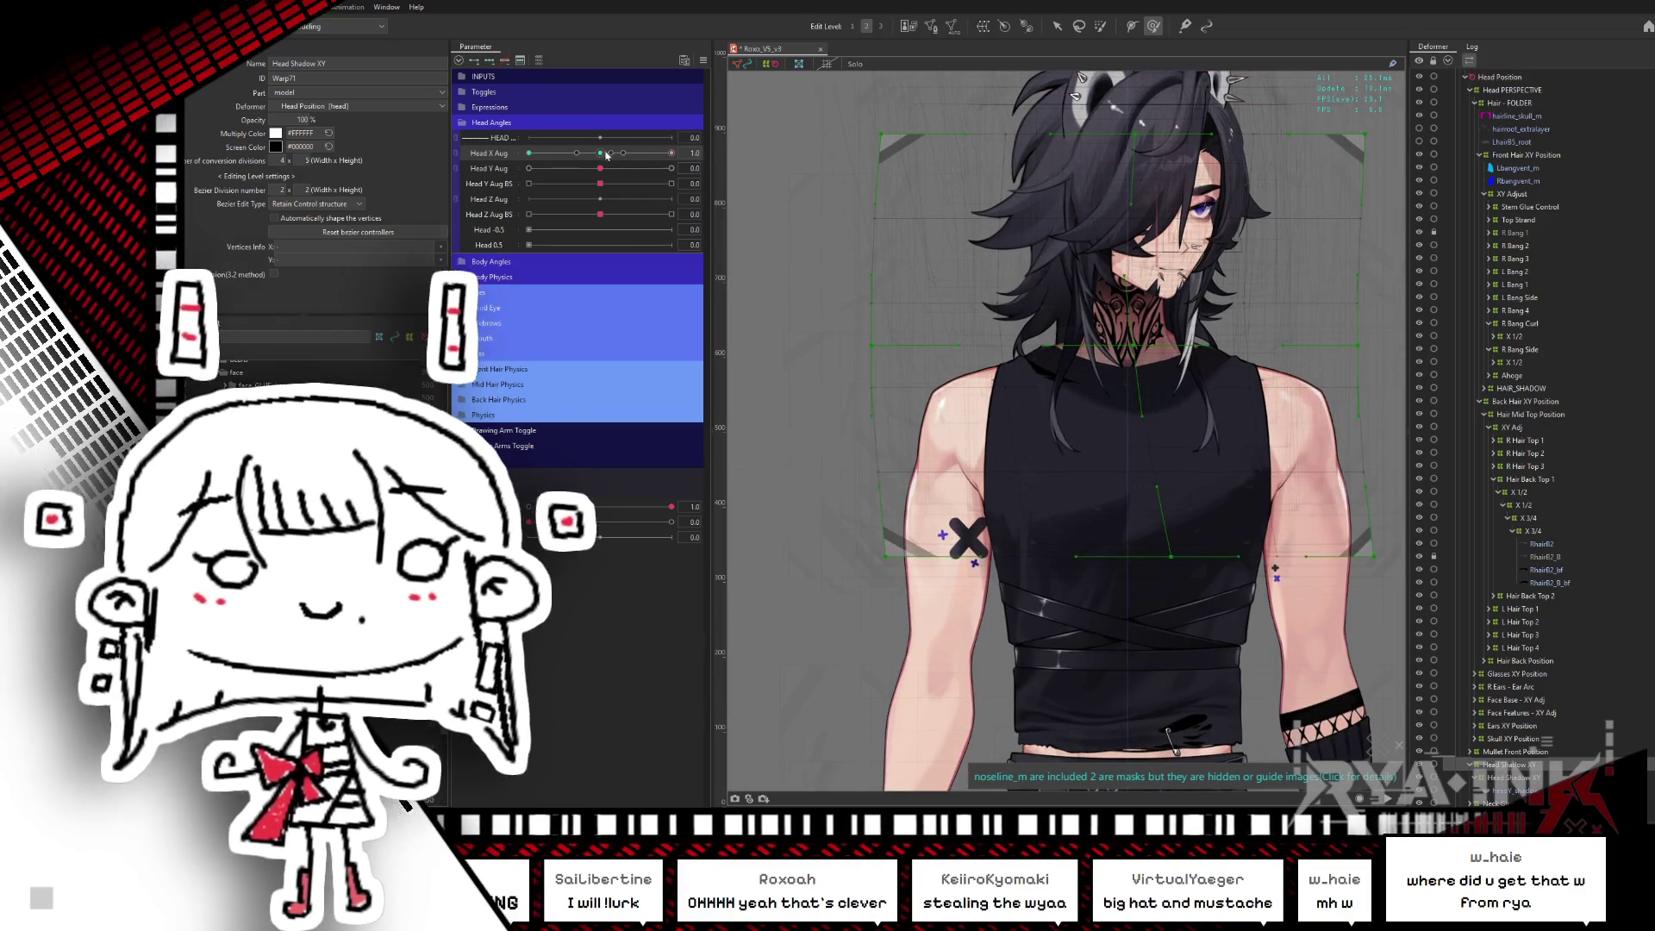
mouse_move(671, 153)
mouse_down()
mouse_move(612, 153)
mouse_move(672, 152)
mouse_up()
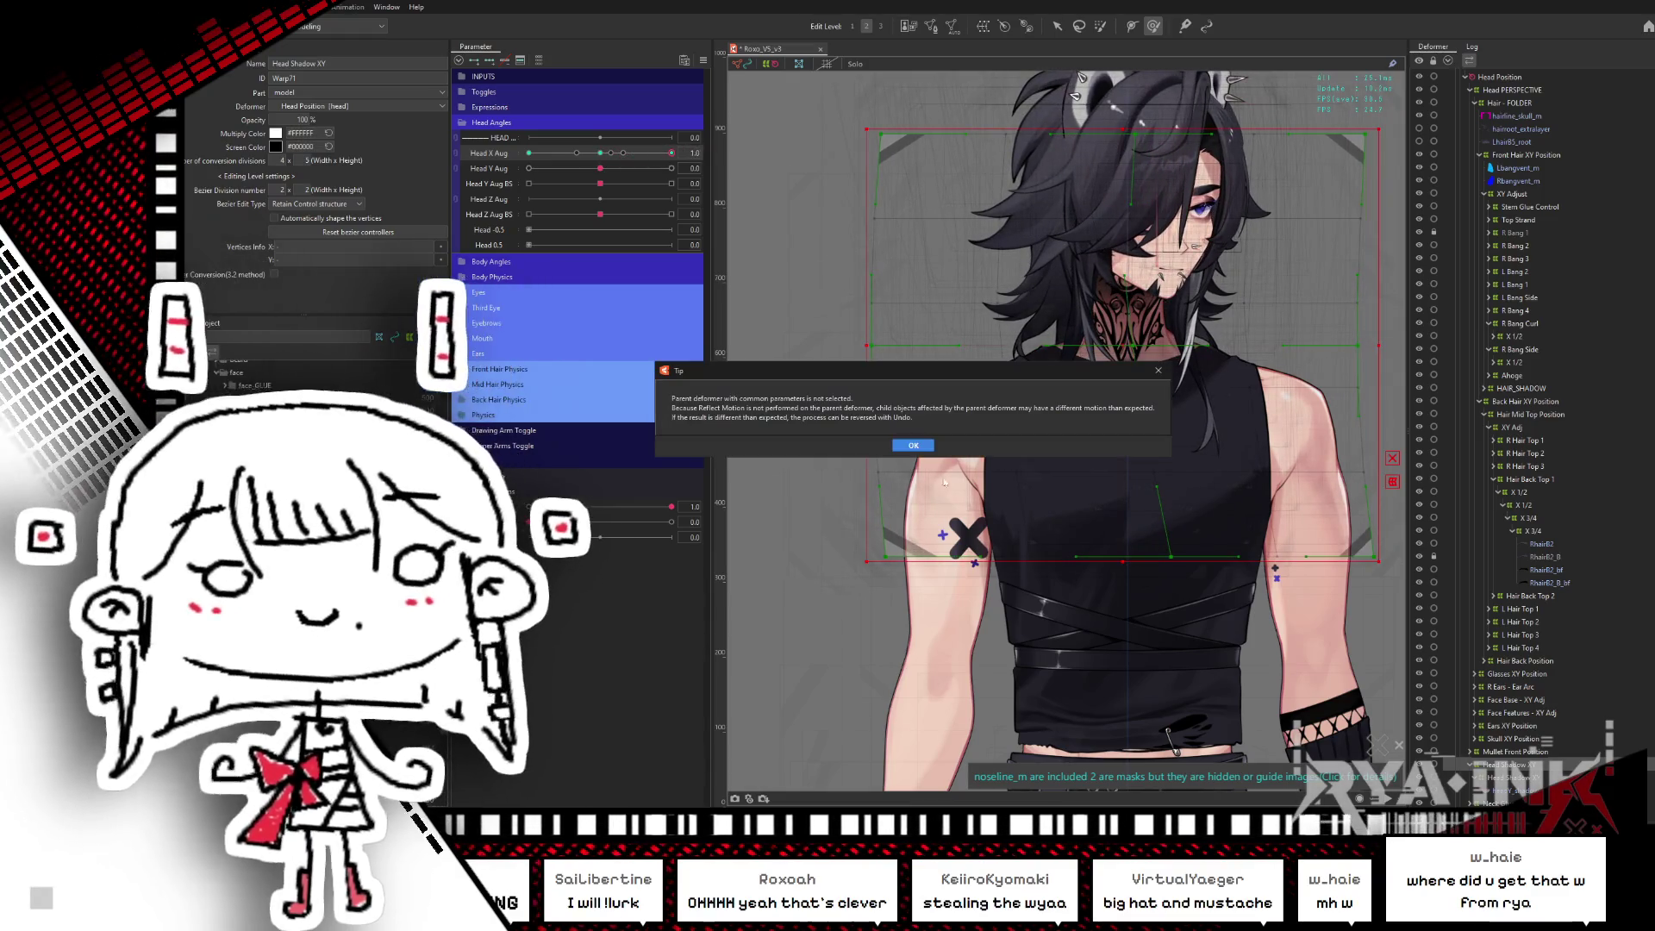
click(878, 525)
mouse_move(616, 152)
mouse_down()
mouse_move(694, 136)
mouse_move(528, 153)
mouse_up()
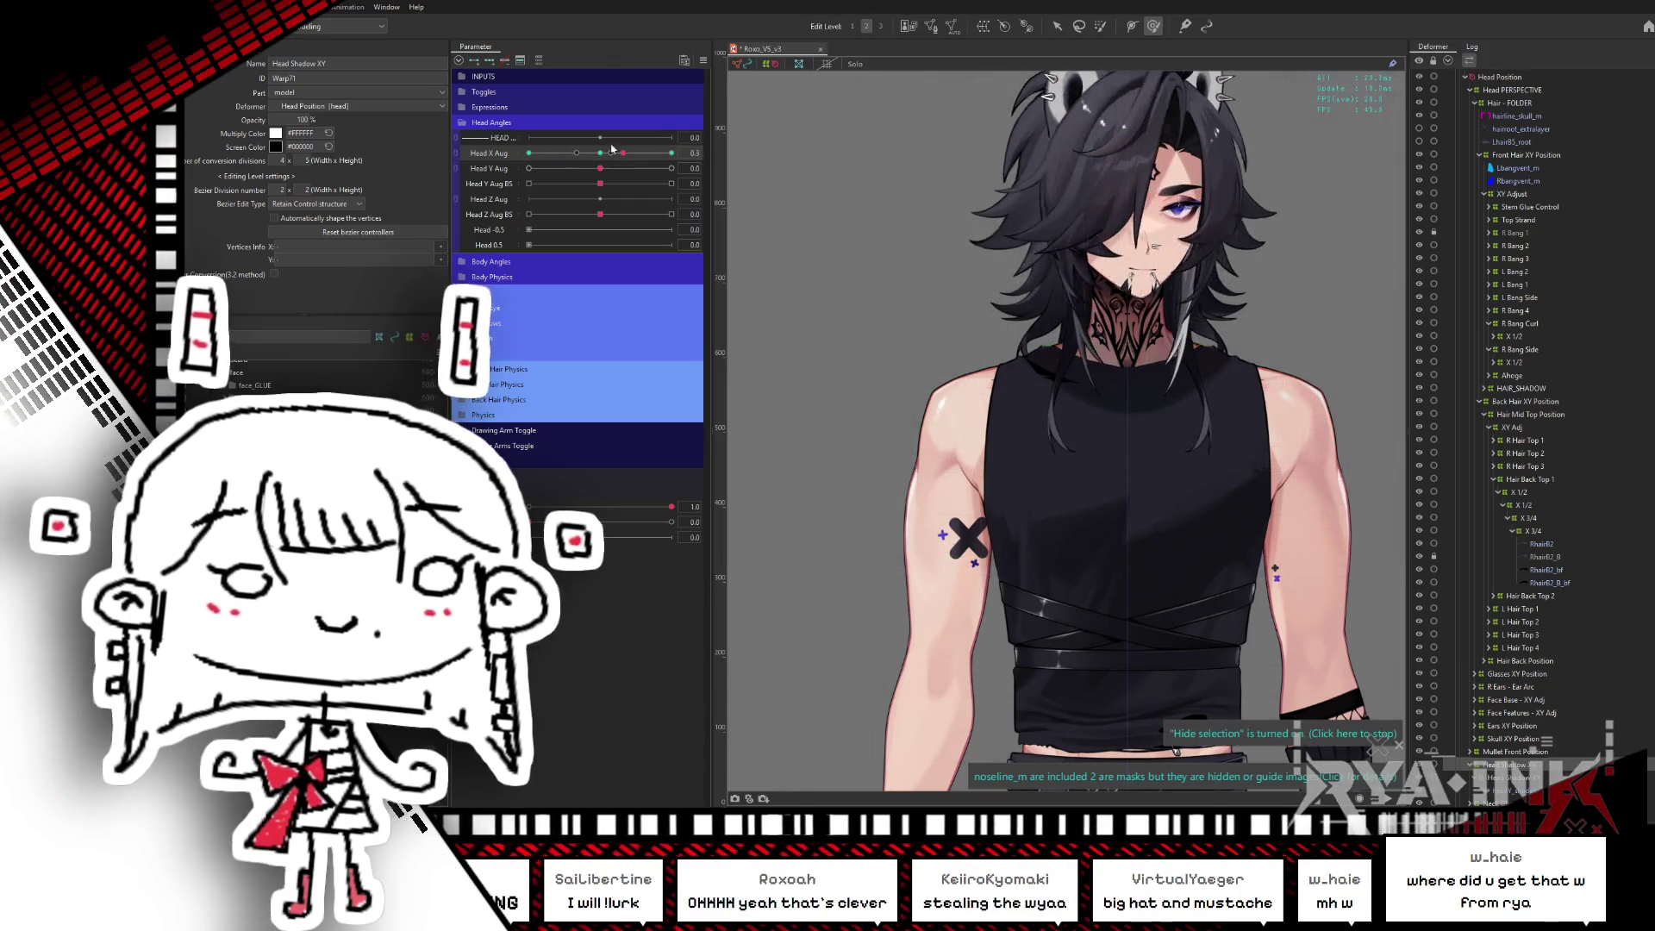
scroll(1088, 518, up, 2)
- Select the model-level Head Shadow XY deformer and preview it with the head turned and tilted down
key(ctrl+a)
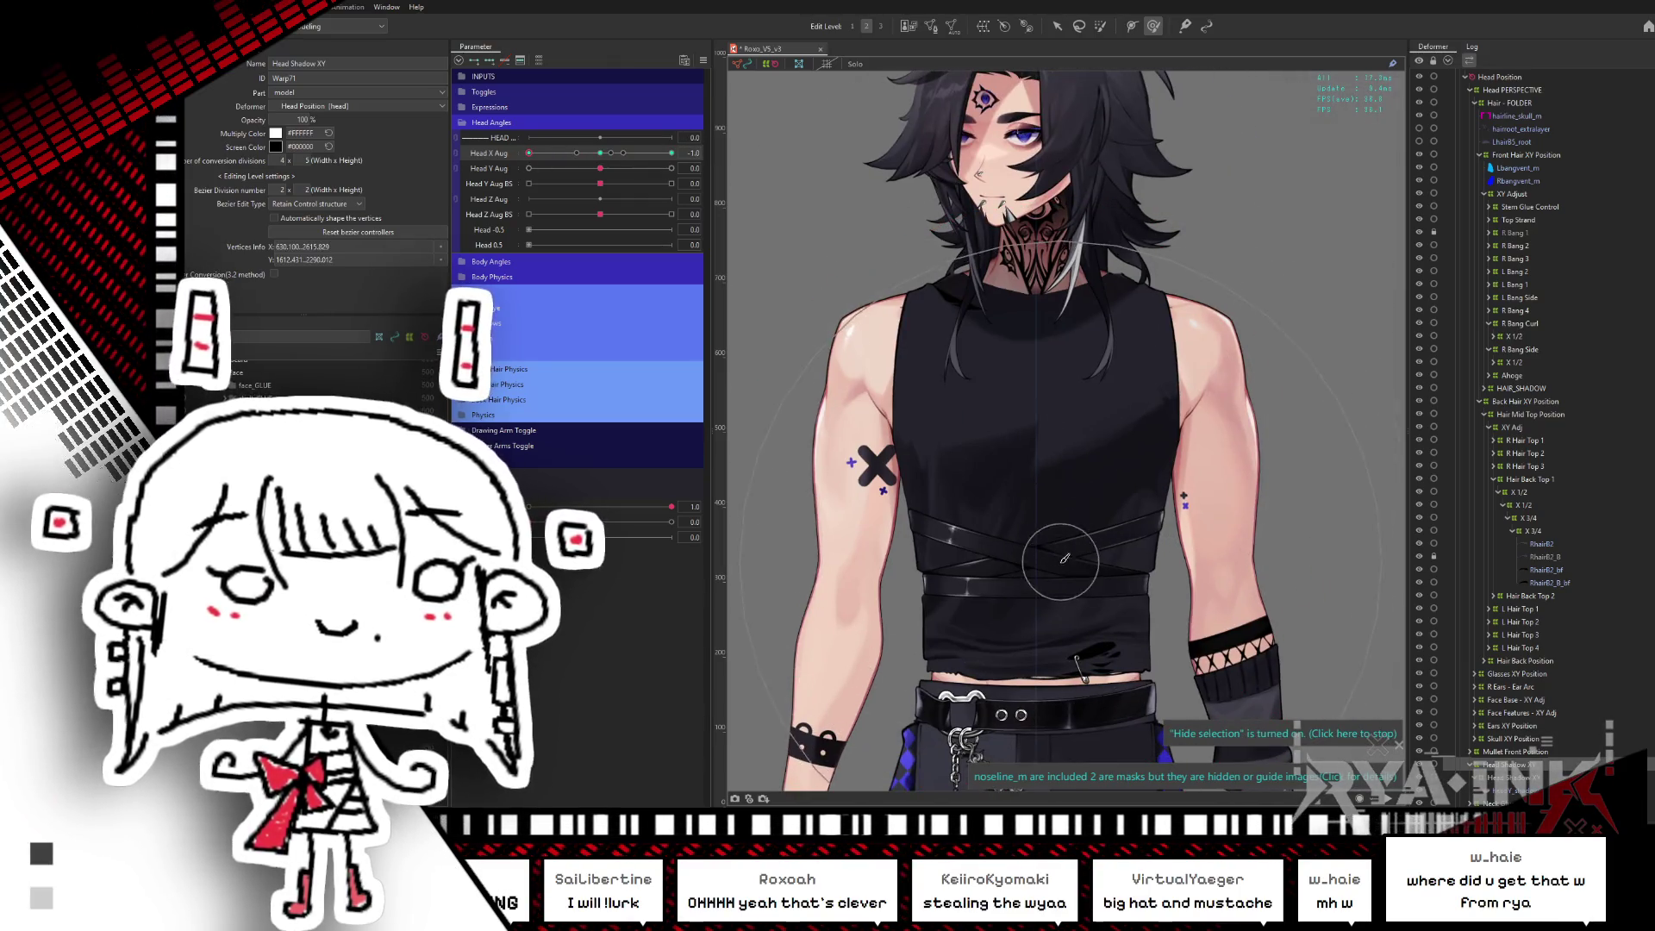
click(1523, 778)
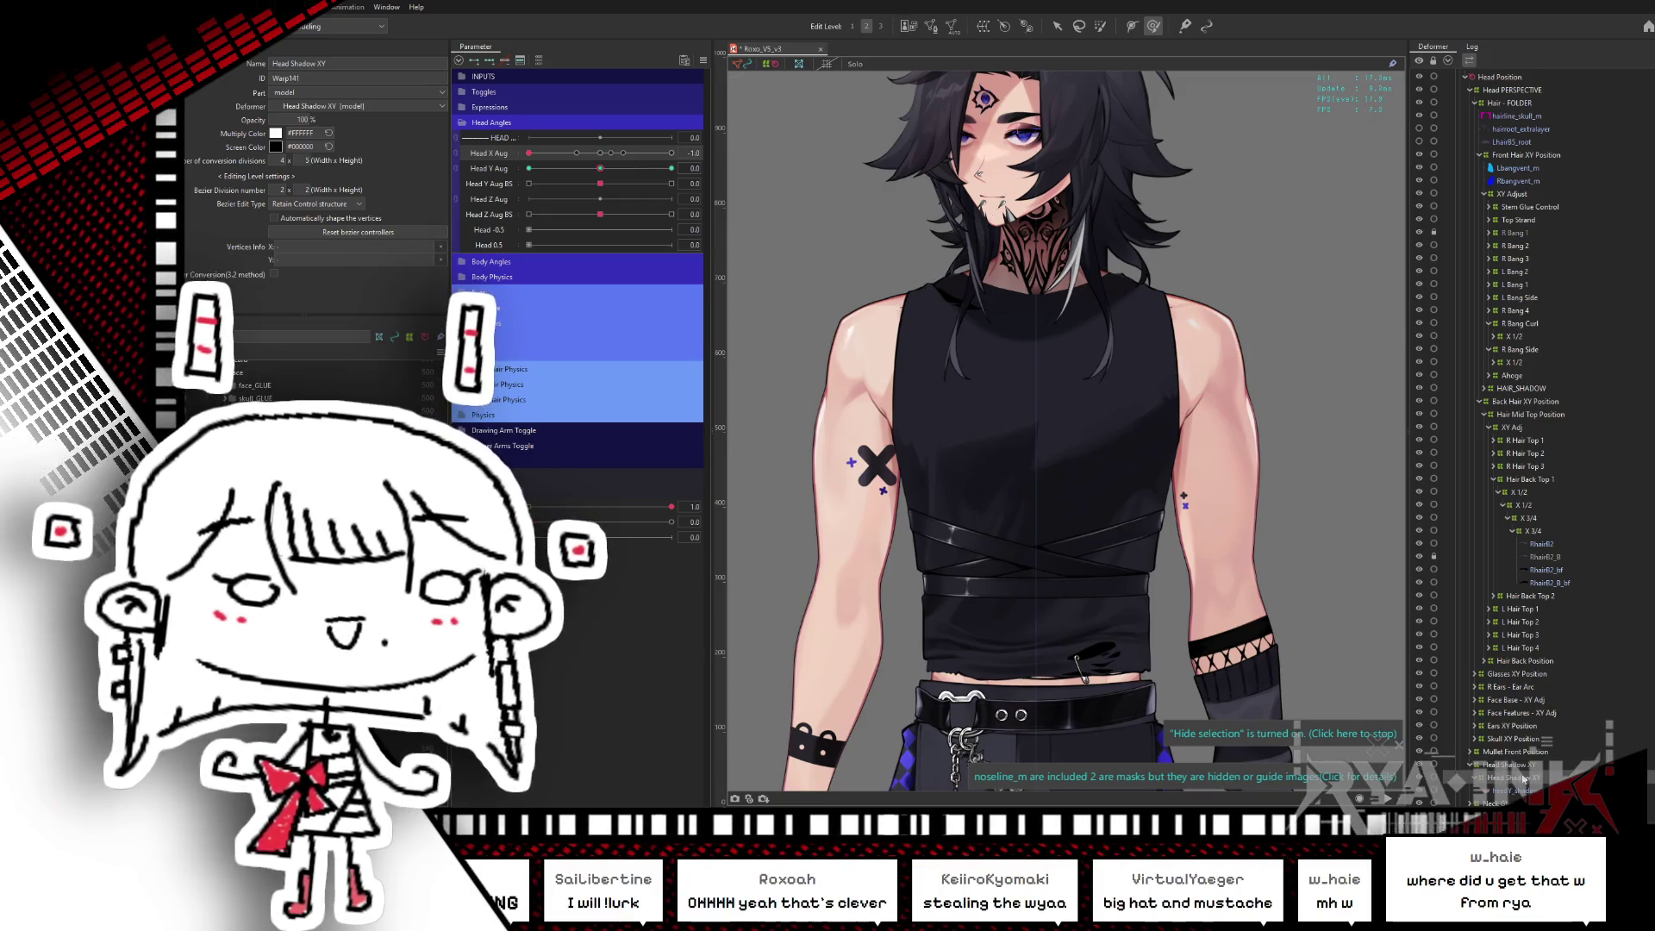
click(600, 153)
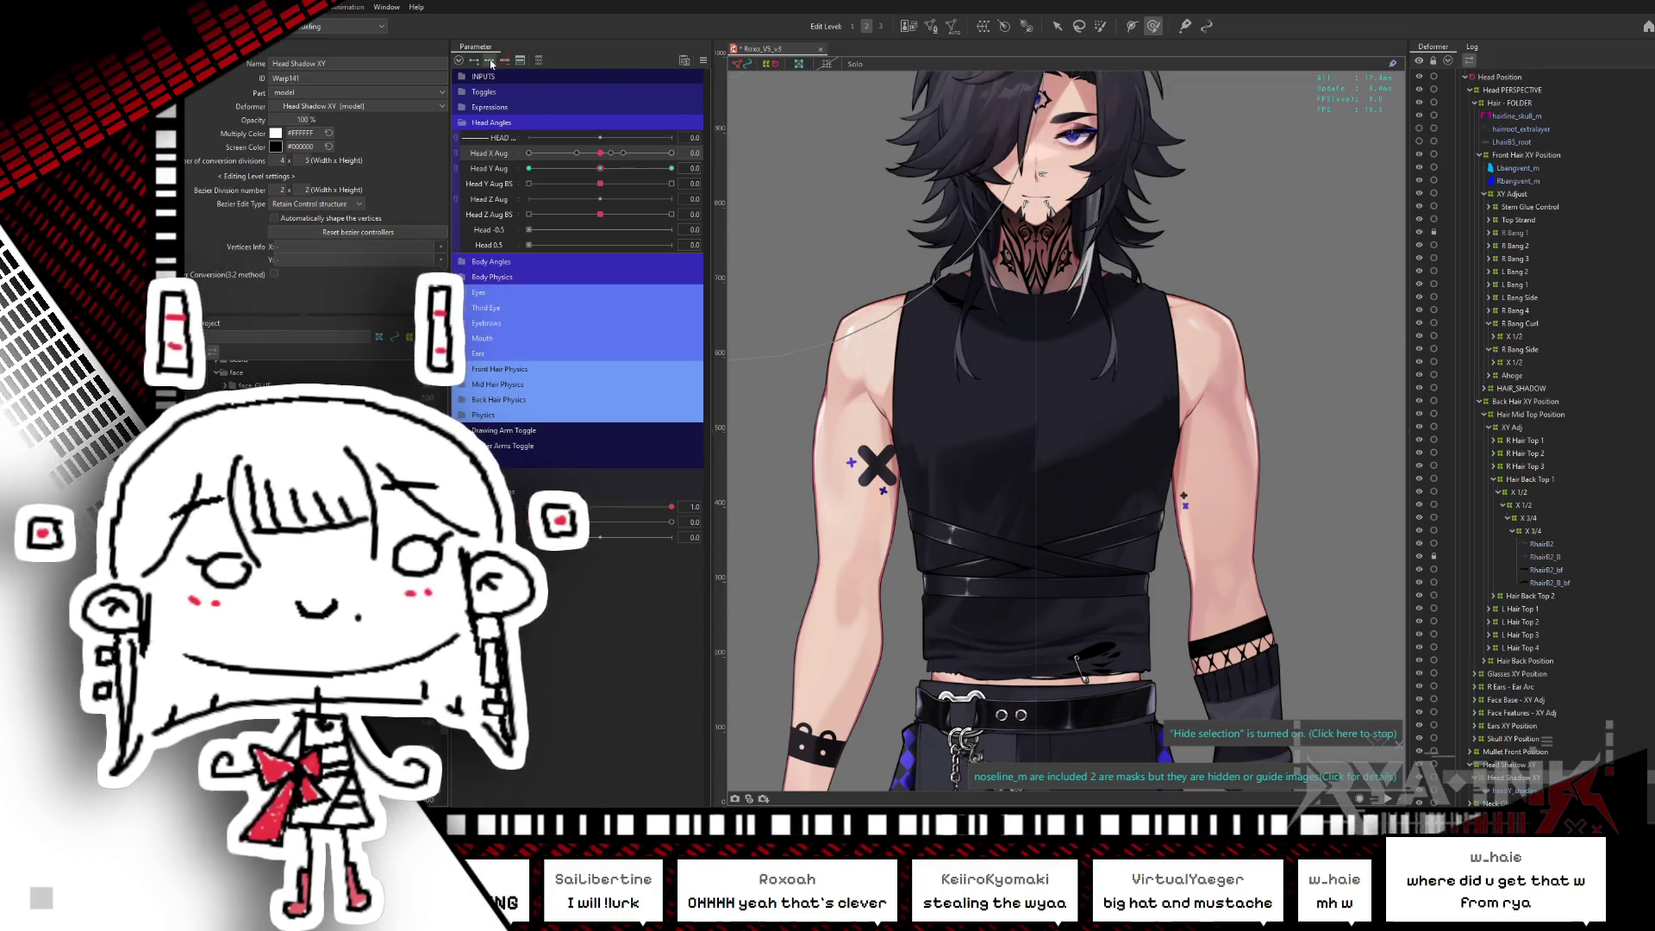
click(1543, 763)
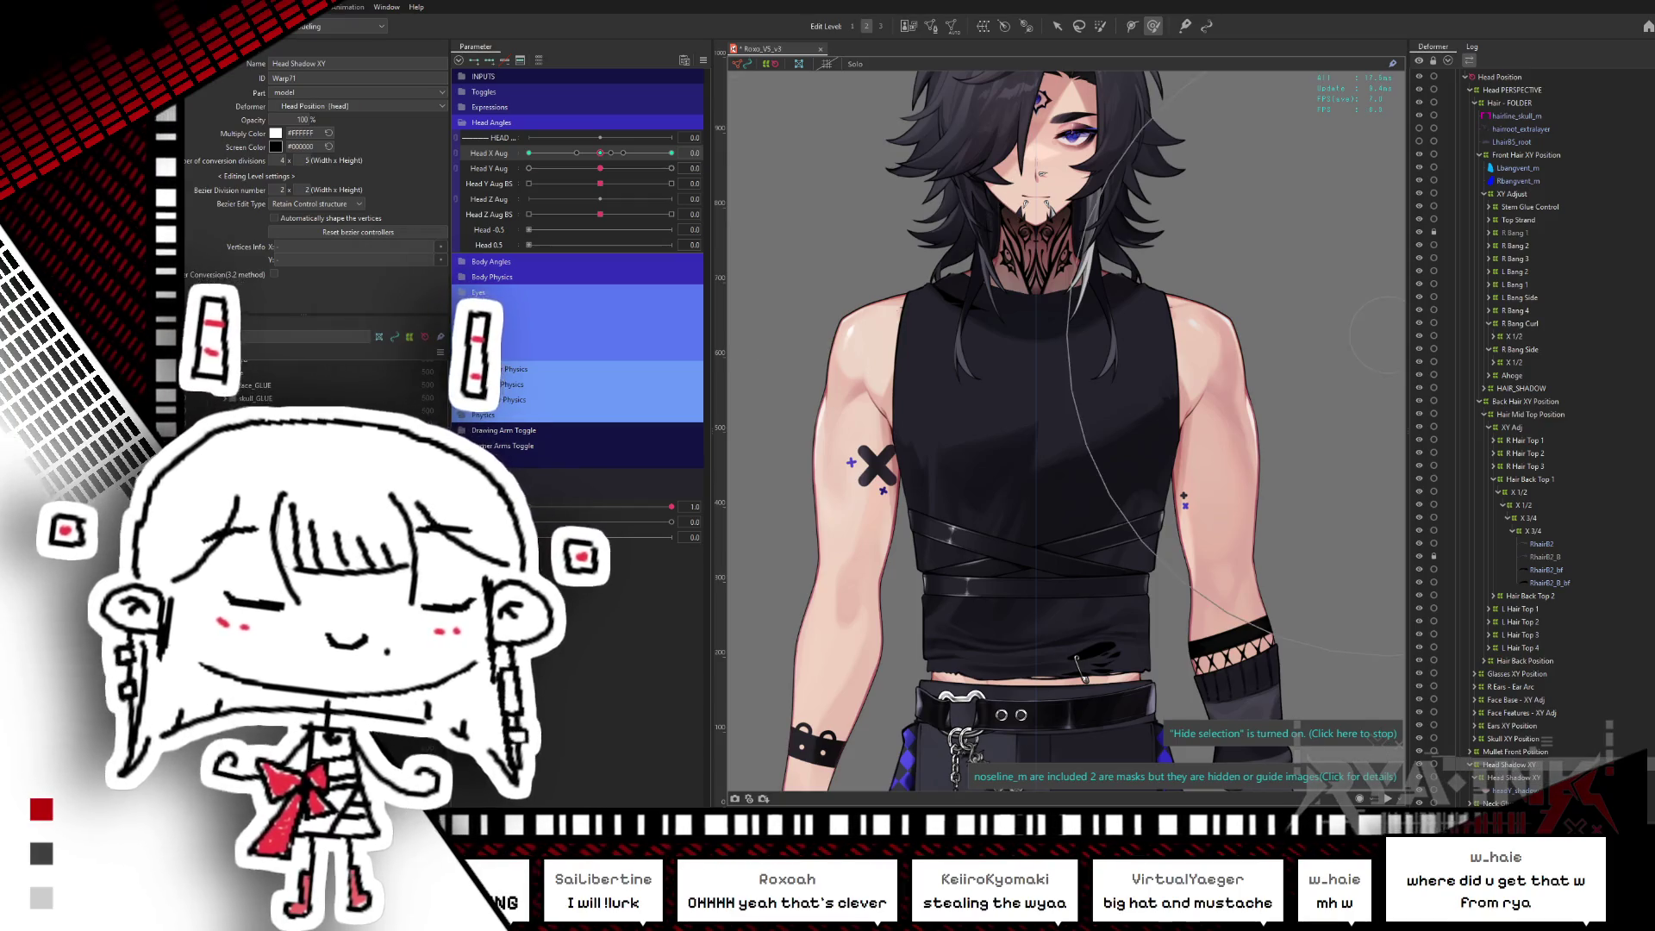
click(1508, 764)
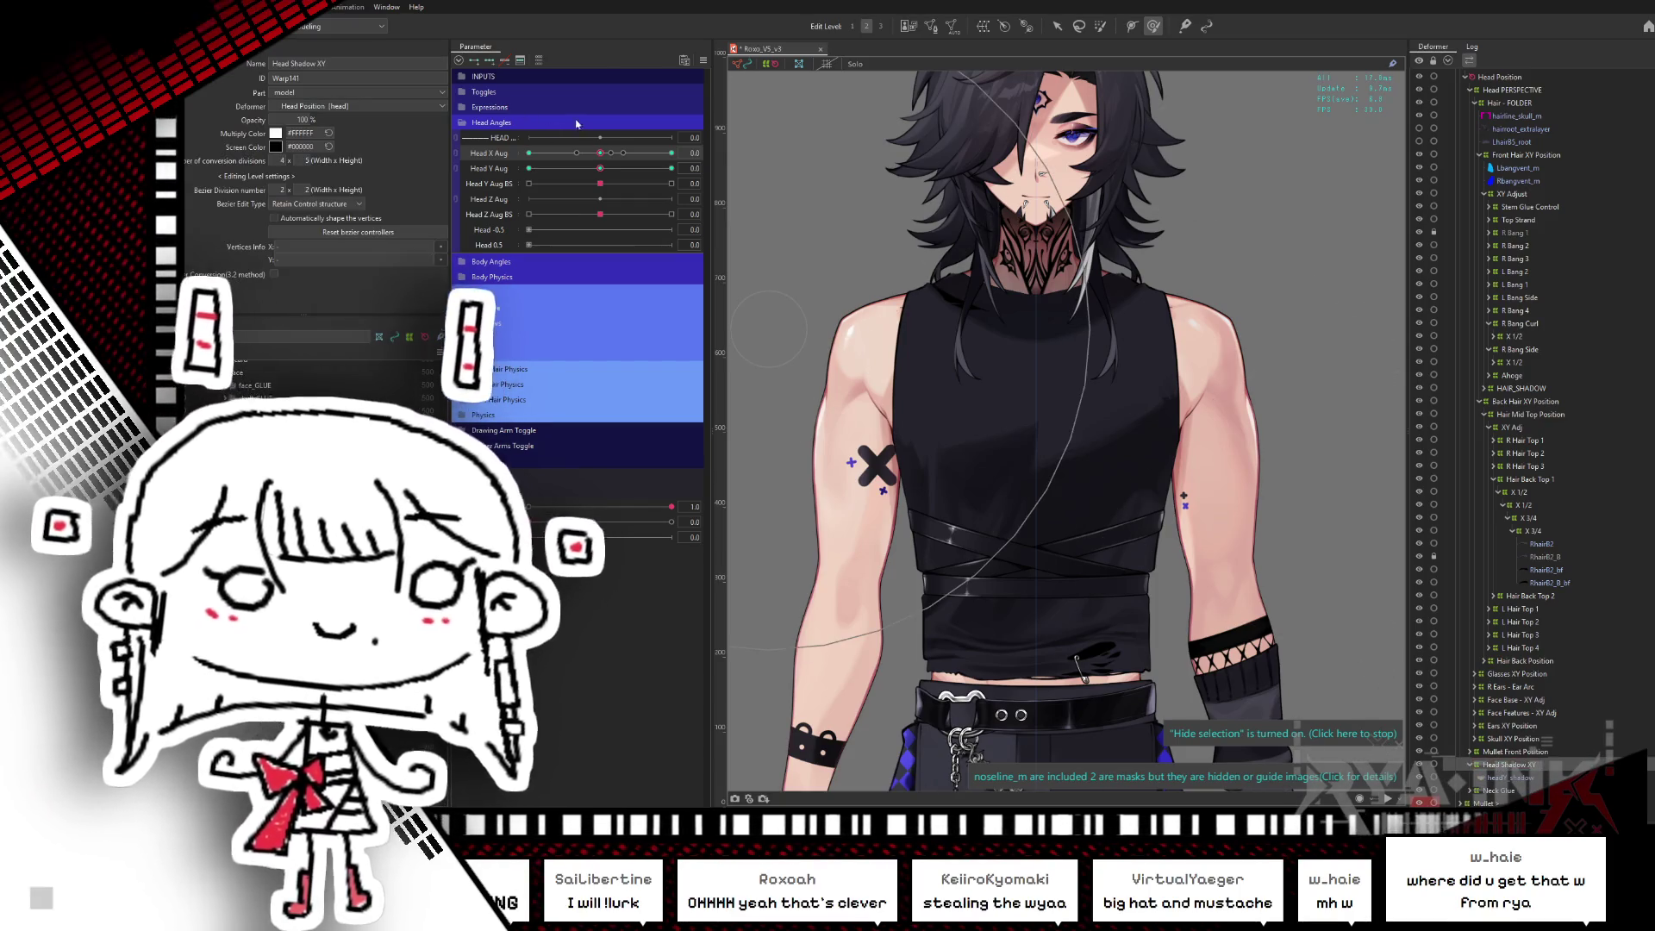
mouse_move(600, 152)
mouse_down()
mouse_move(672, 153)
mouse_move(555, 168)
mouse_move(526, 198)
mouse_up()
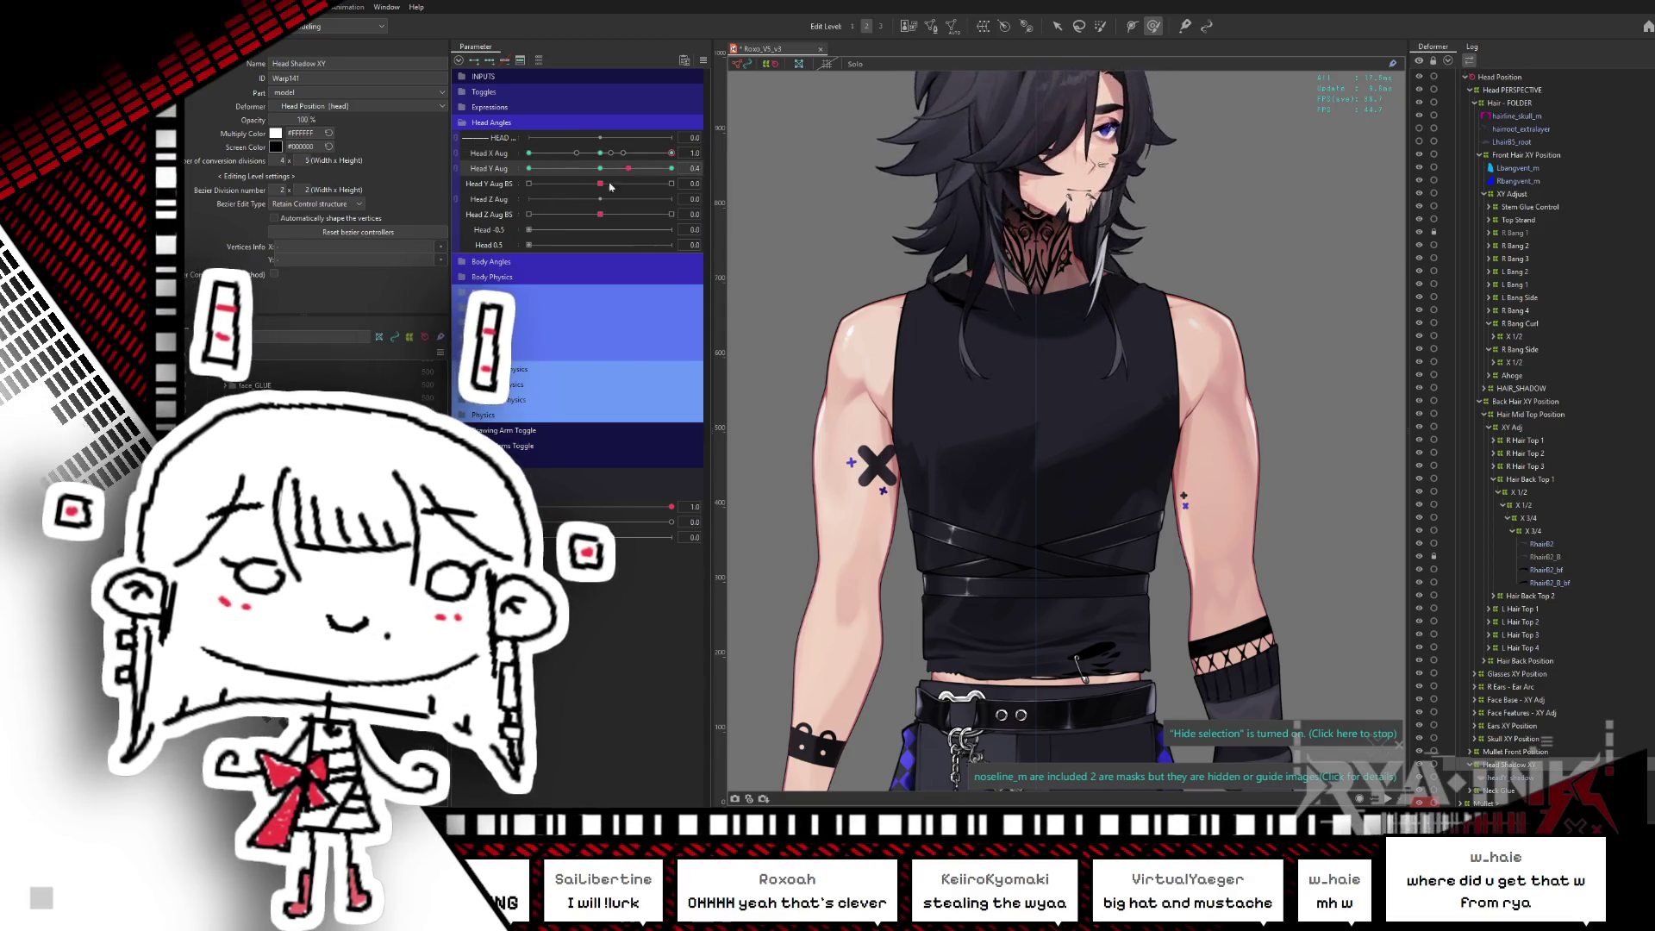
- Select the warp on the canvas, add Head Y Aug keyforms, and set Head X Aug near 0.6
drag(1283, 343, 1144, 417)
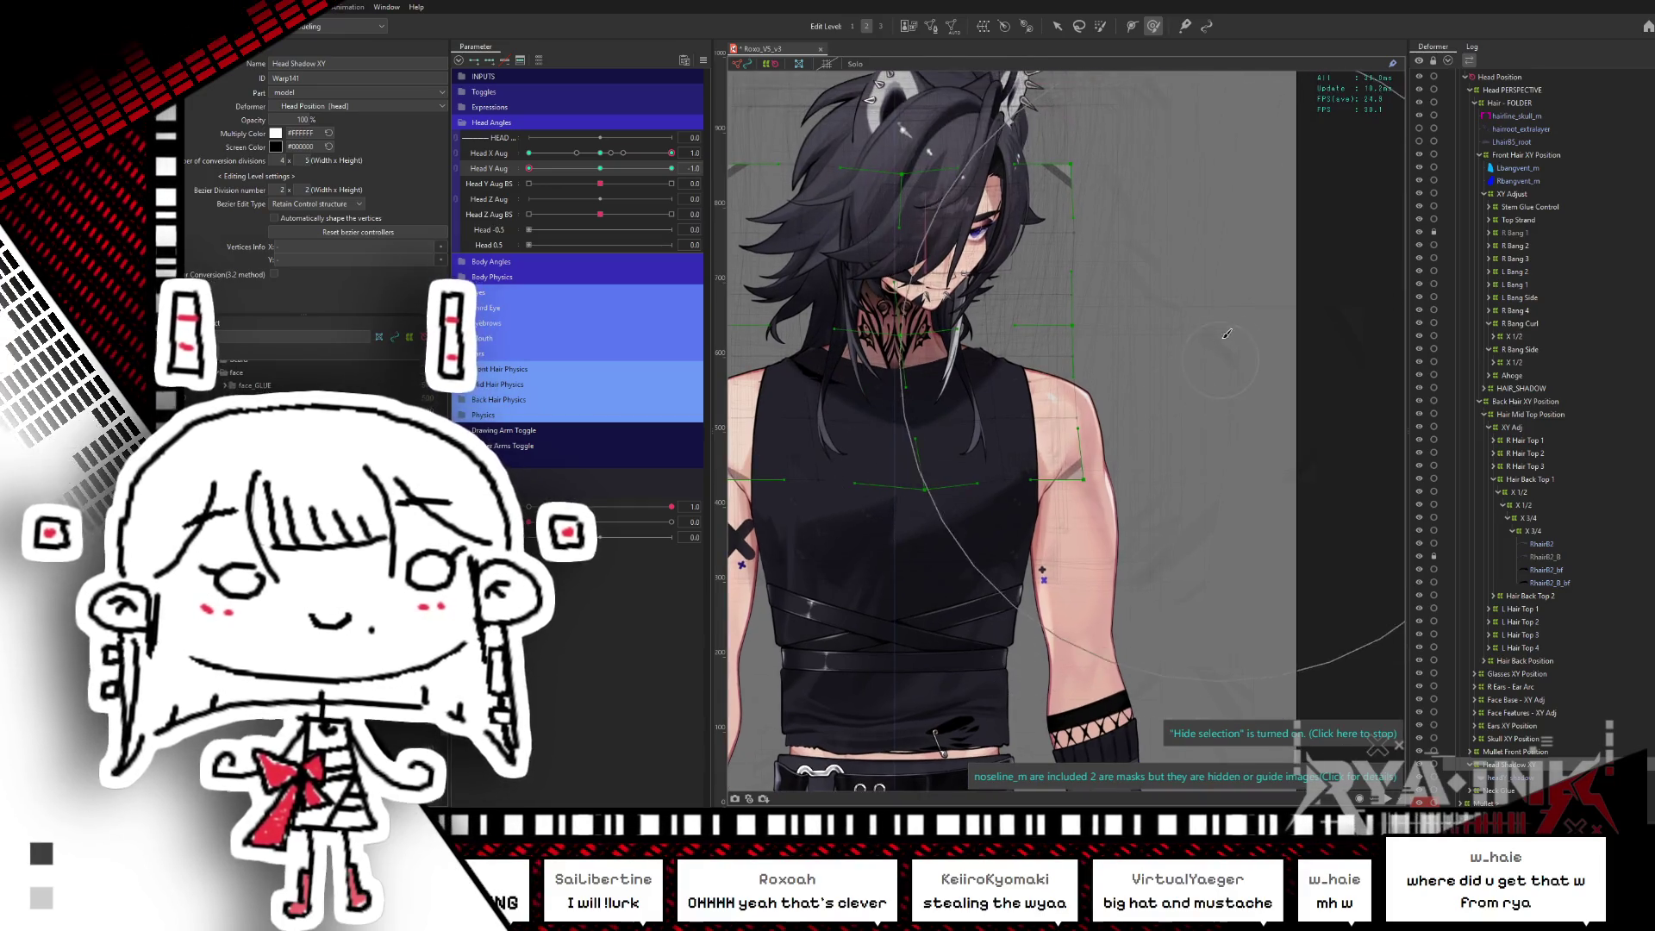
click(1216, 318)
key(ctrl+h)
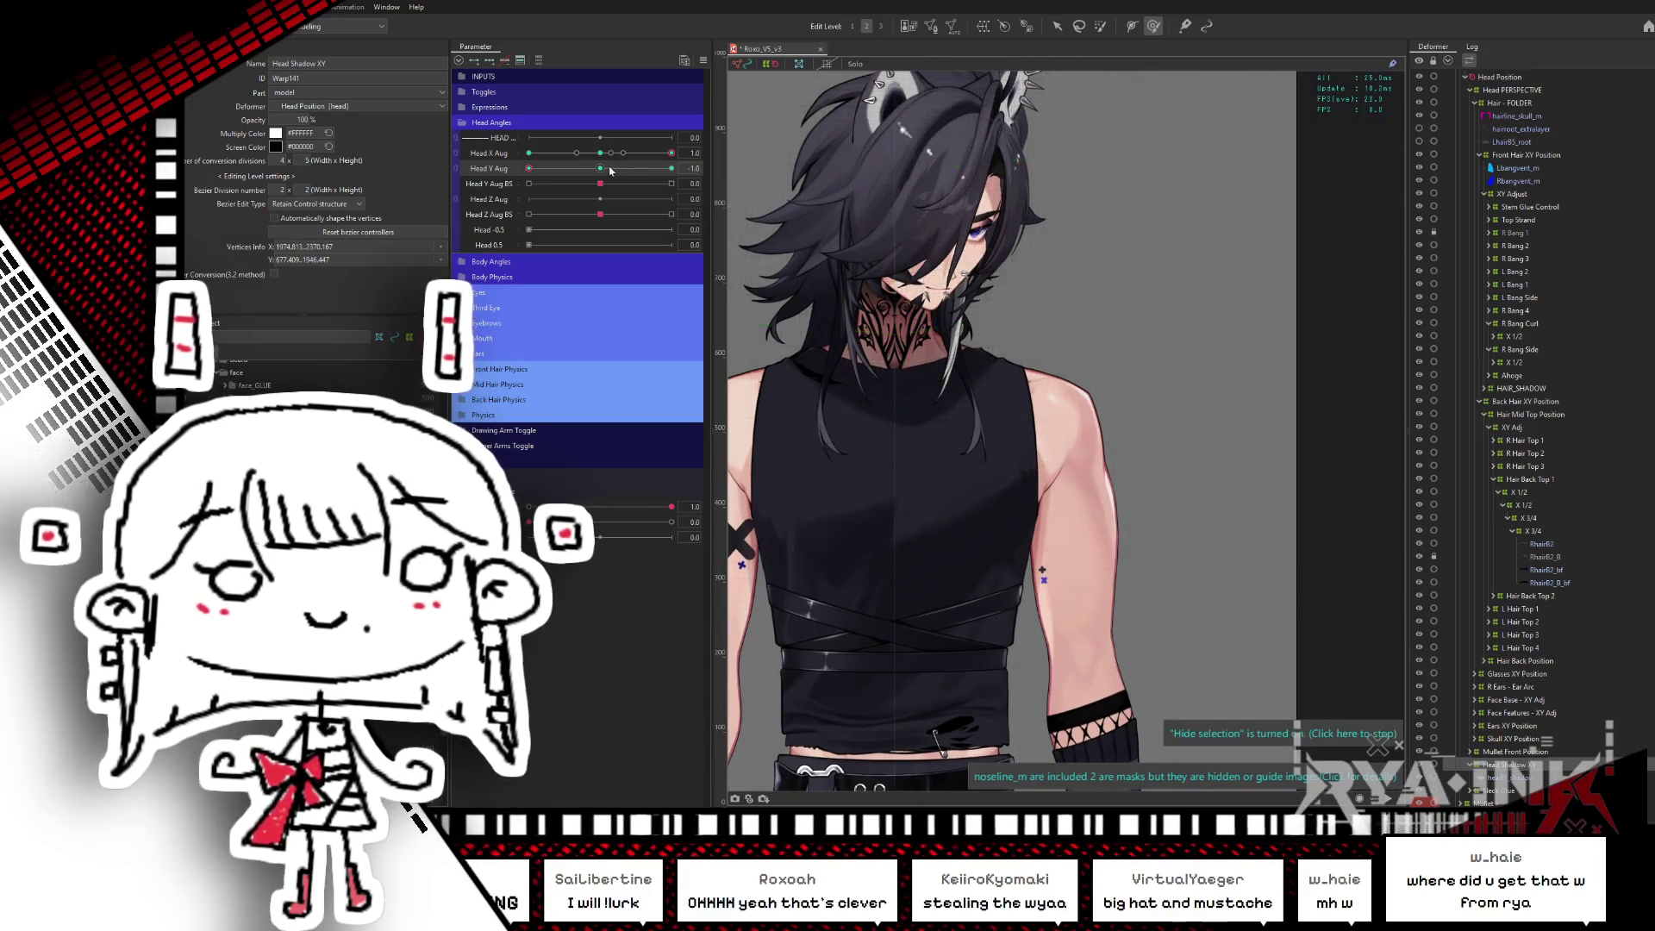
click(489, 168)
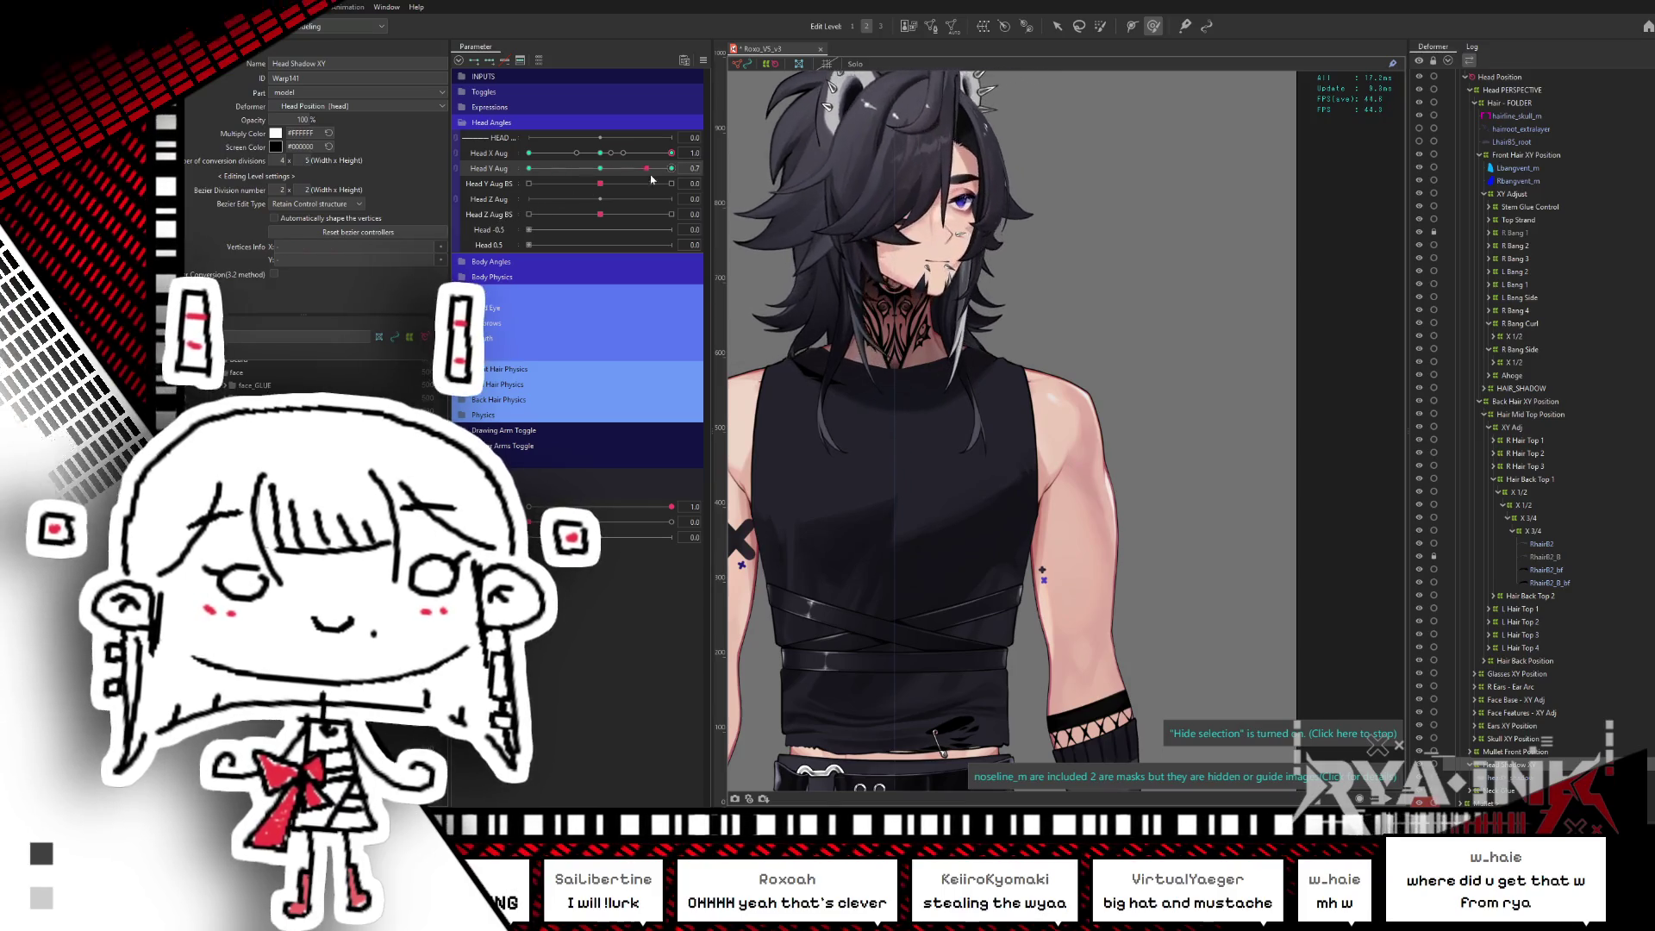
drag(611, 154, 1210, 280)
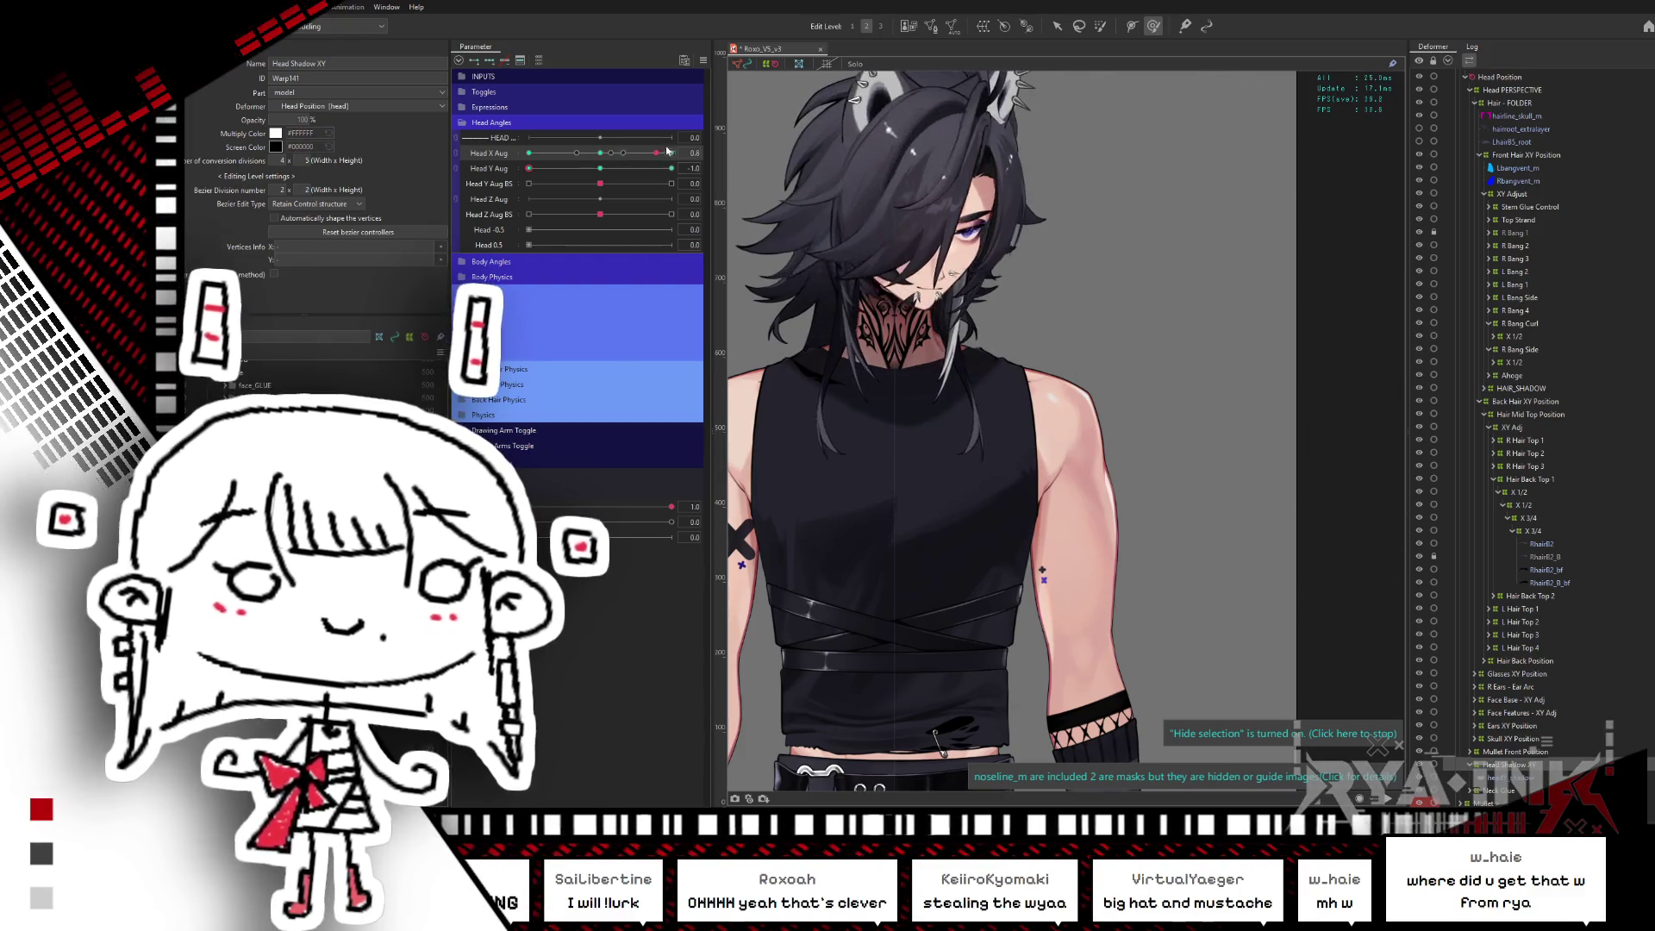
- Tilt the head fully down with Head Y Aug, then reset the angles to face front
click(586, 169)
drag(584, 175, 560, 174)
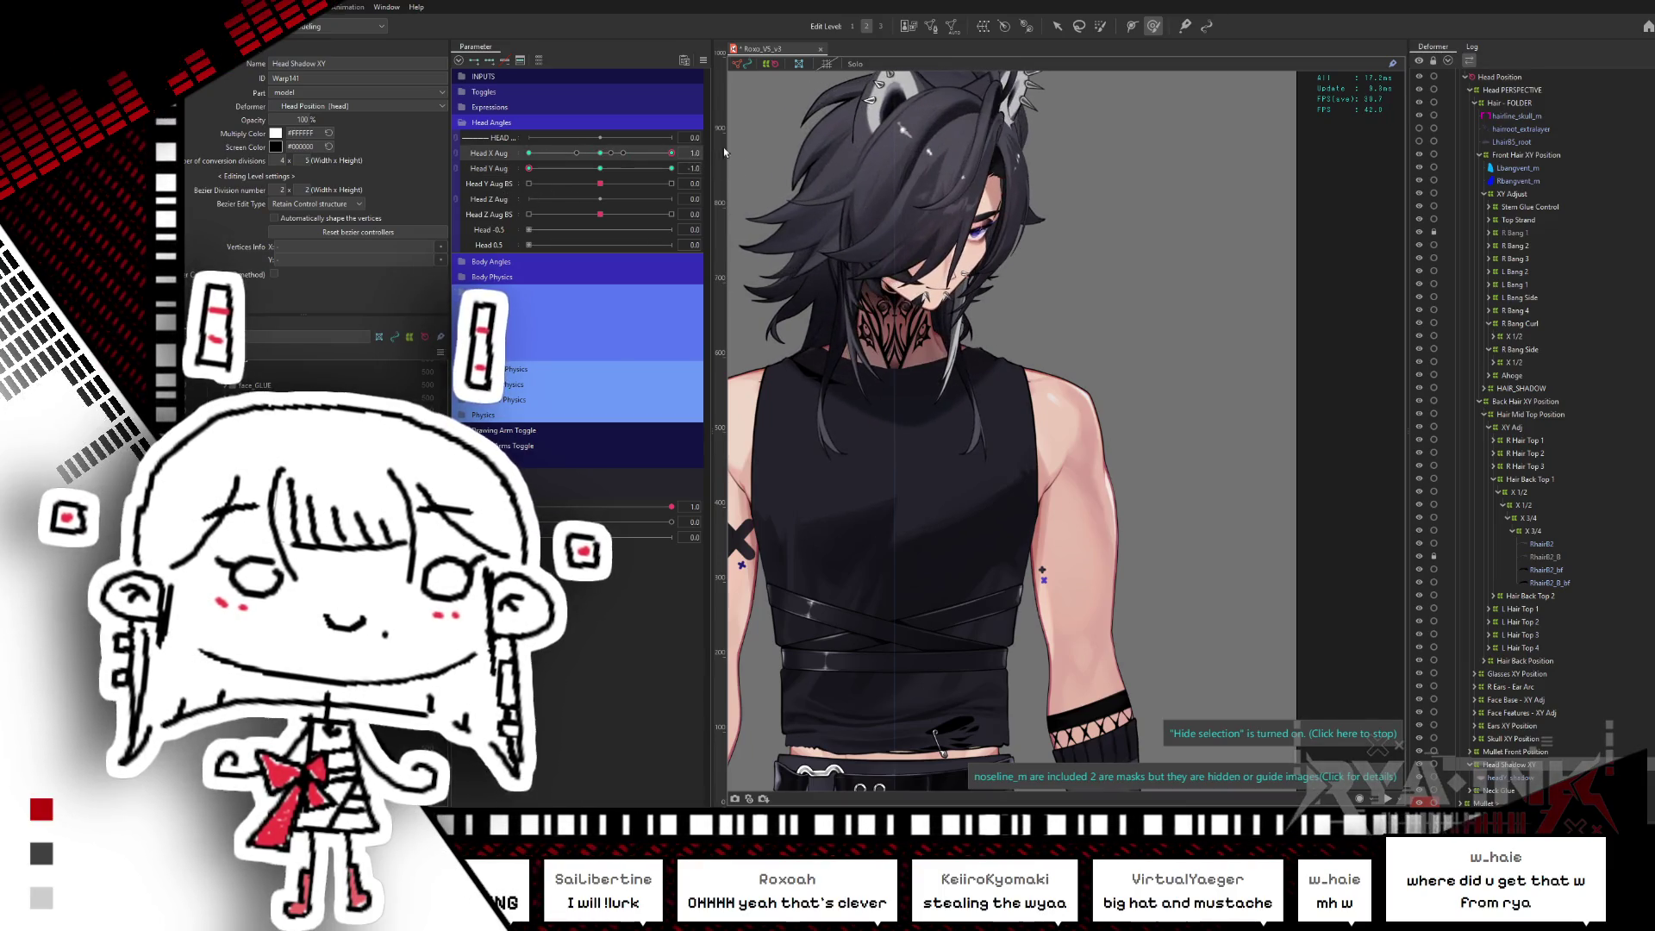
scroll(865, 342, up, 2)
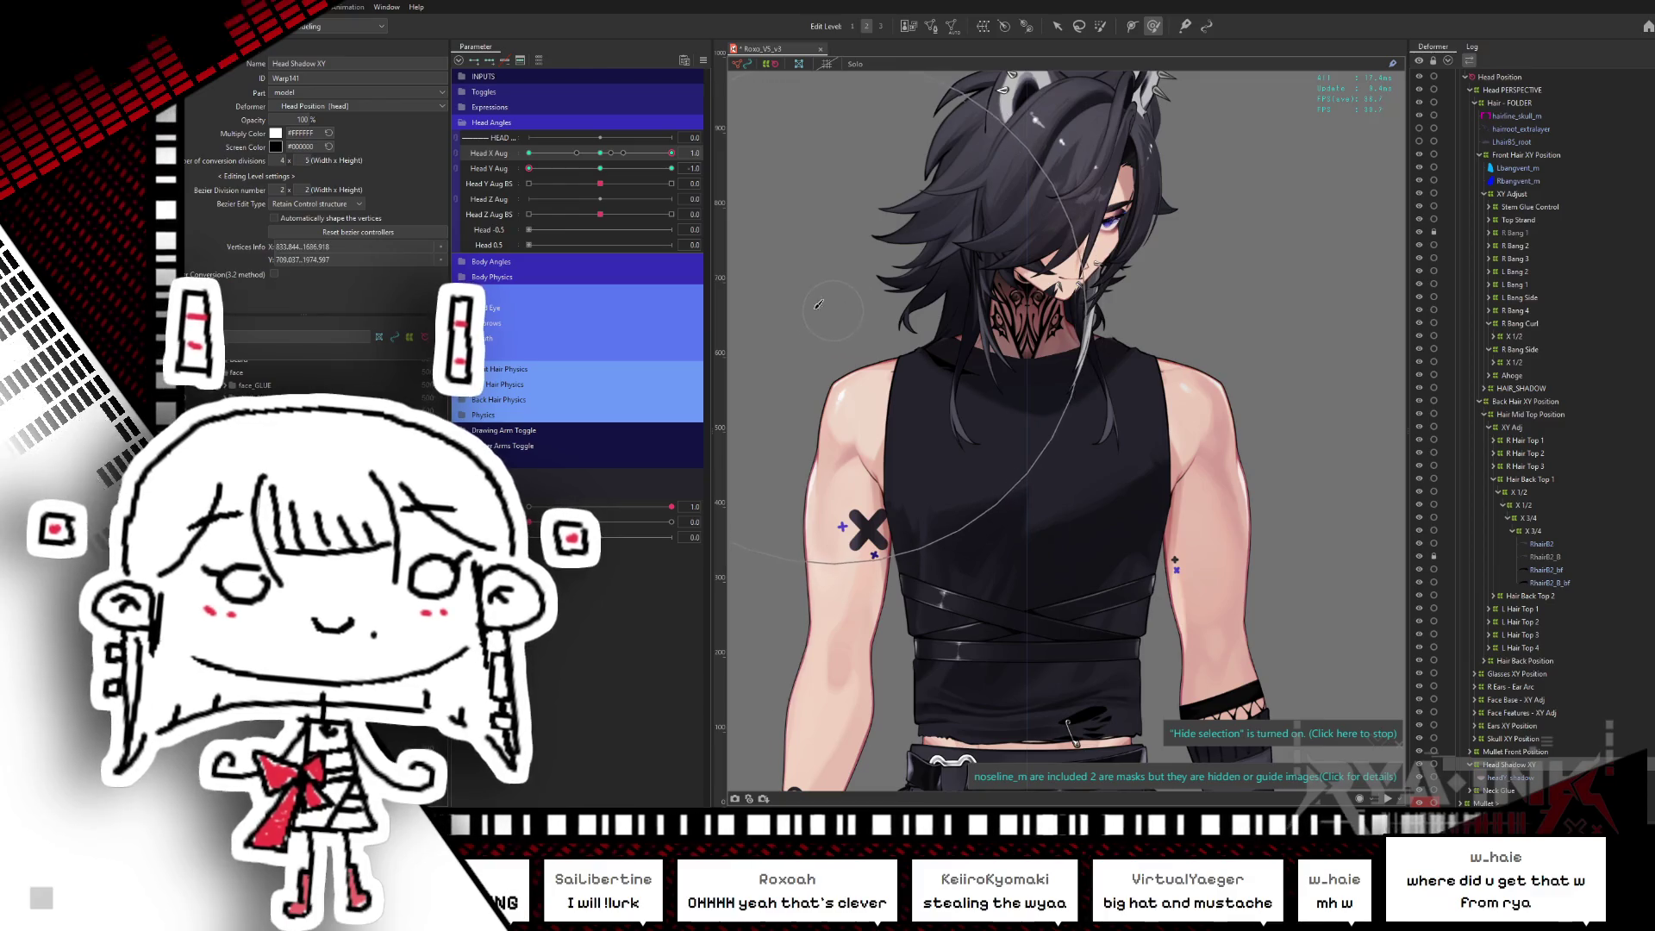
click(601, 156)
mouse_move(600, 160)
mouse_down()
mouse_move(690, 148)
mouse_move(601, 159)
mouse_up()
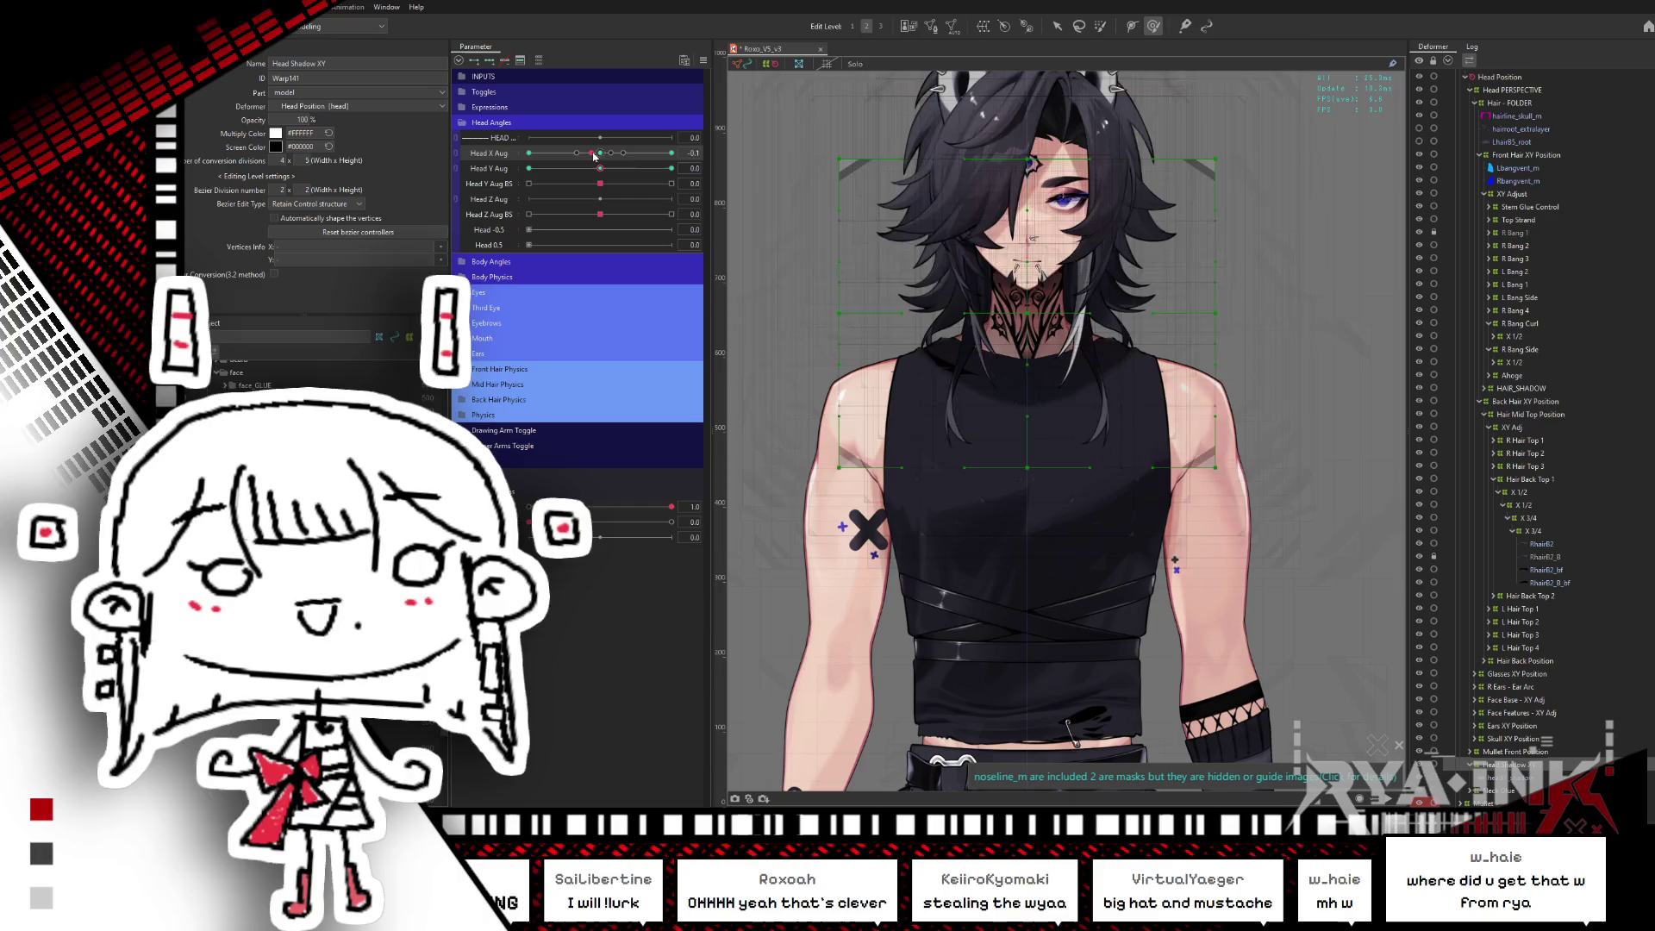
drag(594, 156, 709, 152)
click(601, 154)
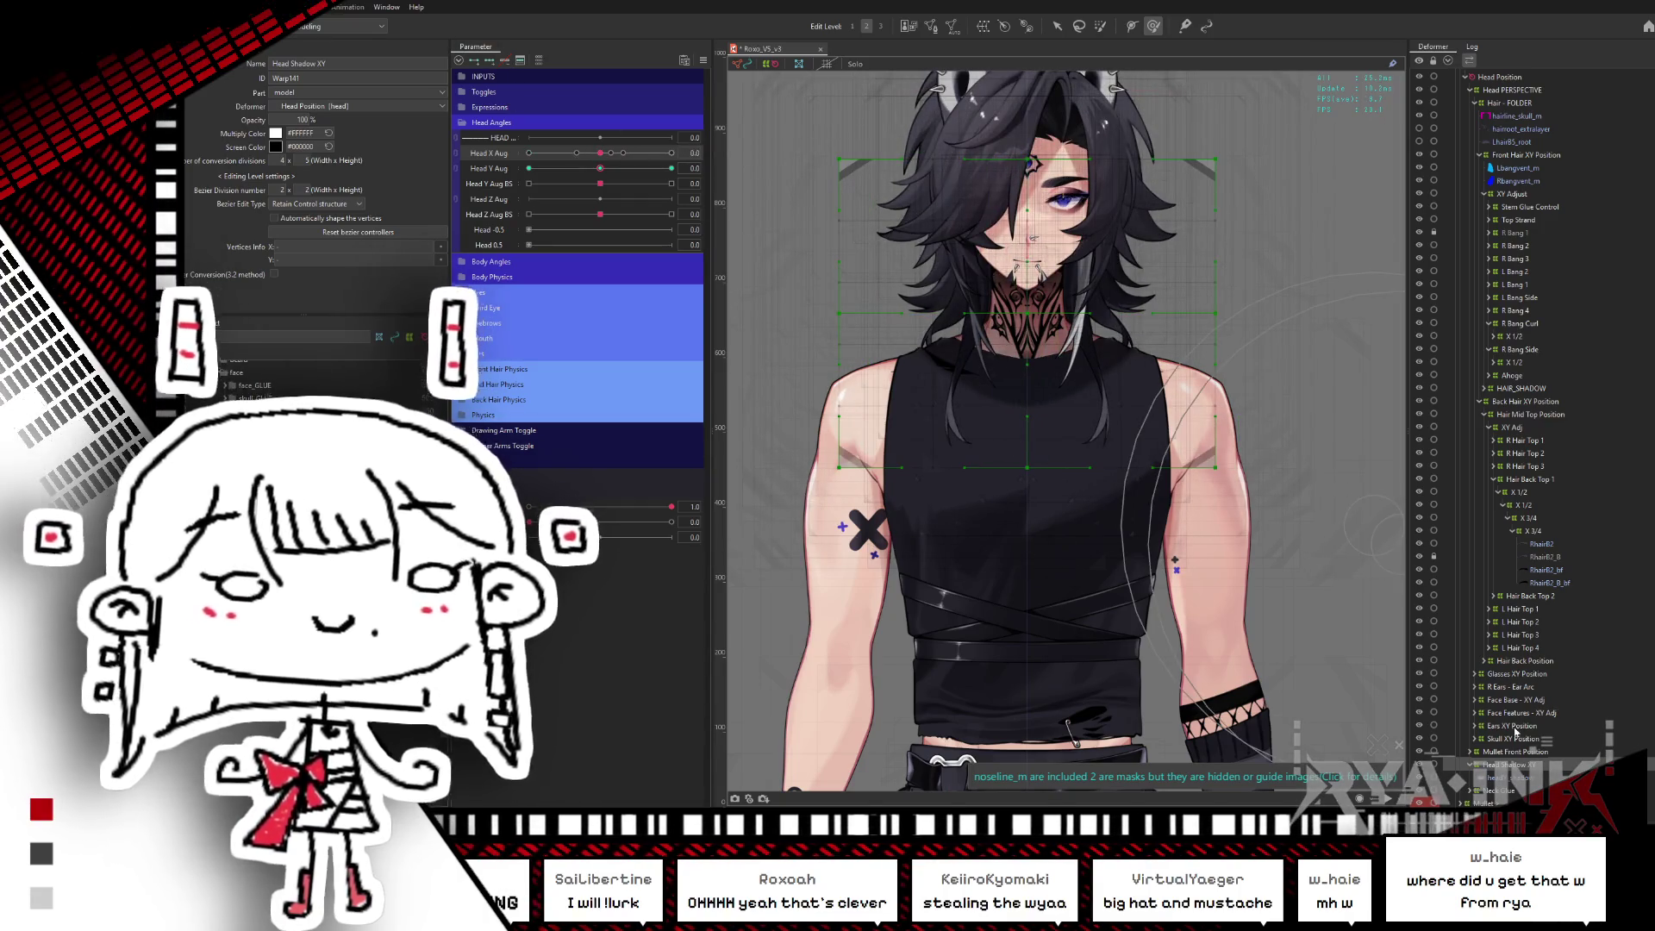
scroll(1528, 76, up, 1)
scroll(1519, 86, up, 2)
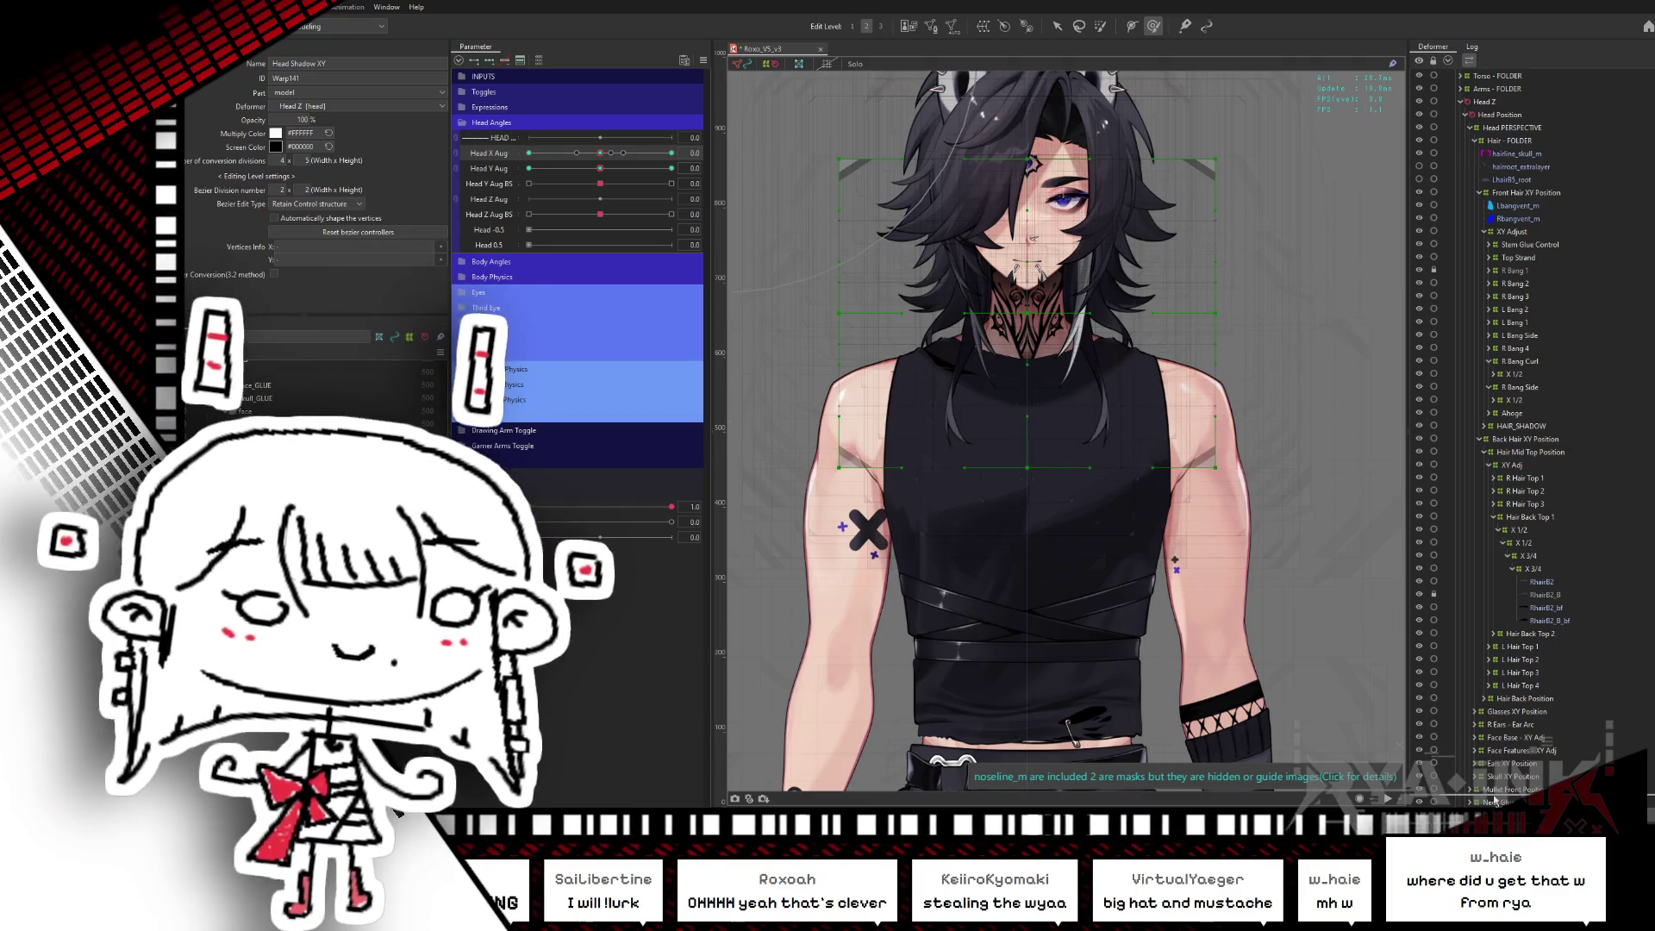
drag(600, 153, 692, 150)
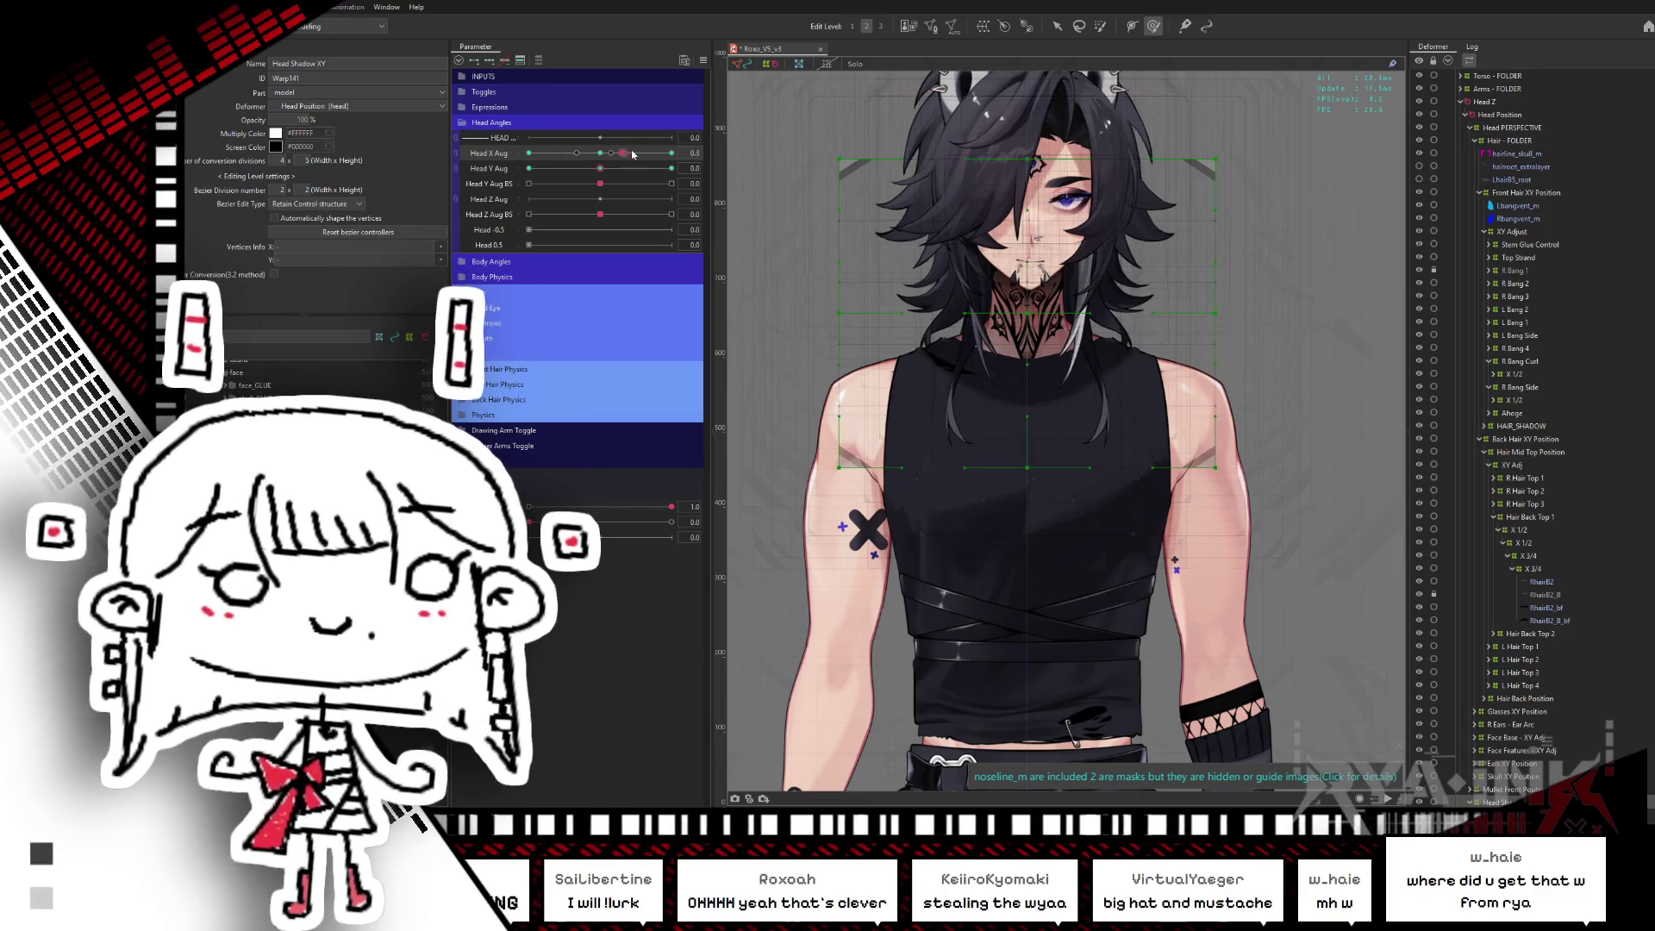
drag(1121, 536, 1125, 394)
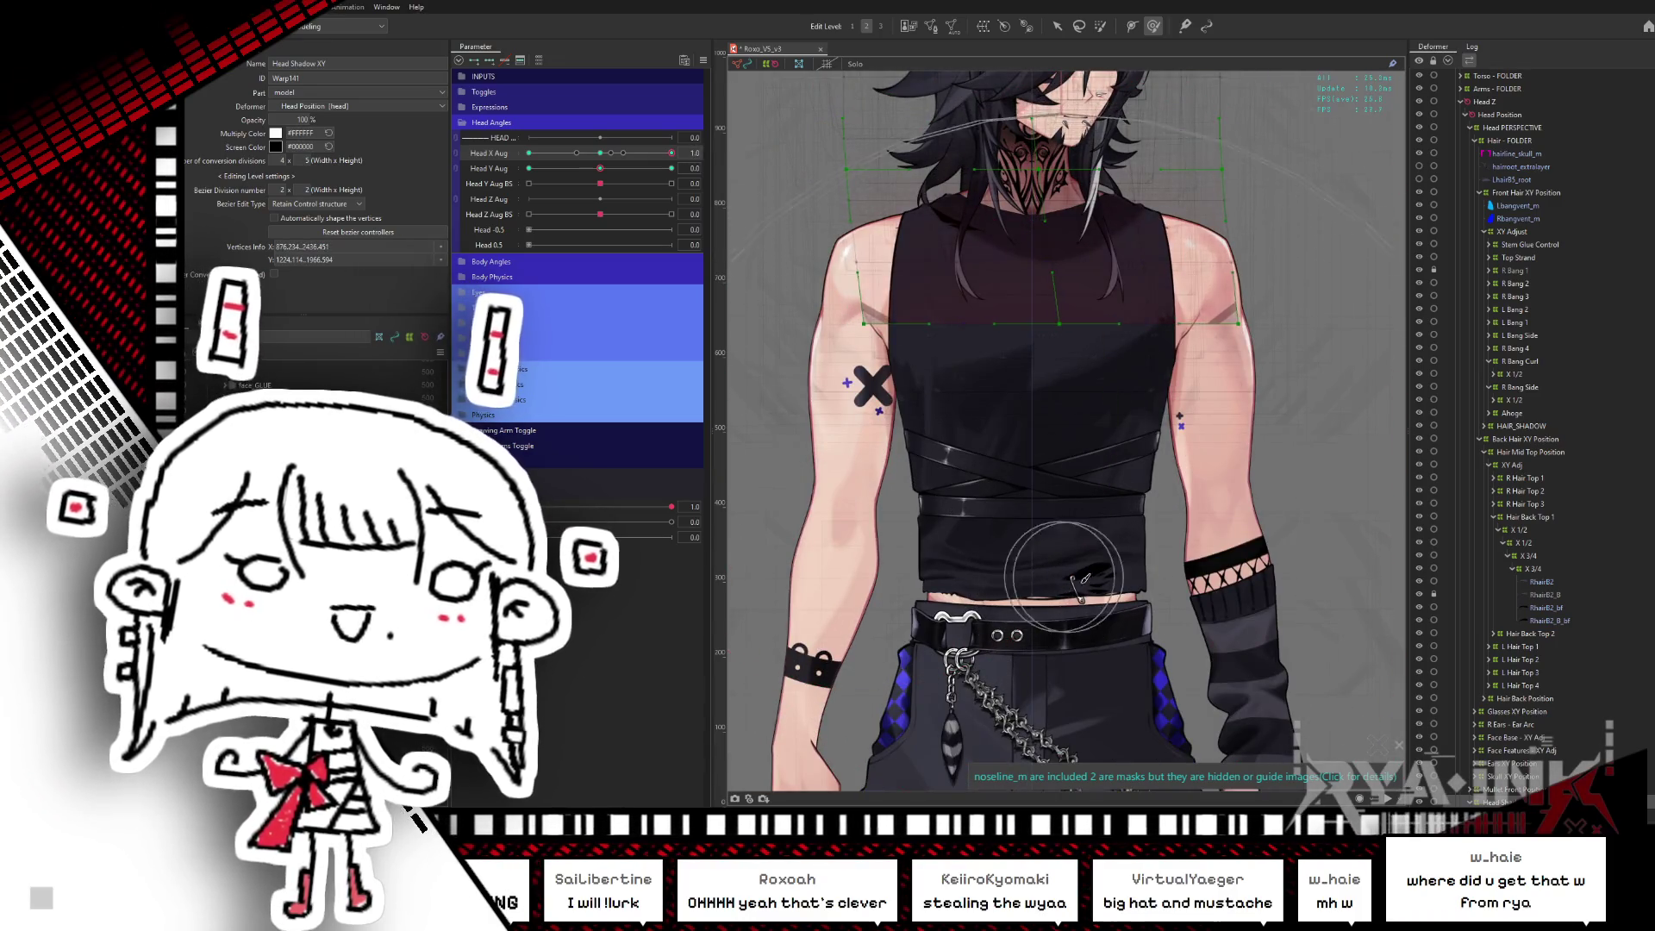
key(ctrl+h)
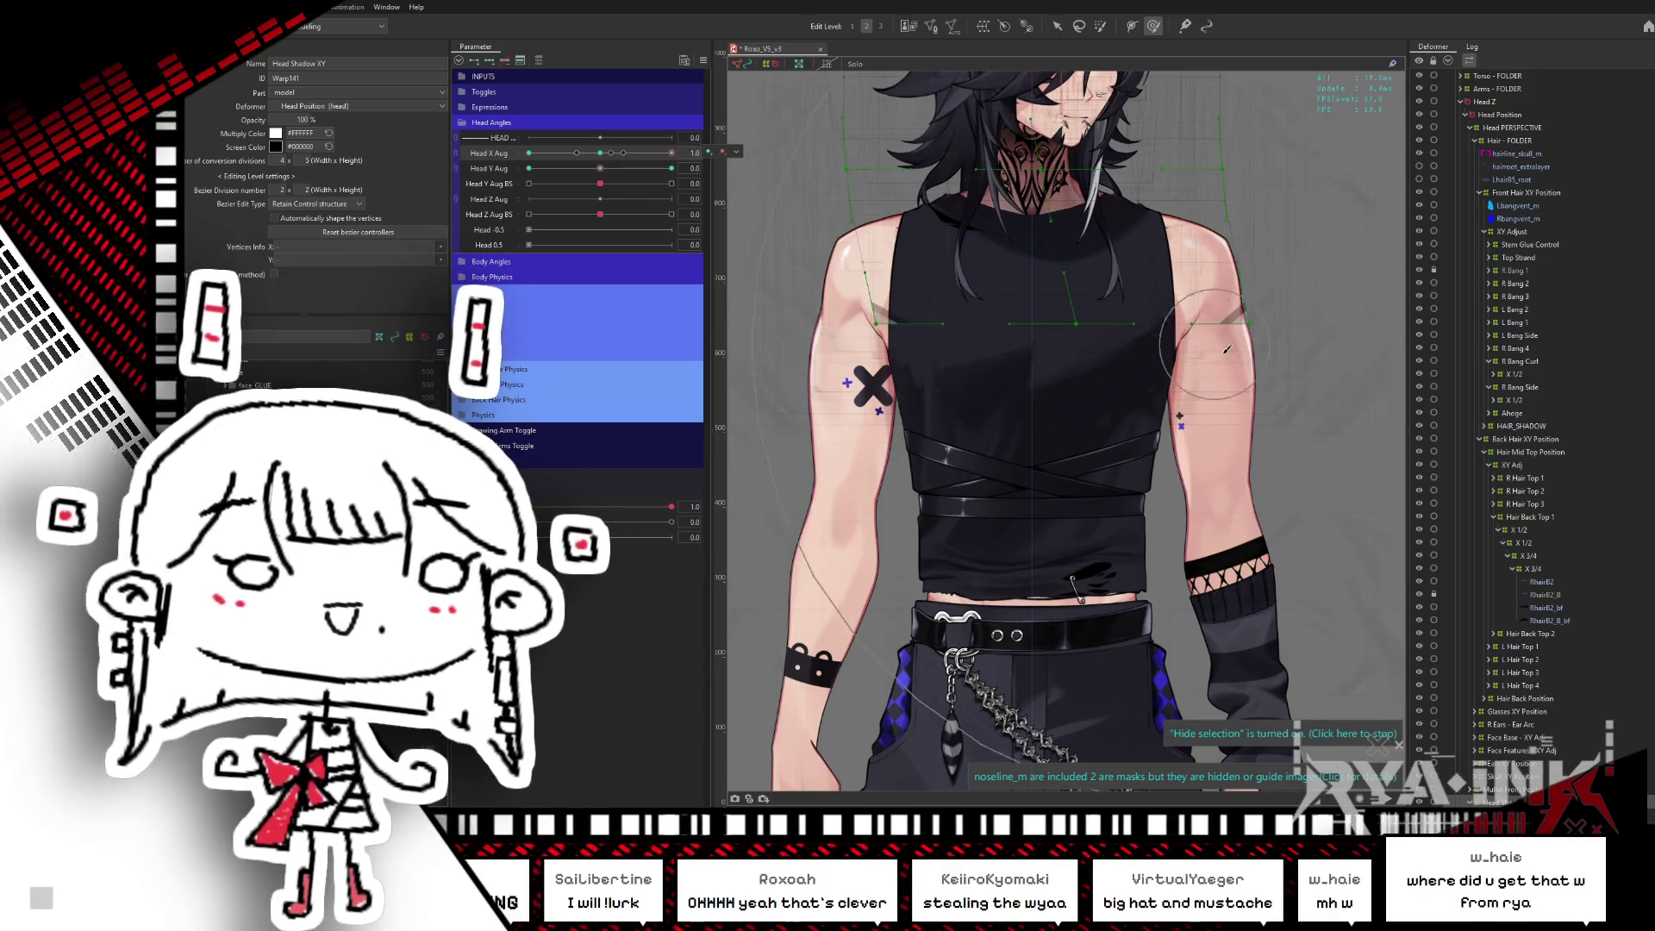
key(ctrl+h)
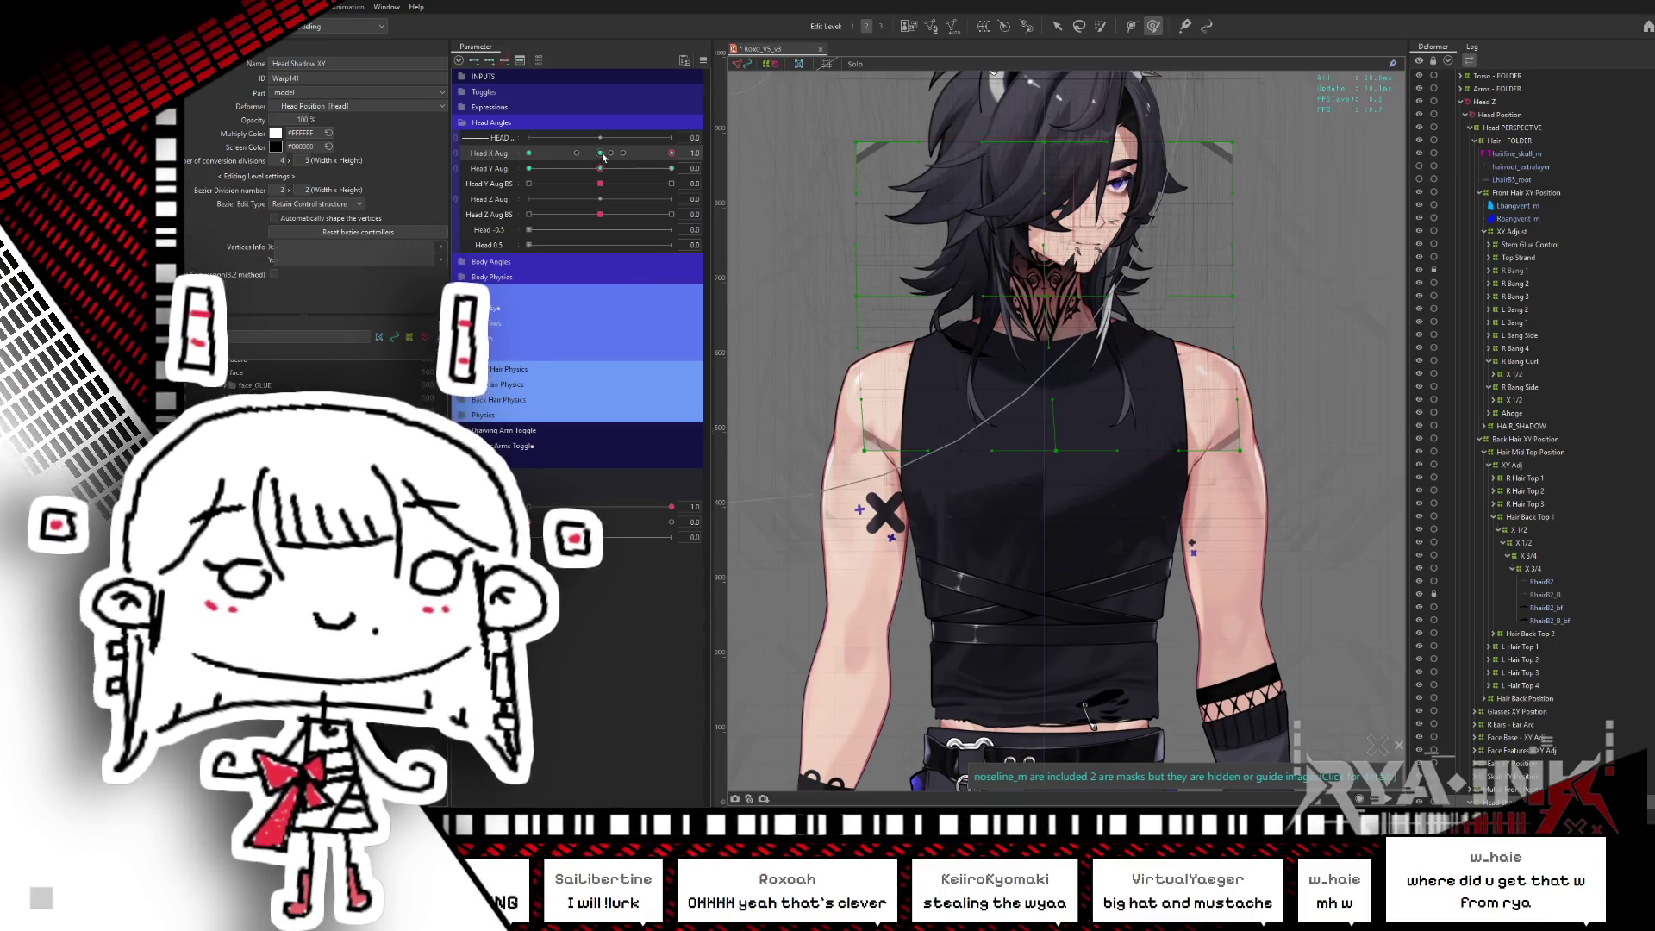
mouse_move(603, 156)
mouse_down()
mouse_move(679, 154)
mouse_move(599, 153)
mouse_up()
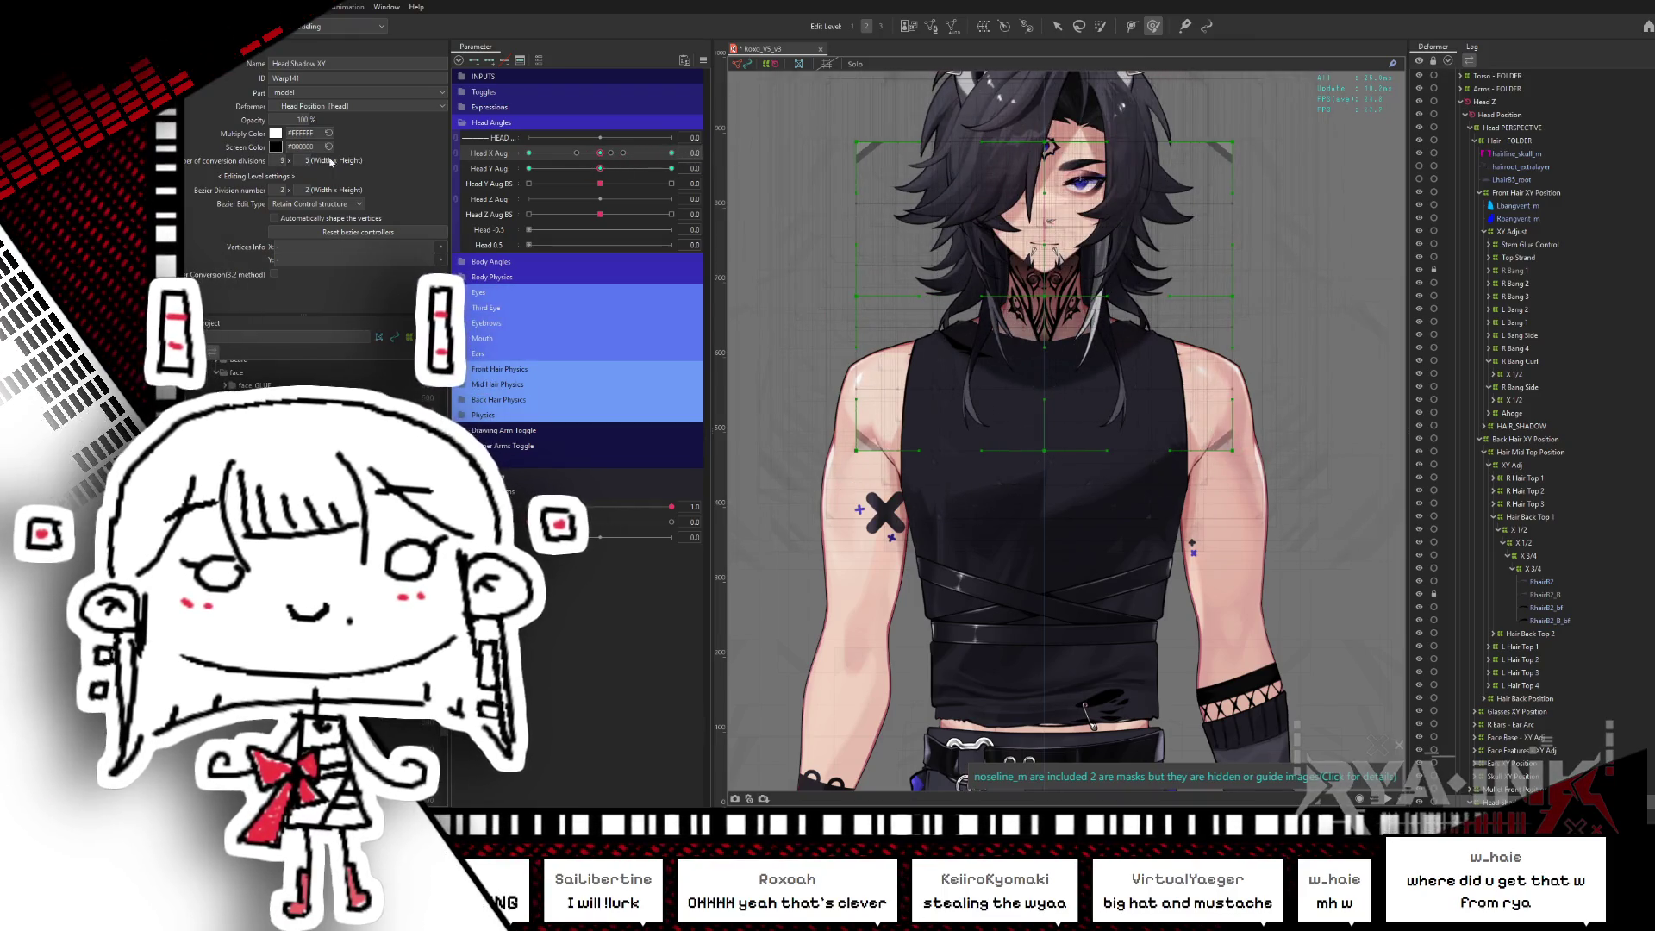
- Increase the warp's conversion divisions and turn the head fully sideways to Head X Aug 1.0
drag(332, 162, 444, 176)
drag(612, 161, 672, 158)
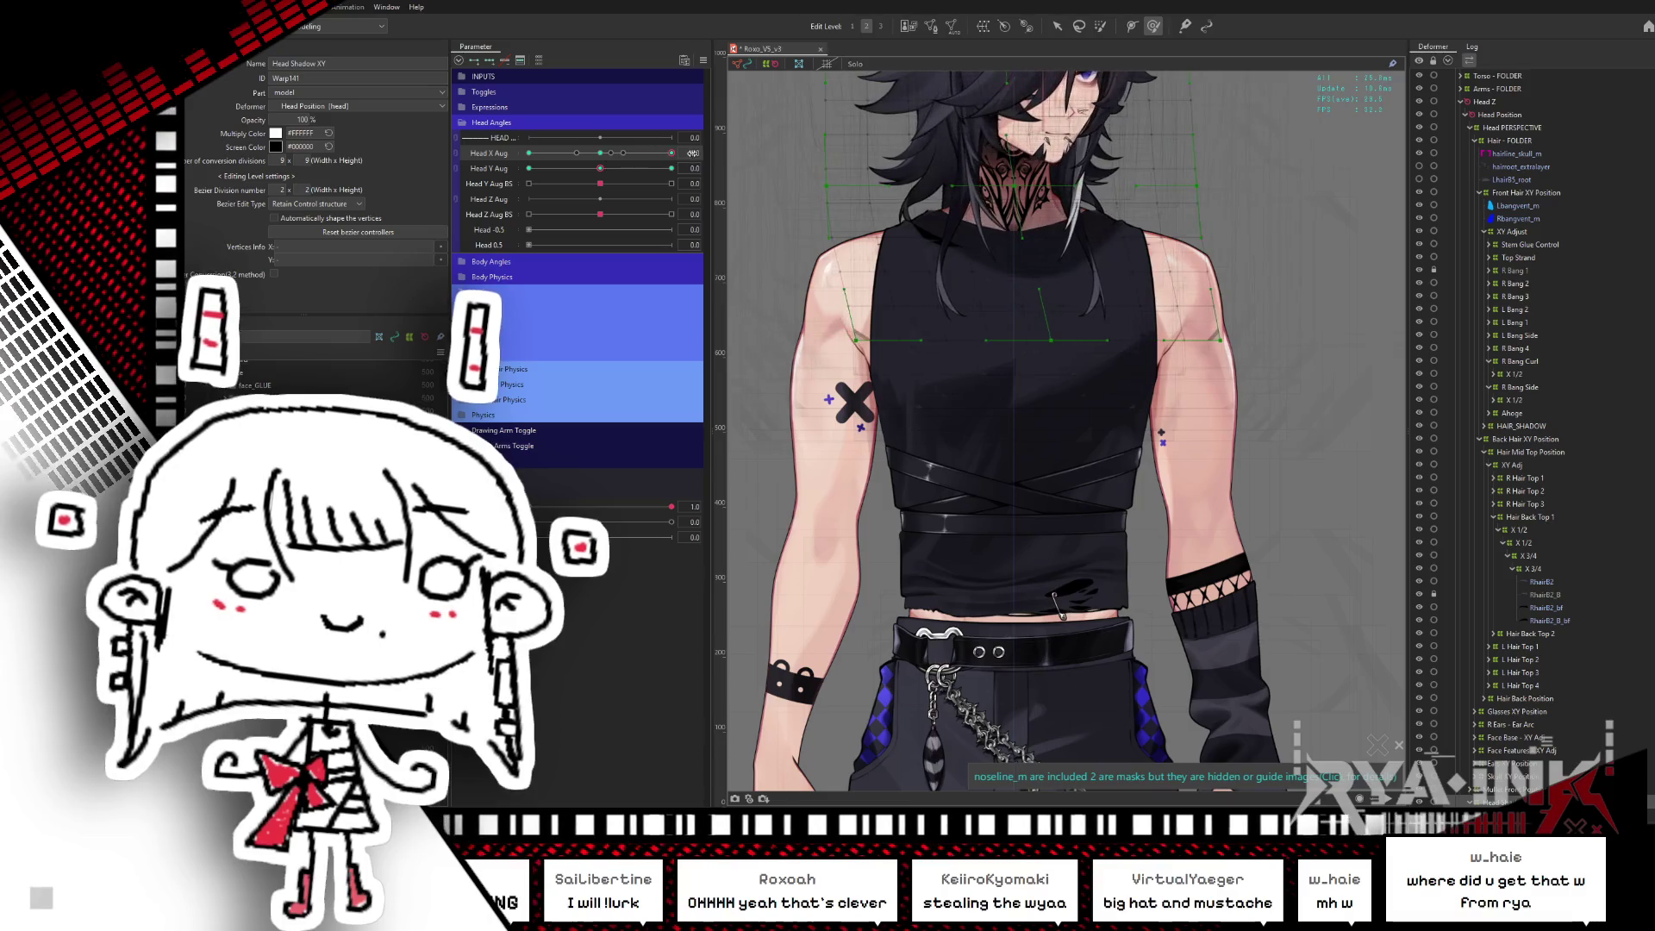
drag(692, 153, 703, 153)
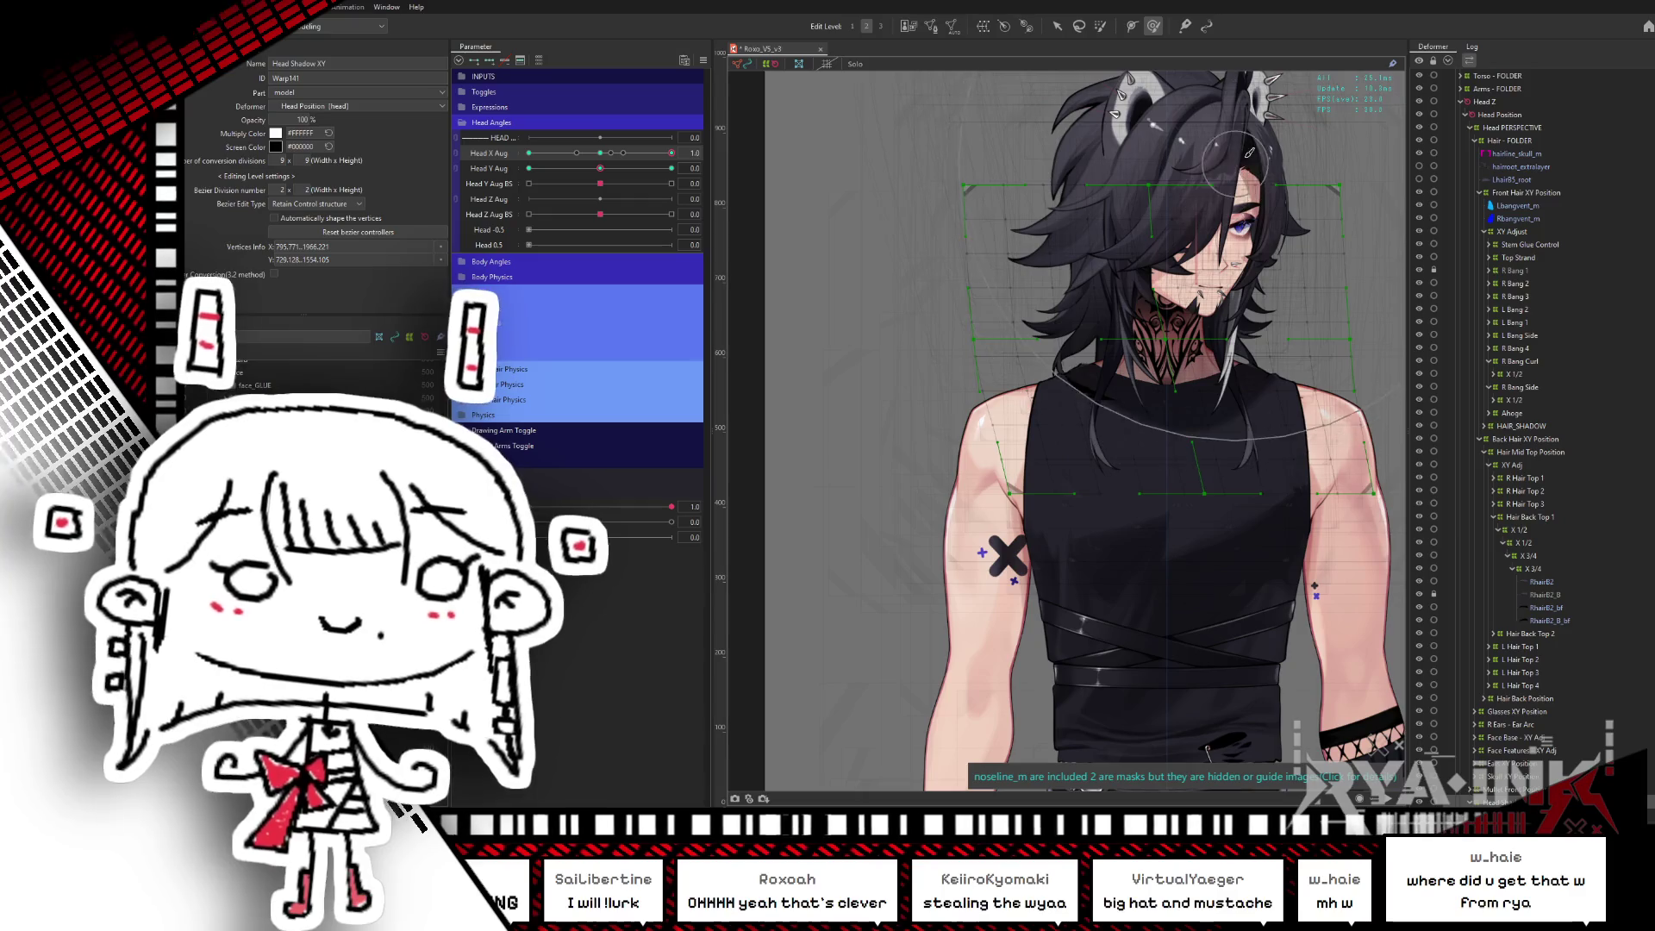
key(ctrl+h)
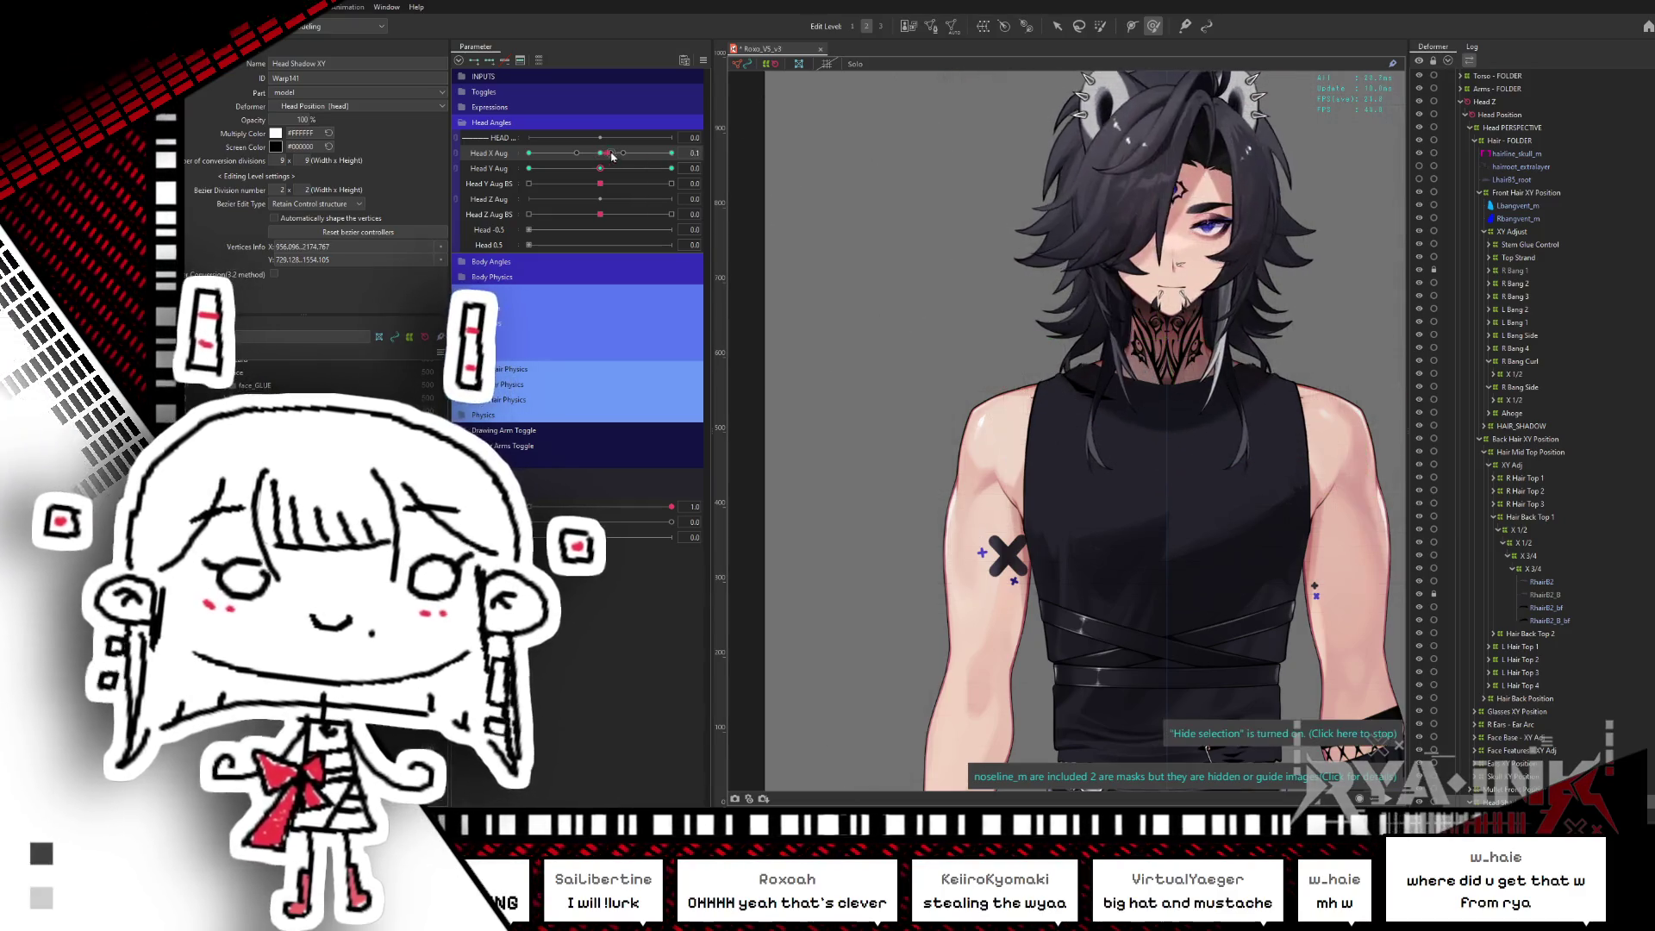
drag(672, 153, 672, 153)
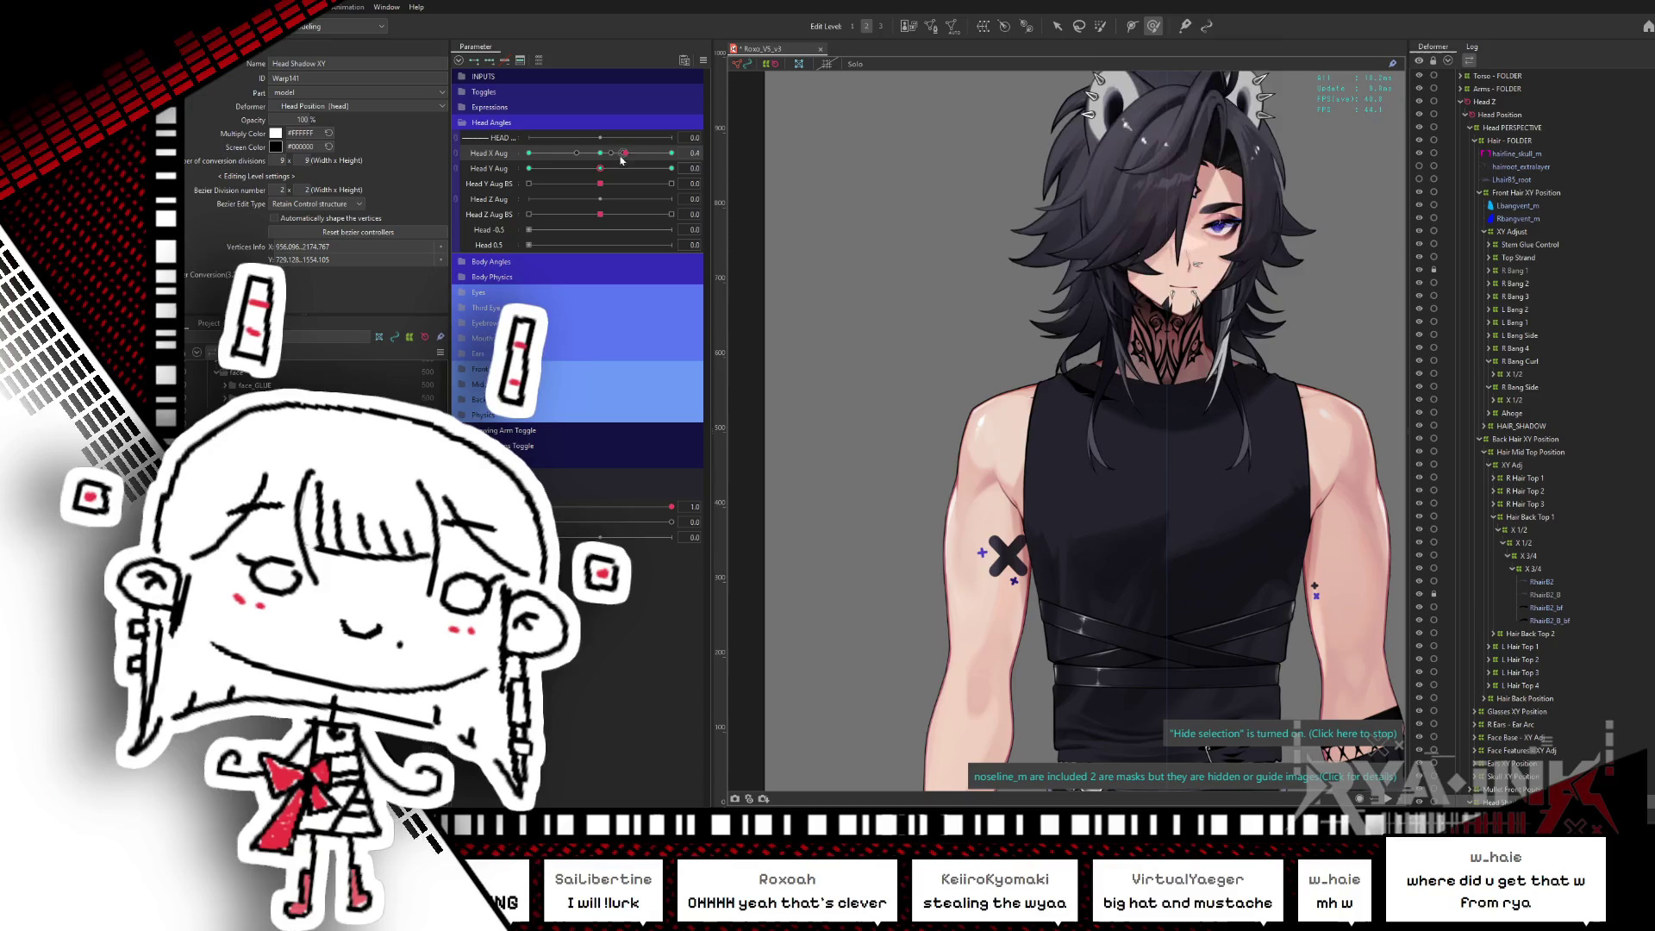
- Brush-reshape the head shadow for the turned pose, confirm both dialogs, then turn the head to -1.0
key(b)
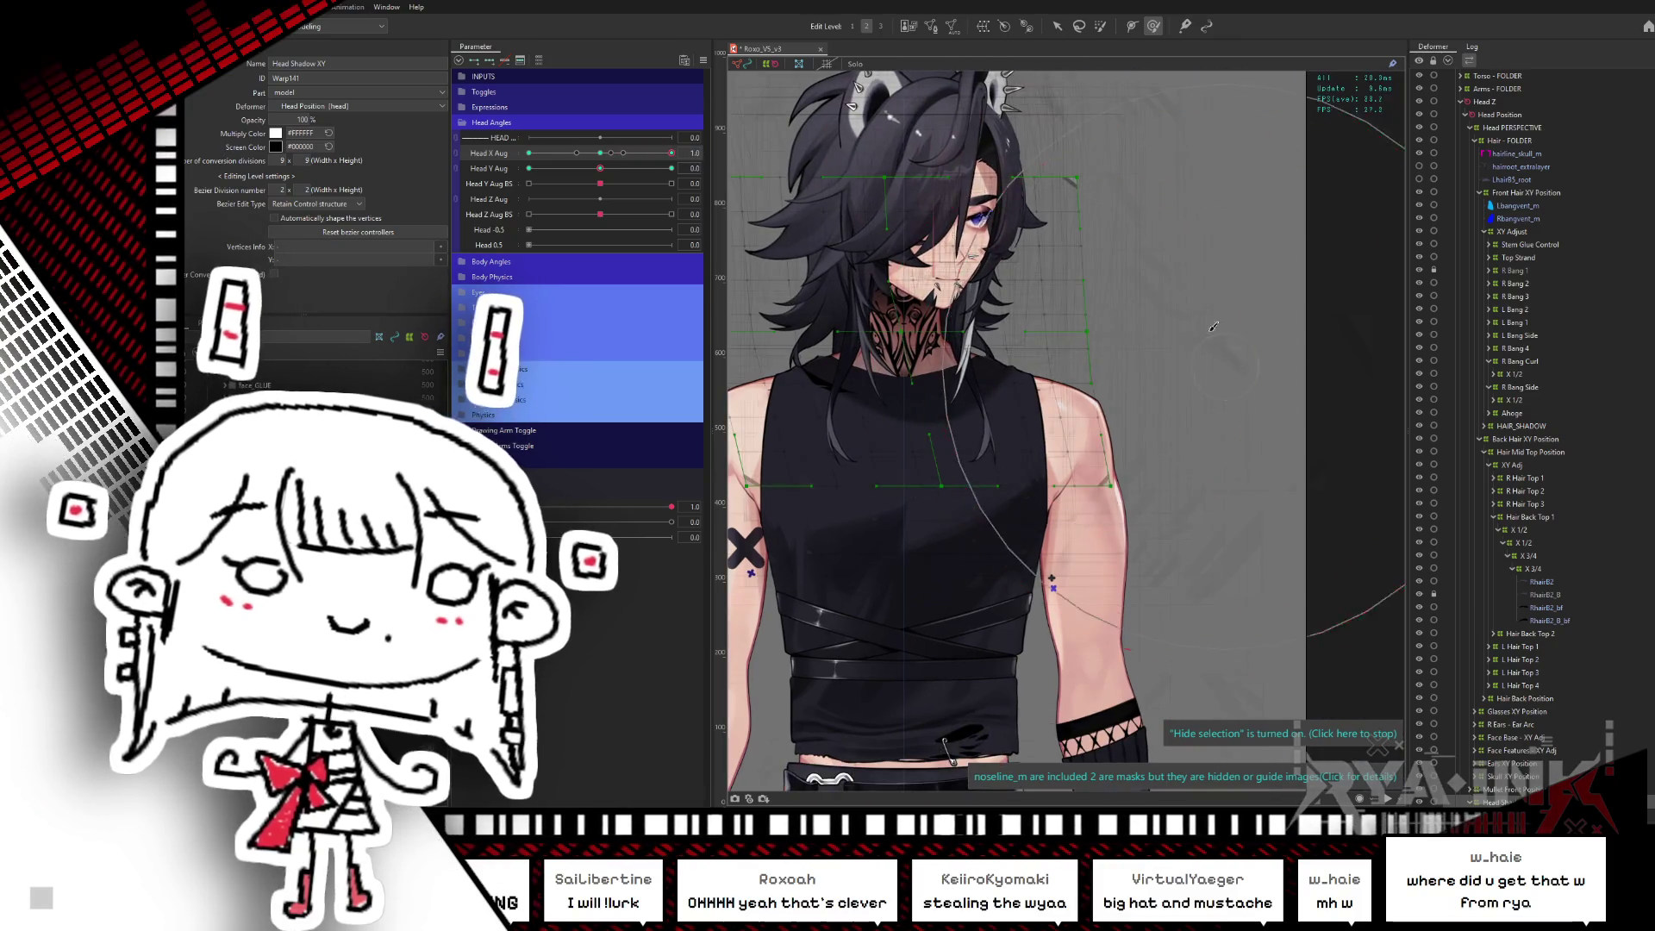
drag(905, 198, 790, 183)
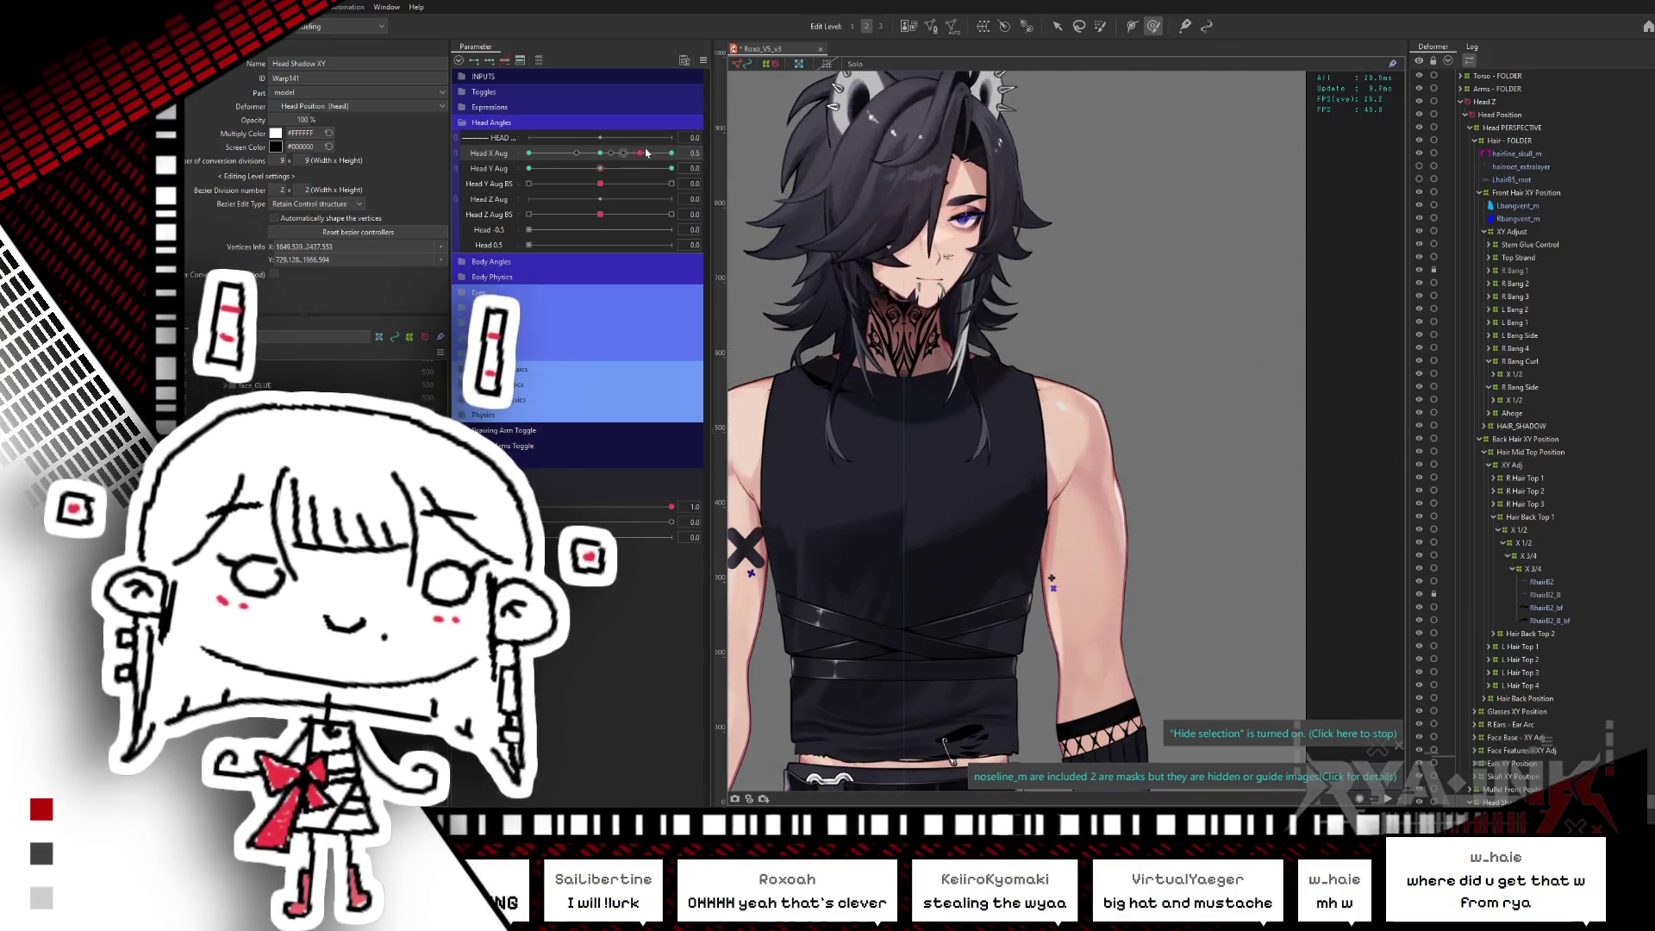
click(909, 443)
click(887, 528)
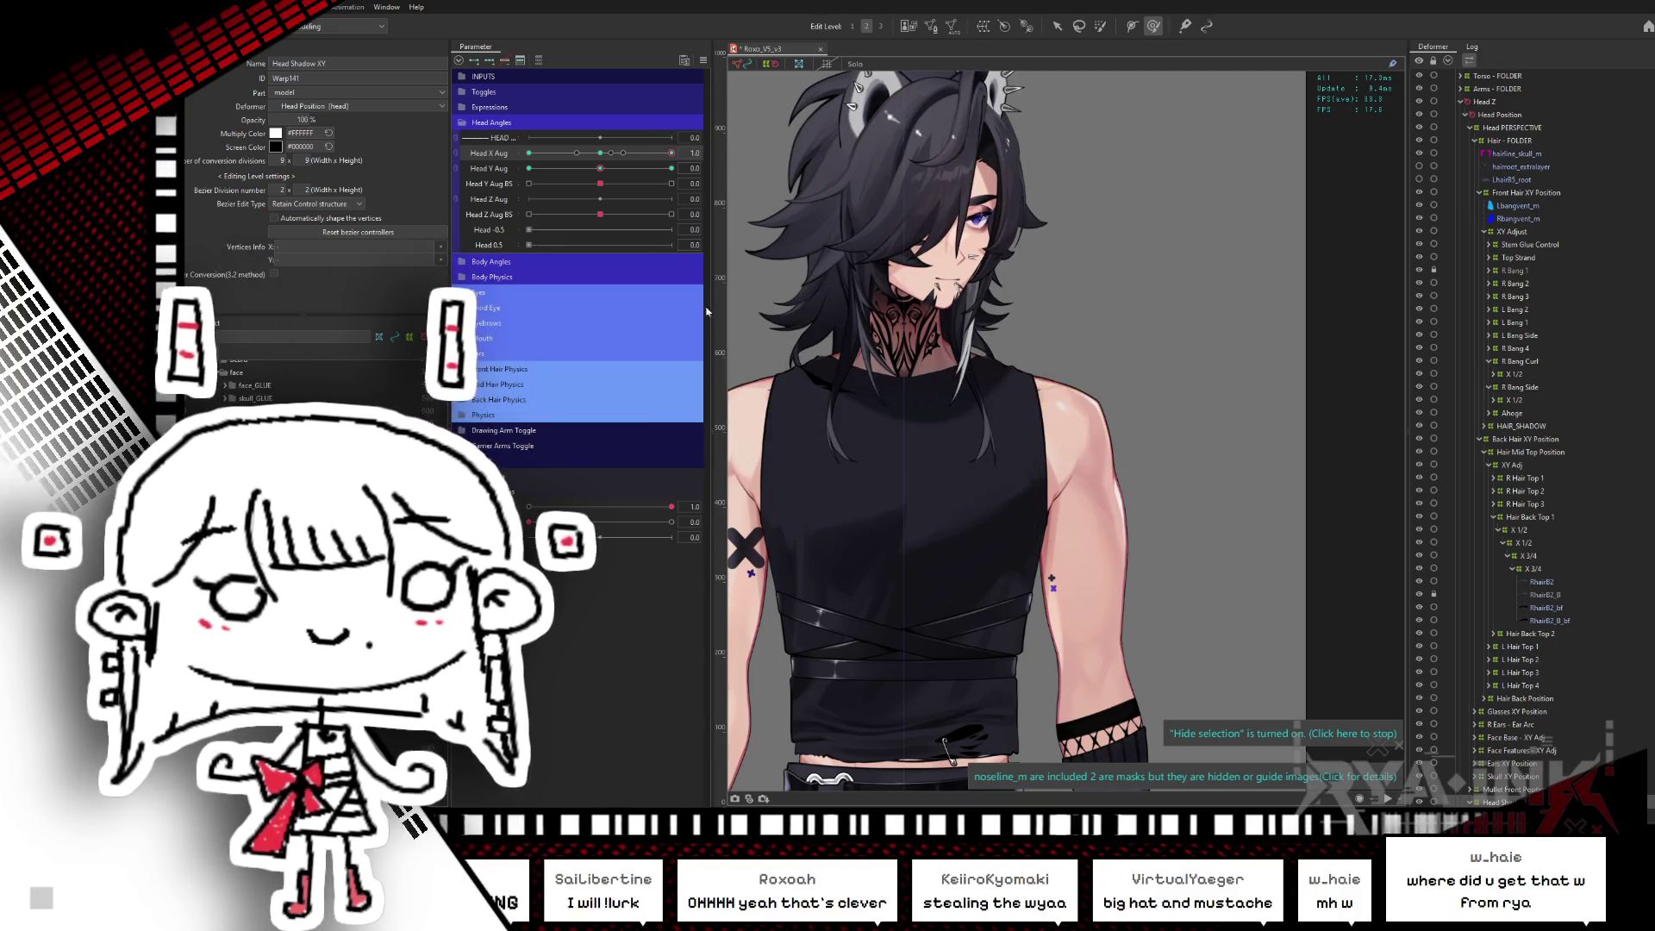
drag(606, 154, 548, 179)
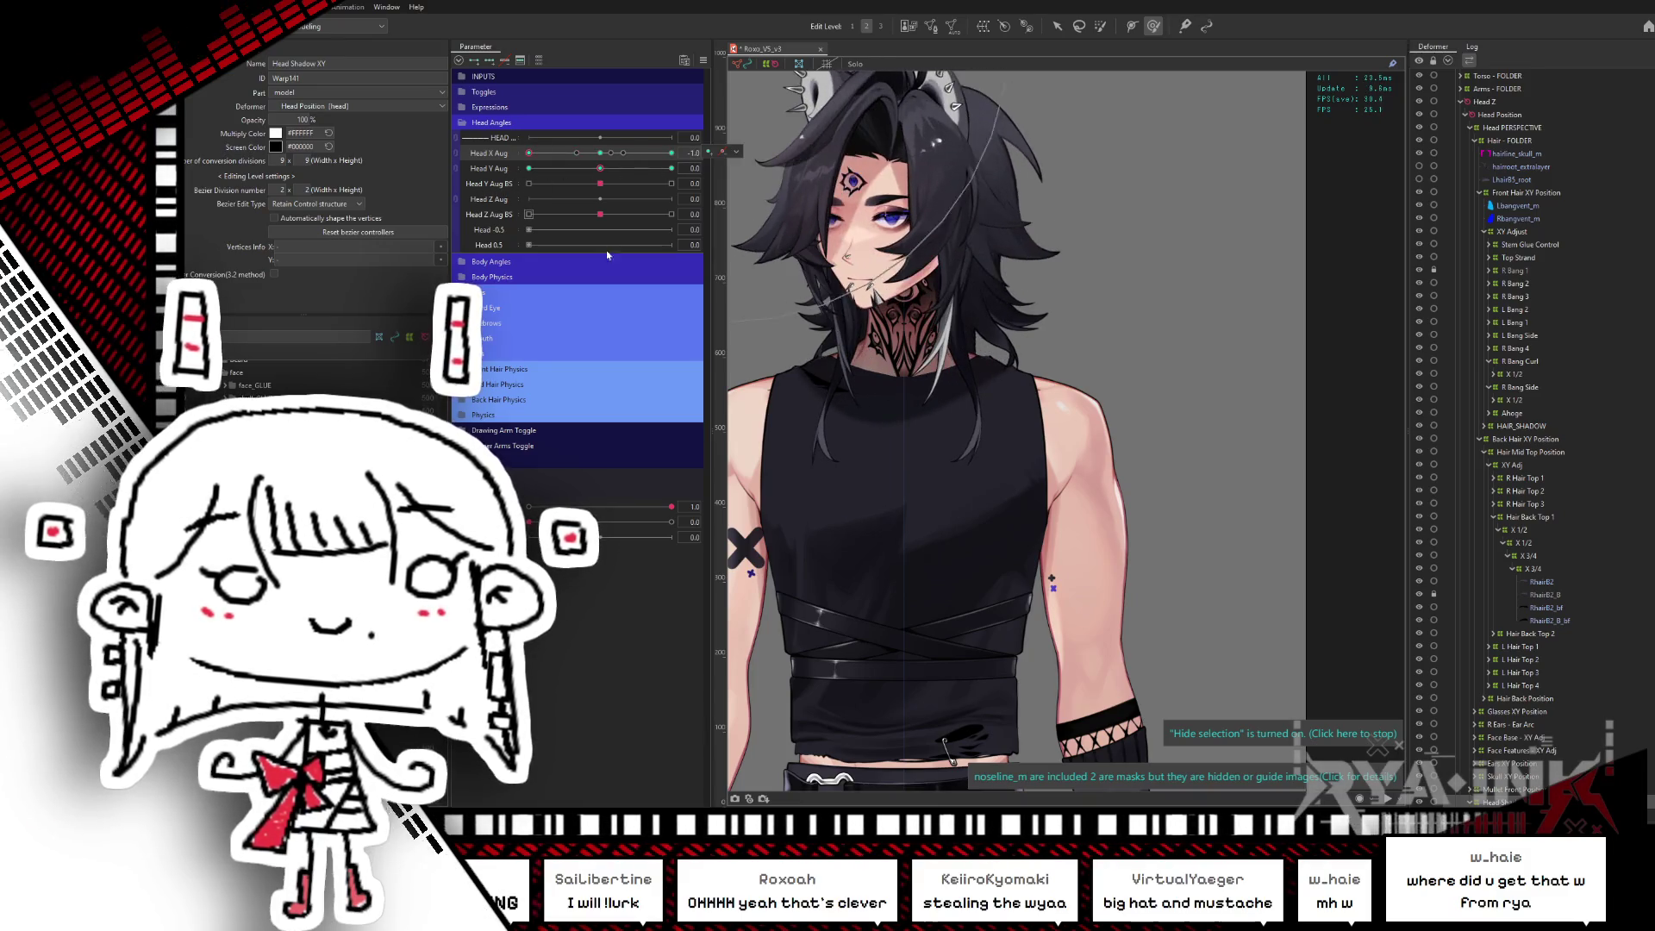
- Mirror the head shadow's turned shape onto the Head X Aug -1.0 key with Reflect Motion
drag(1020, 530, 1098, 431)
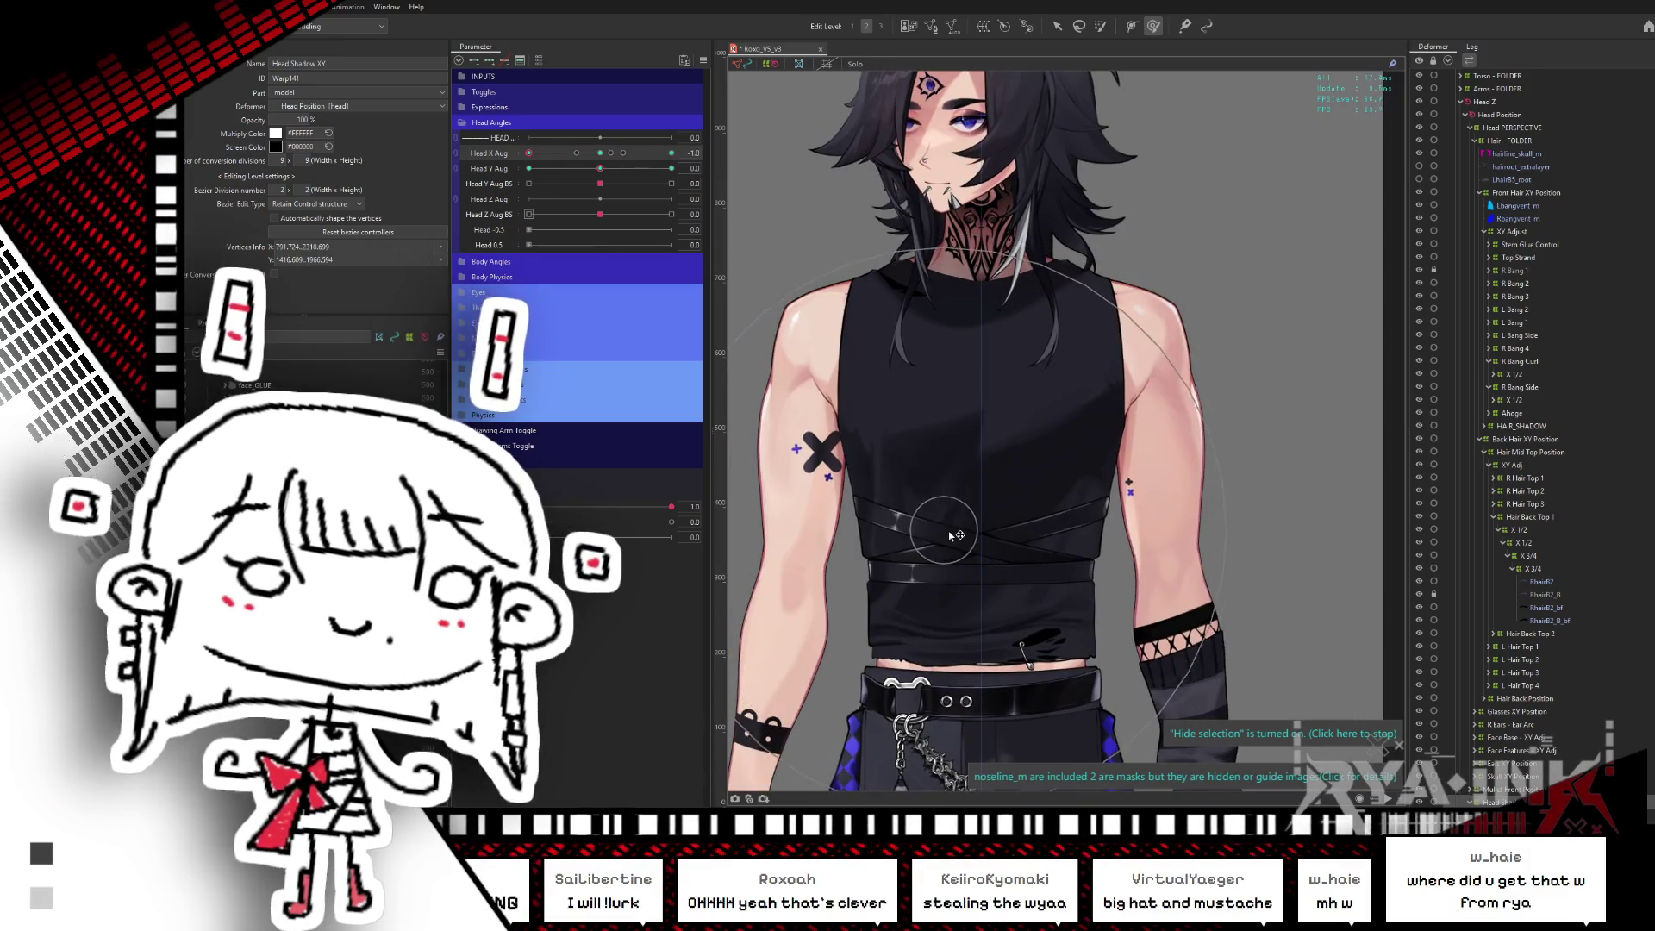
drag(602, 168, 595, 166)
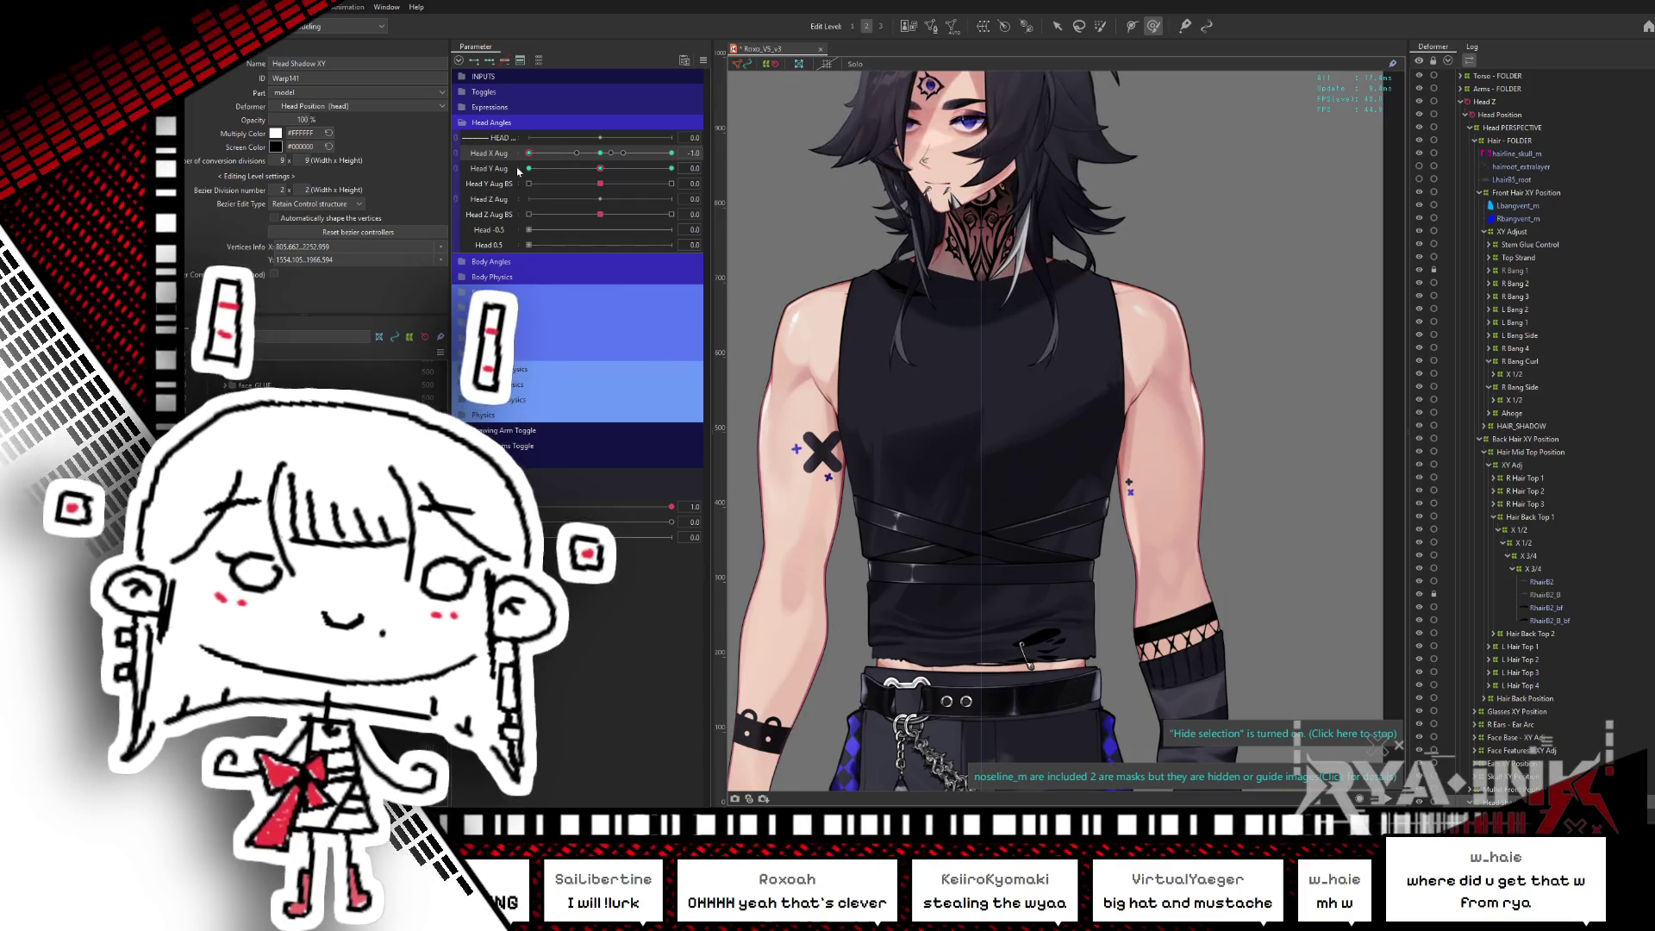
key(ctrl+z)
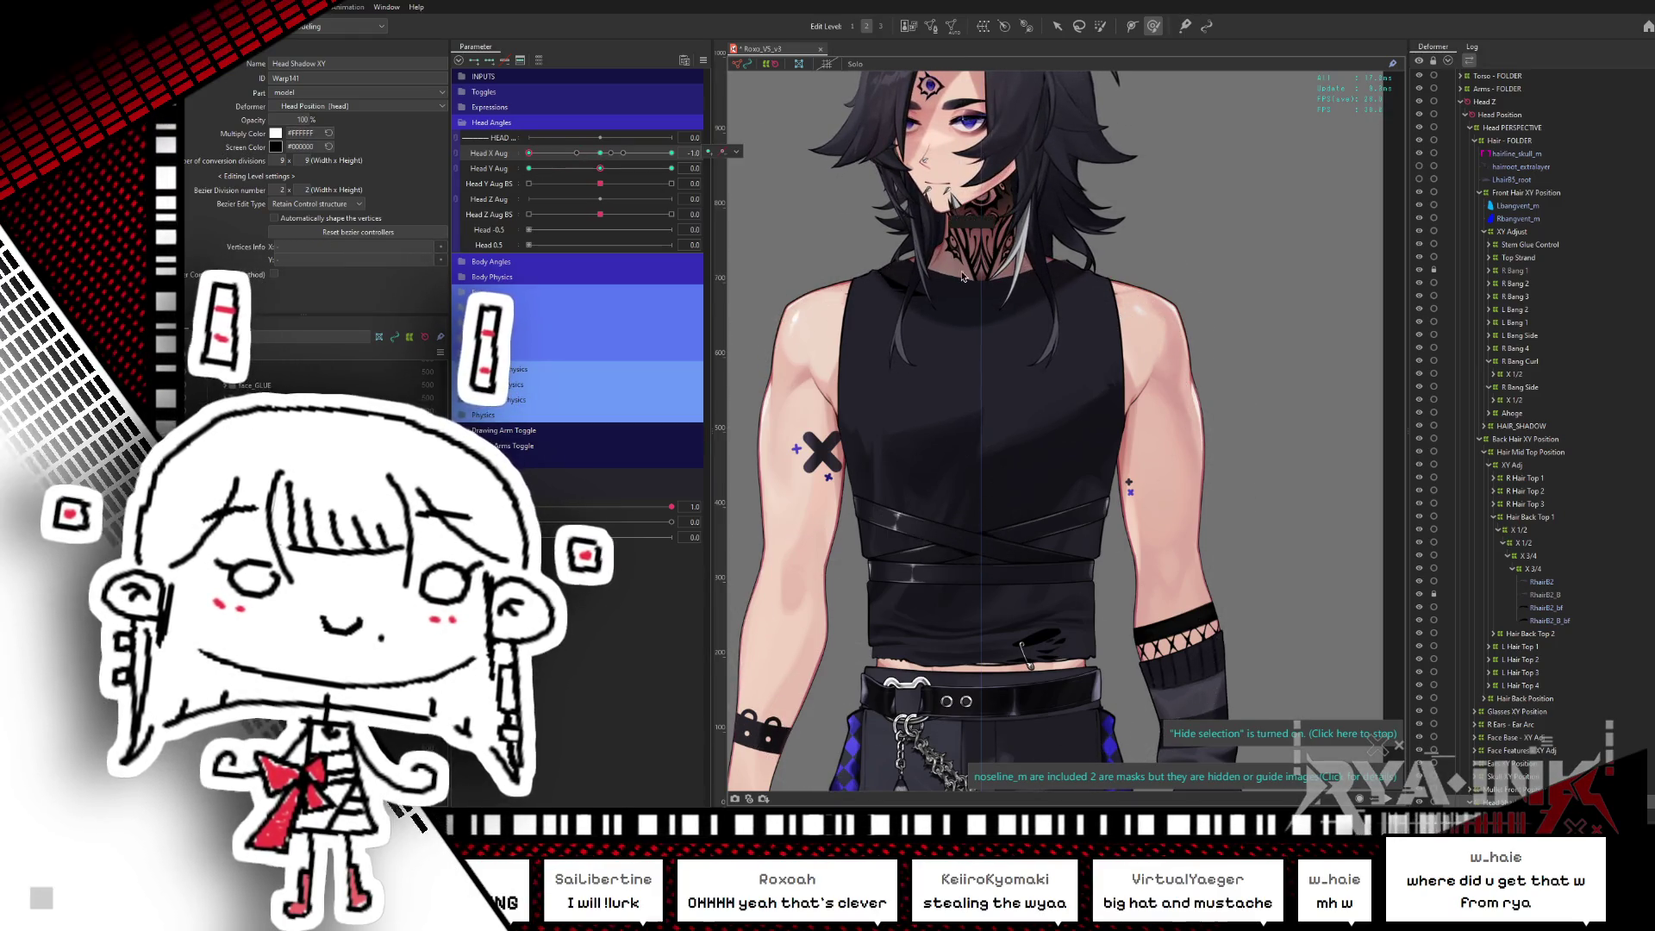
key(ctrl+v)
click(913, 445)
click(890, 531)
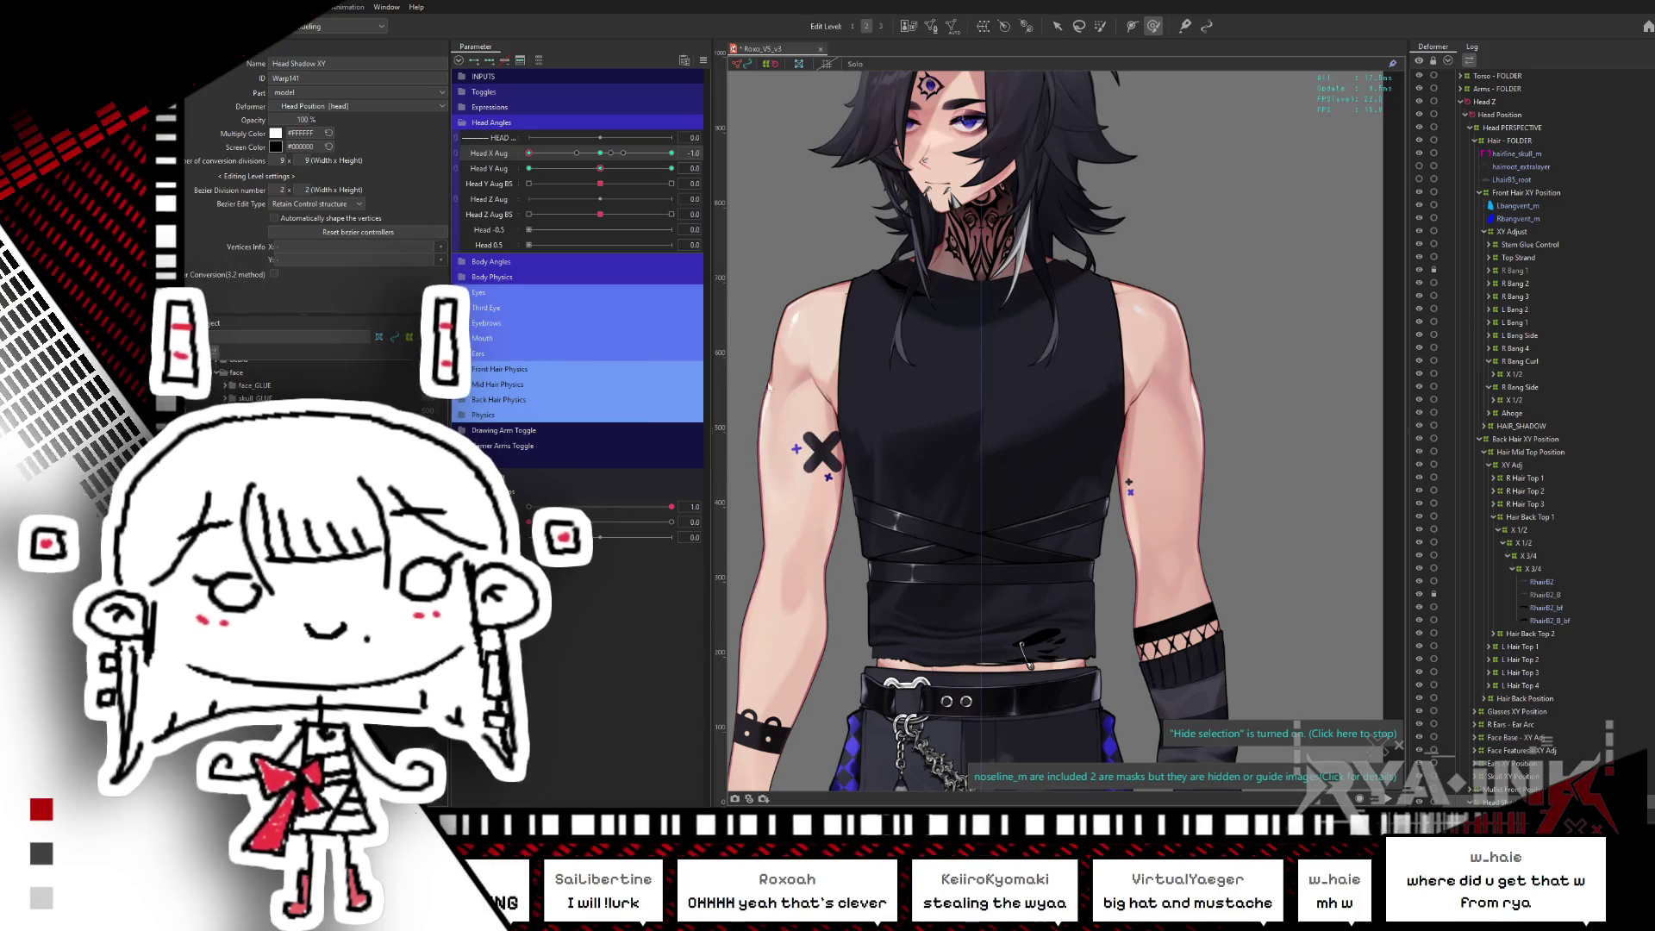
- Sweep Head X Aug across its full range to check the mirrored head shadow
mouse_move(649, 153)
mouse_down()
mouse_move(542, 153)
mouse_move(497, 184)
mouse_up()
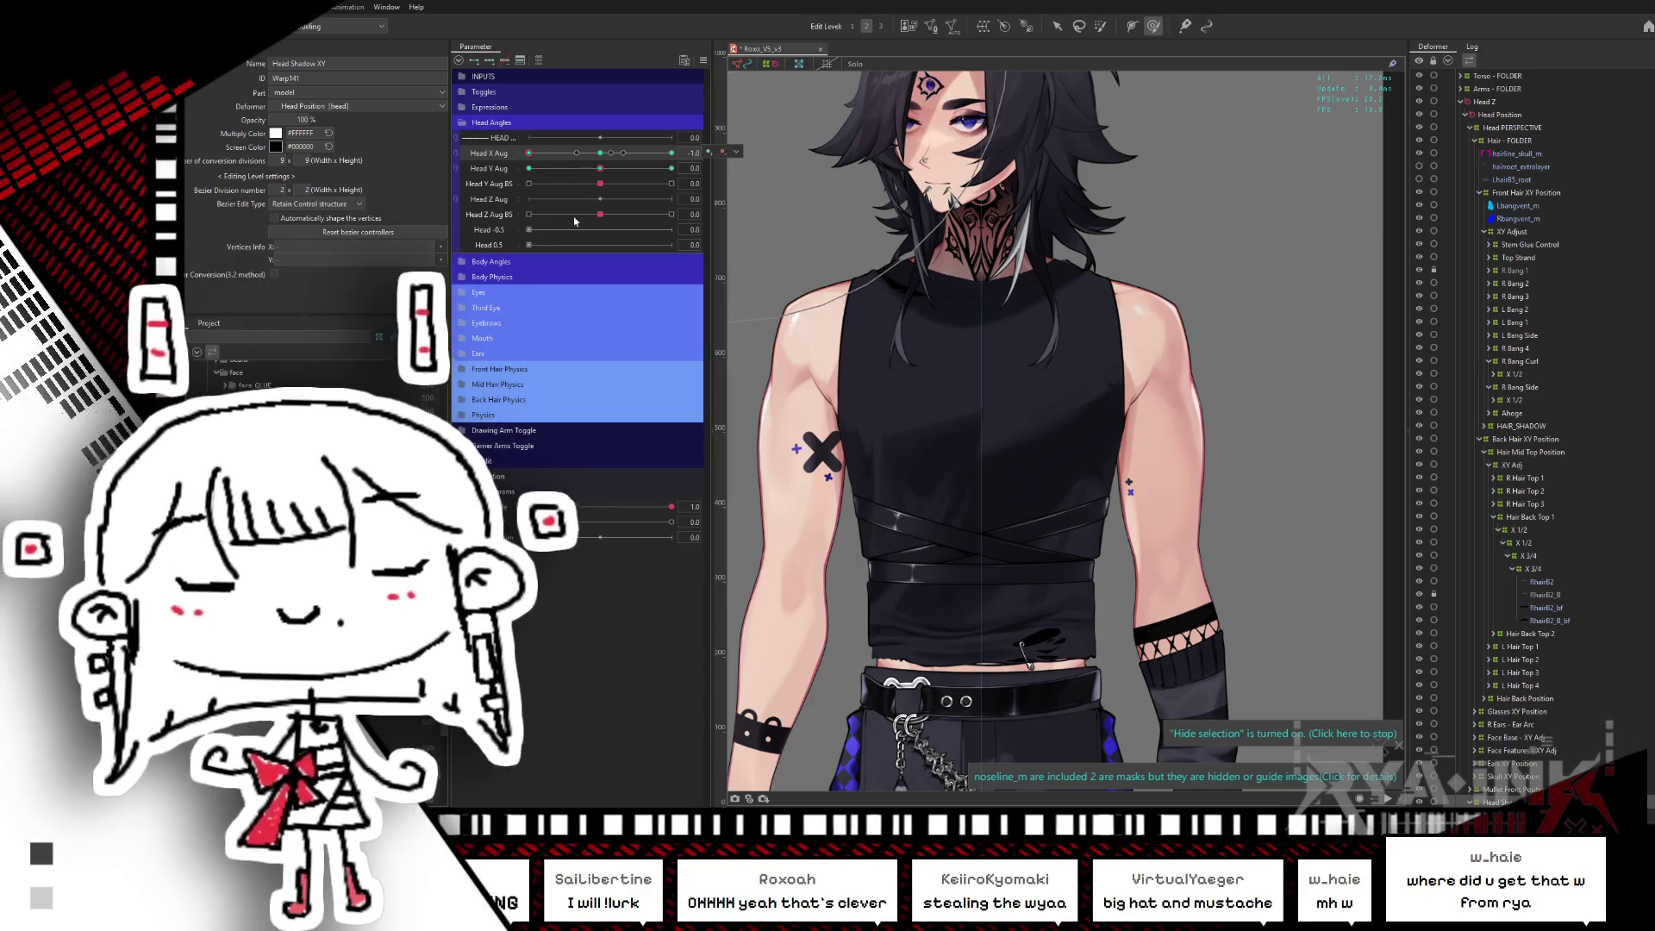
mouse_move(599, 155)
mouse_down()
mouse_move(661, 156)
mouse_move(530, 164)
mouse_move(579, 159)
mouse_move(562, 172)
mouse_up()
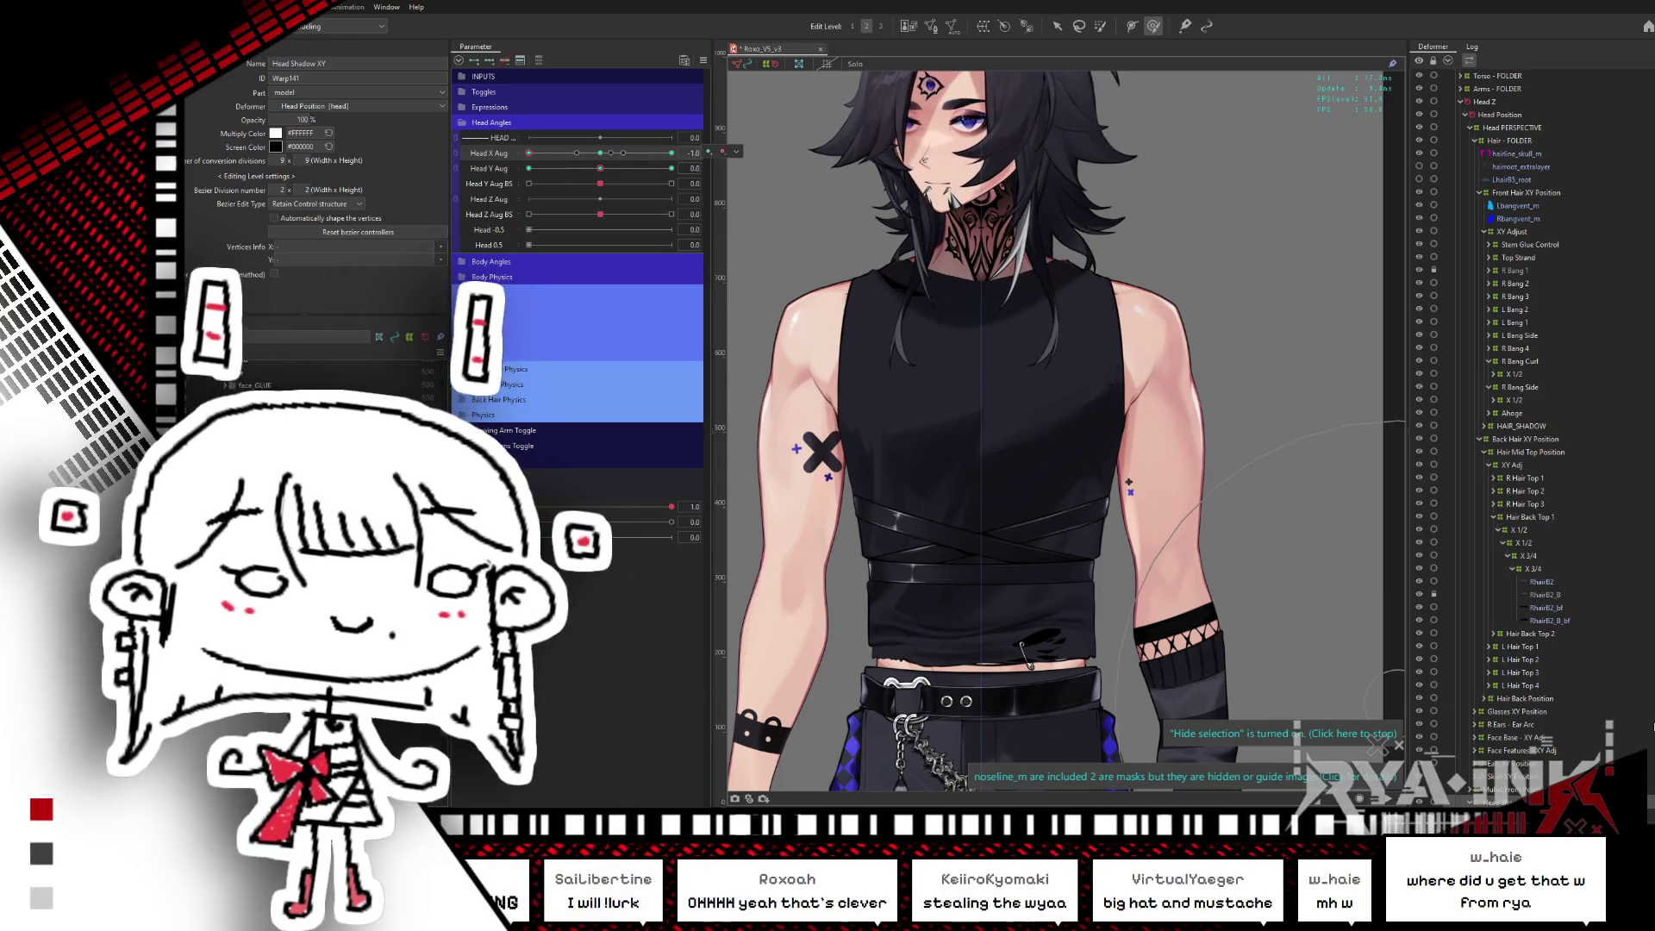
scroll(1526, 431, down, 2)
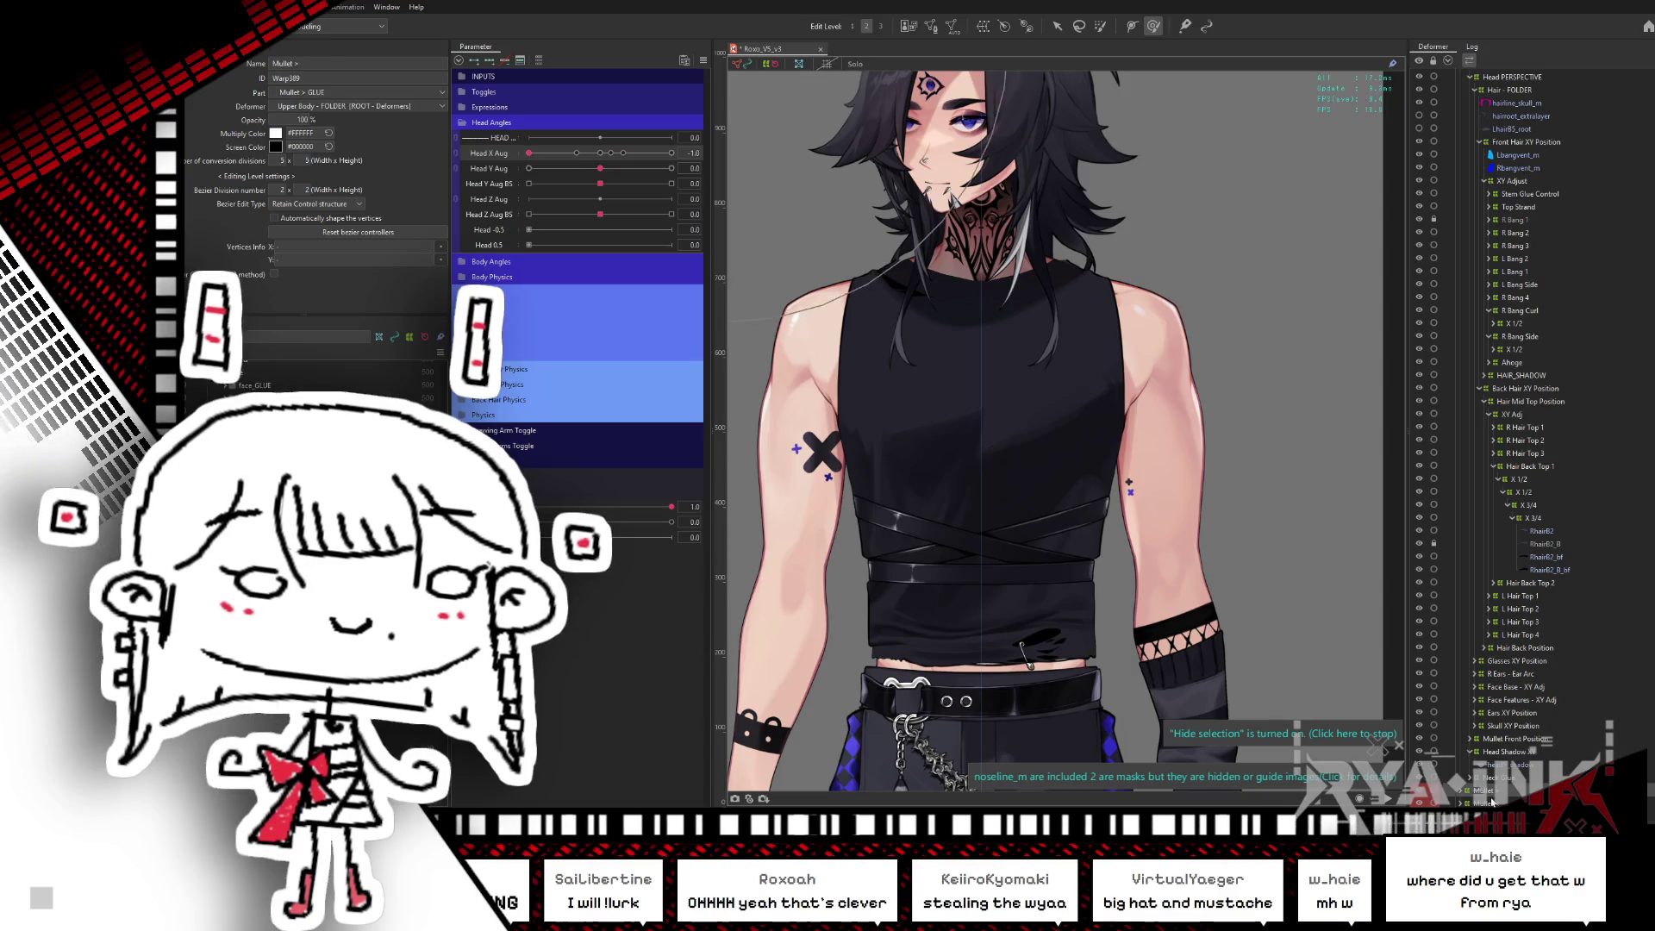
- Select both Mullet warp deformers and reshape the mullet hair for the fully turned head
click(992, 468)
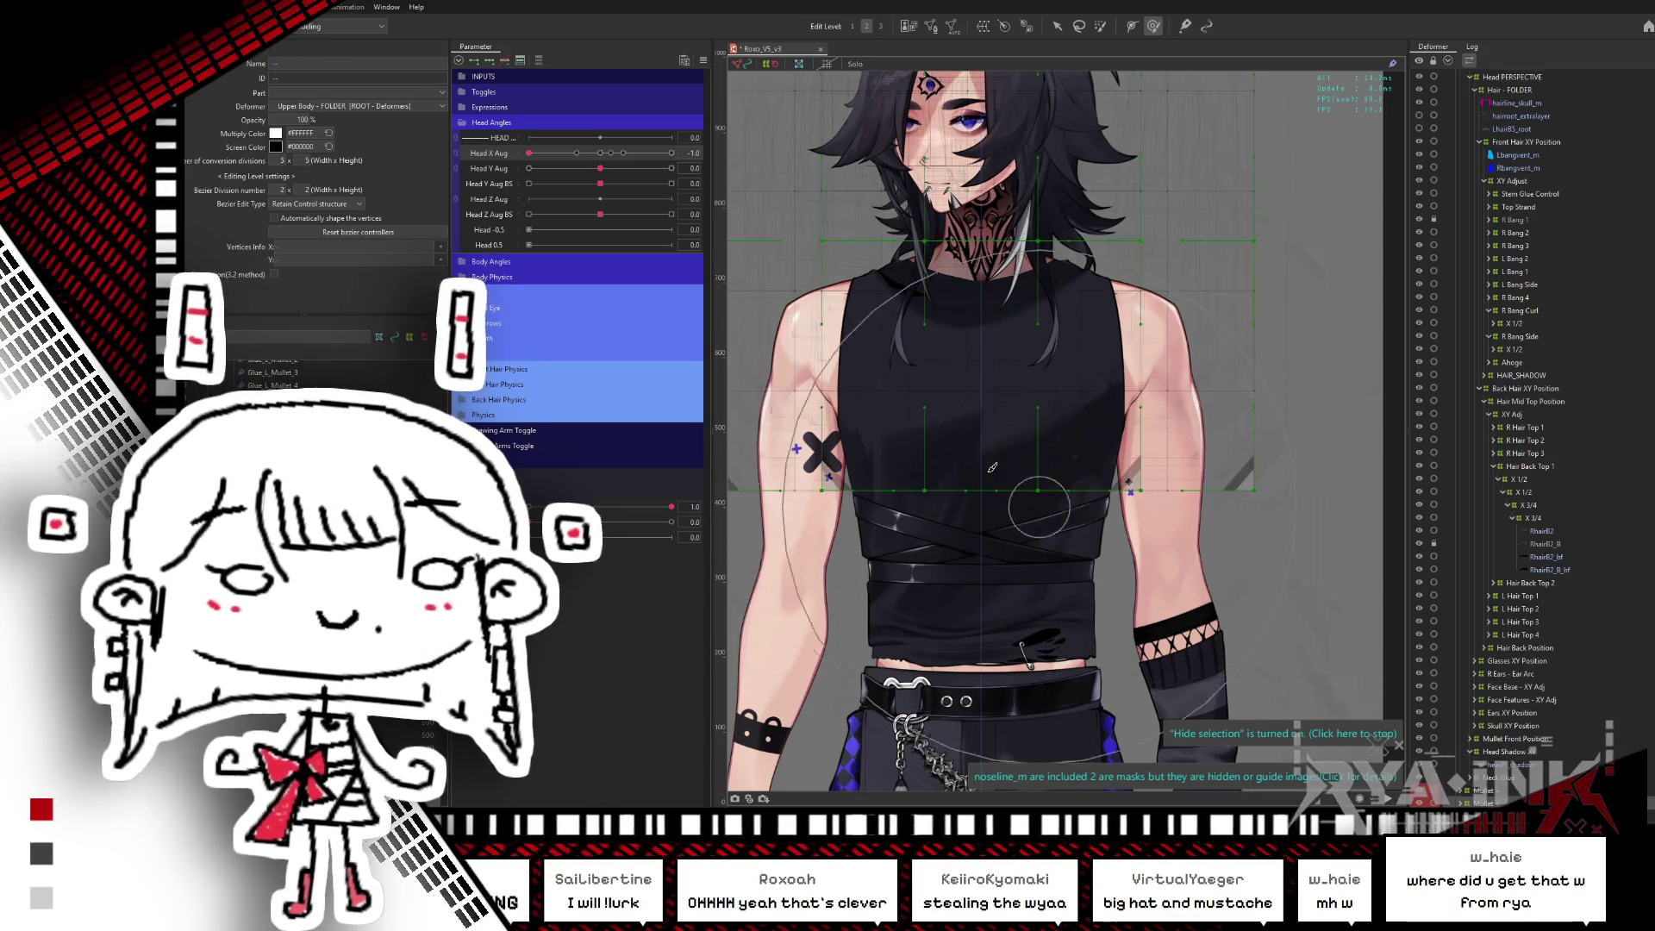
ctrl+click(1490, 789)
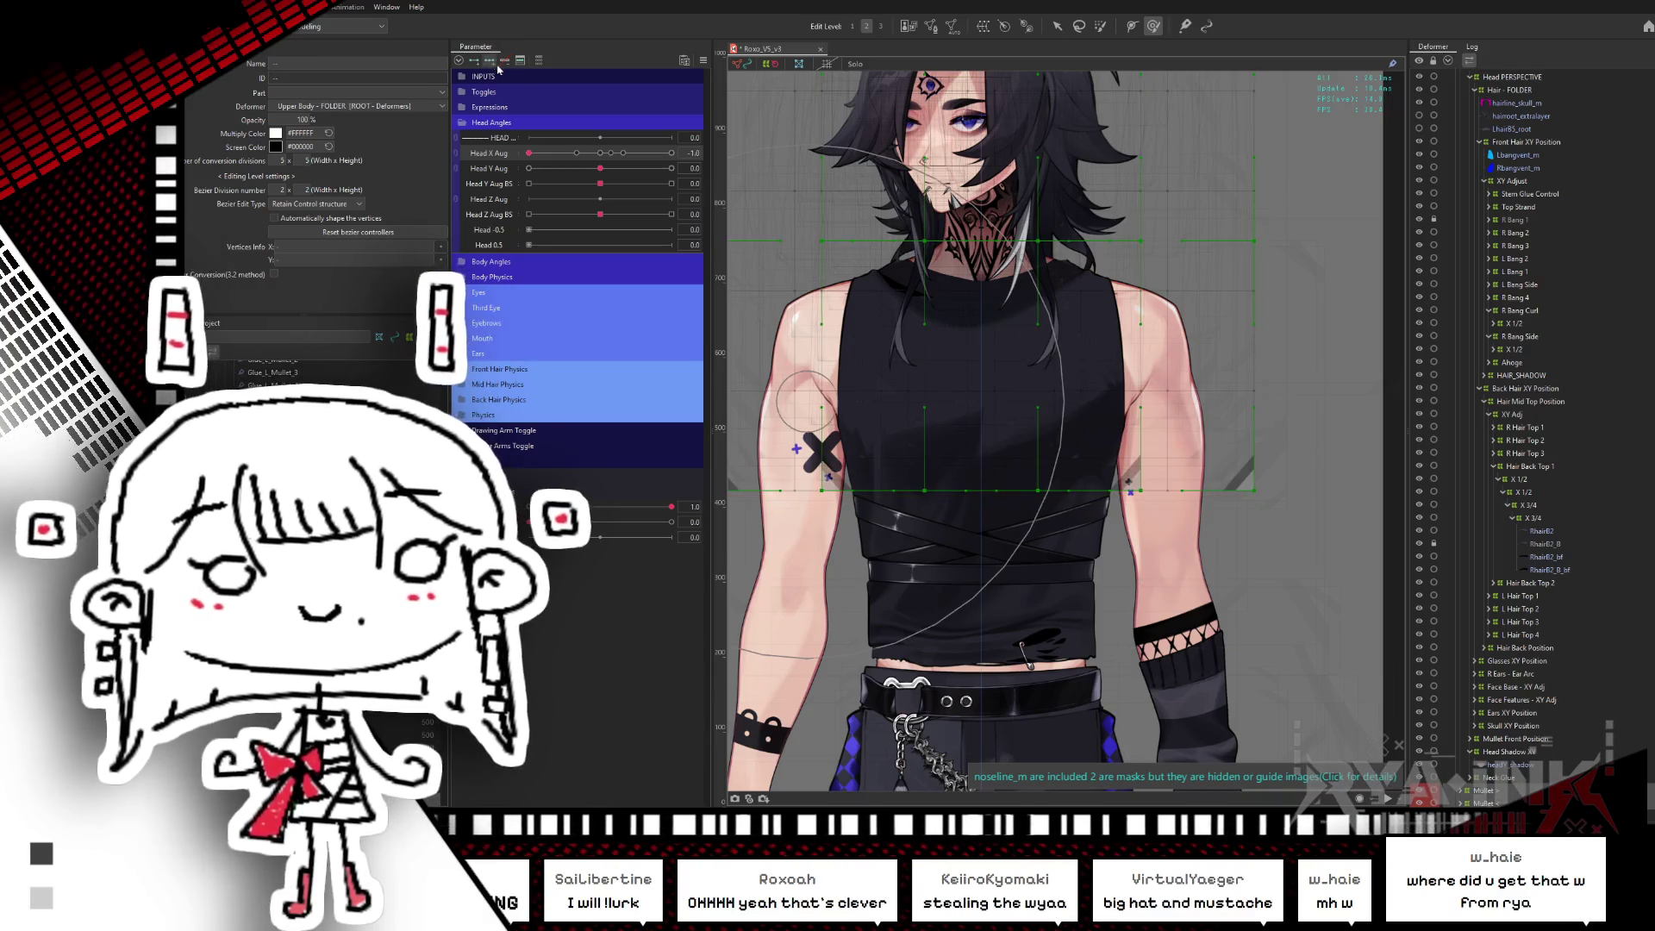
drag(529, 153, 528, 170)
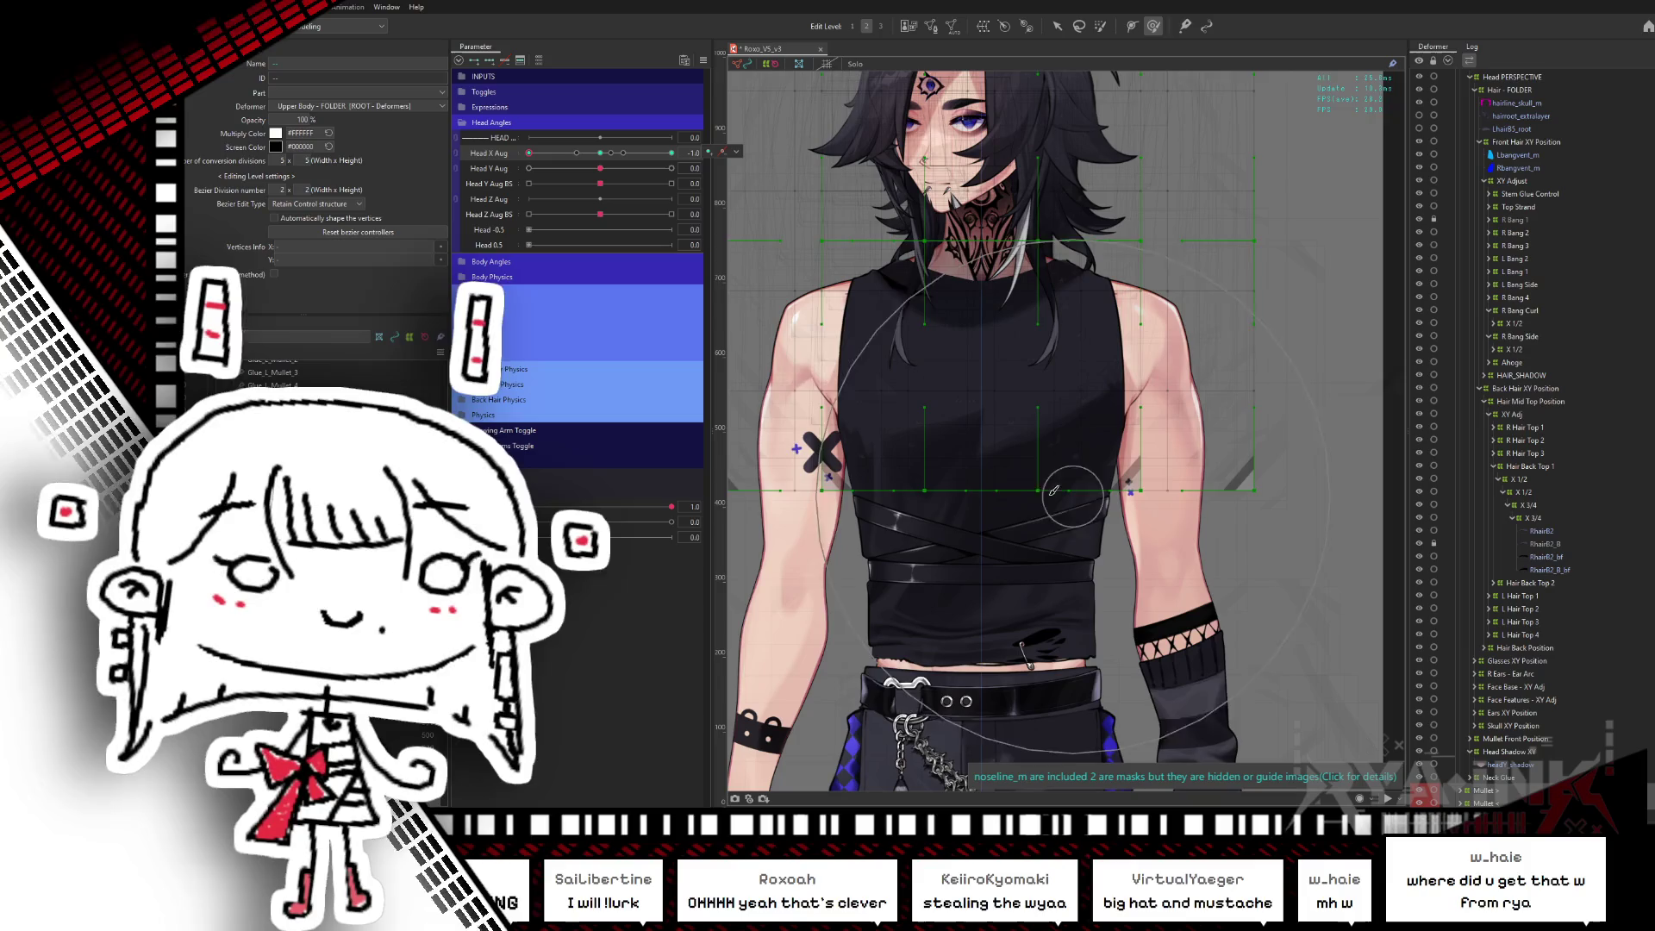
key(ctrl+h)
drag(600, 153, 528, 153)
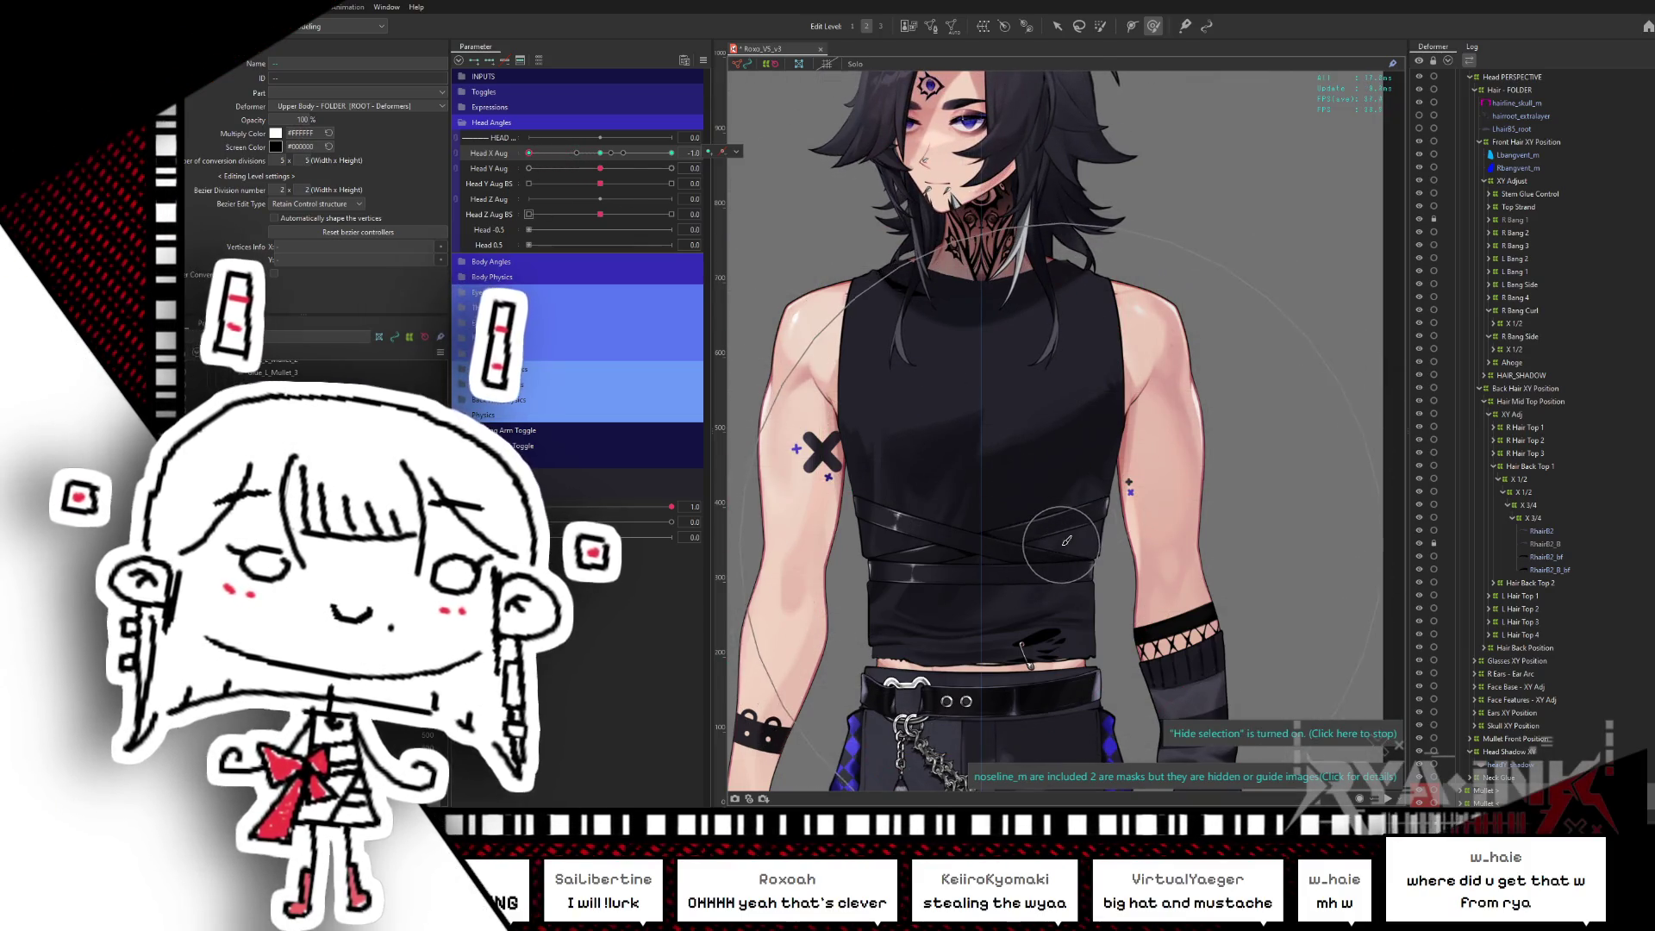
drag(1066, 541, 1078, 525)
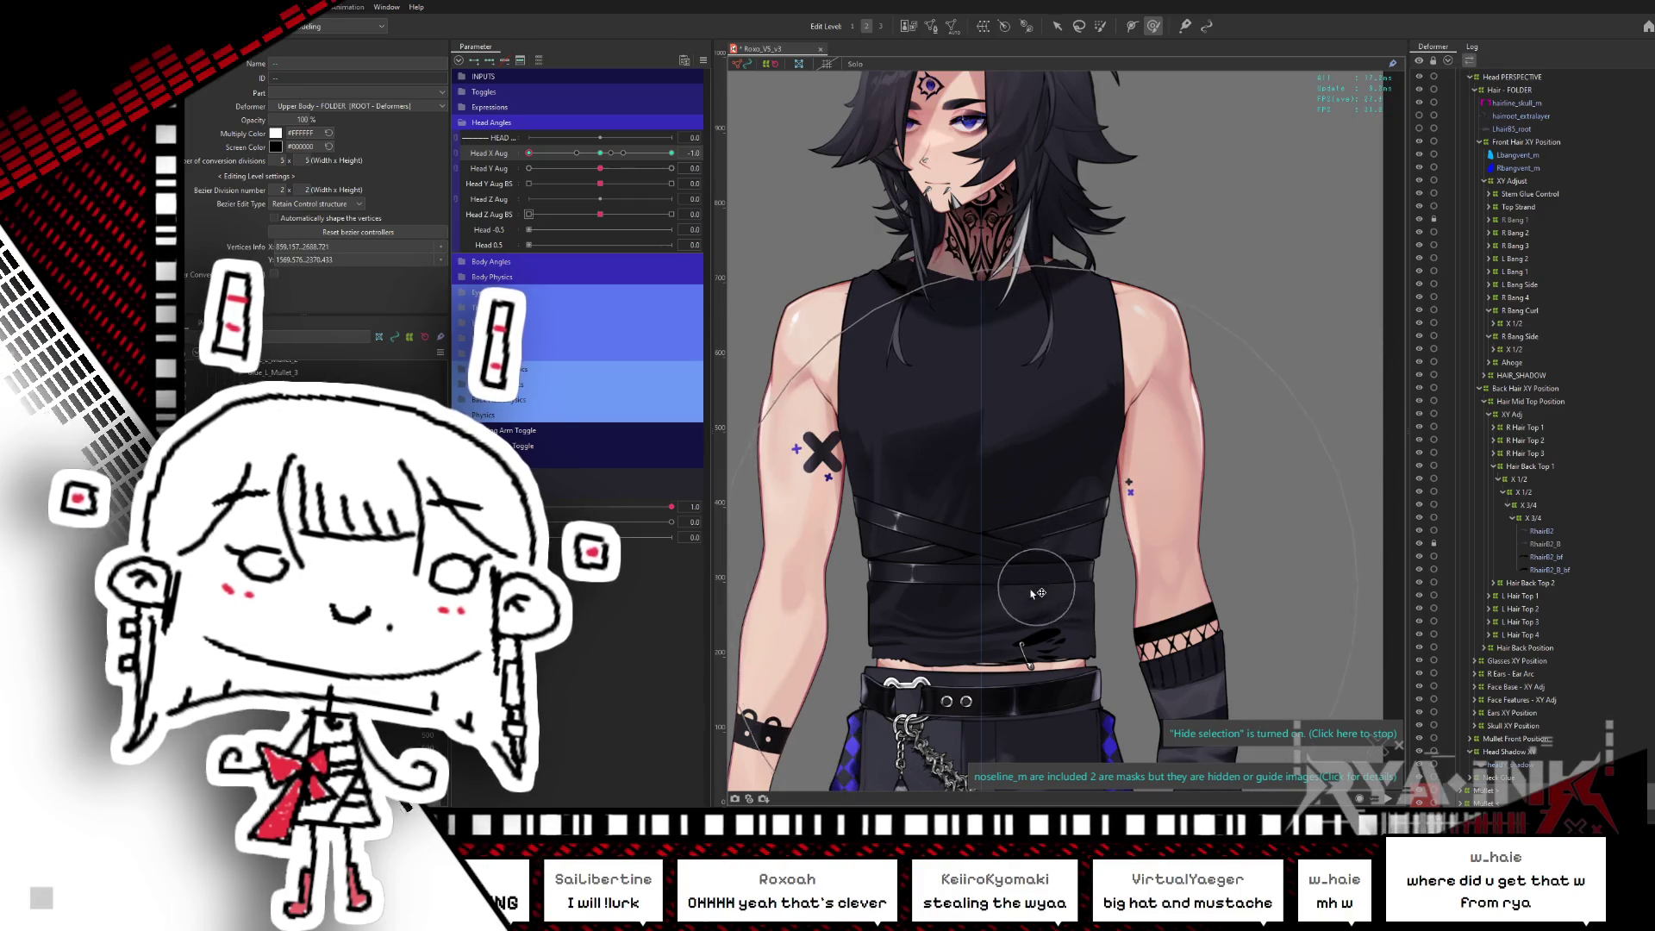
key(Escape)
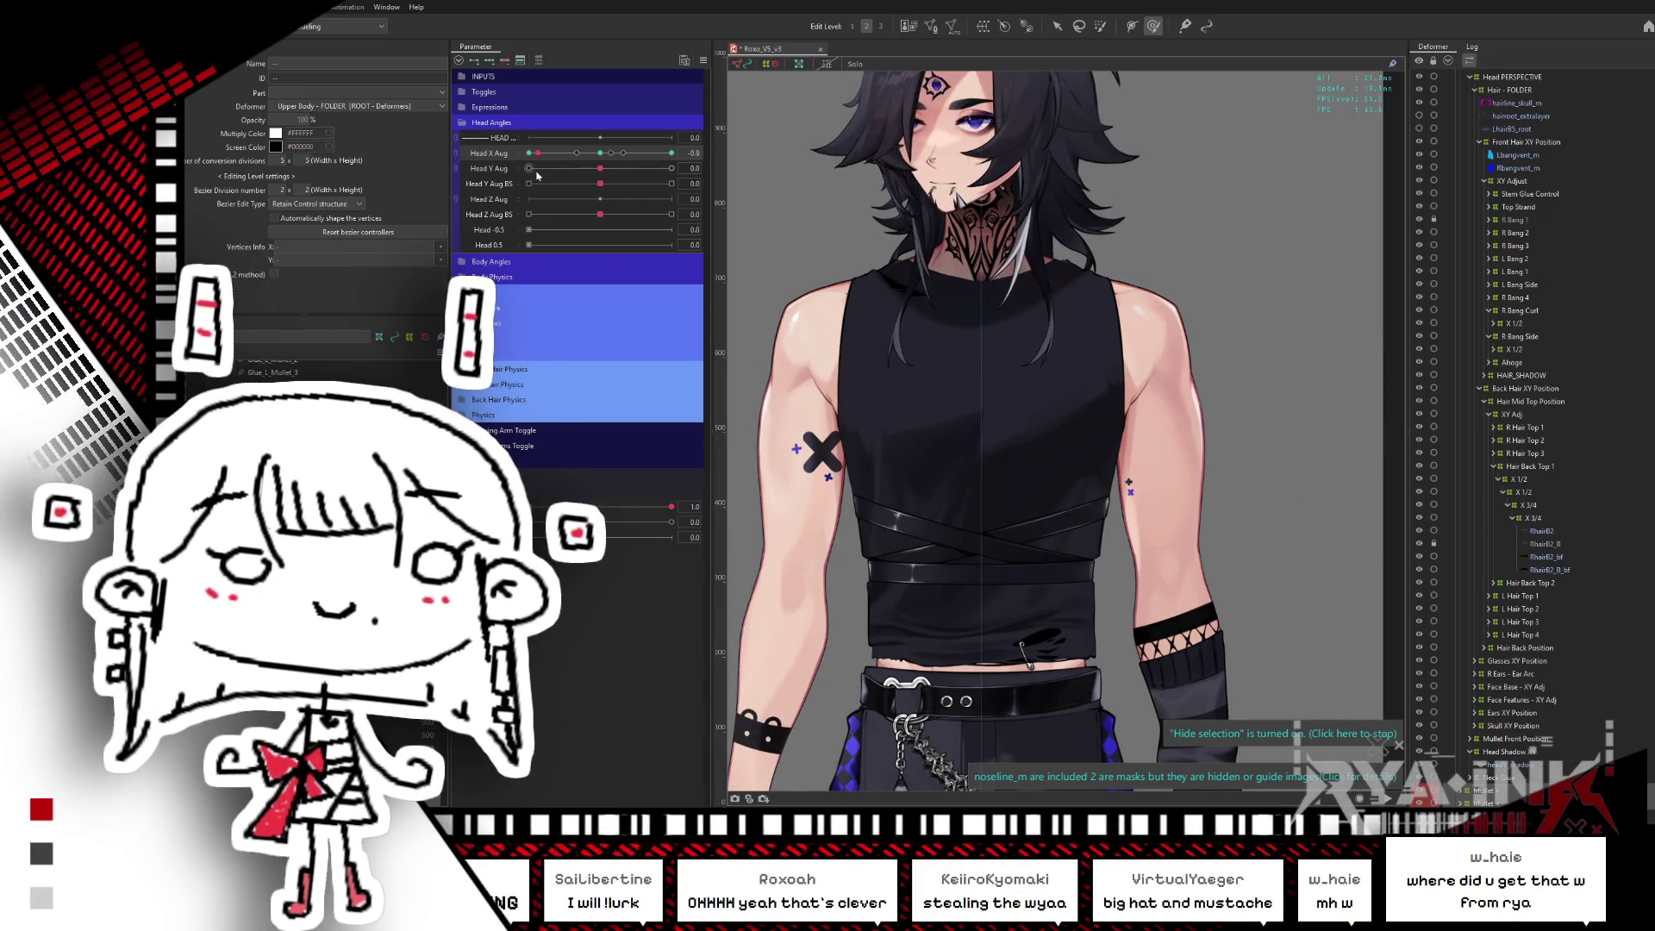
- Preview Head X Aug turns, reset to neutral, and start Synthesize corners with Head Y Aug
mouse_move(528, 153)
mouse_down()
mouse_move(1018, 543)
mouse_move(986, 559)
mouse_up()
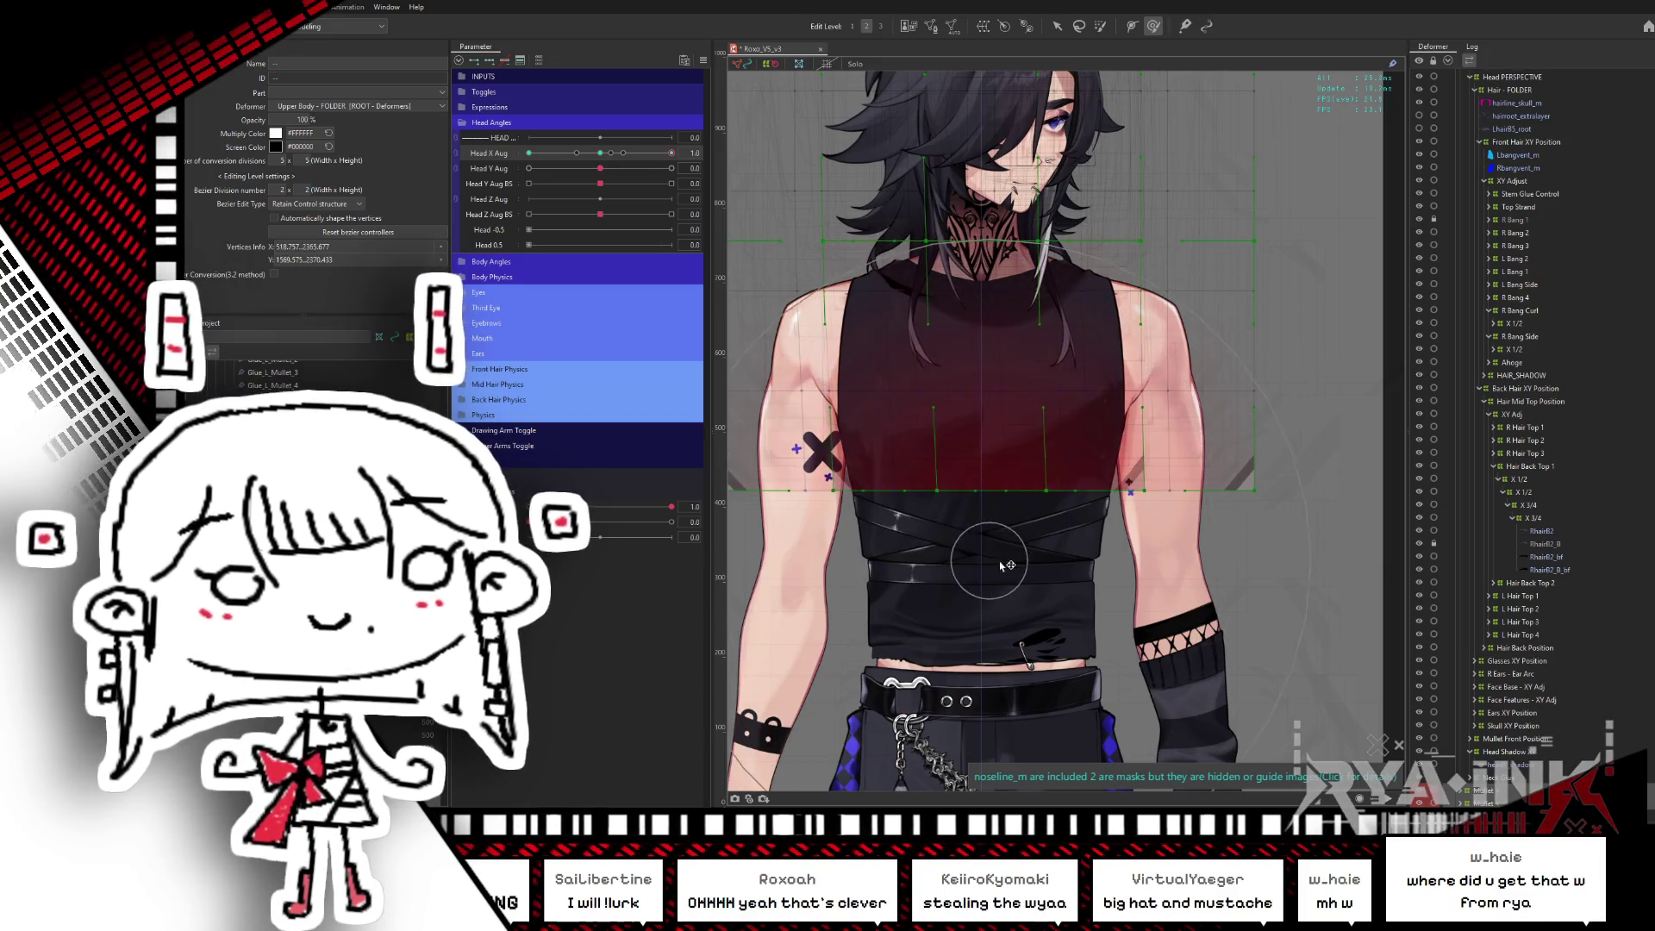
drag(671, 153, 674, 154)
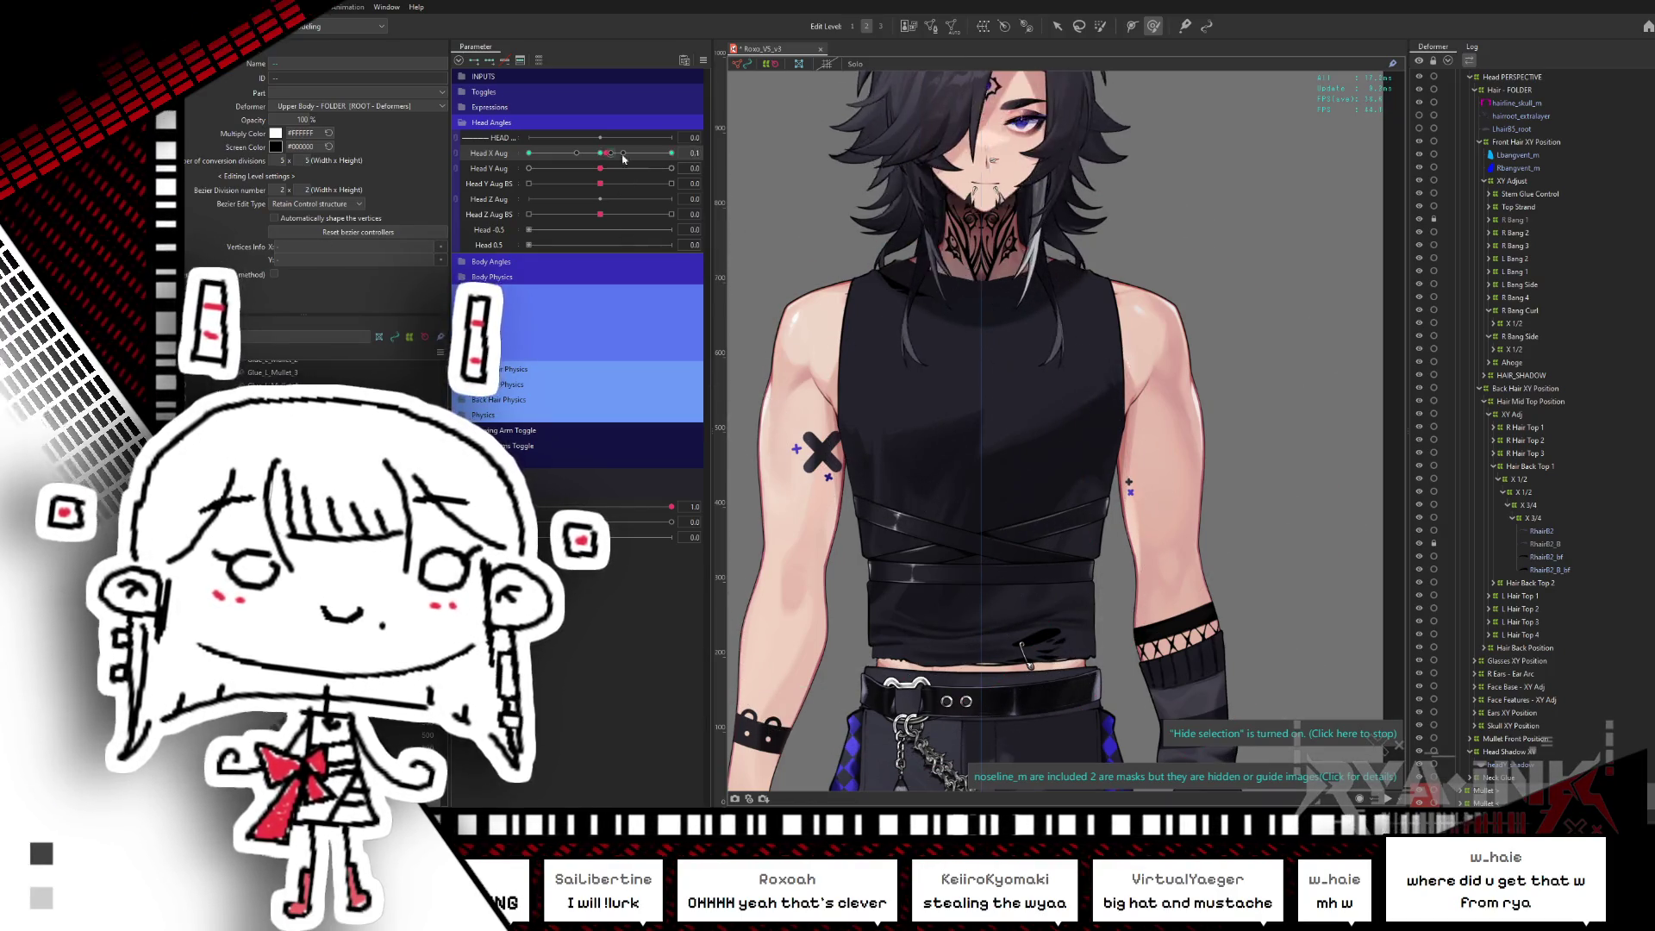
mouse_move(671, 153)
mouse_down()
mouse_move(528, 153)
mouse_move(671, 153)
mouse_move(529, 153)
mouse_move(609, 171)
mouse_up()
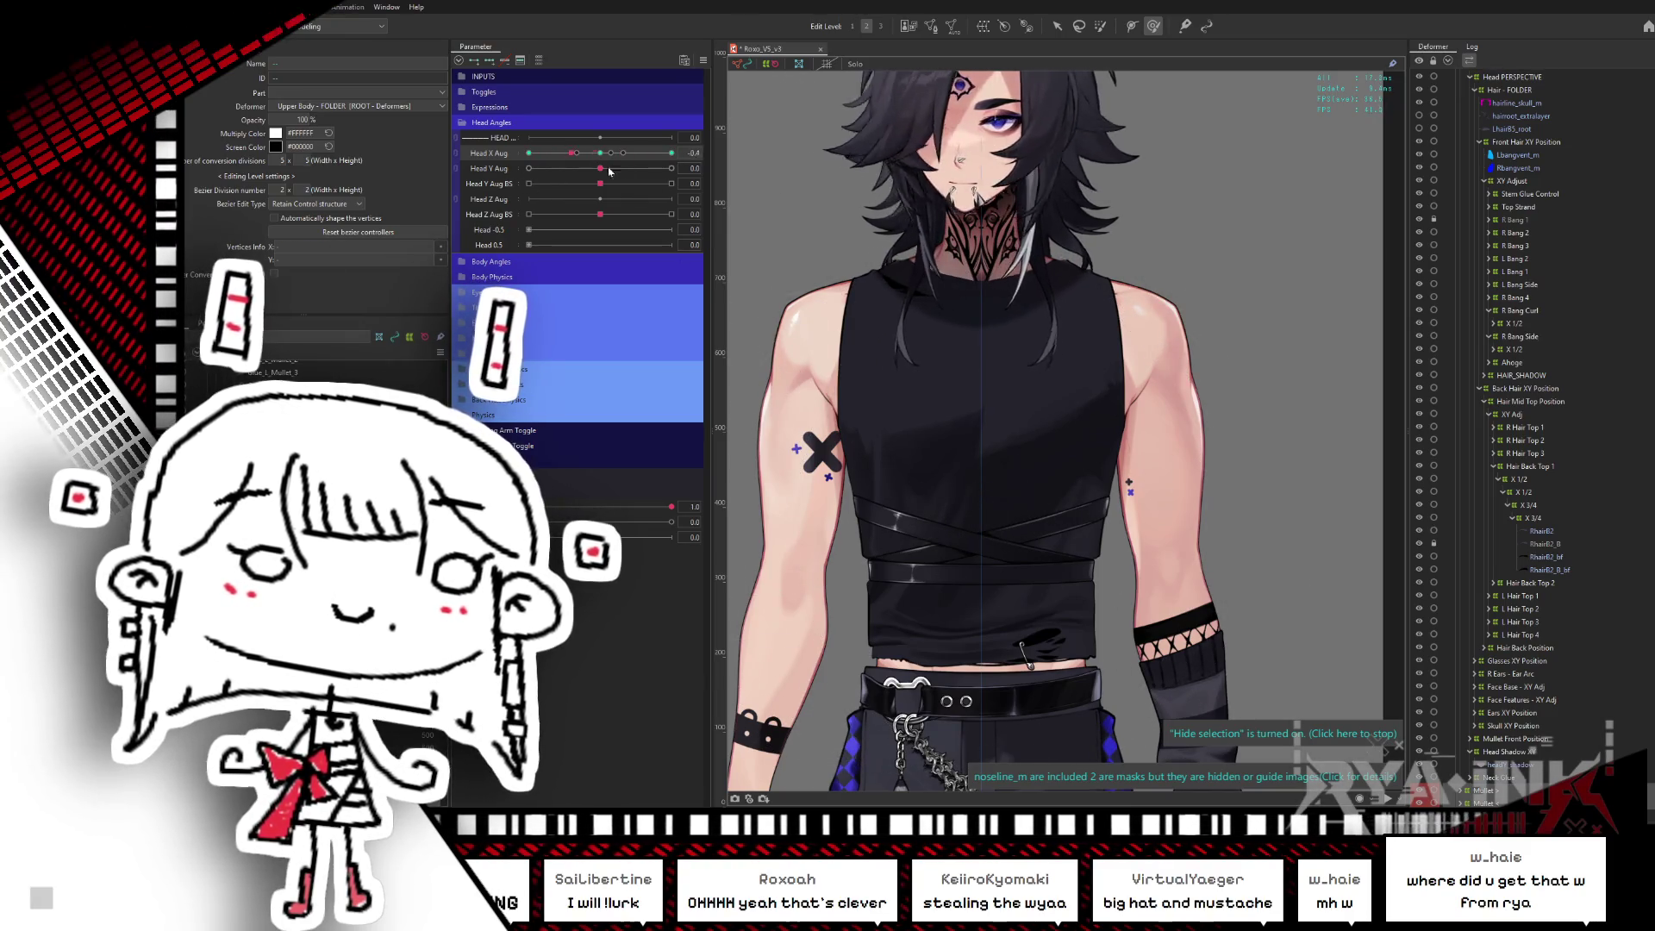
drag(609, 171, 528, 155)
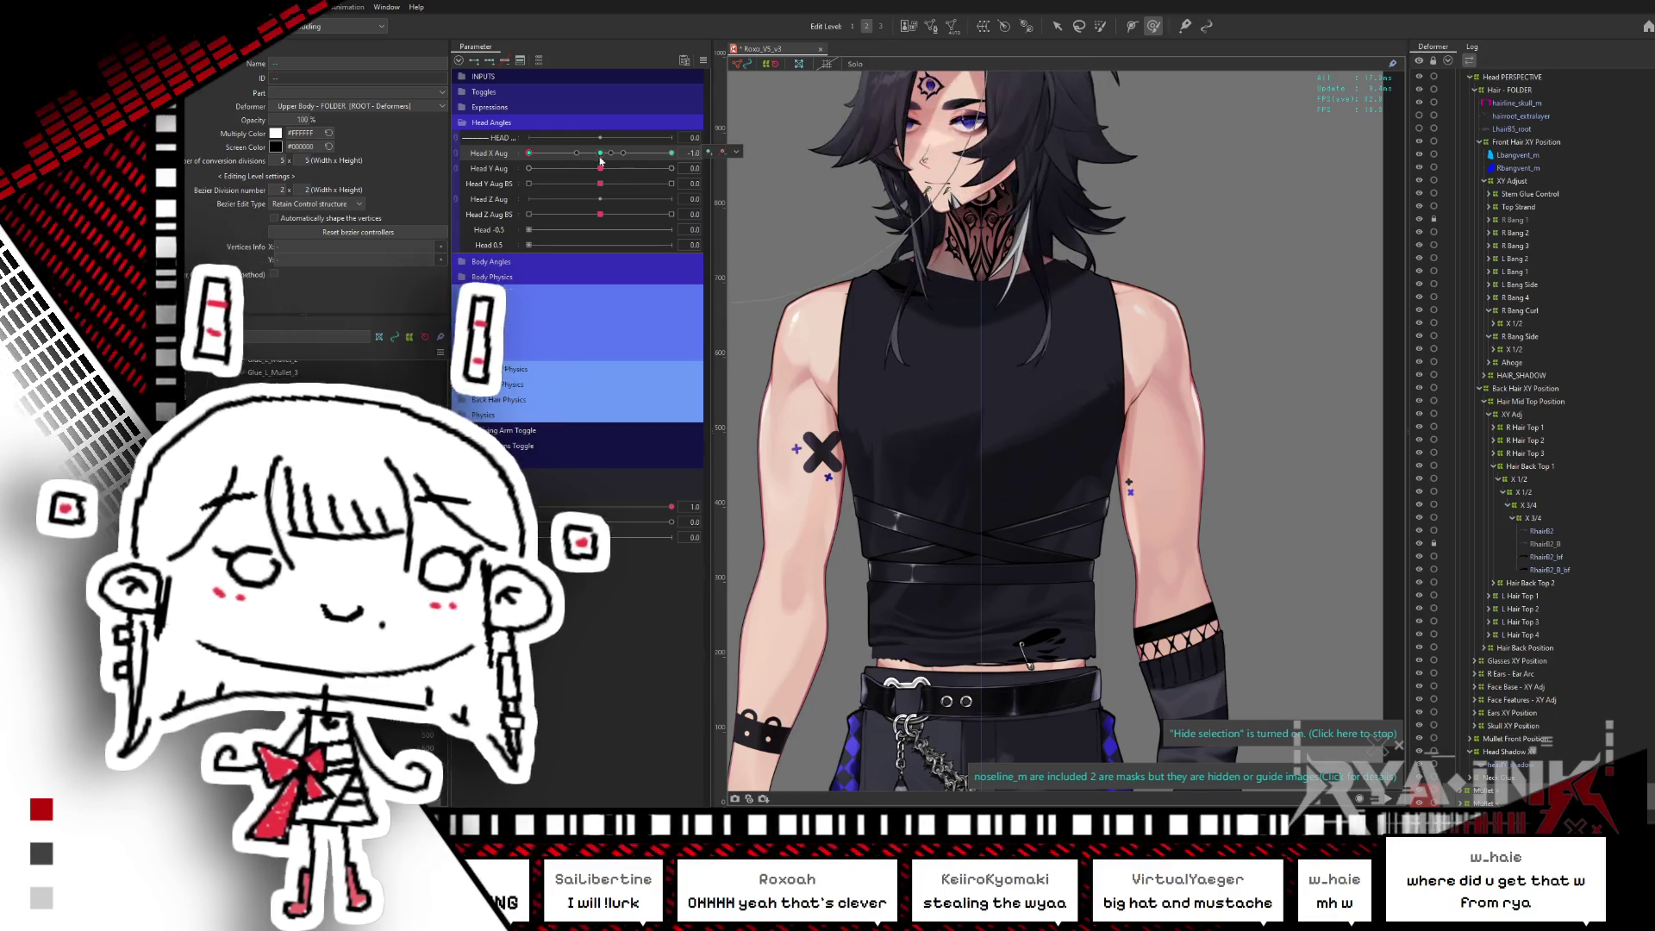
click(600, 155)
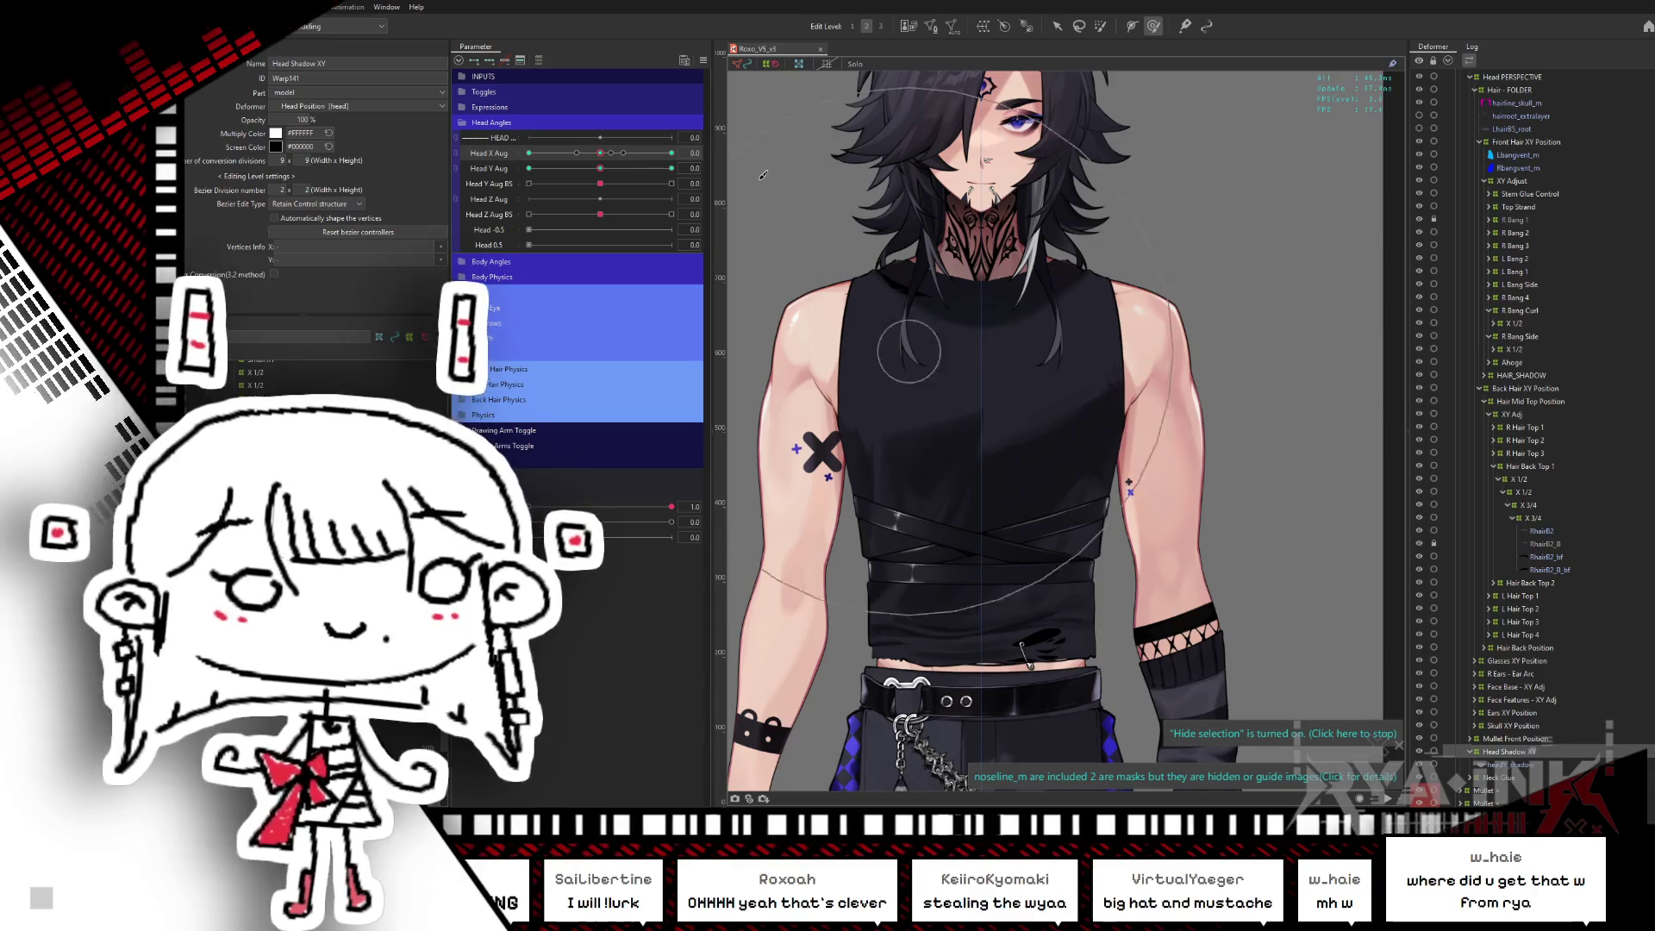
click(703, 60)
click(751, 143)
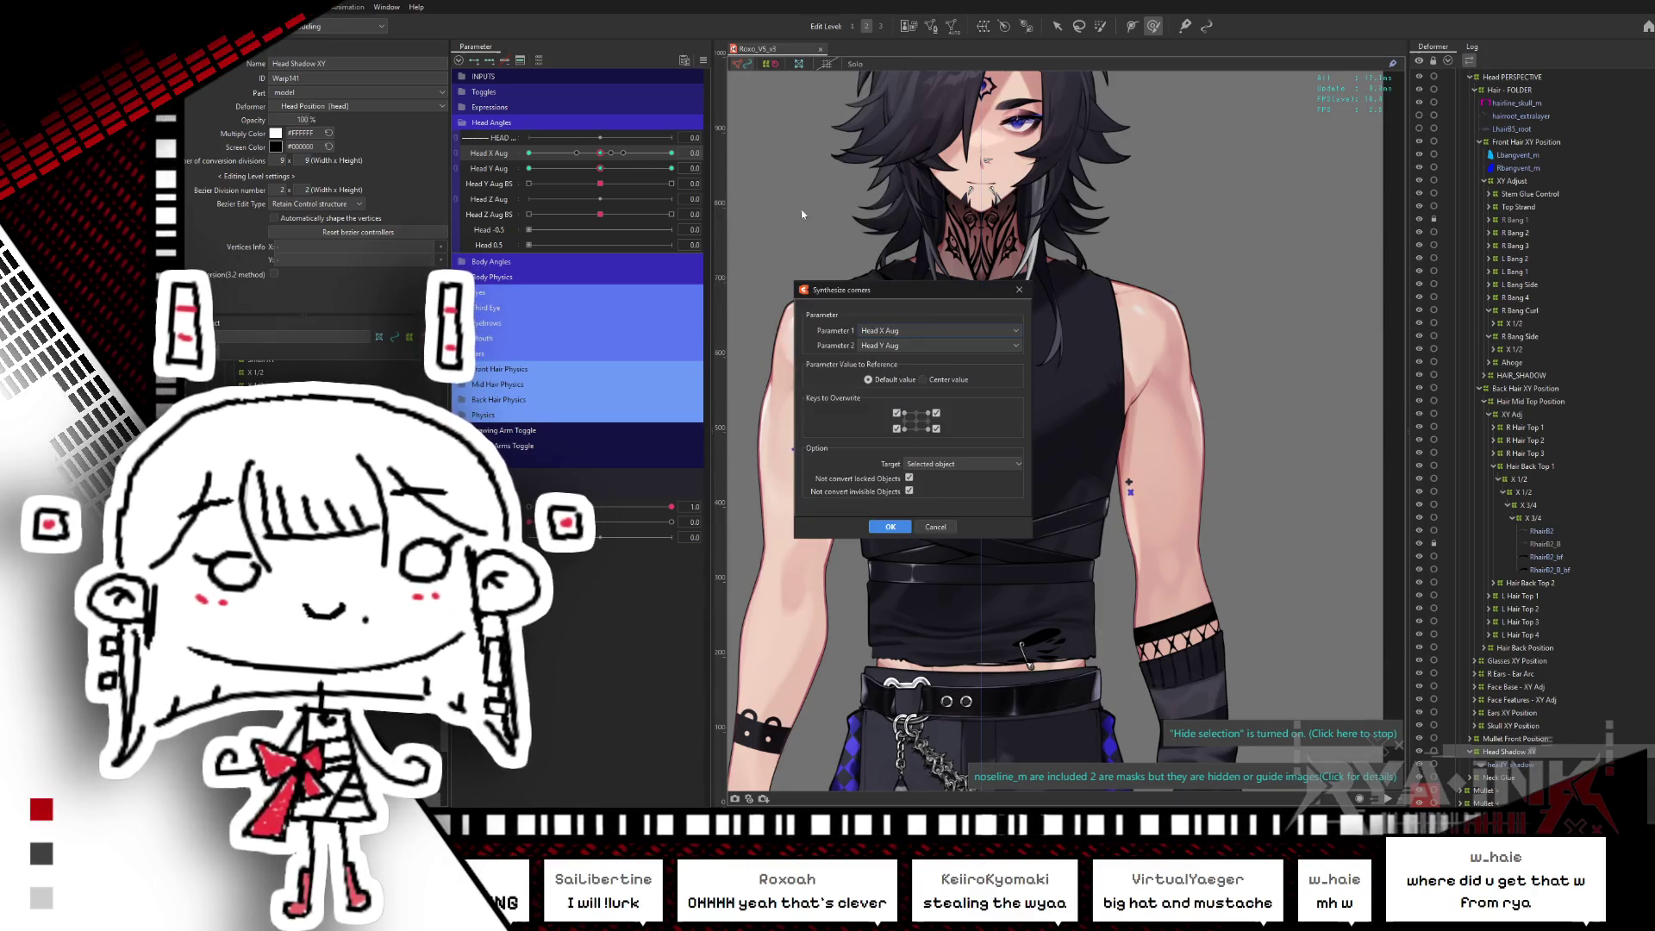
- Confirm corner synthesis and test Head Shadow XY with Head X Aug and Head Y Aug
click(887, 528)
mouse_move(601, 155)
mouse_down()
mouse_move(671, 152)
mouse_move(548, 168)
mouse_move(672, 168)
mouse_move(599, 153)
mouse_up()
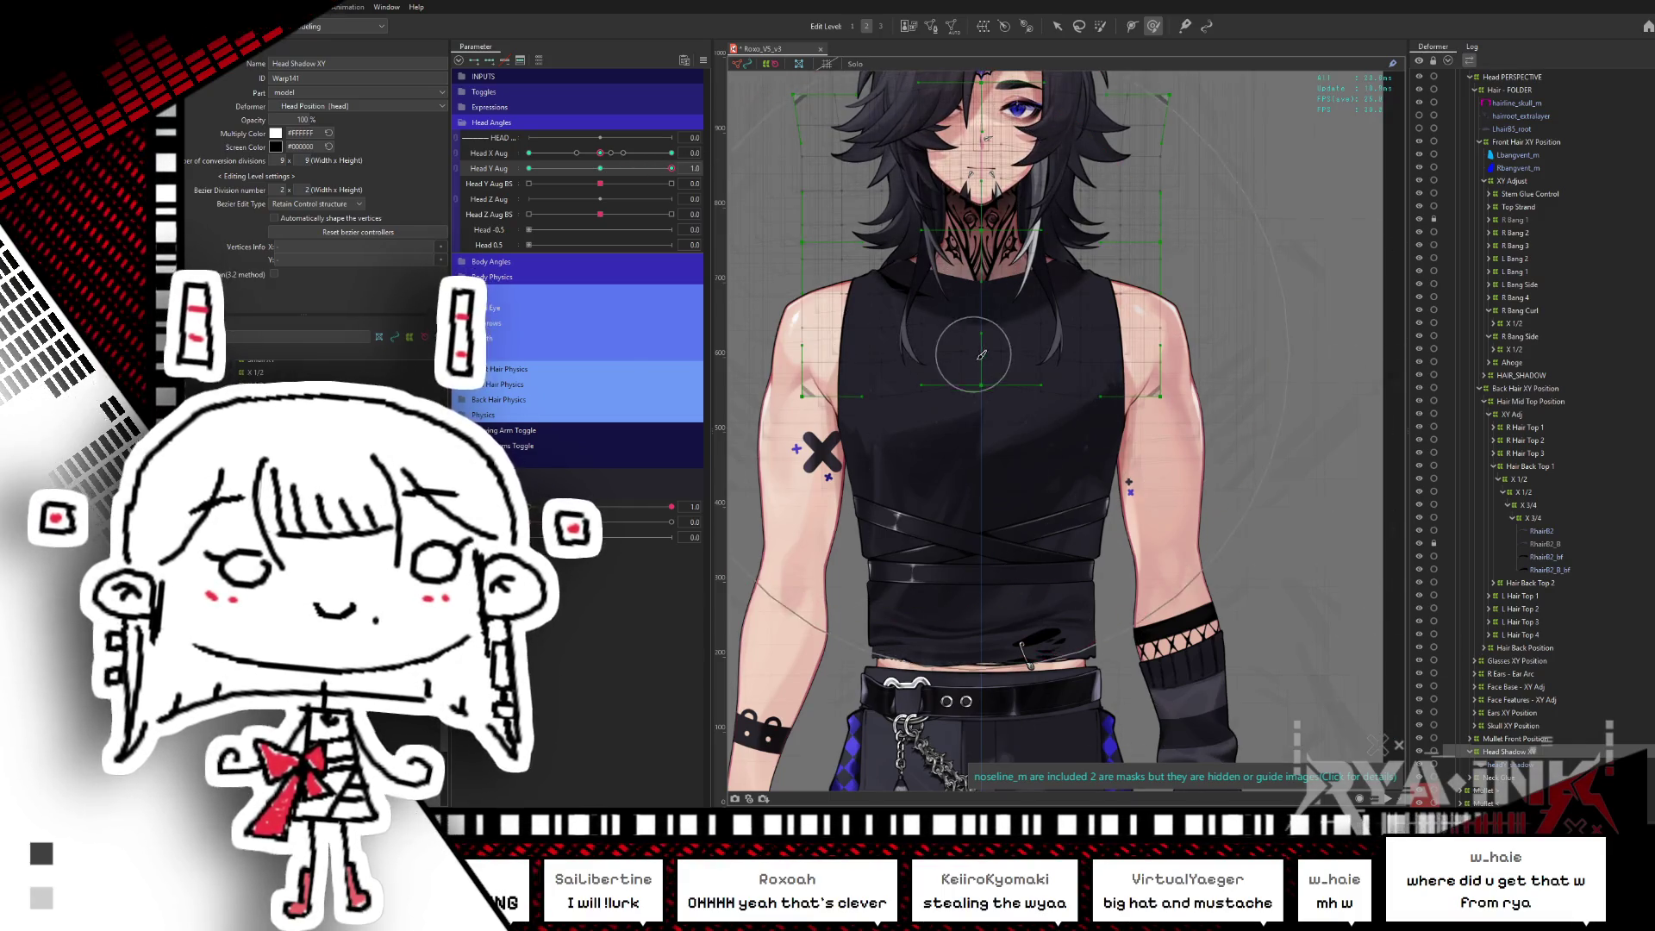
click(977, 368)
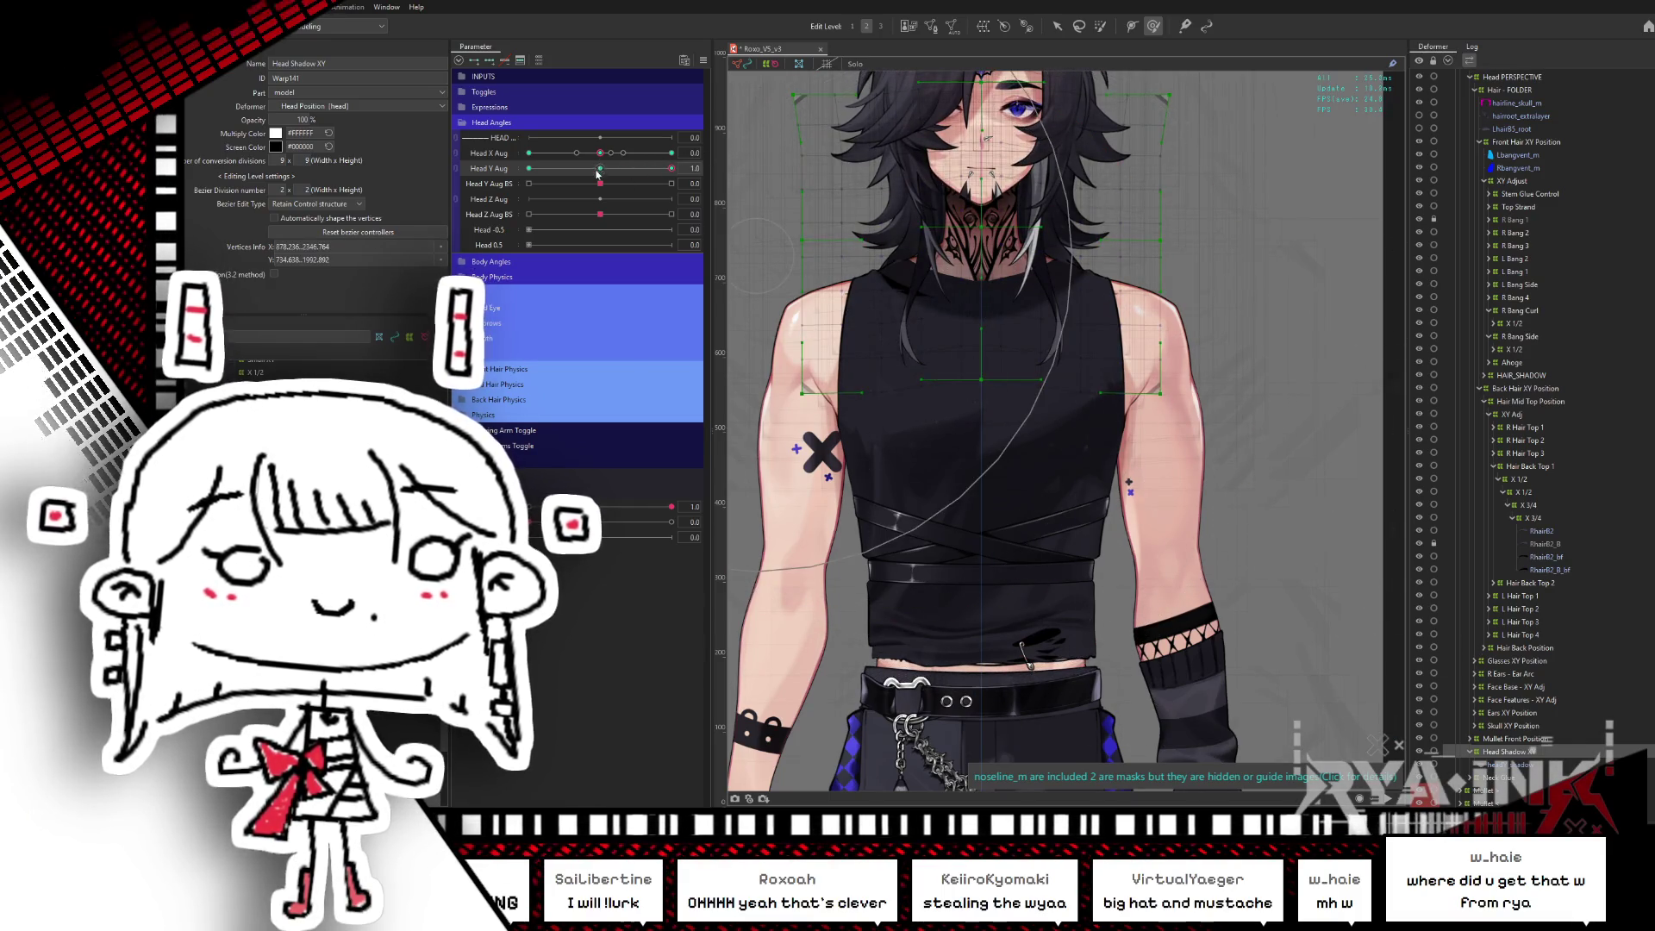
drag(671, 169, 543, 205)
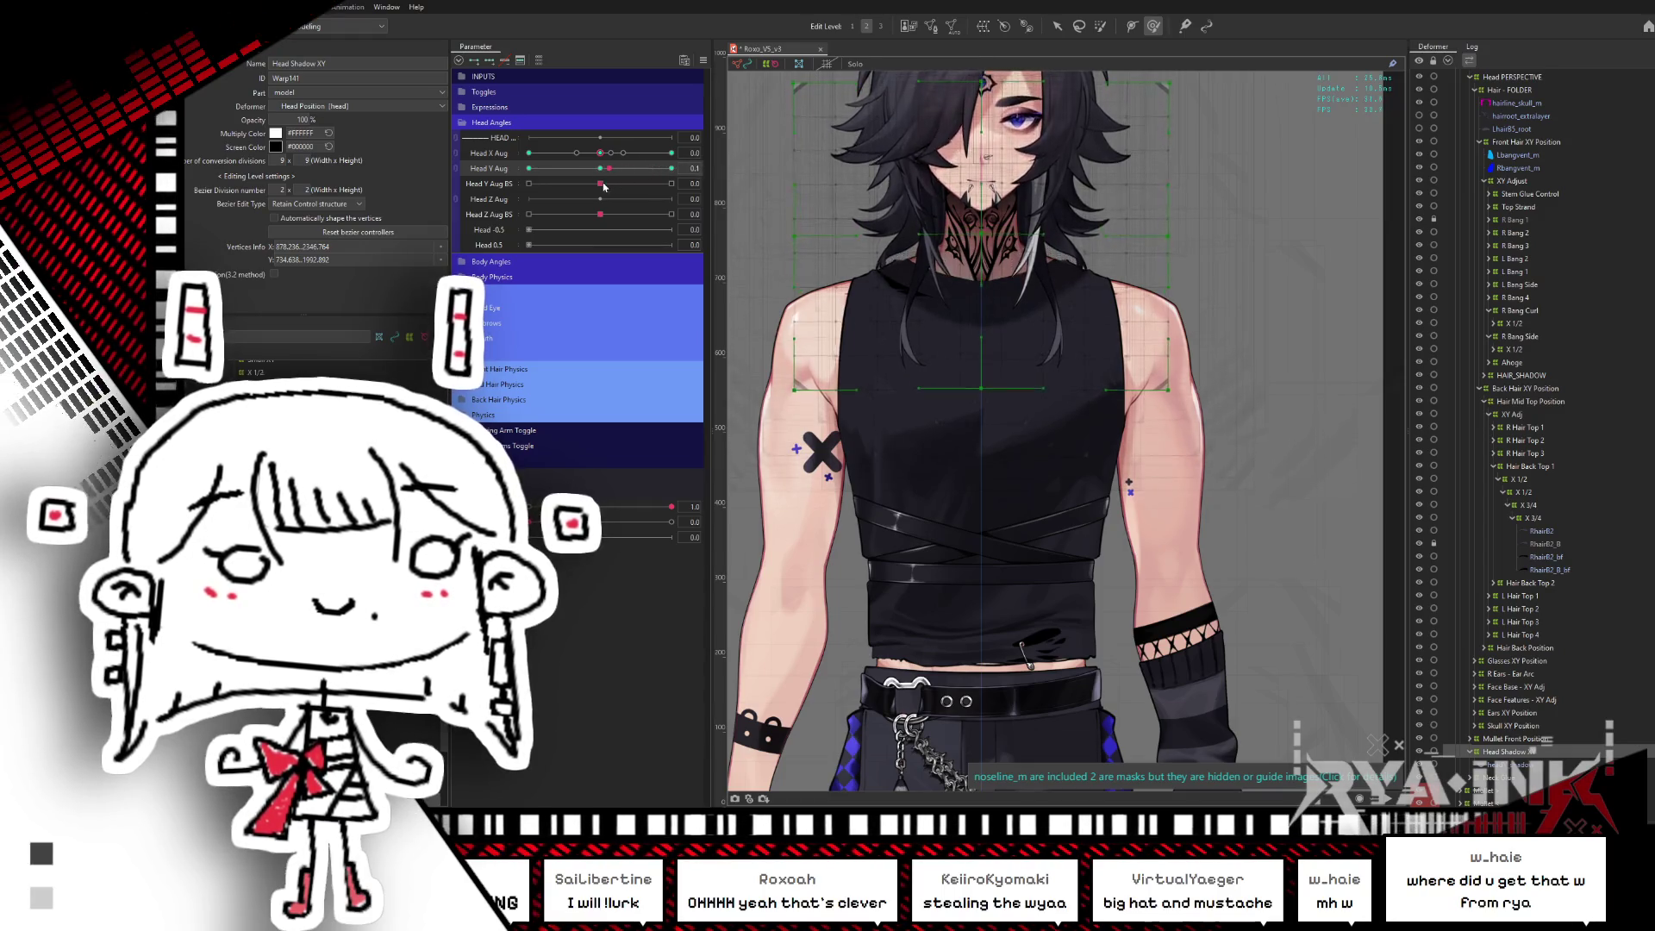
click(600, 169)
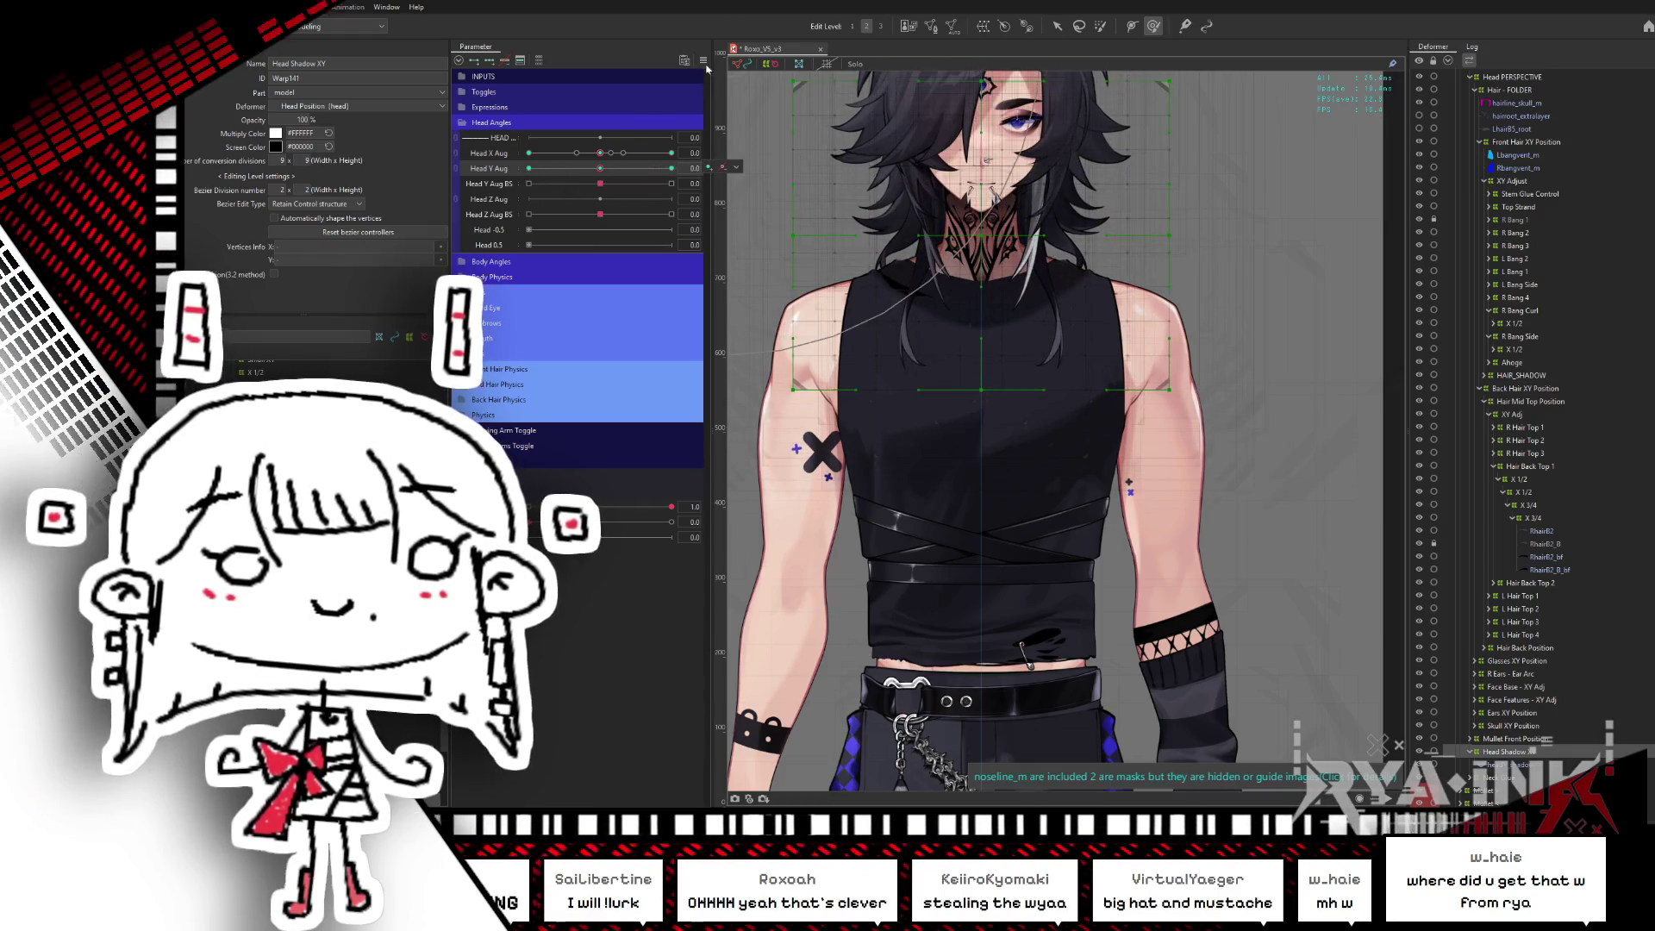
- Rerun Synthesize corners, dismiss the dialog, and test the combined head turn and tilt
click(703, 61)
click(749, 142)
click(853, 524)
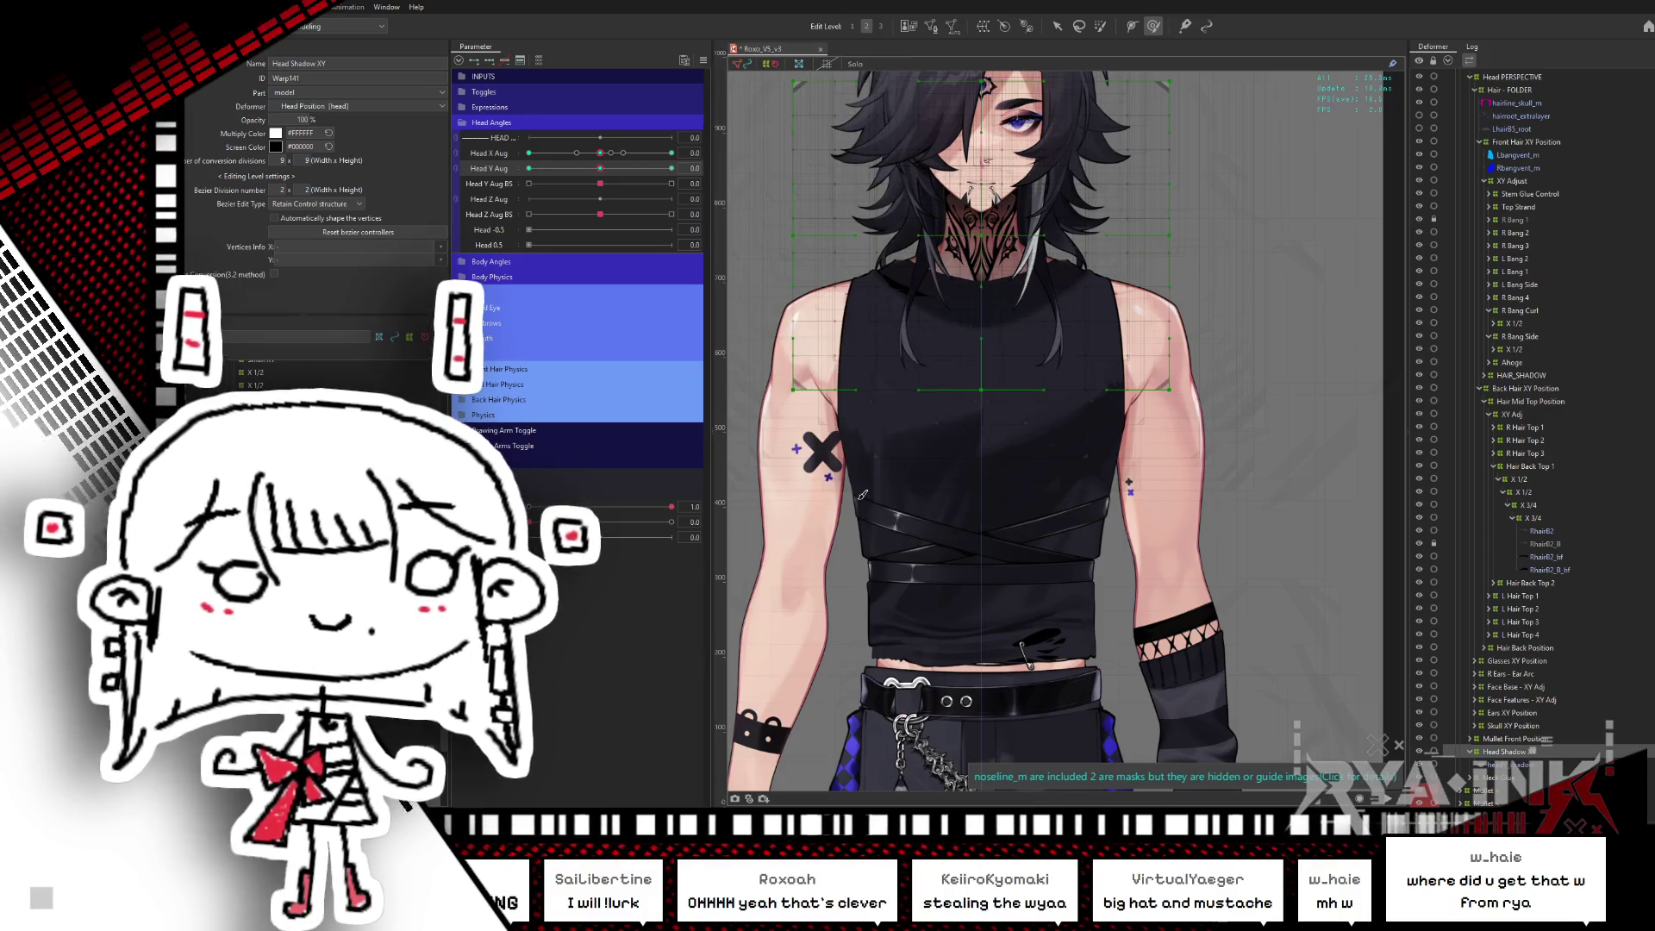
mouse_move(600, 152)
mouse_down()
mouse_move(672, 153)
mouse_move(672, 168)
mouse_move(487, 188)
mouse_up()
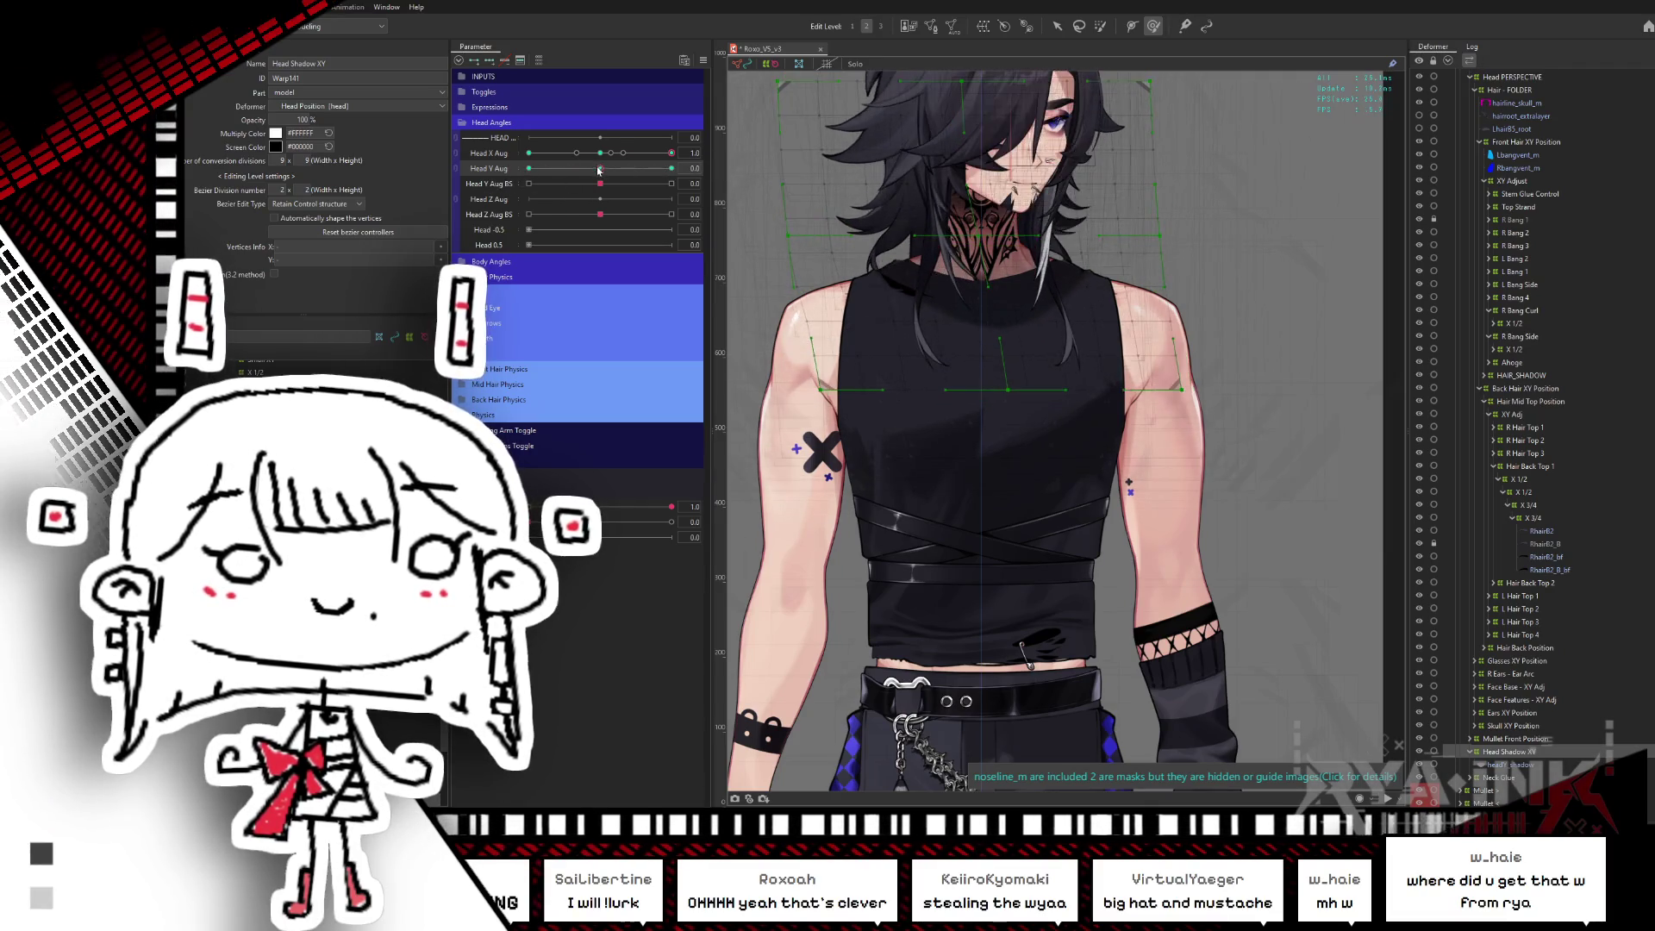
- Select the Head Shadow XY warp and adjust it at the Head Y Aug -1 key
click(538, 168)
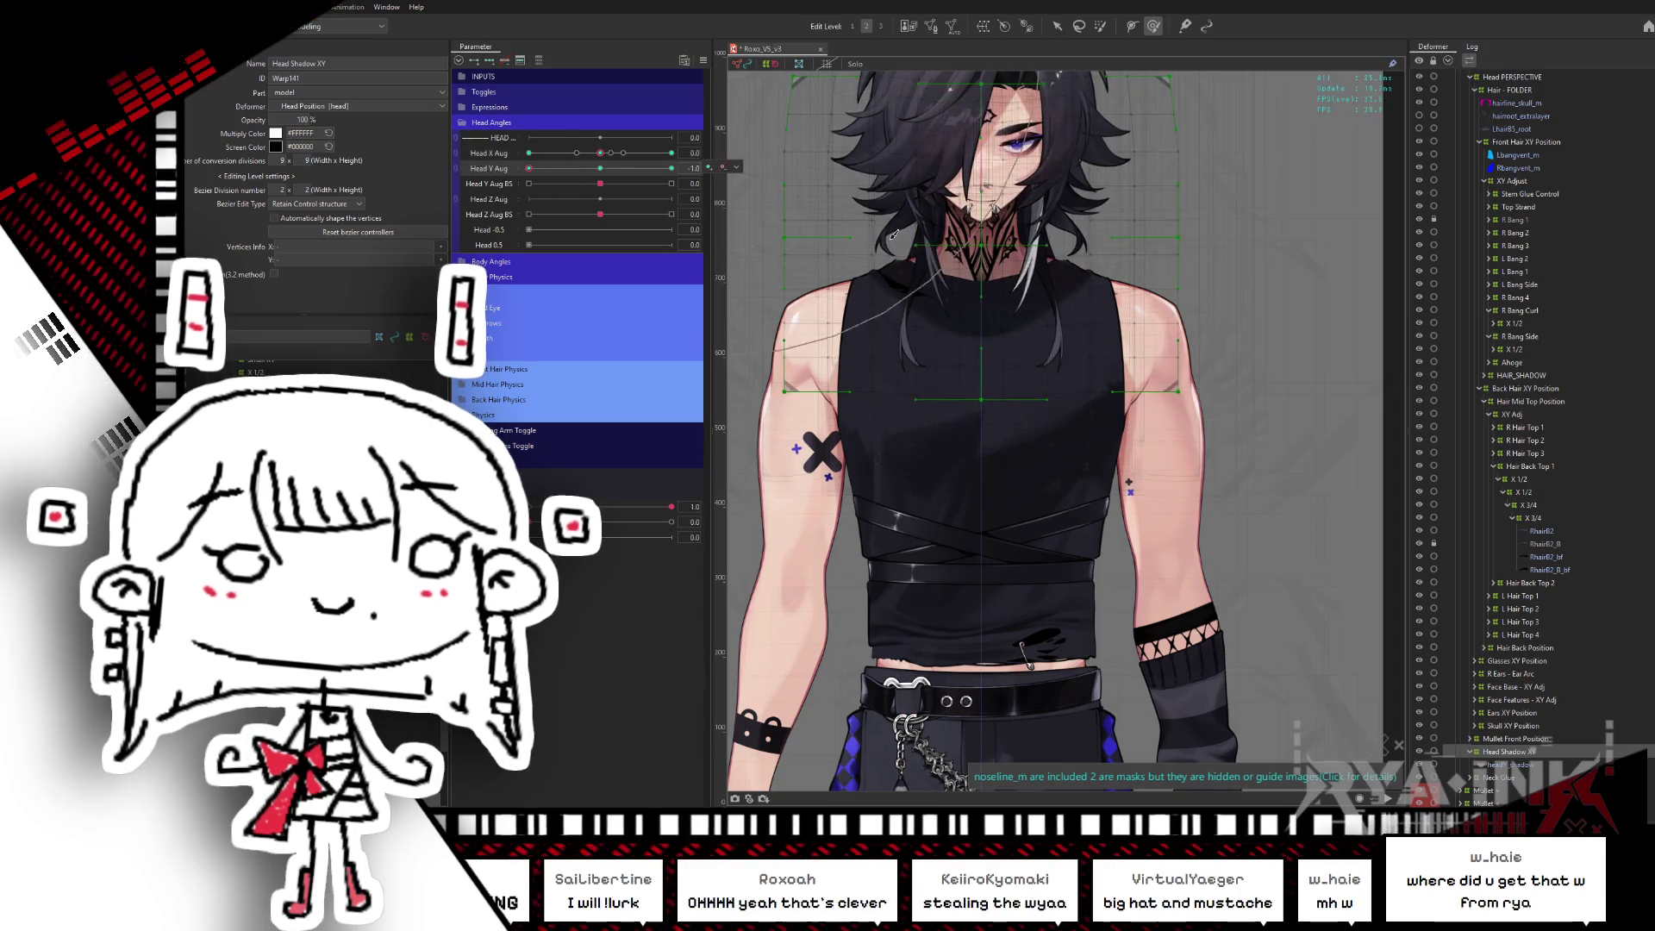
click(528, 168)
click(600, 169)
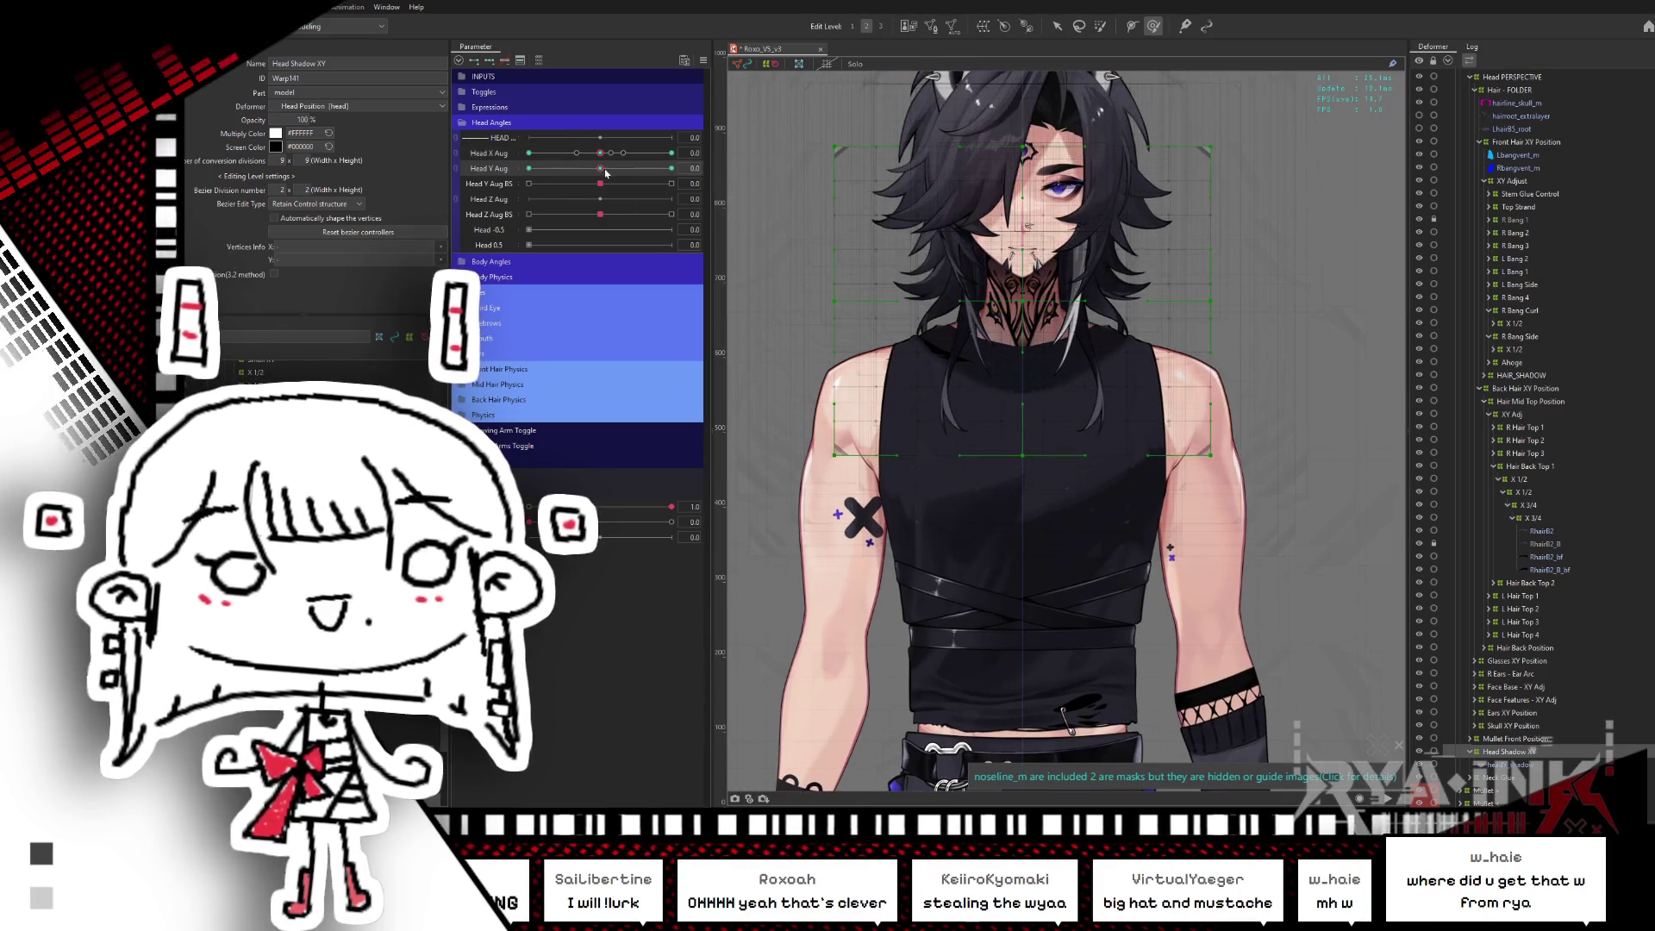
click(838, 317)
click(838, 316)
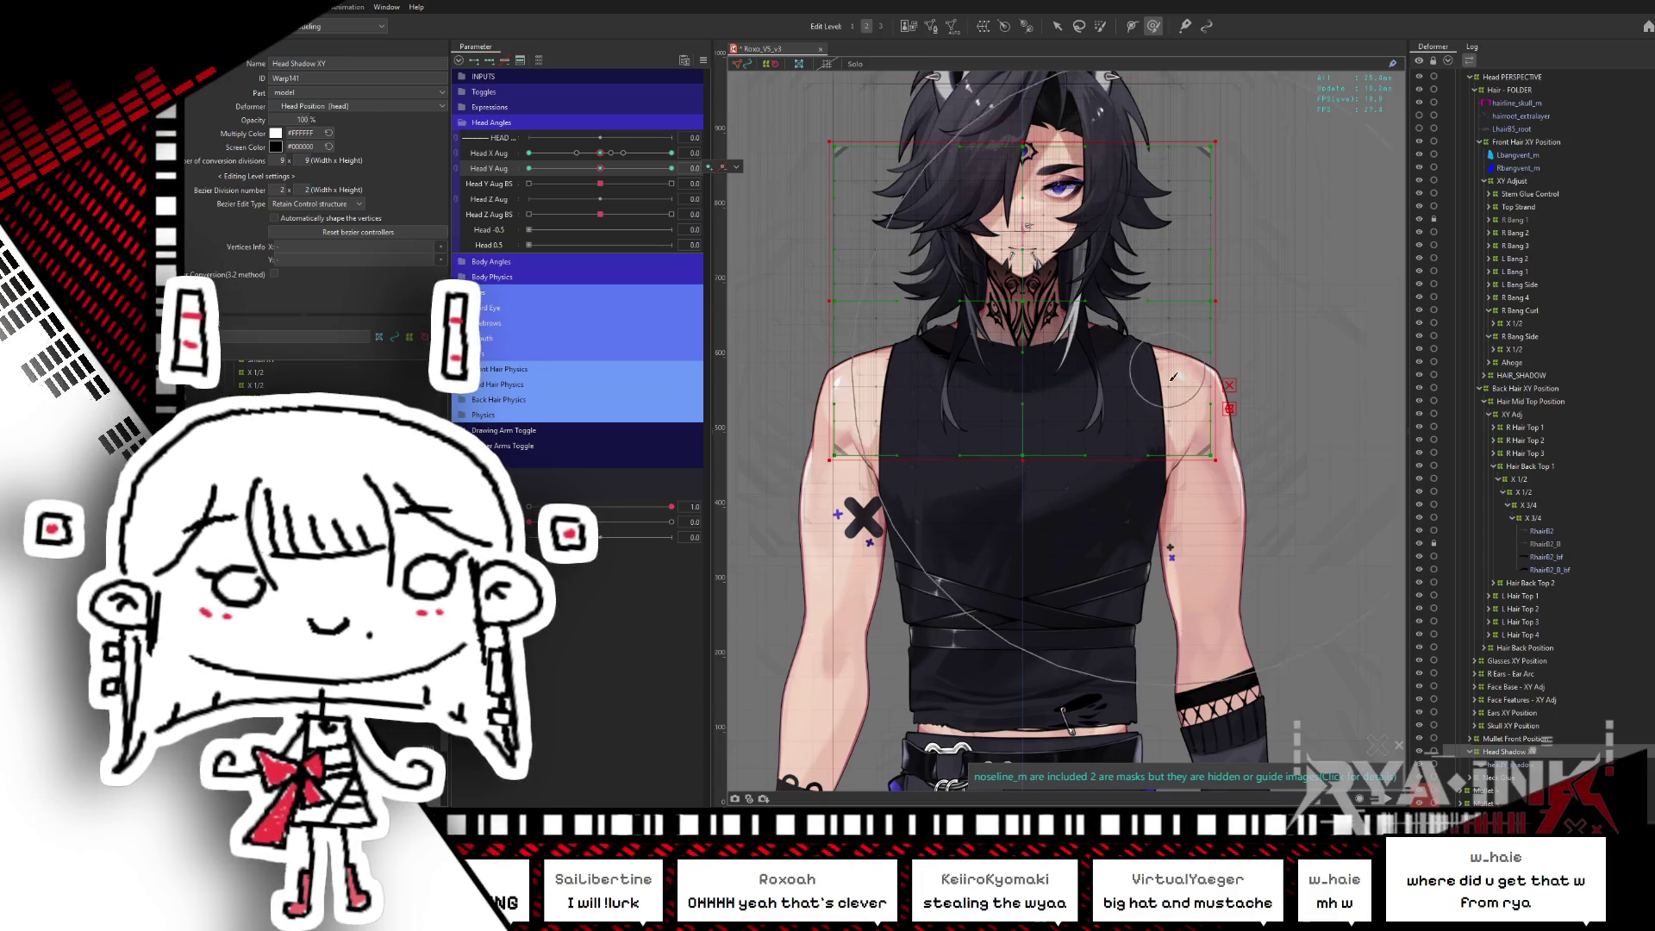
click(528, 168)
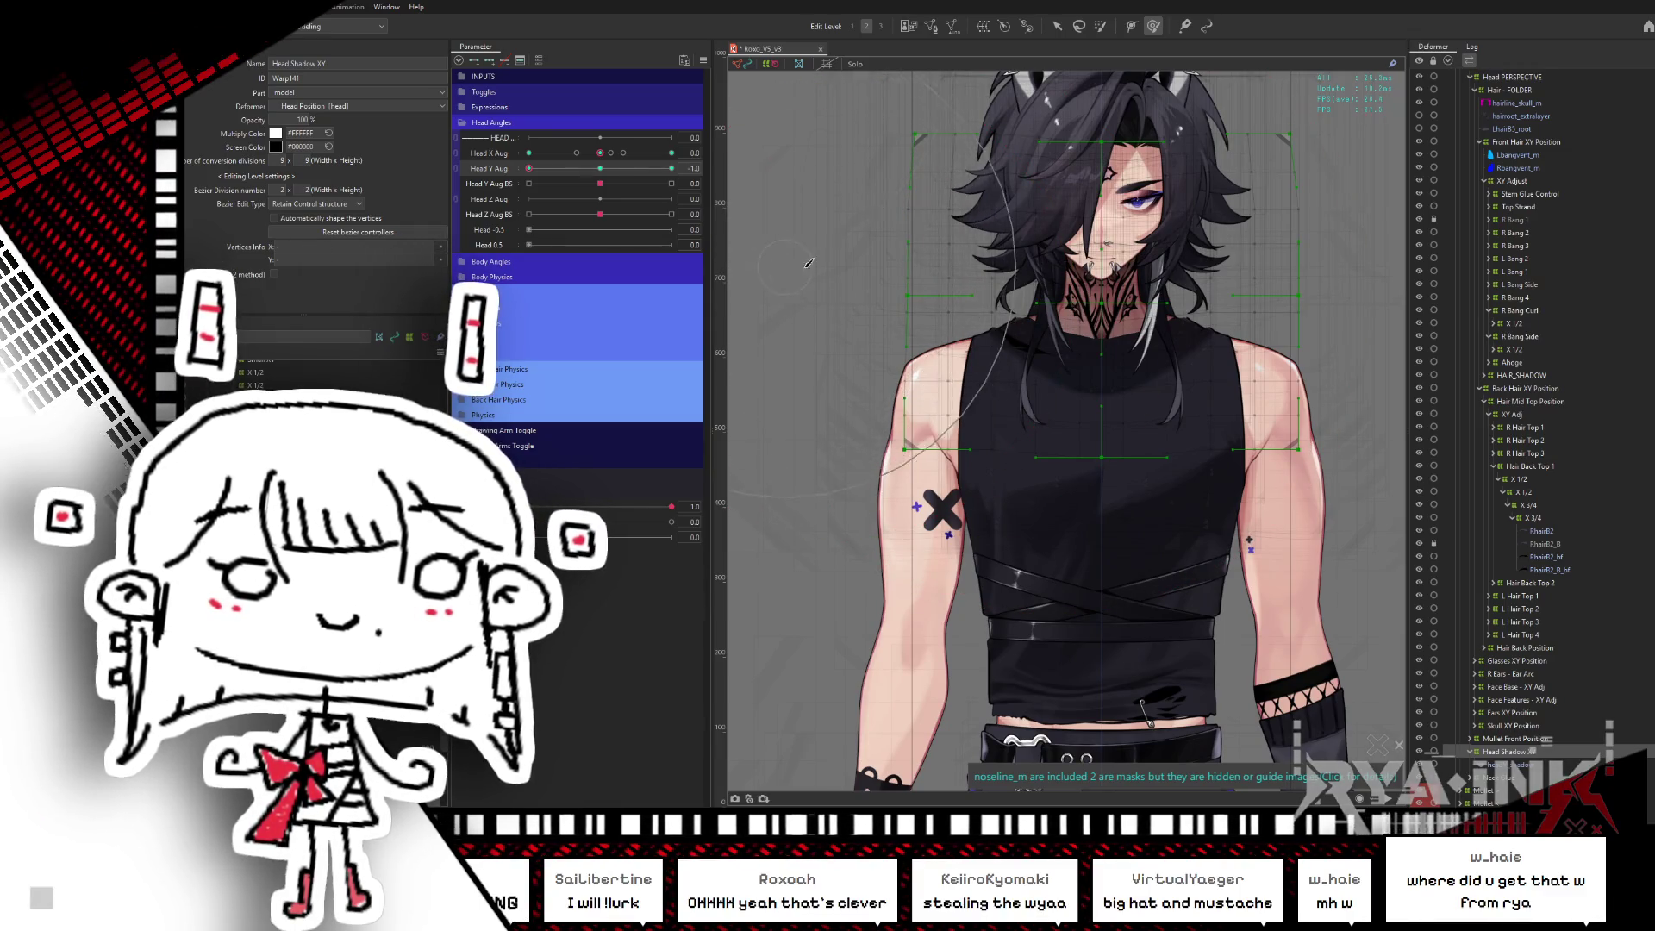
drag(808, 262, 859, 280)
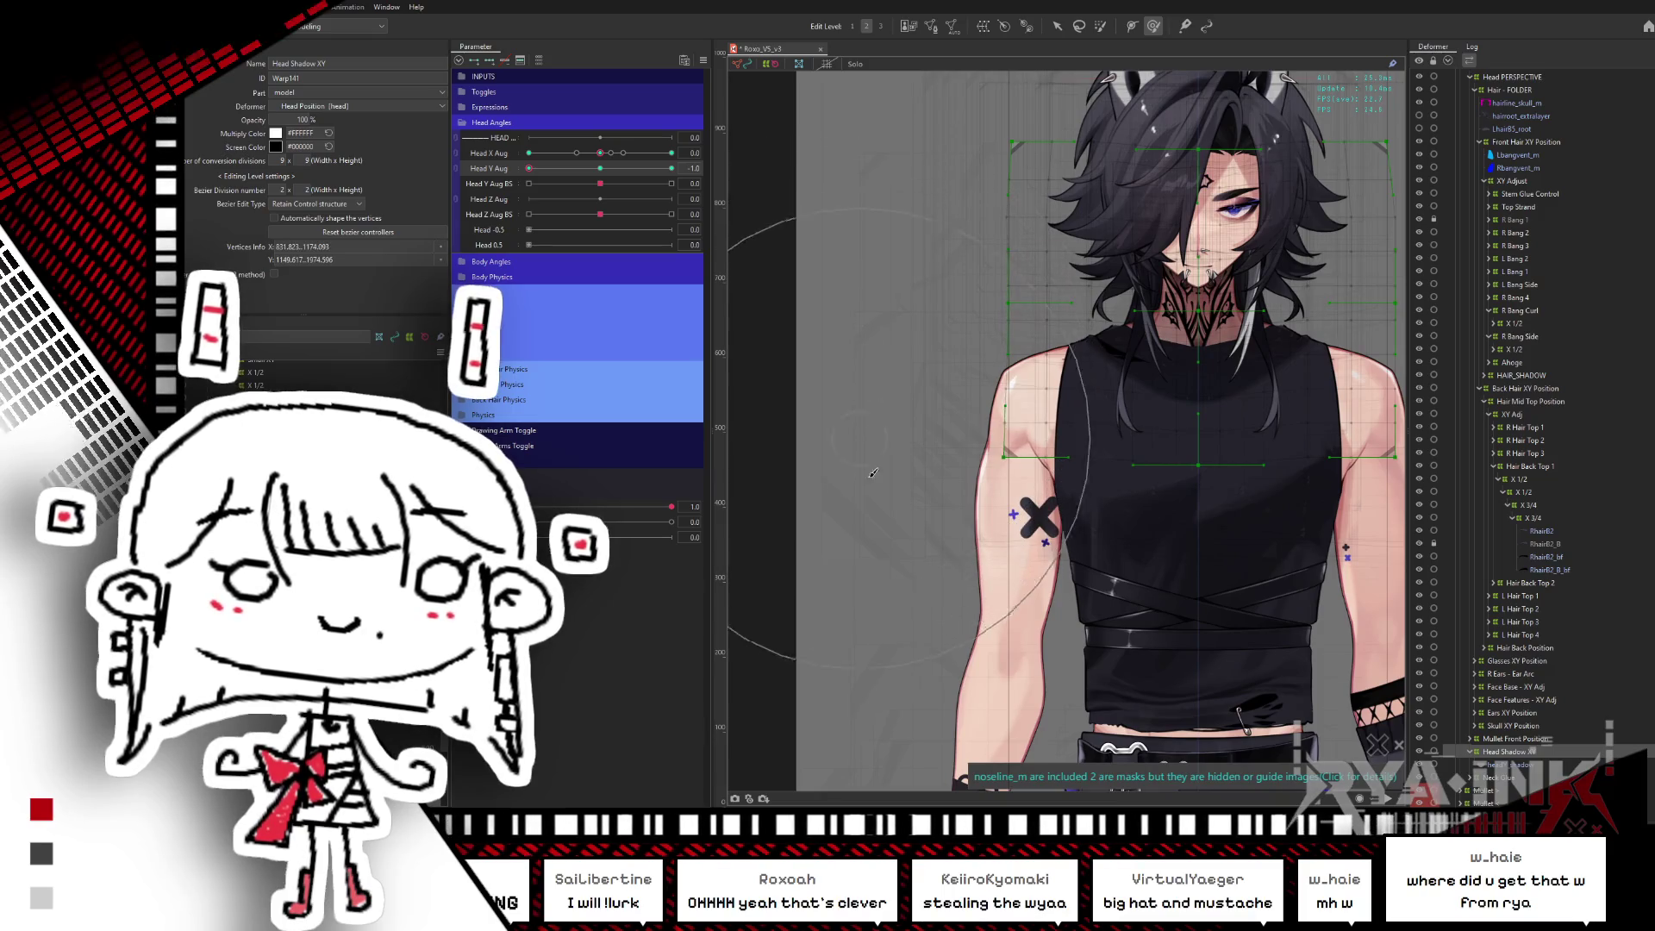
drag(1334, 407, 1108, 415)
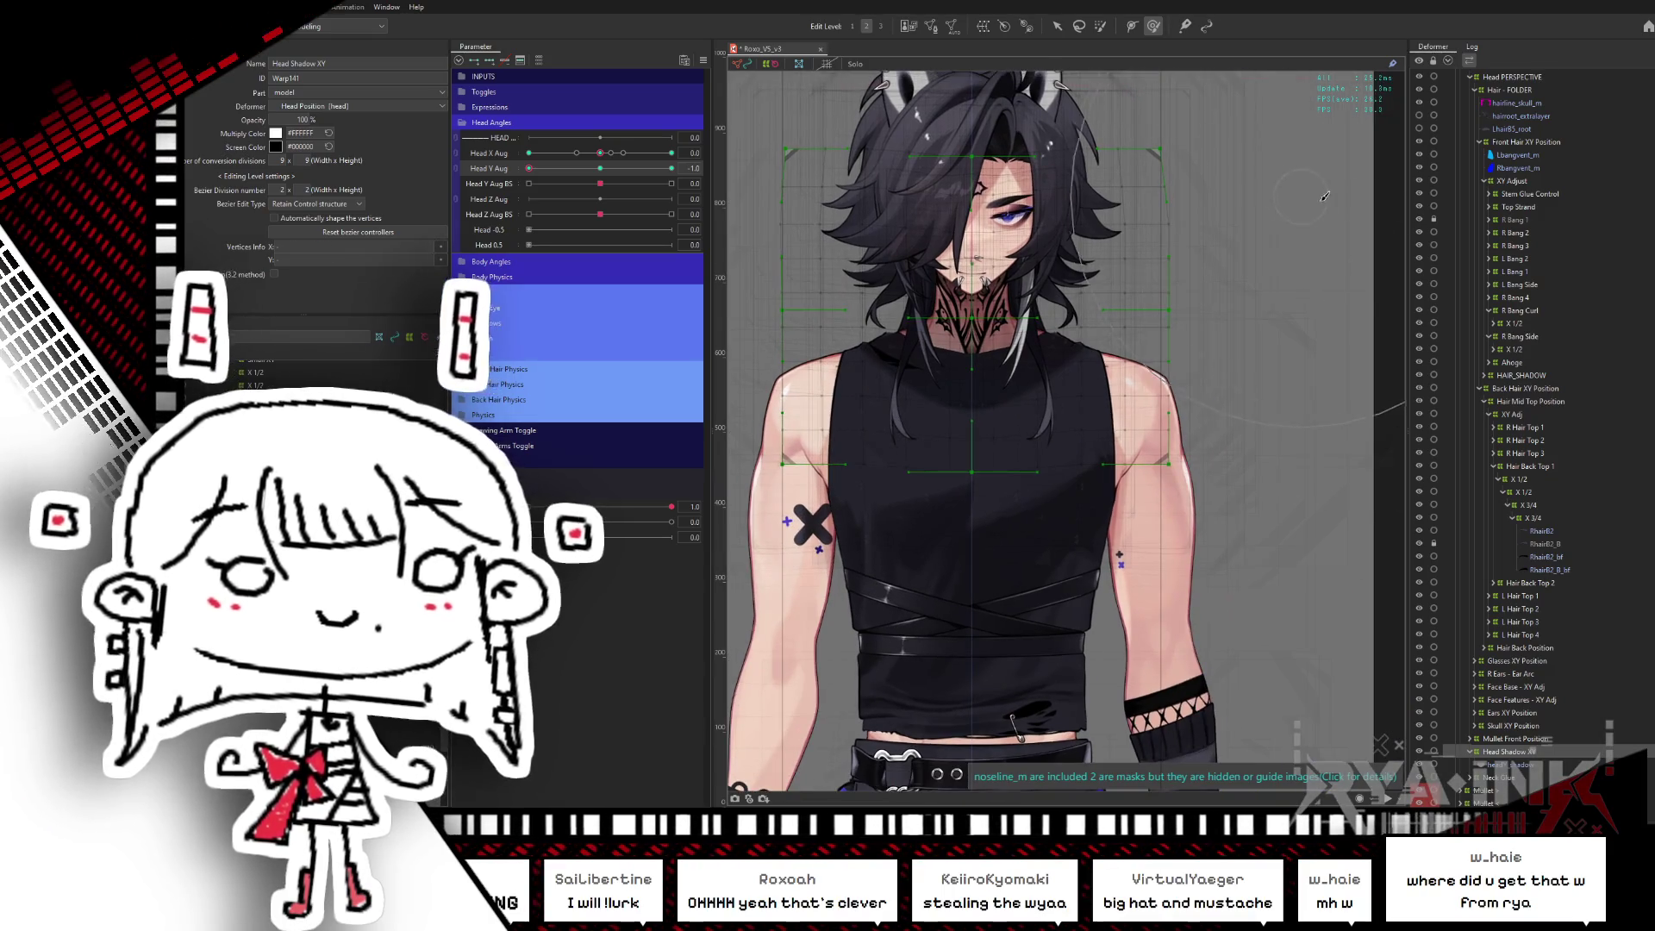
click(1318, 307)
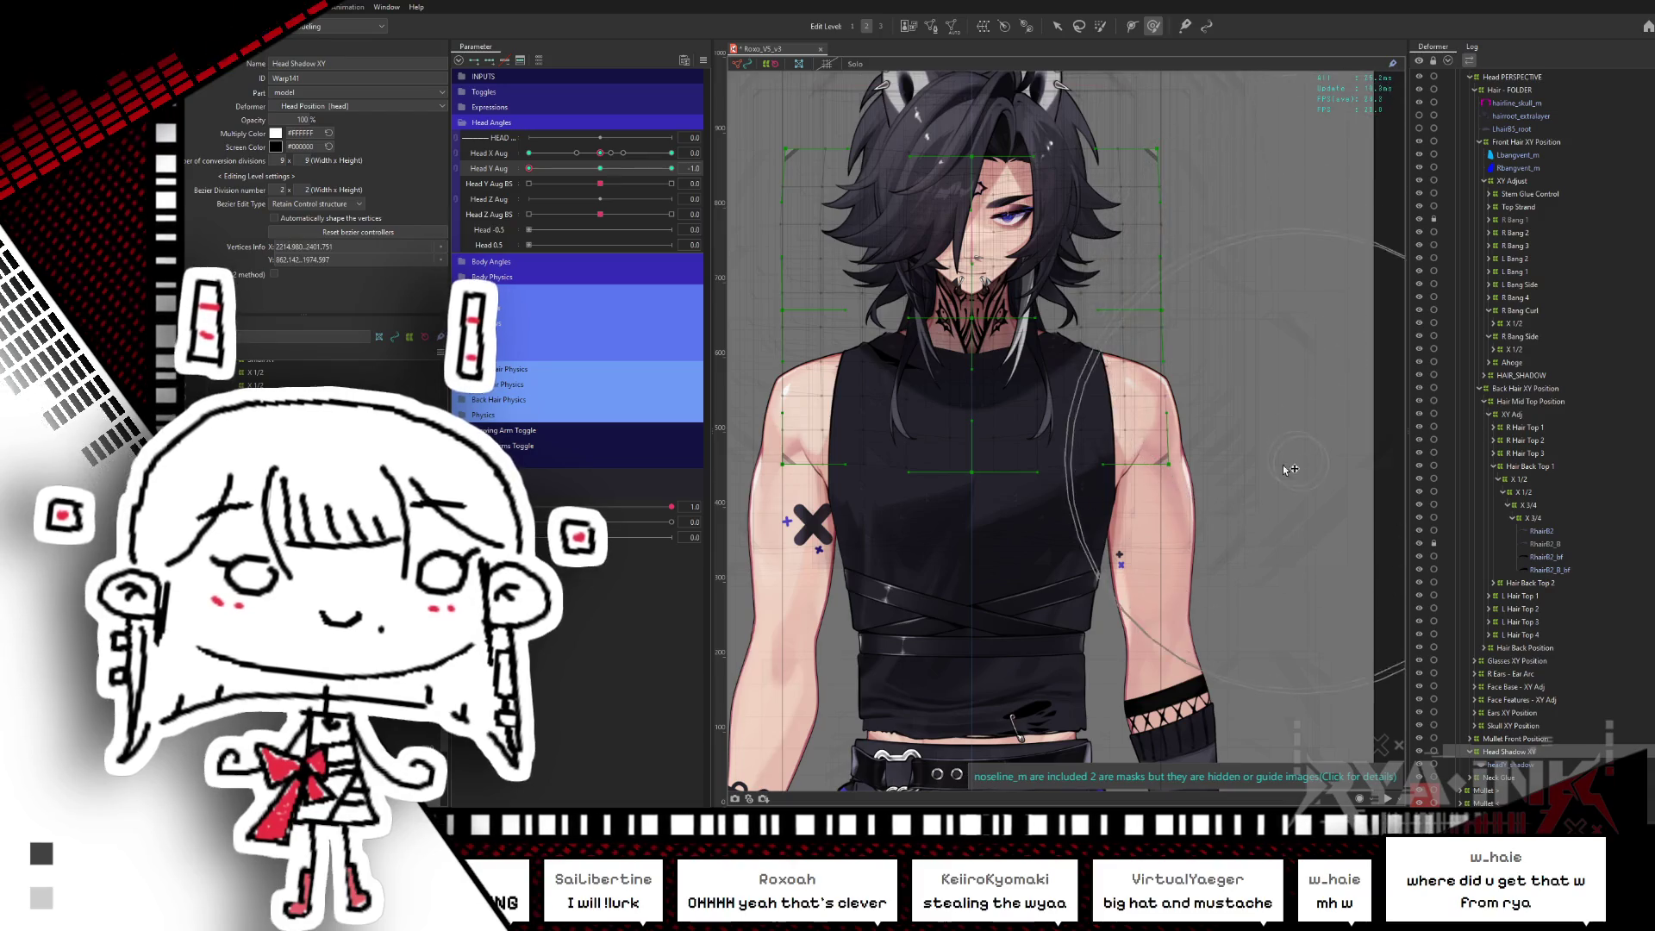
- Adjust the warp vertices at the Head Y Aug +1 key, then reset Head Y Aug to neutral
drag(529, 168, 561, 169)
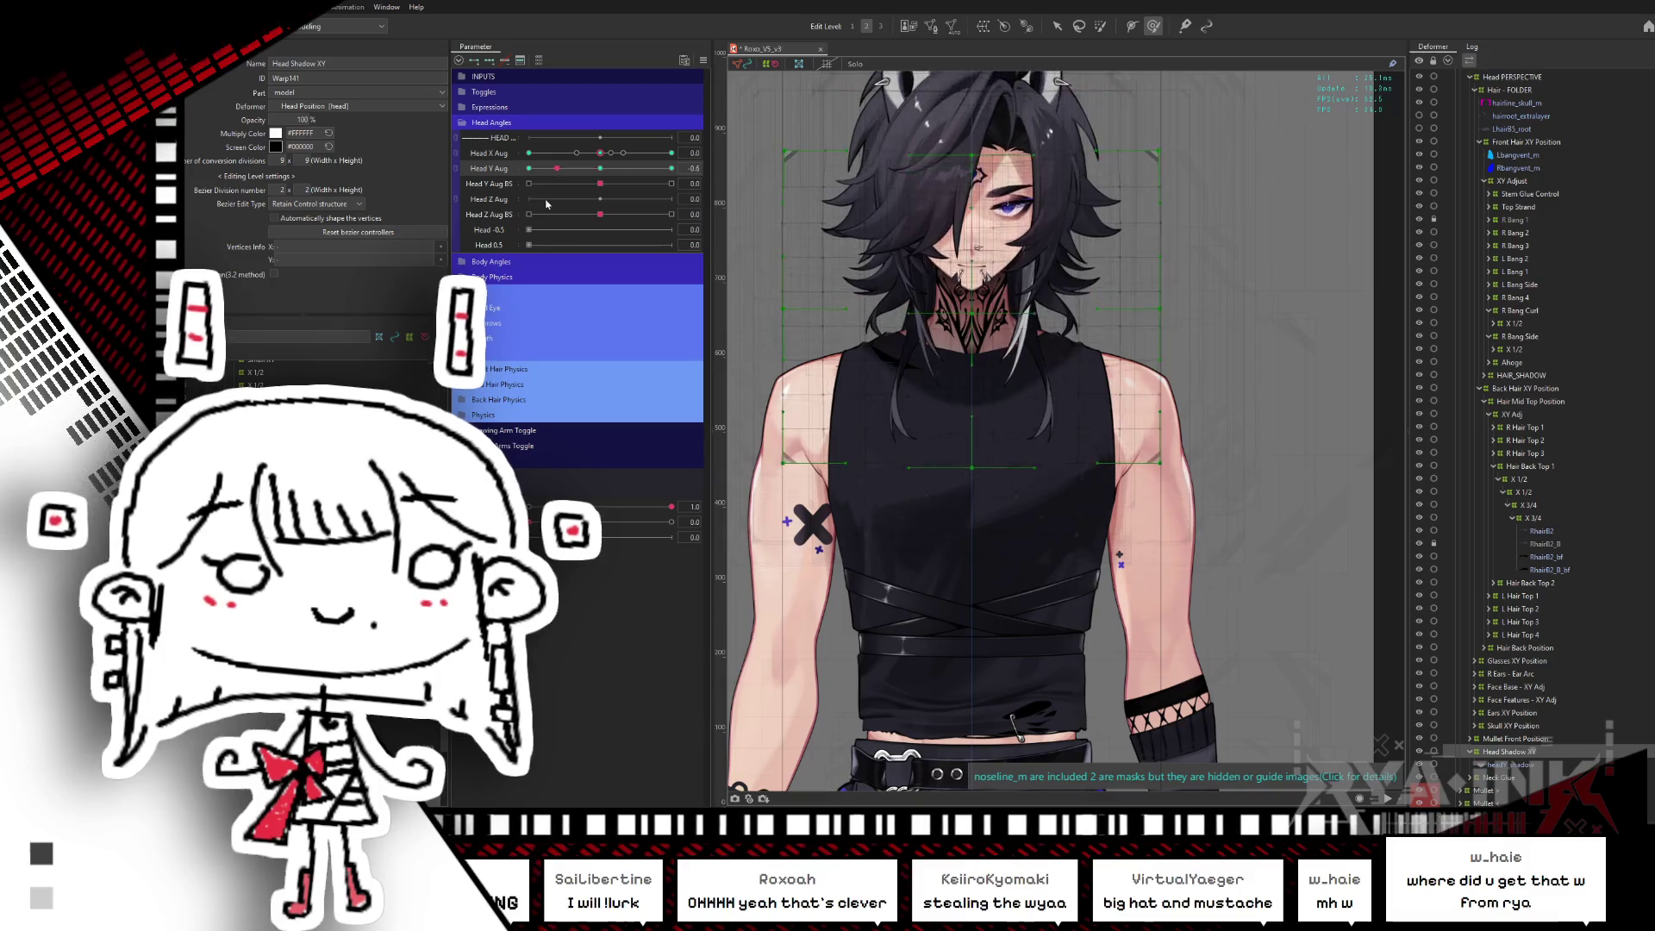
click(672, 168)
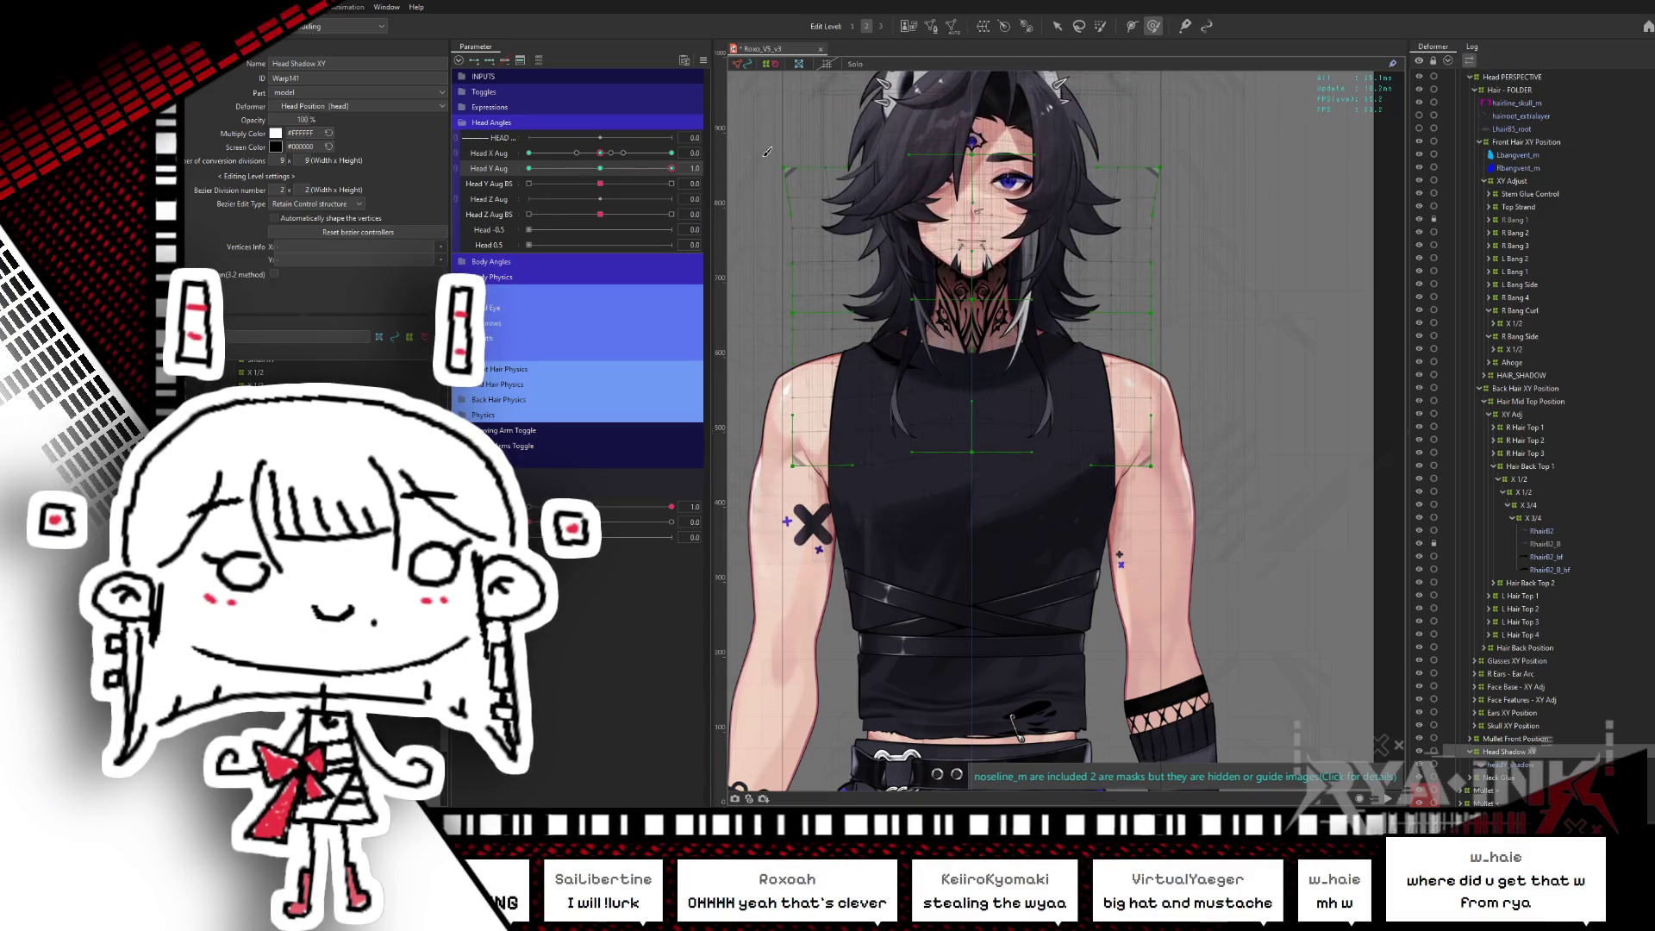
drag(1311, 276, 1194, 254)
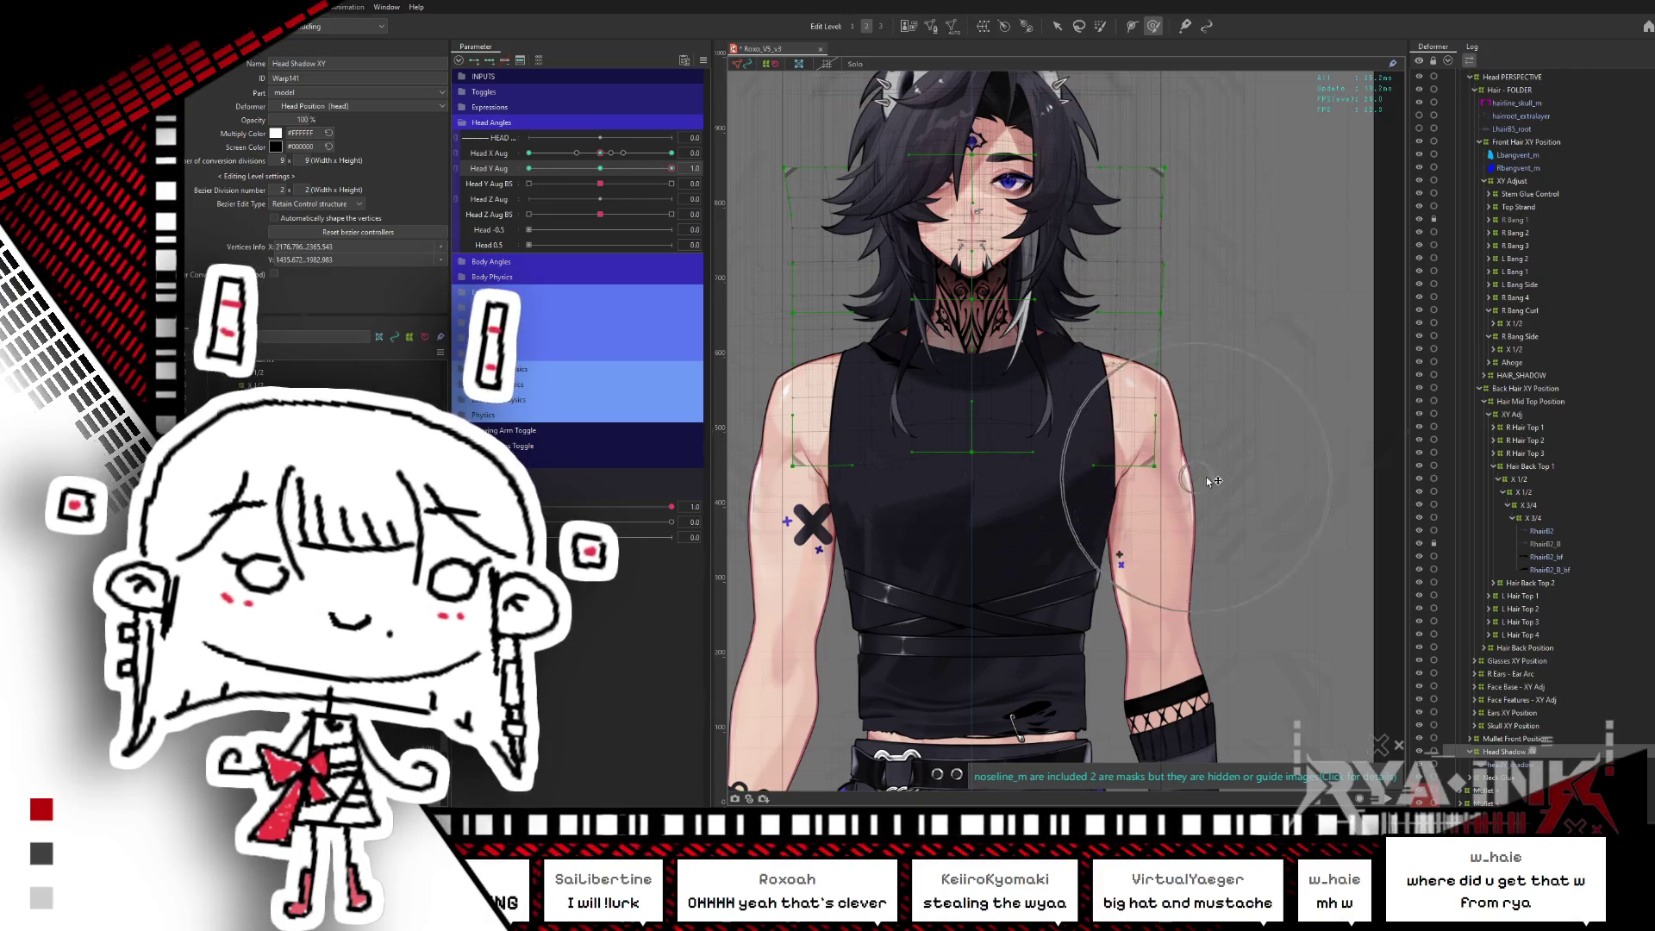
scroll(1130, 390, left, 3)
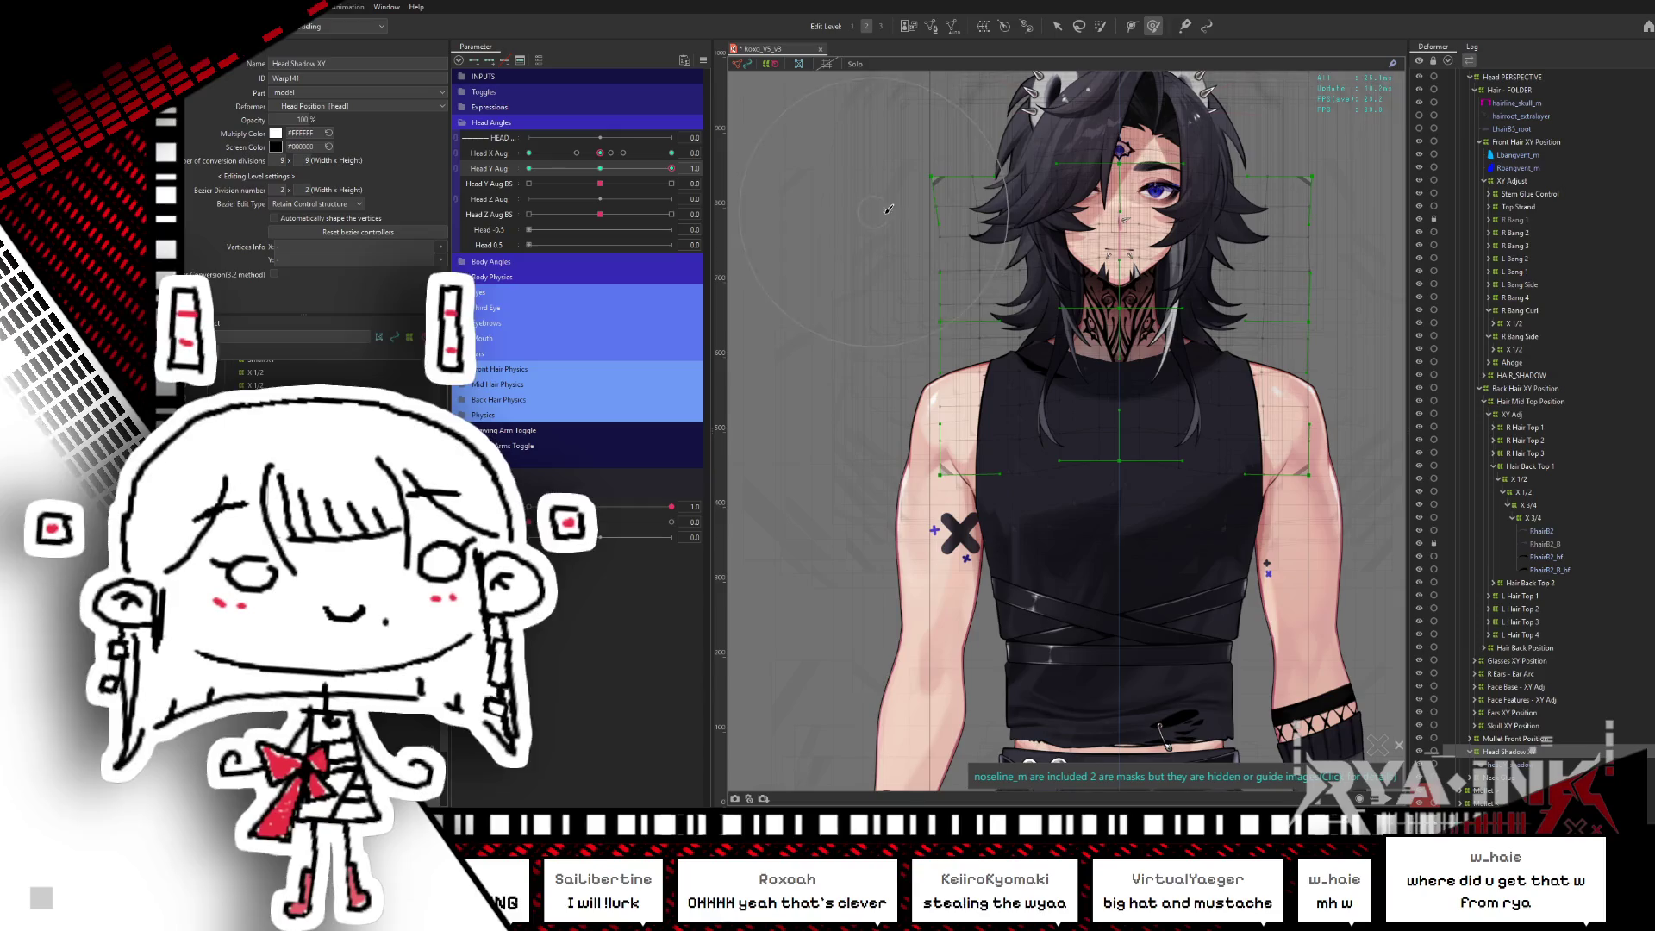
key(Escape)
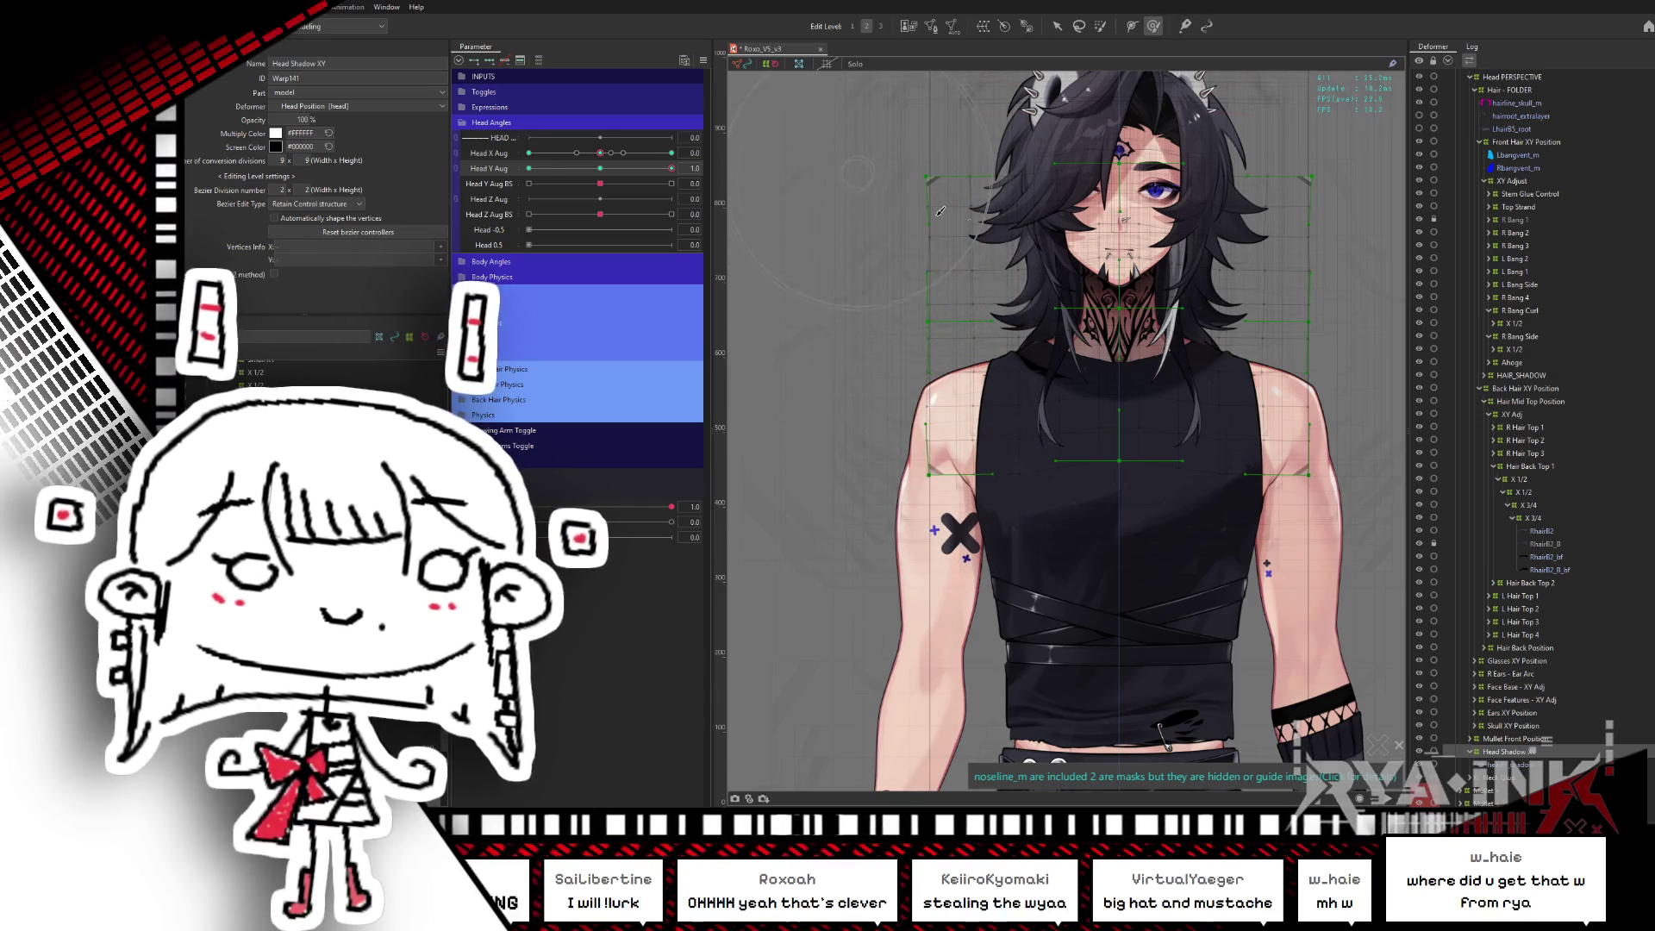
scroll(986, 296, right, 2)
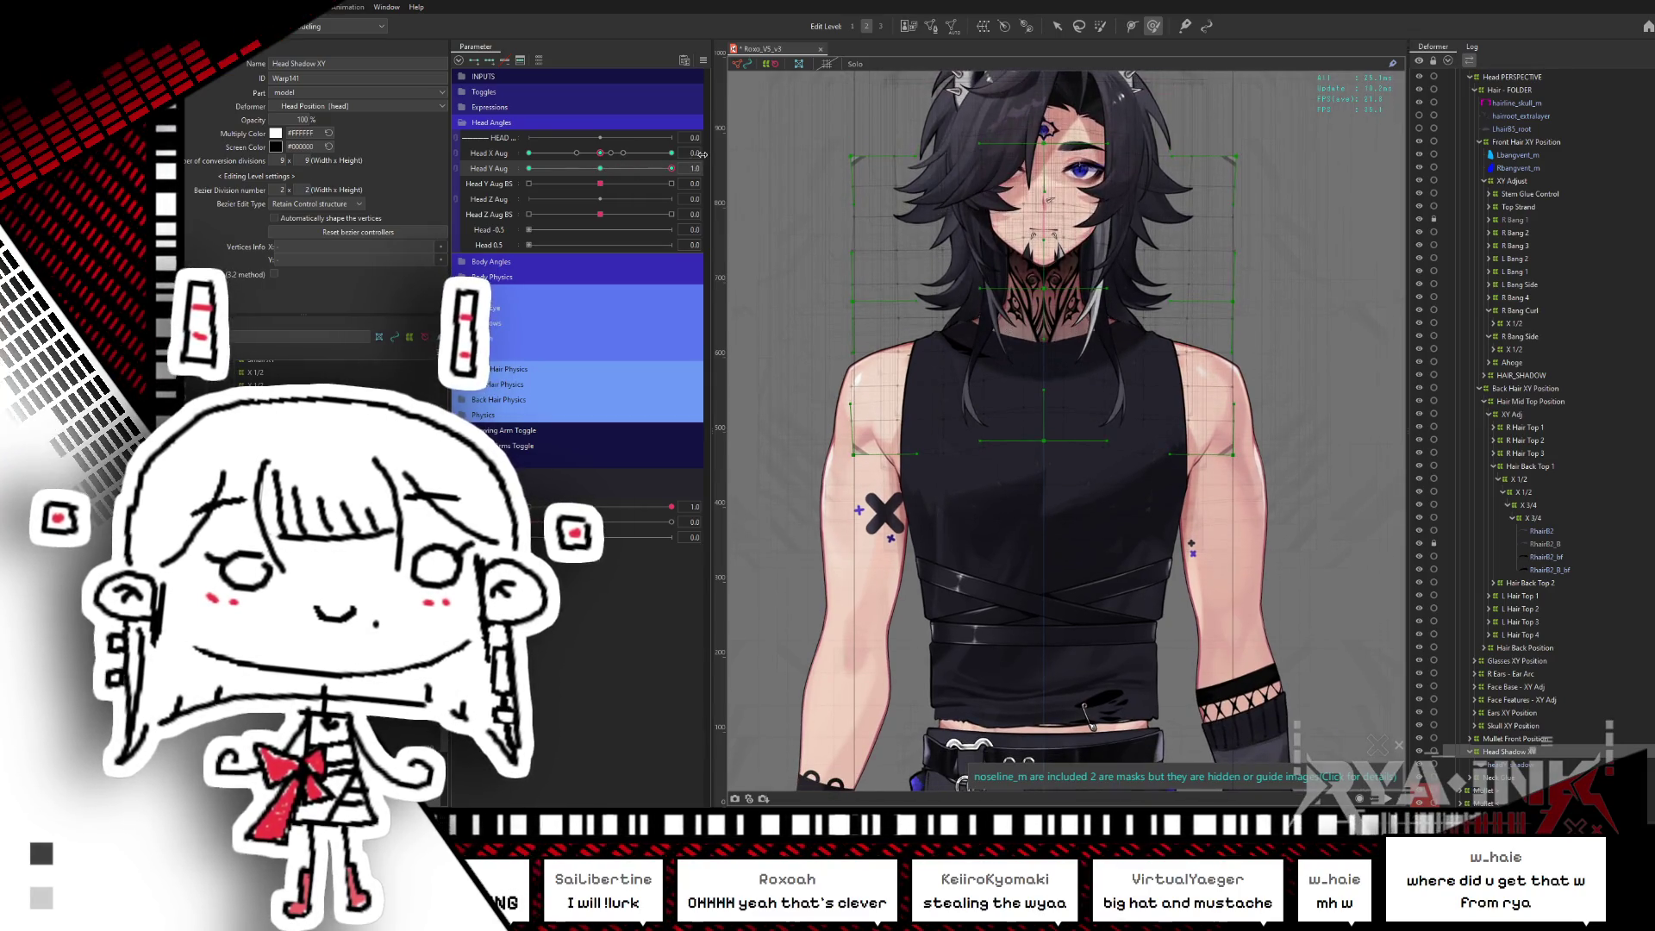
mouse_move(628, 172)
mouse_down()
mouse_move(514, 193)
mouse_move(679, 165)
mouse_up()
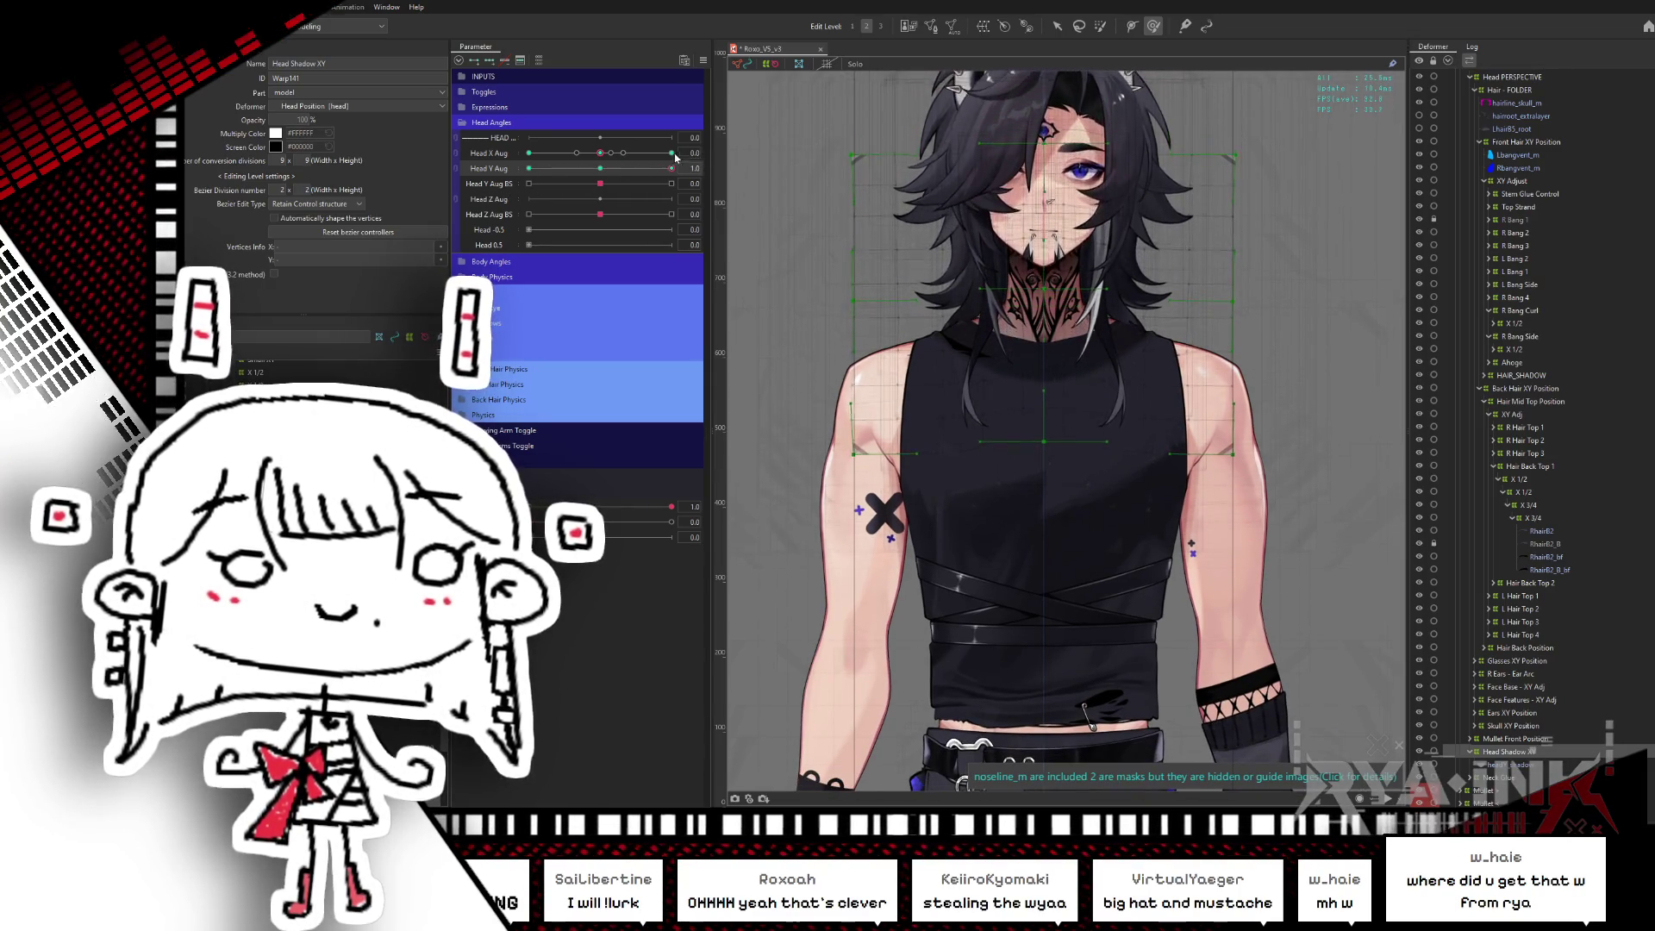
click(600, 168)
click(703, 59)
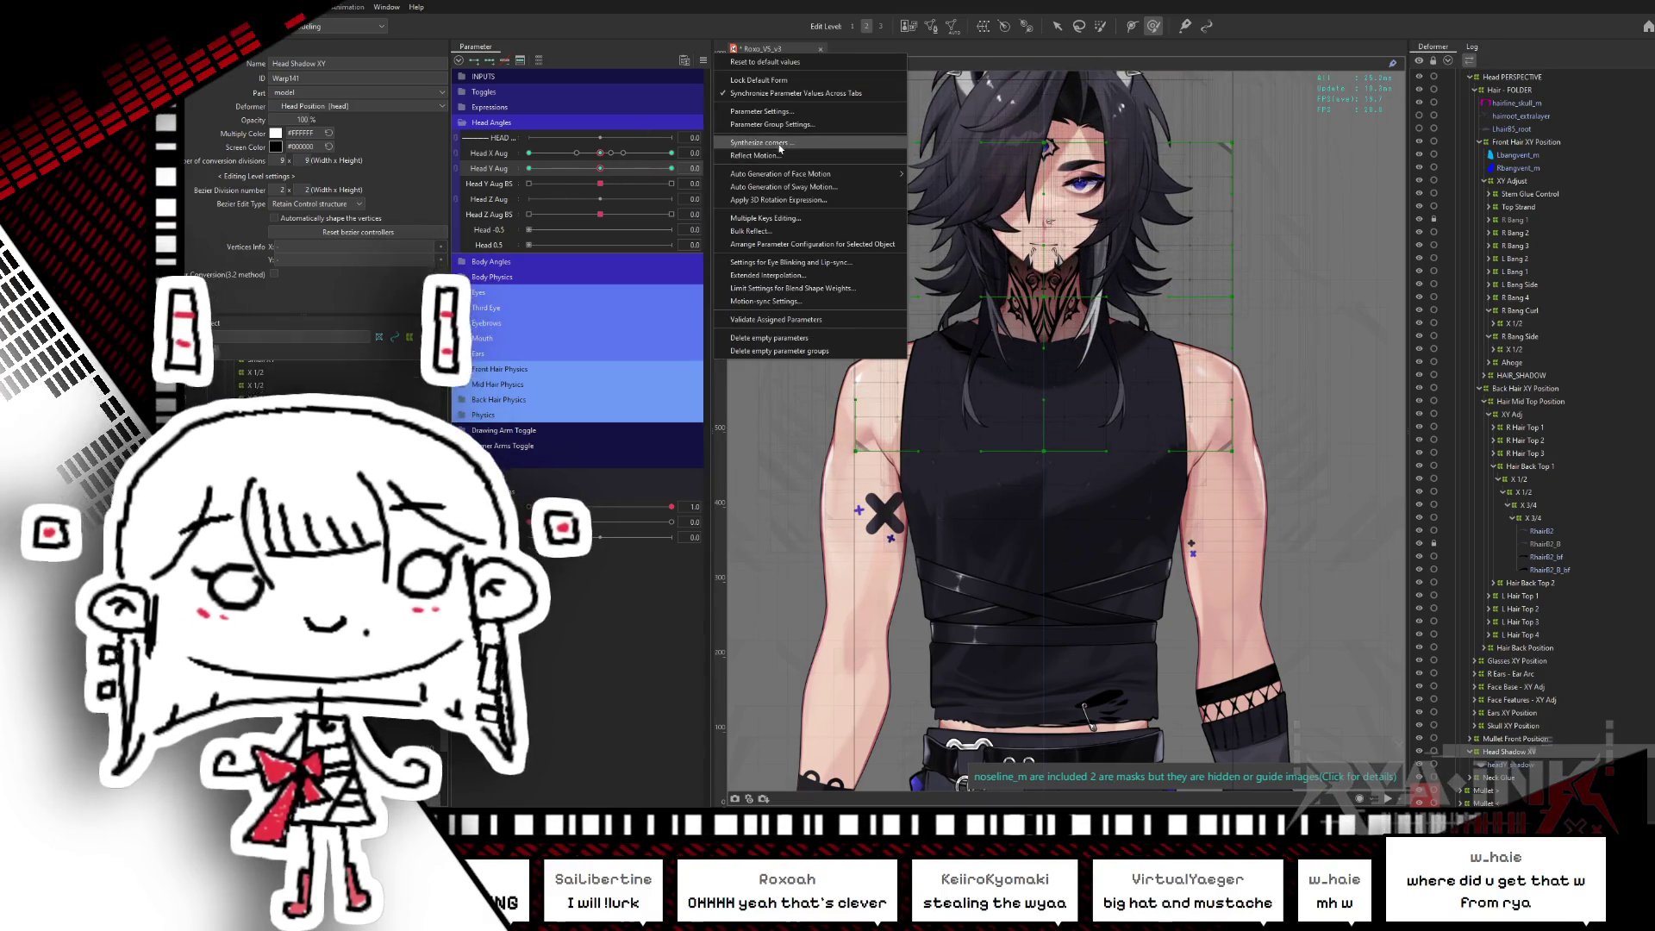
- Confirm corner synthesis and marquee-select the vertex columns on both sides of the warp grid
click(759, 143)
click(890, 527)
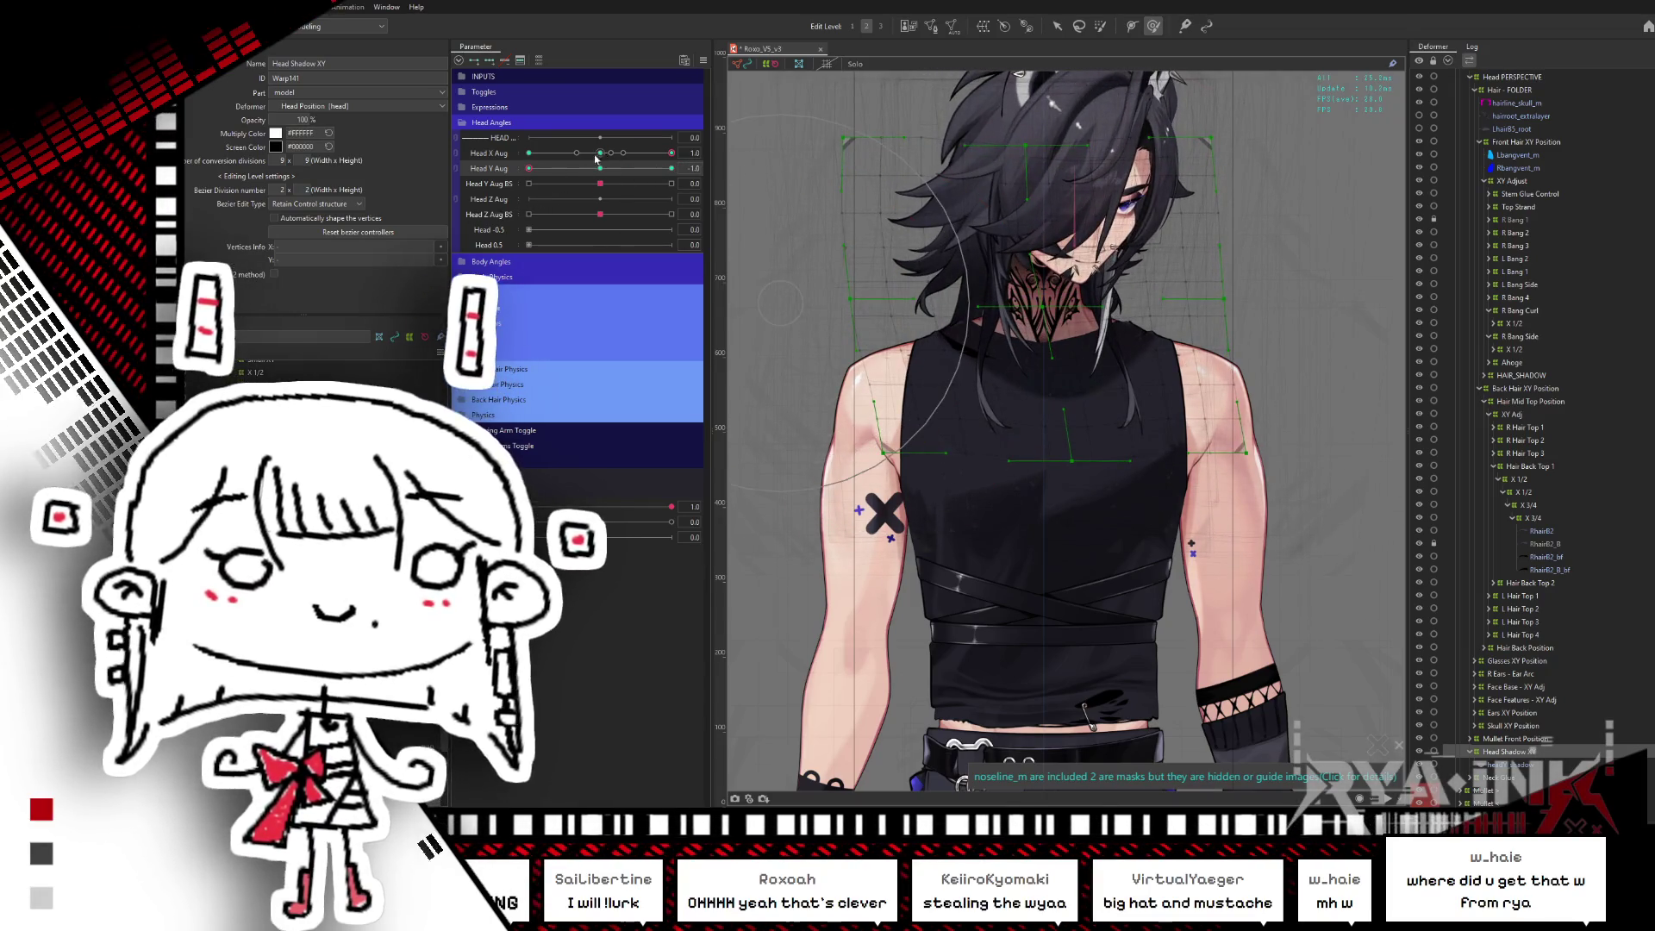
click(1058, 27)
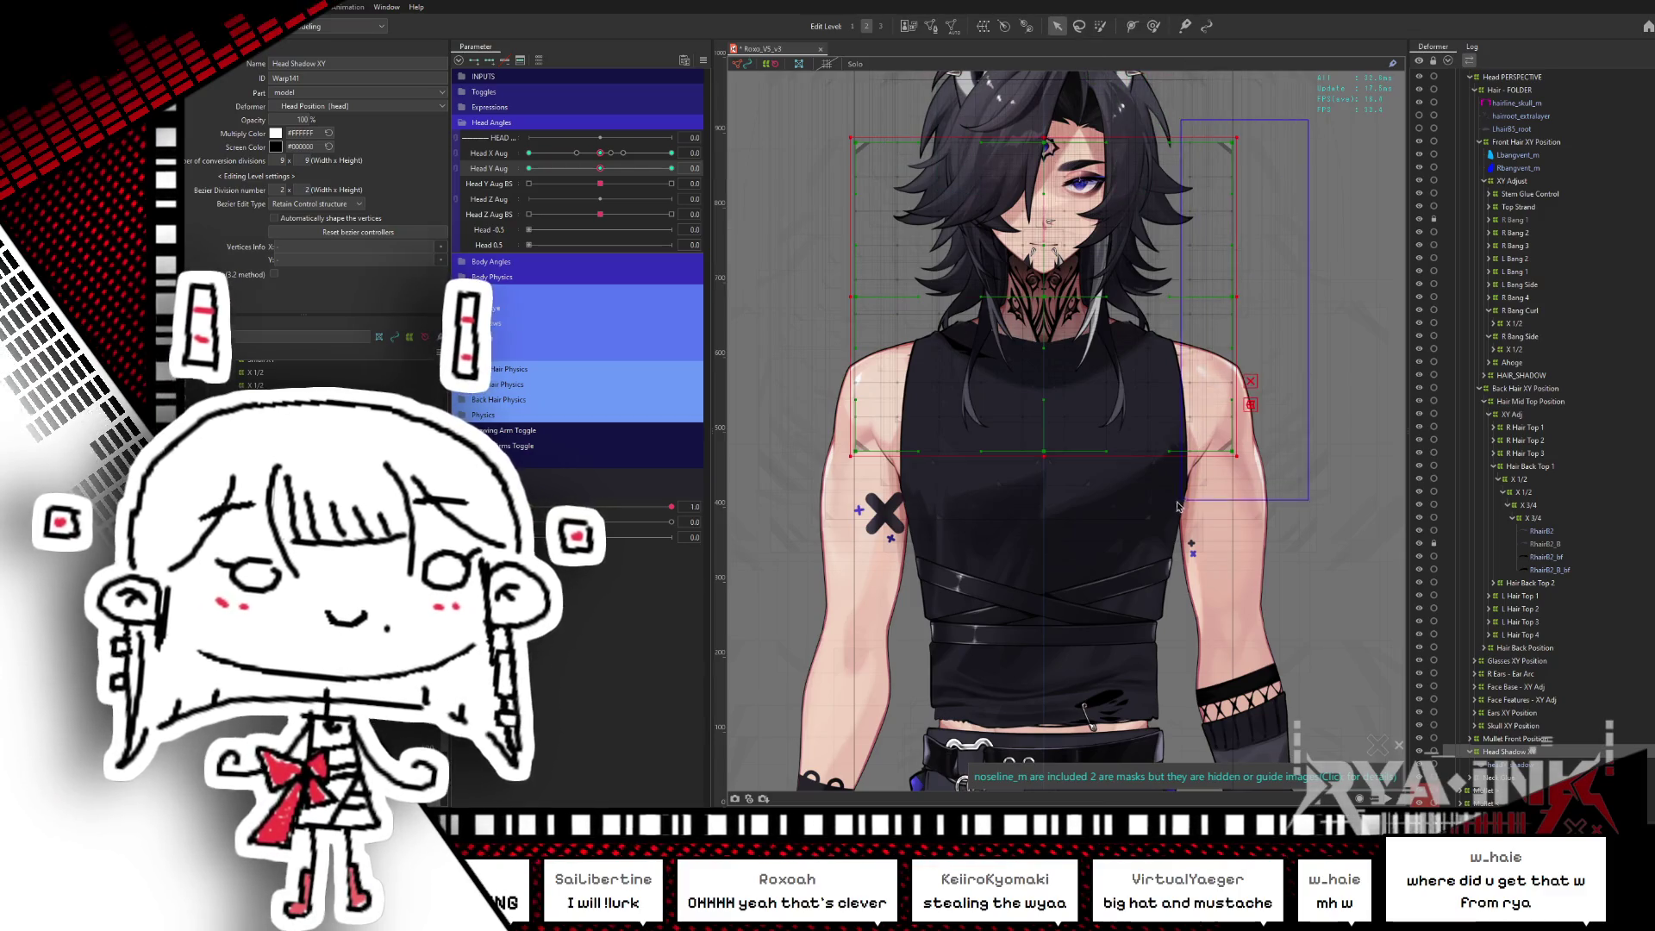
drag(1178, 507, 1177, 507)
drag(821, 118, 866, 276)
drag(909, 493, 906, 492)
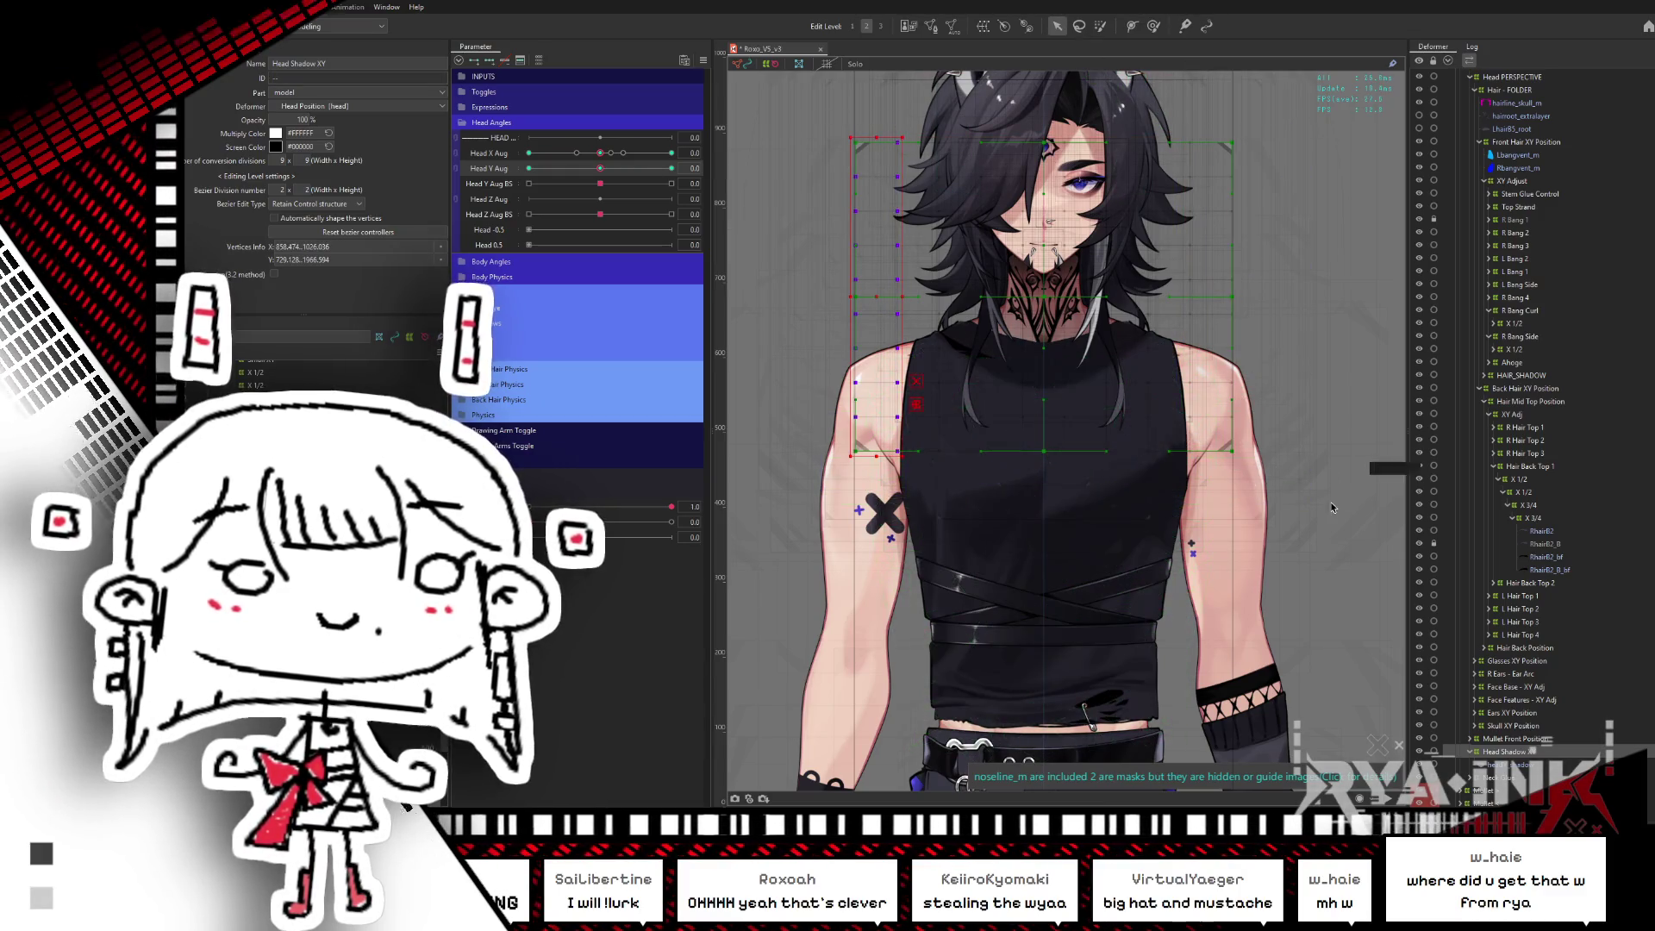
drag(1331, 507, 1182, 103)
- Reshape the side columns at Head Y Aug -1 and +1, then return Head Y Aug to 0
click(528, 168)
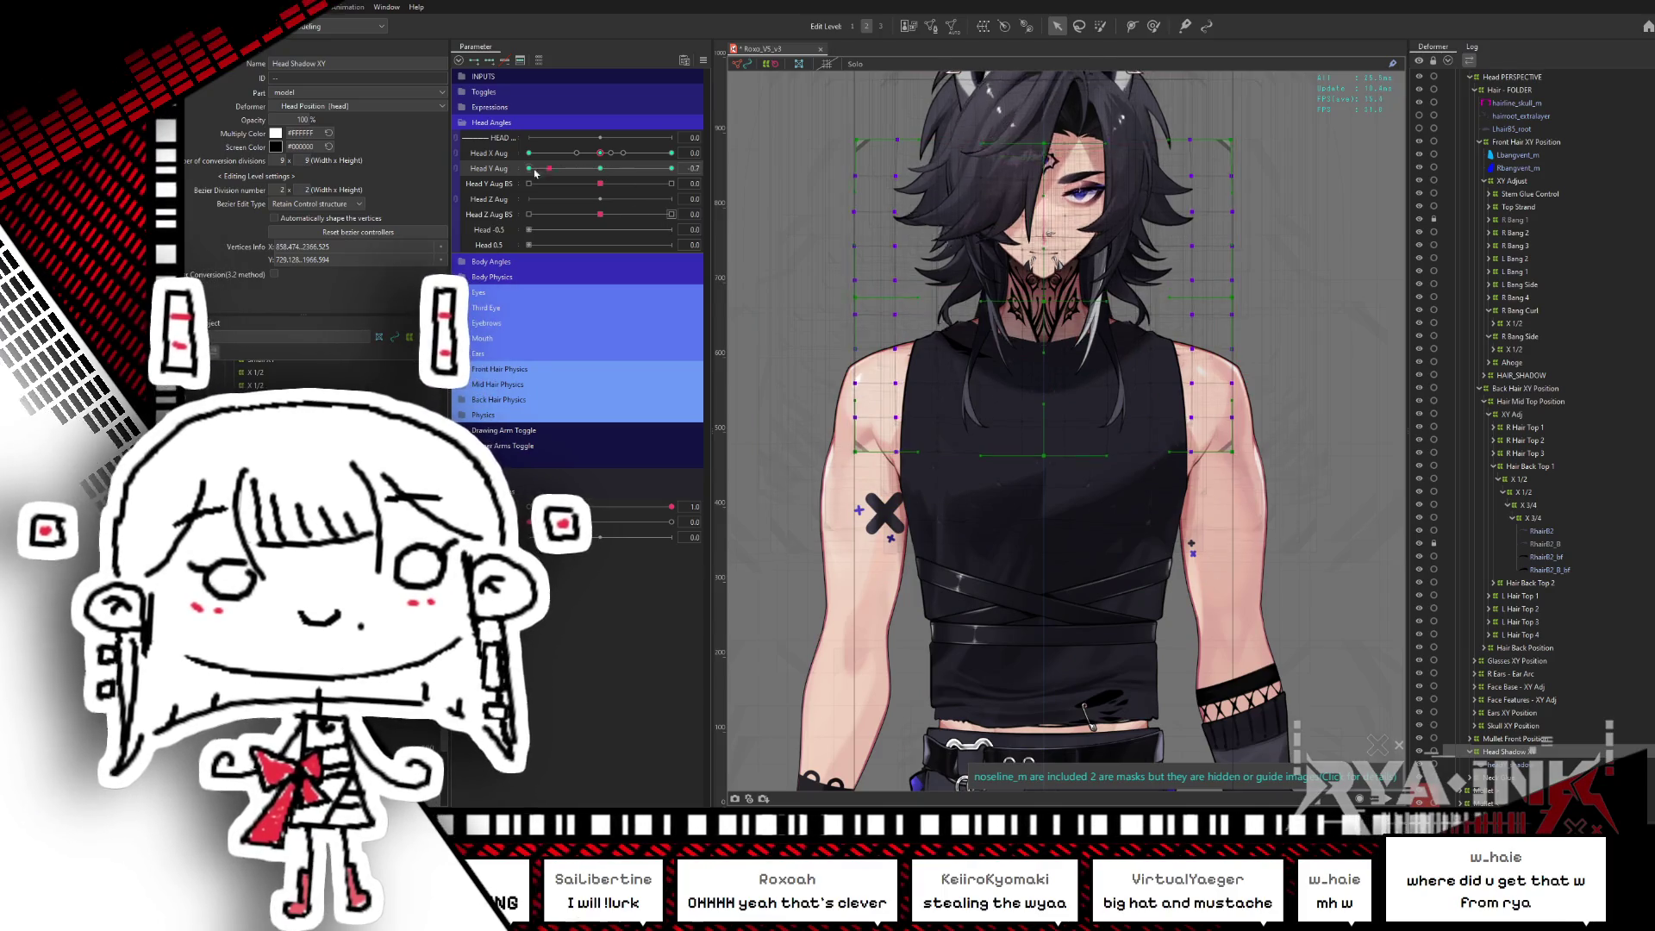
click(599, 168)
click(528, 168)
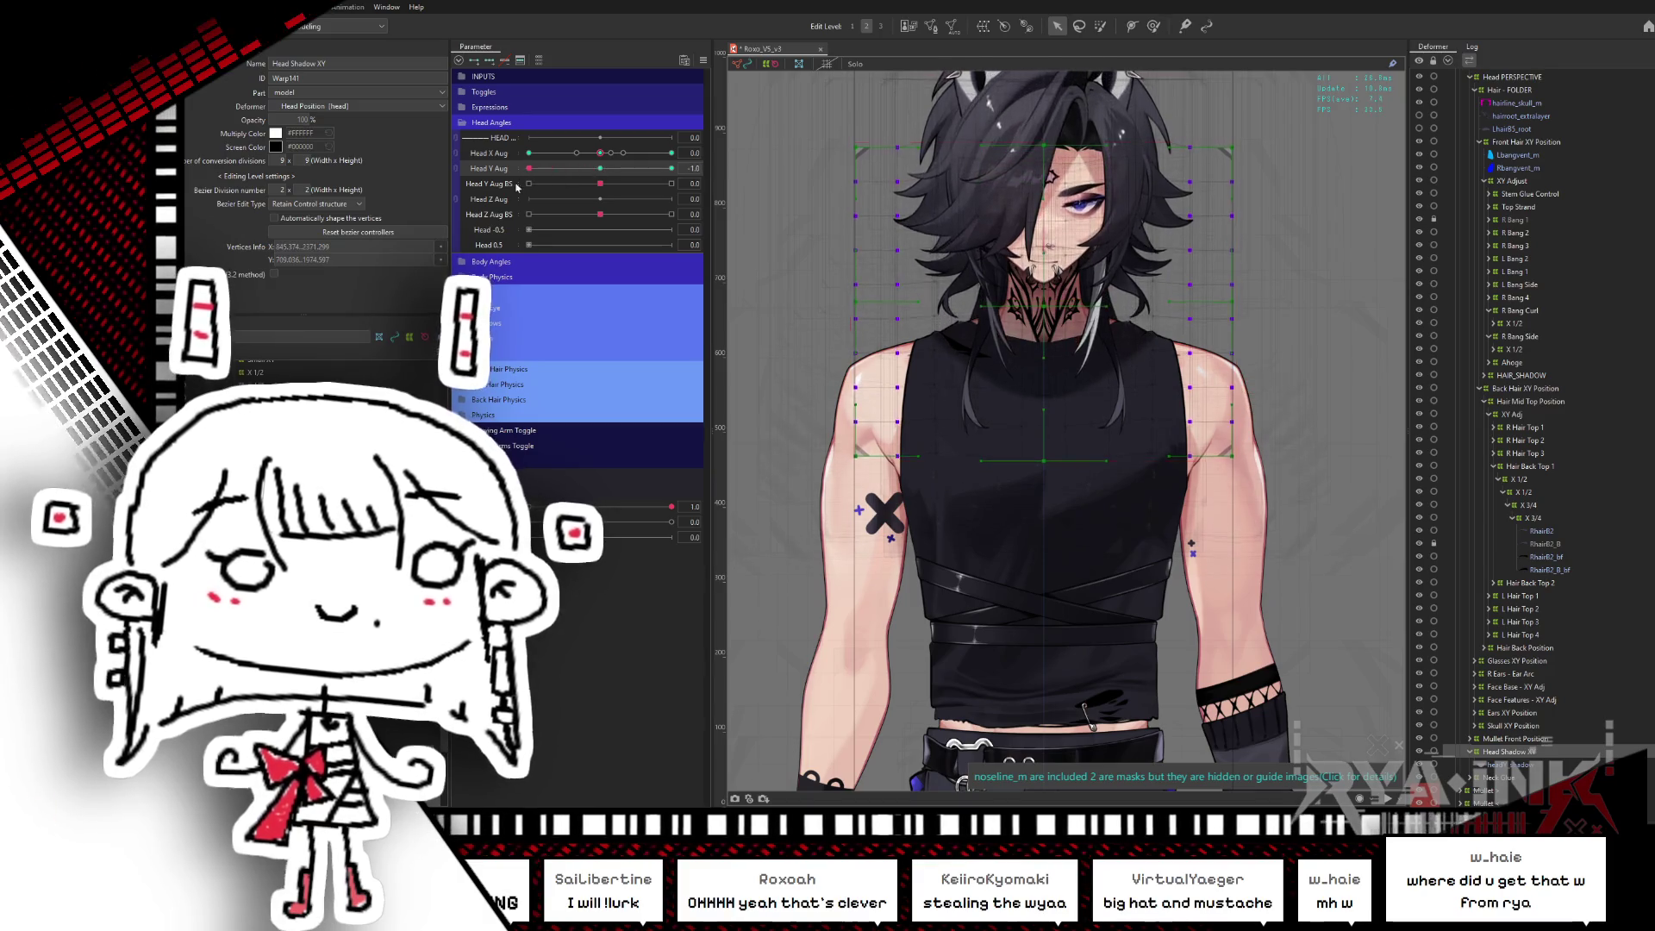
click(671, 168)
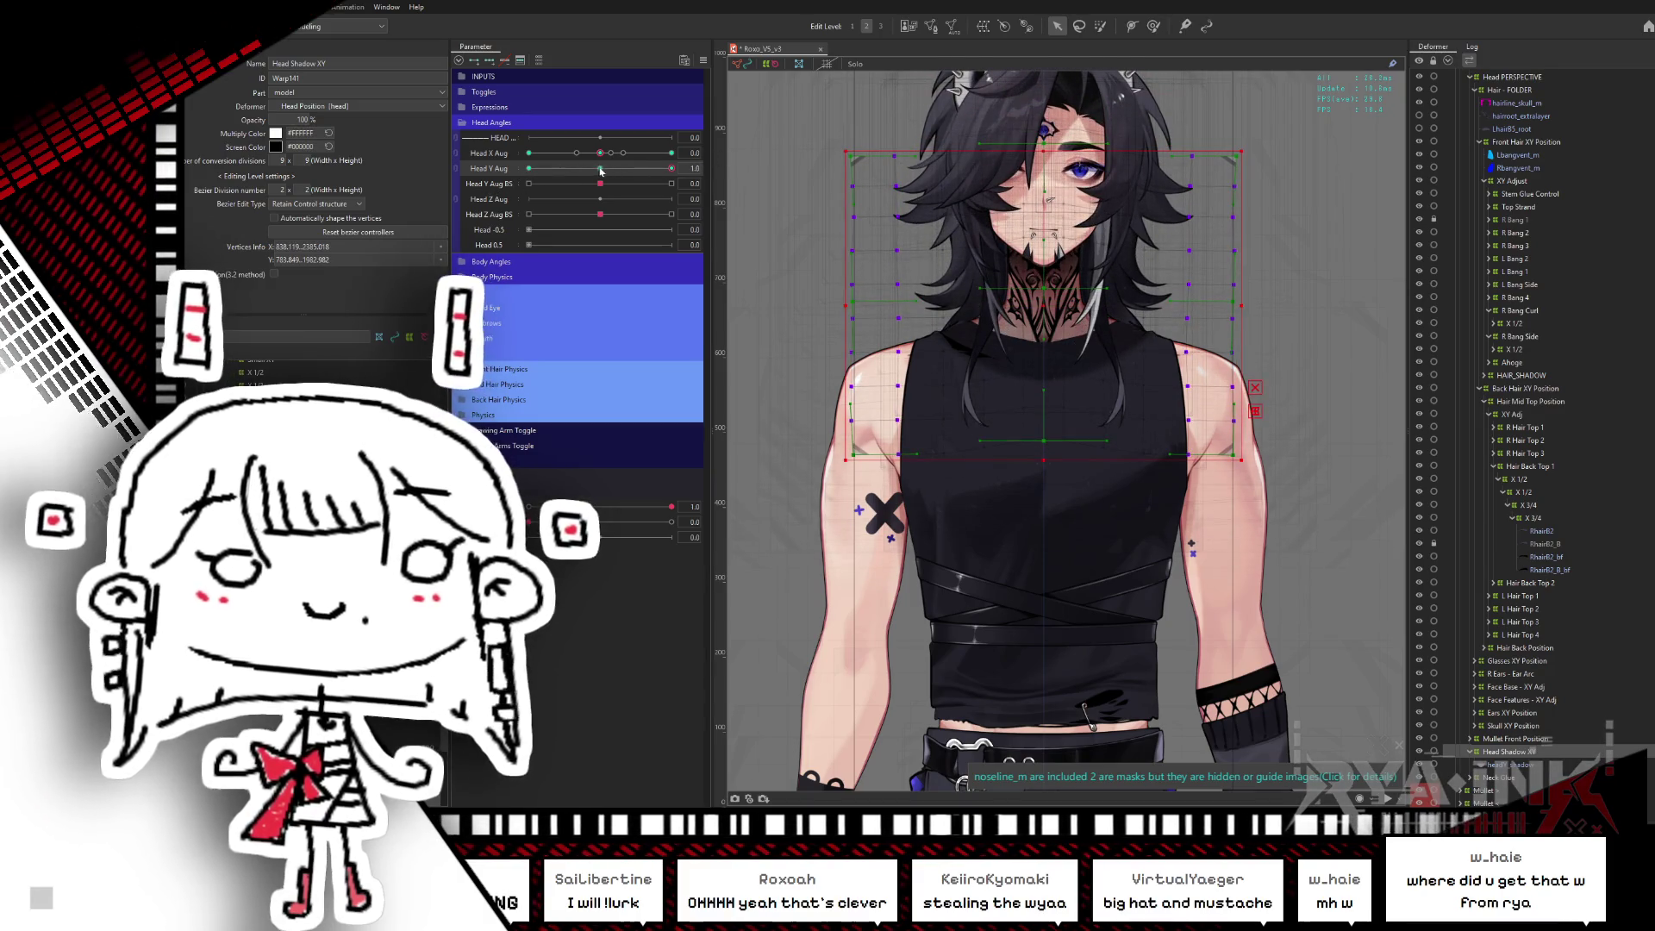
click(528, 168)
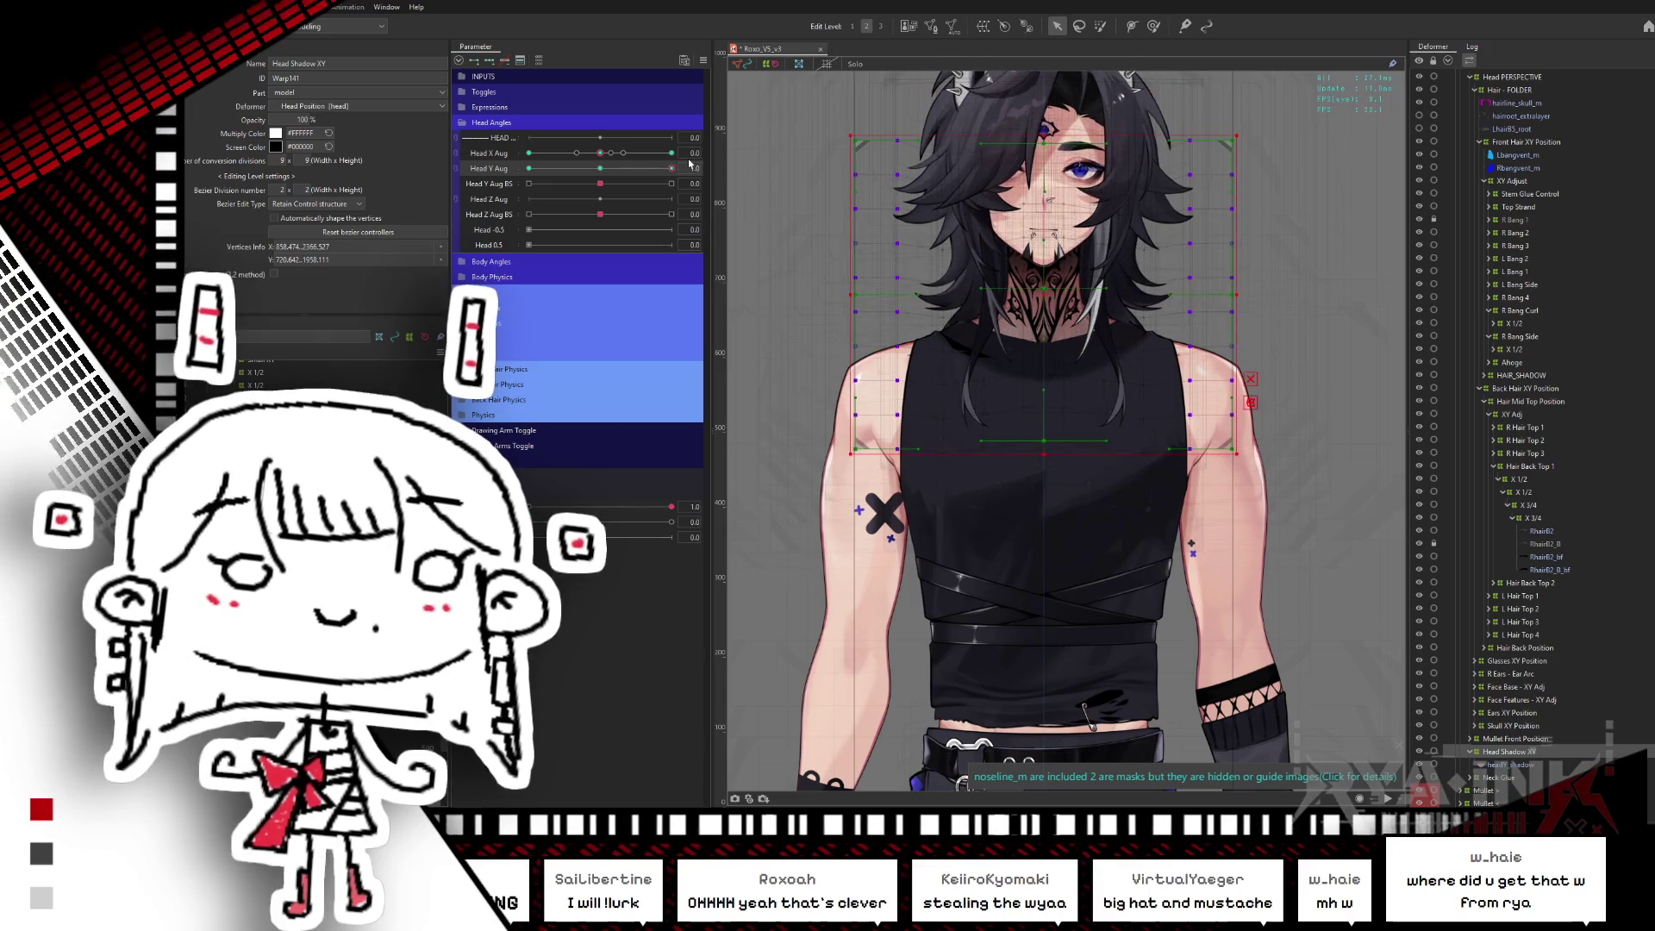
click(600, 168)
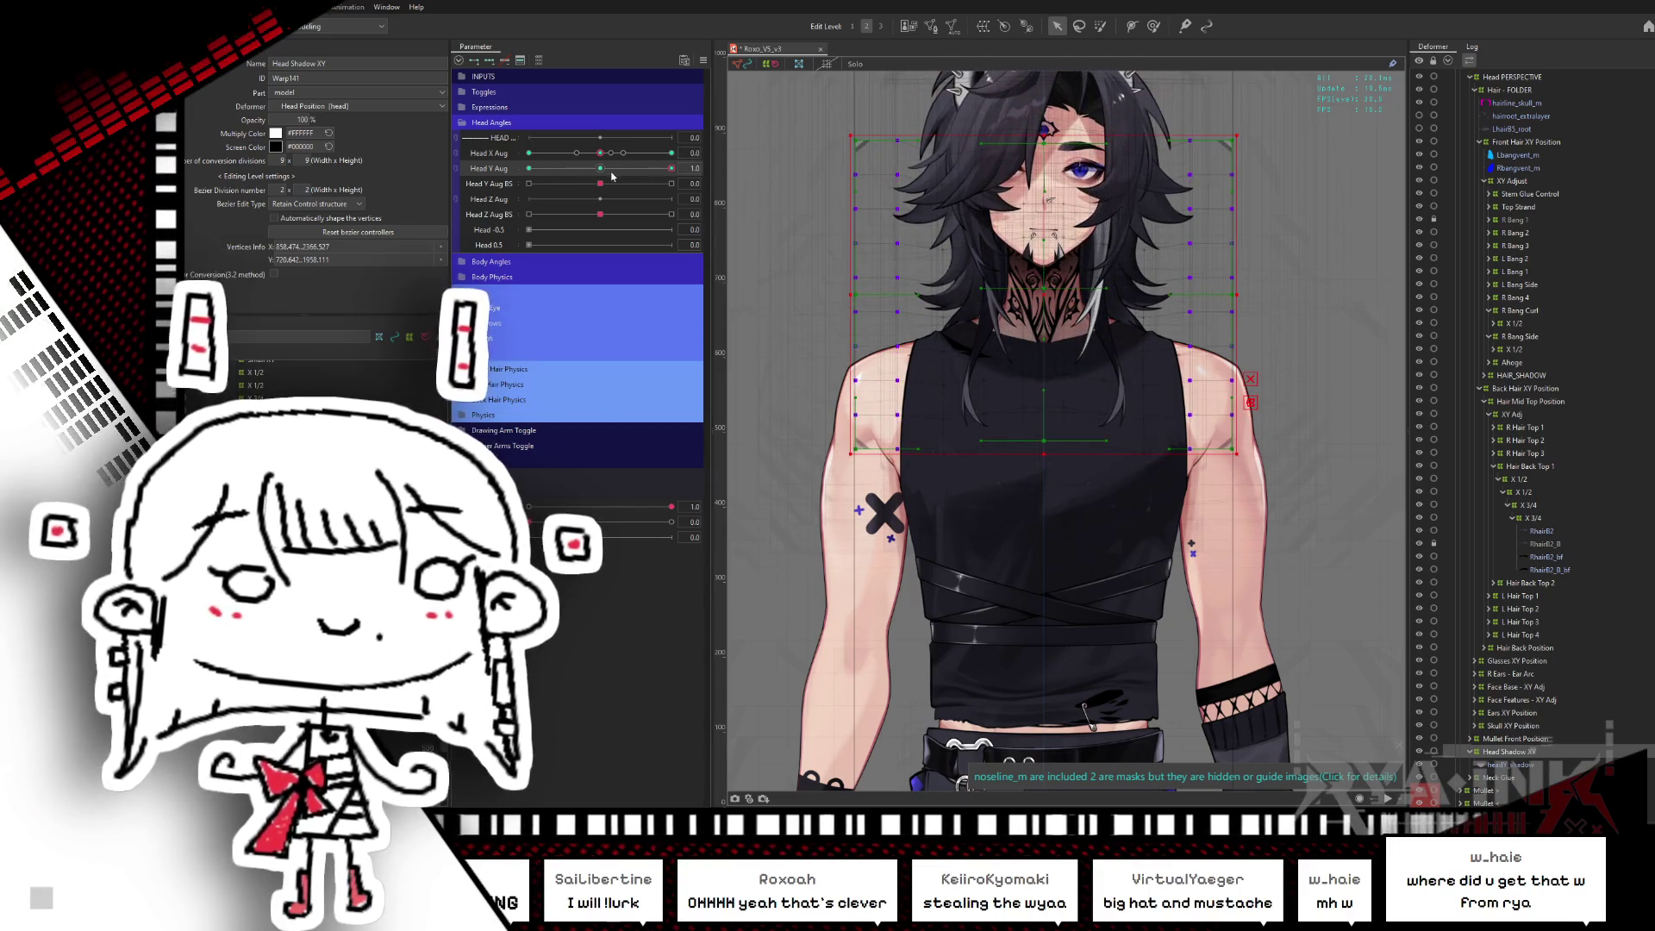
- Synthesize Head Shadow XY corners and test diagonal Head X/Y Aug turns with the grid hidden
click(703, 61)
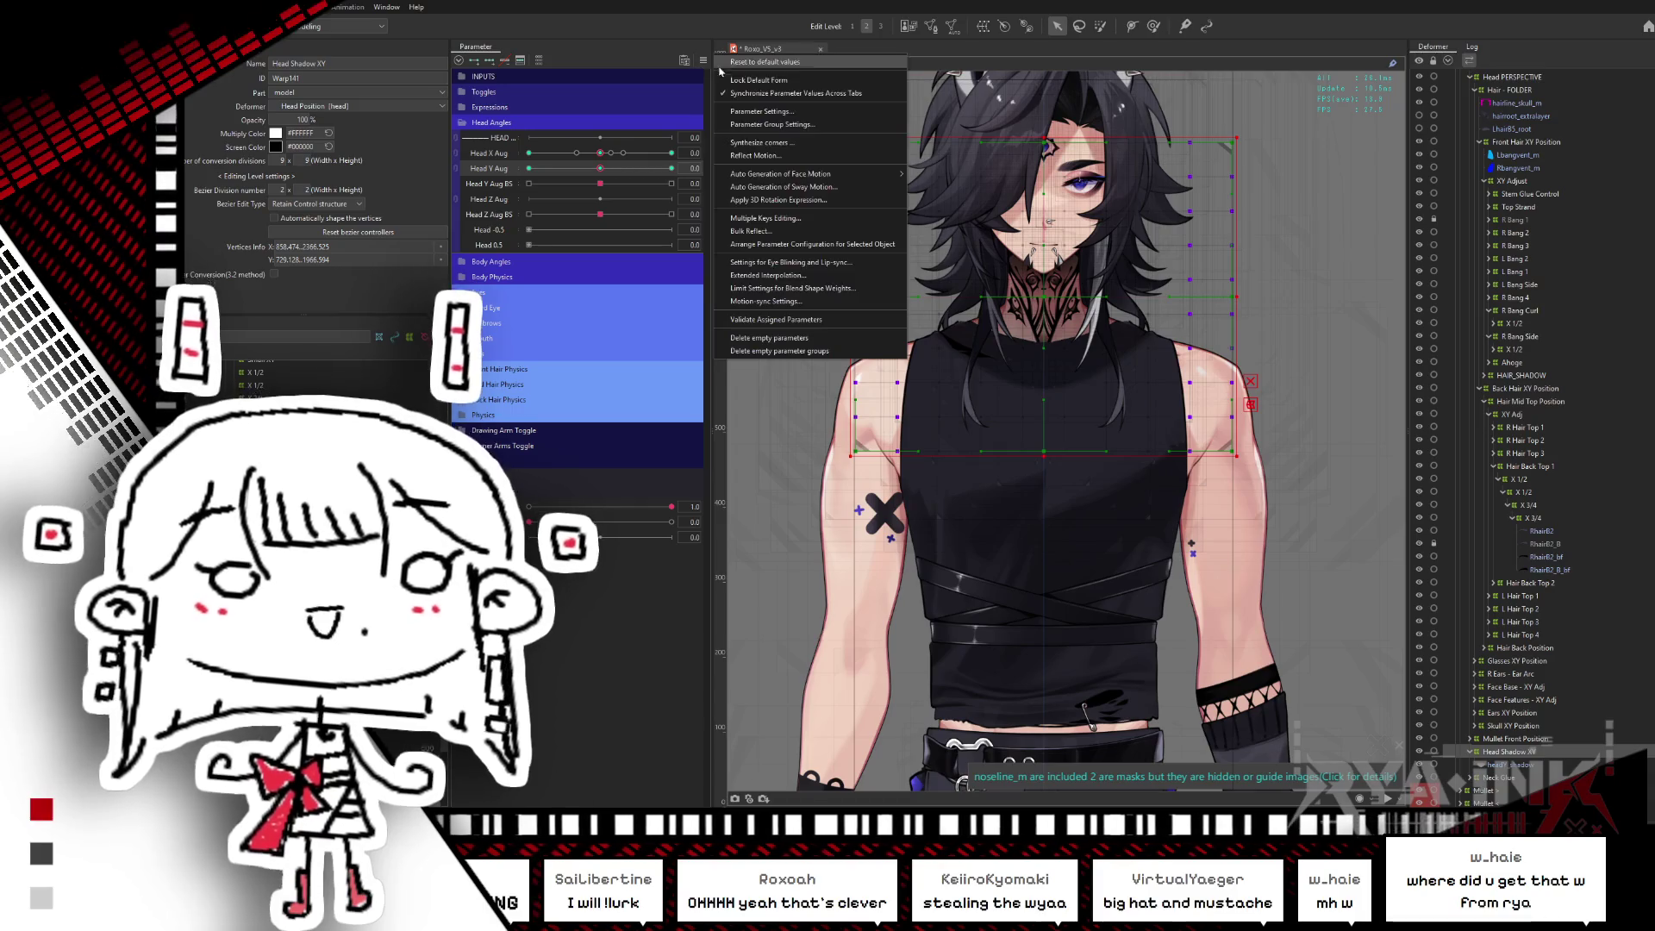
click(801, 148)
click(890, 527)
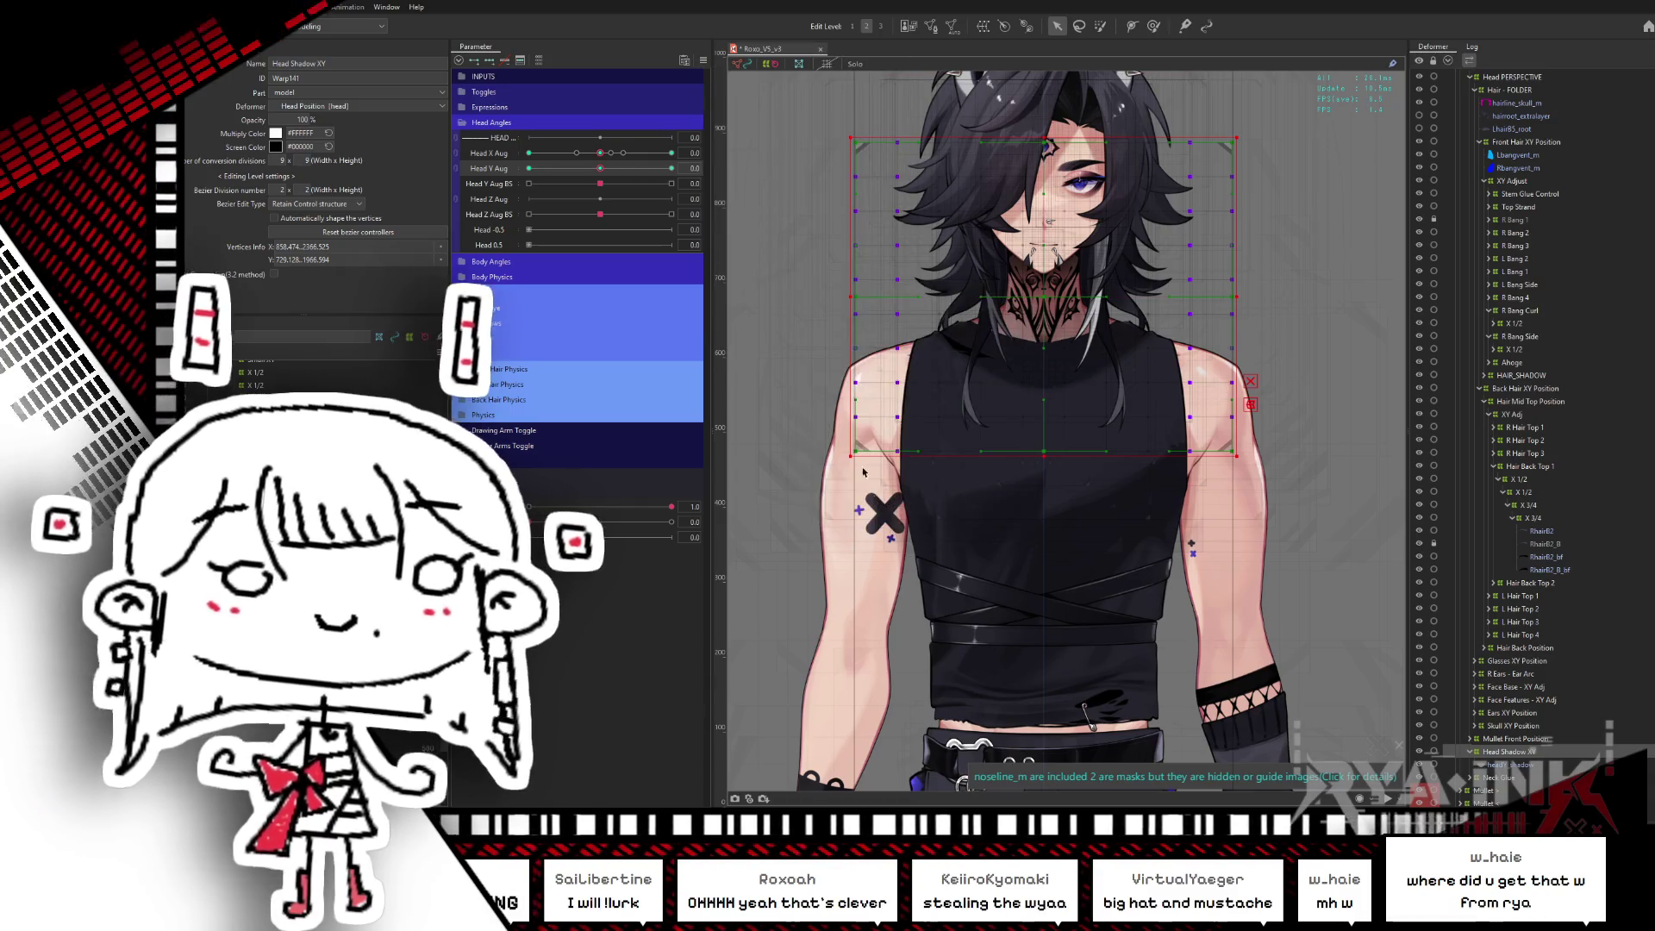
mouse_move(590, 153)
mouse_down()
mouse_move(672, 153)
mouse_move(529, 168)
mouse_up()
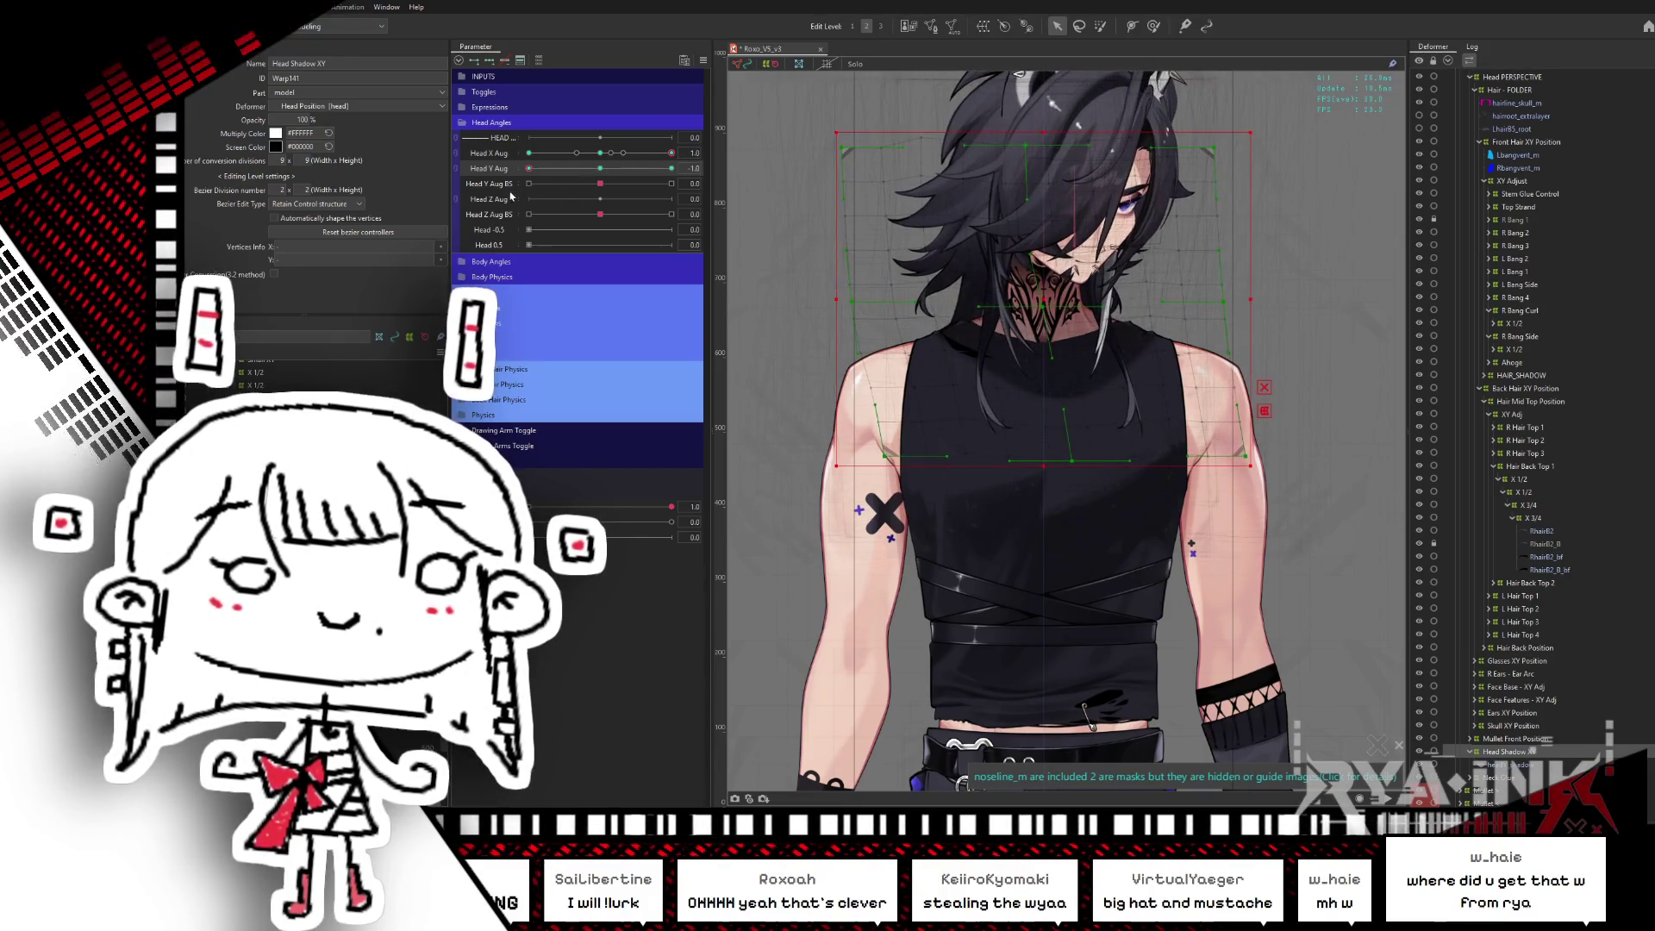
key(ctrl+h)
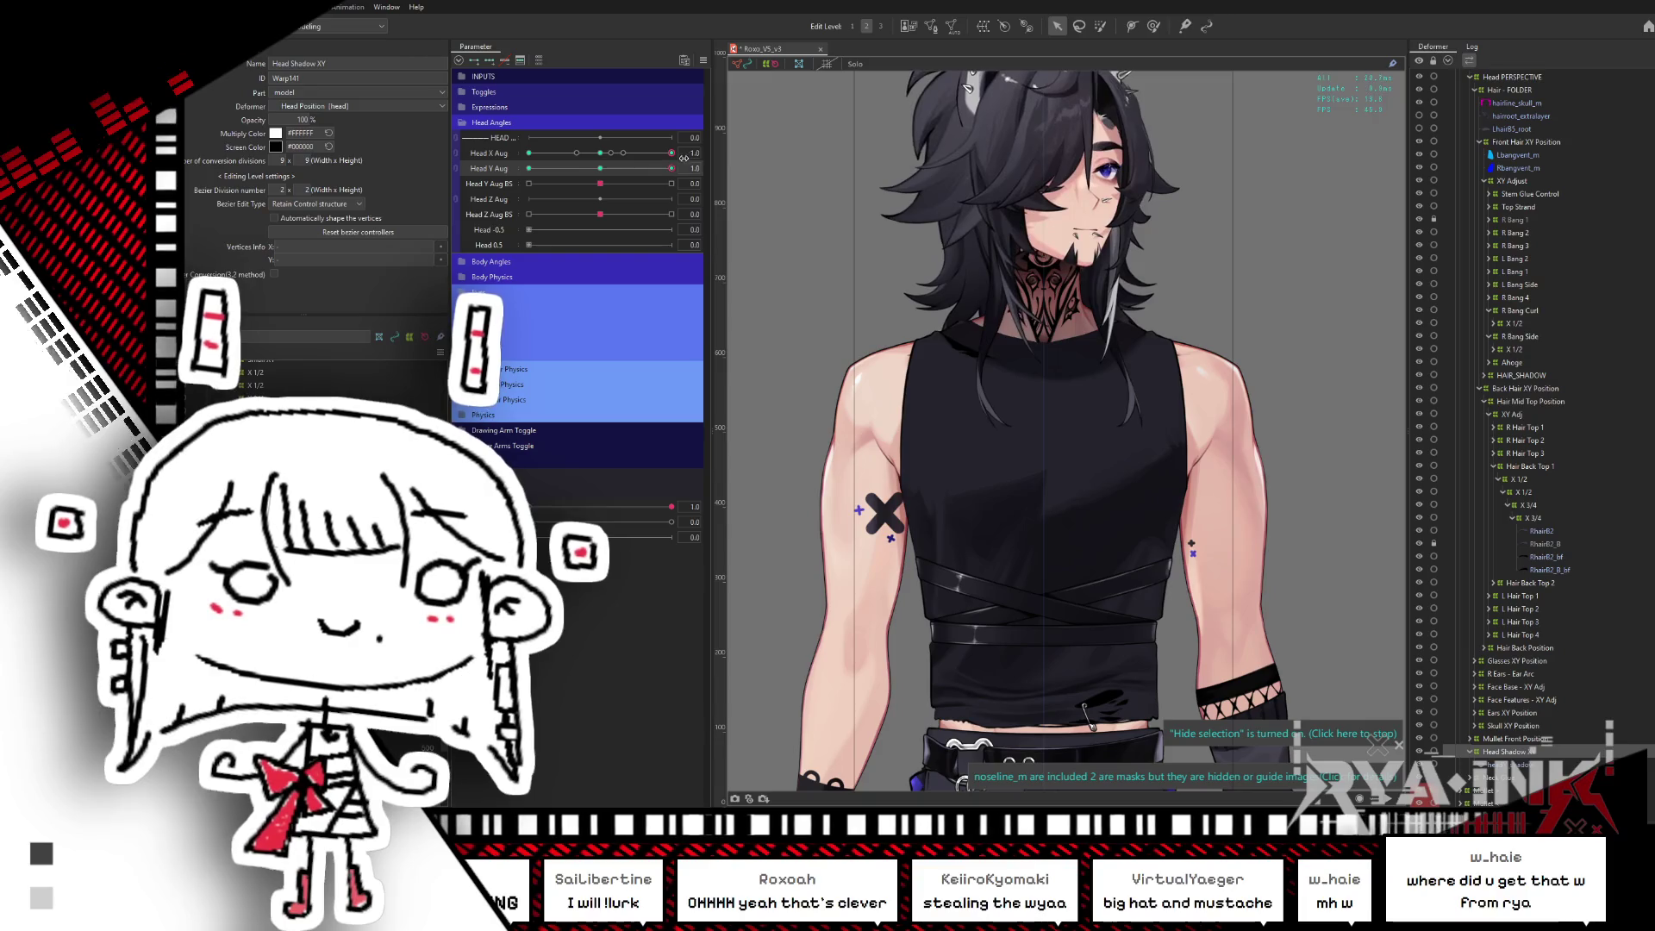
mouse_move(529, 168)
mouse_down()
mouse_move(576, 191)
mouse_move(483, 212)
mouse_up()
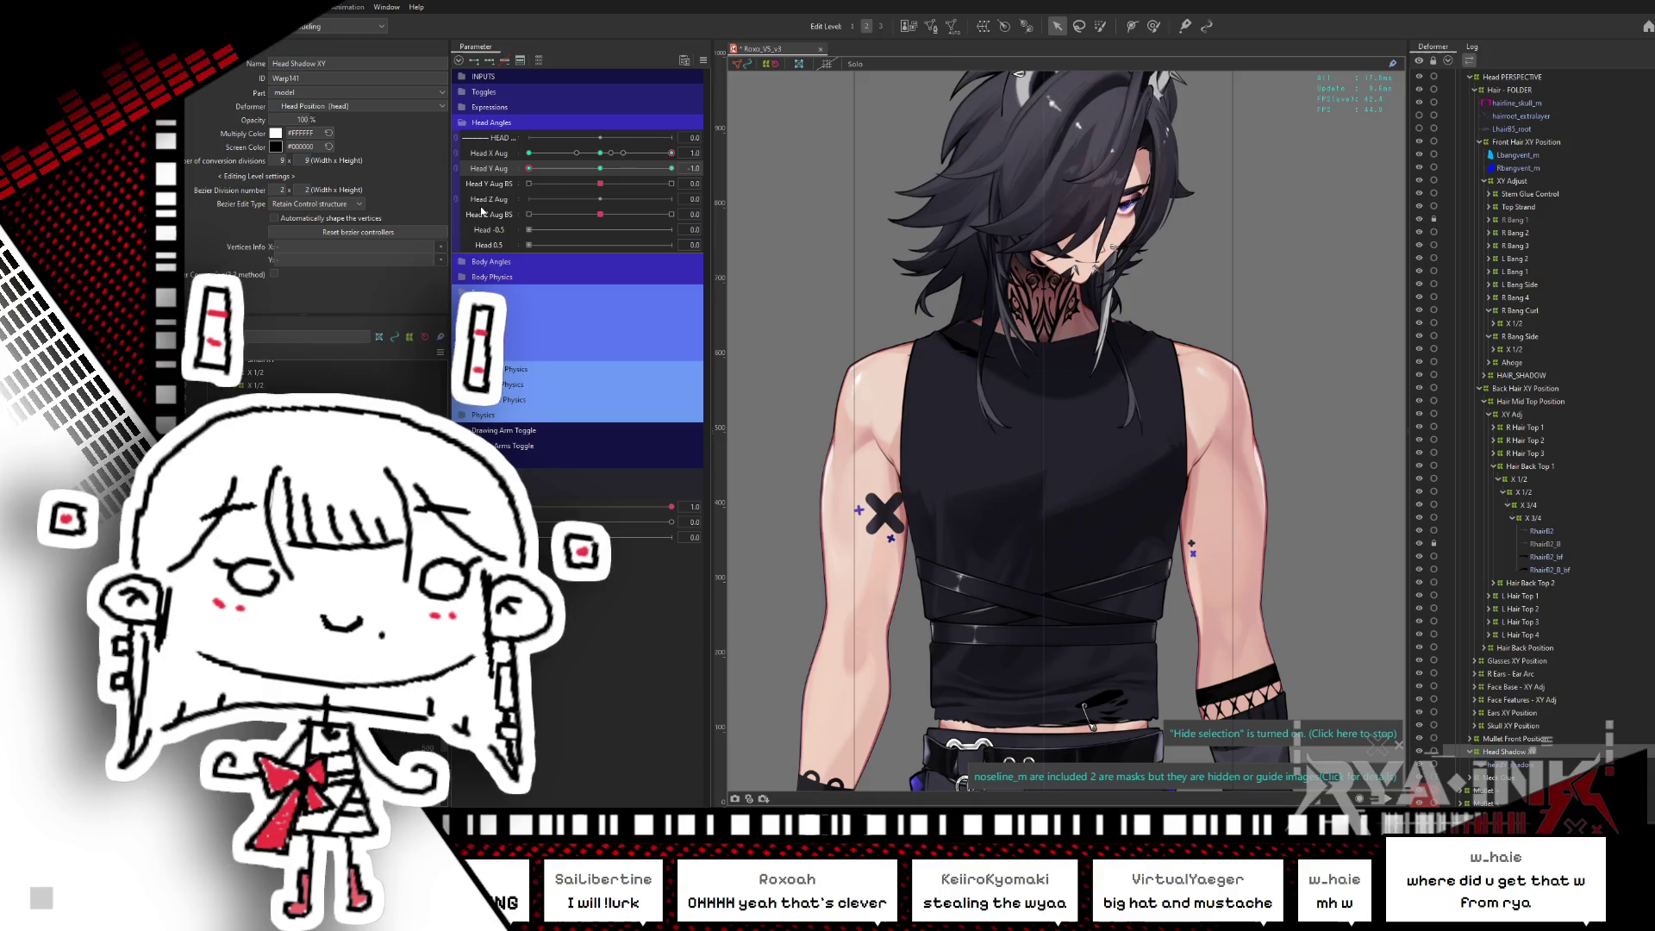
drag(666, 154, 545, 196)
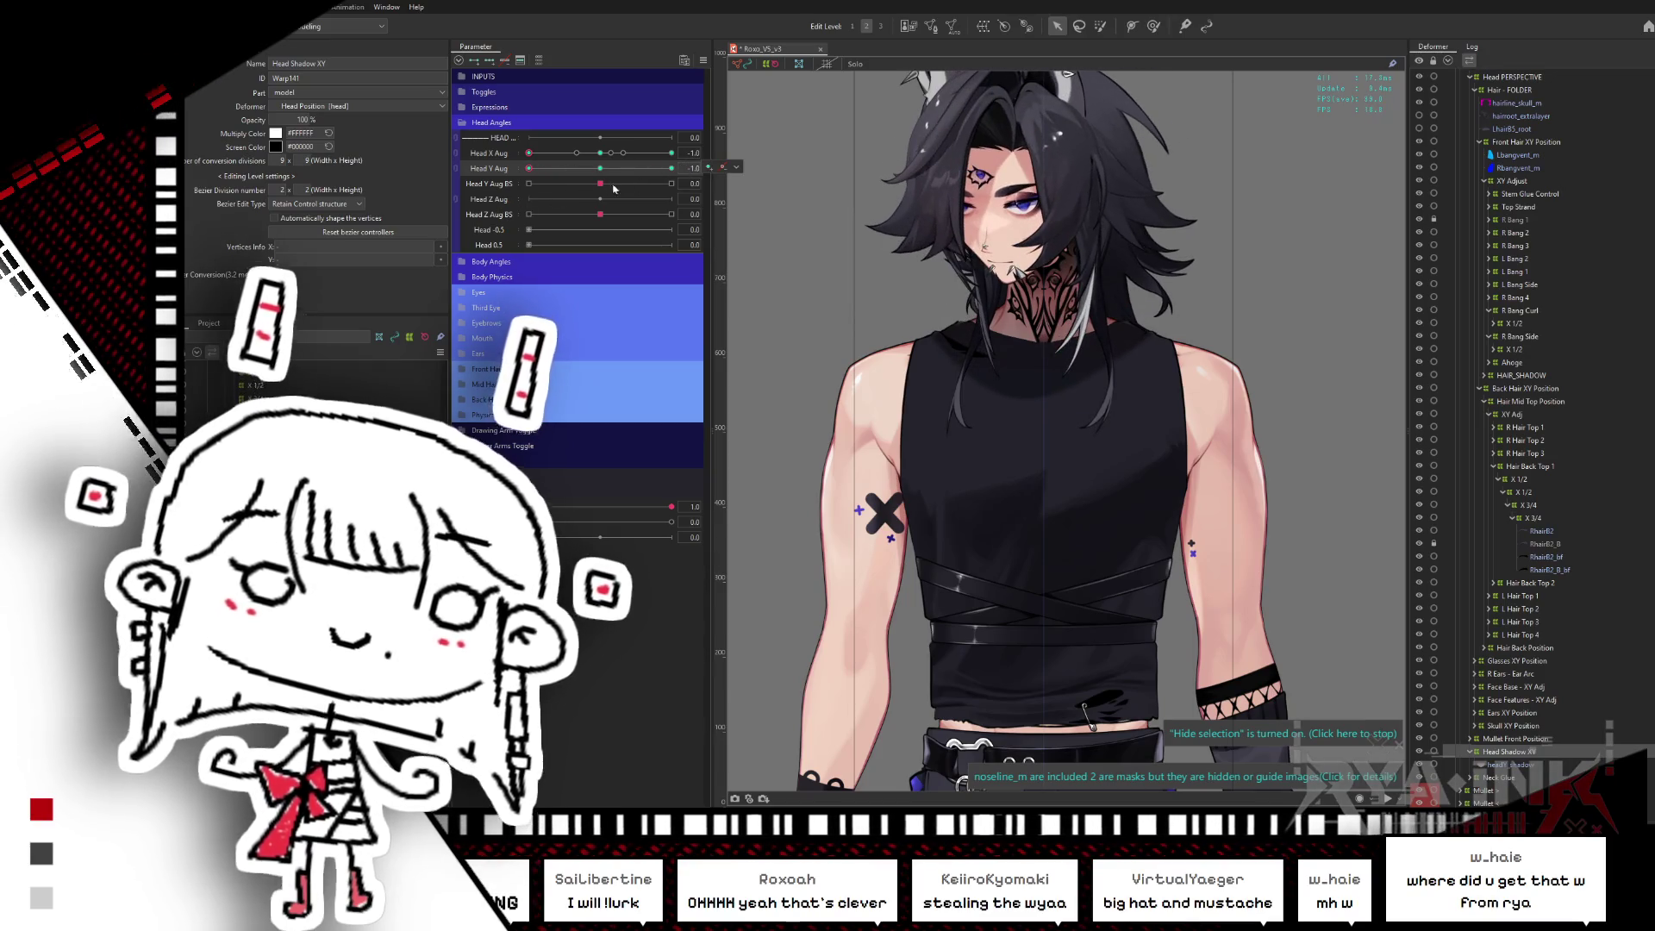
- Reset Head X/Y Aug to neutral and collapse the Hair Mid Top Position branch
drag(544, 197, 606, 157)
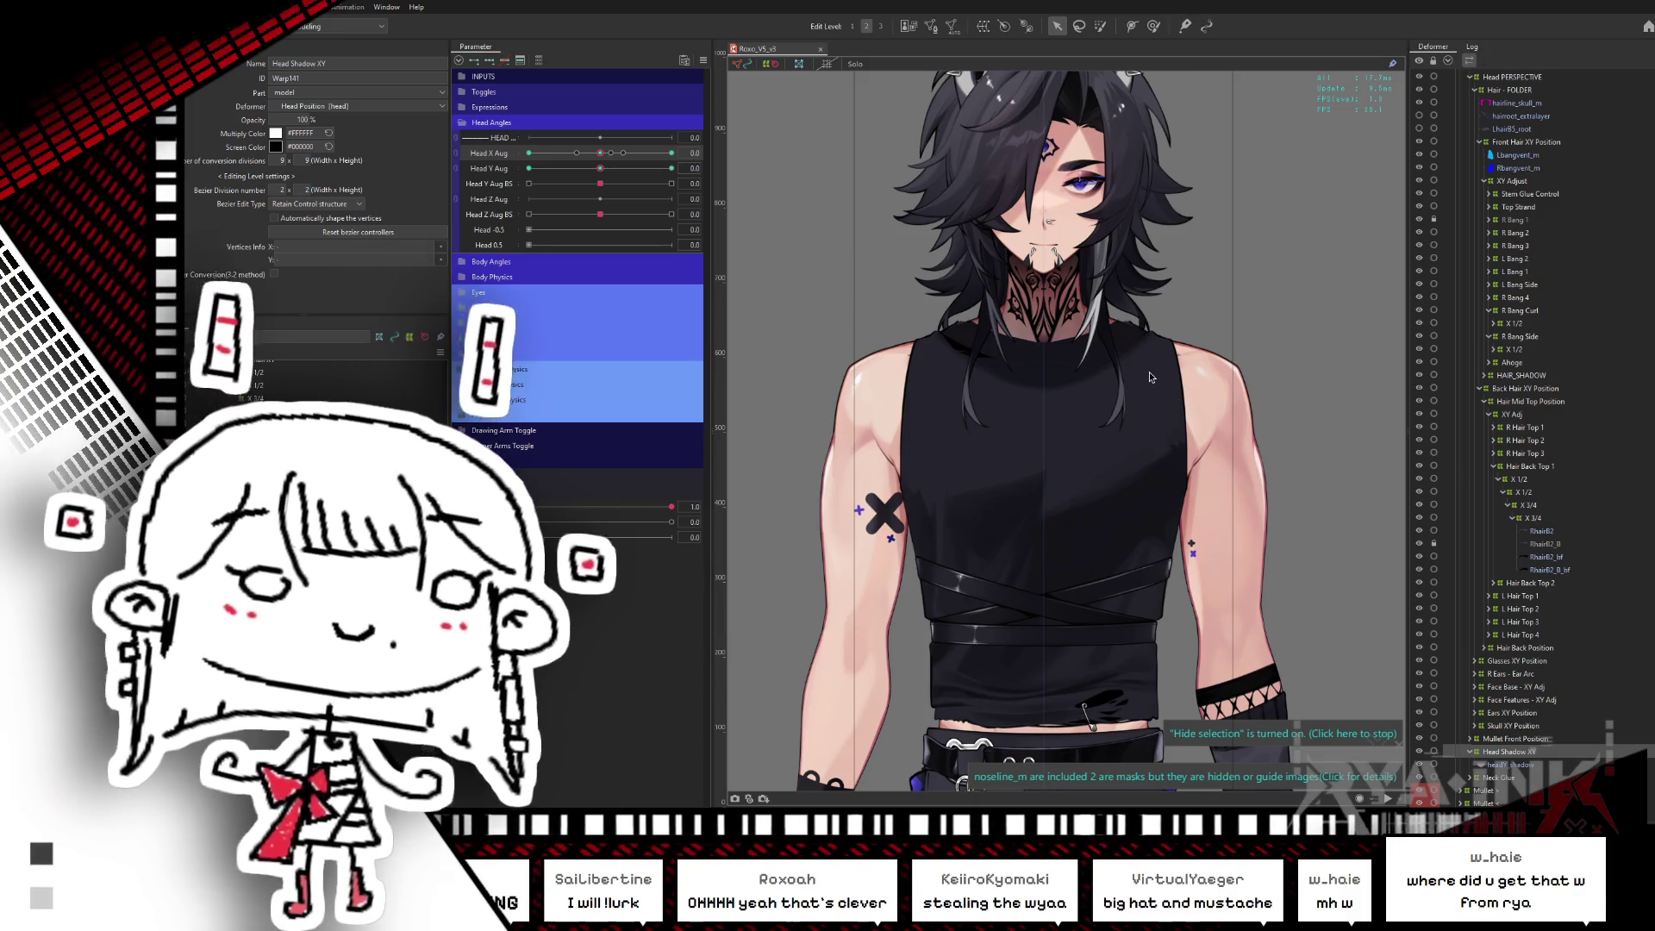
scroll(1149, 377, down, 3)
scroll(1150, 377, up, 3)
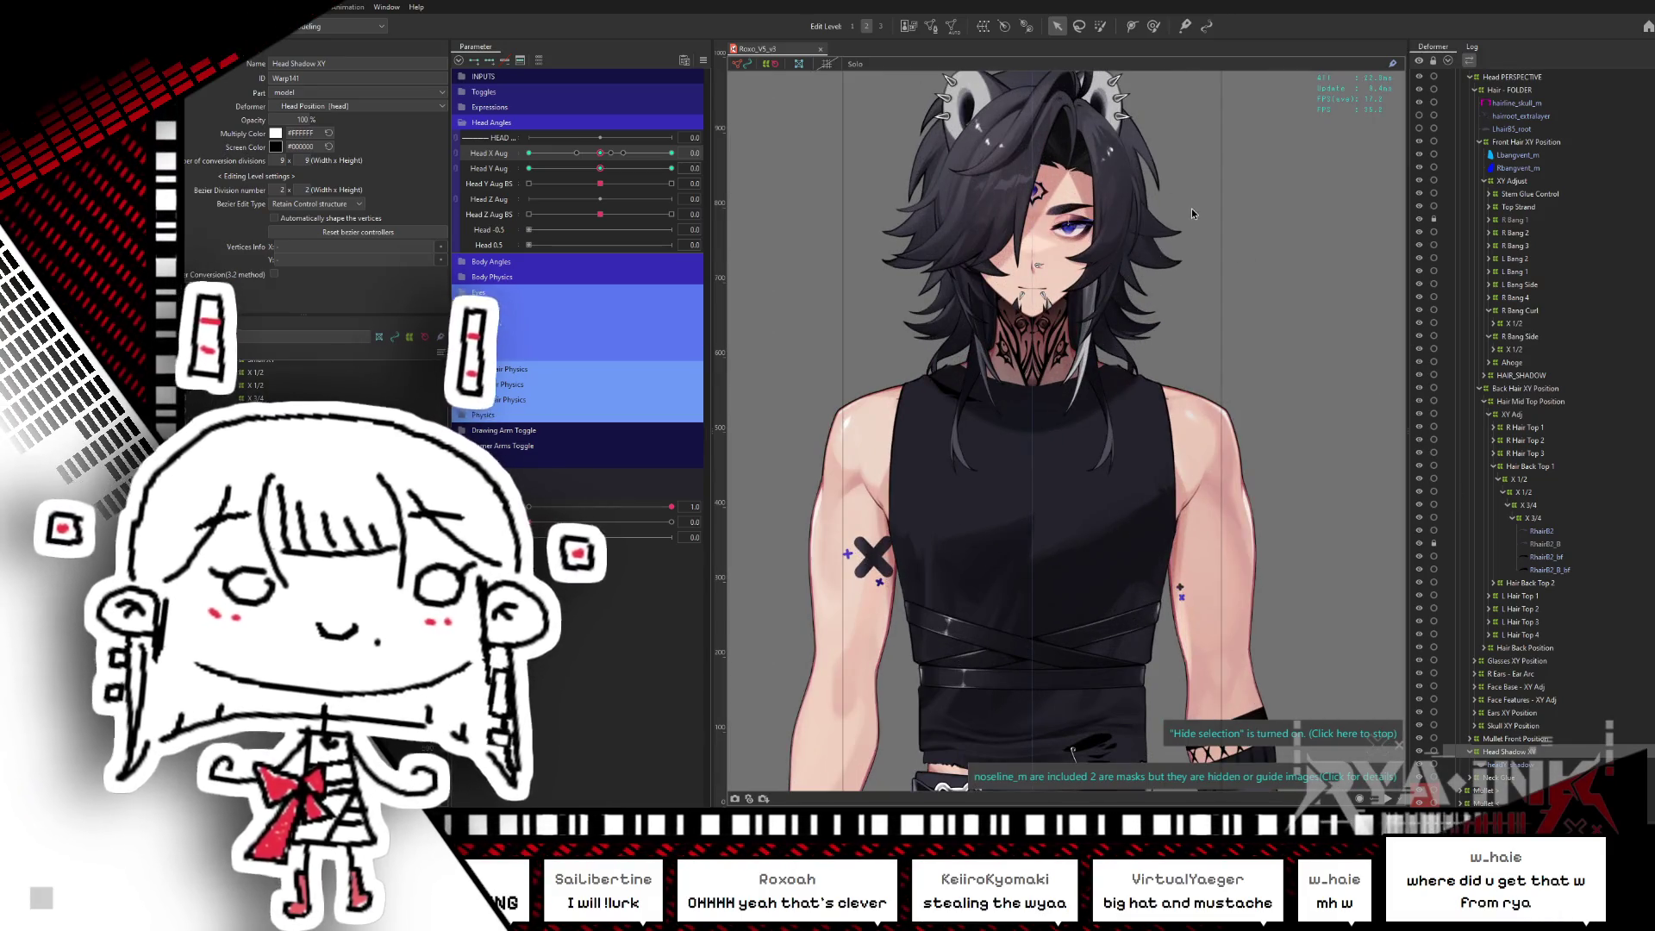
click(1486, 403)
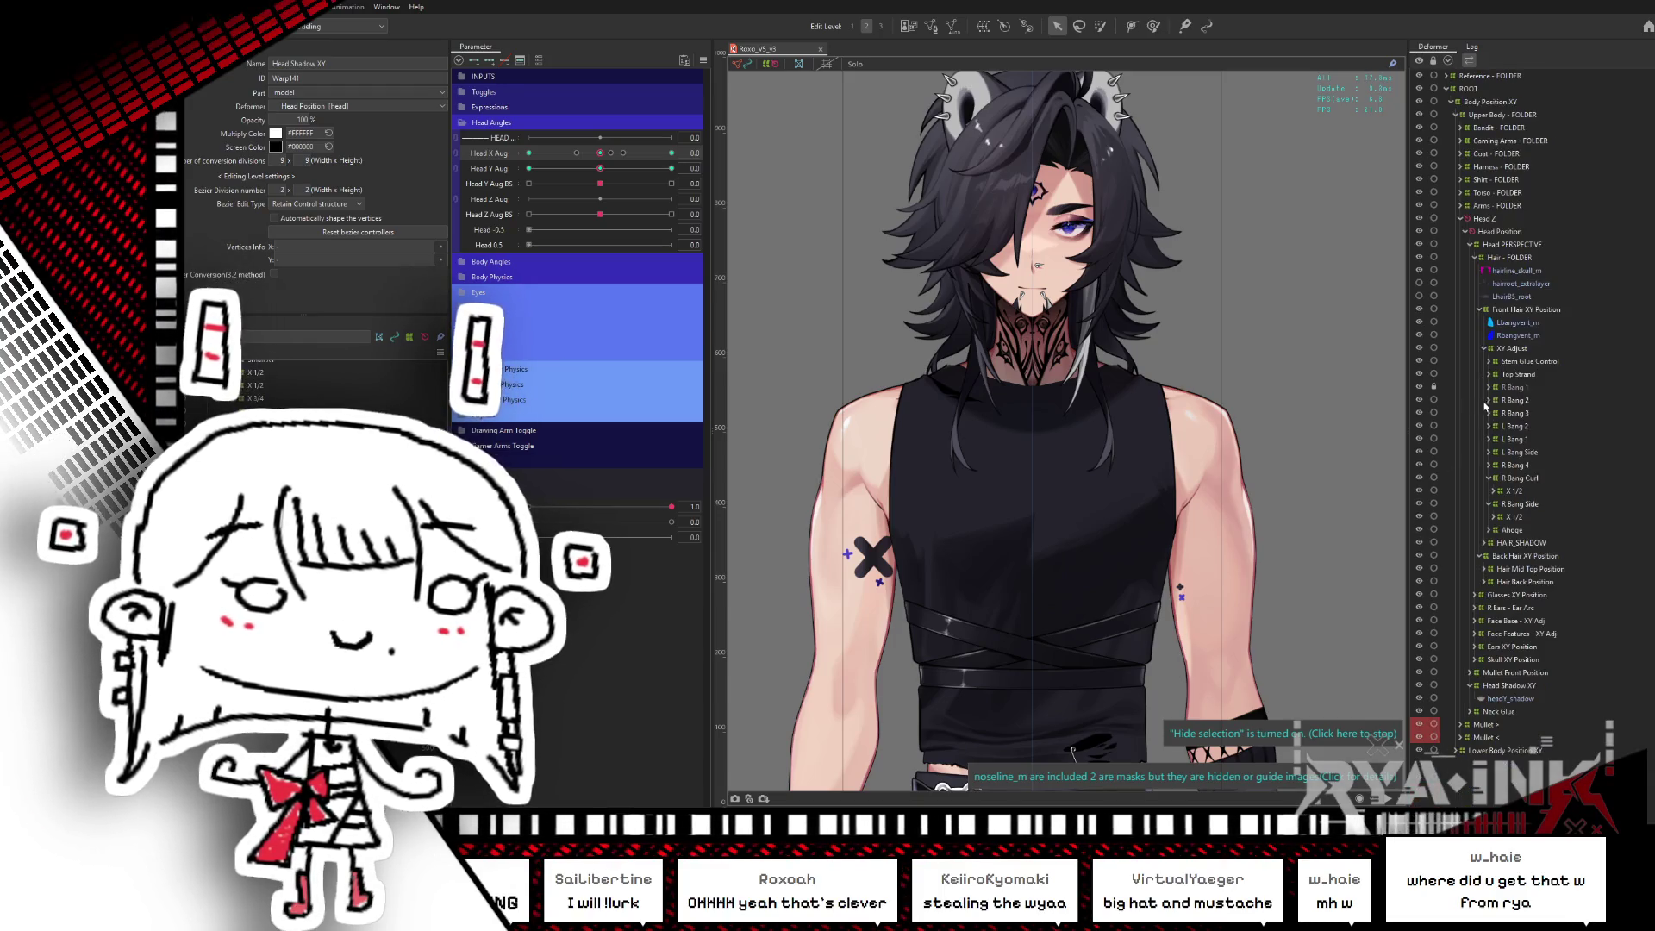
- Select Hair Back Position and move it under Back Hair XY Position in the deformer tree
click(1516, 582)
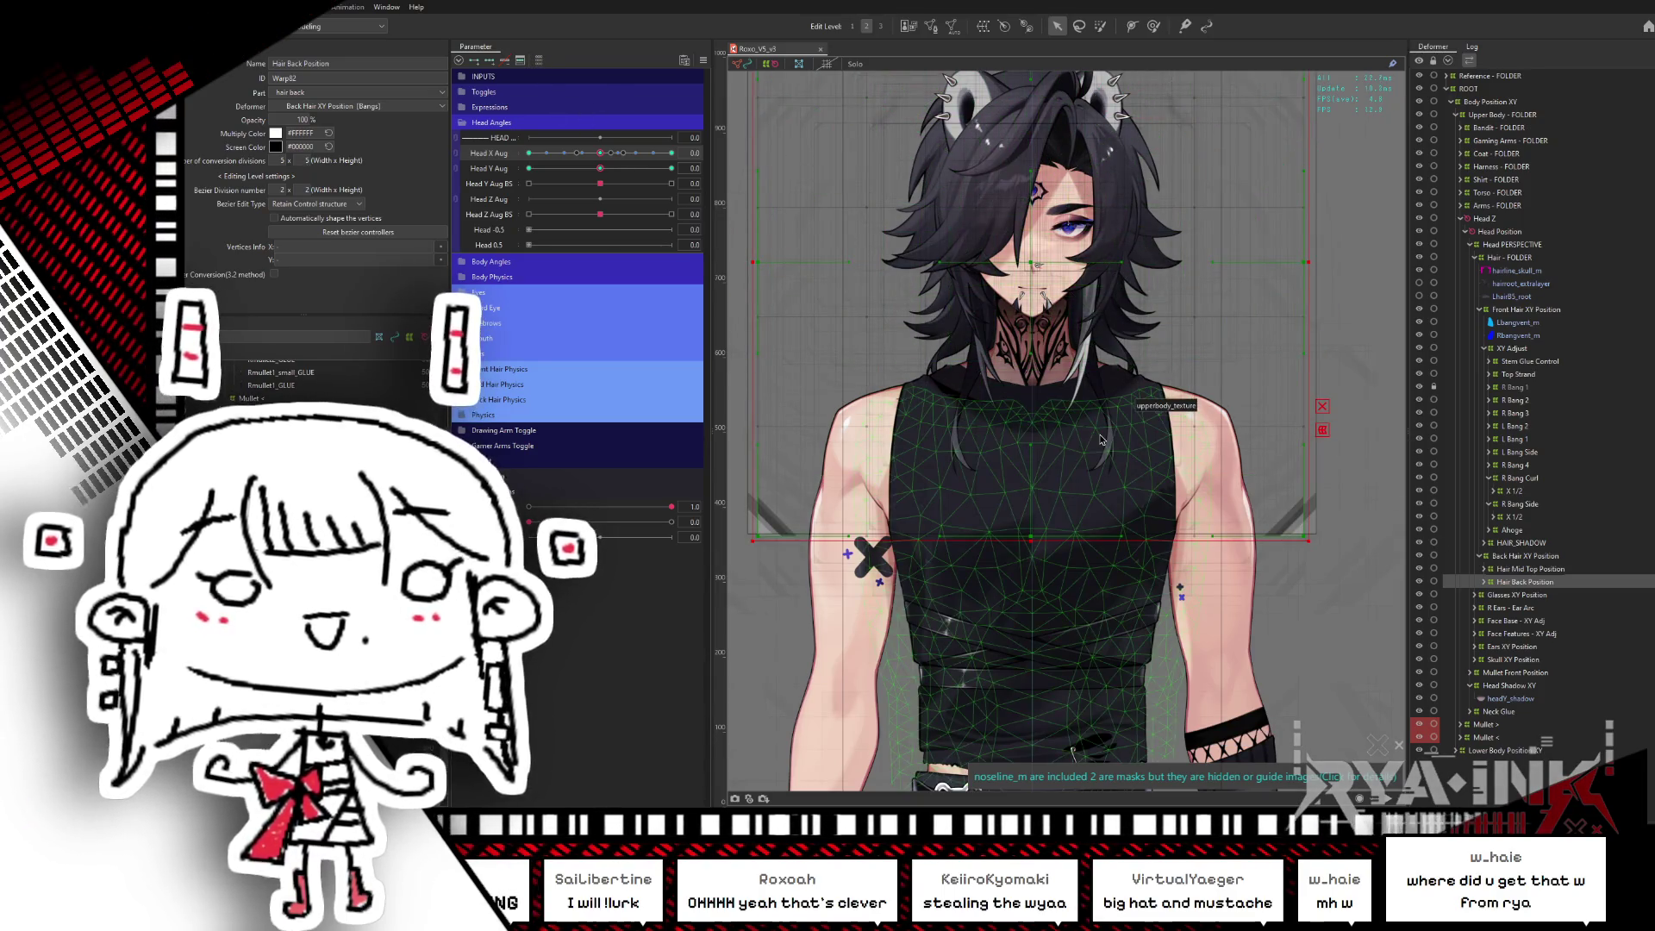
scroll(1160, 431, down, 3)
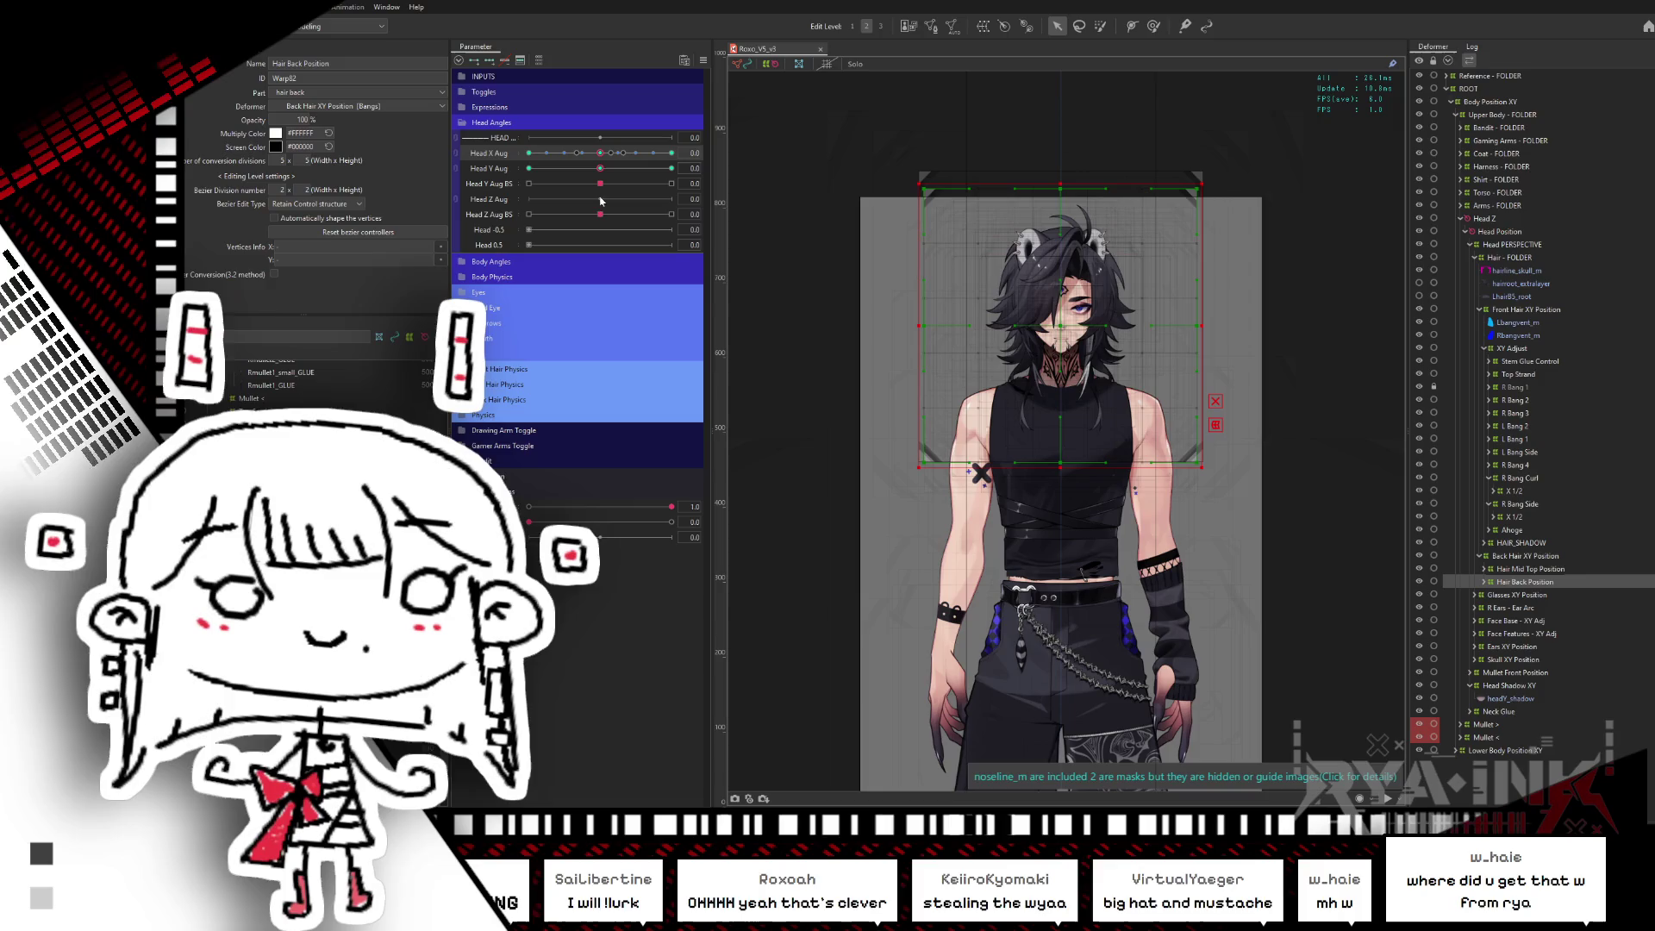
drag(601, 213, 512, 232)
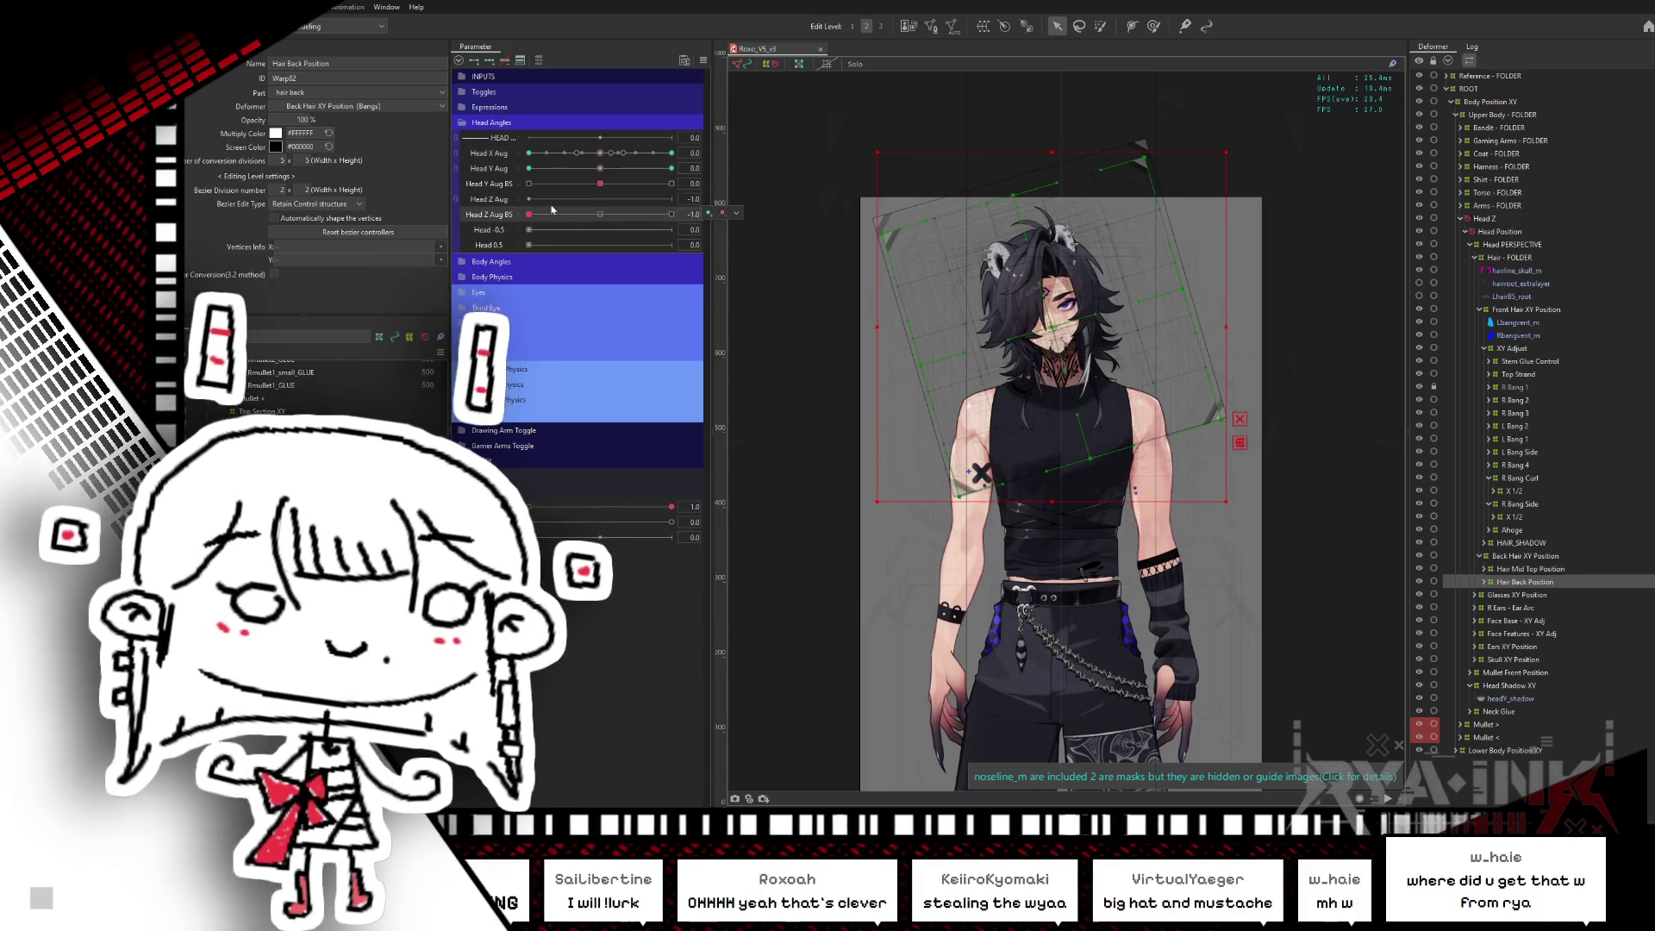
drag(552, 213, 600, 201)
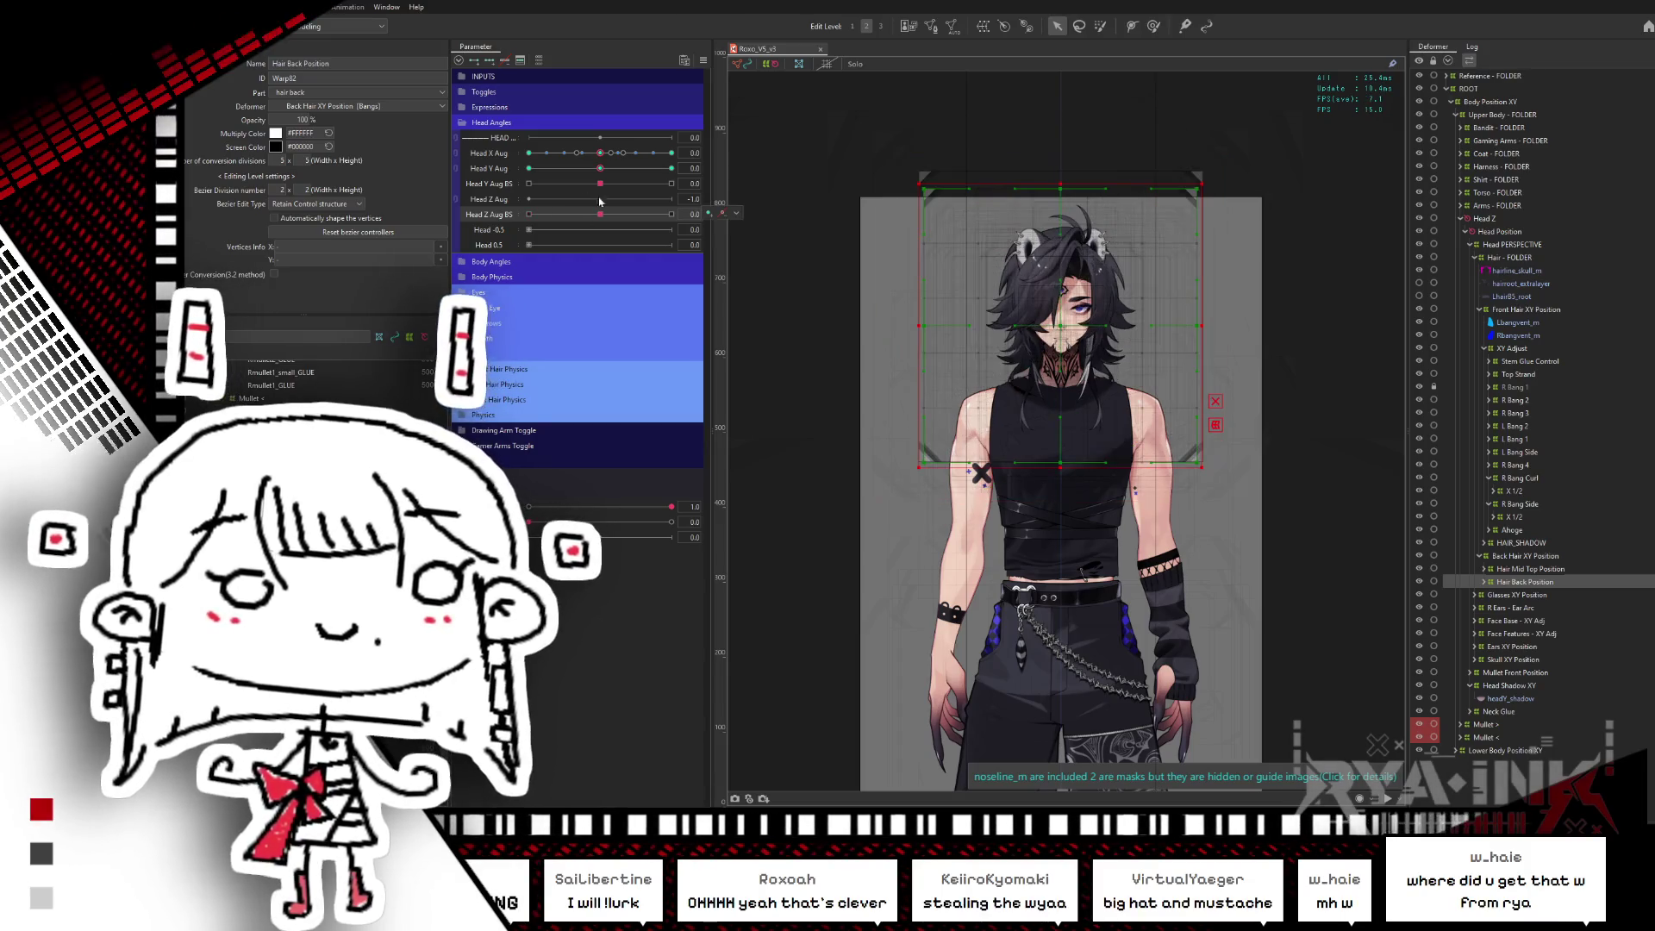
click(736, 212)
drag(1500, 586, 1473, 299)
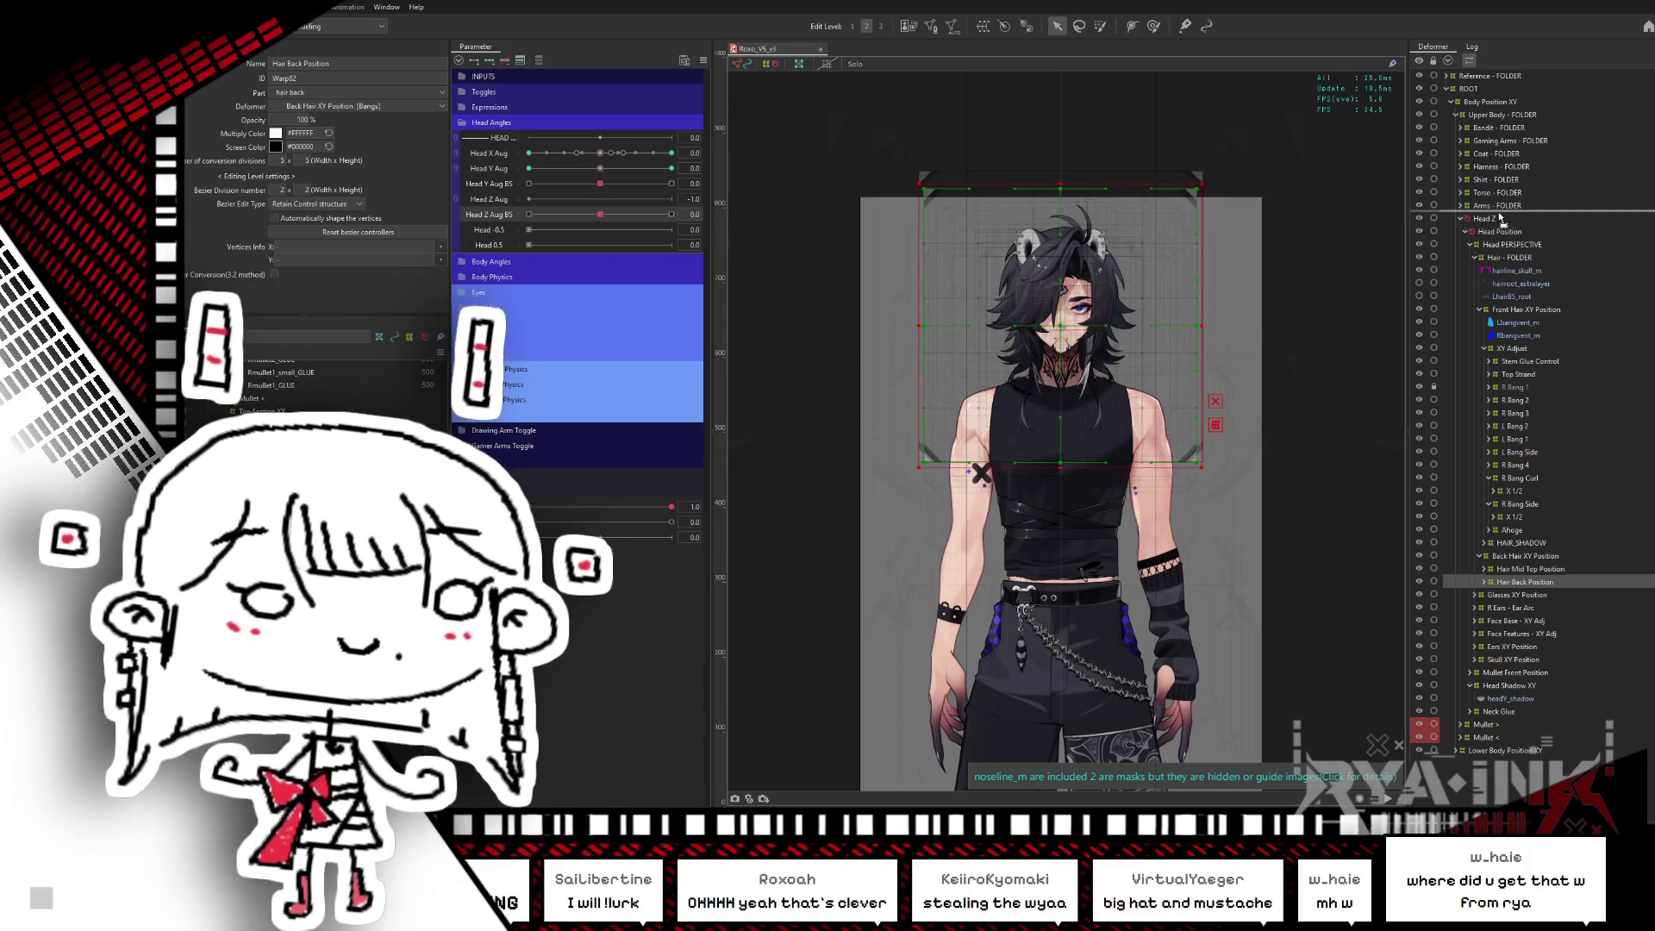
drag(1501, 220, 1501, 216)
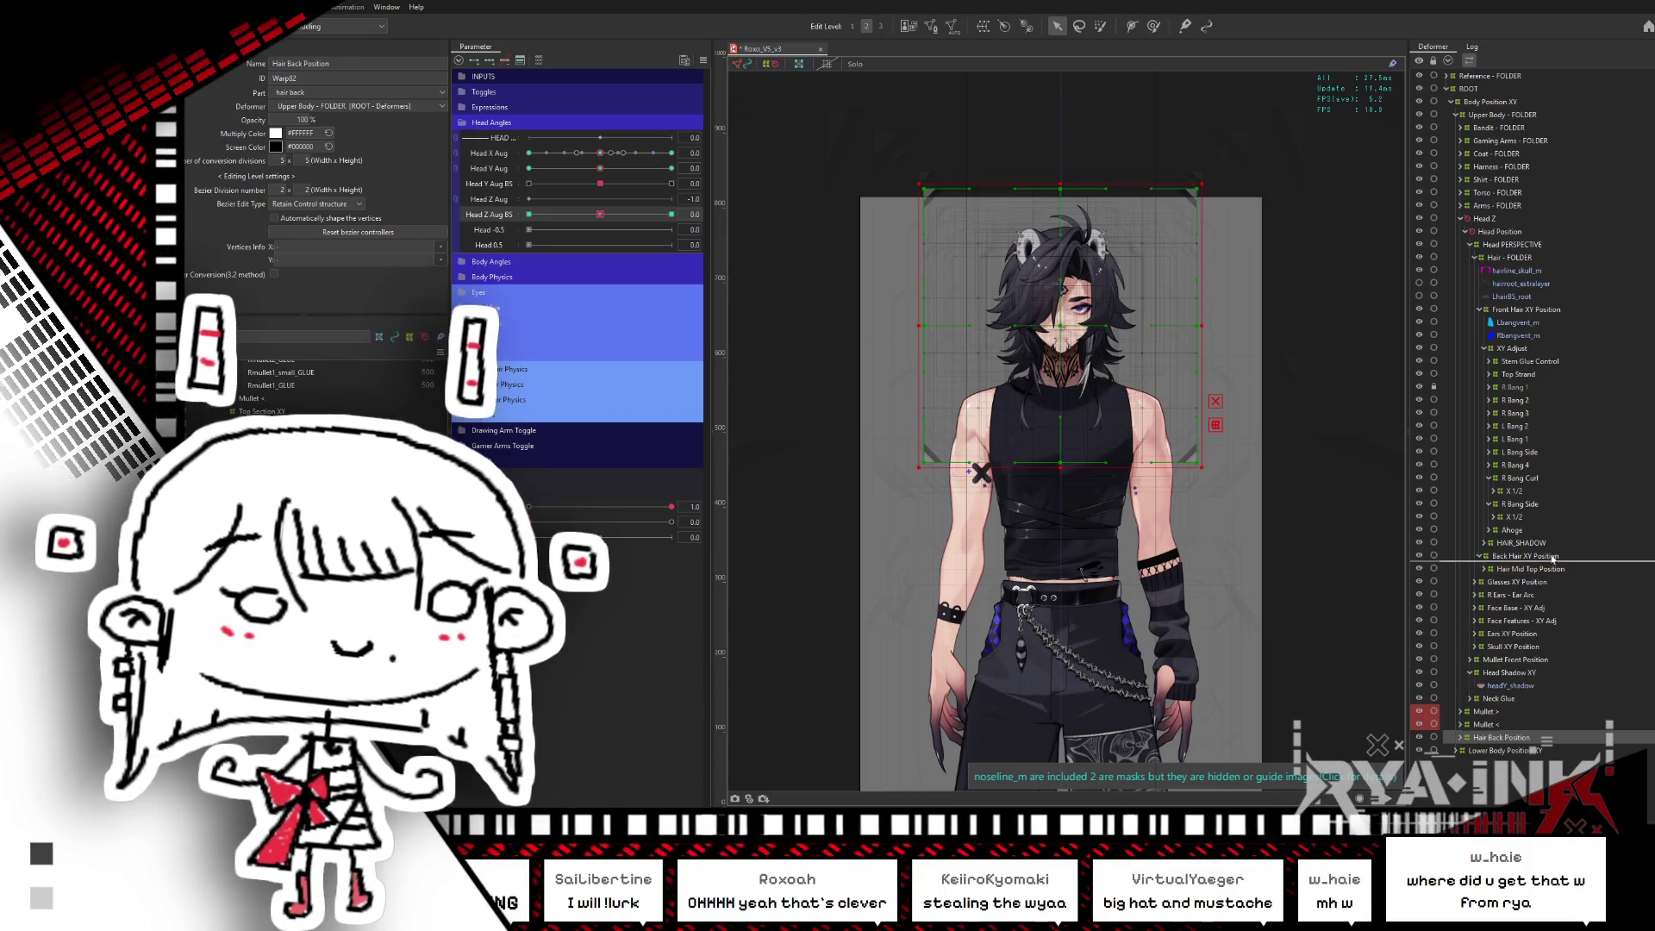
drag(1553, 558, 1552, 560)
- Test the Head Z Aug BS tilt and create a new Hair Back Position warp deformer
click(529, 214)
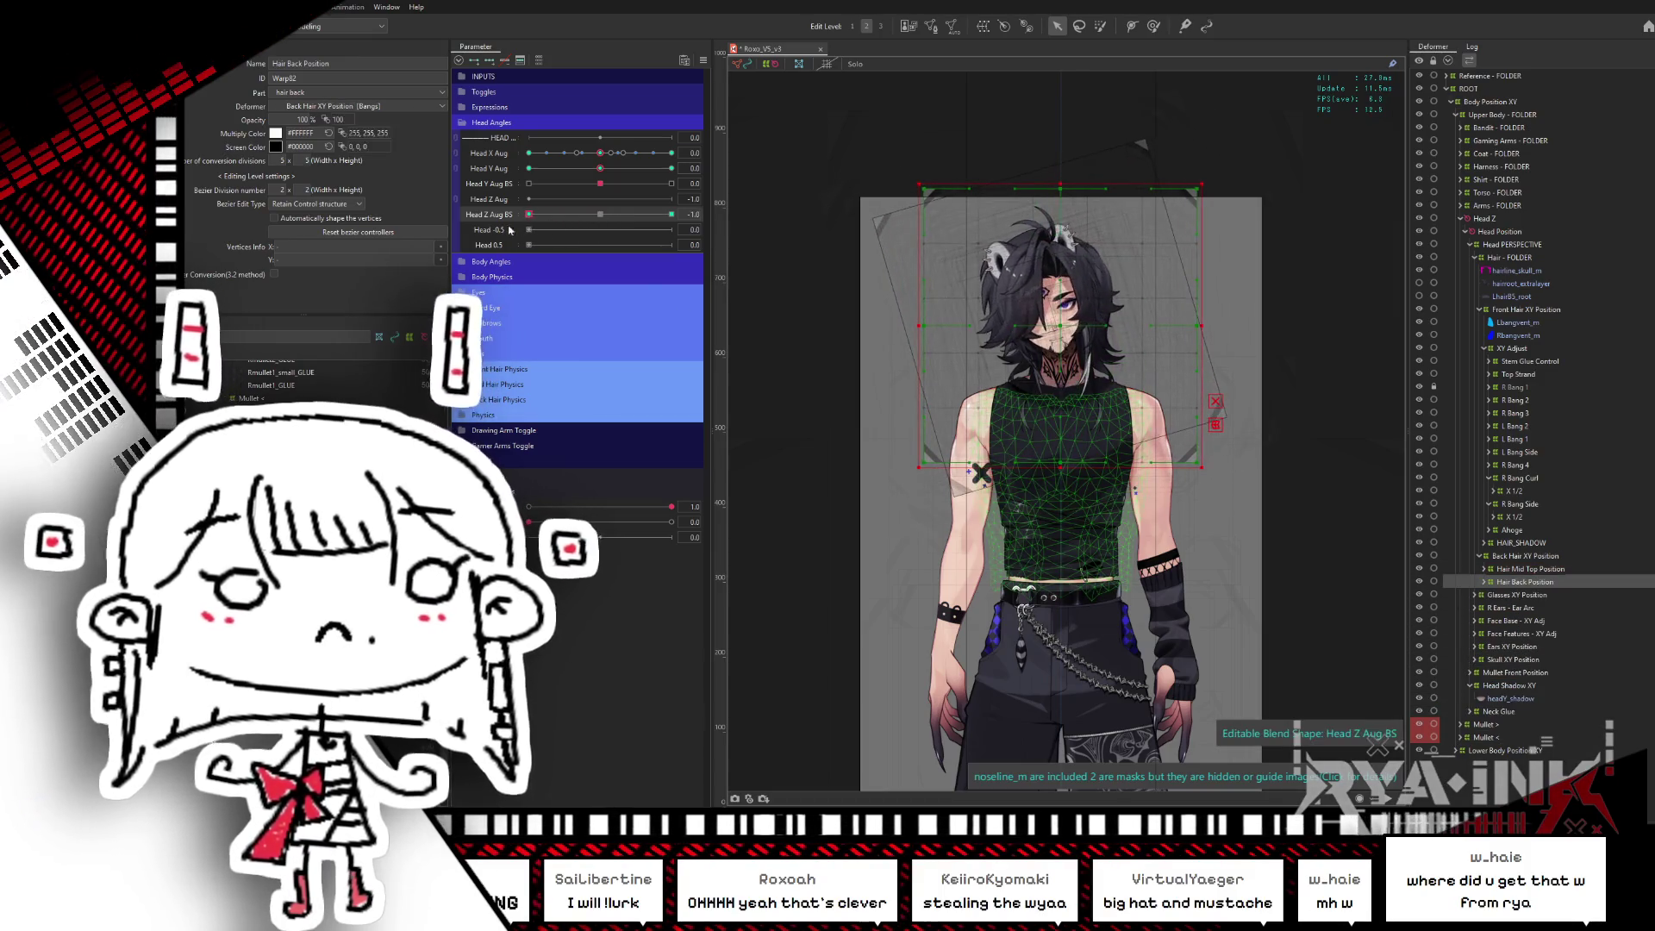
click(601, 215)
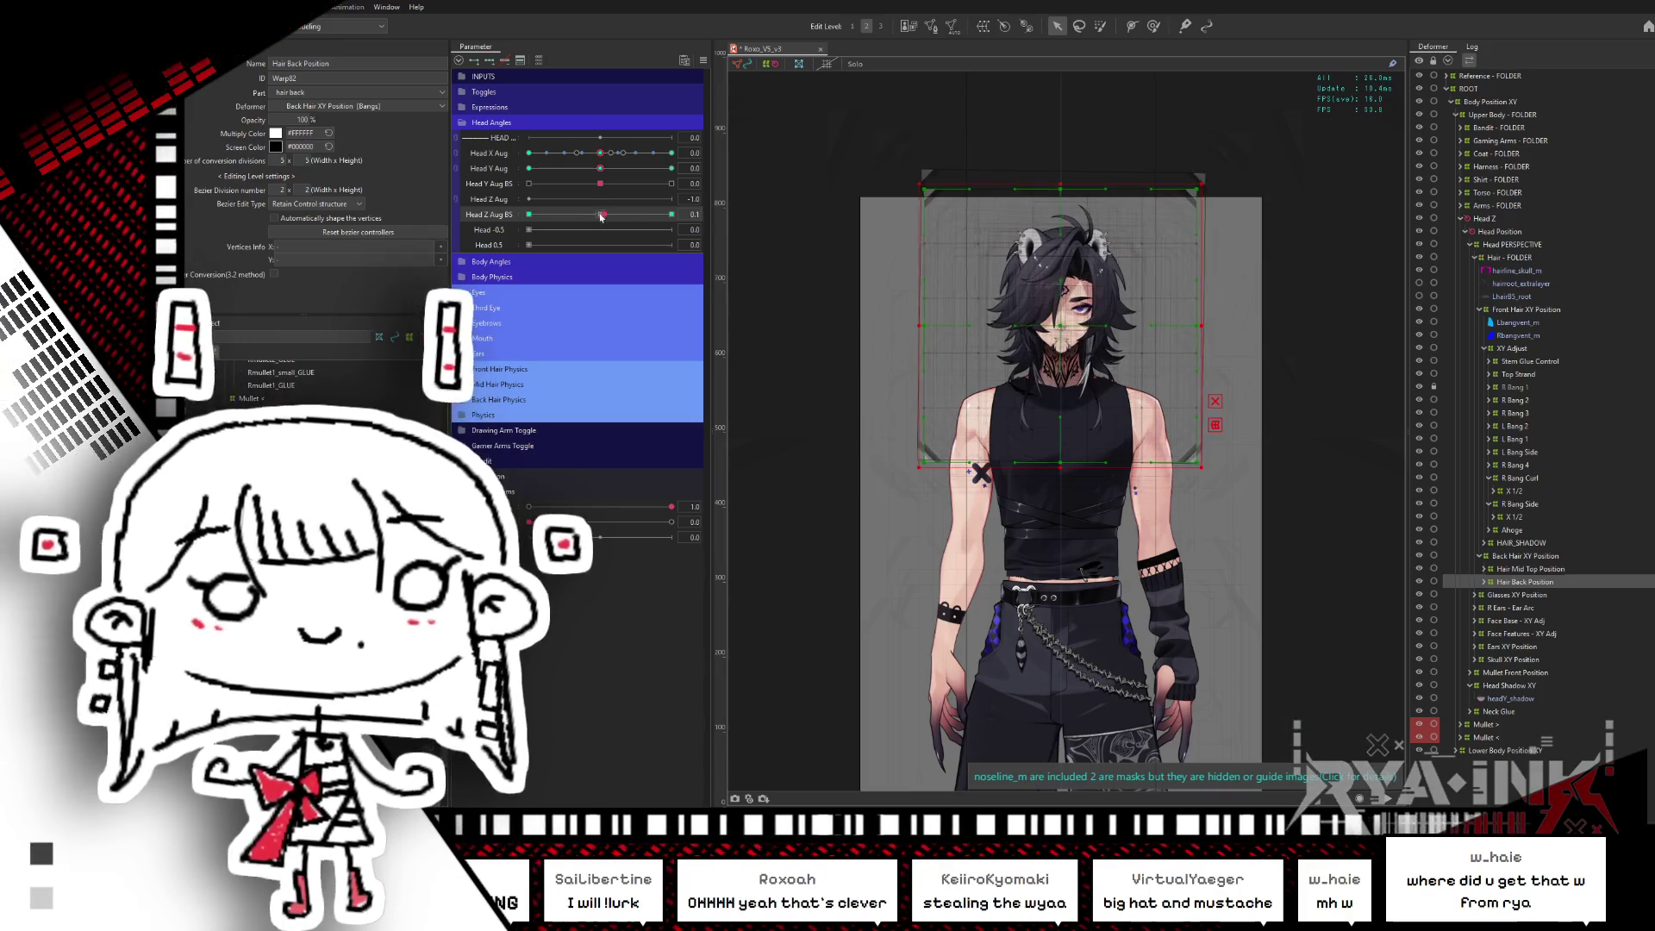
drag(601, 214, 677, 207)
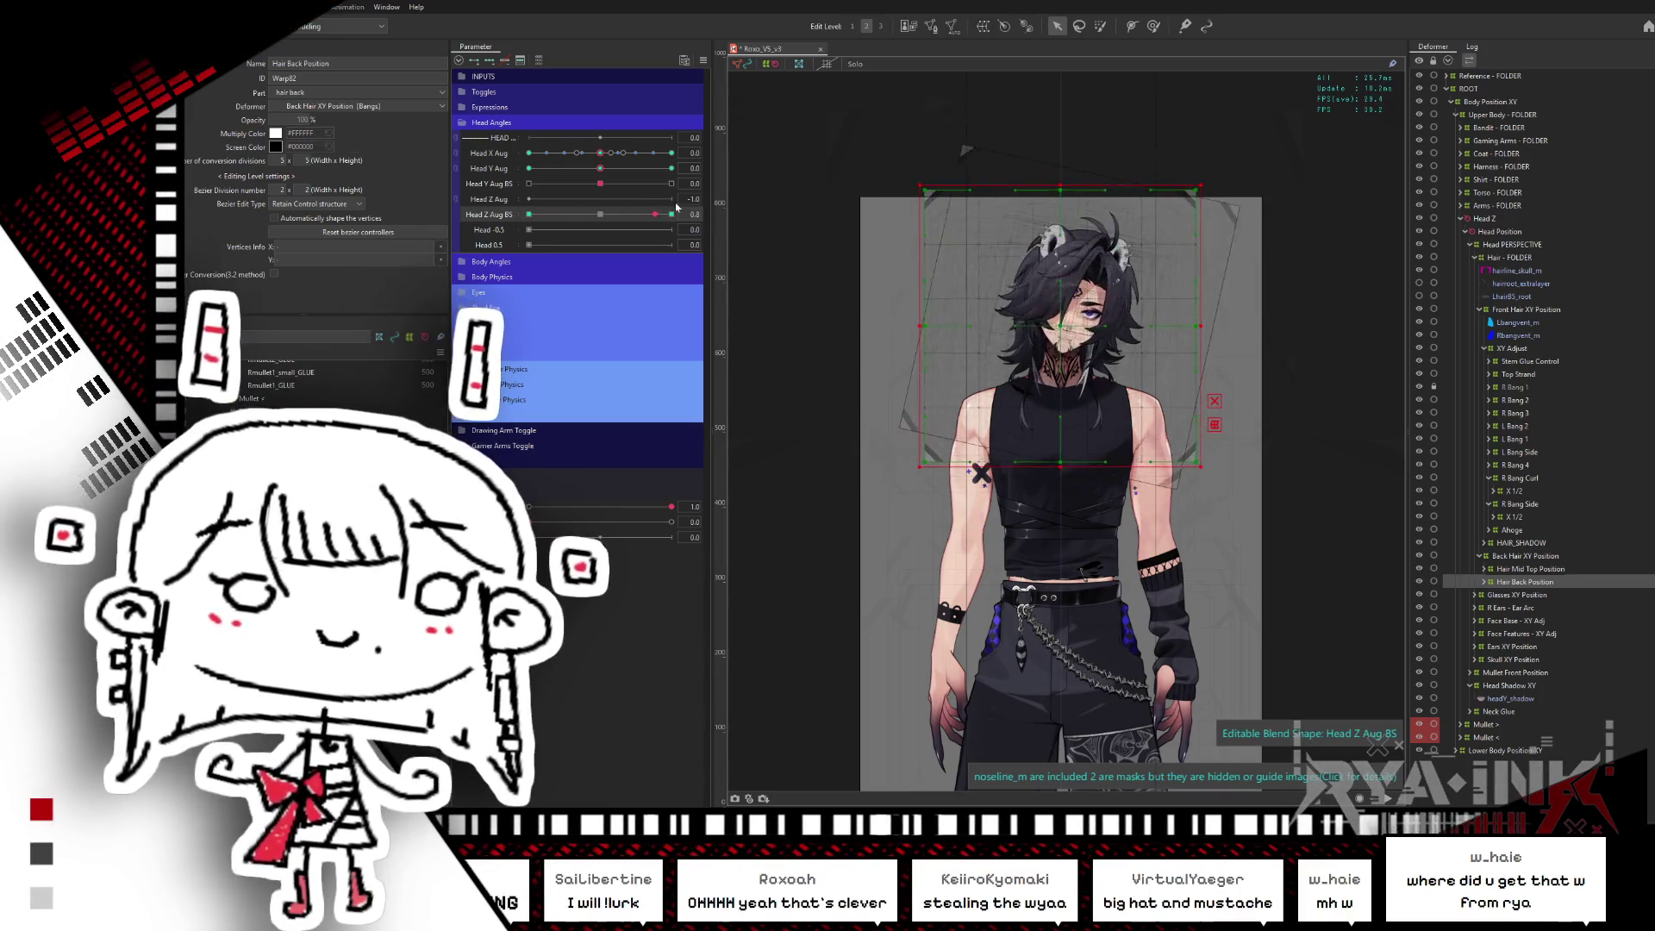
click(600, 213)
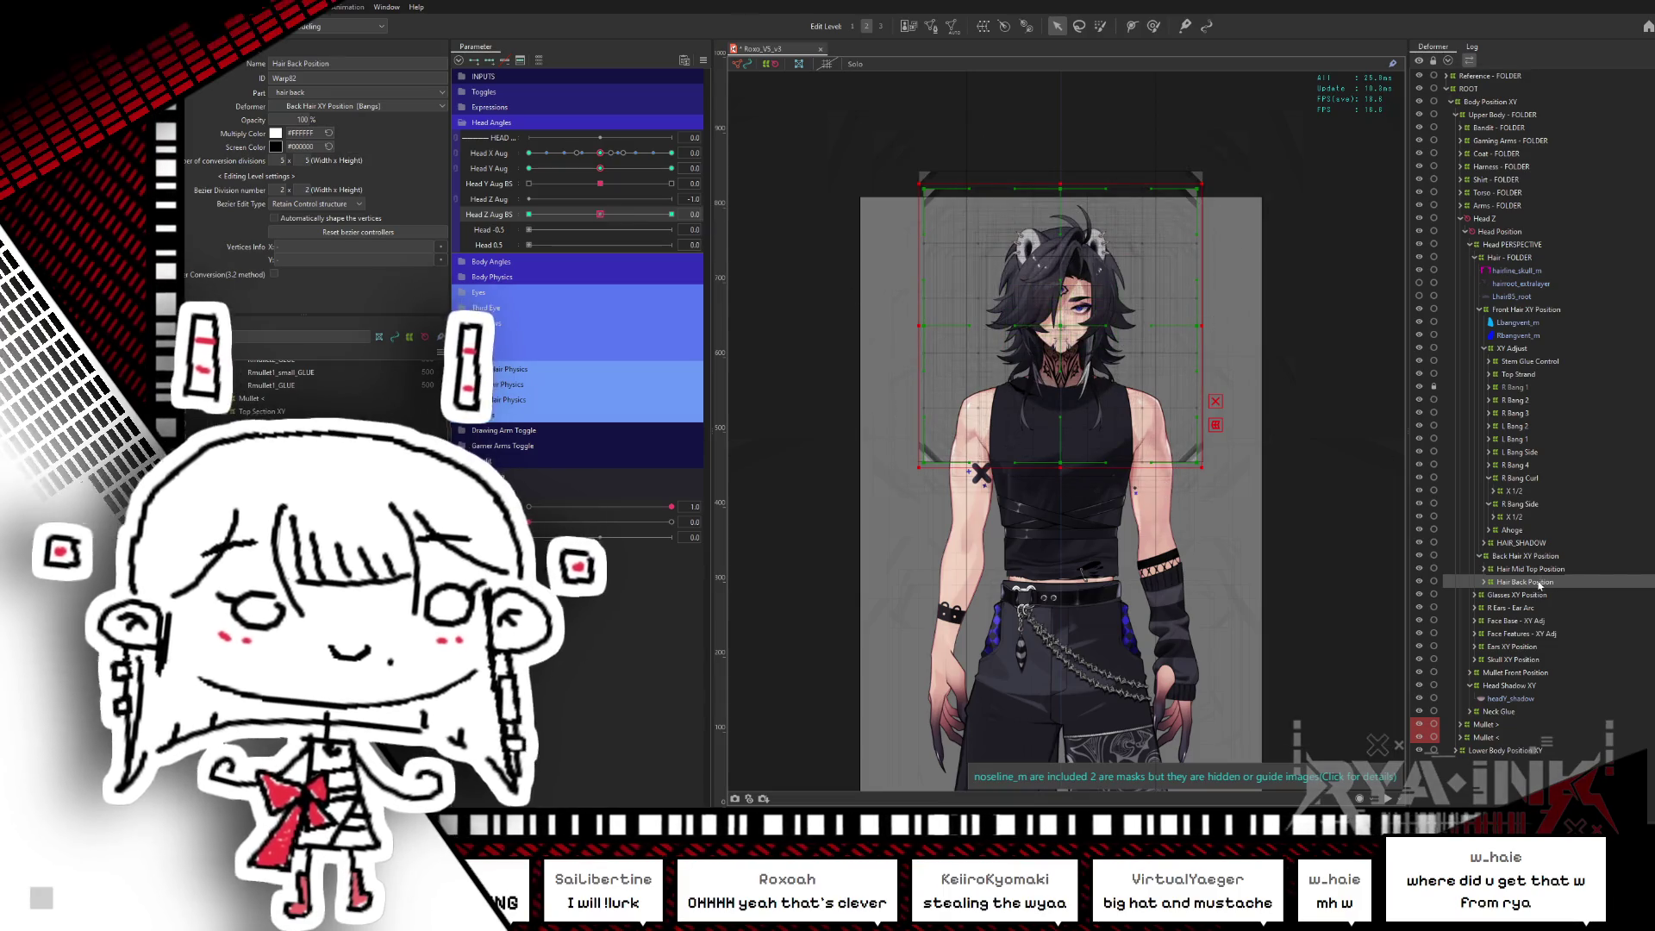
double_click(1545, 584)
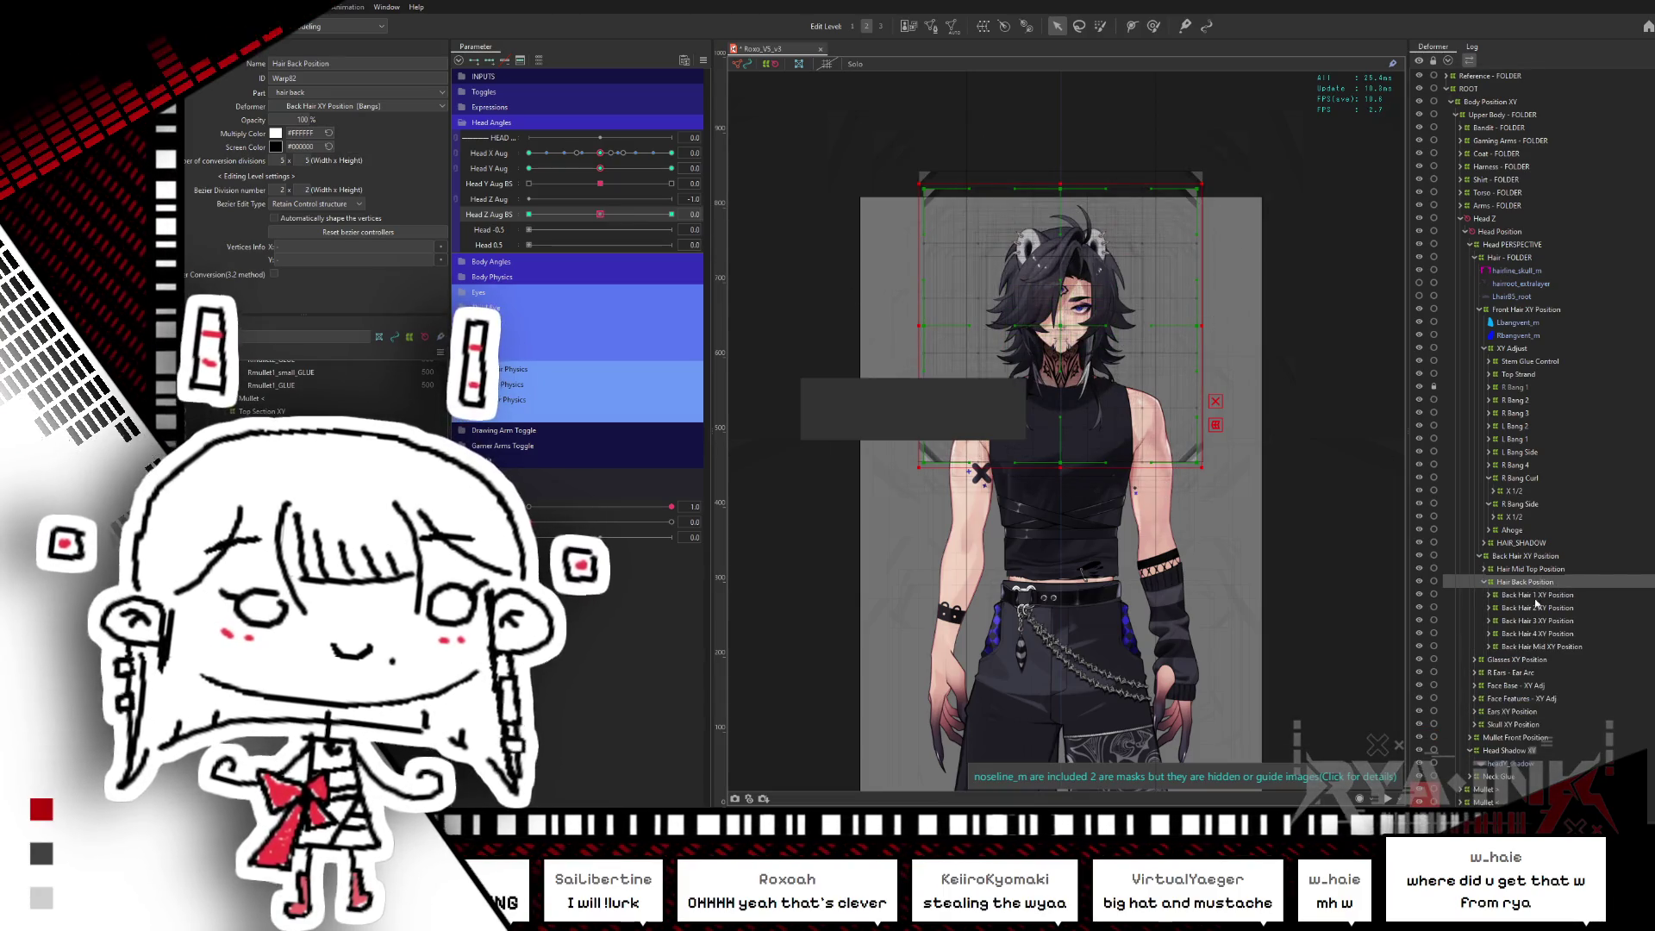
key(Return)
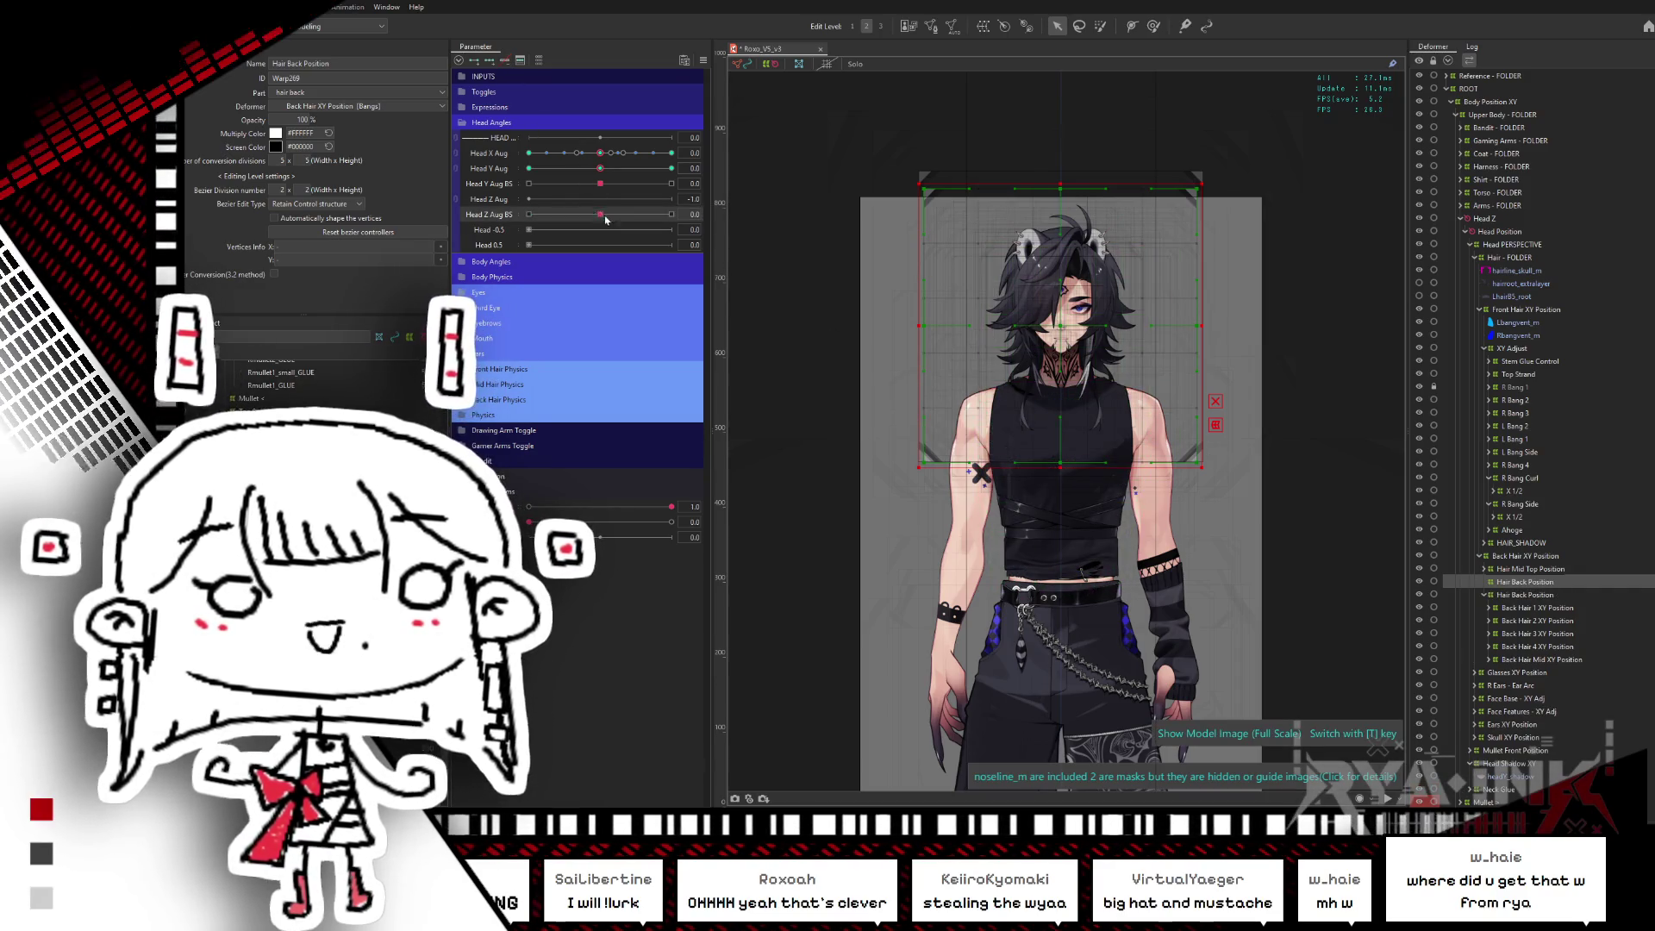
- Give the new Hair Back Position warp a 5 x 10 grid and set Head Z Aug BS to 1.0
drag(606, 220, 672, 215)
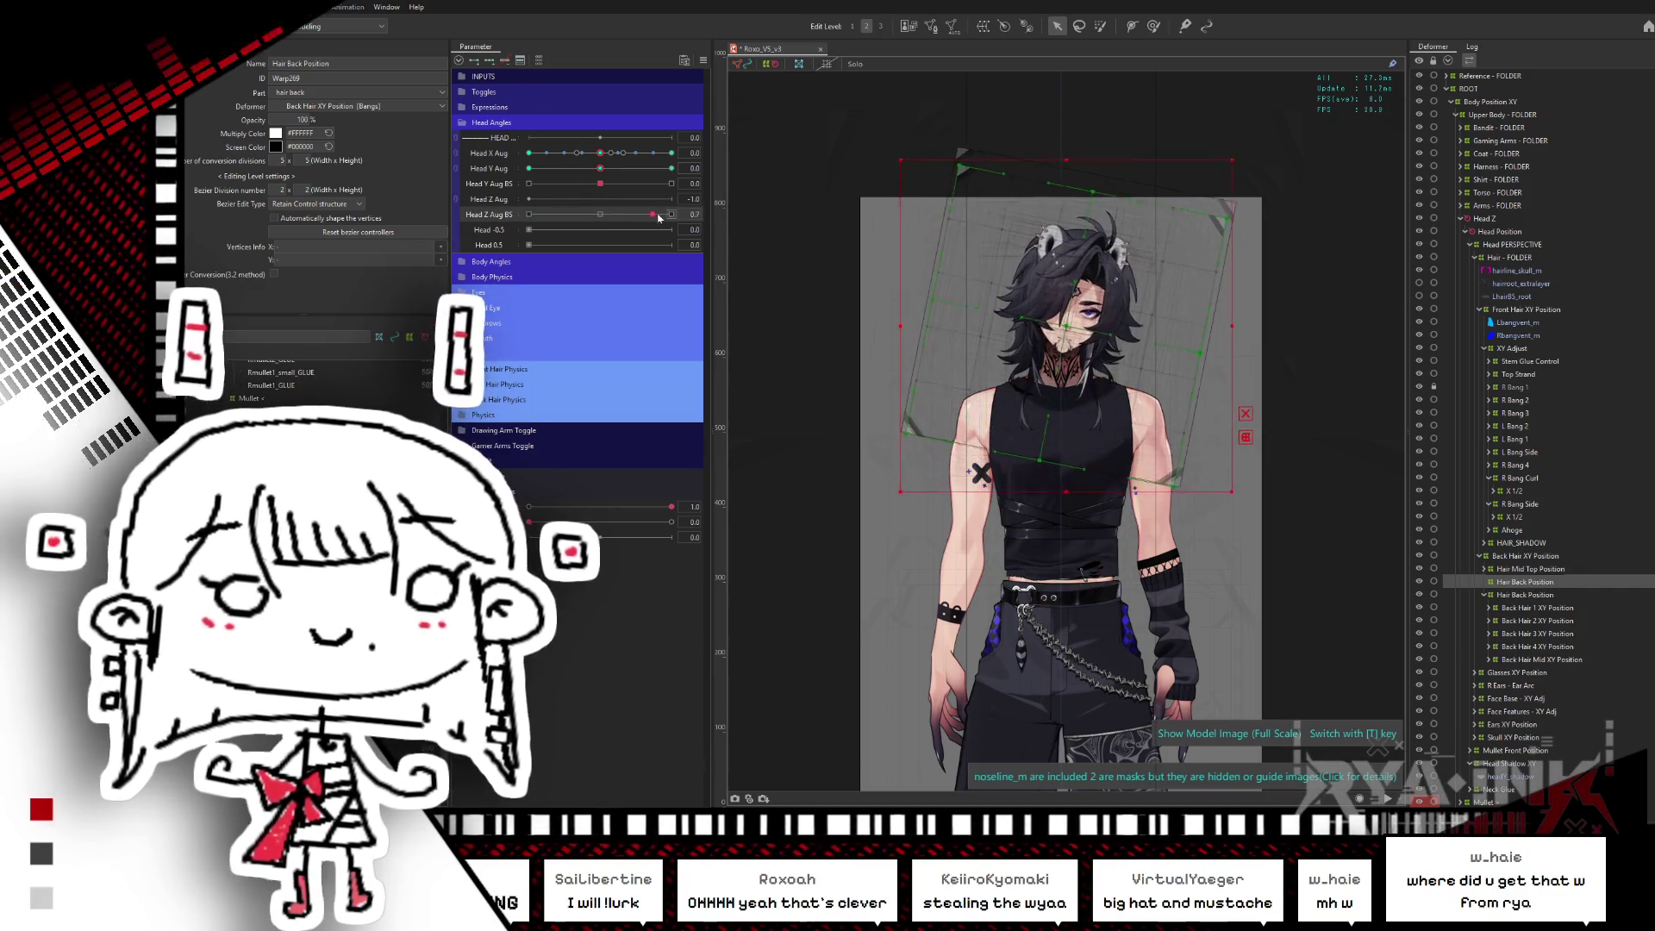
click(1521, 582)
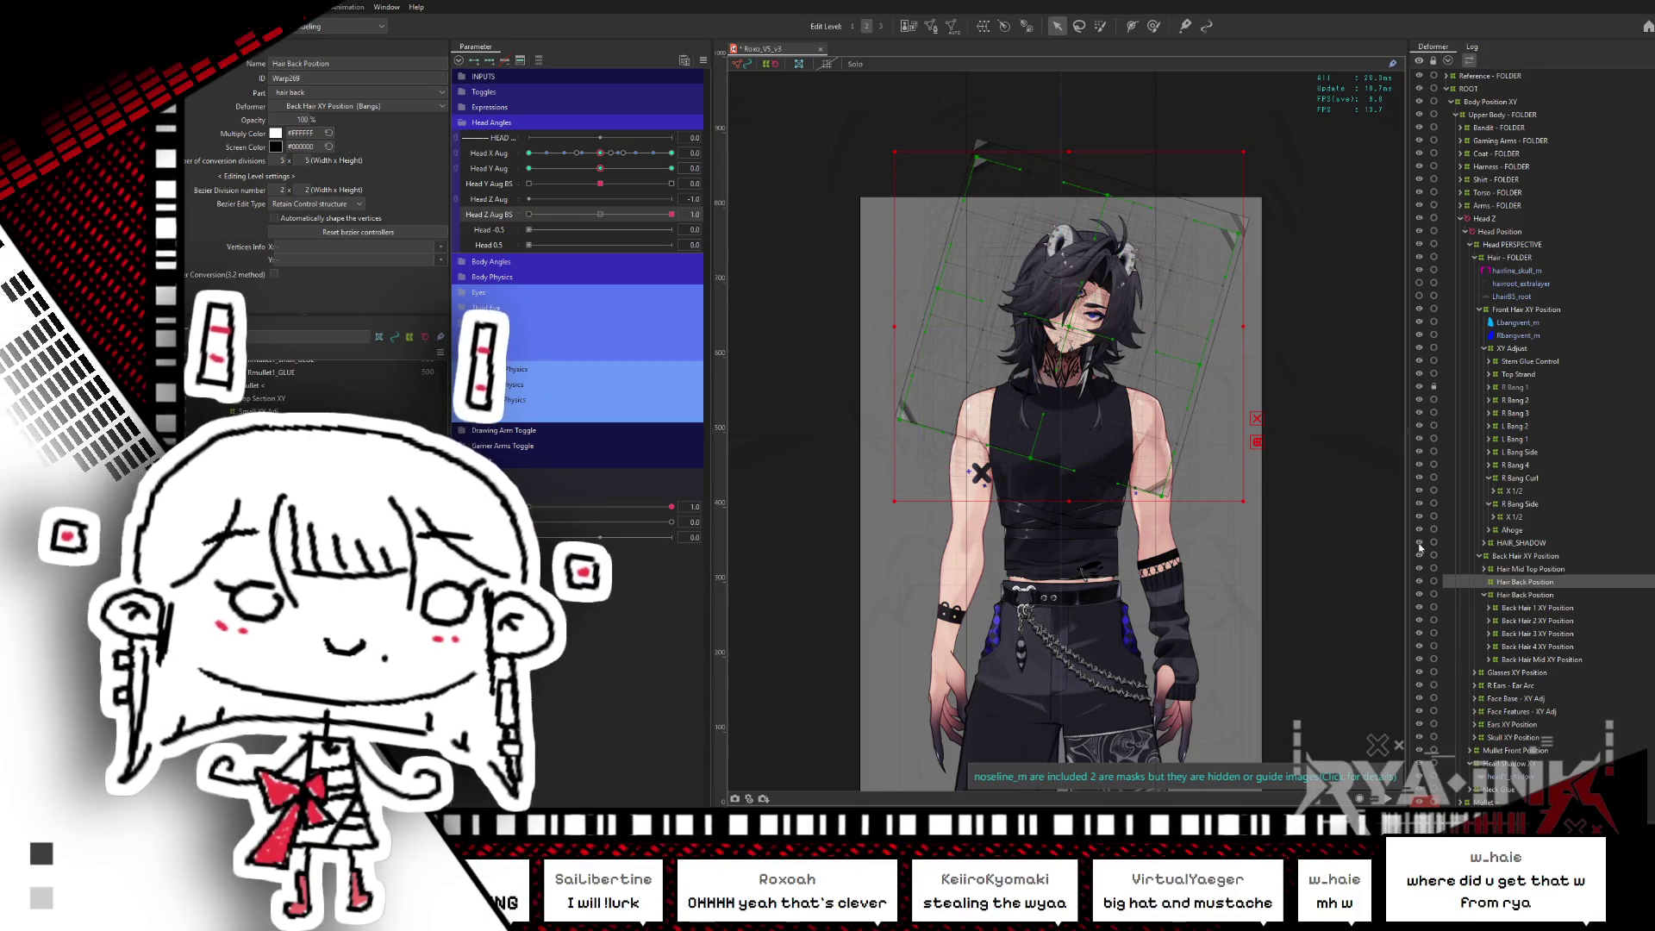
click(600, 215)
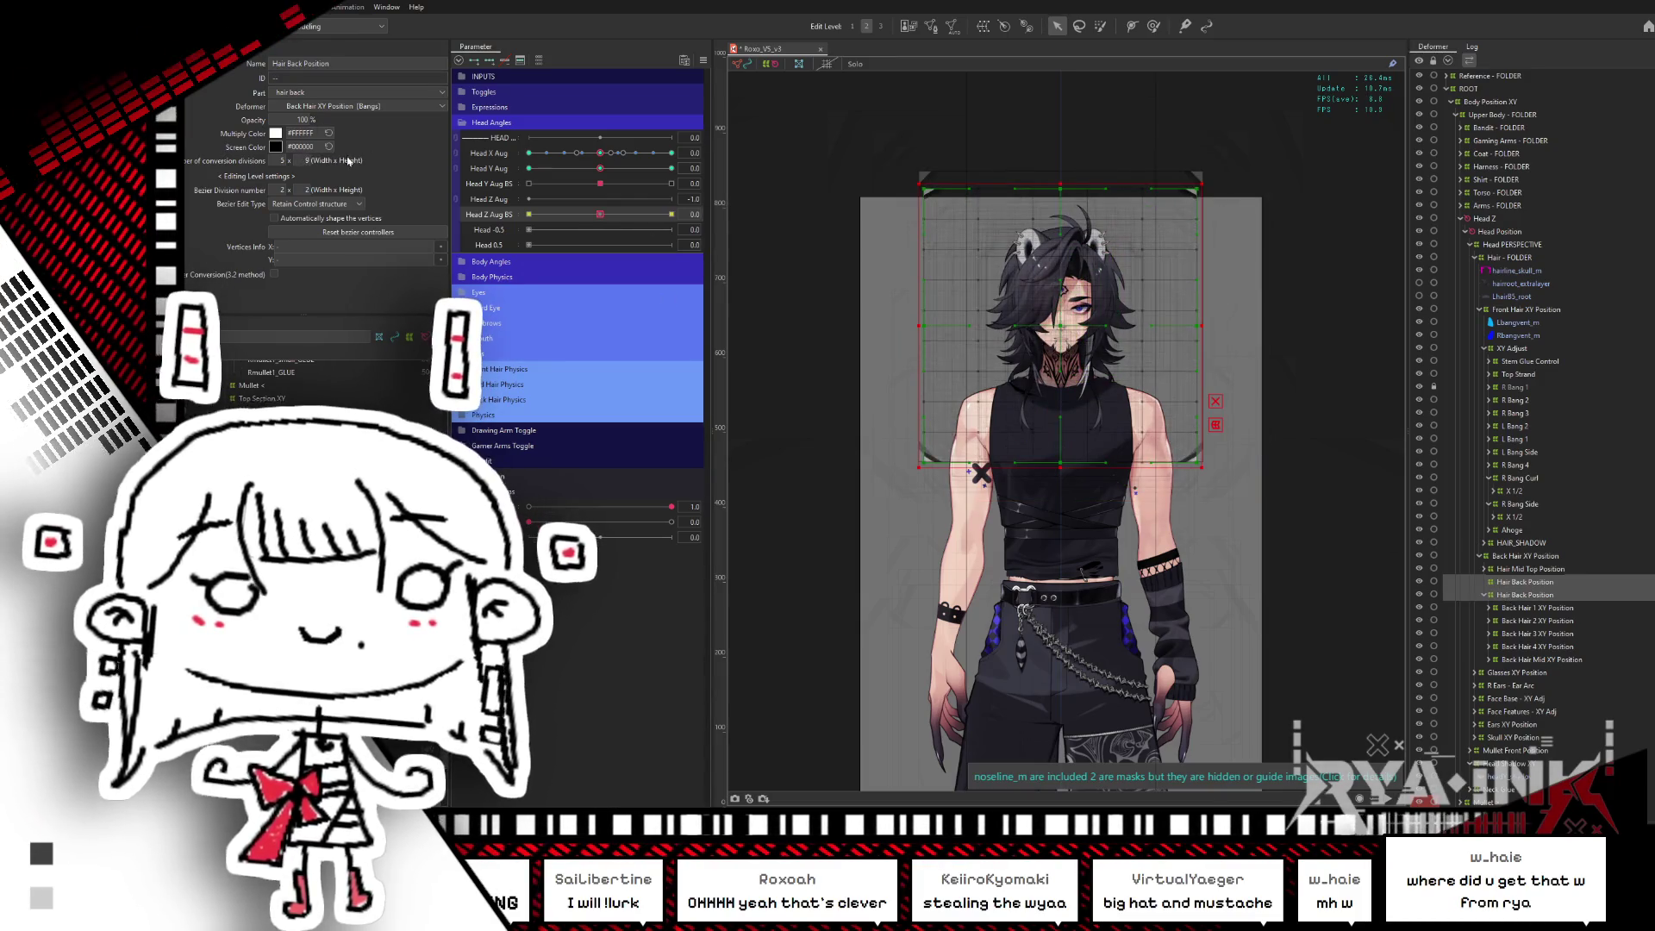
drag(314, 157, 377, 156)
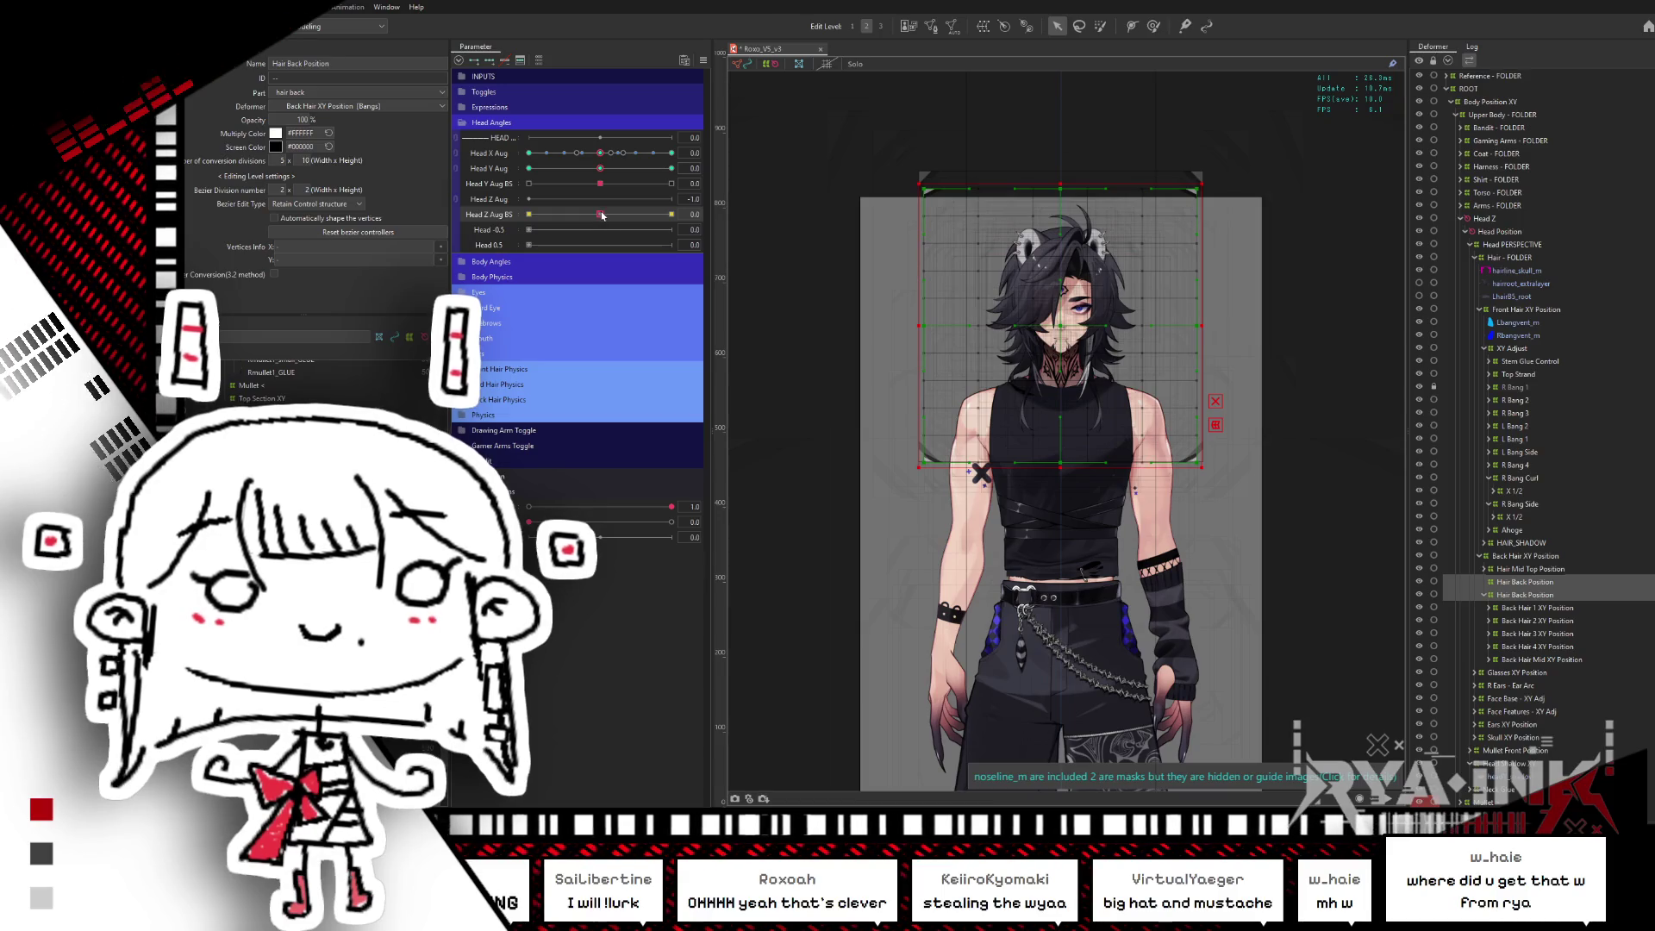
drag(602, 215, 672, 214)
click(722, 214)
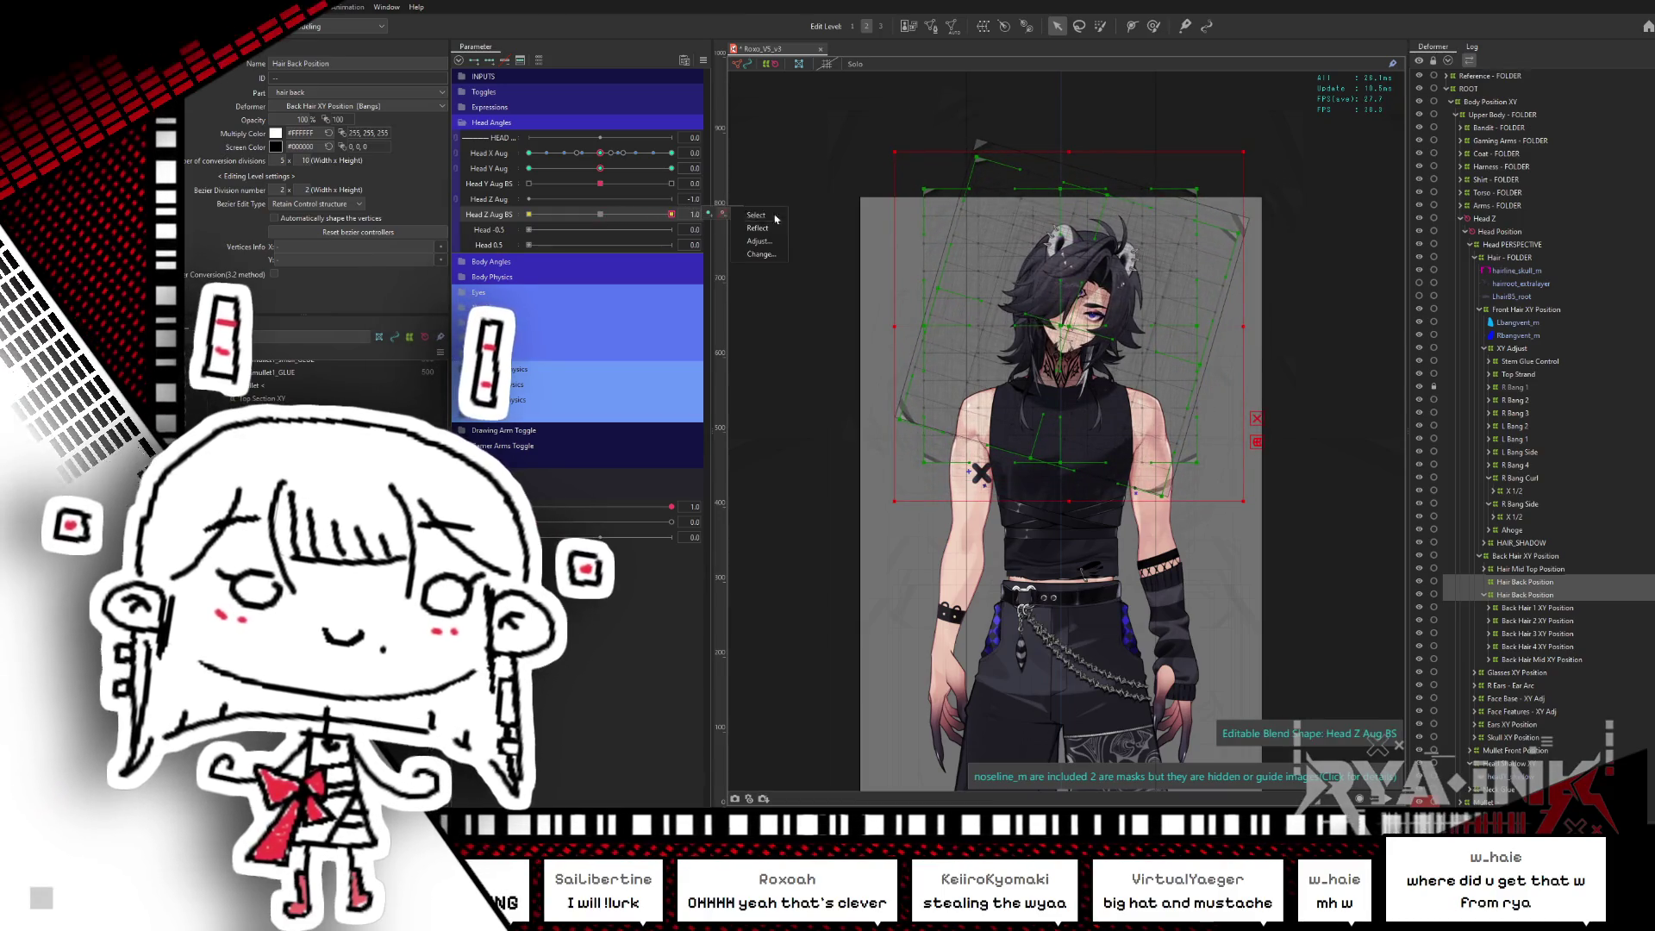
click(1556, 570)
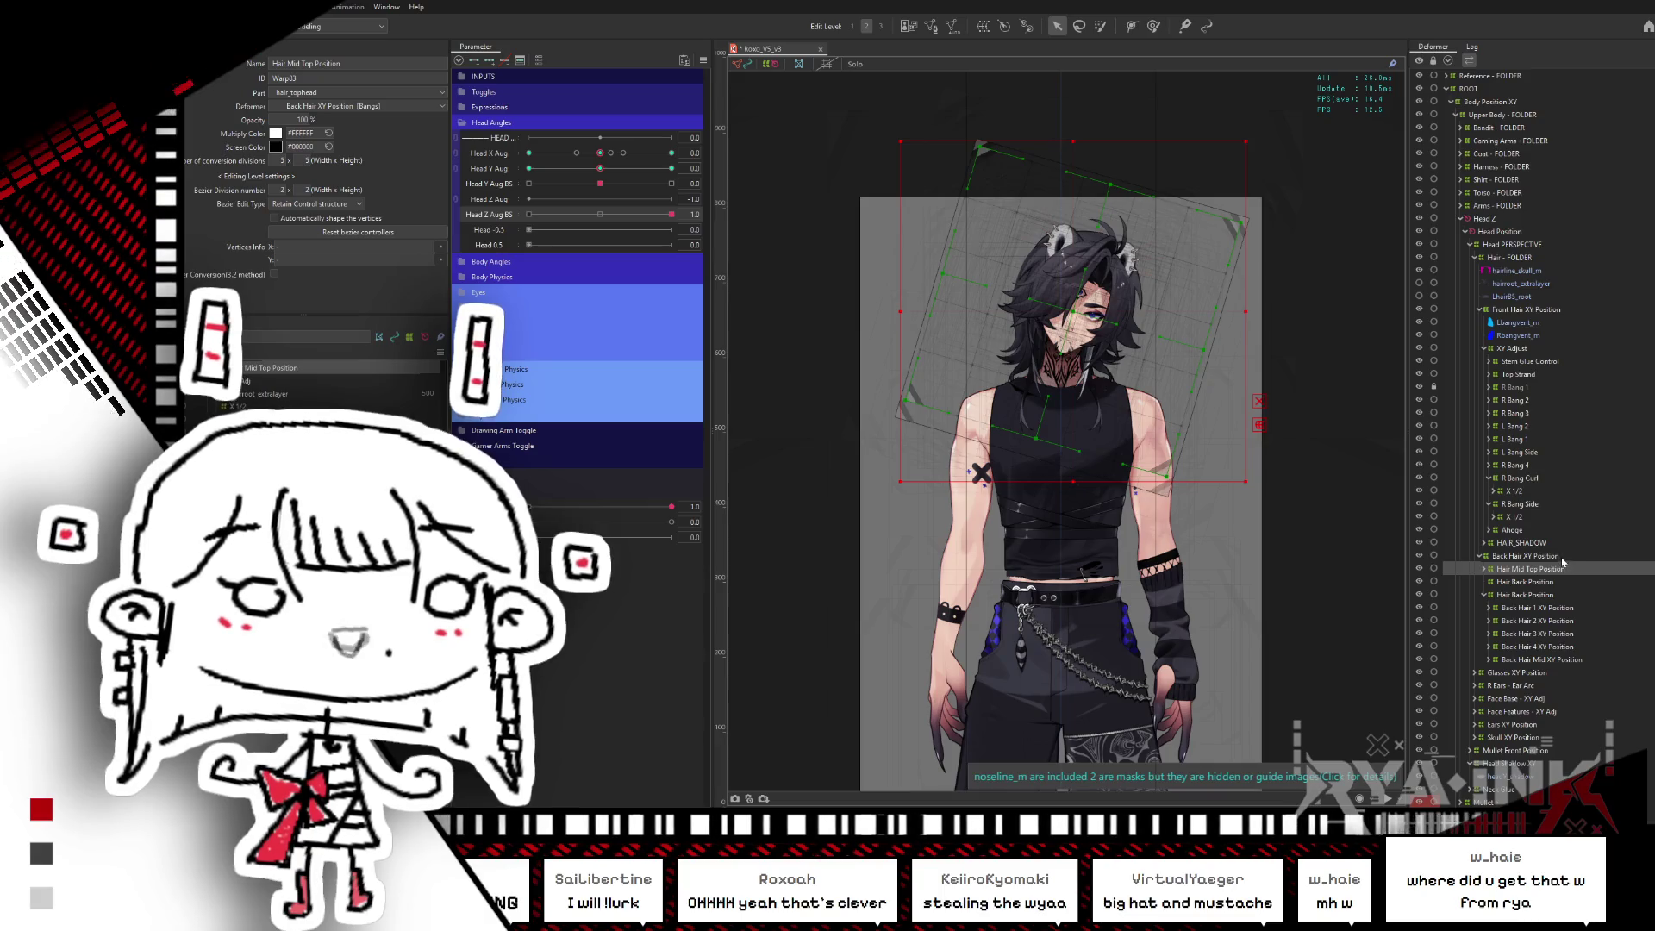
click(600, 215)
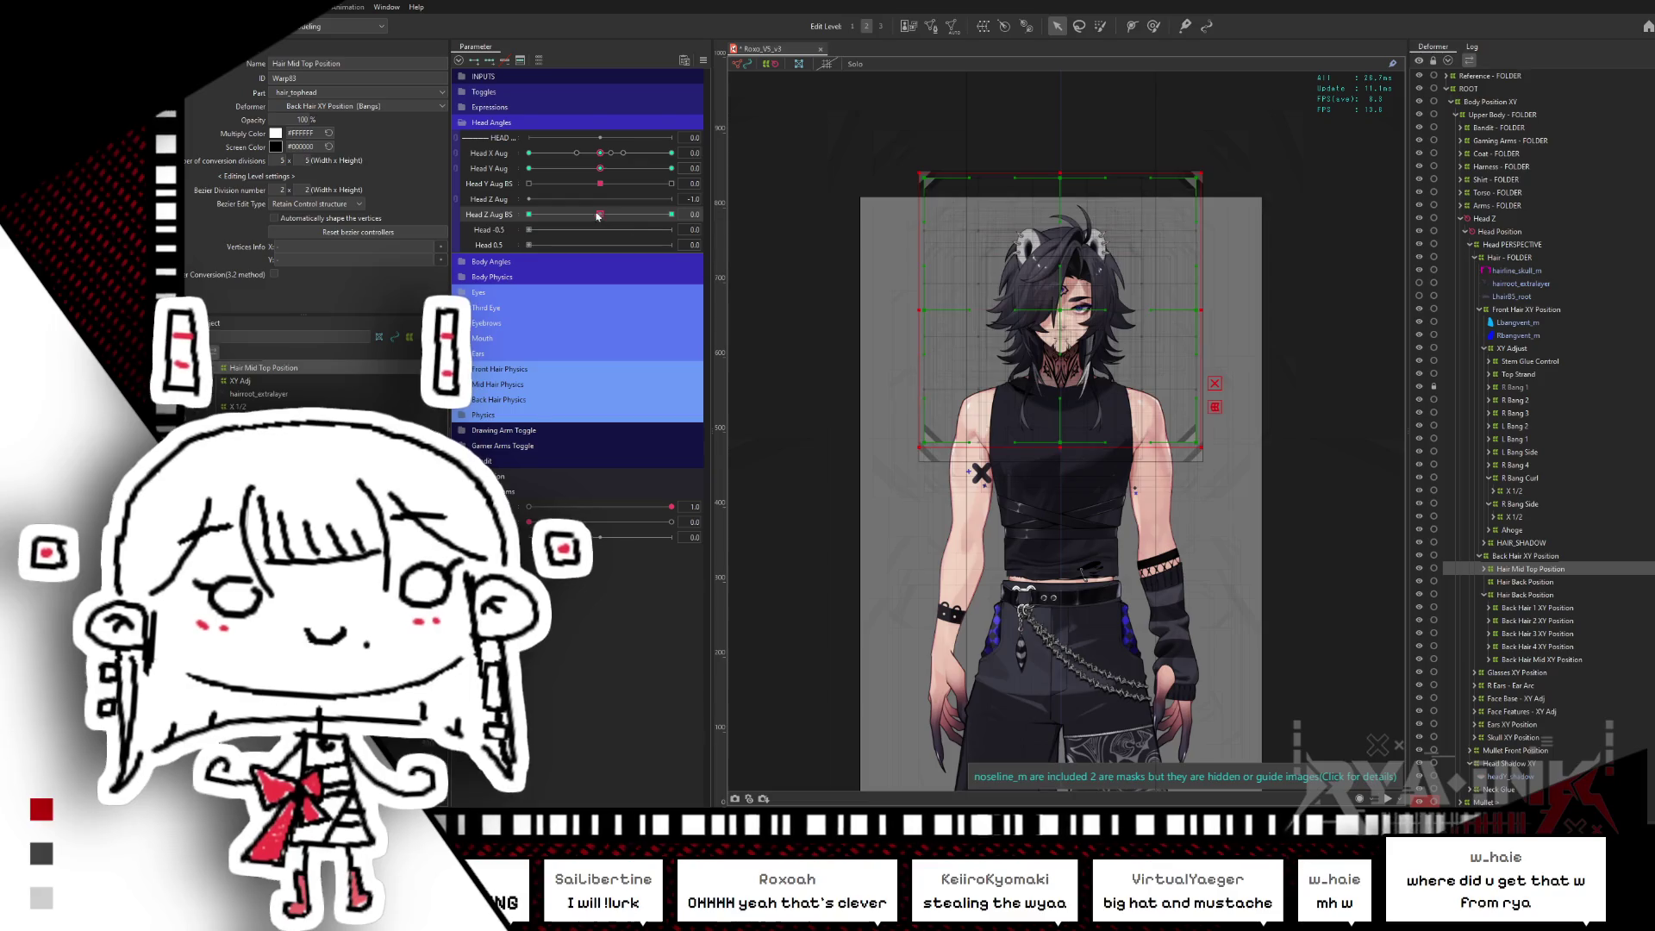
drag(597, 215, 697, 215)
click(613, 216)
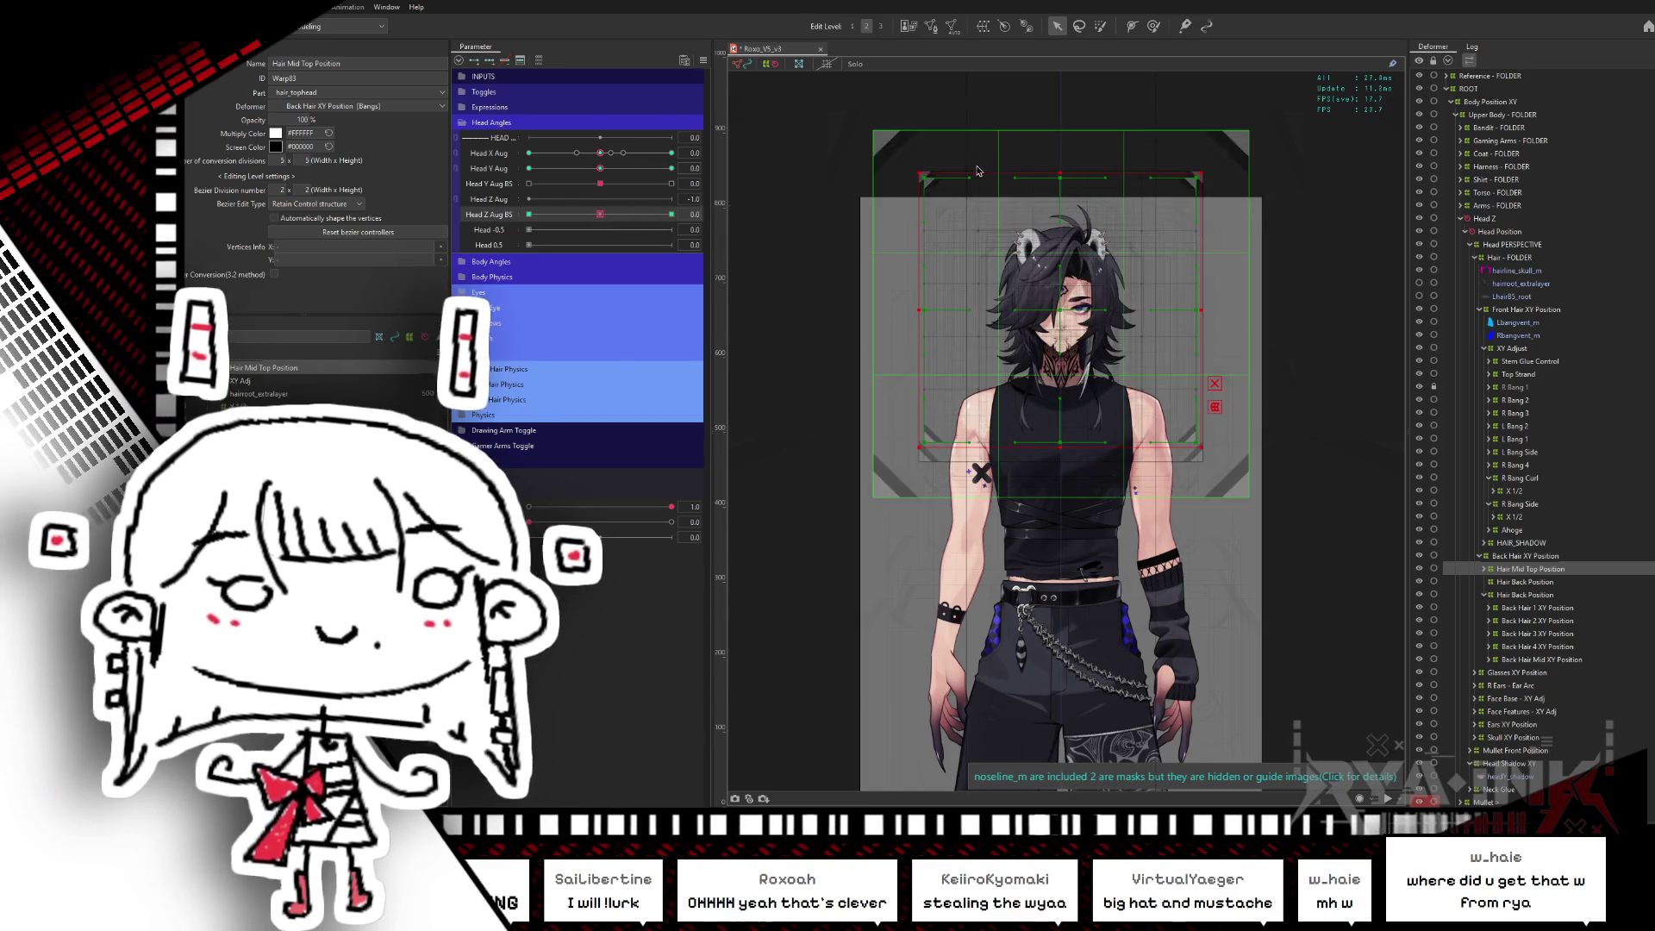
drag(879, 131, 1306, 297)
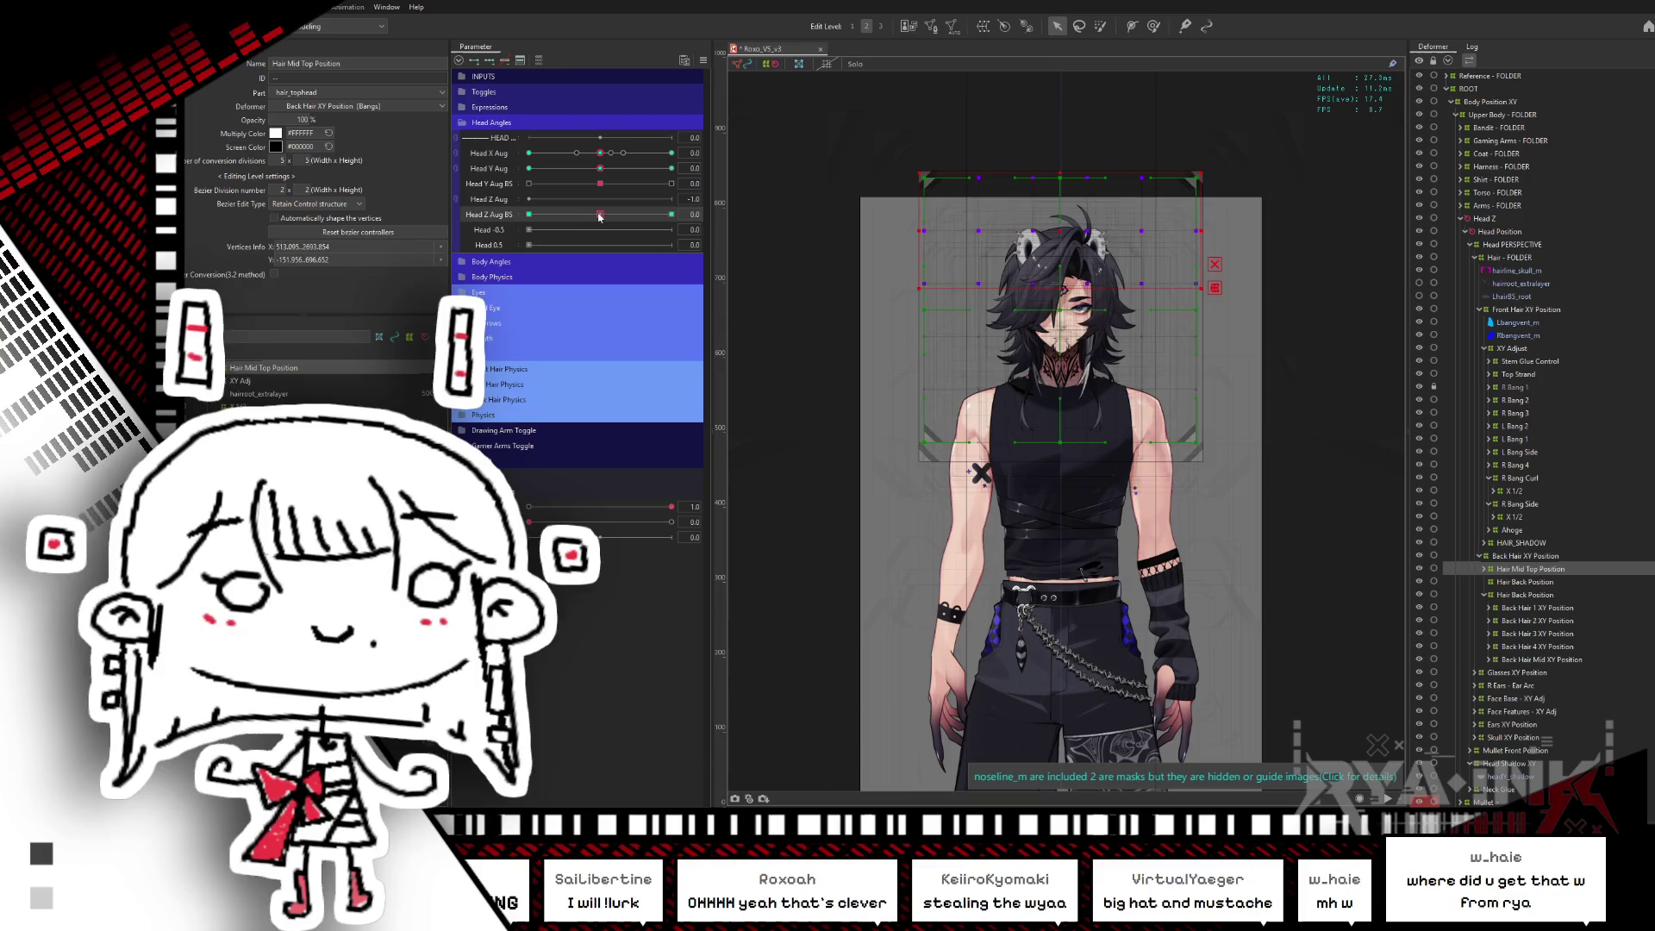
drag(599, 216, 692, 212)
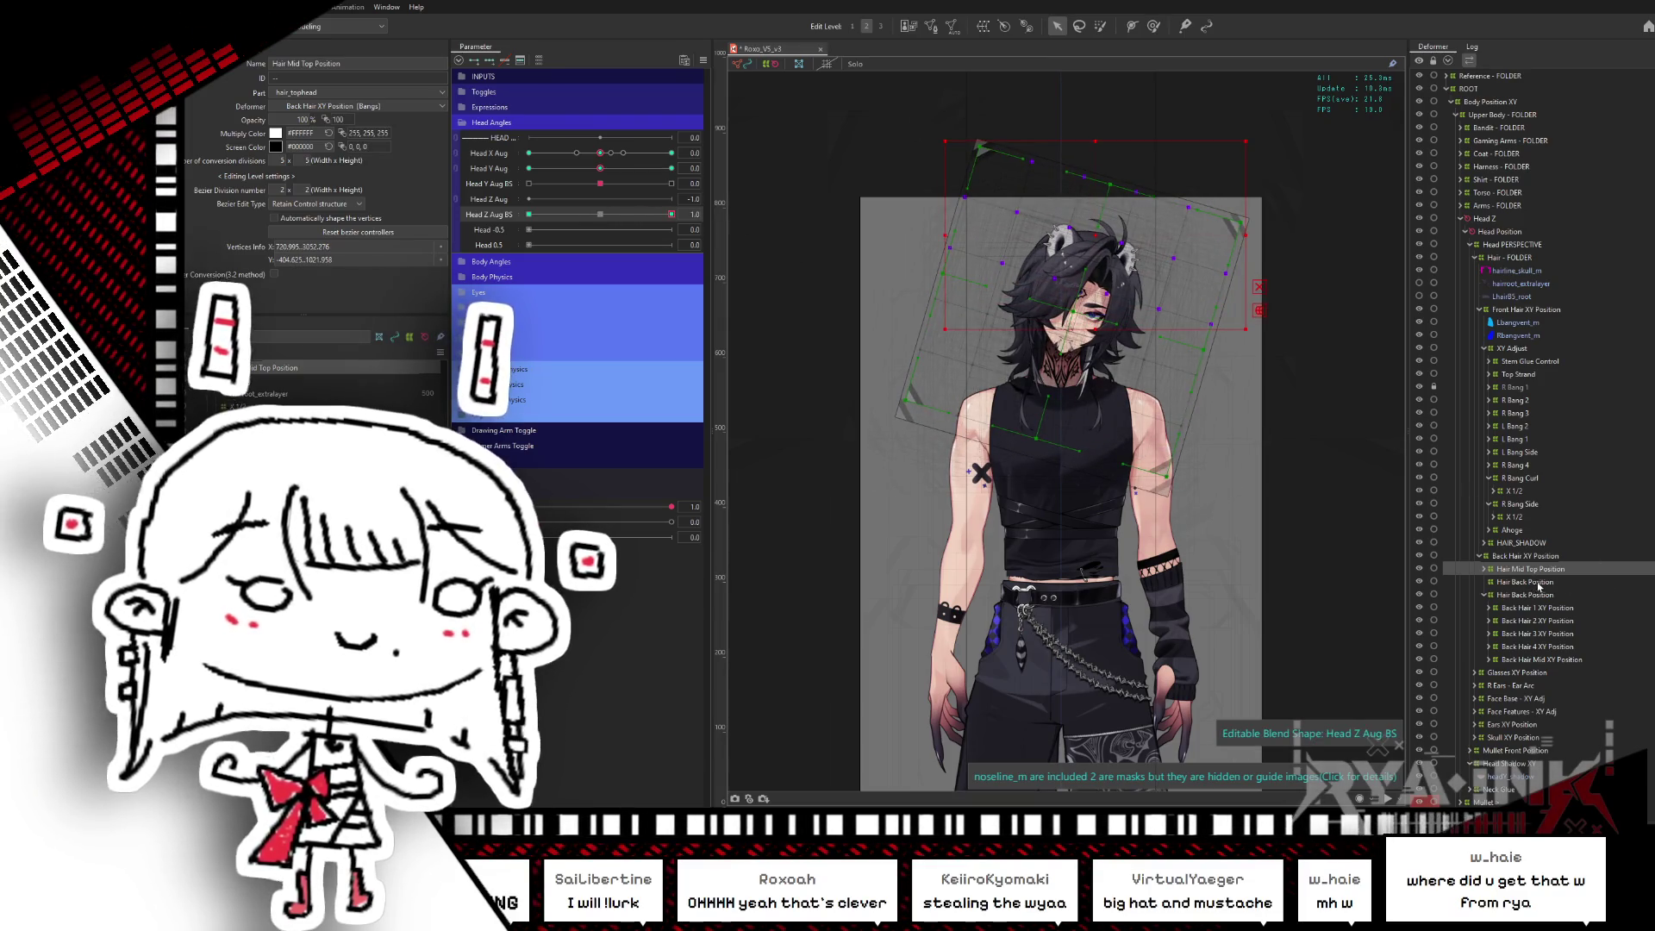
click(1542, 582)
click(1172, 459)
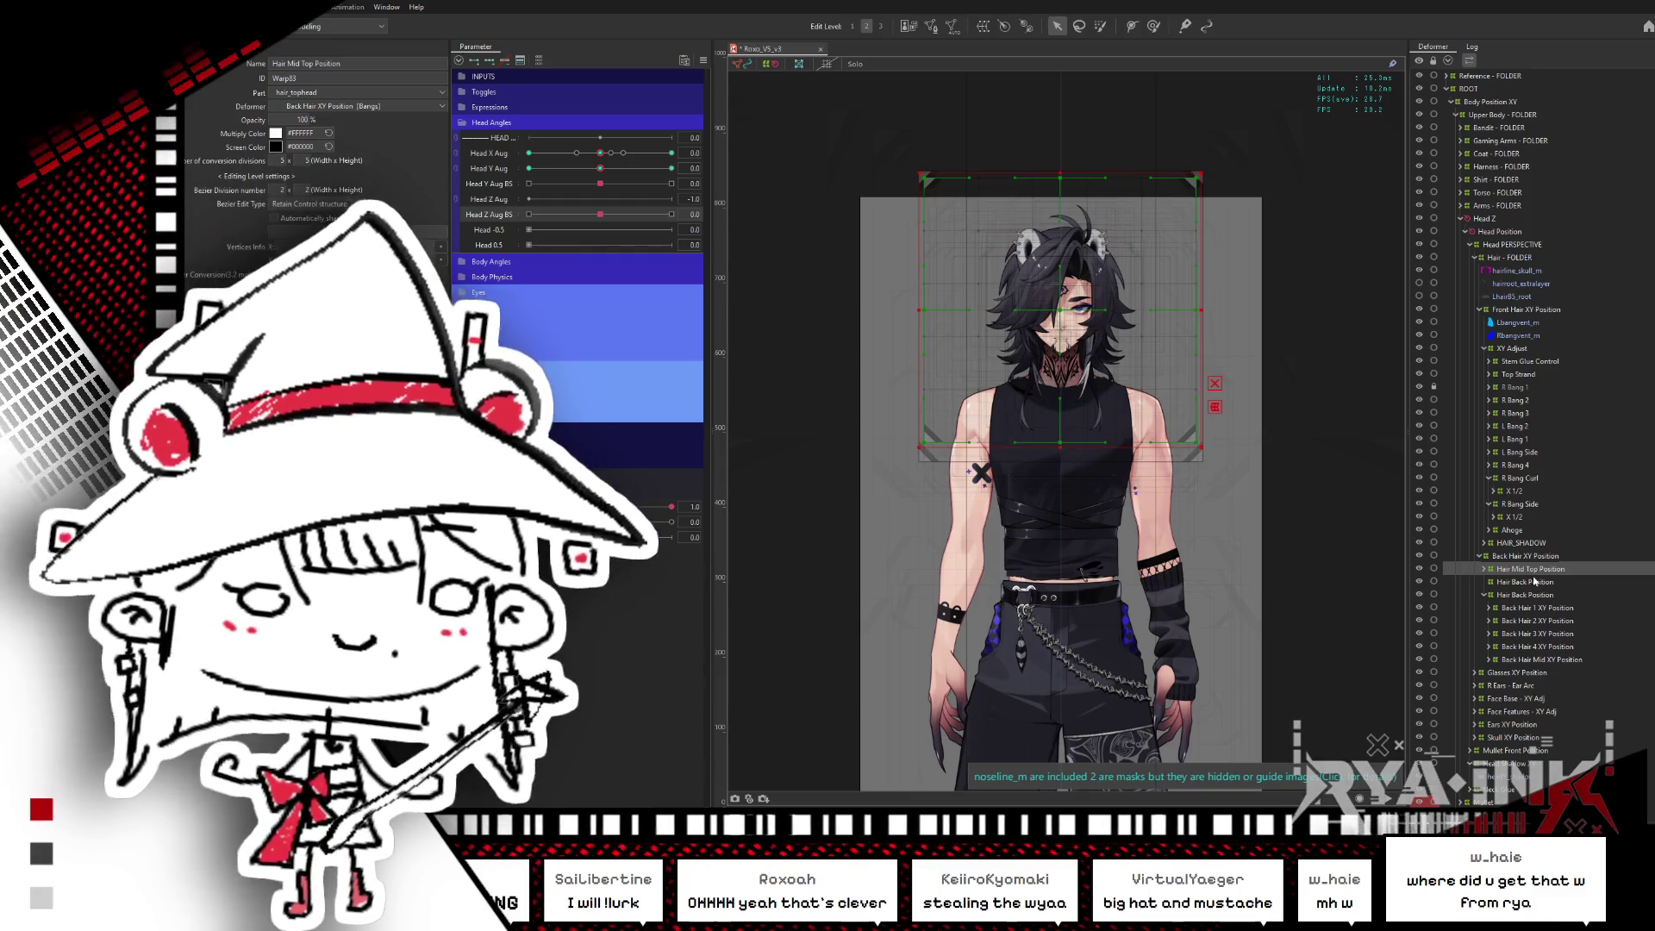
click(1528, 582)
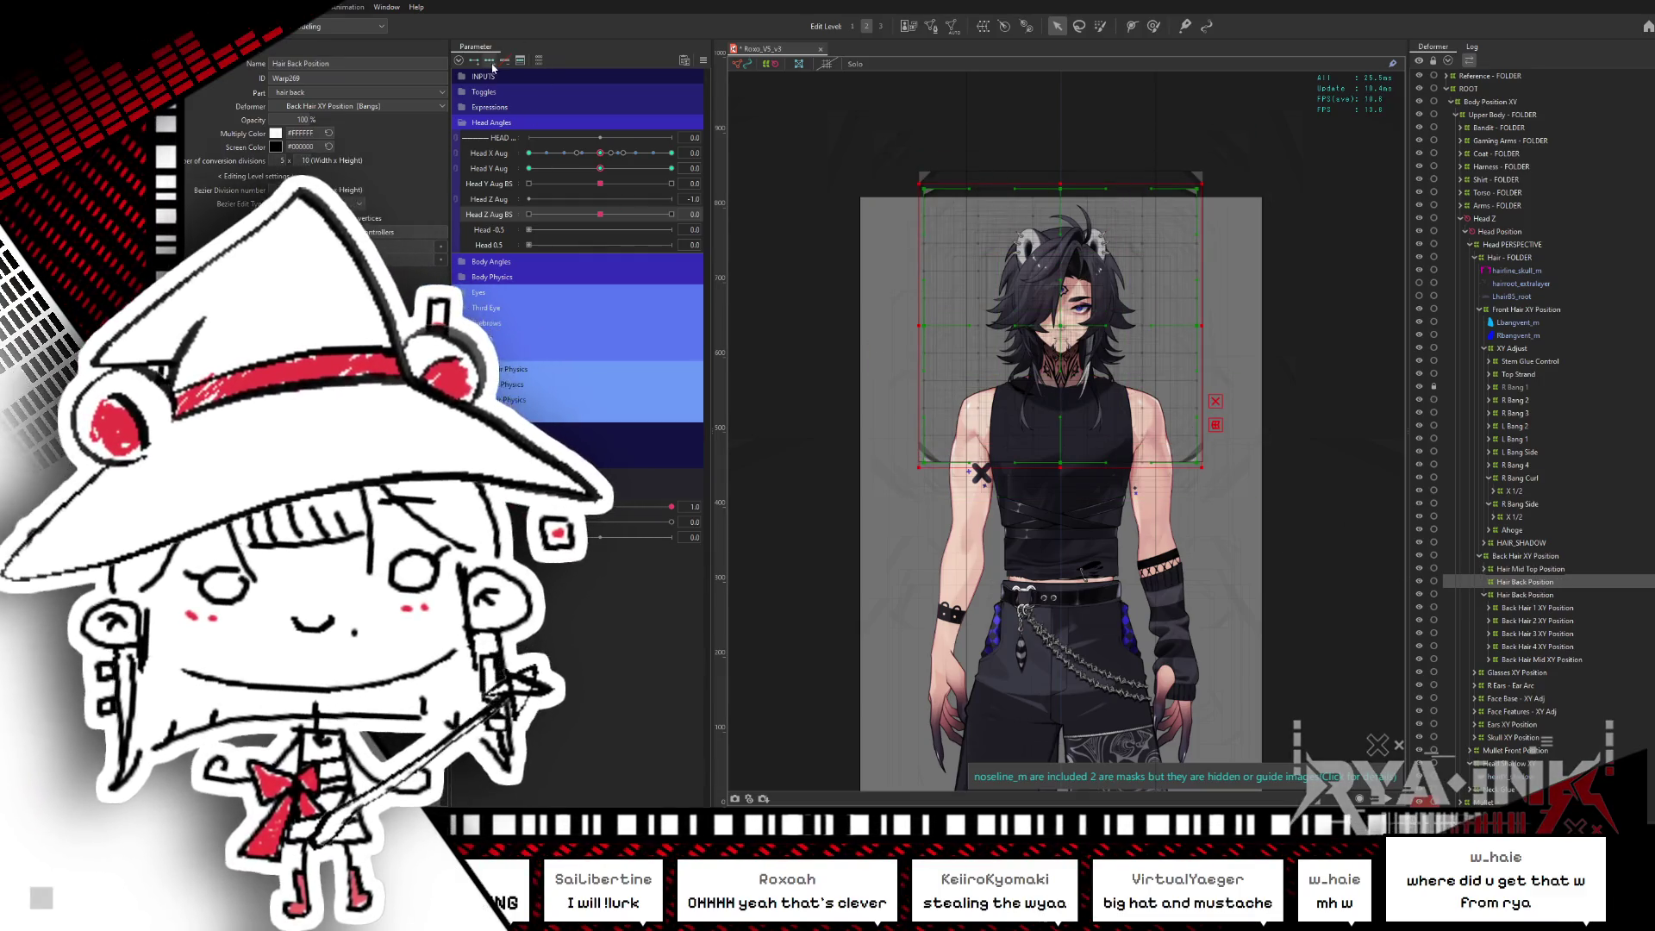
- Select all back hair warp points and reflect the Head Z Aug BS 1.0 tilt onto -1.0
click(609, 217)
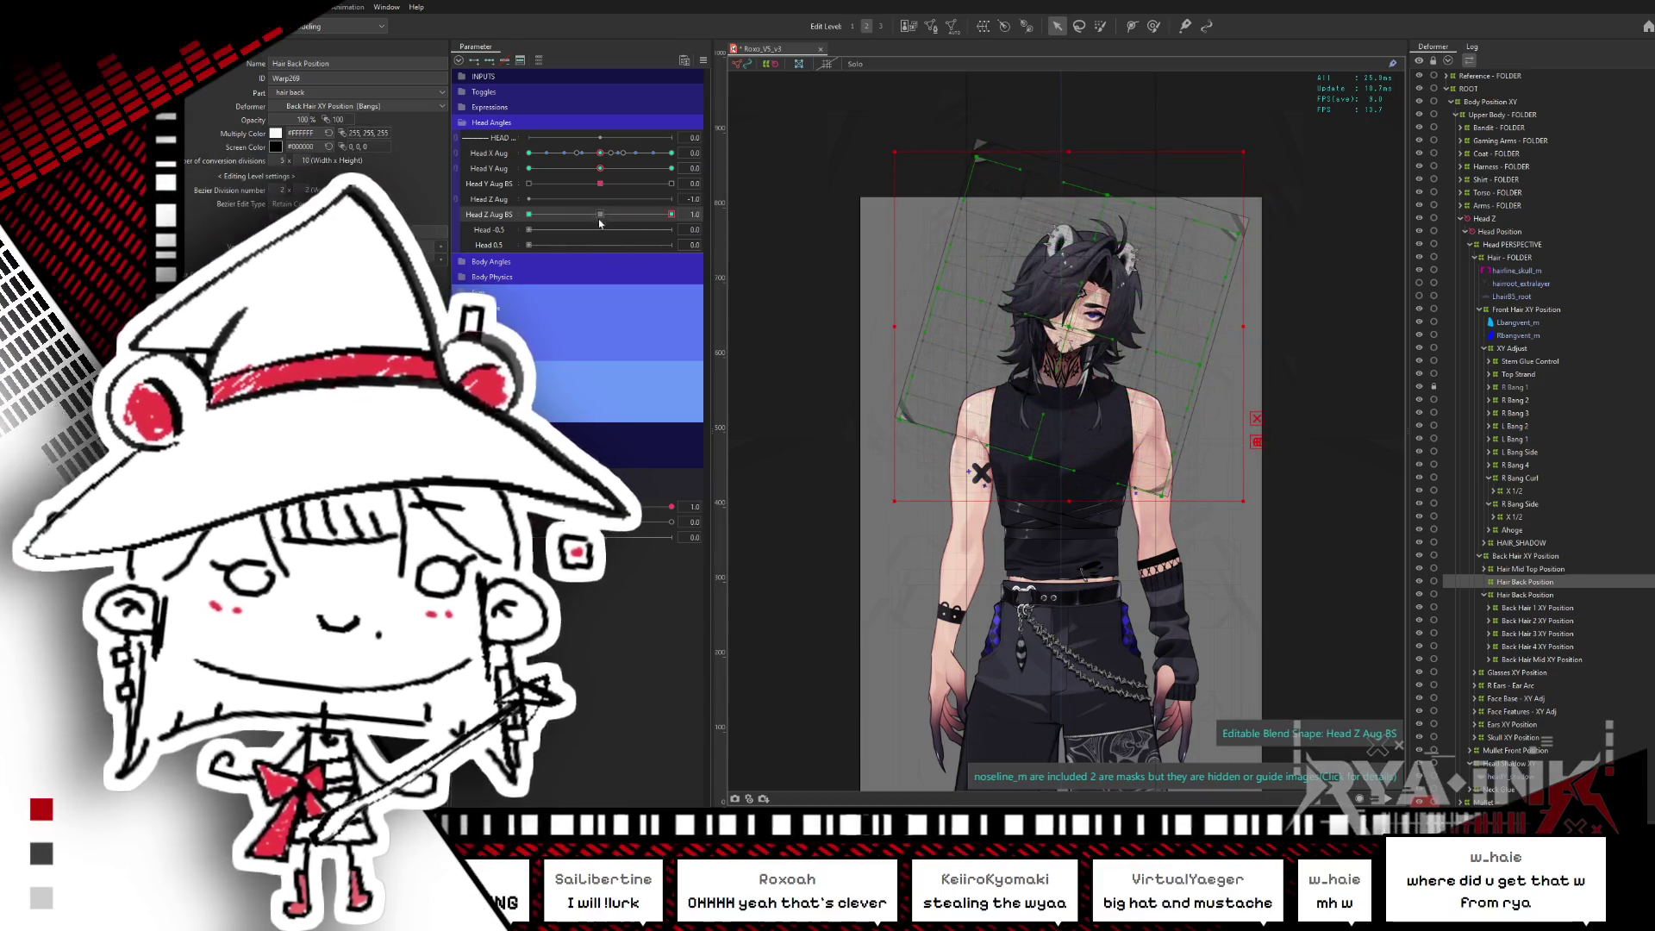
drag(873, 149, 1213, 277)
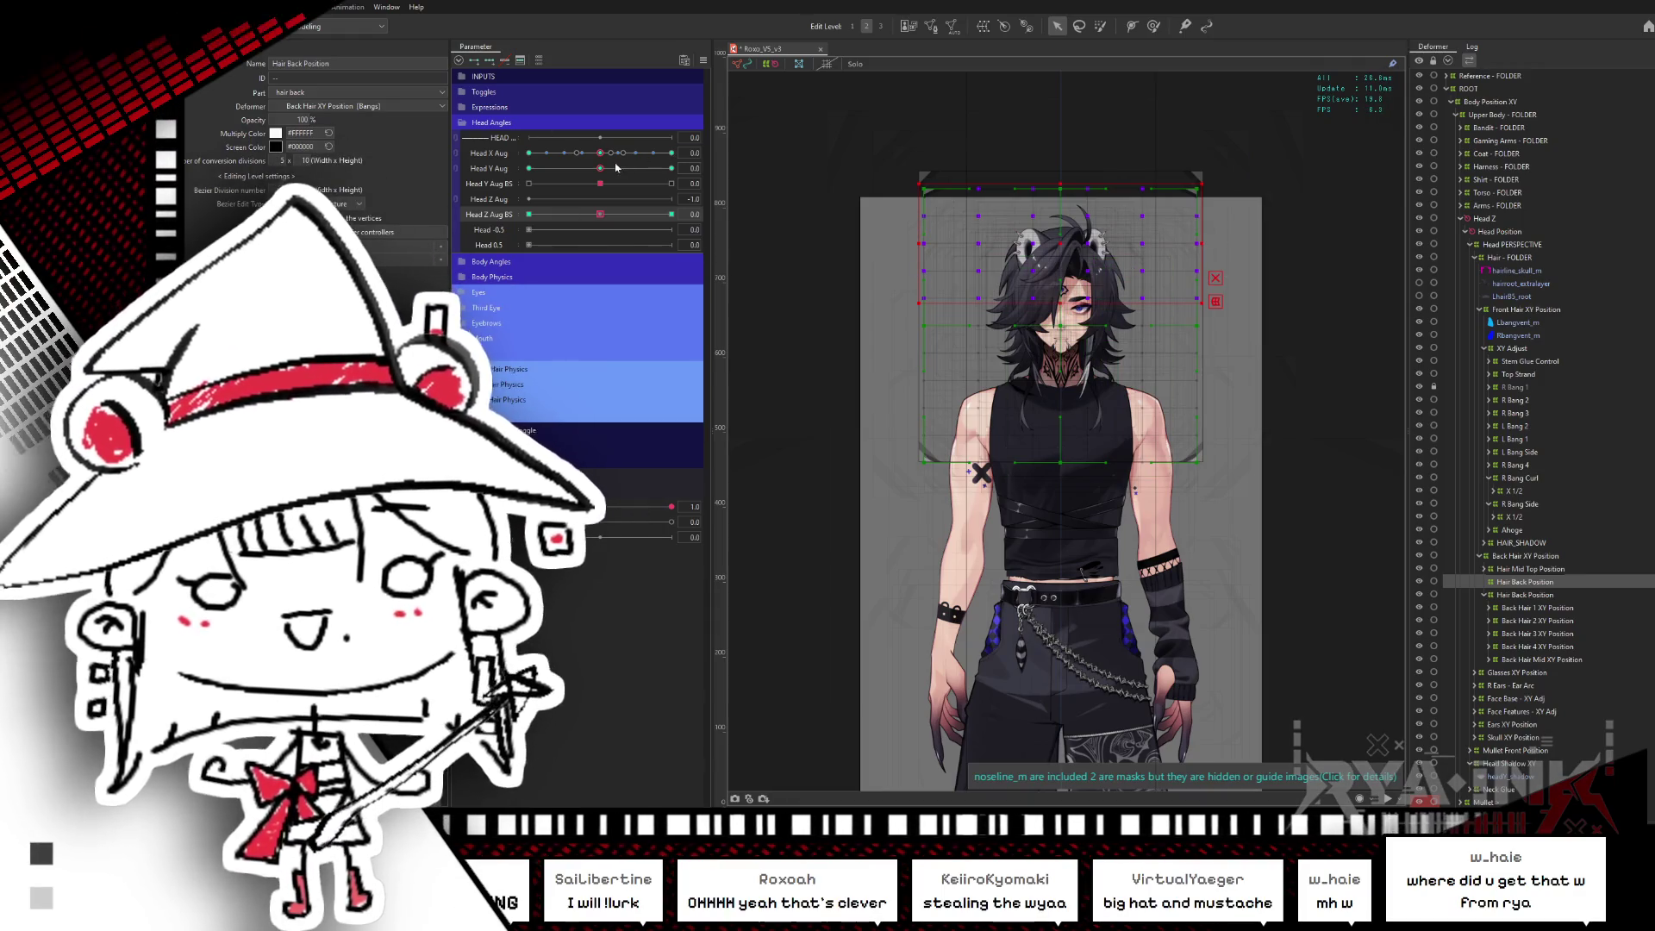
drag(601, 217, 673, 216)
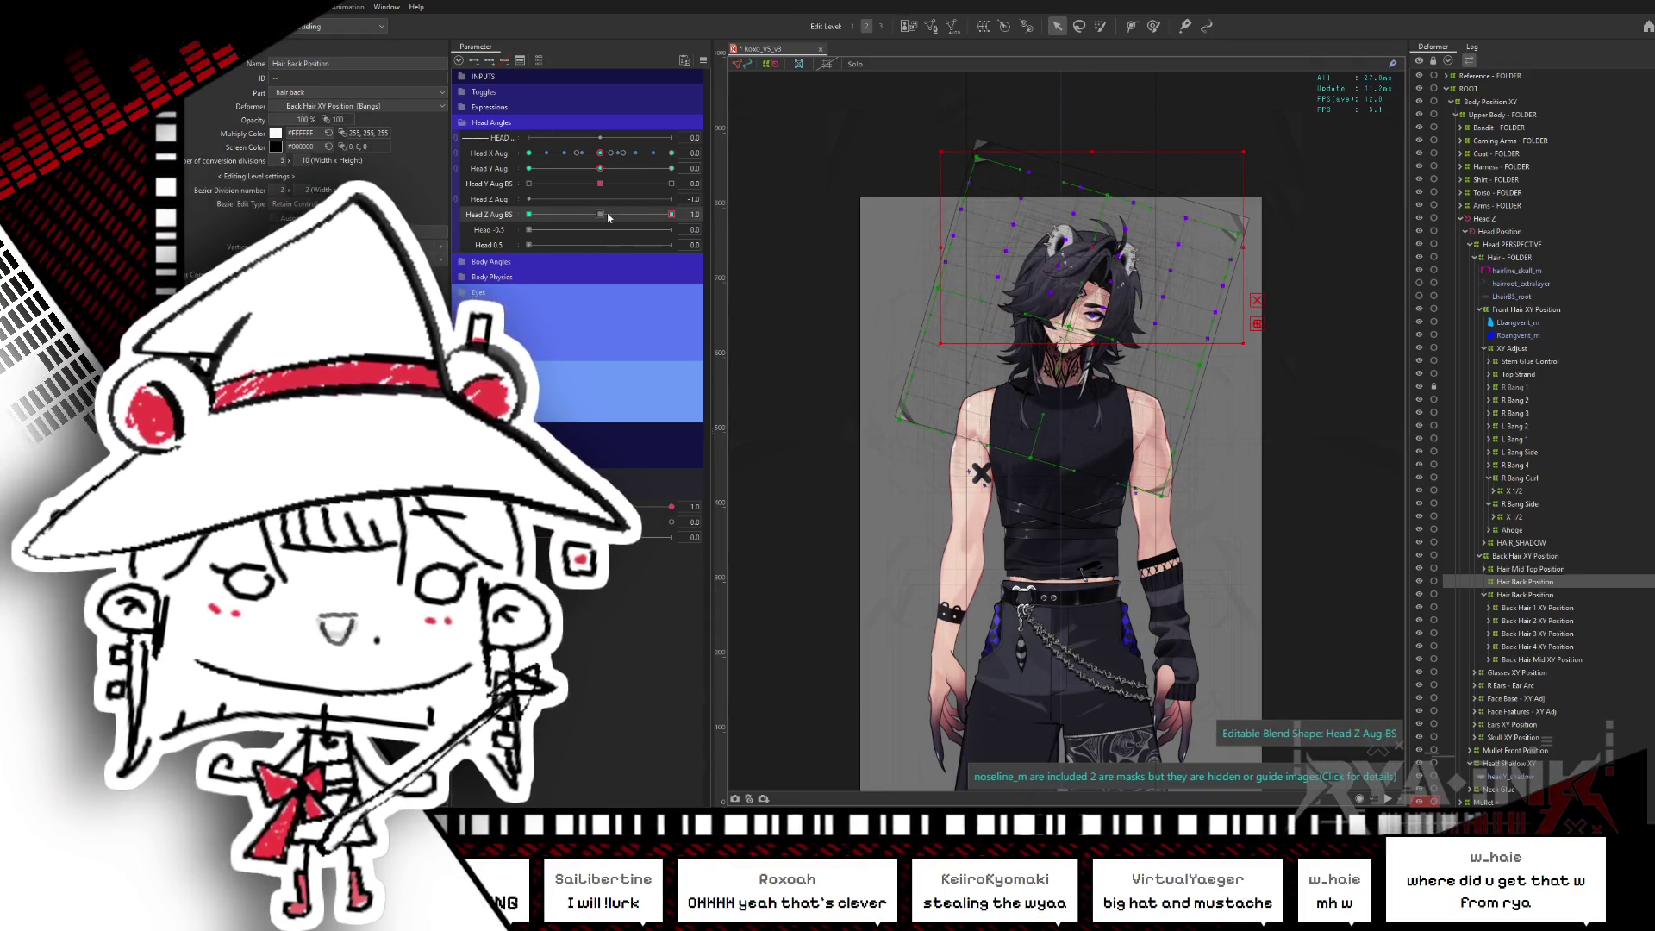
click(609, 216)
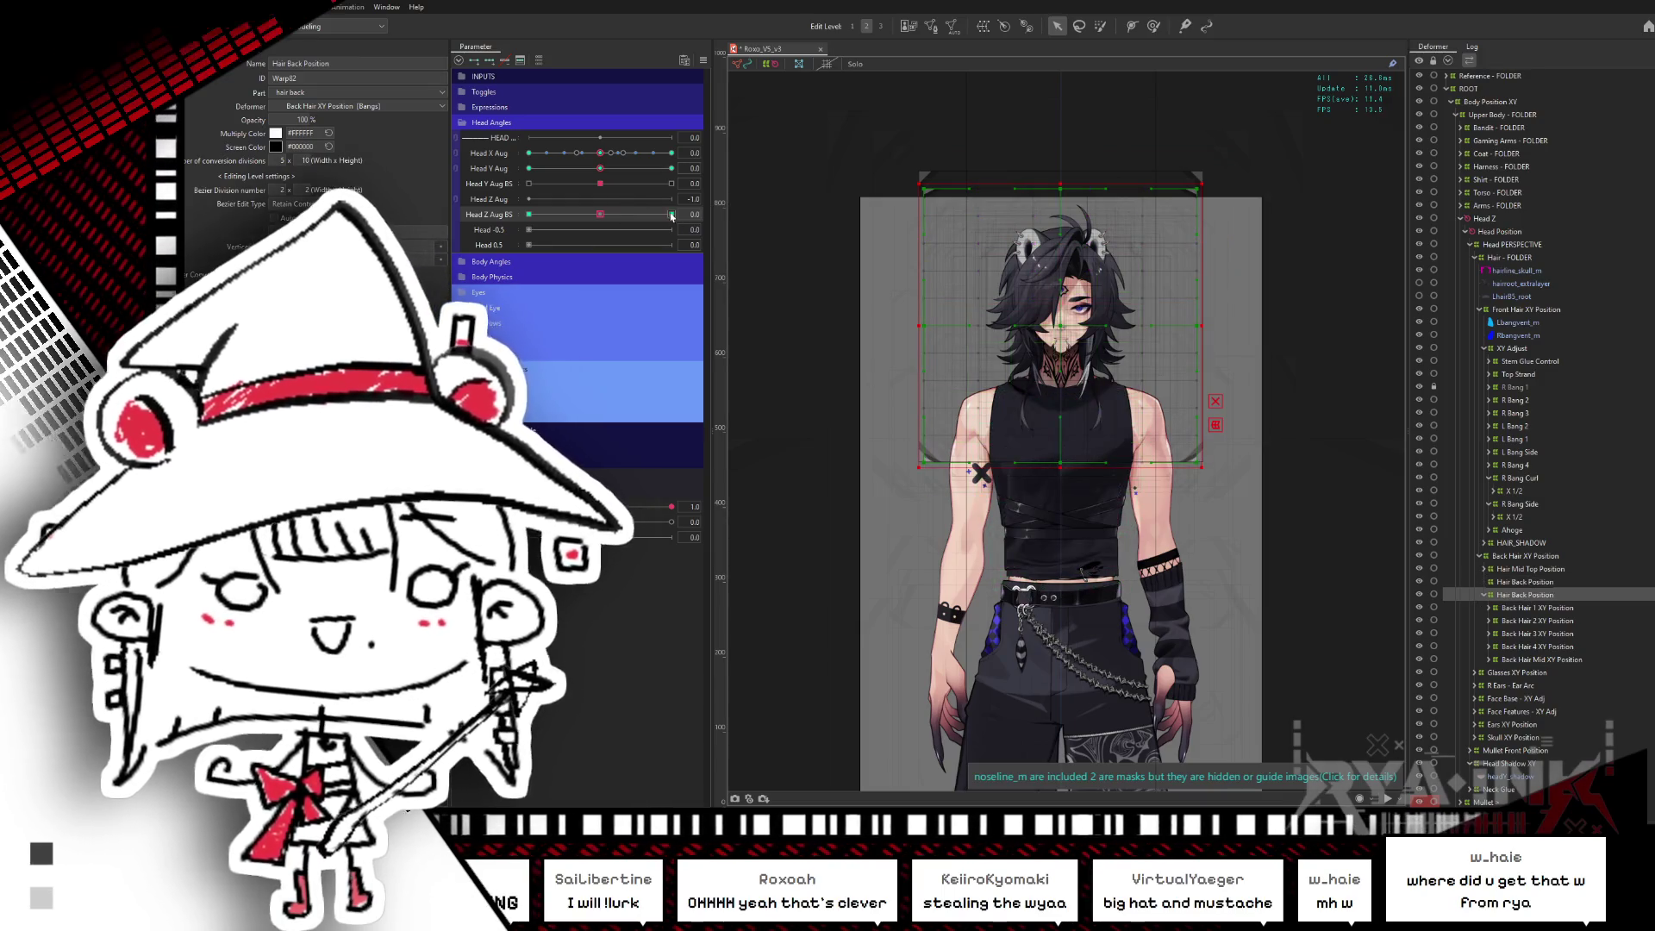
click(671, 215)
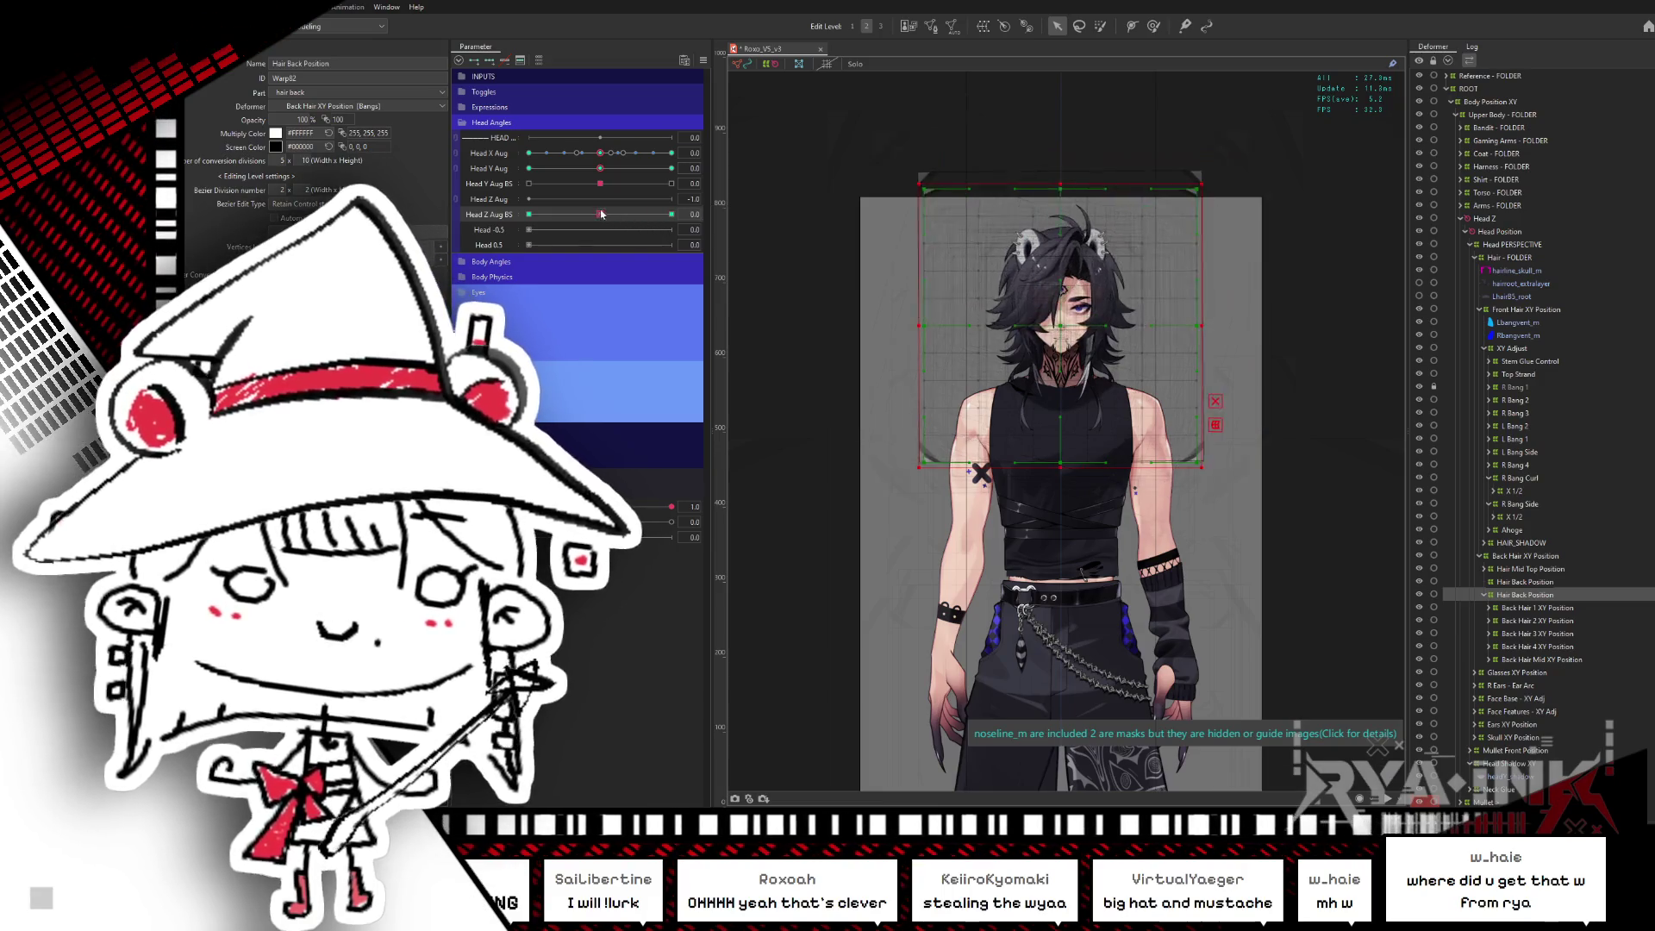
drag(671, 215, 671, 217)
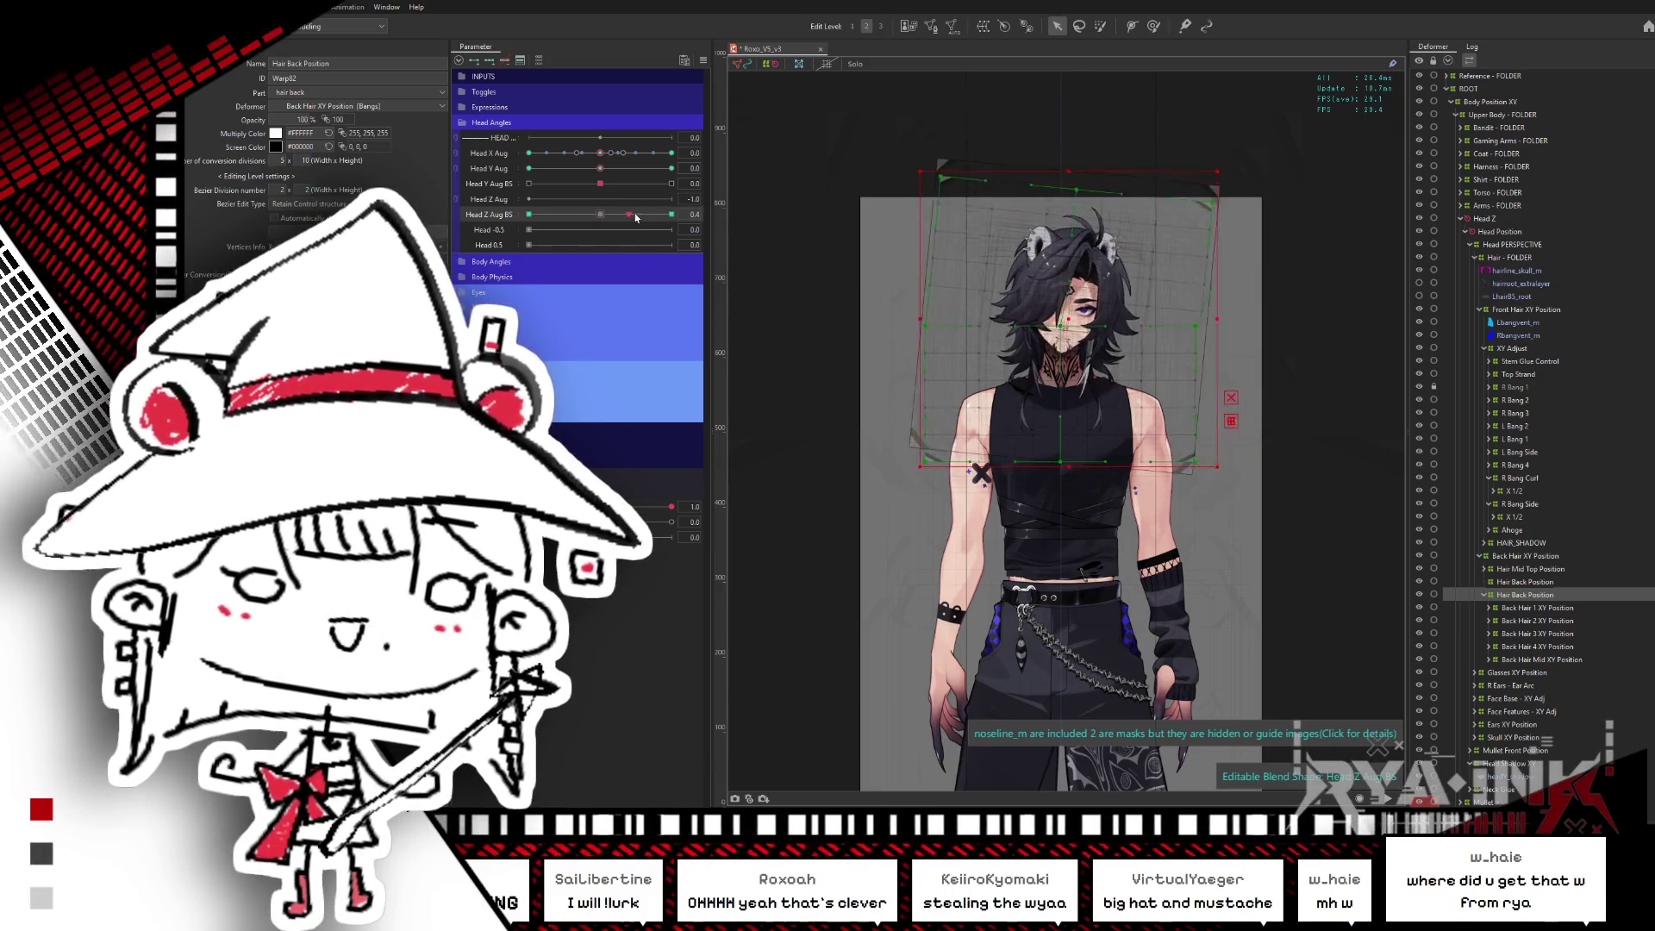
click(709, 213)
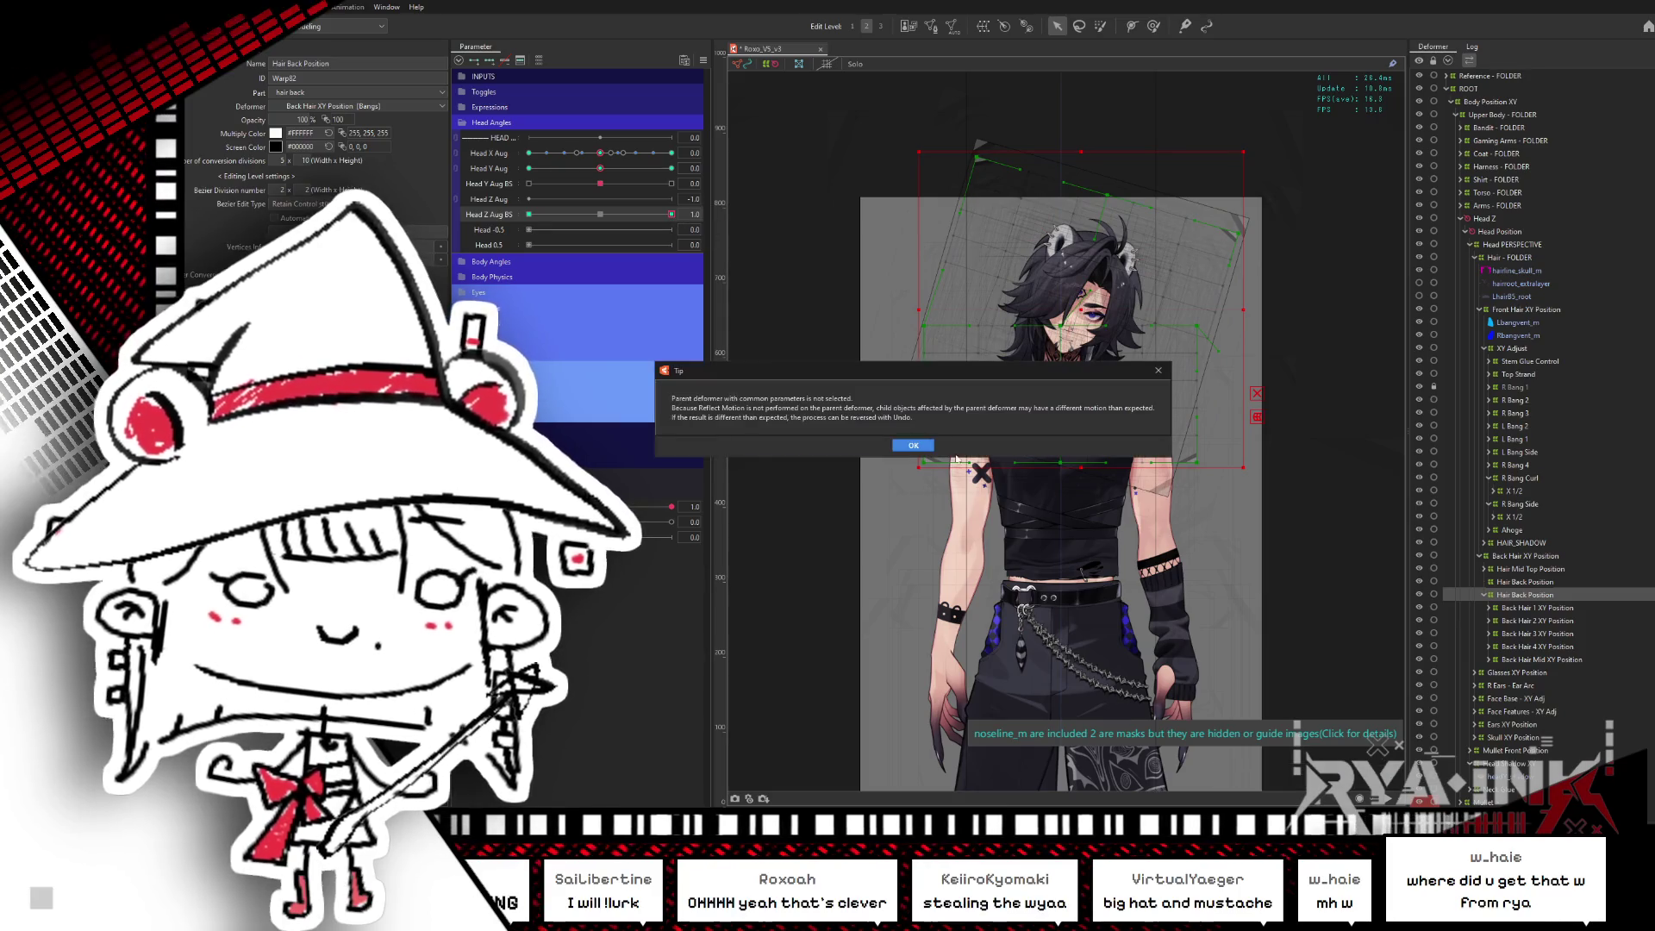
click(914, 446)
click(948, 530)
drag(622, 214, 528, 213)
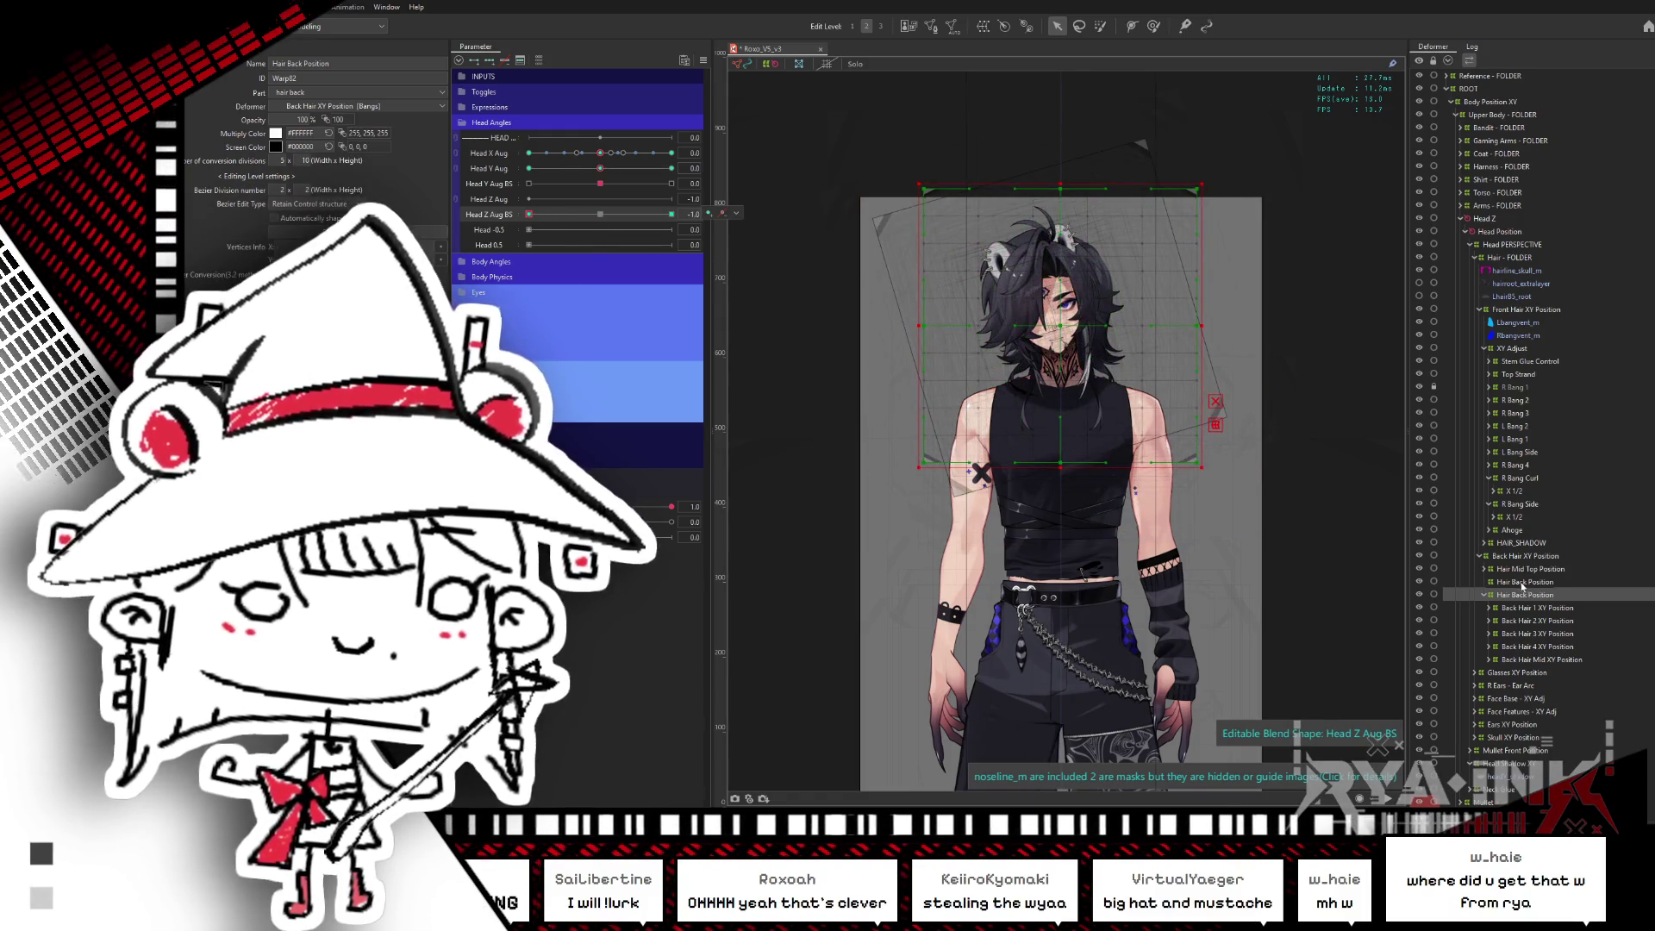
- Delete the duplicate Hair Back Position deformer (Warp269) and check the tilt at 1.0
click(1485, 595)
drag(529, 214, 673, 214)
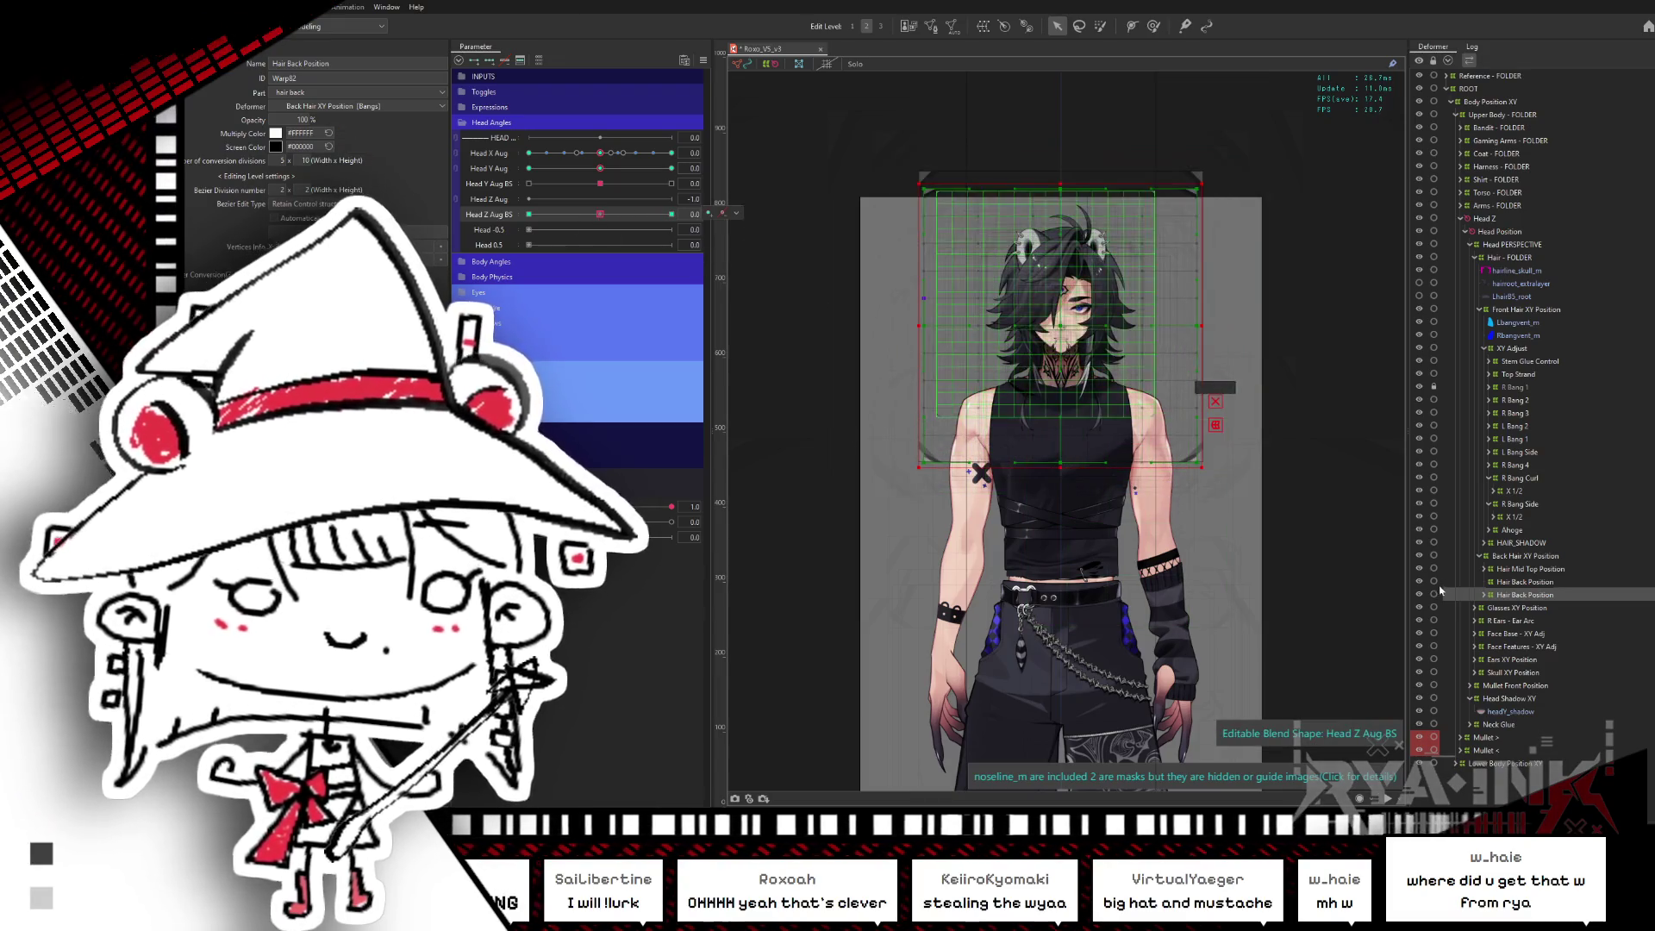
click(1524, 582)
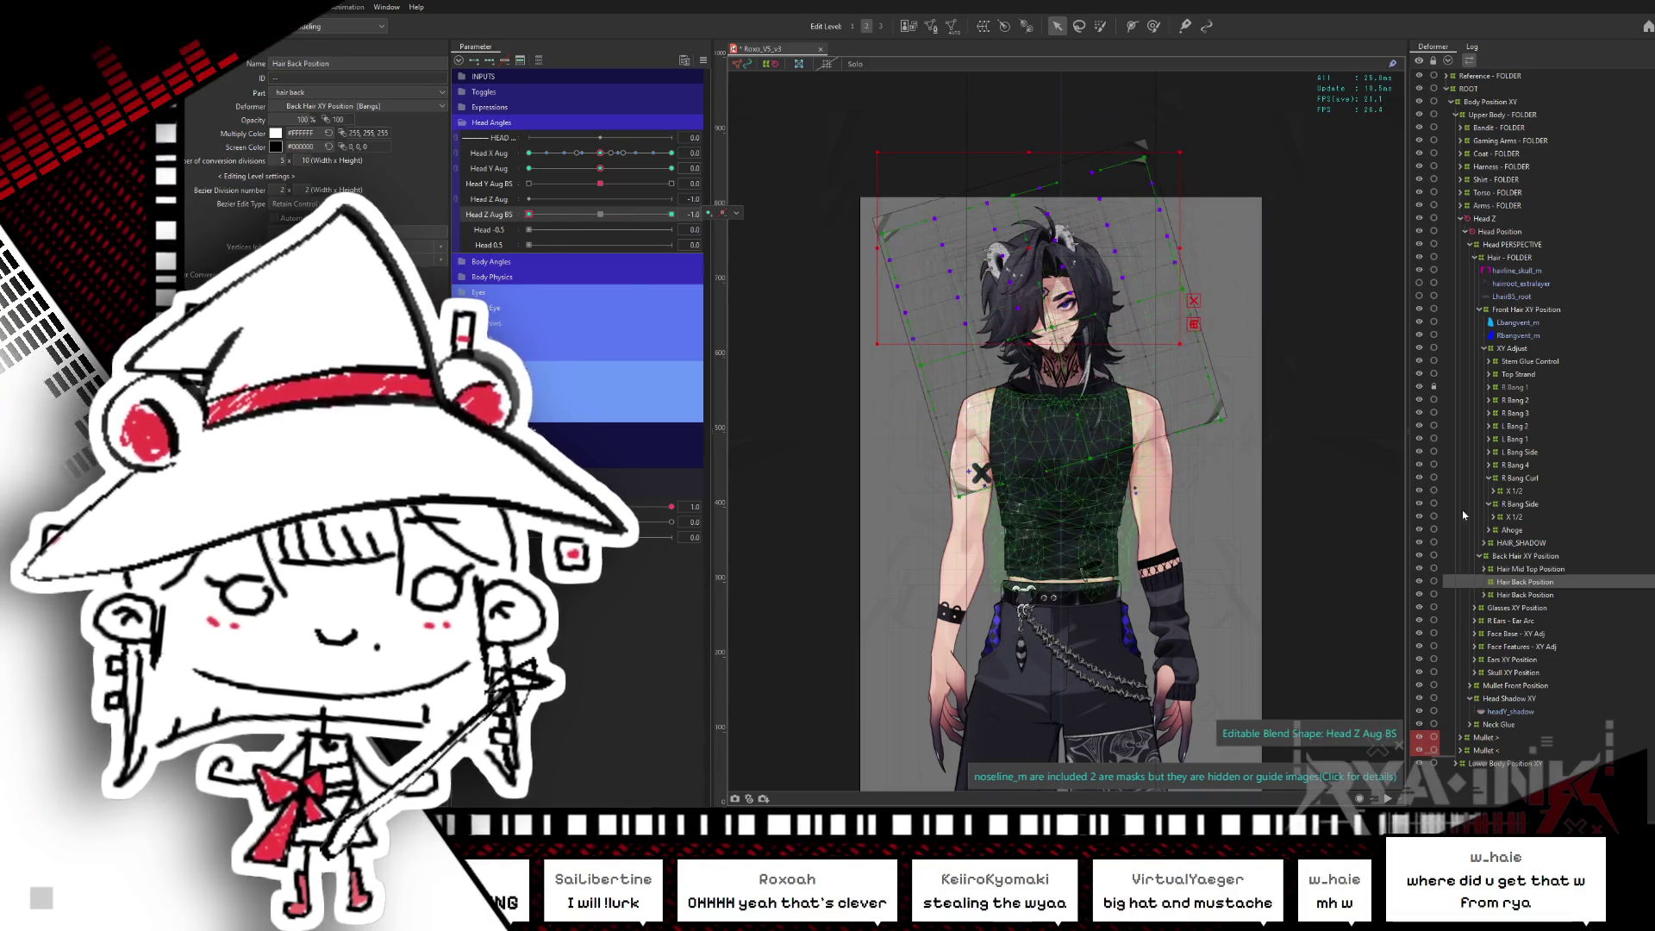
click(1521, 595)
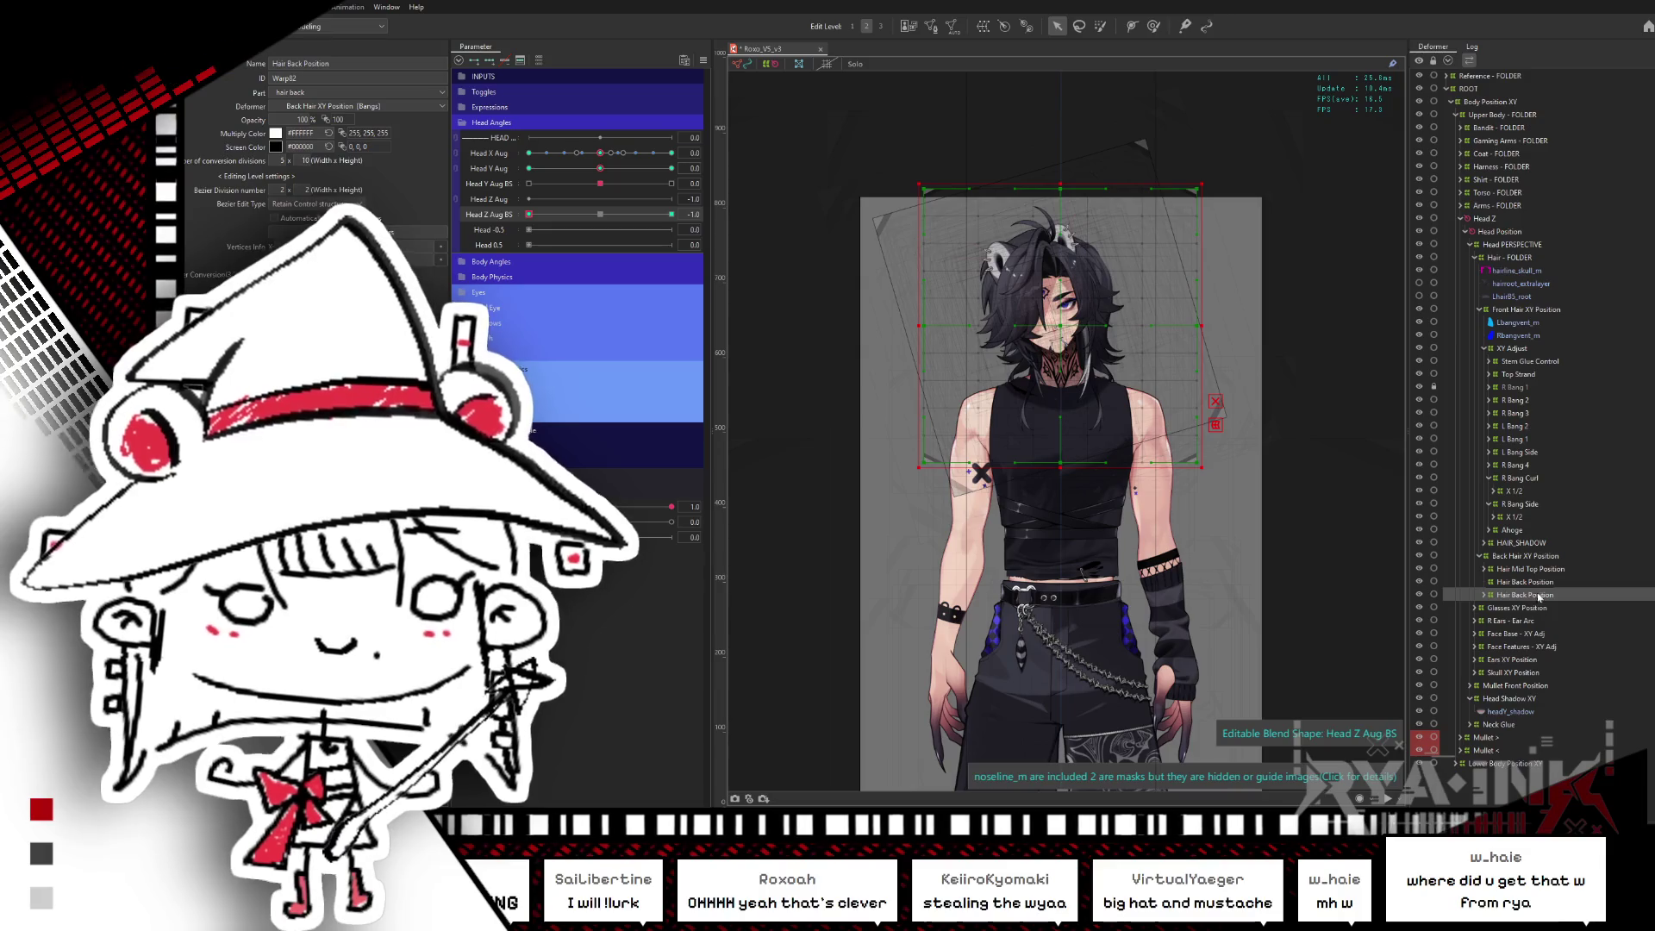
click(1524, 583)
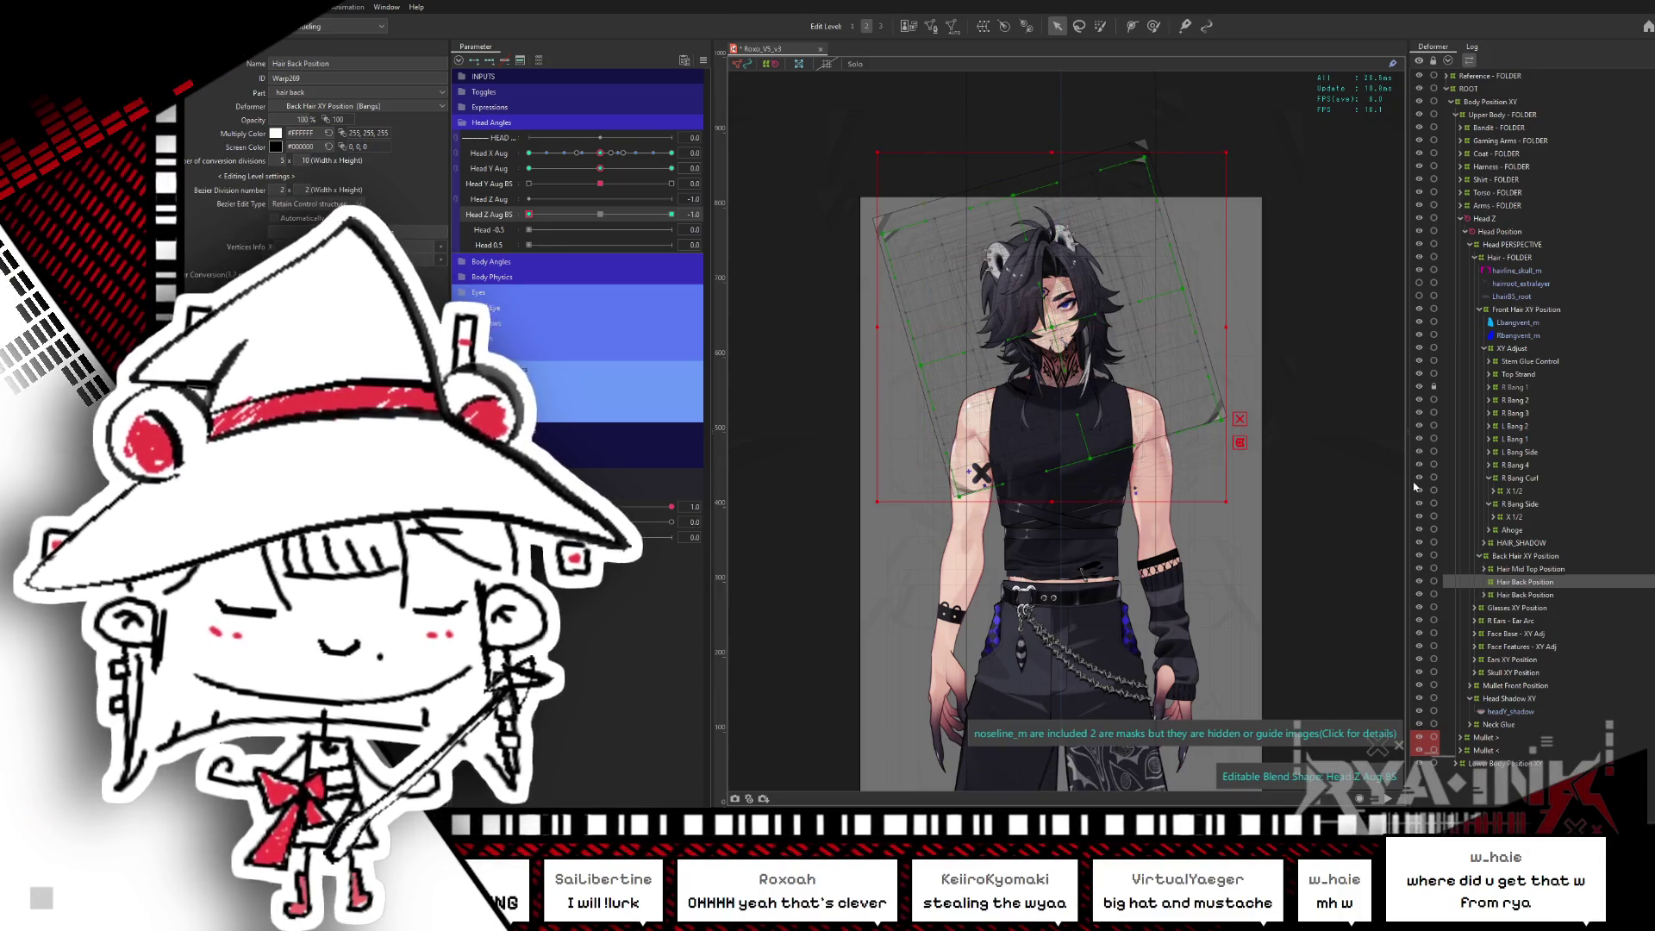
key(Delete)
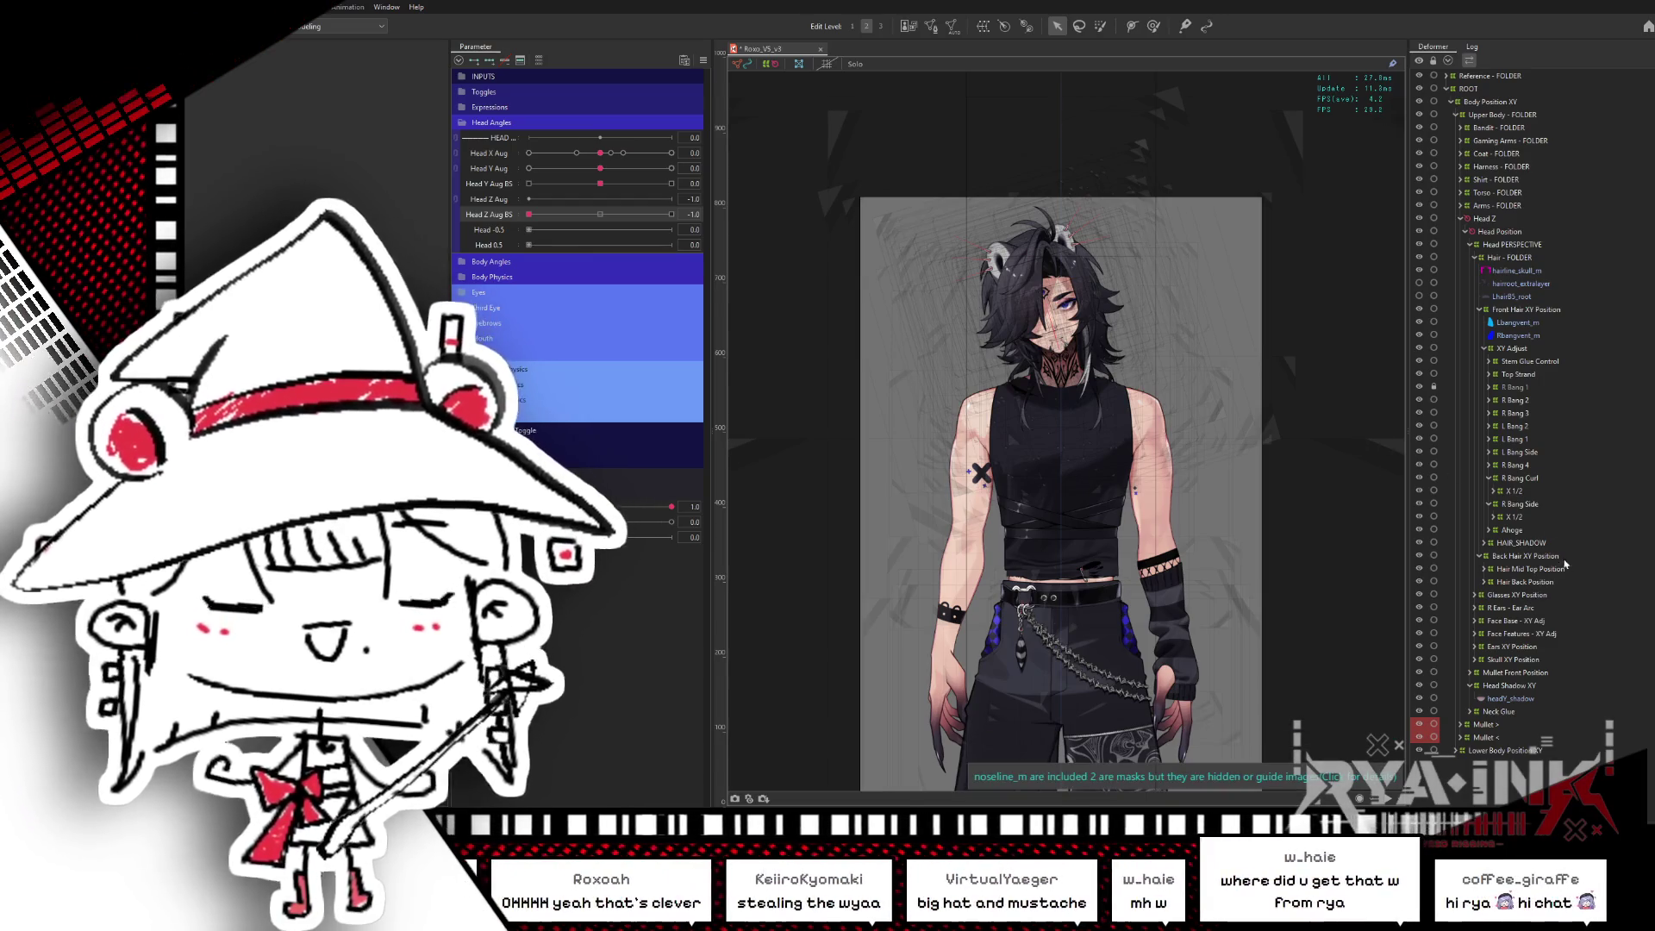
click(1523, 584)
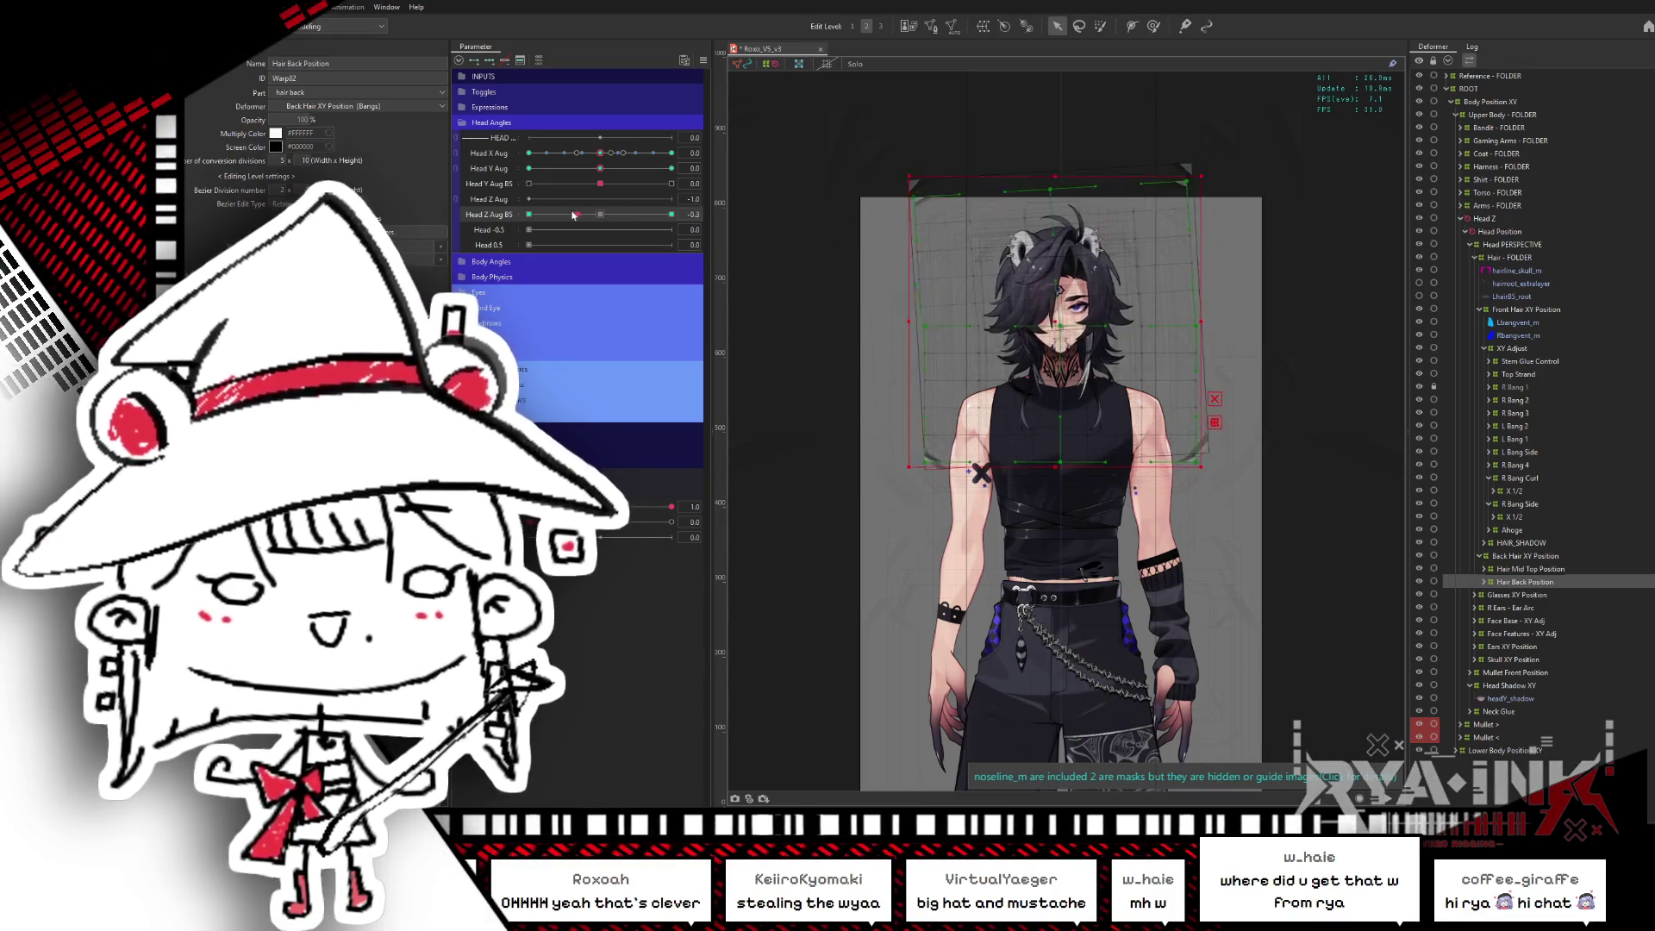
drag(528, 215, 671, 214)
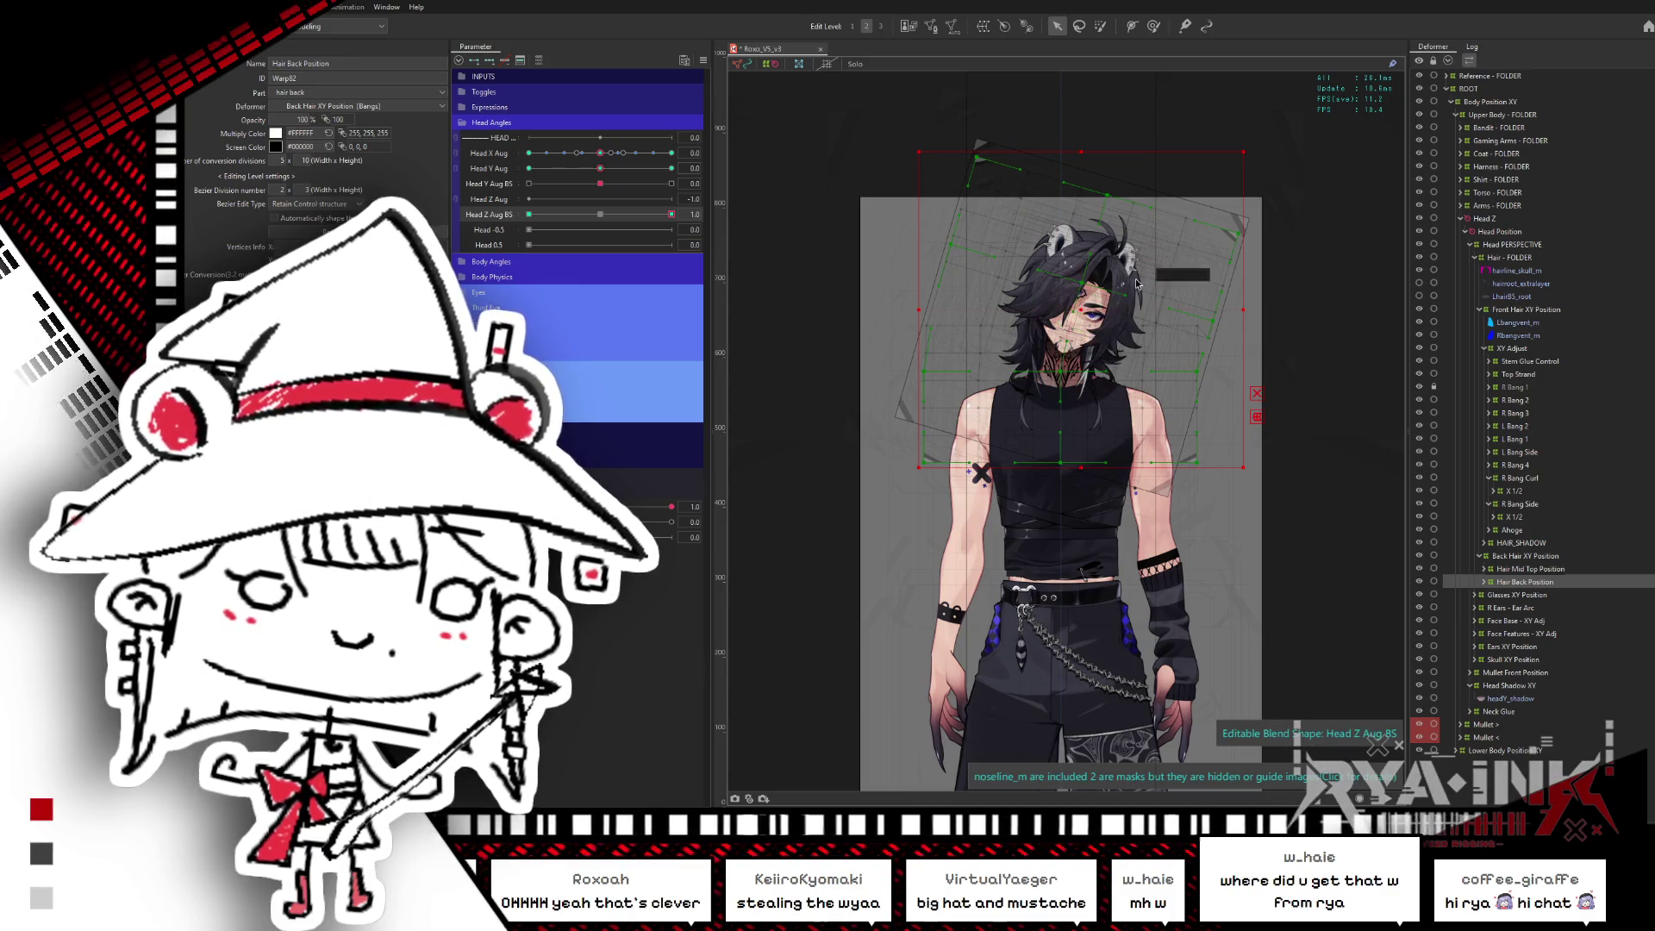
key(b)
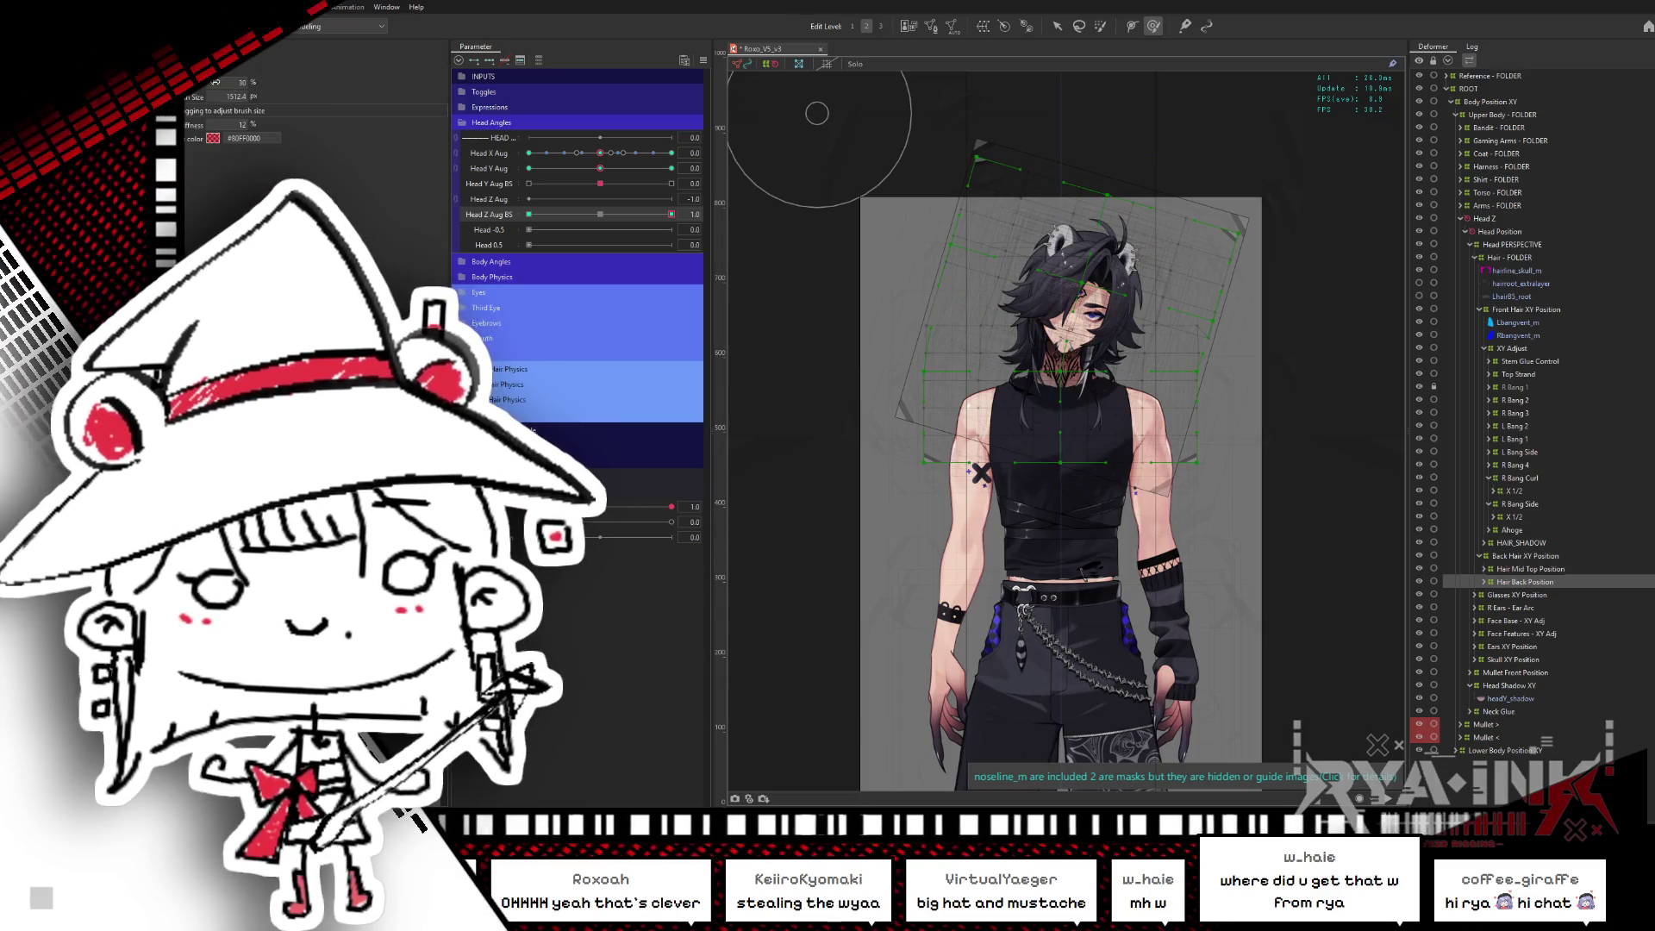
drag(1017, 459, 1066, 435)
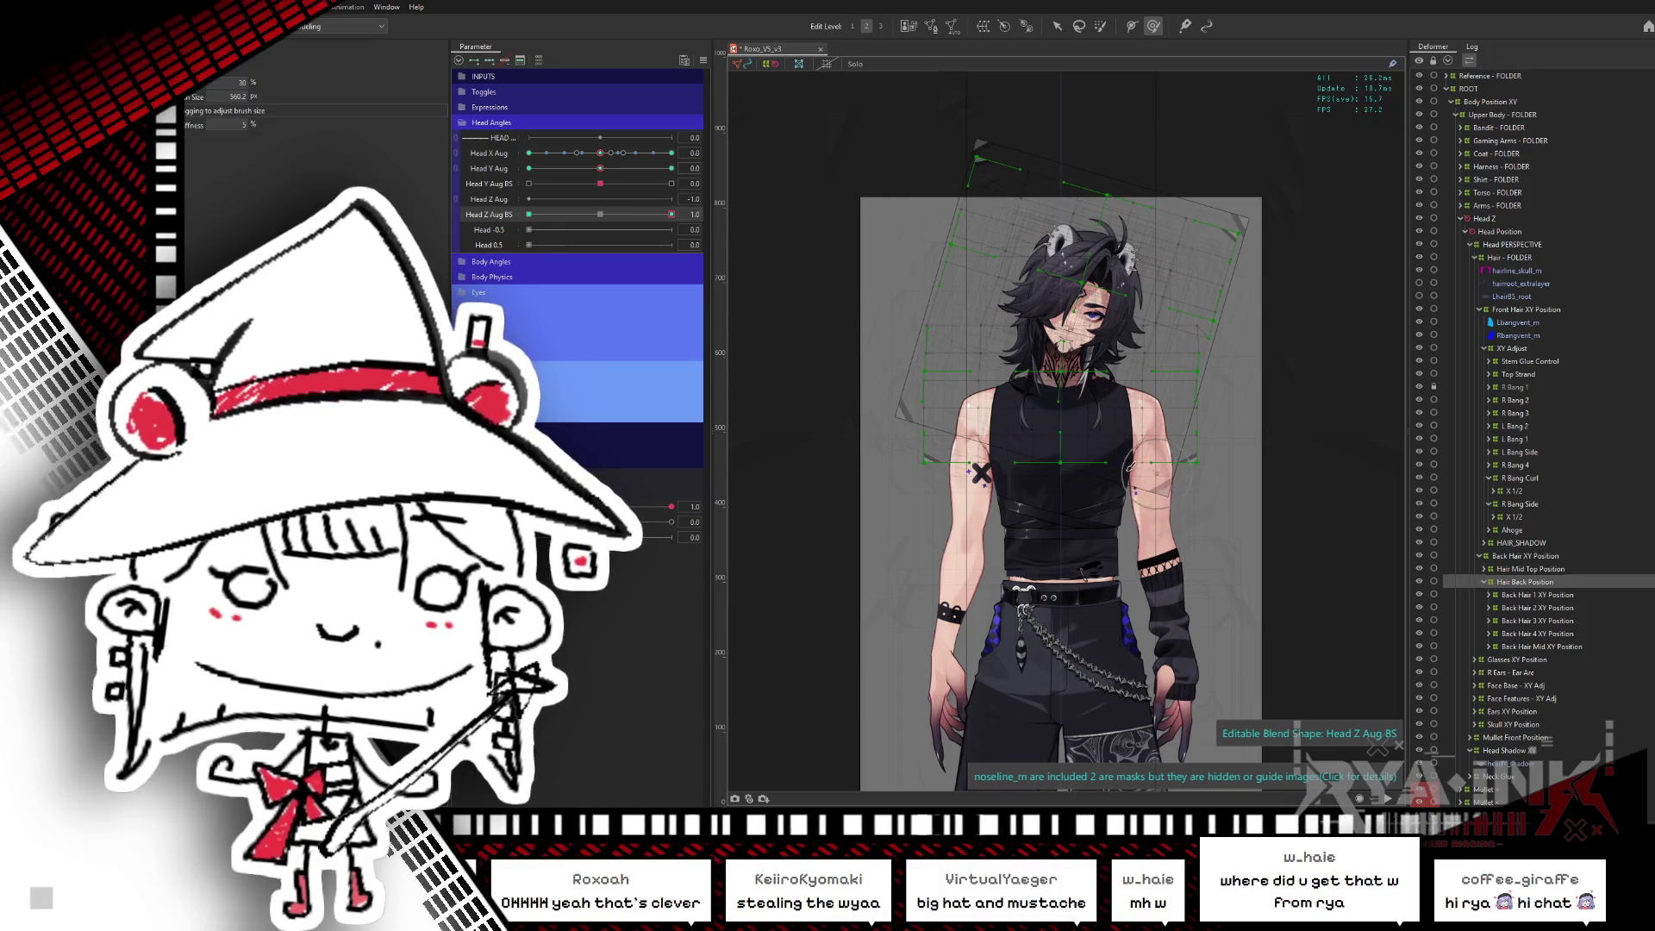
drag(1129, 465, 1165, 408)
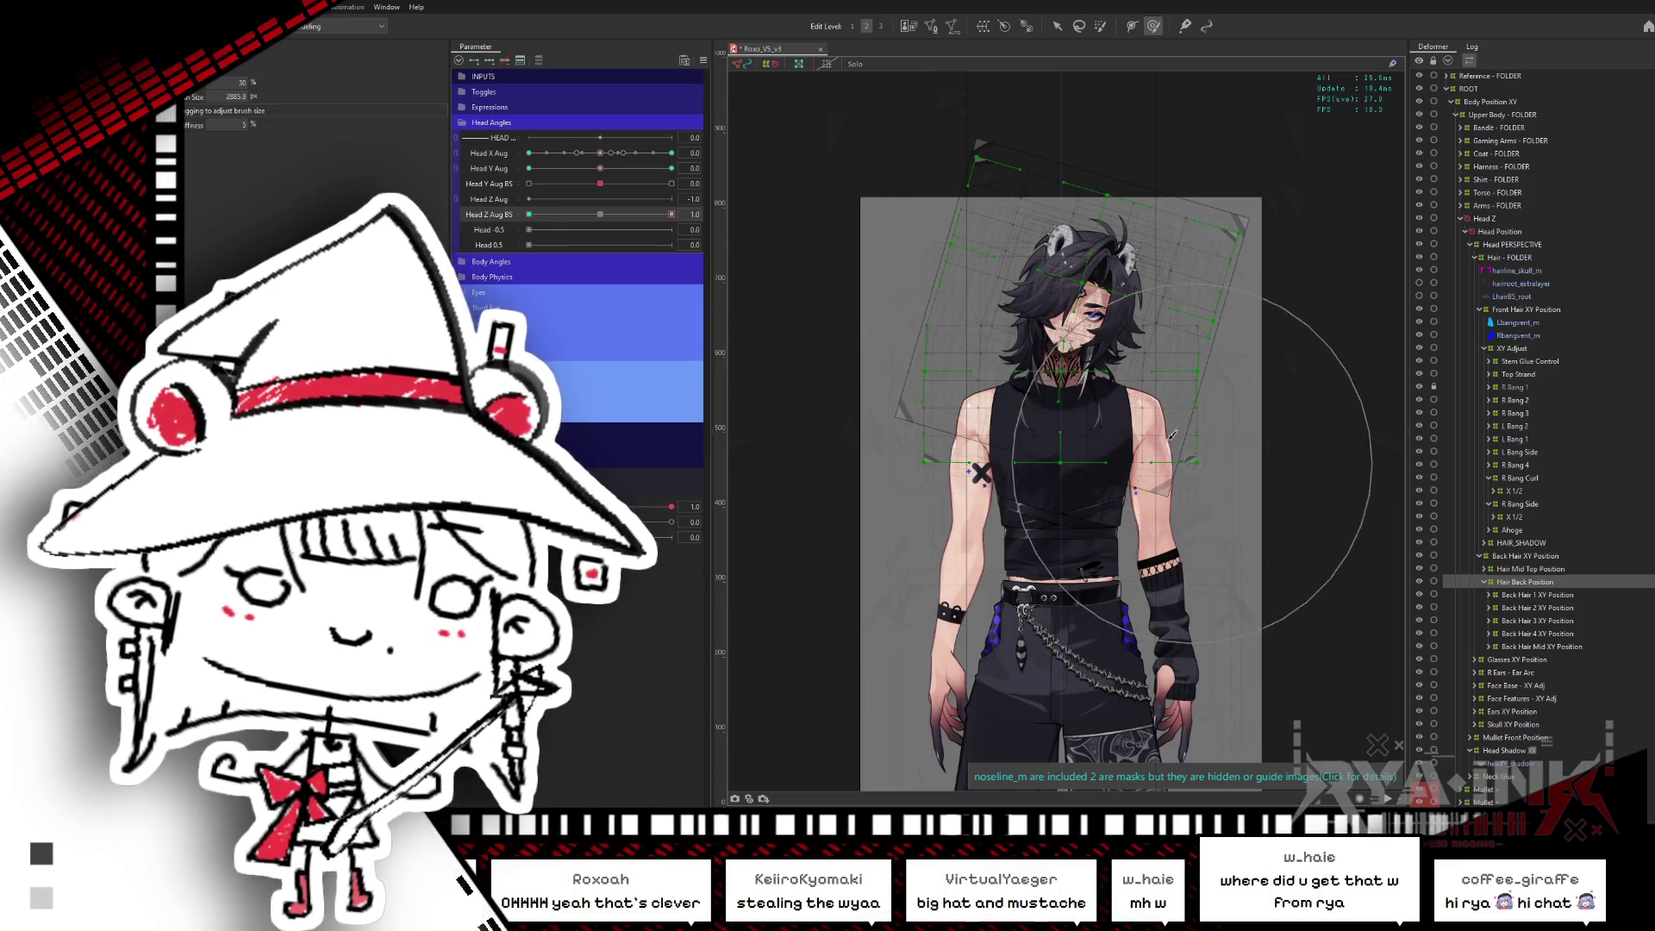
click(1057, 26)
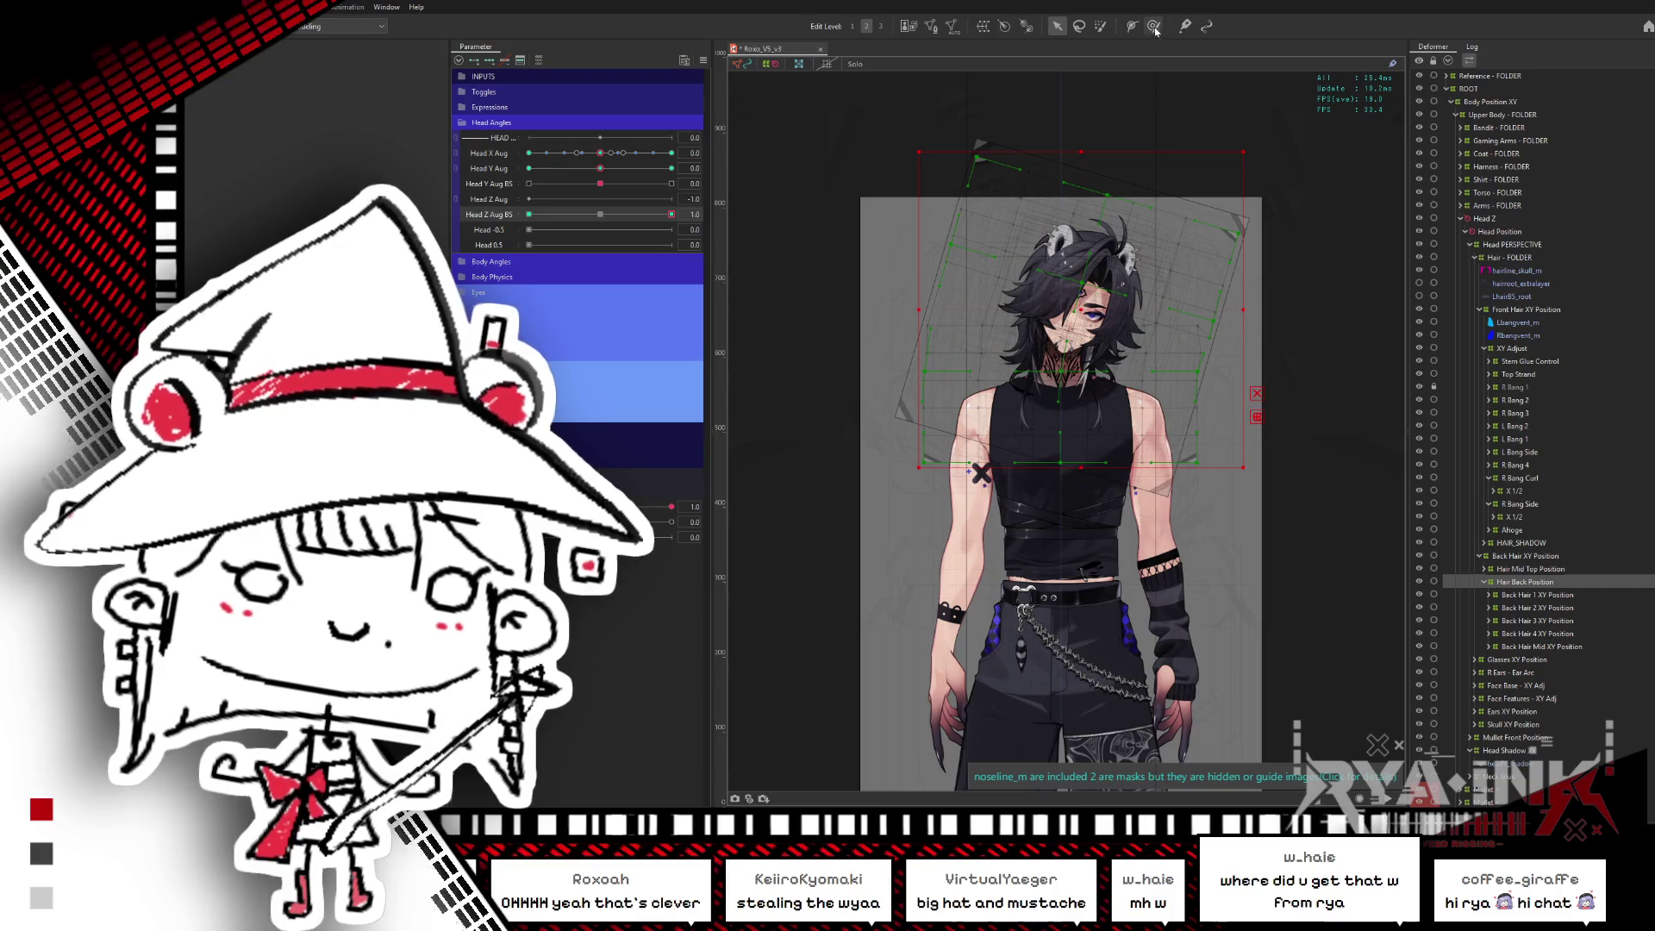
key(b)
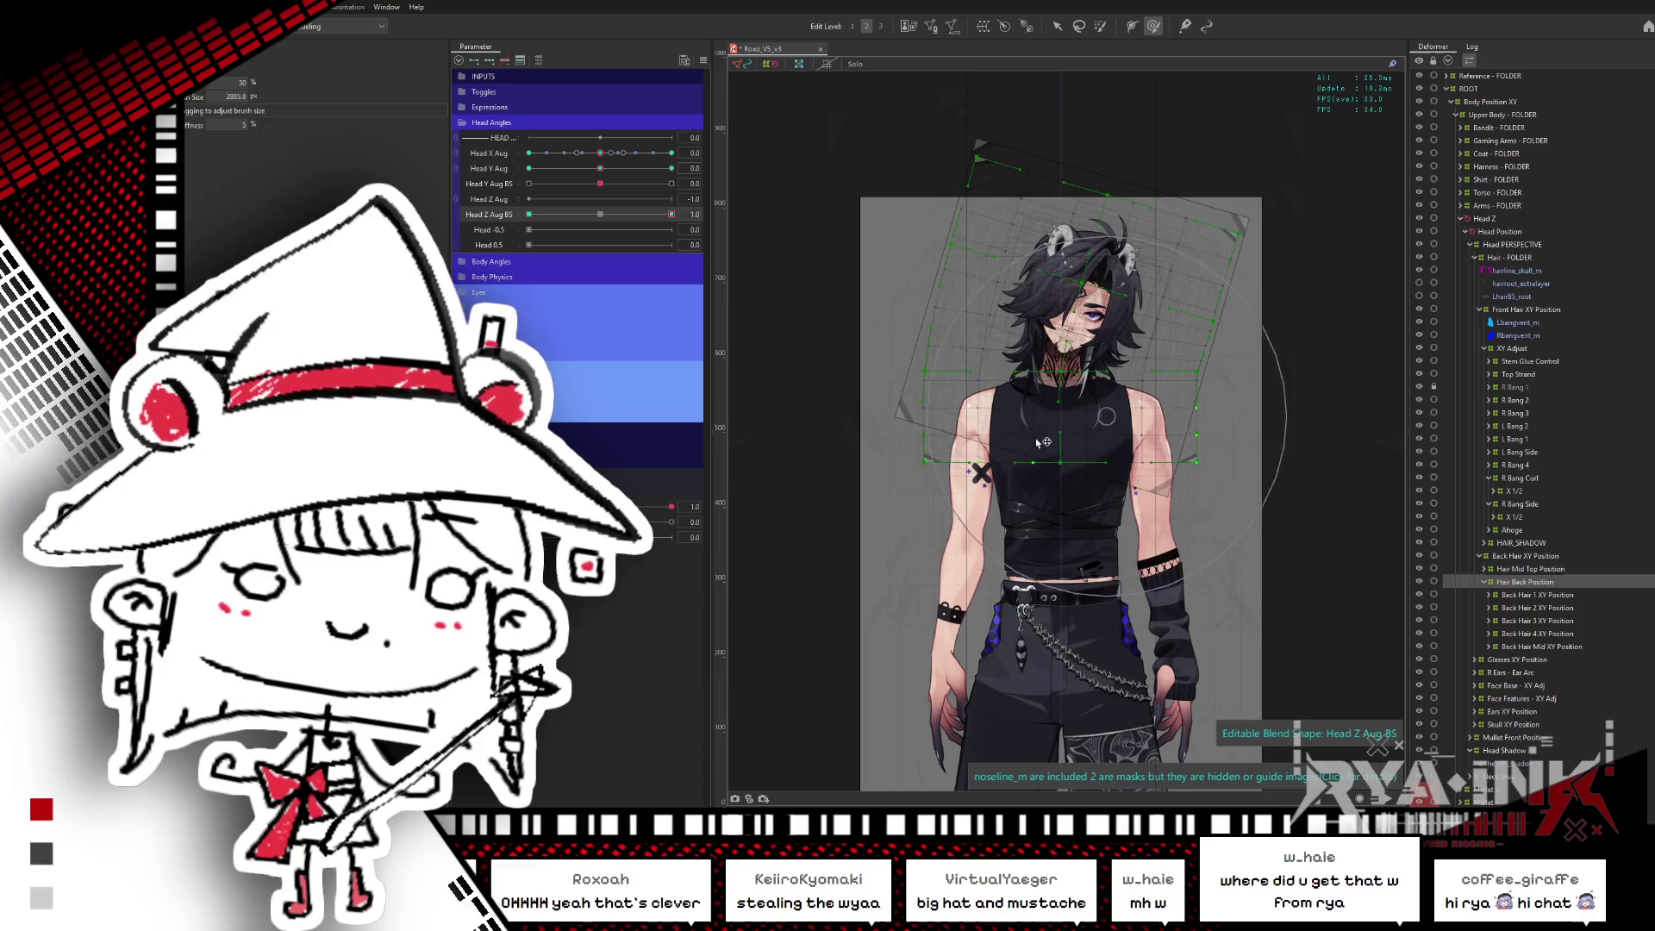
drag(602, 216, 681, 213)
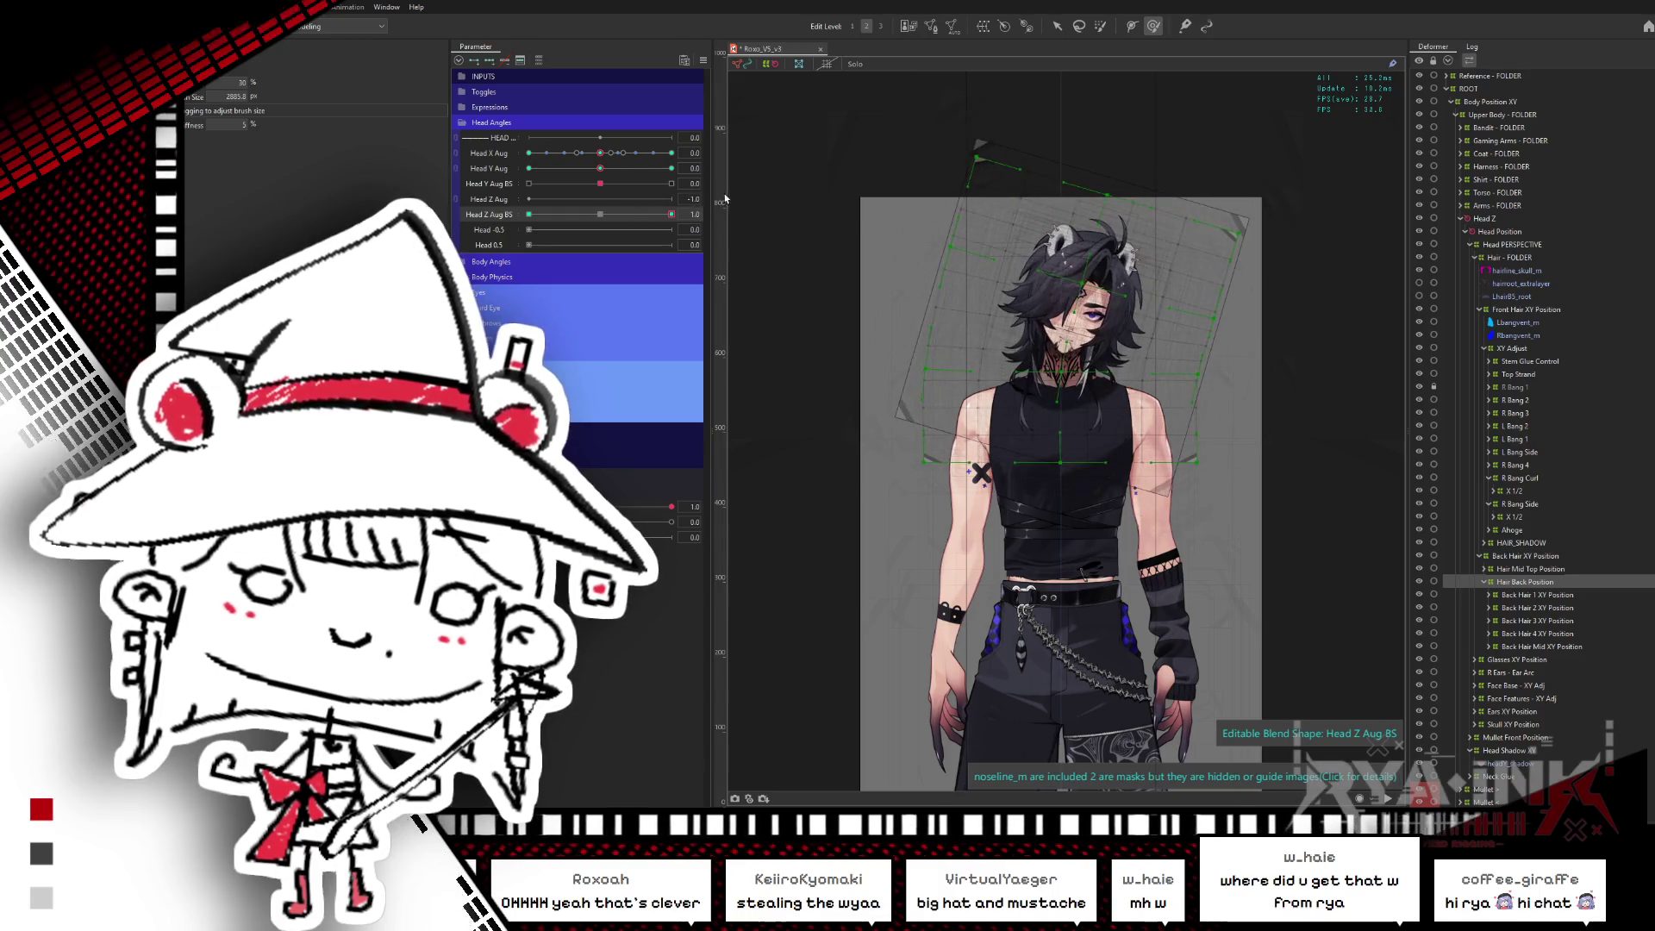
- Reflect the Hair Back Position tilt horizontally onto Head Z Aug BS -1.0 and compare both keys
click(671, 214)
click(912, 446)
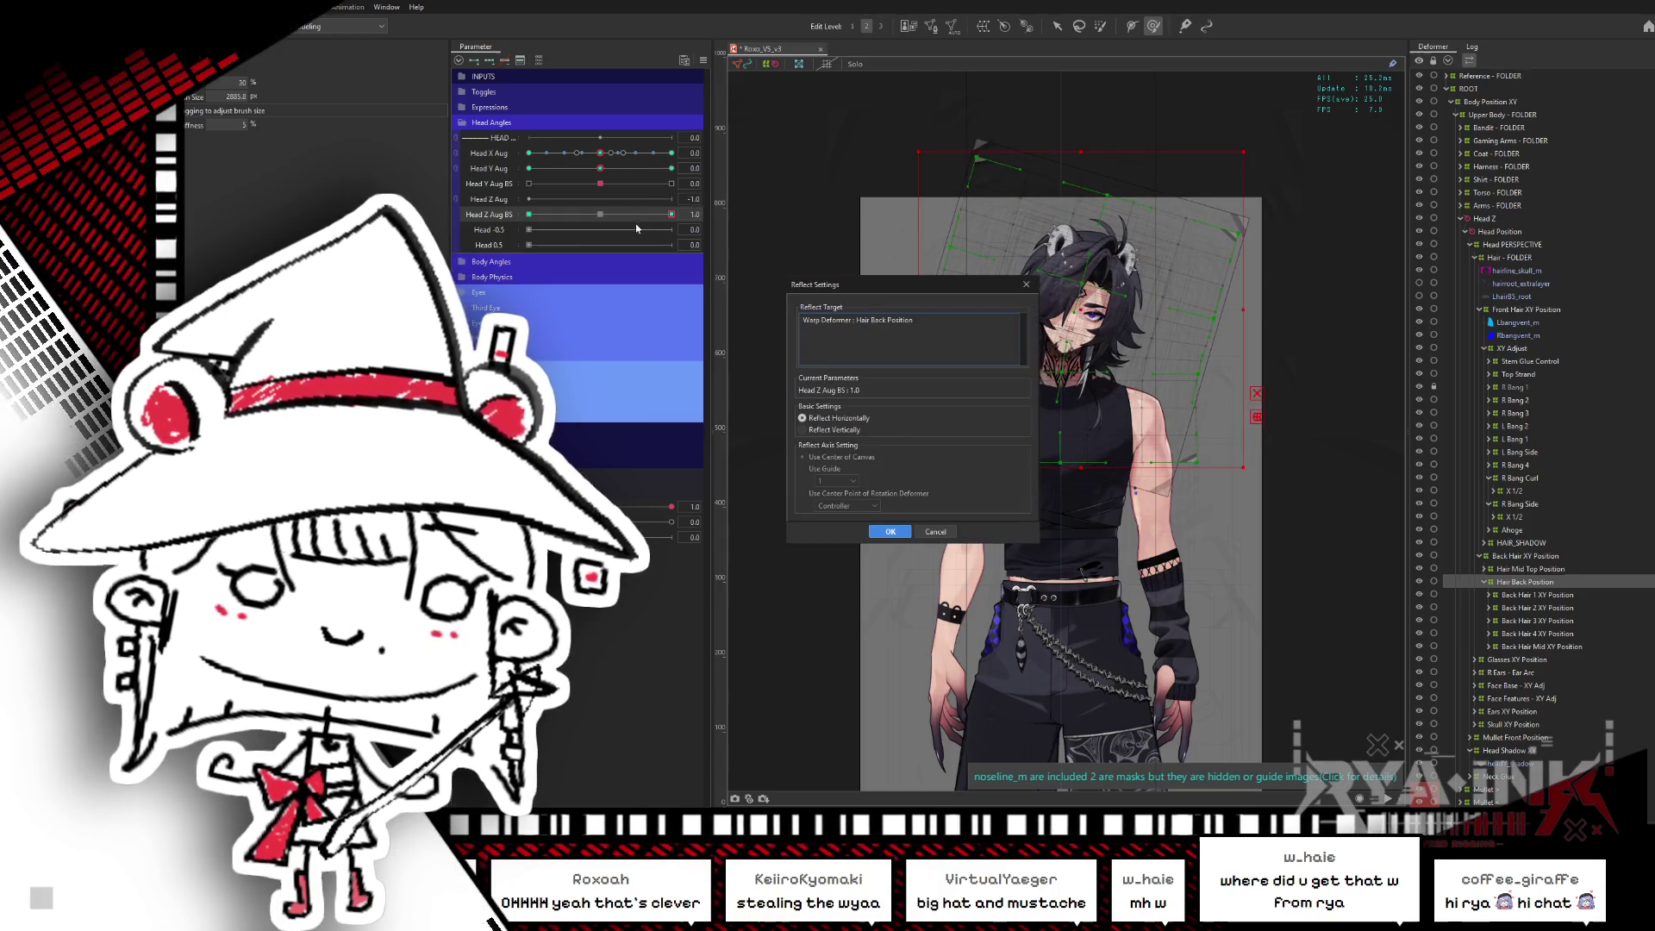
click(891, 530)
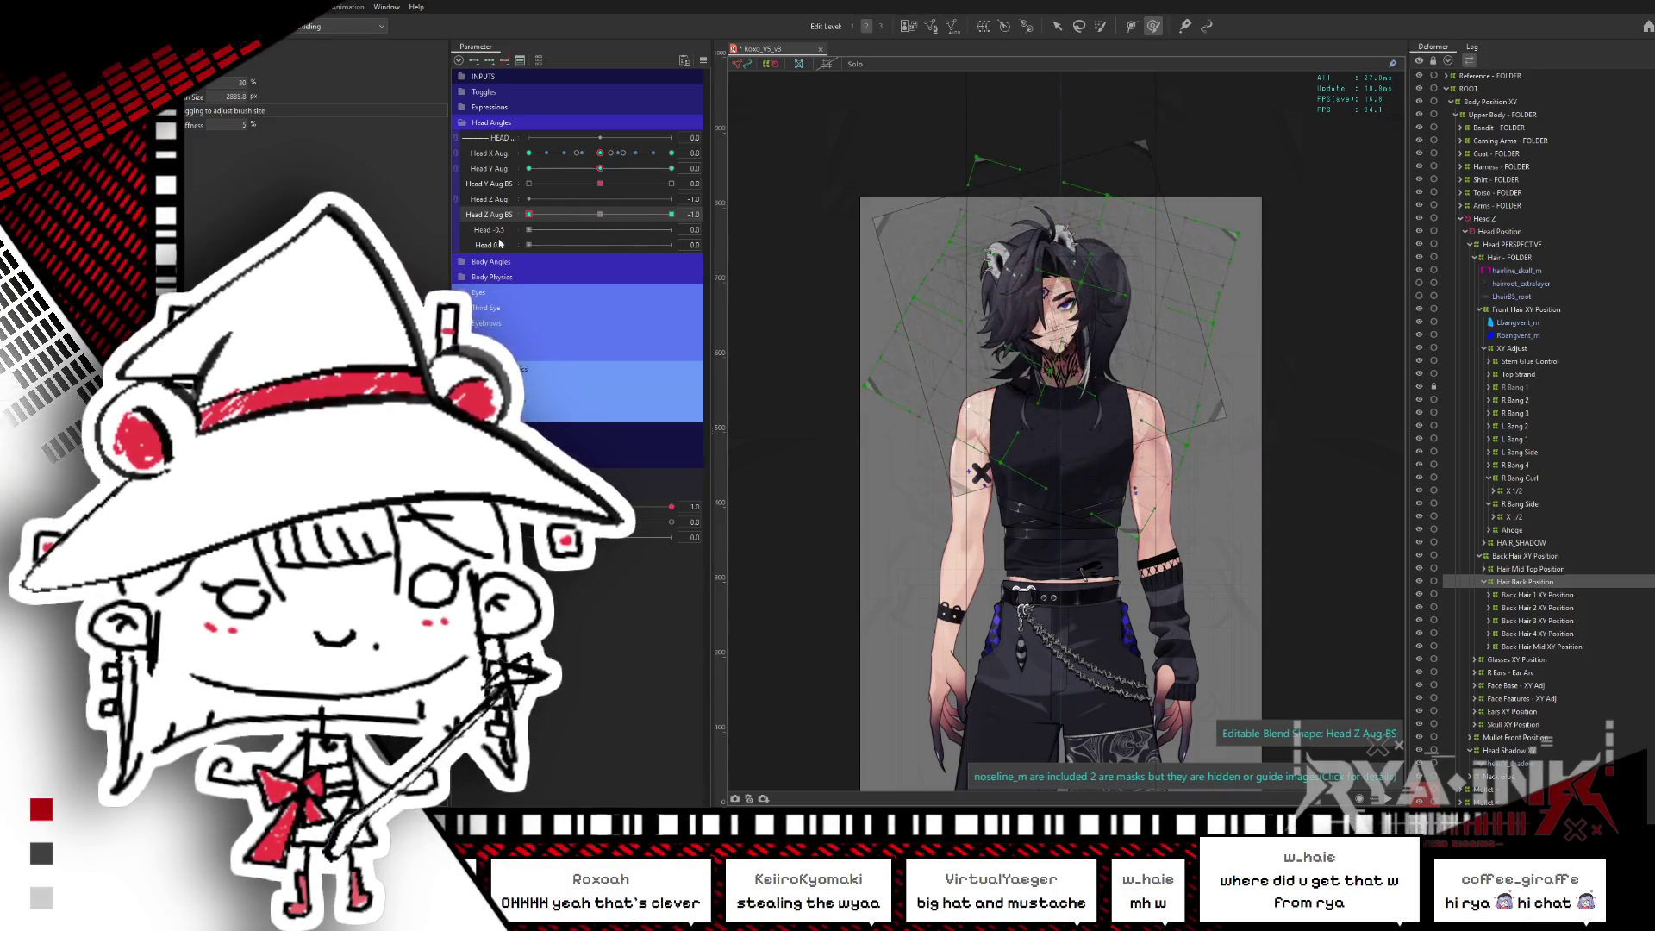
click(671, 214)
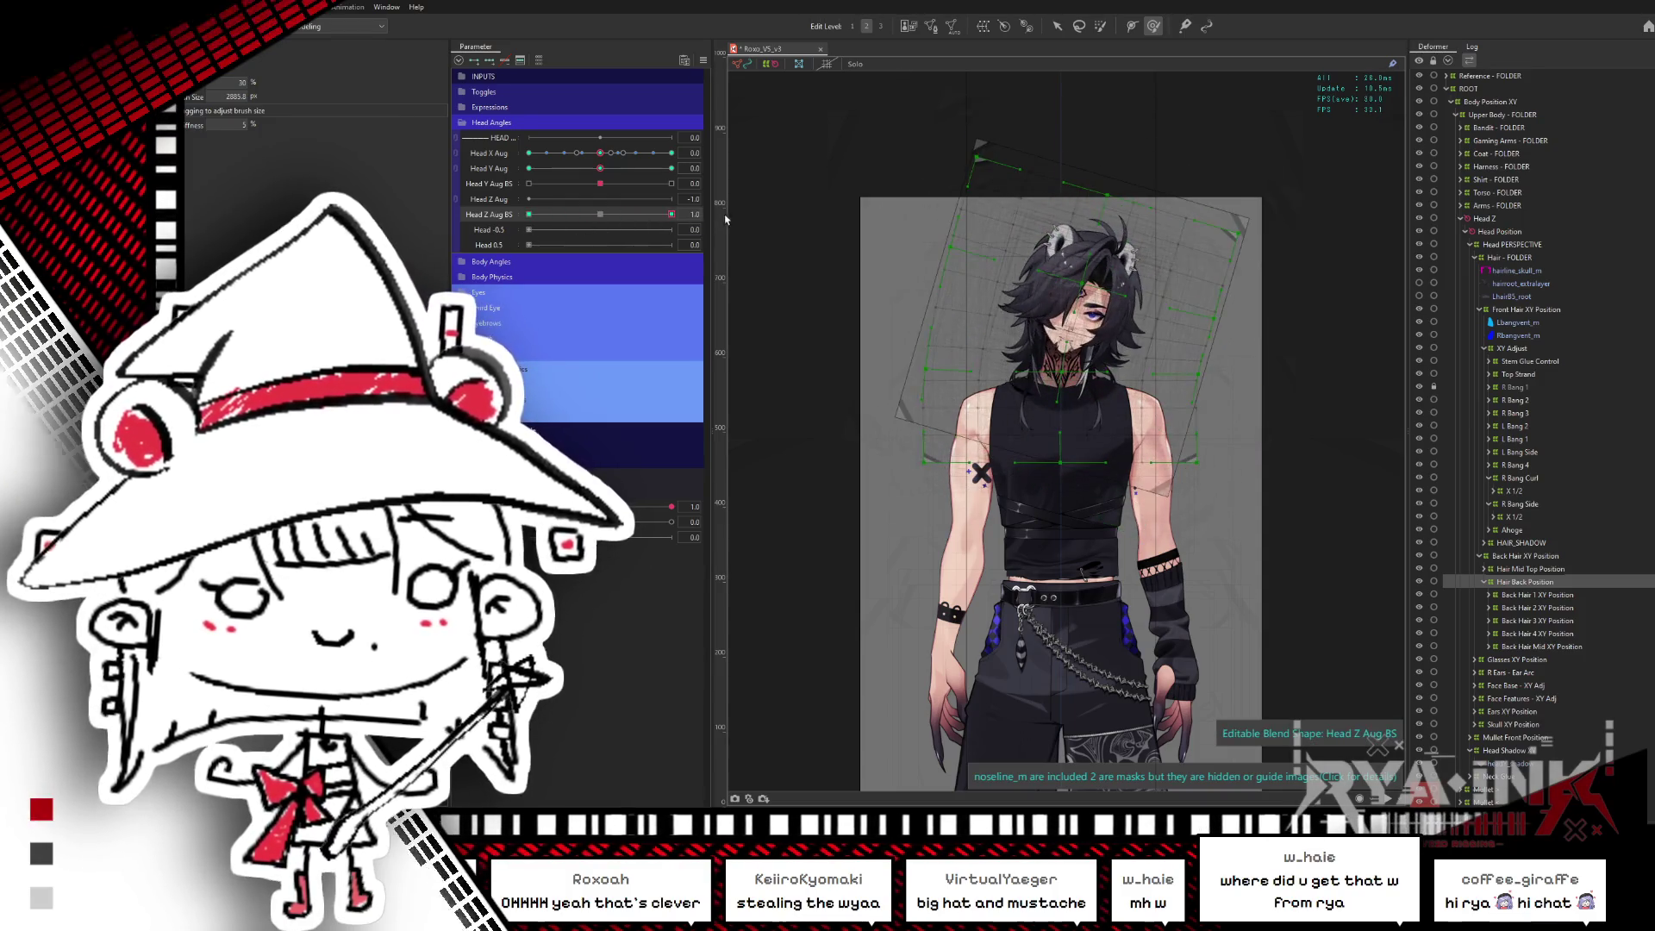
click(666, 217)
click(1058, 26)
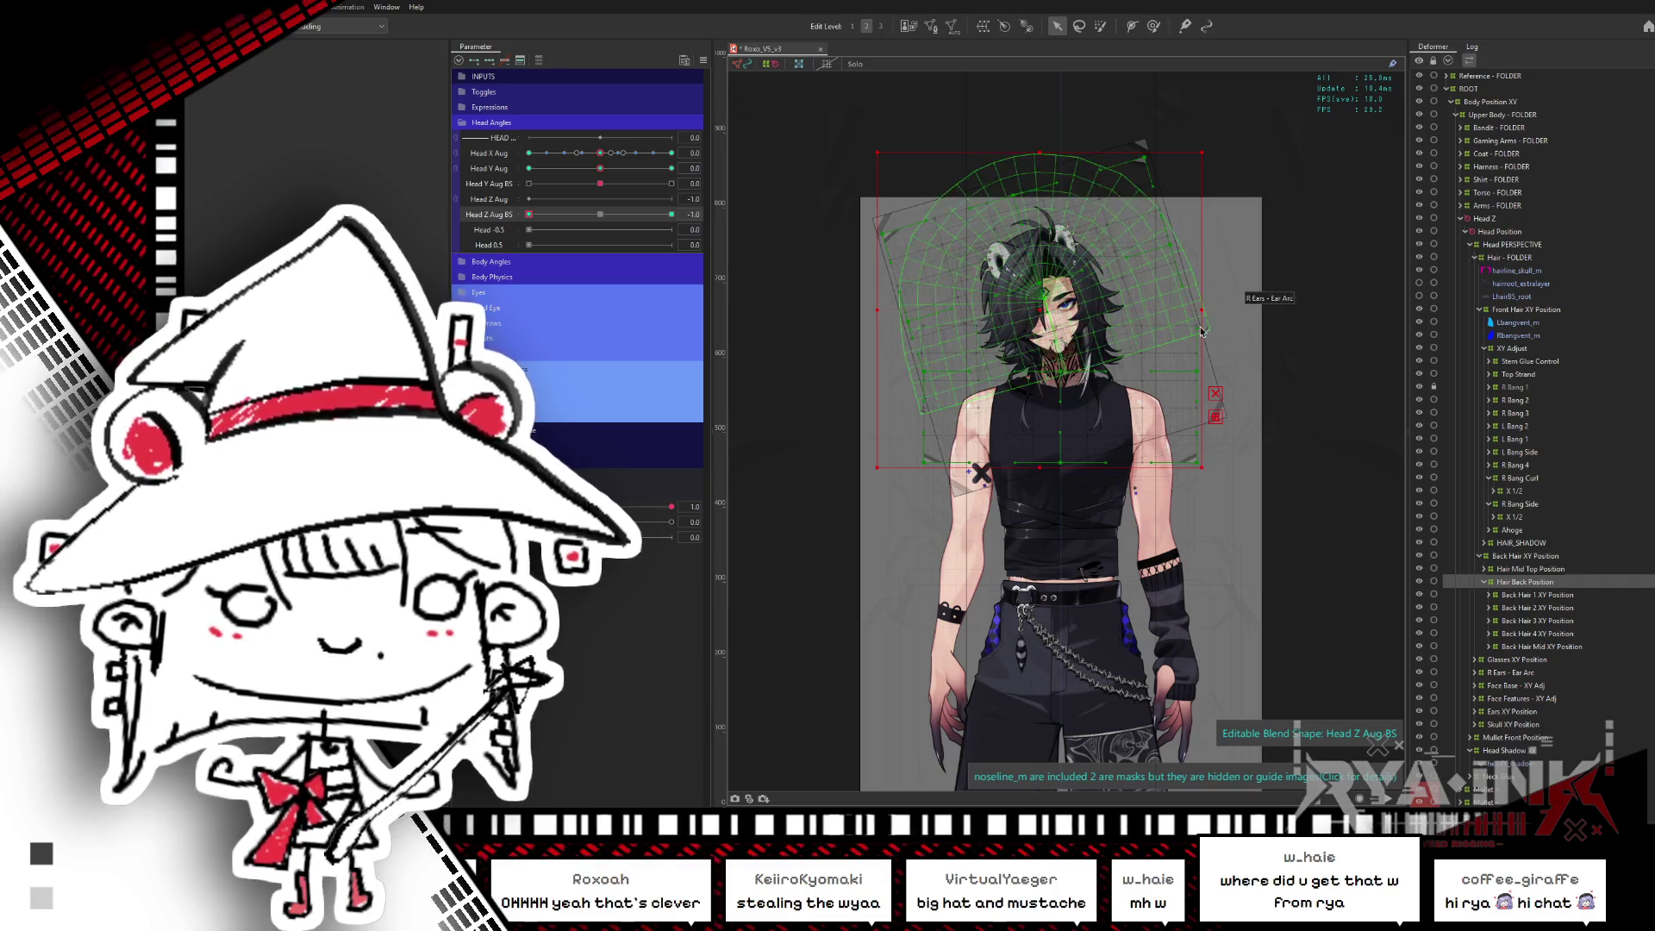
click(1154, 27)
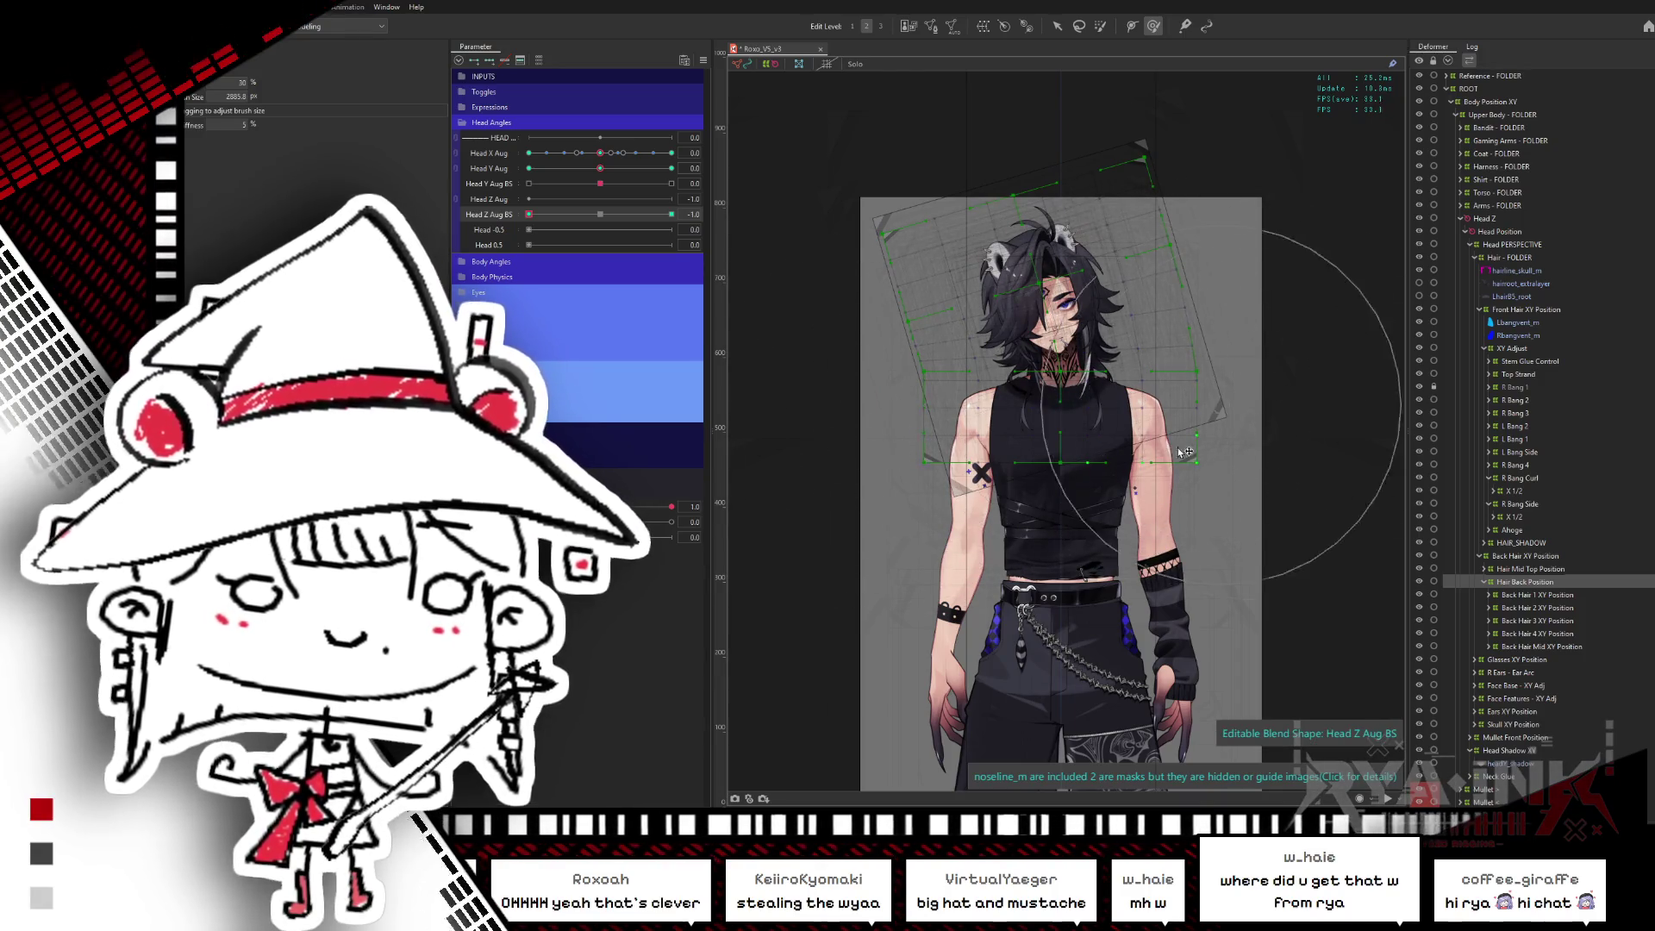
- Test Head Z Aug BS combined with Head X Aug -1.0, then reset both to centre
drag(529, 213, 543, 229)
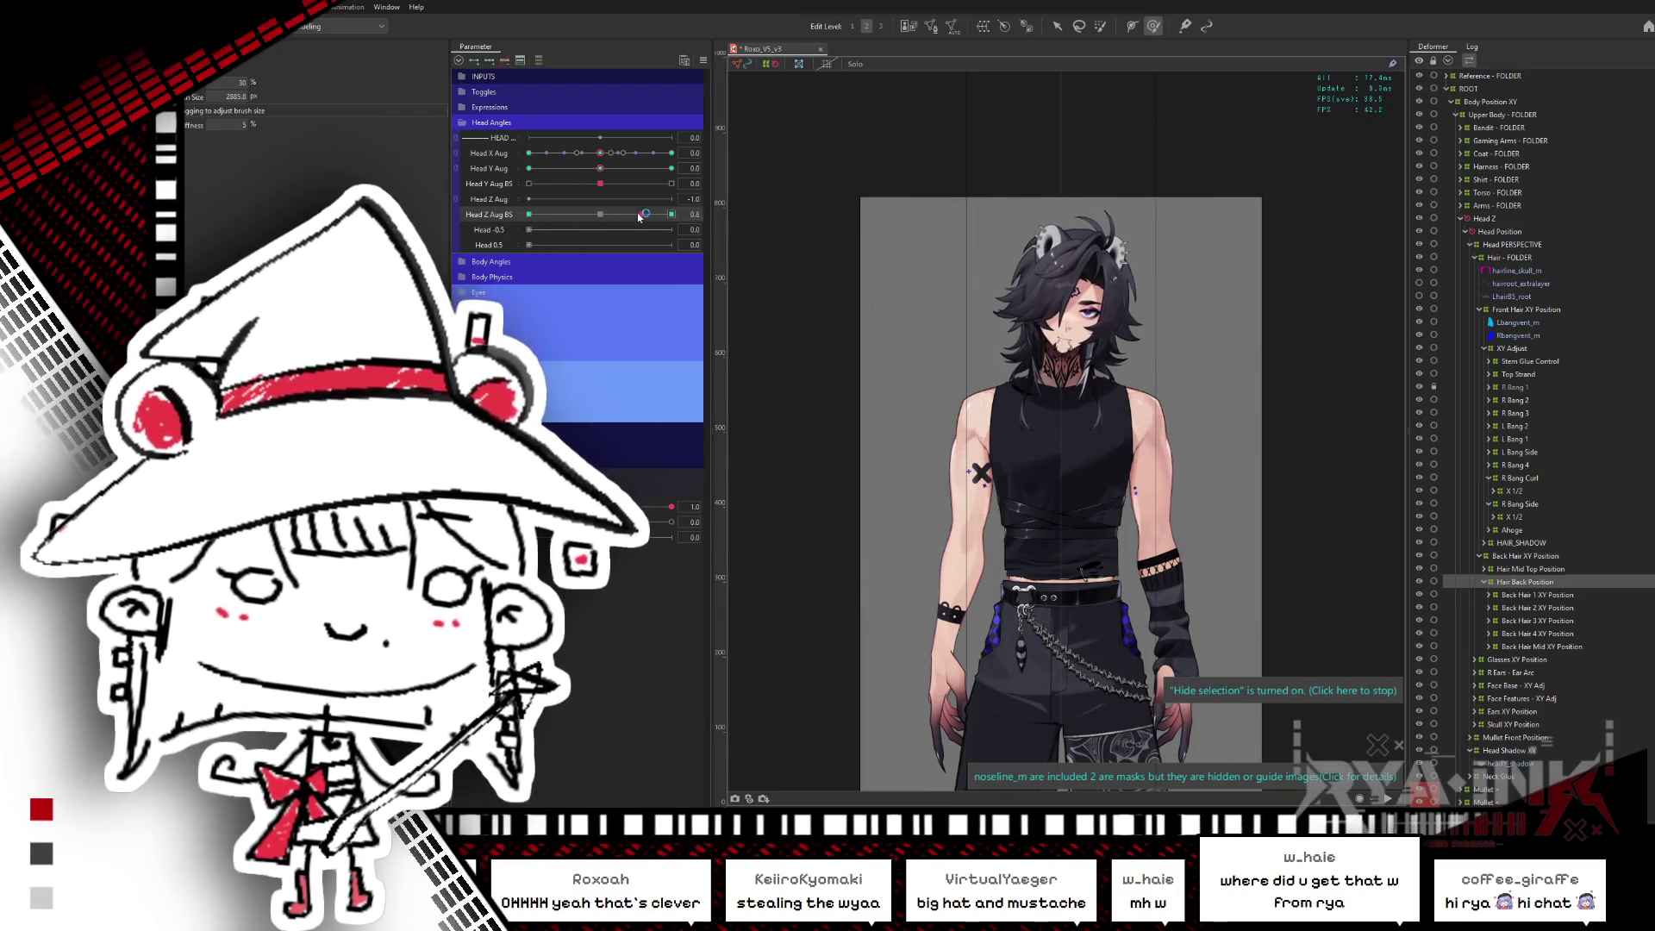
click(671, 214)
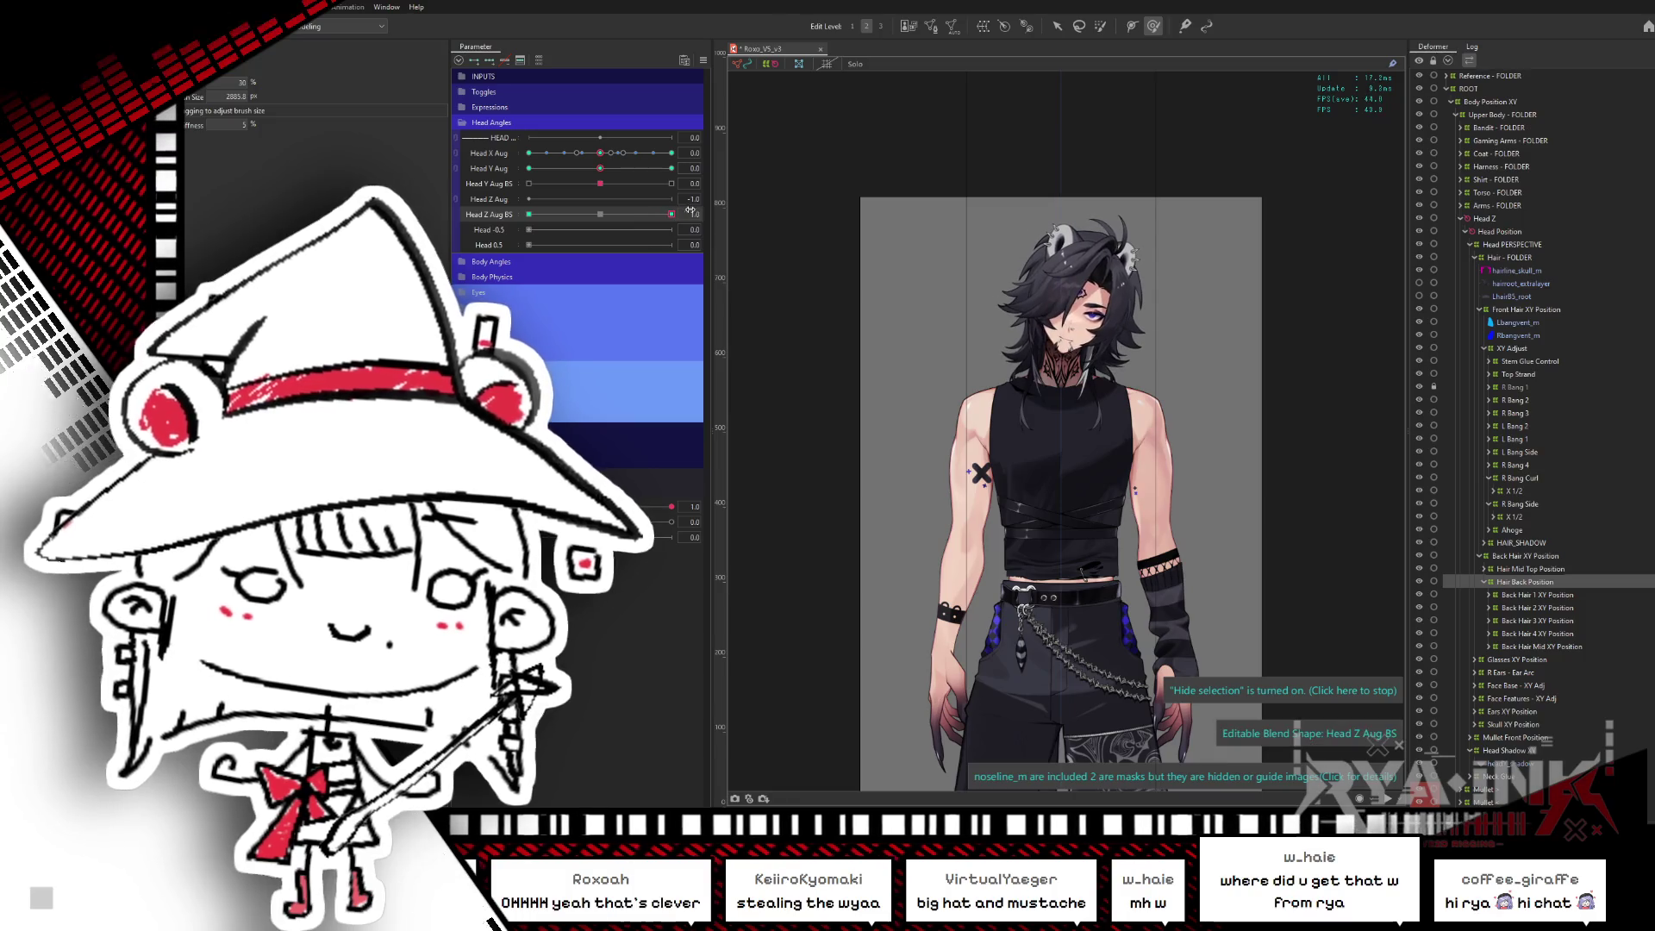
click(599, 153)
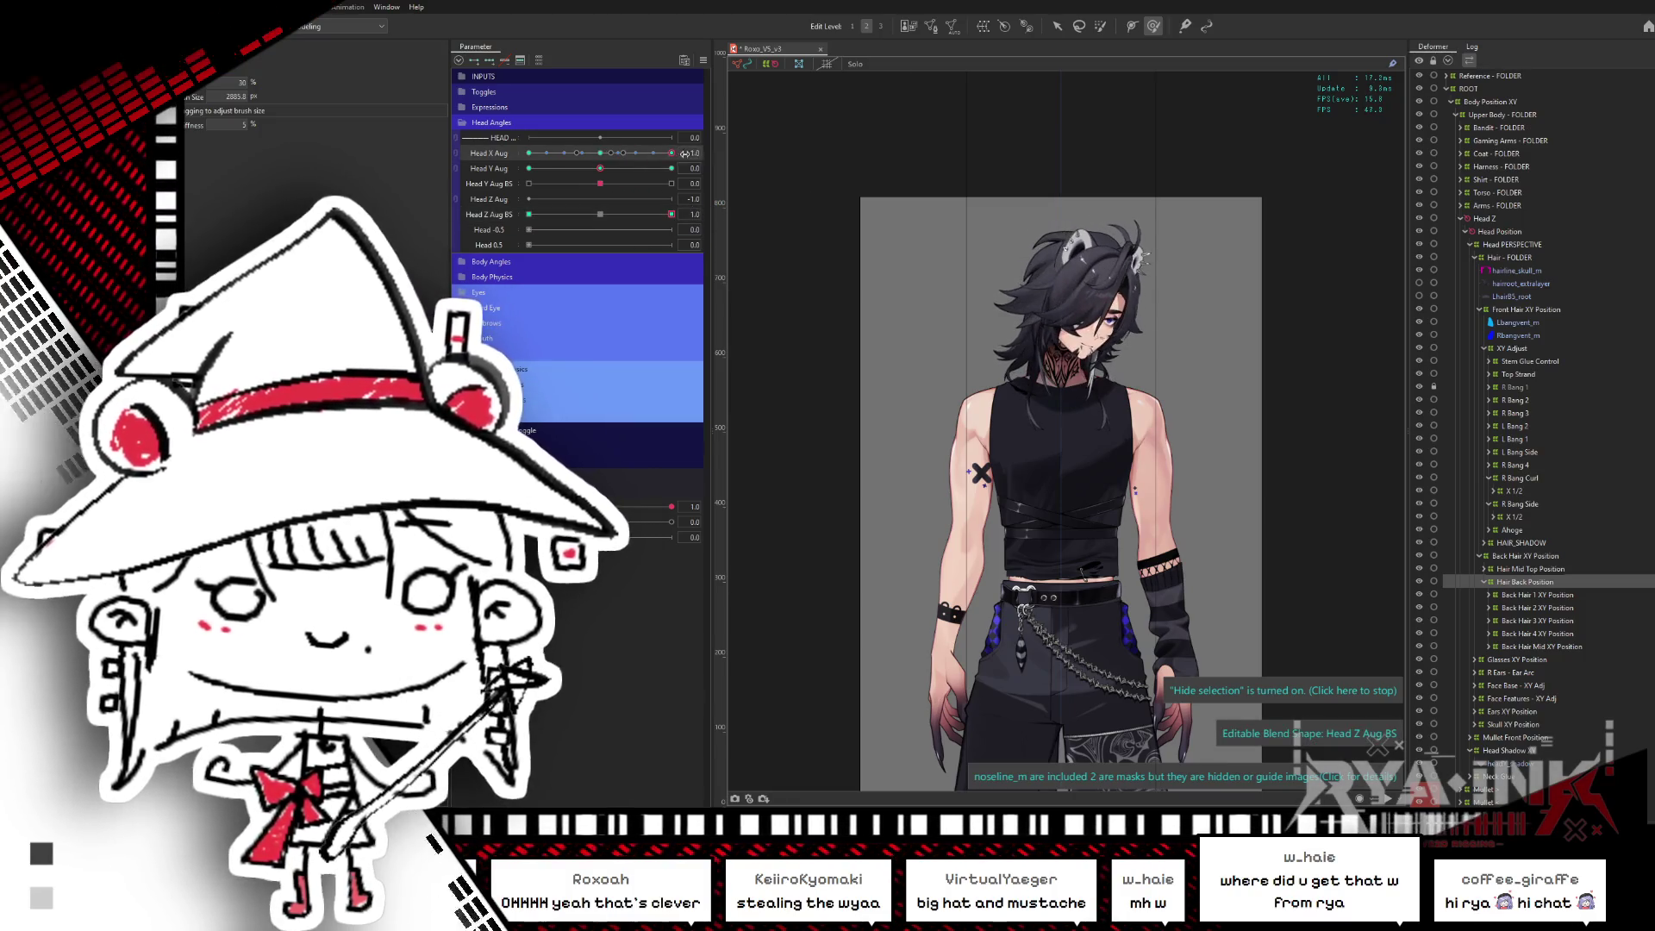
drag(585, 170, 511, 177)
click(671, 214)
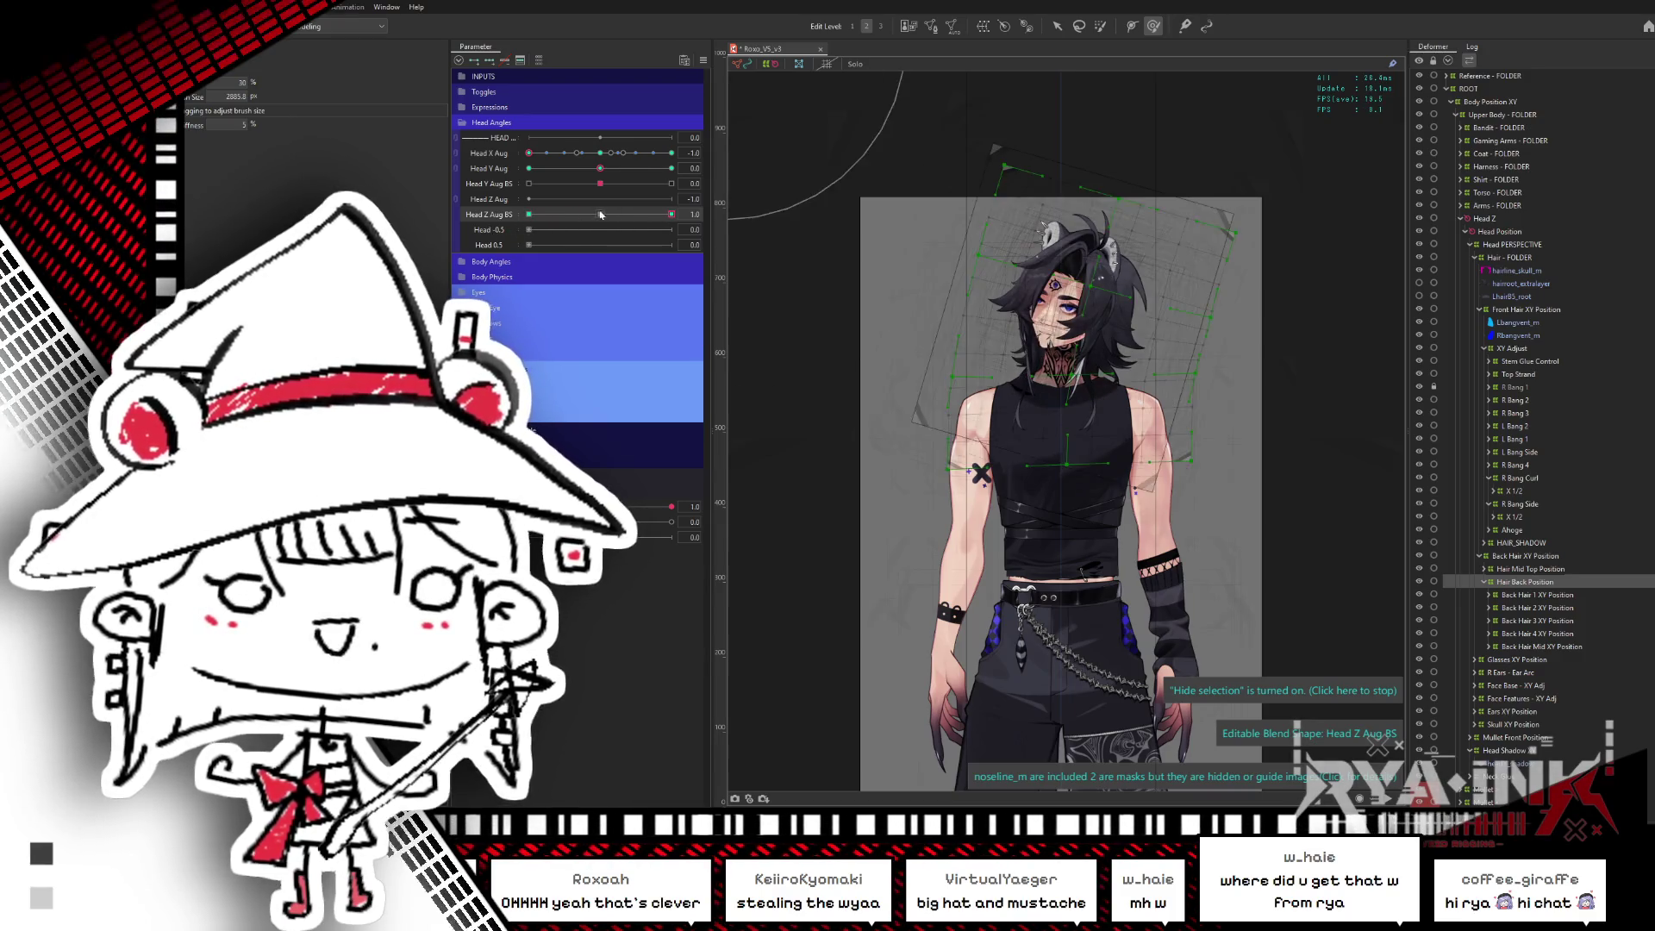
mouse_move(672, 214)
mouse_down()
mouse_move(535, 214)
mouse_move(526, 257)
mouse_up()
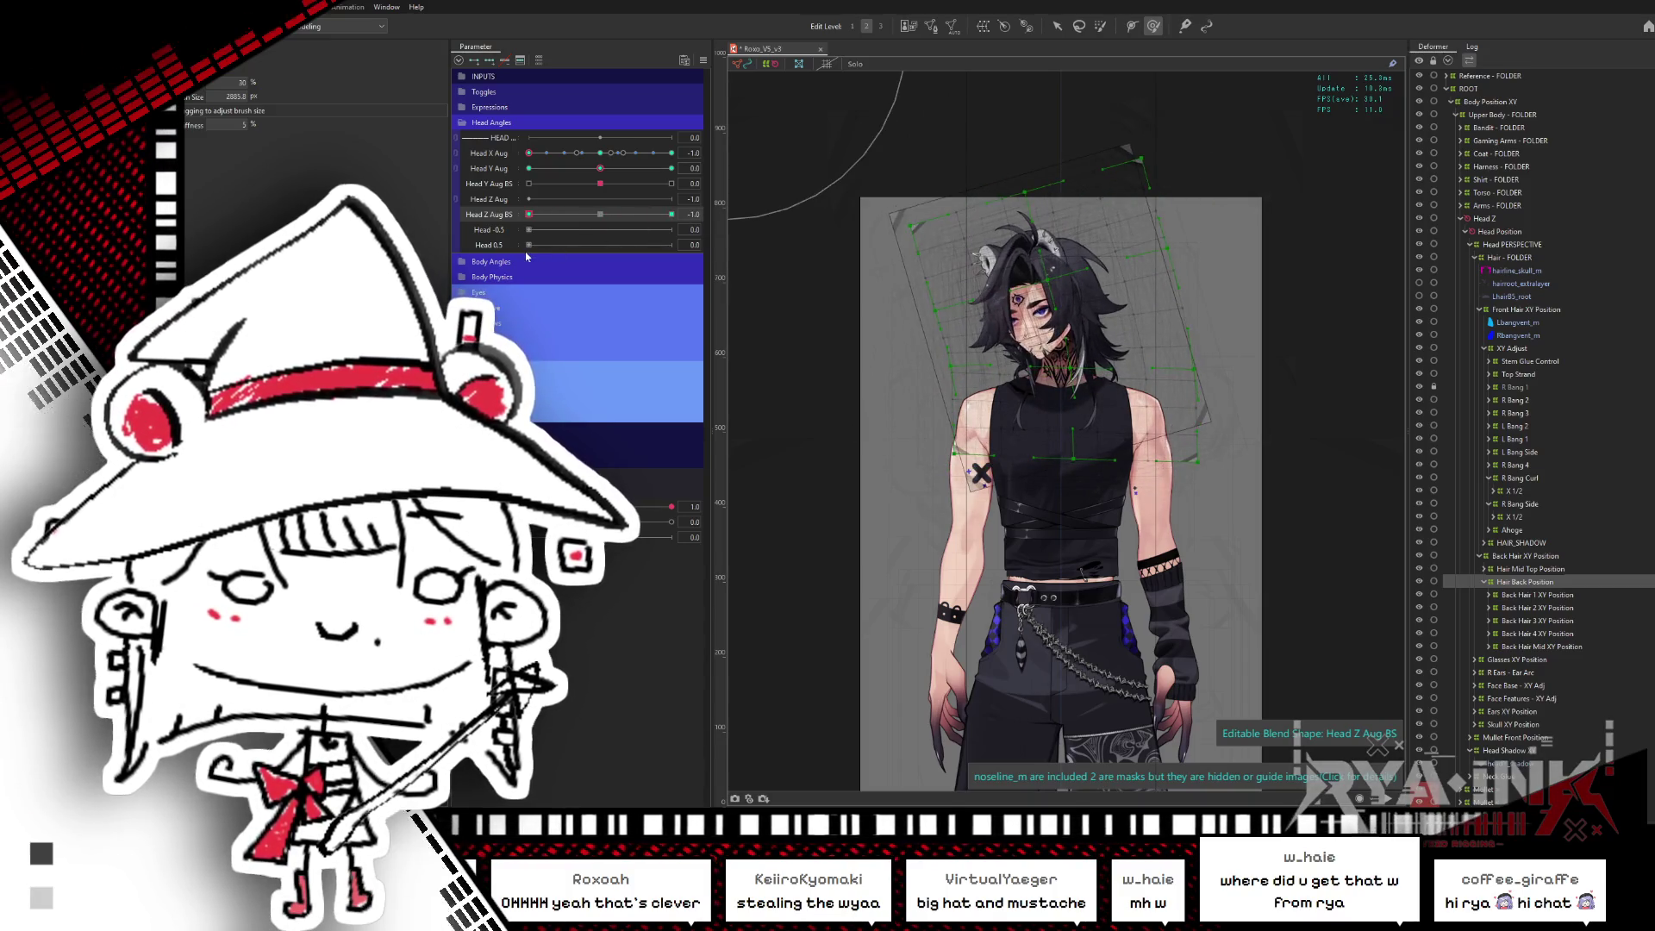
click(600, 215)
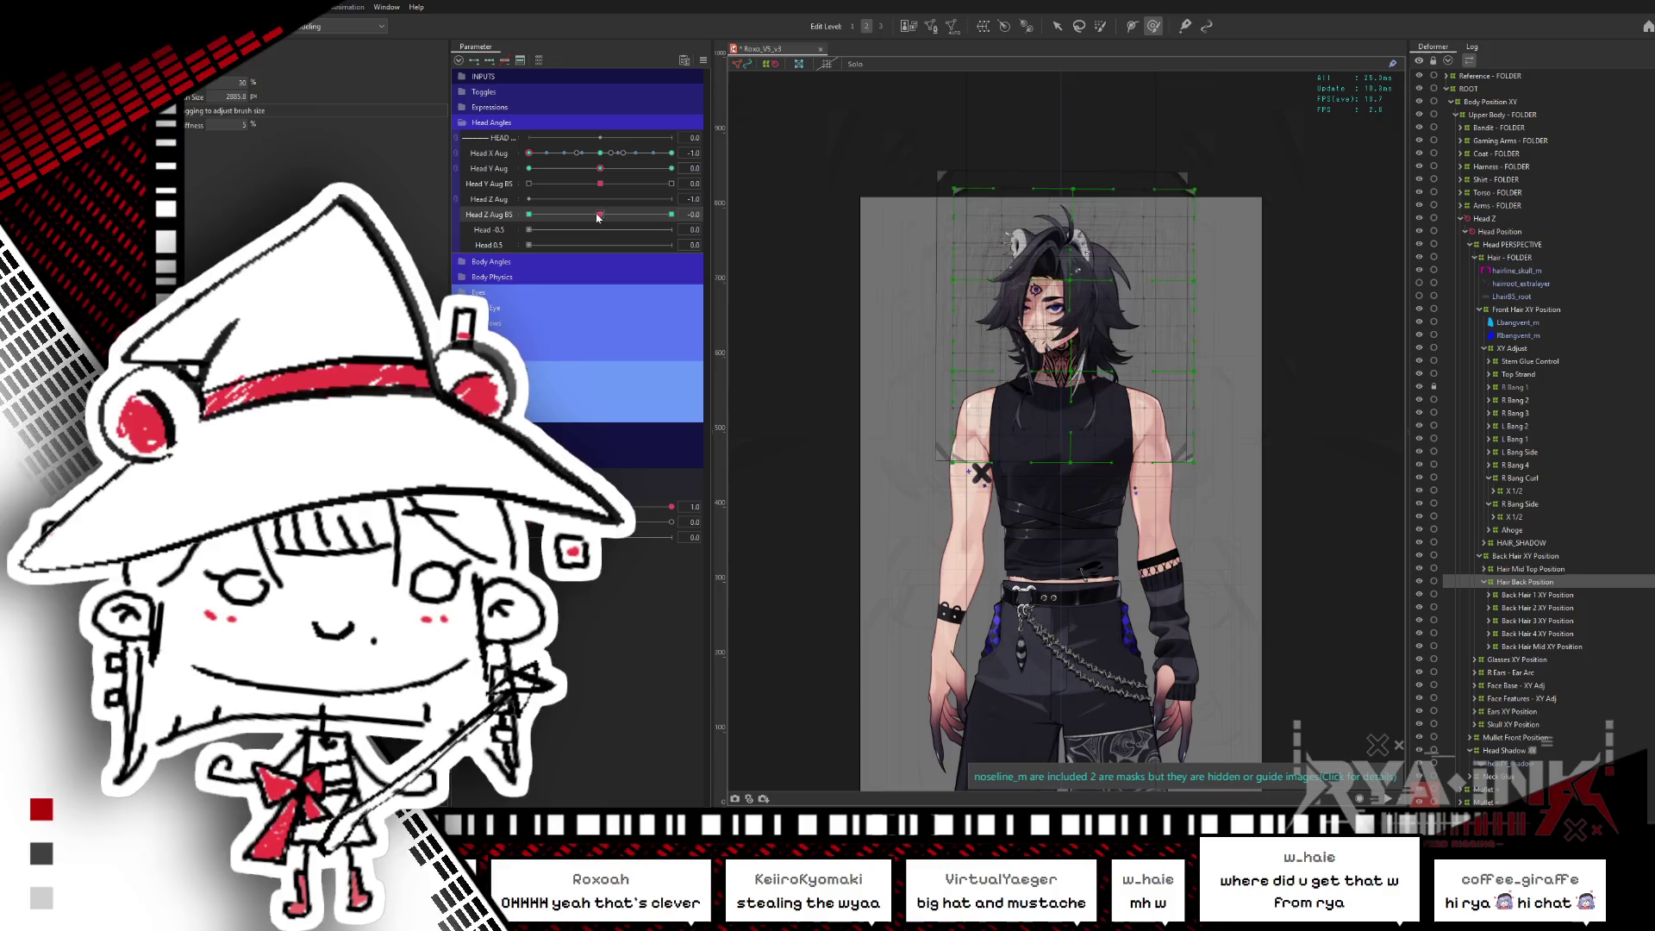
drag(599, 215, 718, 222)
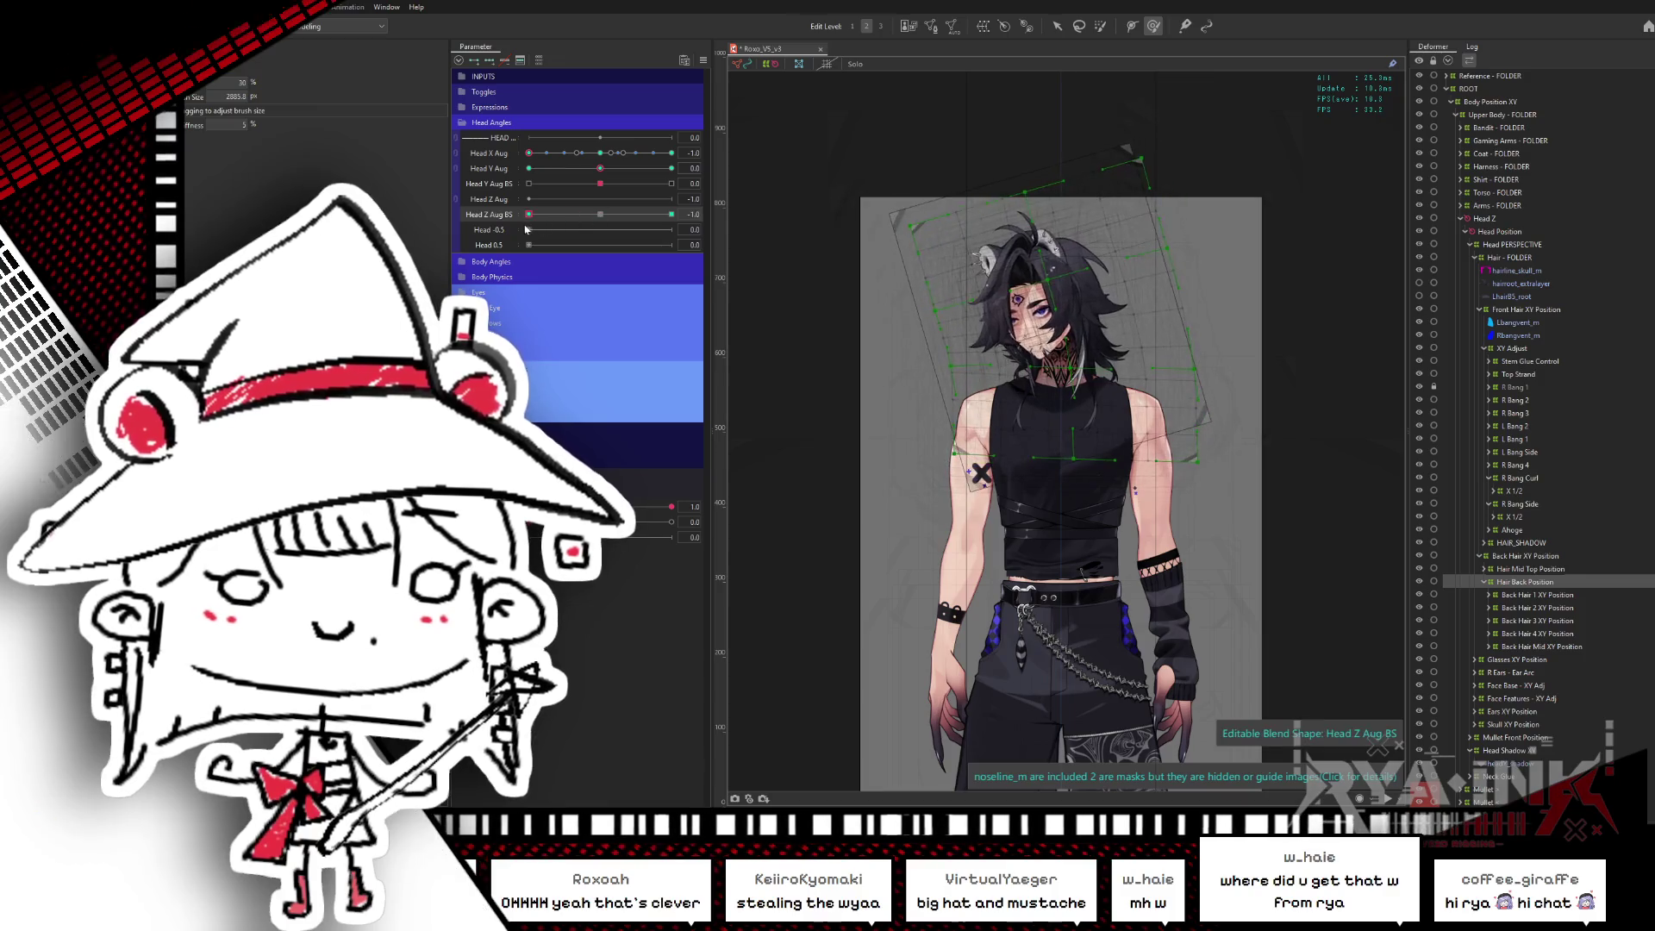
click(607, 214)
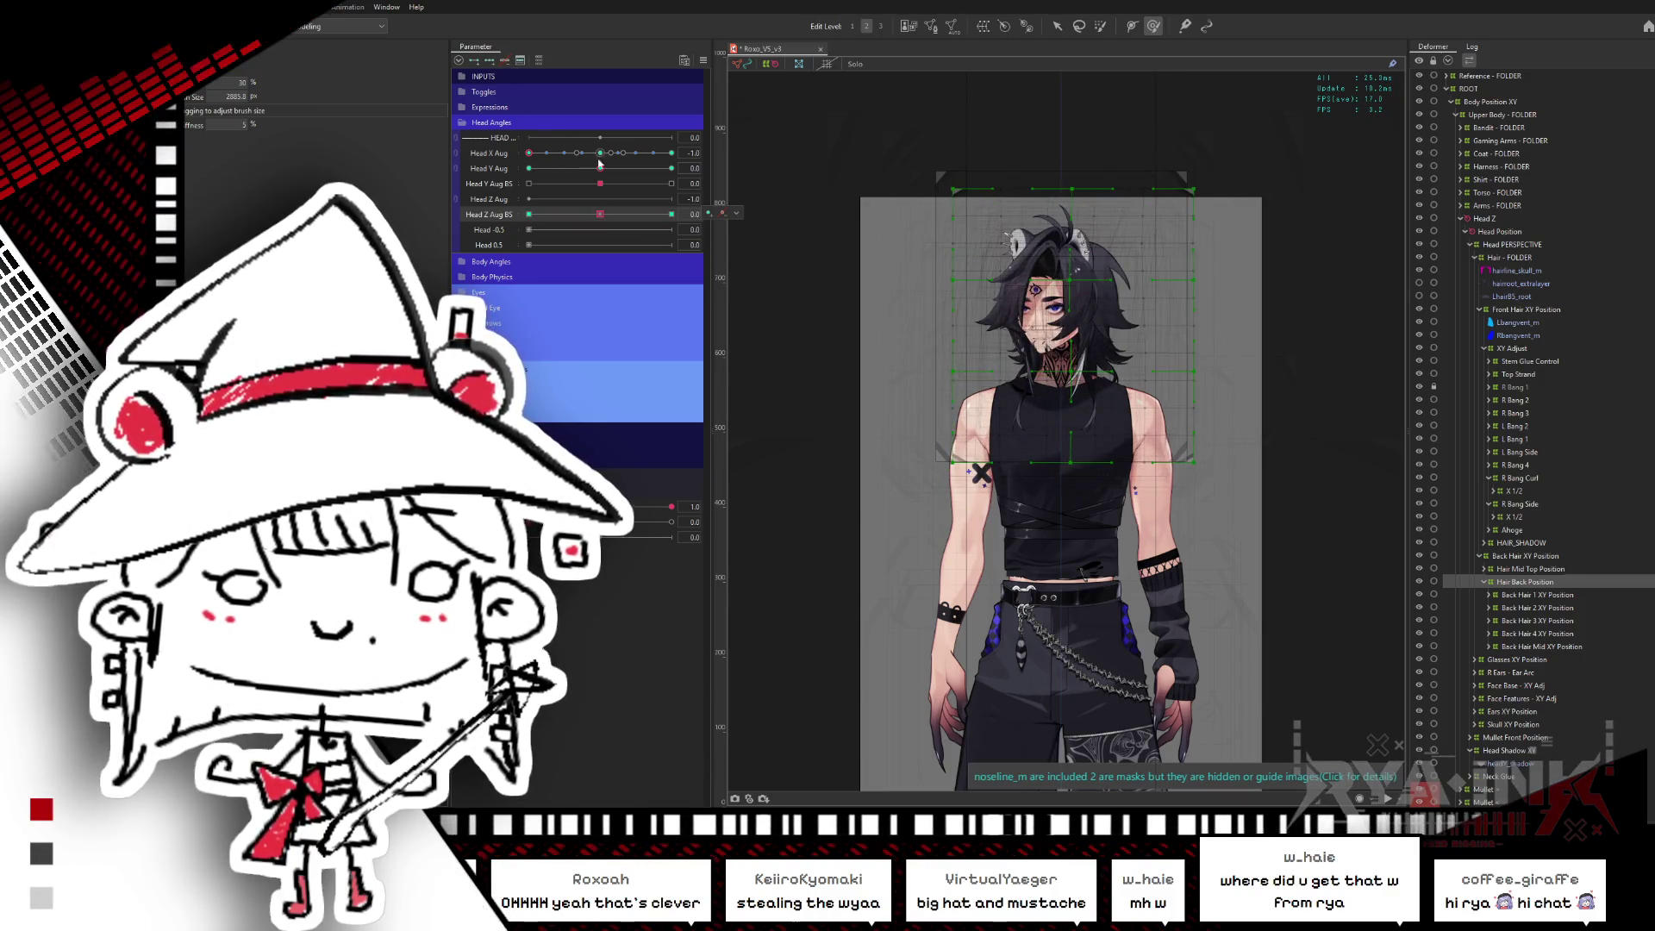
click(610, 154)
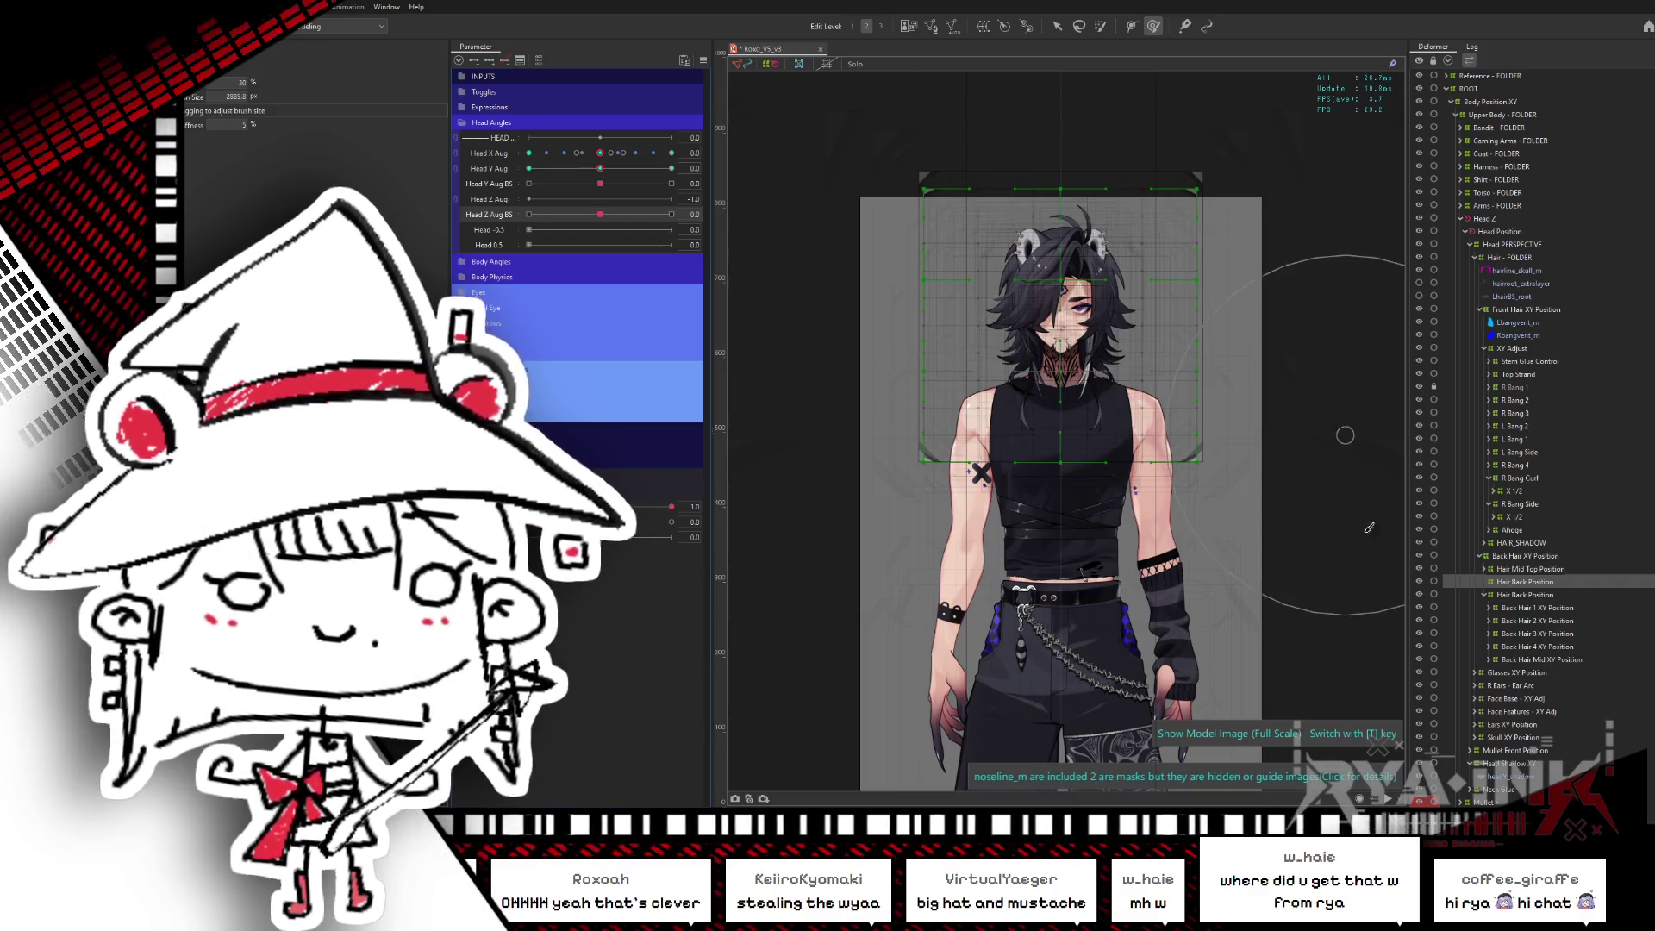
- Open and close the Head X Aug keyform editor, then collapse Hair Back Position
double_click(489, 151)
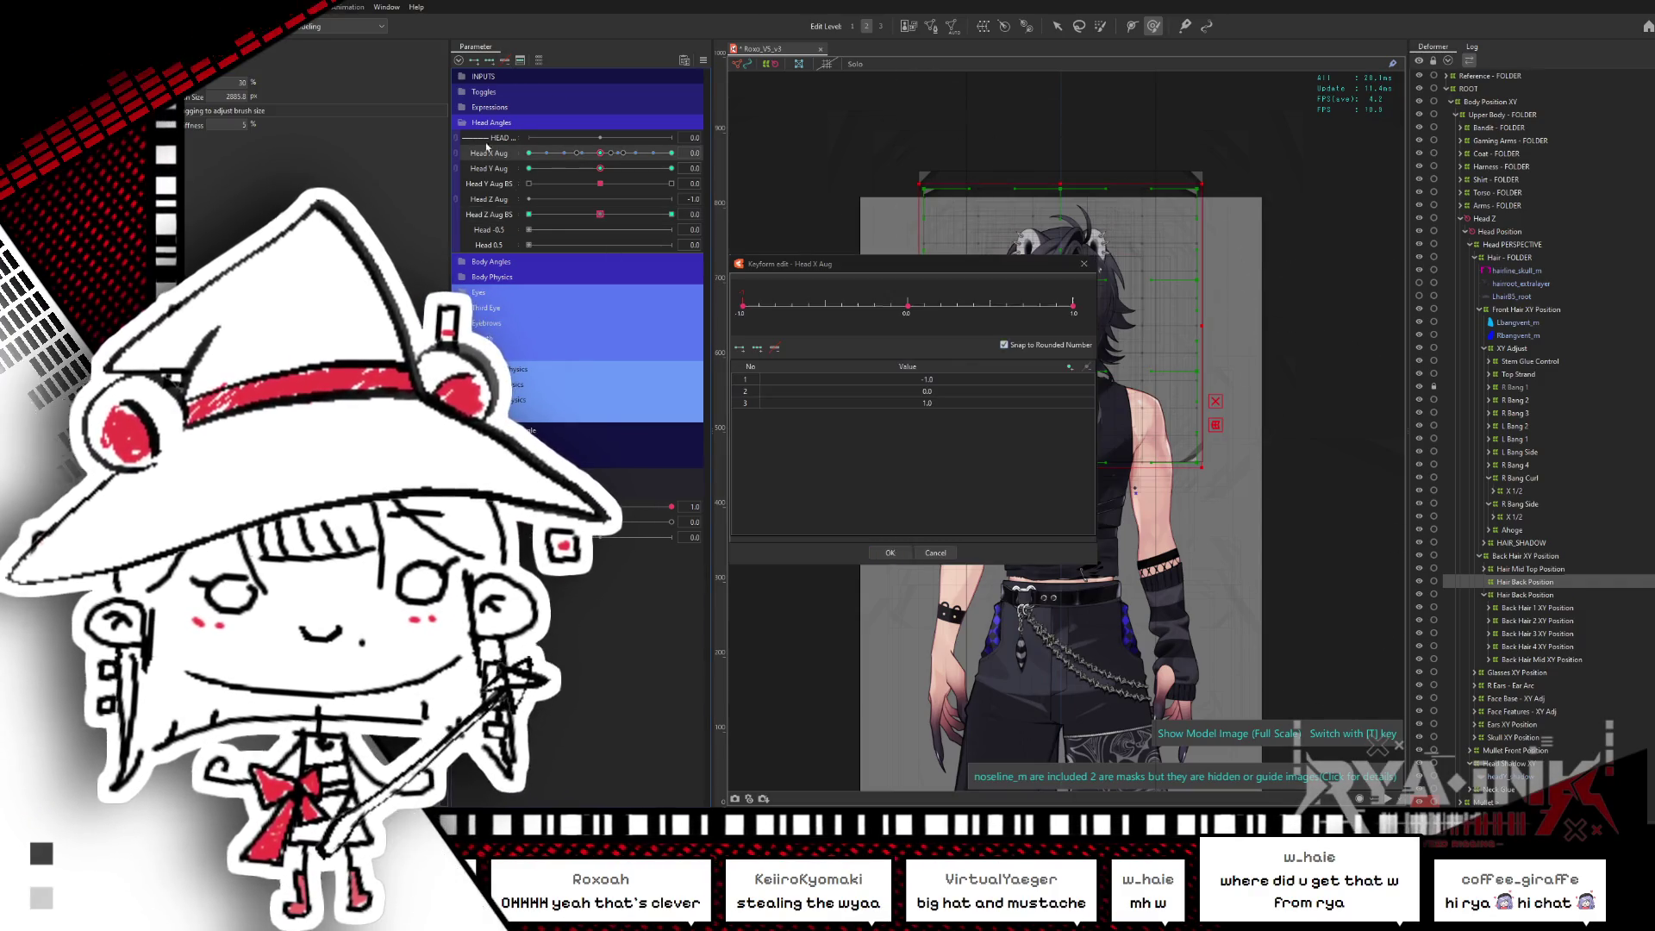
key(Escape)
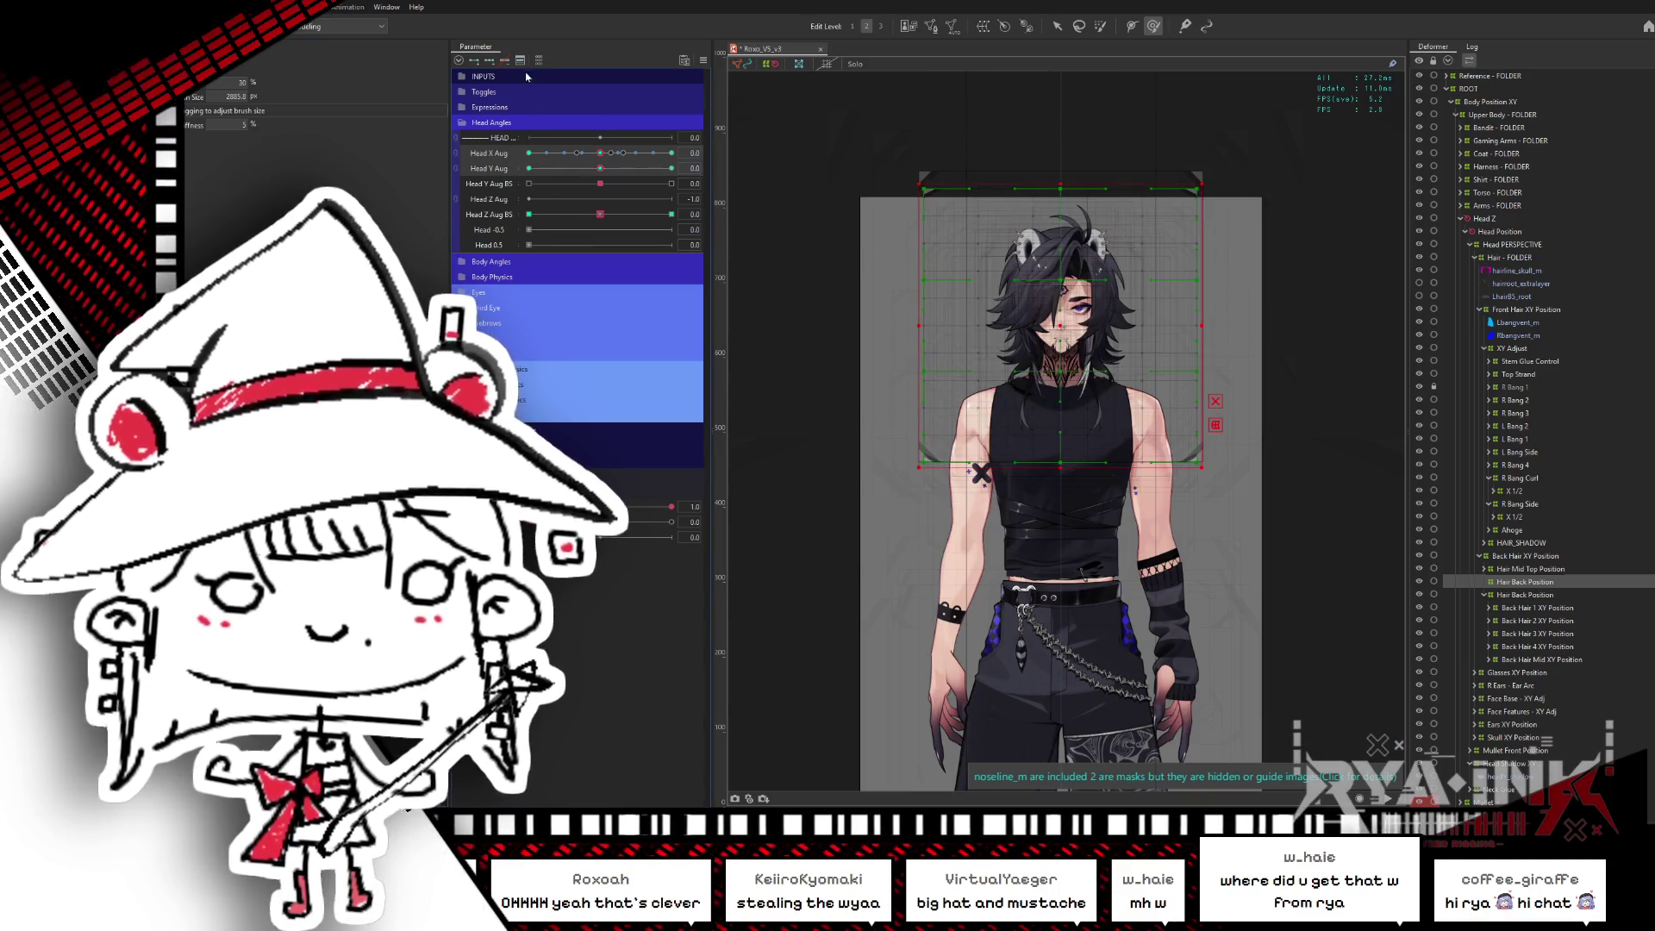
click(1571, 595)
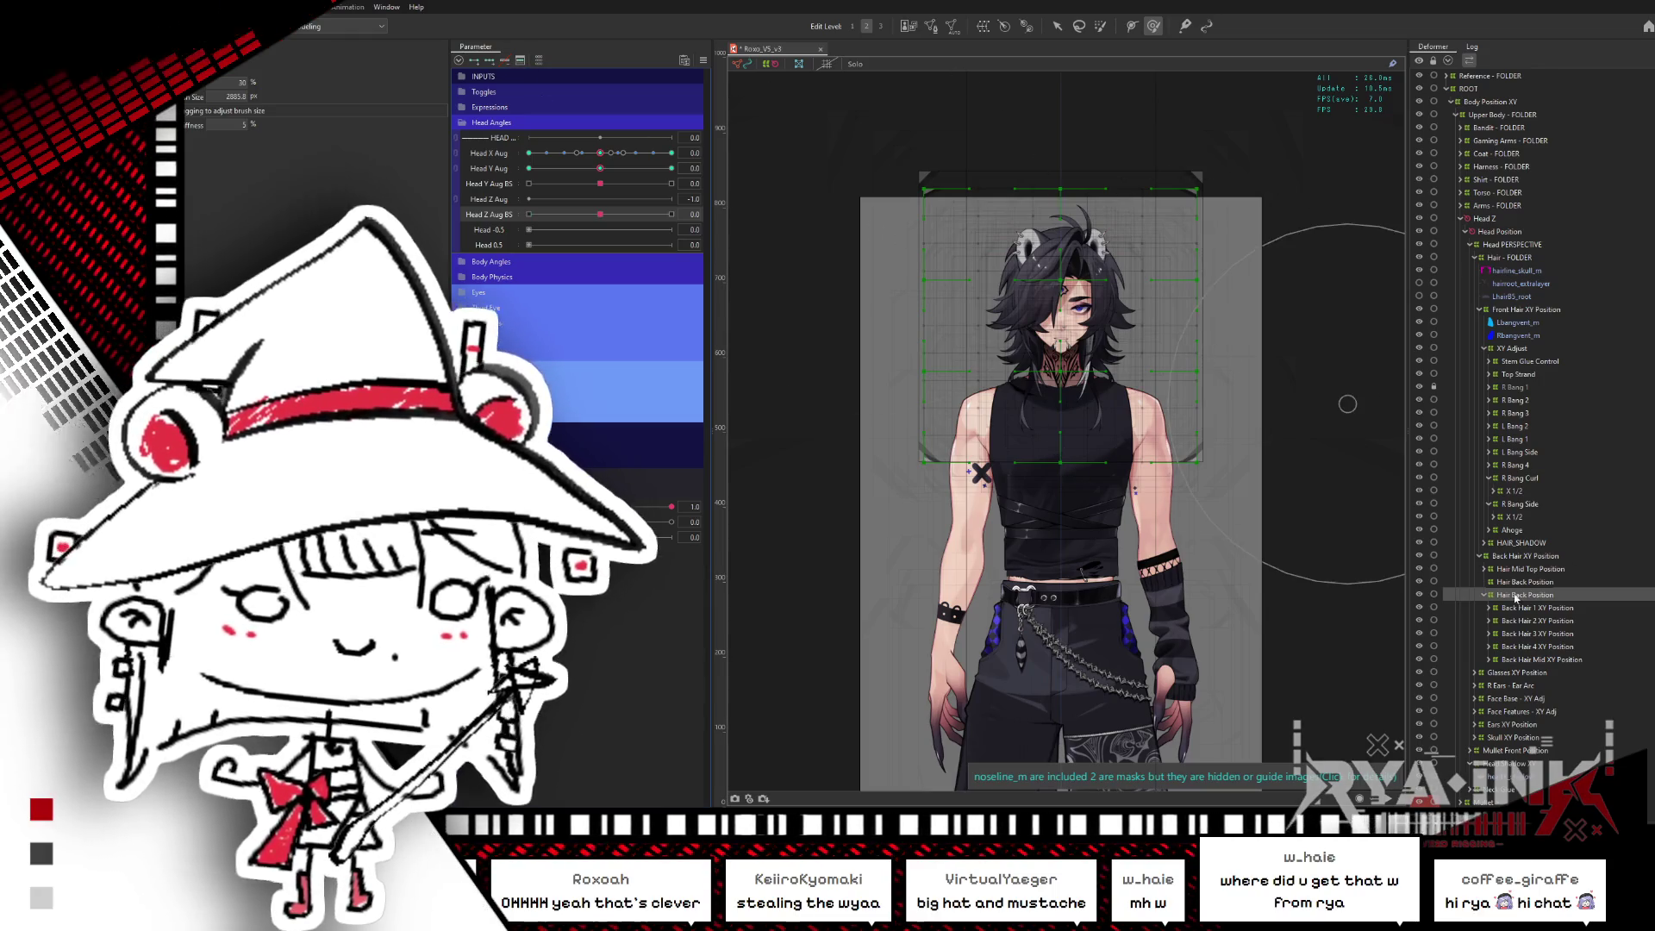
click(1518, 589)
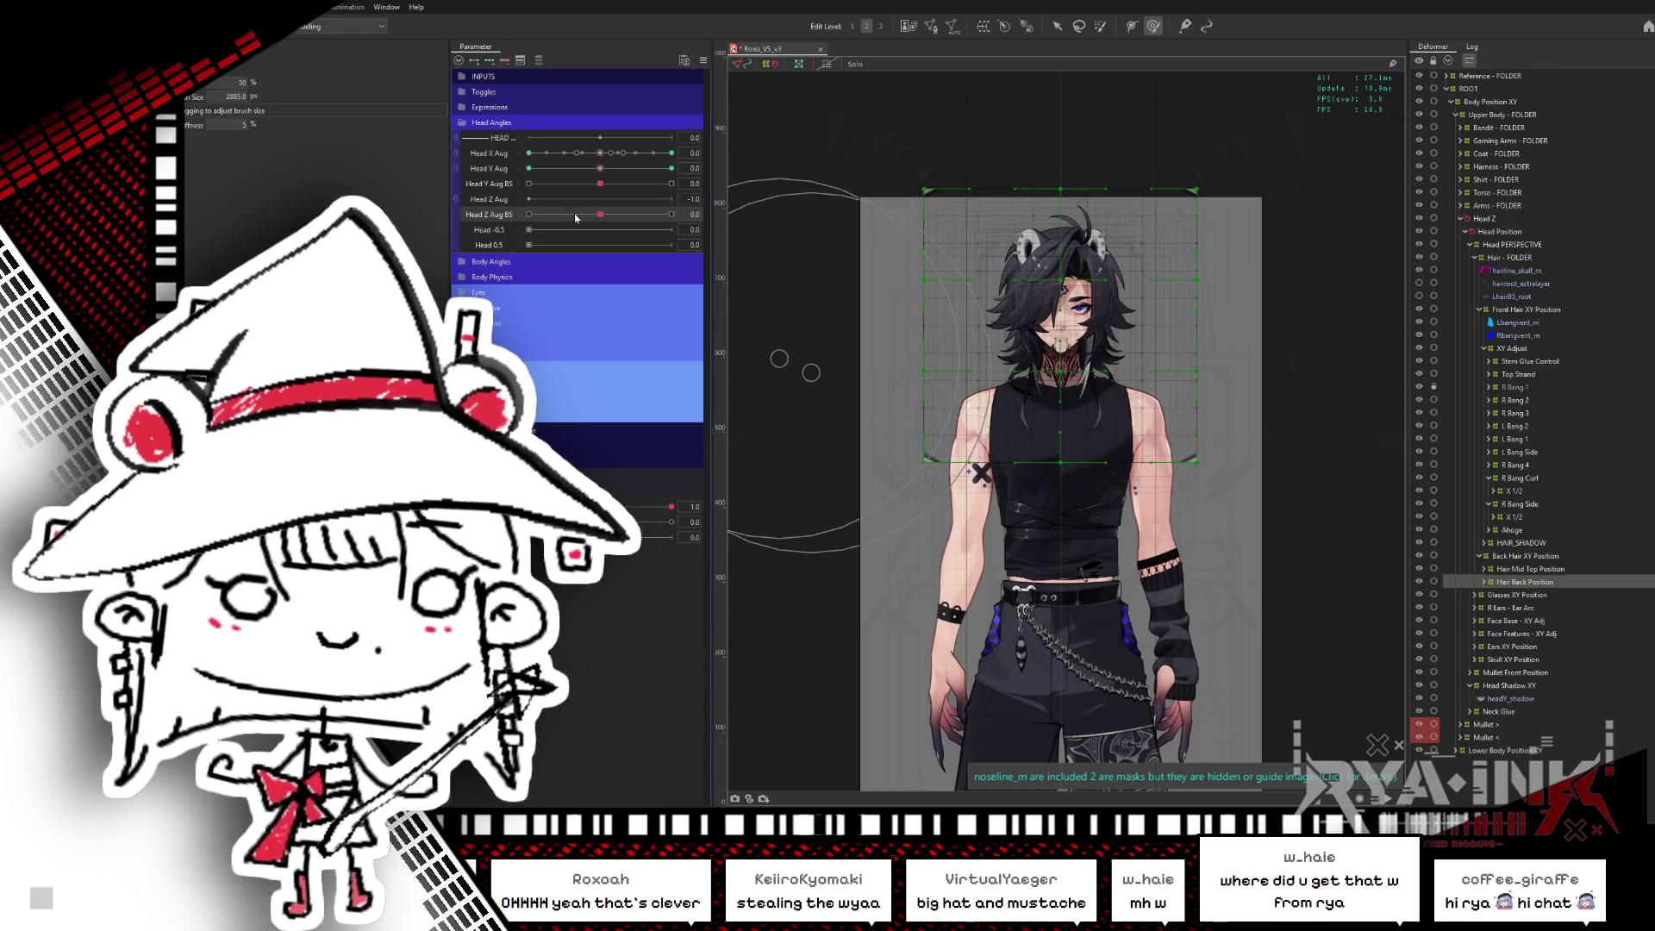
- Preview the Head Z Aug BS tilt with Head X Aug at -1.0, then reset both to centre
click(528, 214)
click(528, 153)
mouse_move(528, 214)
mouse_down()
mouse_move(555, 212)
mouse_move(503, 237)
mouse_move(731, 201)
mouse_up()
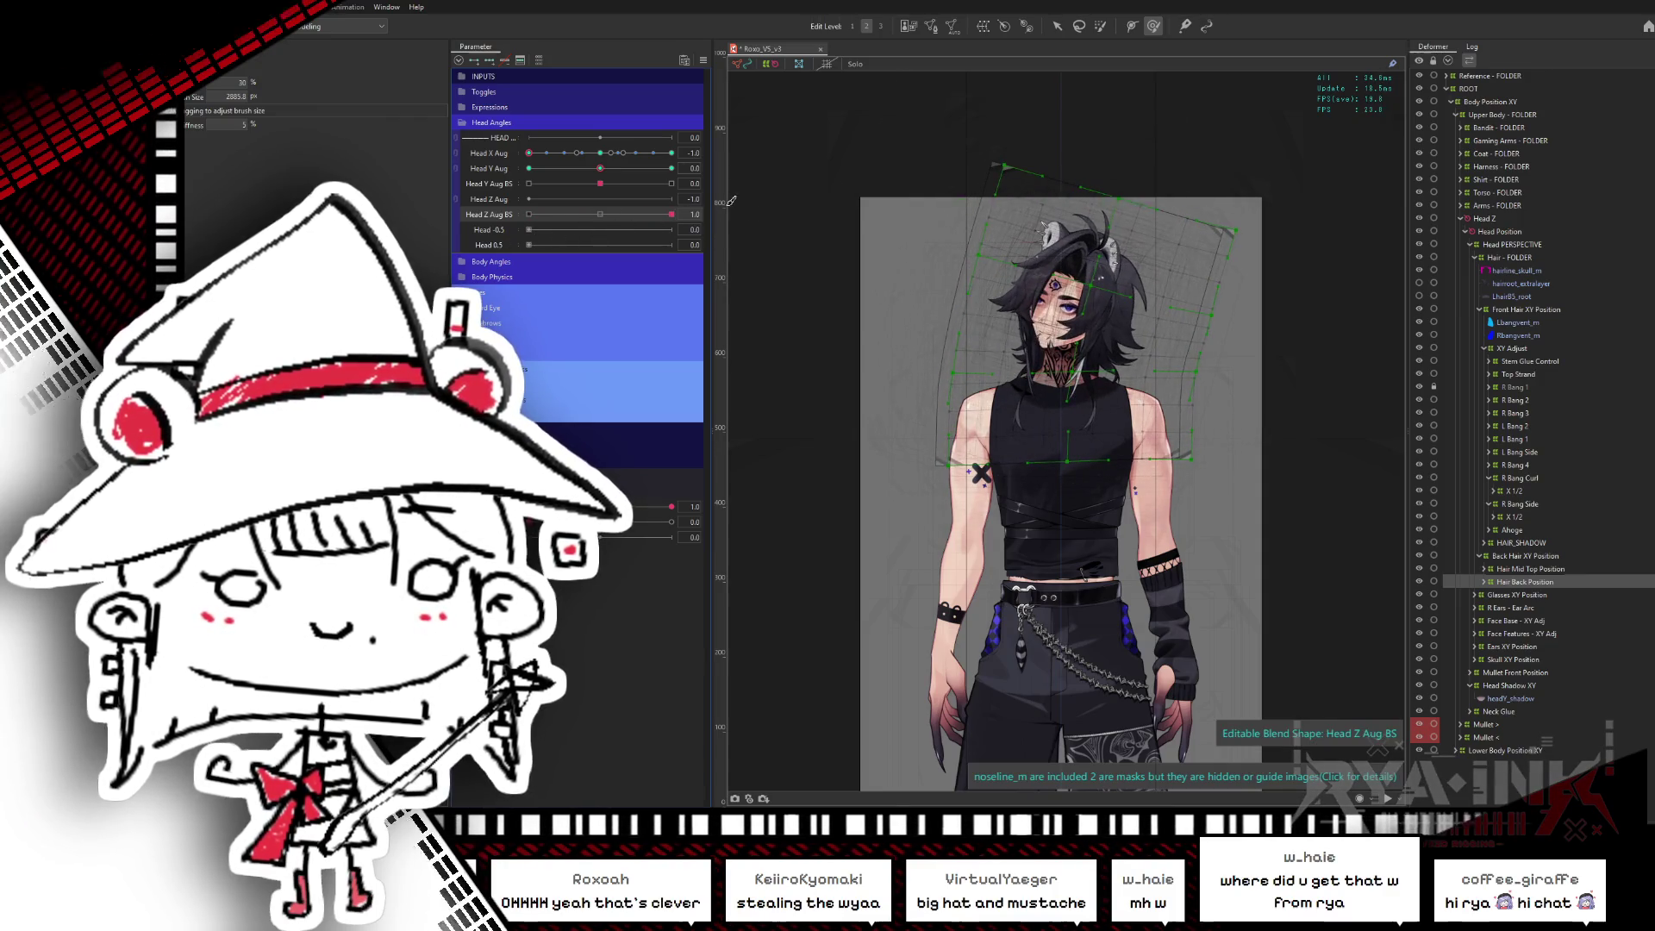
click(601, 217)
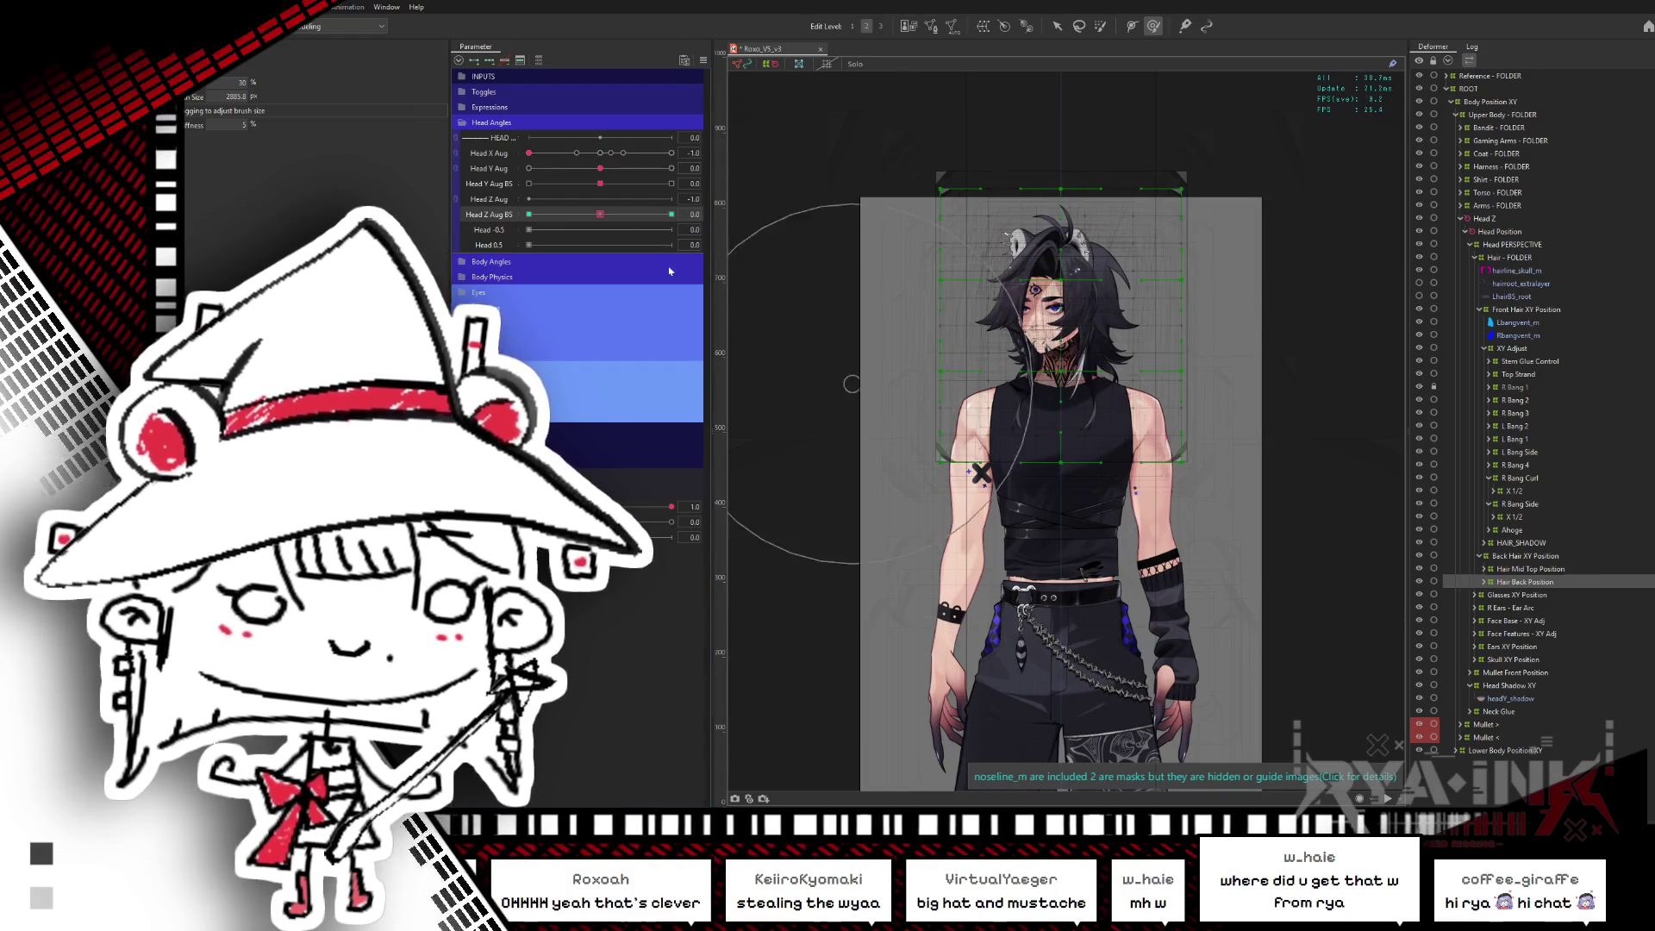
click(600, 152)
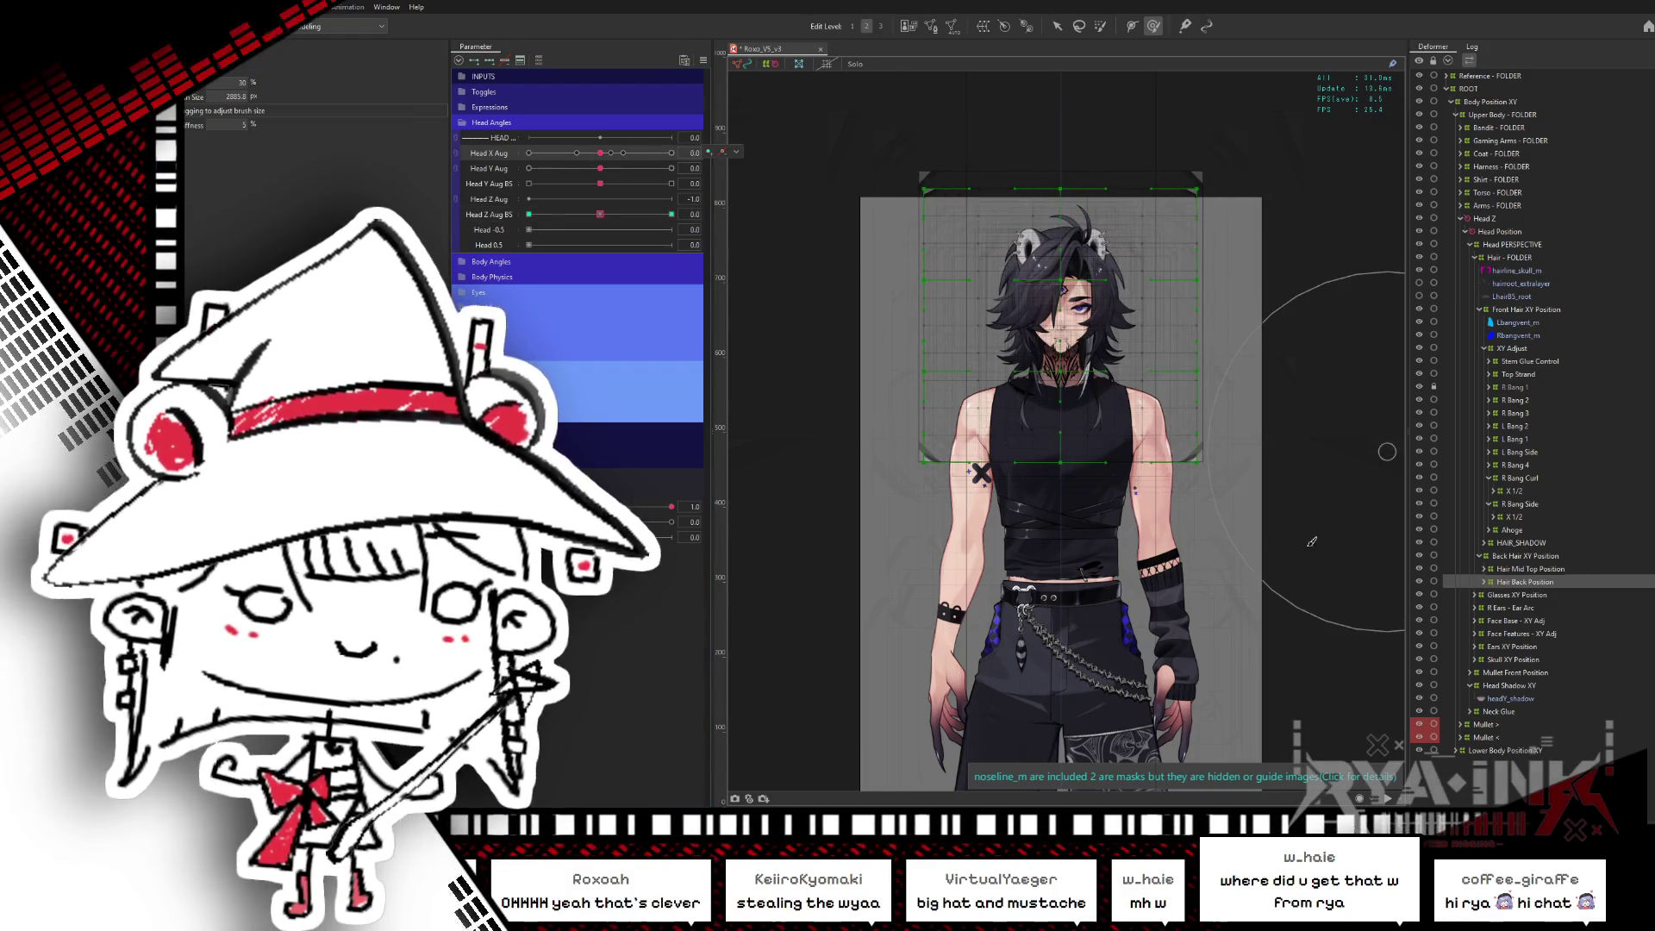
drag(600, 213, 718, 210)
click(602, 214)
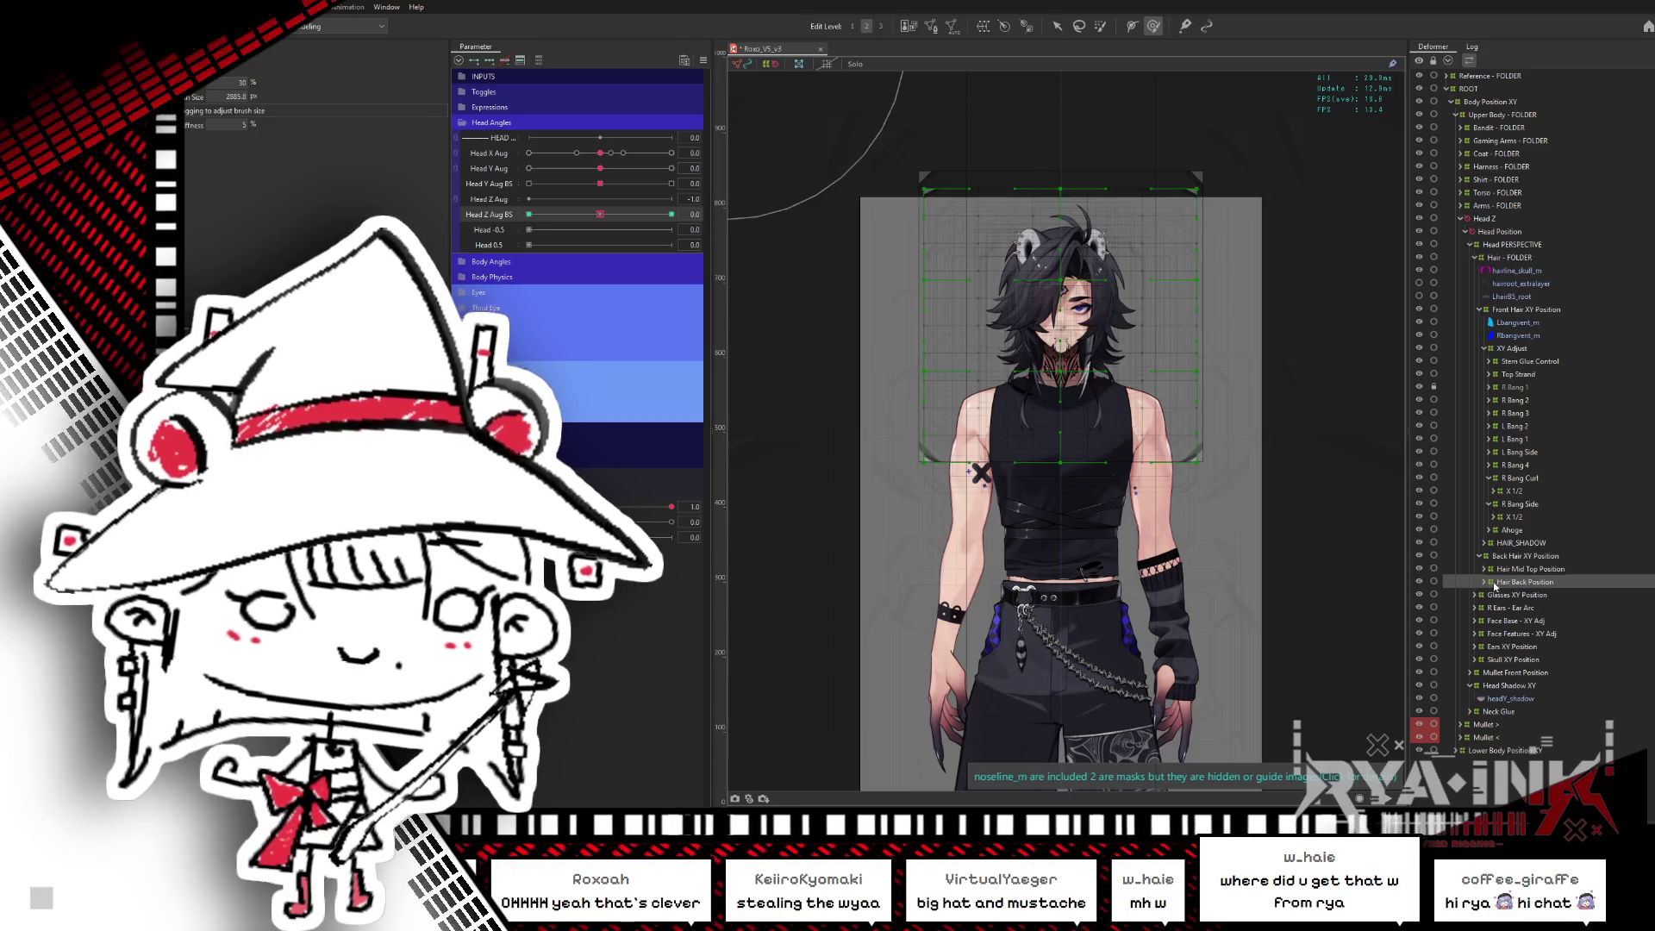
- Create a warp deformer named Back Z Correct as parent of Back Hair XY Position
double_click(1538, 583)
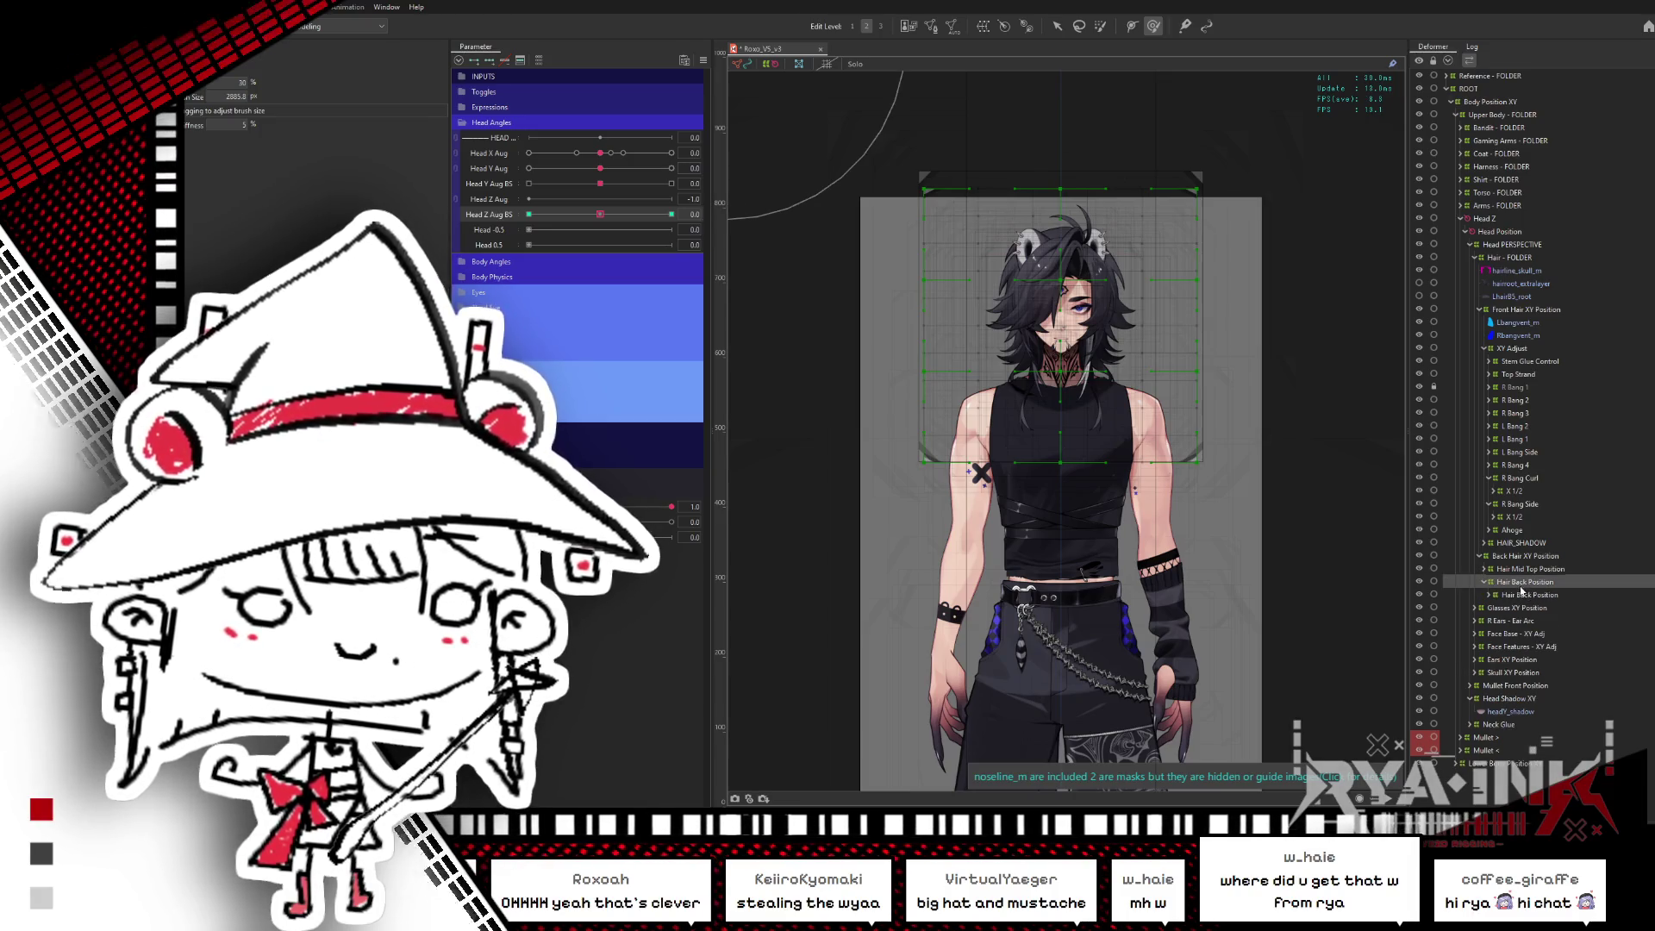
click(1534, 555)
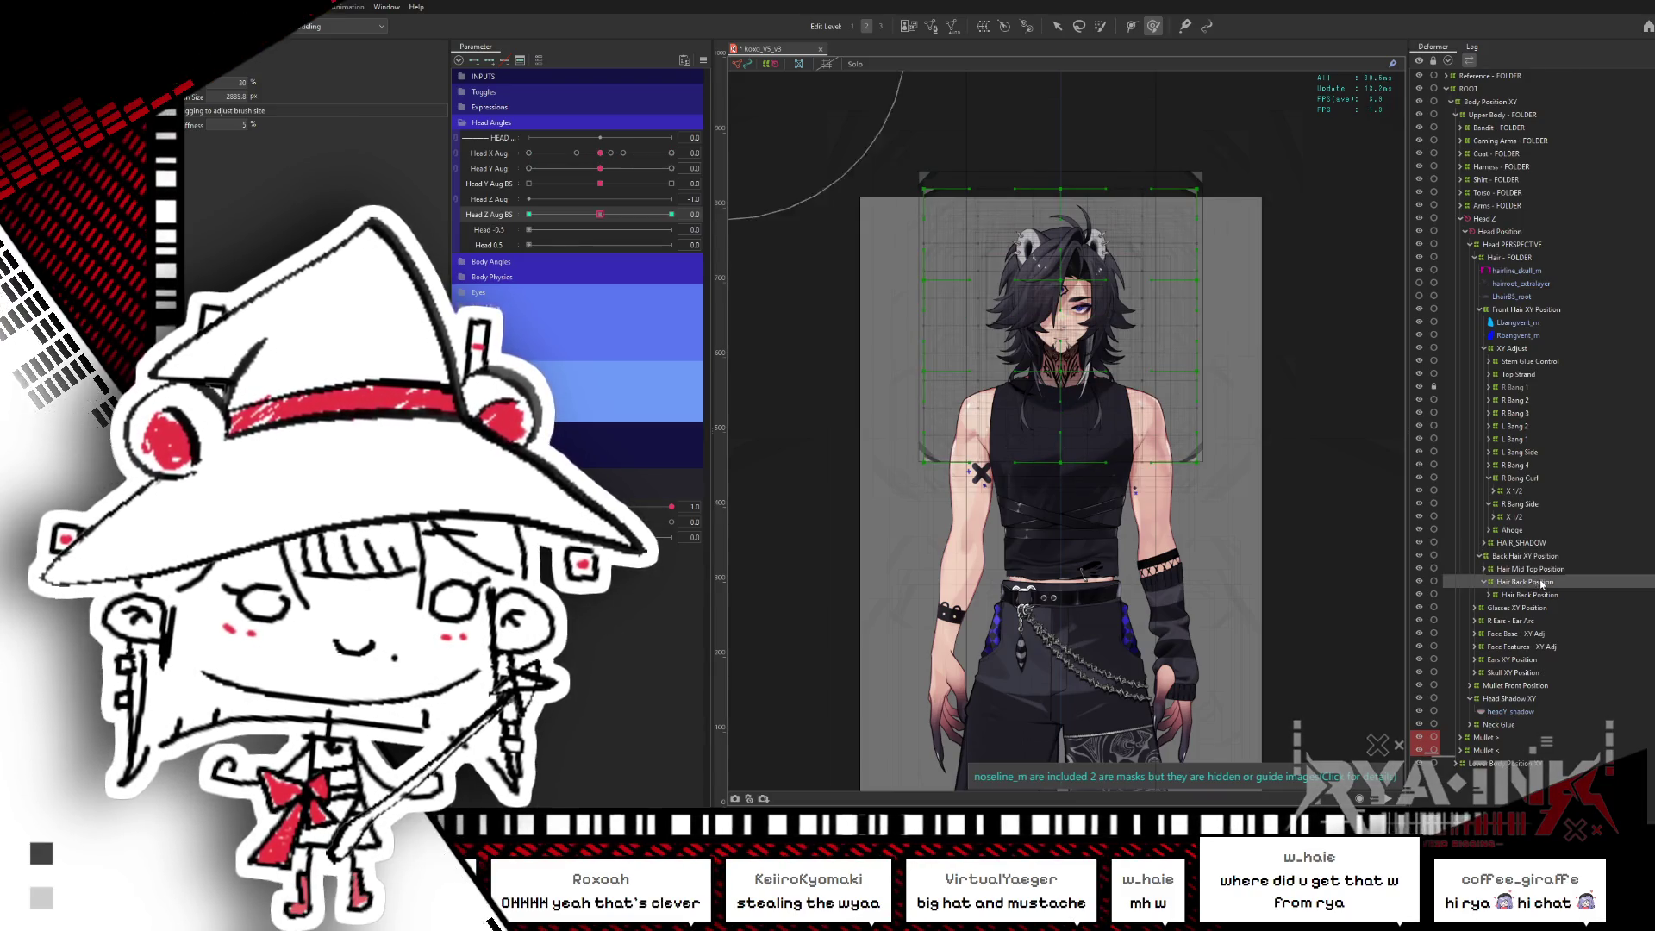
click(983, 26)
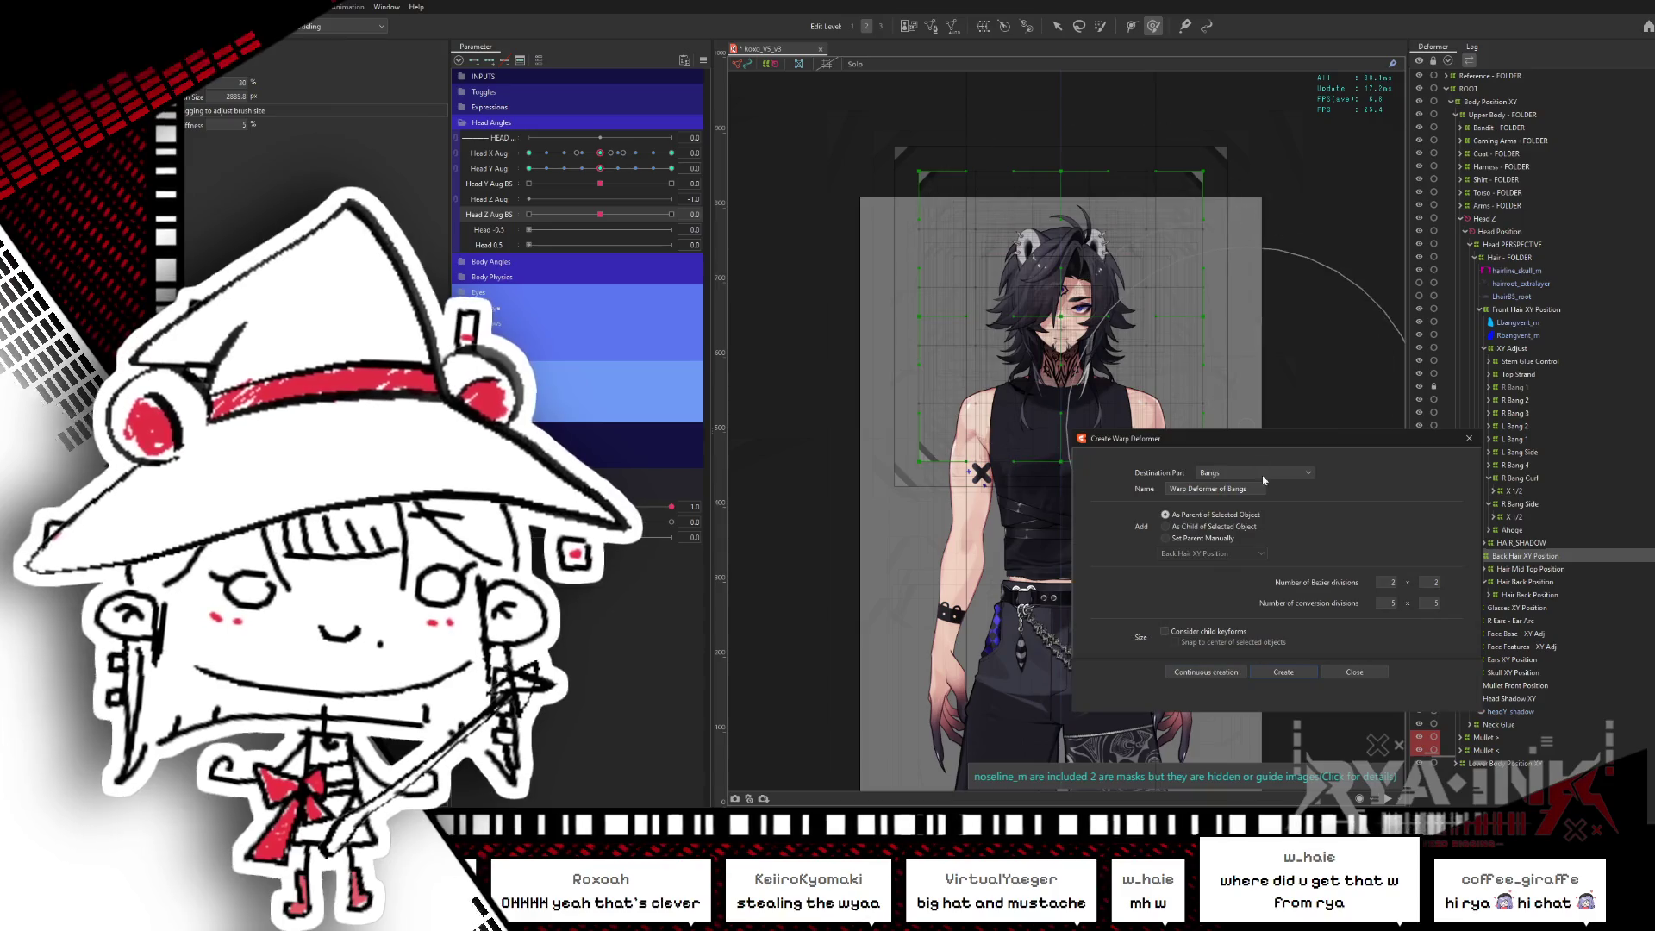
text(Back Z C)
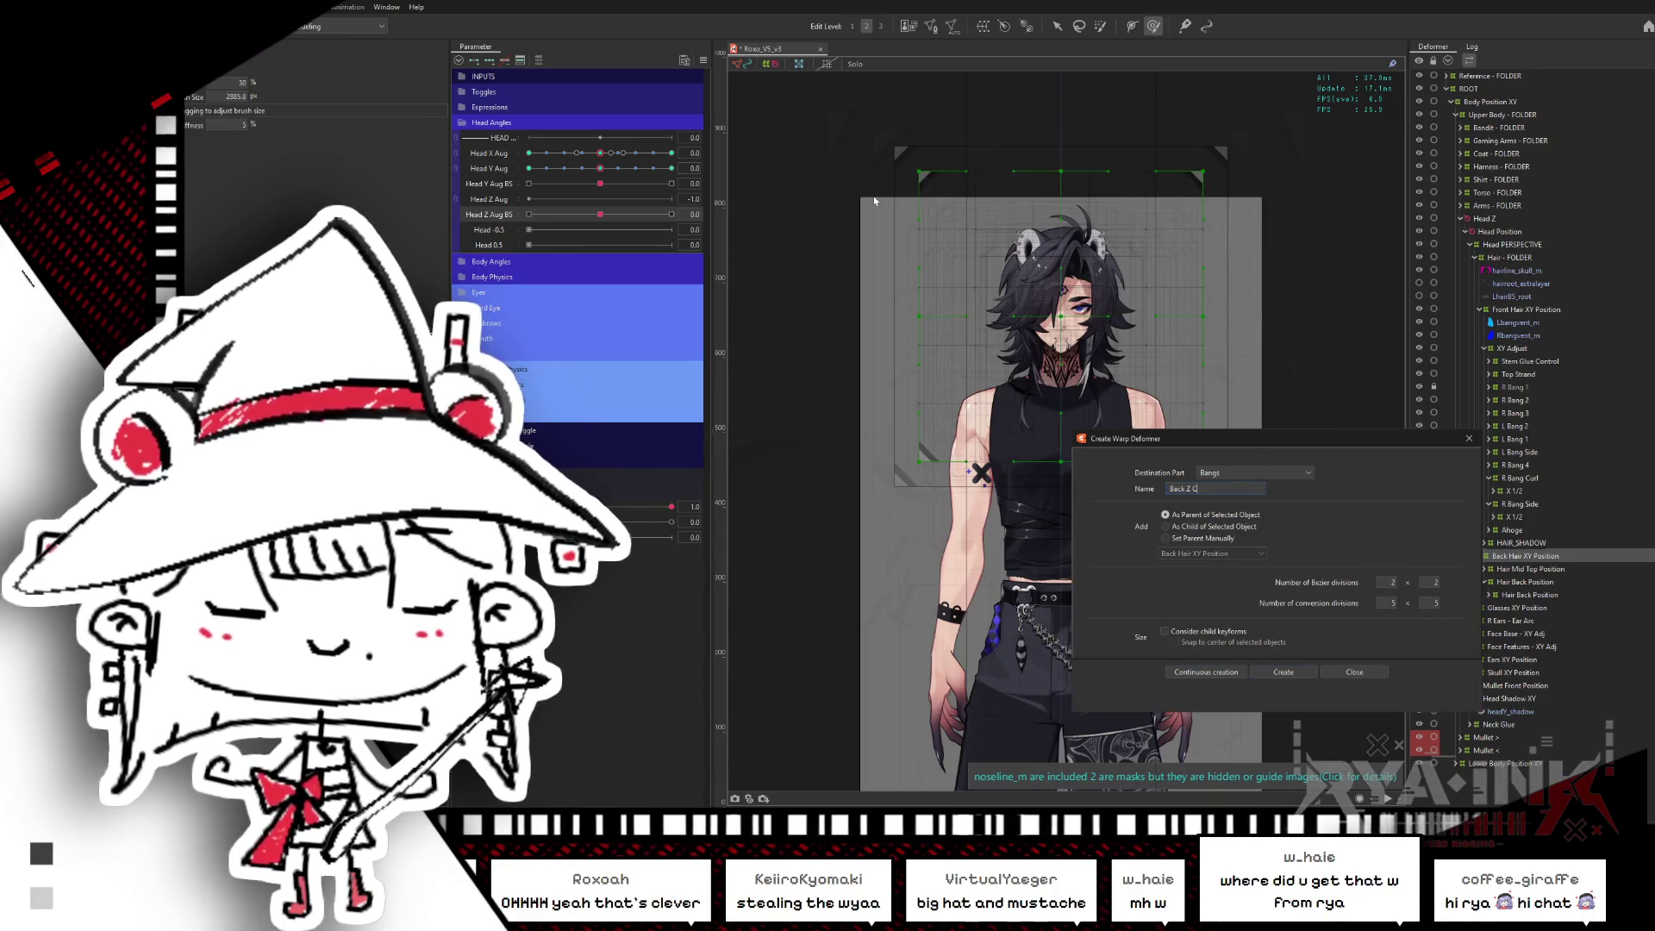
text(orrect)
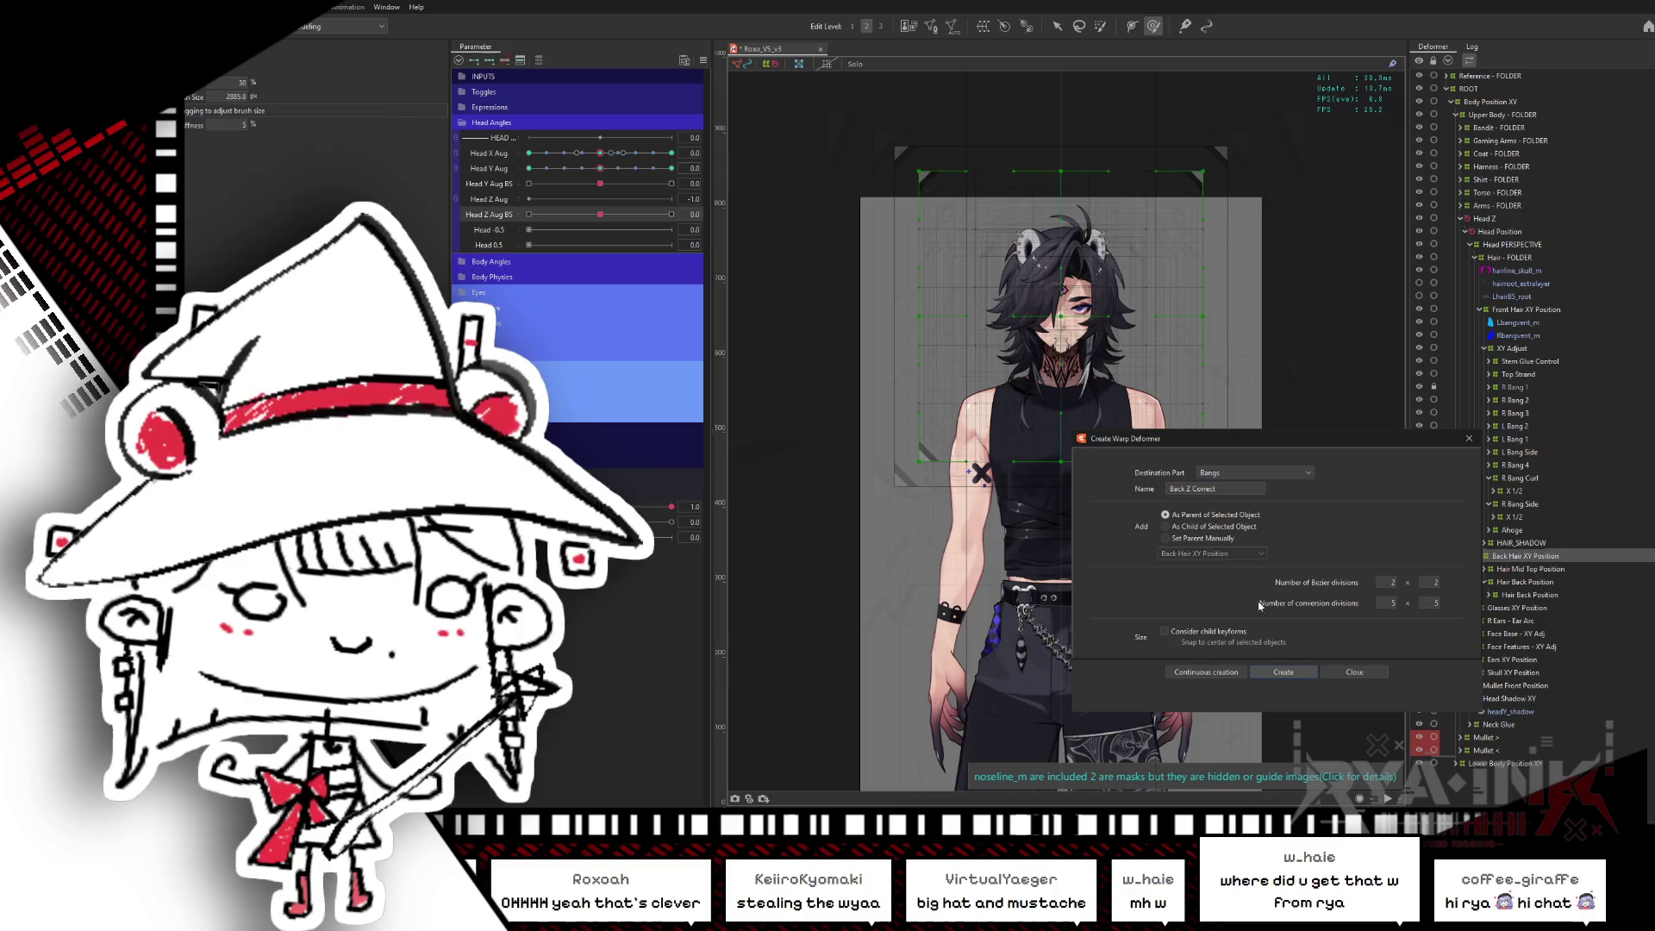
key(Return)
click(1058, 26)
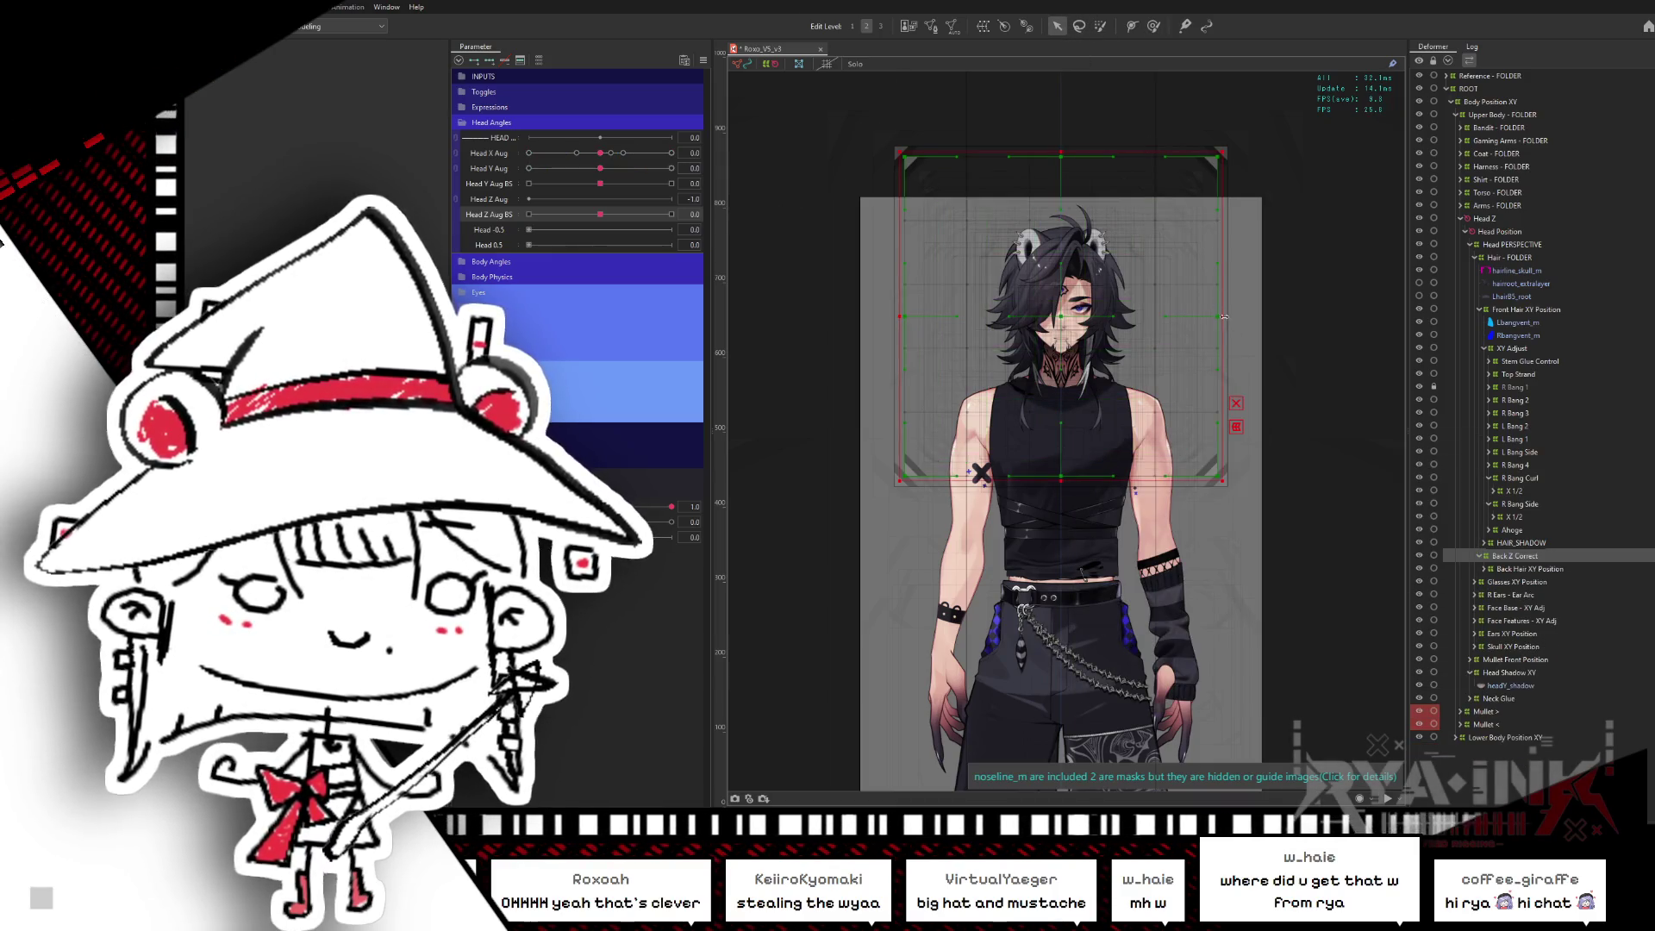
- Fit the Back Z Correct warp box around the head and move Hair Back Position up the tree
mouse_move(1217, 317)
mouse_down()
mouse_move(1290, 316)
mouse_move(1264, 317)
mouse_up()
mouse_move(1060, 549)
mouse_down()
mouse_move(1060, 523)
mouse_move(1060, 541)
mouse_up()
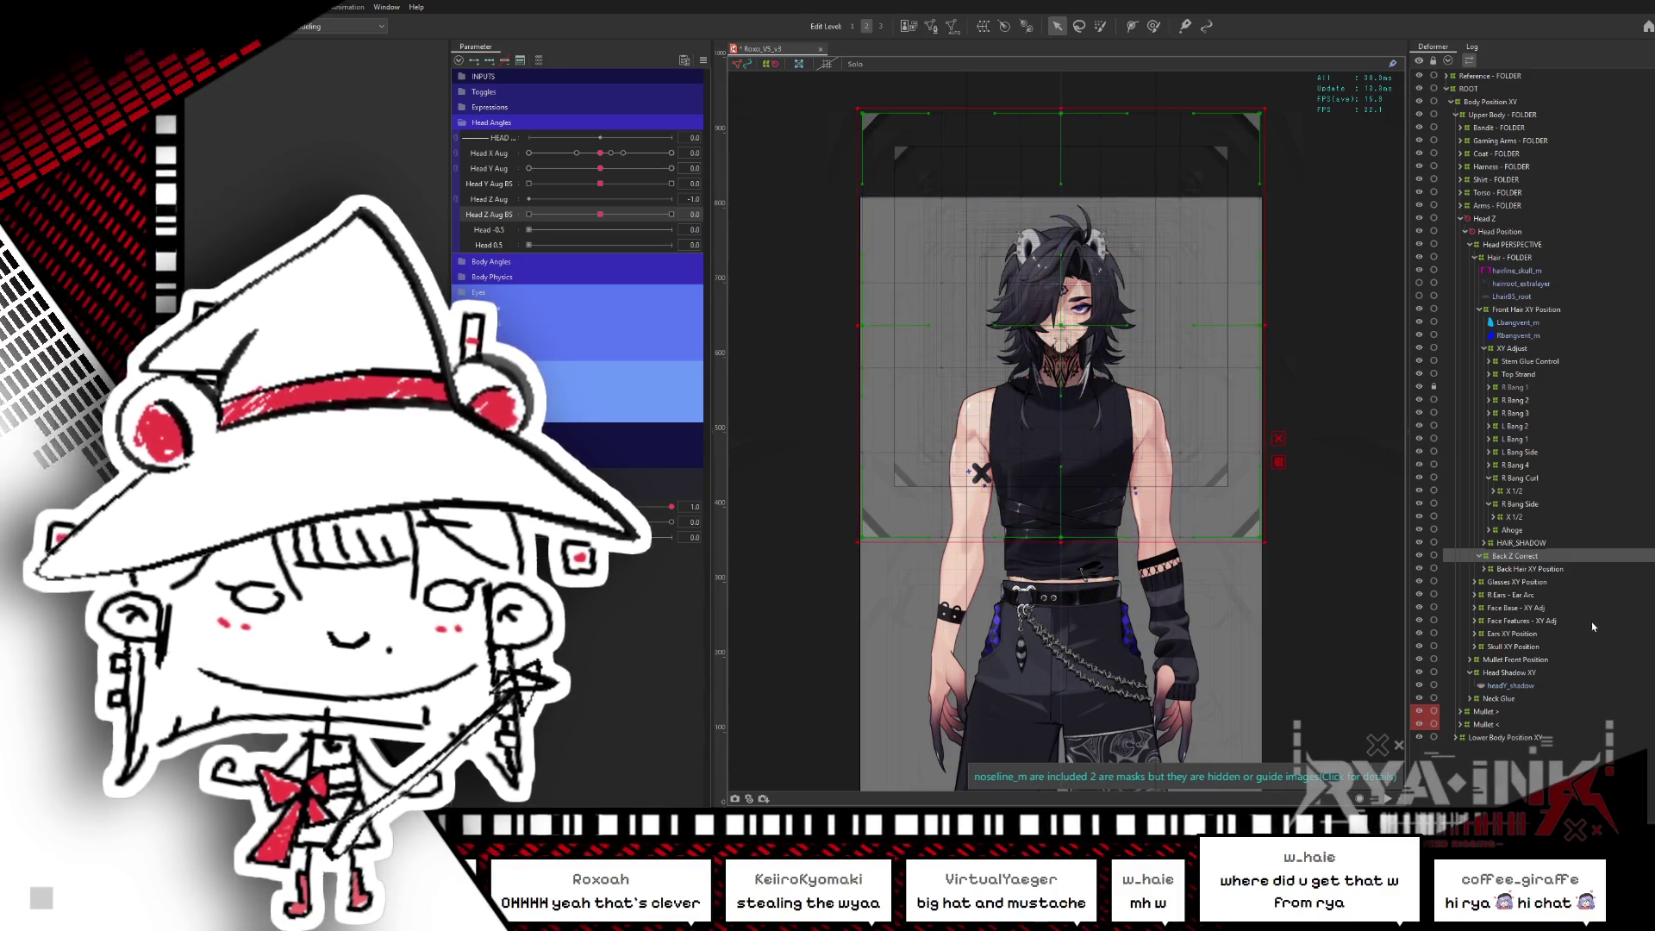
click(1484, 569)
click(1517, 594)
click(1489, 594)
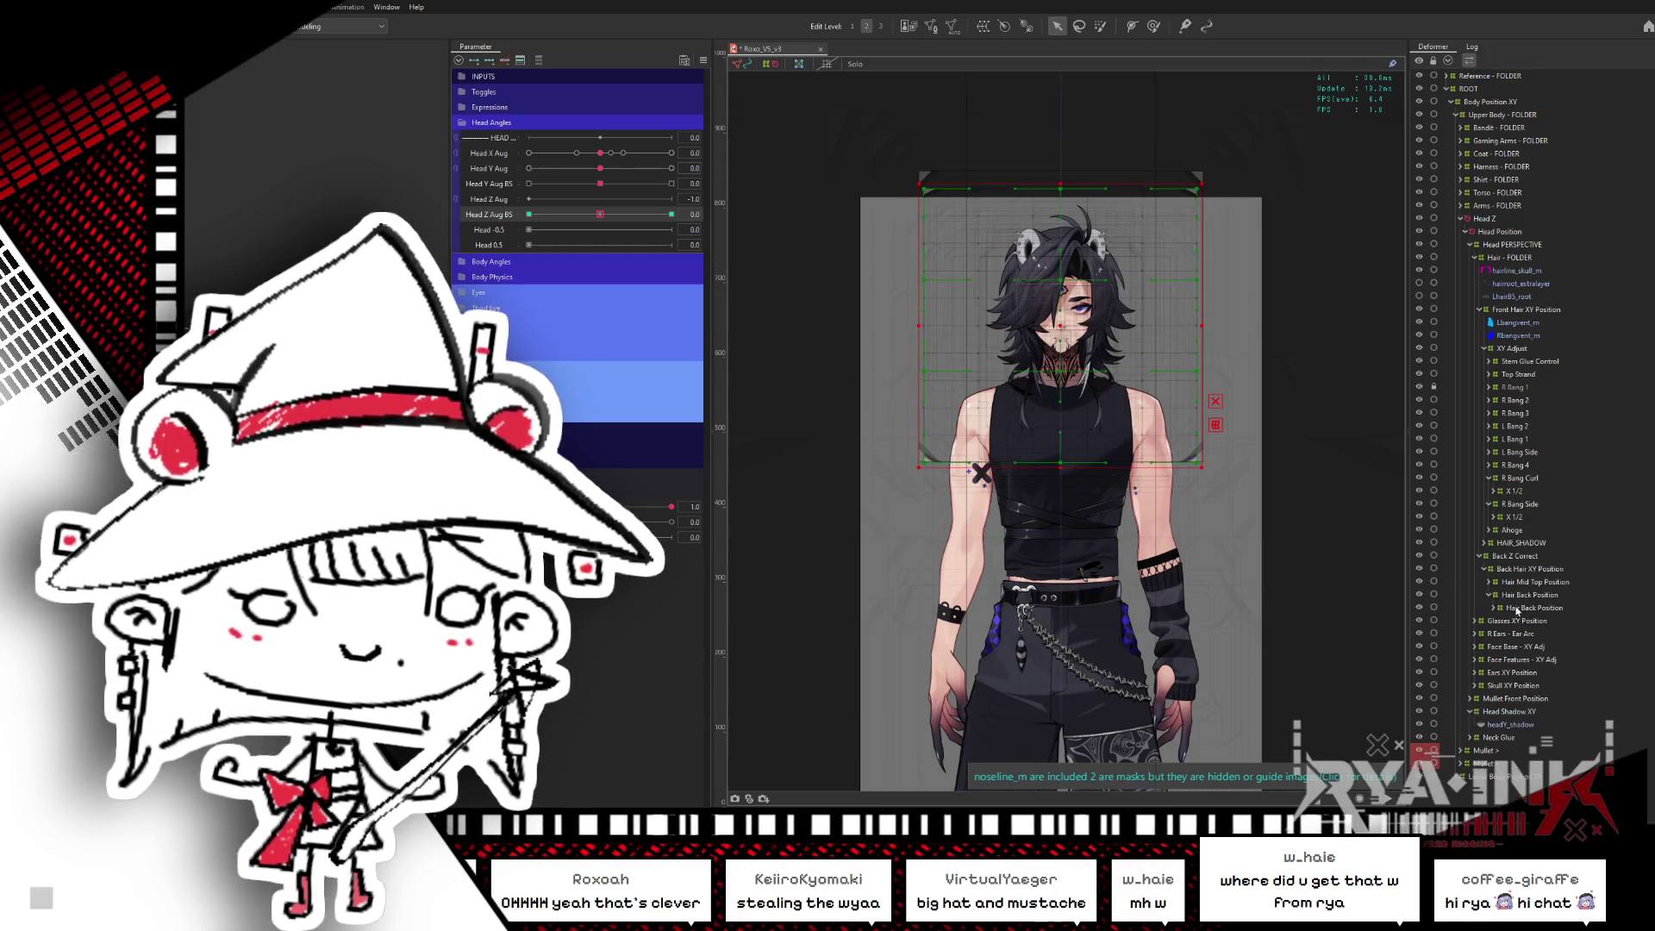
drag(1517, 610, 1518, 559)
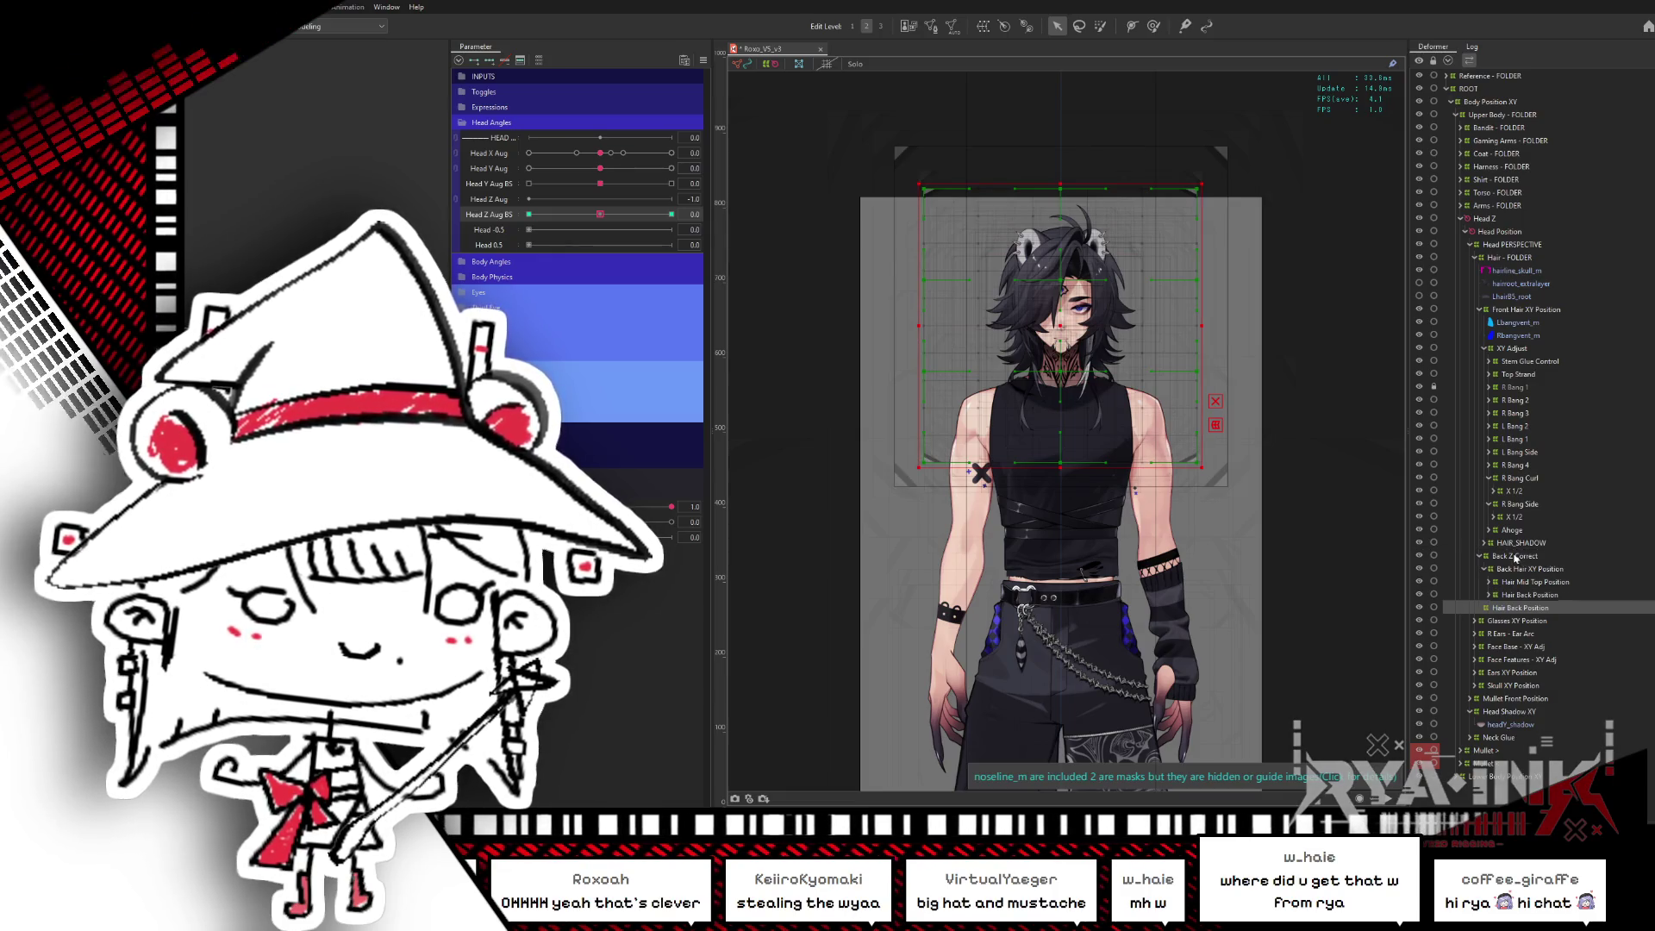
- Delete the Hair Back Position deformer and tilt the head slightly on Head Z Aug BS
click(1484, 570)
click(1504, 584)
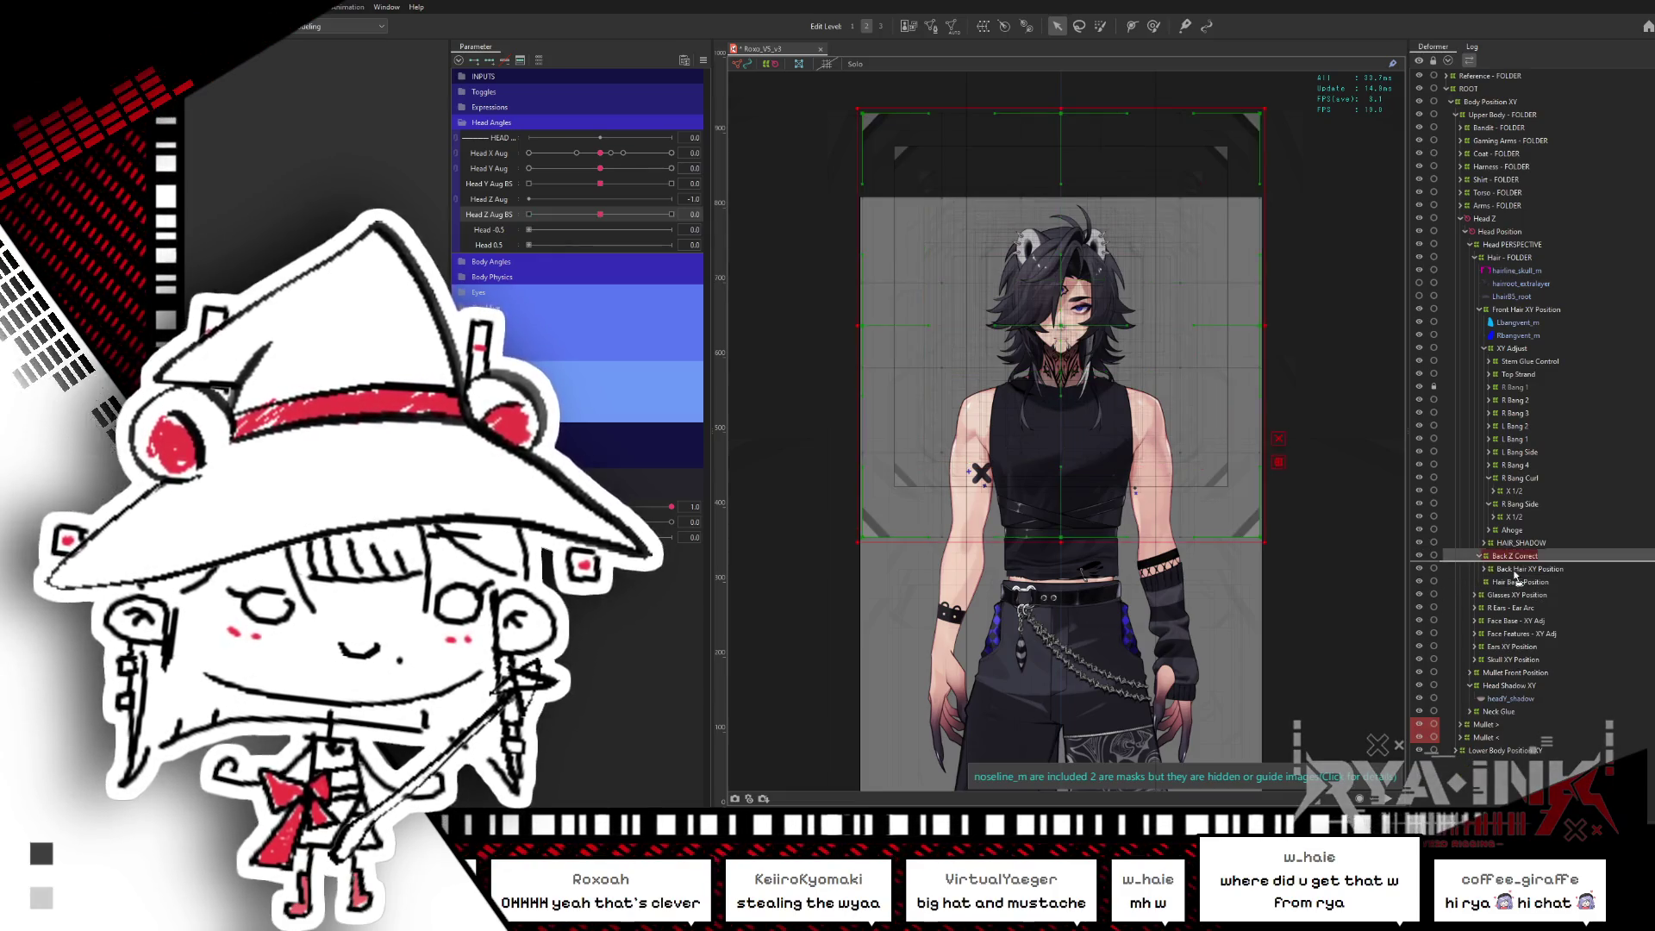
drag(1510, 584, 1510, 571)
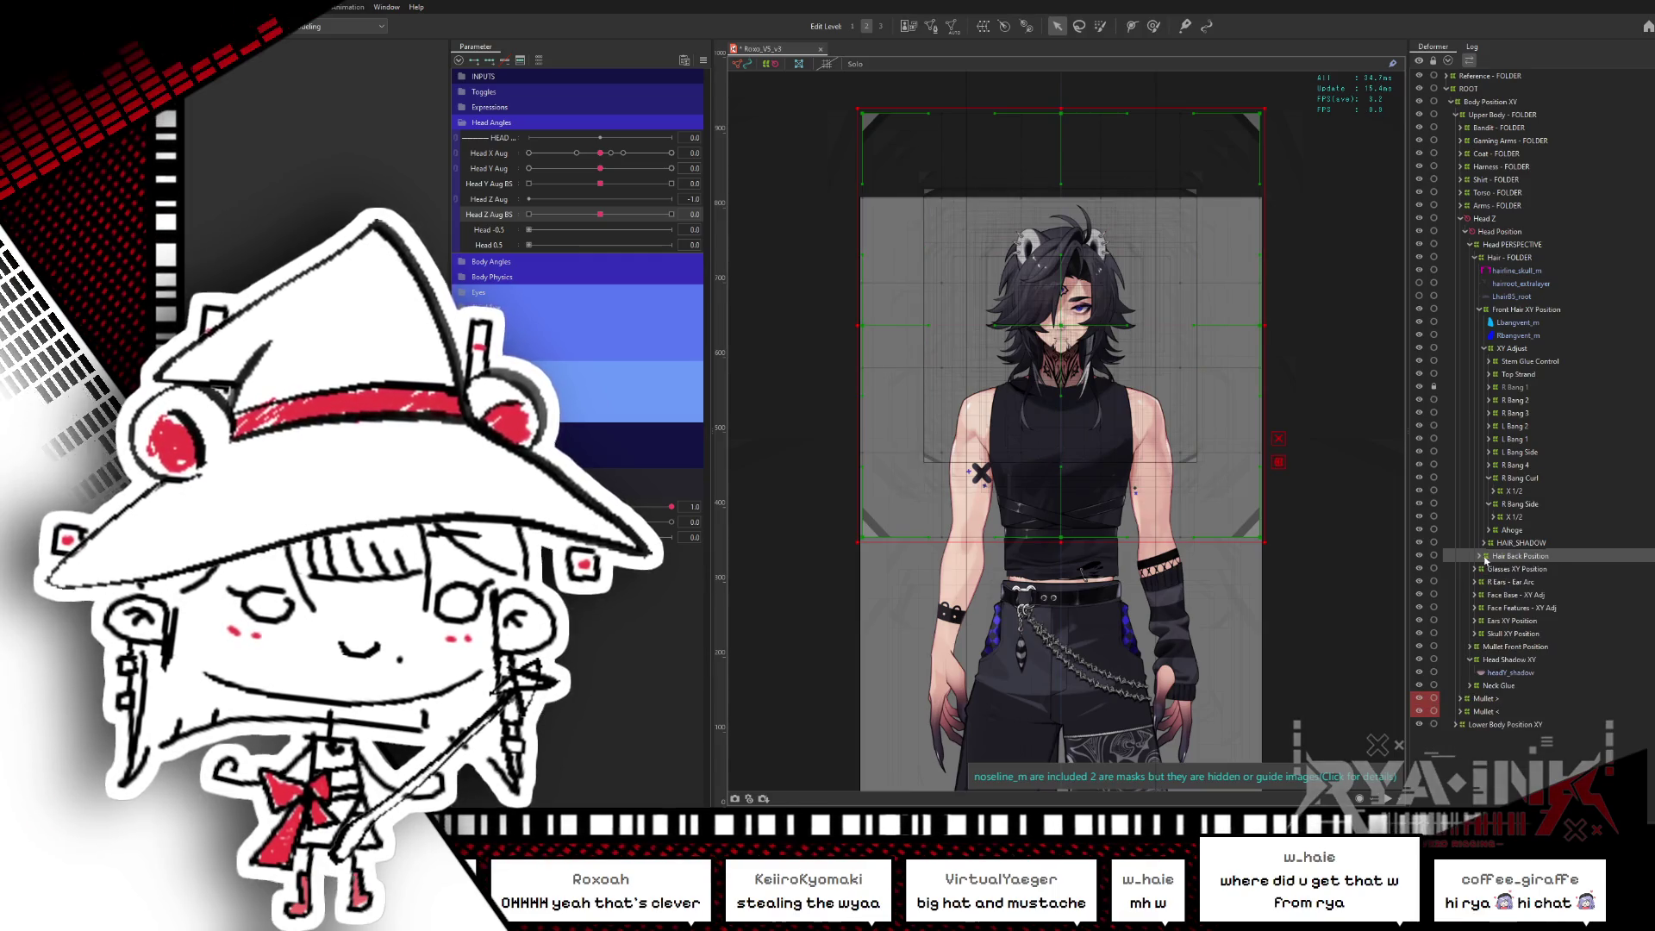
click(1480, 557)
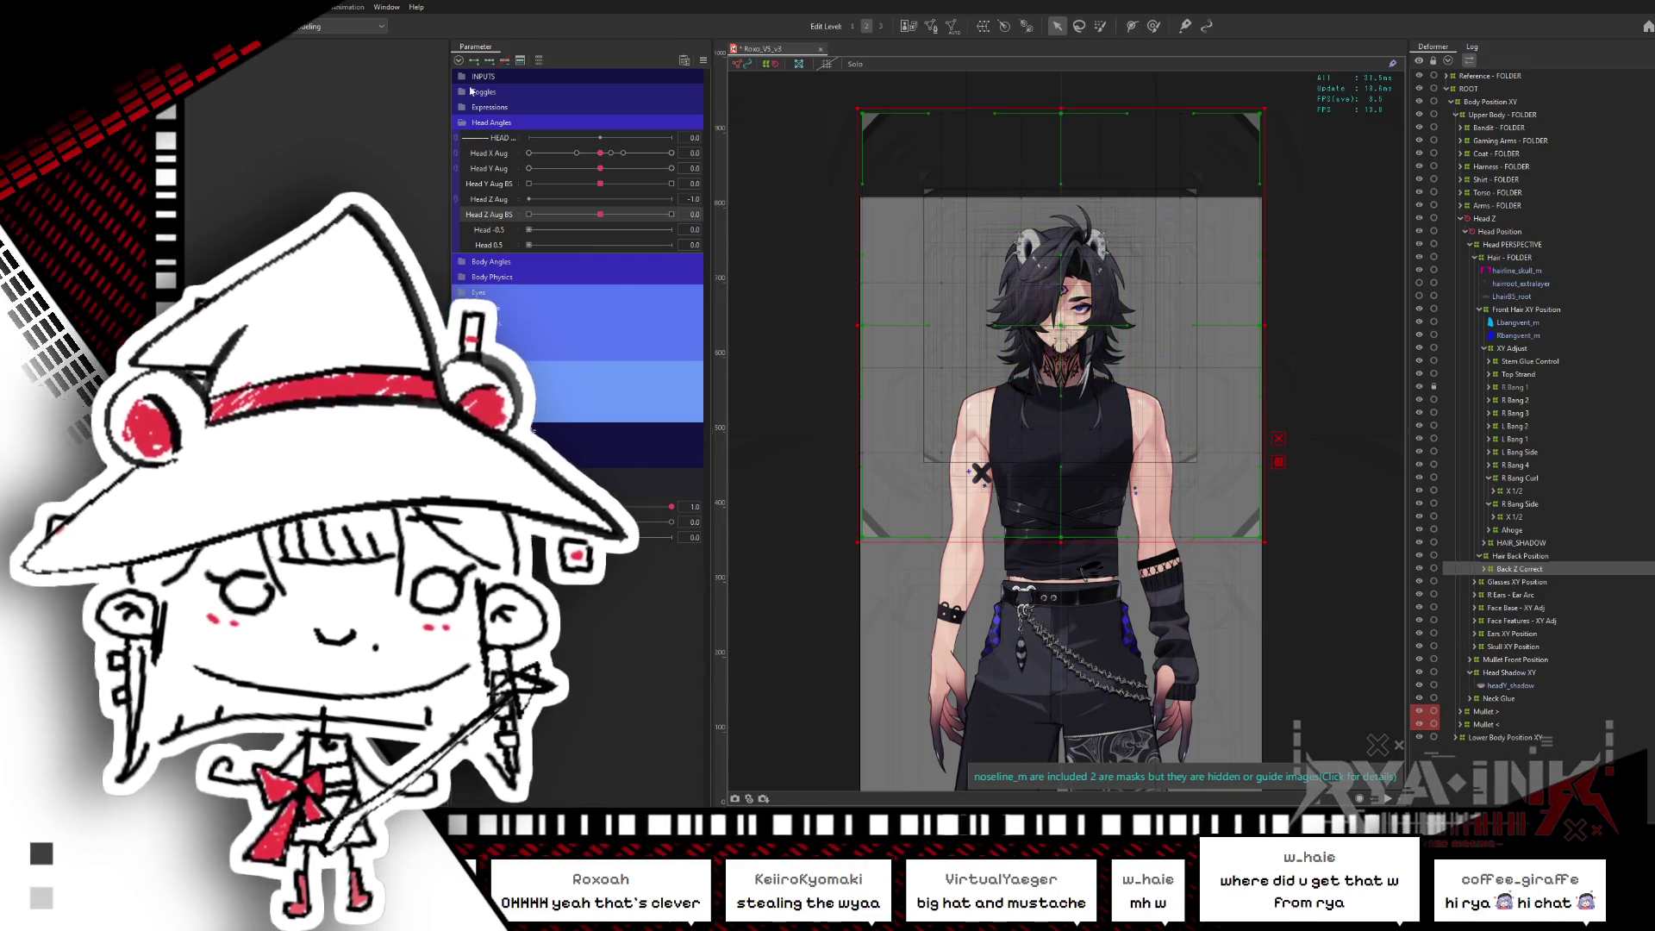
click(1542, 558)
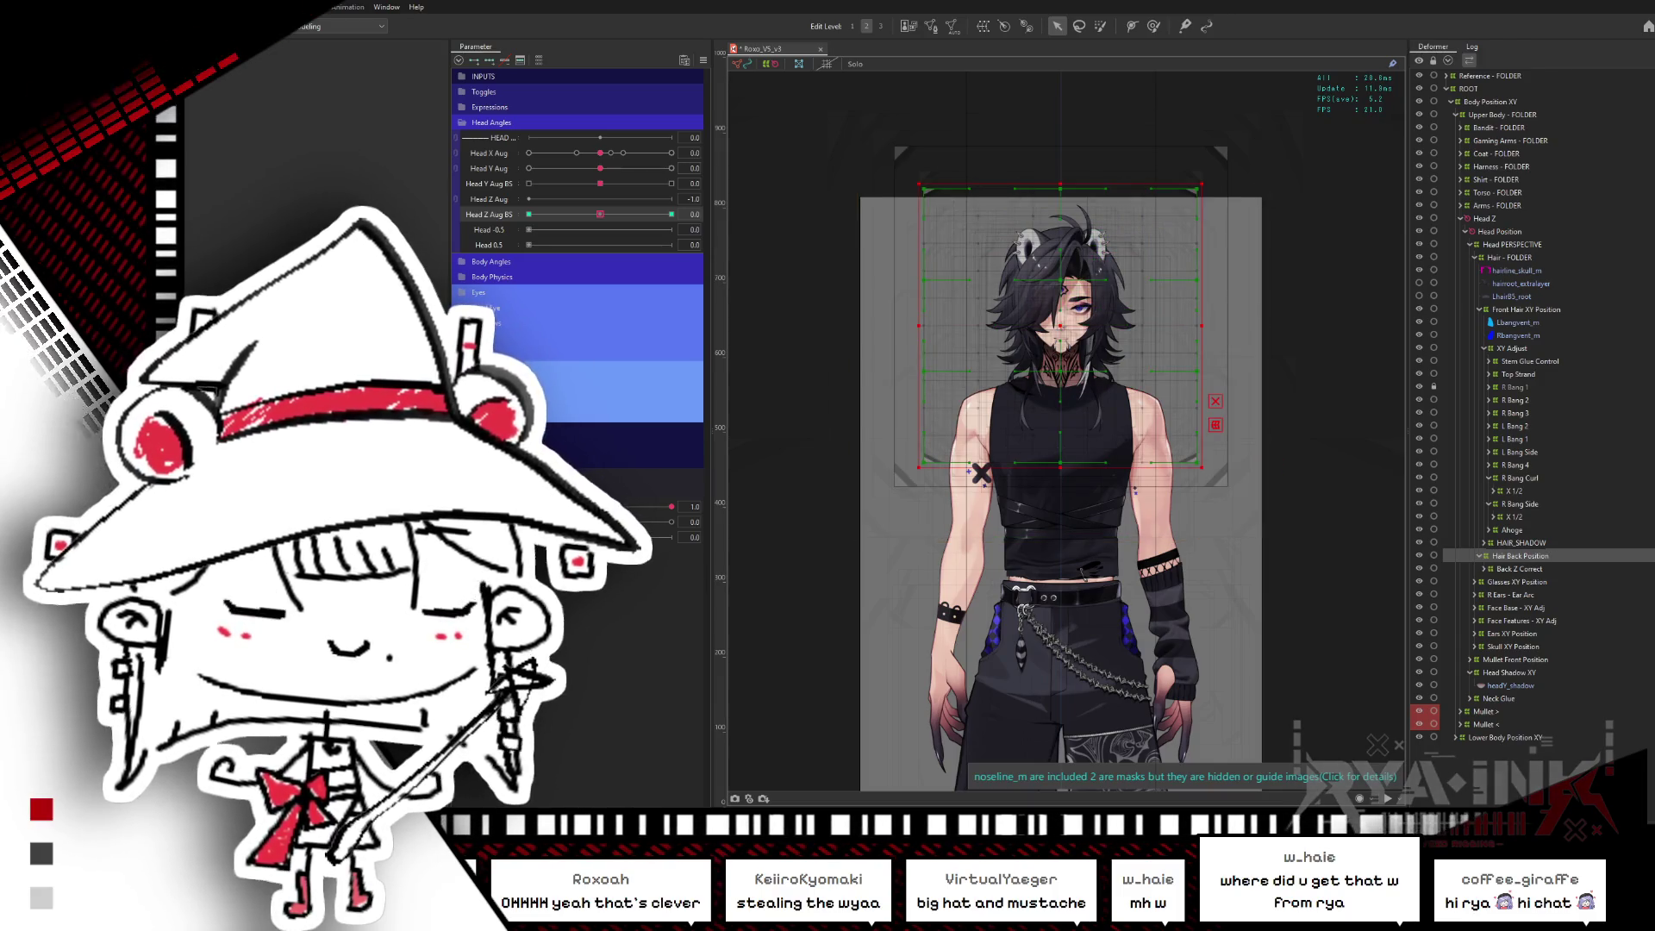
key(Delete)
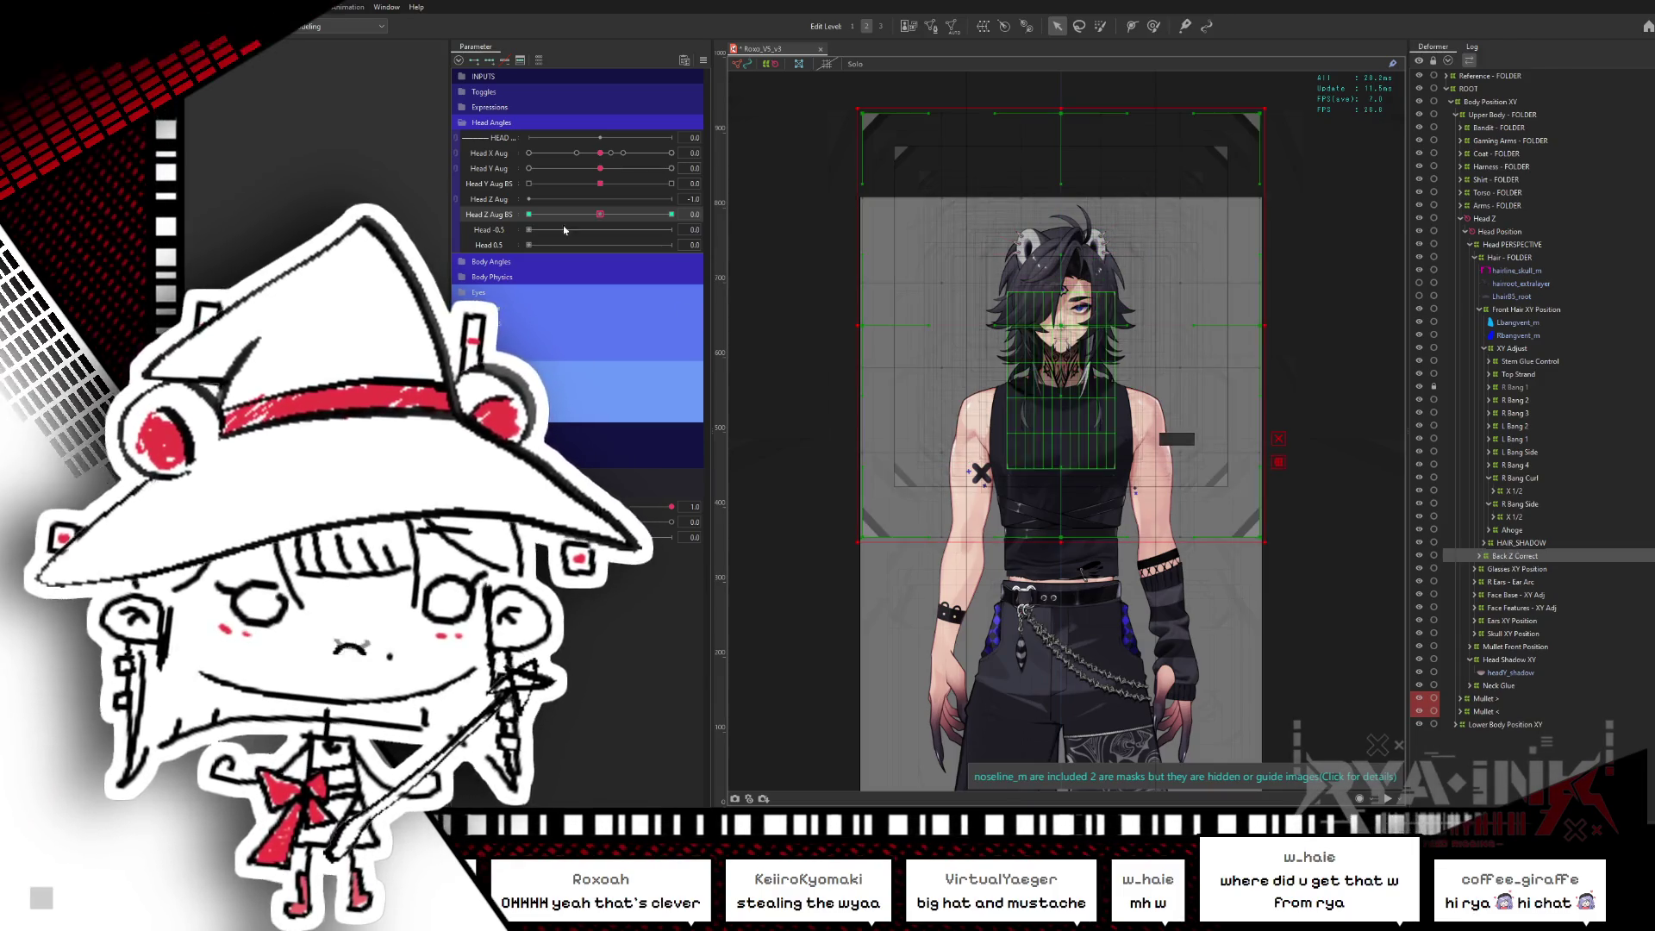
mouse_move(600, 214)
mouse_down()
mouse_move(672, 214)
mouse_move(514, 243)
mouse_up()
- Brush the back hair warp into the Head Z Aug BS tilt, test with Head Z and Head X sweeps, then reset to 0
click(1153, 26)
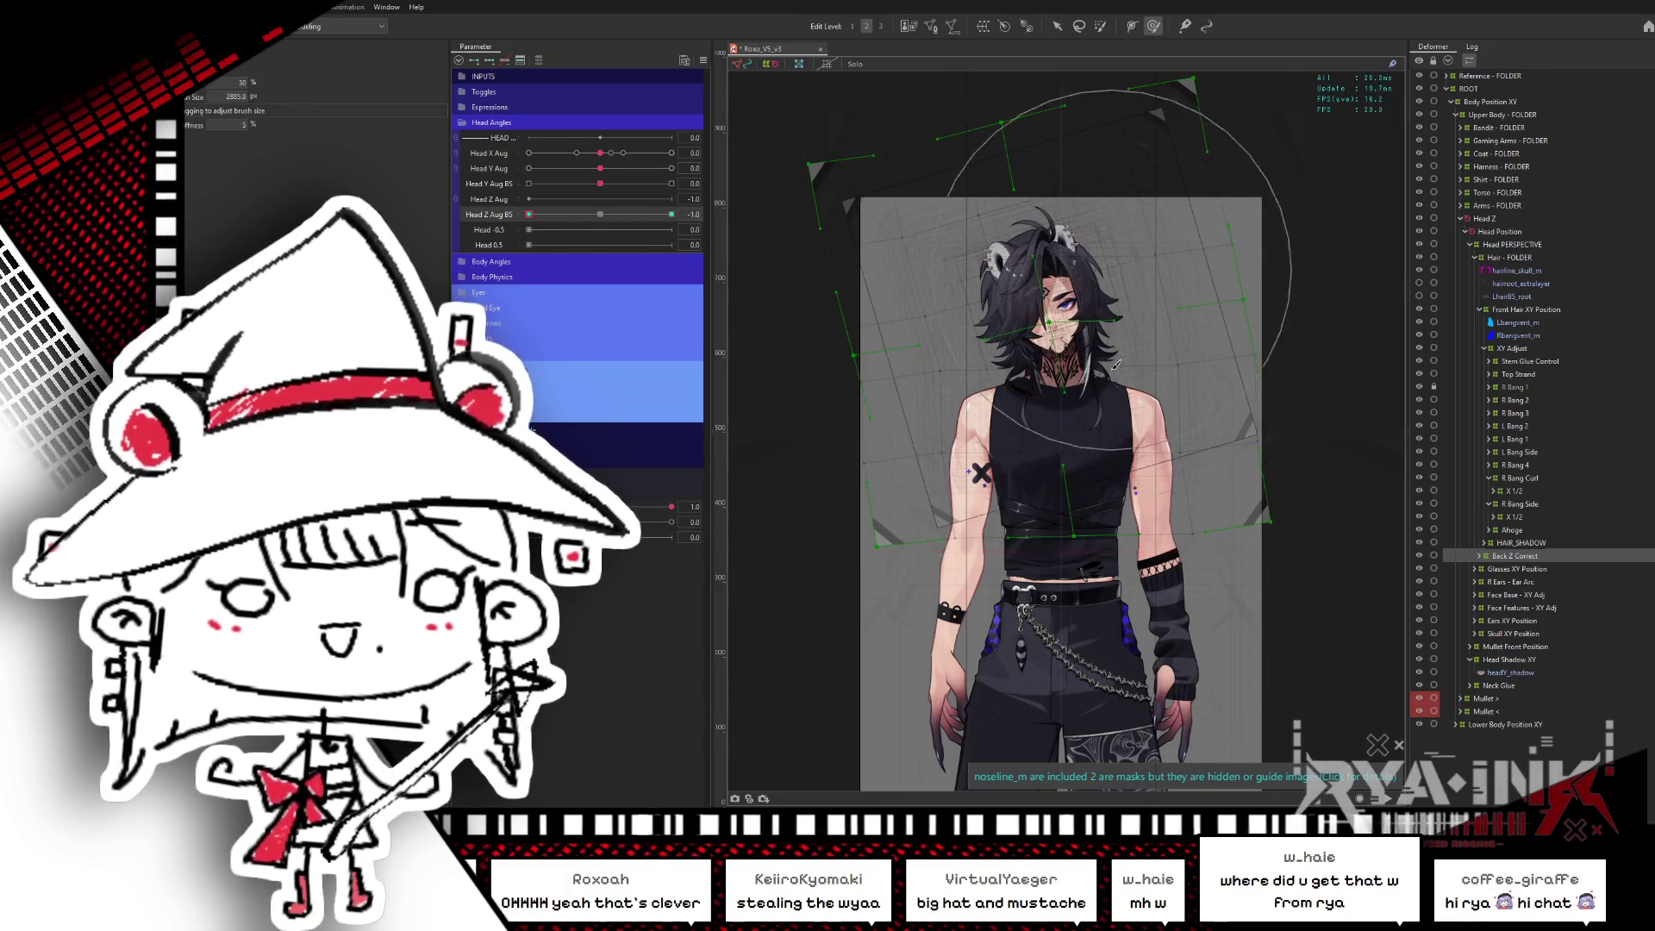
scroll(1186, 453, up, 1)
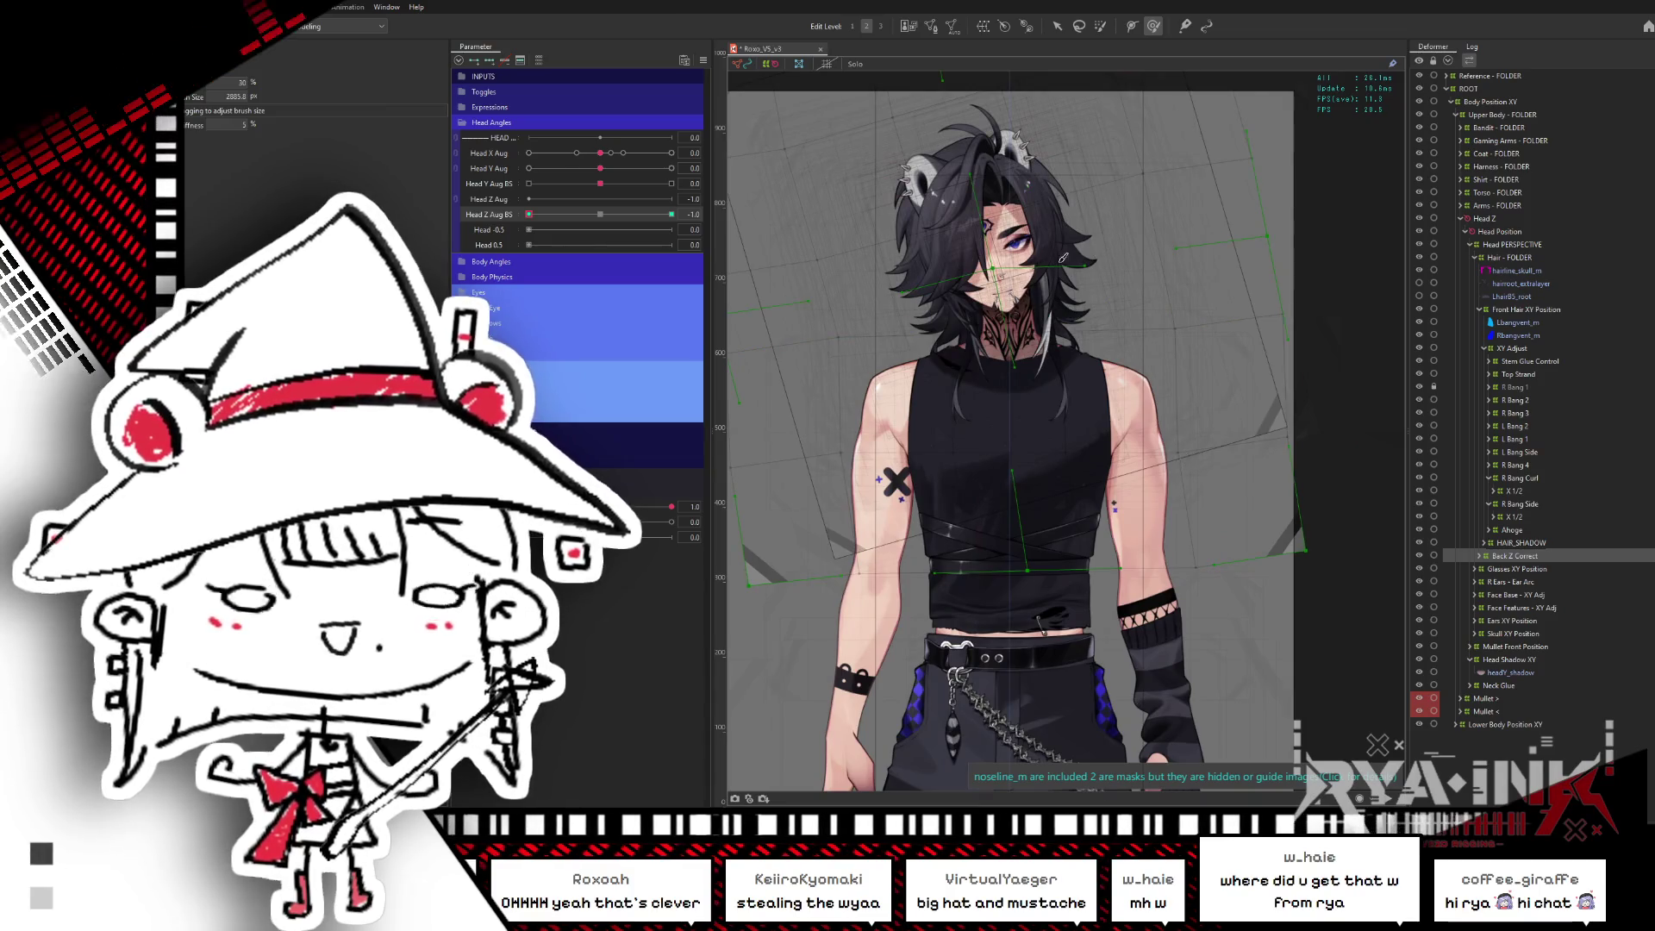
scroll(1105, 459, up, 1)
mouse_move(1075, 459)
mouse_down()
mouse_move(1128, 484)
mouse_move(1022, 528)
mouse_up()
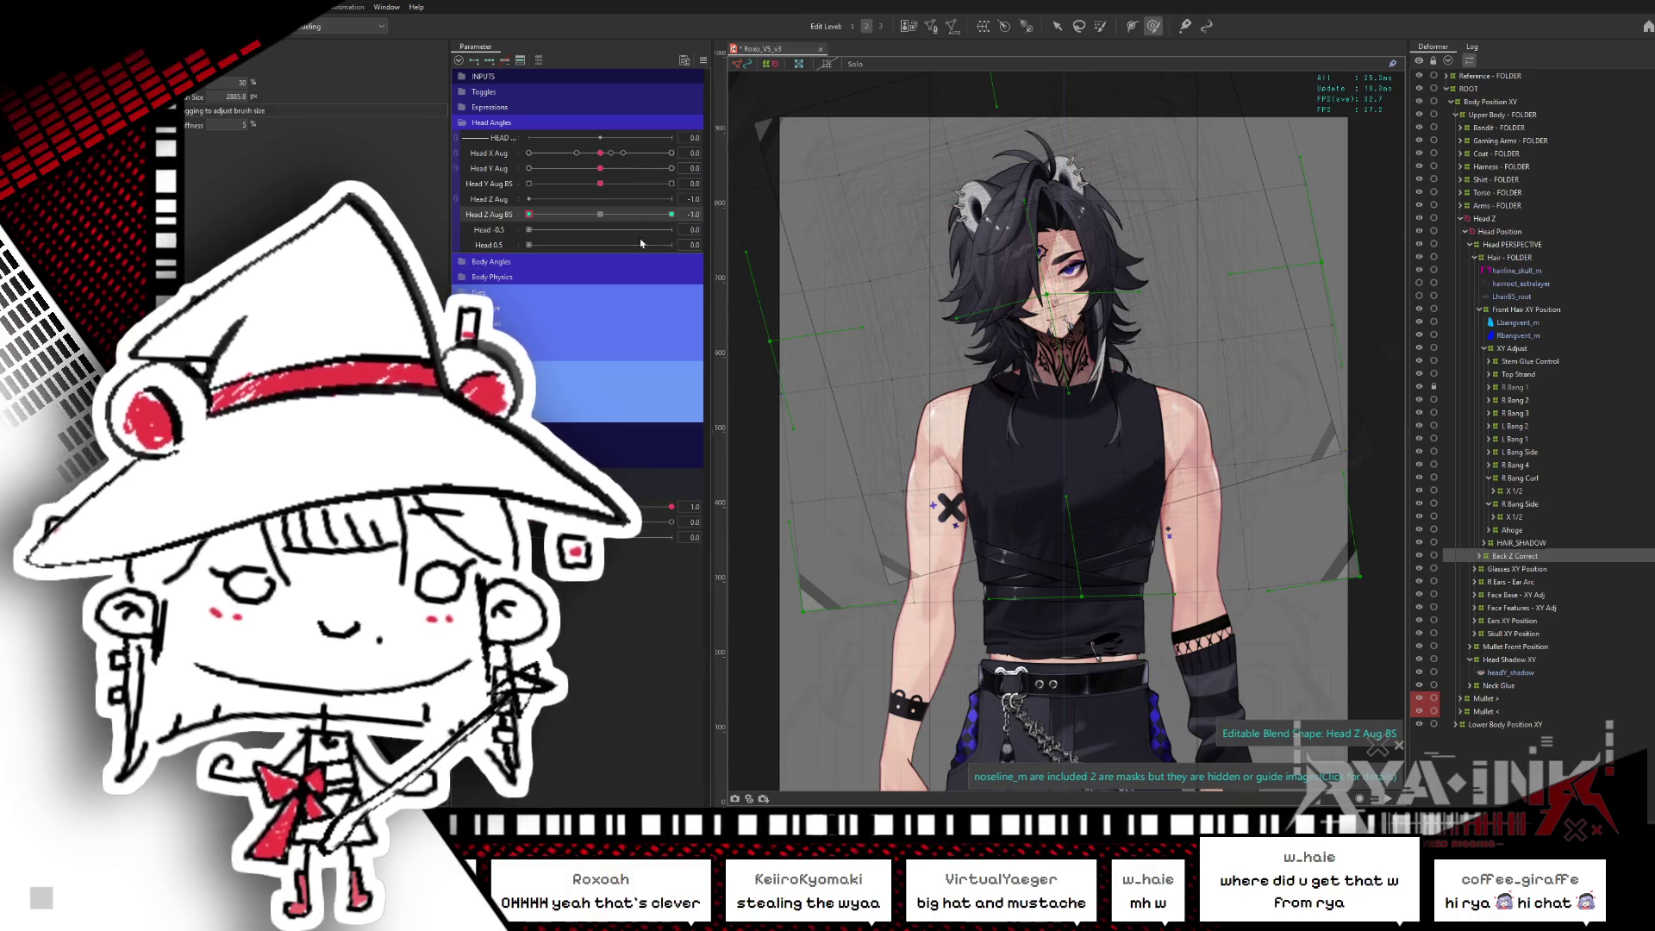
drag(642, 214, 737, 216)
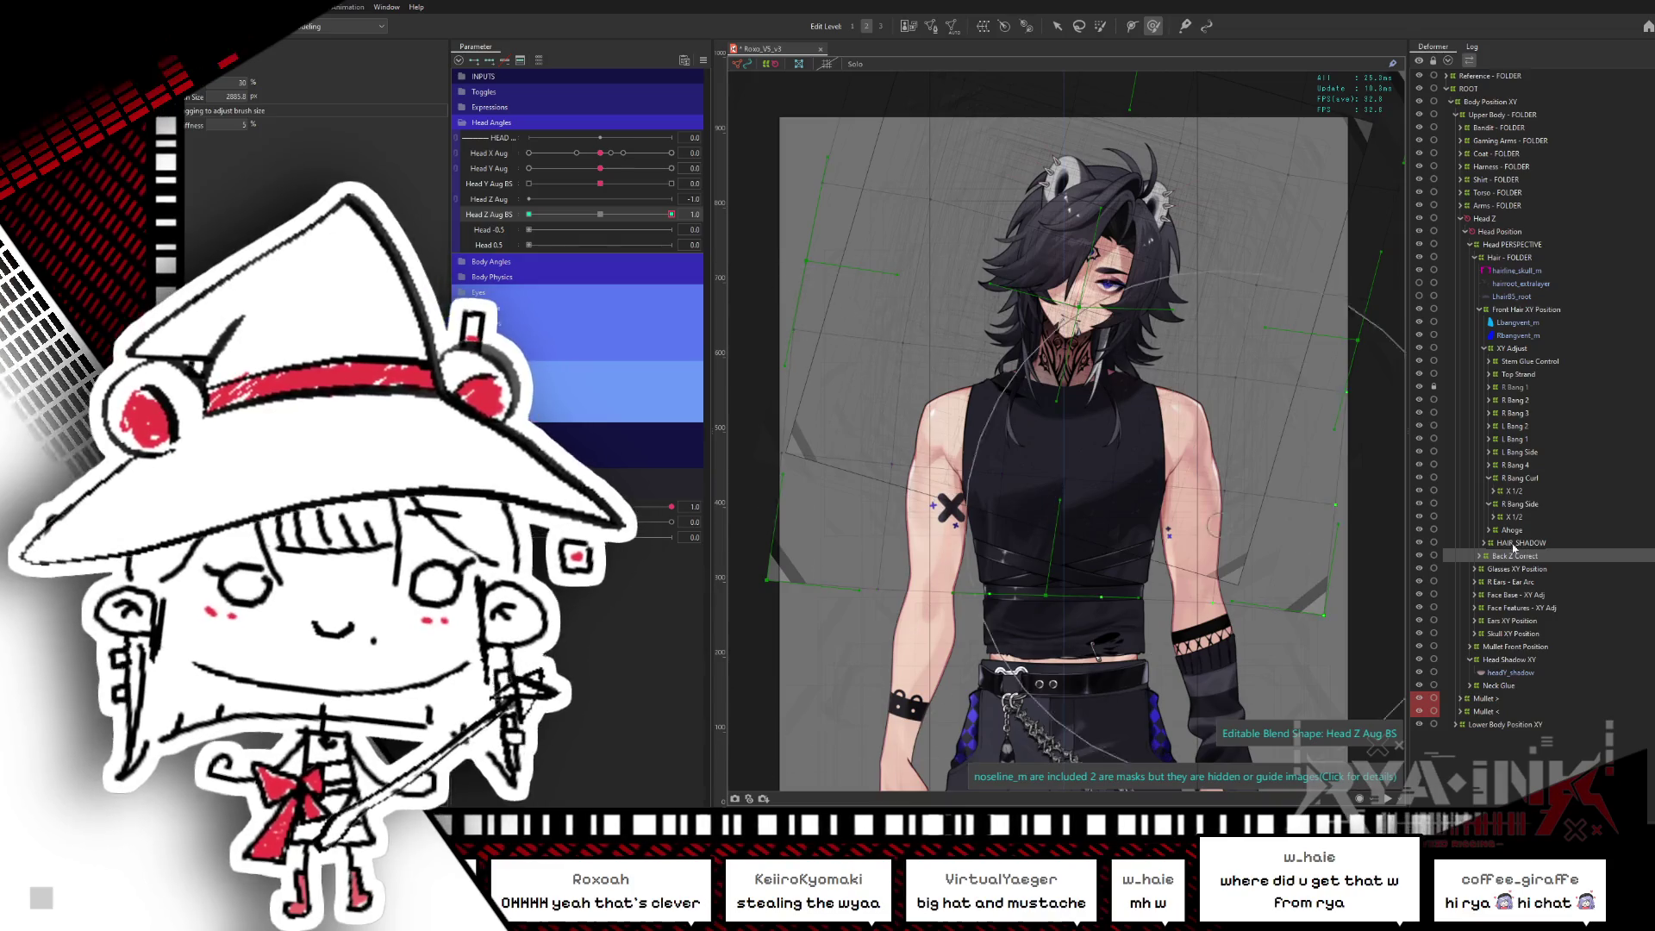
drag(600, 152, 523, 175)
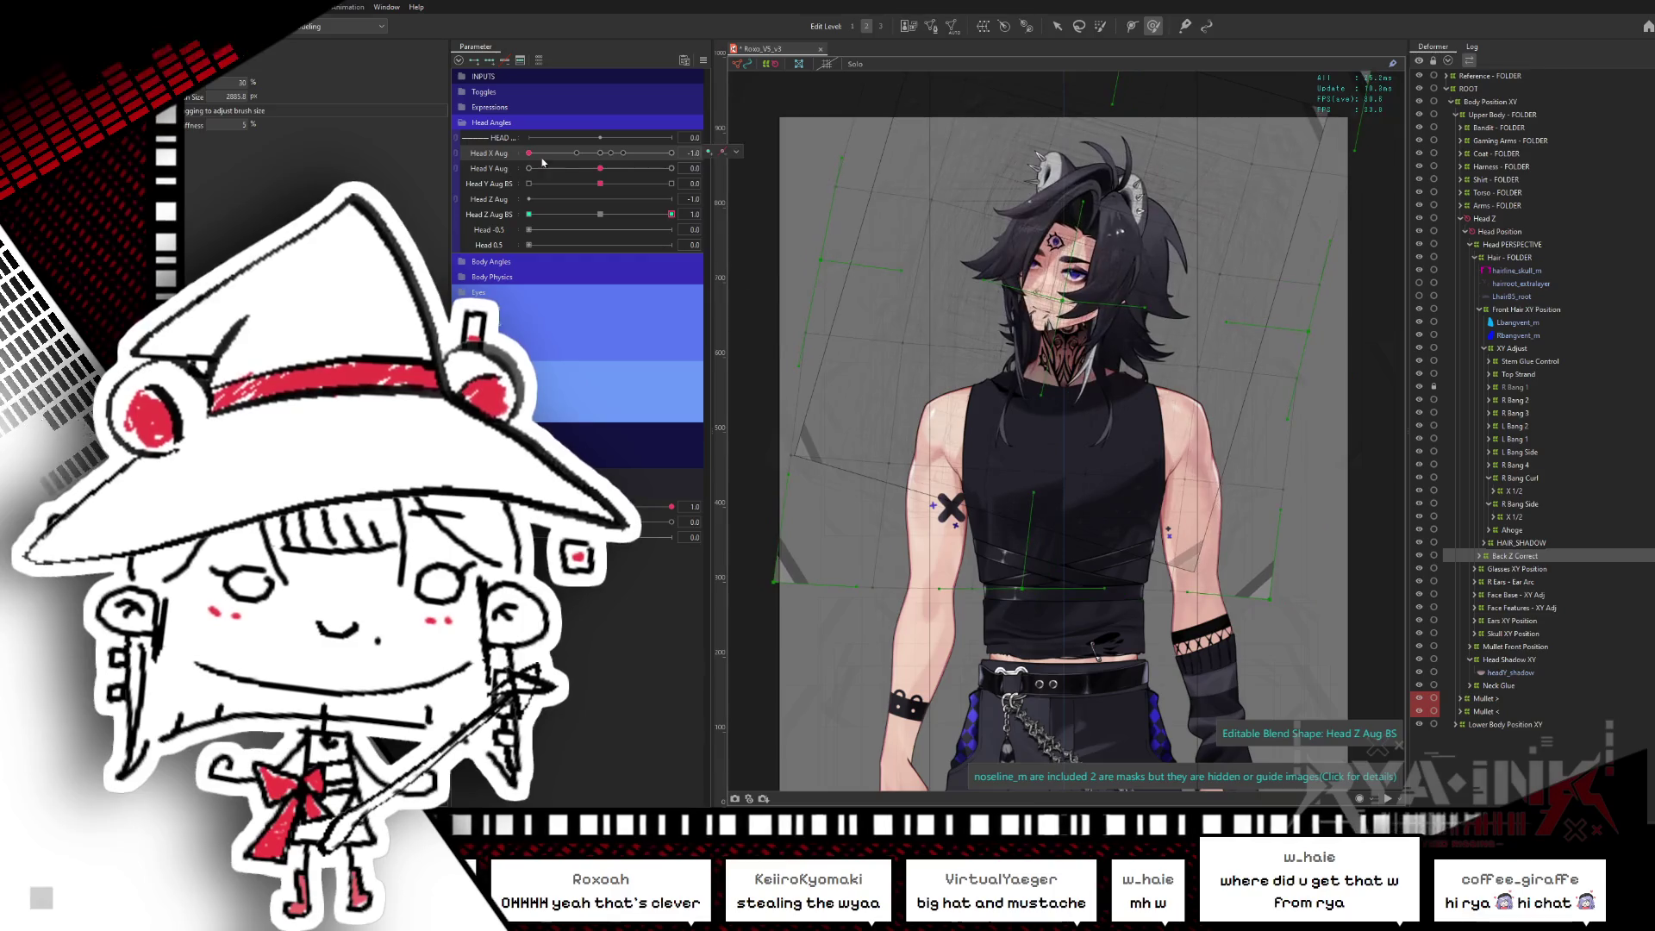
click(600, 214)
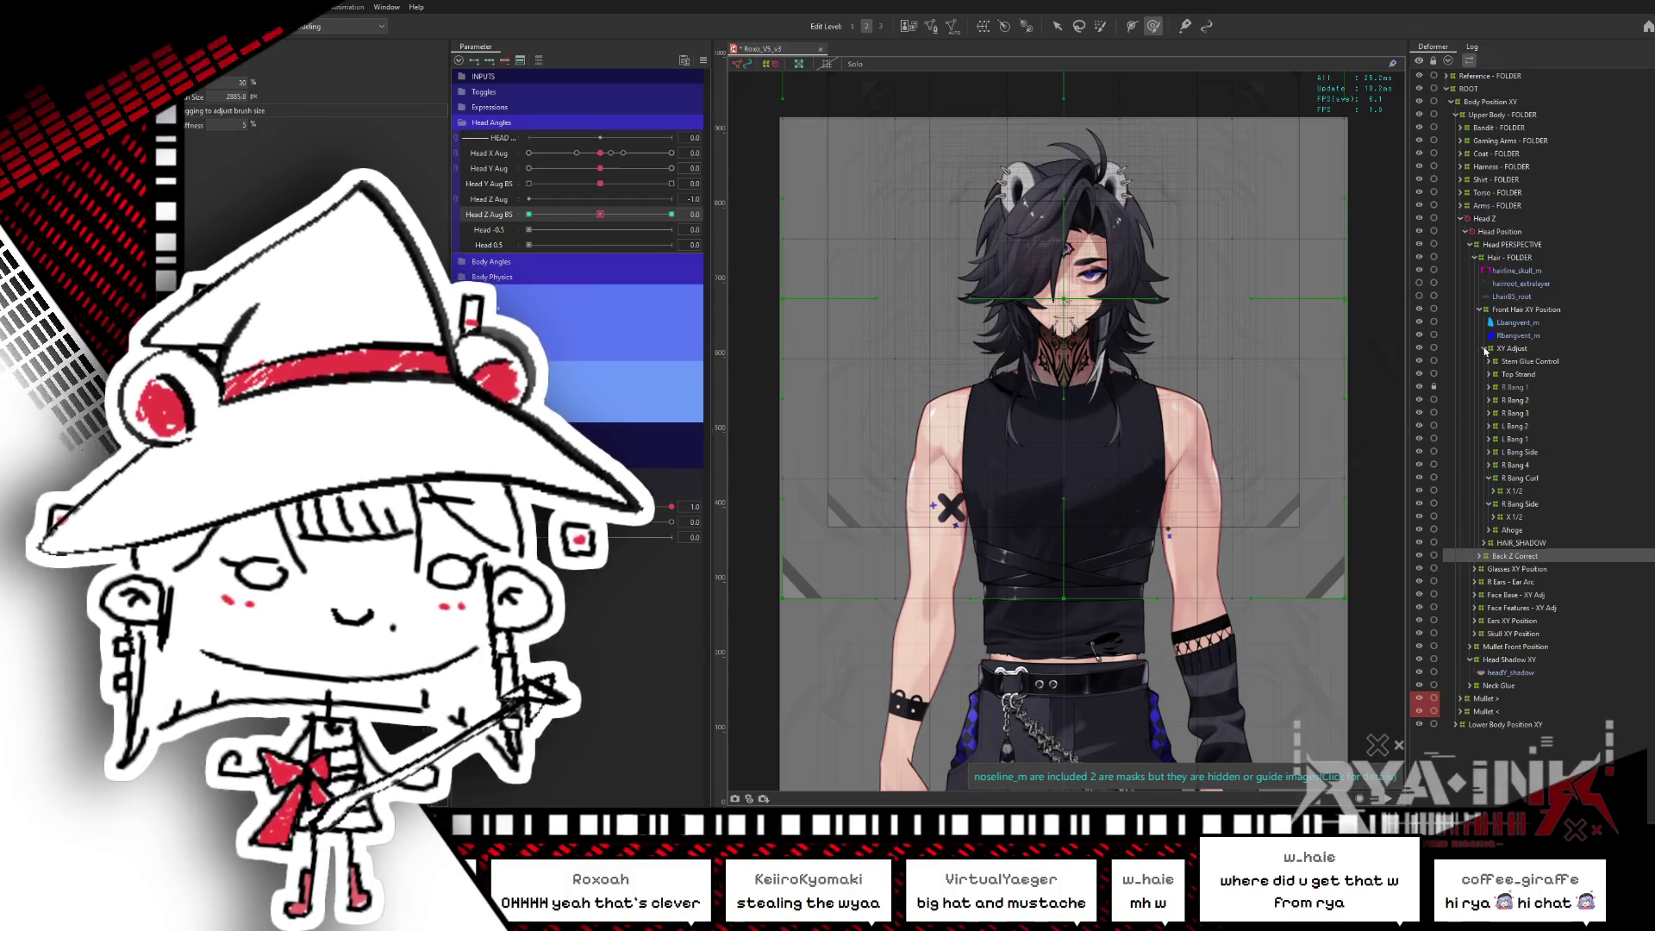
- Collapse XY Adjust, Front Hair XY Position and Hair - FOLDER, show all parameters, and select Head PERSPECTIVE
click(1484, 348)
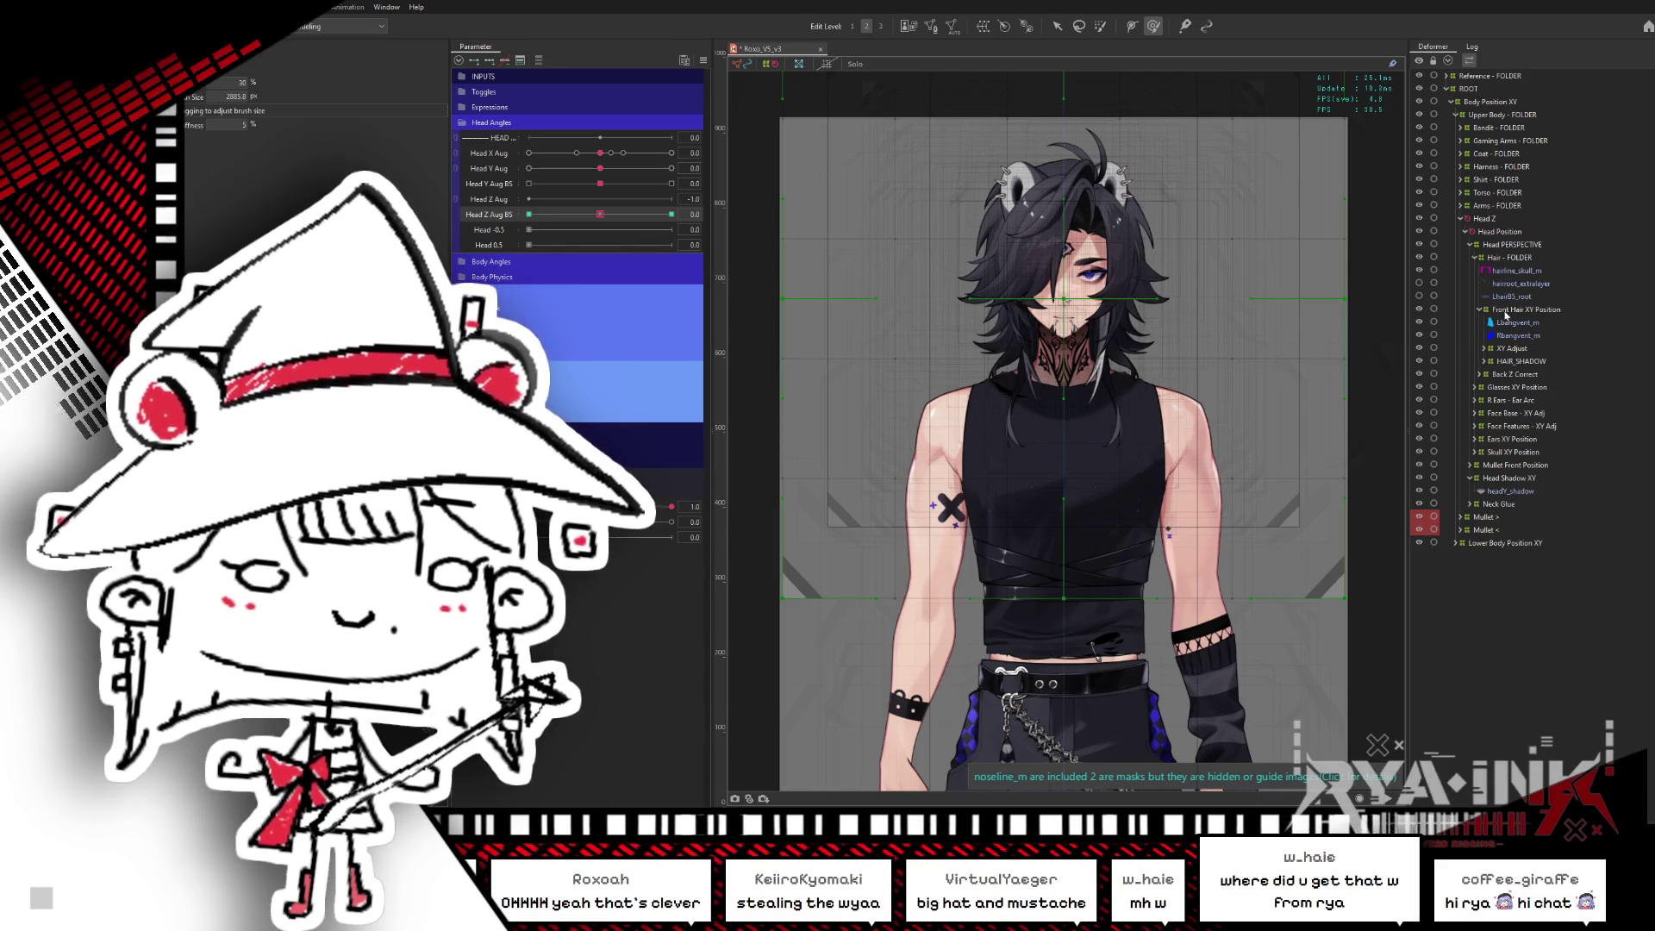
click(1482, 309)
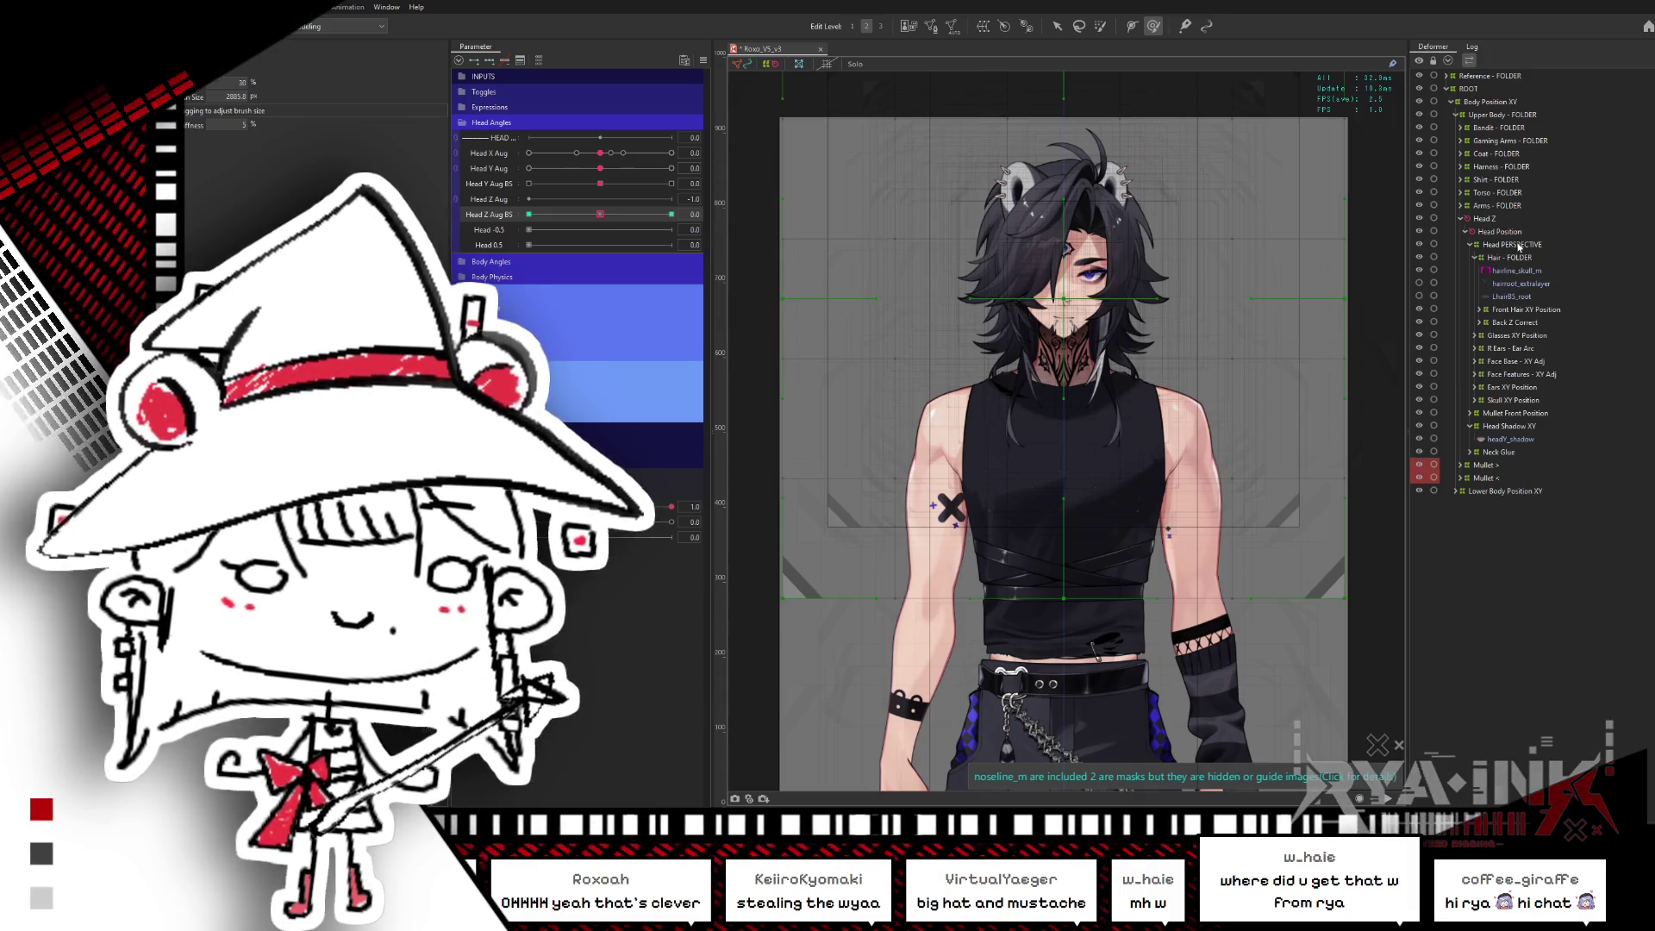
click(1517, 246)
click(1478, 258)
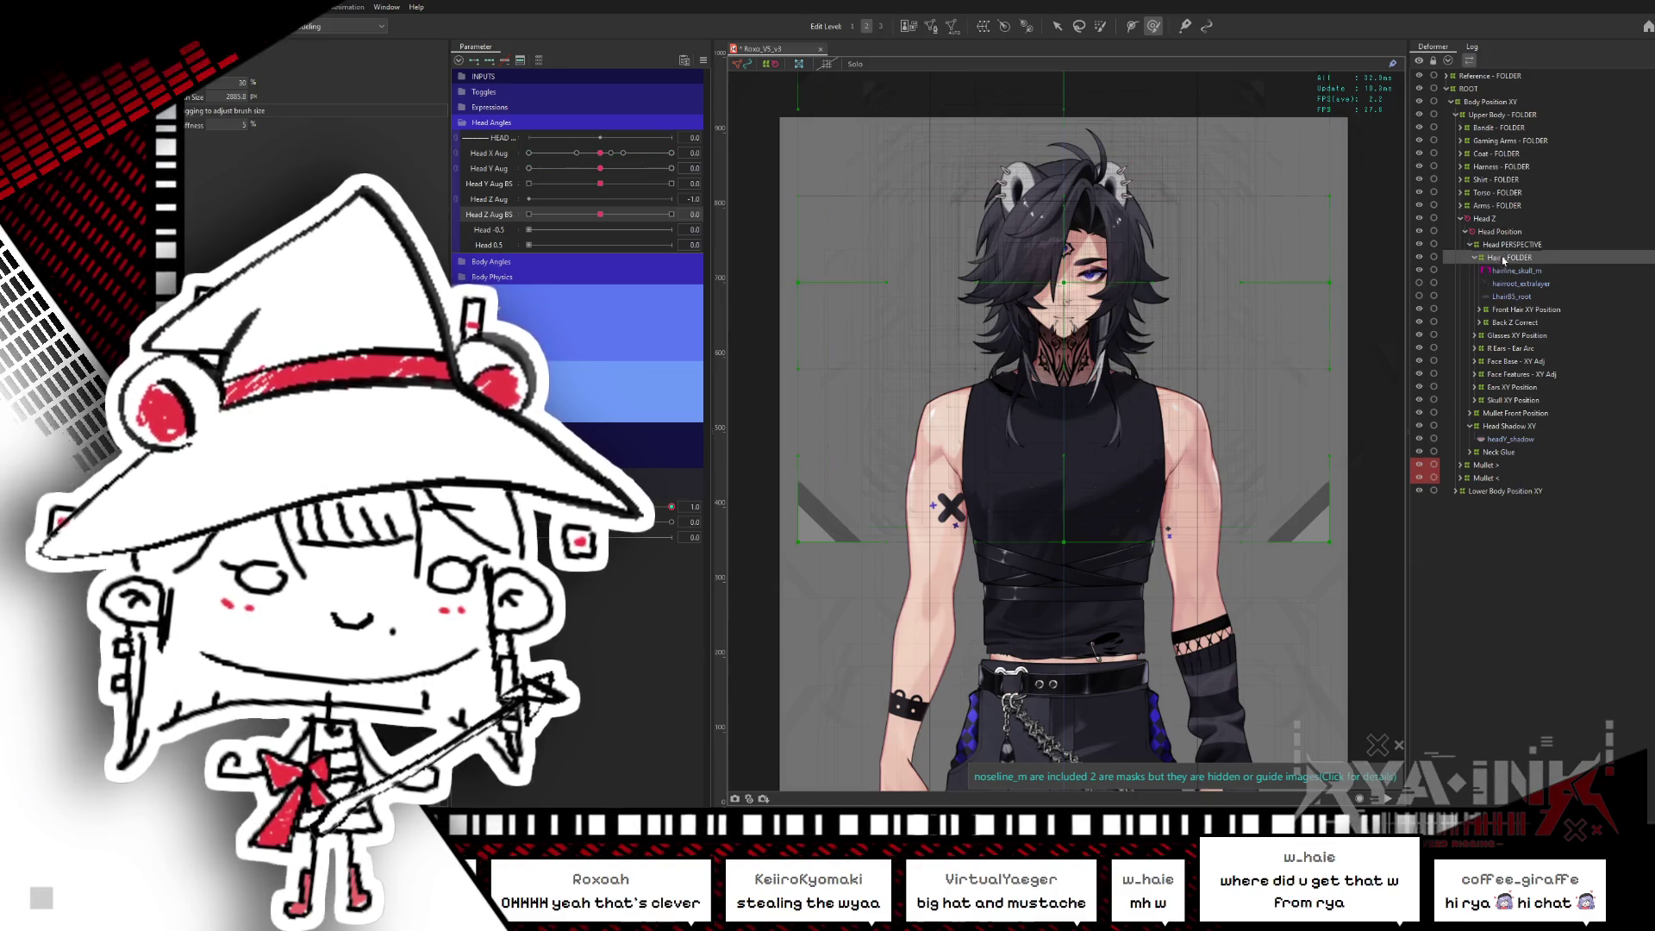
click(539, 60)
click(539, 60)
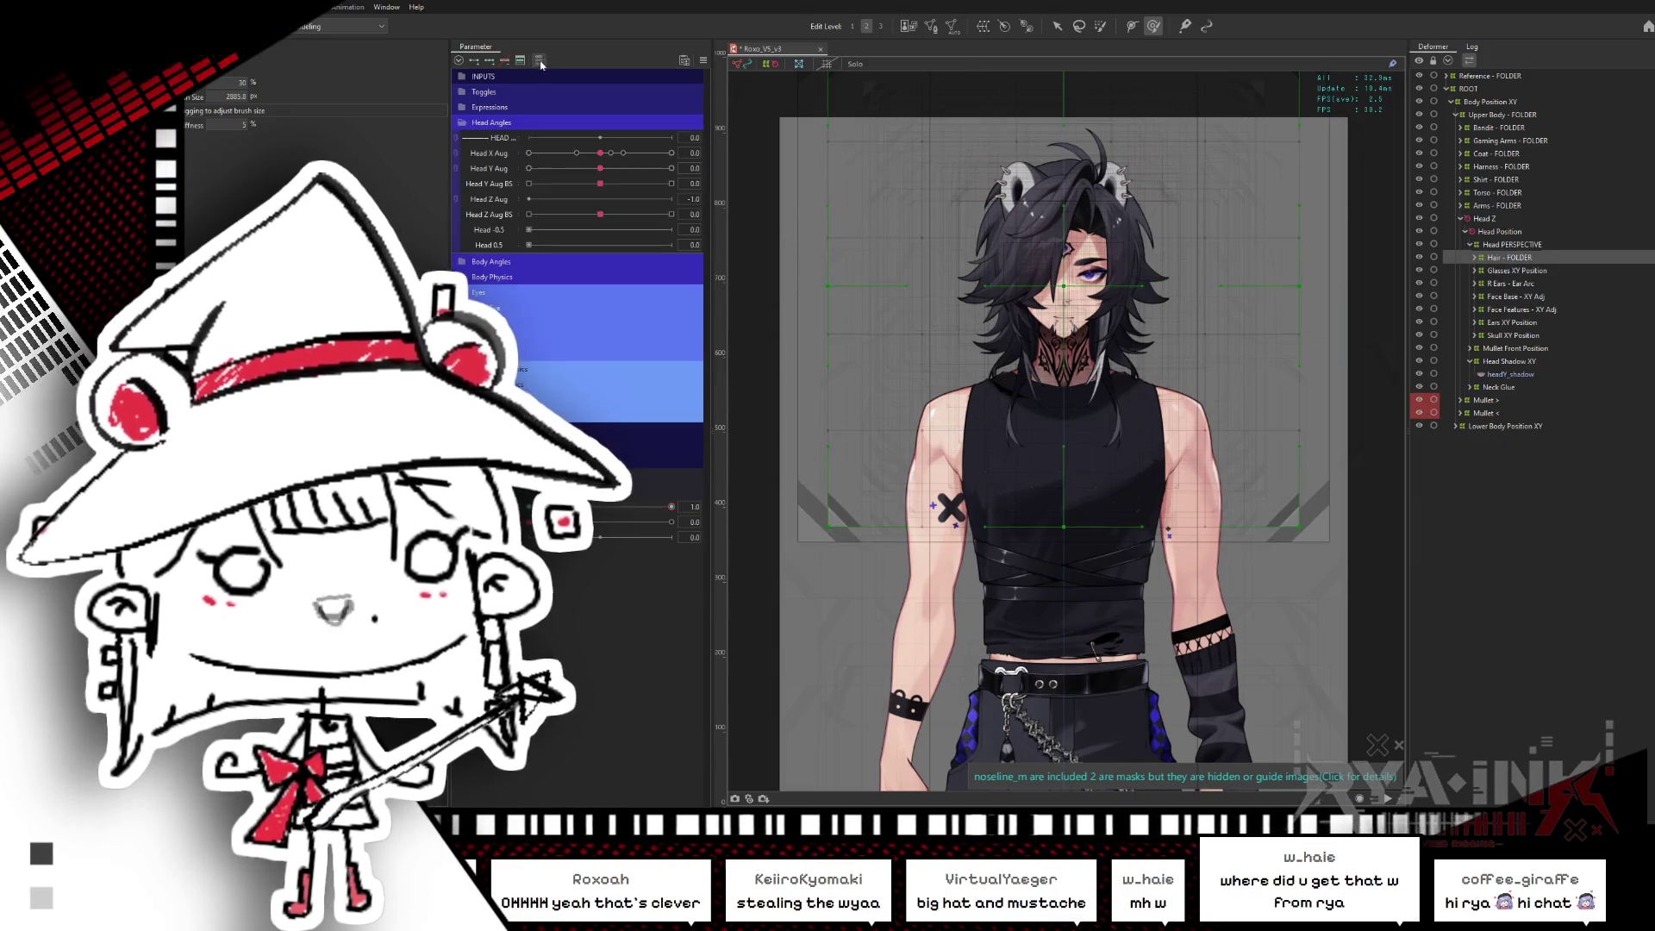
click(1525, 244)
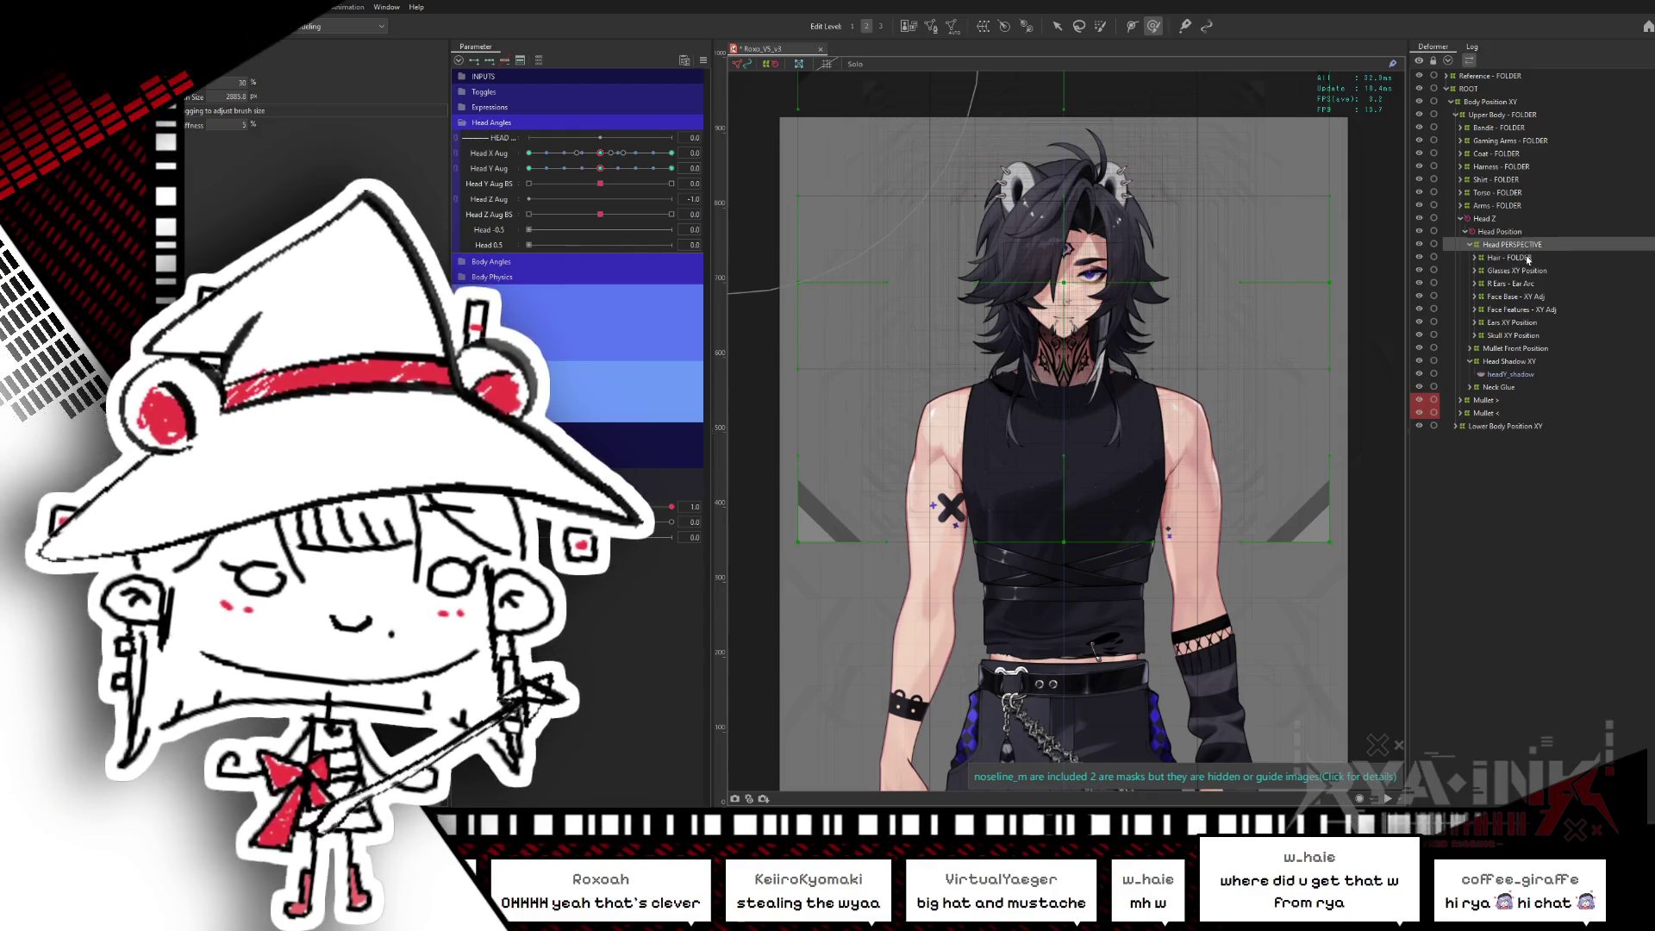
click(1527, 259)
click(1524, 244)
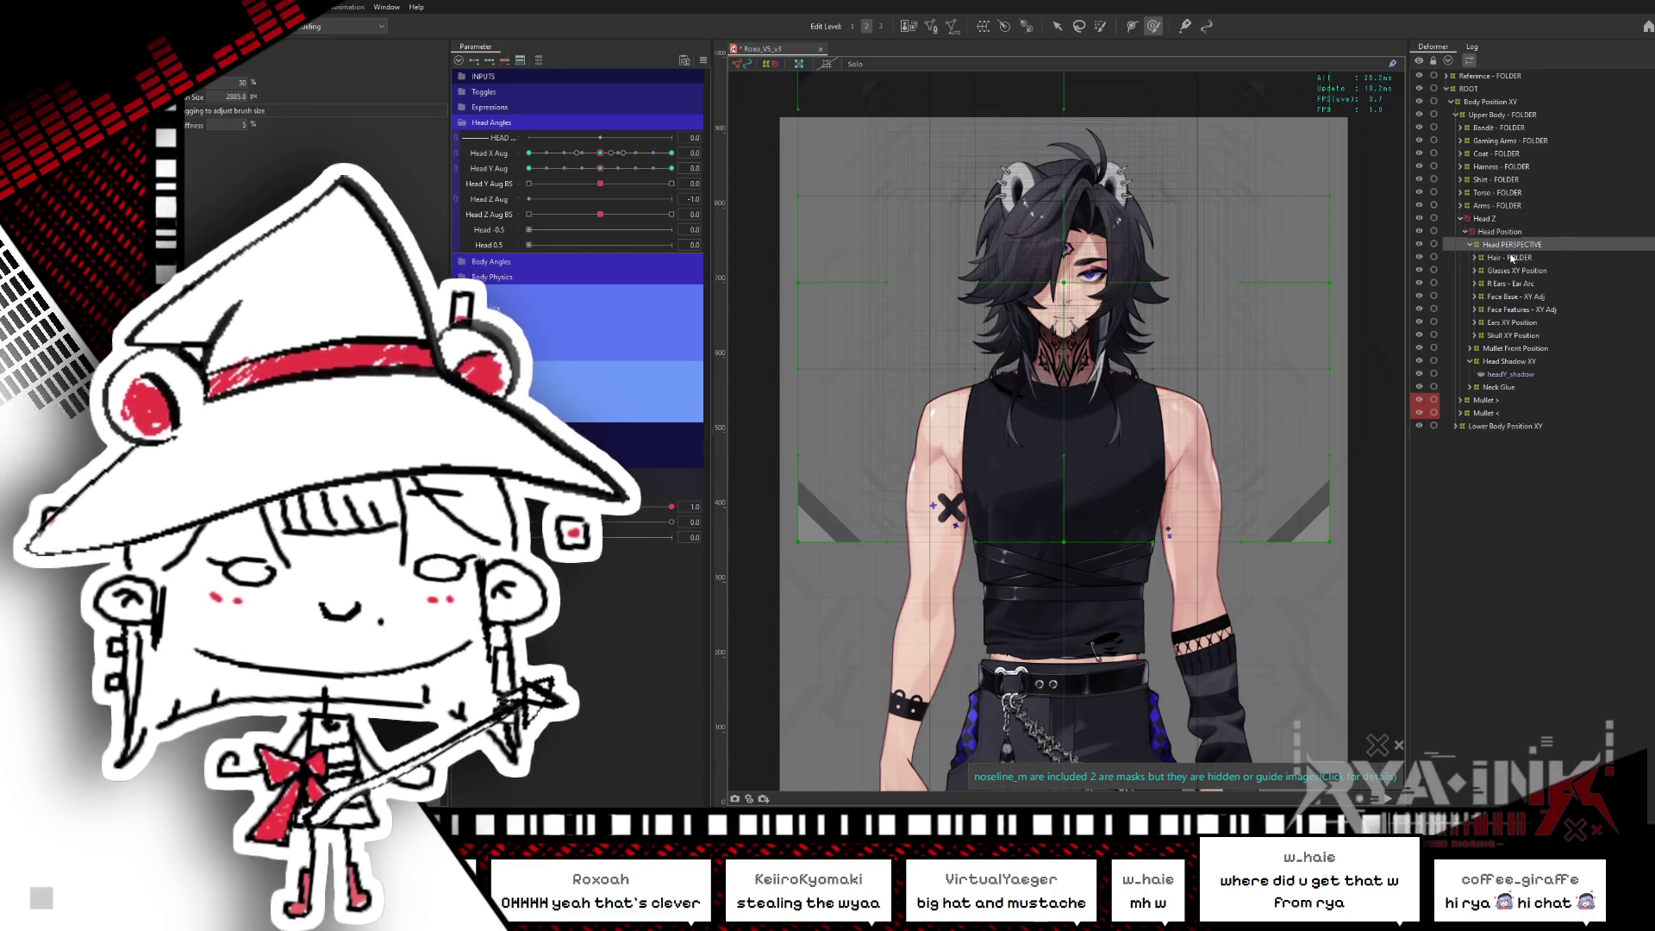
- Paste a copy of Head PERSPECTIVE and rename it Back Hair Head PERSPECTIVE
key(ctrl+v)
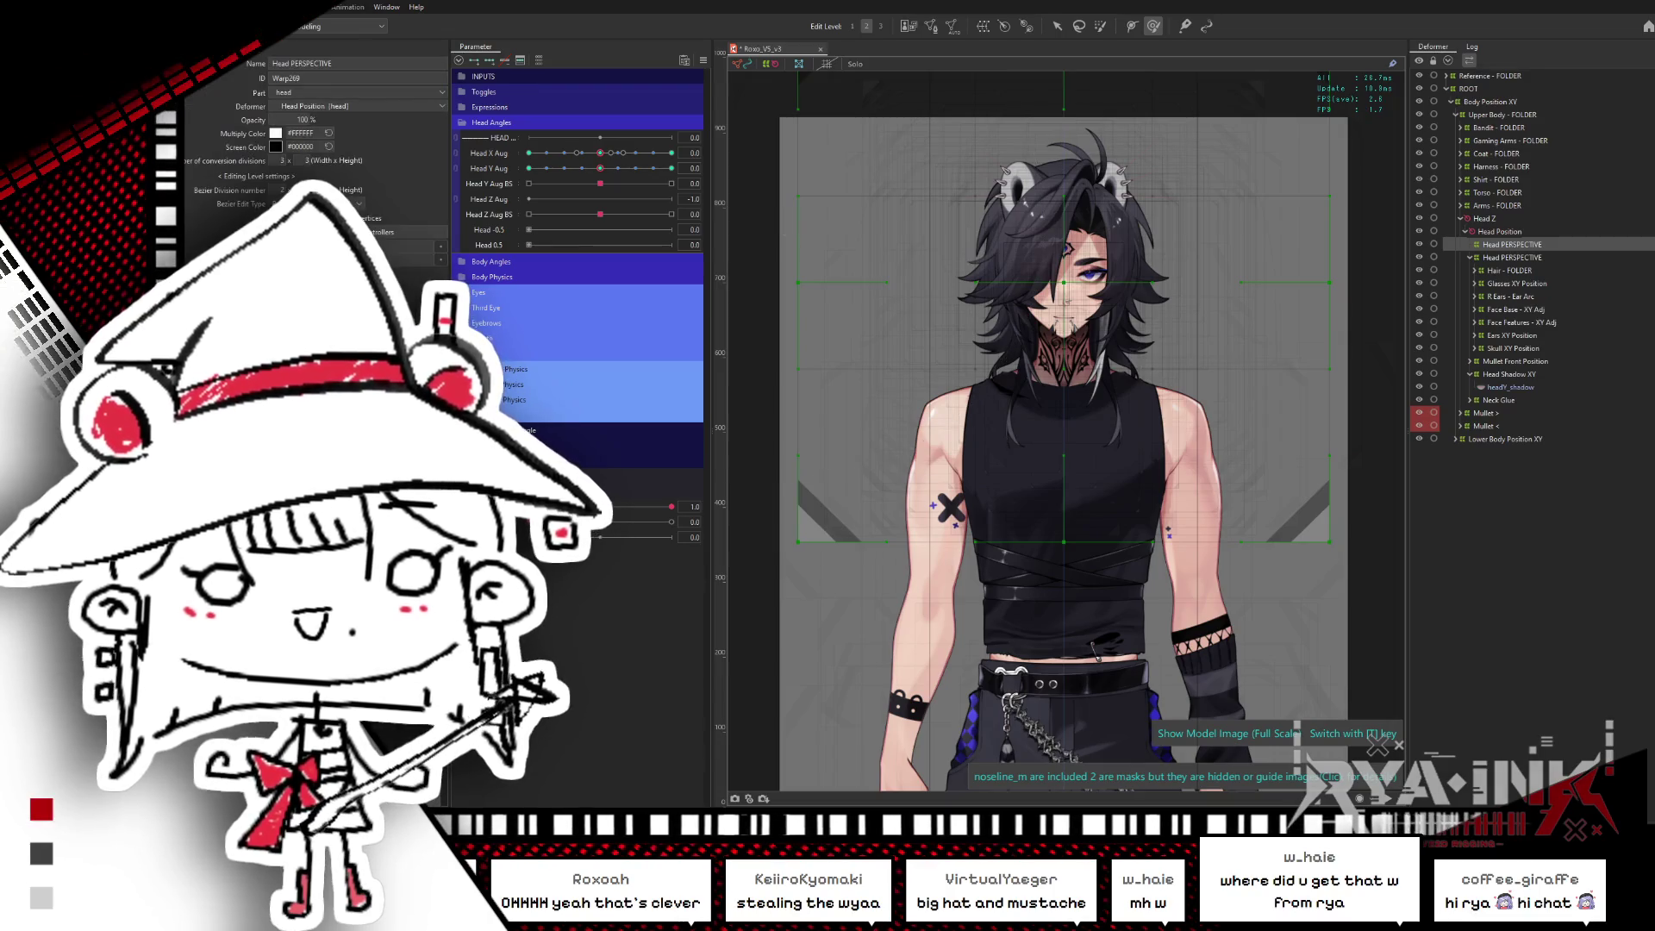
text(Back Ha)
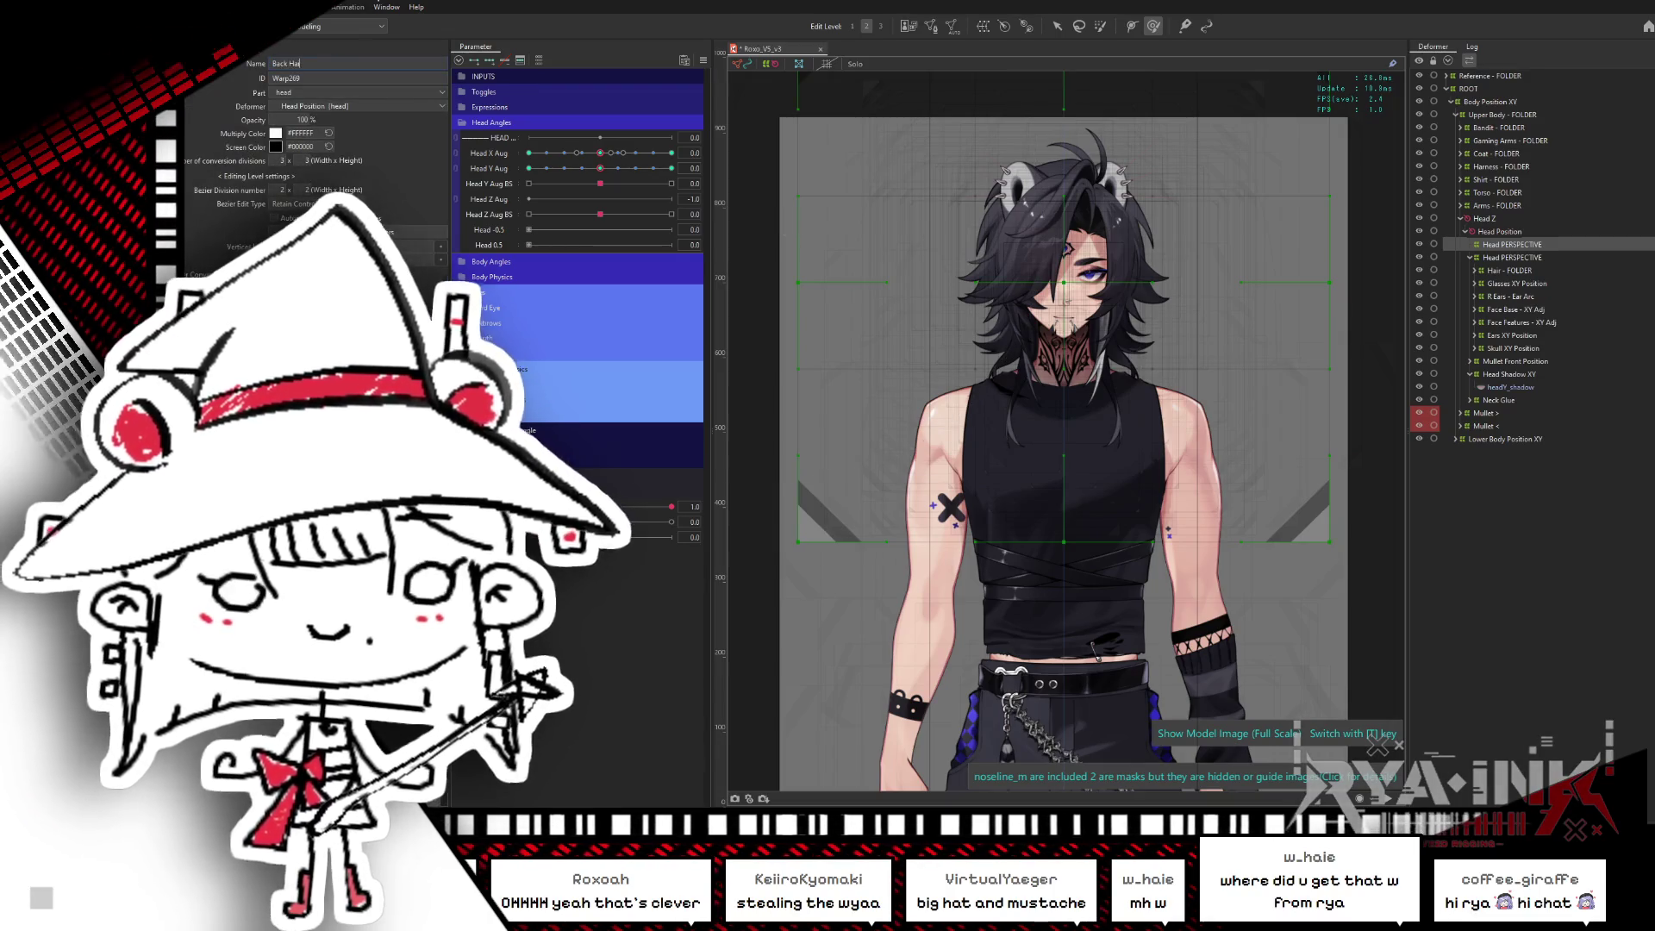
text(r Head PERSPE)
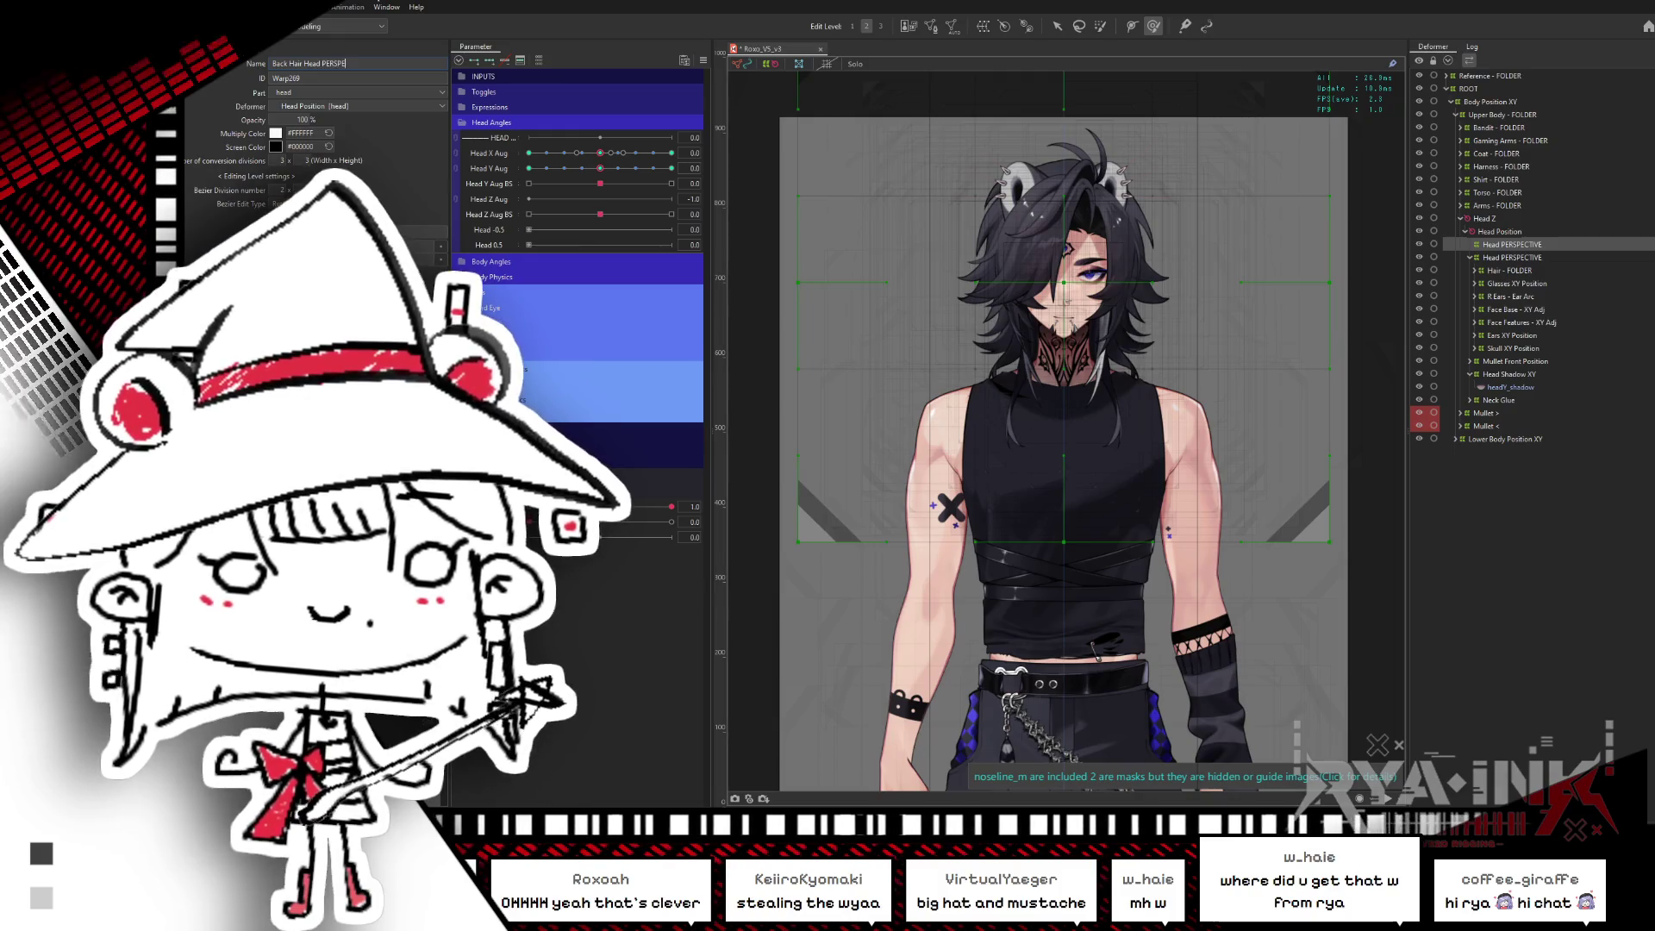
text(CTIVE)
key(Return)
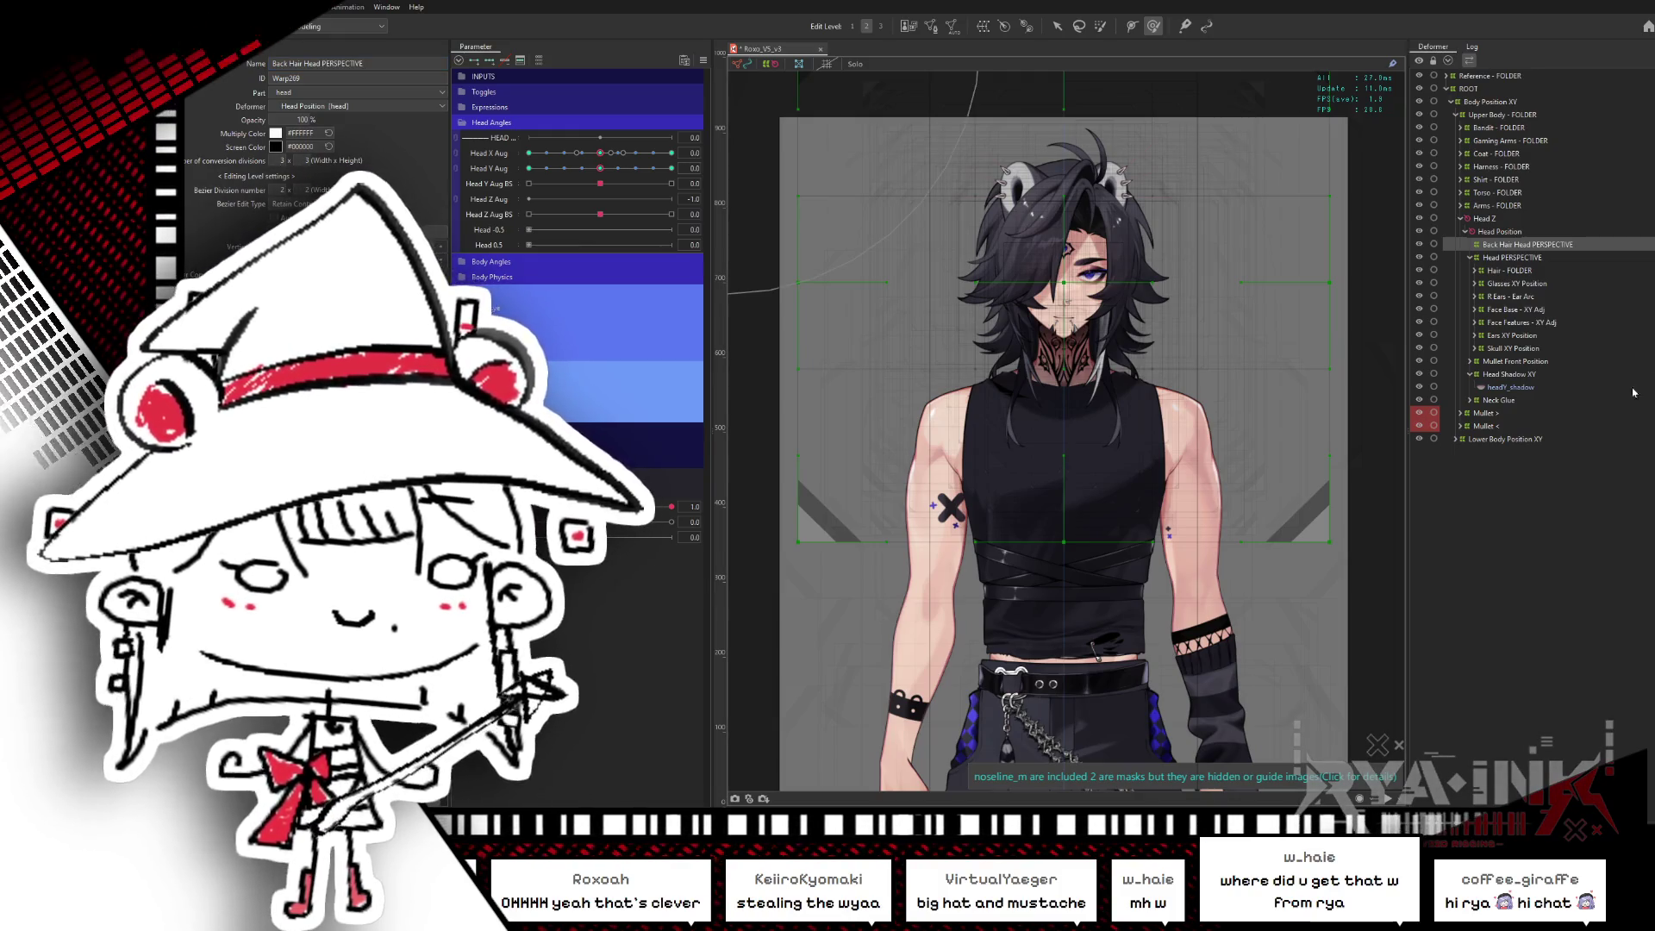
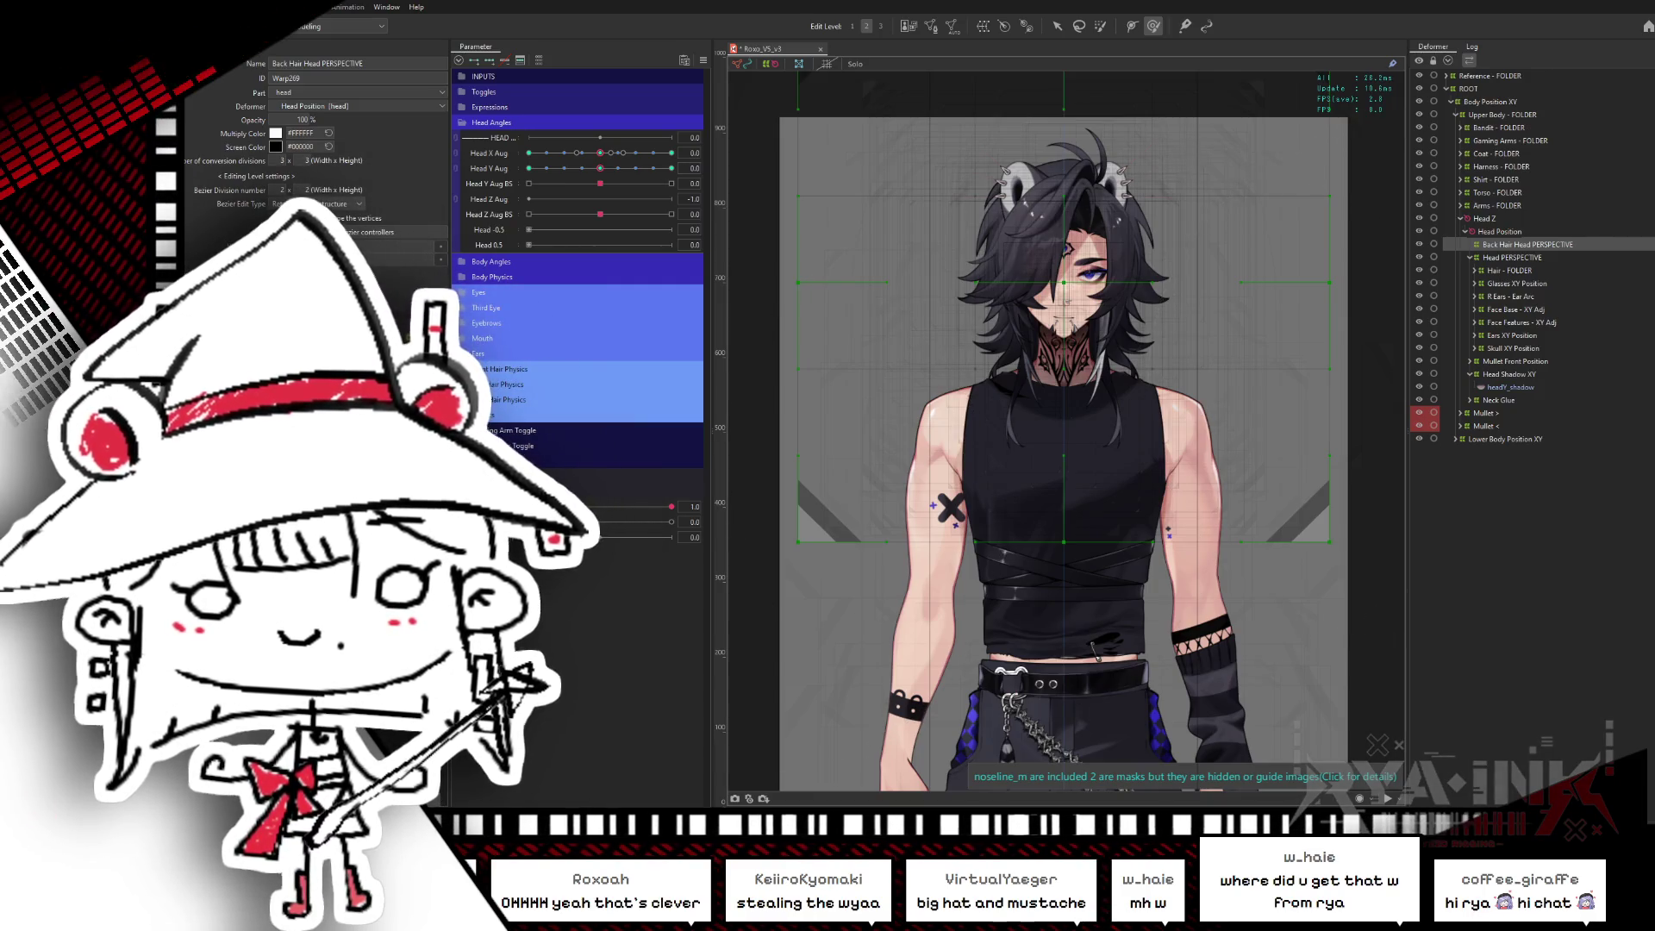
- Collapse Head PERSPECTIVE and Head Shadow XY, expand the Hair folder, and select Back Z Correct
click(1469, 257)
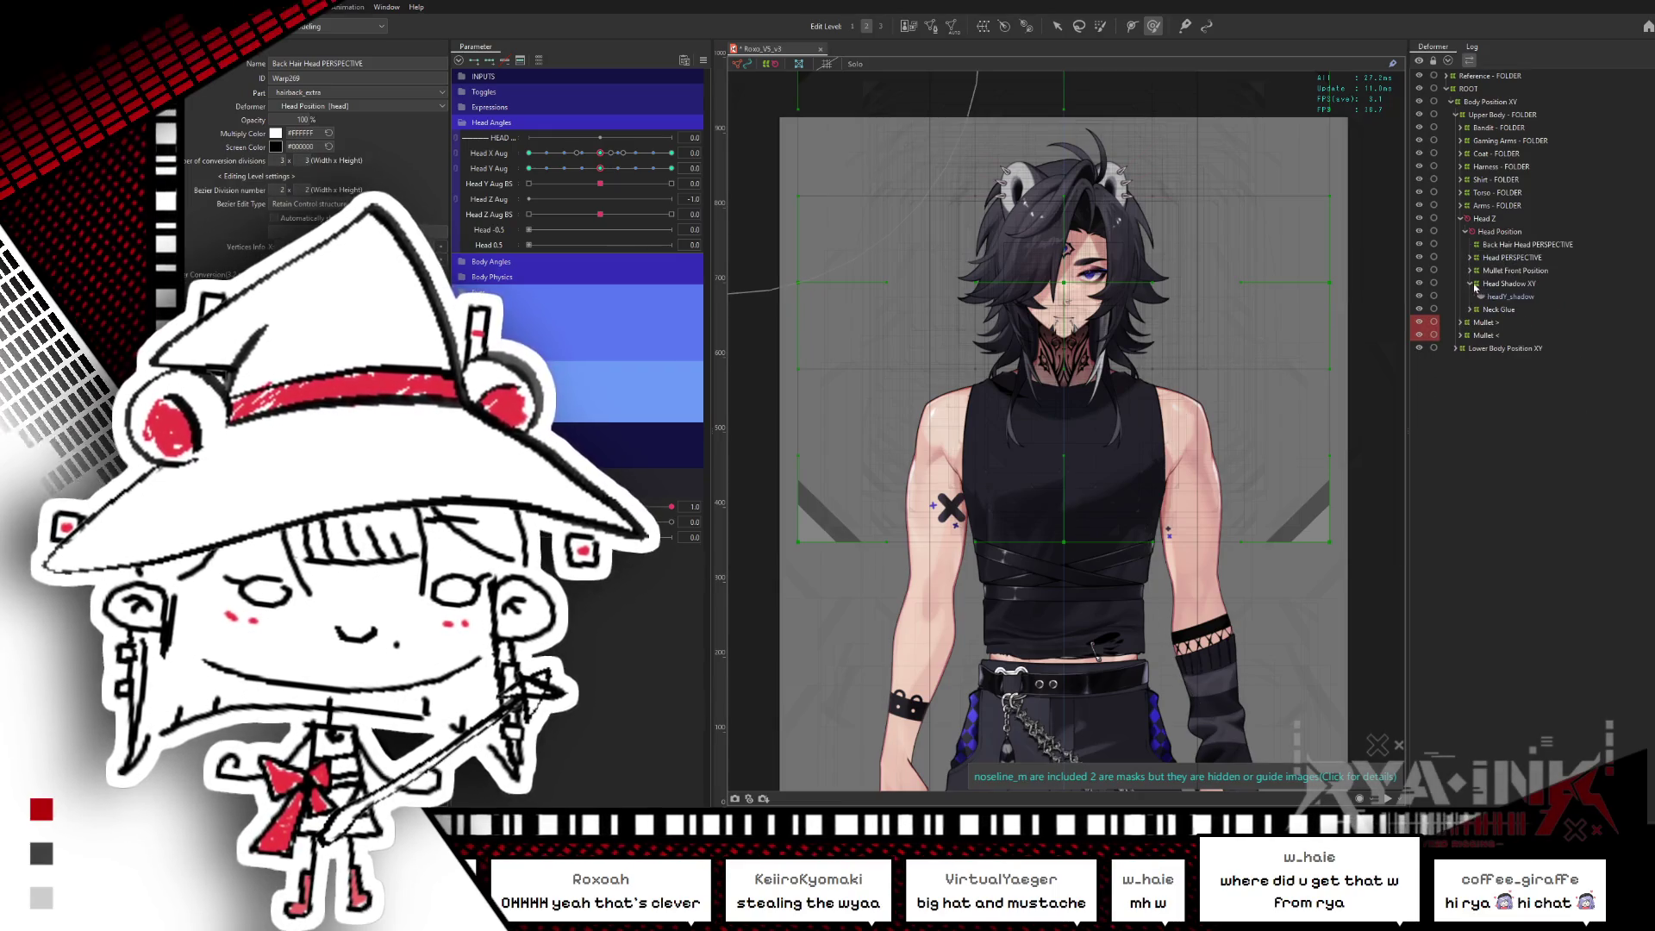
click(1471, 283)
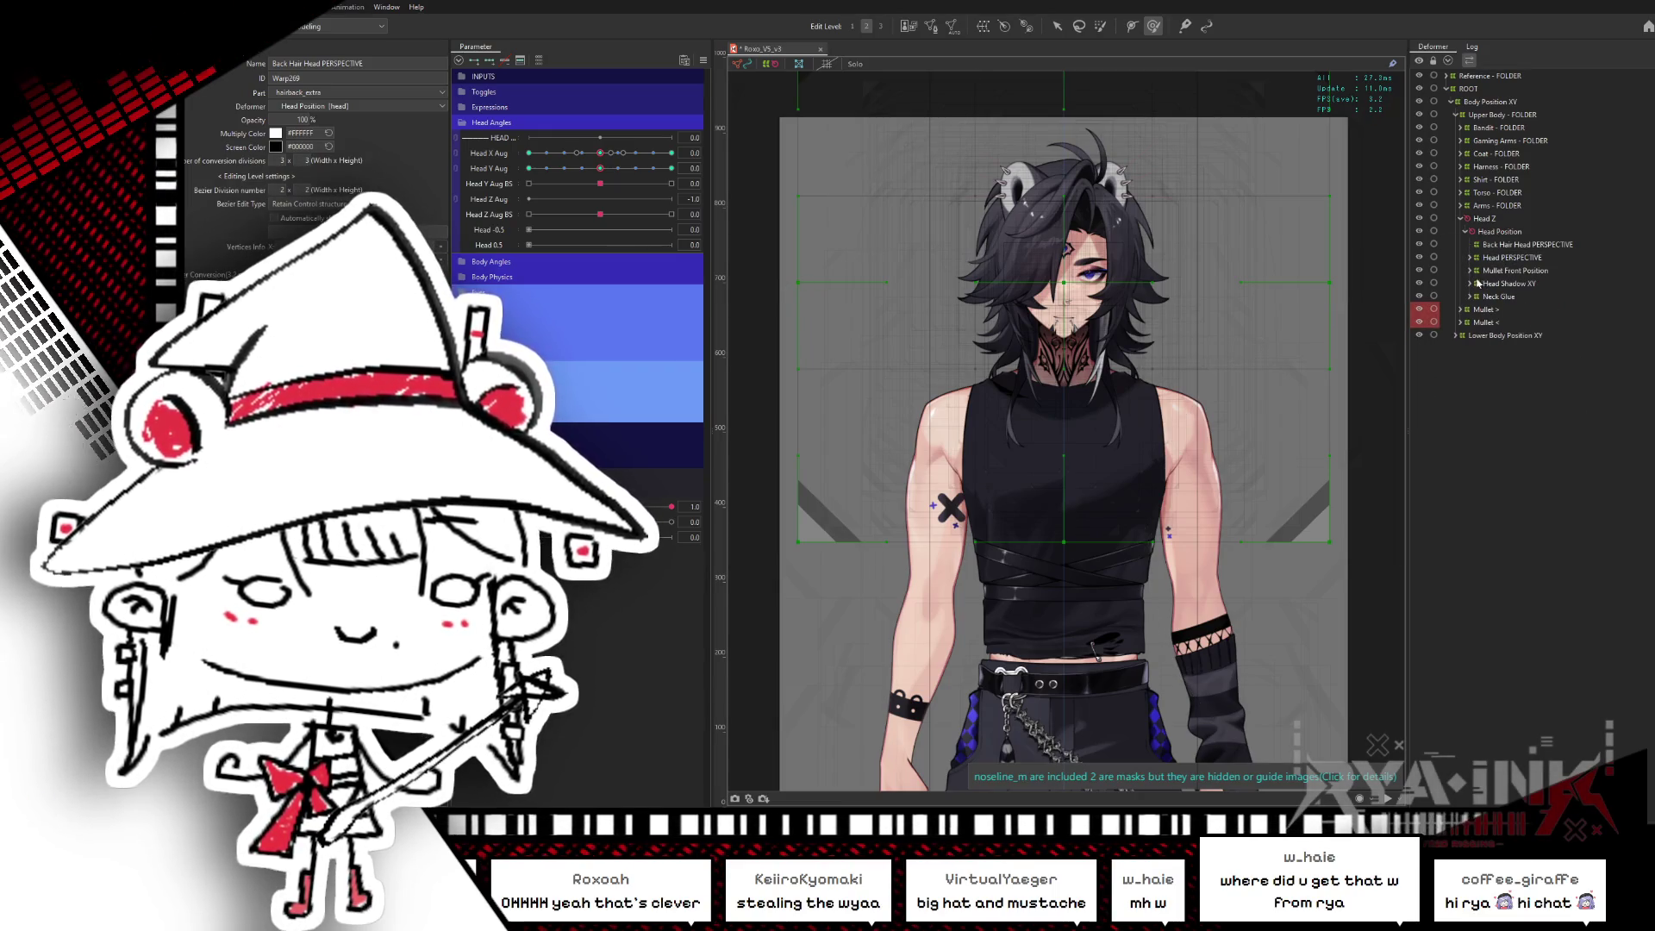
click(1469, 258)
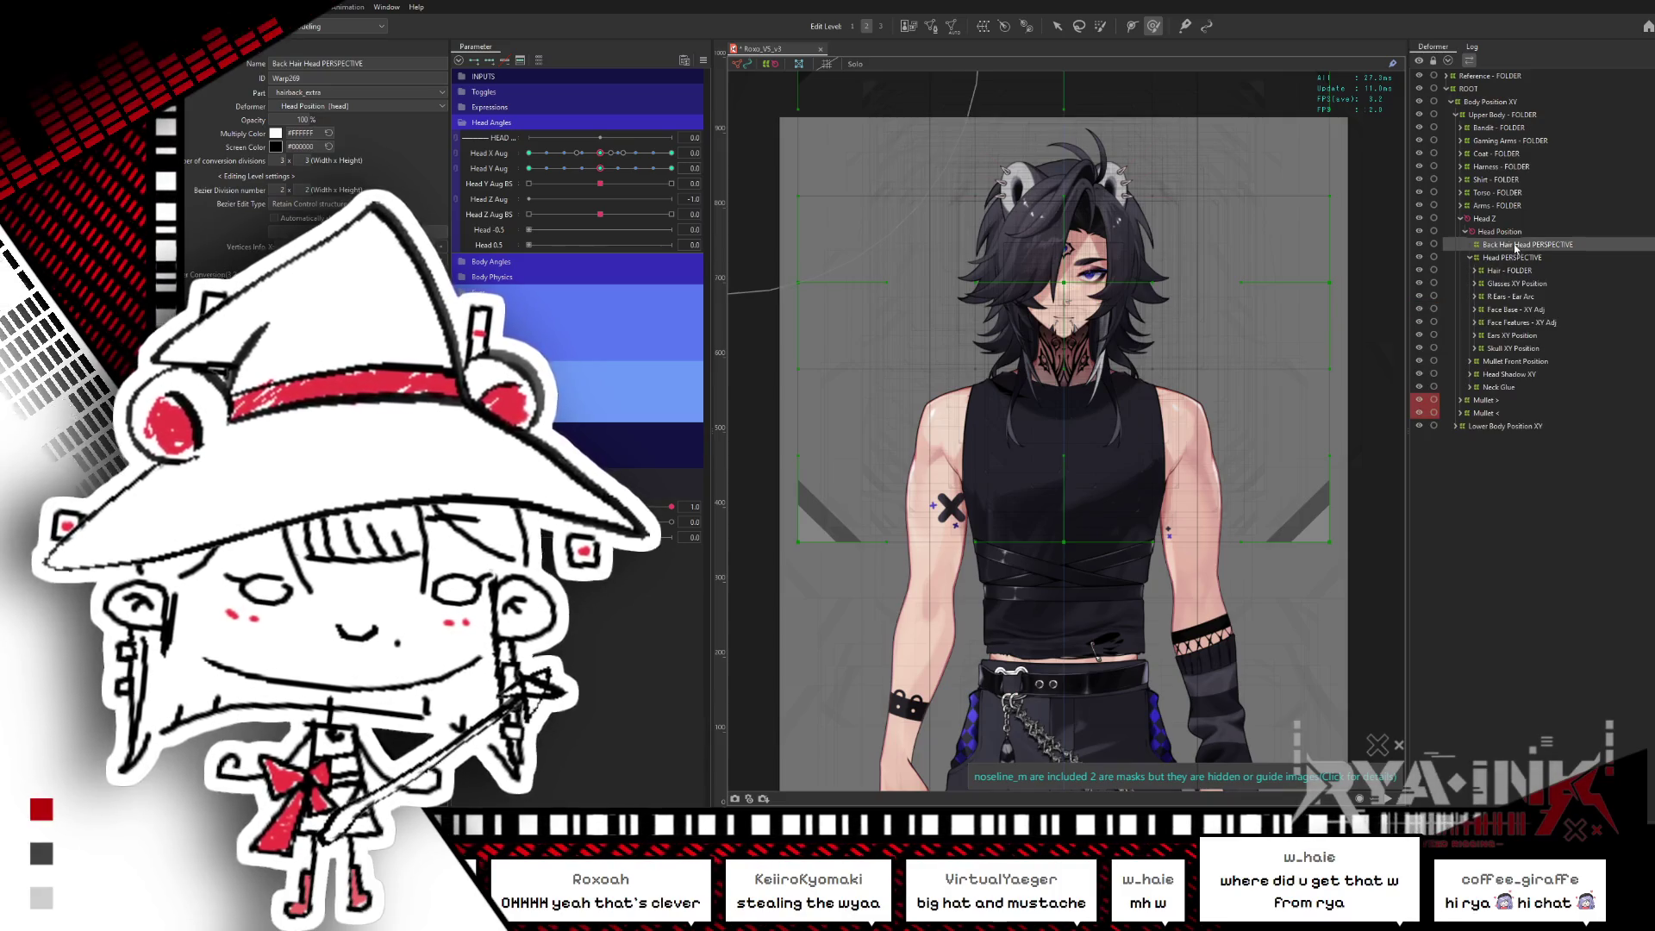
click(1515, 362)
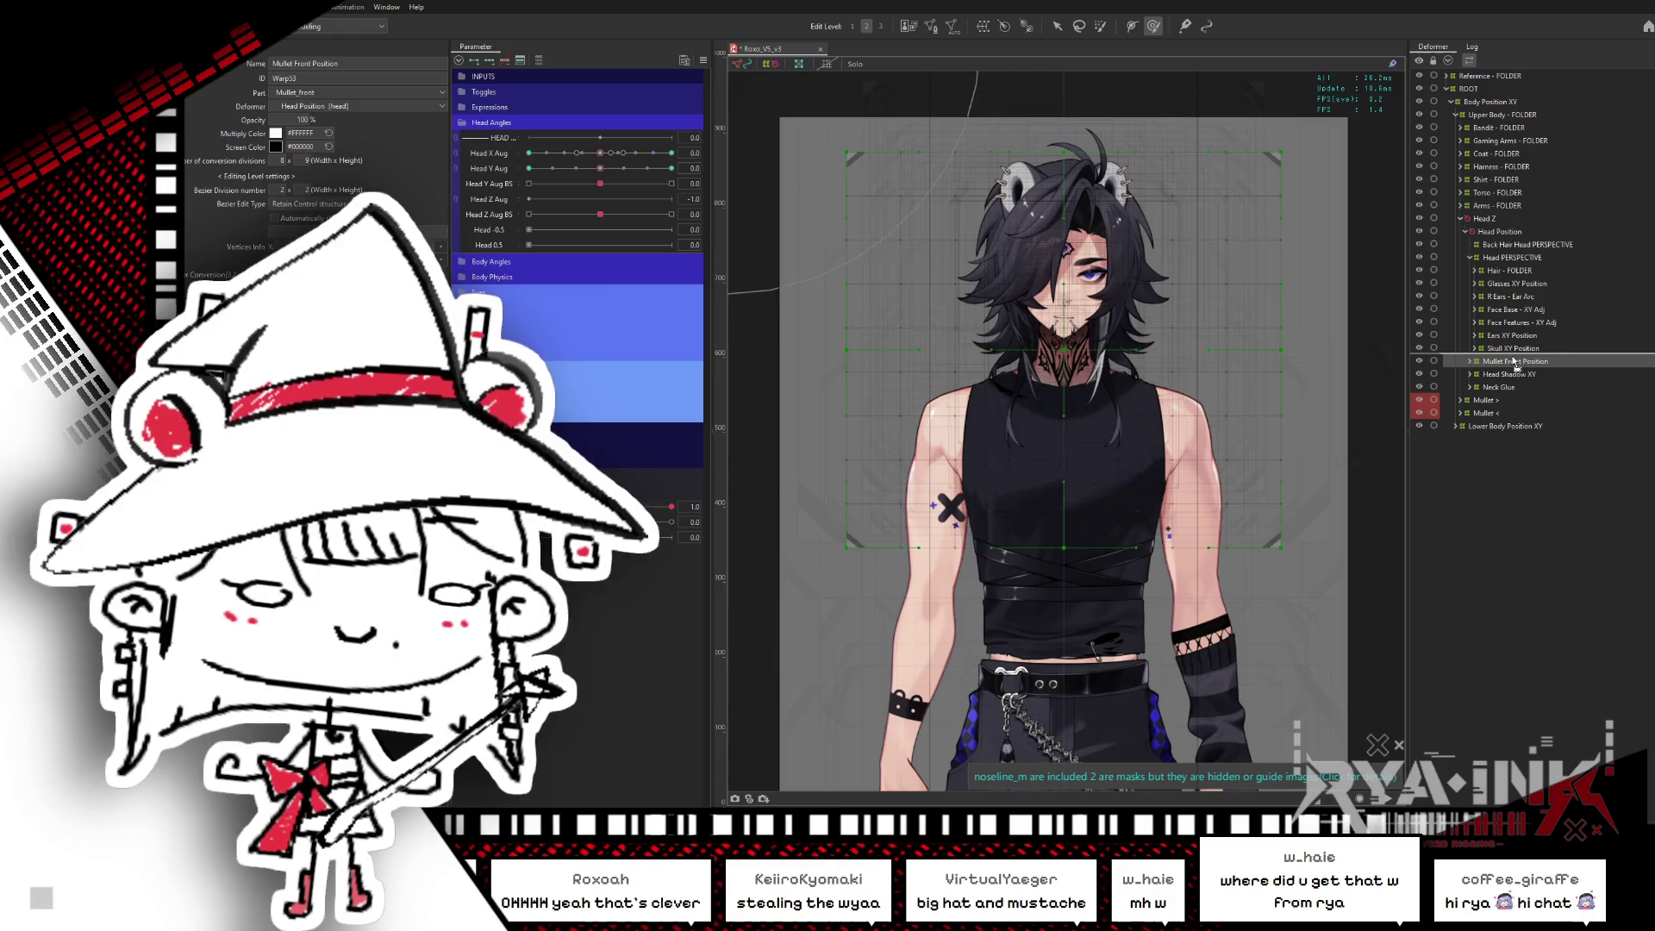
click(1475, 271)
click(1515, 336)
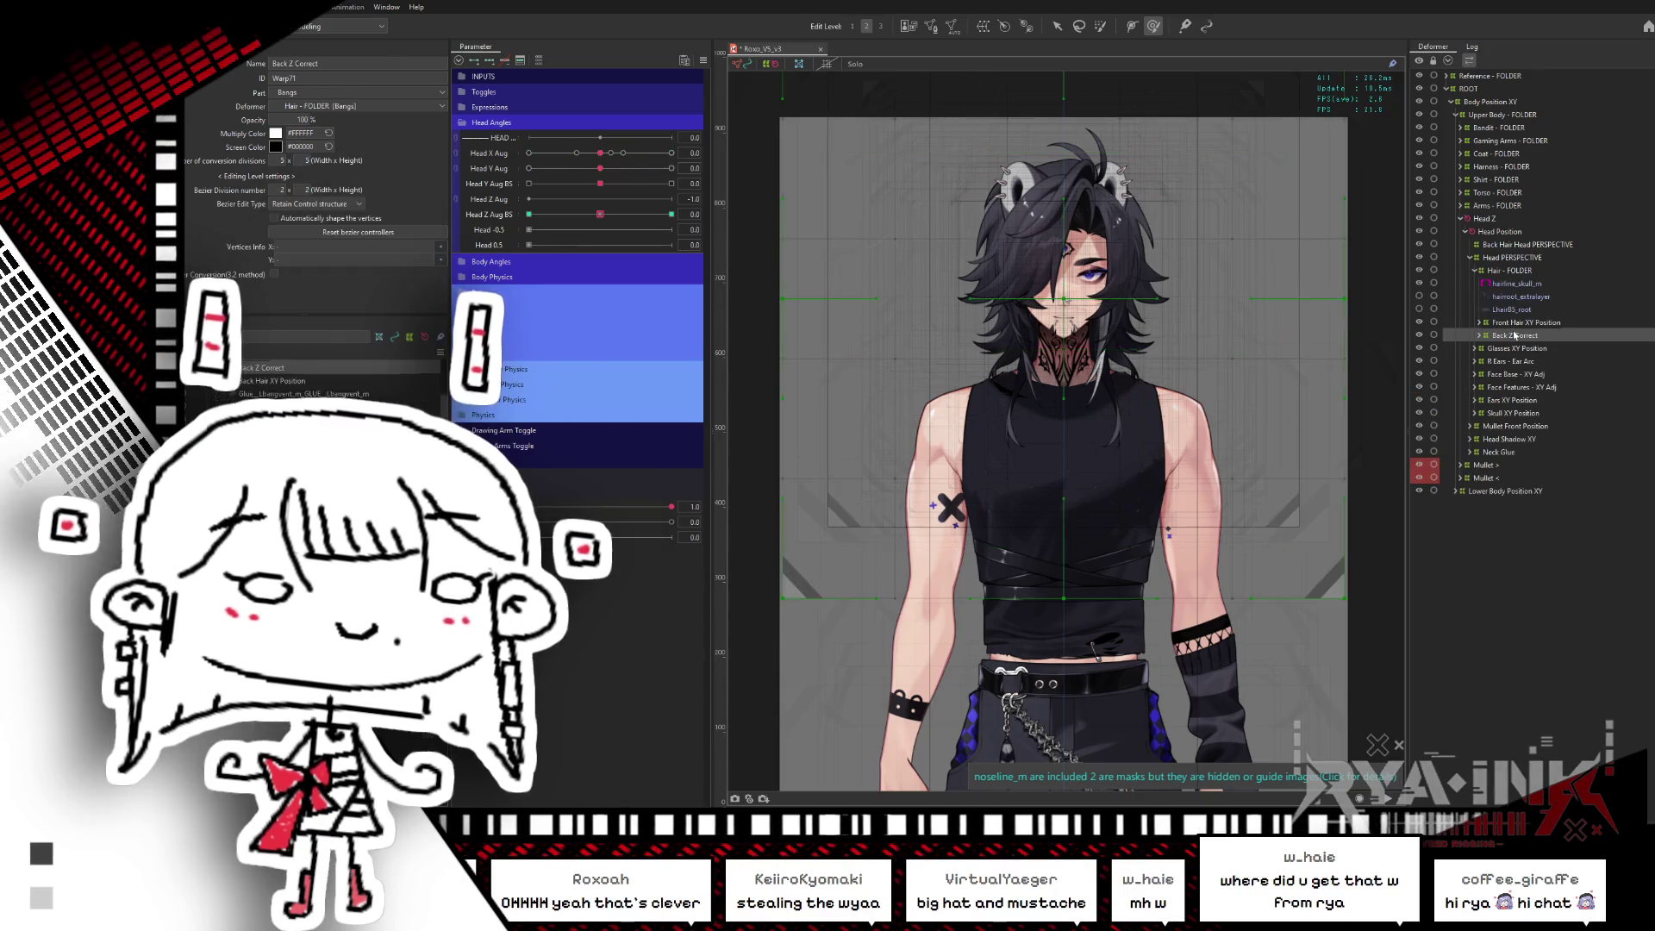
- Move Back Z Correct under Head Position, above the head deformers
drag(1513, 249, 1513, 247)
click(1470, 257)
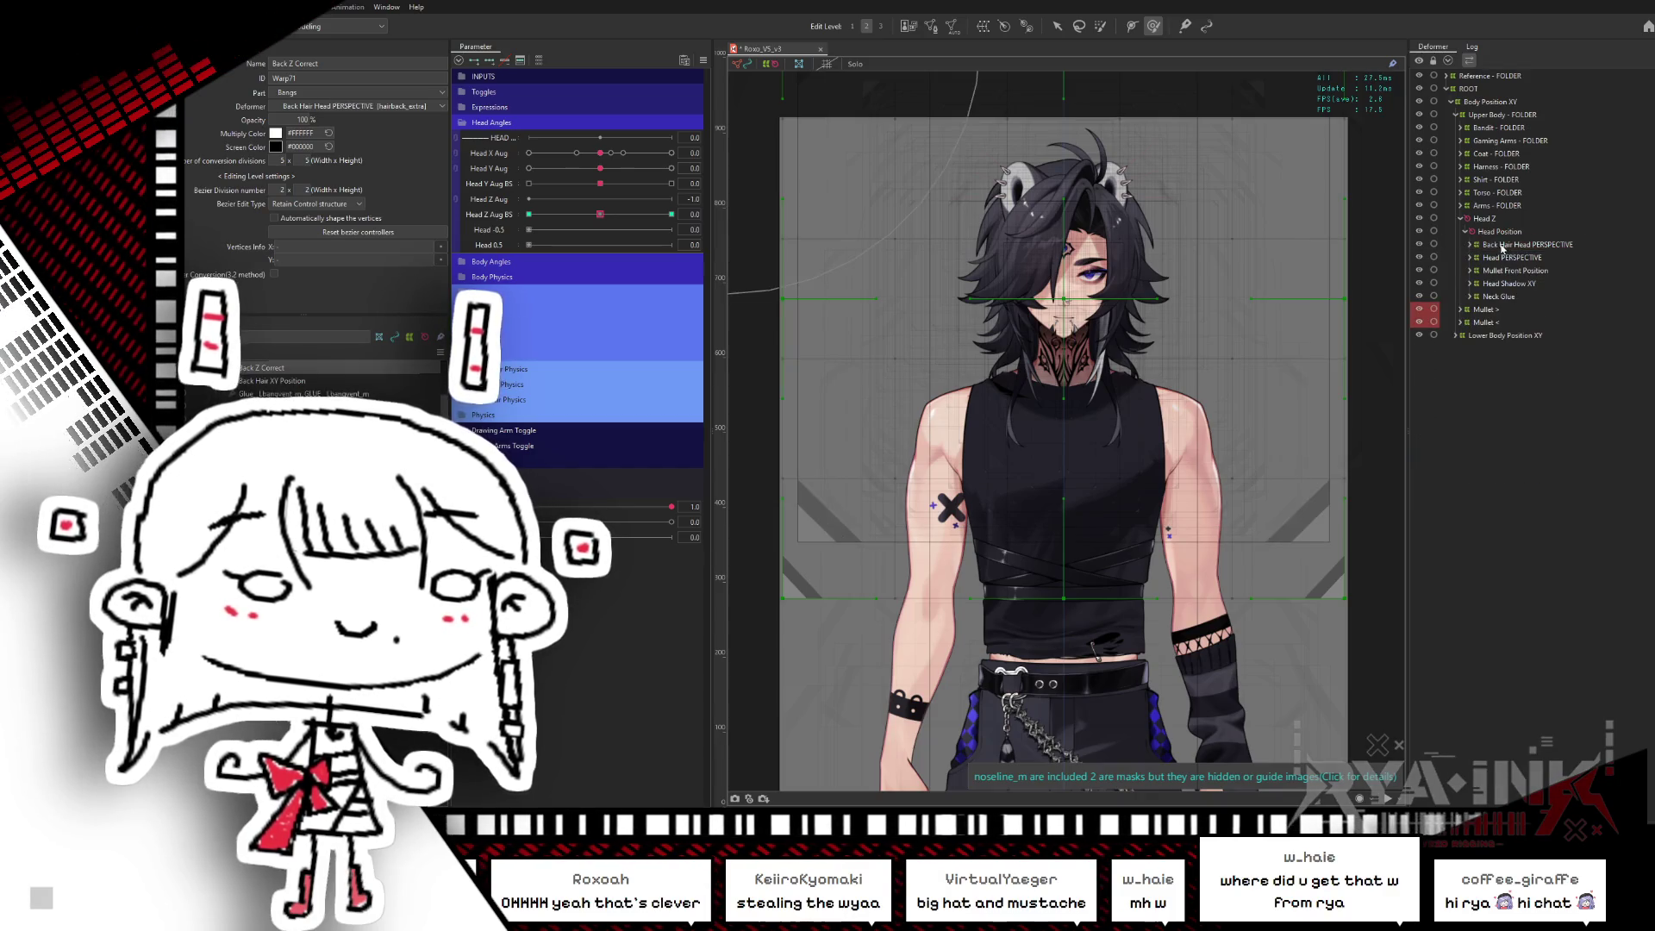
click(1469, 245)
click(1476, 258)
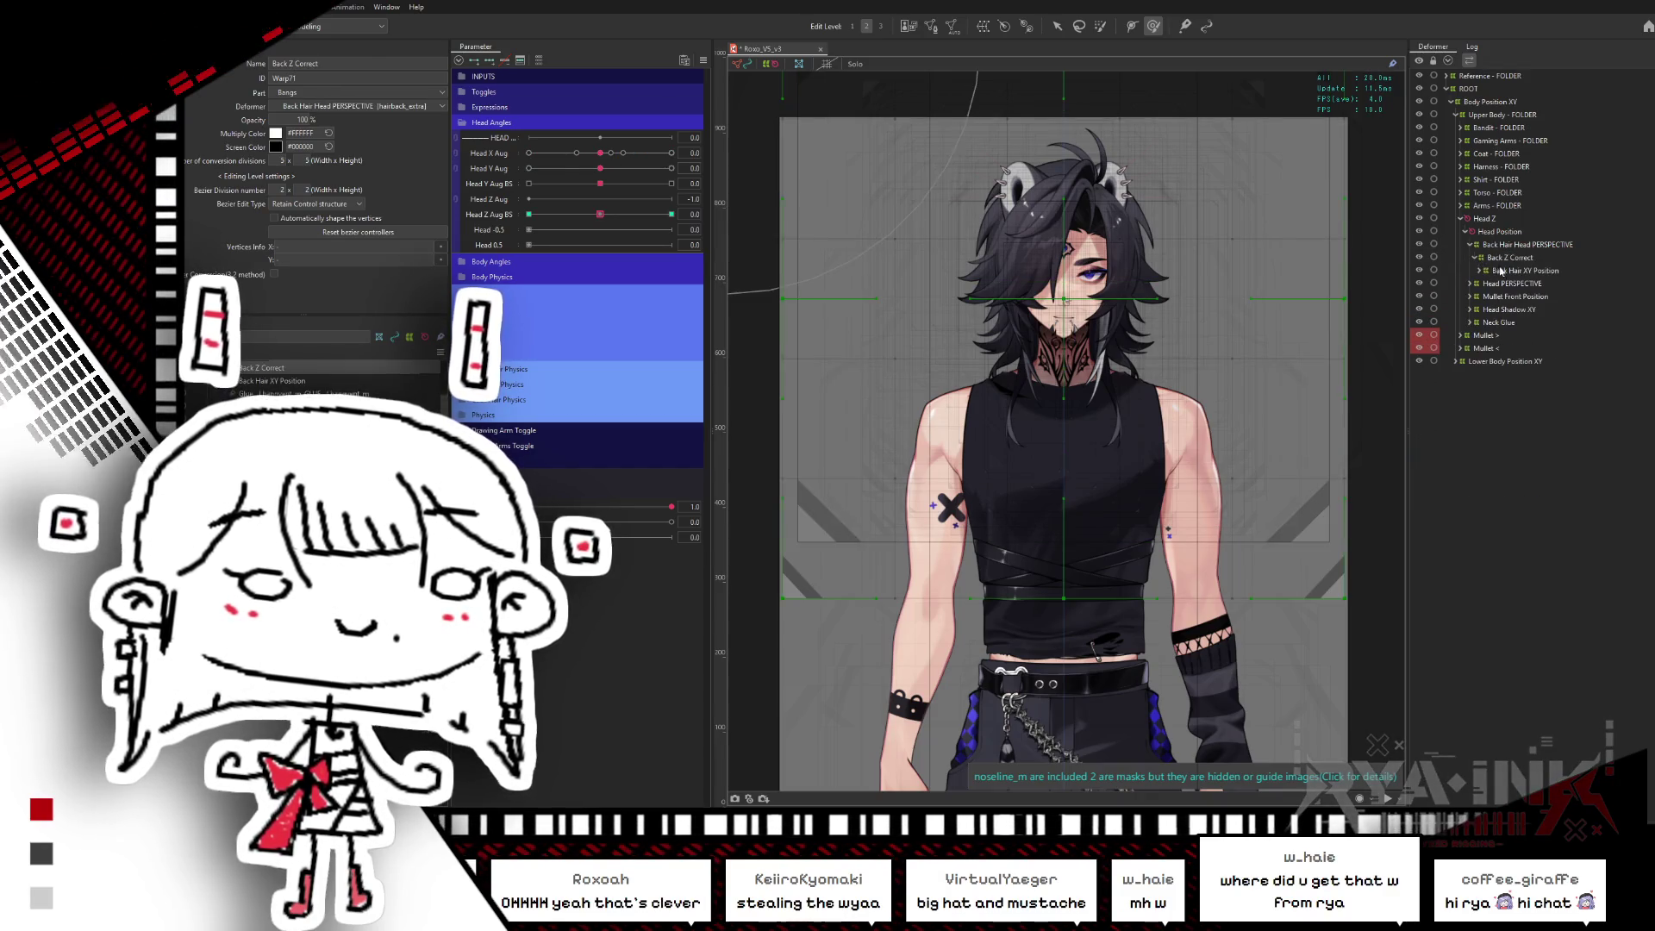
drag(1506, 250, 1505, 246)
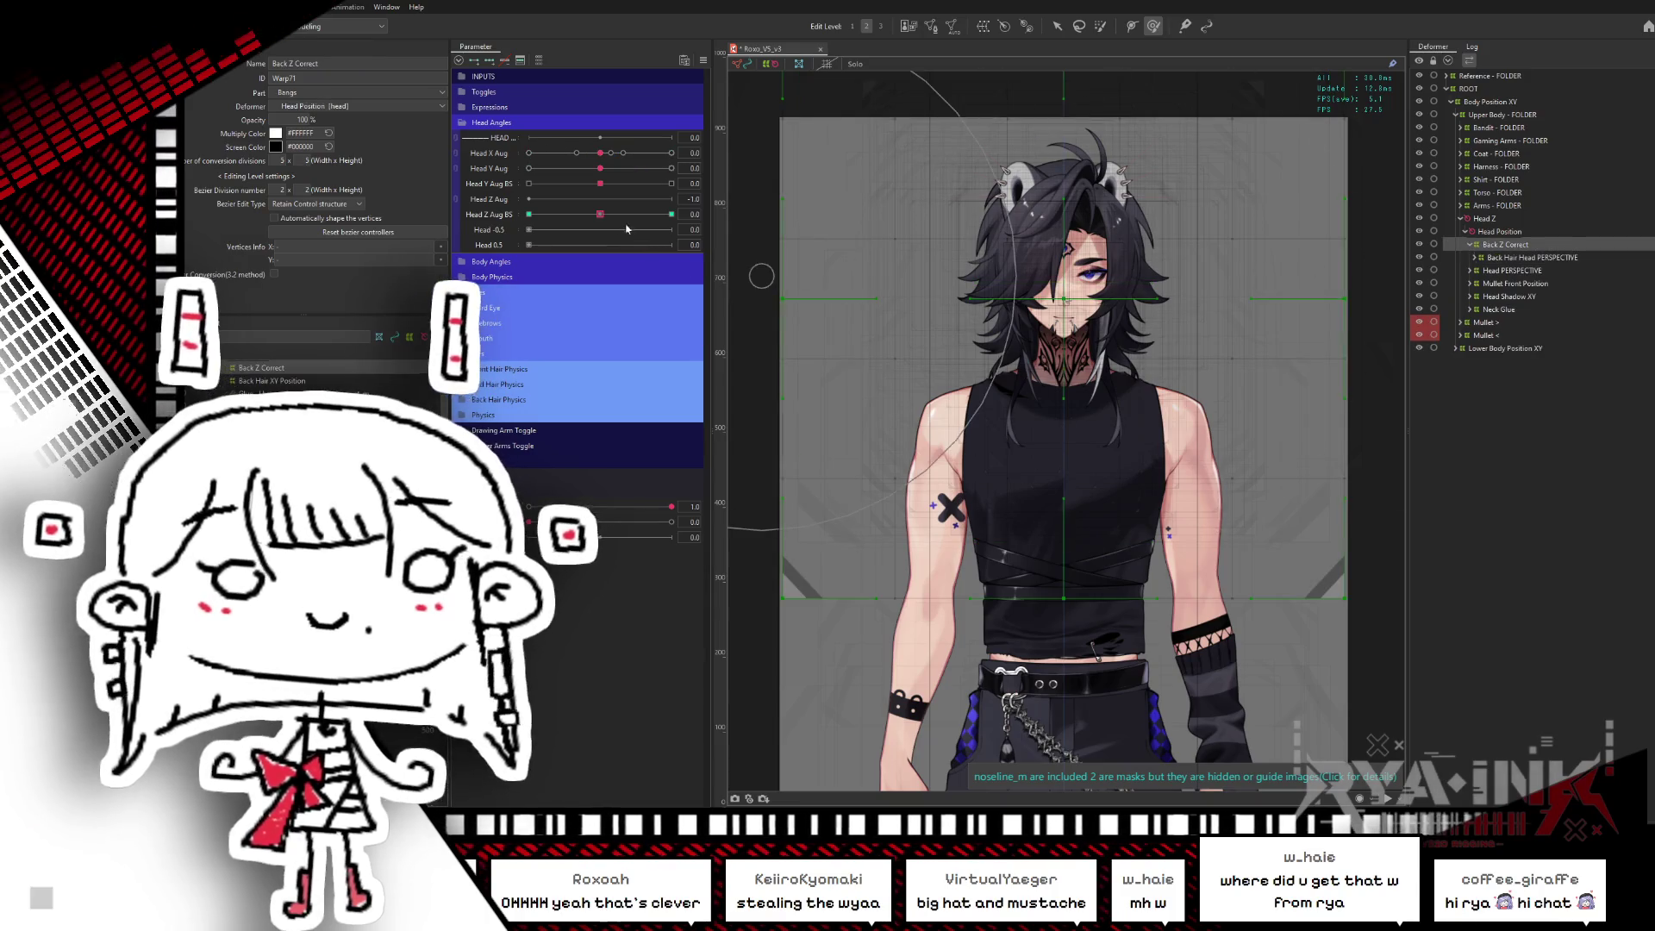
- Test the rig at Head Z Aug BS 1.0 and Head X Aug fully left, then ease back toward neutral
click(672, 214)
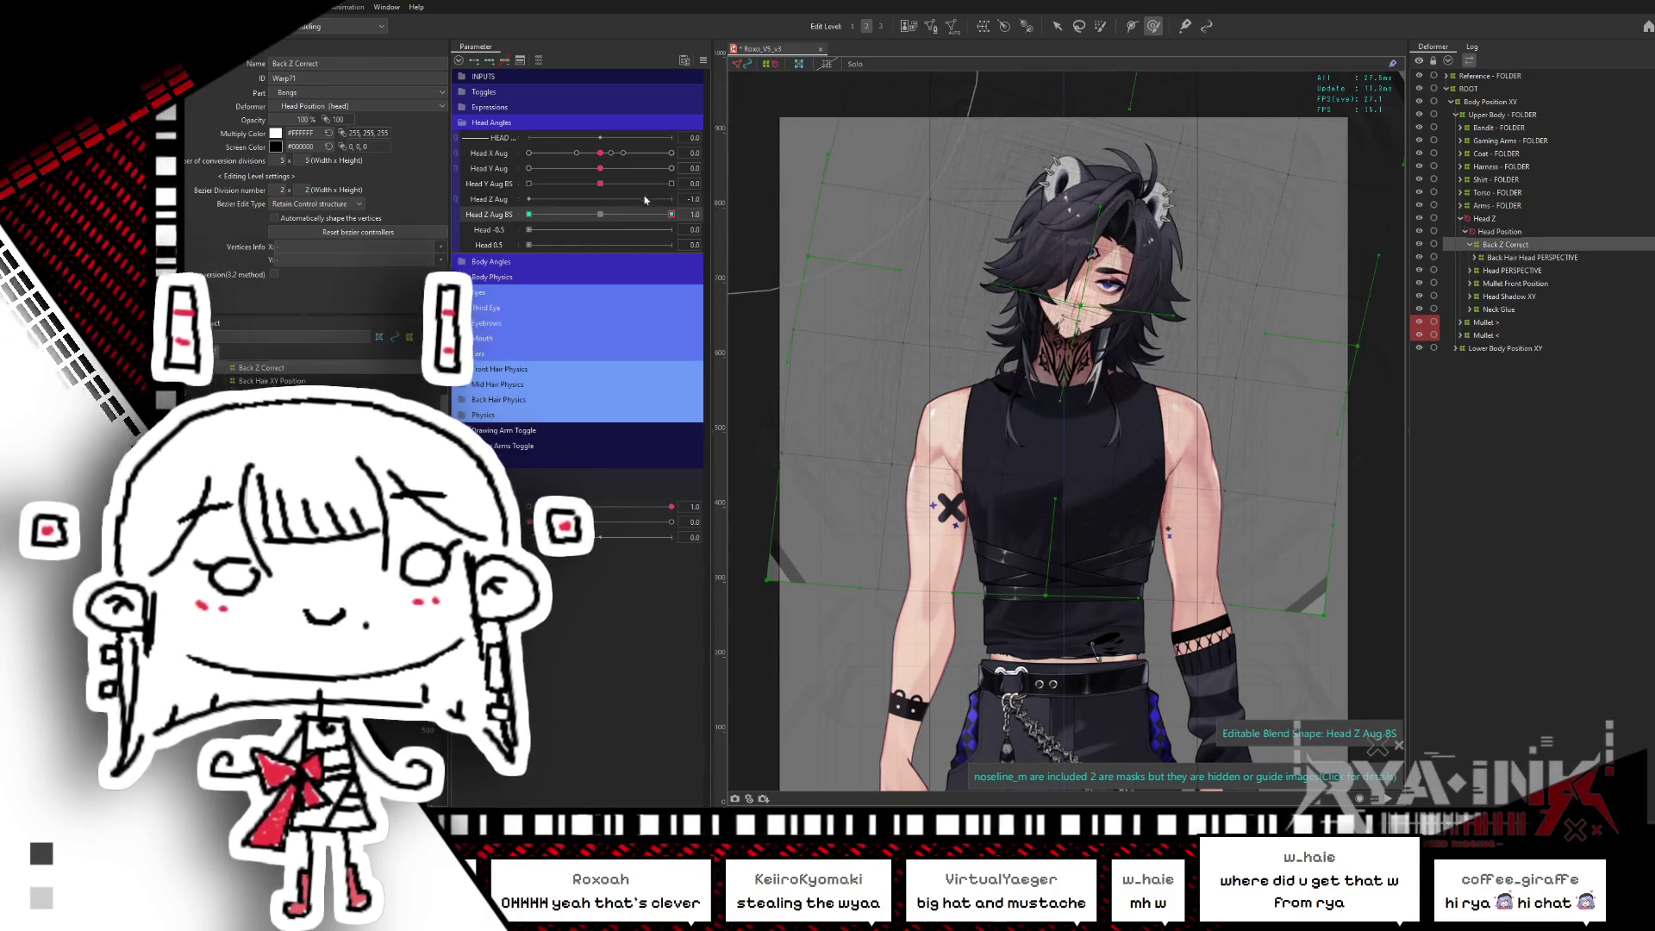
click(528, 152)
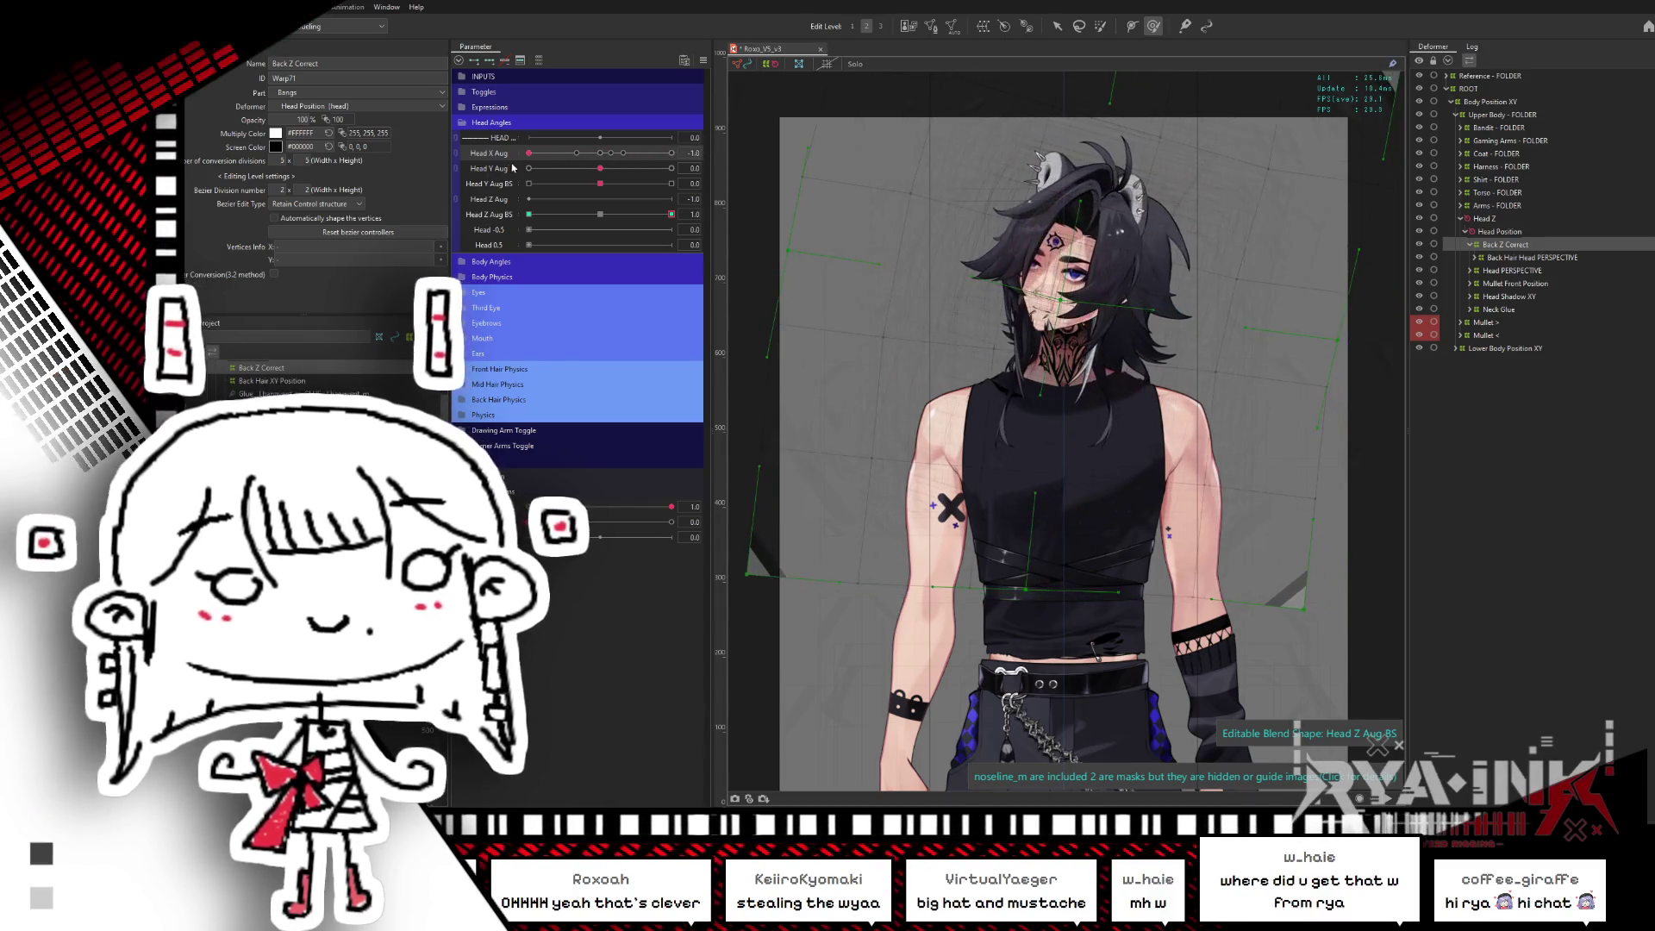
drag(528, 152, 692, 156)
click(600, 214)
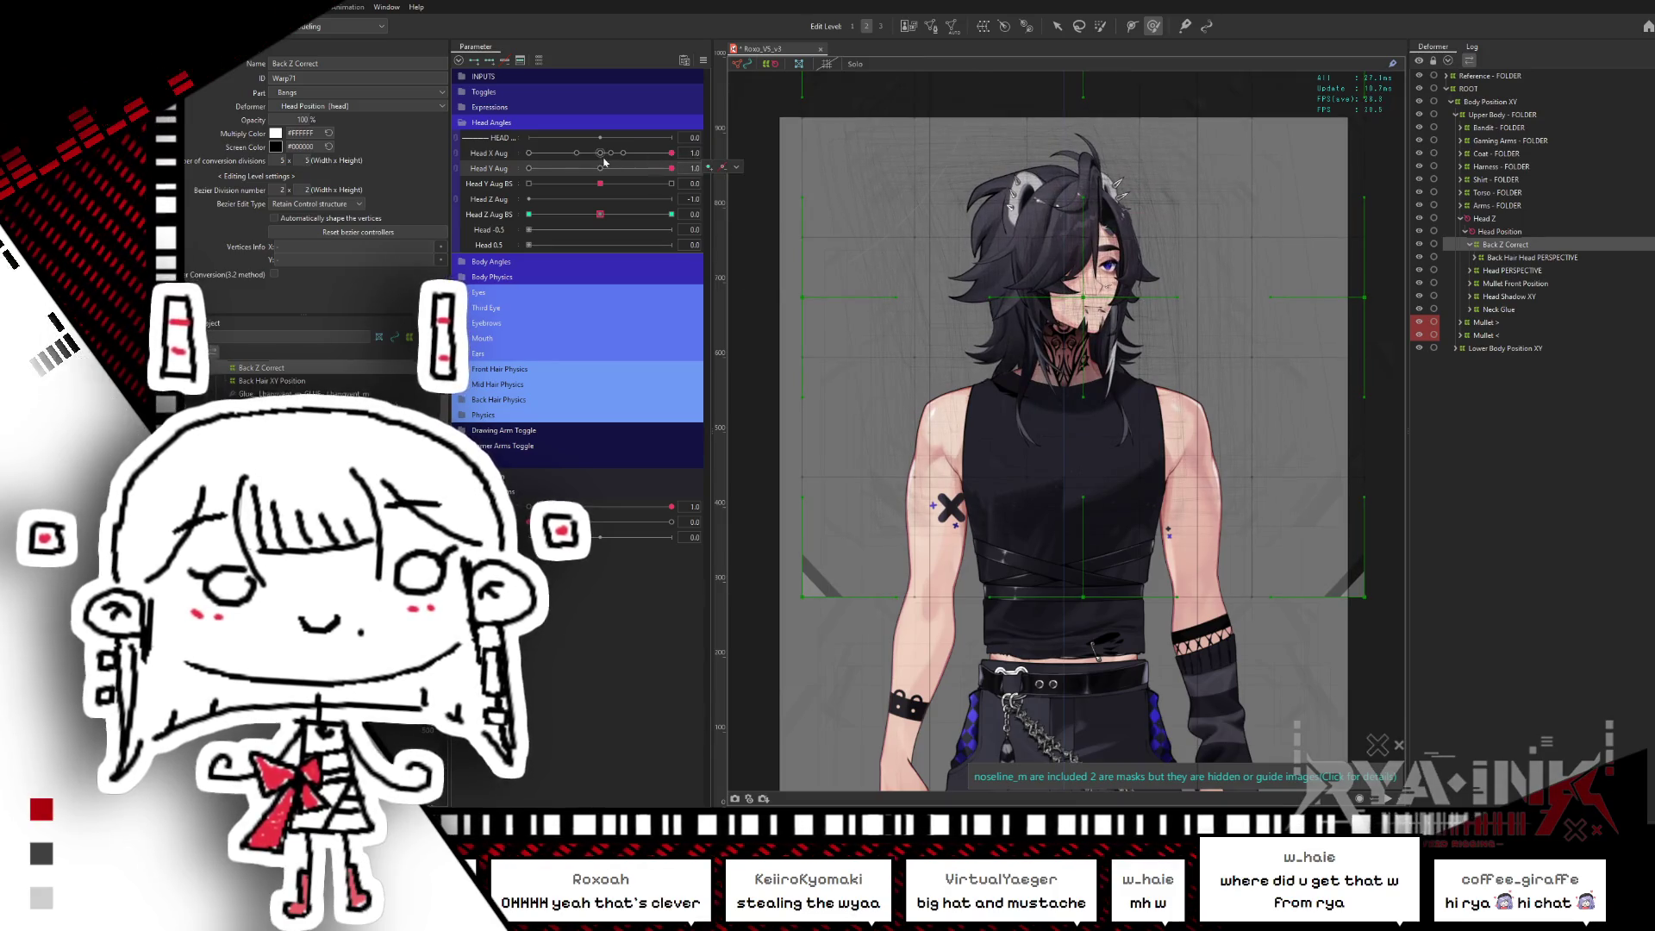
- Tilt the head to Head Z Aug BS -1.0, then reset the head turn and tilt to neutral
drag(615, 212, 516, 228)
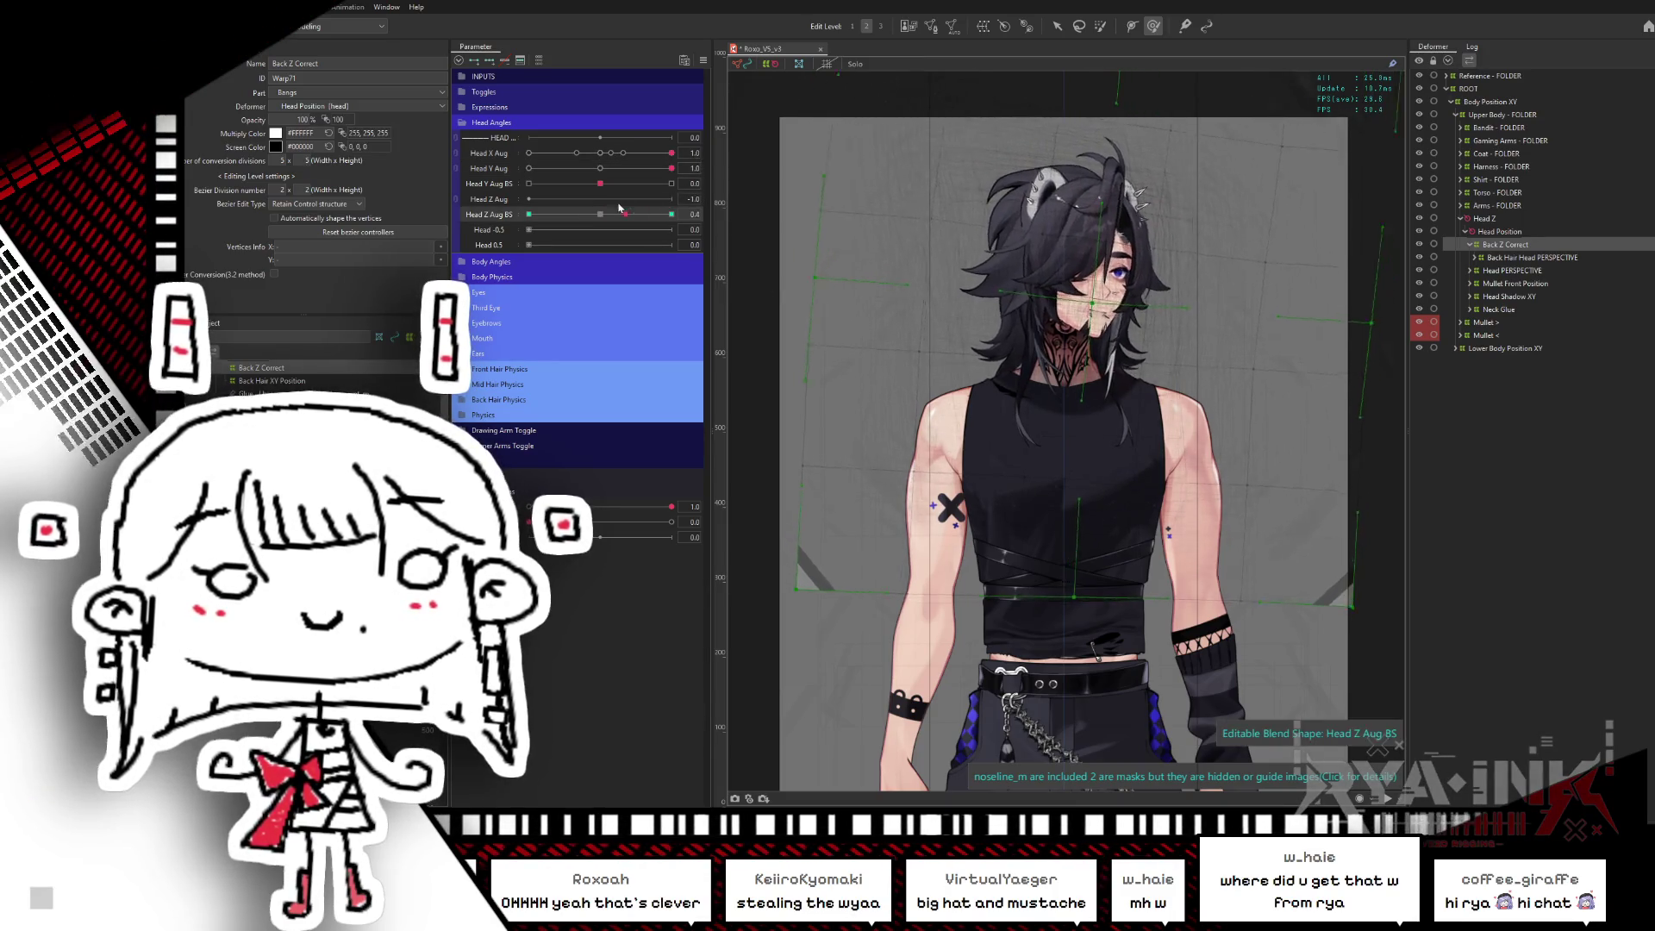
mouse_move(671, 152)
mouse_down()
mouse_move(600, 152)
mouse_move(600, 168)
mouse_up()
drag(528, 214, 600, 213)
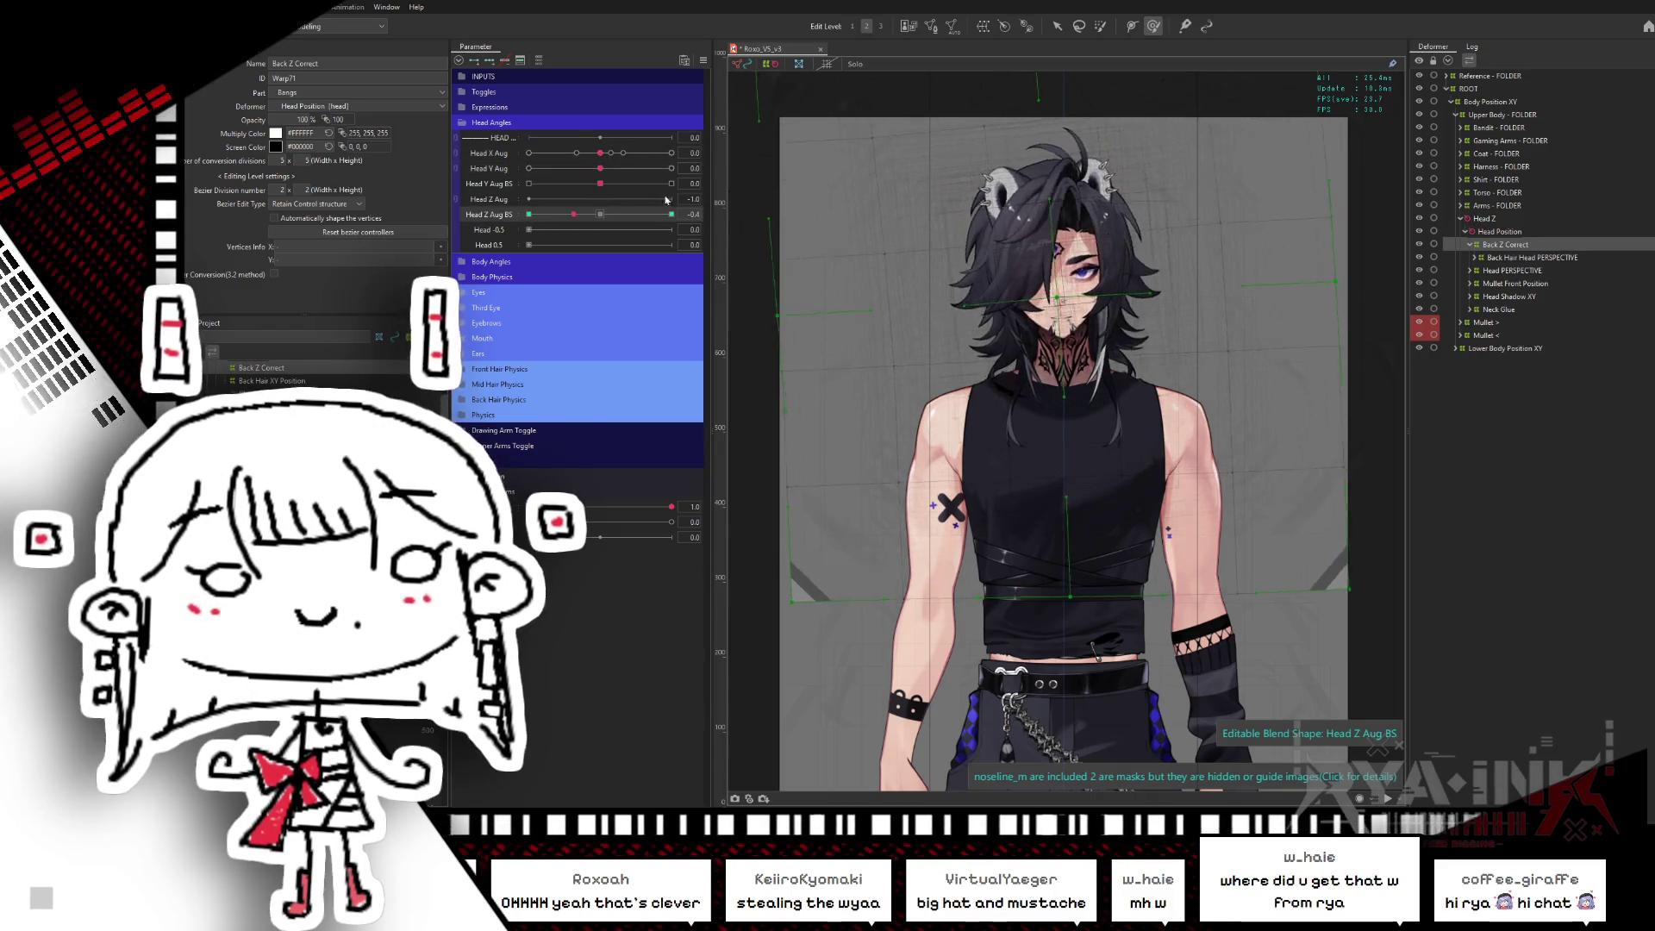
drag(1209, 485, 1174, 373)
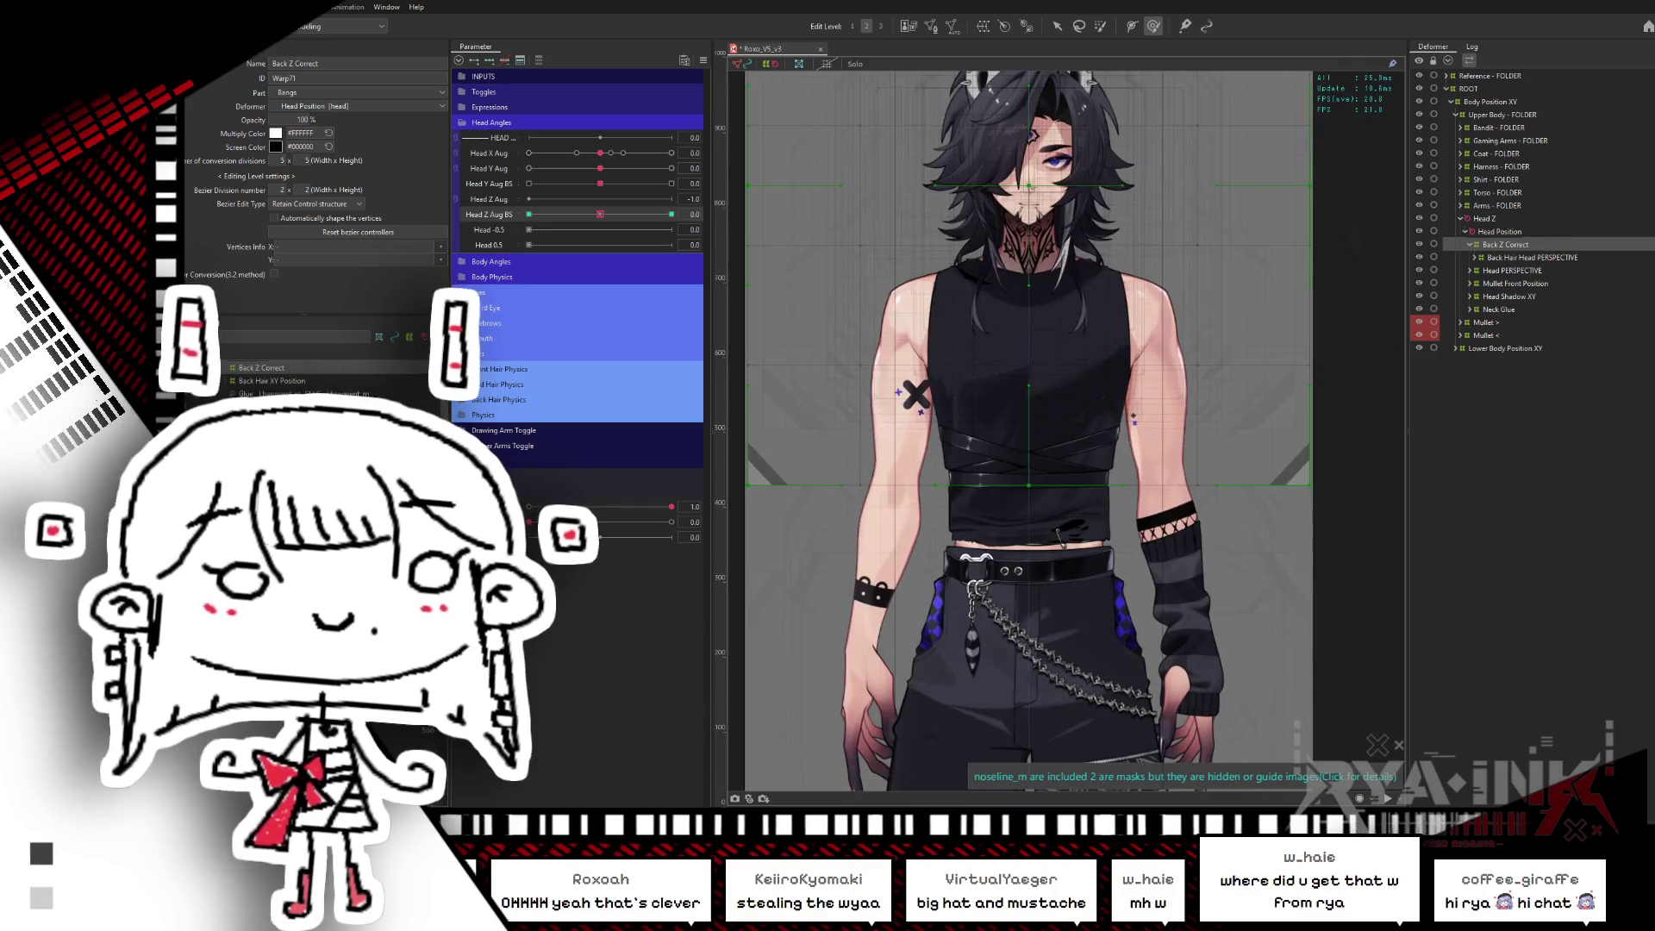
- Bend the warp's middle and bottom vertex rows into a tilt at Head Z Aug BS -1.0, then return to 0
drag(1359, 522, 744, 343)
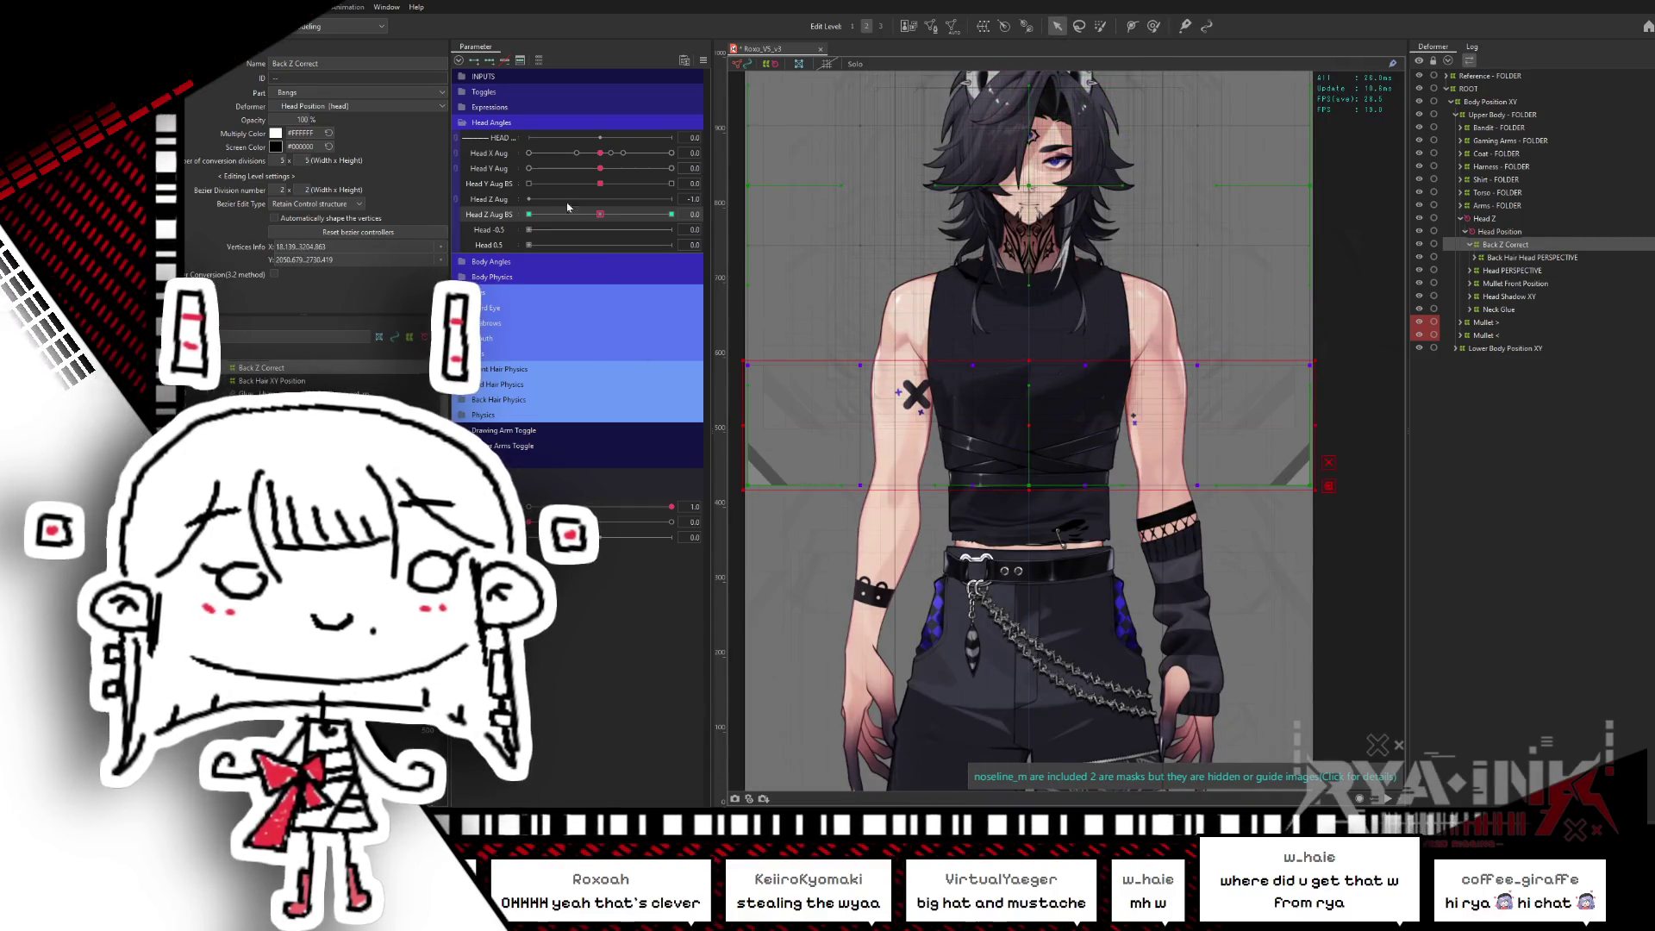
drag(594, 217, 489, 222)
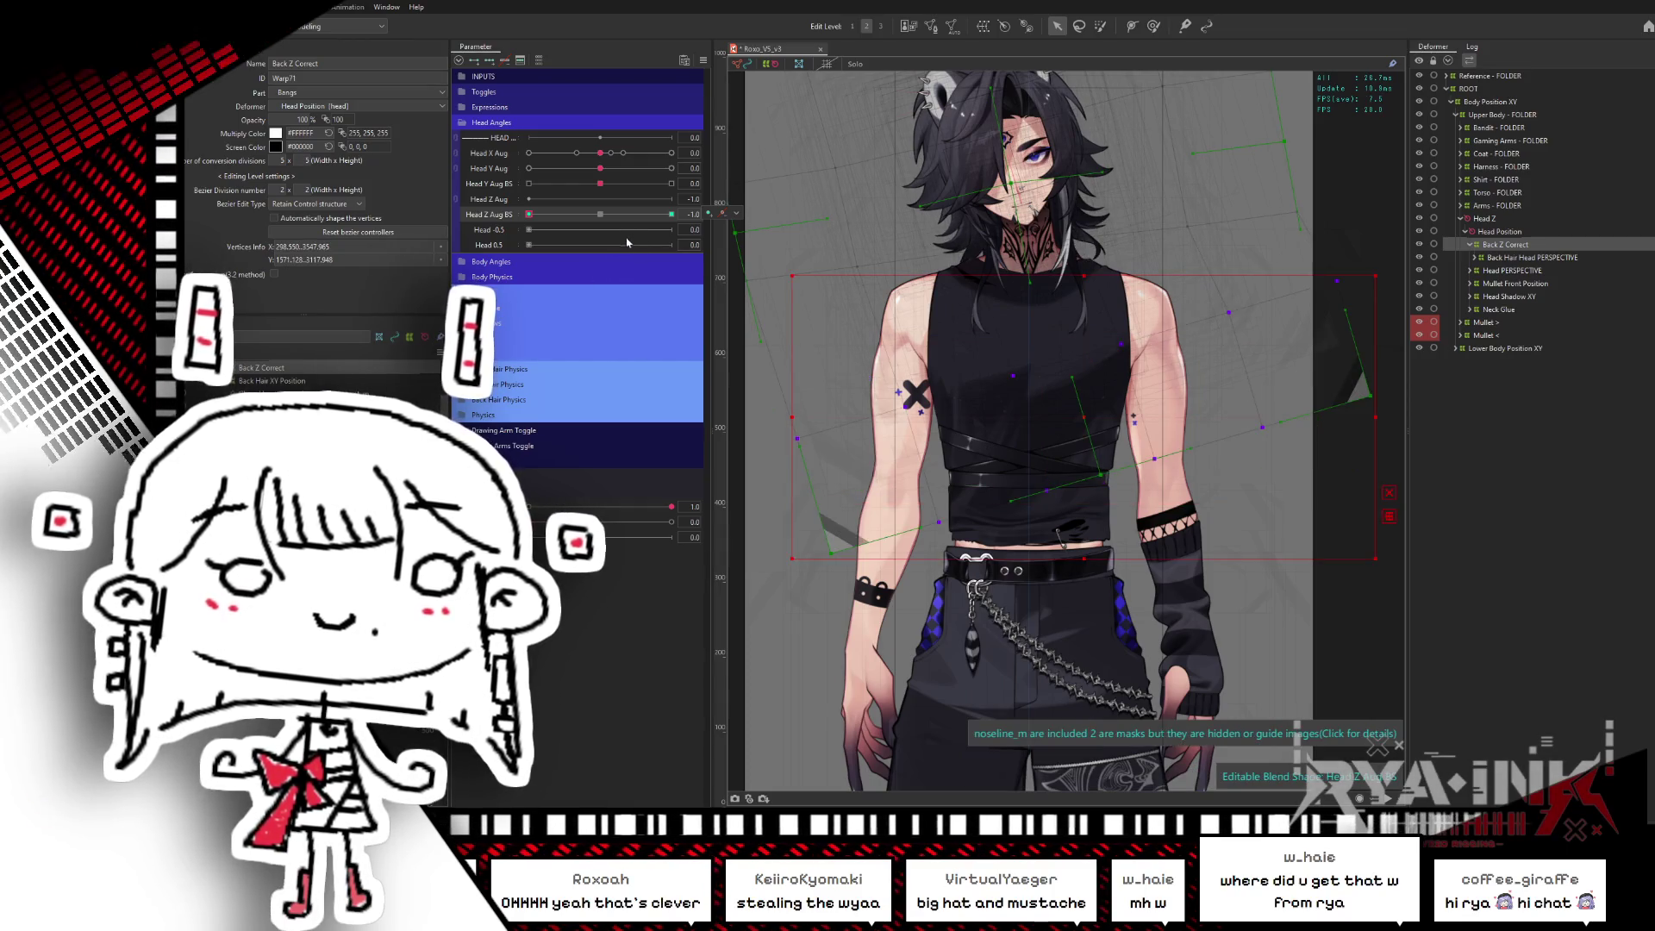
click(600, 213)
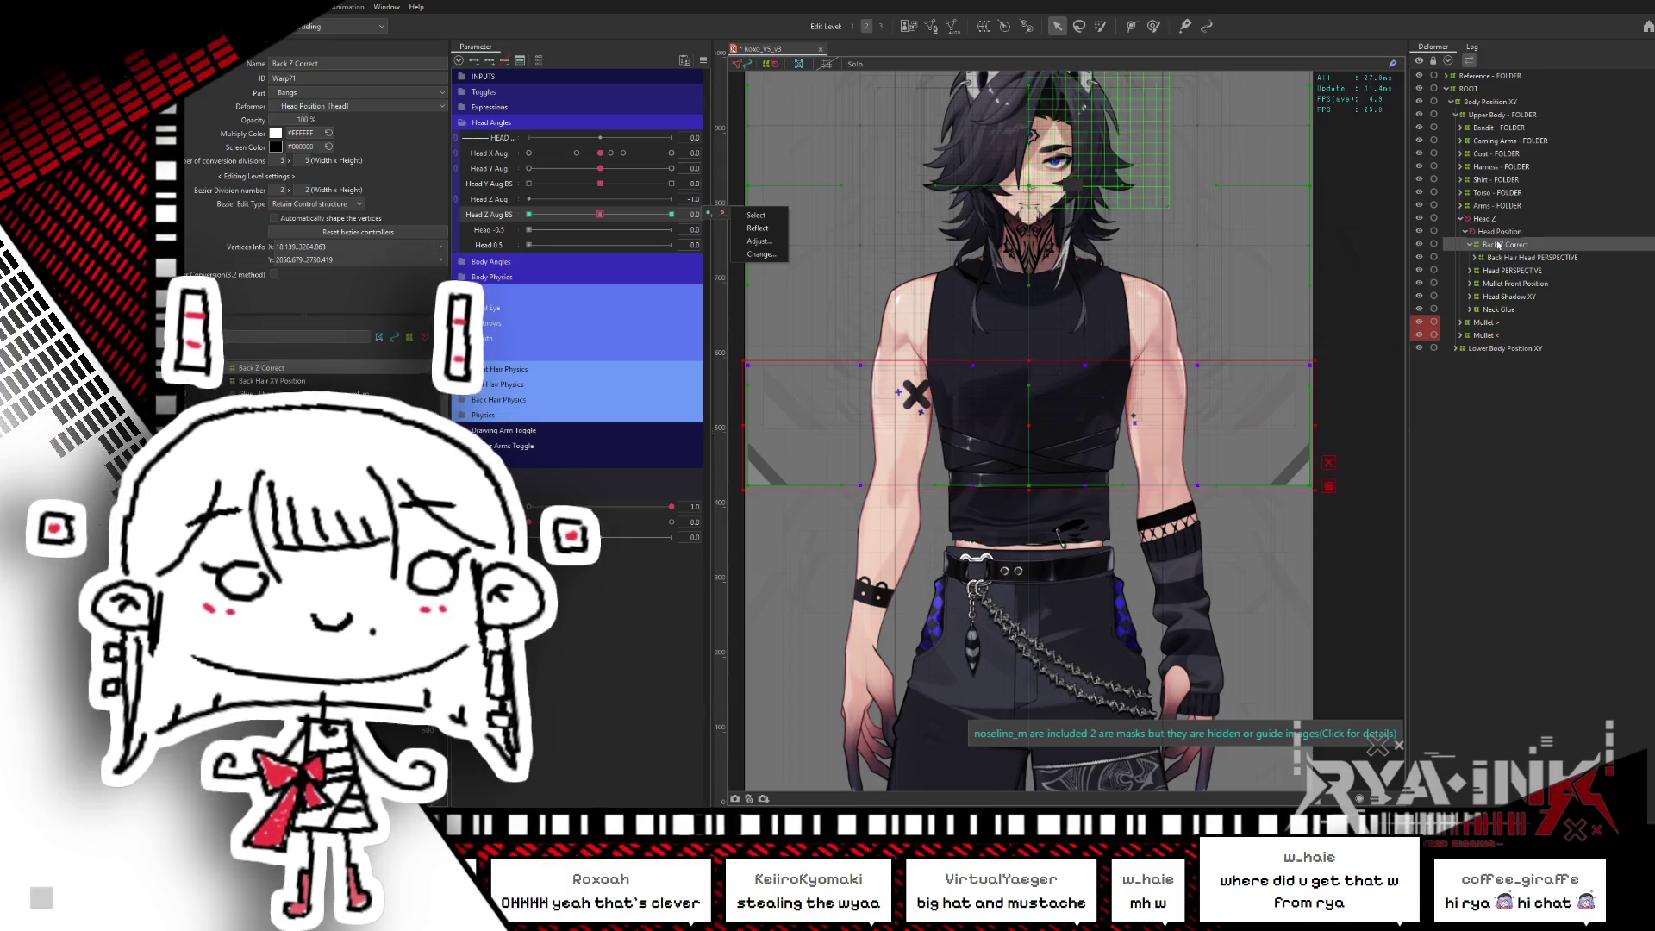
- Reparent Back Z Correct under Upper Body and compare its warp at Head Z Aug BS -1, 0 and 1, ending on 1.0
drag(1508, 221, 1508, 220)
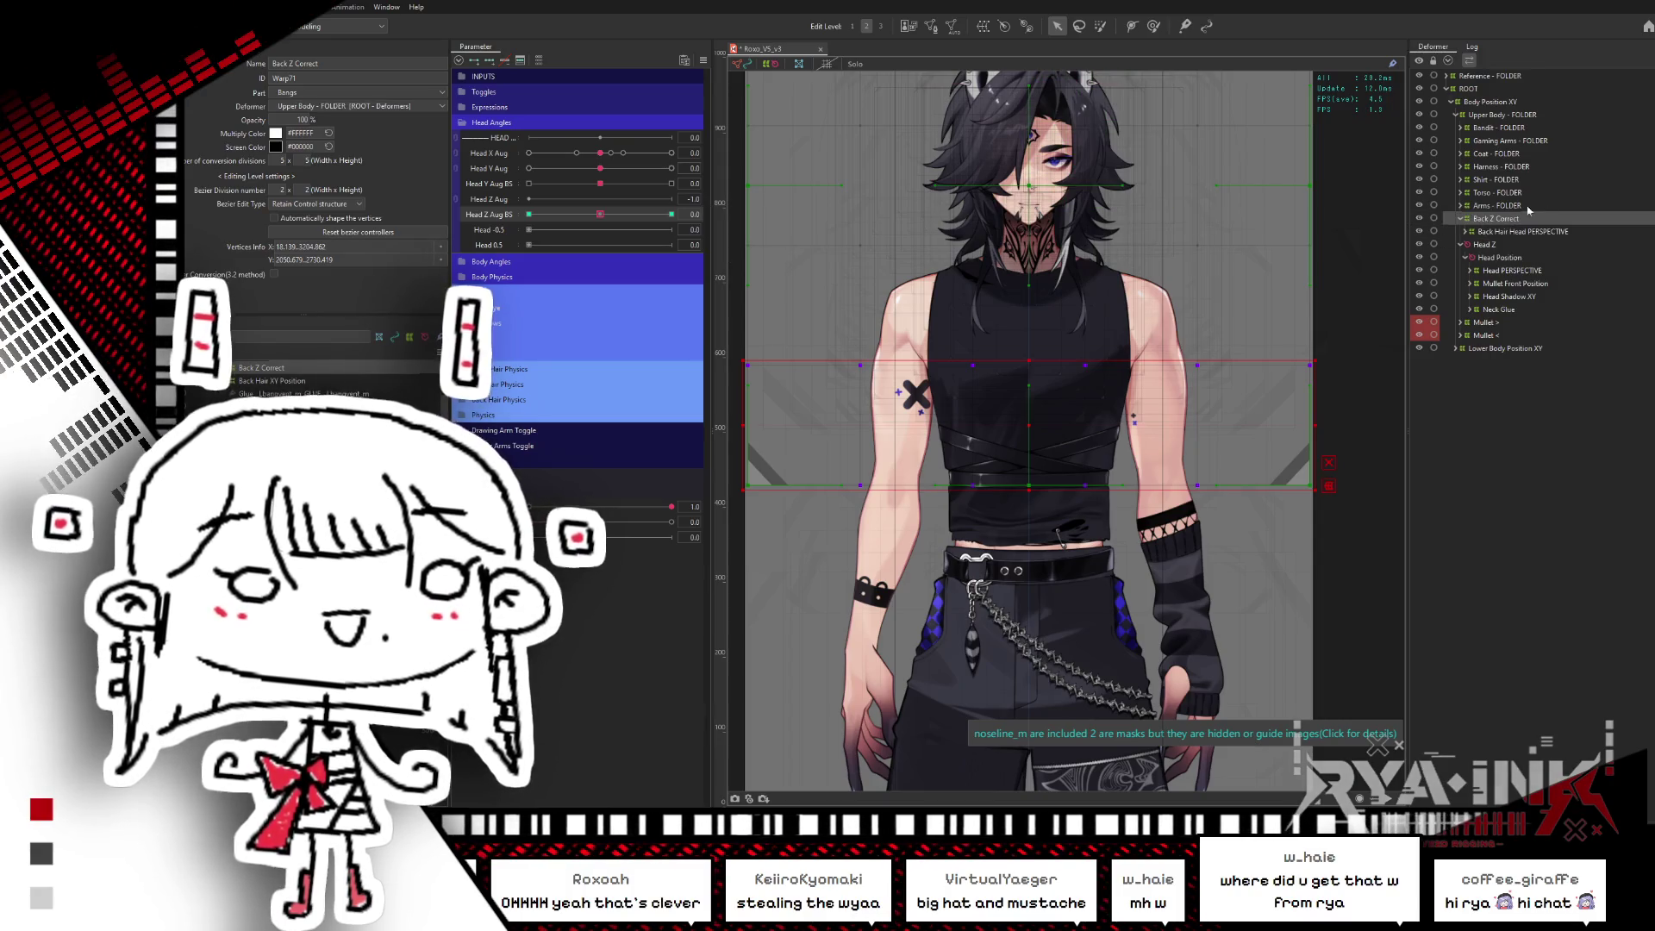
drag(734, 240, 761, 268)
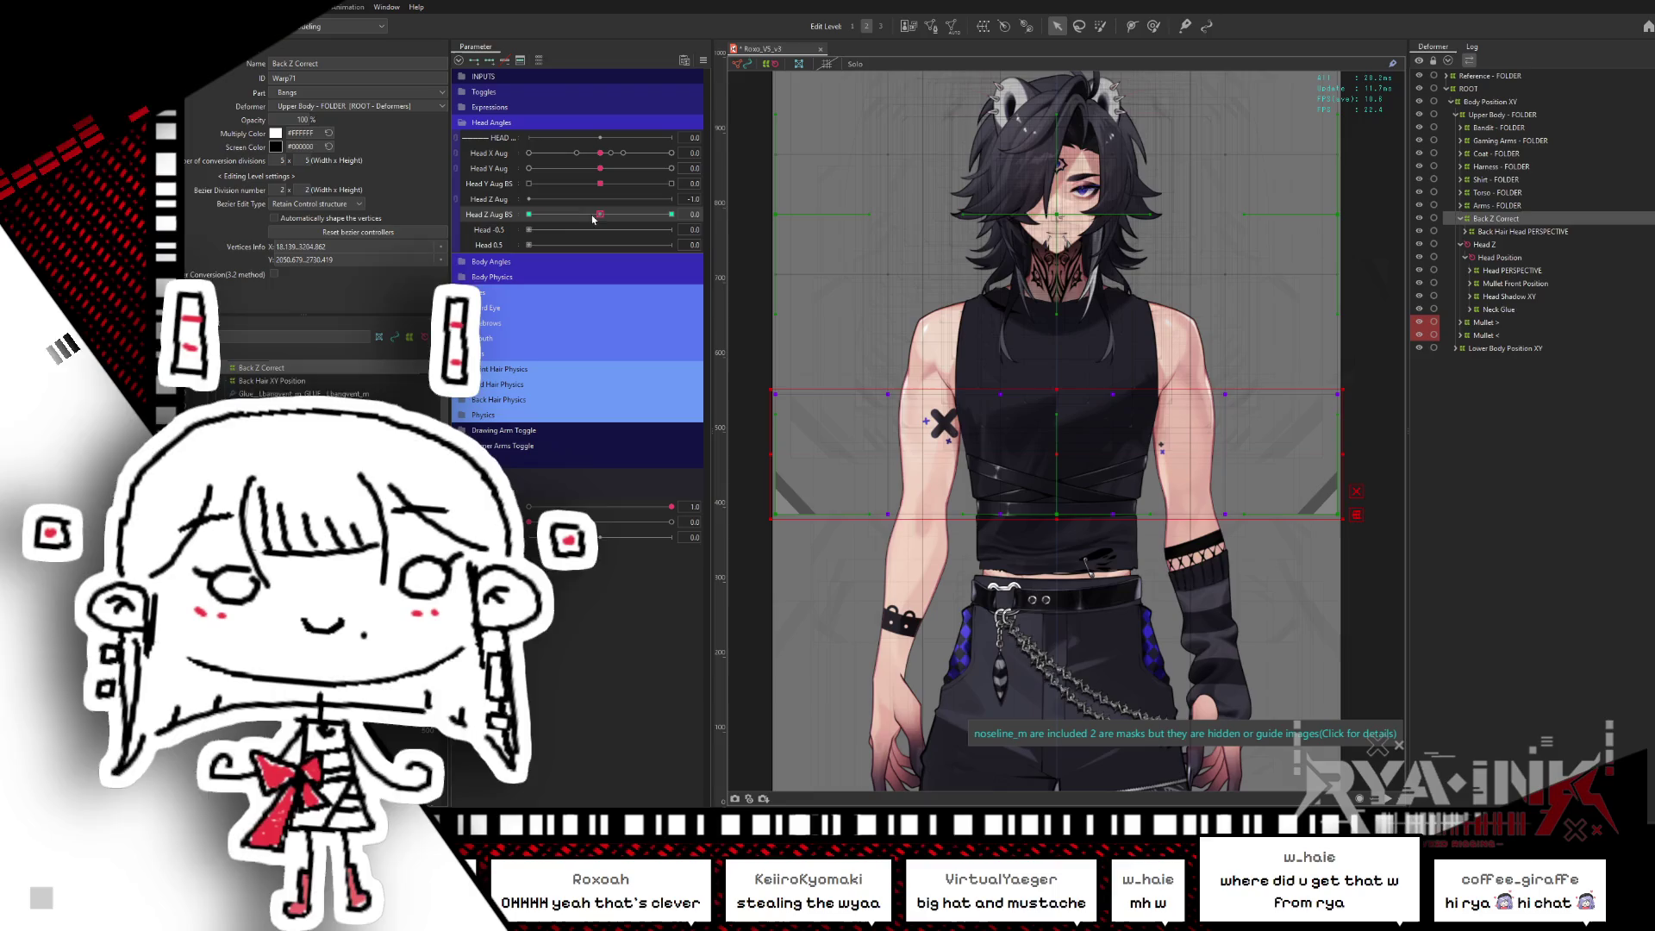
click(528, 213)
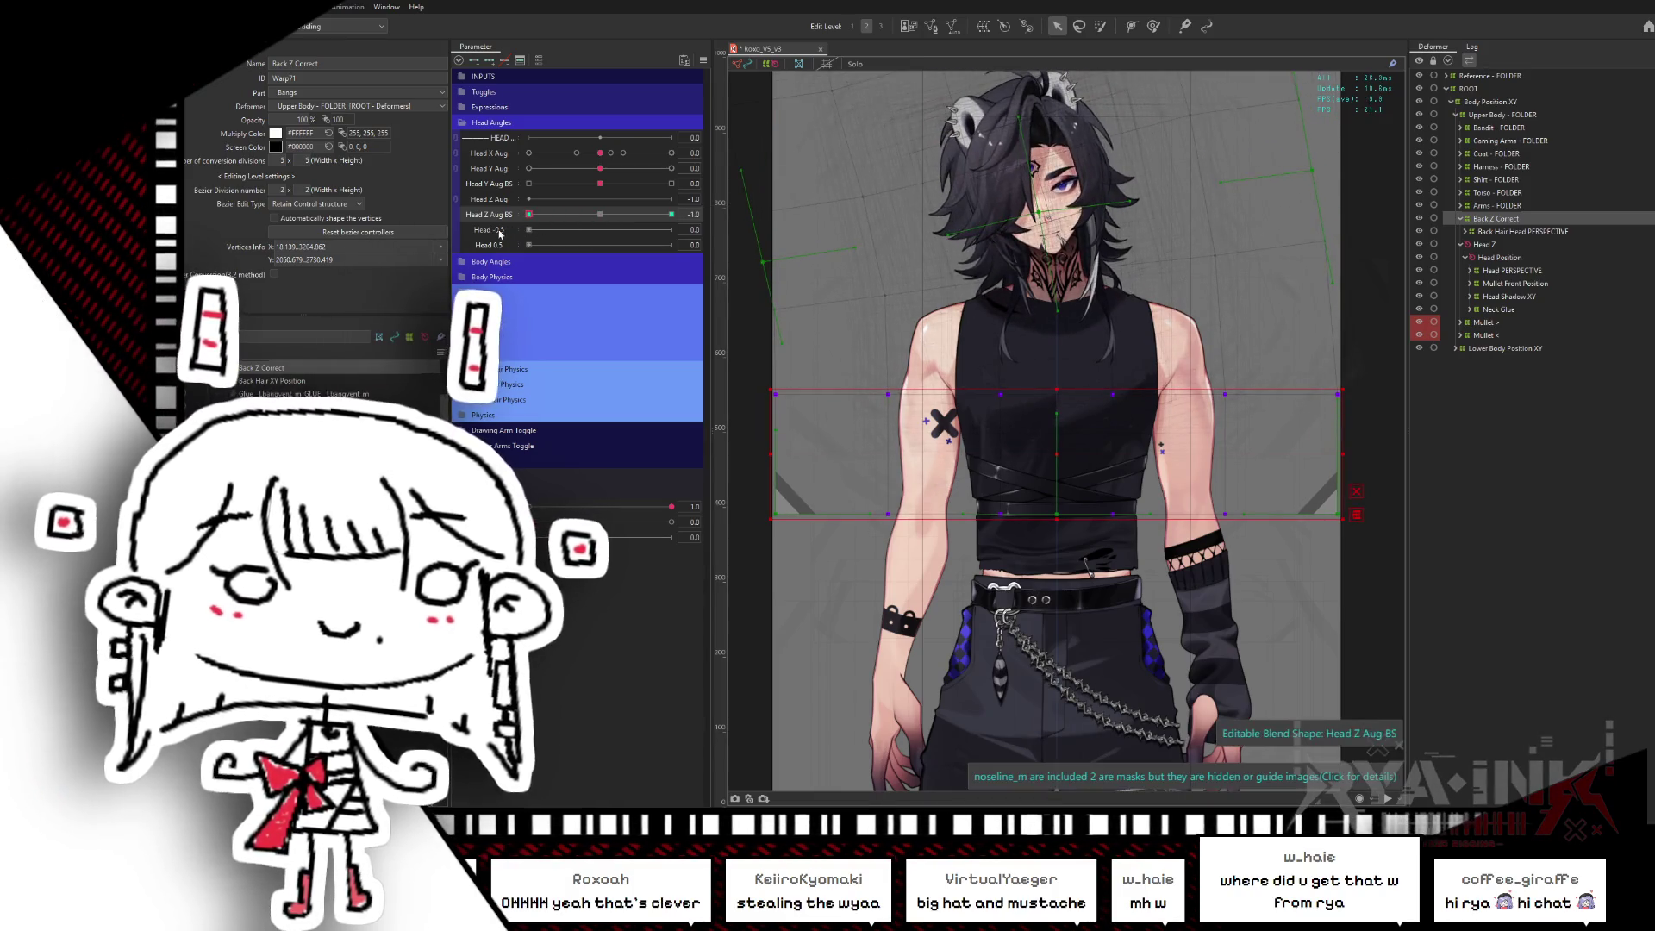
click(671, 214)
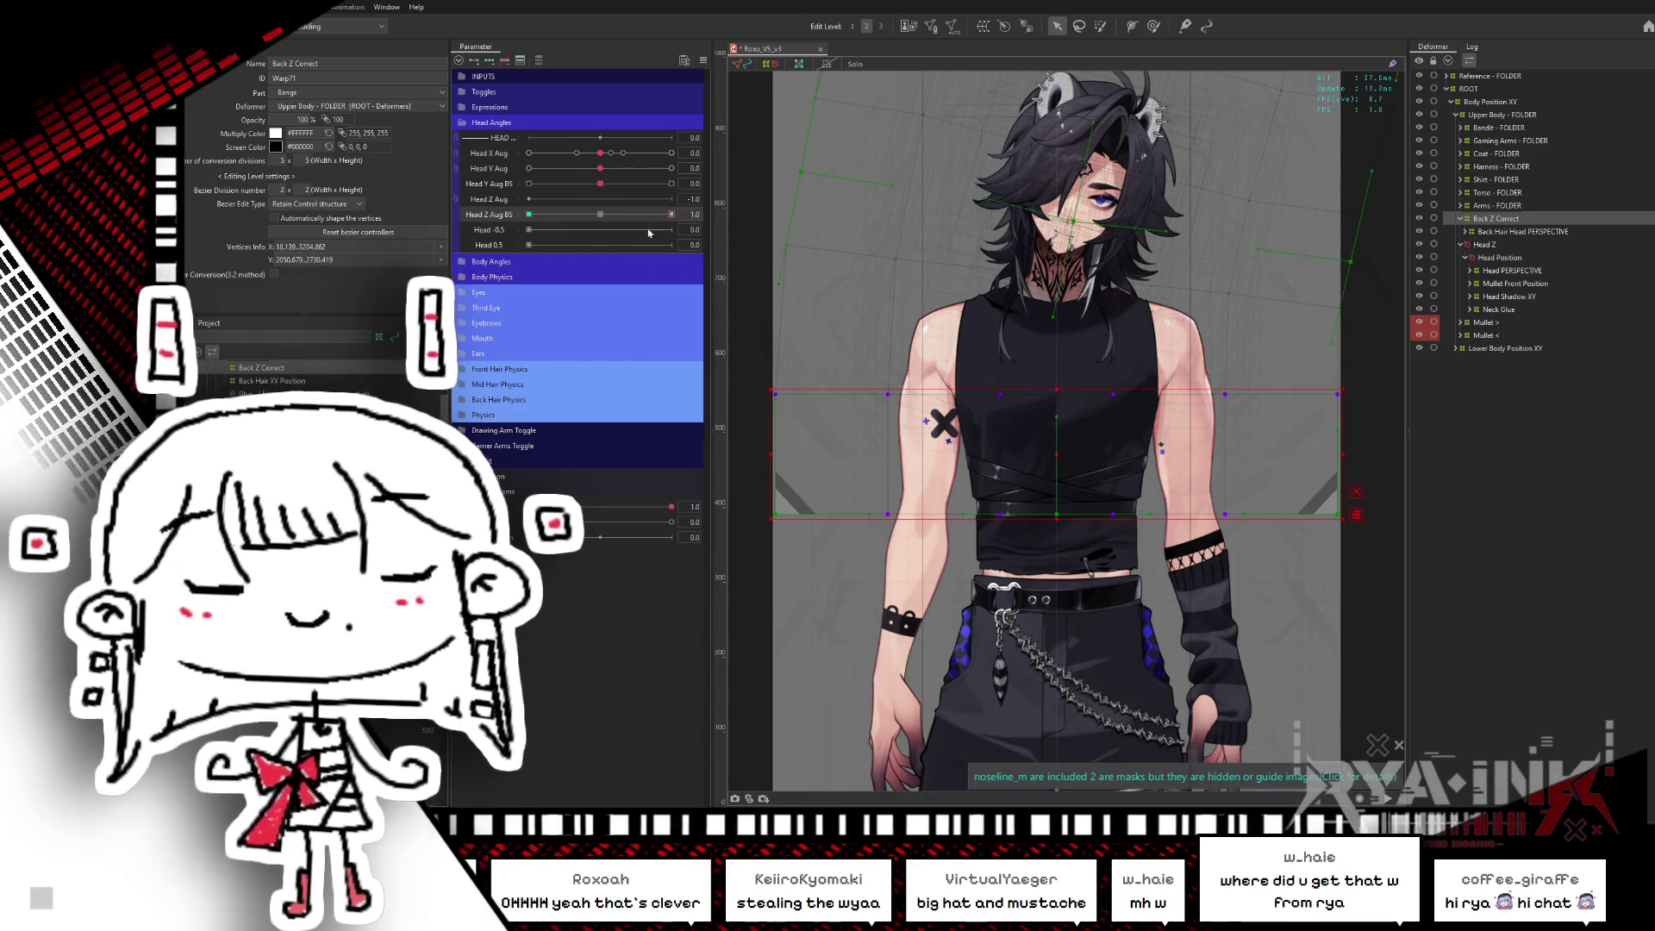
click(608, 214)
click(672, 214)
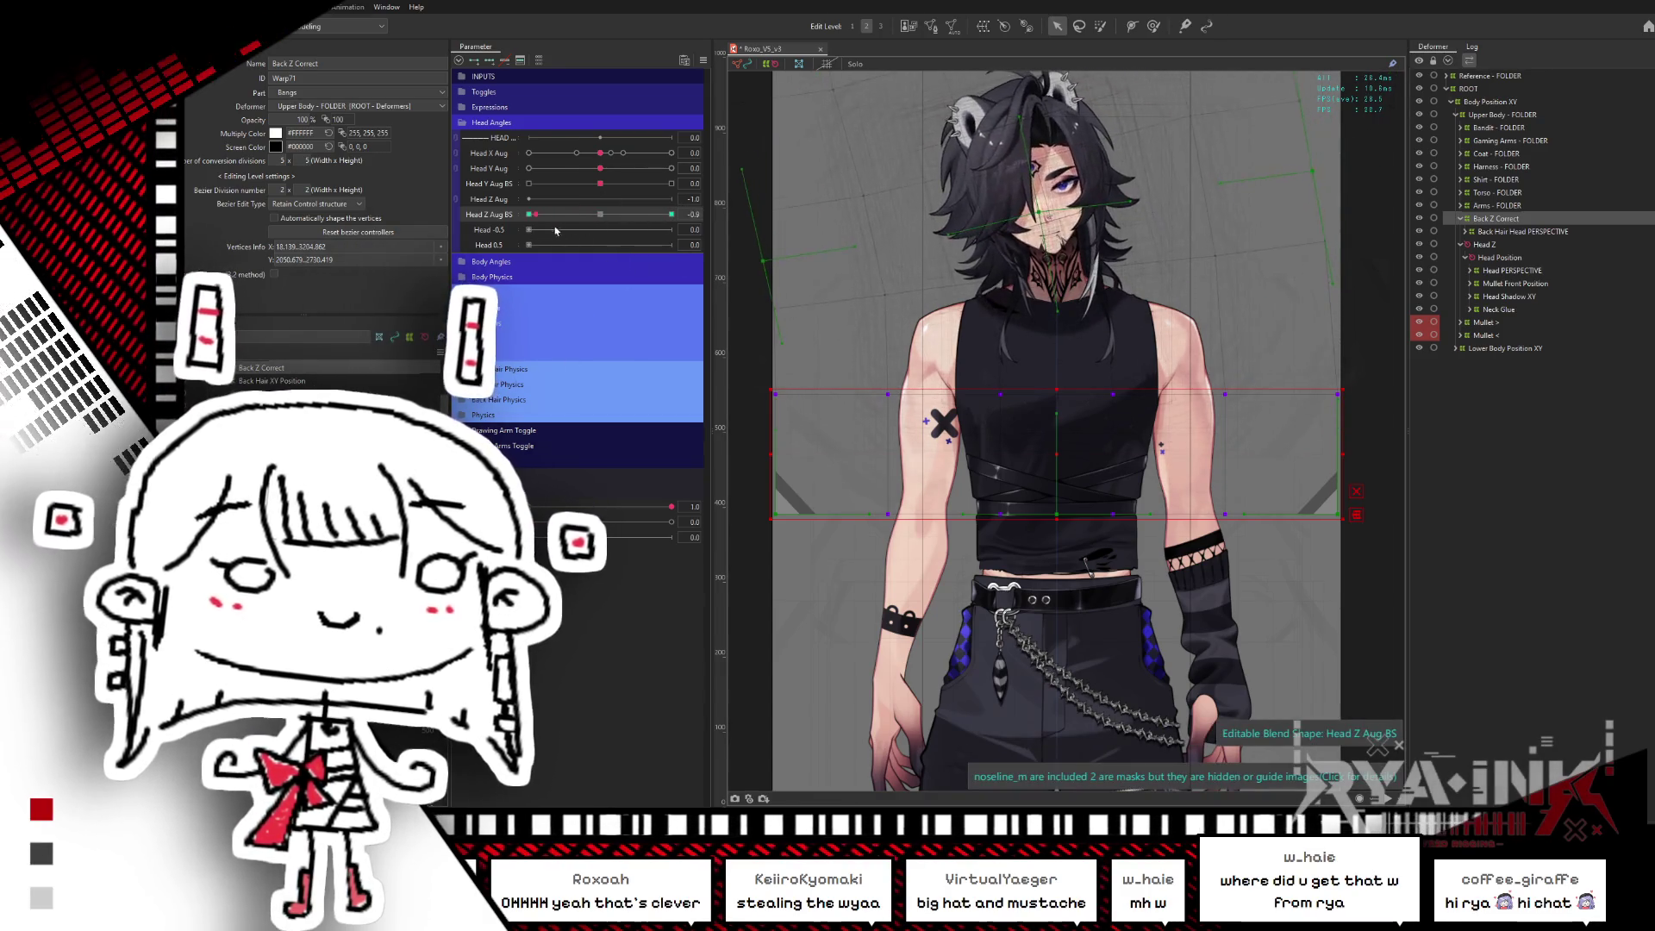
click(600, 214)
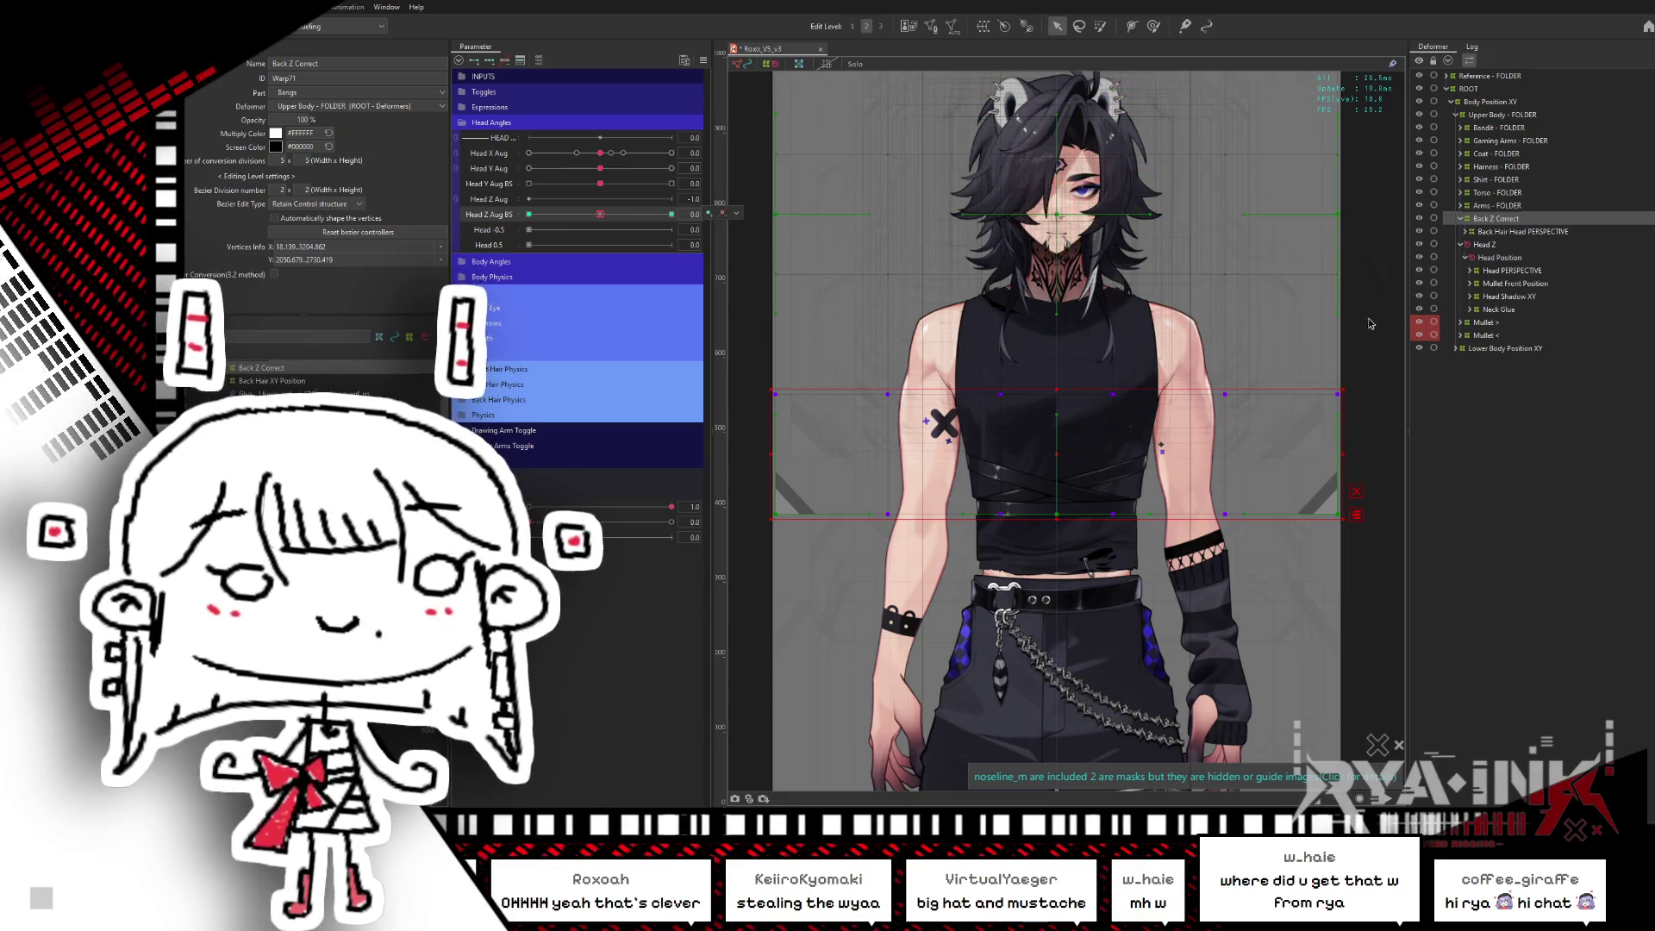
click(672, 214)
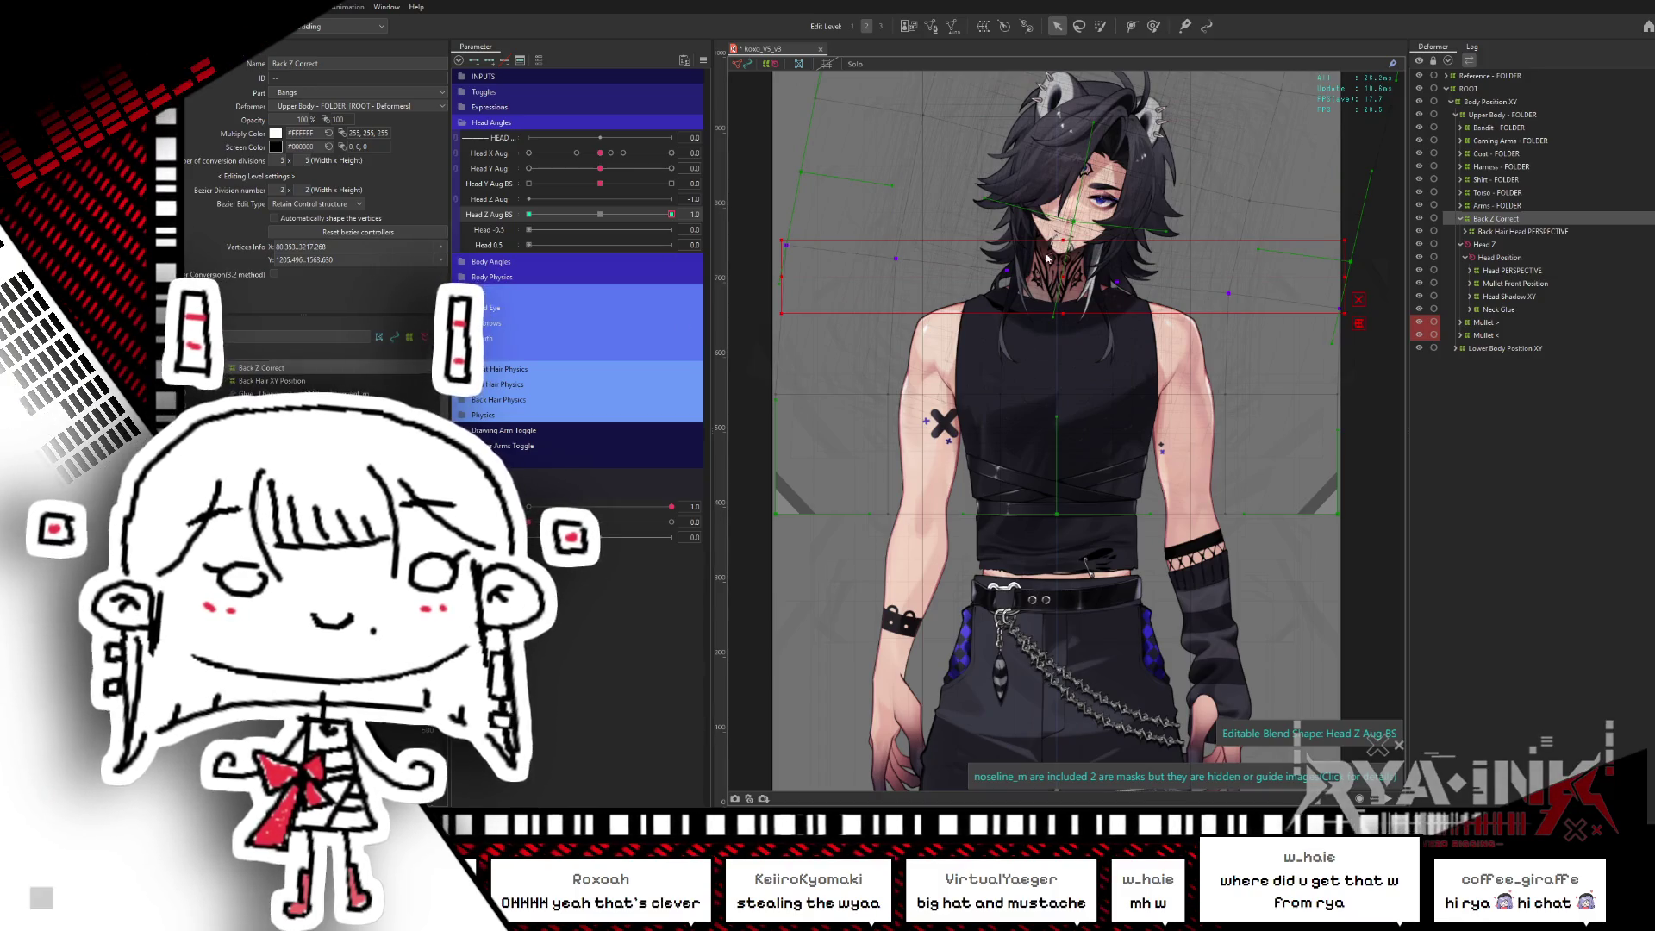
- Blend the Back Z Correct warp shape at compatibility 50 and preview the tilt near 0.4
key(ctrl+shift+v)
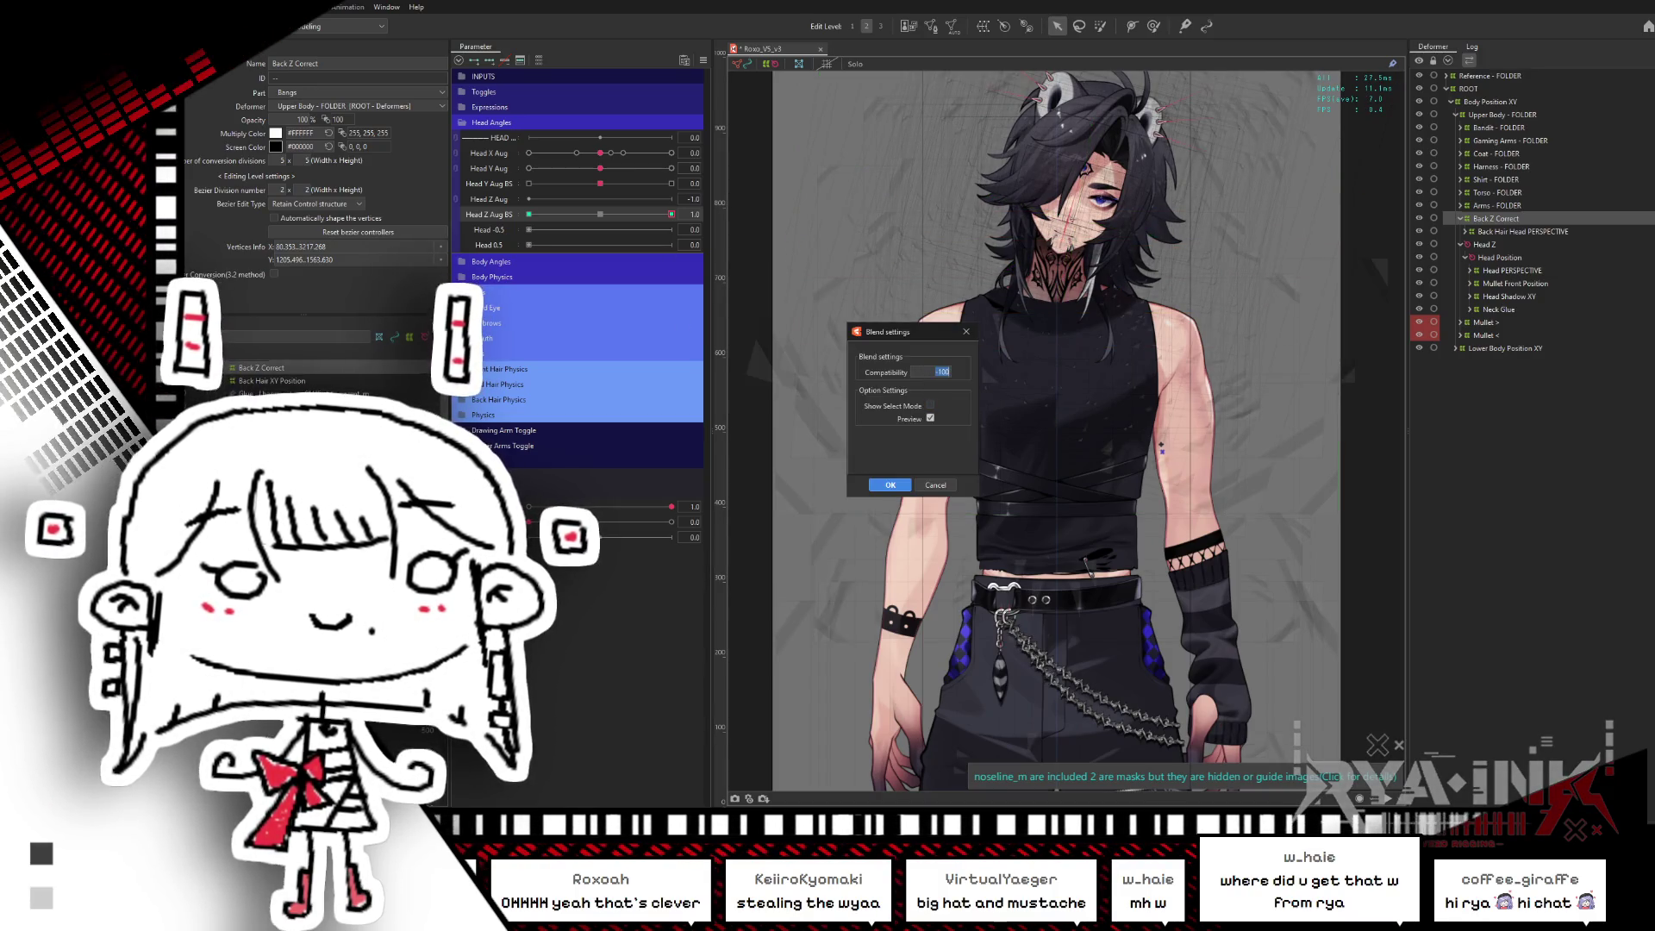
text(50)
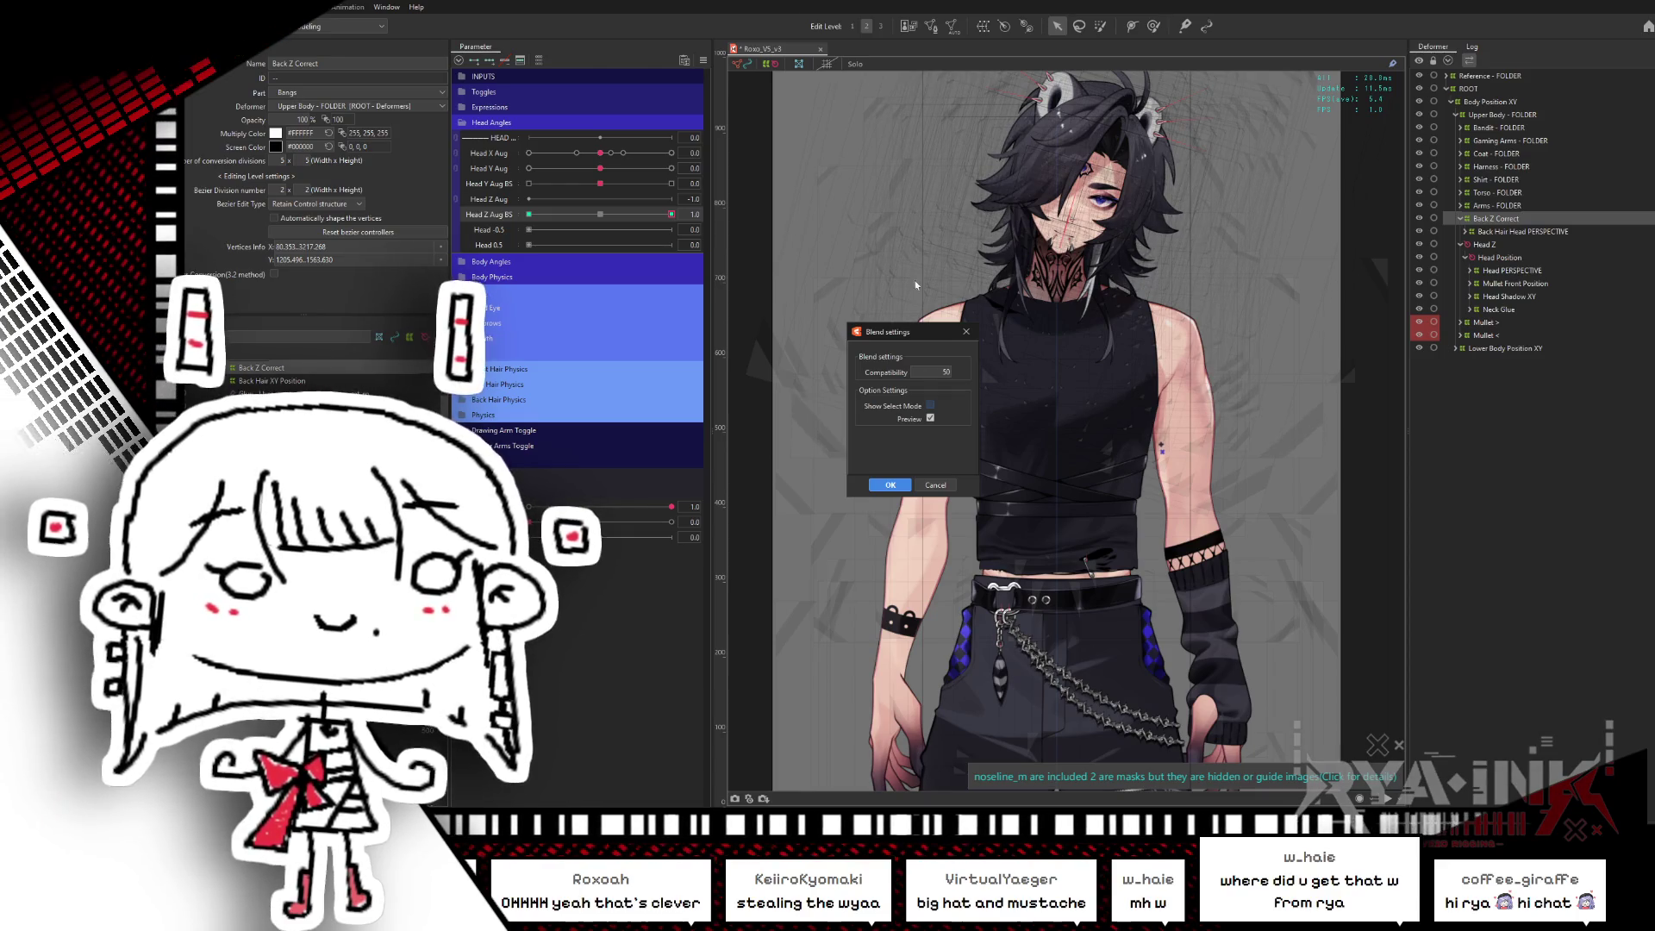
click(895, 485)
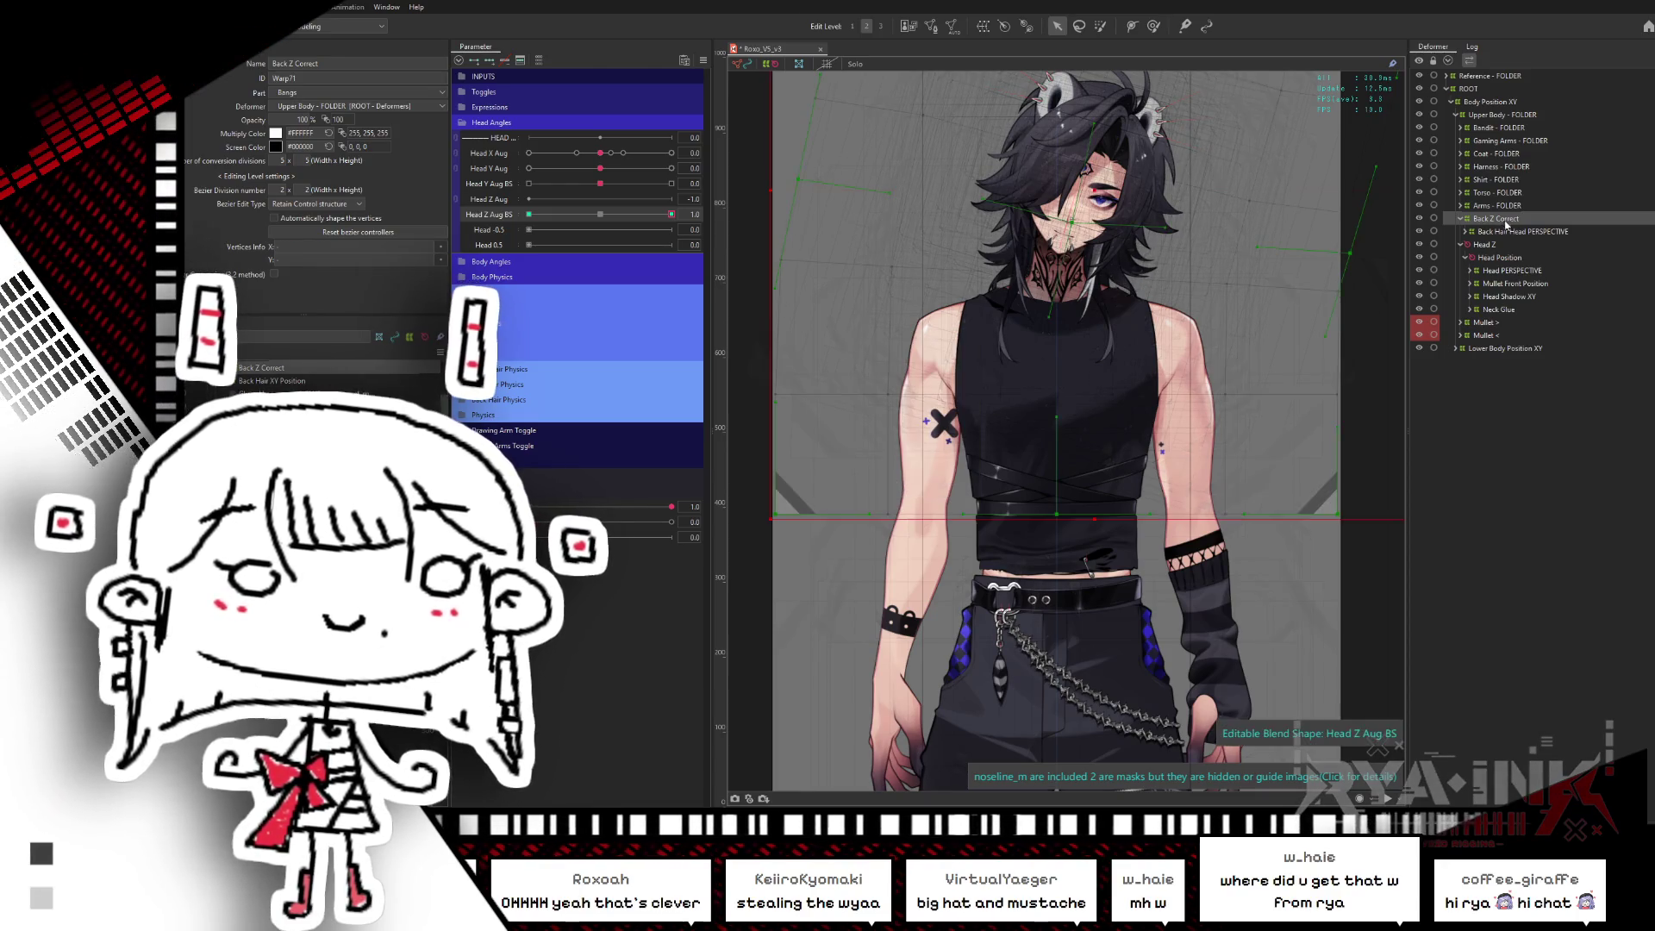
mouse_move(671, 214)
mouse_down()
mouse_move(636, 215)
mouse_move(694, 213)
mouse_up()
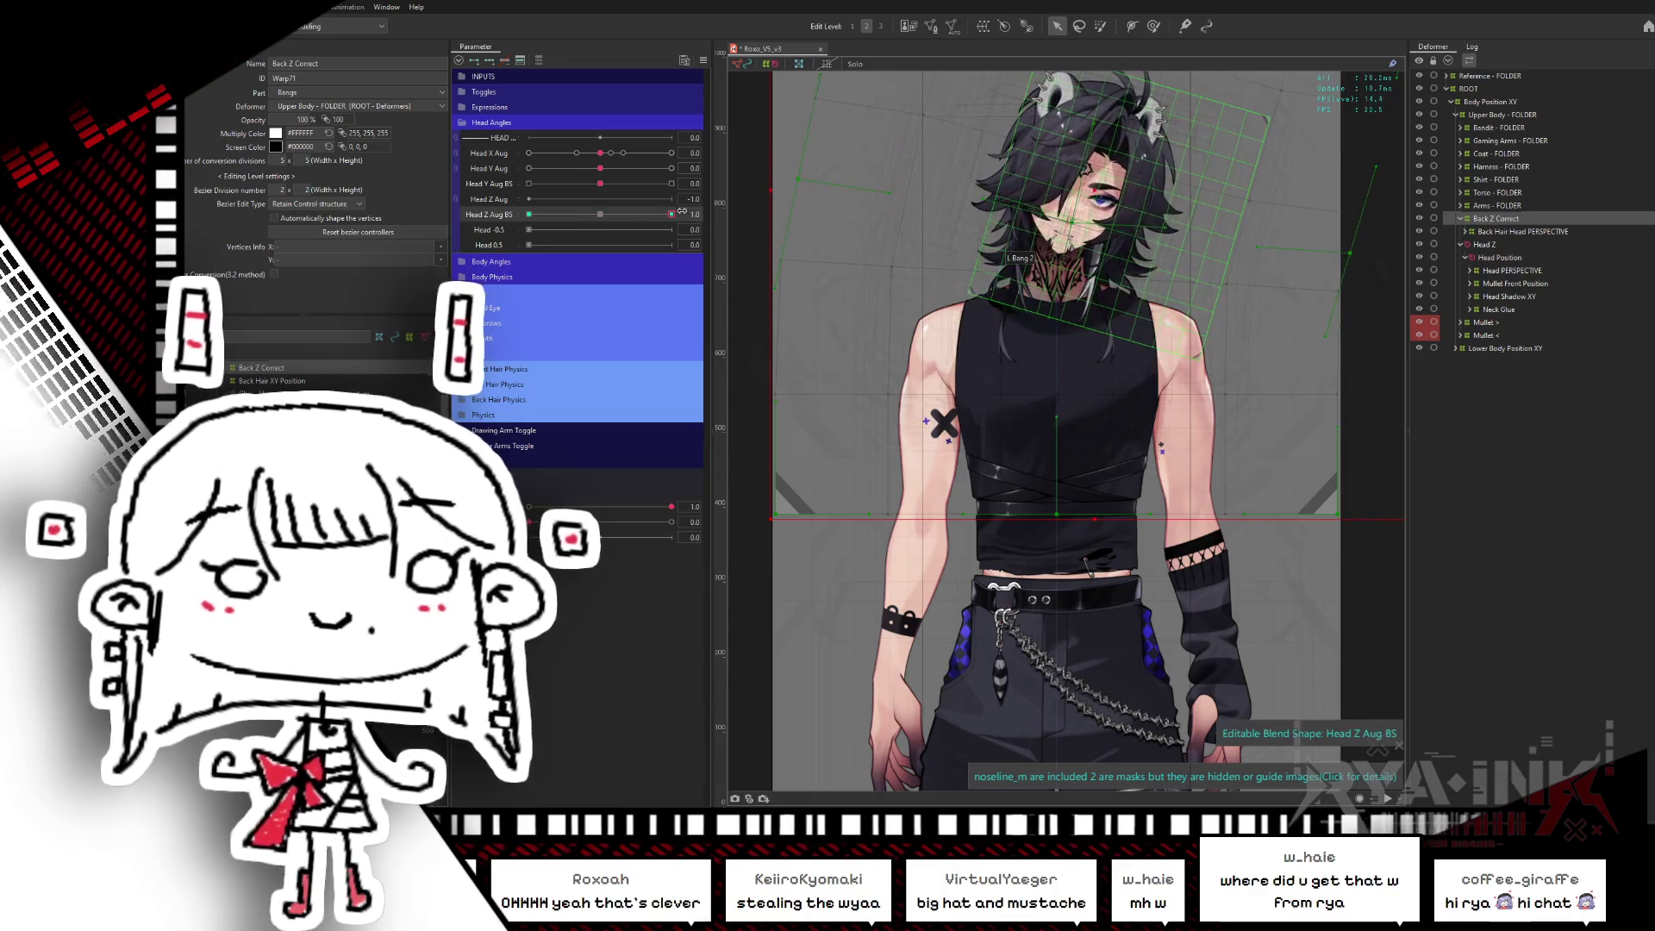
- Reflect the 1.0 tilt horizontally onto the -1.0 key and return Head Z Aug BS to 0
key(ctrl+shift+r)
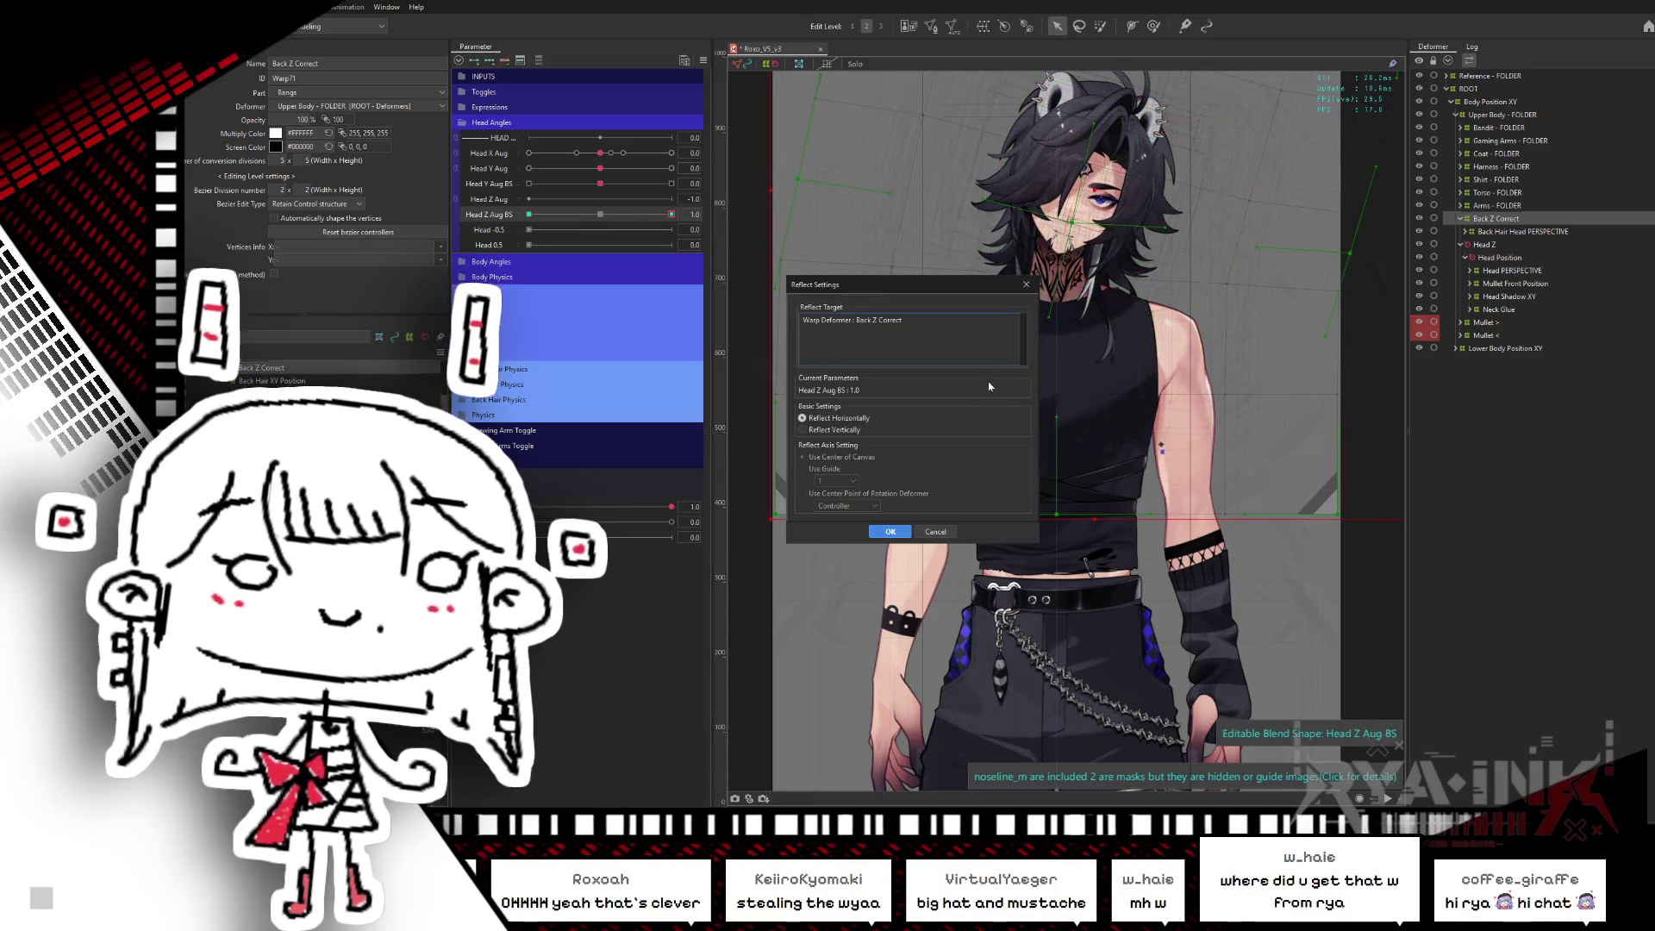
click(889, 532)
mouse_move(672, 214)
mouse_down()
mouse_move(561, 215)
mouse_move(688, 199)
mouse_up()
drag(573, 216, 600, 213)
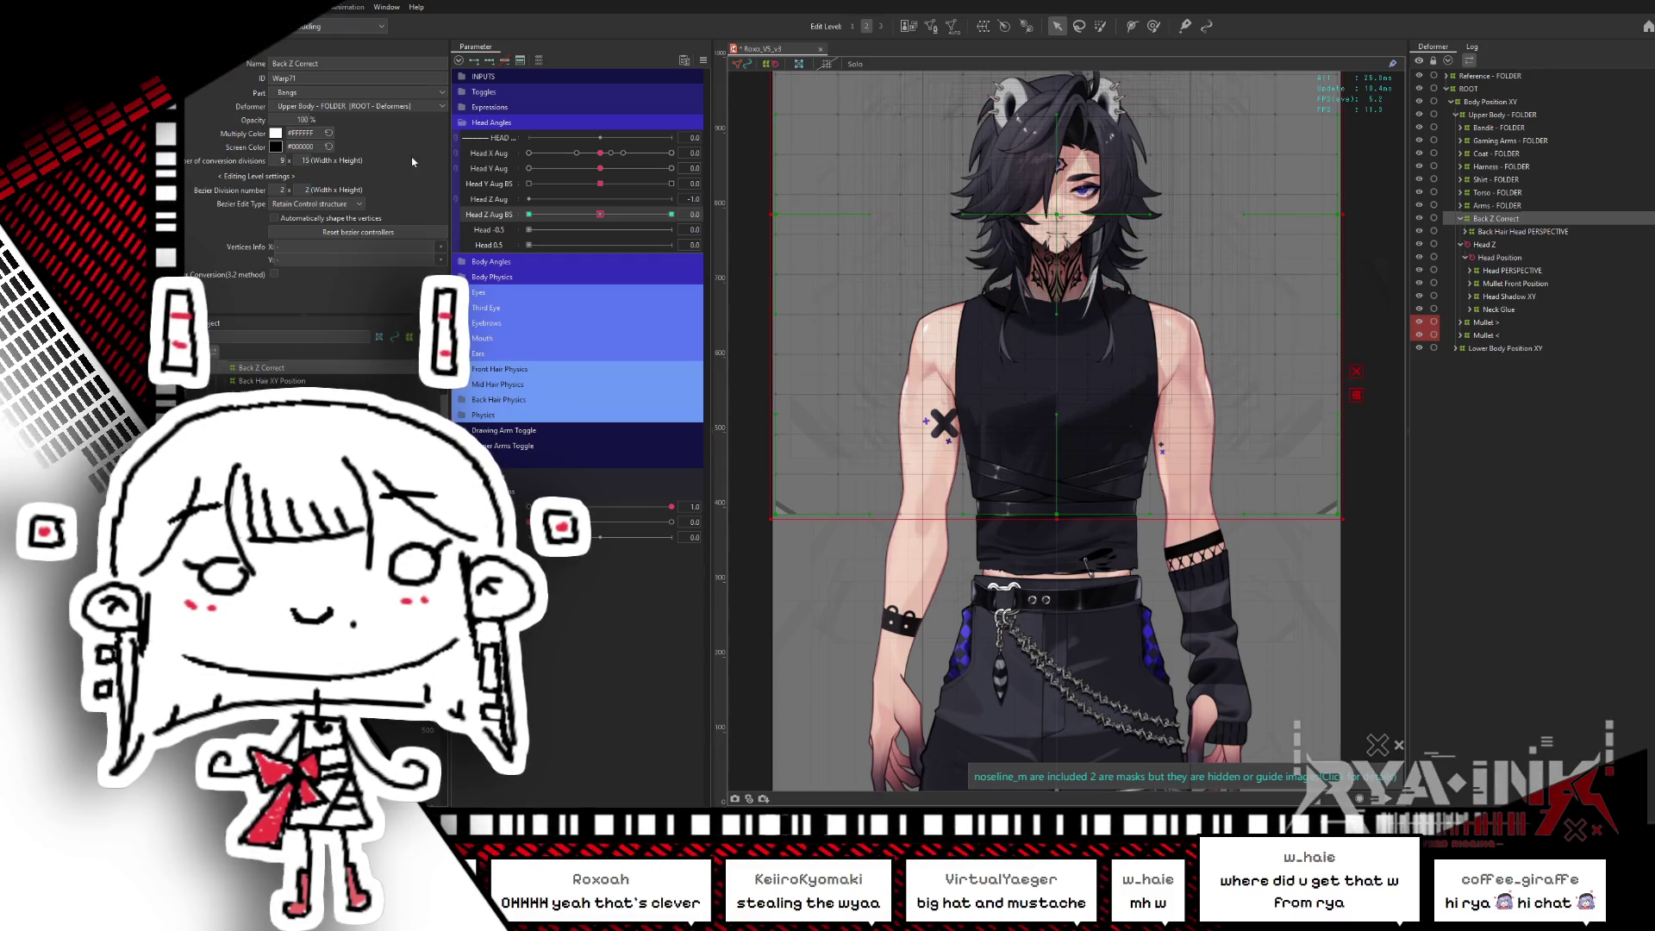
- Check the Back Z Correct tilt at Head Z Aug BS 1.0 and -1.0, then return to 0
mouse_move(617, 221)
mouse_down()
mouse_move(679, 204)
mouse_move(605, 220)
mouse_up()
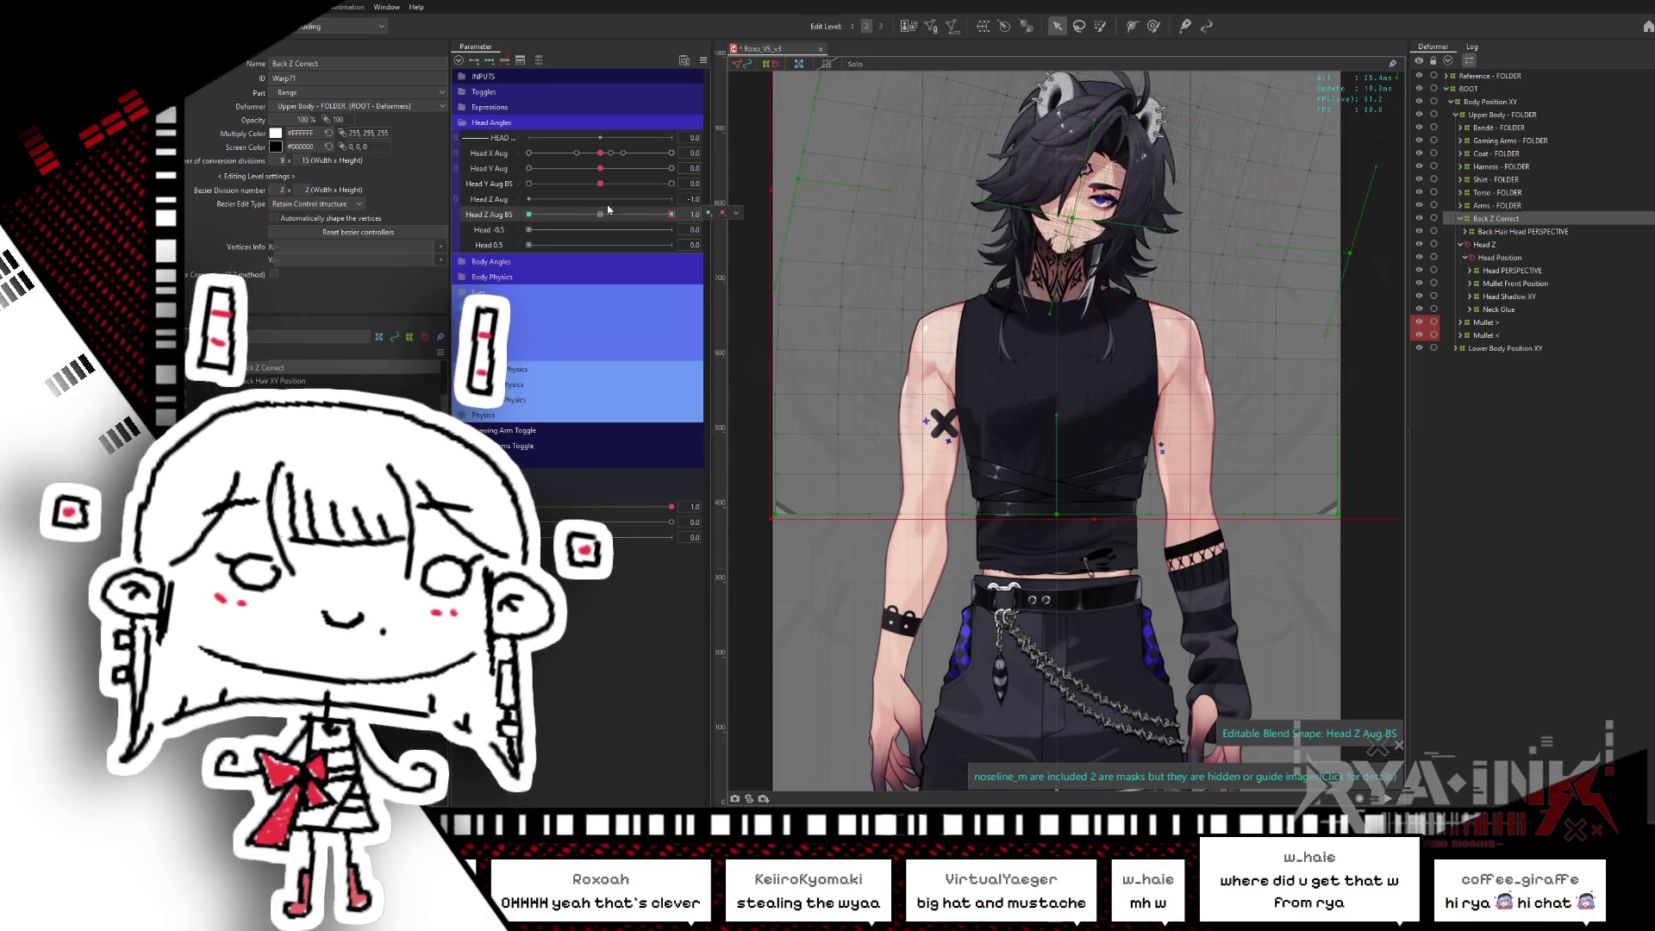
scroll(1172, 250, down, 2)
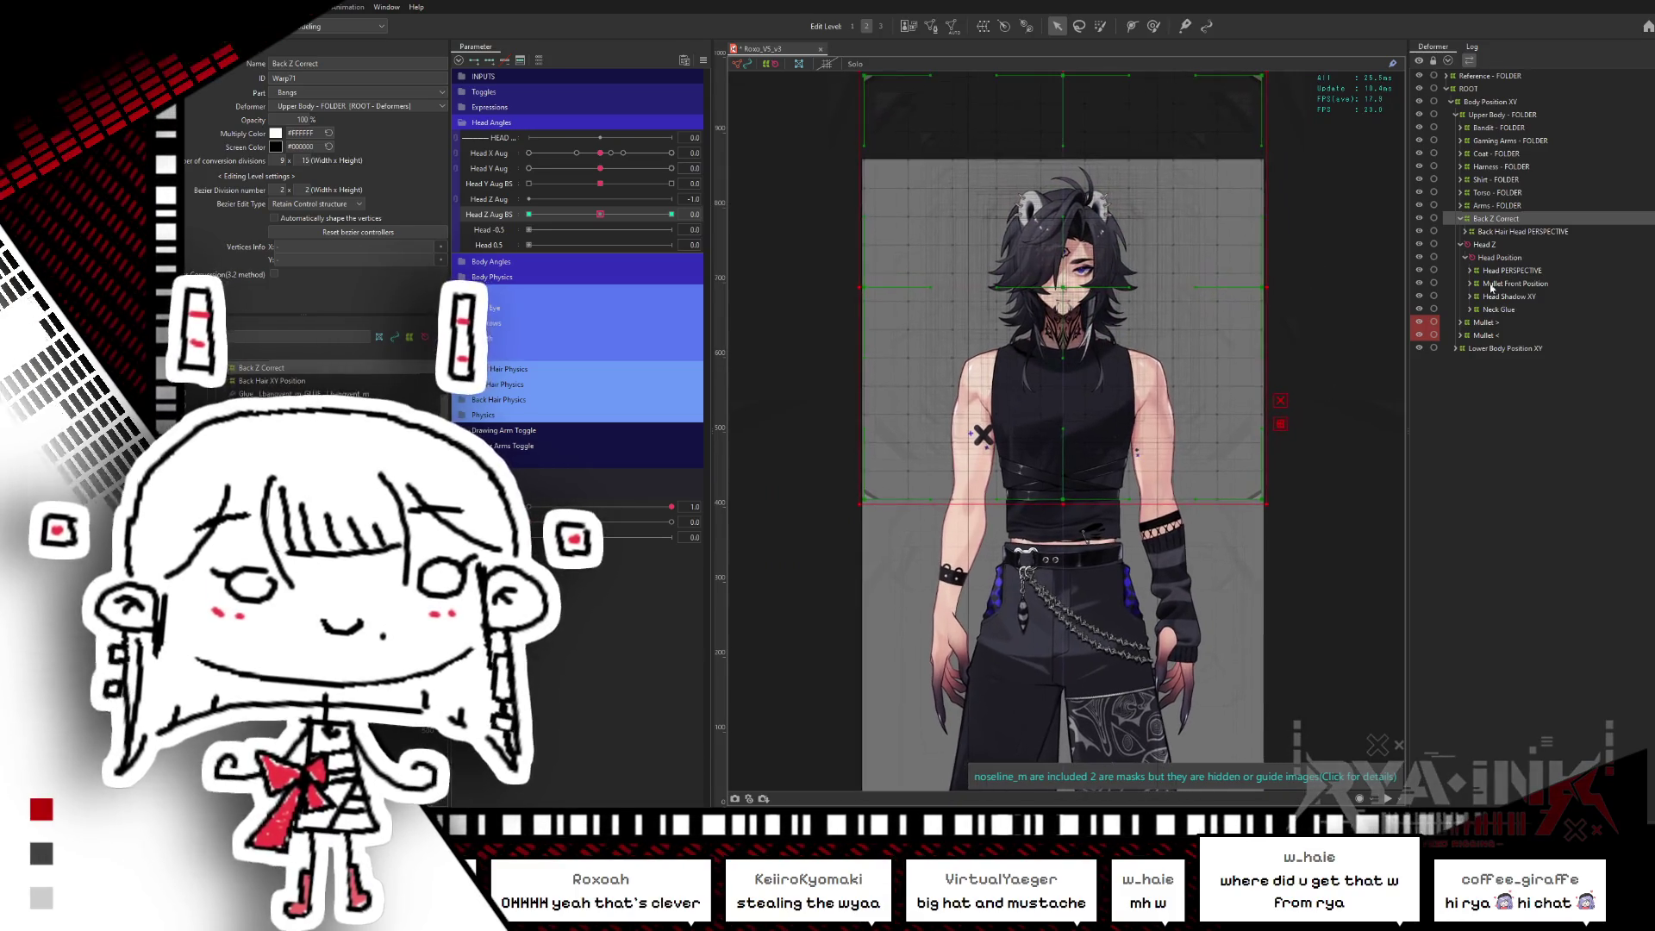
click(672, 214)
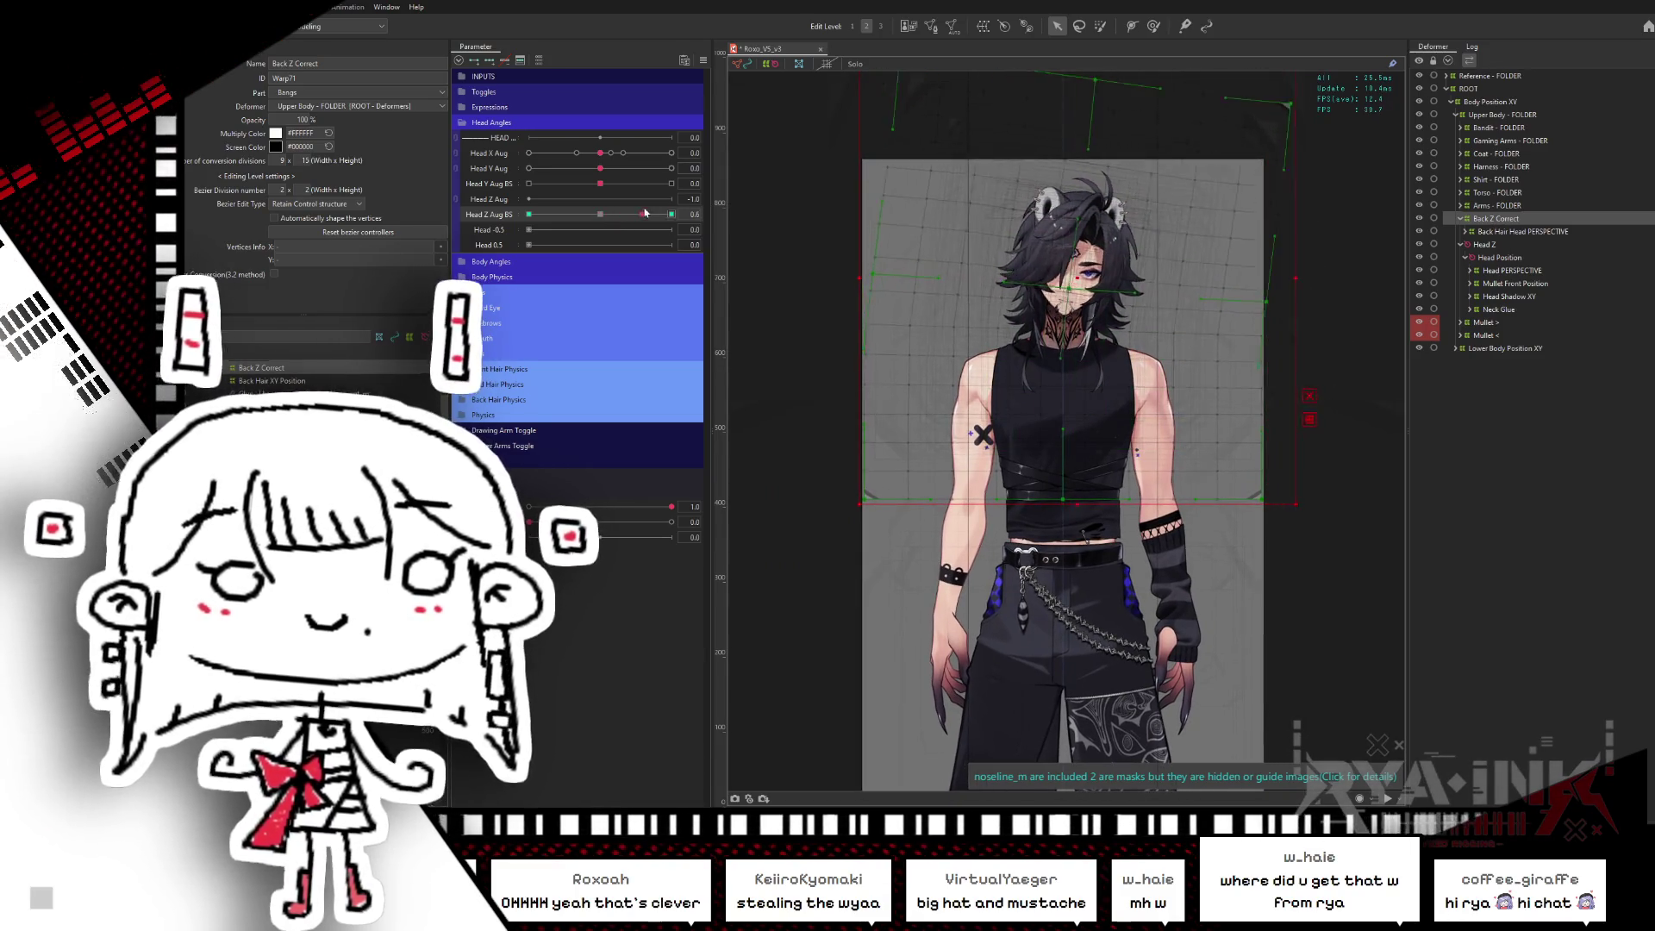
click(528, 213)
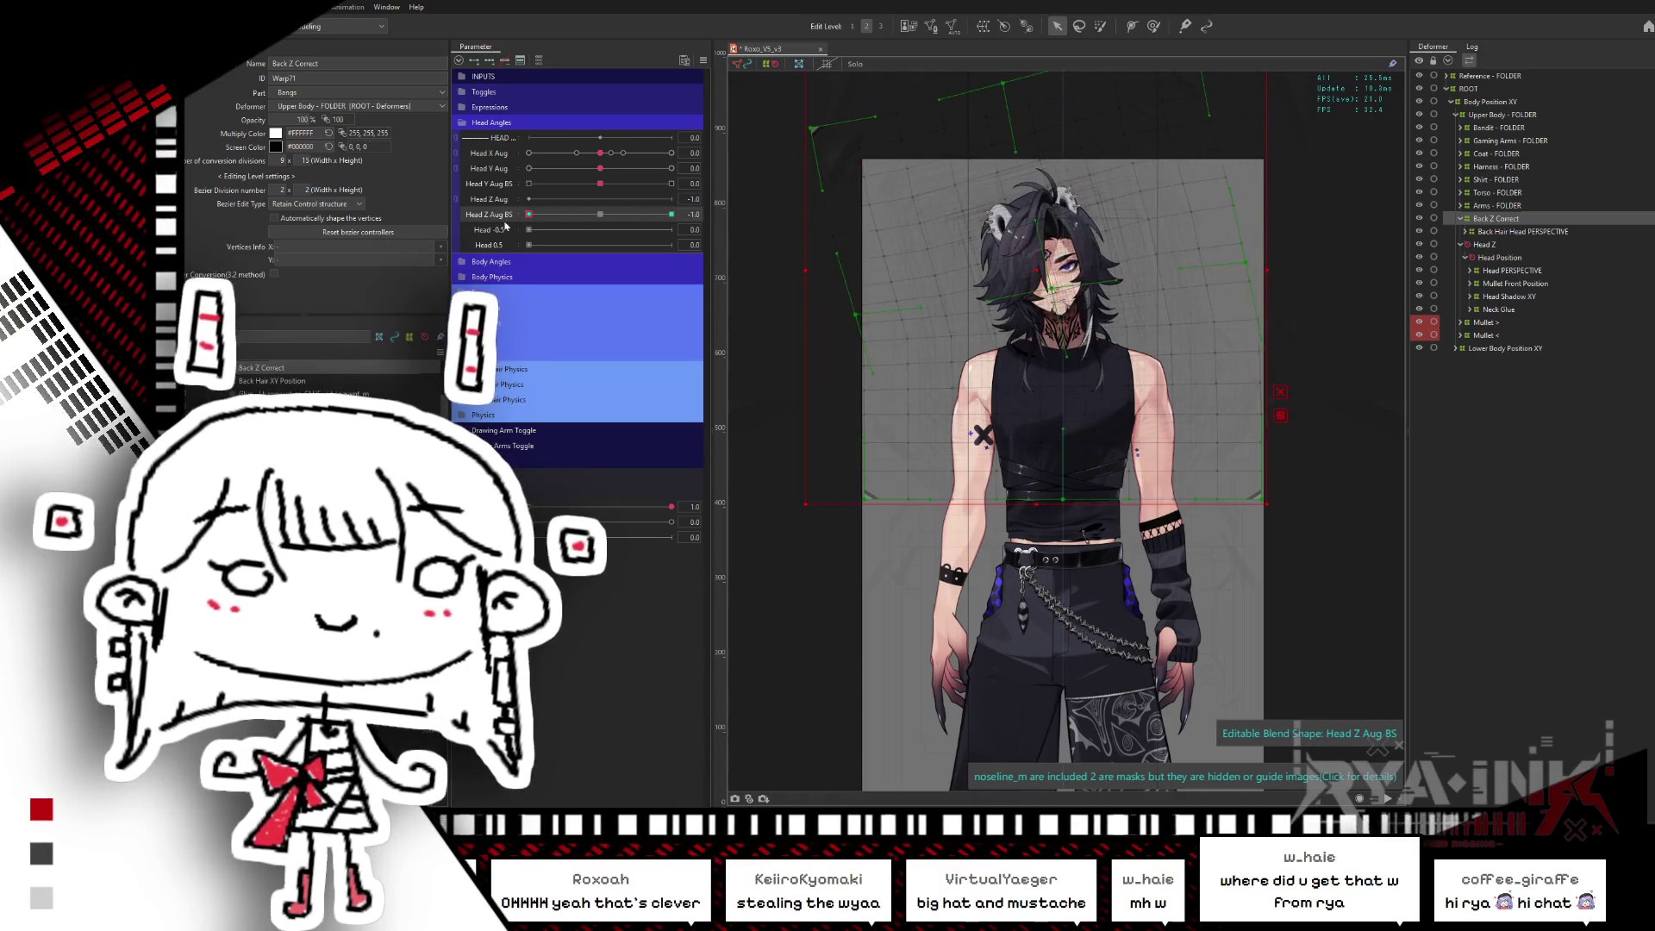
click(600, 214)
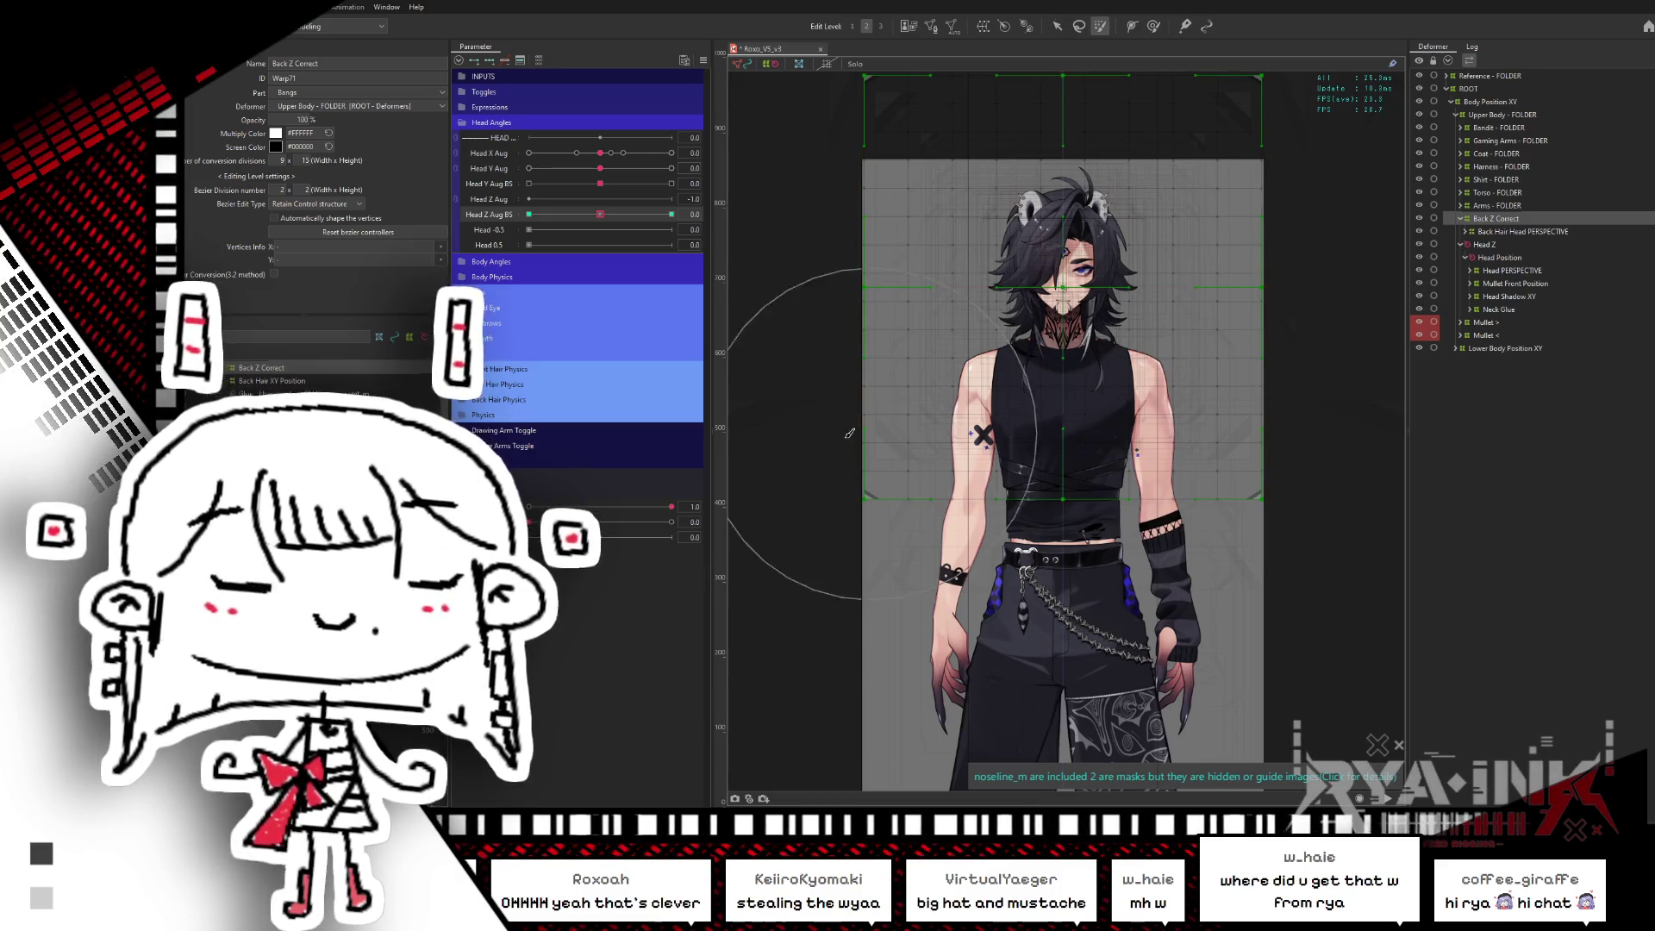
- Preview the torso warp across Head Z Aug BS with the selection hidden, then paste a Back Z Correct copy
click(1066, 450)
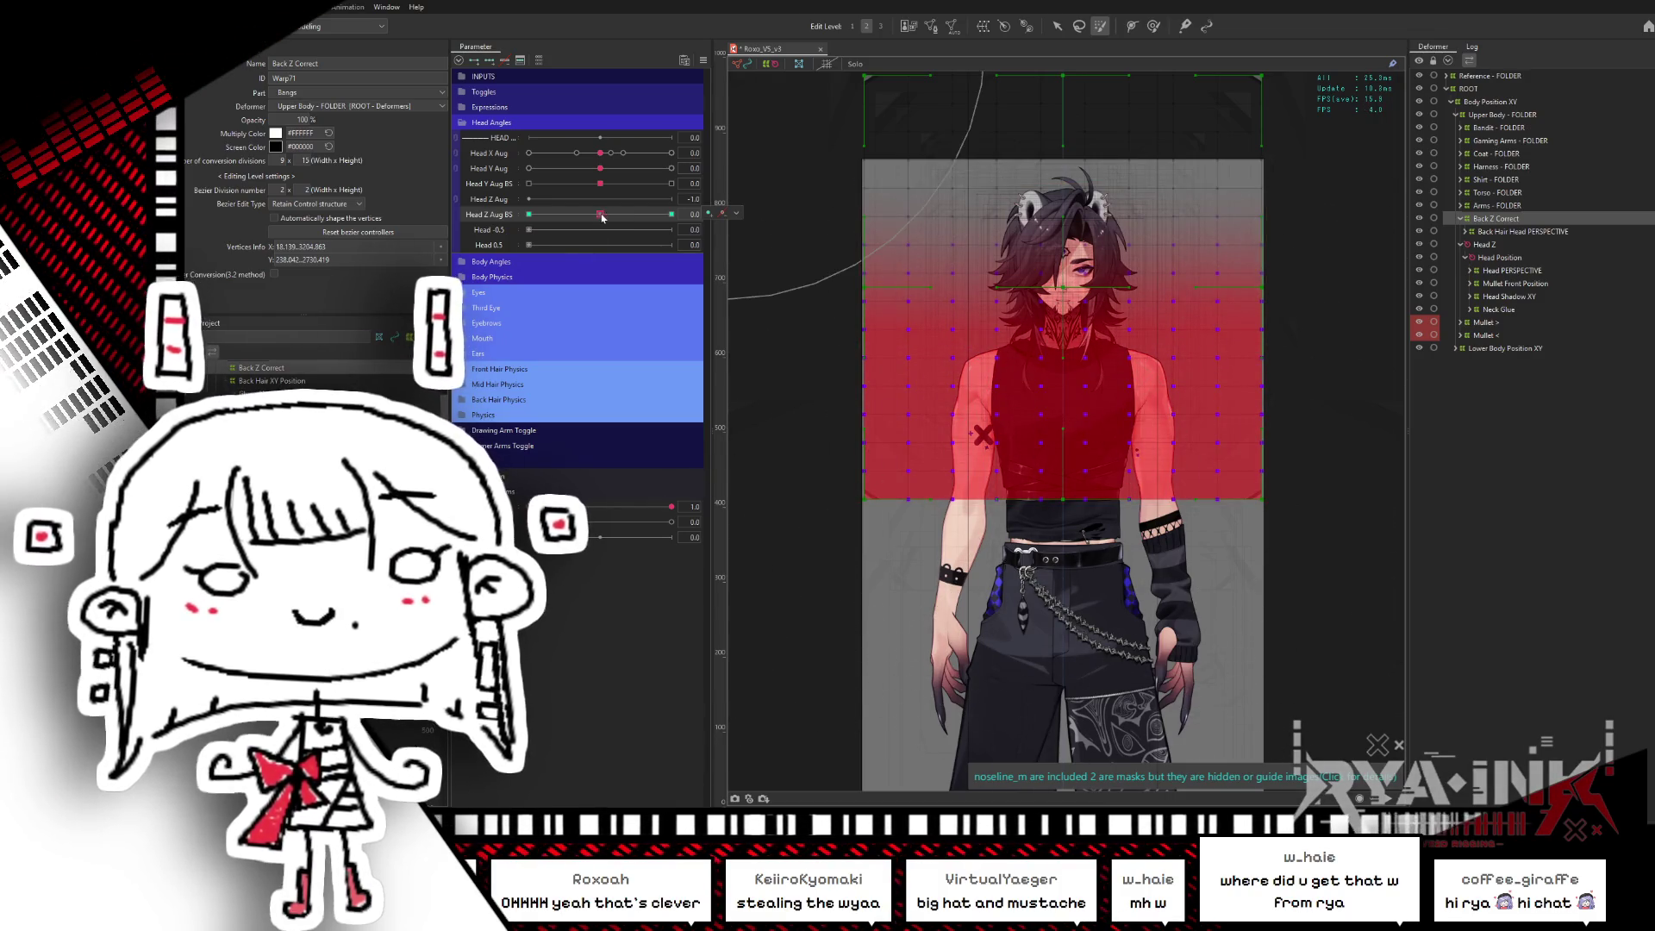
drag(608, 216, 486, 220)
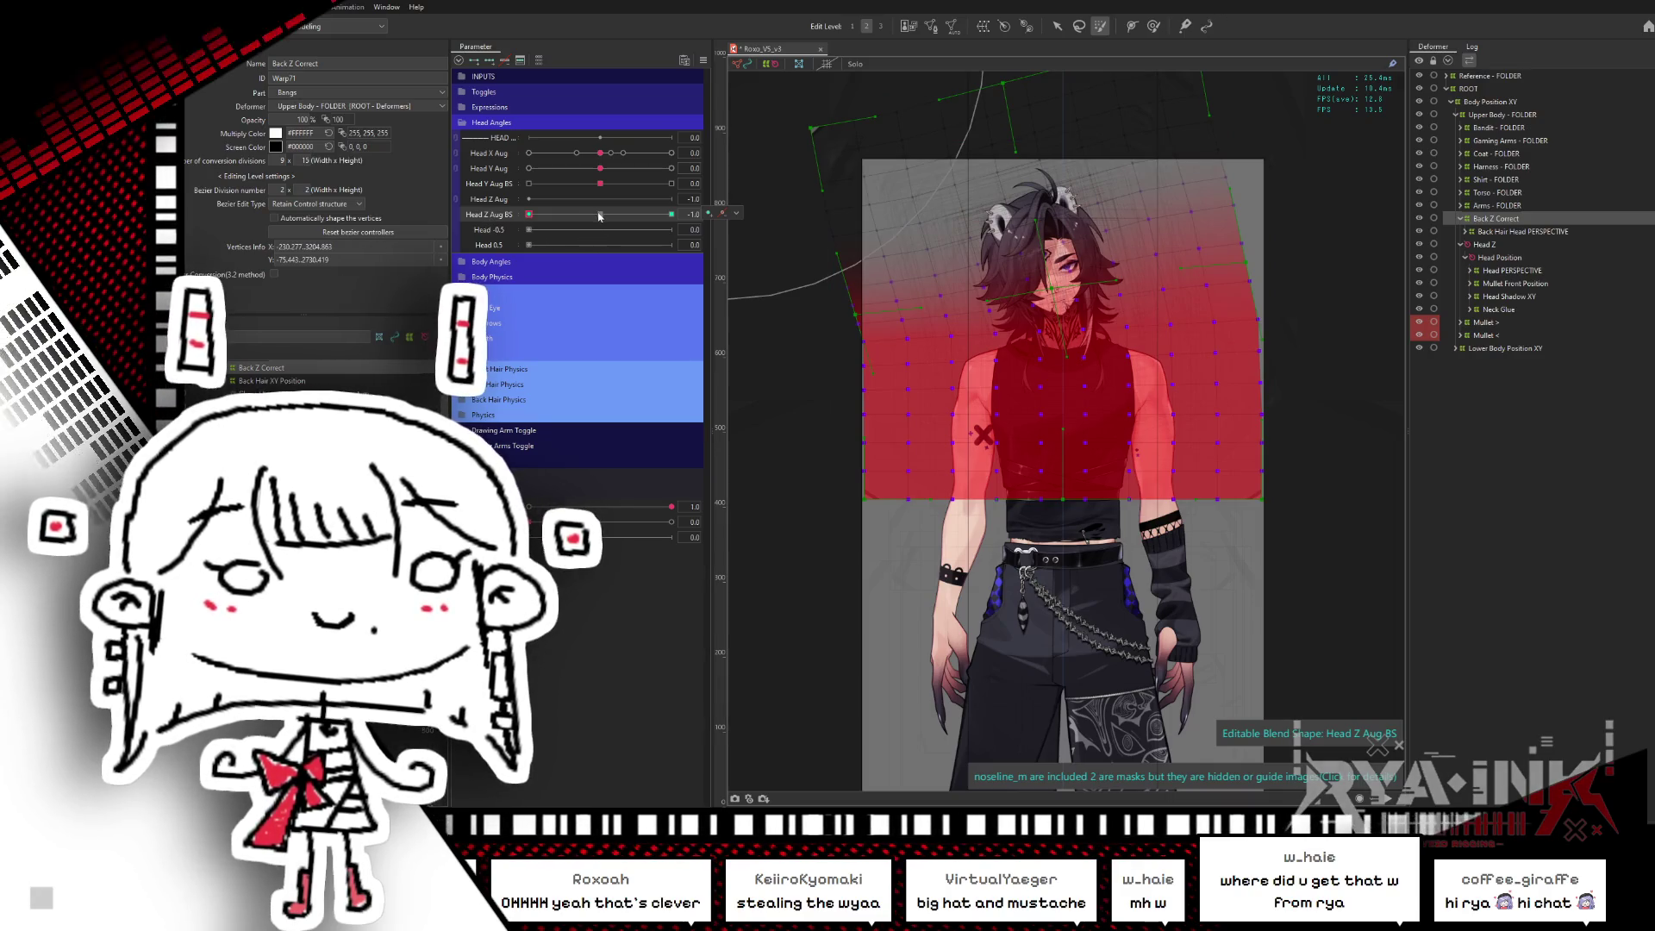
drag(598, 220, 601, 220)
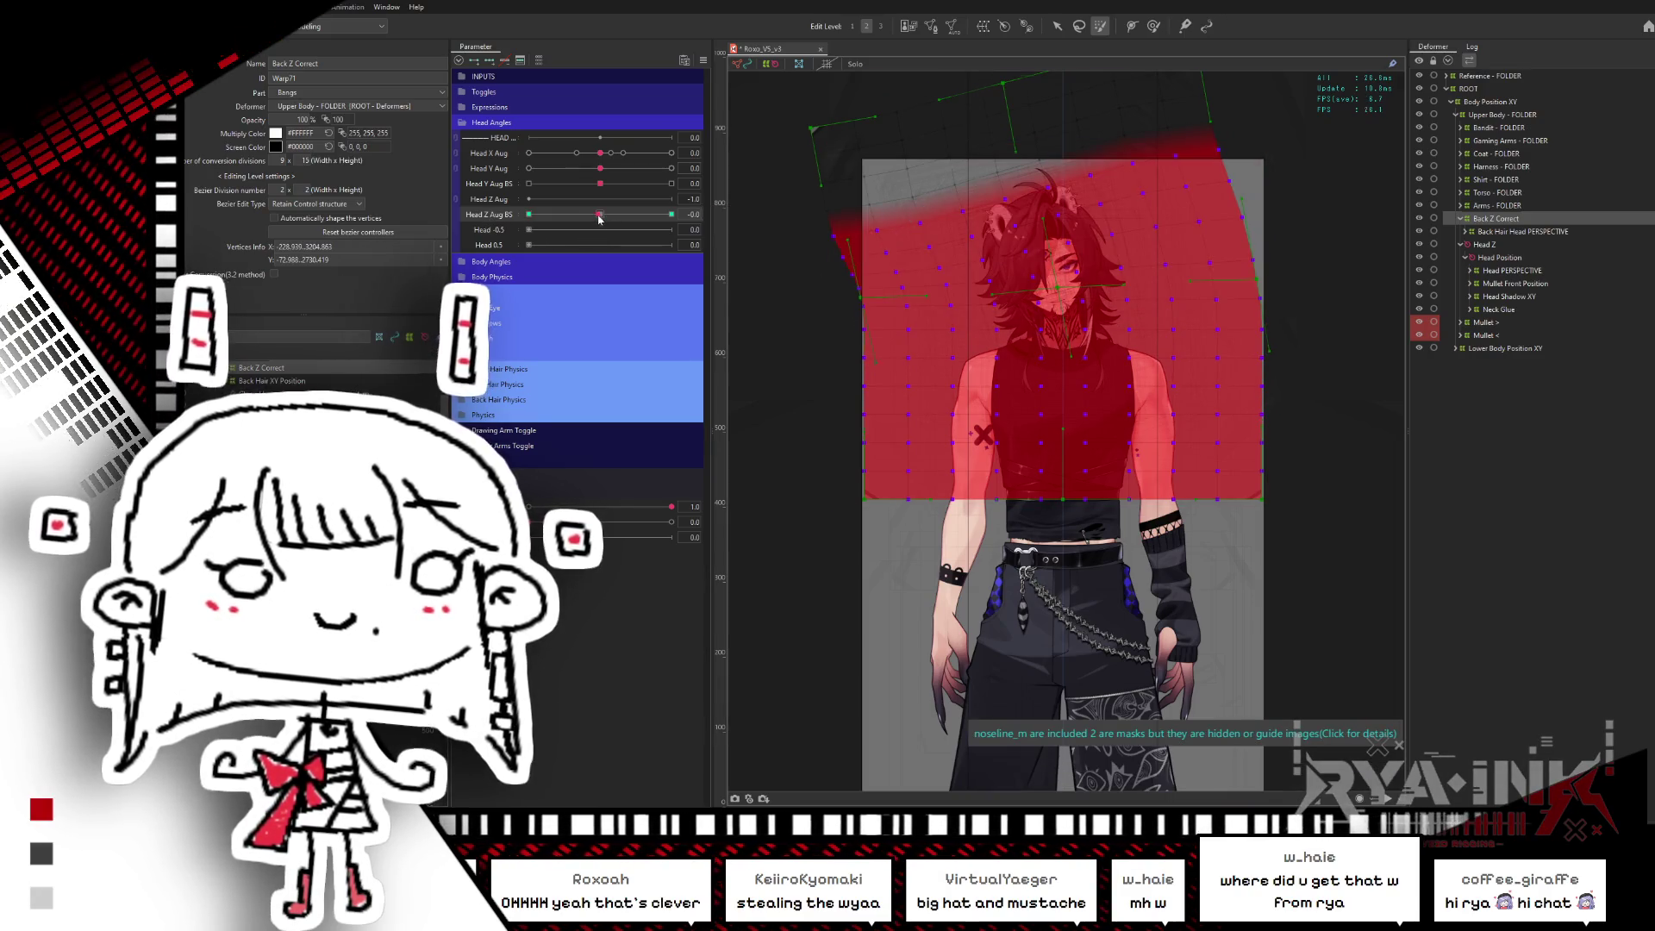
key(ctrl+h)
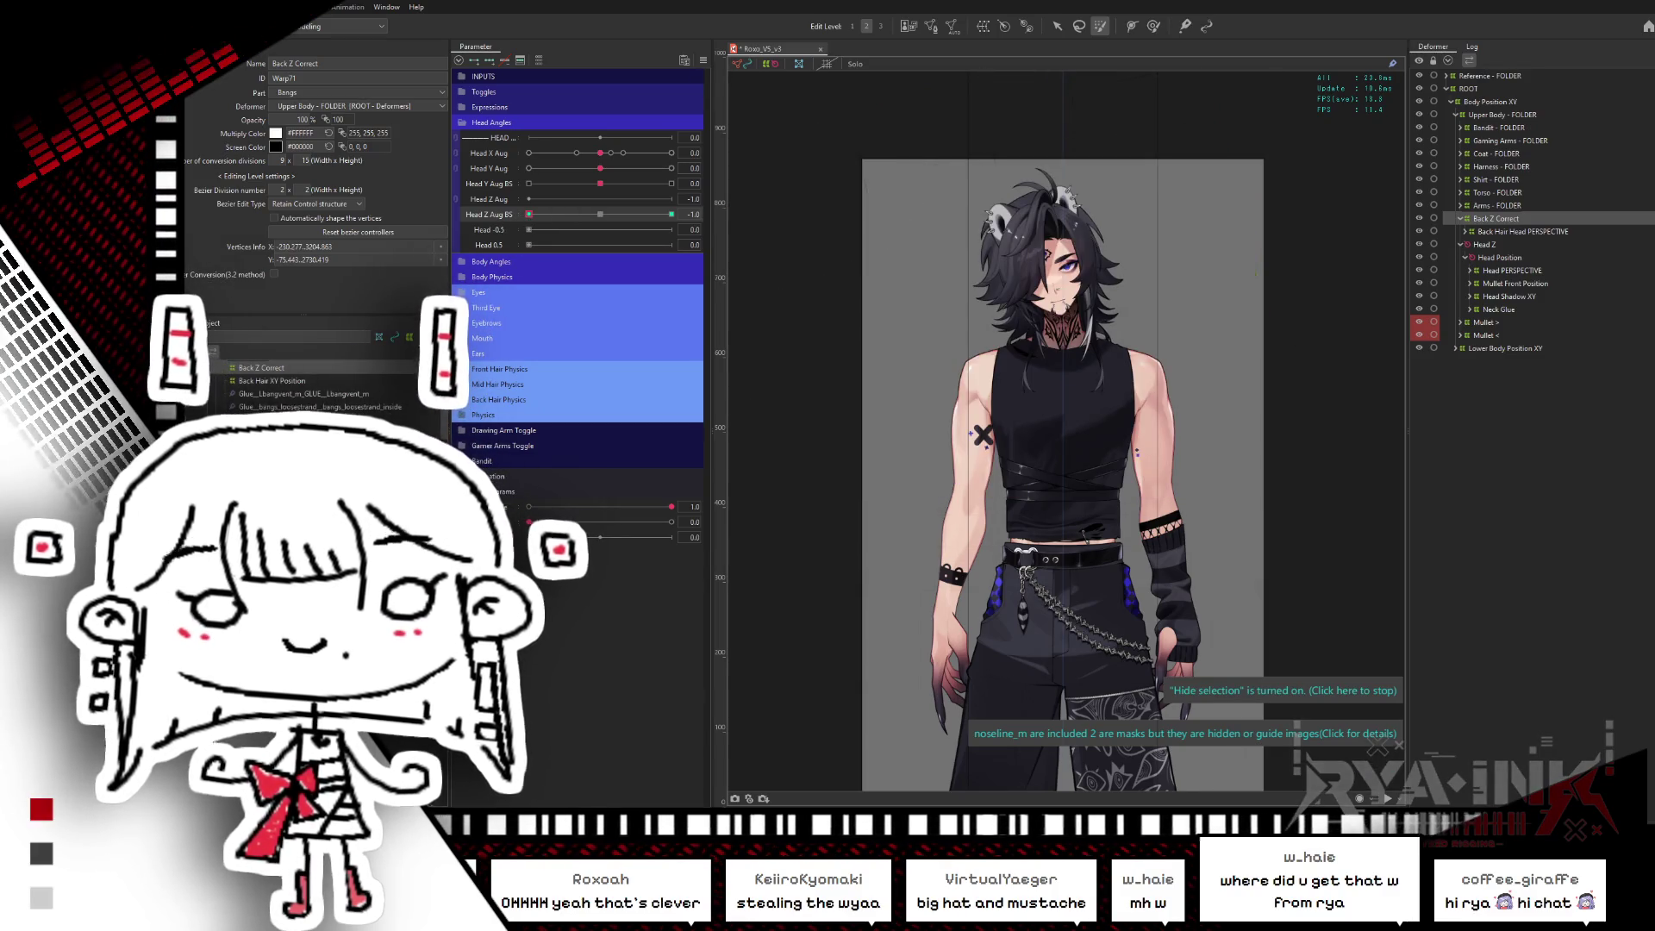
drag(528, 214, 537, 226)
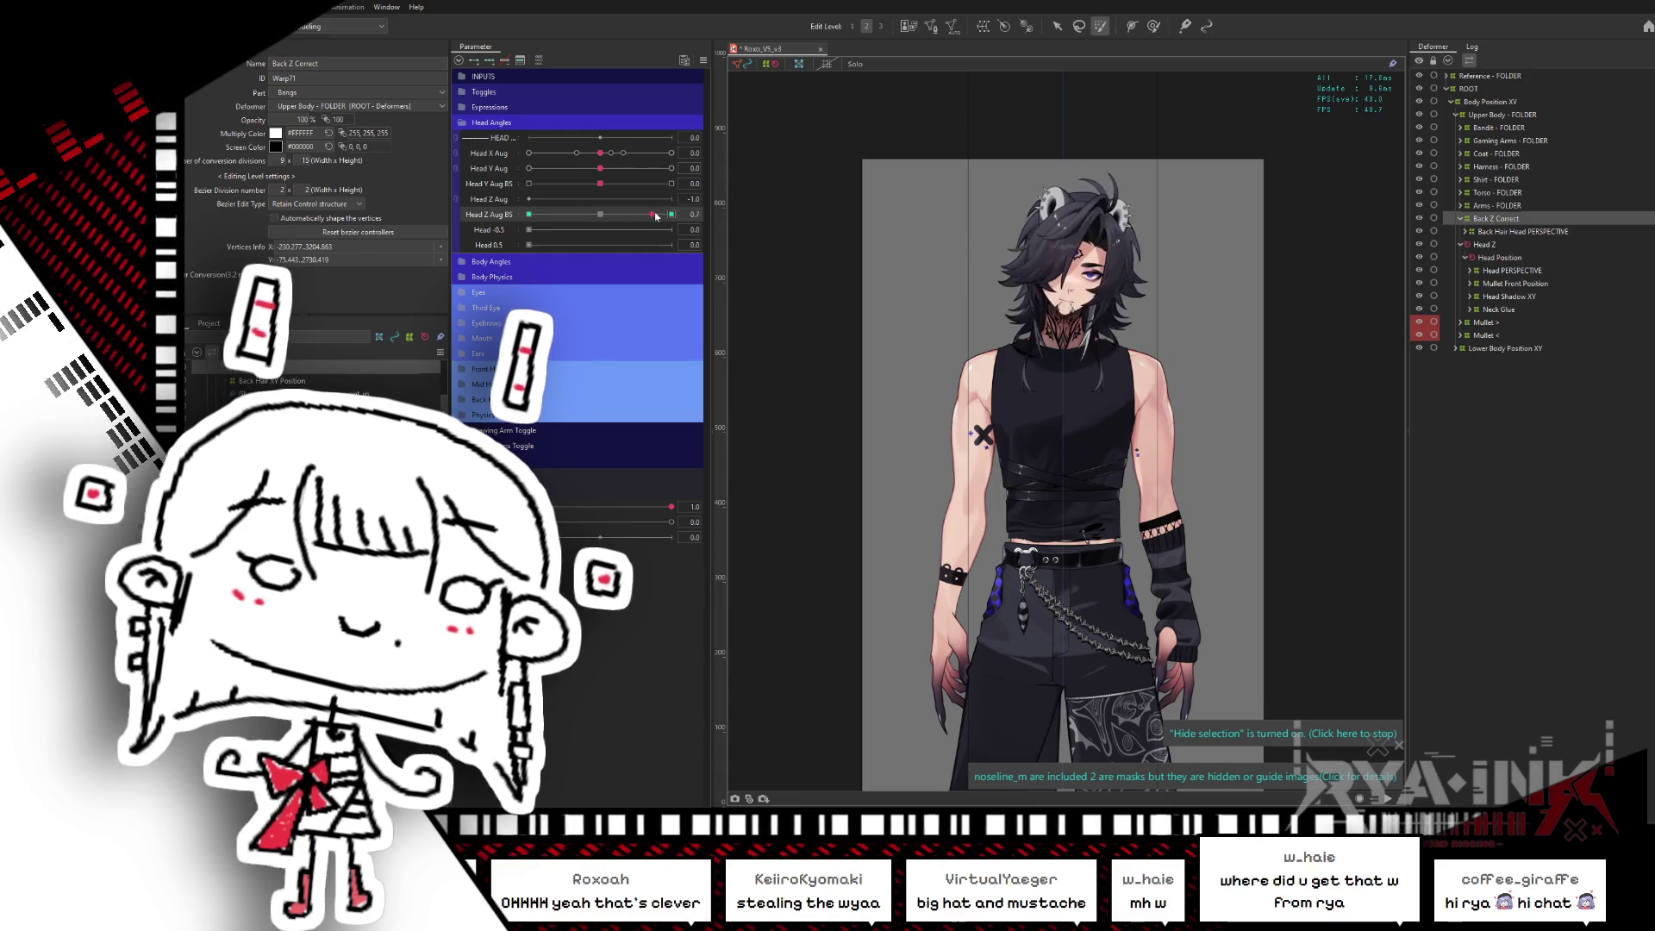
mouse_move(536, 226)
mouse_down()
mouse_move(675, 217)
mouse_move(599, 215)
mouse_up()
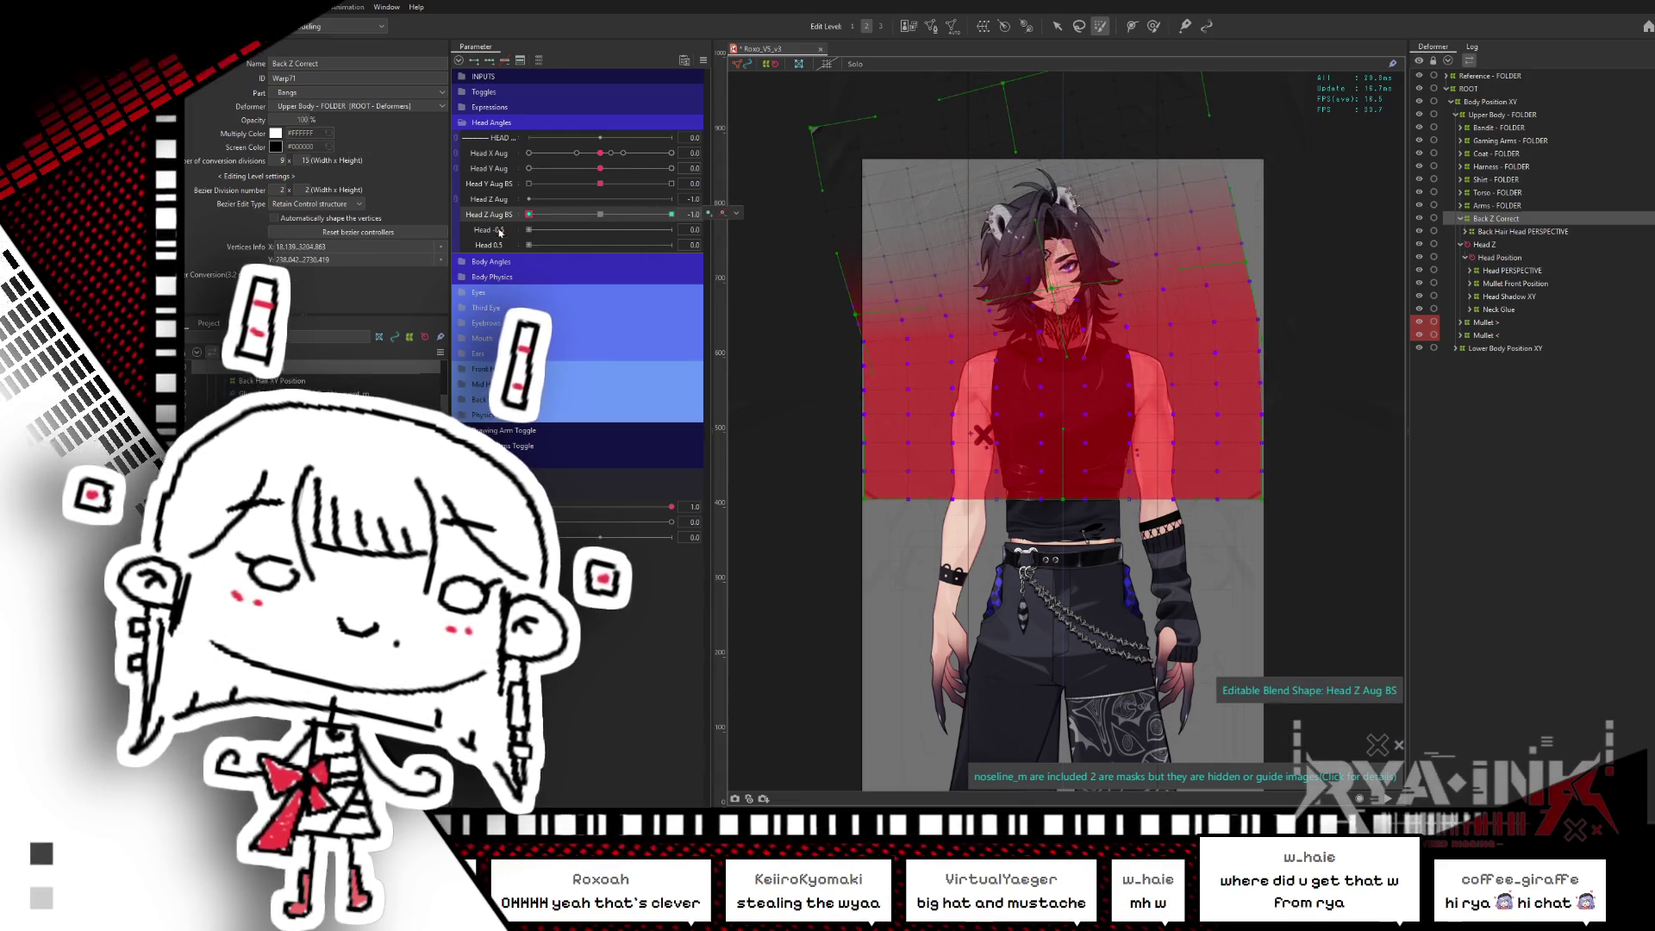
click(1510, 222)
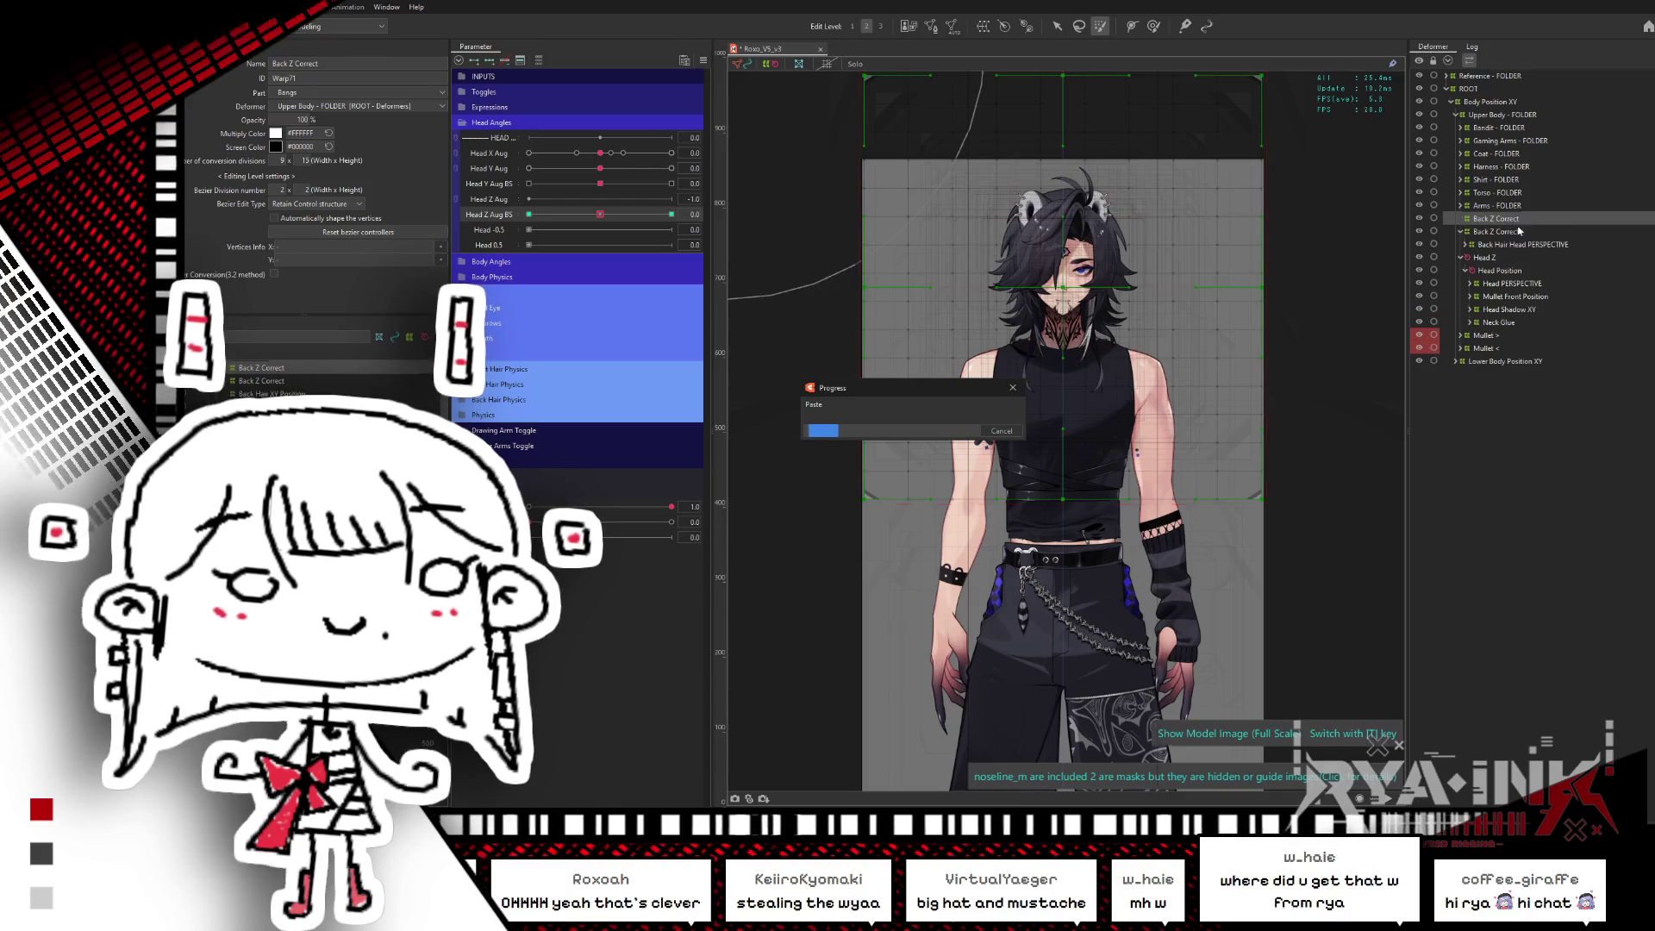
key(Return)
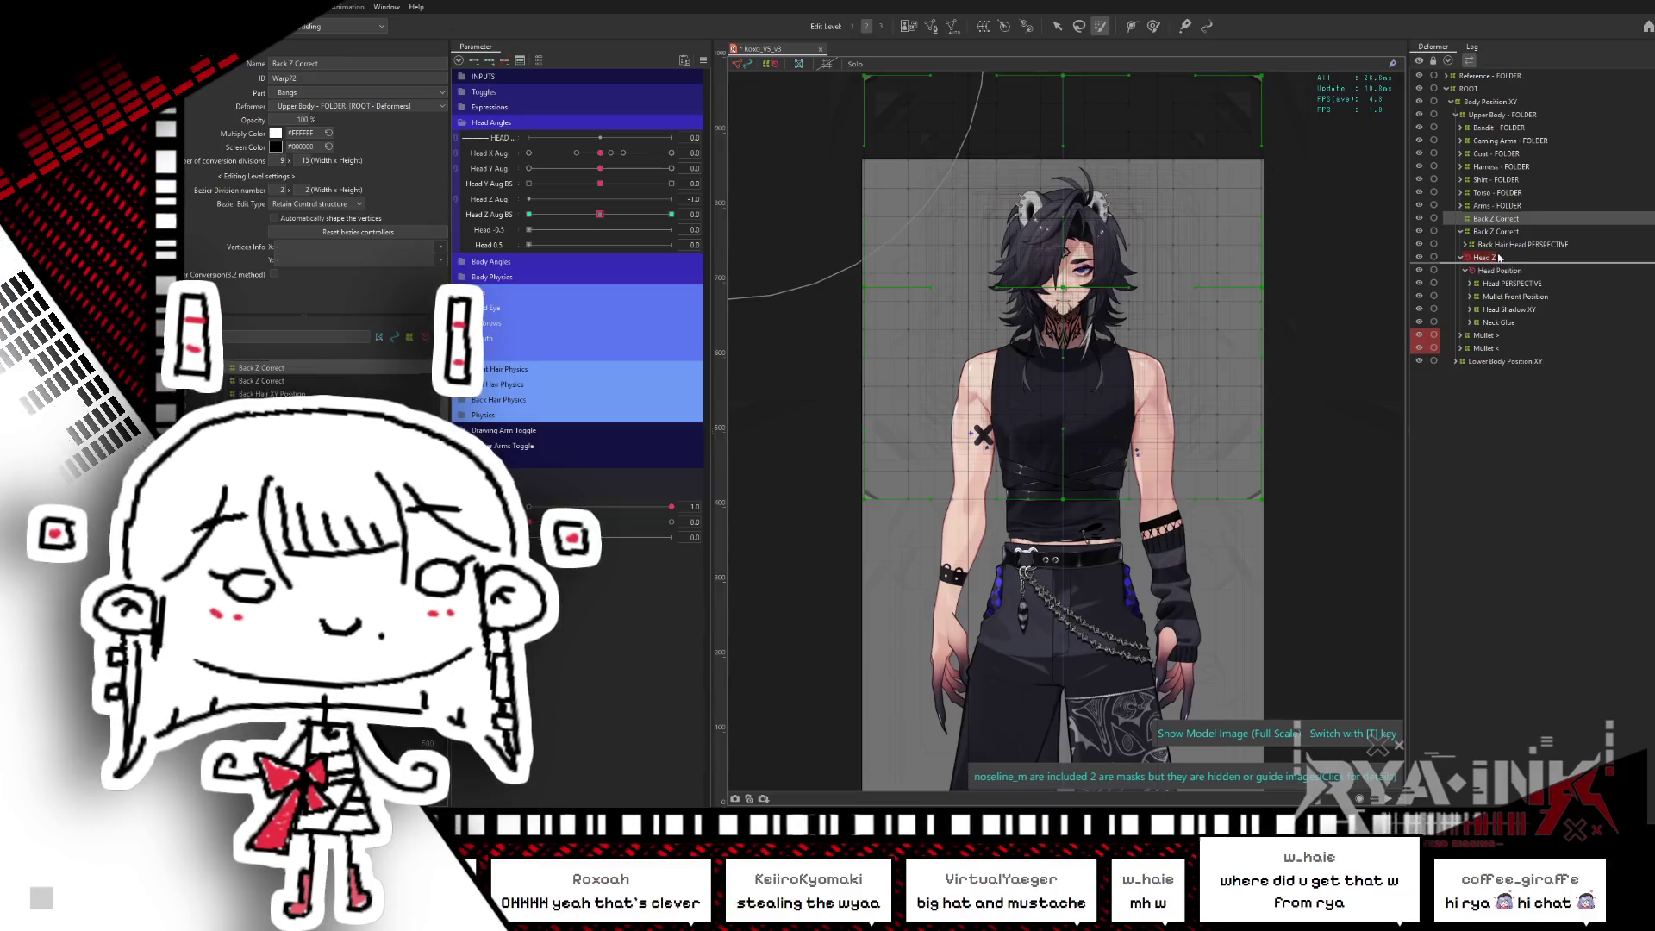
- Place the new Back Z Correct copy above the original under Upper Body, at Head Z Aug BS -1.0
drag(1499, 257, 1496, 267)
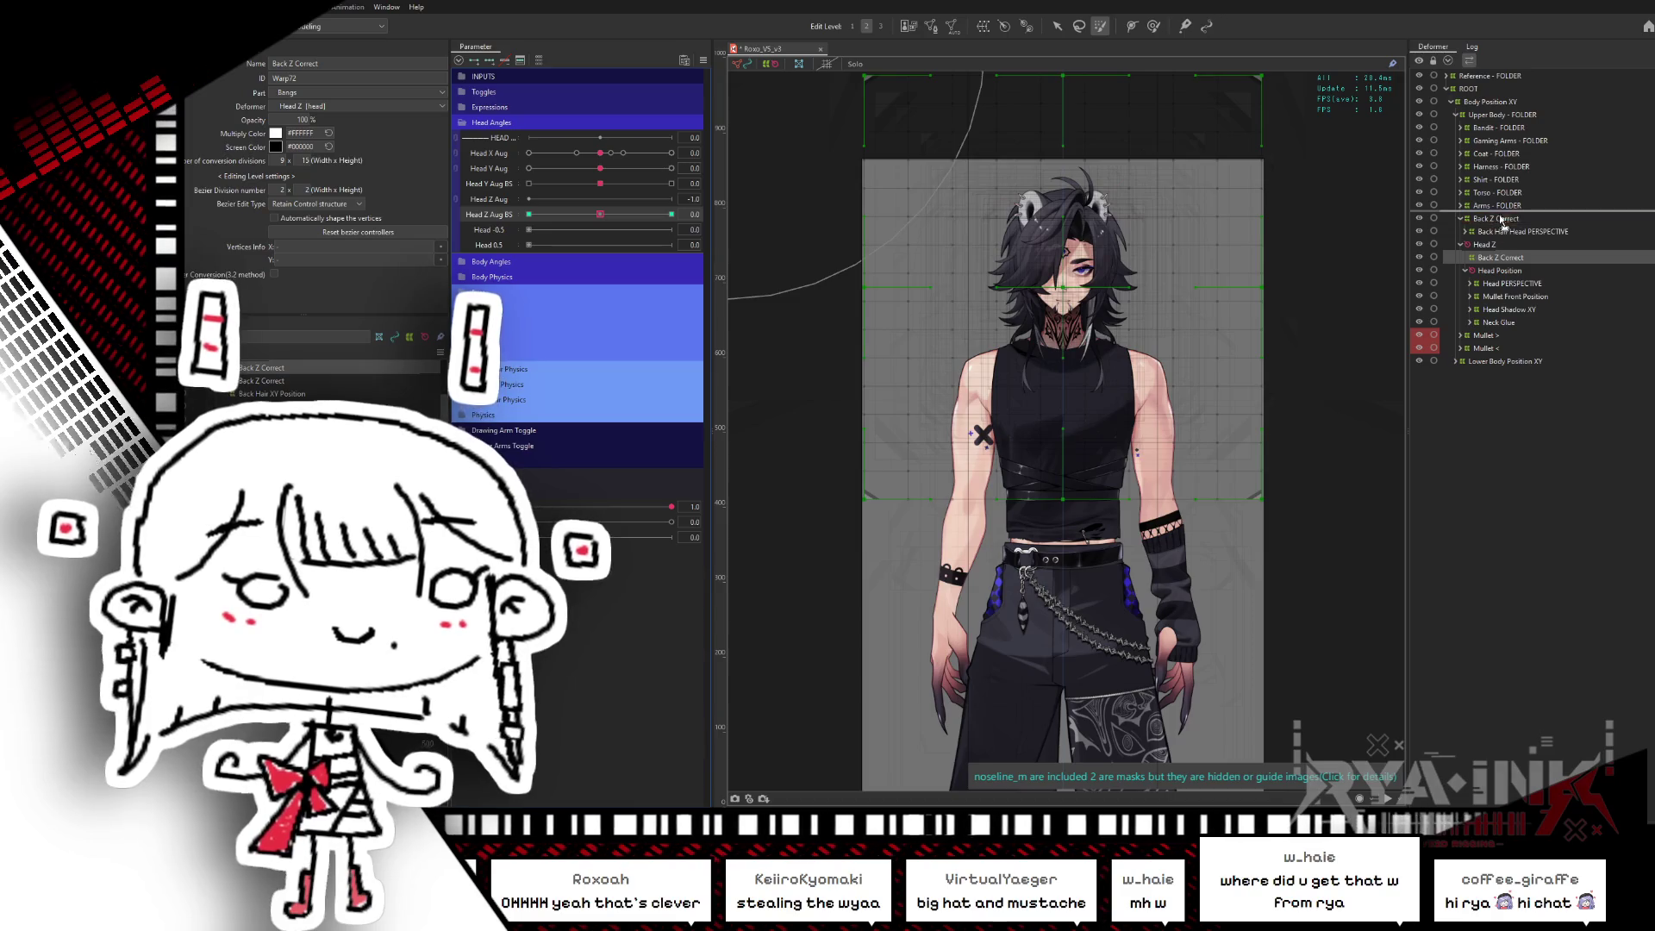
drag(1534, 230, 1498, 226)
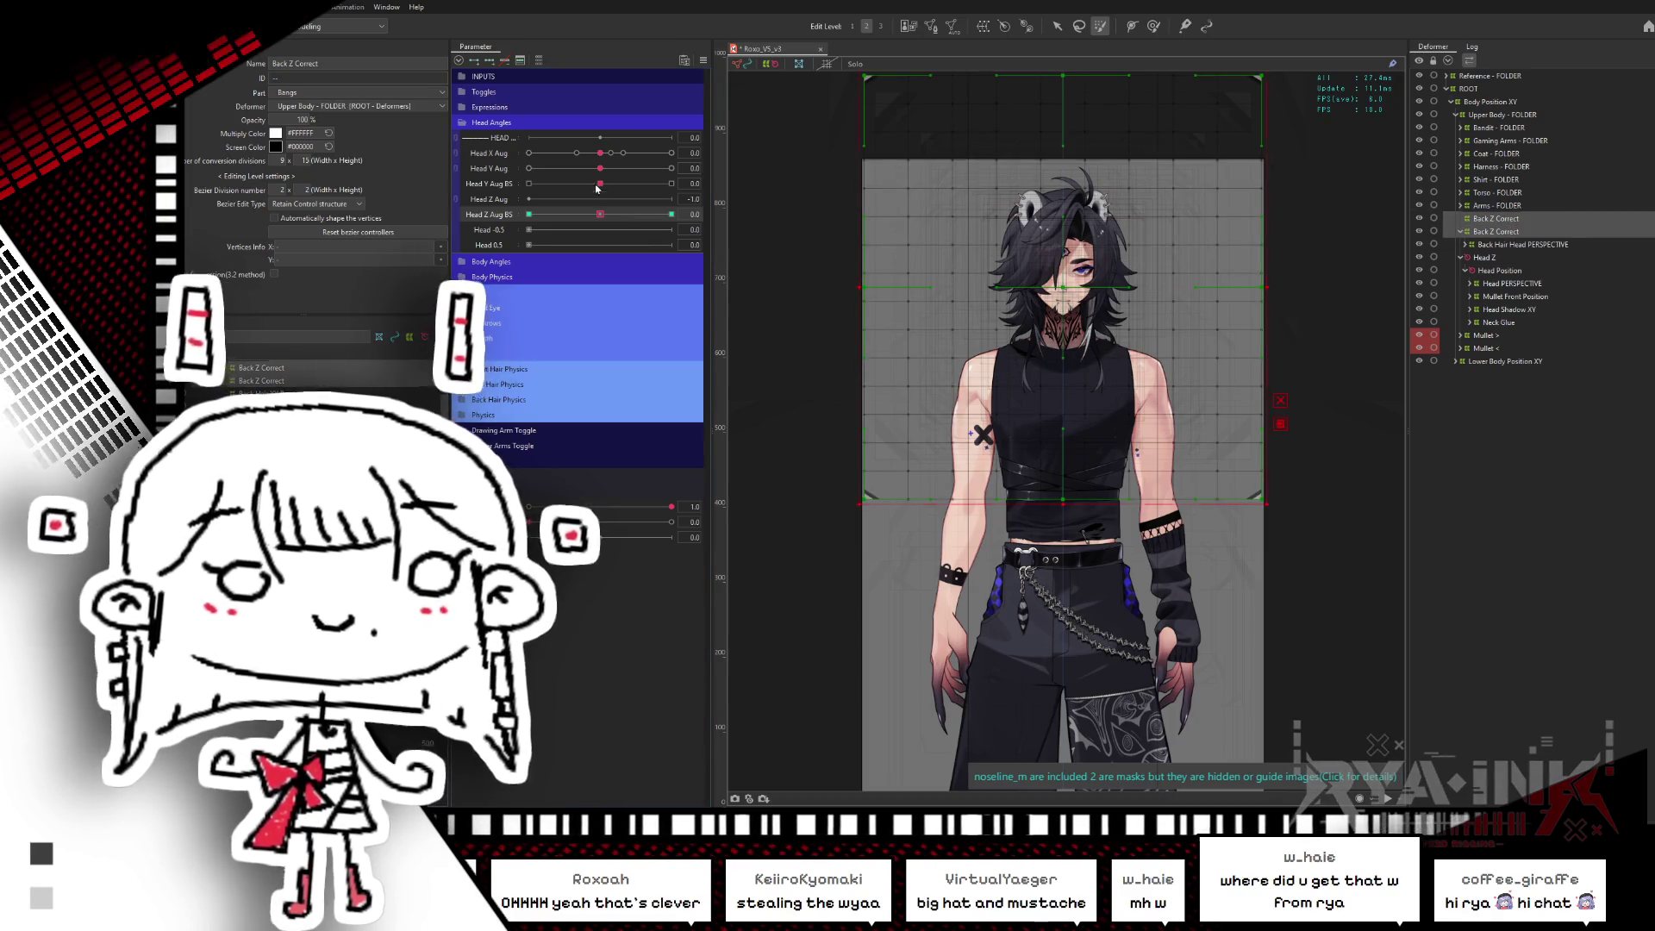
drag(600, 213, 528, 214)
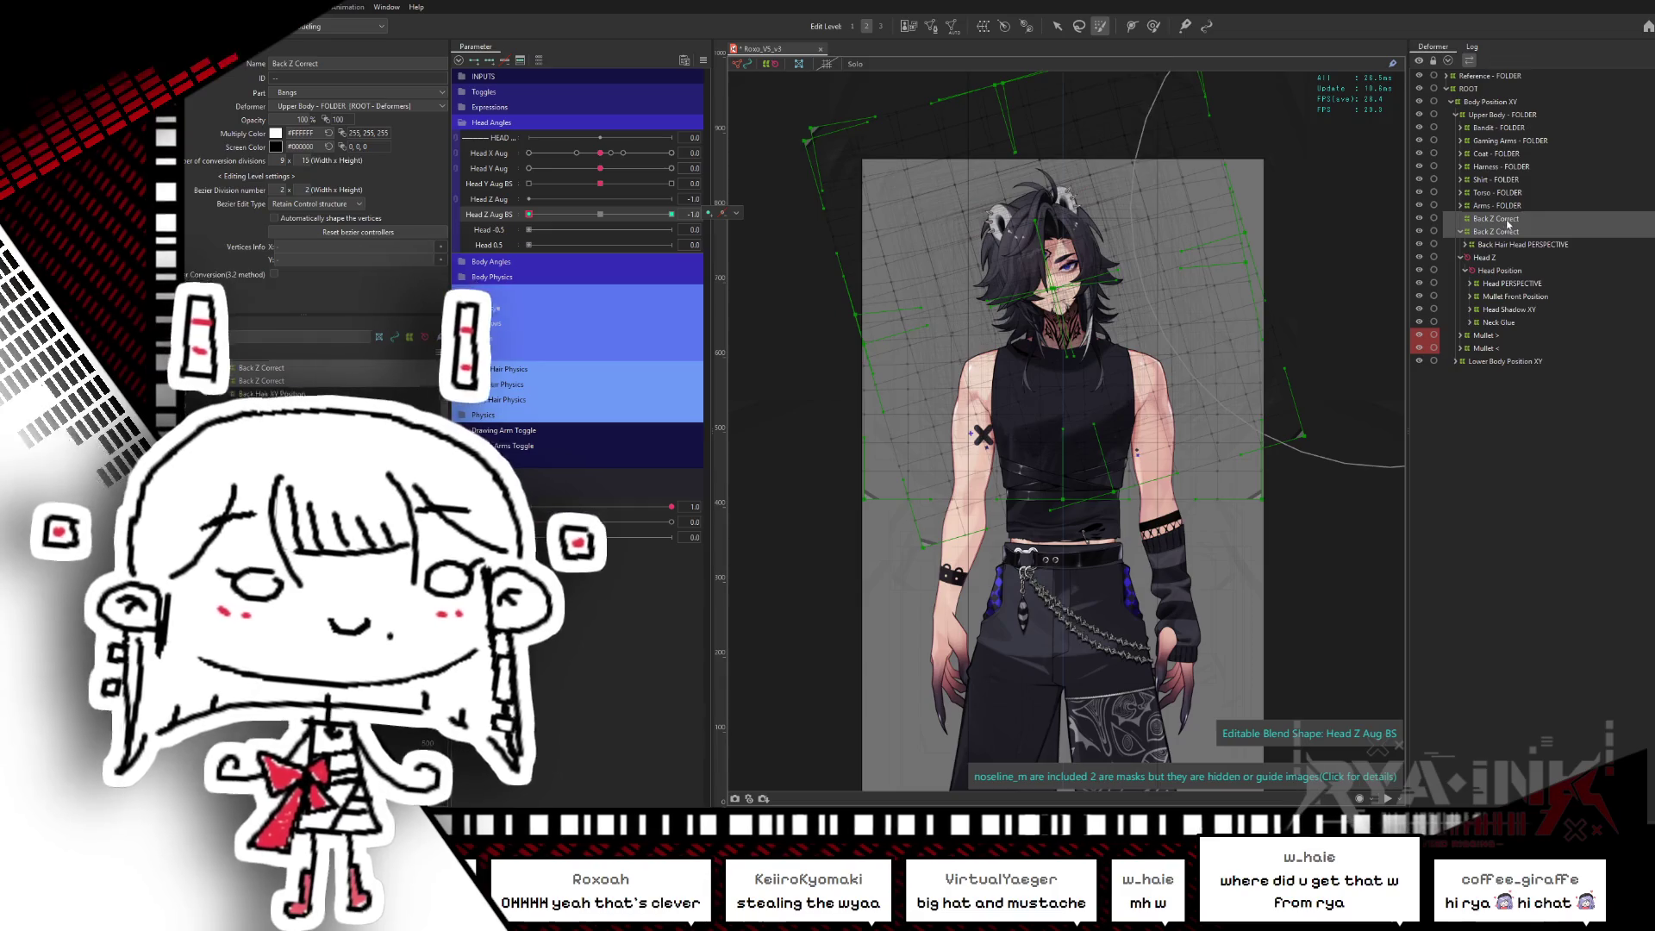
click(1502, 221)
- Select the second Back Z Correct warp and preview Head Z Aug BS at about -0.6
drag(1205, 320, 1219, 362)
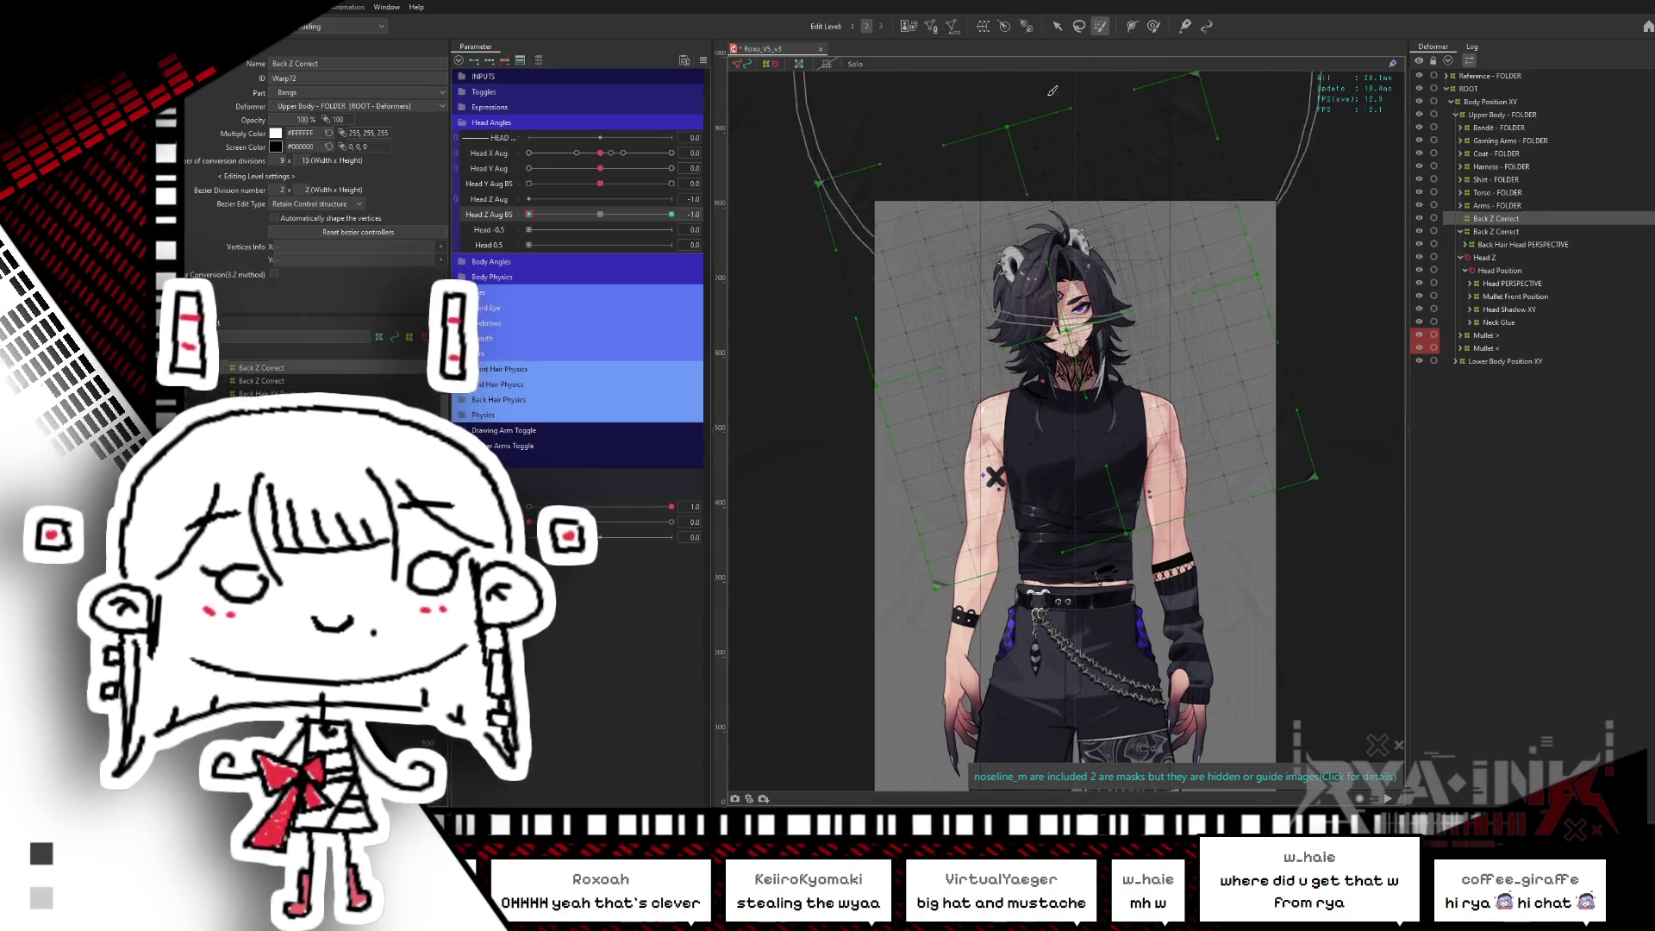
drag(1052, 91, 1173, 101)
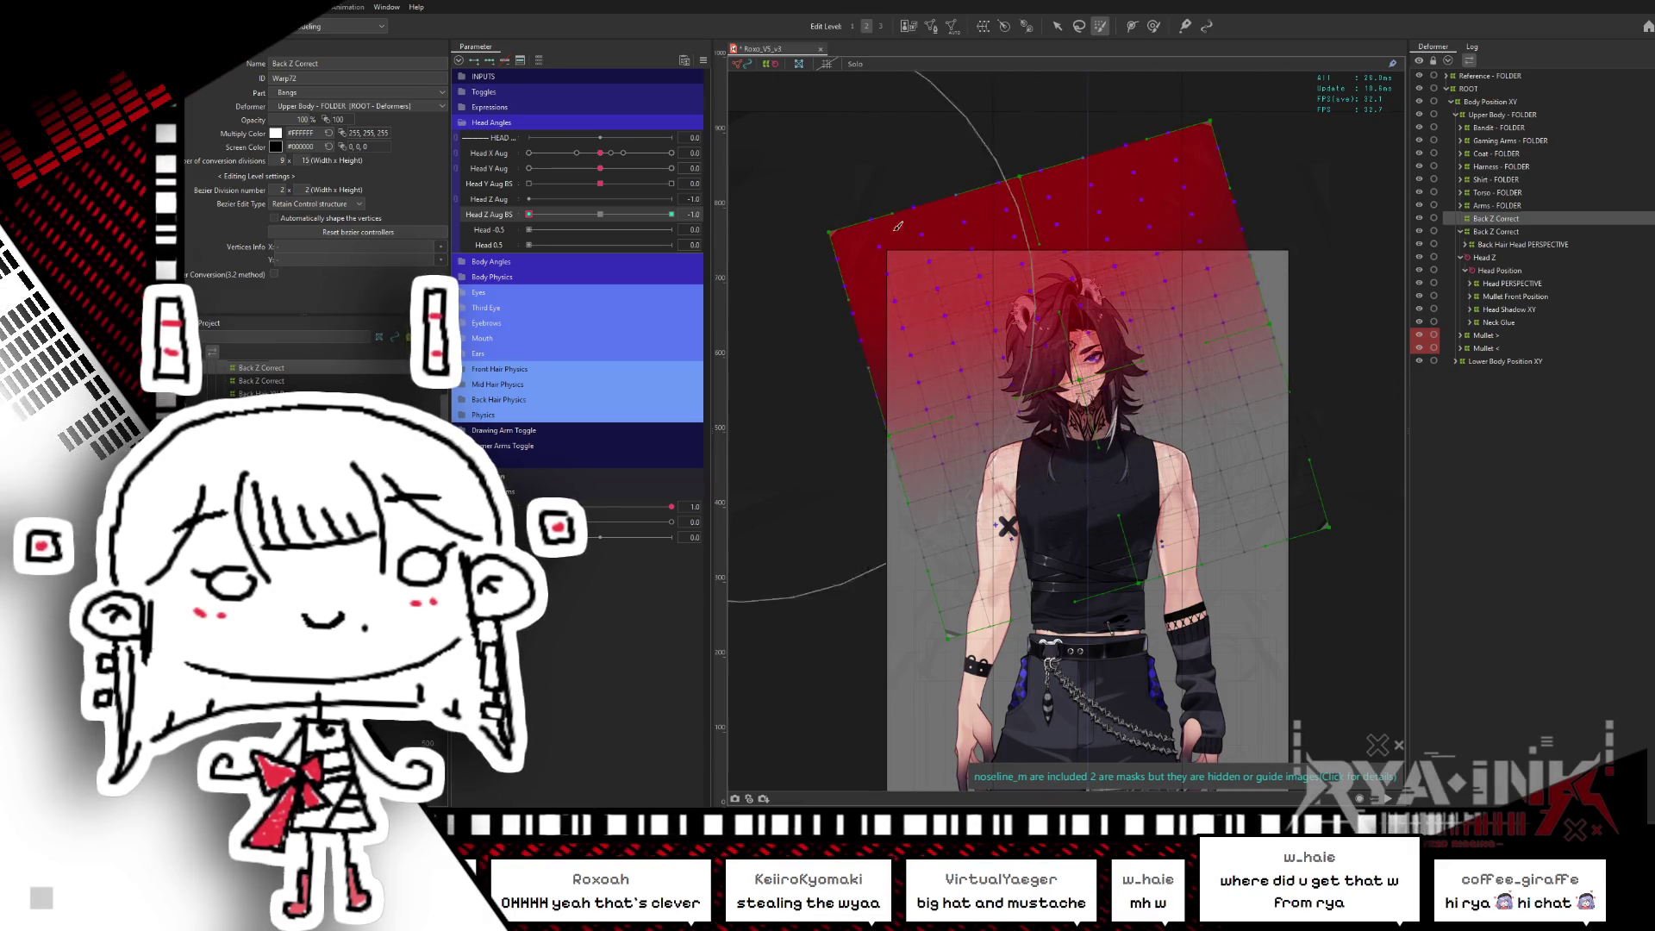
click(897, 226)
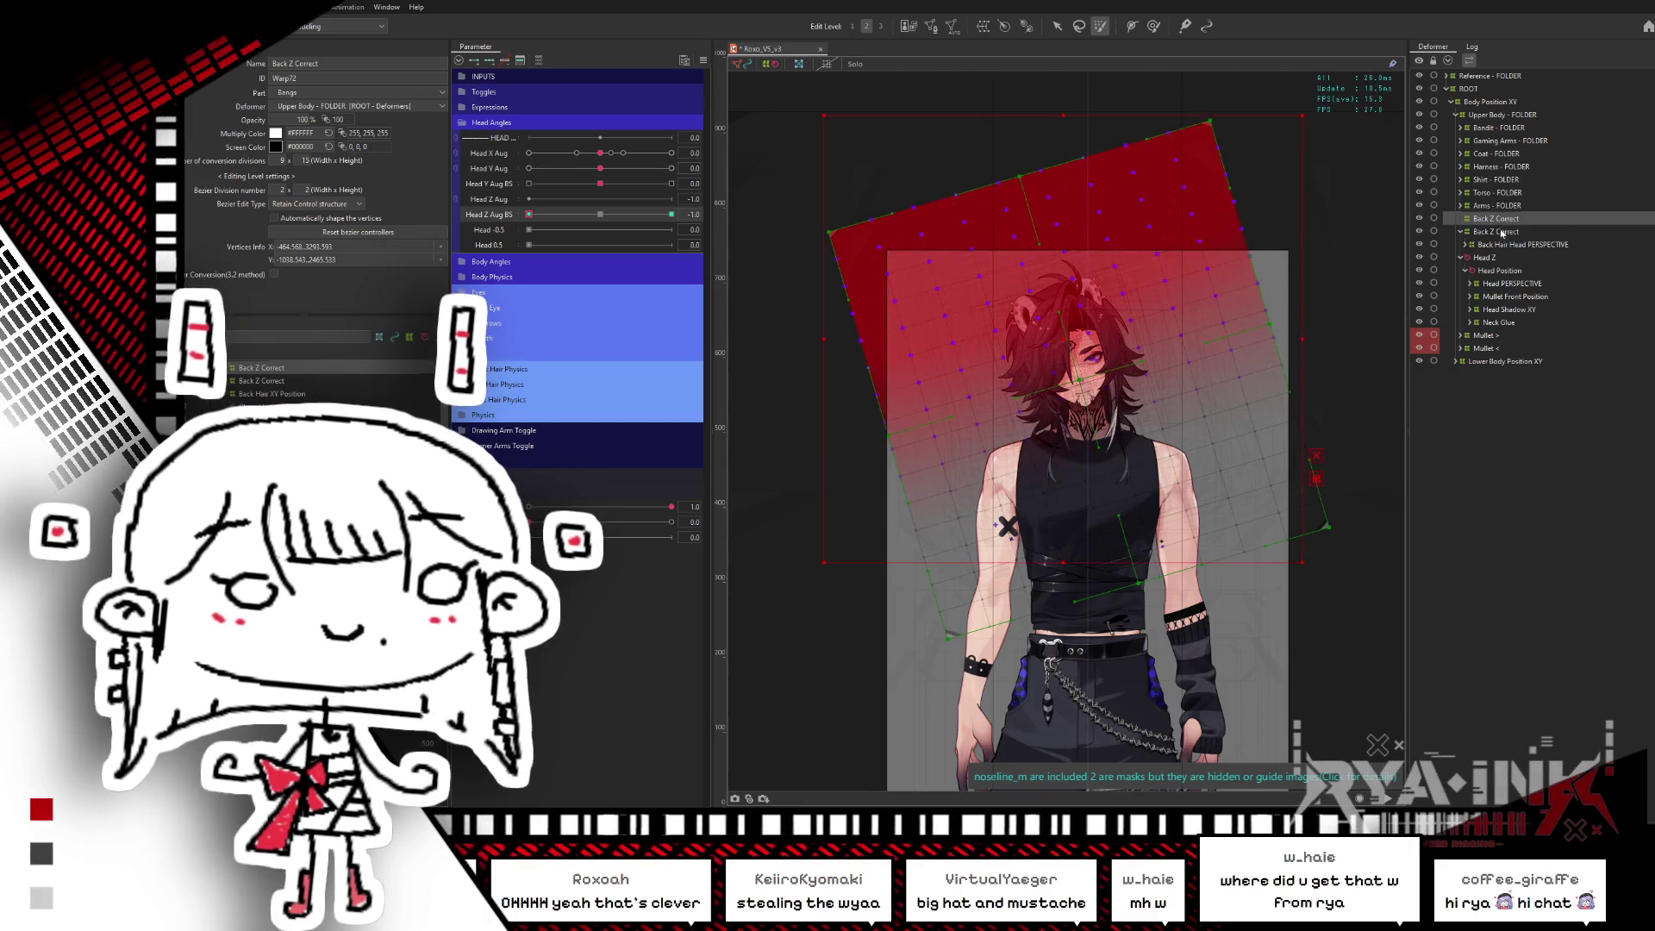
click(1500, 232)
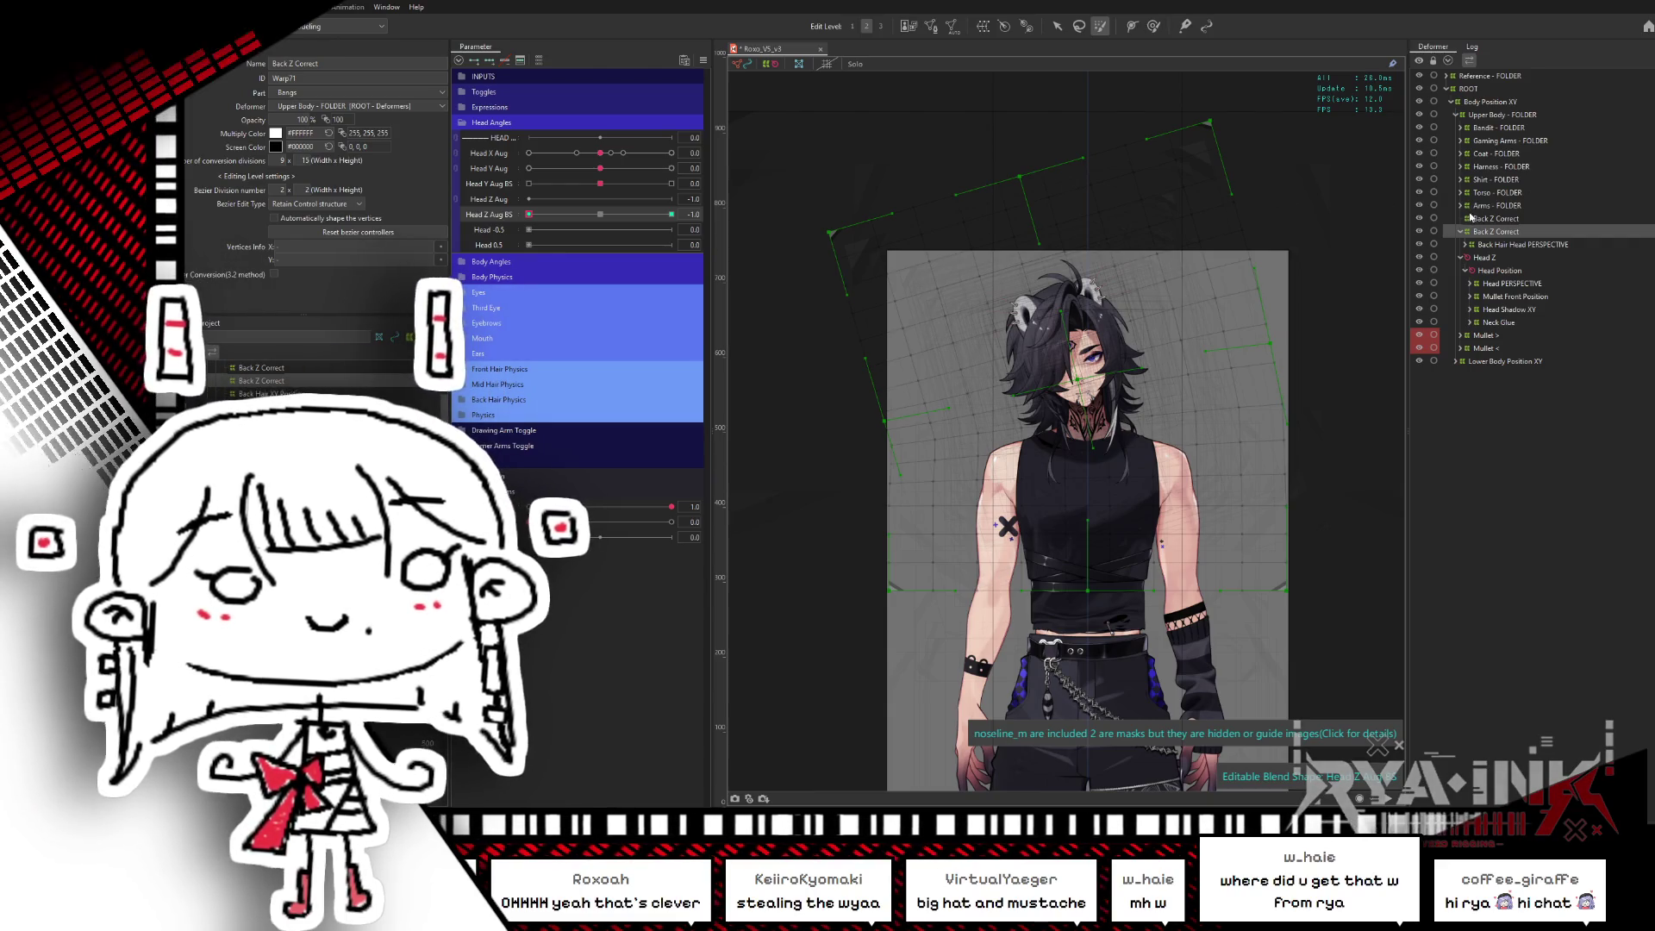
drag(602, 218, 506, 239)
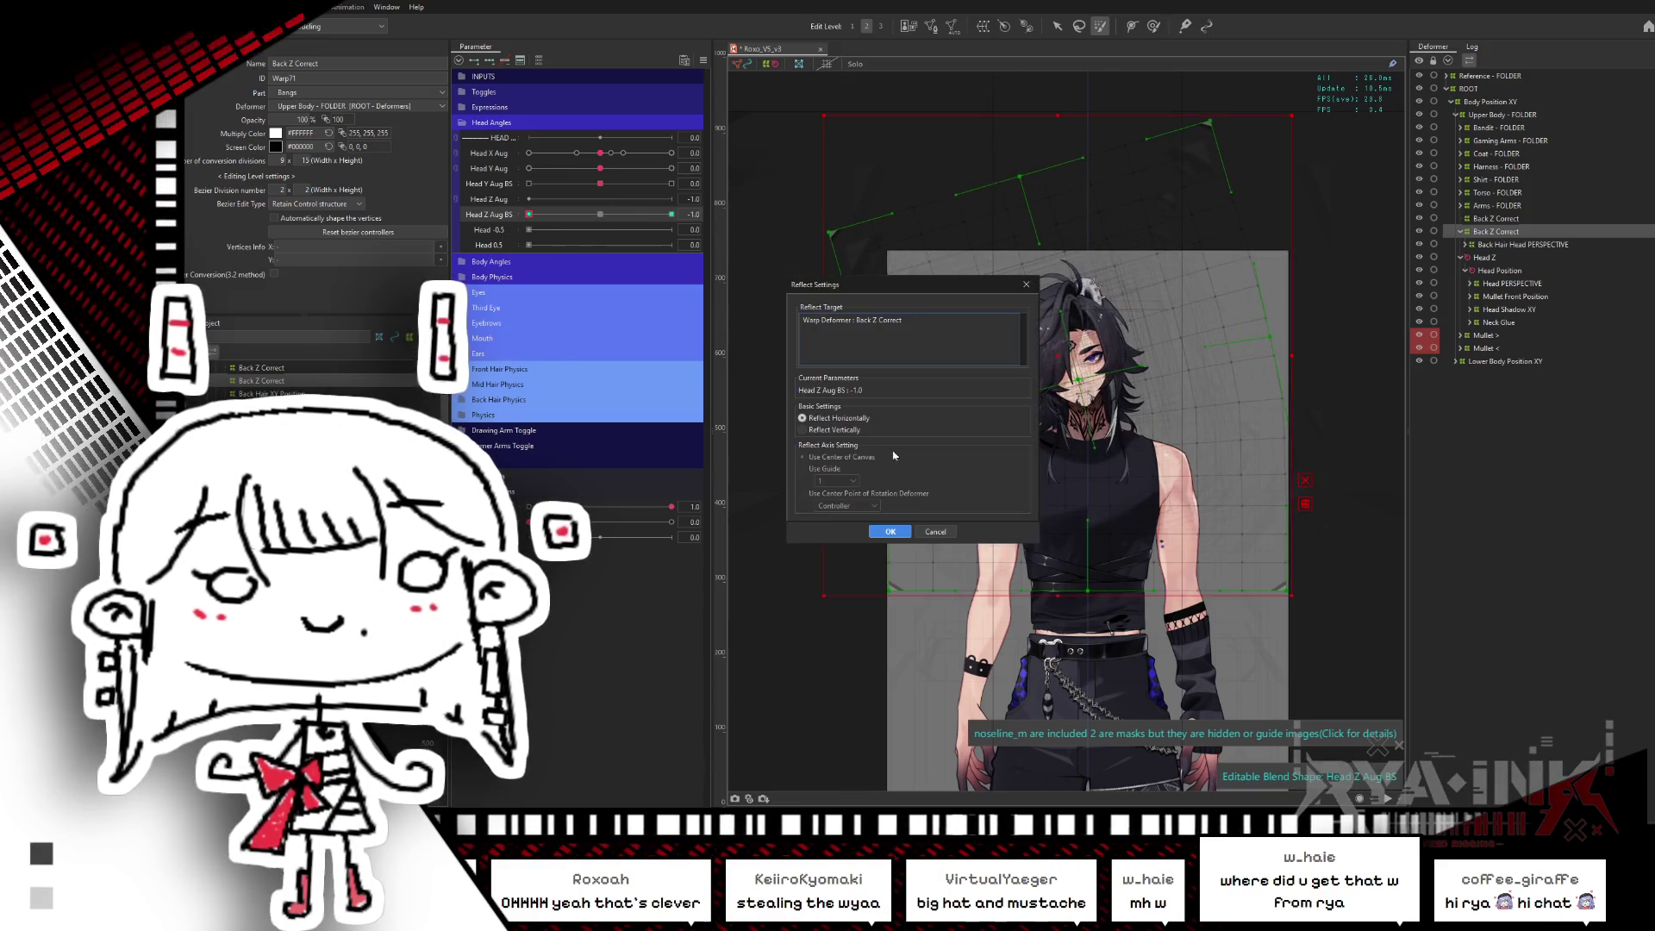
- Mirror the -1.0 warp onto the 1.0 key, test it with Head Z Aug BS and Head X Aug, then reset to 0
click(888, 534)
drag(541, 215, 676, 202)
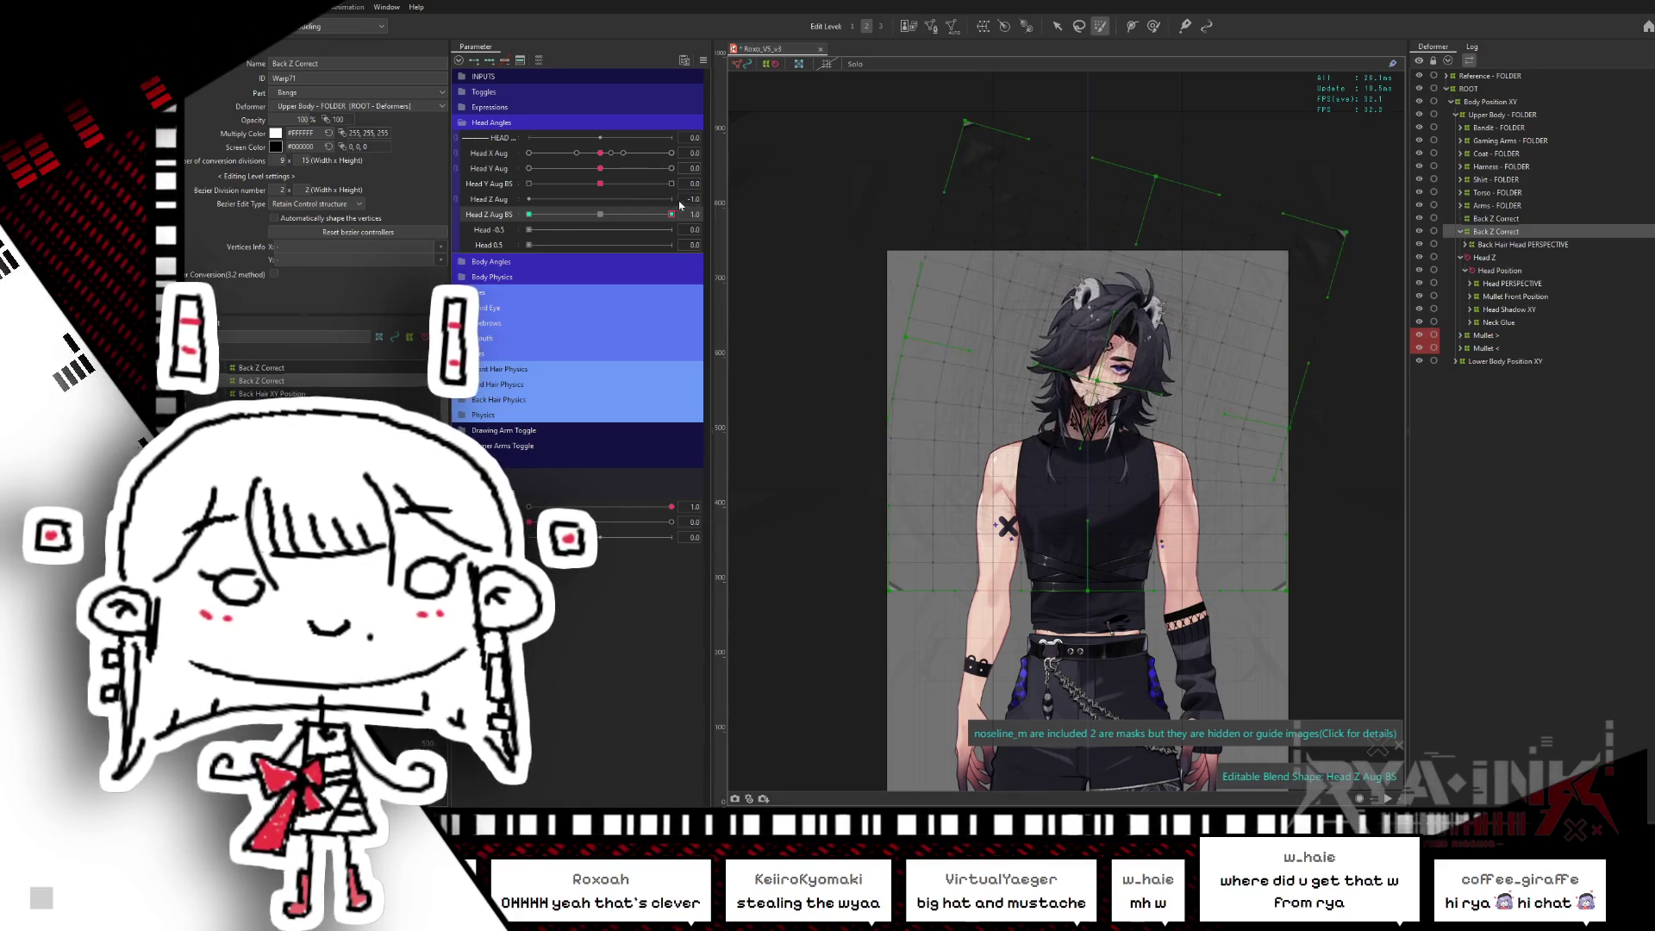
click(617, 153)
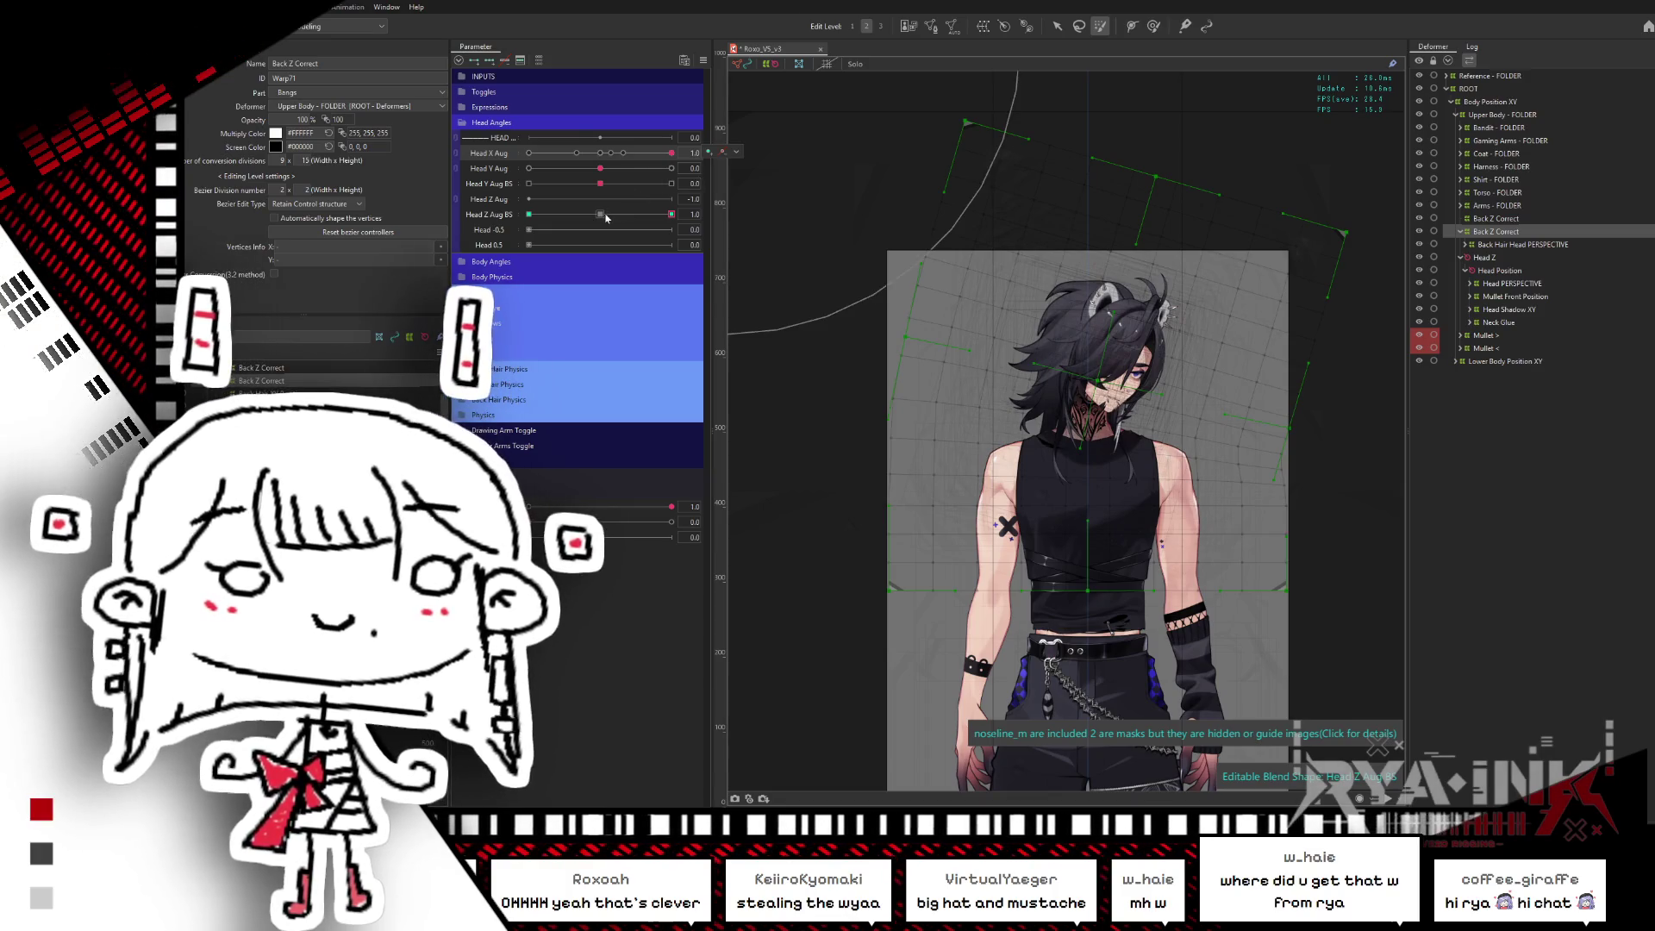
click(615, 214)
mouse_move(614, 215)
mouse_down()
mouse_move(553, 214)
mouse_move(509, 253)
mouse_up()
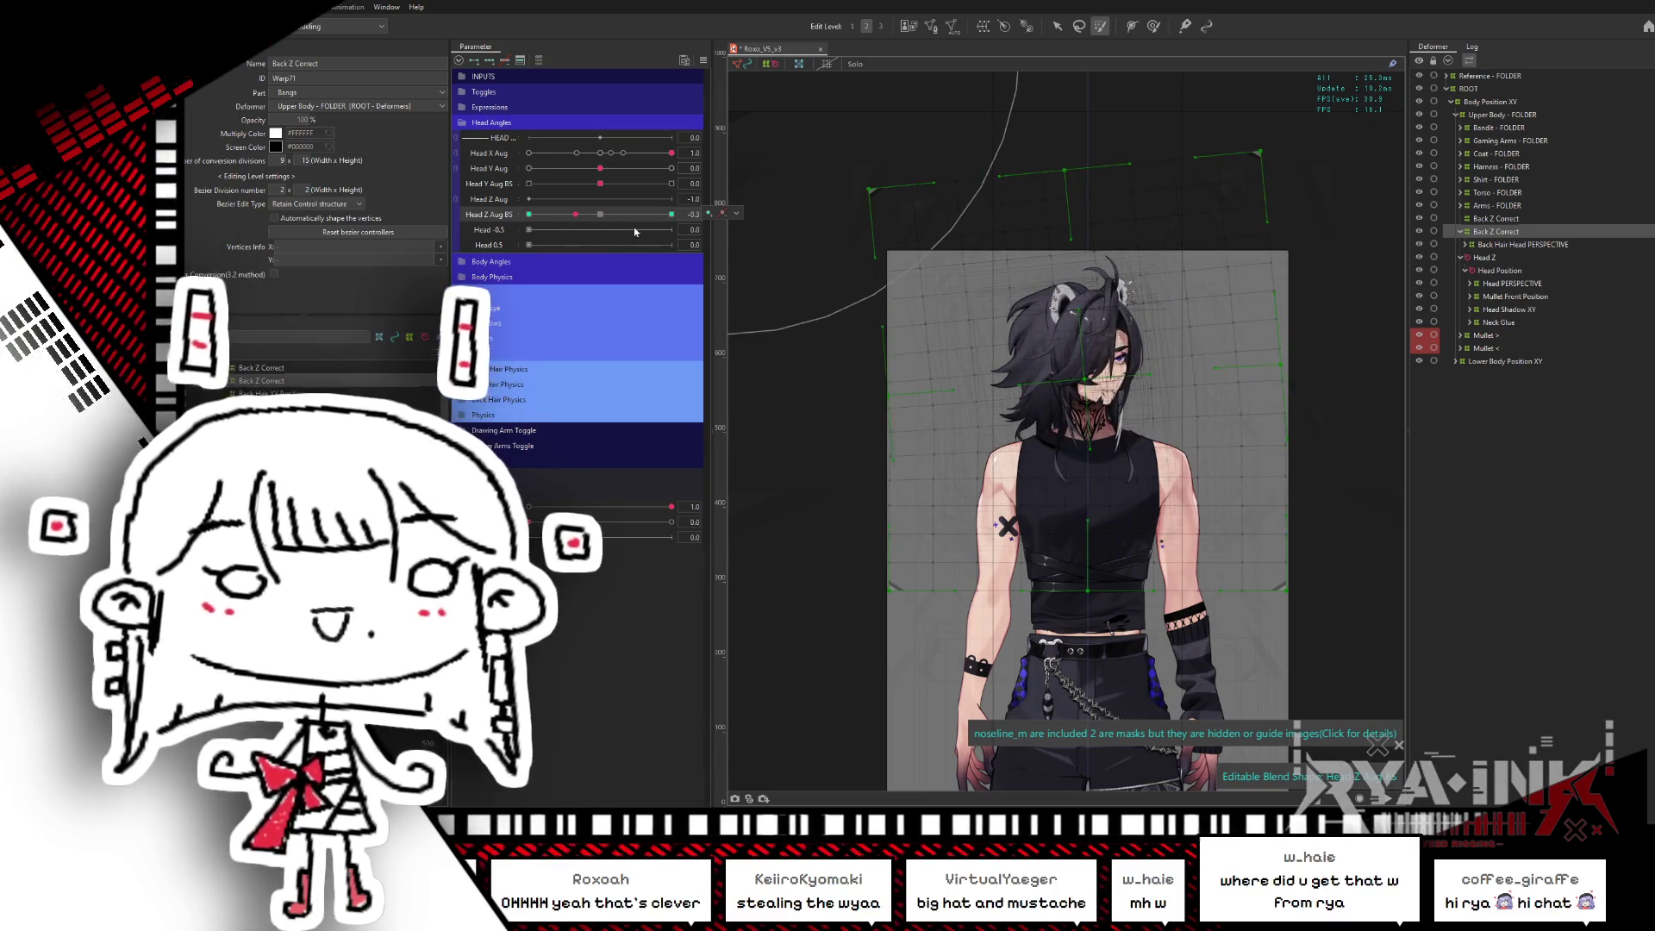
mouse_move(509, 254)
mouse_down()
mouse_move(605, 200)
mouse_move(690, 212)
mouse_up()
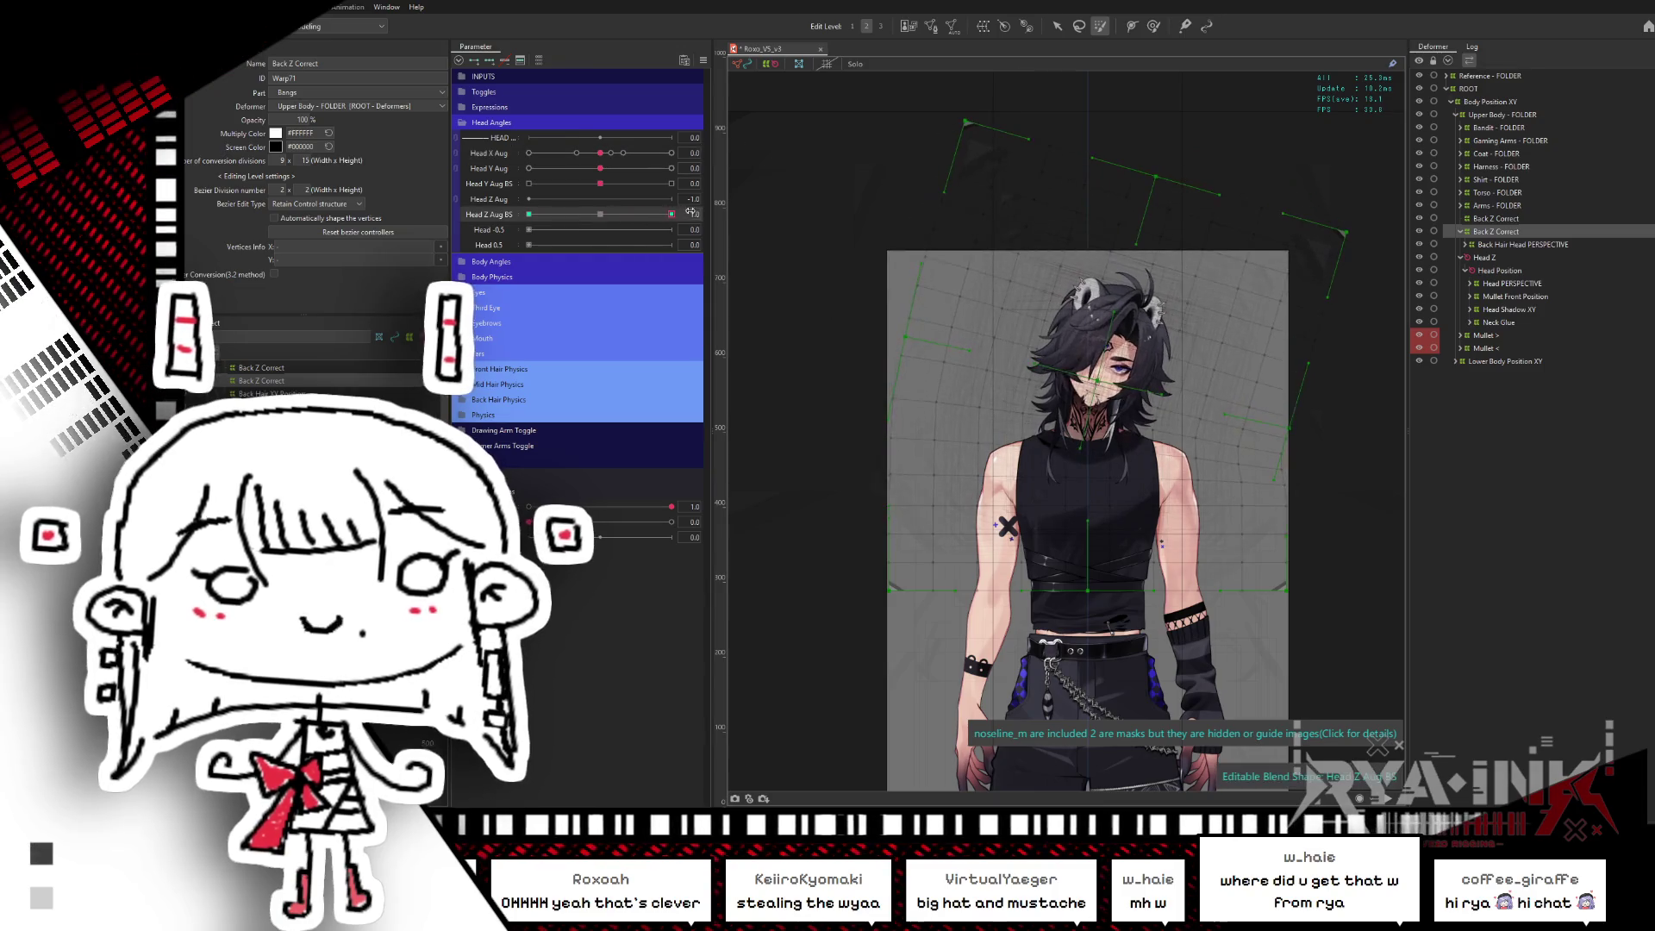
click(600, 214)
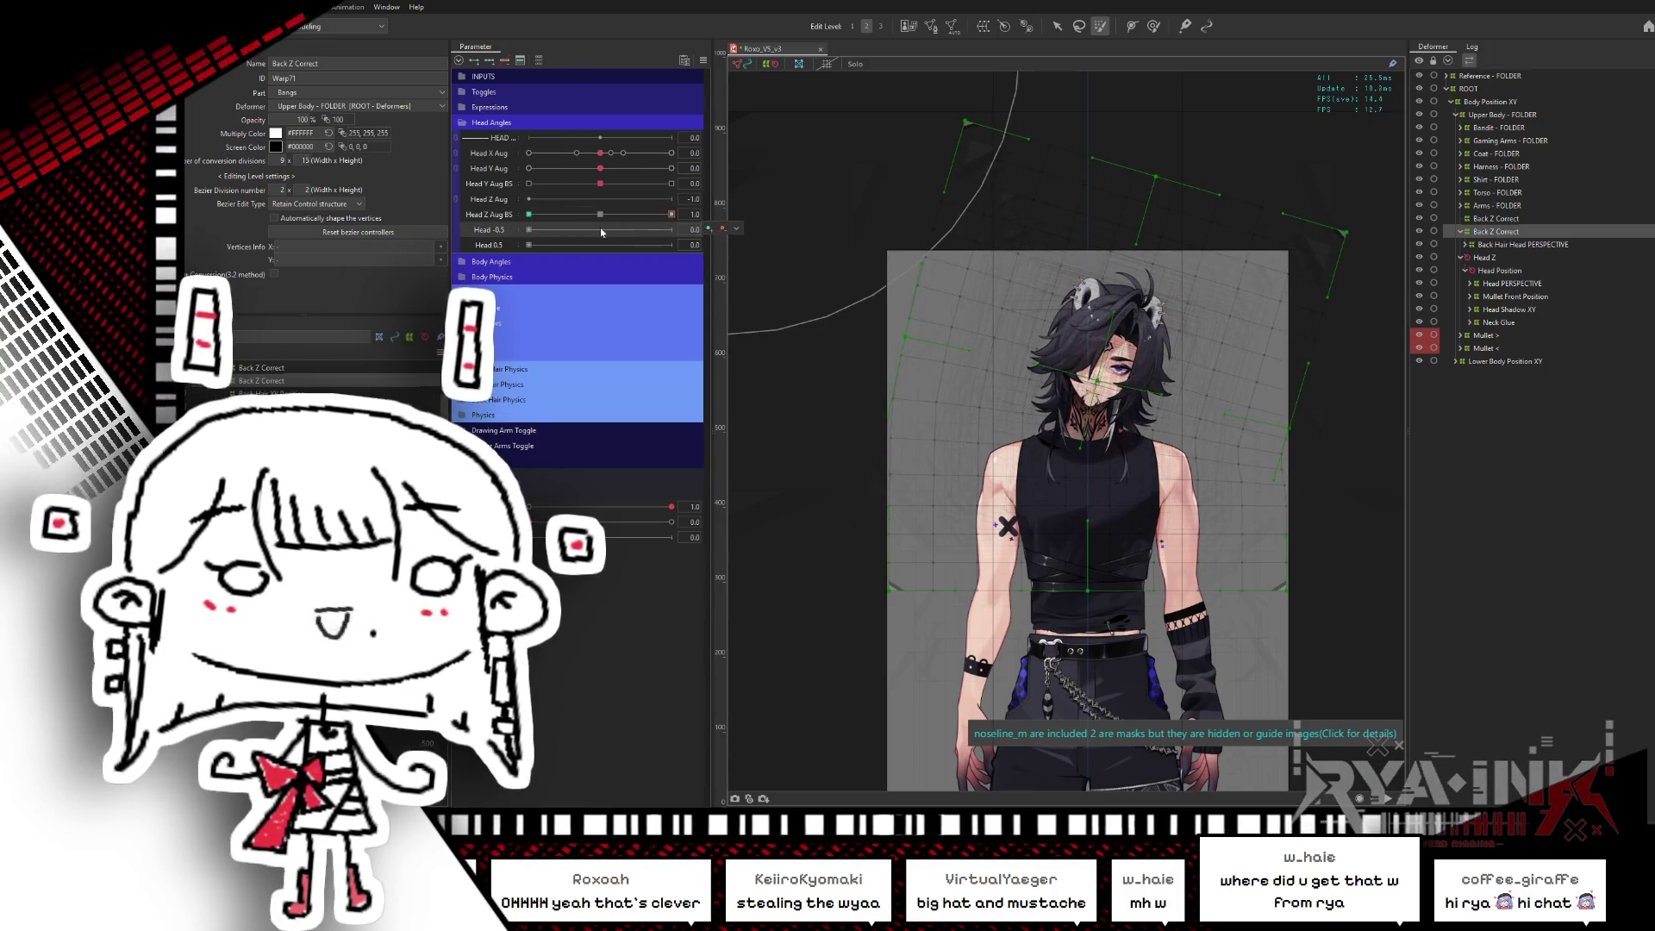
- Compare both Back Z Correct deformers while sweeping Head Z Aug BS between -1.0 and 1.0, ending at 0
click(1497, 218)
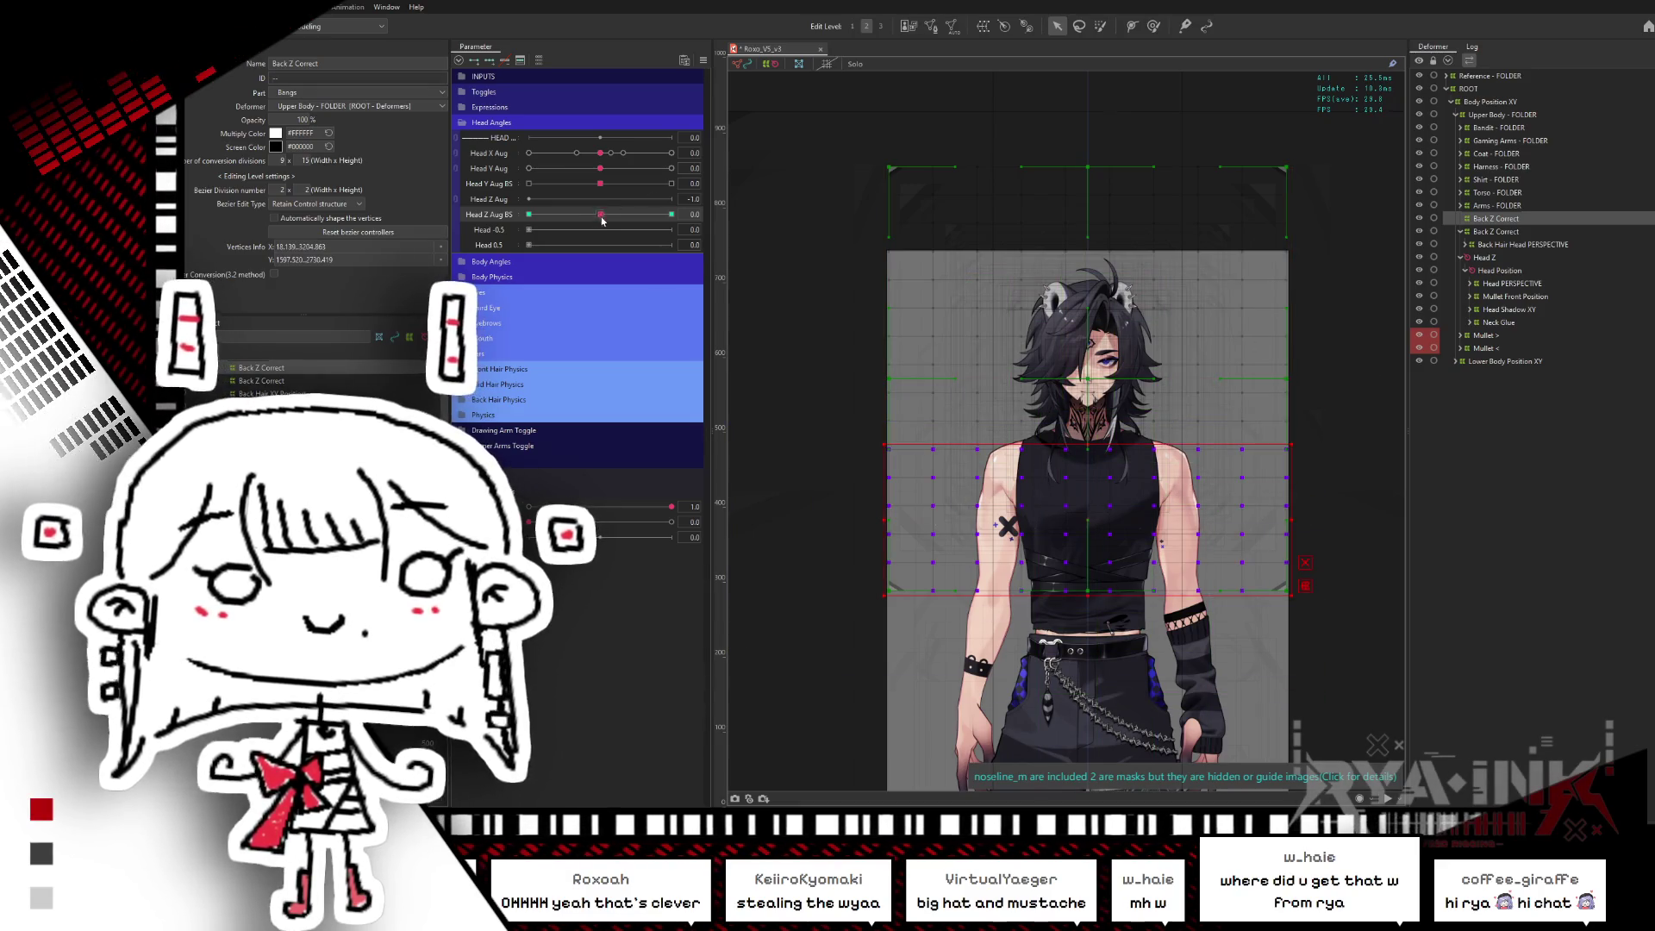
click(672, 214)
click(601, 214)
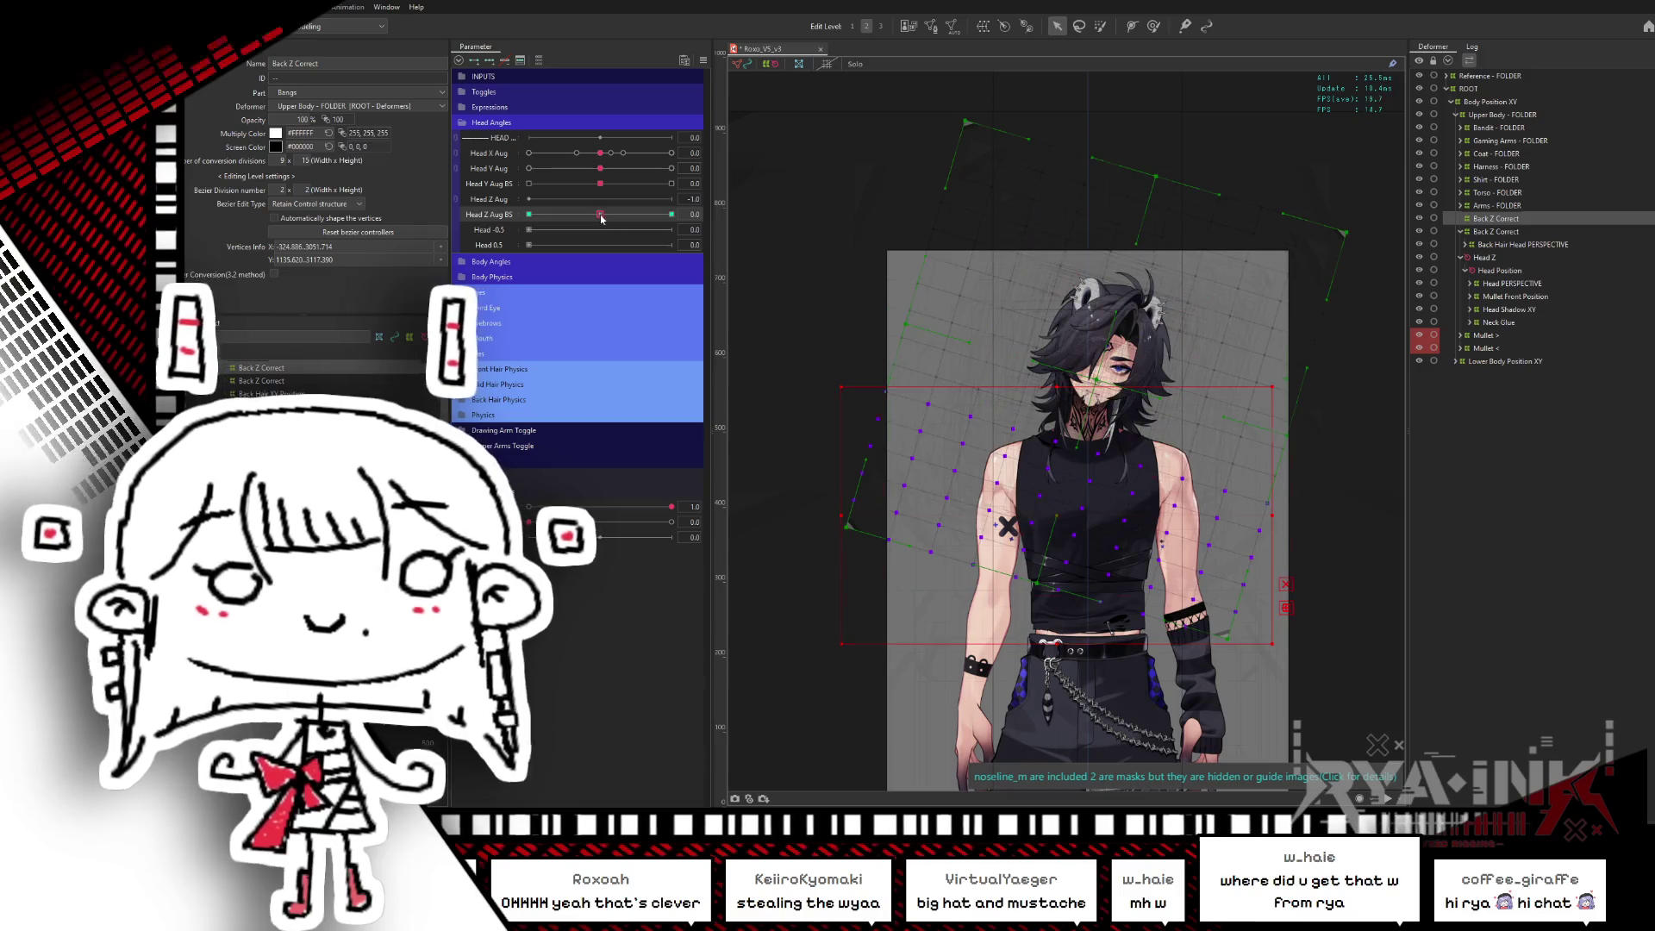
click(1510, 232)
click(672, 214)
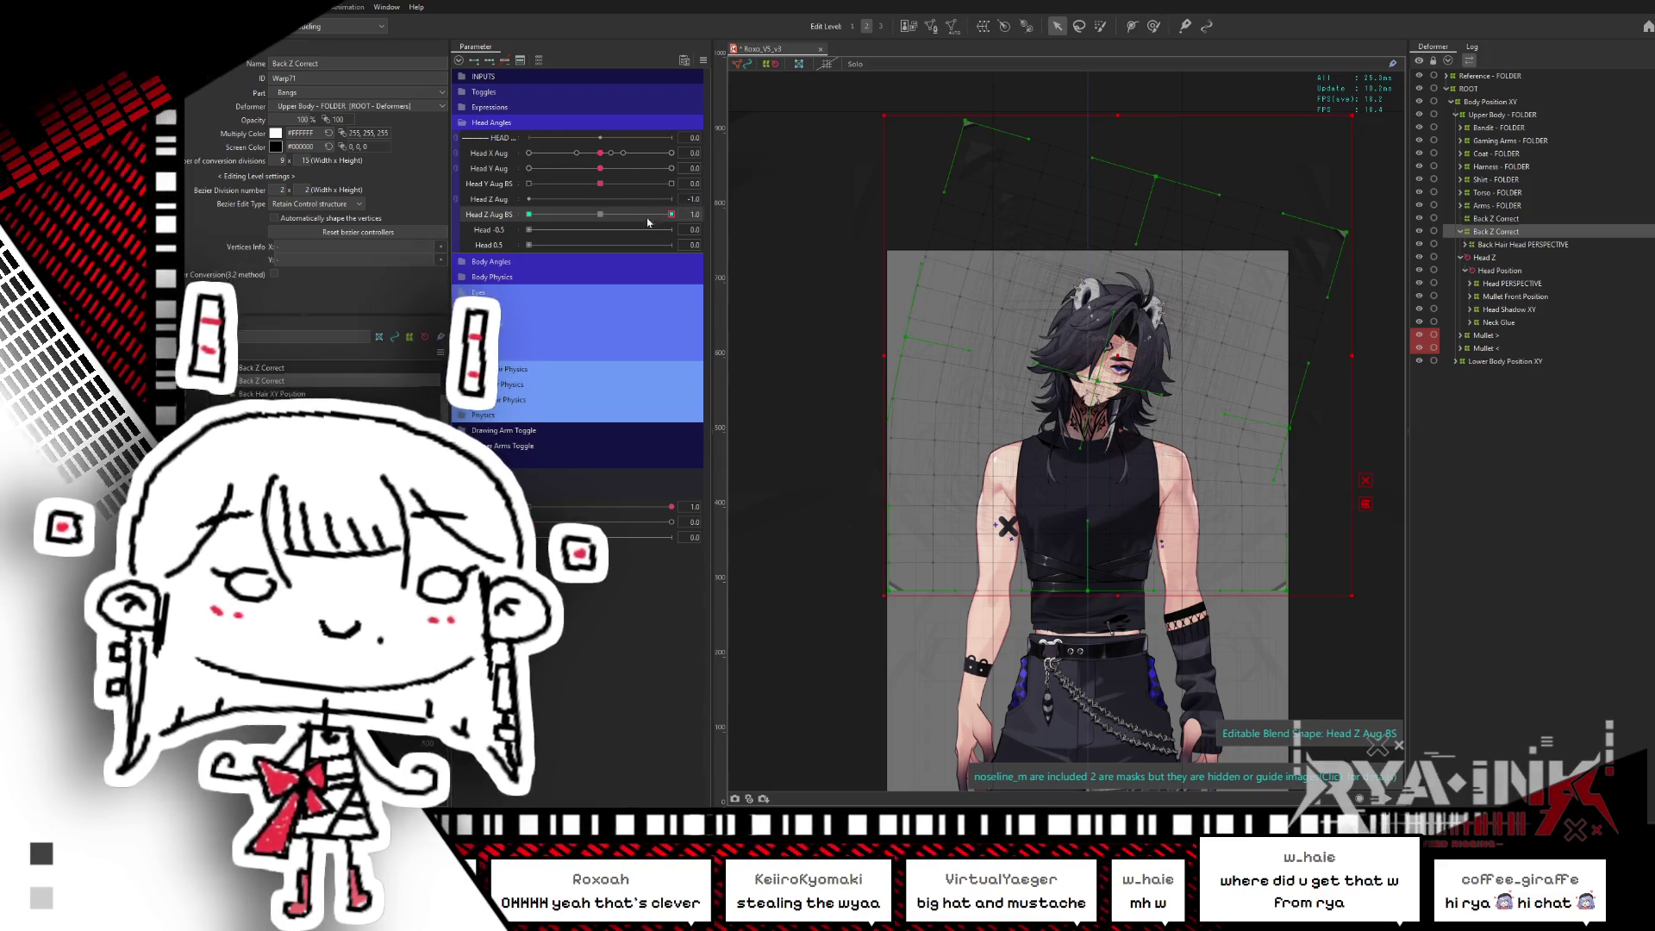
drag(603, 216, 520, 232)
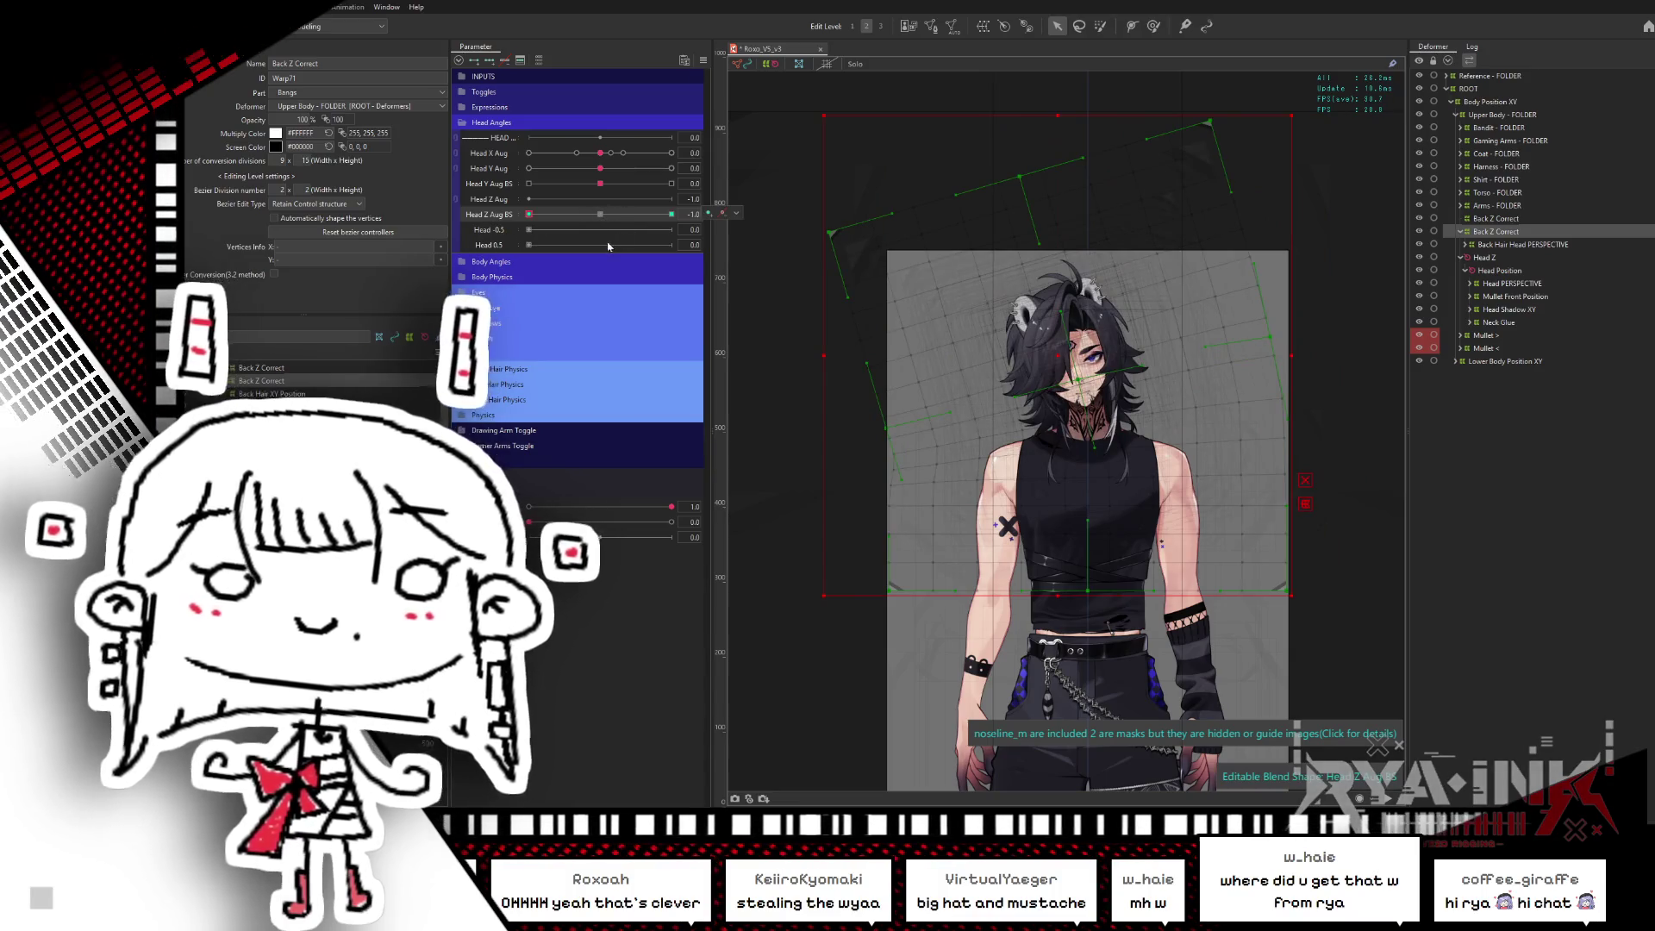
mouse_move(528, 214)
mouse_down()
mouse_move(581, 229)
mouse_move(683, 209)
mouse_up()
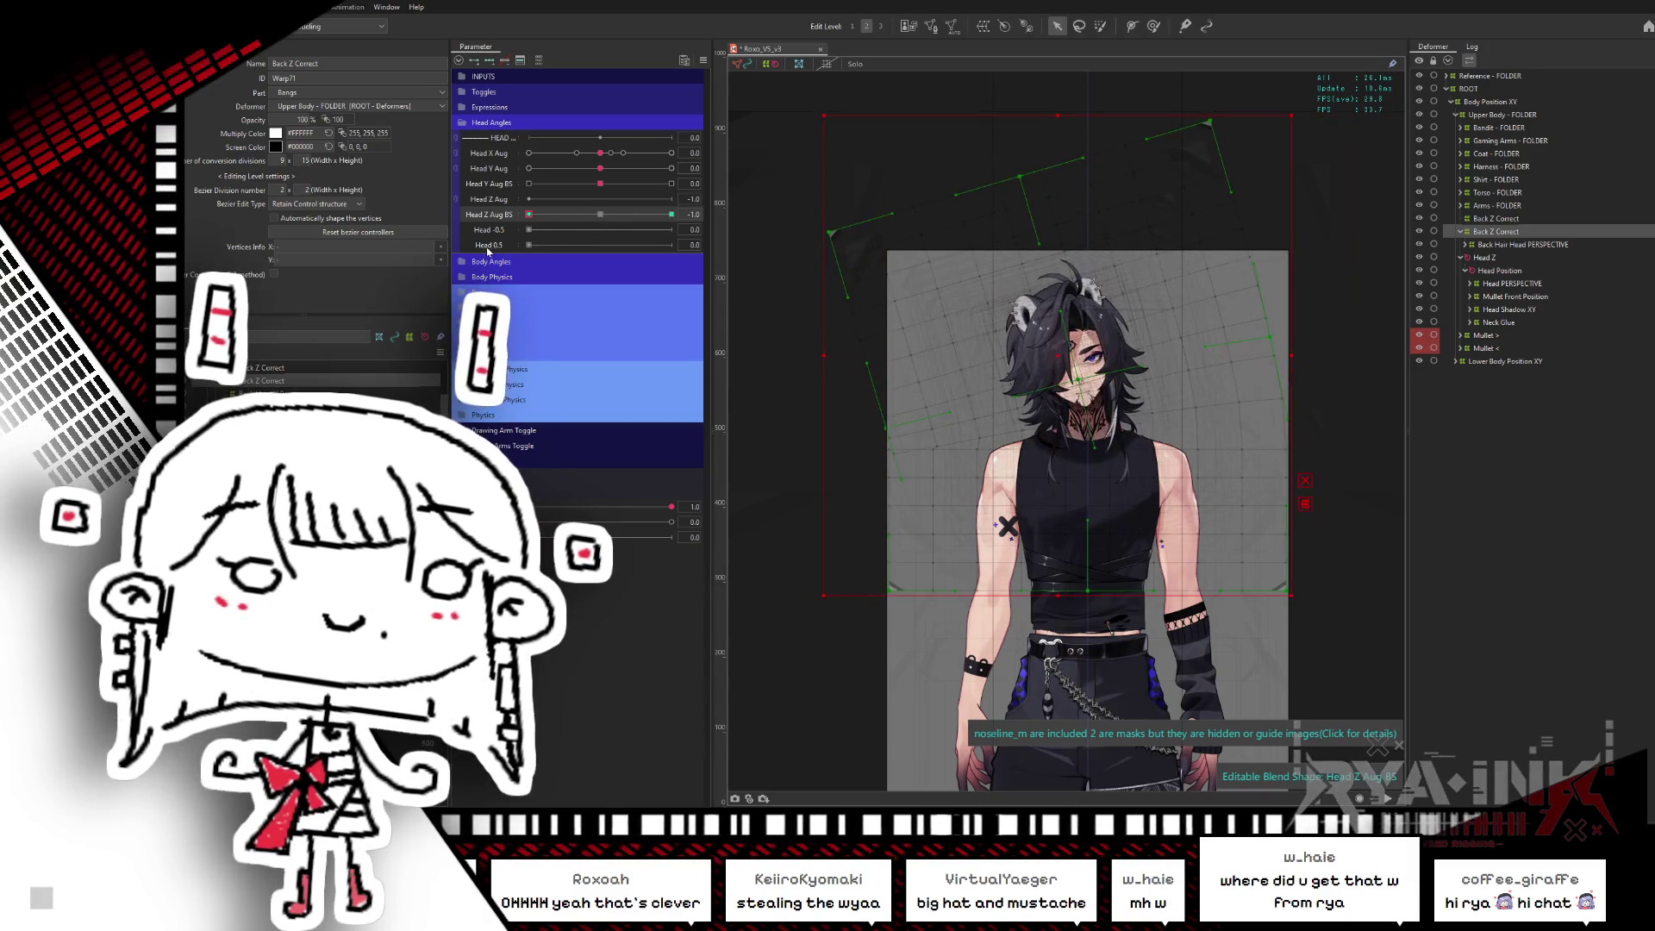
click(600, 214)
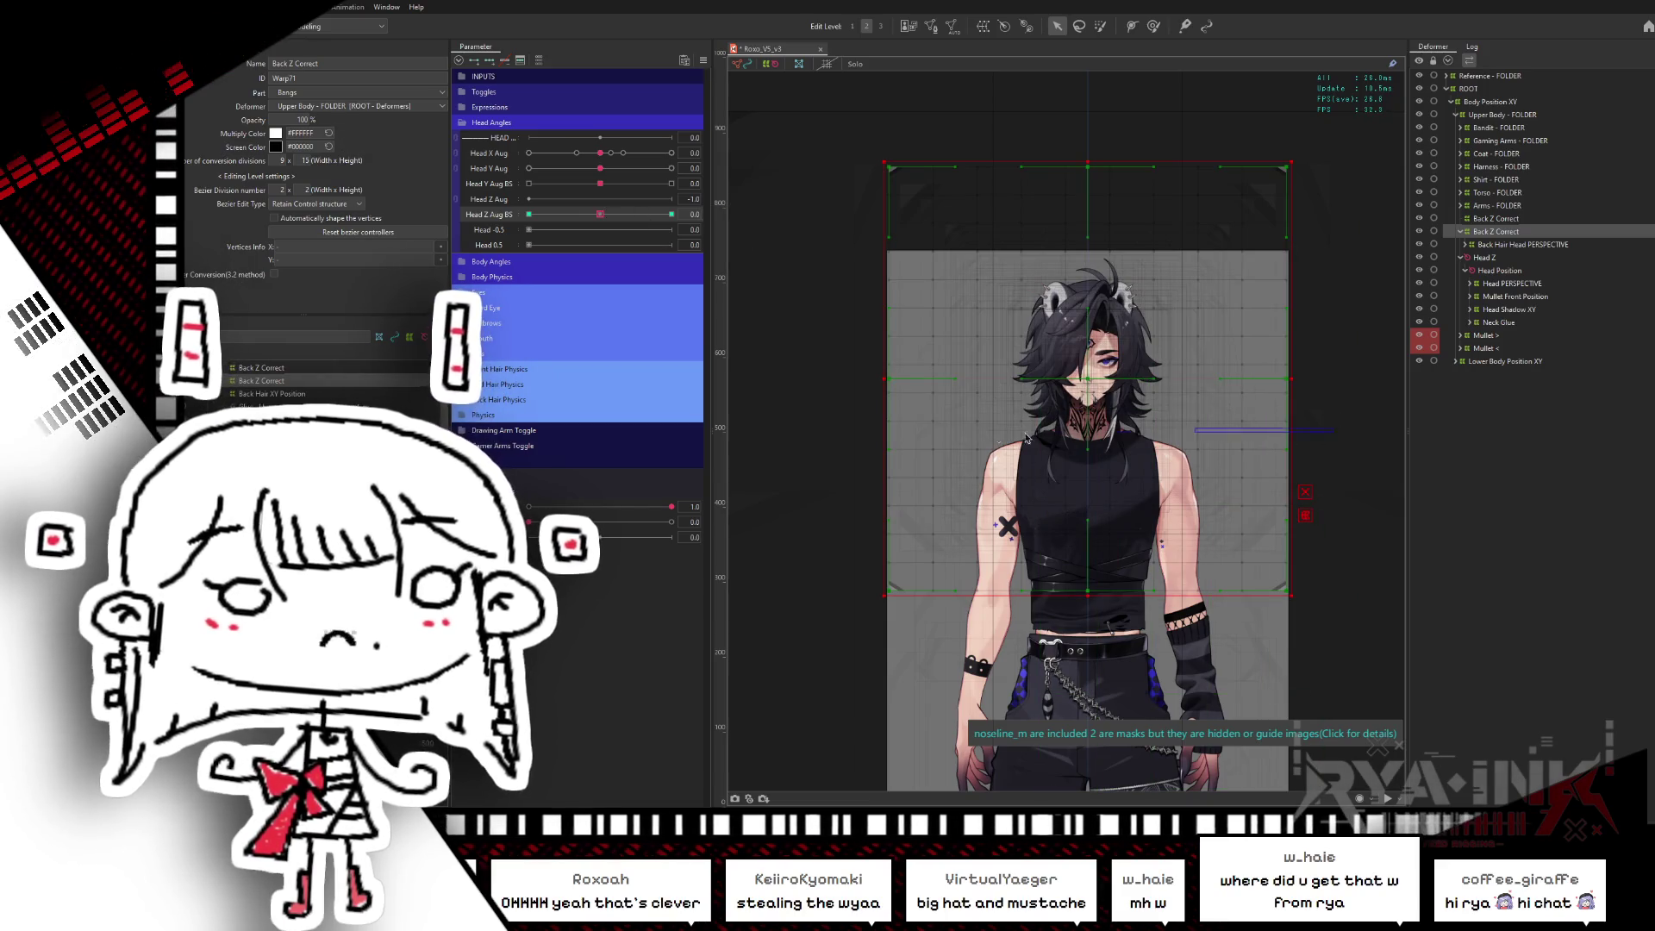
- Select the first Back Z Correct warp's vertices and check them at Head Z Aug BS 1.0, then 0
click(952, 339)
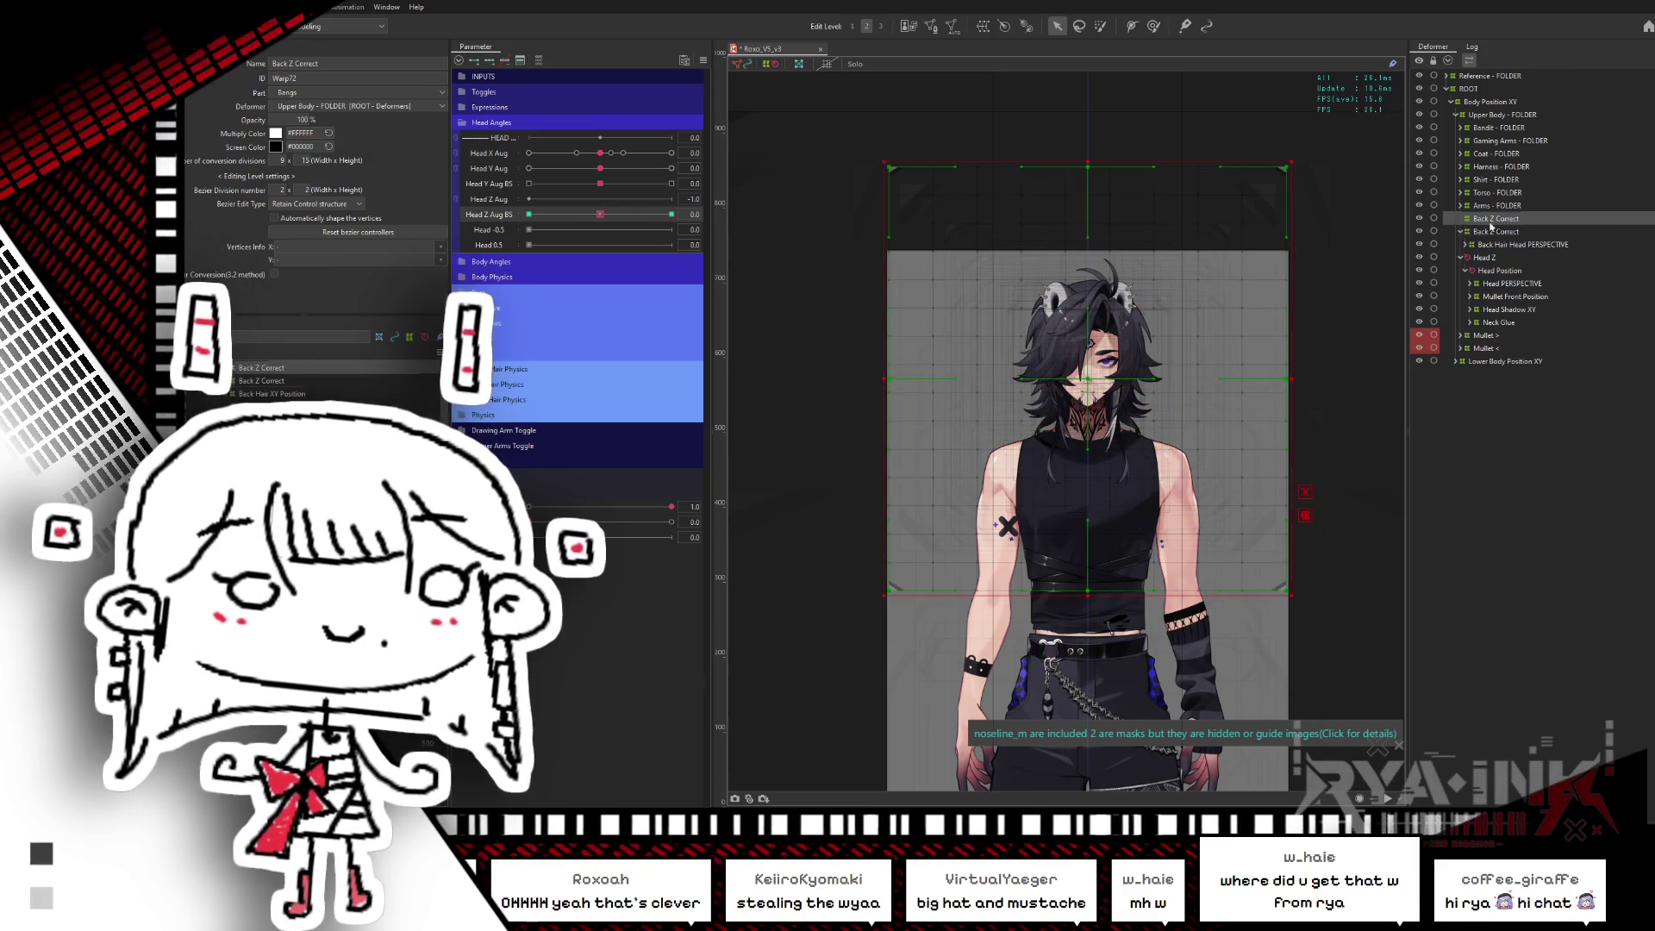
click(1129, 340)
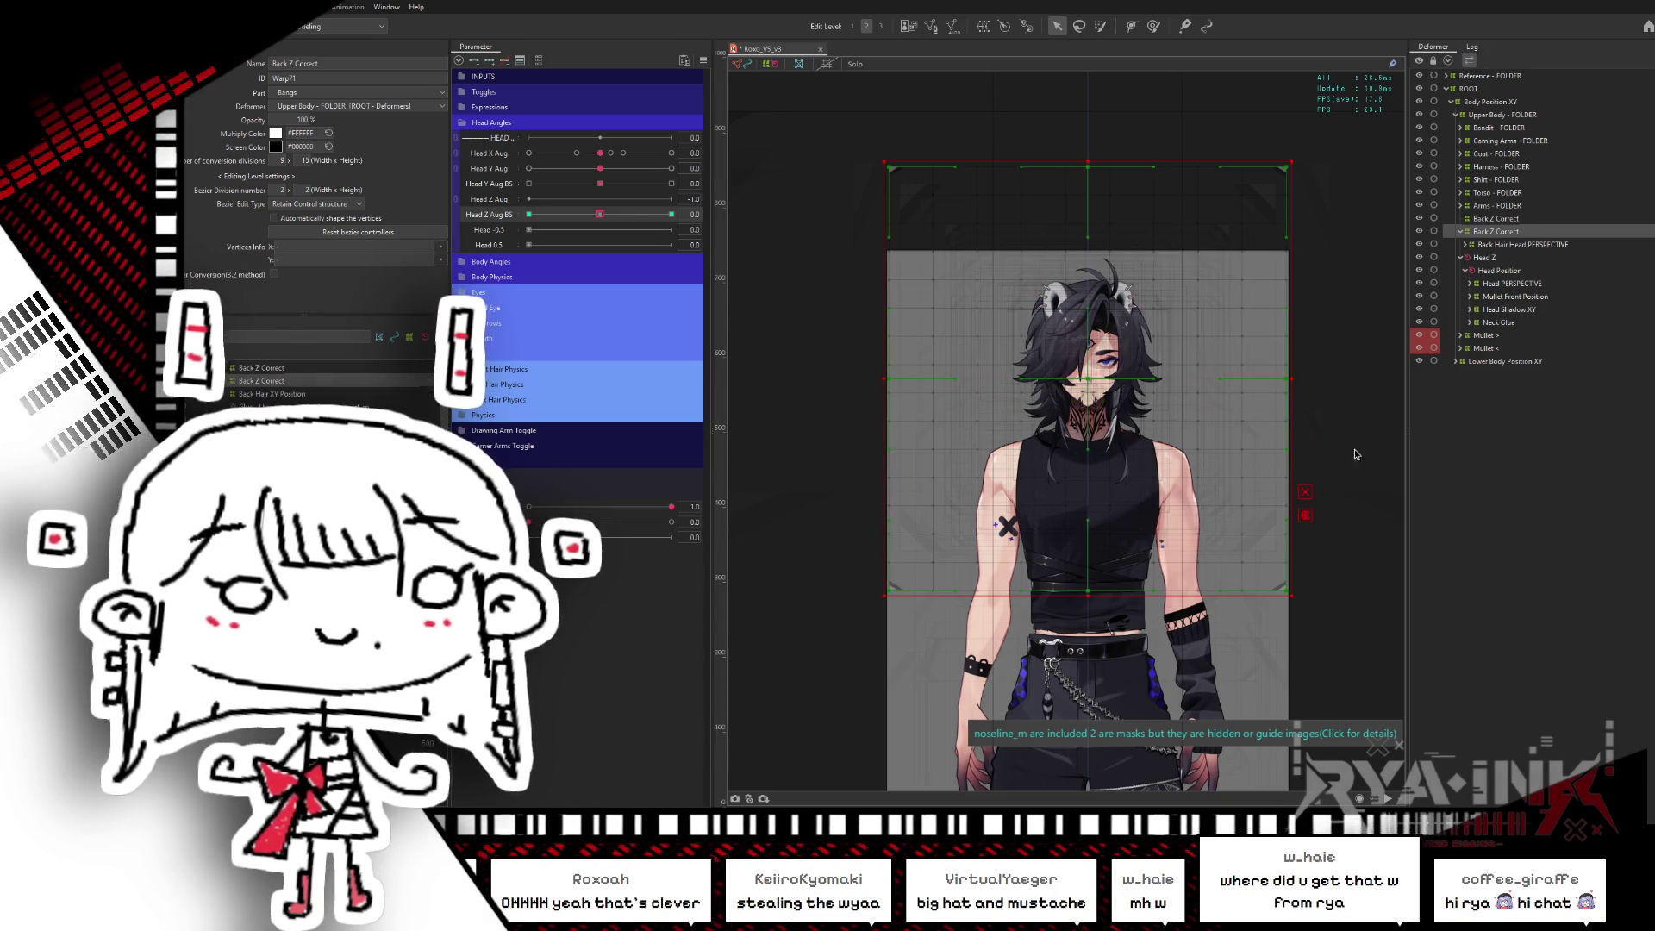
click(880, 396)
drag(597, 216, 677, 214)
click(600, 215)
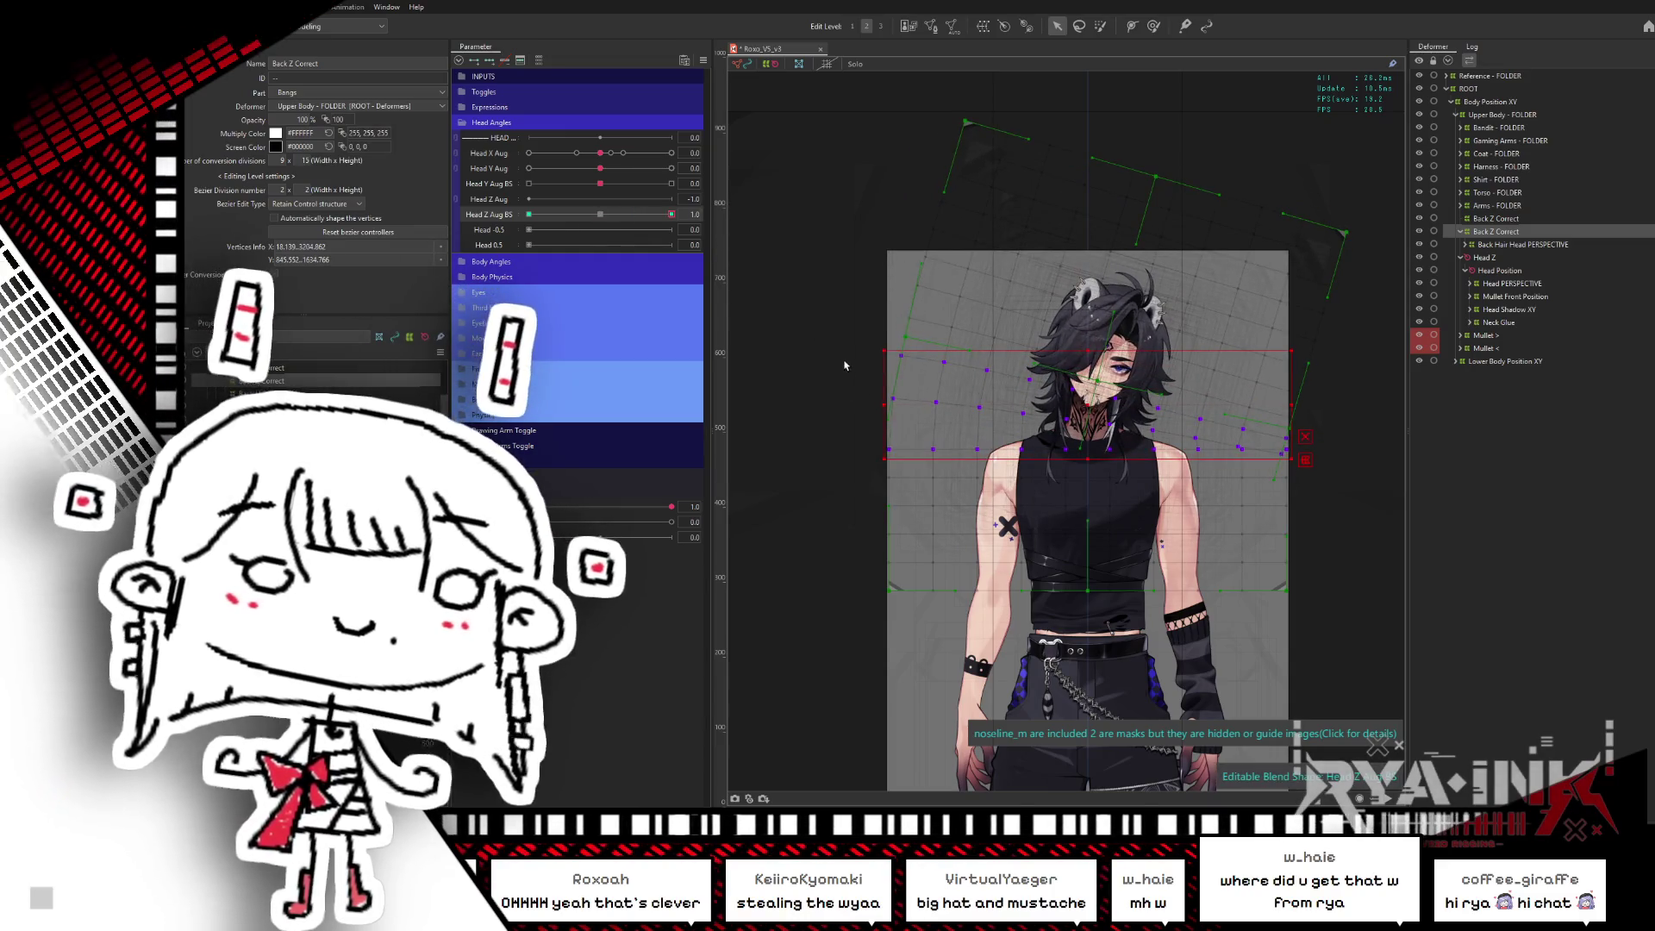
- Apply the blend settings, then raise the Back Hair Head PERSPECTIVE warp's conversion divisions
key(ctrl+b)
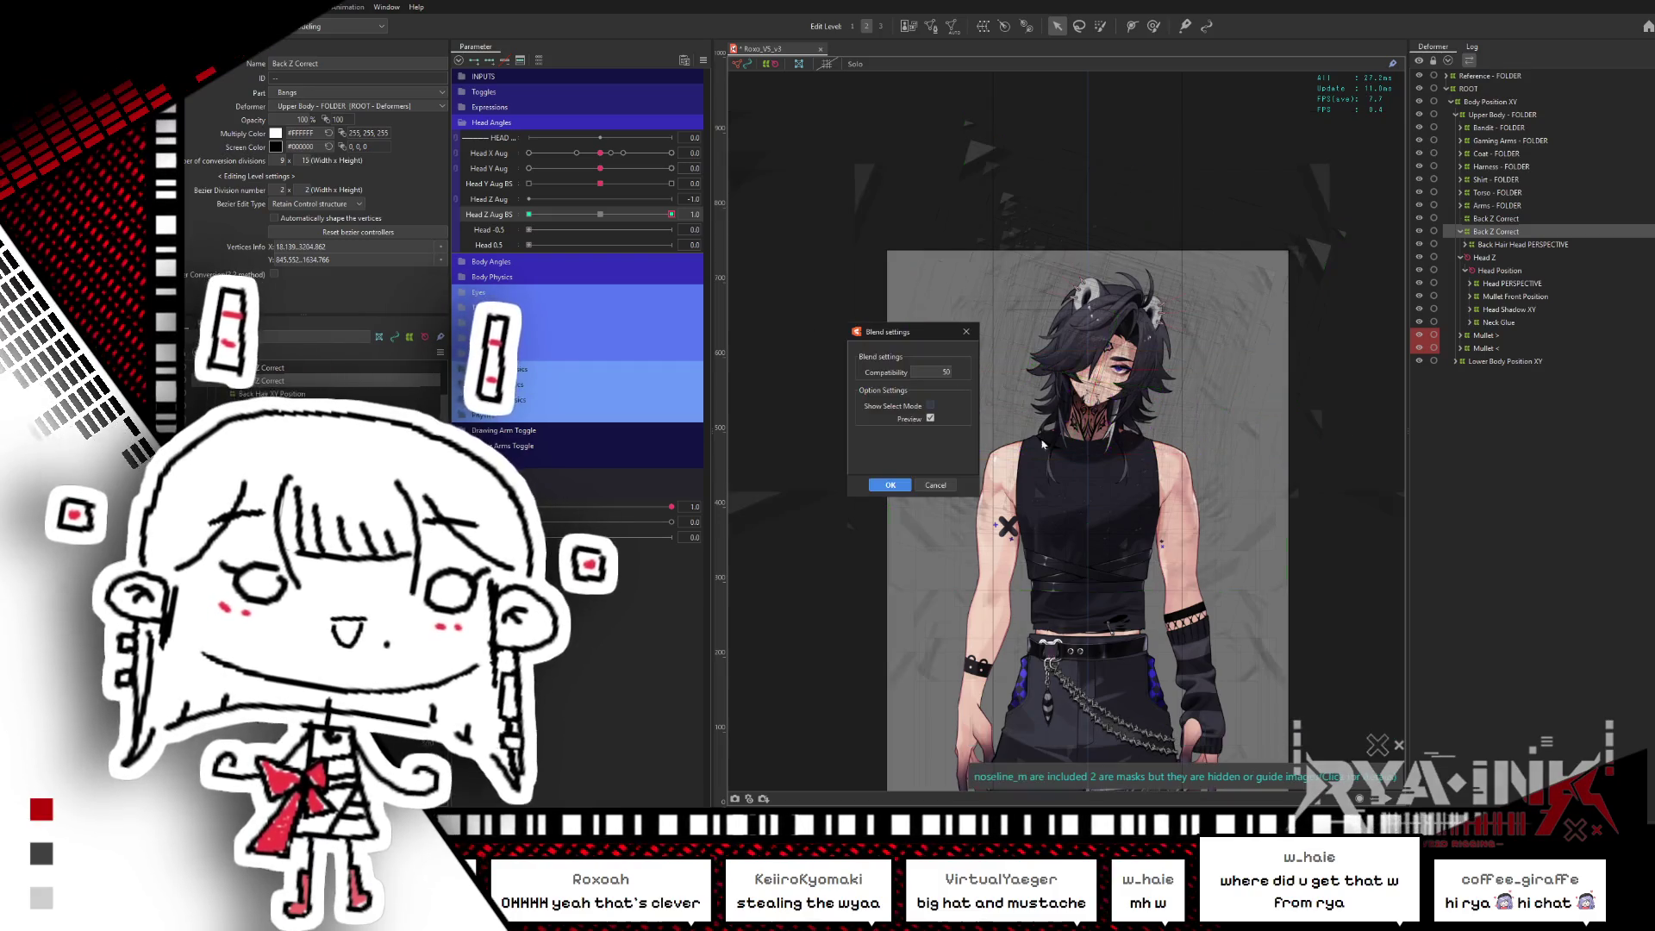
click(893, 488)
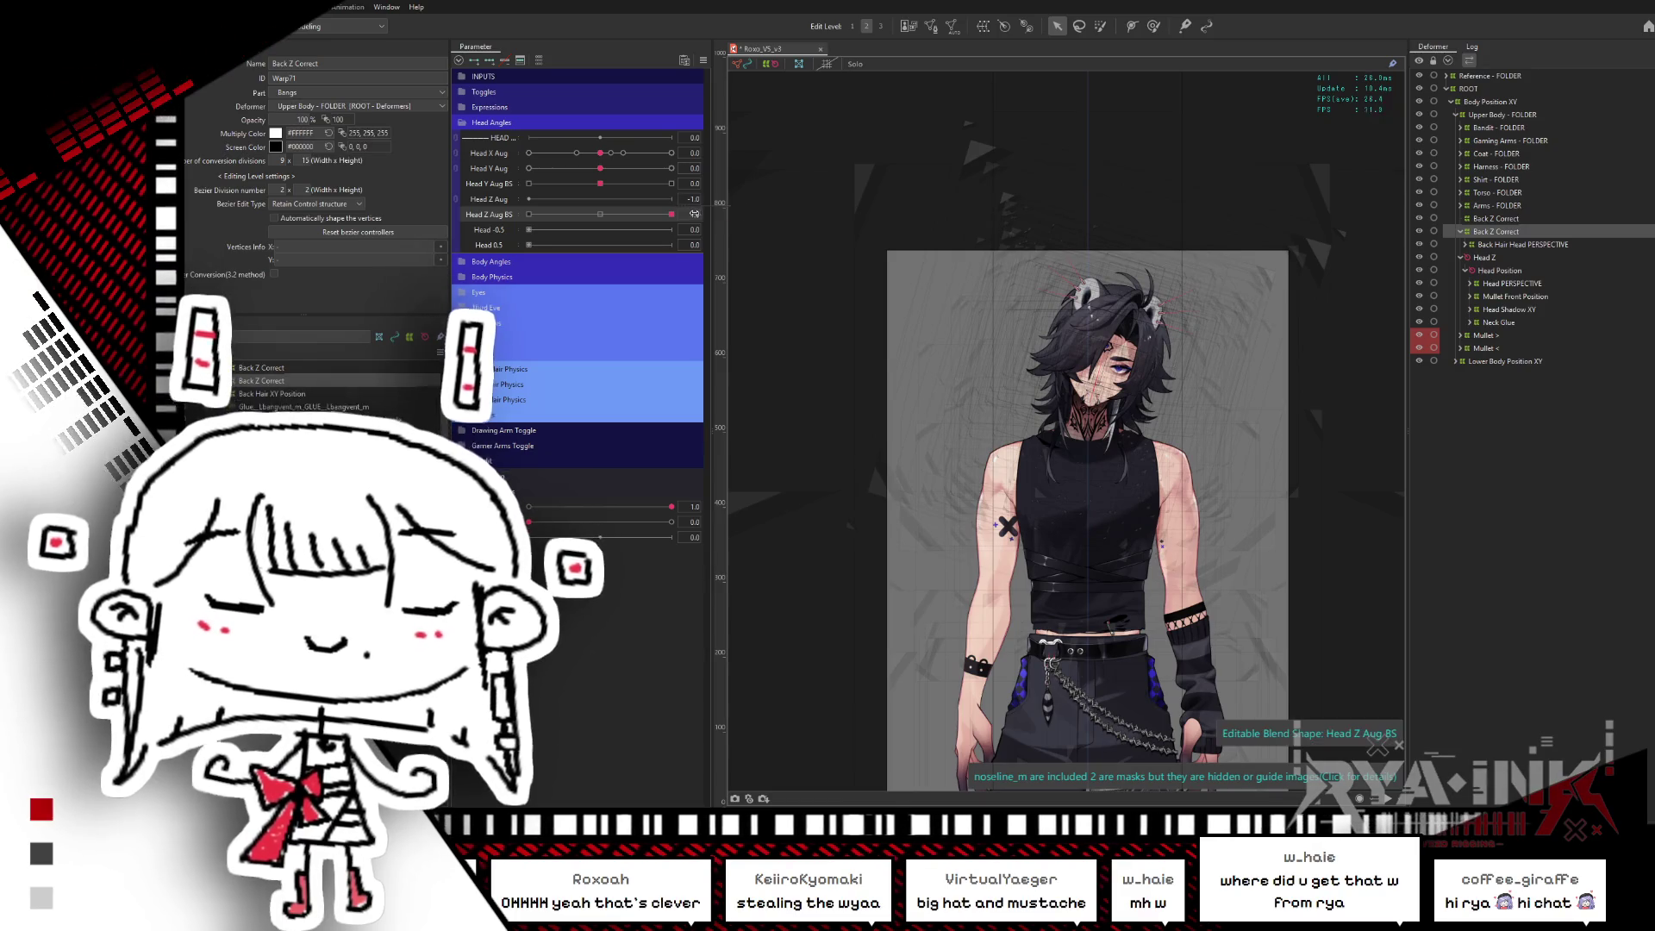
click(1494, 232)
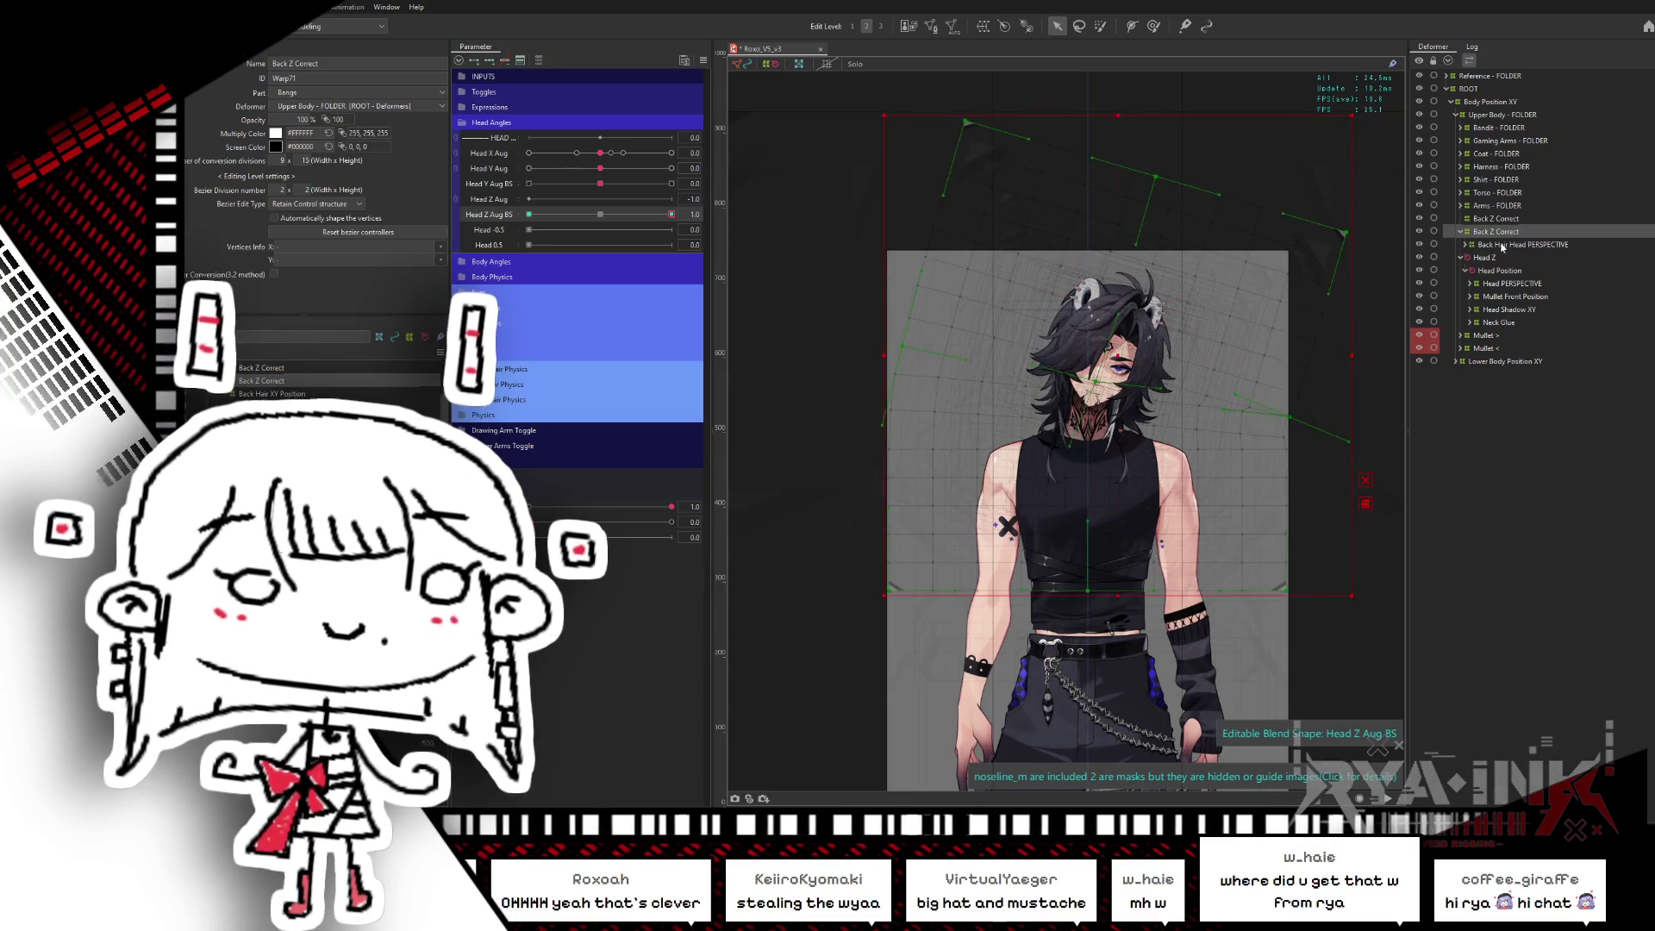
click(1504, 245)
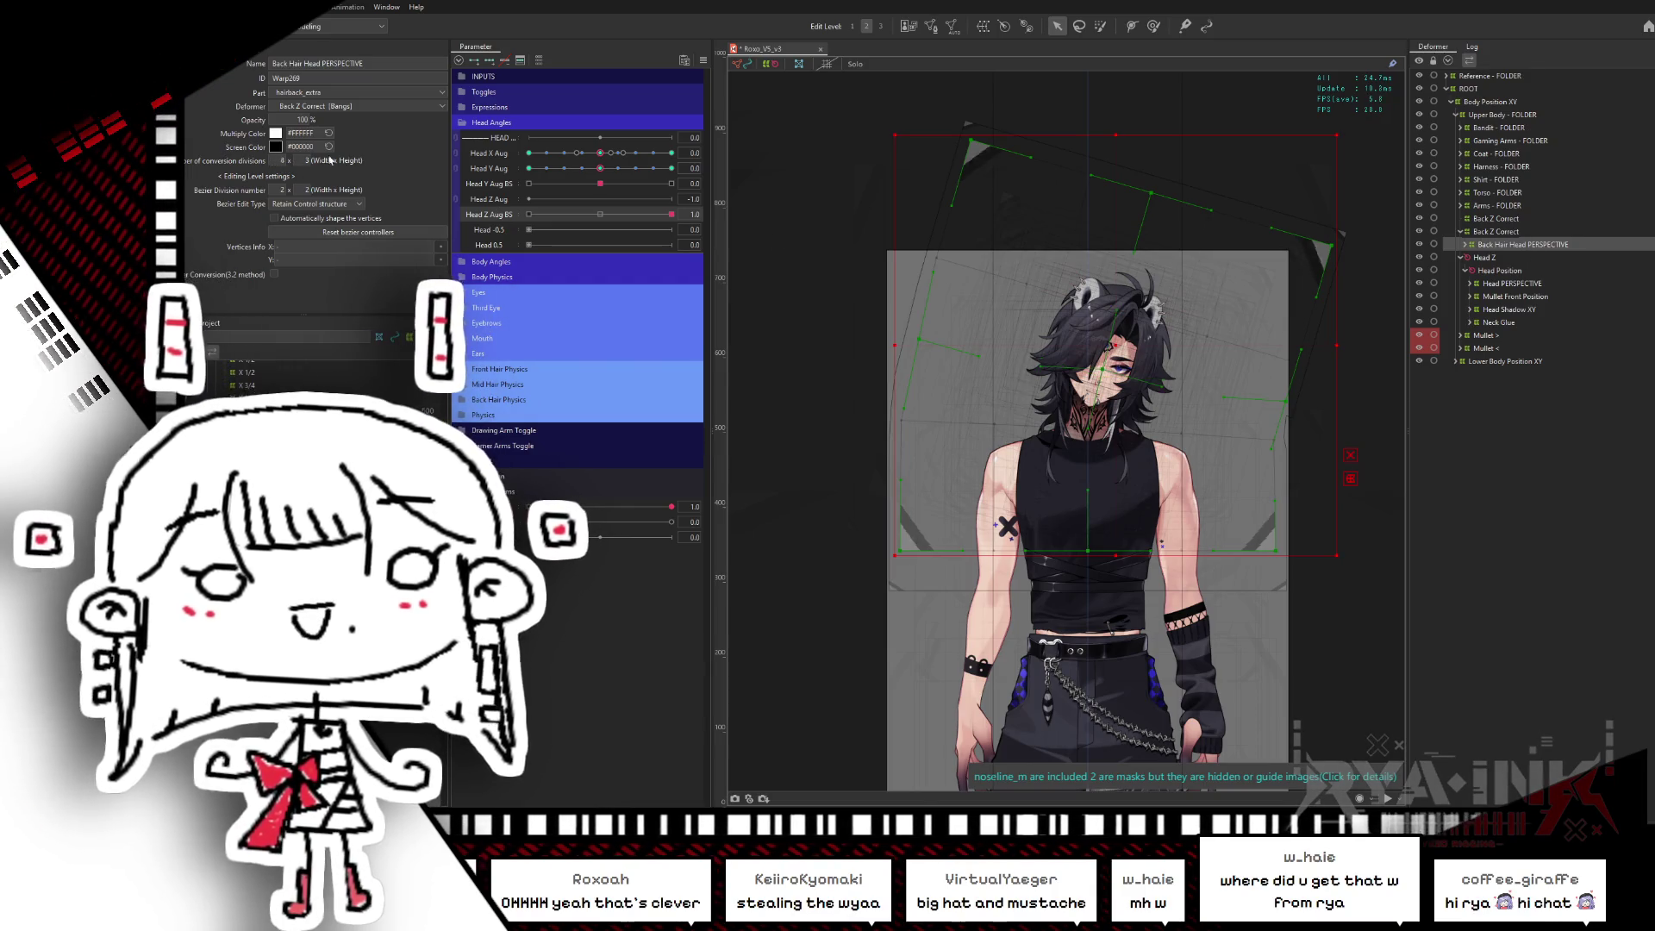
drag(280, 160, 410, 159)
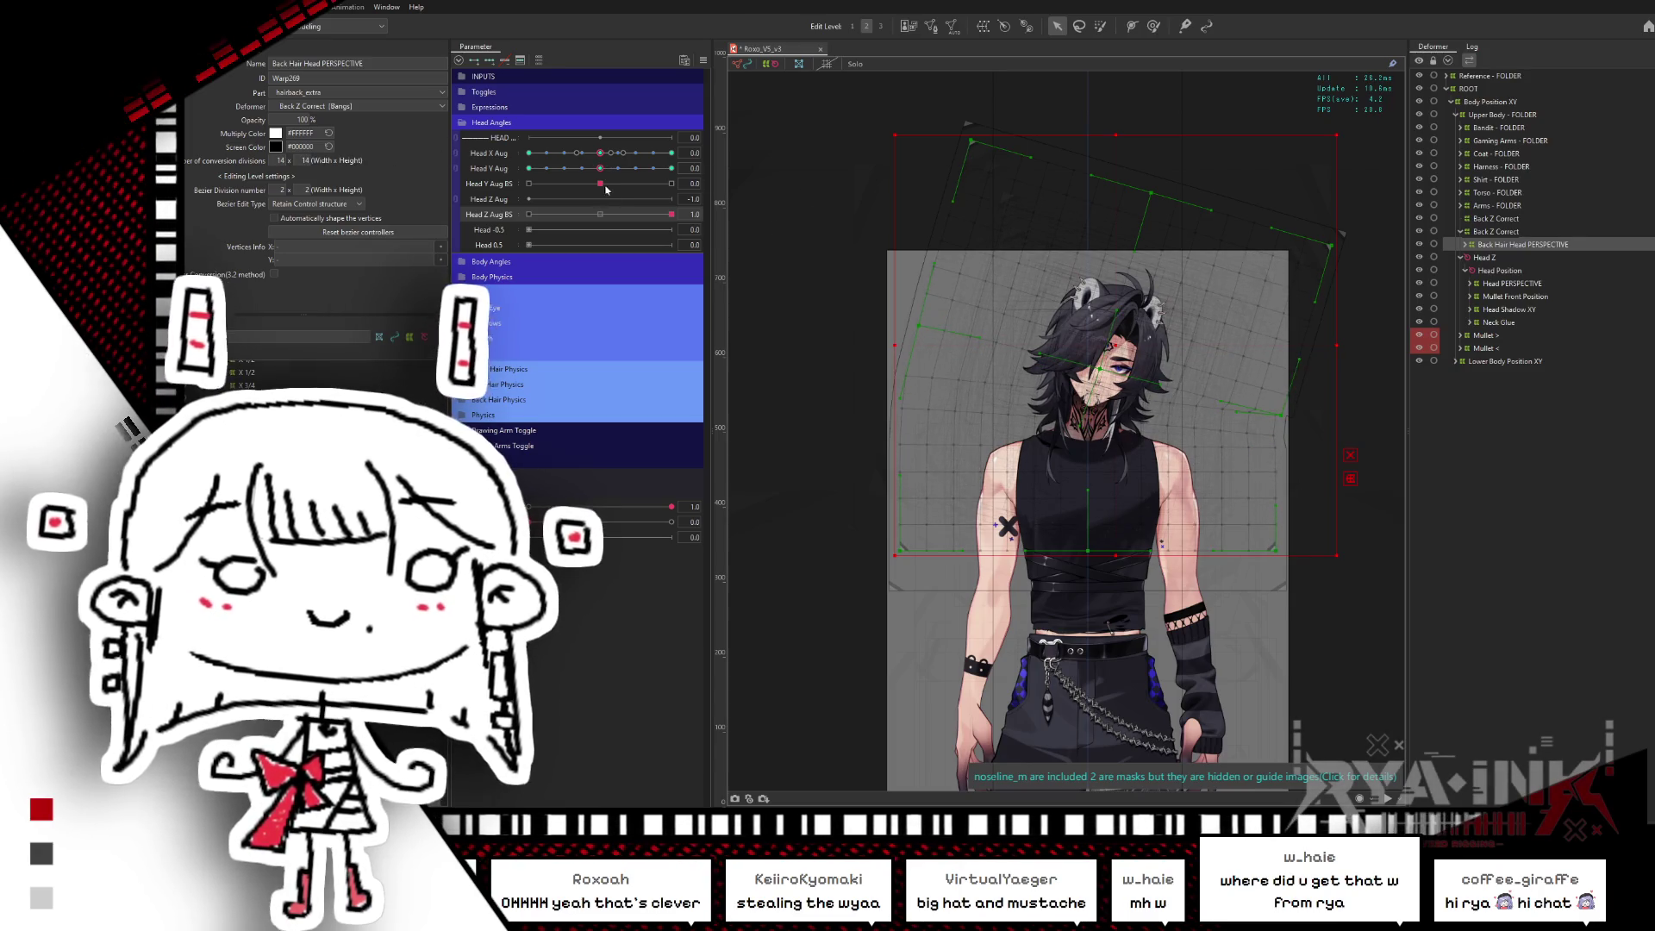
- Reselect Back Z Correct at the Head Z Aug BS 1.0 key for reflecting
click(528, 214)
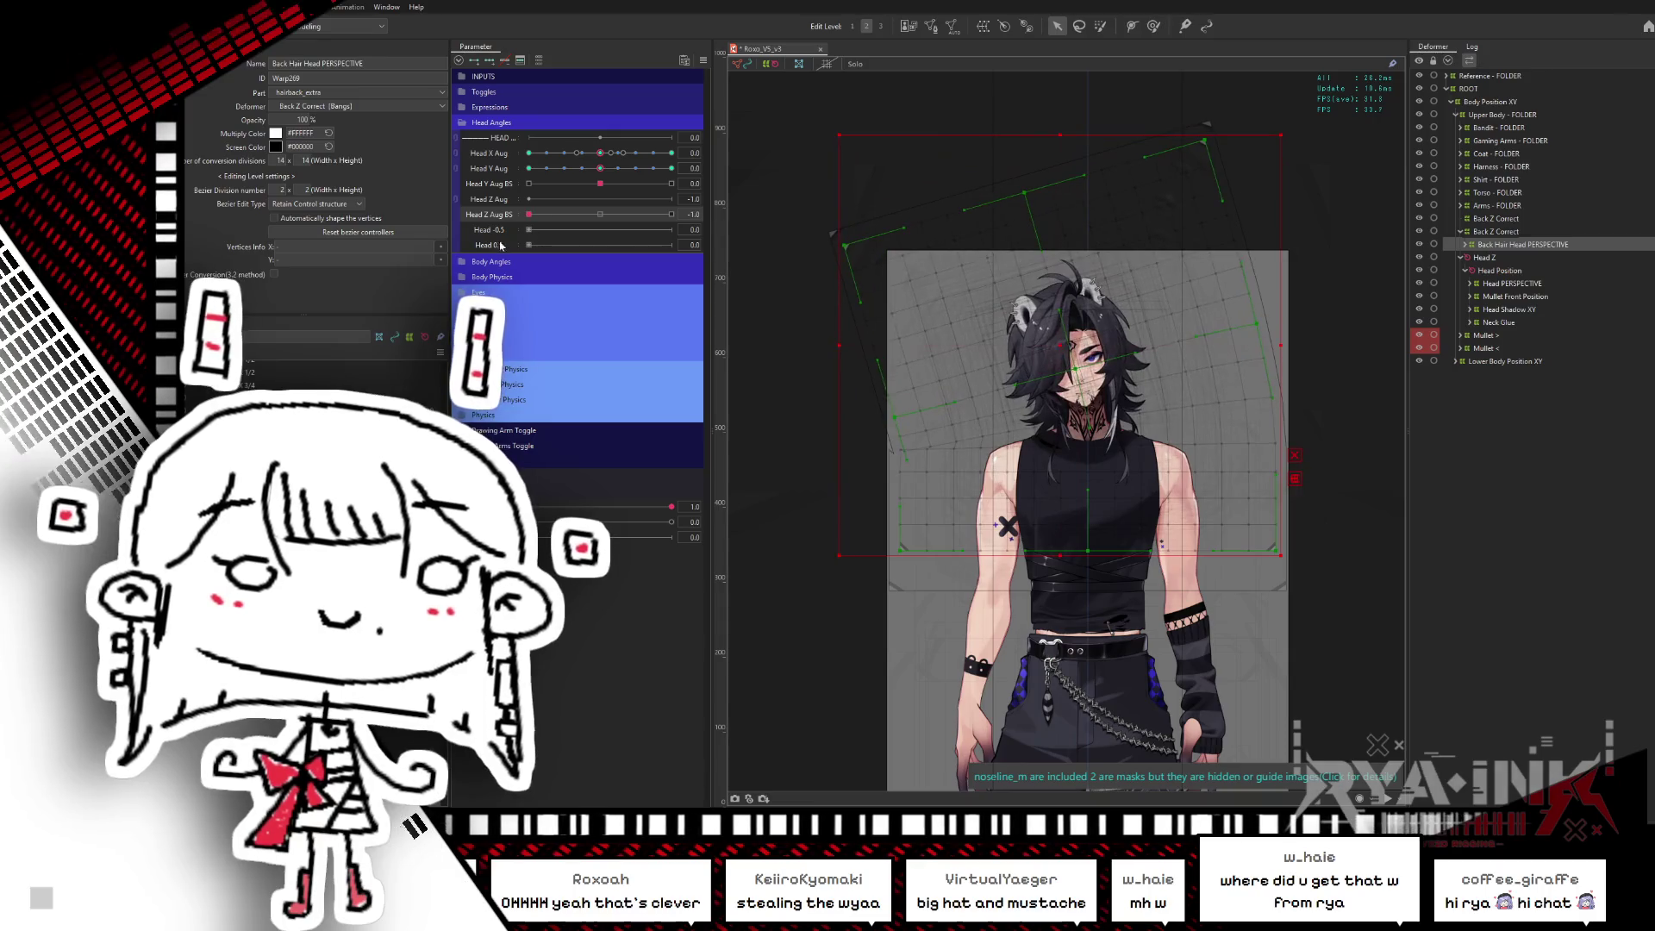
click(1468, 231)
click(671, 213)
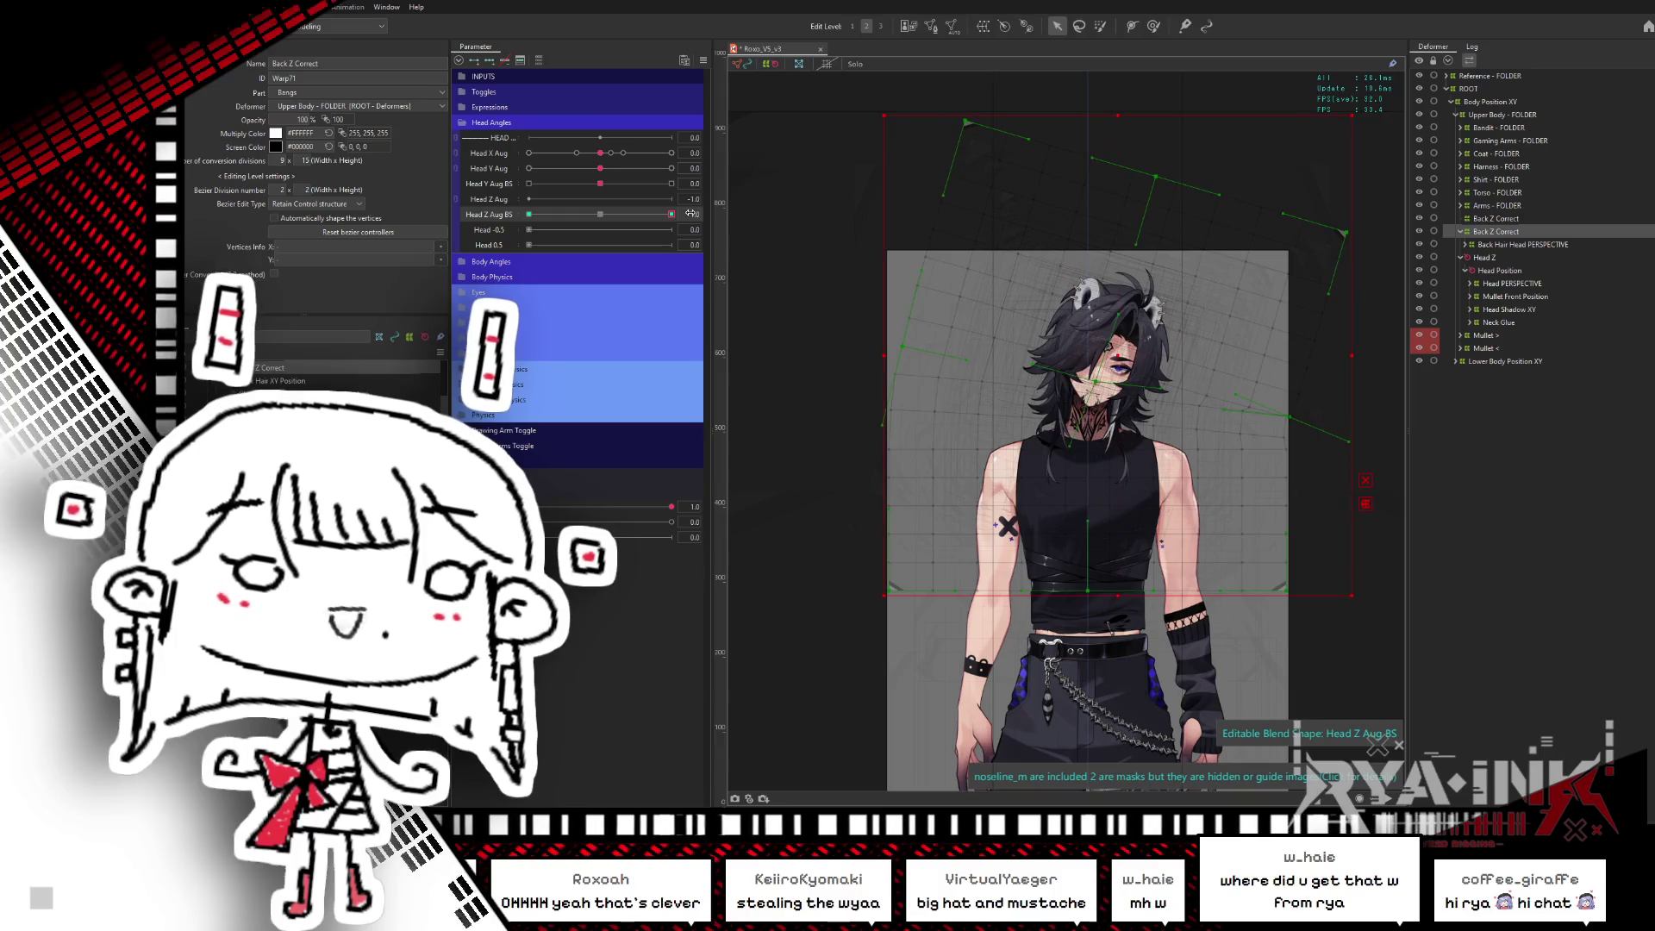
- Mirror Back Z Correct's Head Z Aug BS 1.0 shape horizontally onto the -1.0 key
mouse_move(674, 214)
key(ctrl+shift+r)
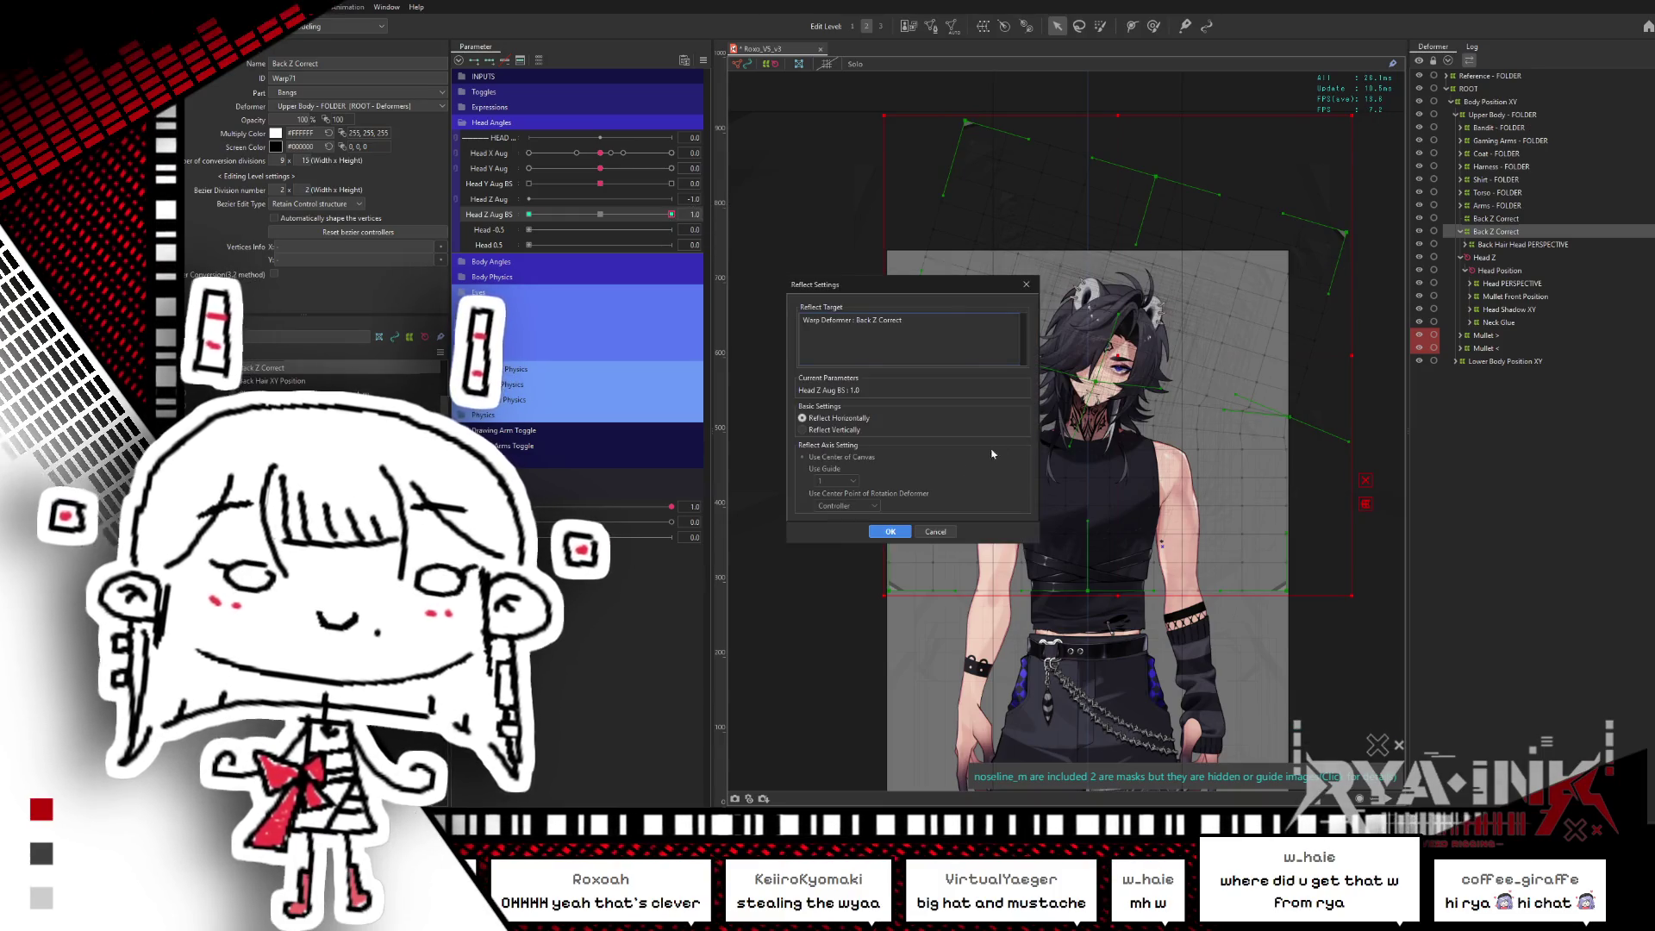
click(890, 531)
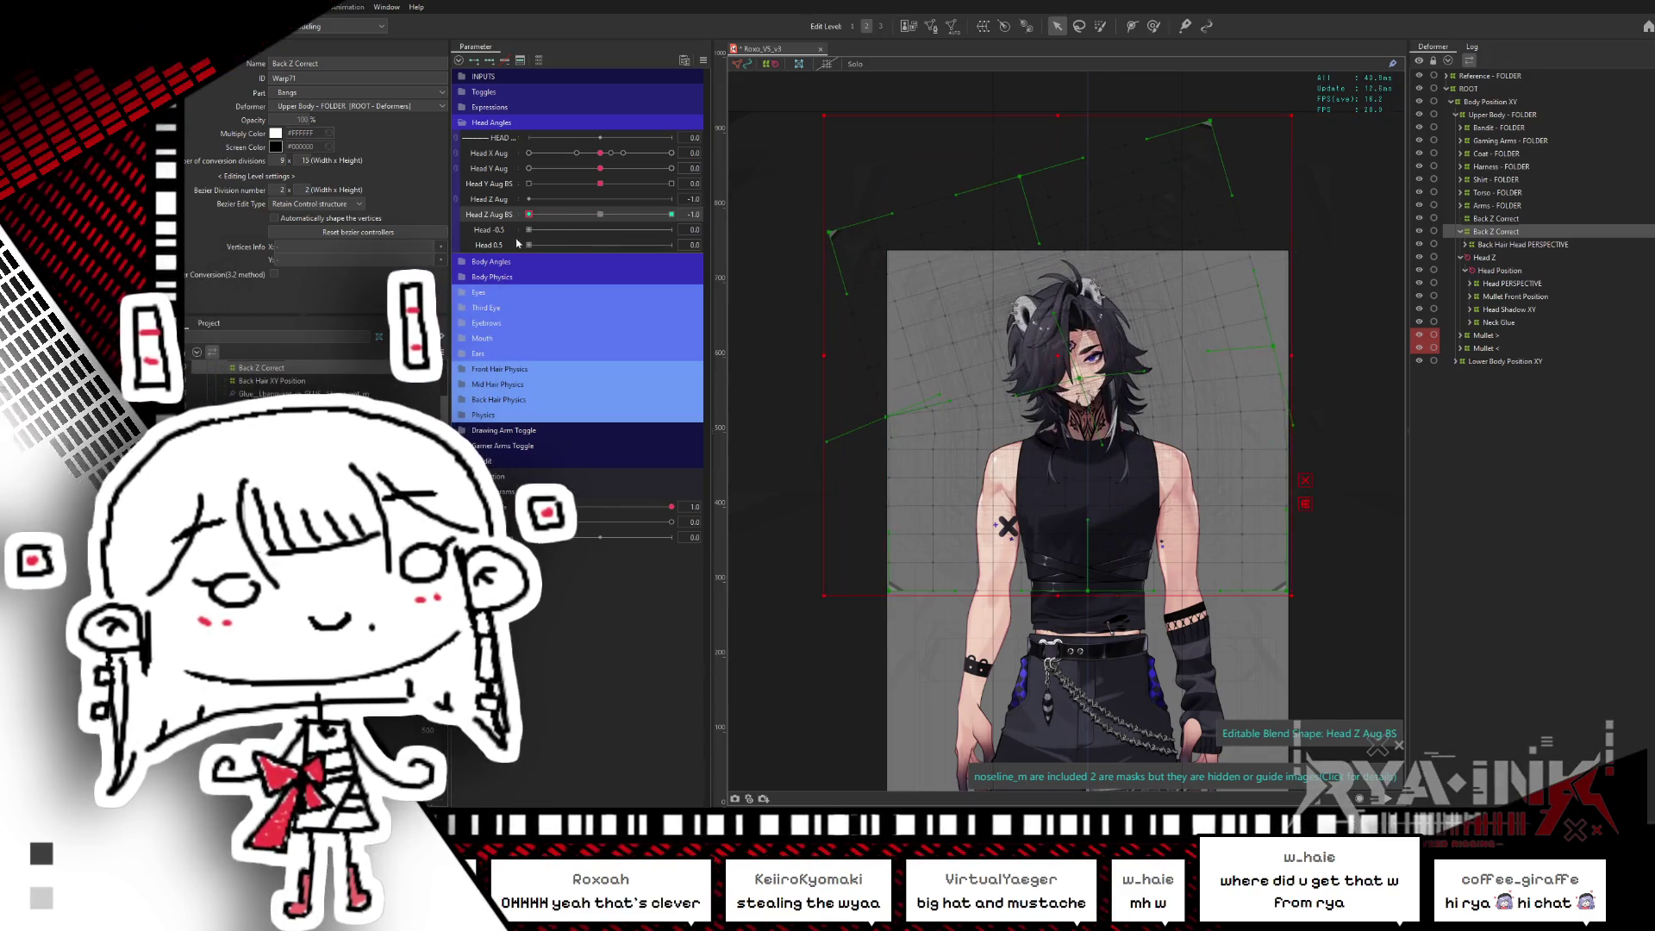
- Check the mirrored tilt at Head Z Aug BS -1, -0.2 and 1, returning it to 0
click(600, 214)
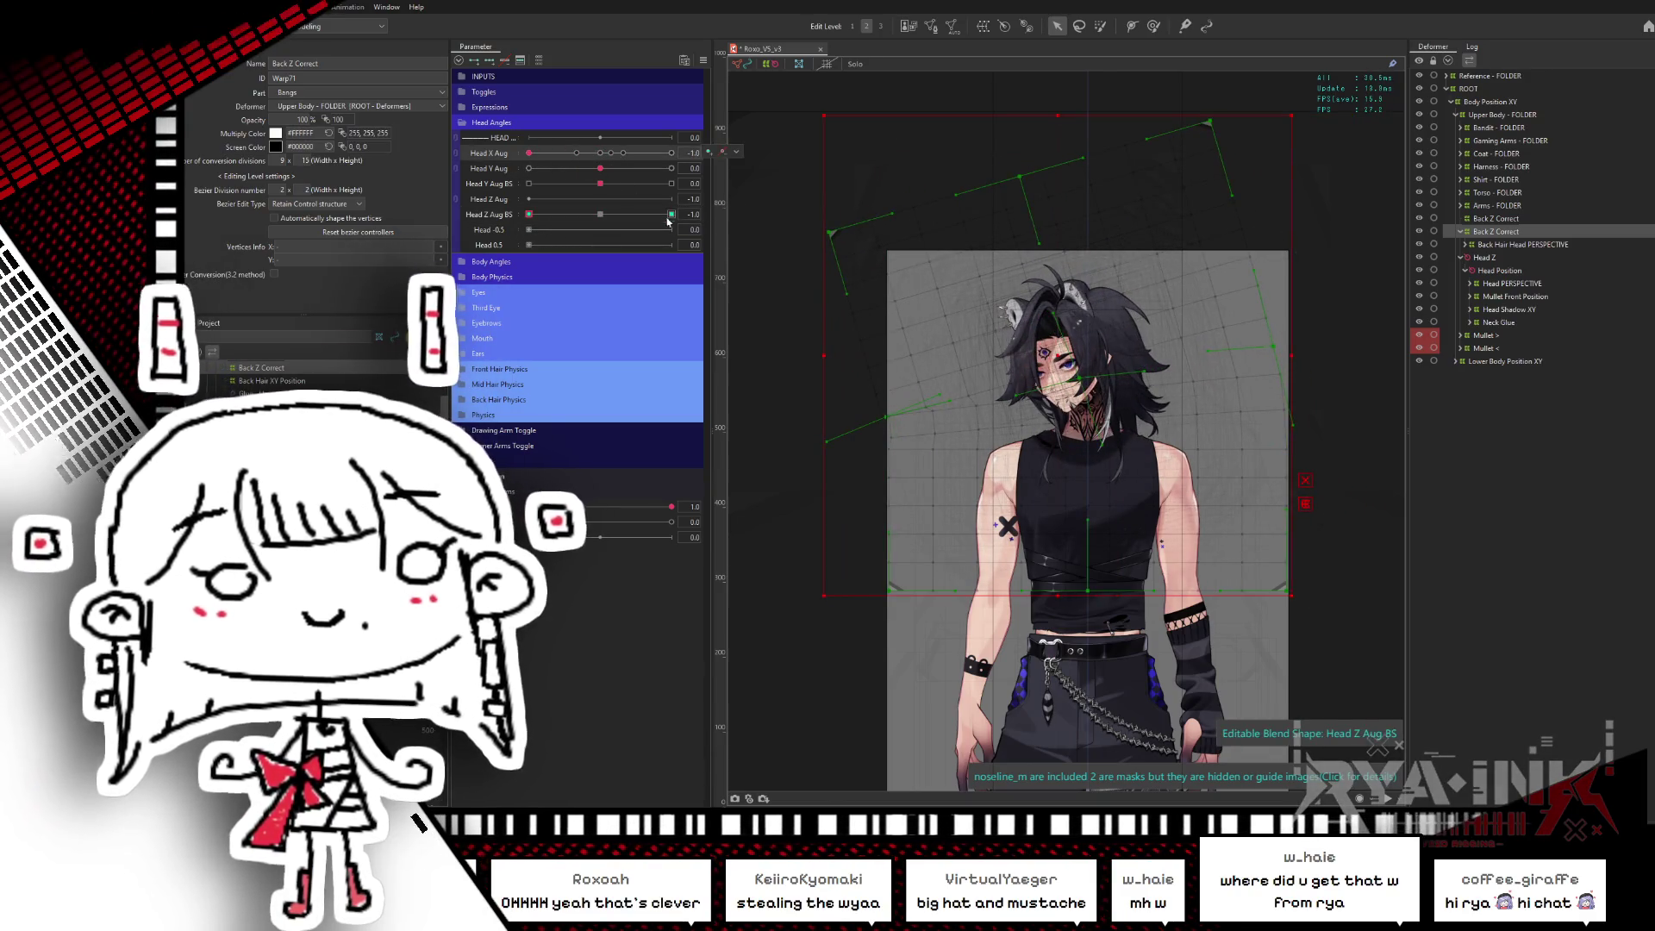
click(528, 214)
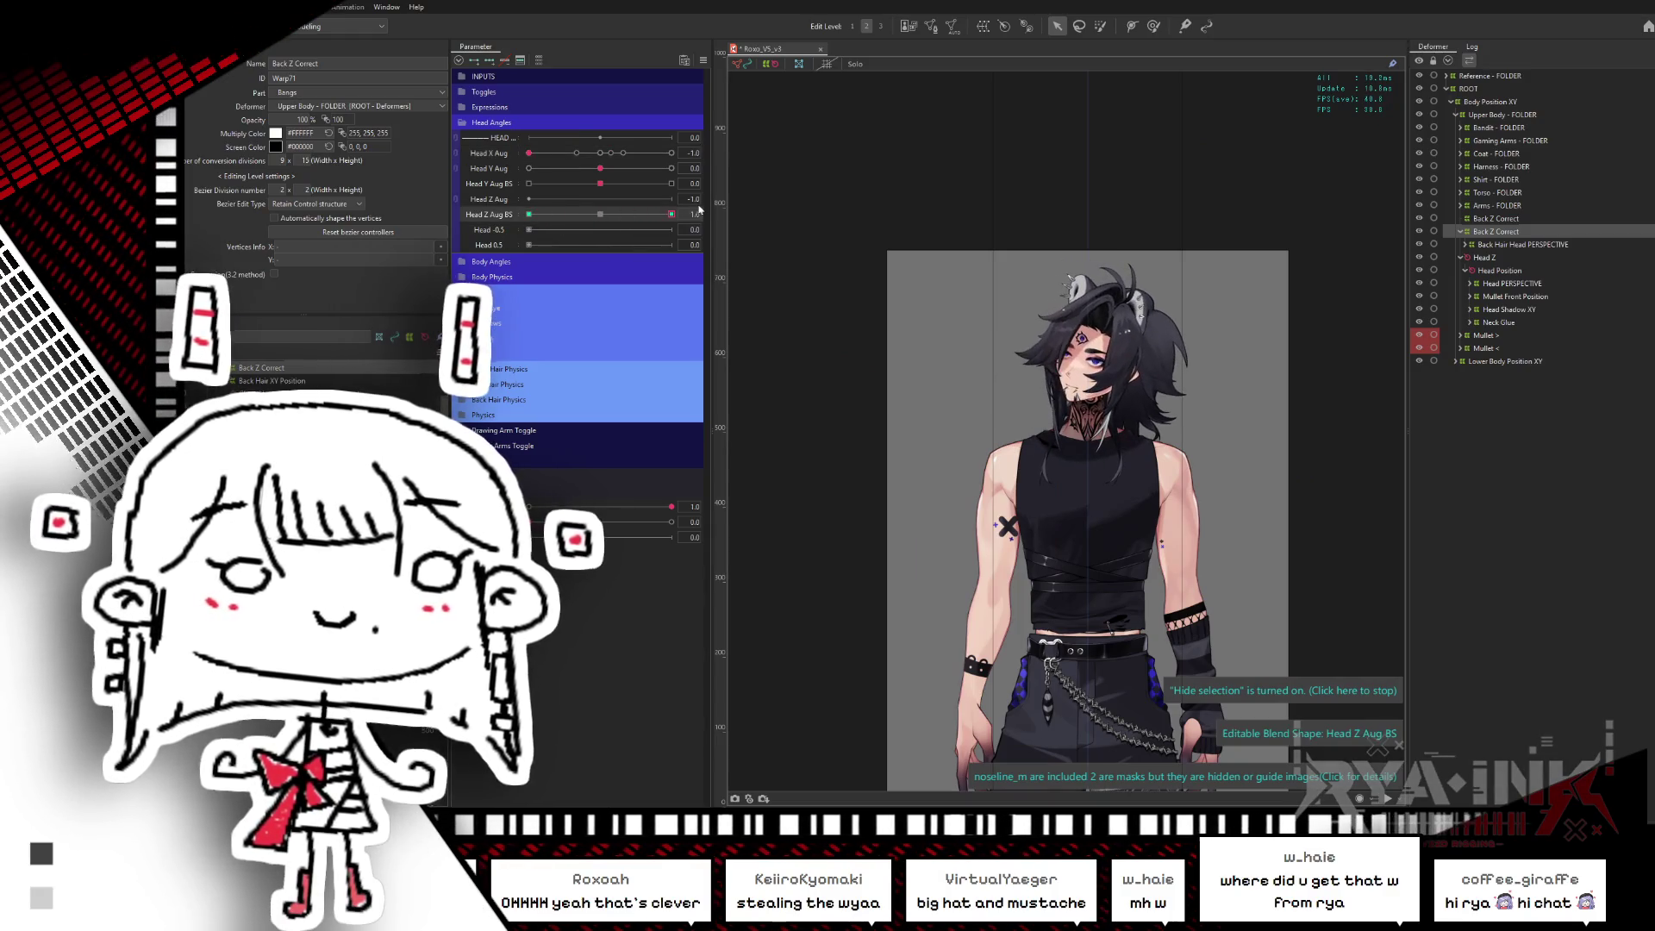
click(585, 214)
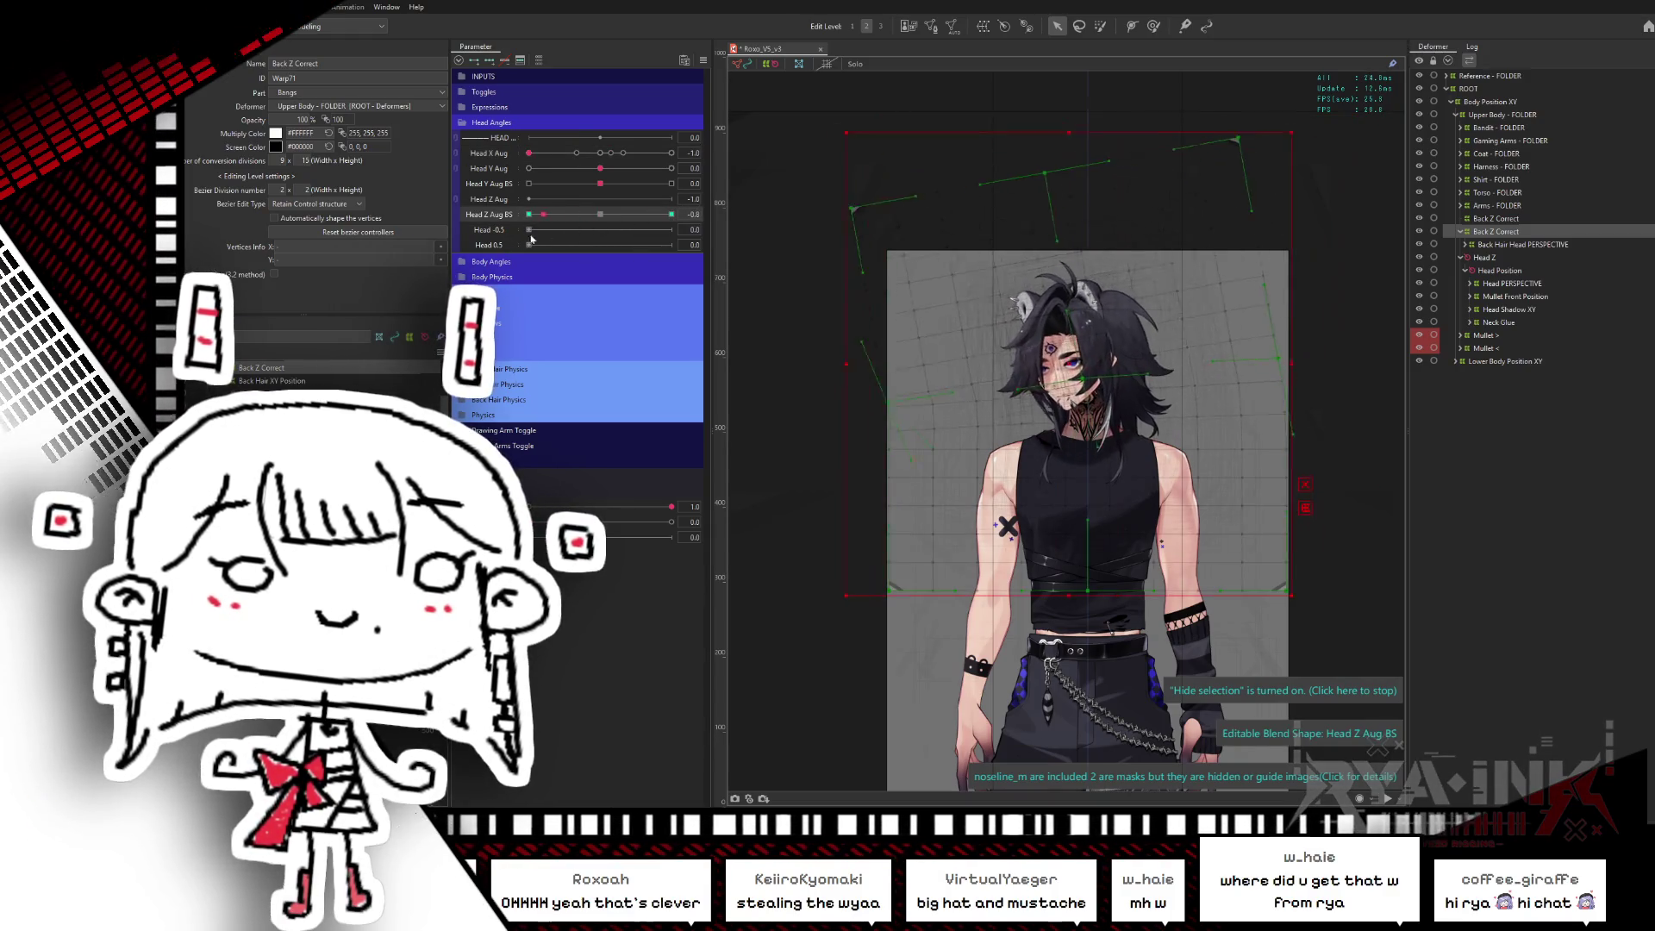
click(671, 213)
click(600, 214)
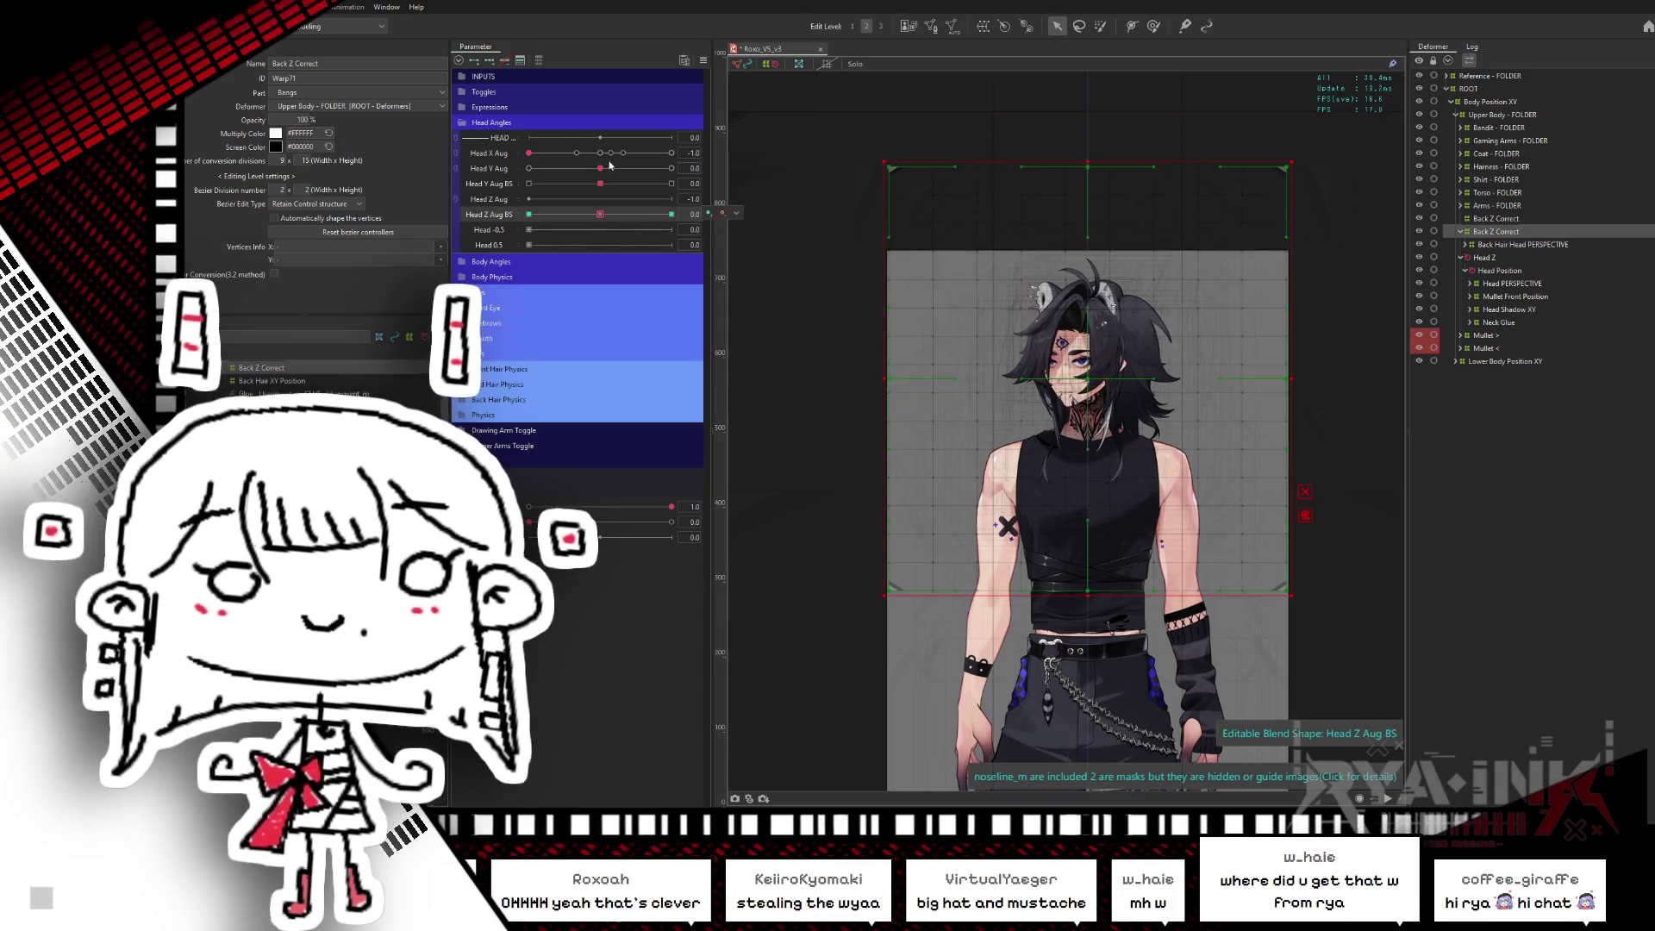
- Raise the upper Back Z Correct warp's height conversion divisions to 18 and set Head Z Aug BS to 1.0
click(1494, 220)
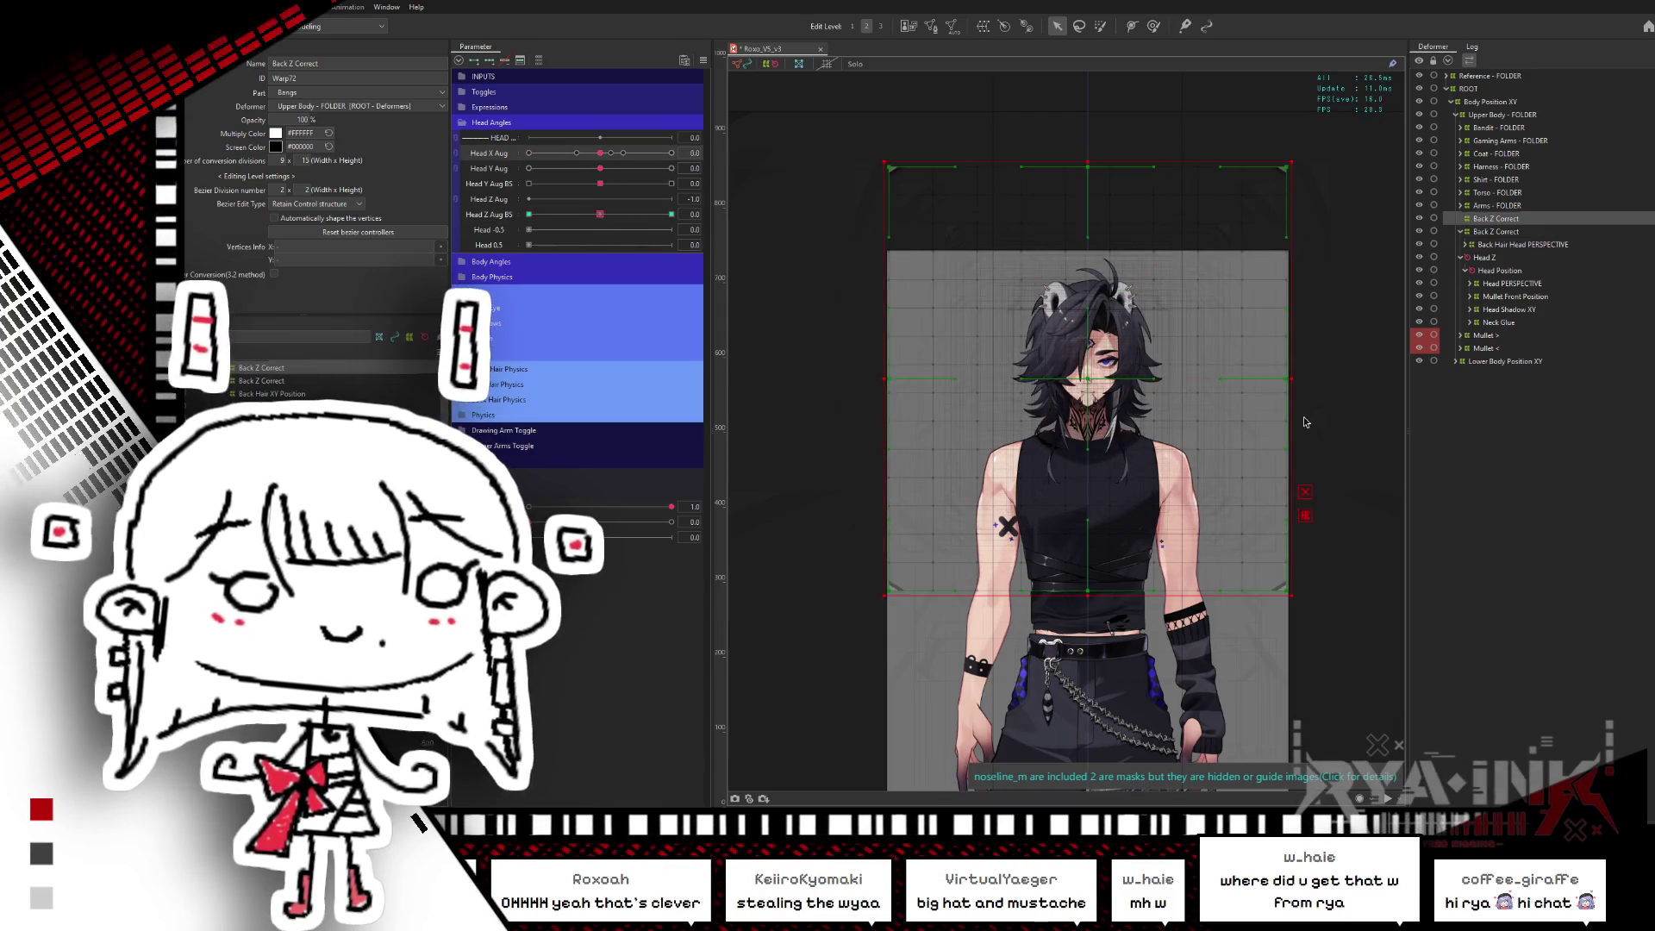
drag(1077, 385, 816, 187)
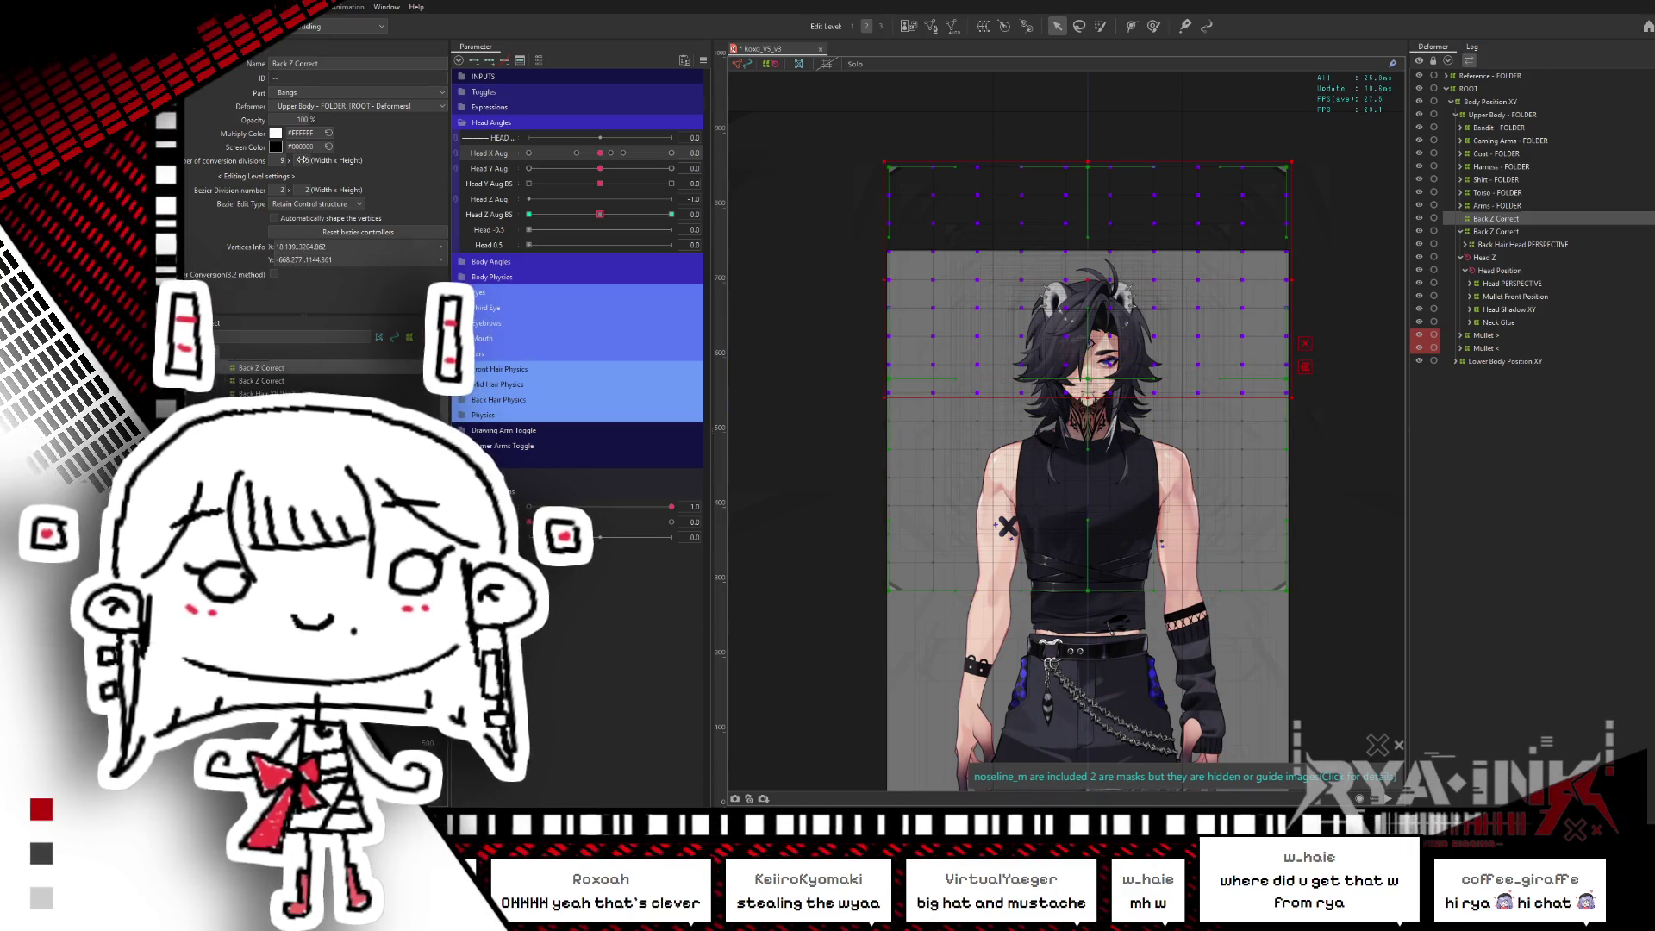
drag(301, 160, 566, 235)
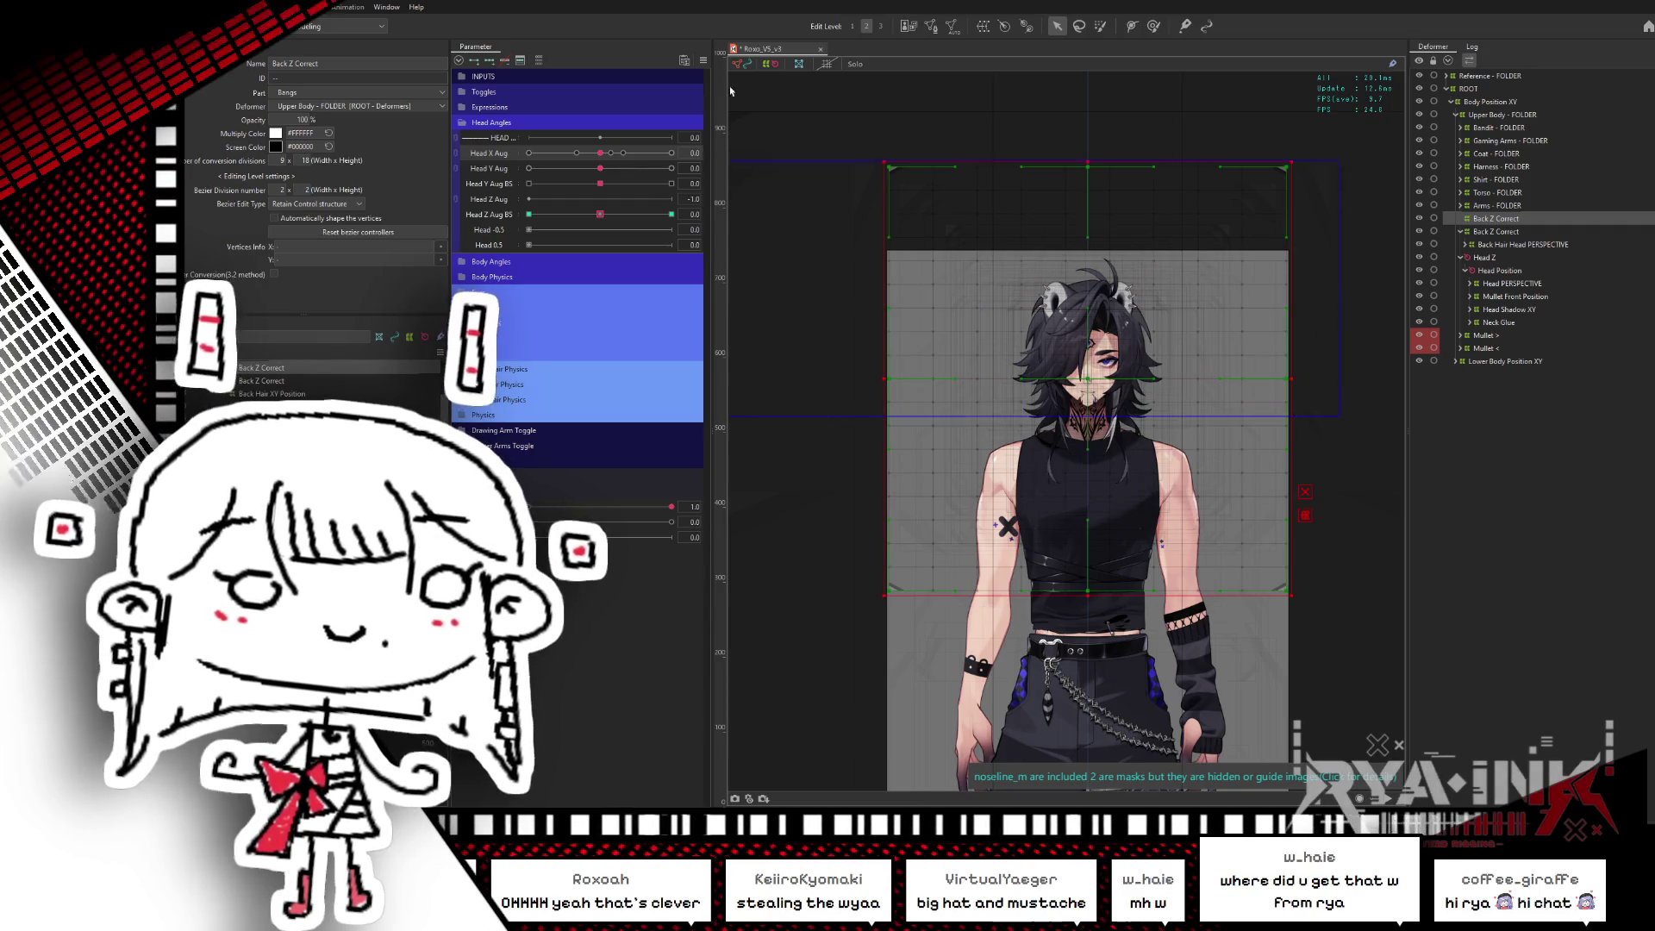
drag(730, 91, 1310, 411)
drag(605, 219, 672, 214)
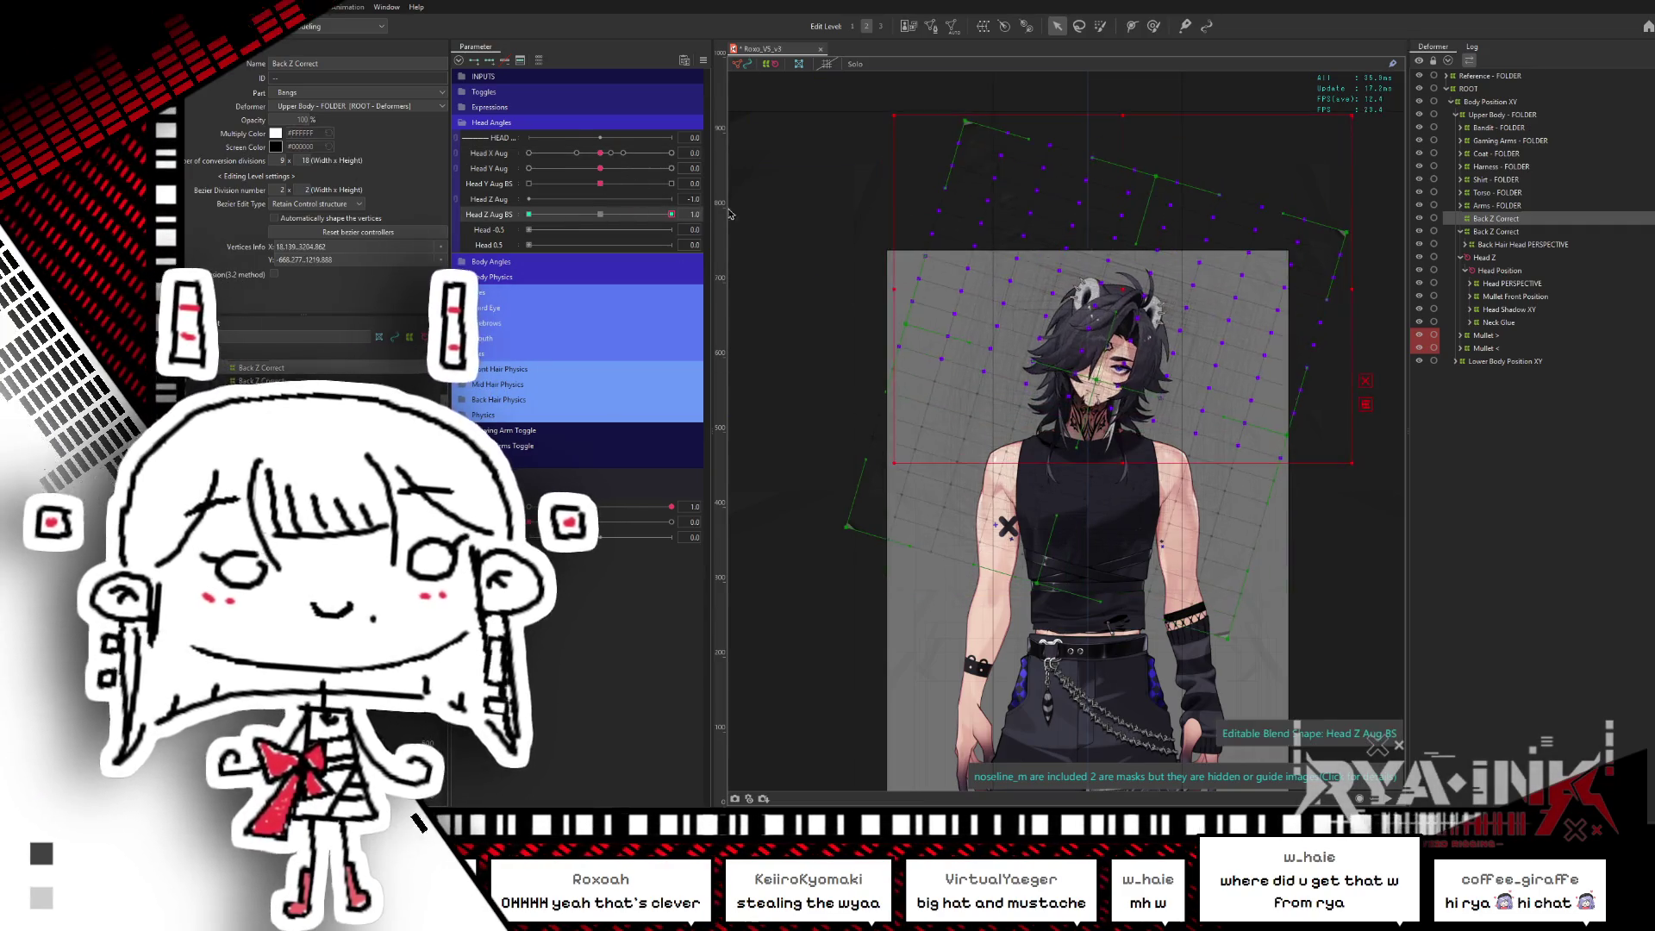
- Mirror the second Back Z Correct warp's 1.0 tilt horizontally onto the -1.0 key and preview it
click(1495, 231)
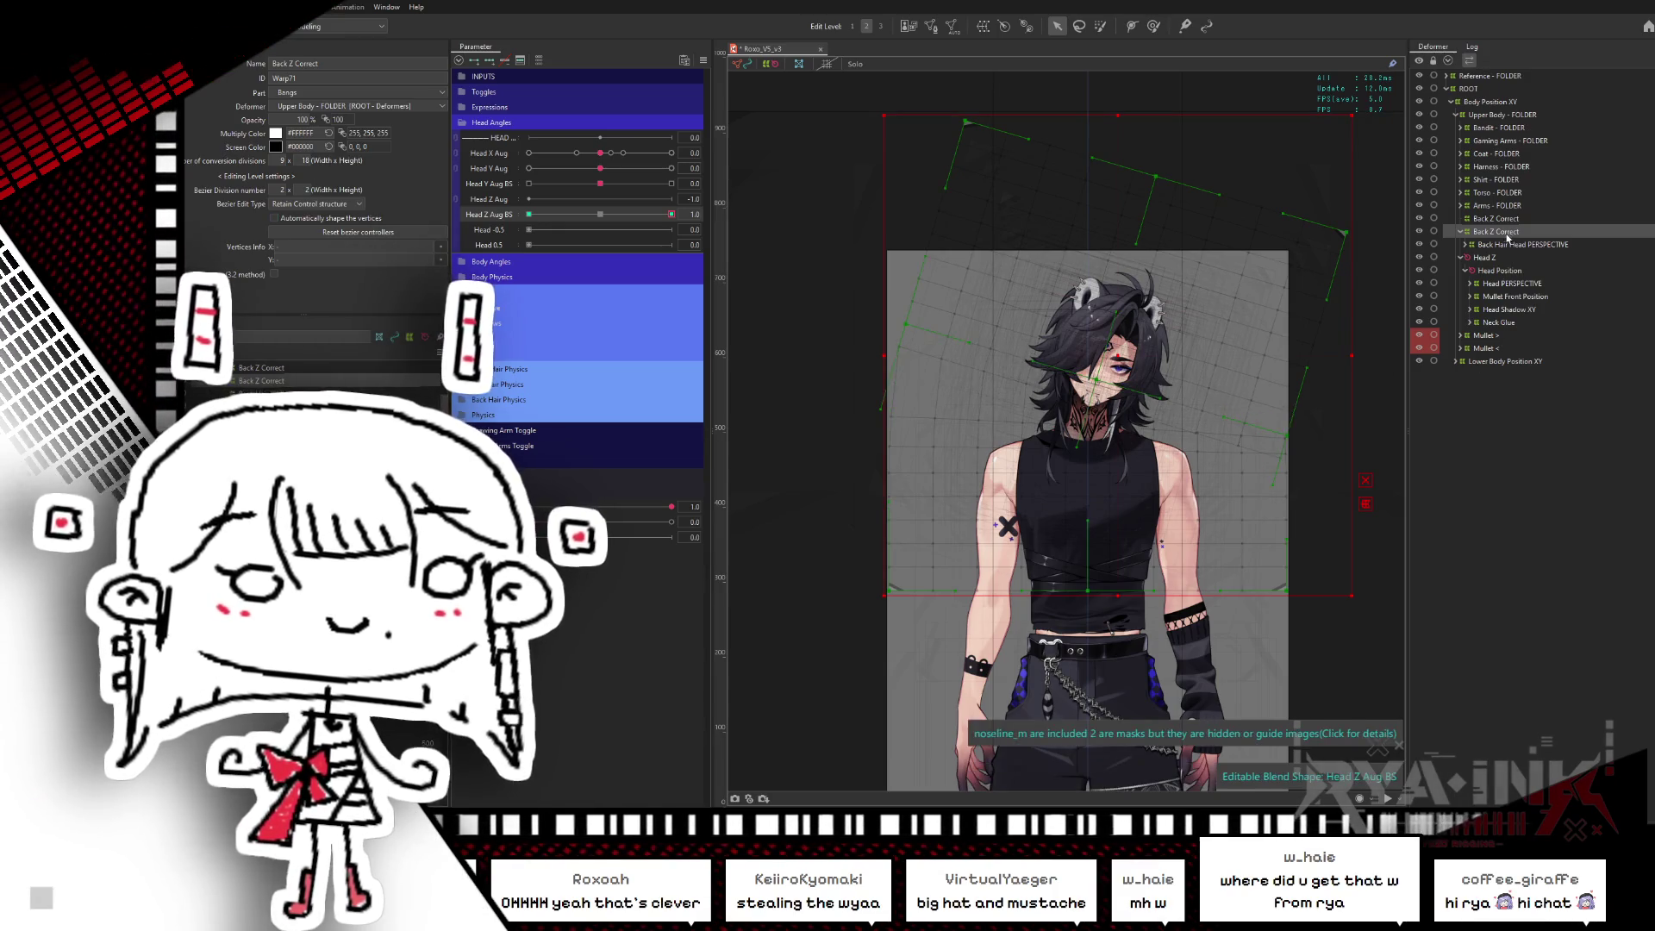
click(672, 214)
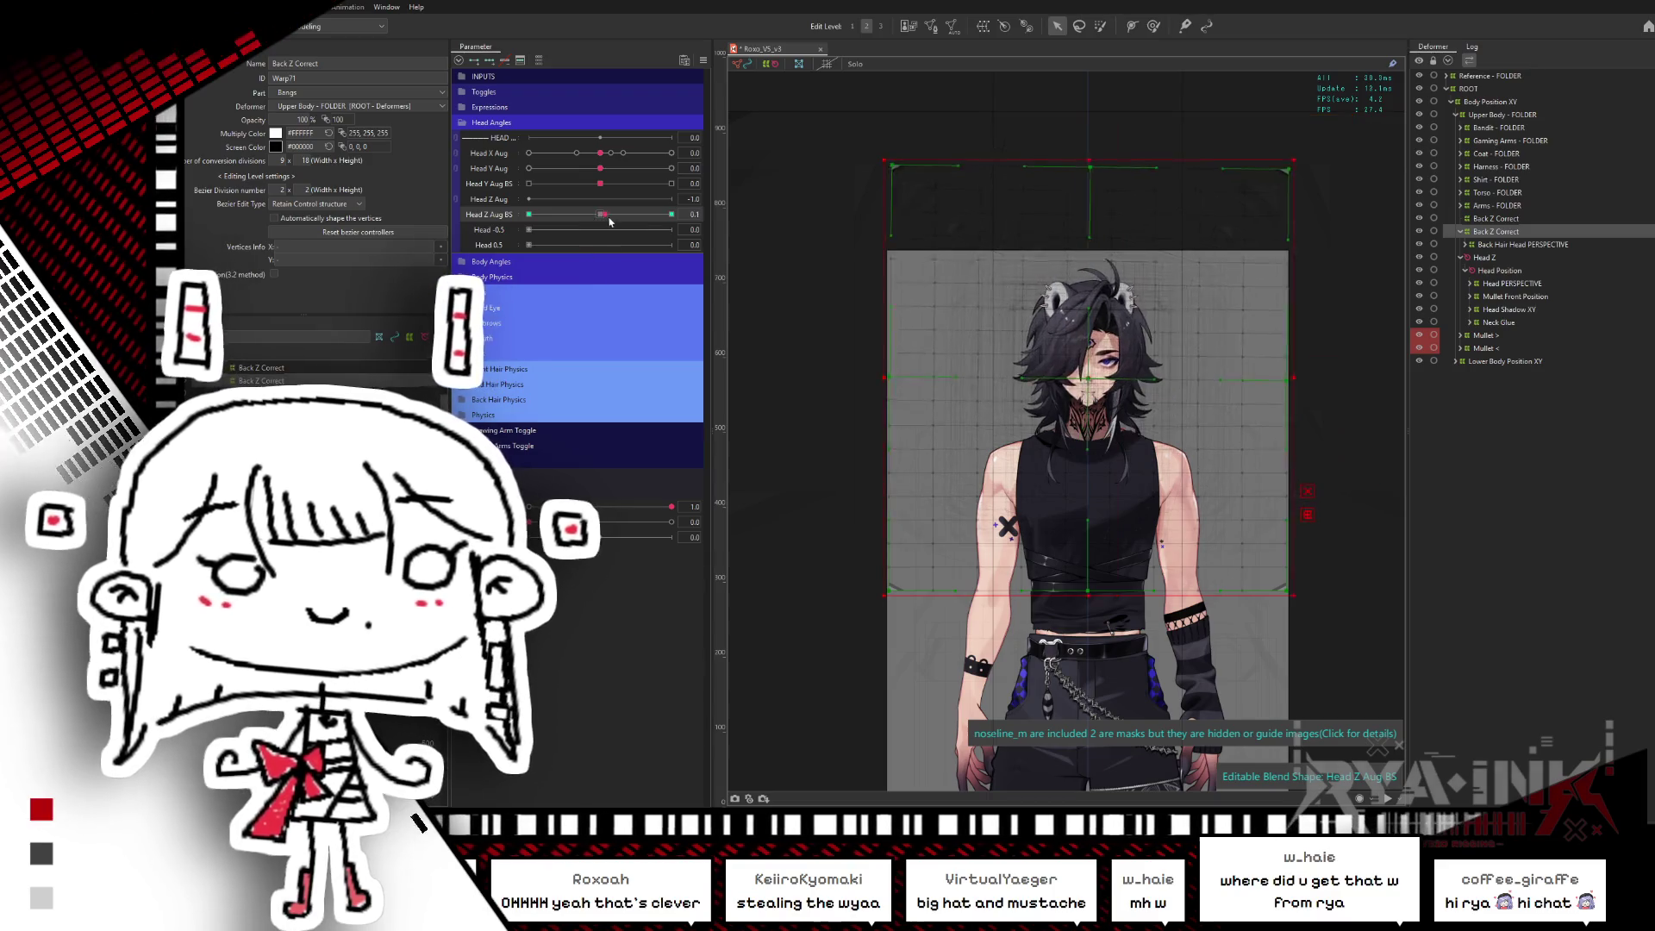
drag(636, 225, 671, 215)
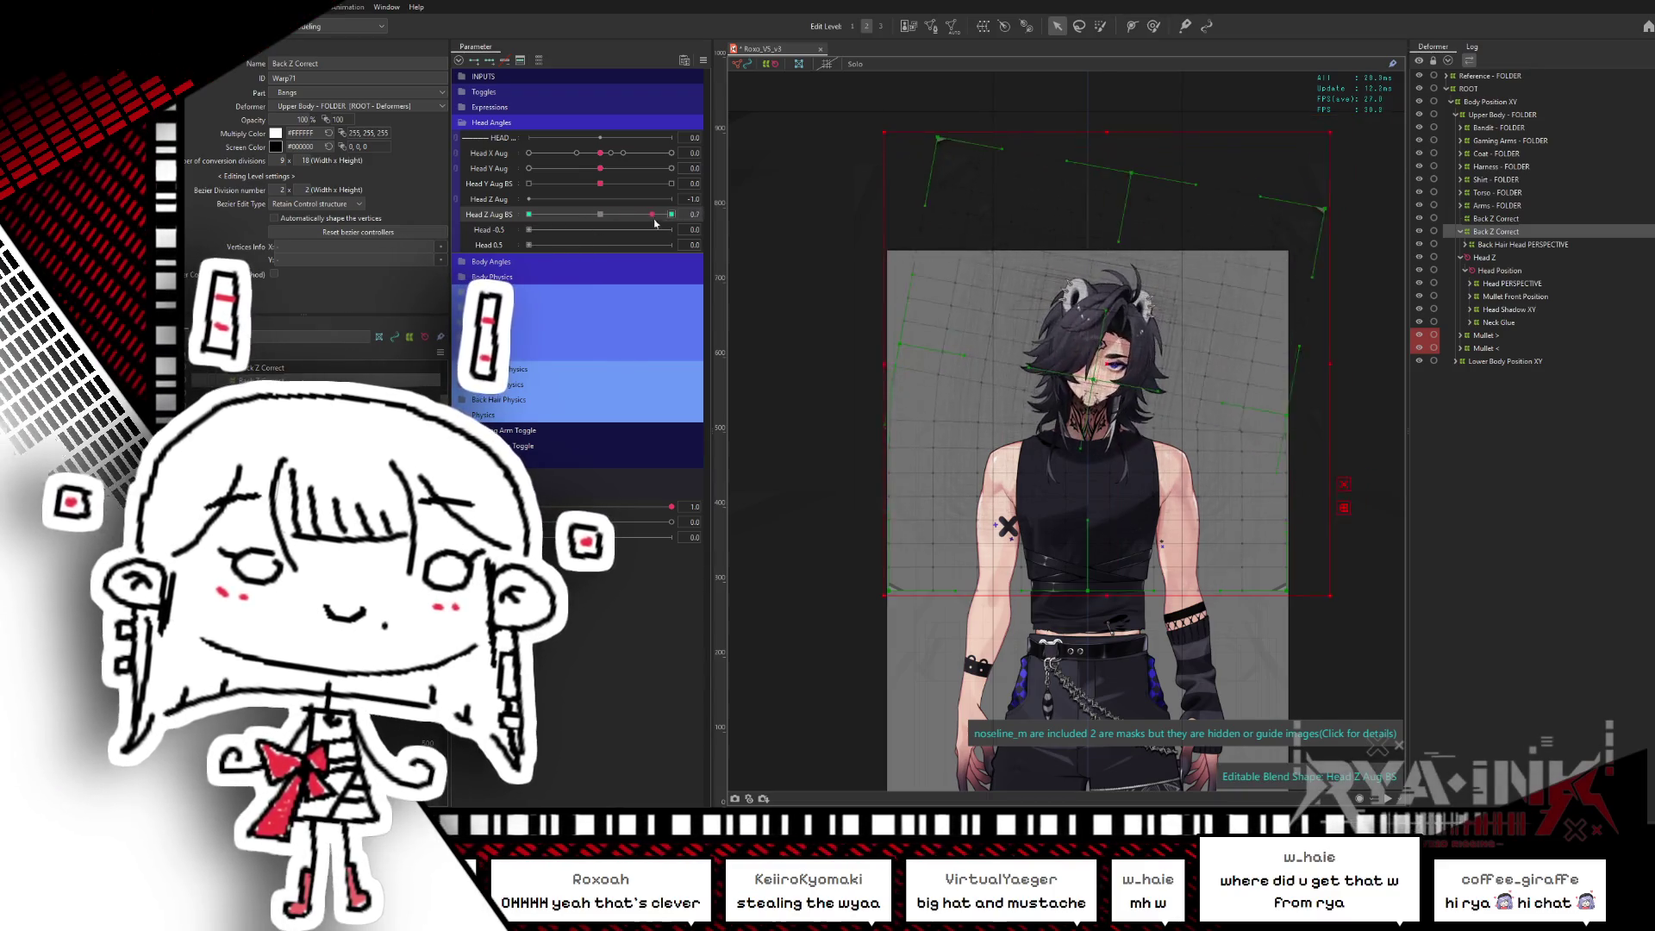
key(ctrl+shift+r)
click(890, 532)
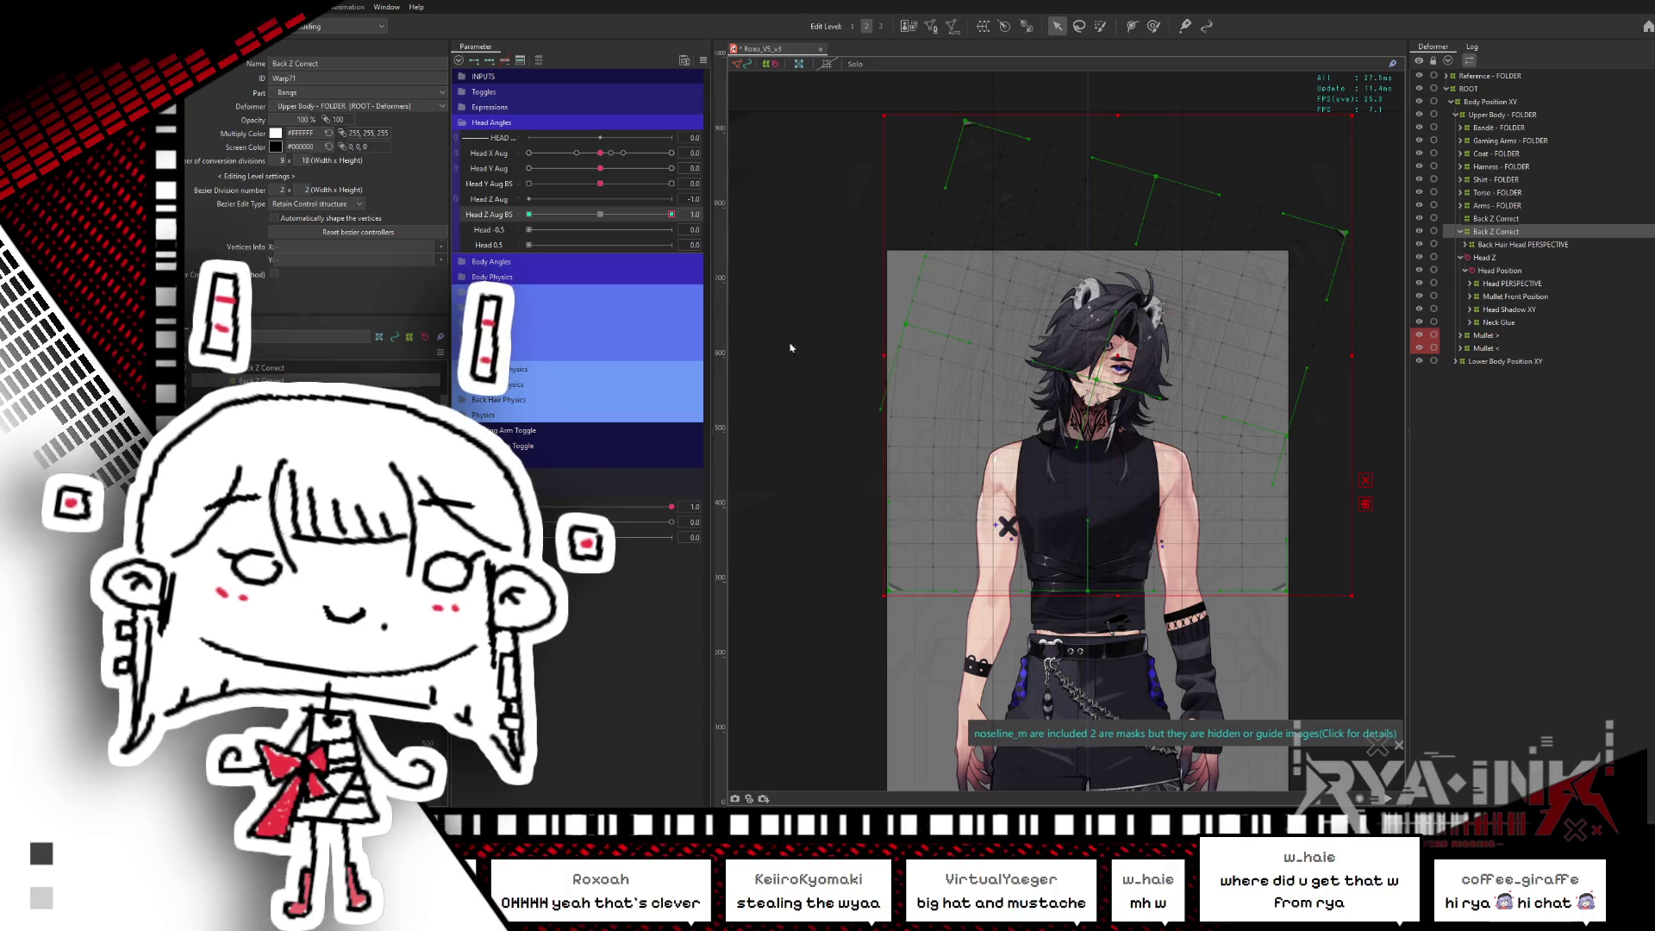
mouse_move(671, 215)
mouse_down()
mouse_move(551, 215)
mouse_move(517, 234)
mouse_up()
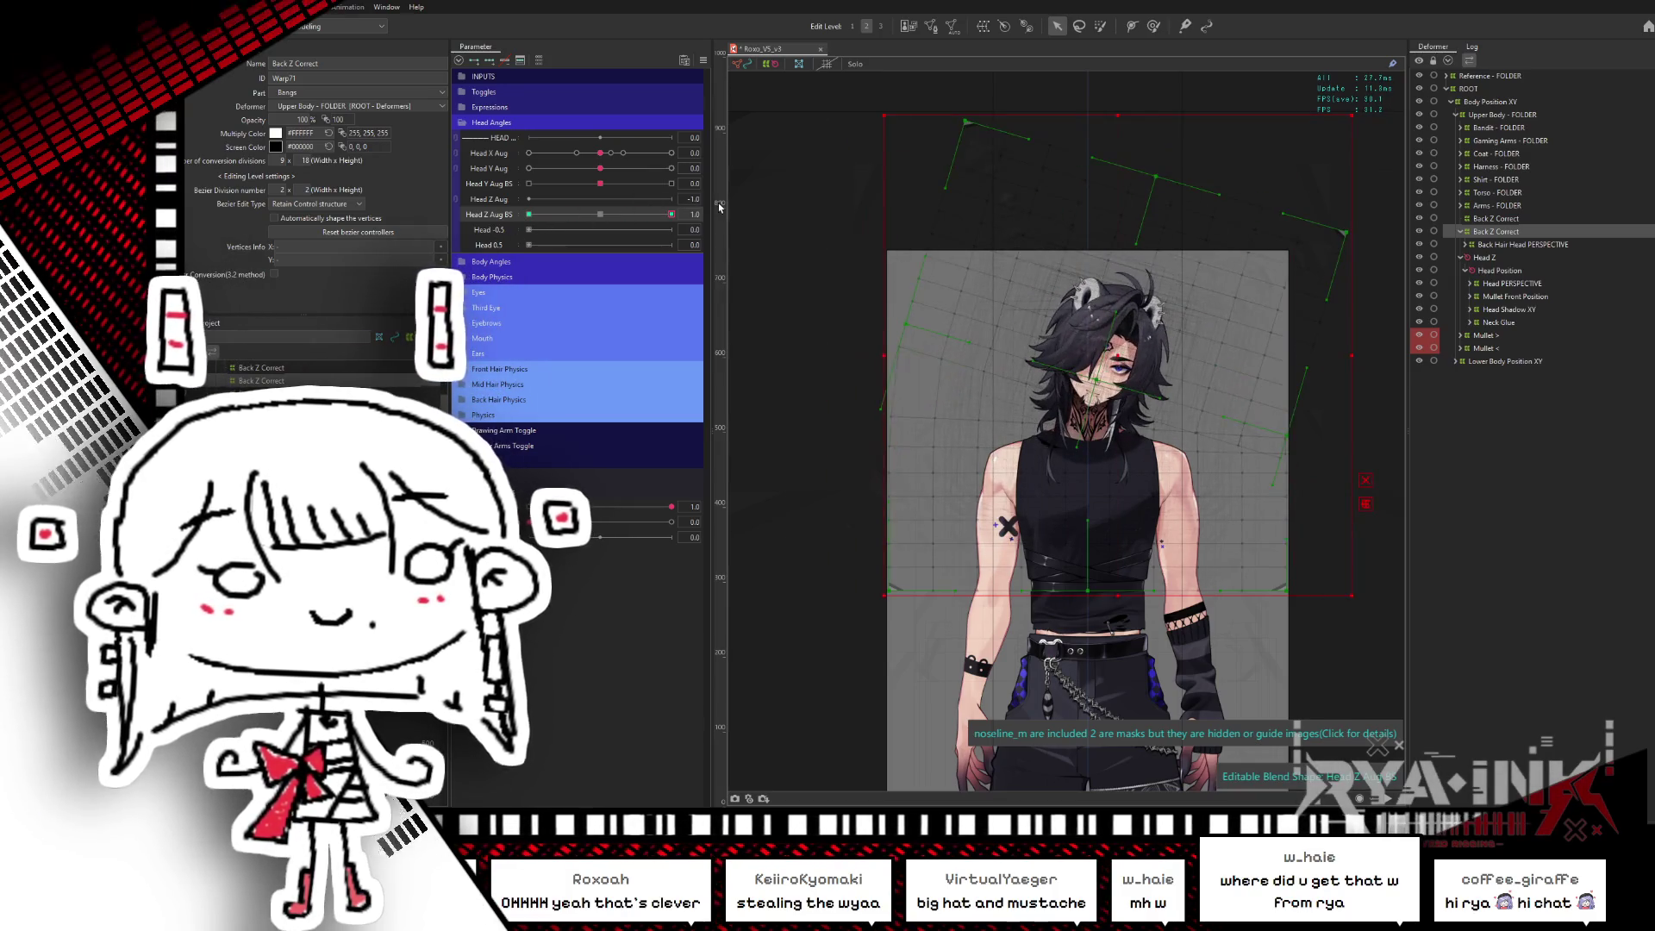
click(600, 213)
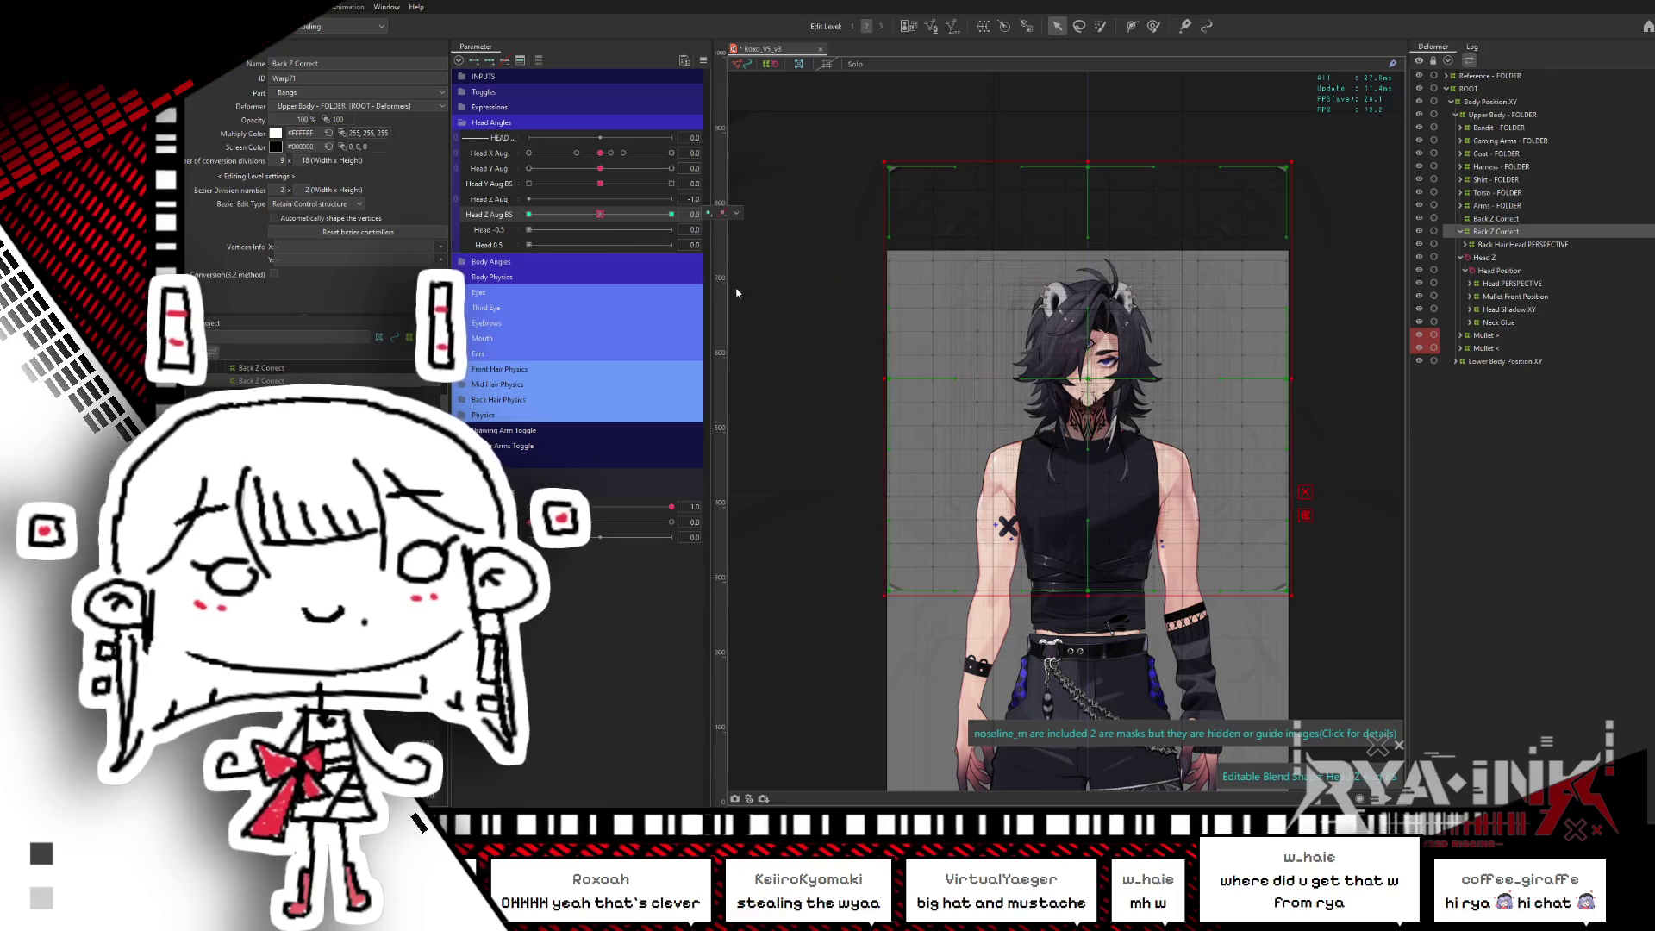
- Select the lower Back Z Correct warp with Head Z Aug BS at its 1.0 key
mouse_move(1343, 432)
mouse_down()
mouse_move(1373, 411)
mouse_move(836, 424)
mouse_up()
click(1513, 219)
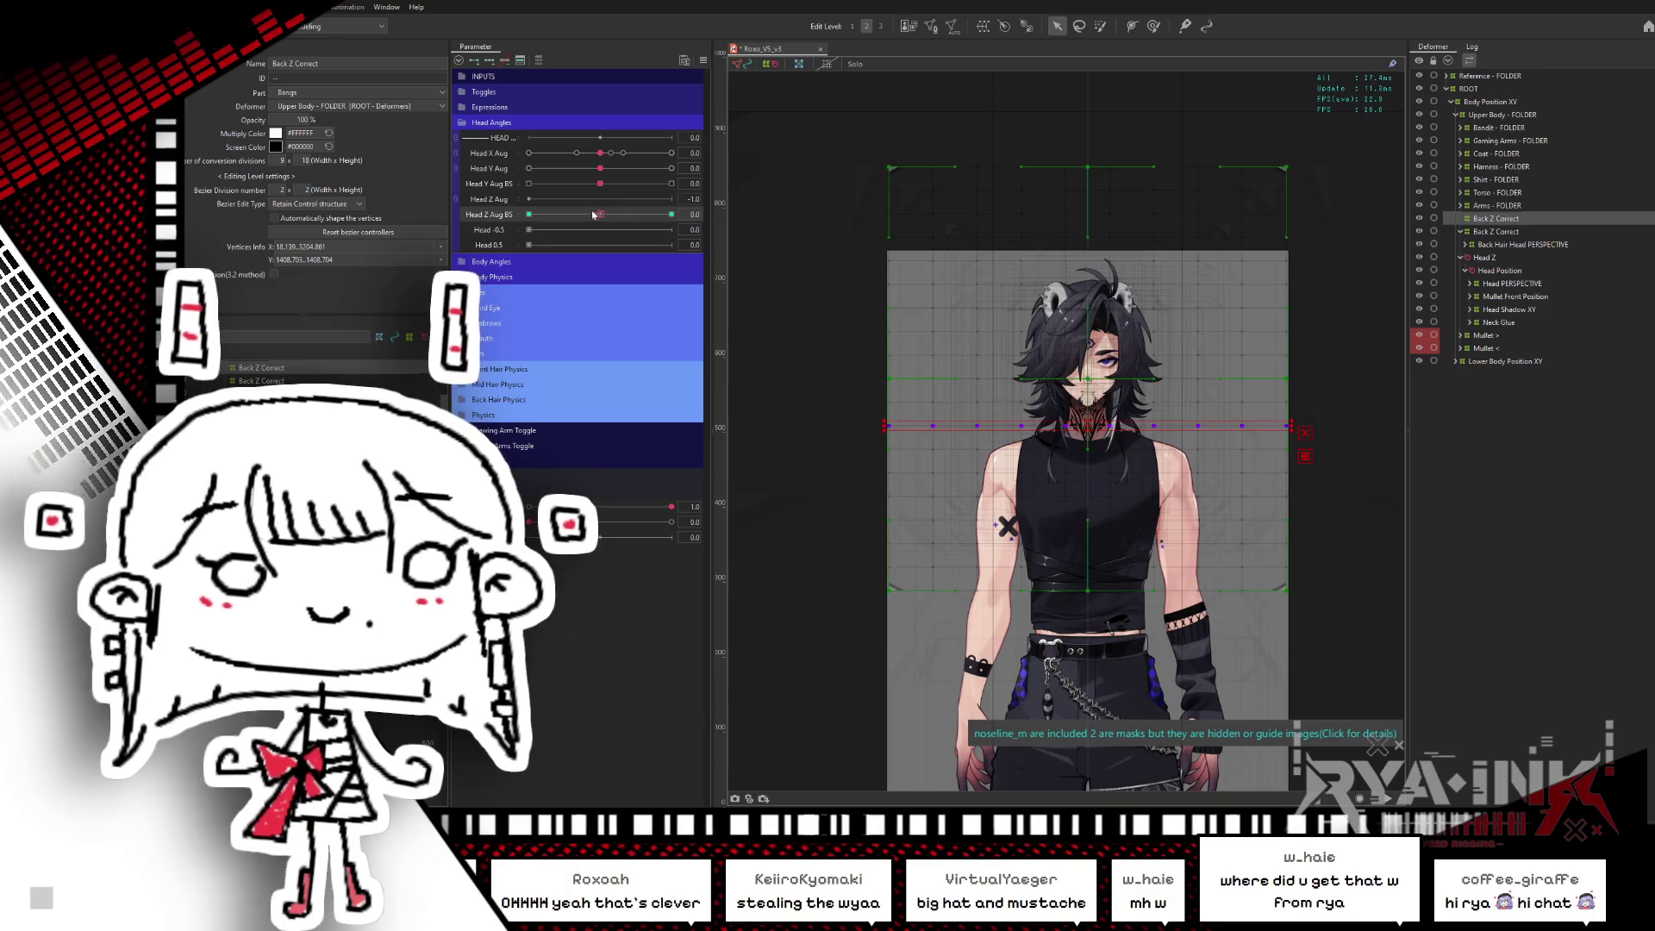
click(672, 214)
click(600, 213)
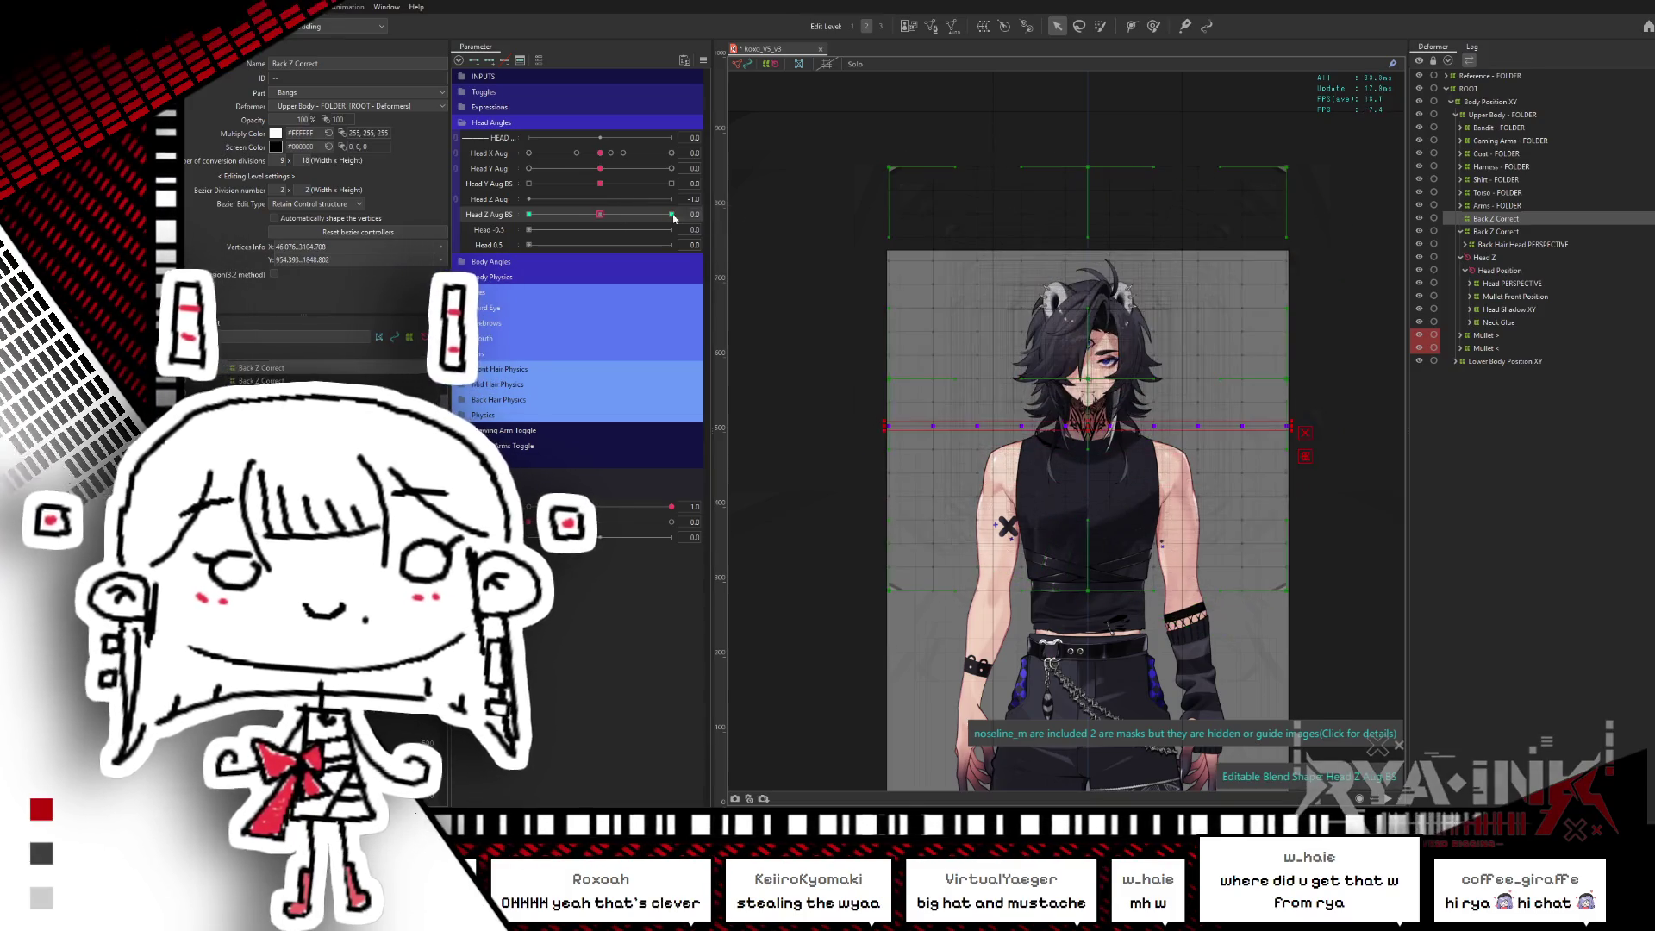
click(1234, 376)
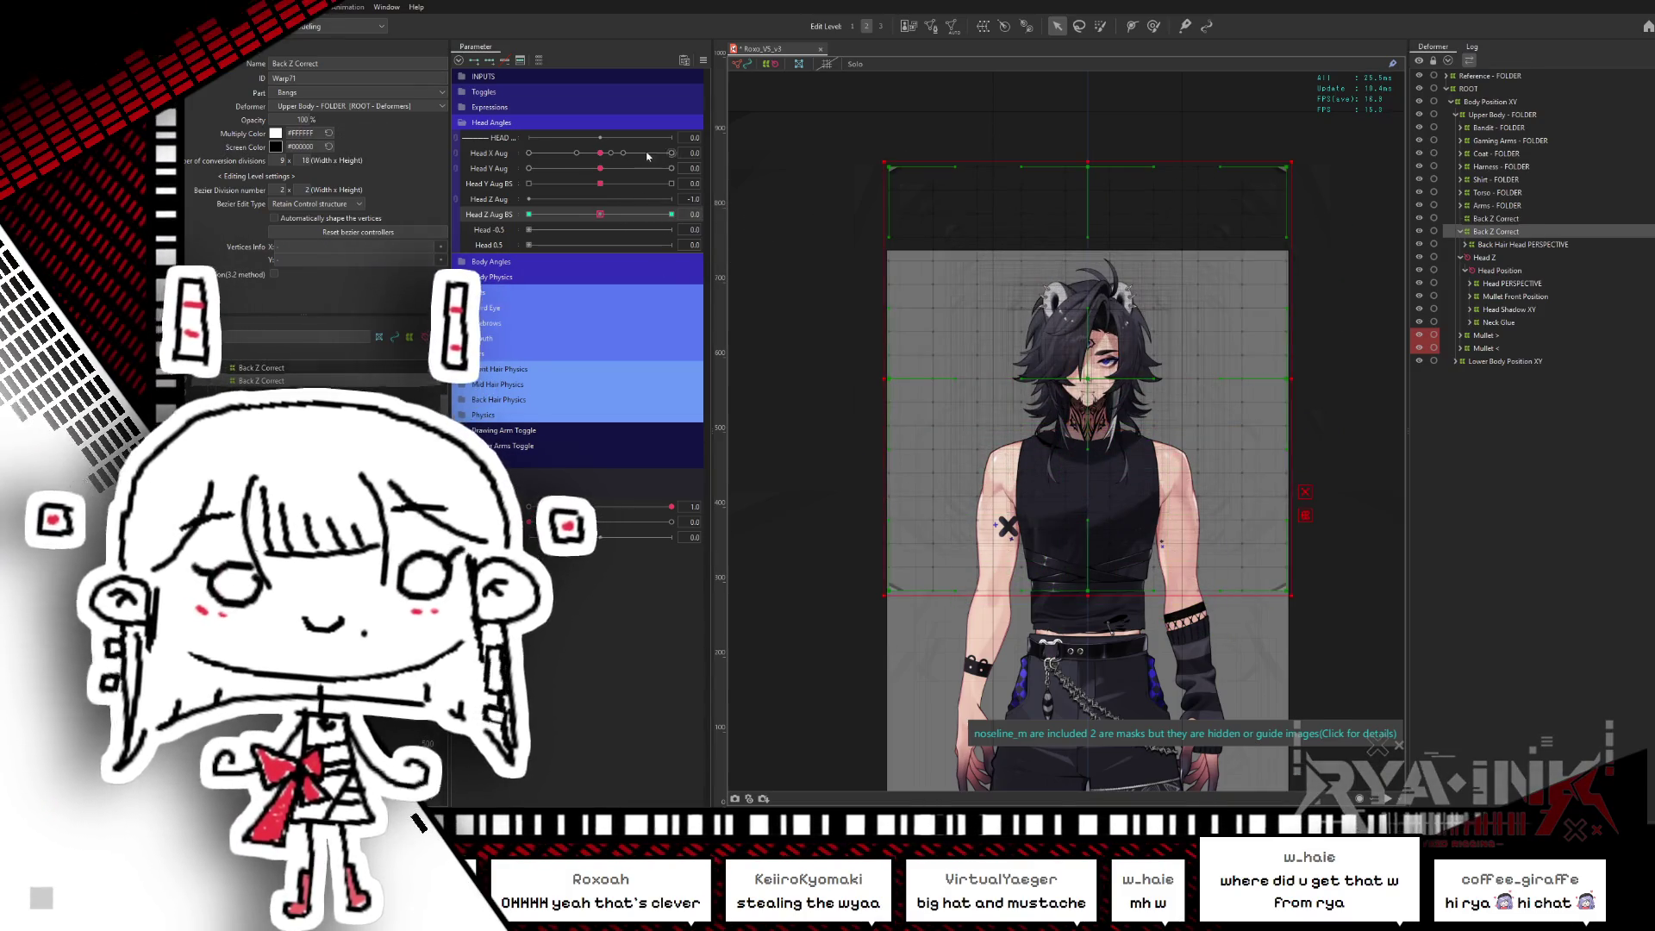
click(672, 213)
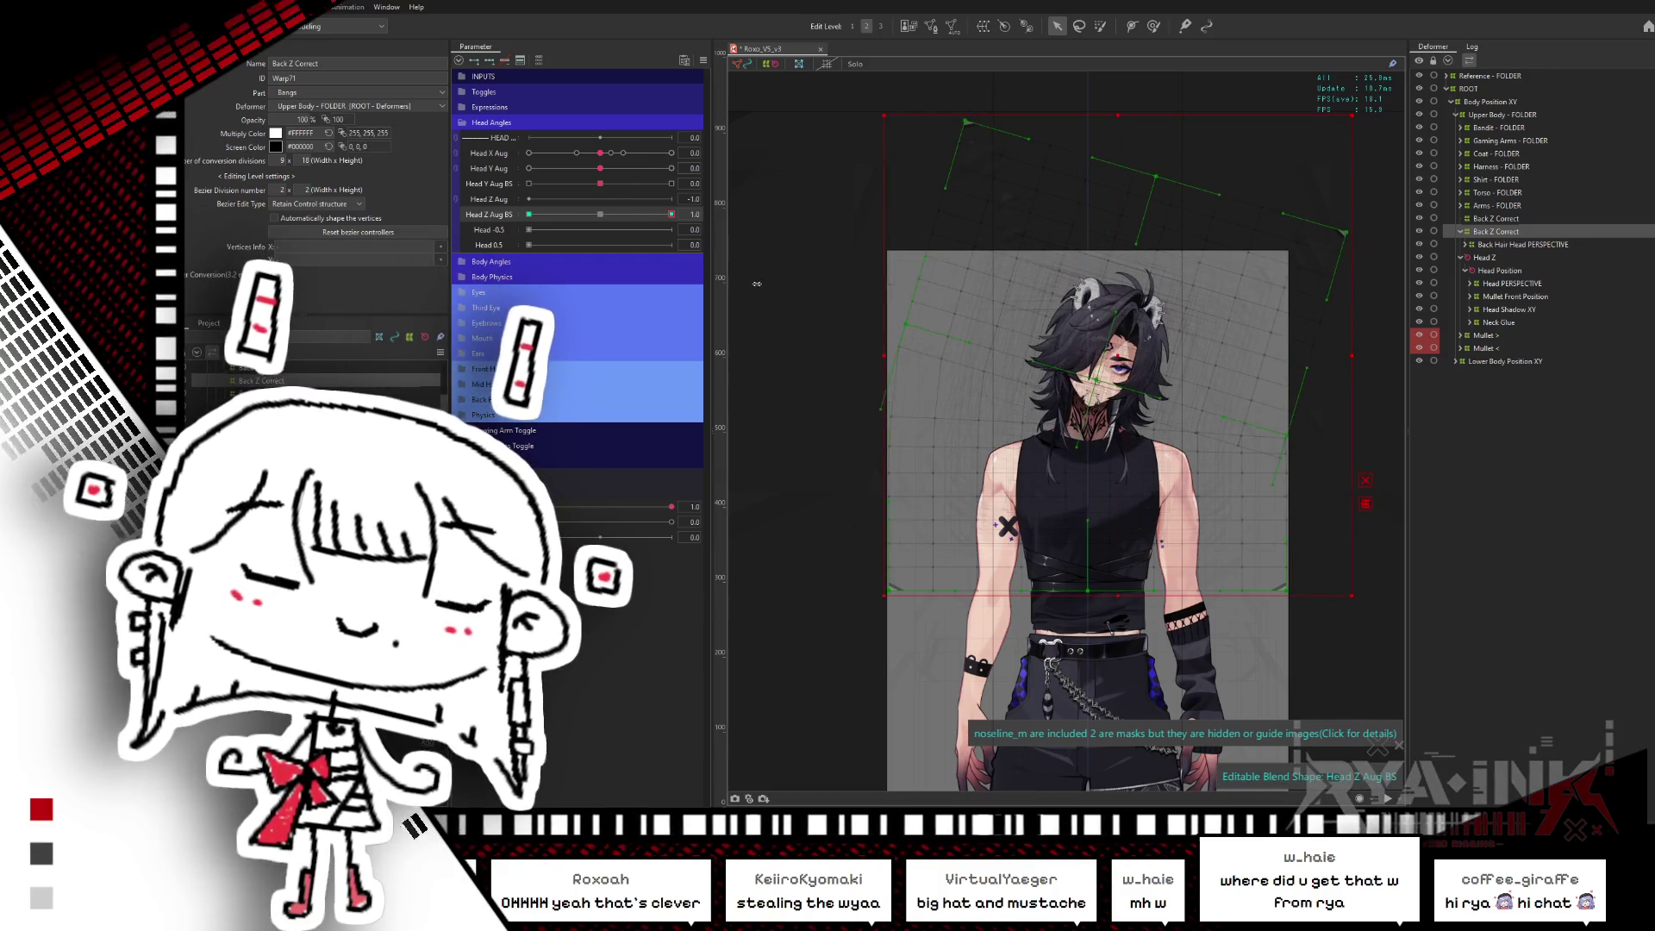
- Try pasting the copied form, dismiss the failure message, and leave Head Z Aug BS at 1.0
key(ctrl+v)
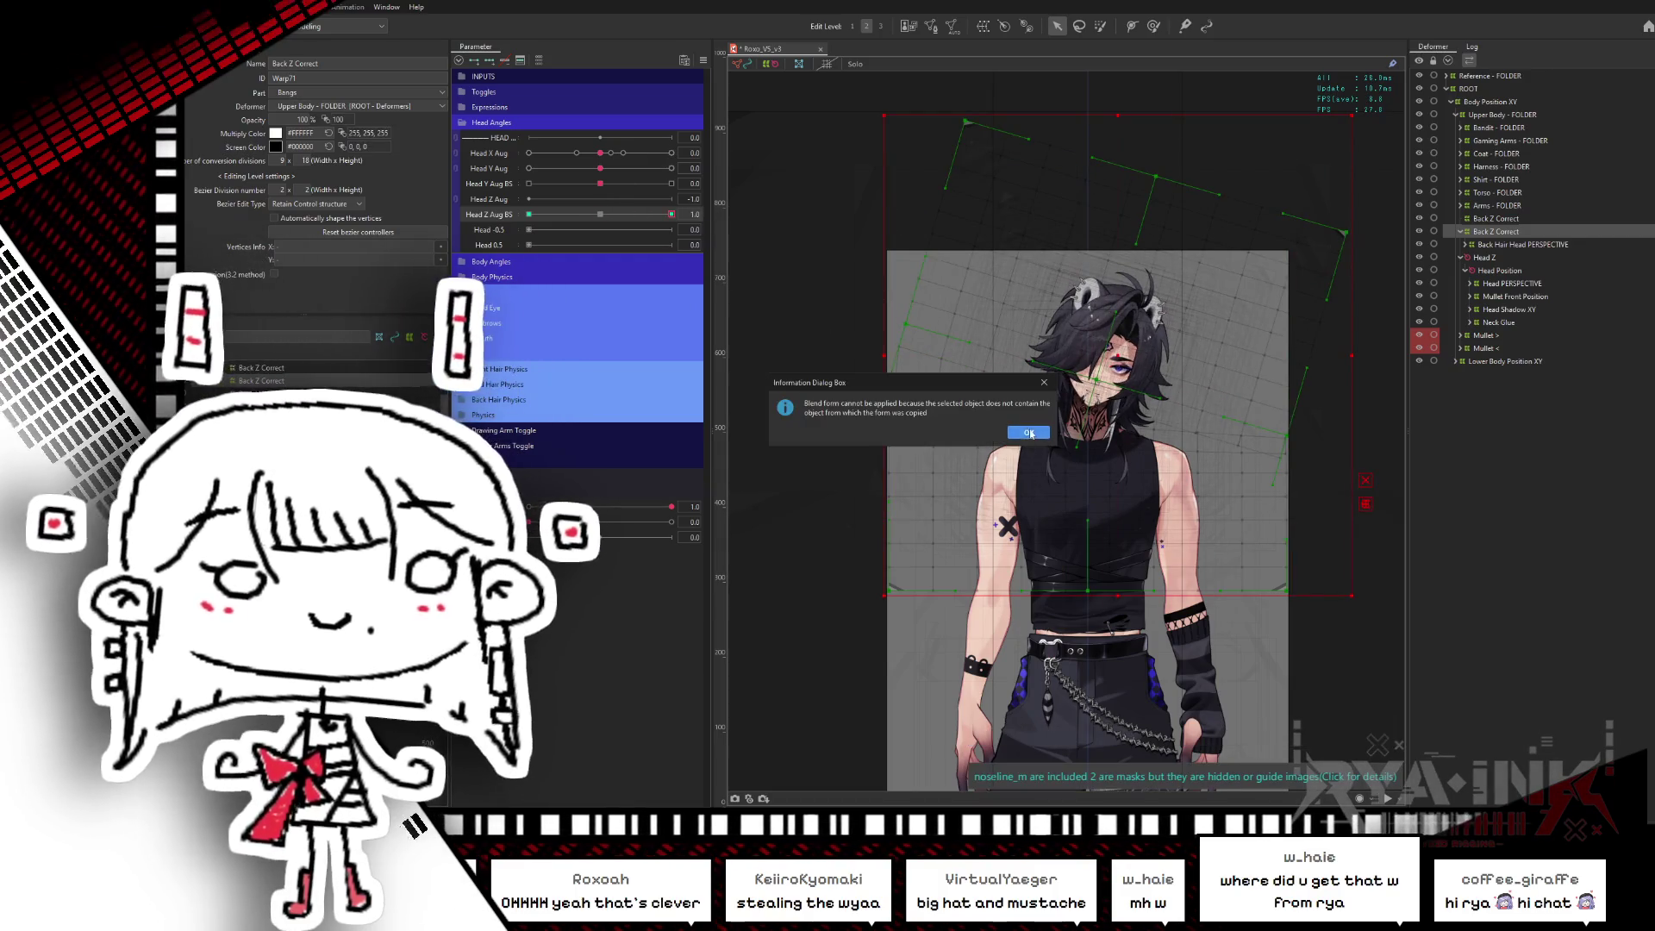
click(1028, 432)
click(600, 214)
click(671, 213)
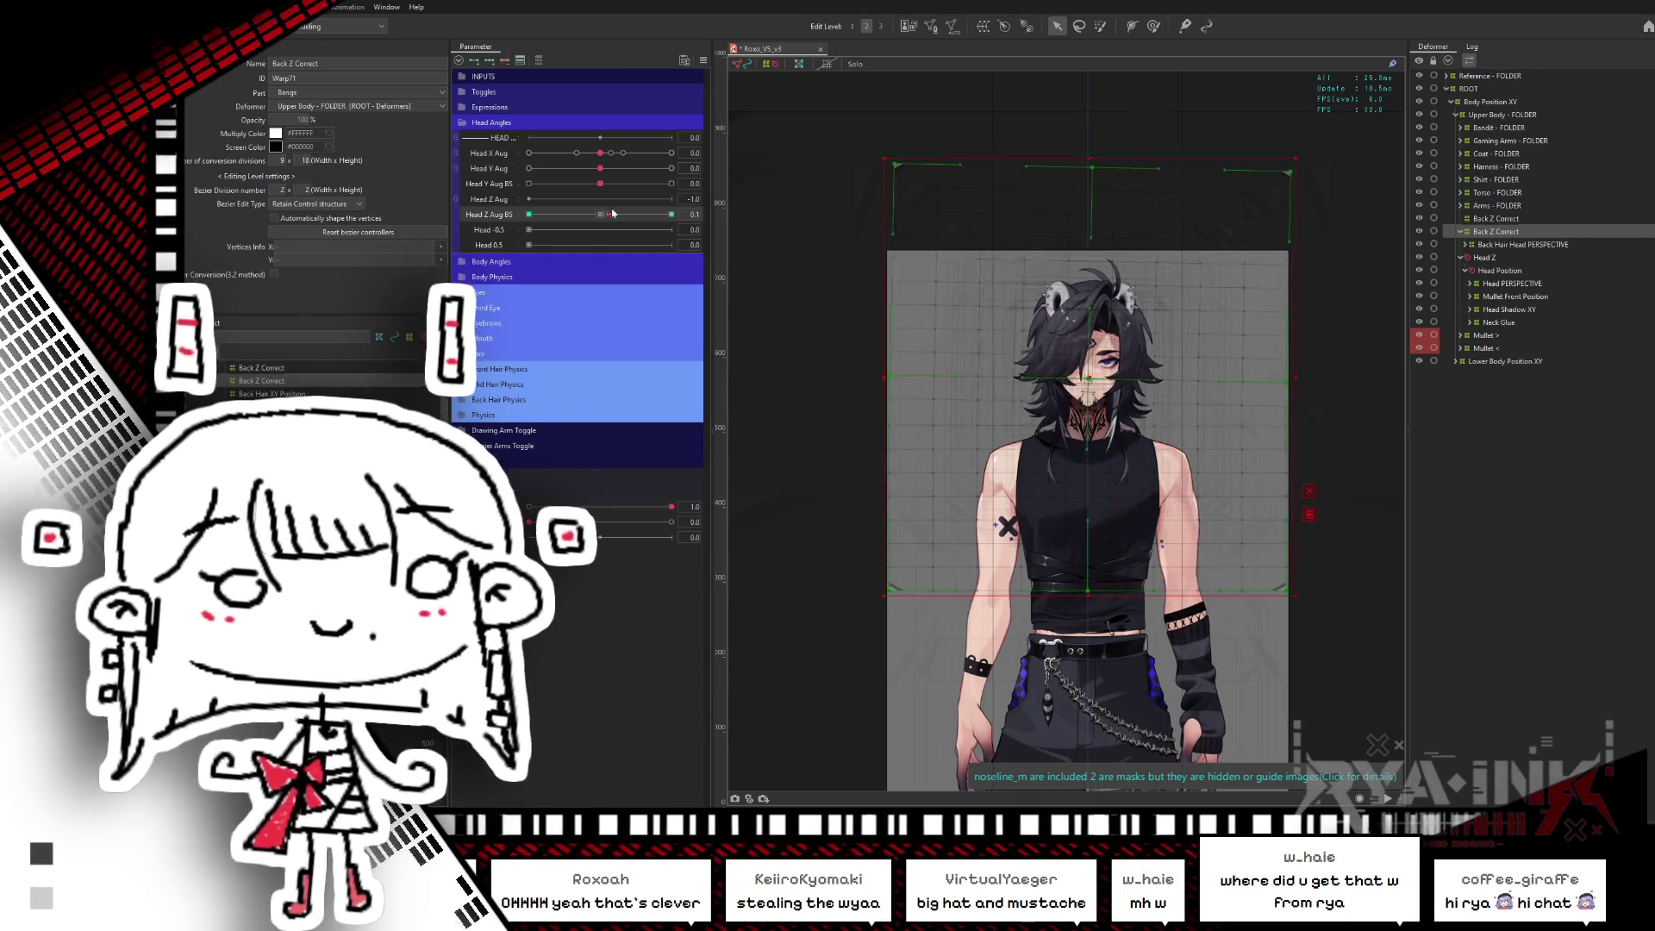
click(723, 213)
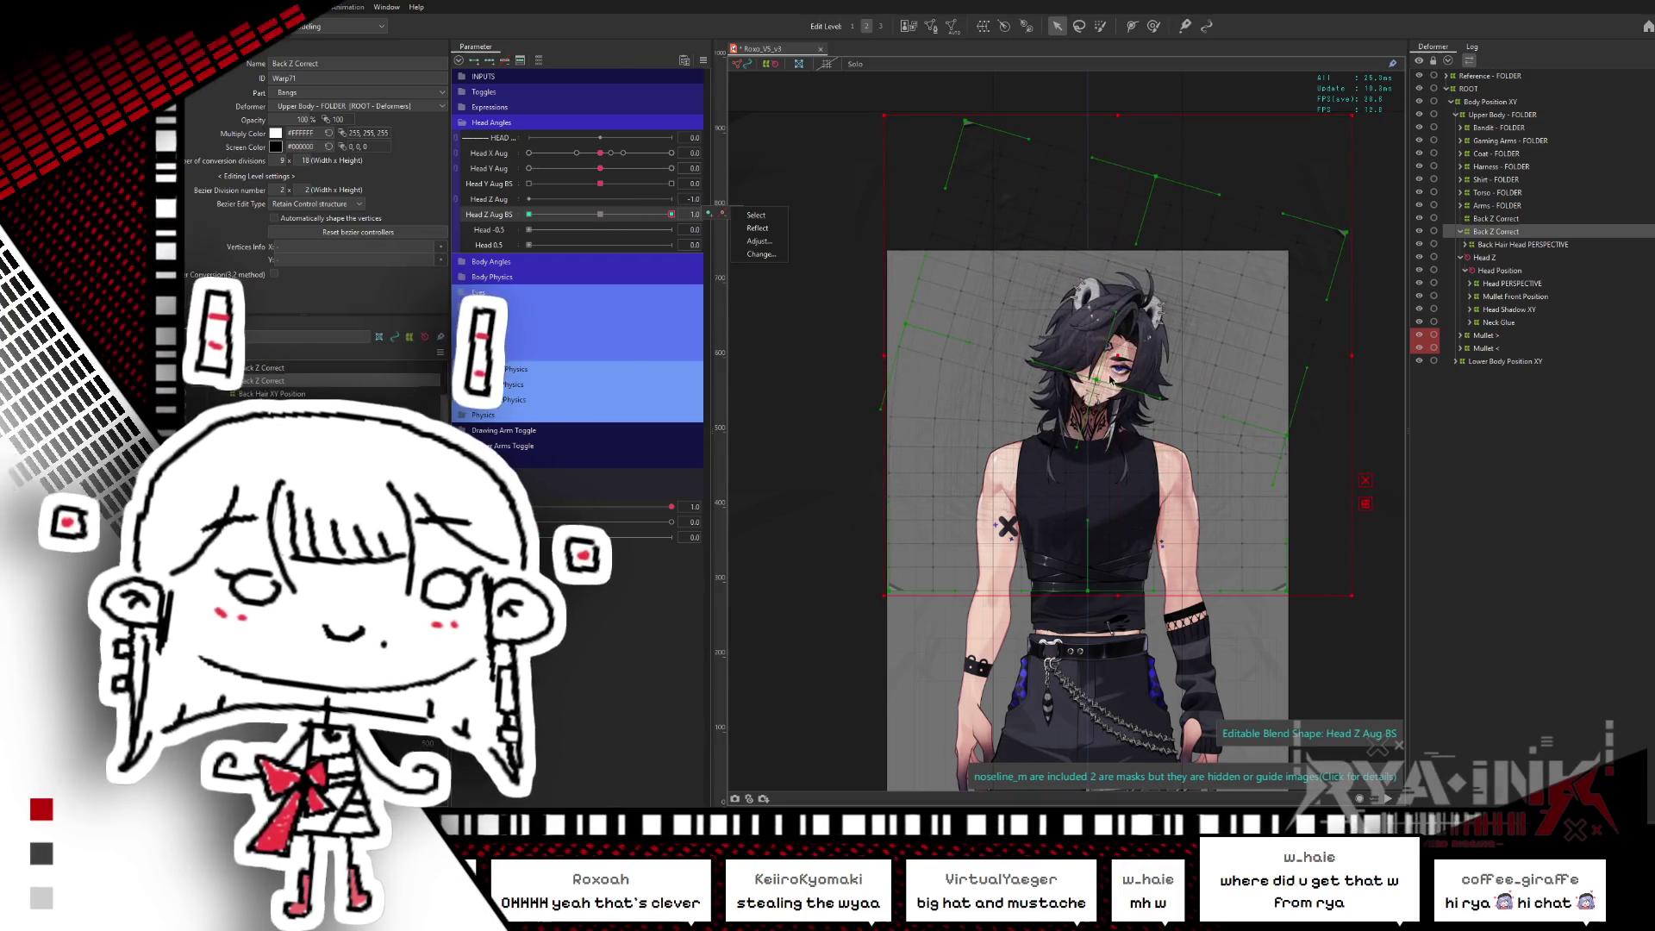
click(1280, 491)
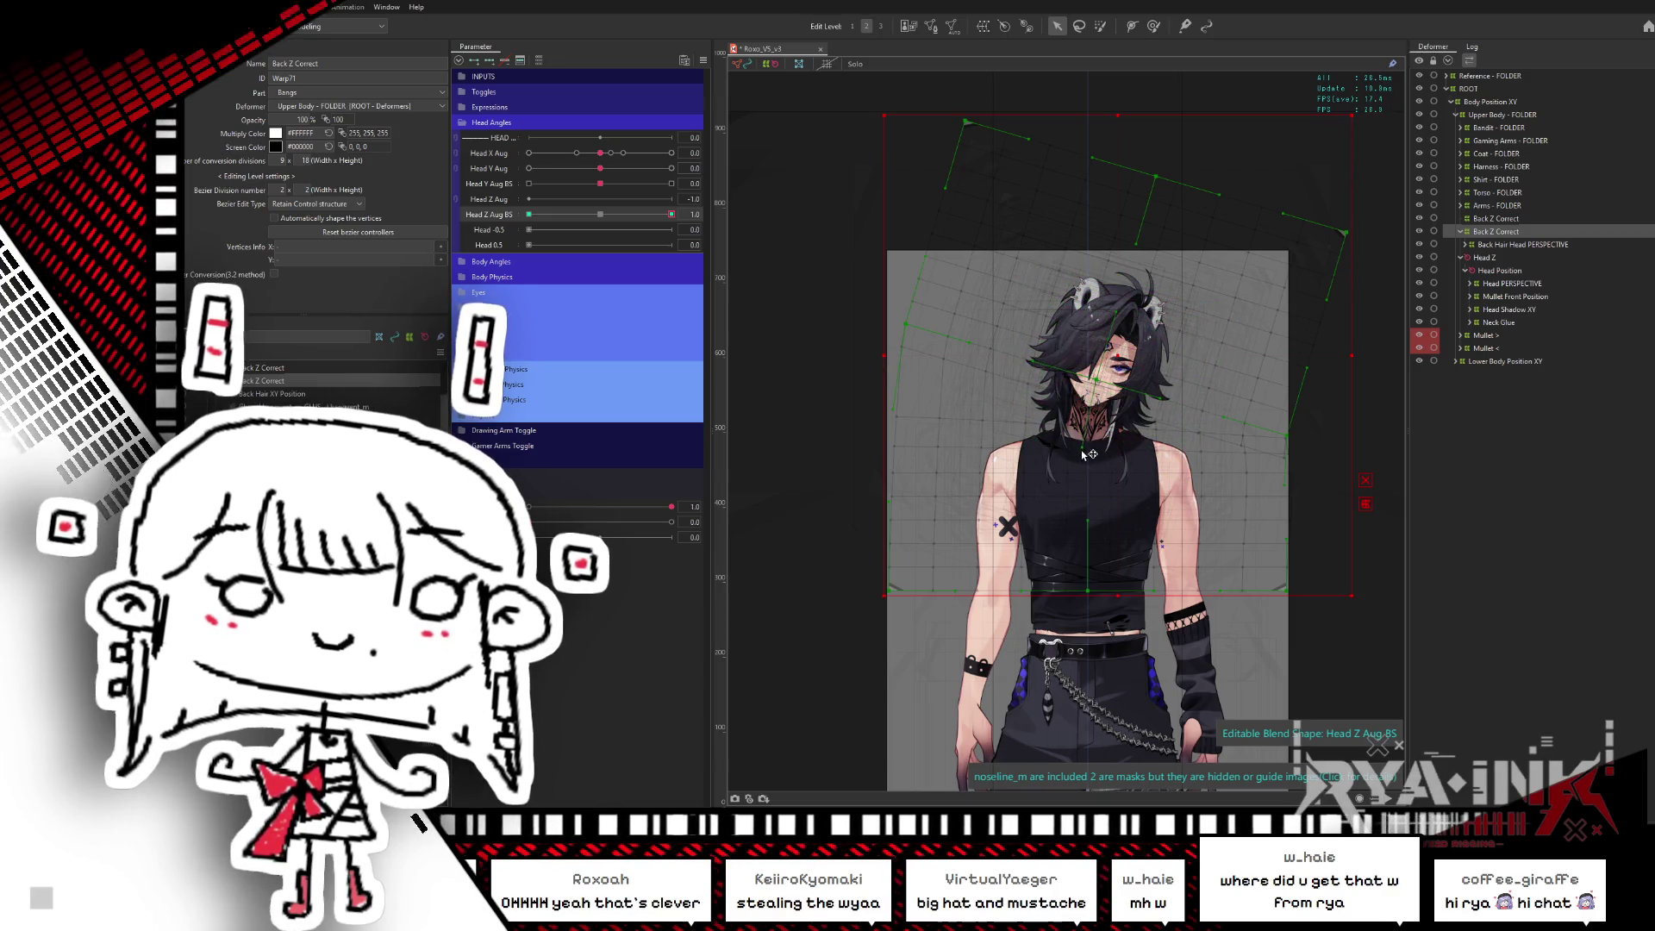
- Switch to the Deform Brush at 1212.5 px and zoom in on the head and torso
key(b)
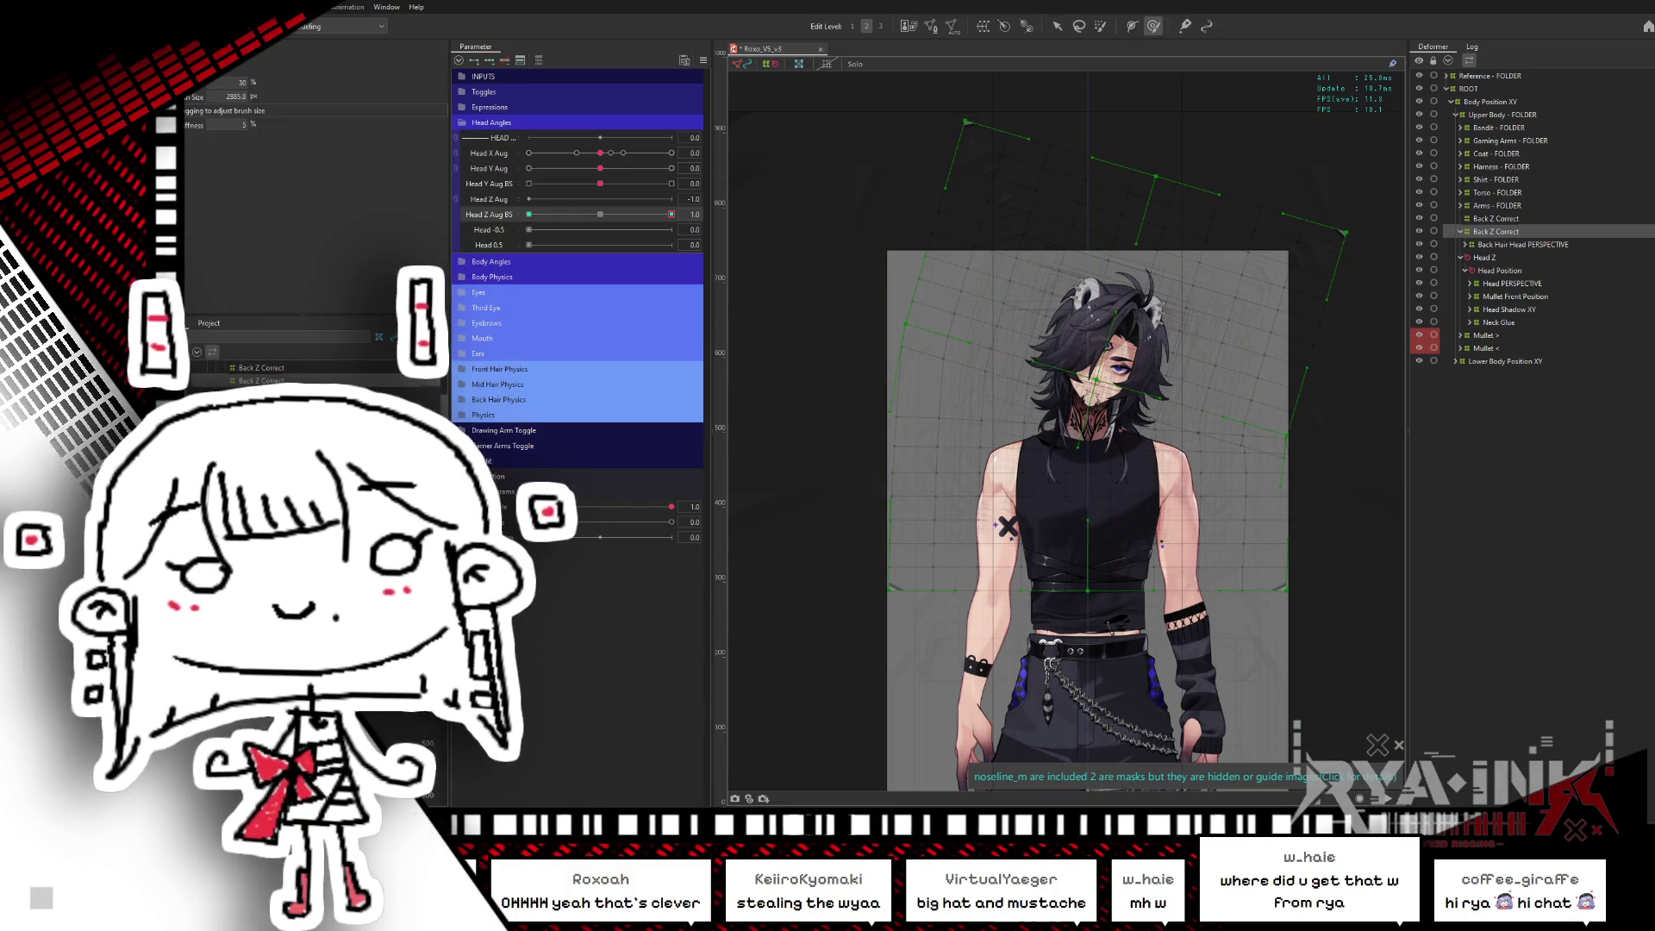
drag(1238, 435, 1263, 462)
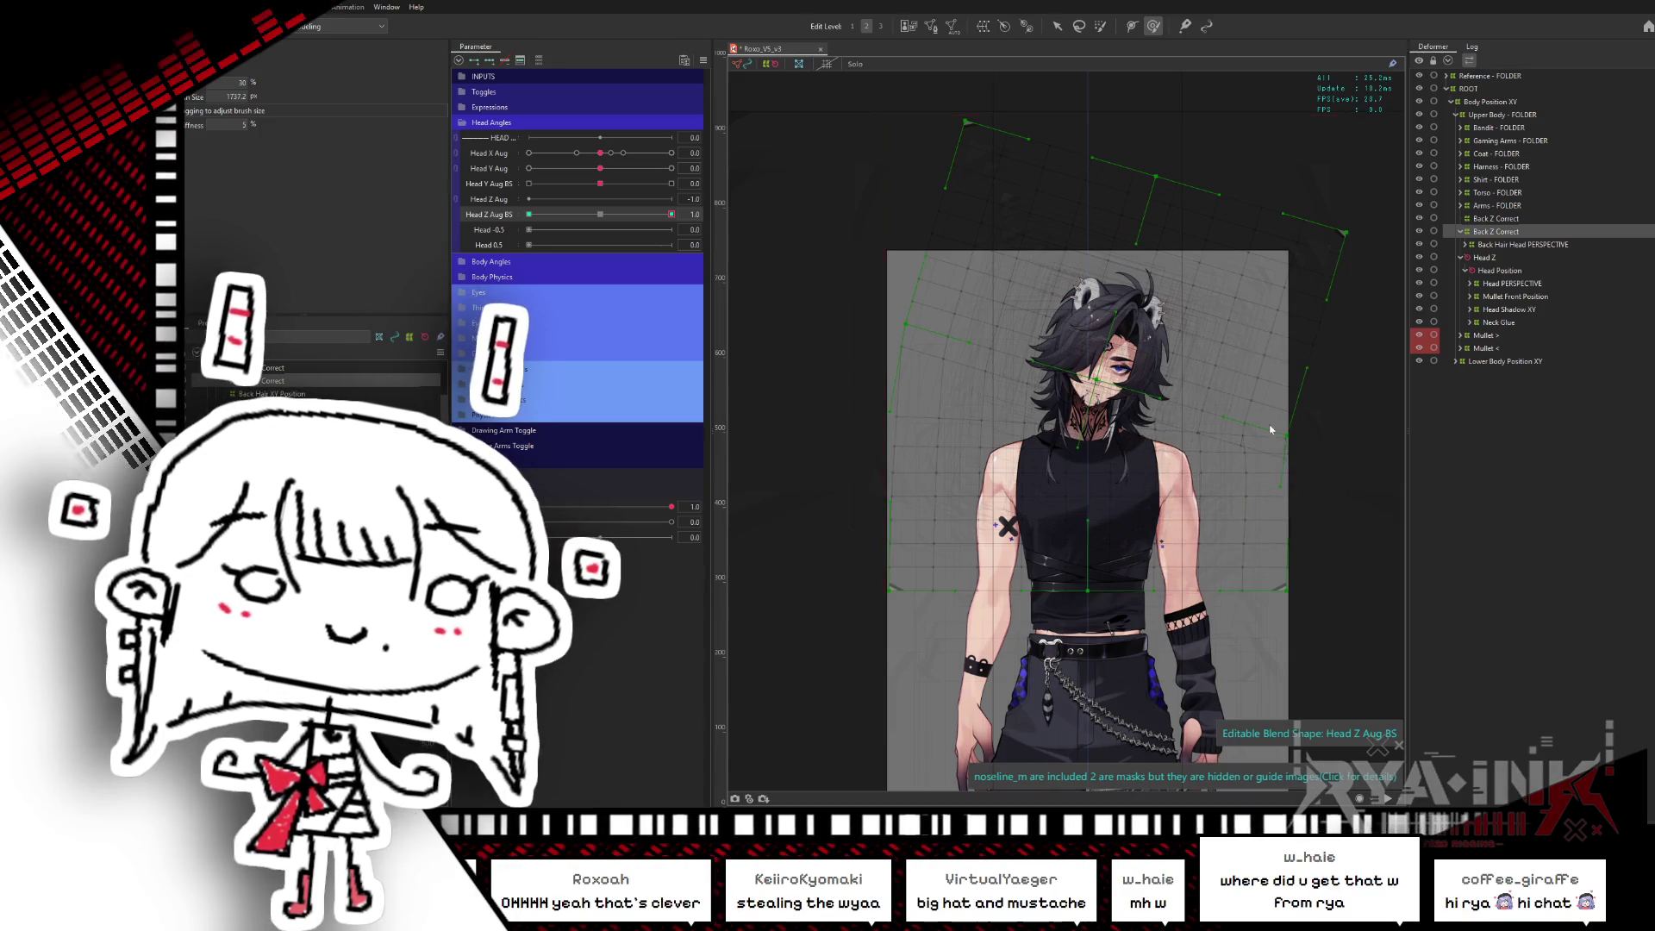
drag(1270, 430, 1265, 392)
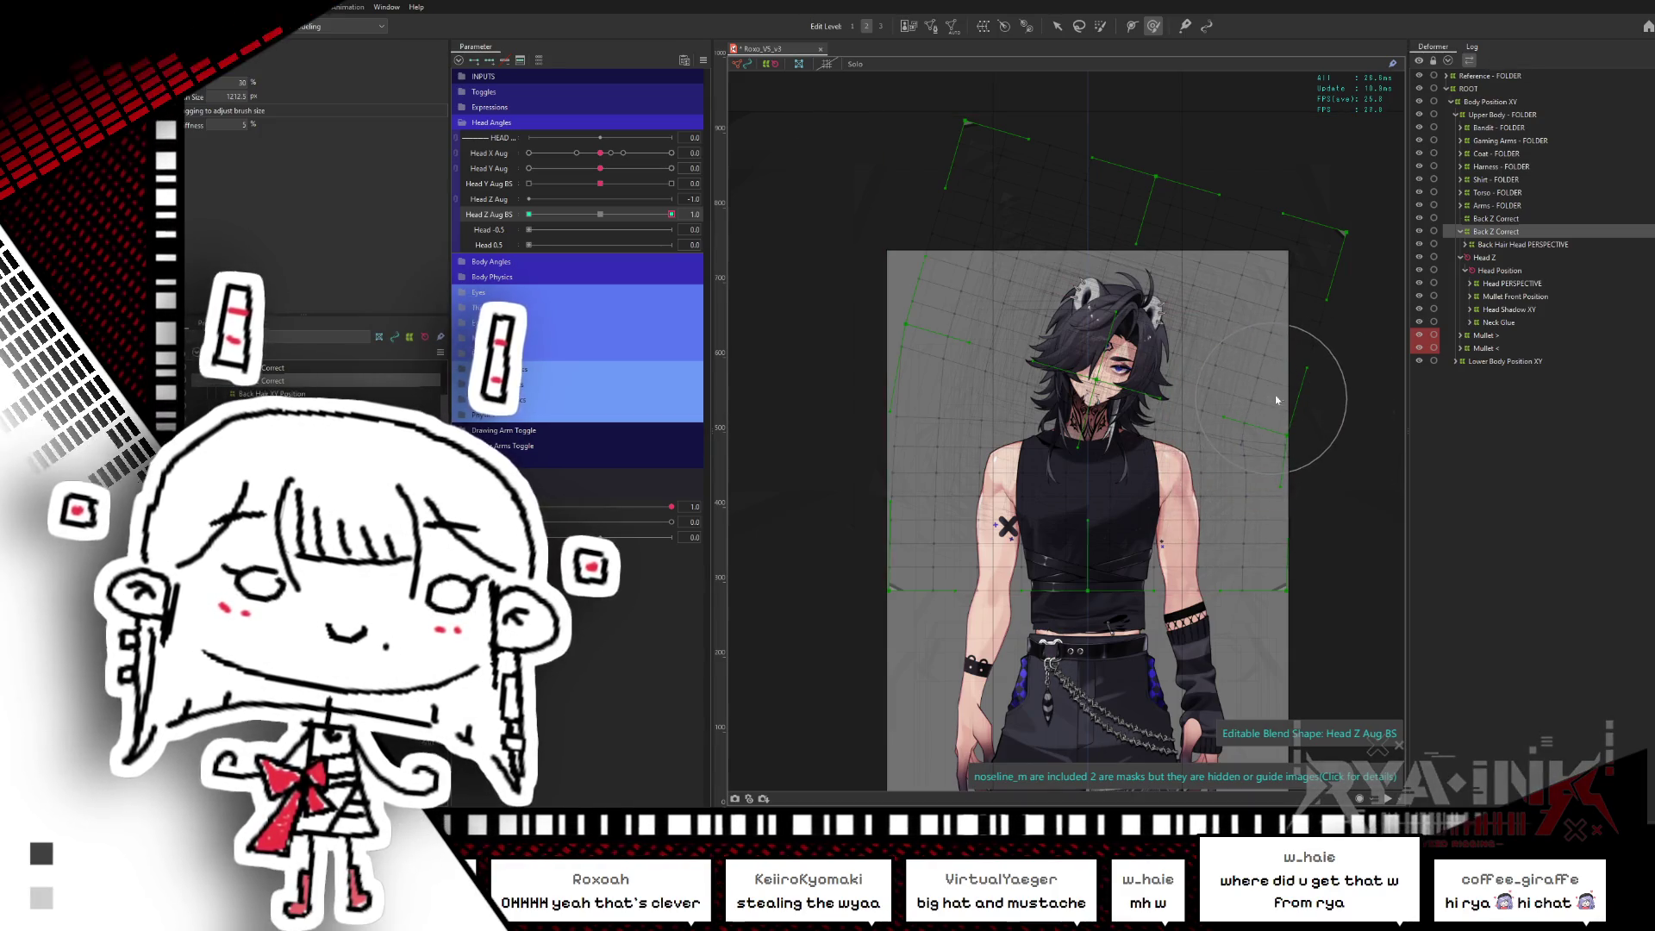
scroll(1241, 463, up, 4)
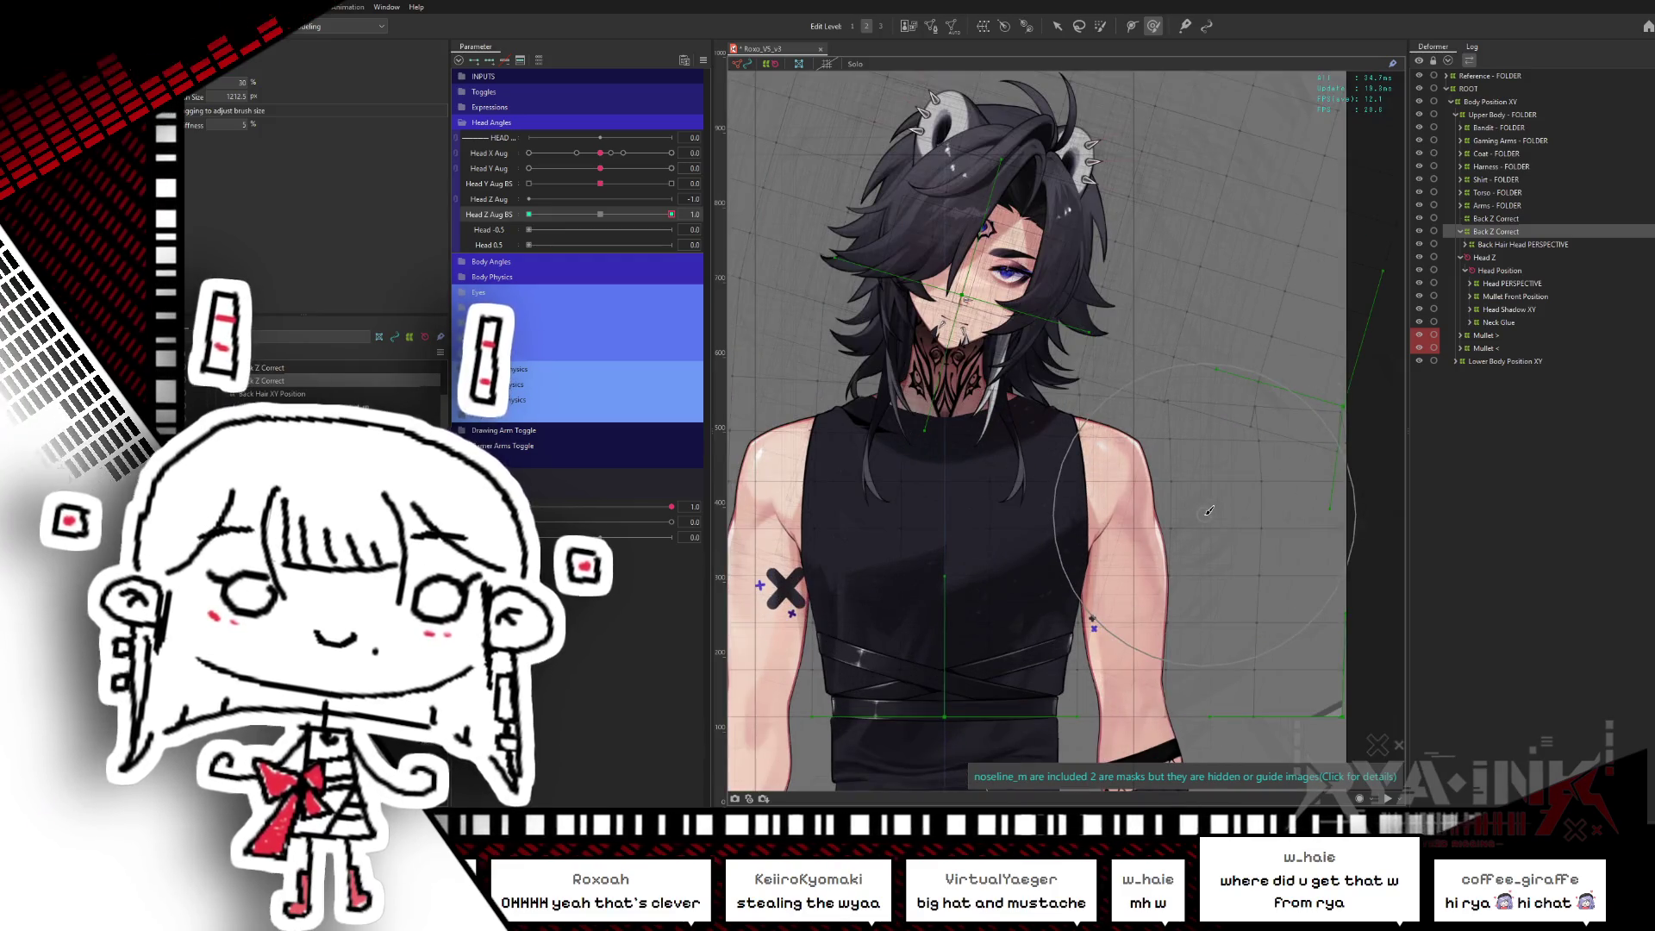
drag(1247, 463, 1164, 448)
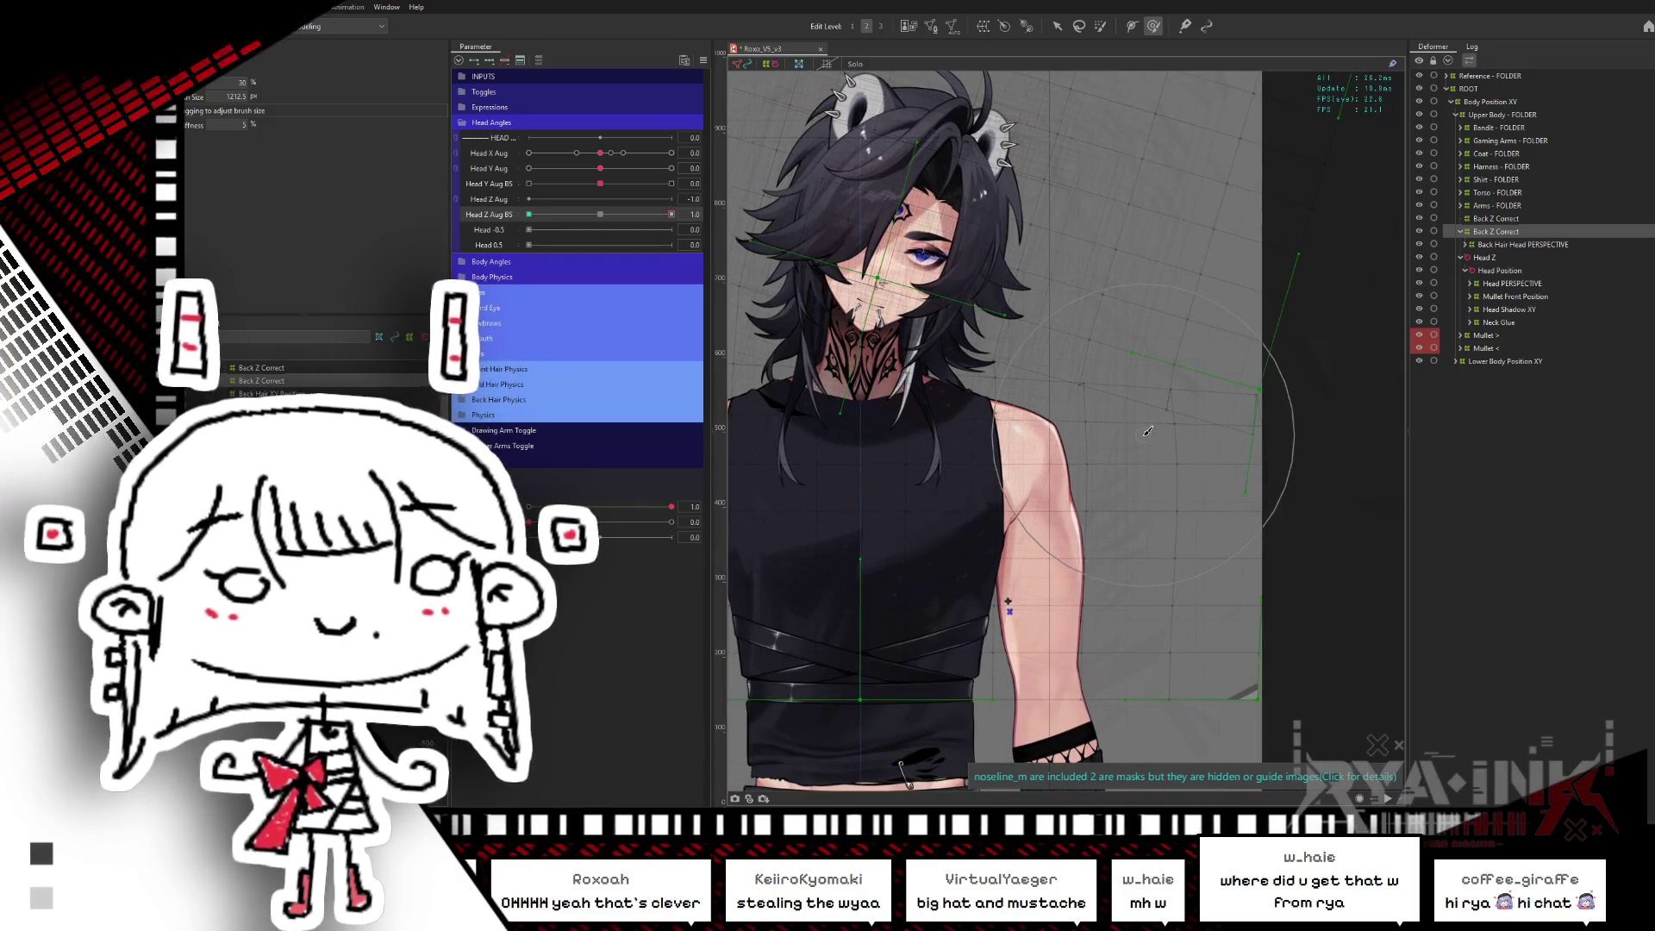
- Preview the head tilt from Head Z Aug BS 1.0 to -1.0, then reset it to 0
drag(672, 214, 675, 216)
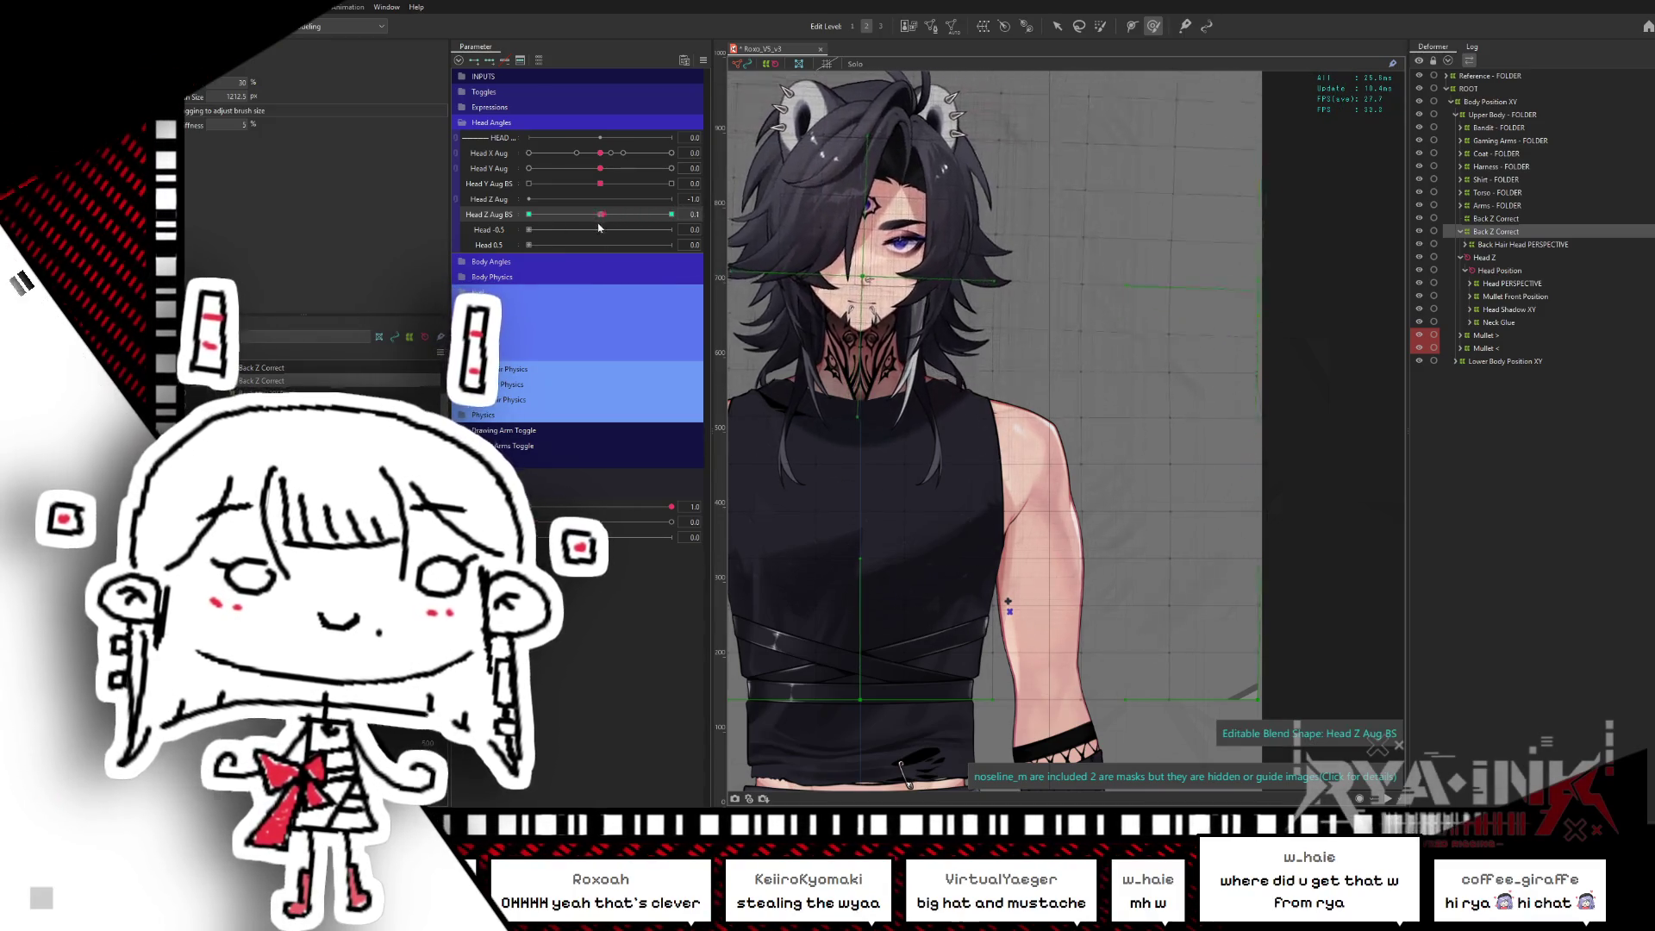
click(676, 216)
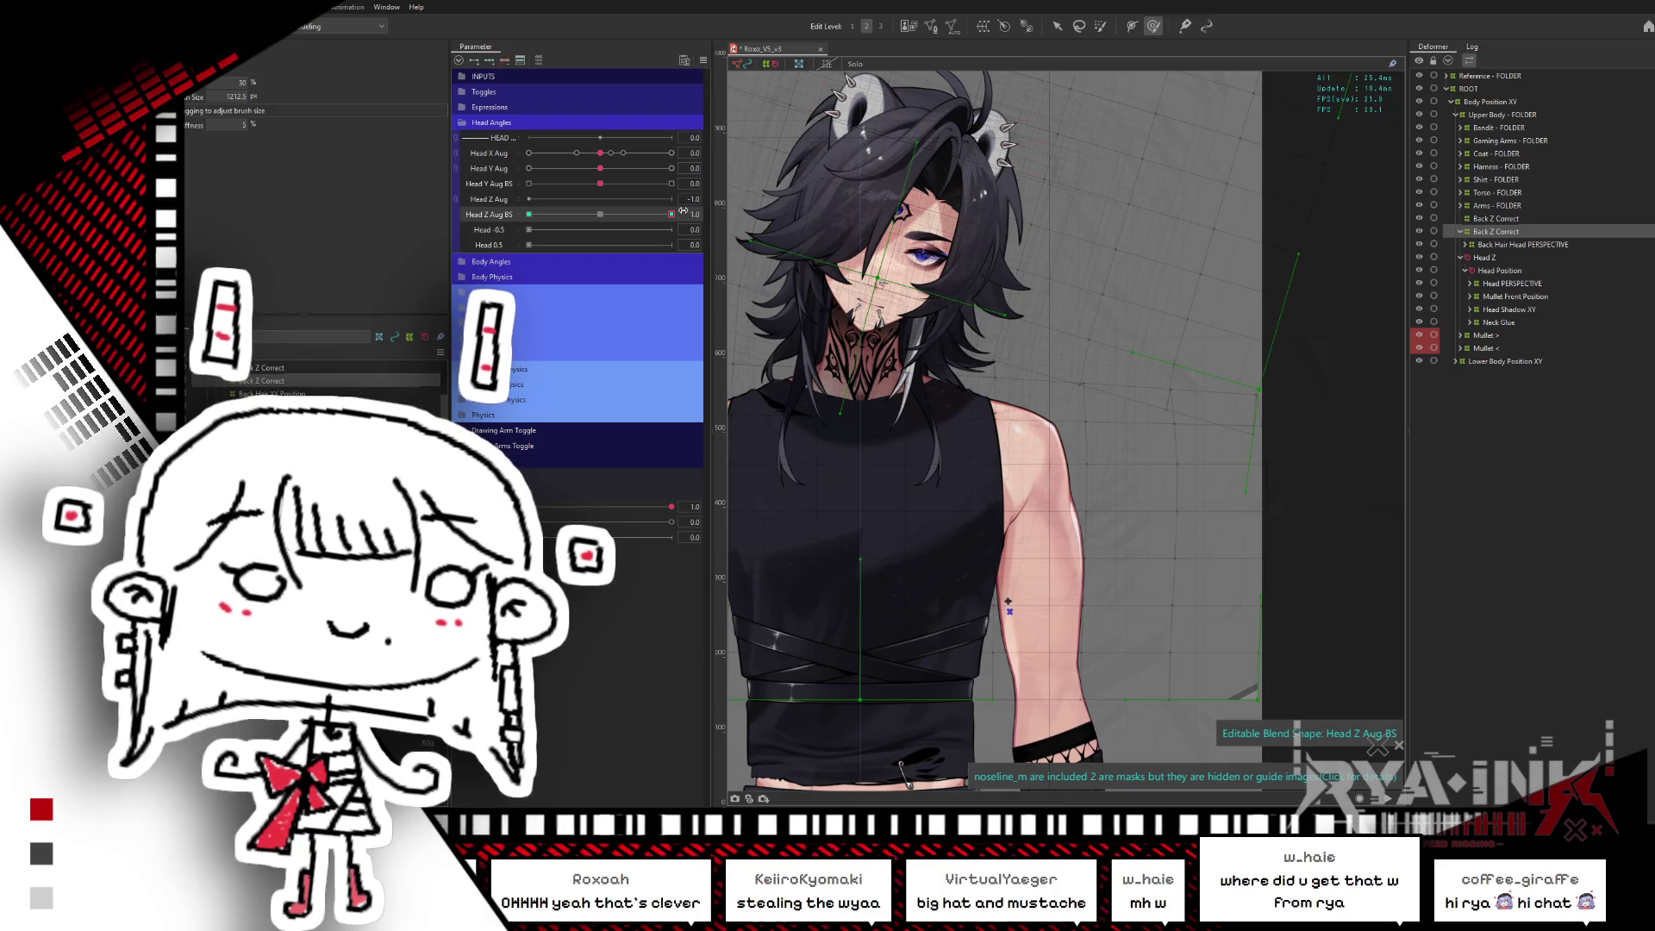
drag(676, 214, 528, 214)
drag(1098, 358, 1138, 358)
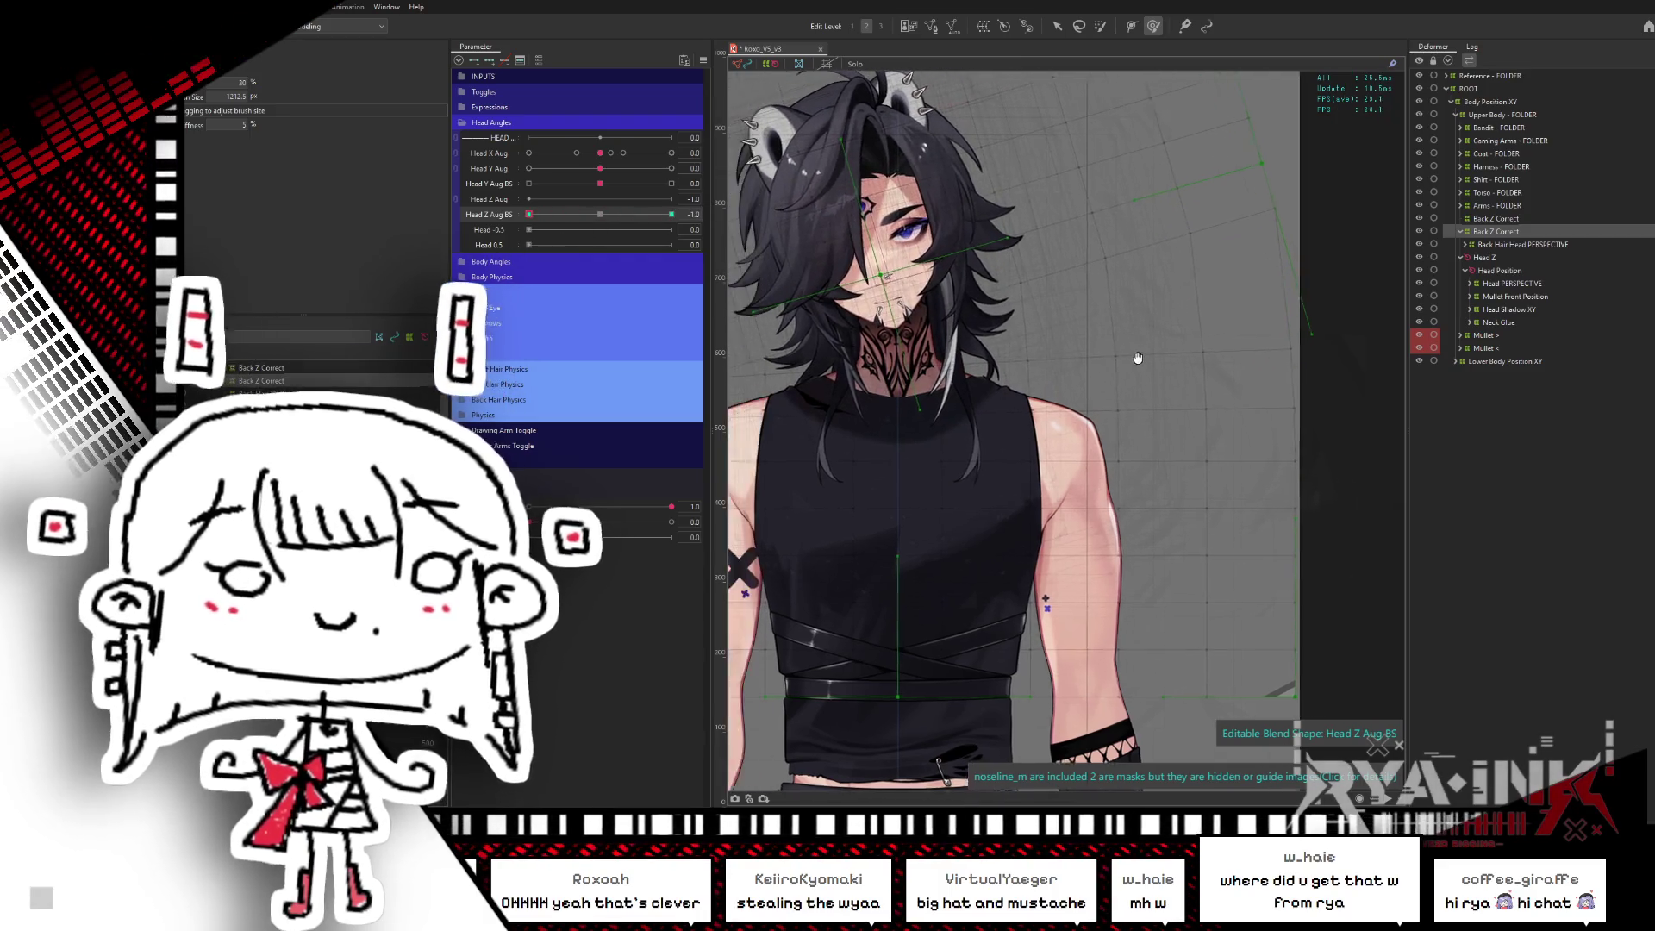
drag(728, 380, 1069, 397)
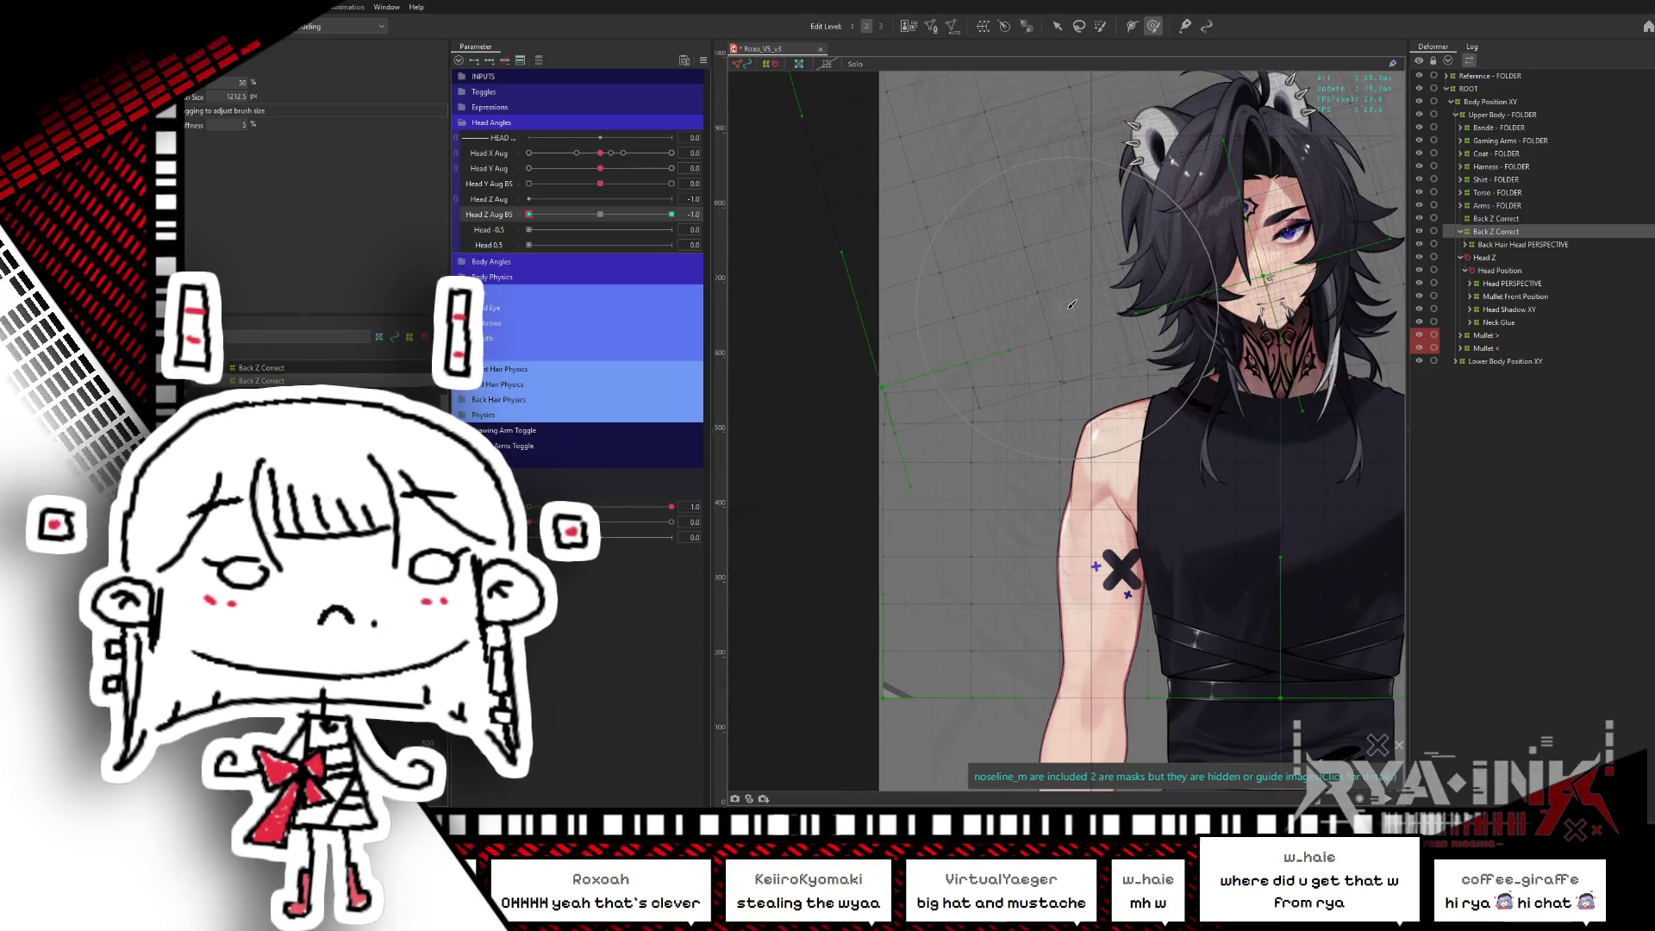
scroll(1086, 294, down, 3)
drag(1236, 377, 1099, 425)
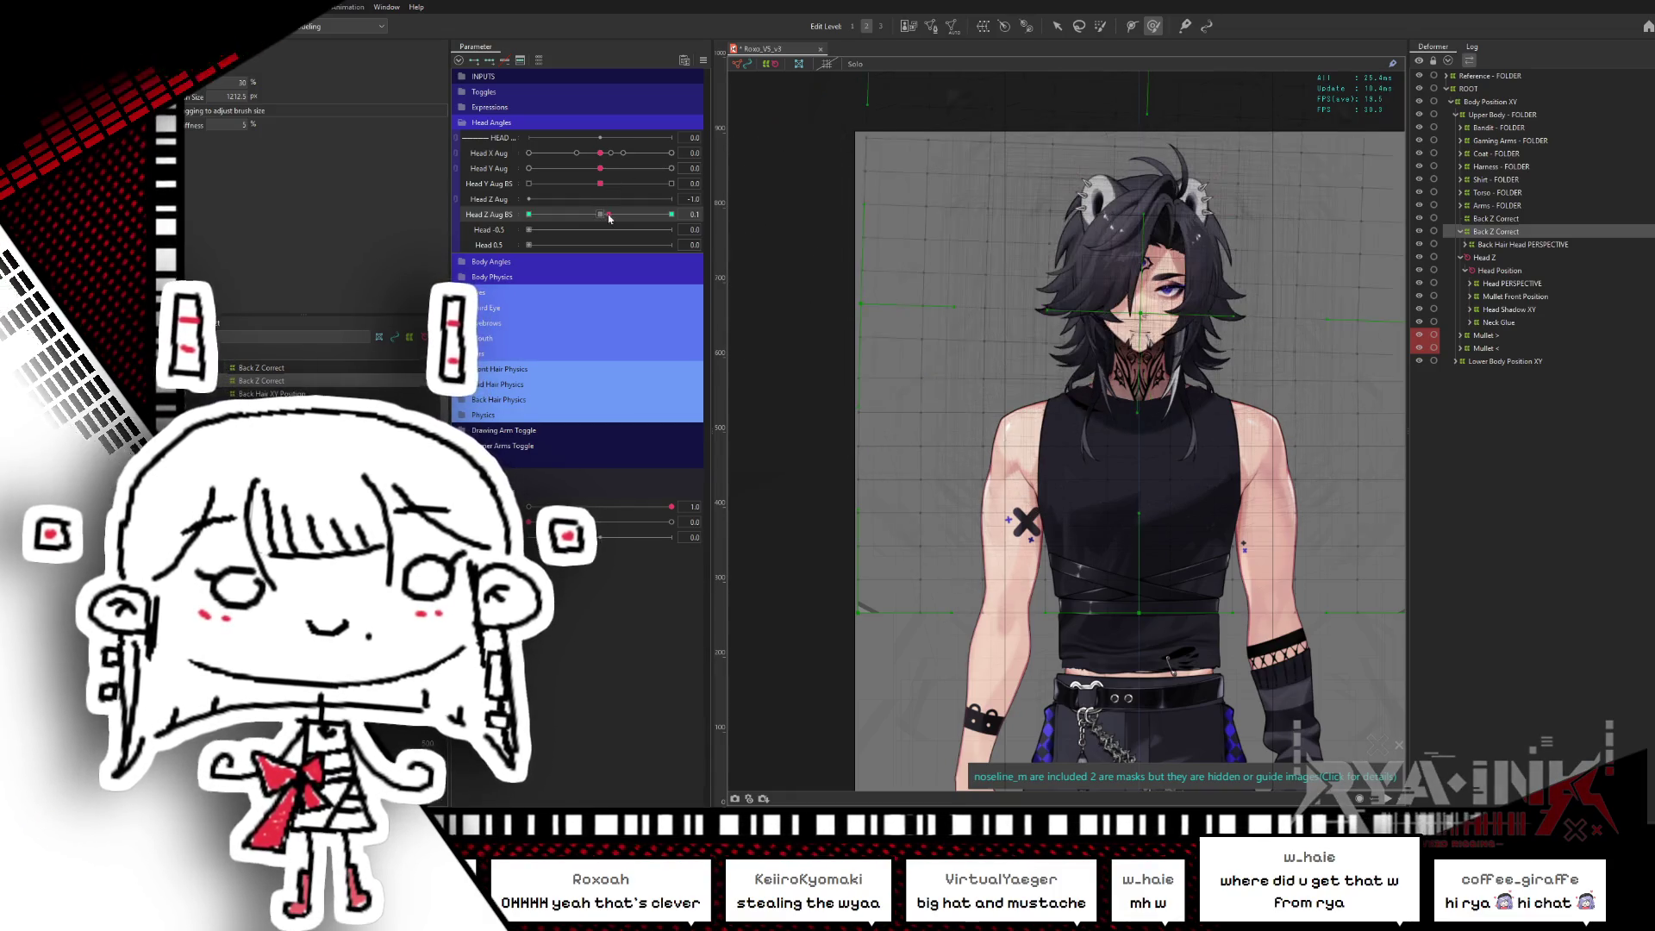
click(509, 215)
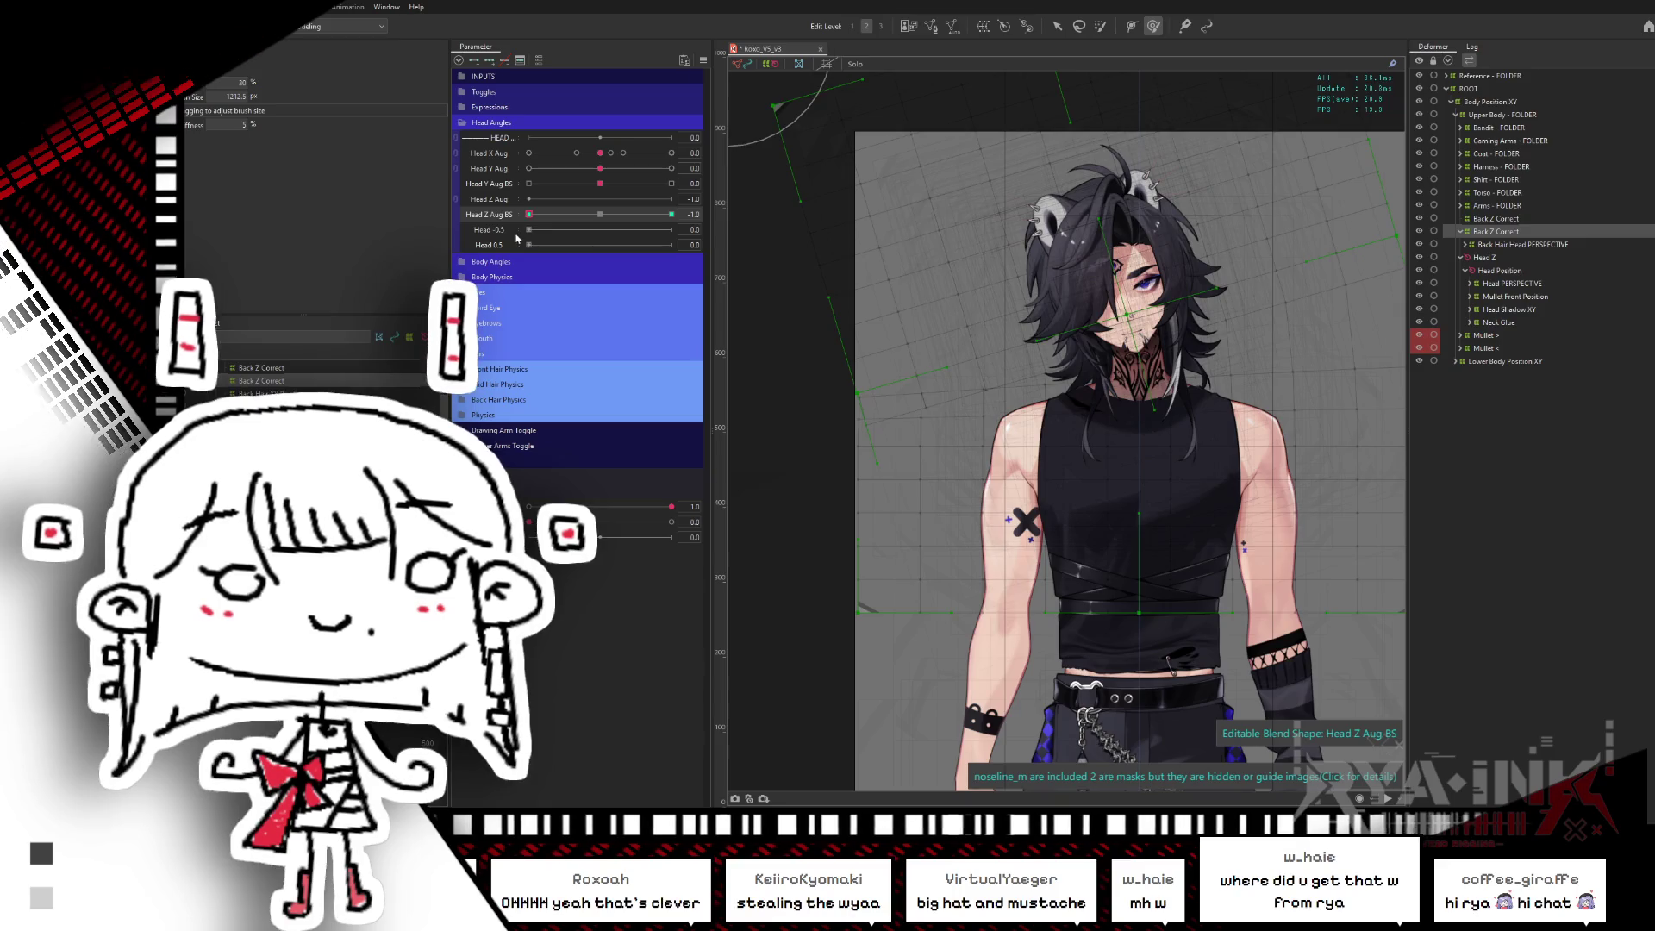
click(600, 214)
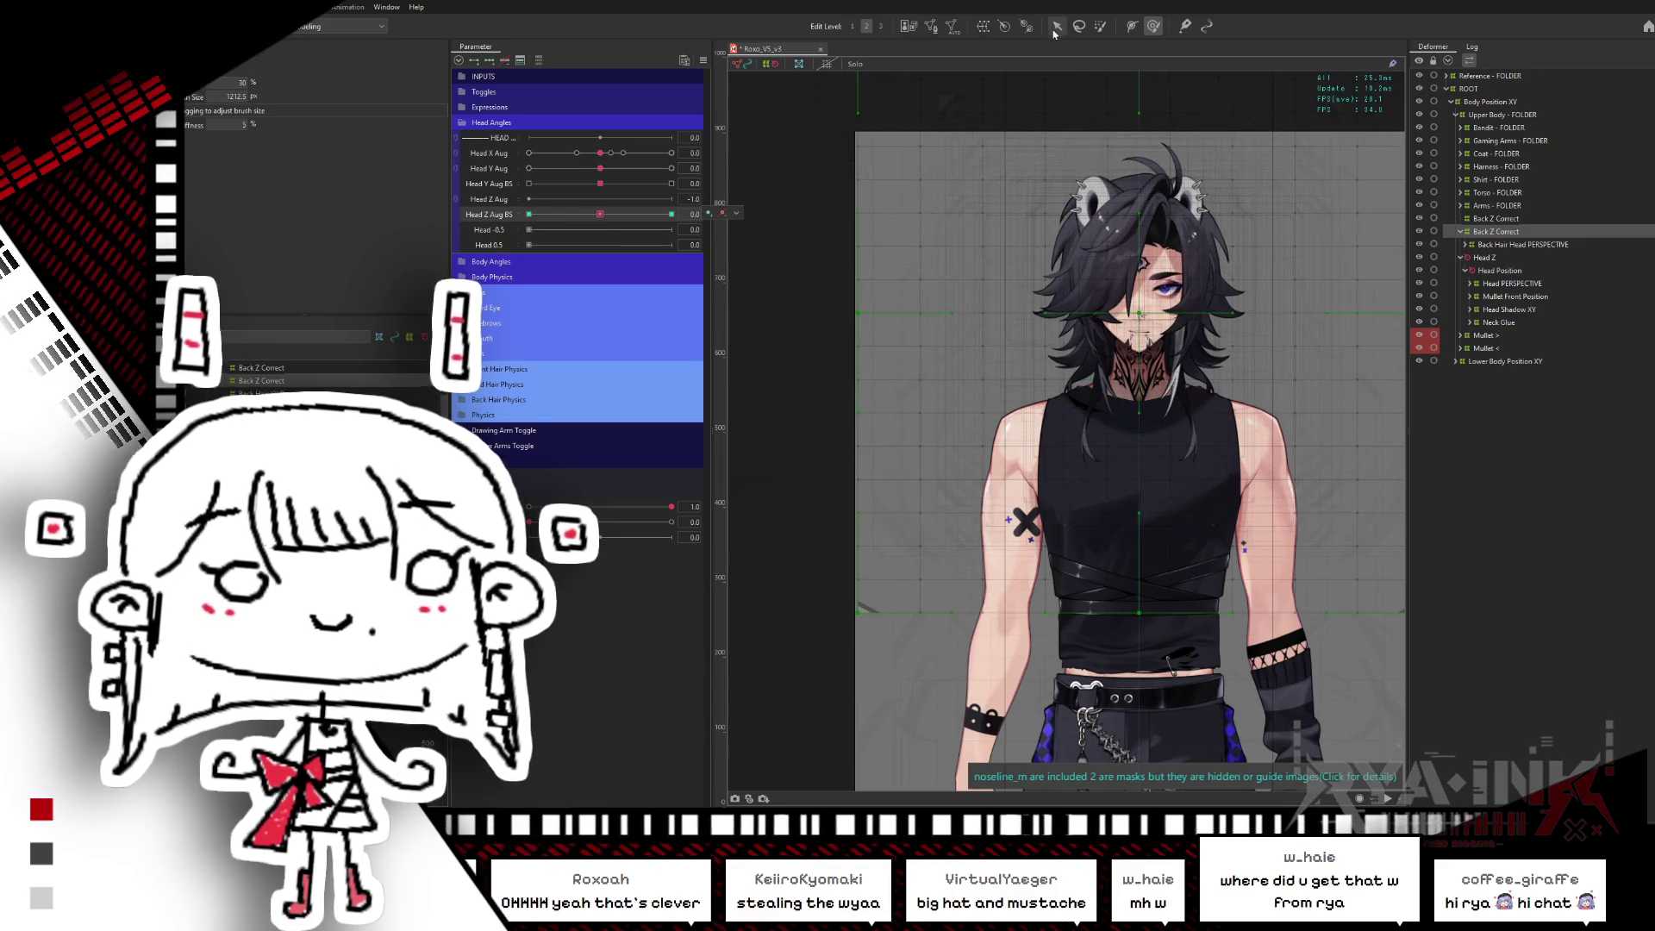
- Reshape the warp points on both sides of the neck for the Head Z Aug BS -1.0 tilt
drag(1050, 399, 1050, 400)
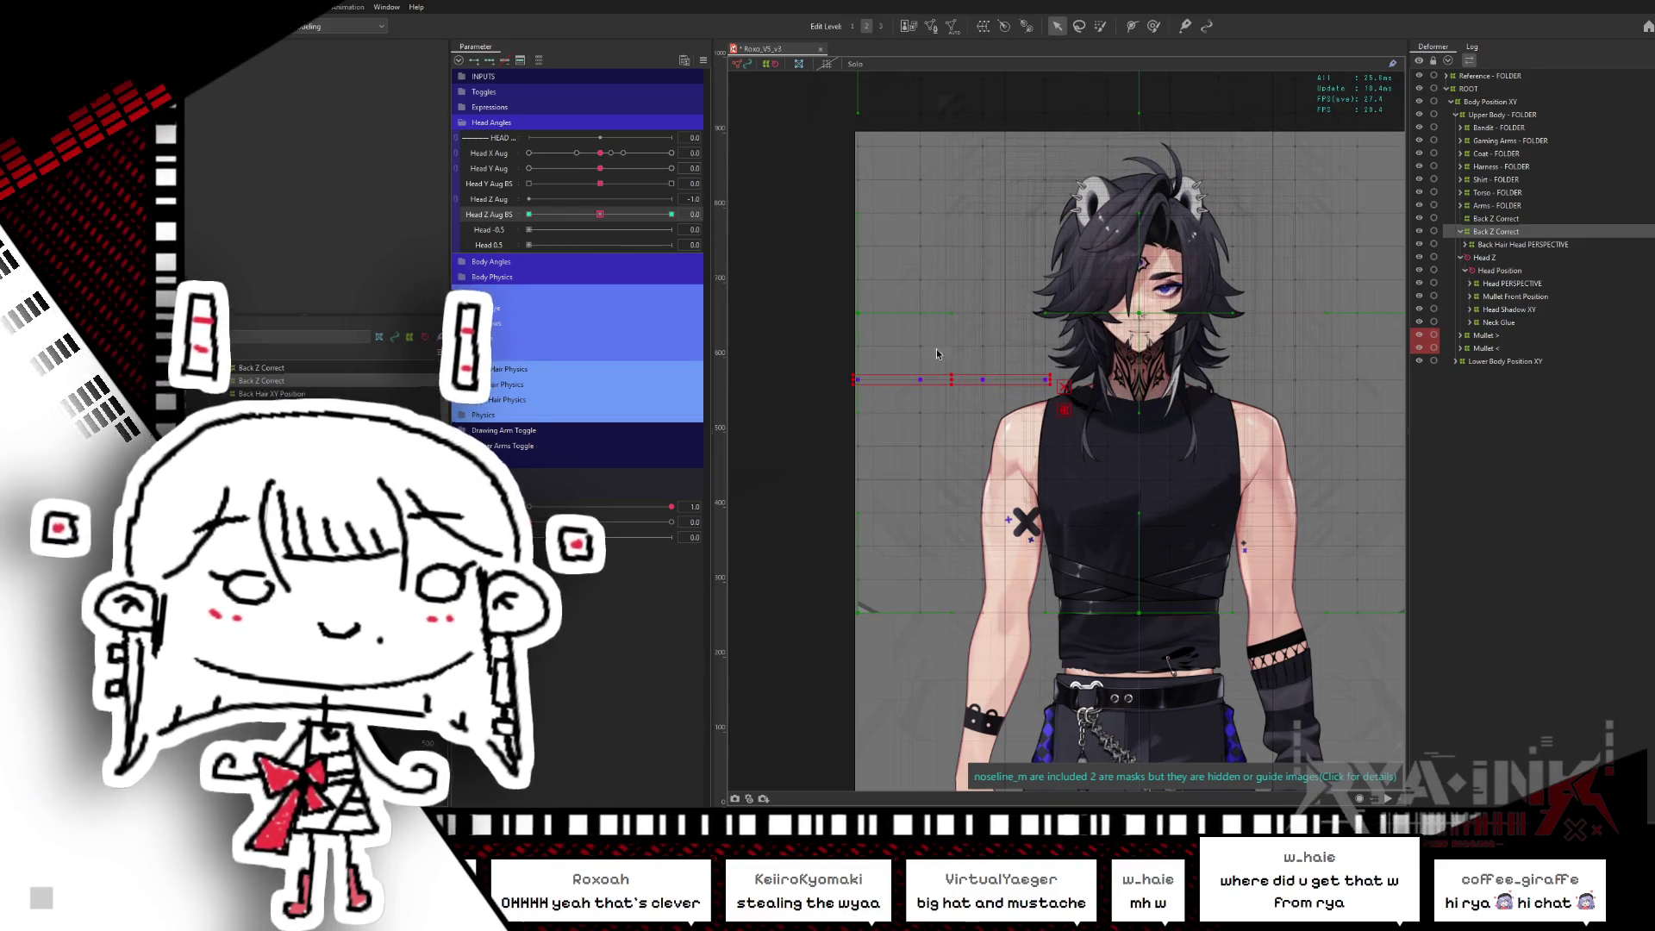
drag(595, 214, 489, 229)
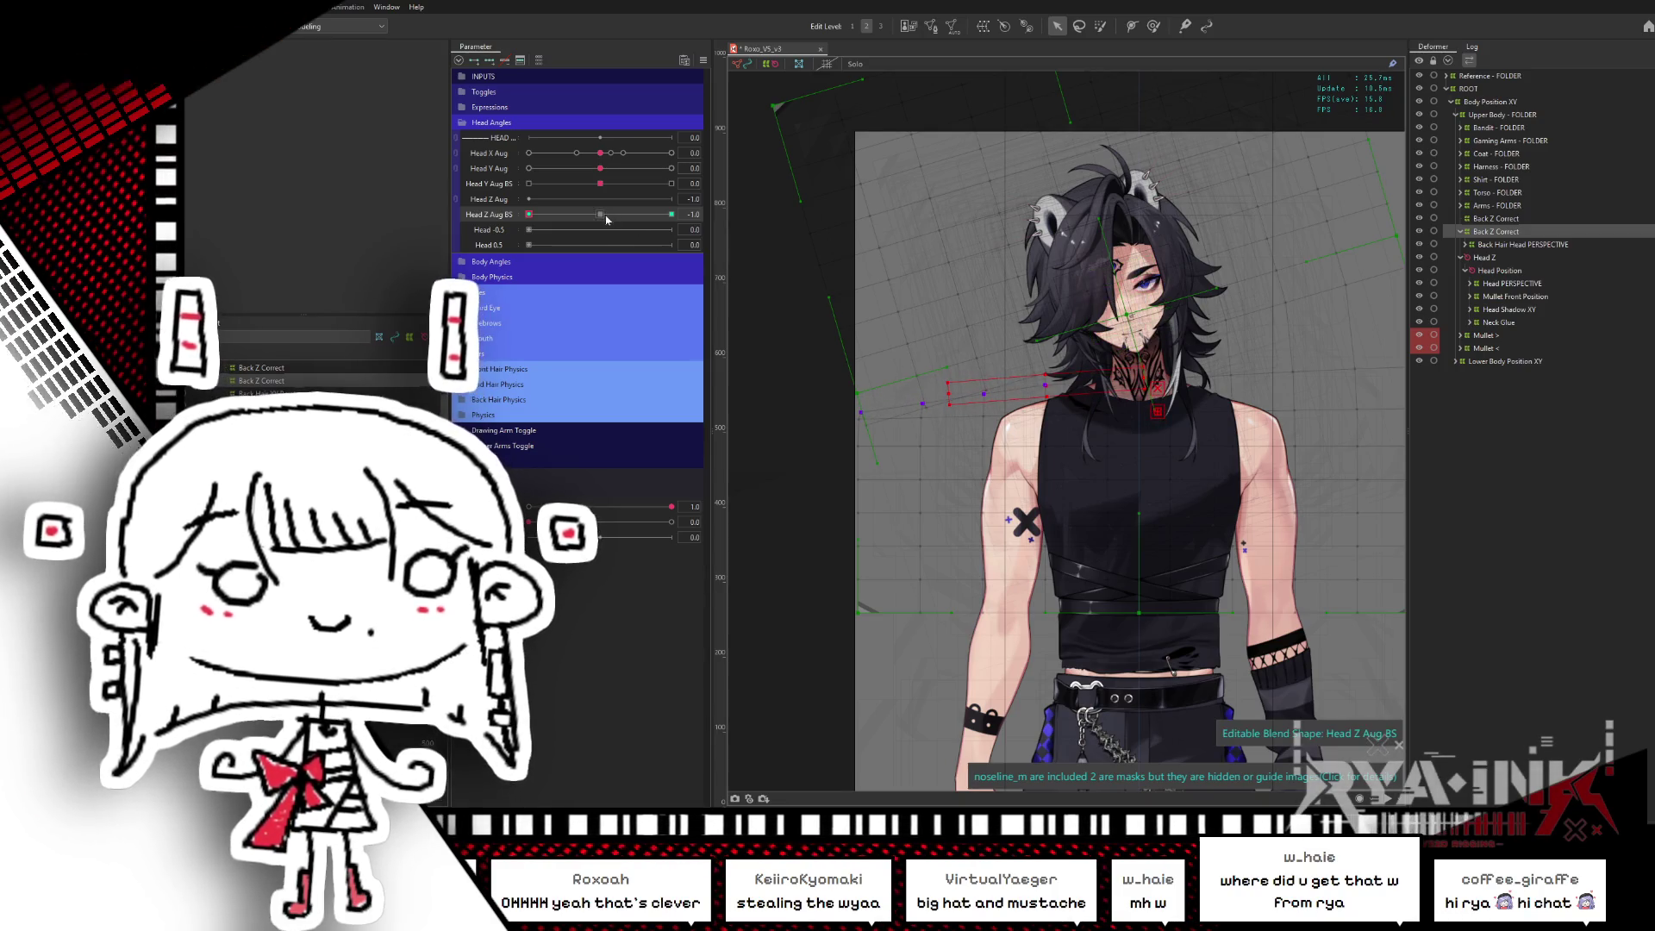
drag(606, 219, 528, 215)
key(ctrl+h)
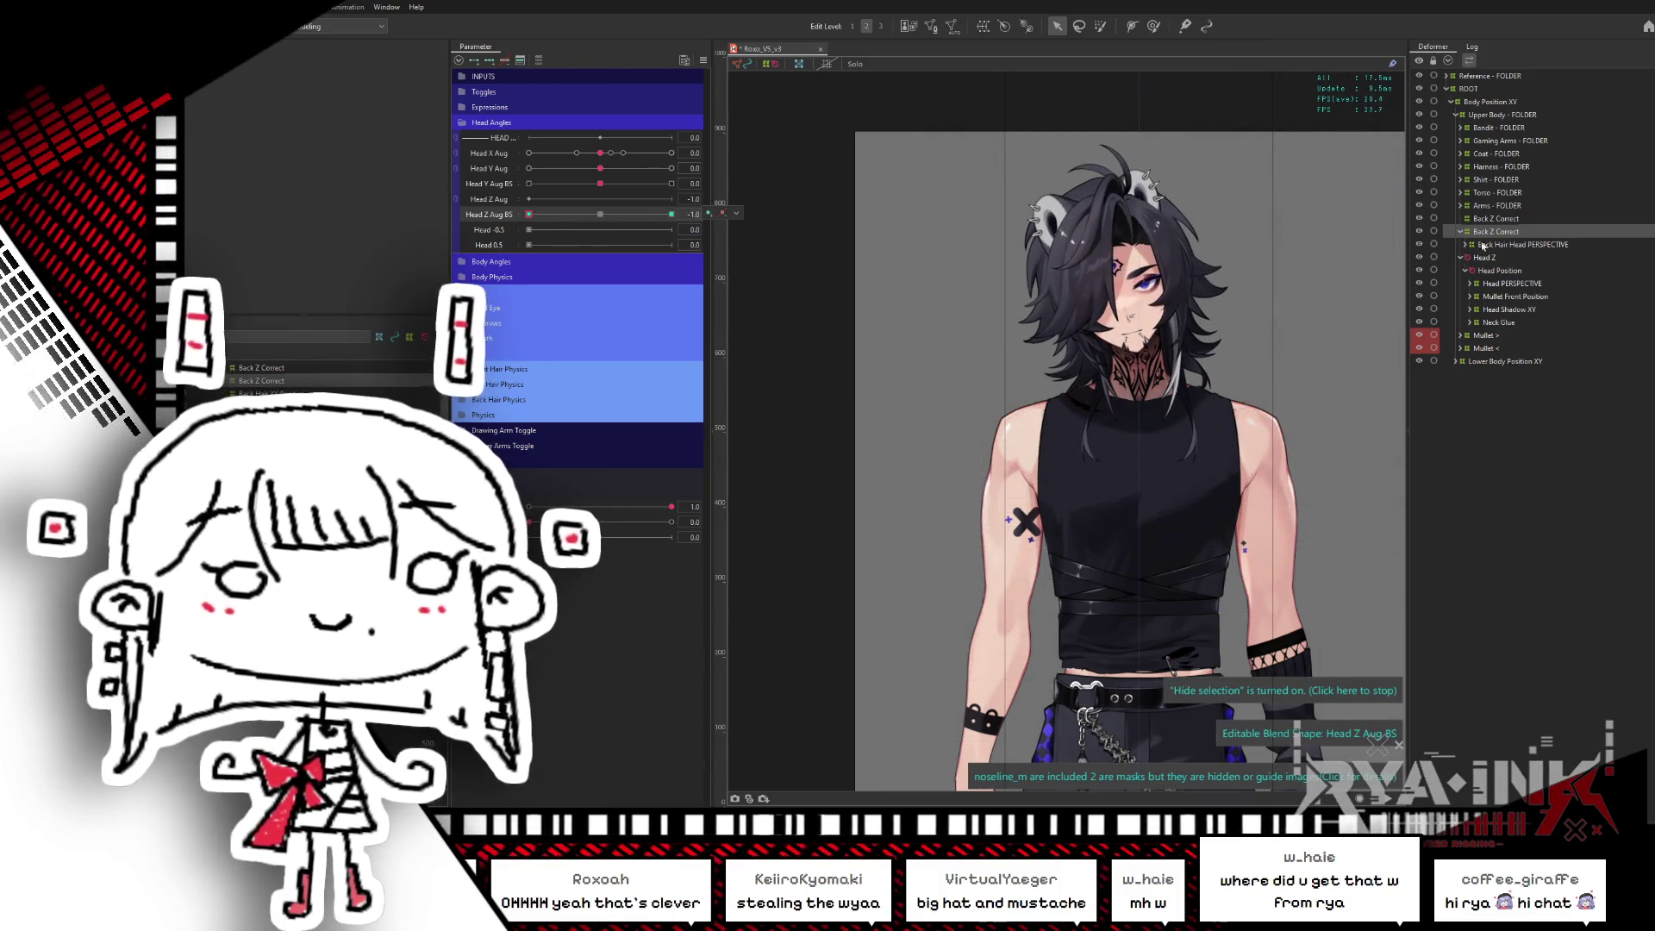
drag(1227, 380, 1115, 392)
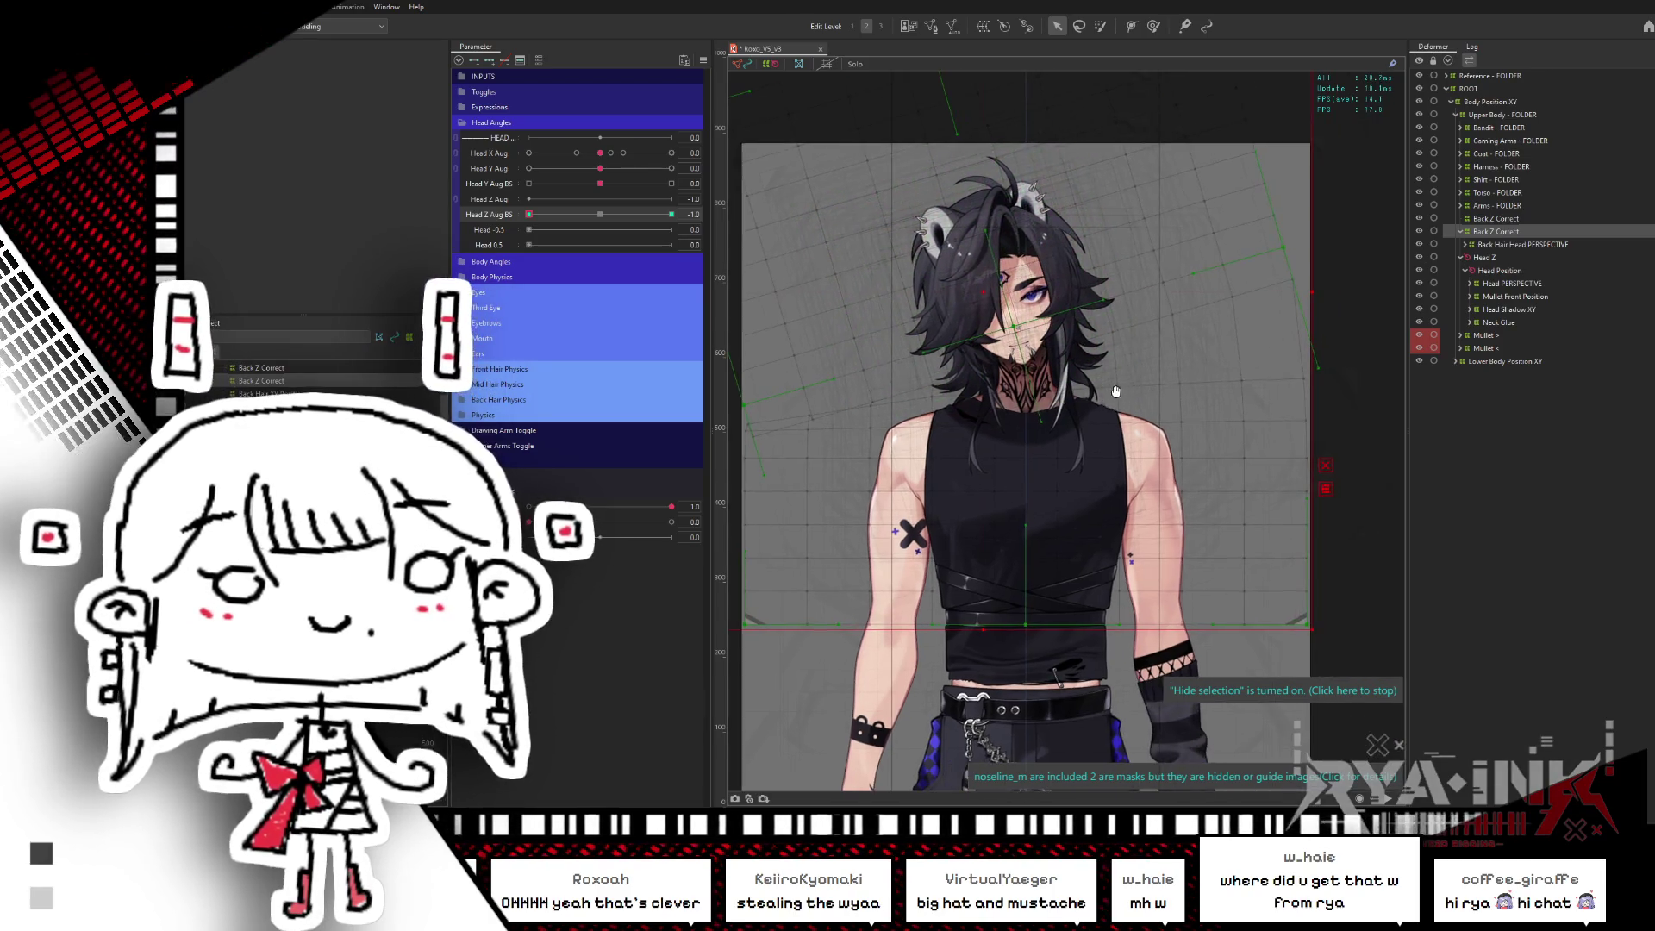
mouse_move(528, 215)
mouse_down()
mouse_move(563, 215)
mouse_move(528, 214)
mouse_up()
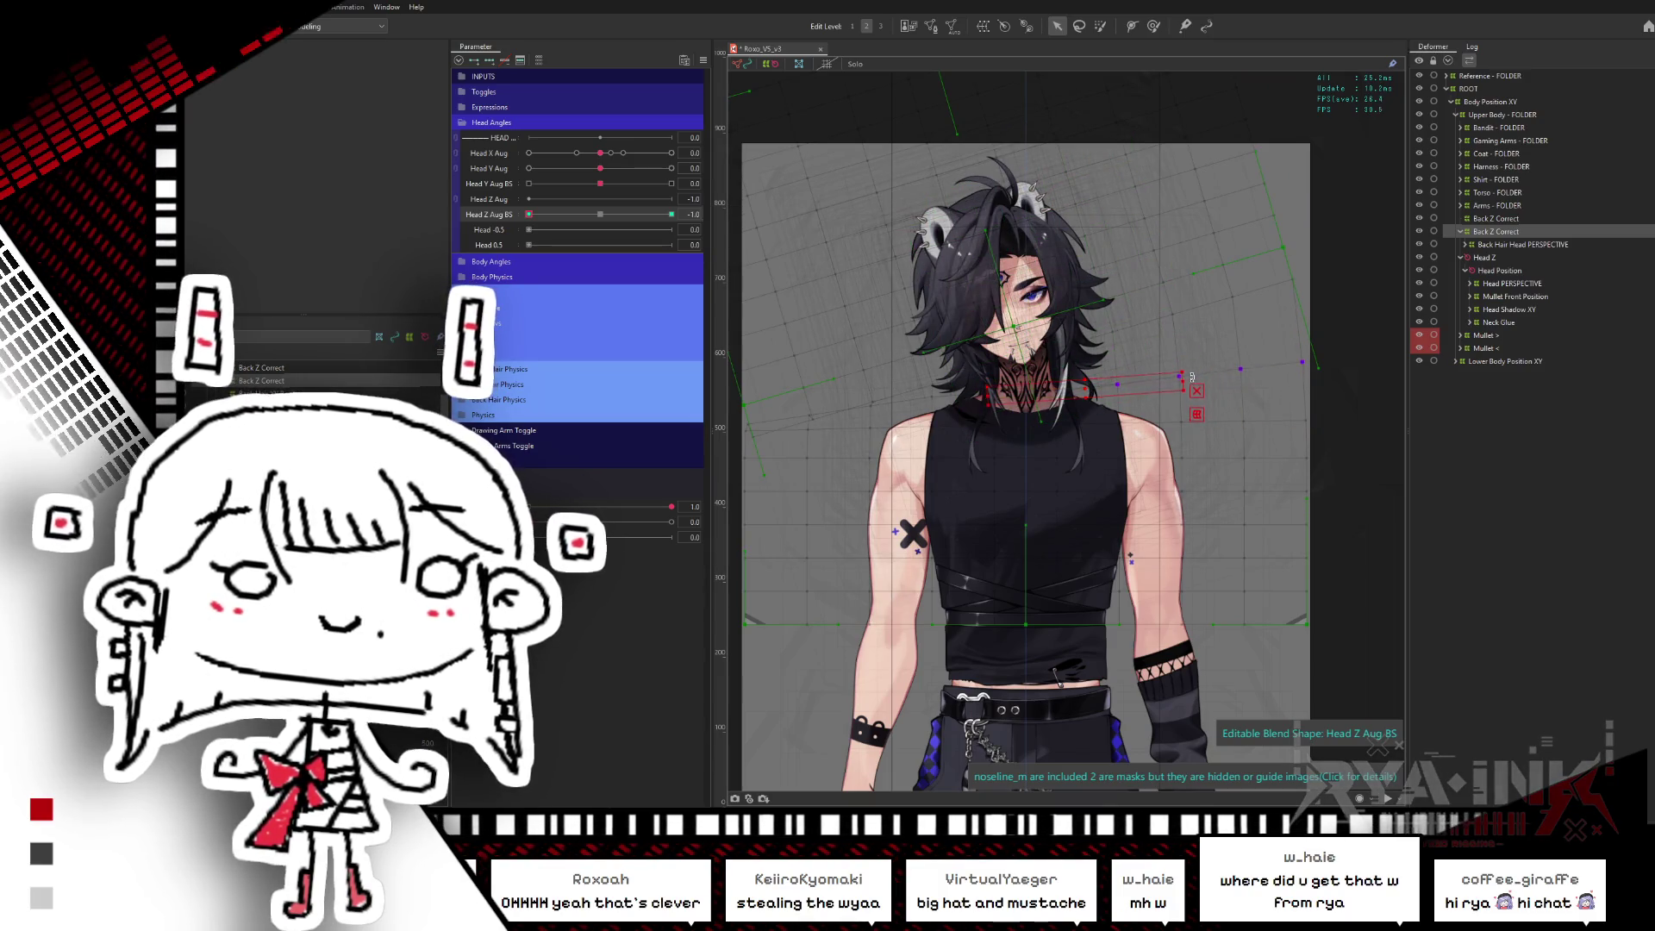
key(ctrl+h)
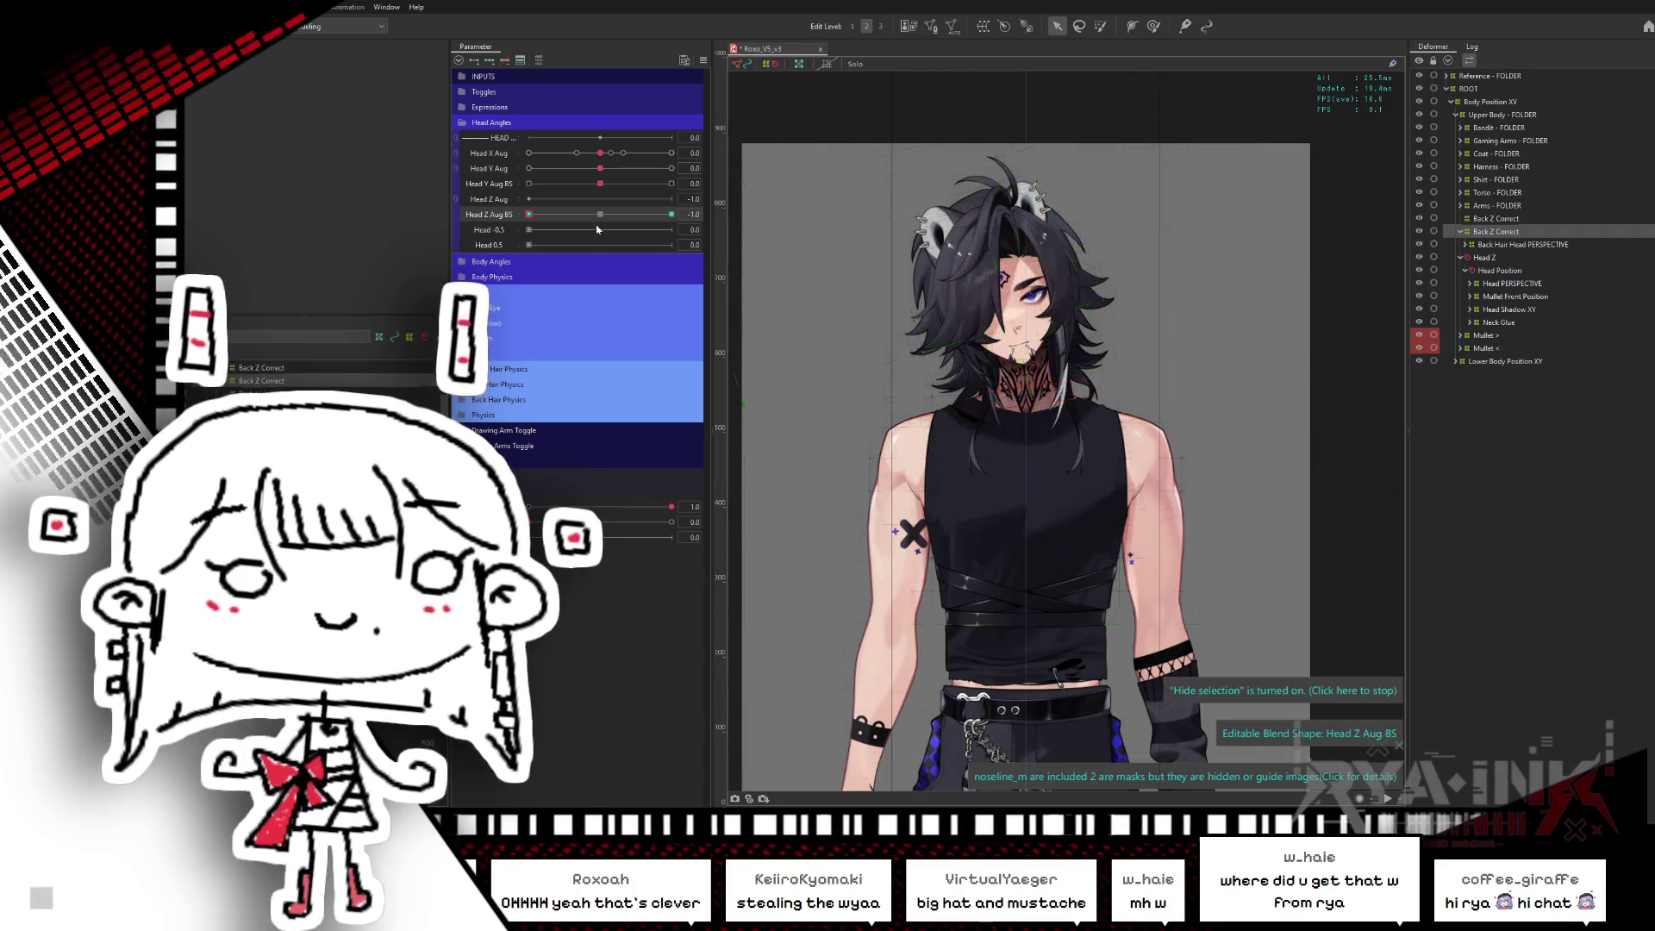
- Mirror the -1.0 tilt horizontally onto the 1.0 key and sweep the slider to test it
click(528, 215)
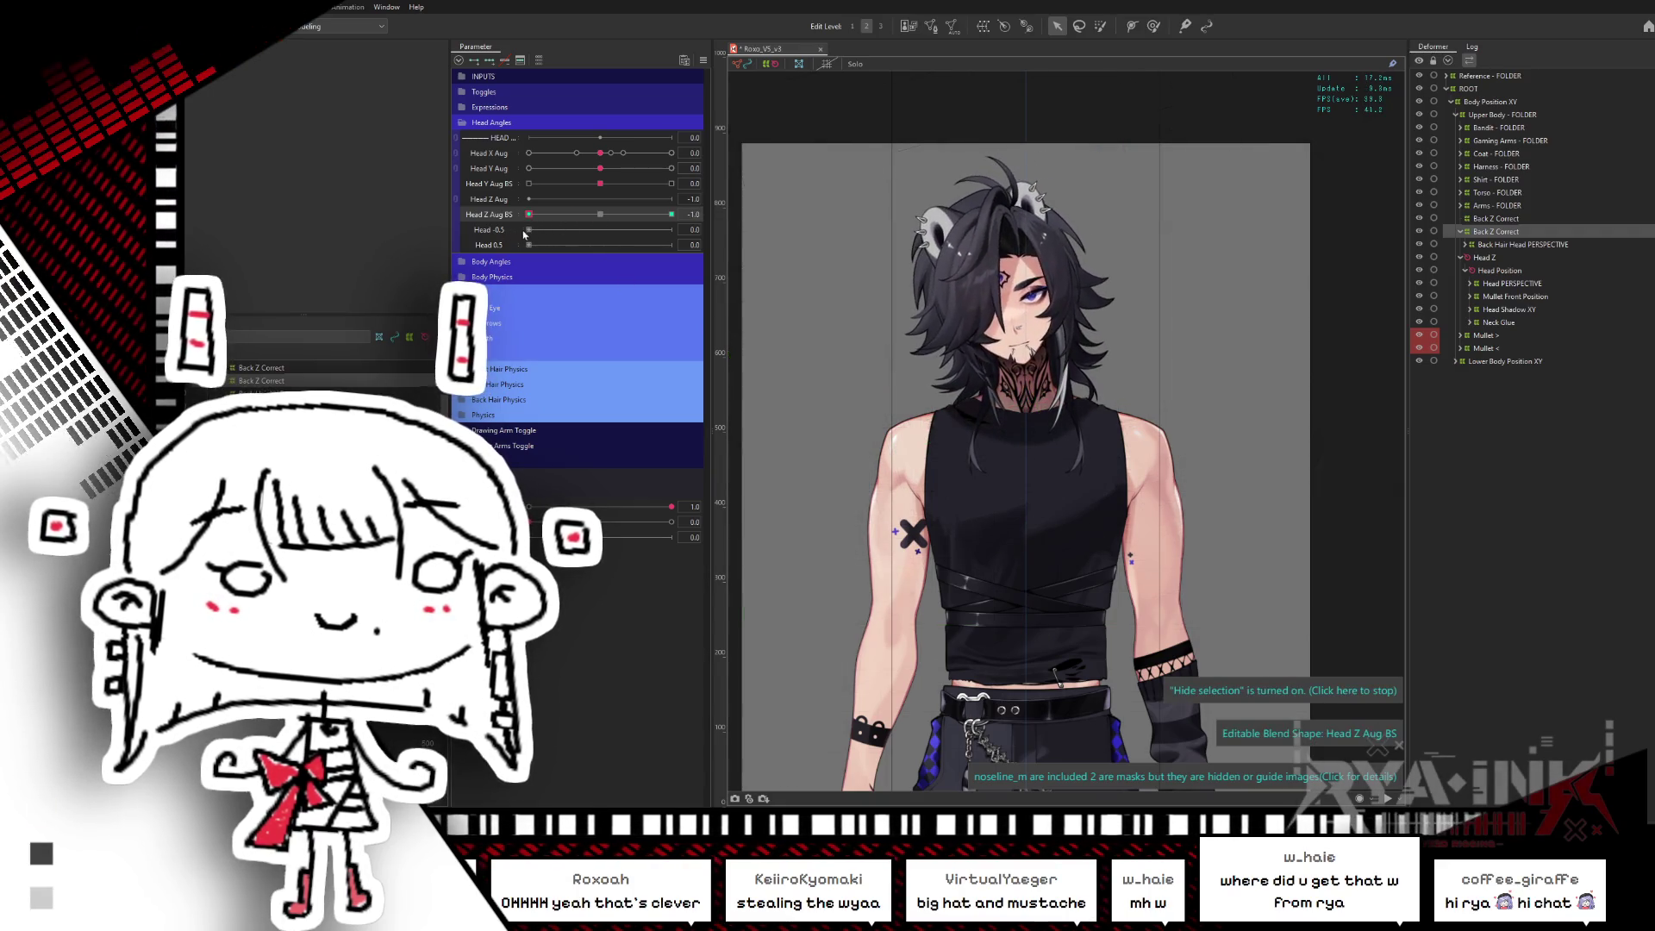
key(ctrl+shift+r)
click(878, 533)
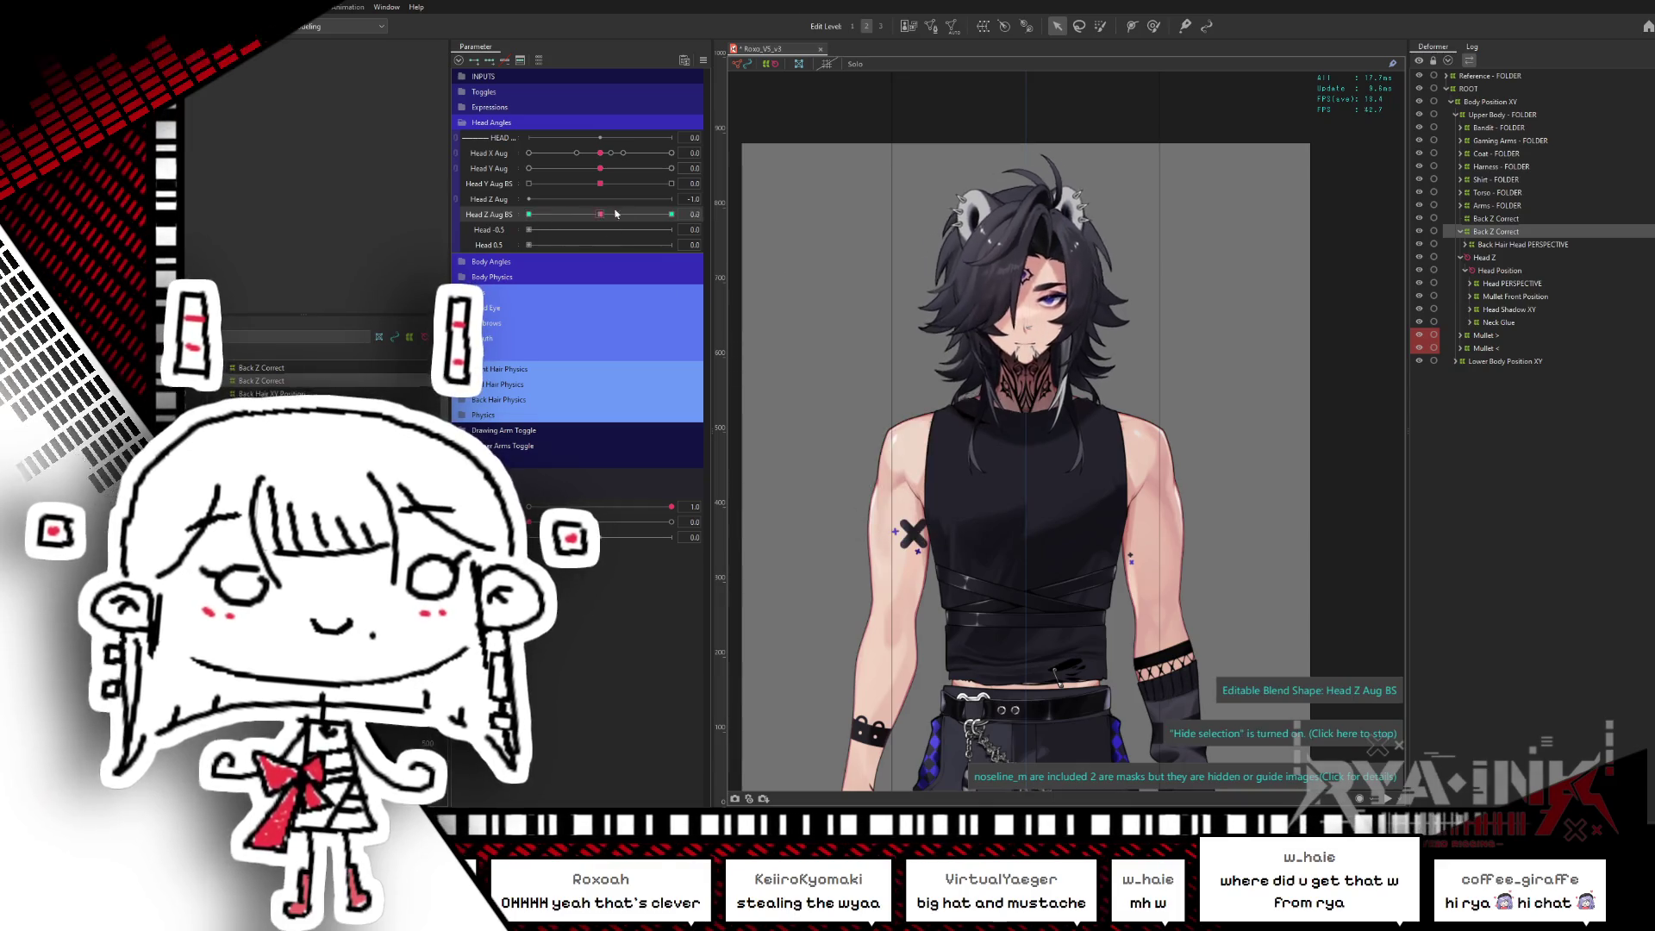
drag(632, 230, 681, 226)
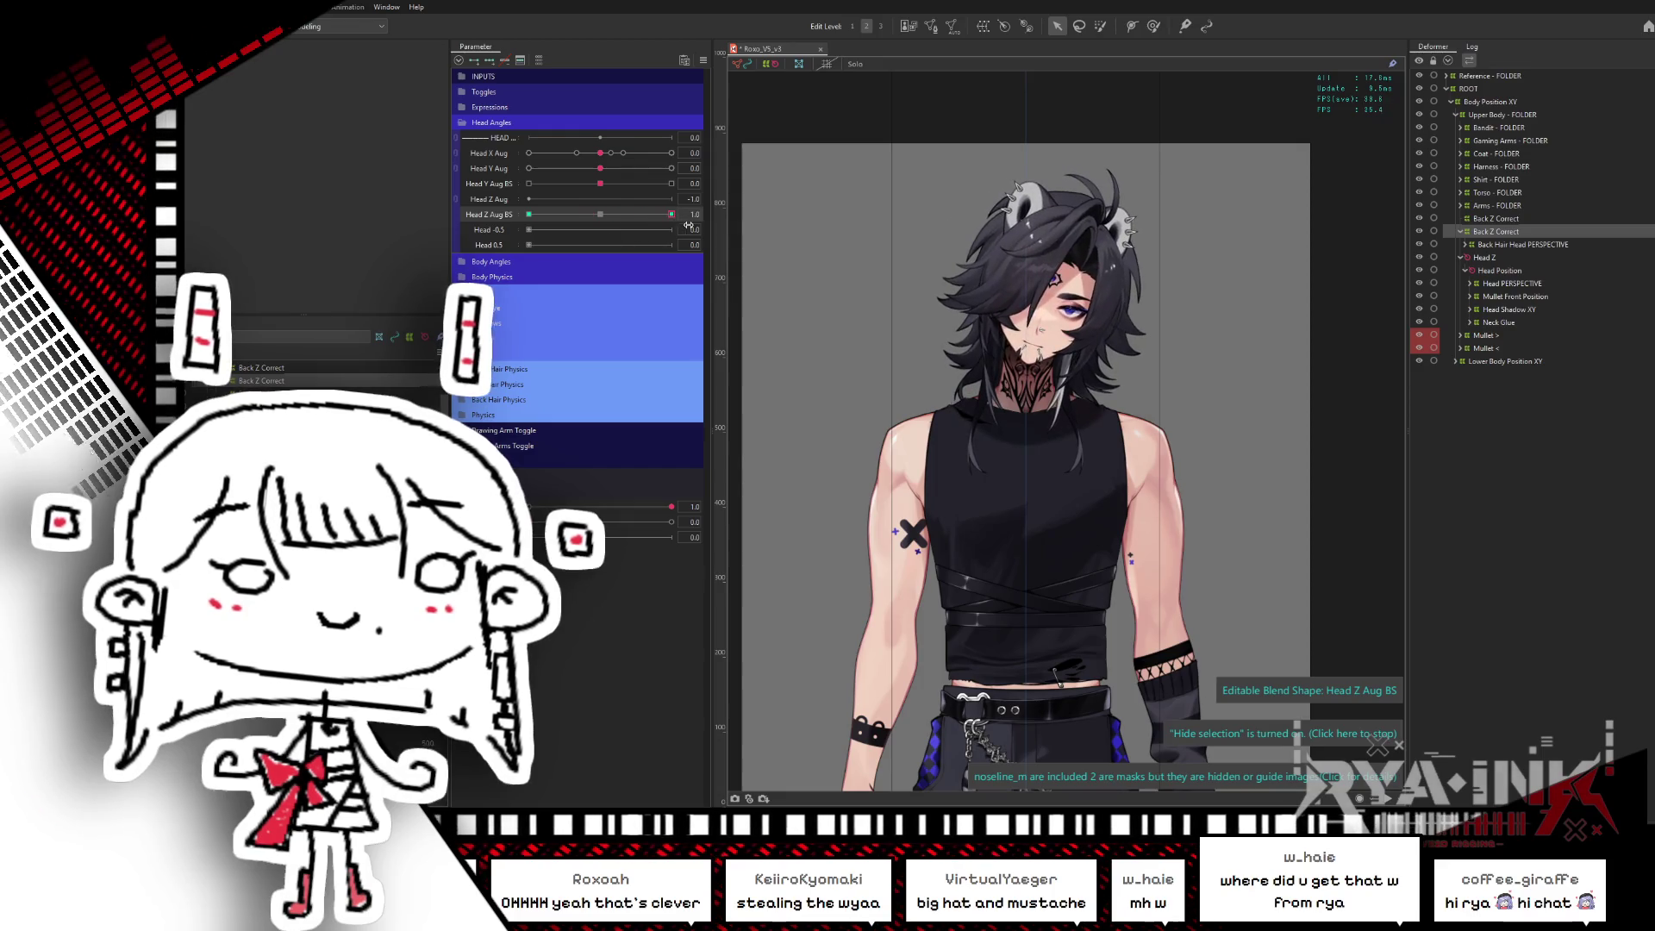
drag(600, 153, 687, 150)
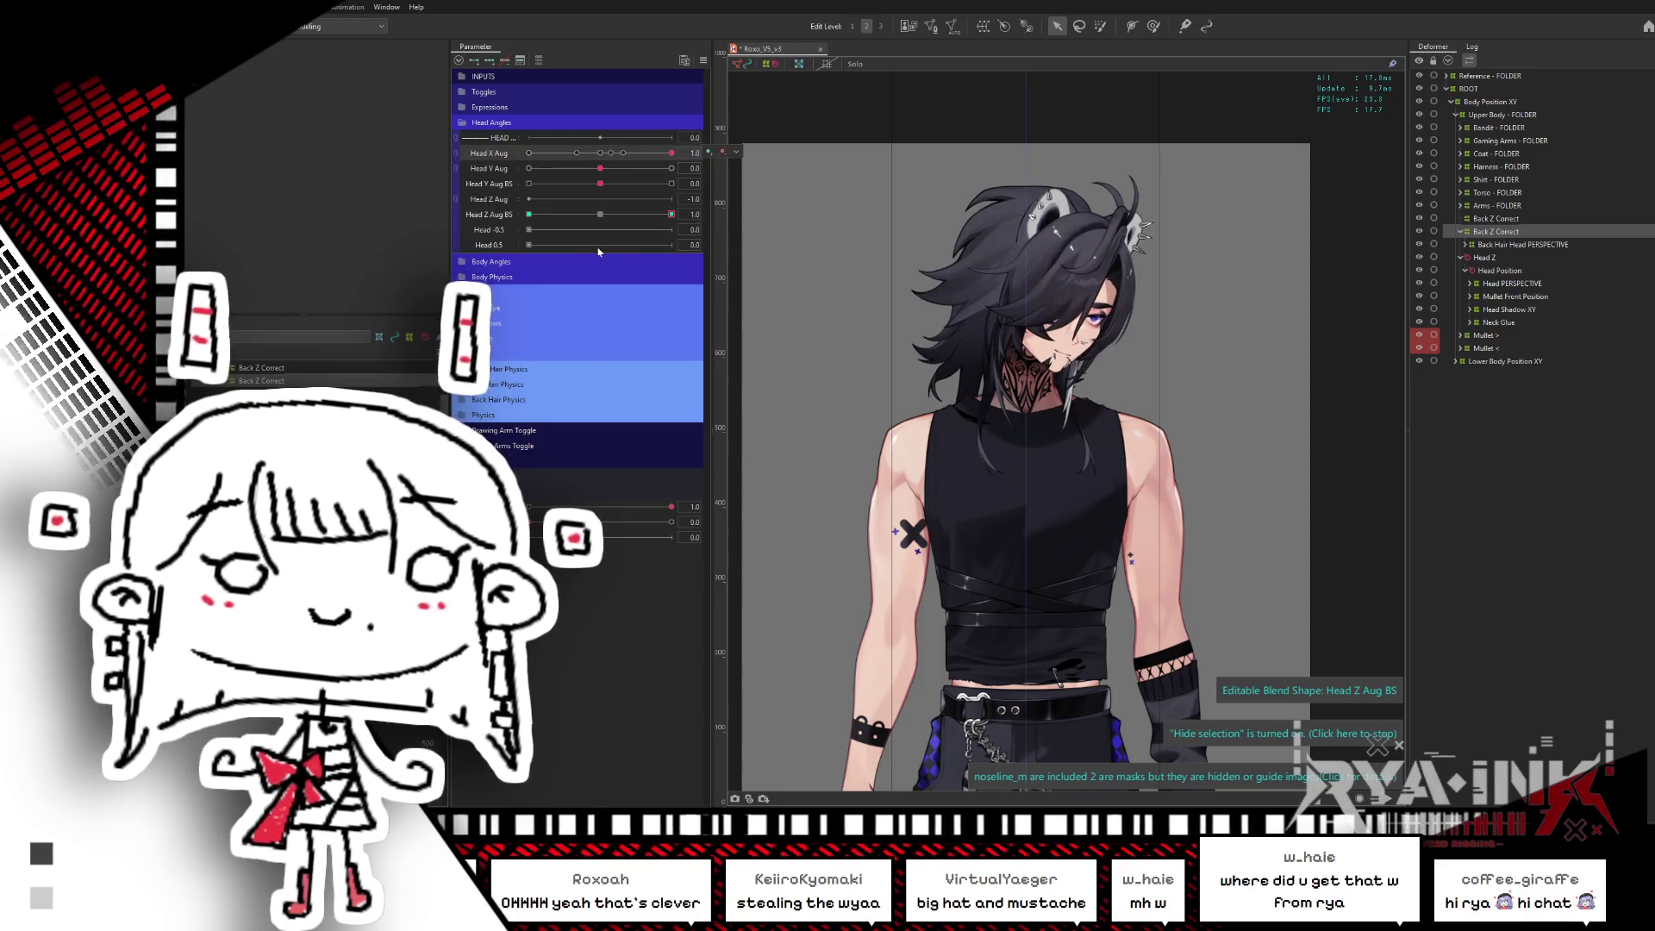
drag(672, 214, 528, 215)
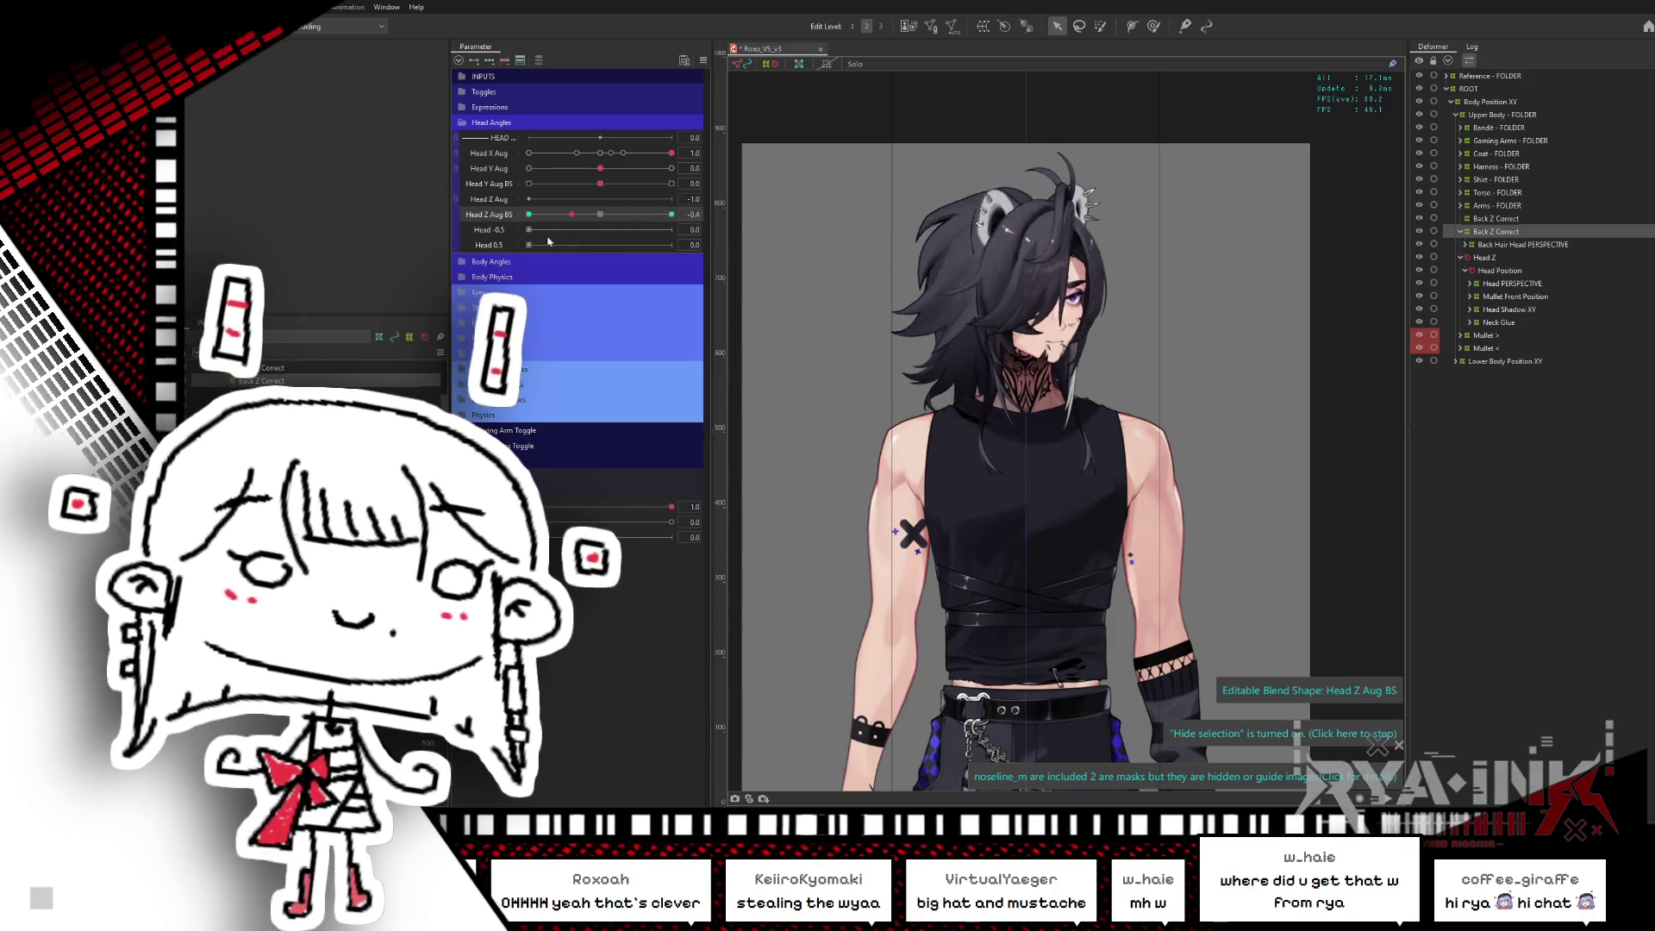
drag(599, 168, 683, 165)
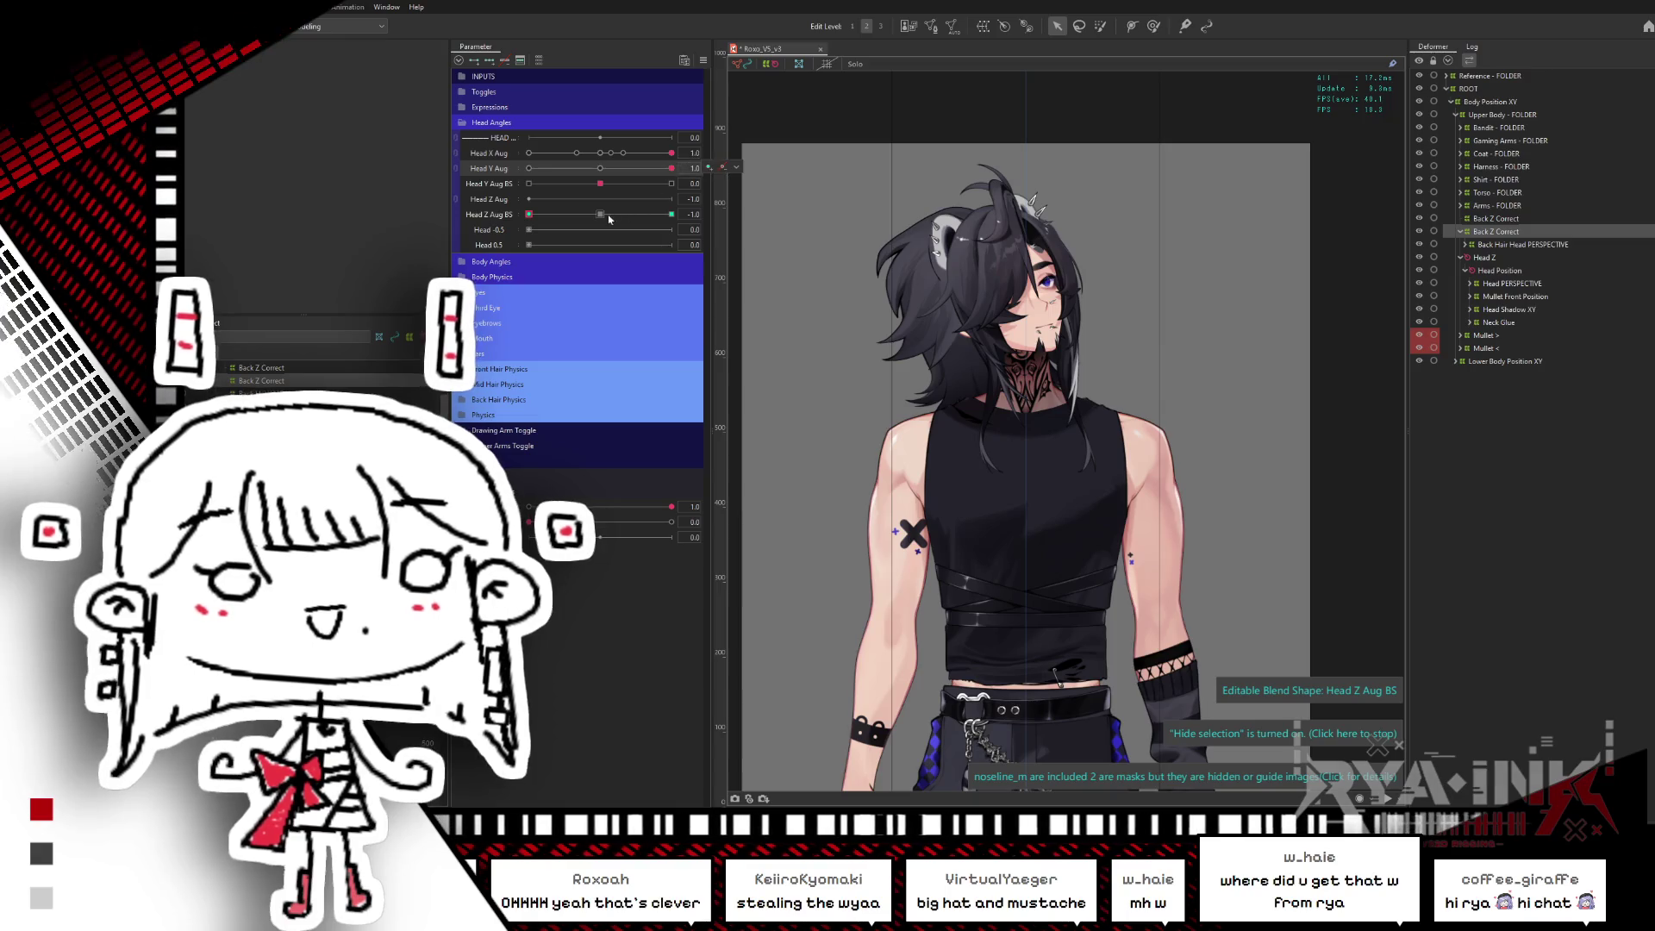
mouse_move(610, 219)
mouse_down()
mouse_move(509, 246)
mouse_move(558, 220)
mouse_move(690, 213)
mouse_move(599, 214)
mouse_up()
- Check the back hair turn, then tilt Back Z Correct fully both ways on Head Z Aug BS, ending at 1.0
click(602, 154)
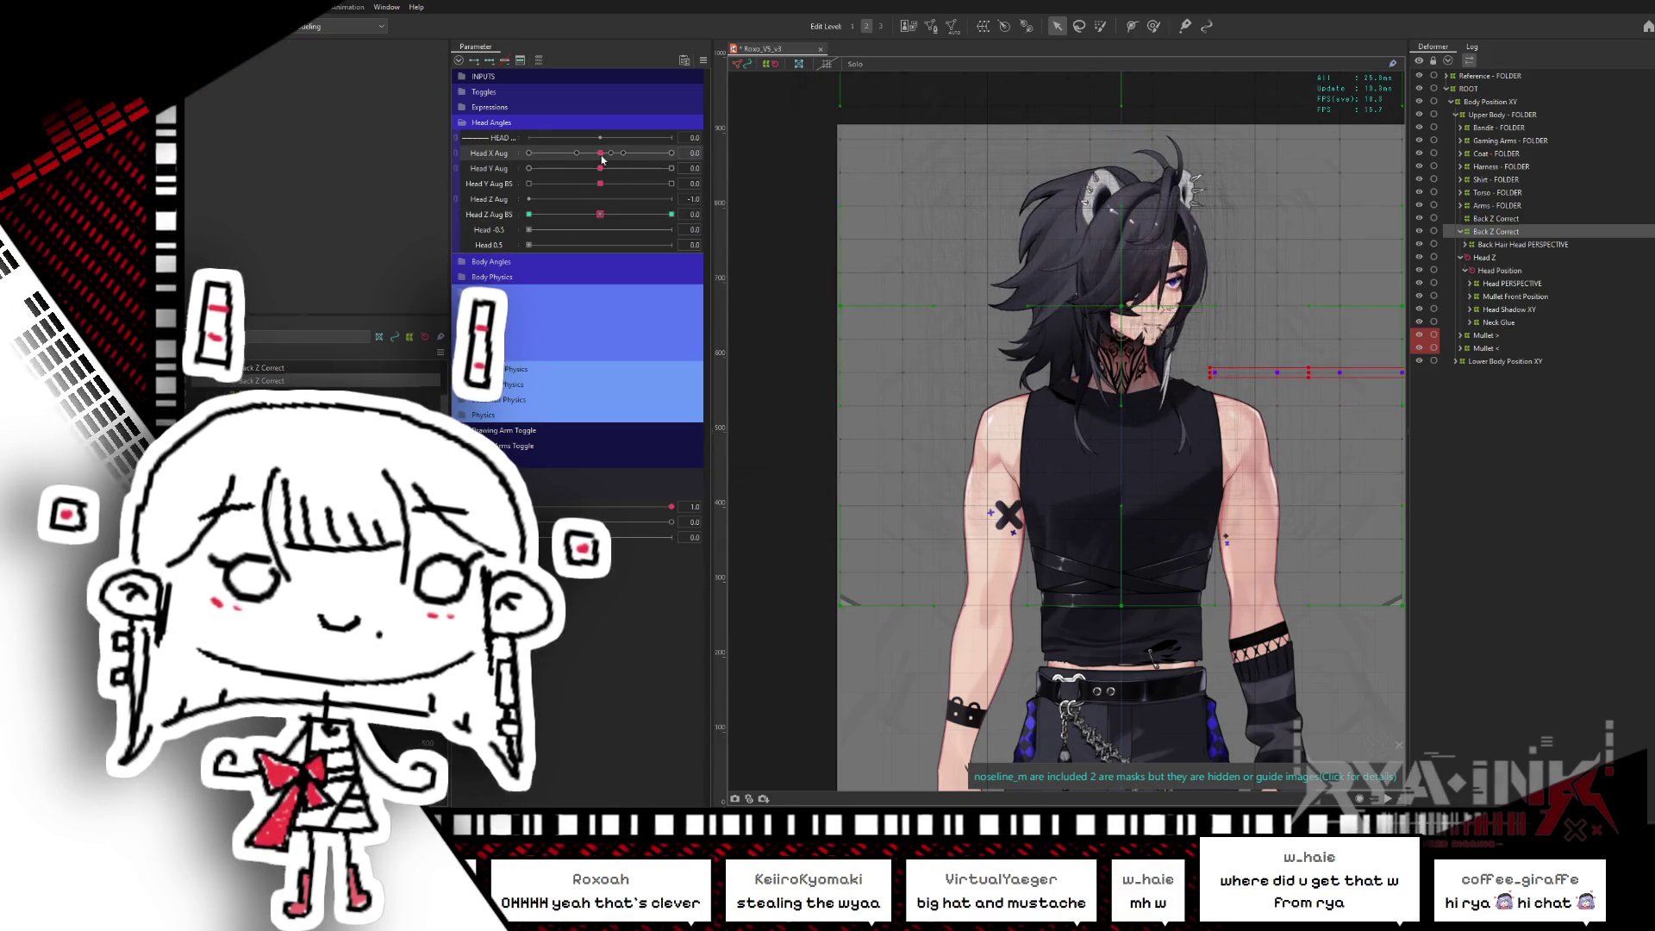
click(1111, 172)
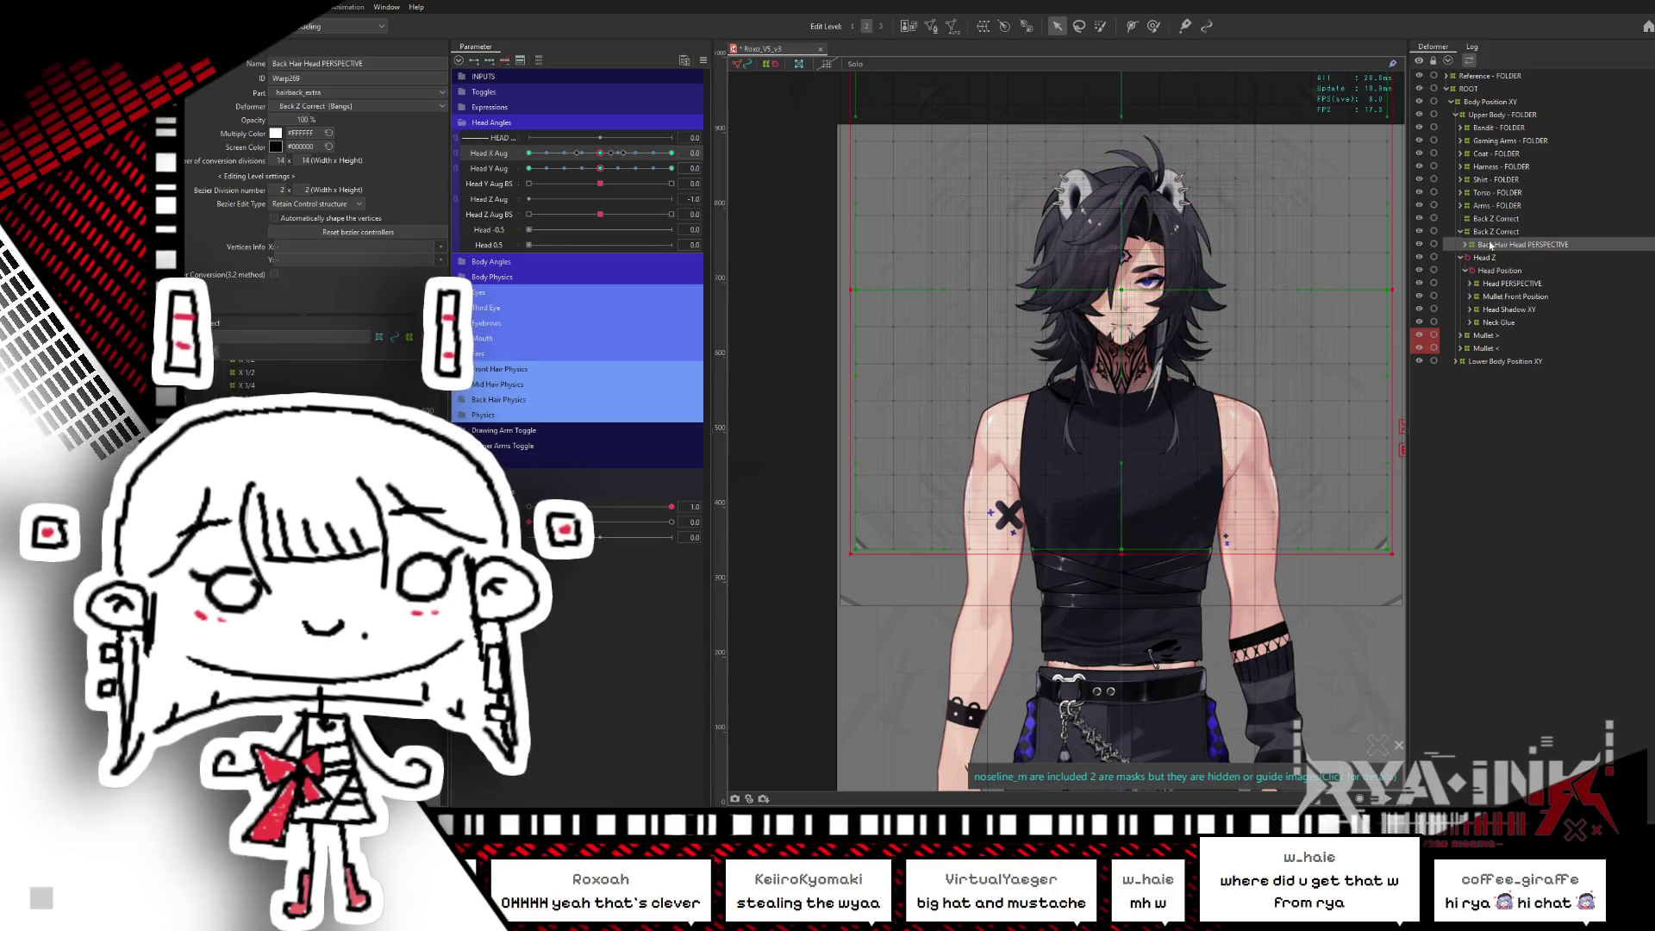
drag(610, 153, 535, 153)
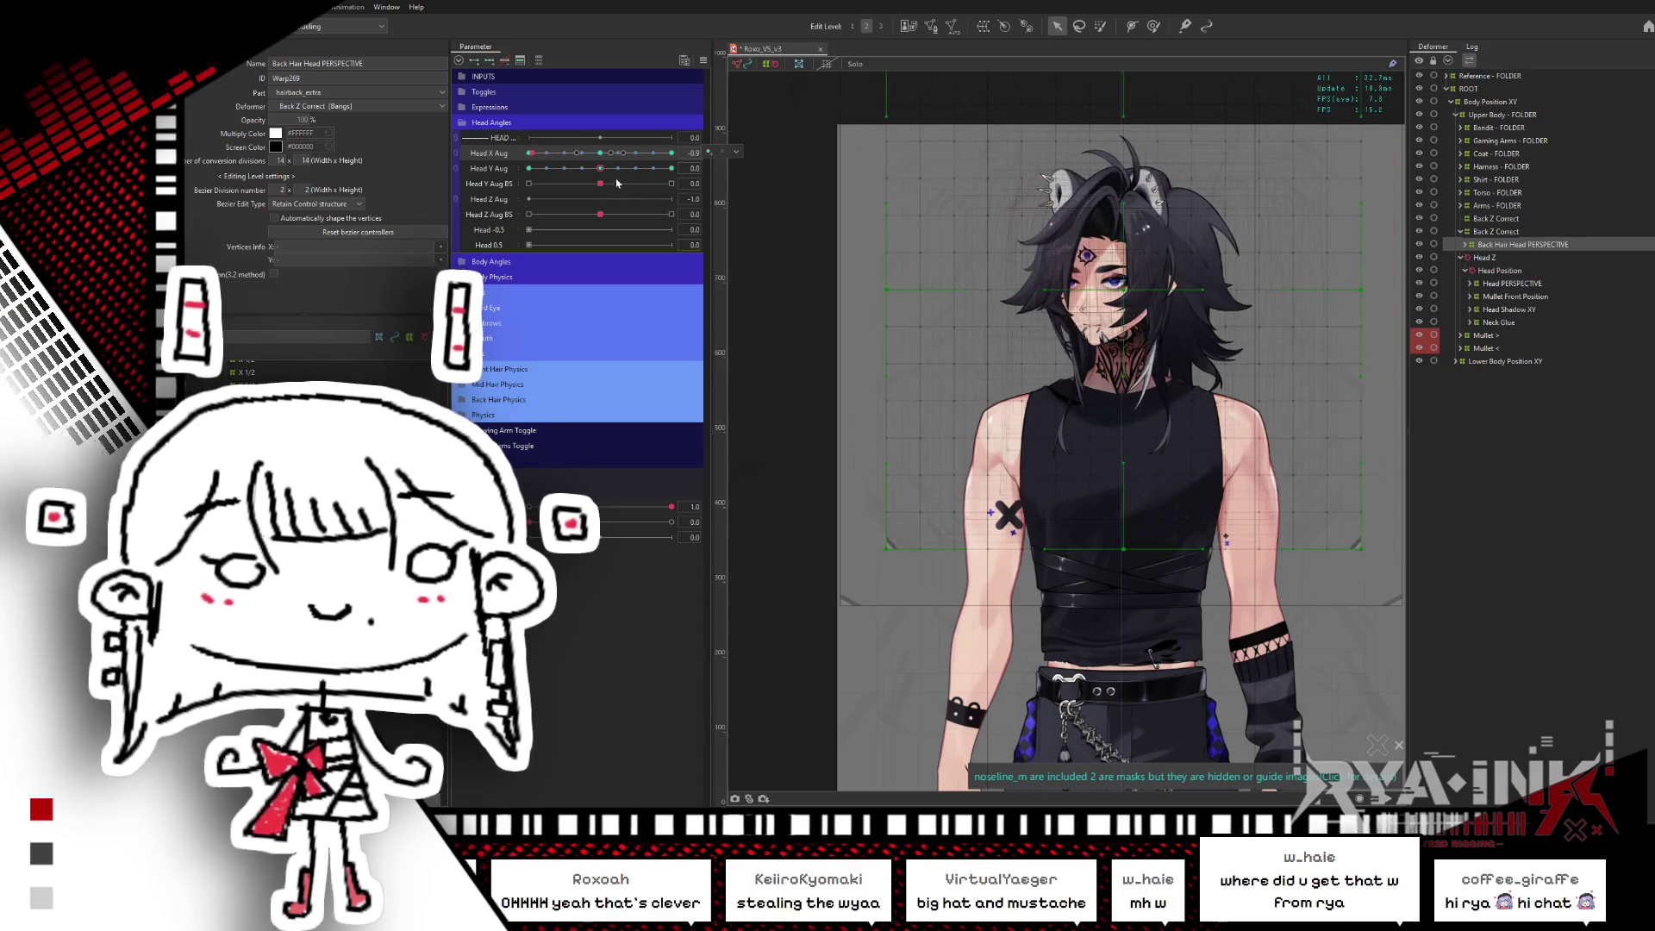
click(1515, 232)
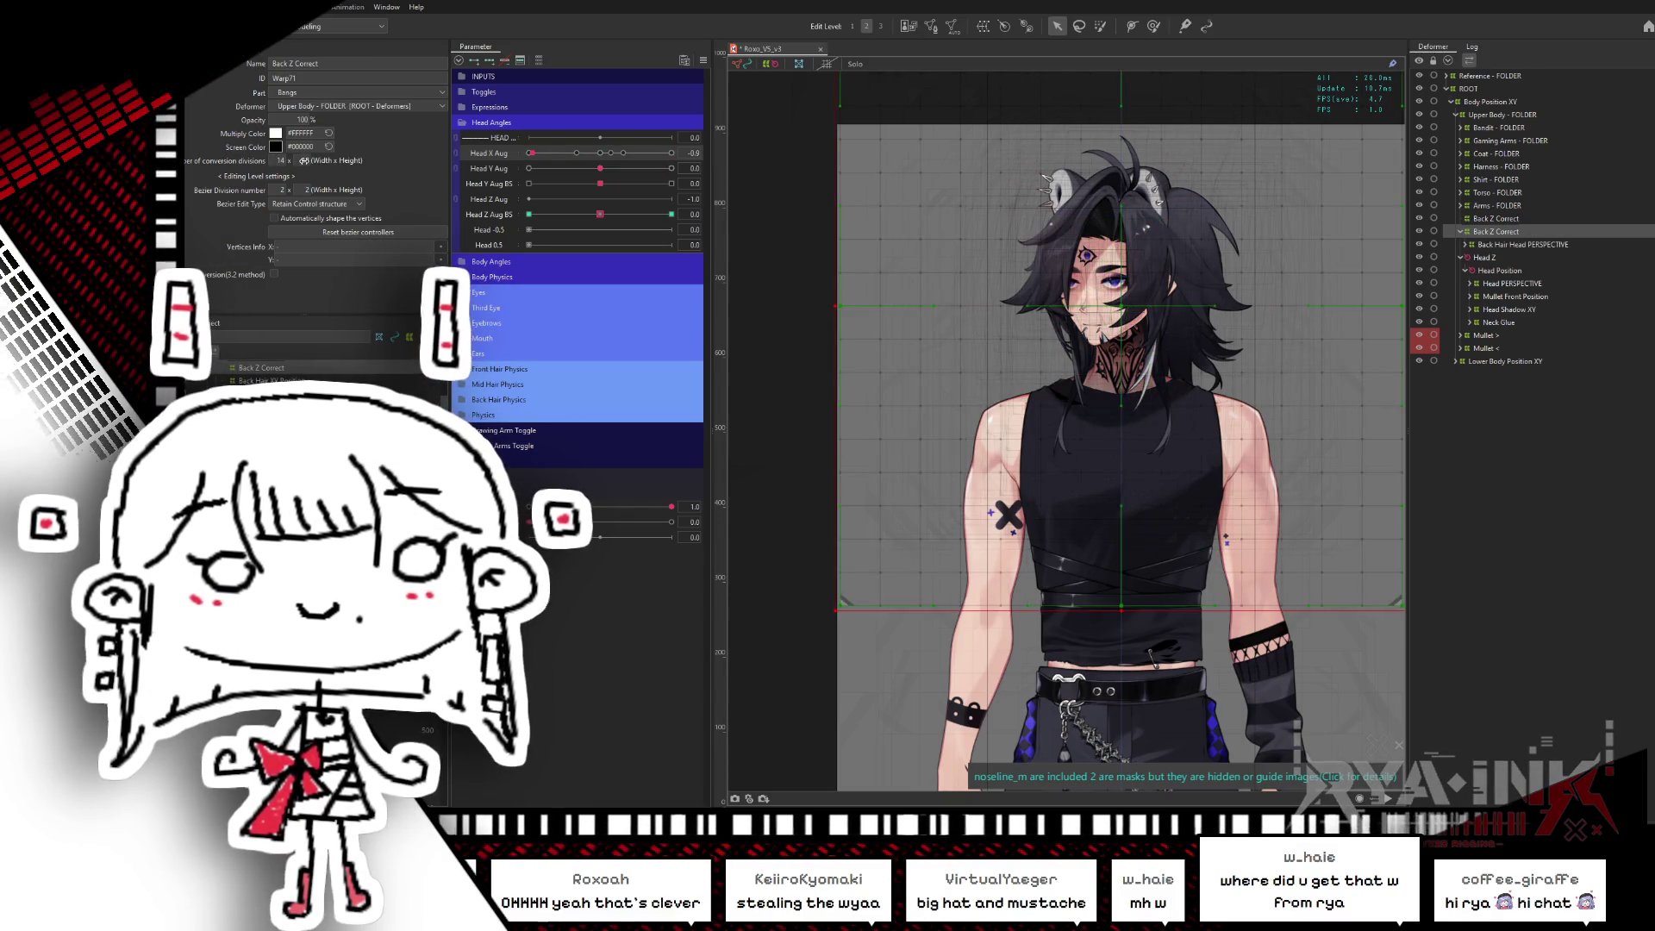
drag(600, 213, 514, 233)
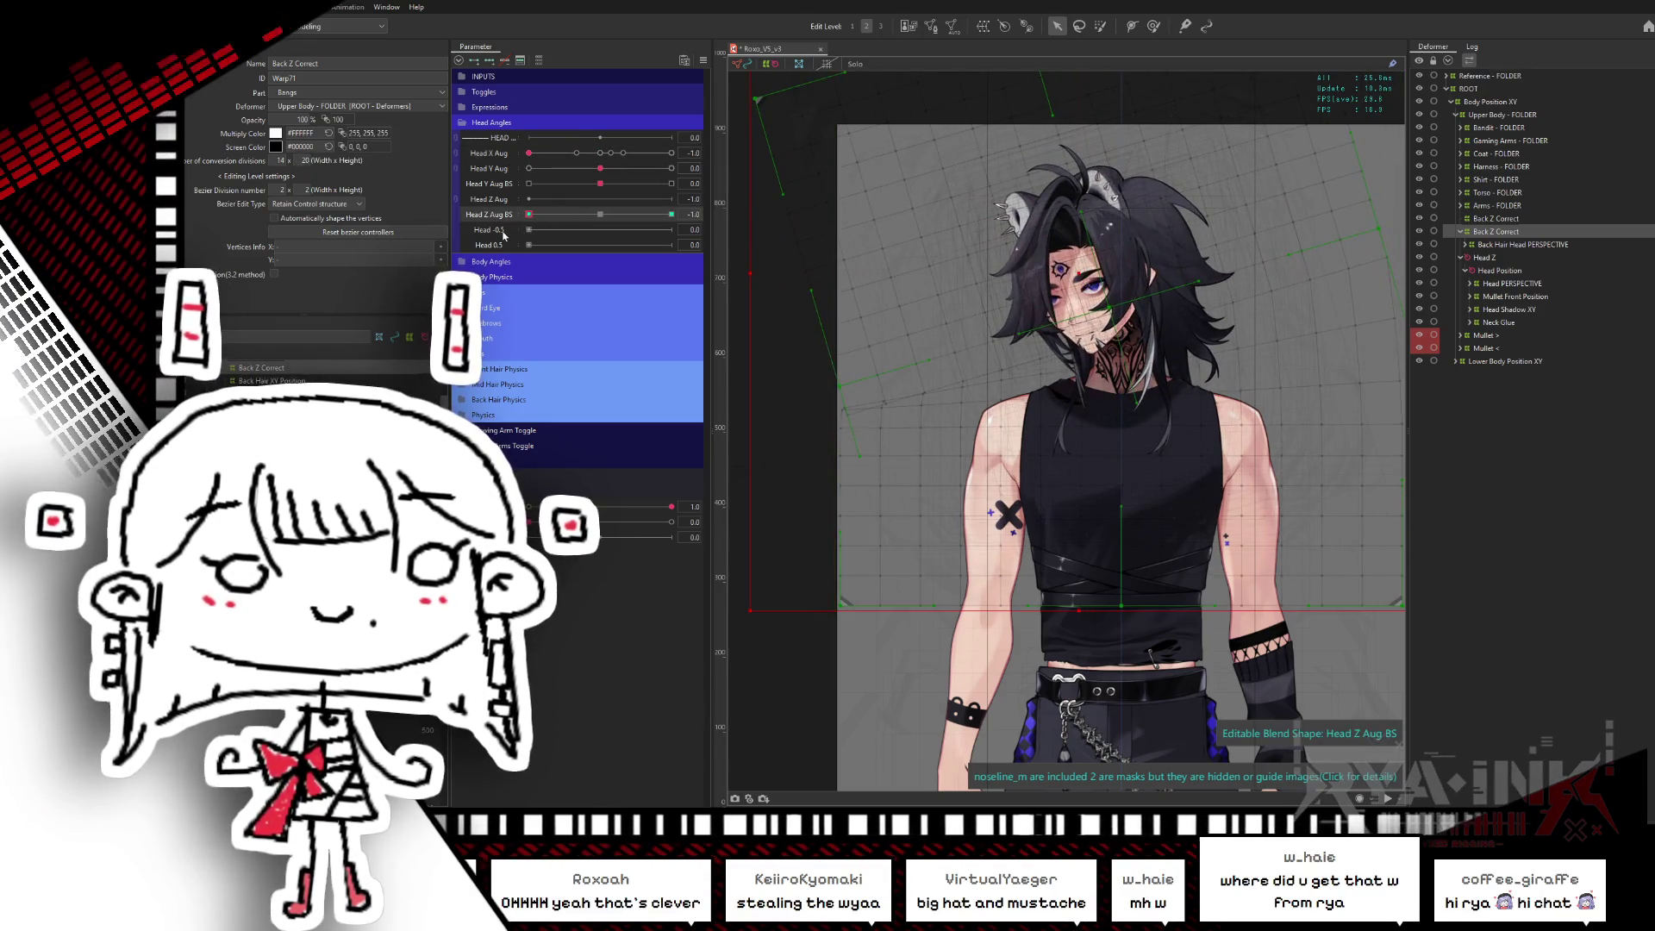
drag(530, 230, 673, 213)
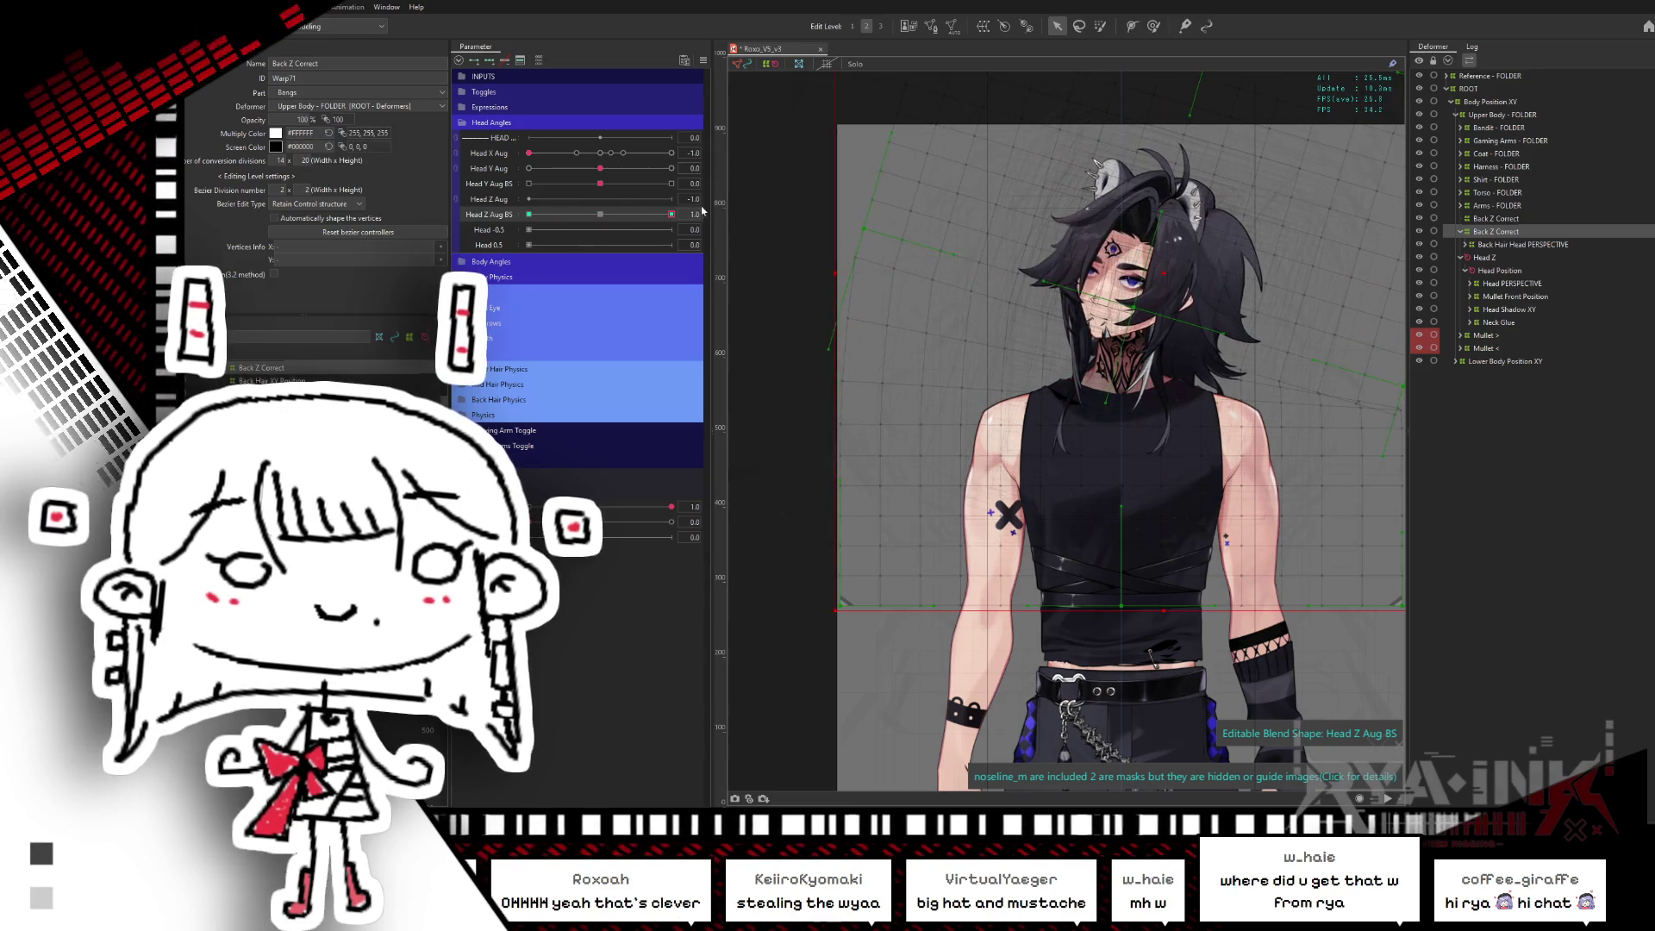
- Show the glue connections and enlarge the Deform Brush to about 1296 px
drag(1246, 317, 1117, 287)
key(g)
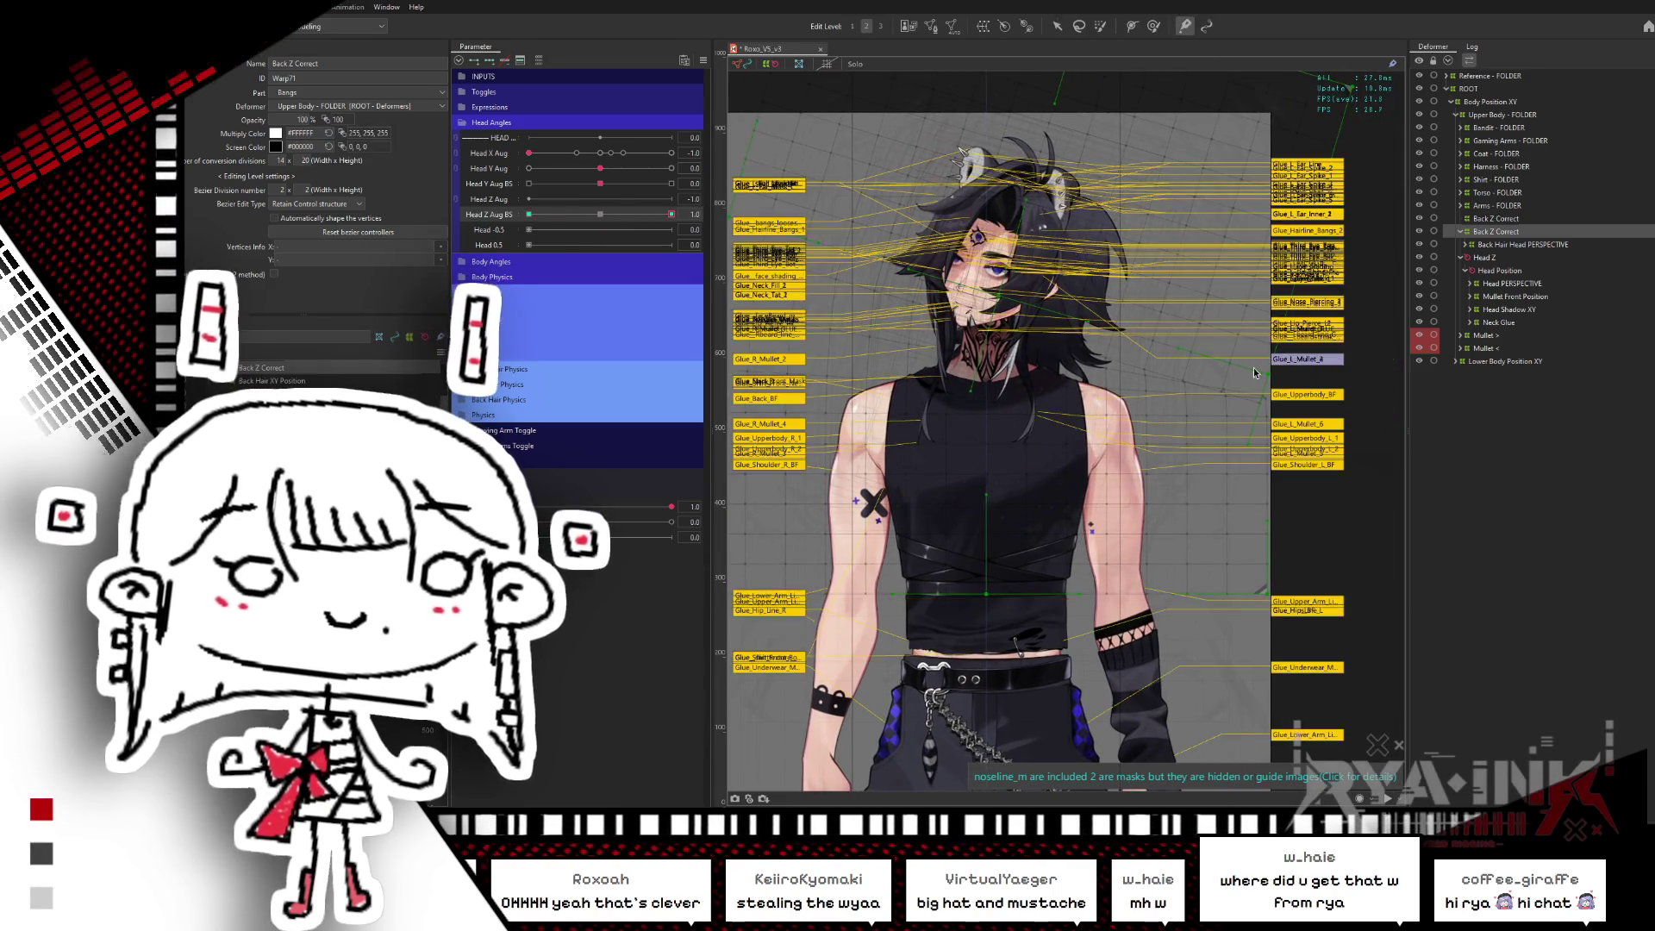
click(1151, 24)
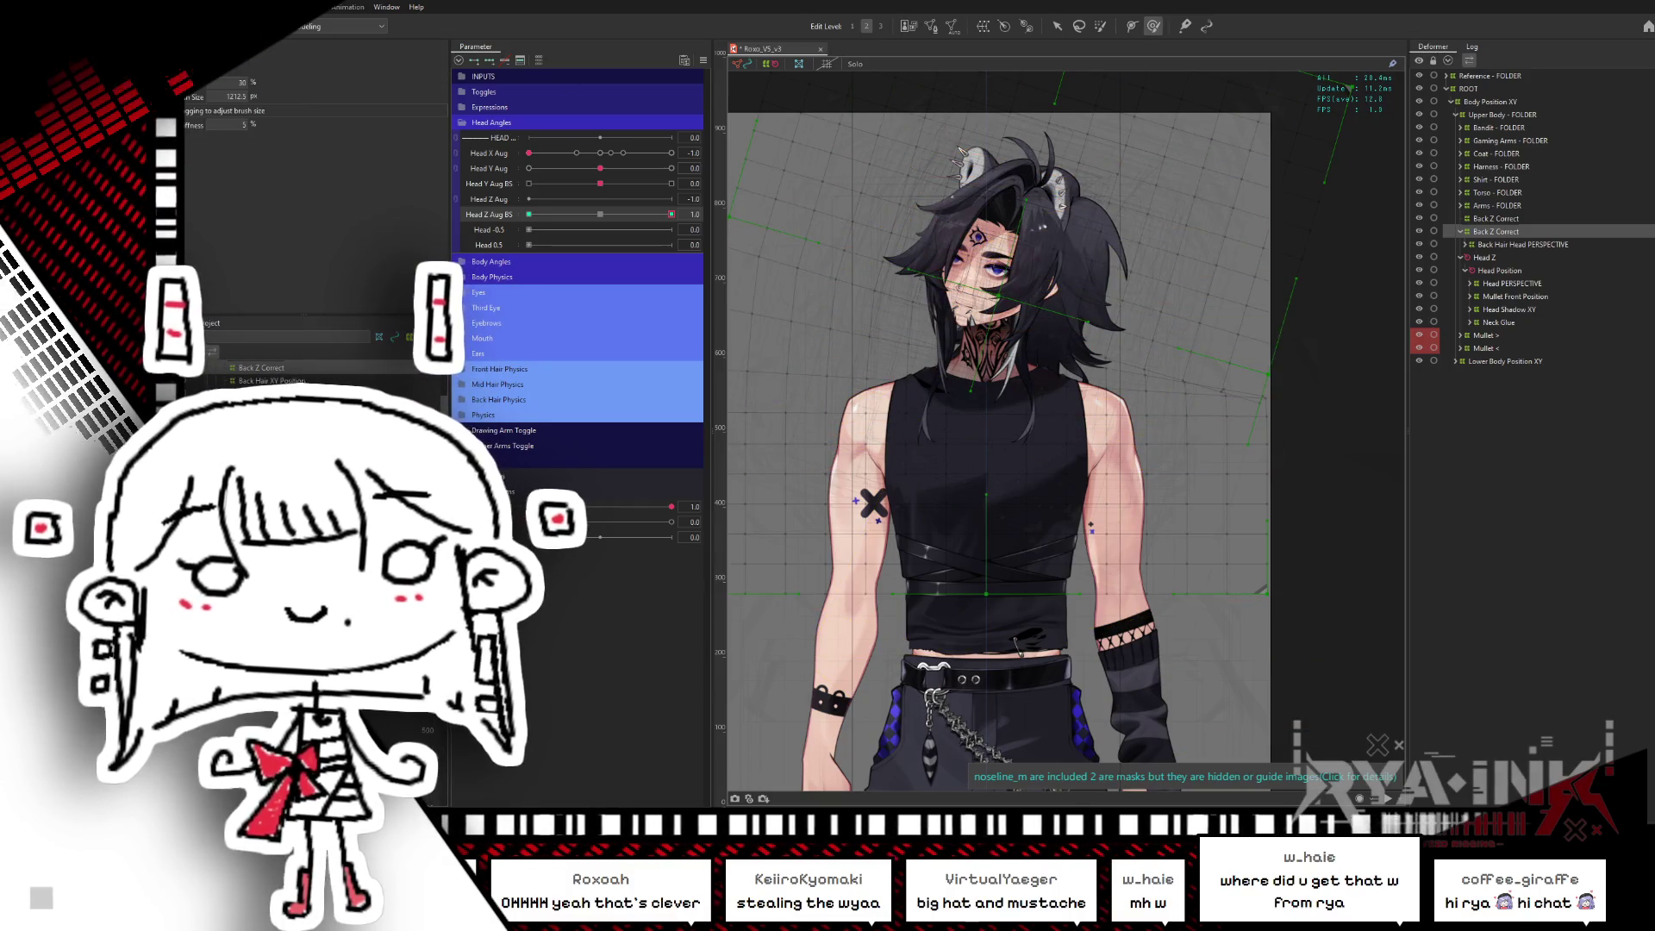
mouse_move(1186, 361)
mouse_down()
mouse_move(1181, 378)
mouse_move(1112, 358)
mouse_up()
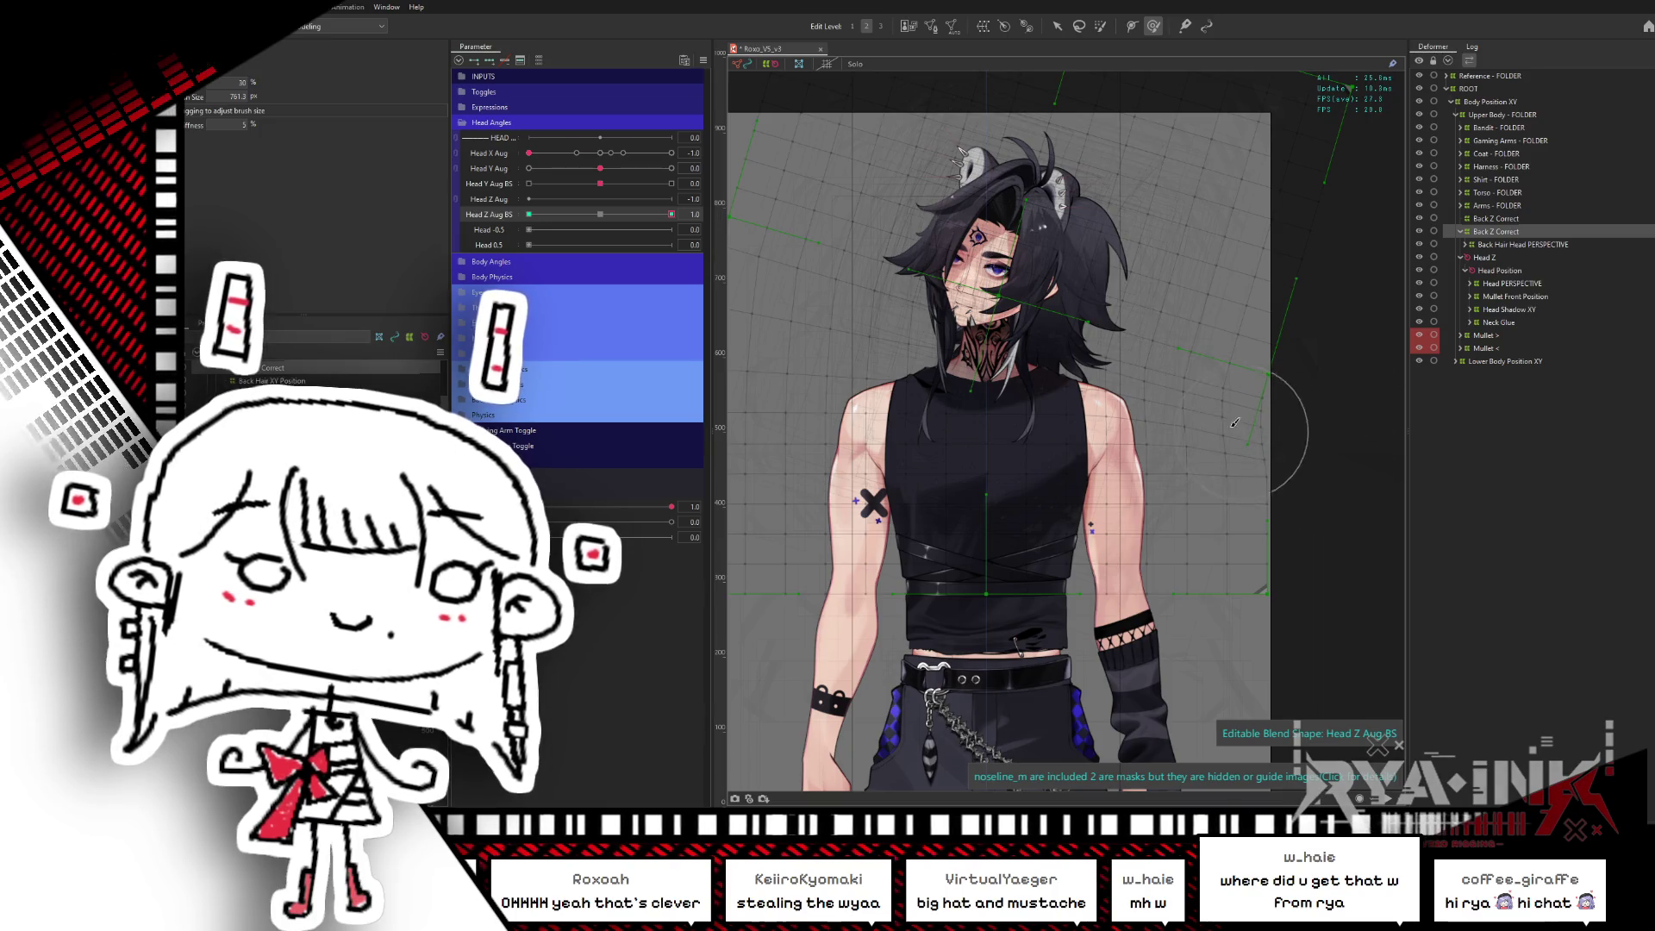
- Preview Head Z Aug BS at 1.0, -0.5, -0.9 and 1.0, ending on the 0 key
click(600, 152)
click(602, 214)
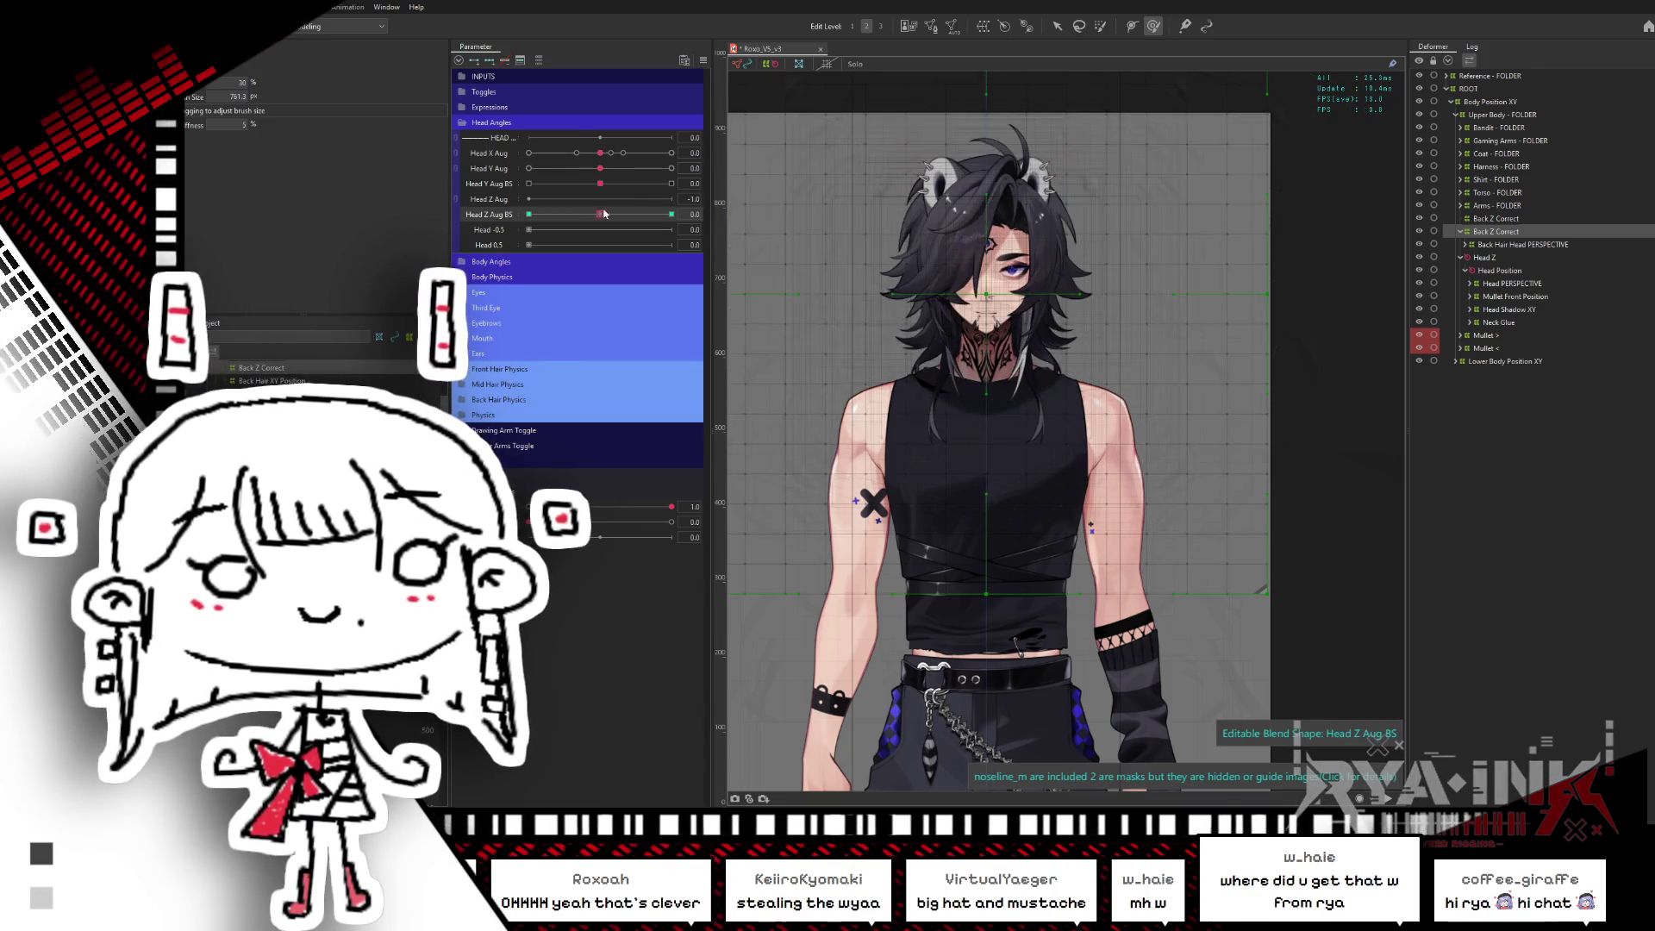
click(671, 213)
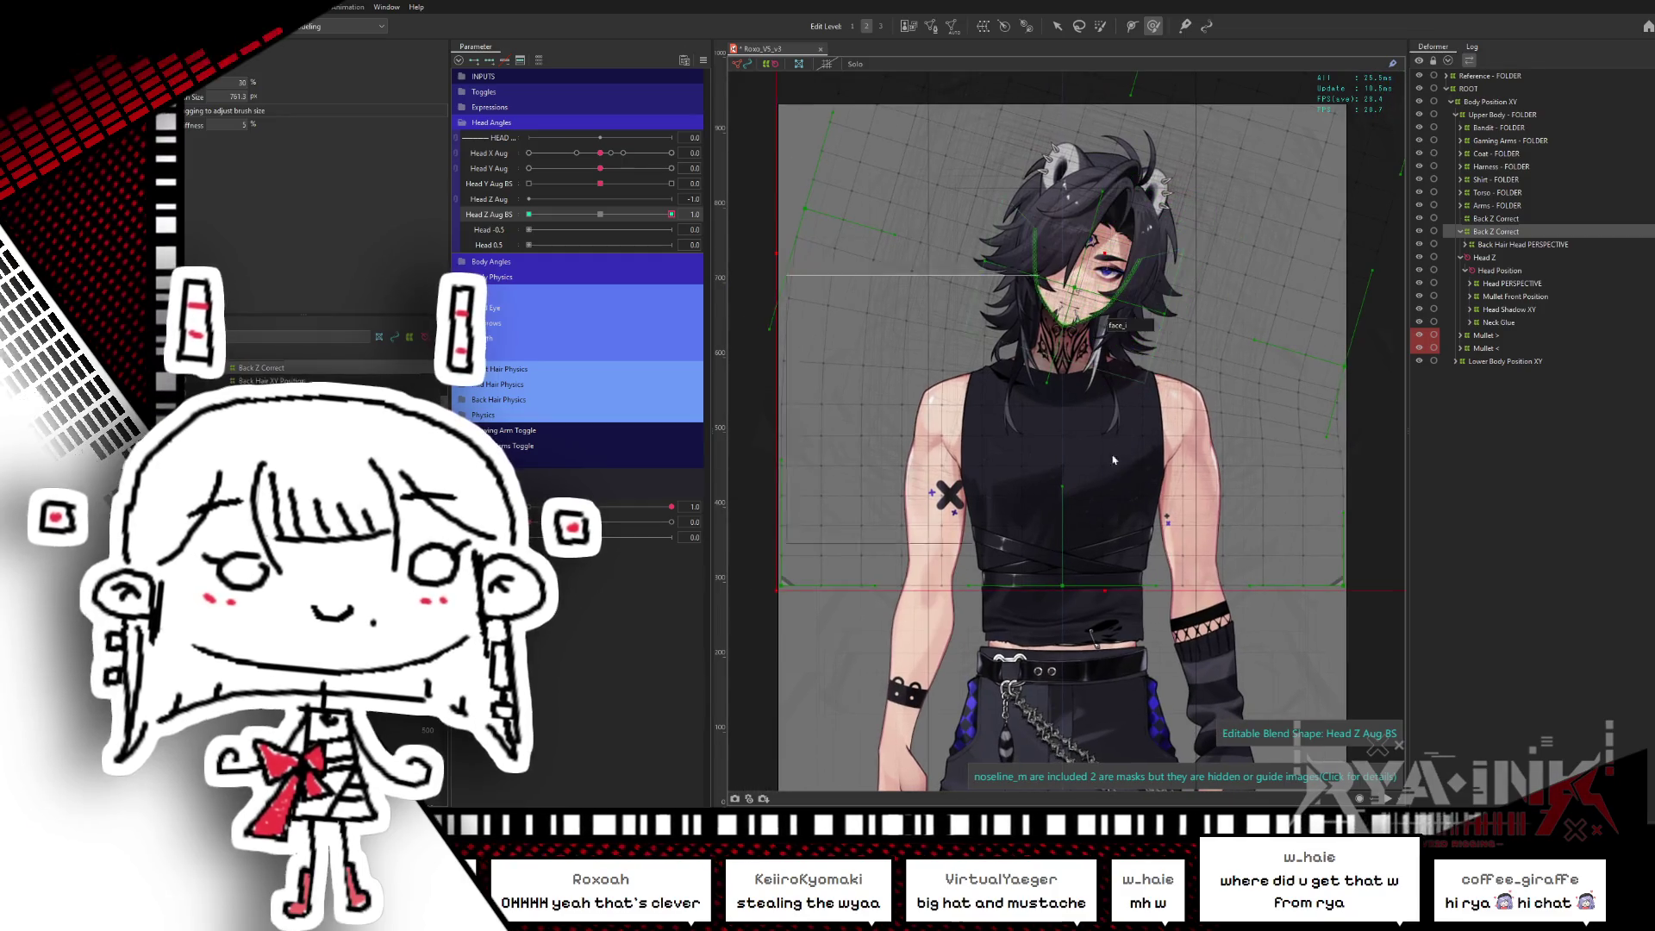
click(563, 214)
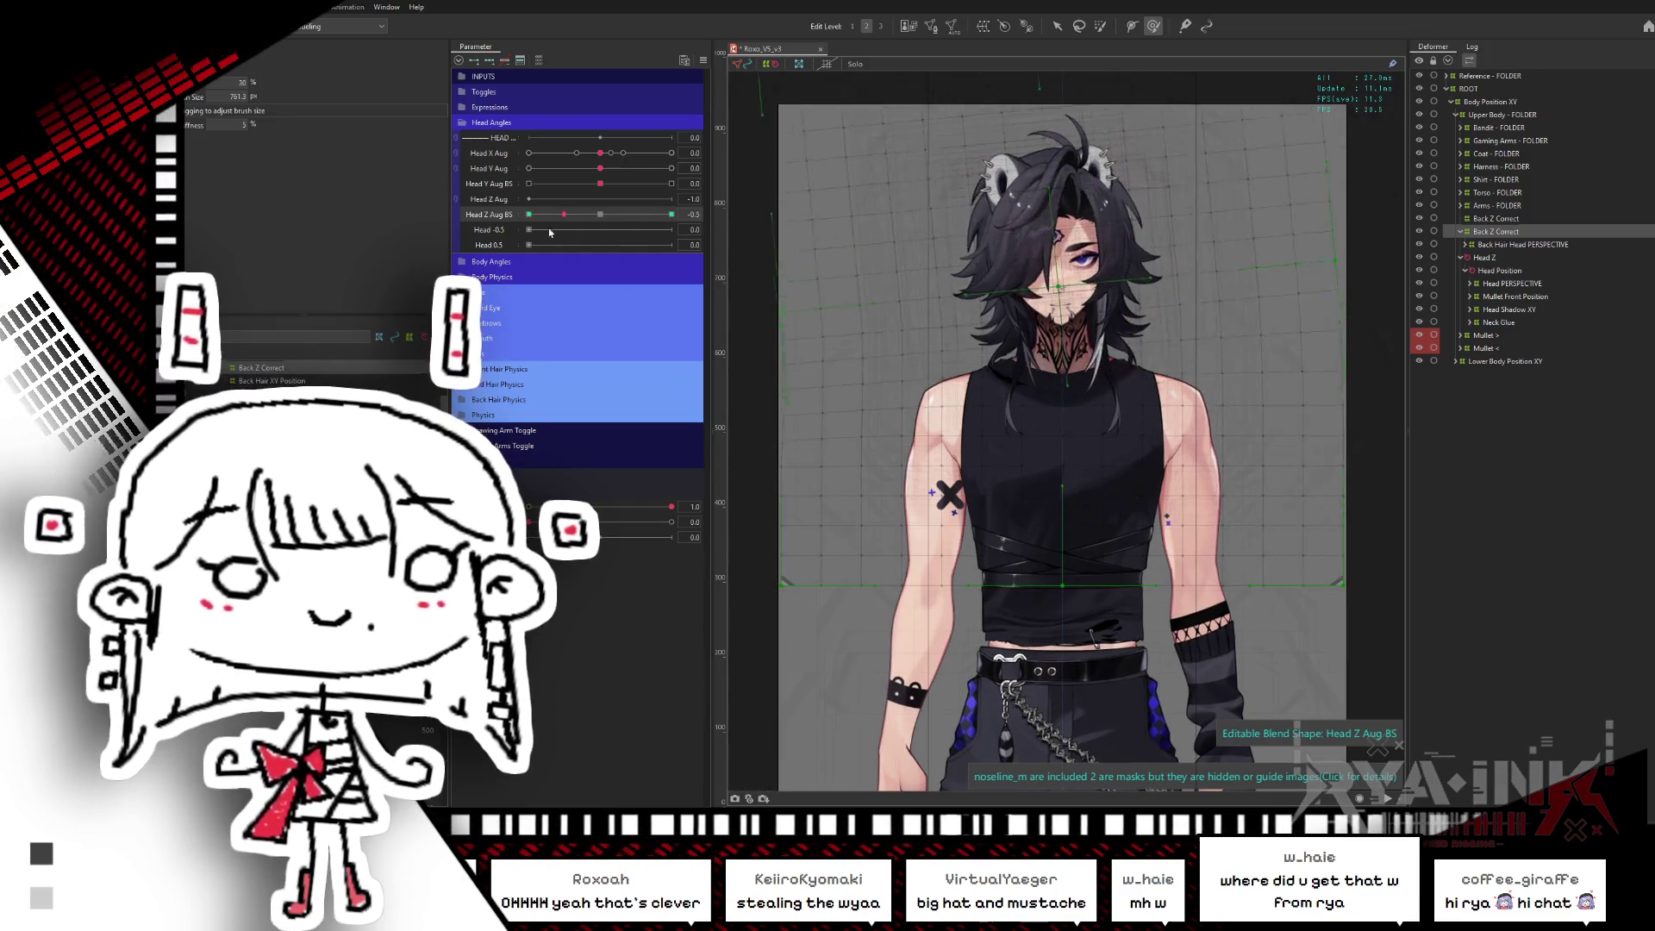
click(536, 213)
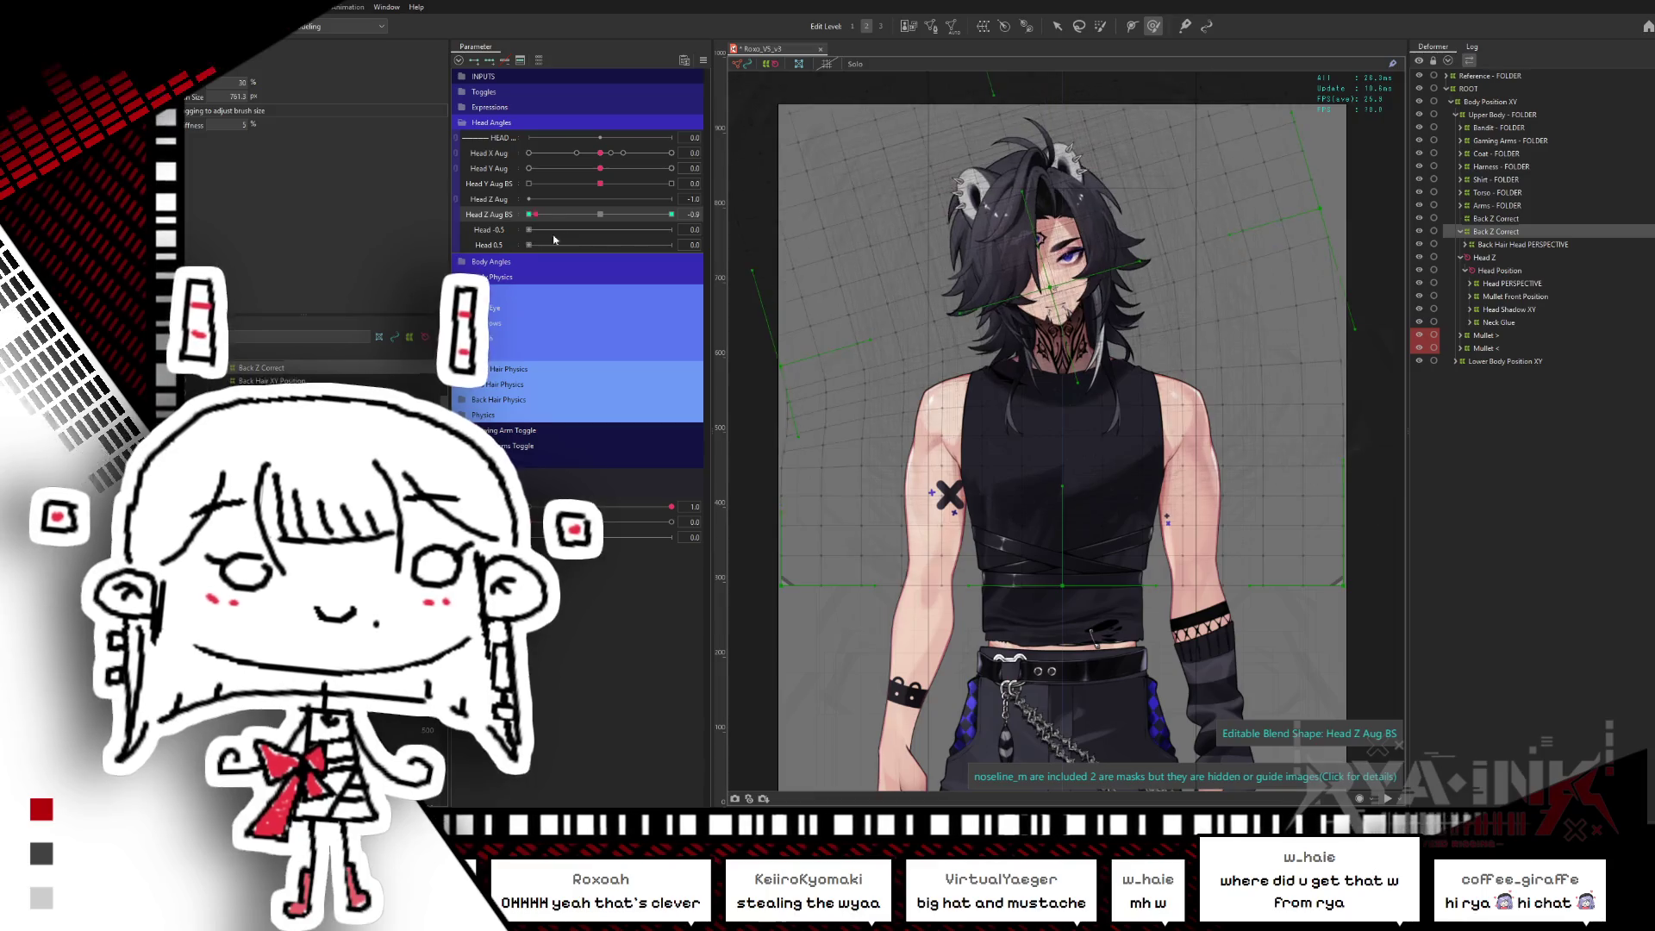
click(671, 214)
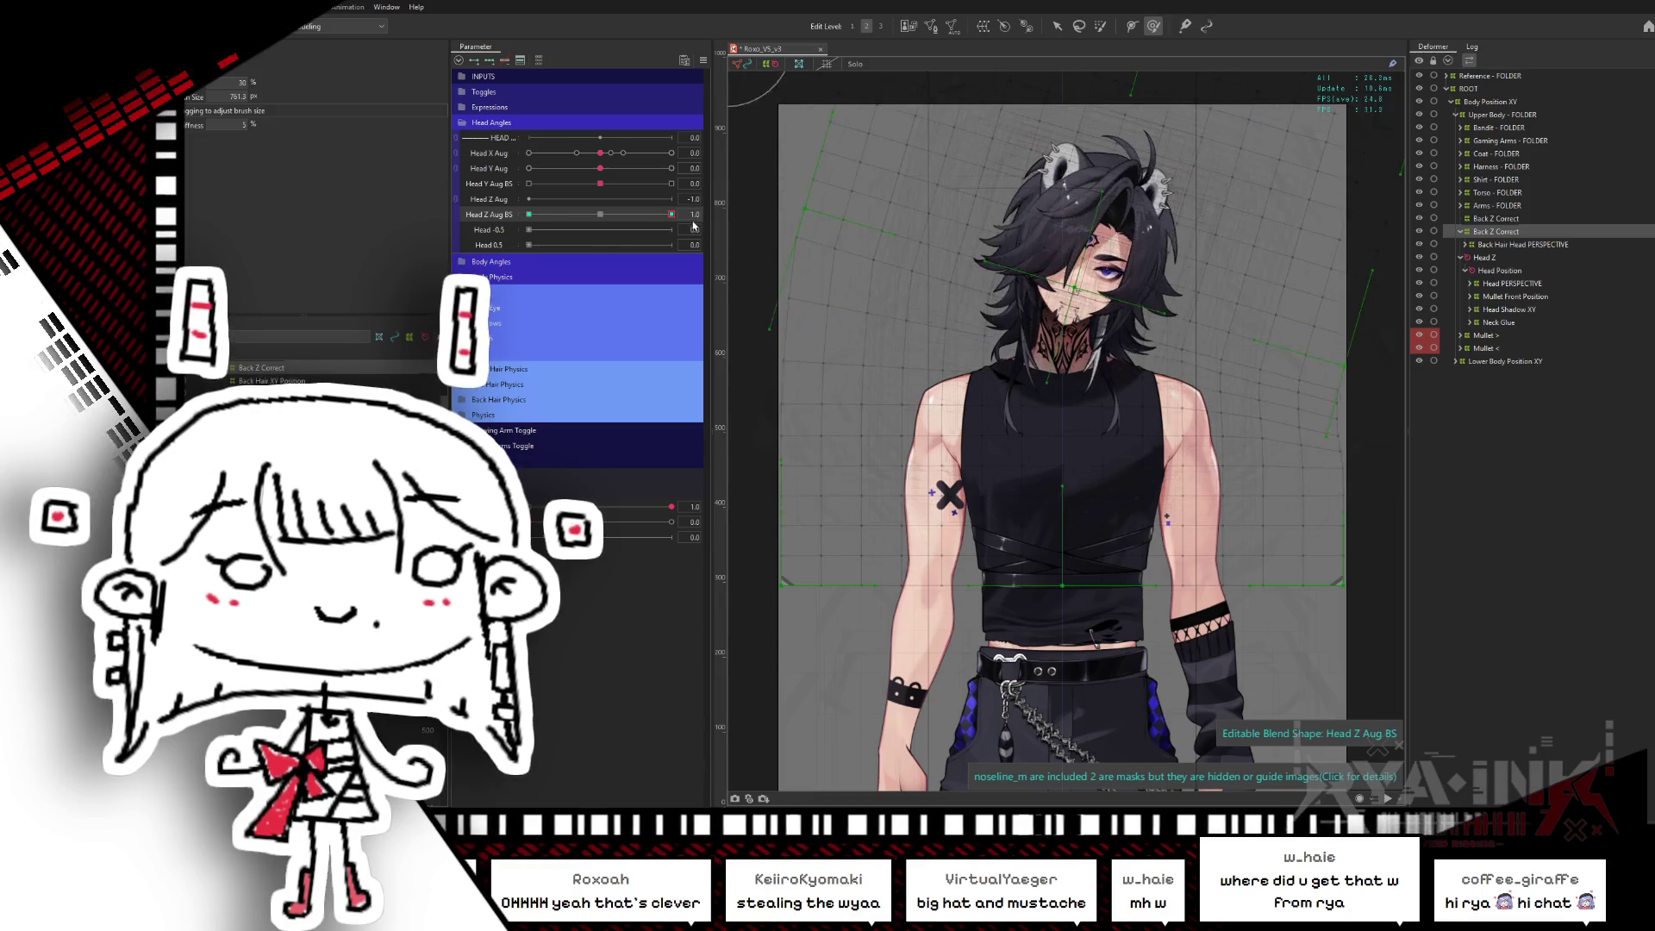
click(600, 214)
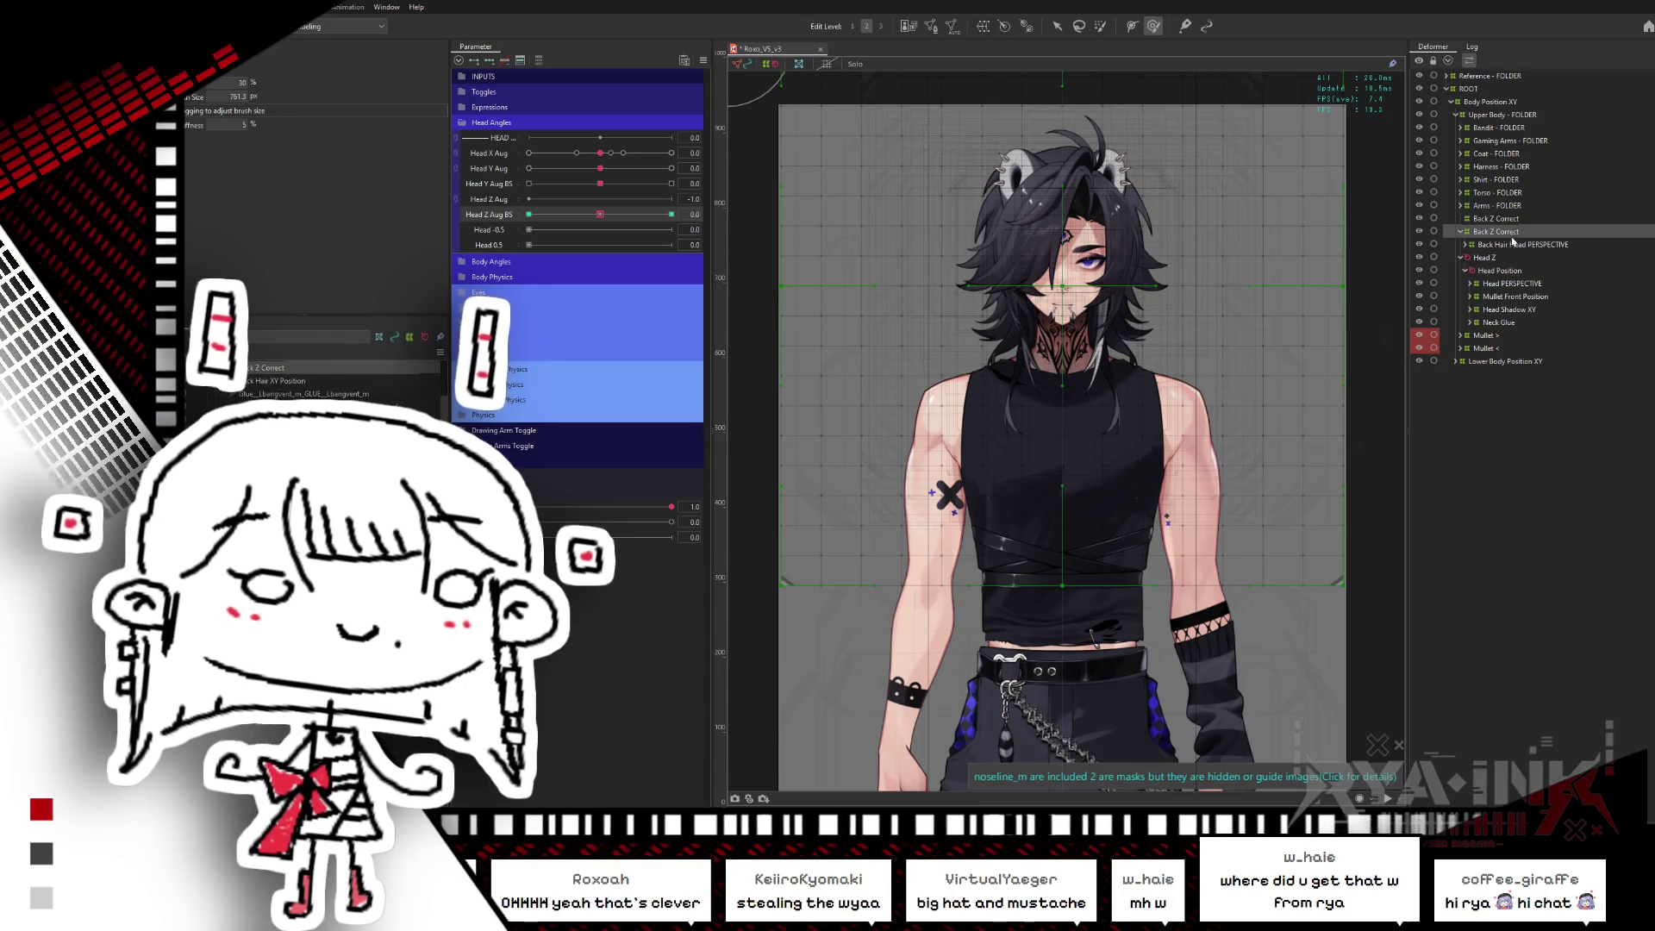
- Name the deformer 'Back Hair Z Correct', drag it under Head Position, and test the tilt both ways
text(v)
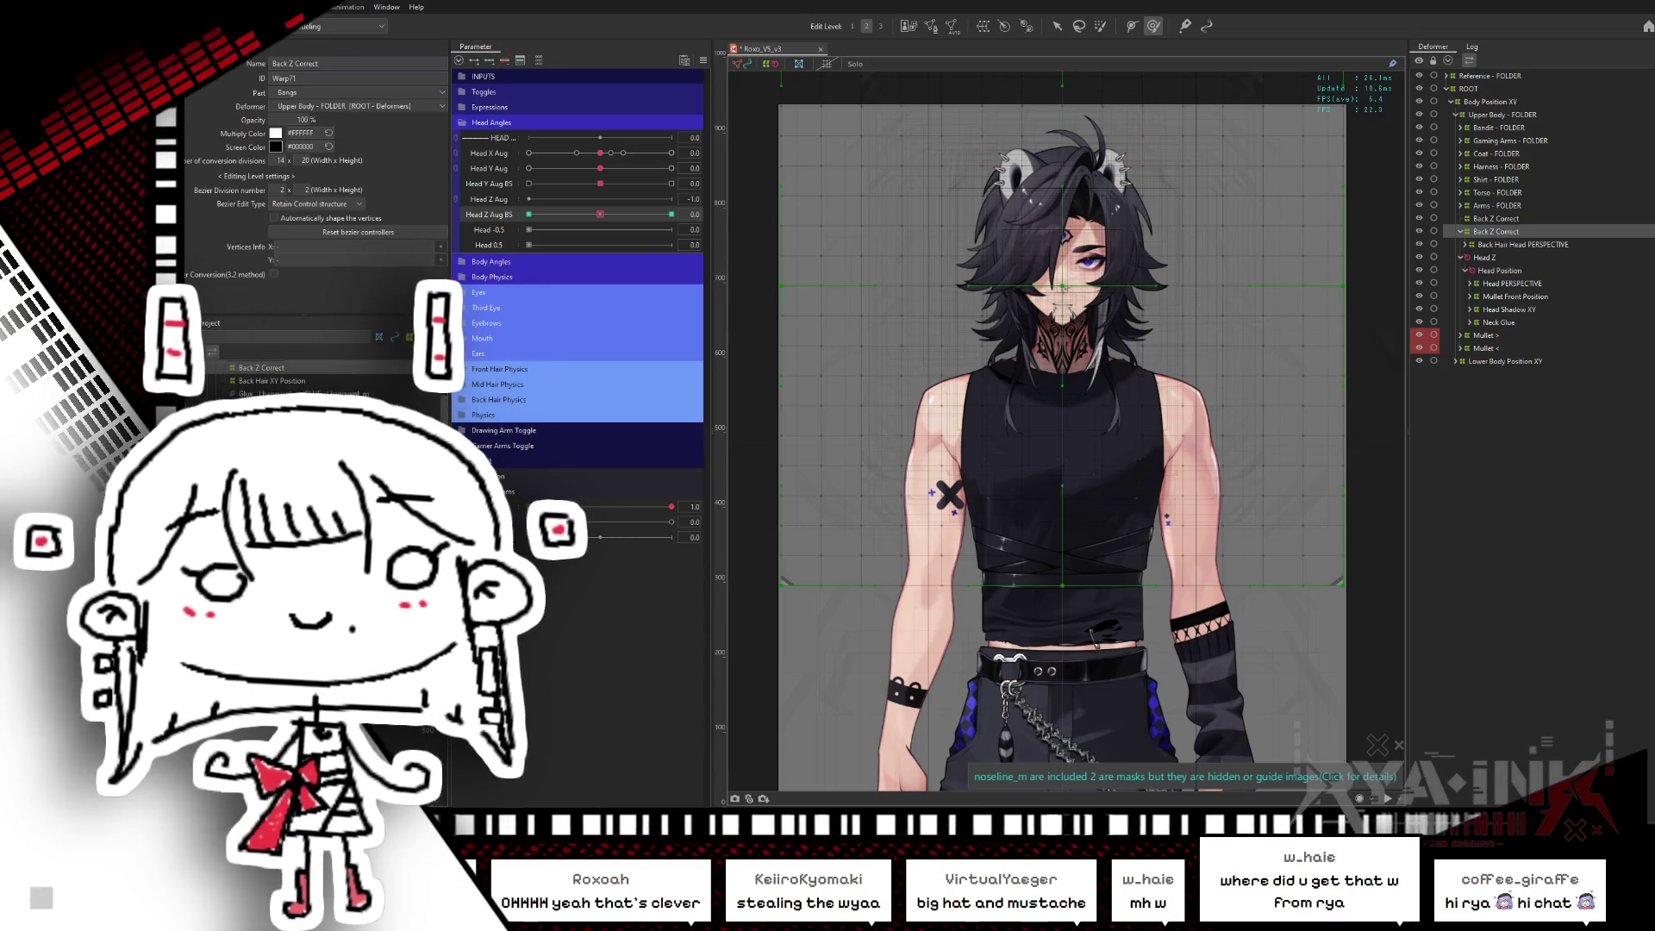
text(Ha)
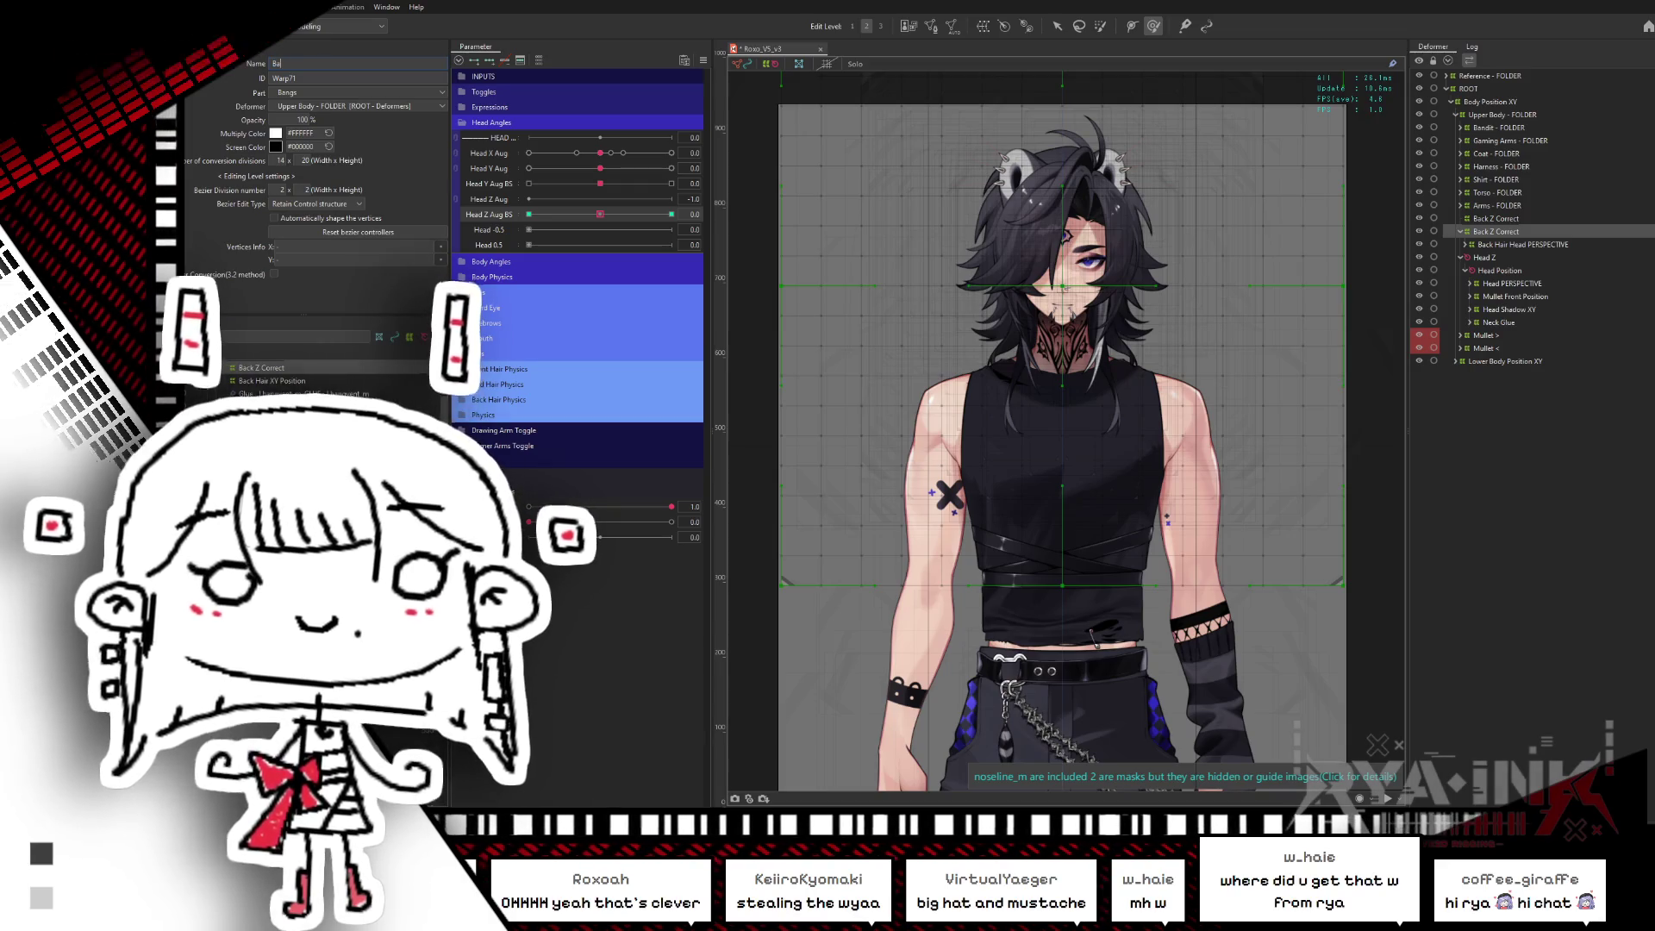
text(air)
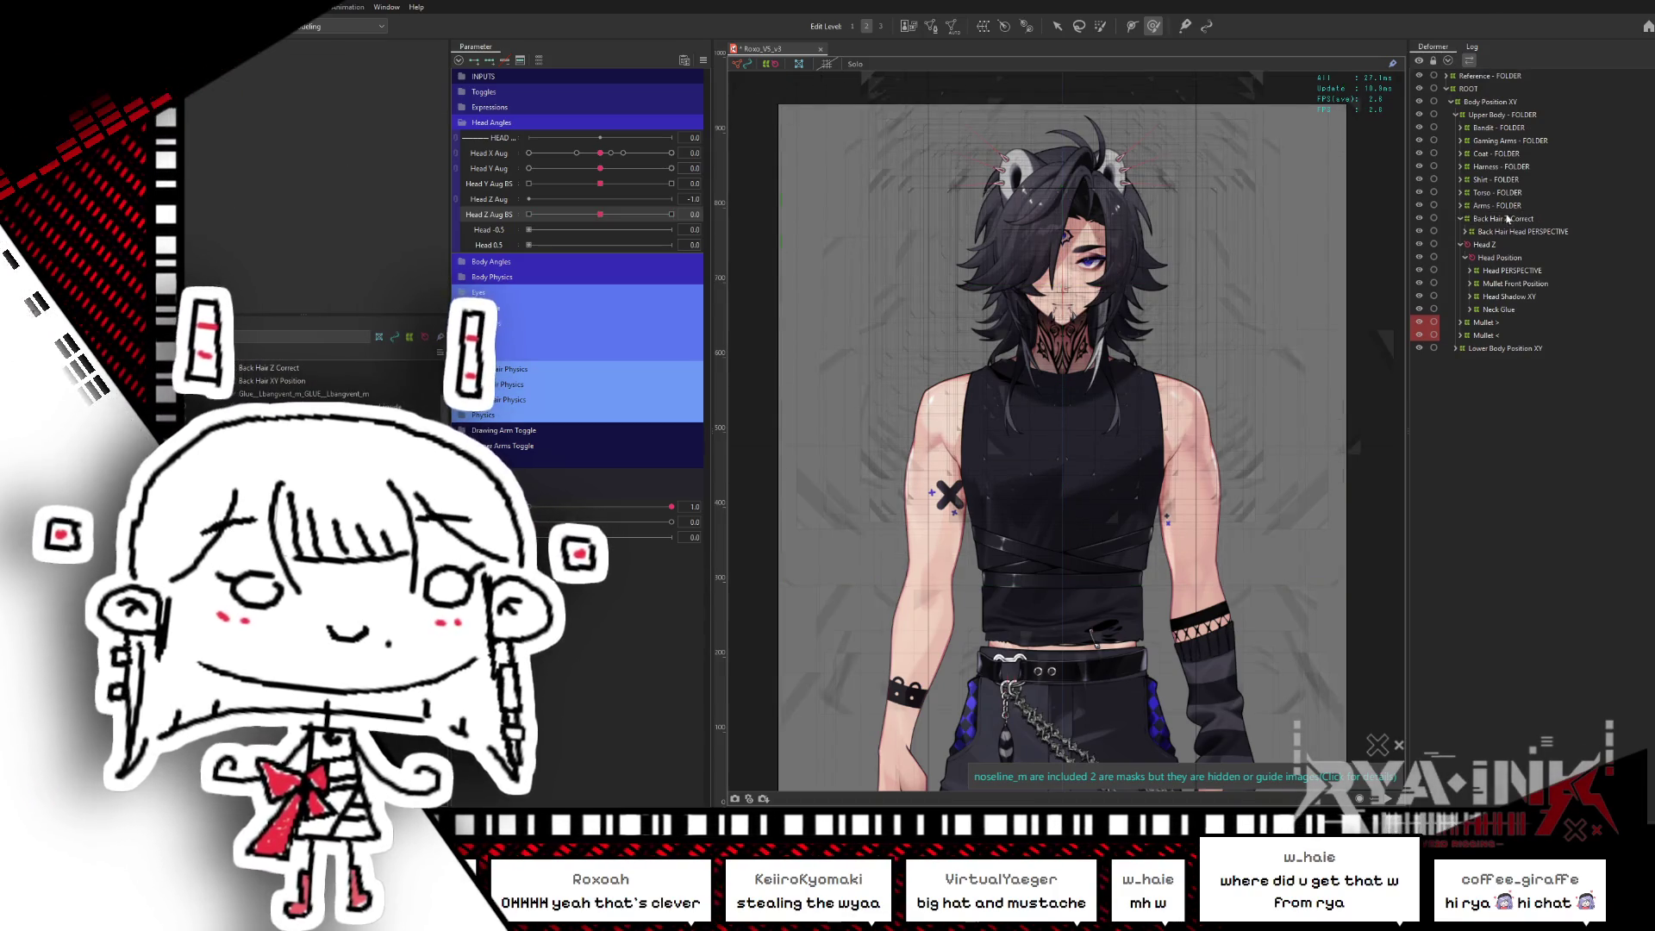
key(Delete)
drag(1511, 257, 1512, 262)
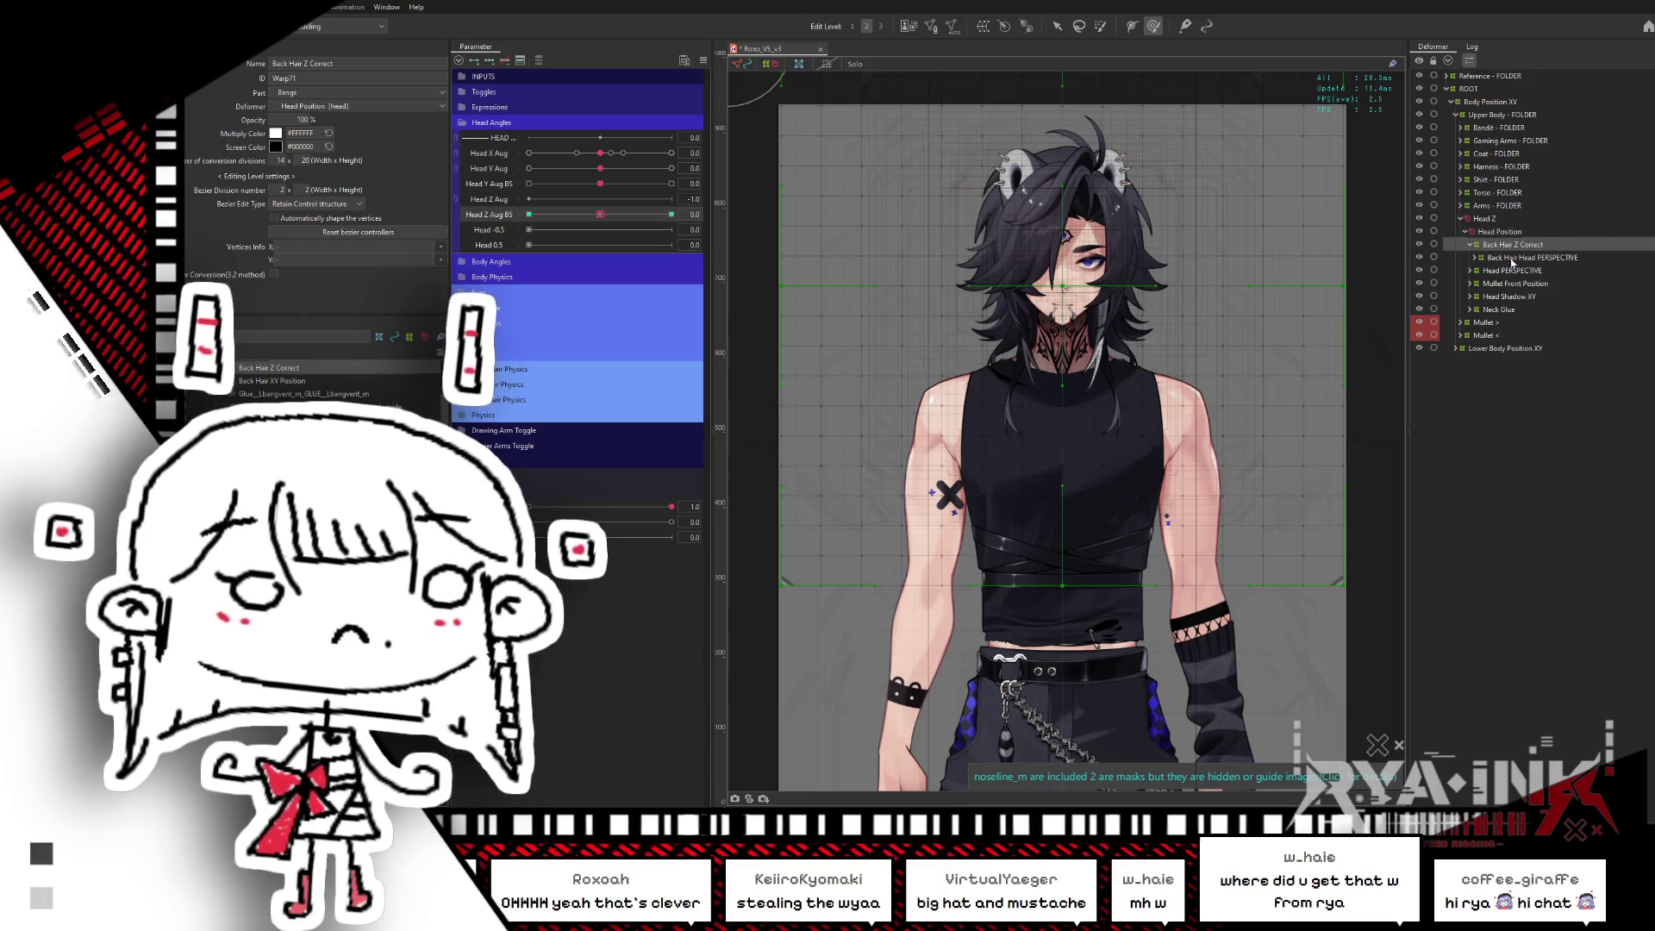
mouse_move(646, 211)
mouse_down()
mouse_move(538, 239)
mouse_move(672, 214)
mouse_up()
mouse_move(600, 152)
mouse_down()
mouse_move(572, 165)
mouse_move(669, 171)
mouse_move(509, 234)
mouse_move(699, 200)
mouse_up()
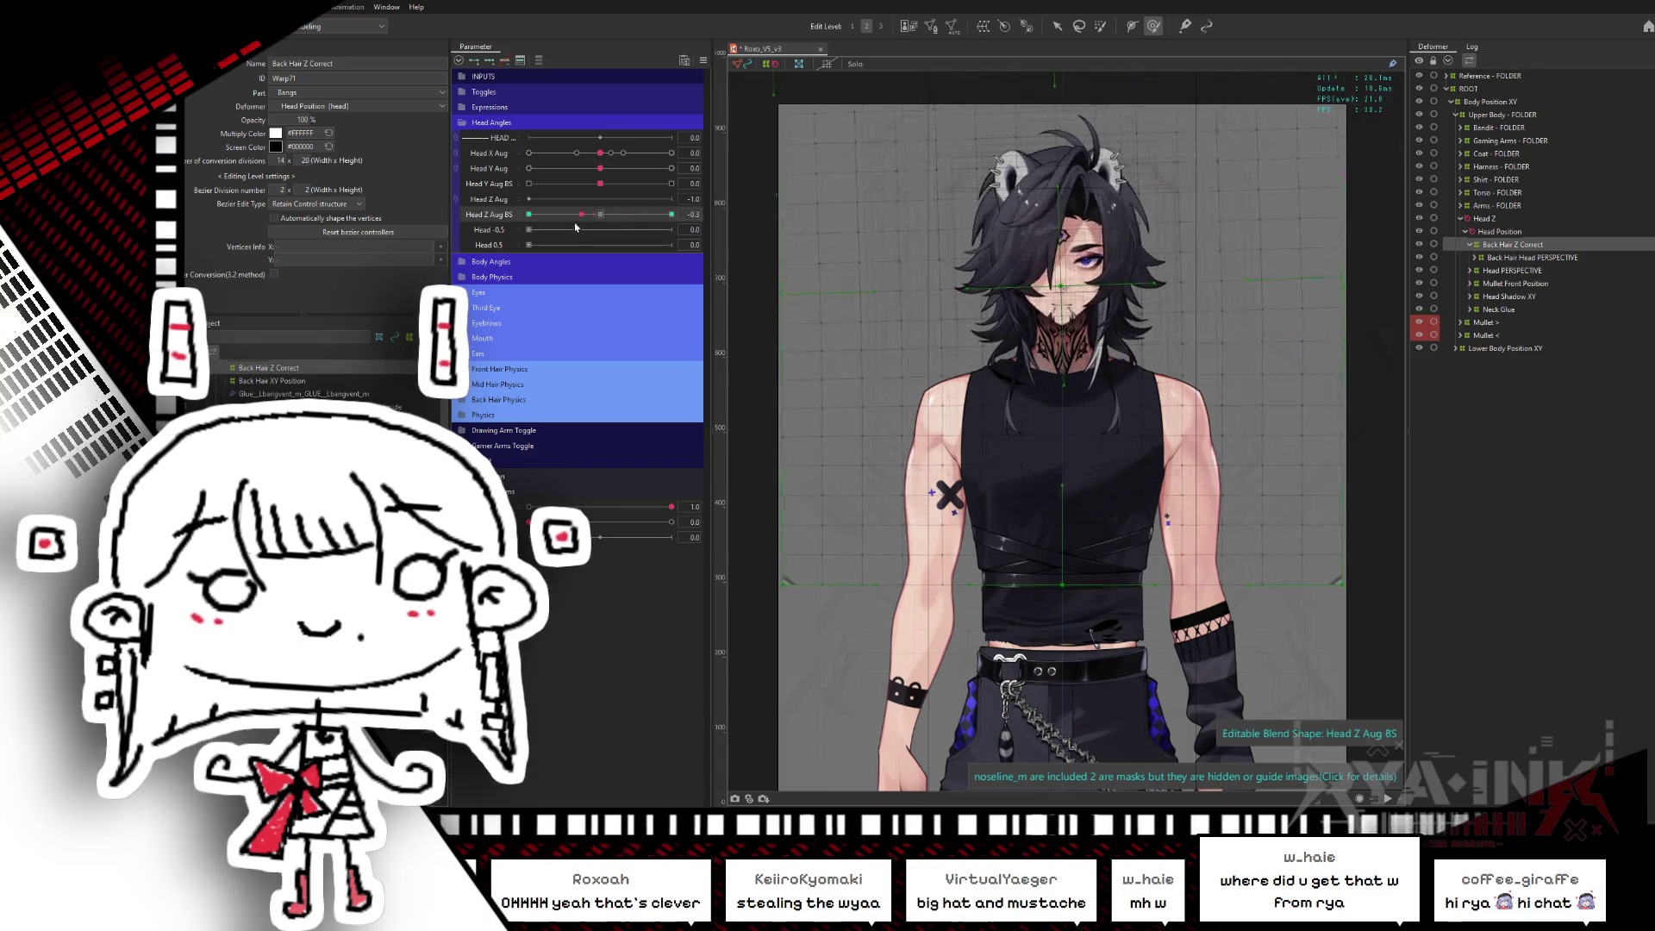
- Check the back hair at Head Z Aug BS -1.0 and full tilt, reset to 0, and select Back Hair Head PERSPECTIVE
click(599, 215)
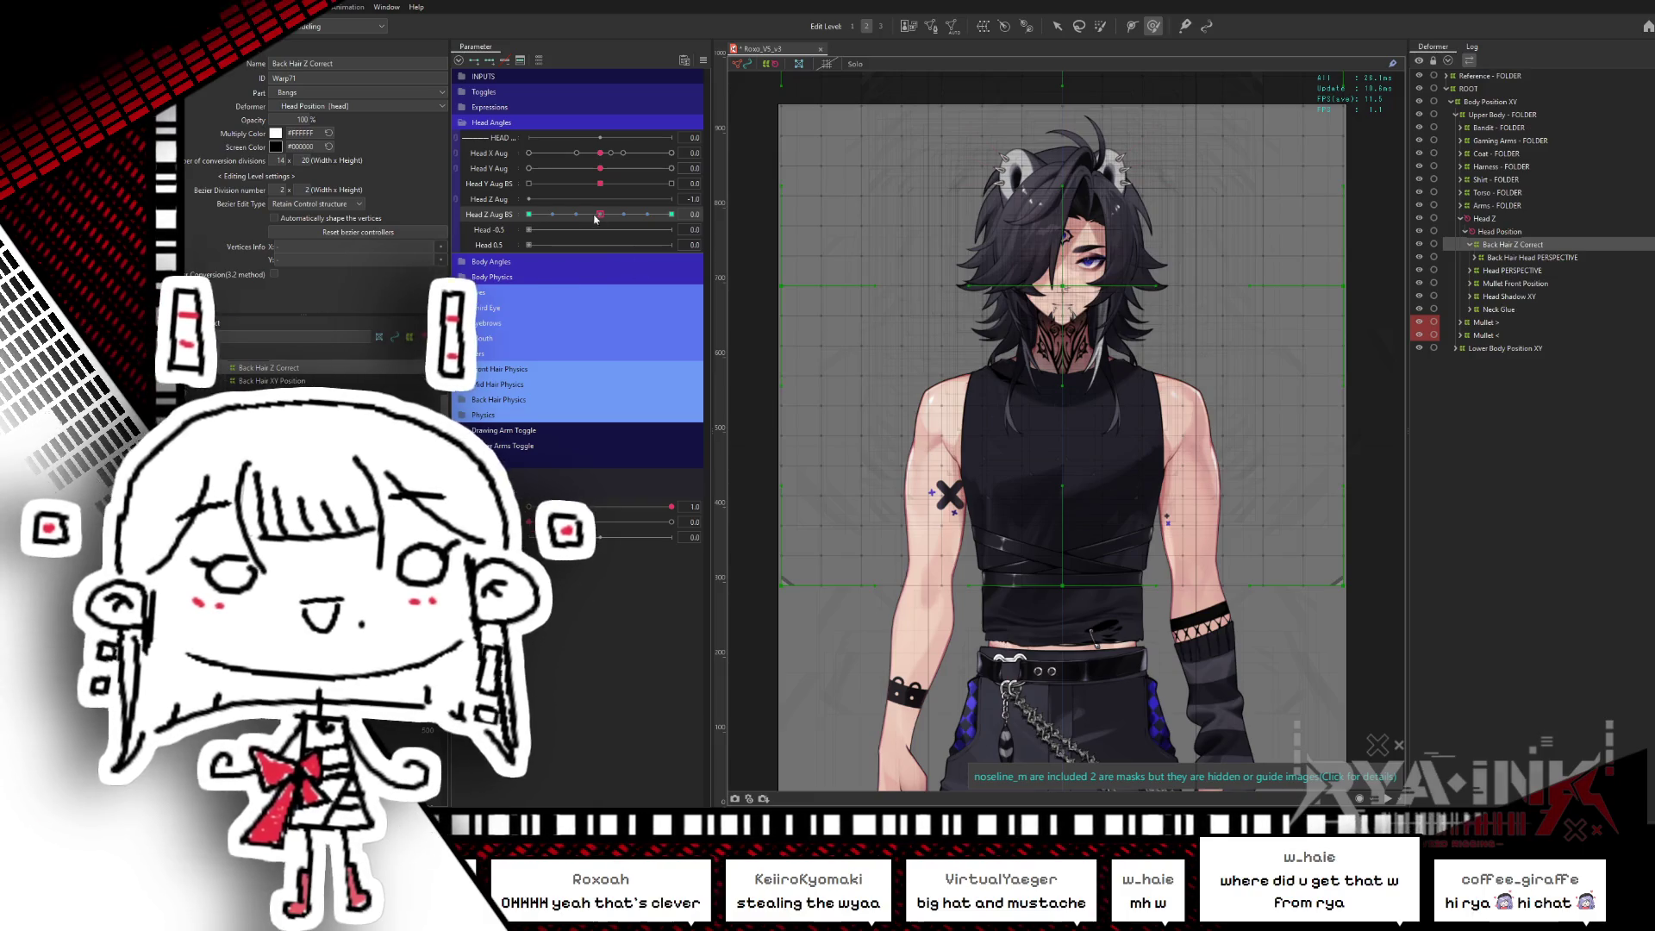
click(529, 214)
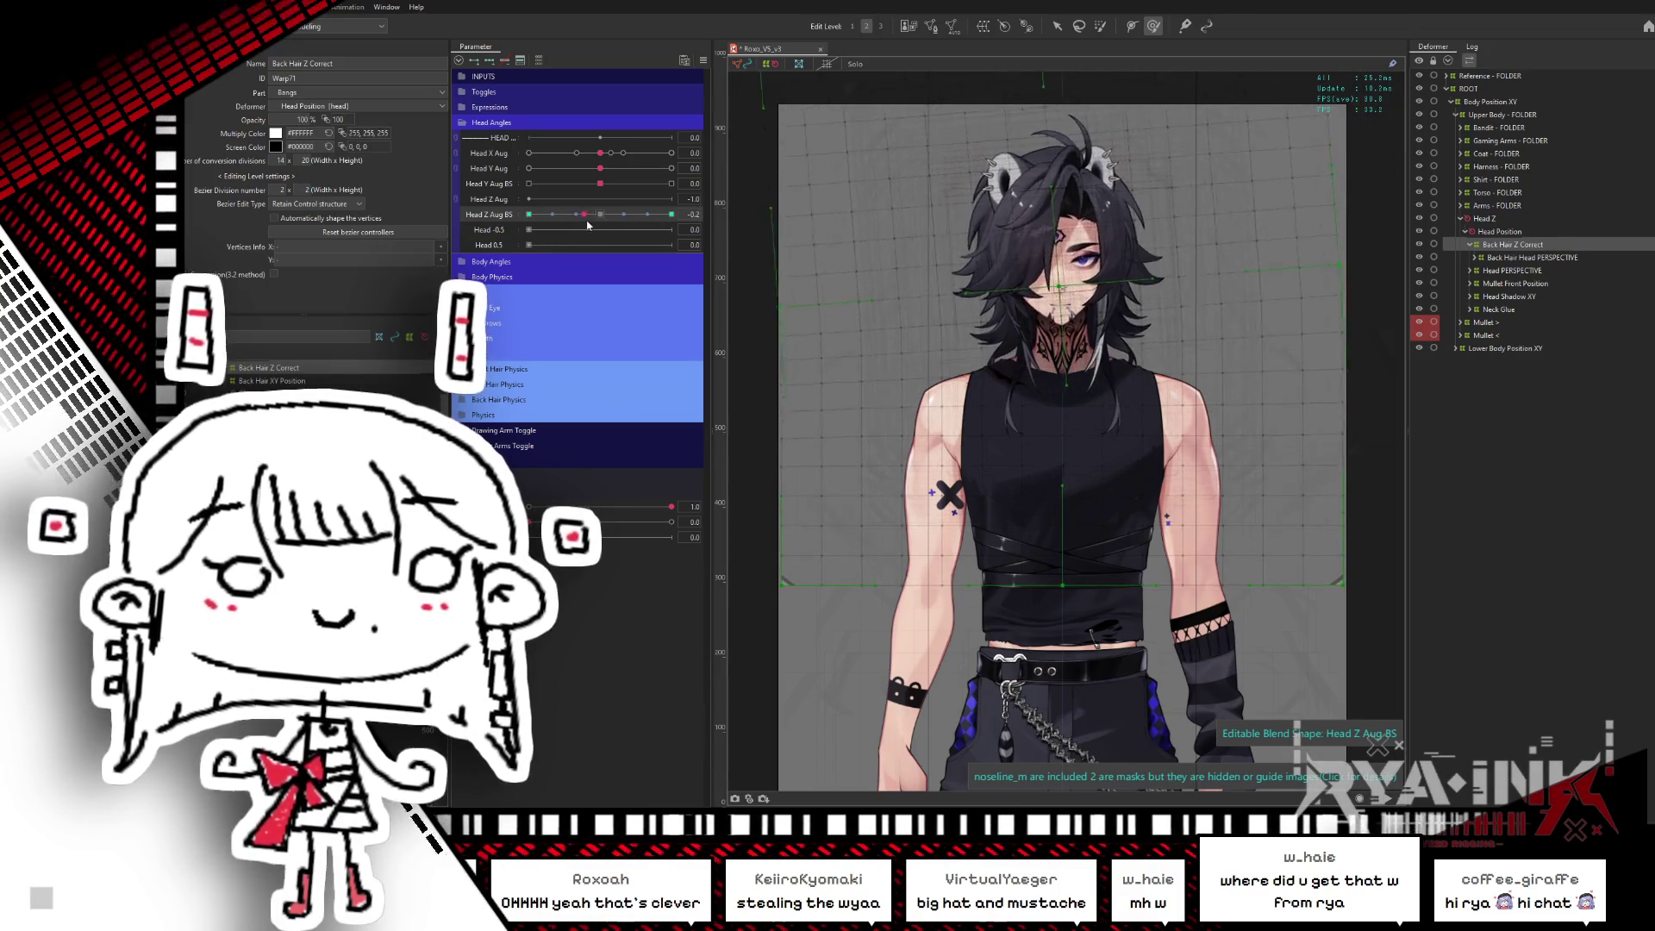
mouse_move(621, 215)
mouse_down()
mouse_move(541, 238)
mouse_move(684, 200)
mouse_up()
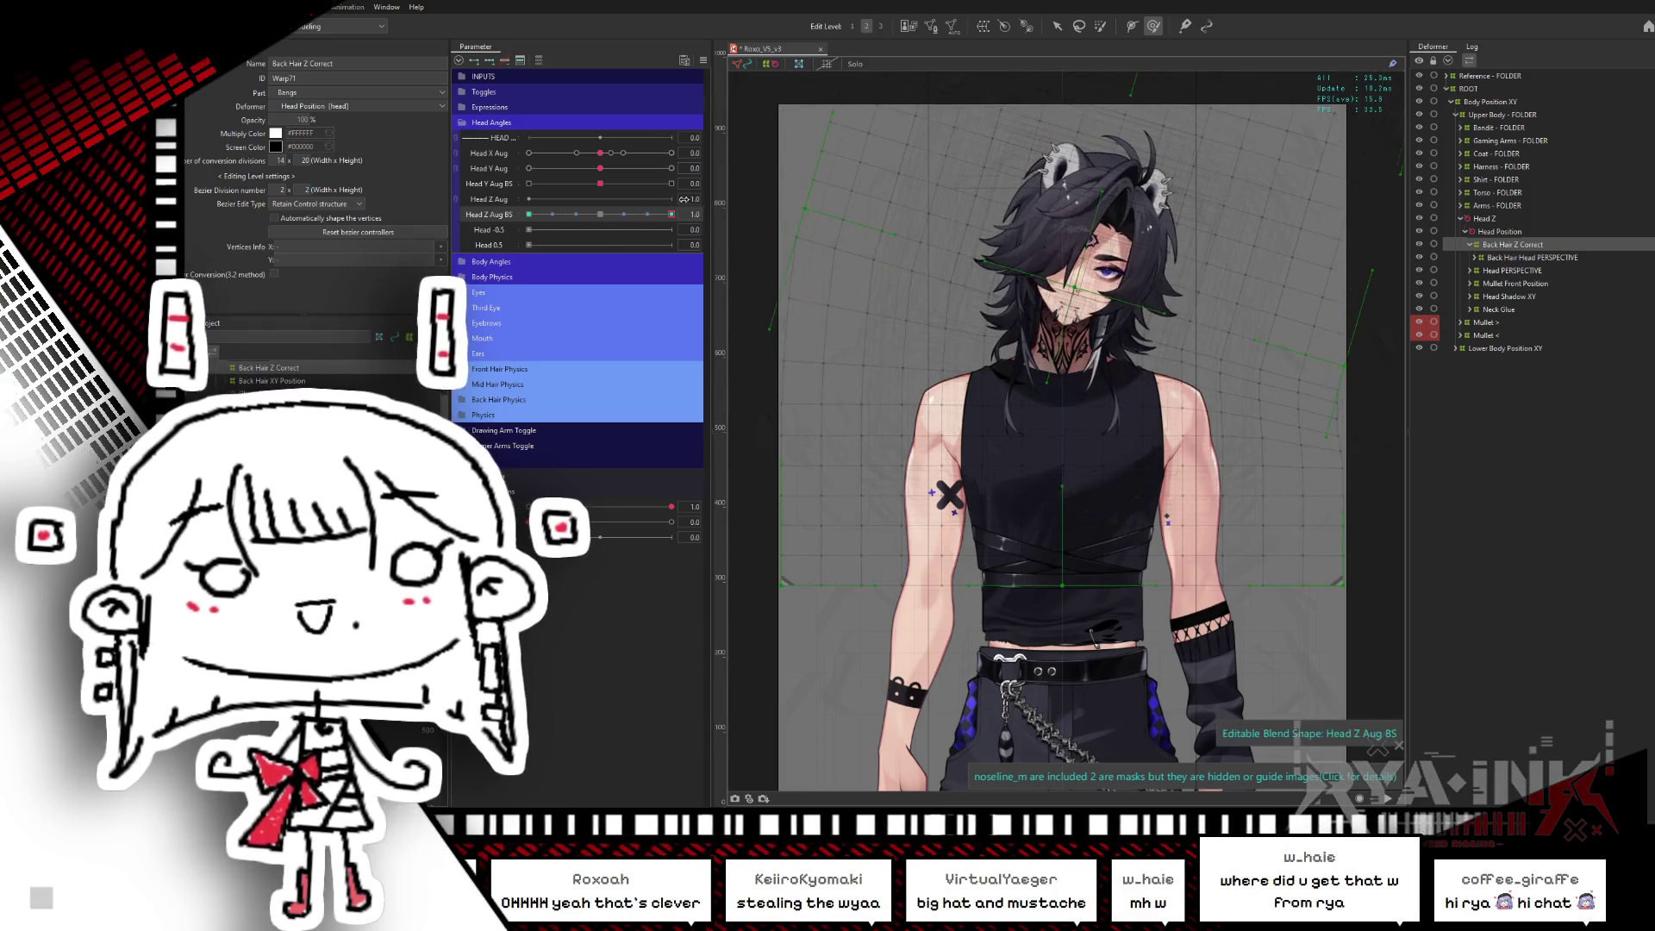
click(601, 214)
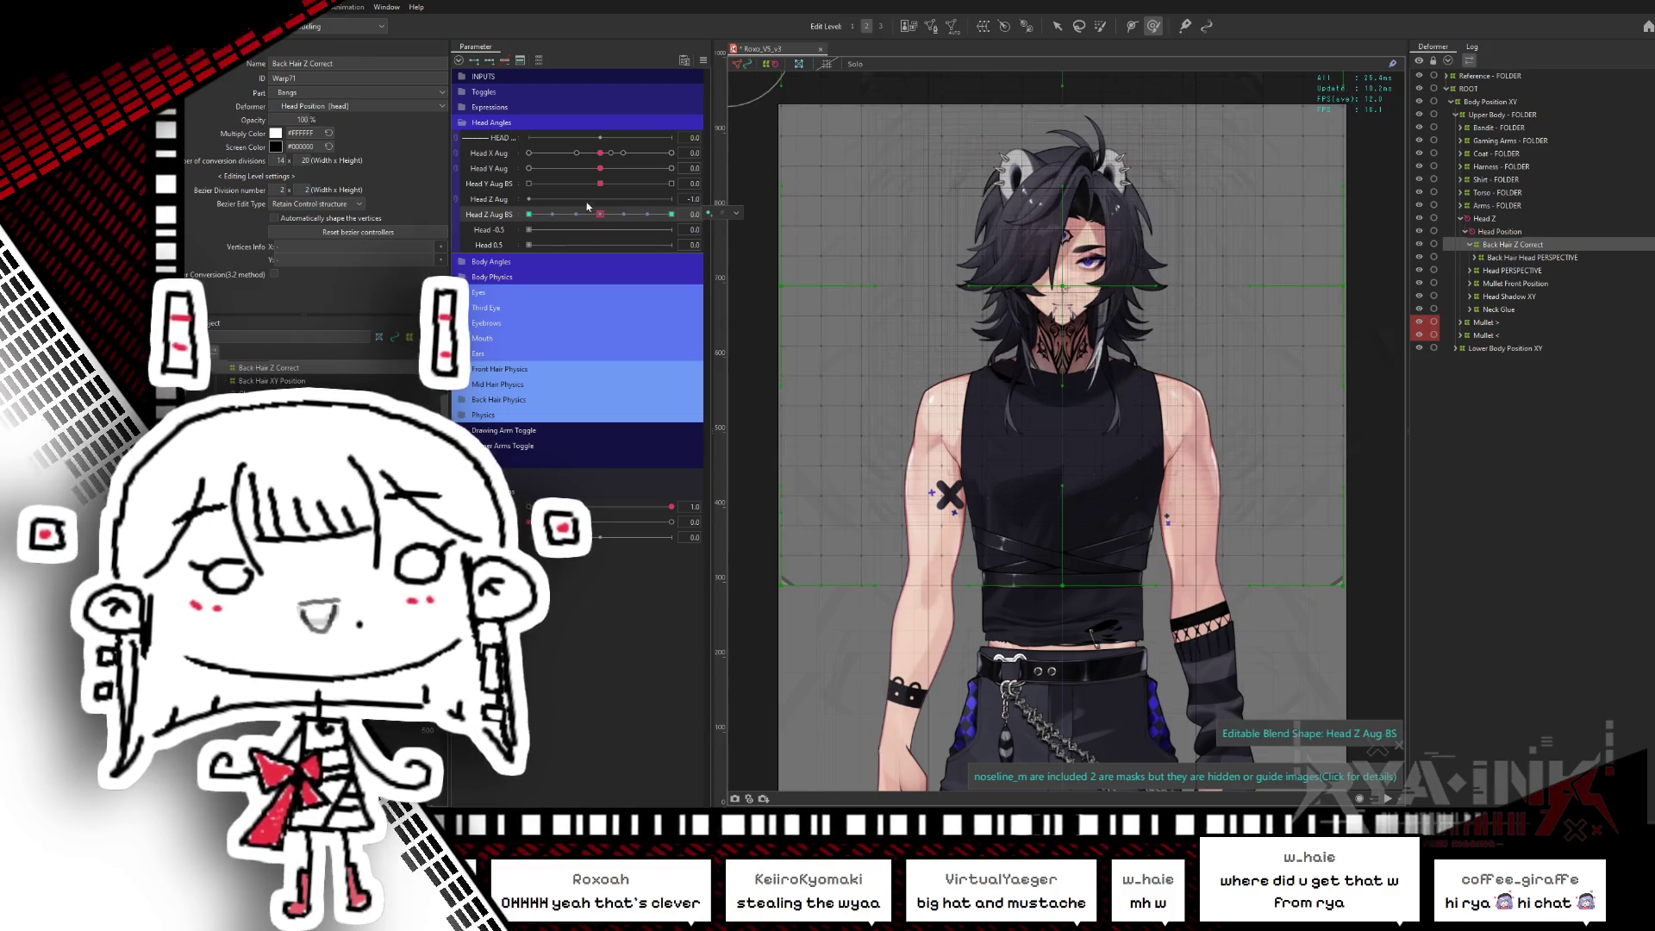
click(1492, 259)
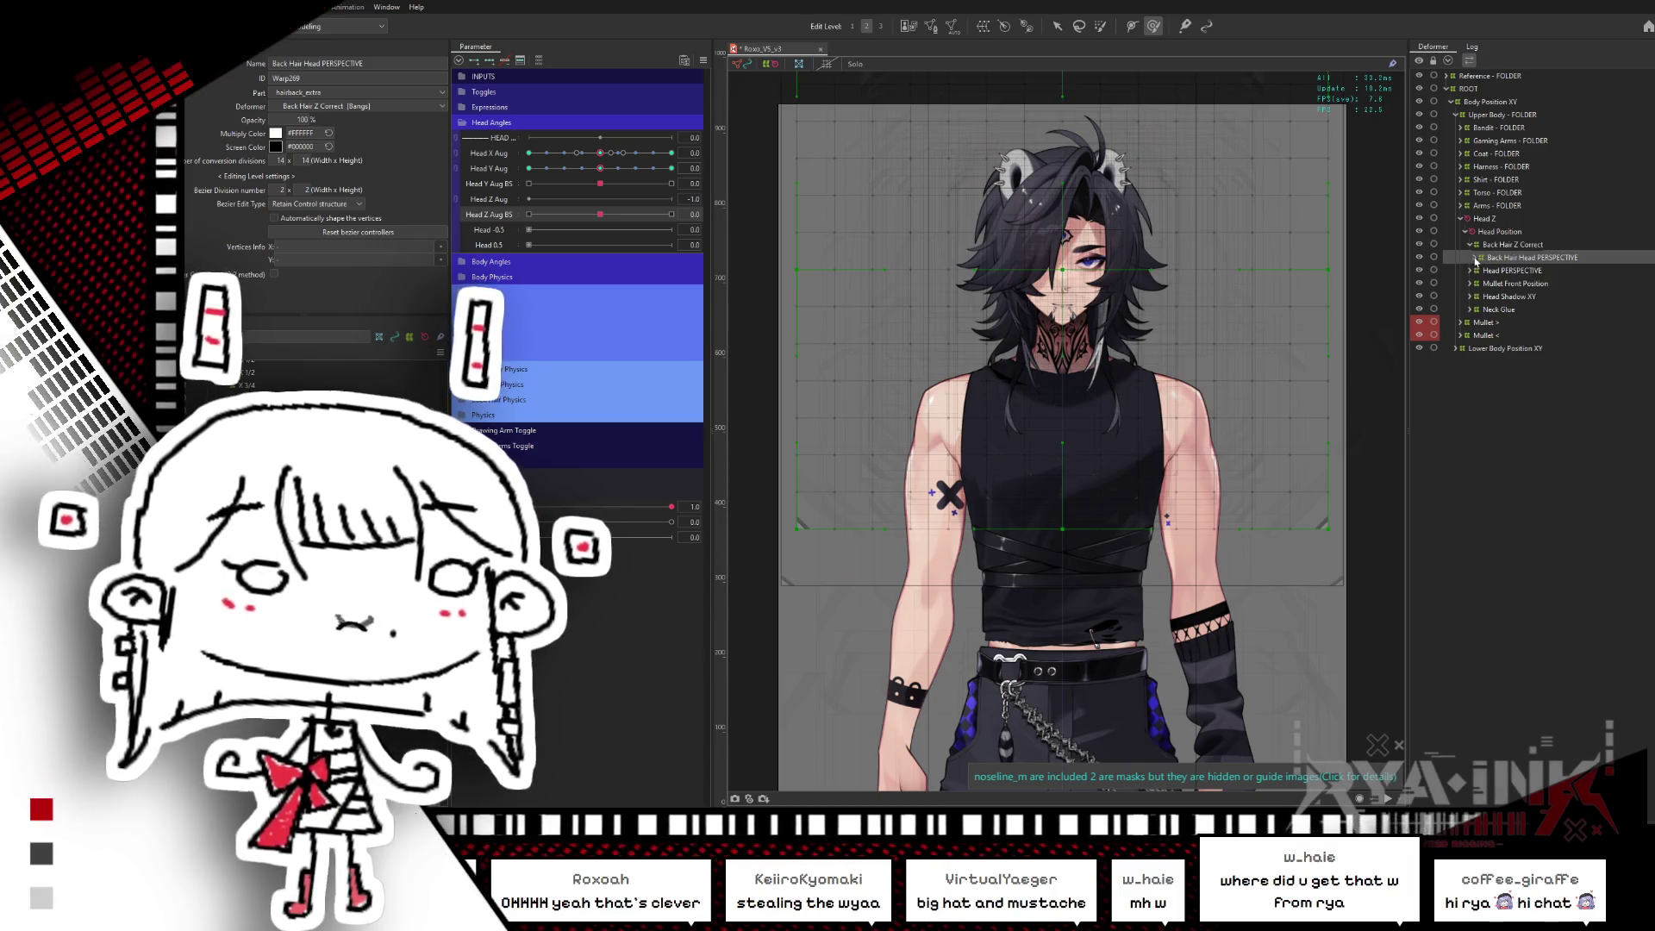
- Expand Back Hair Head PERSPECTIVE, select Back Hair XY Position, and test the full head tilt
click(1477, 258)
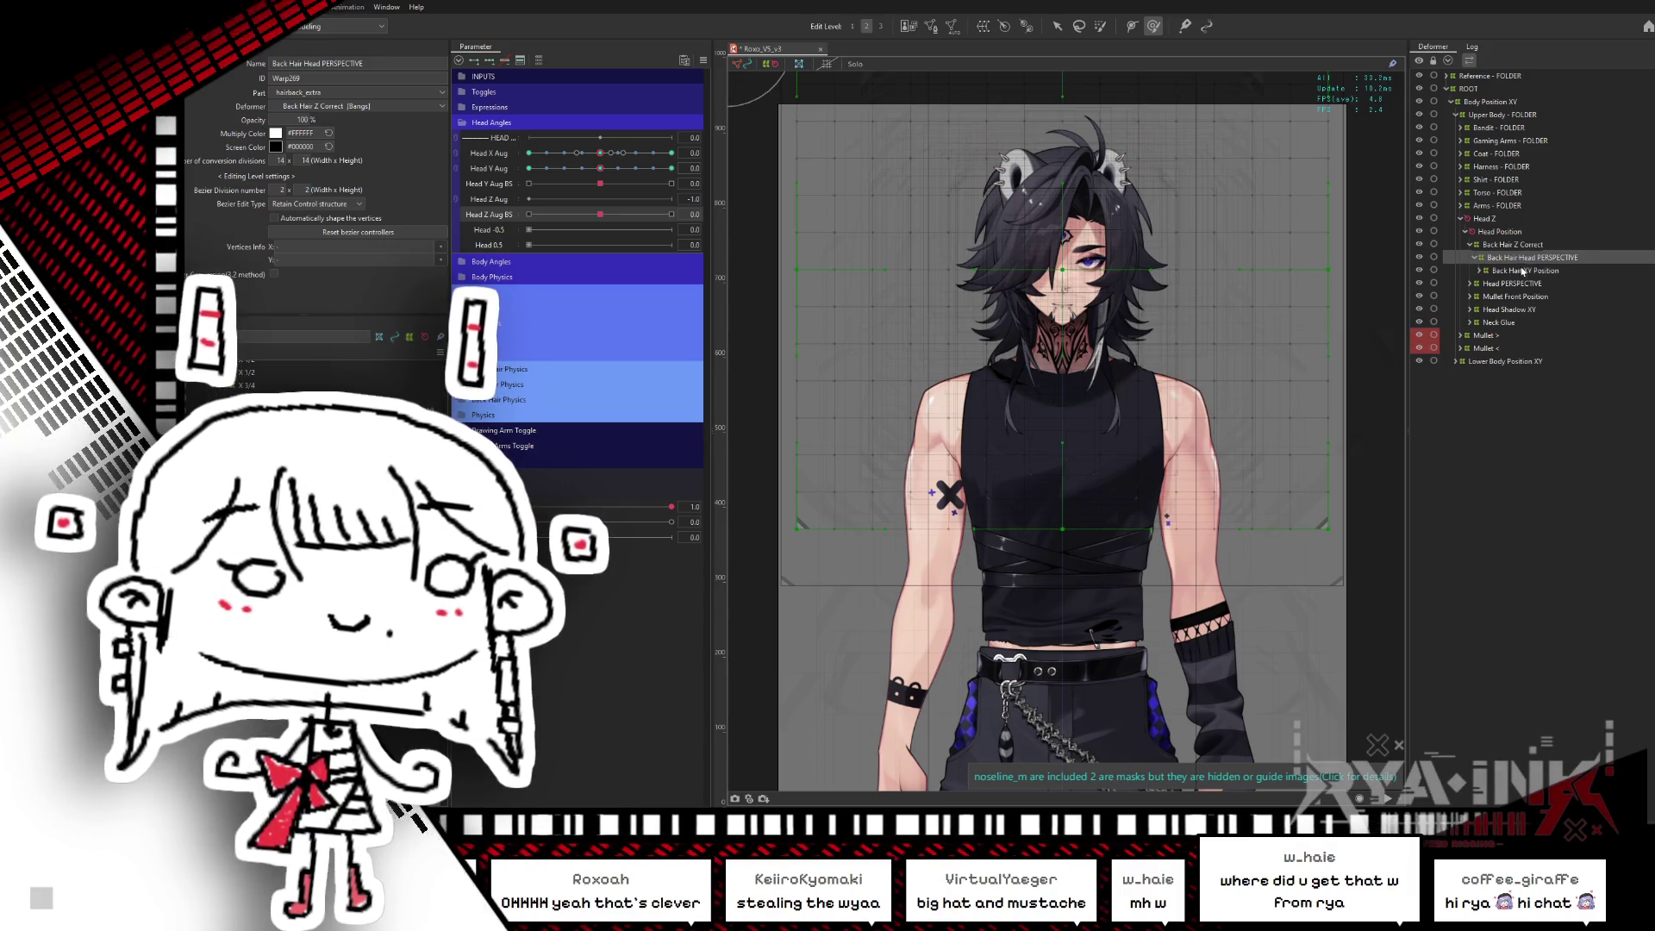
click(1521, 272)
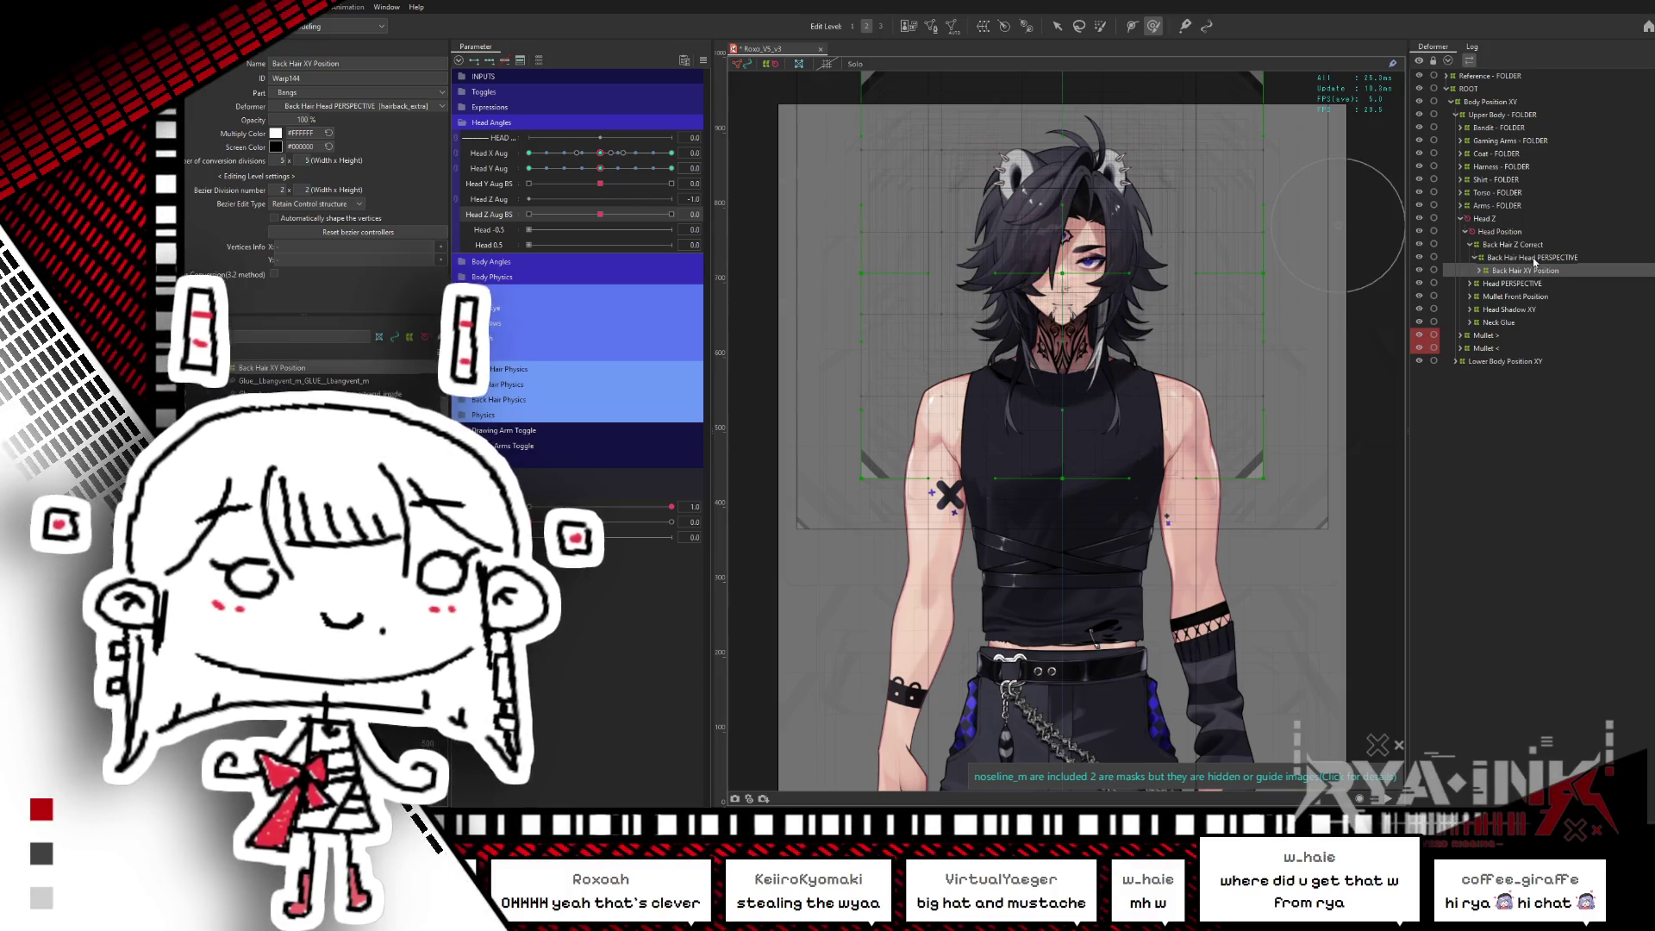
click(1520, 259)
click(1480, 271)
click(1522, 272)
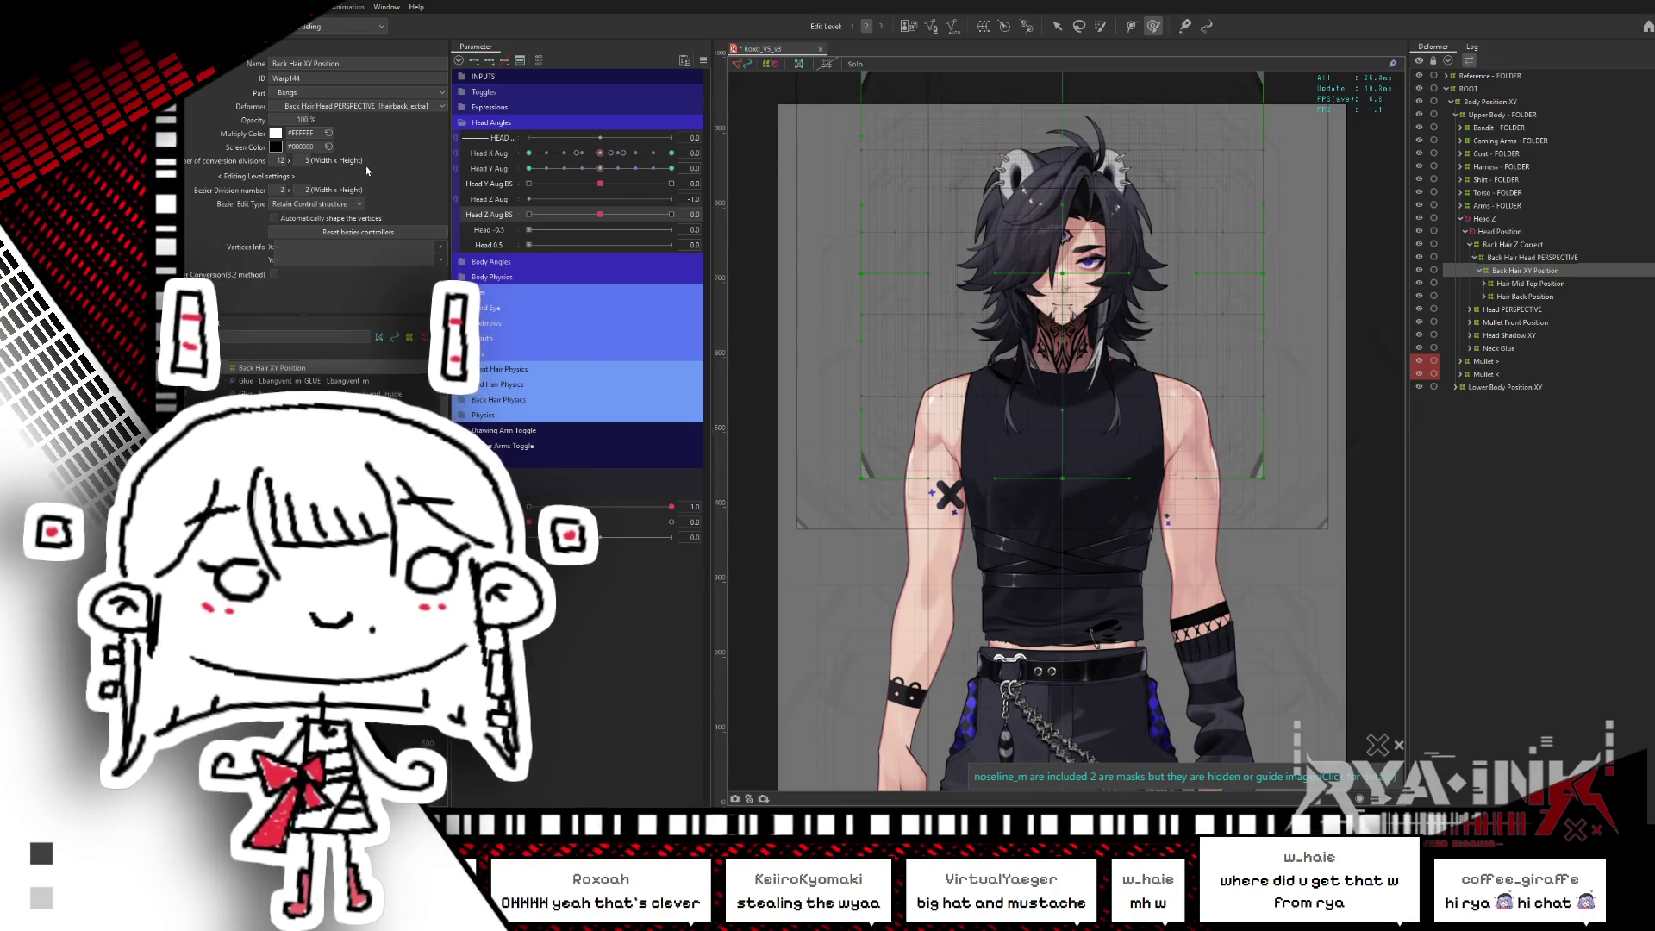
key(Tab)
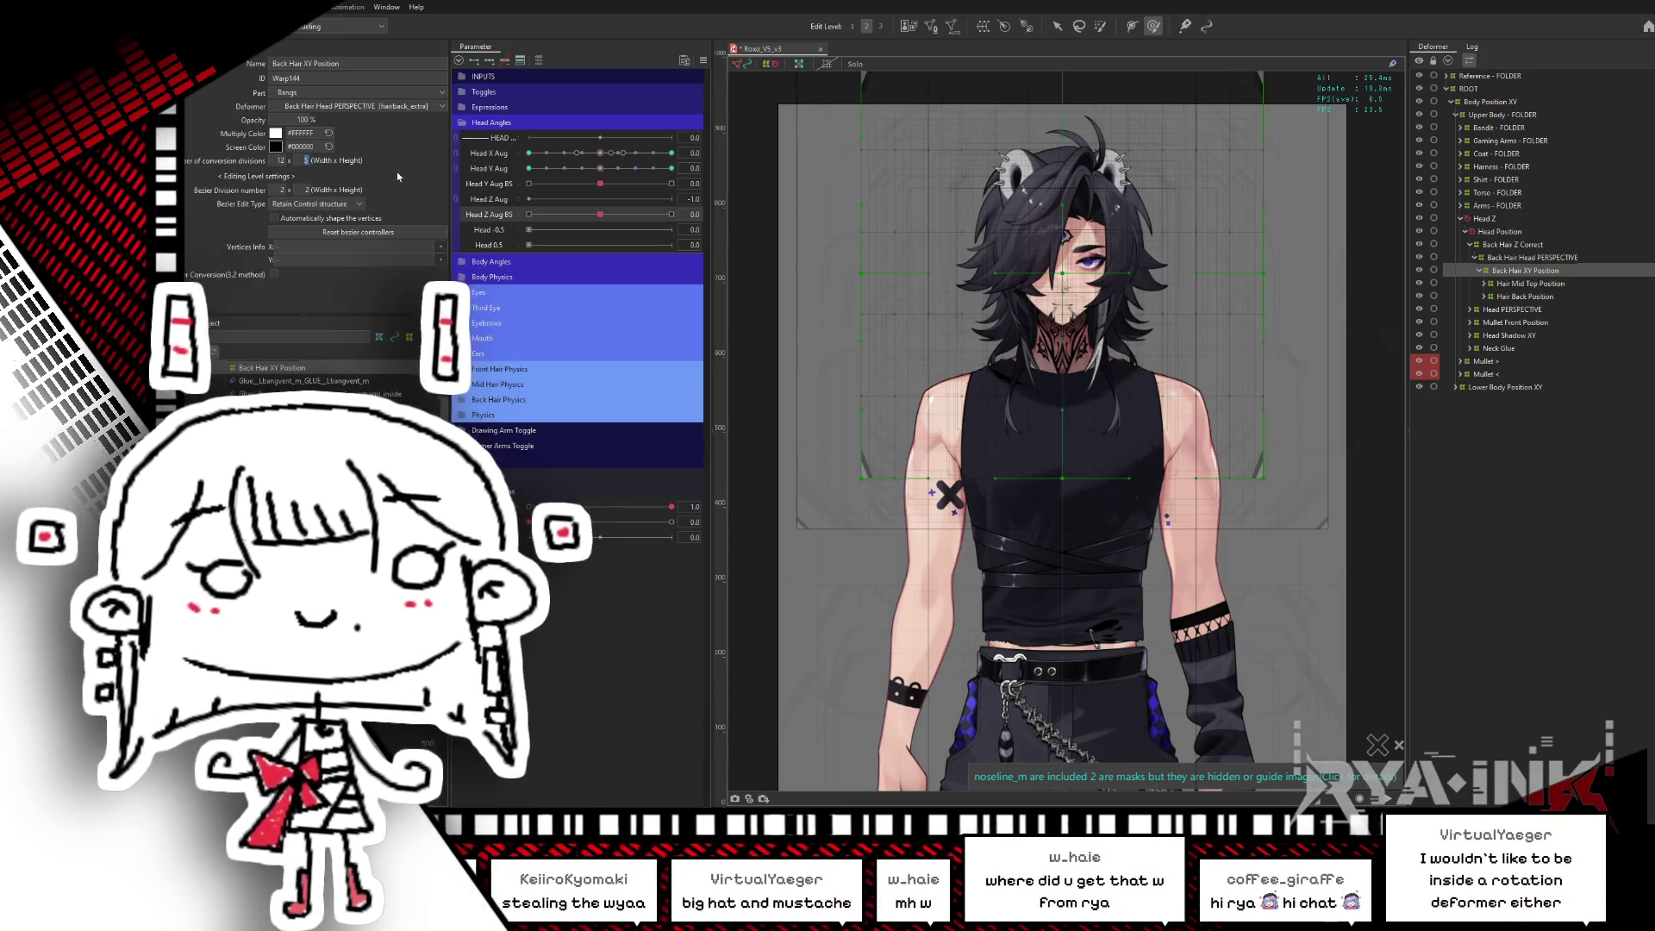
mouse_move(606, 209)
mouse_down()
mouse_move(503, 224)
mouse_move(686, 199)
mouse_up()
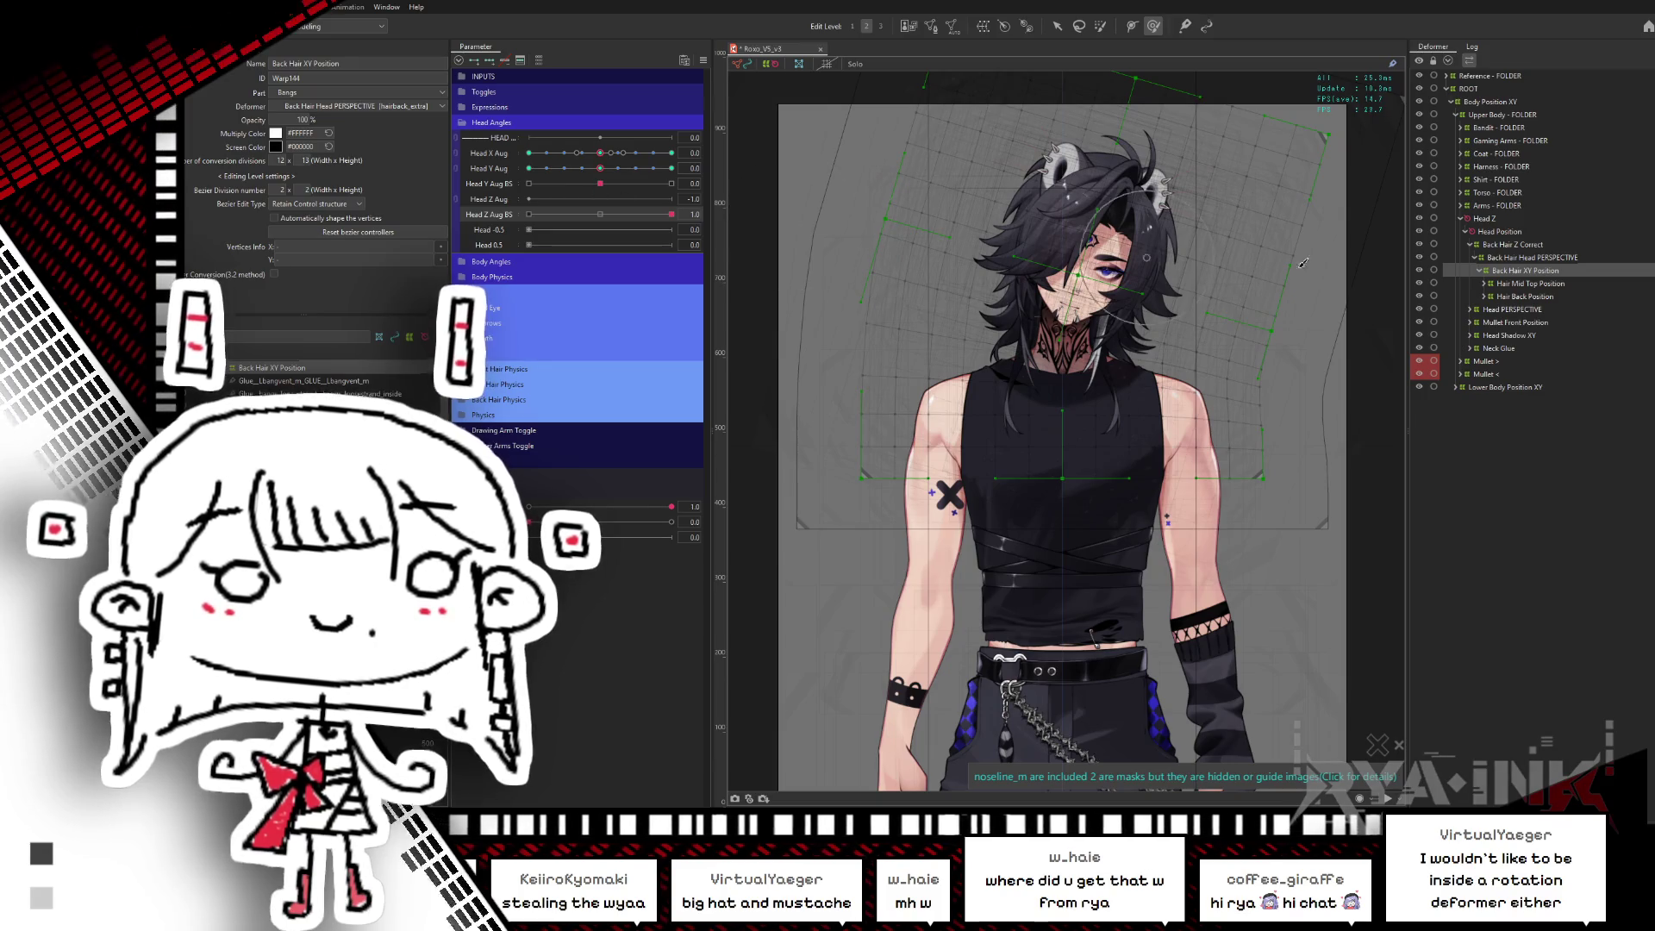
- Set Hair Mid Top Position and Hair Back Position together to conversion division width 7
click(1493, 284)
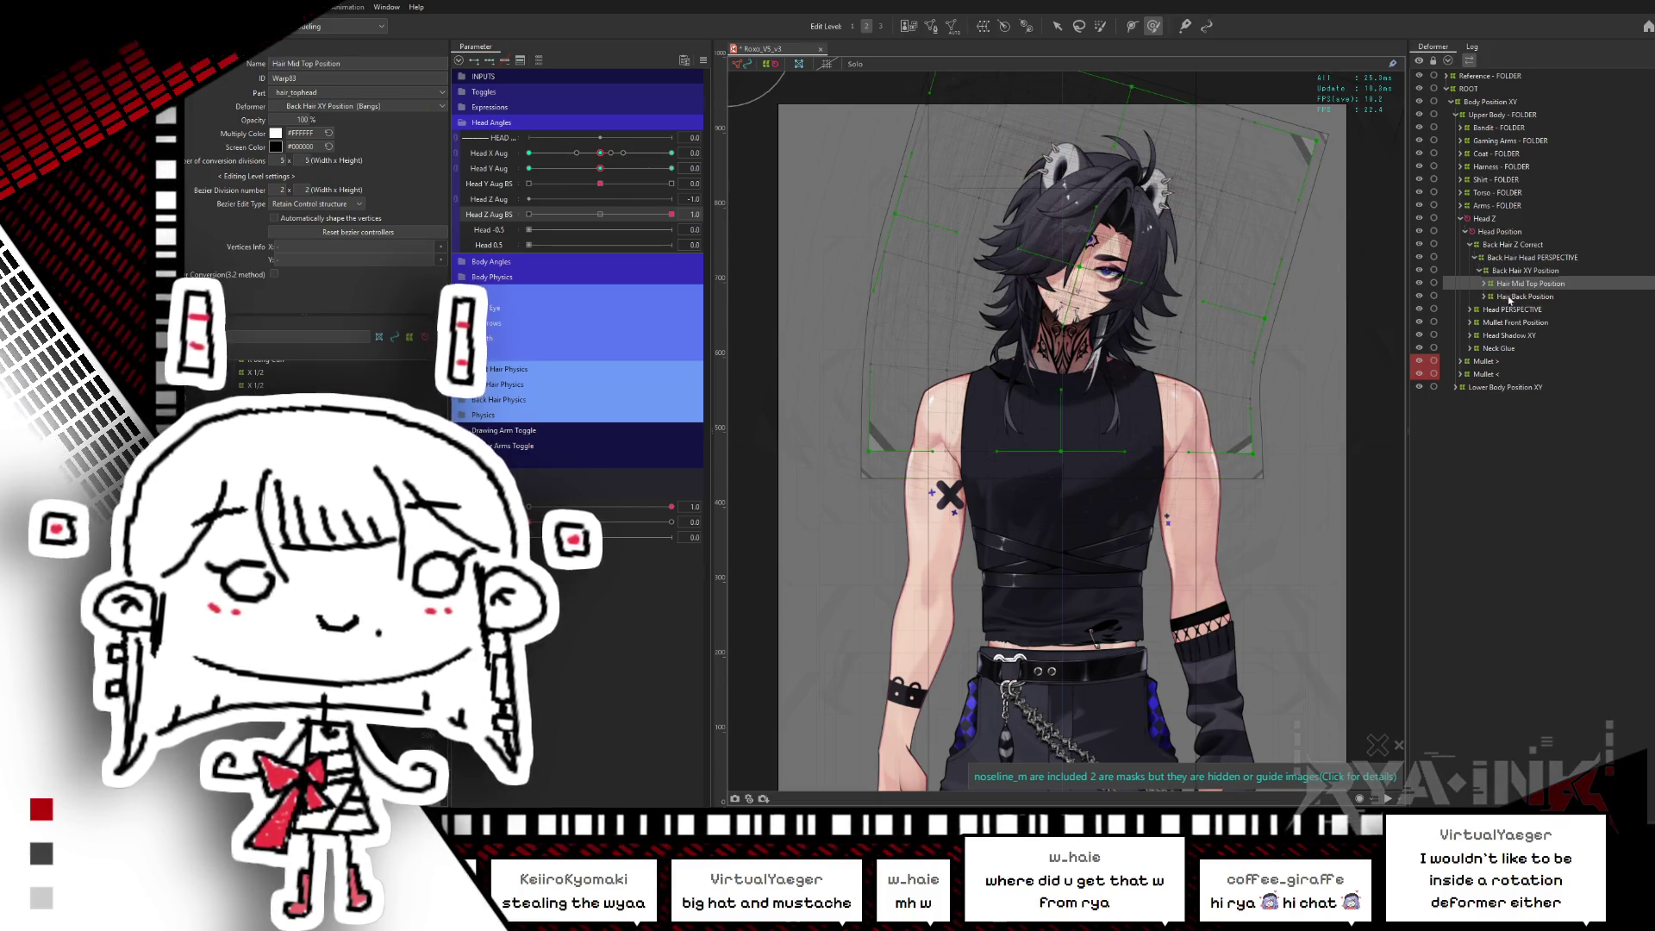
ctrl+click(1504, 296)
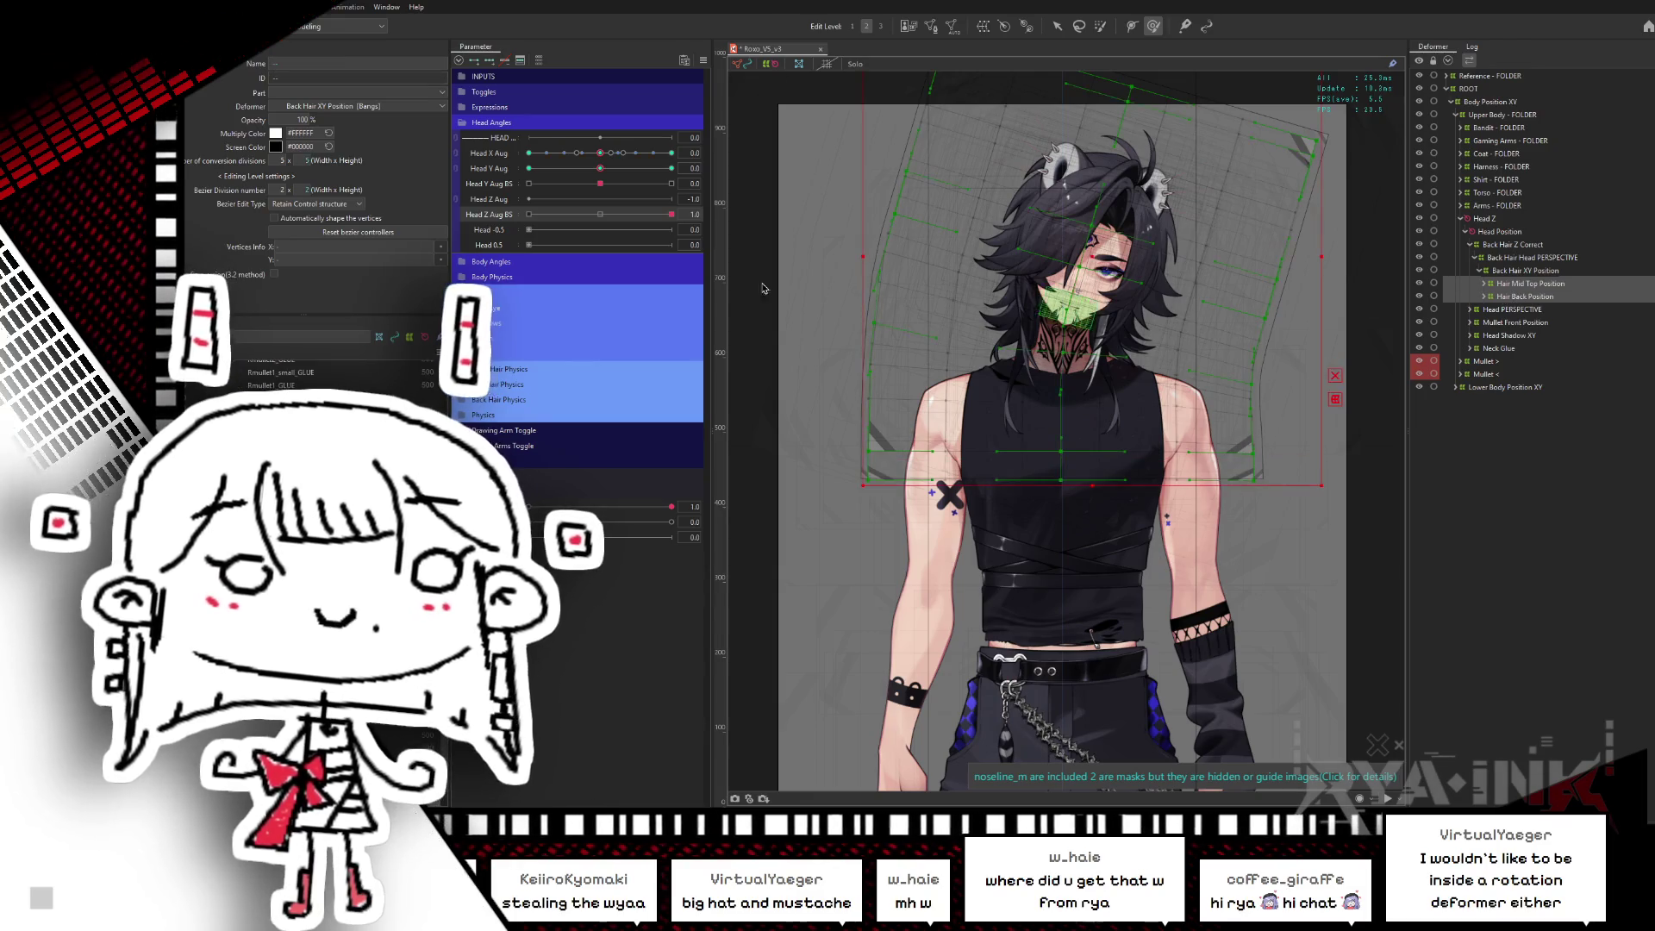
click(340, 161)
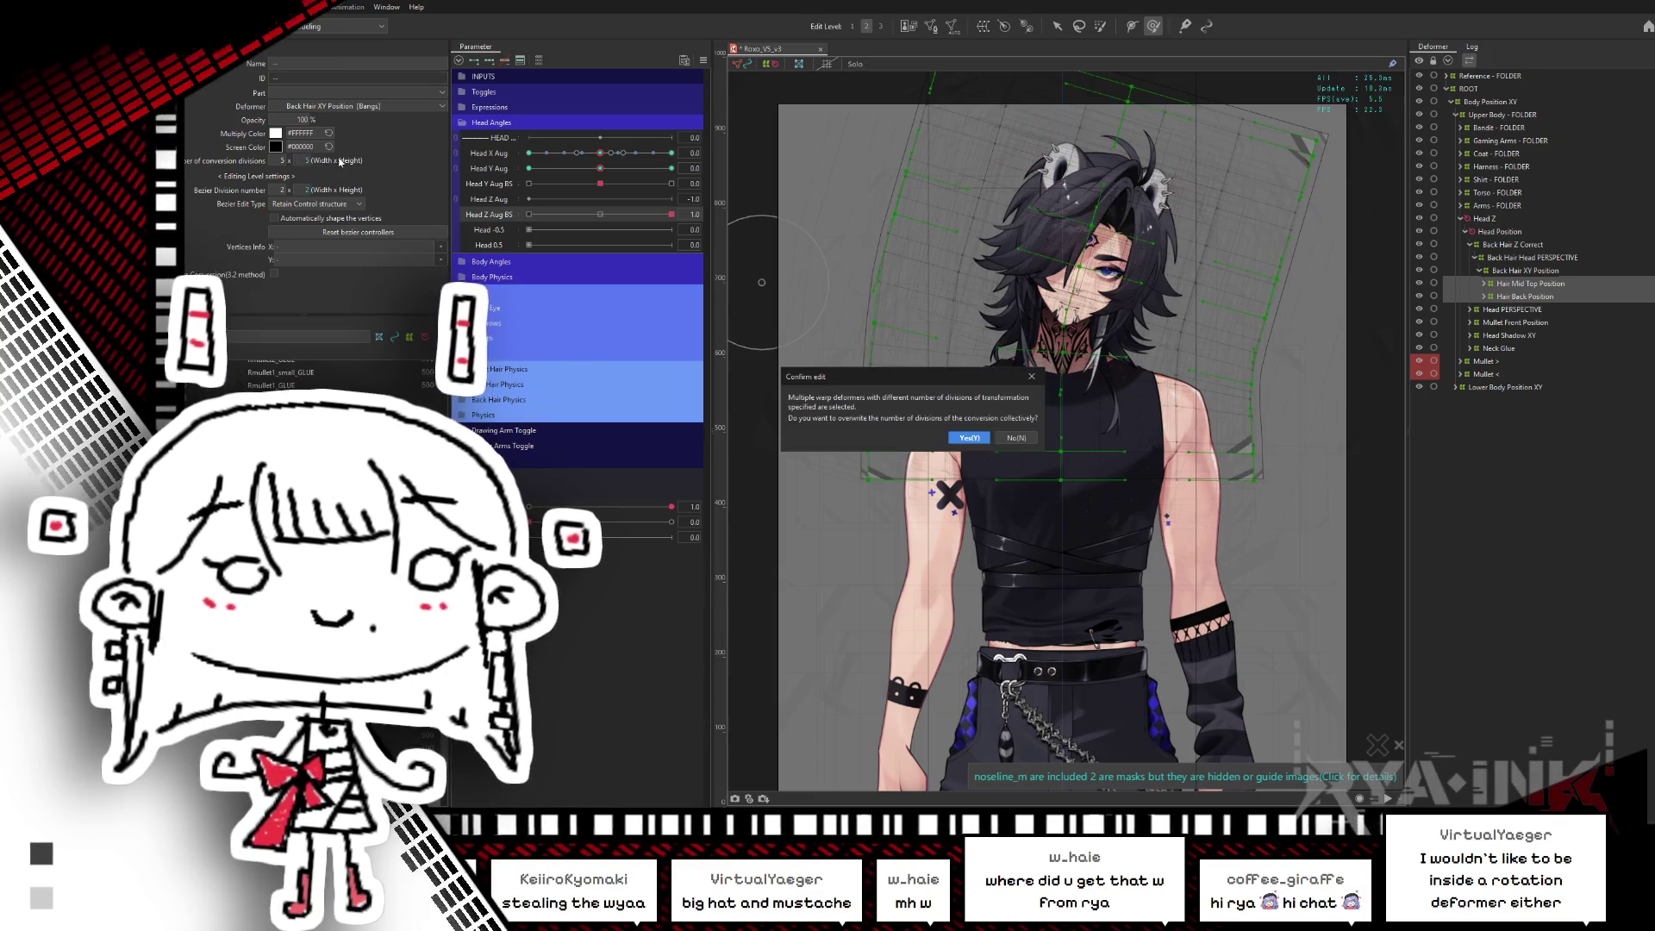
click(965, 438)
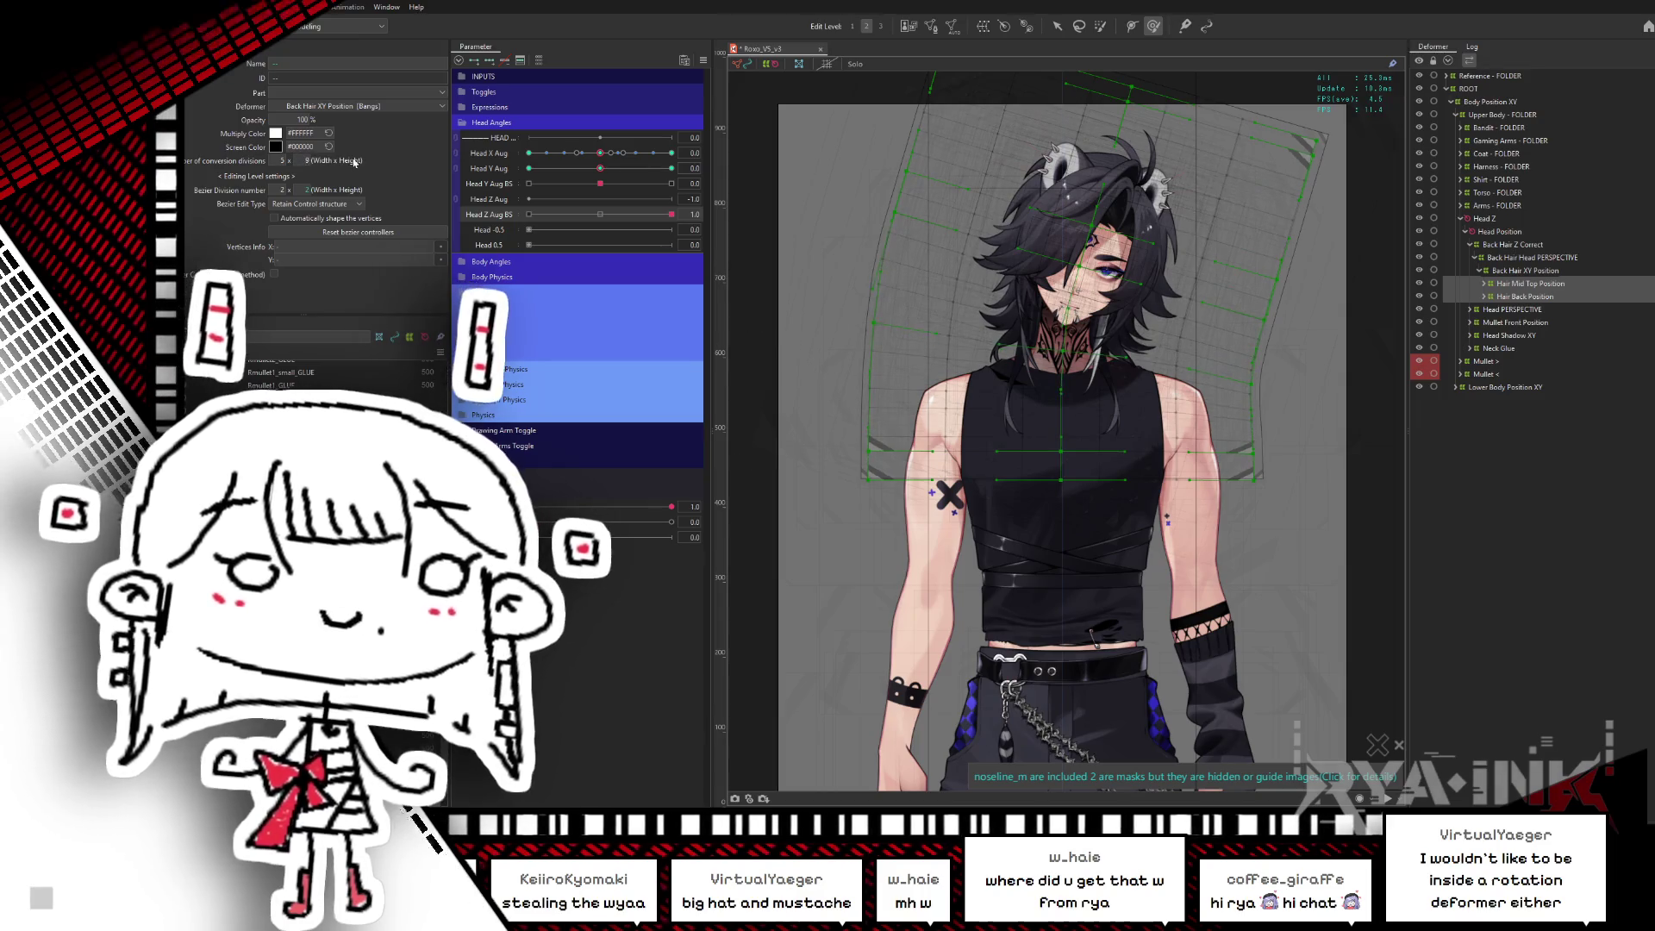
drag(293, 158, 300, 156)
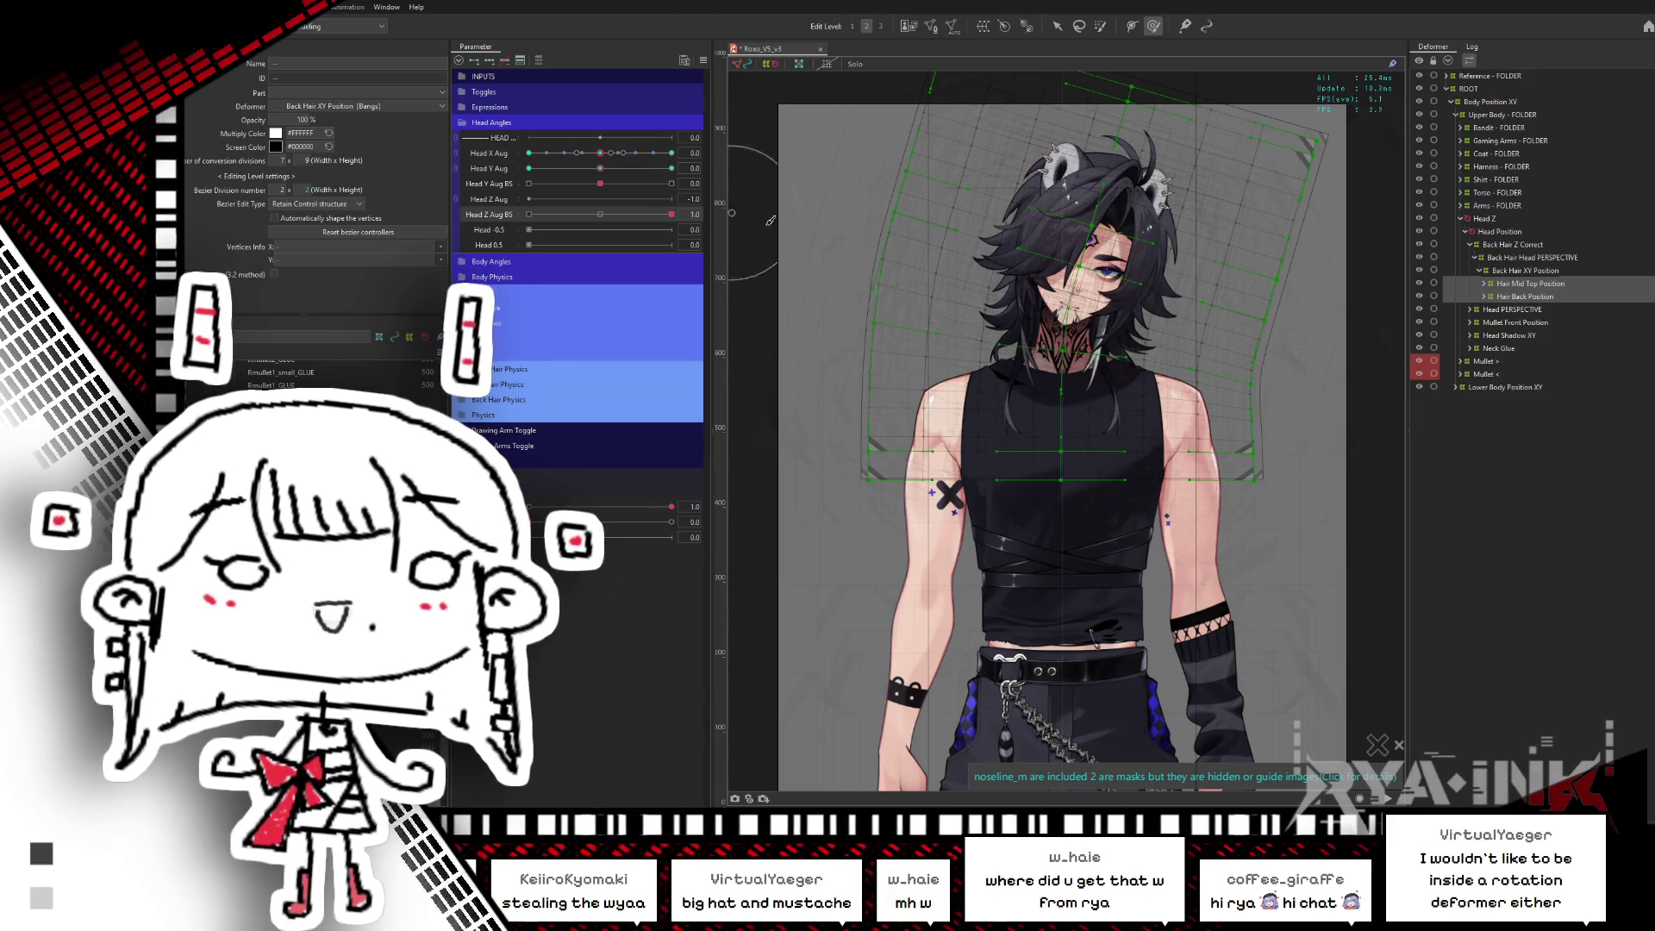
mouse_move(638, 216)
mouse_down()
mouse_move(543, 233)
mouse_move(722, 211)
mouse_up()
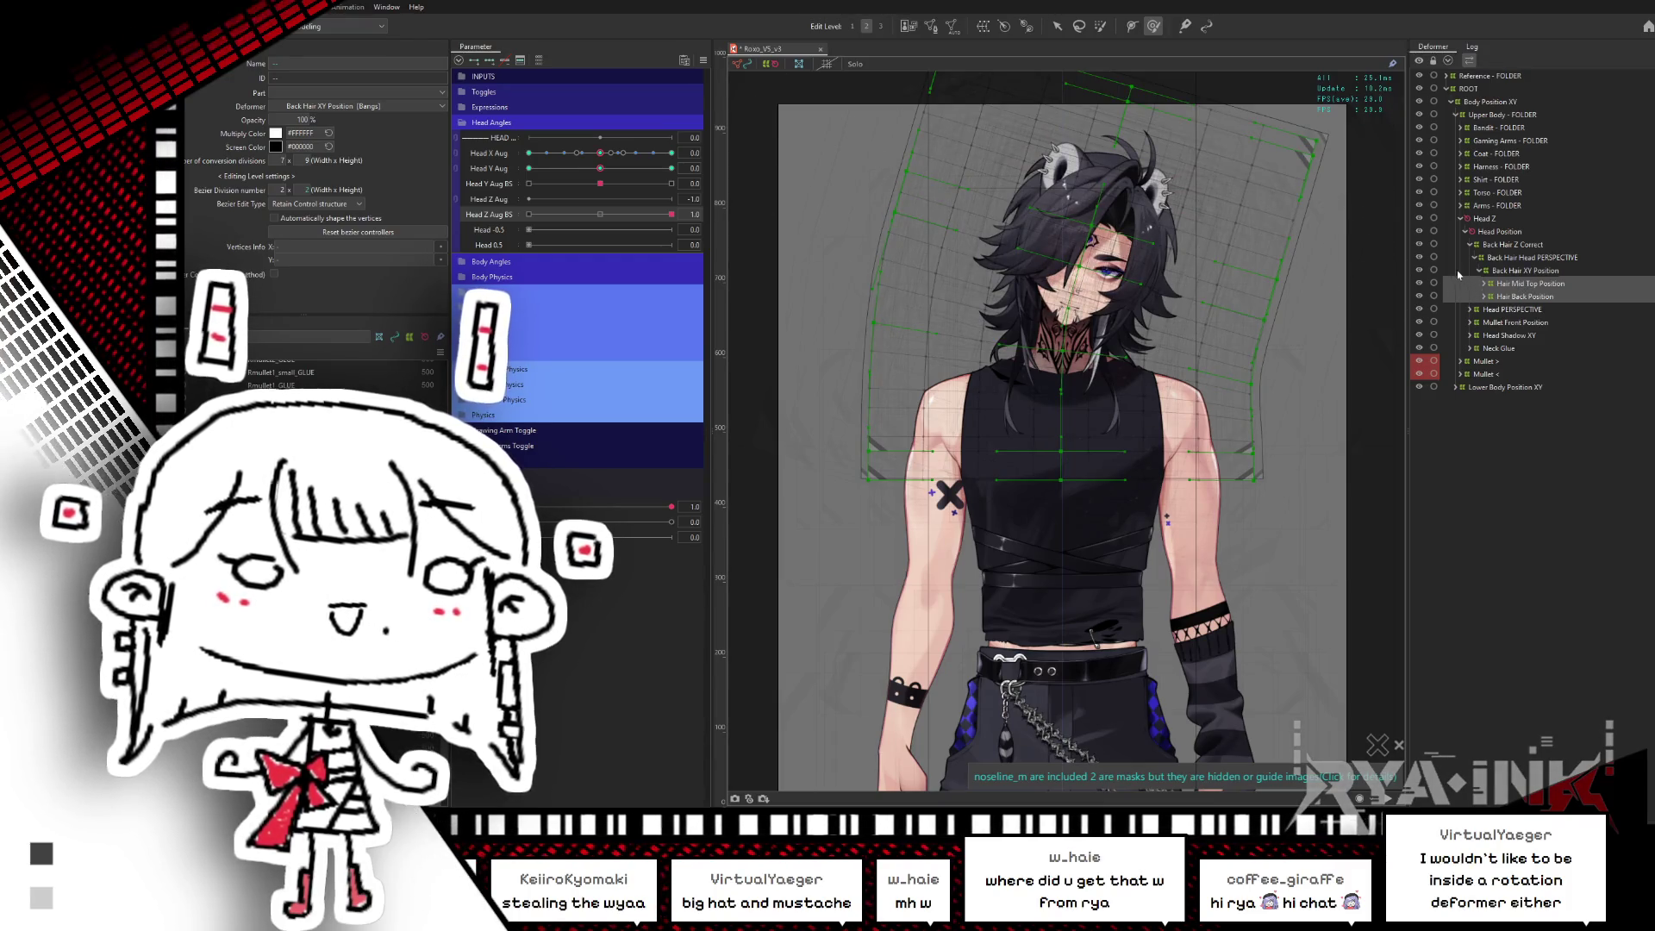
click(1491, 363)
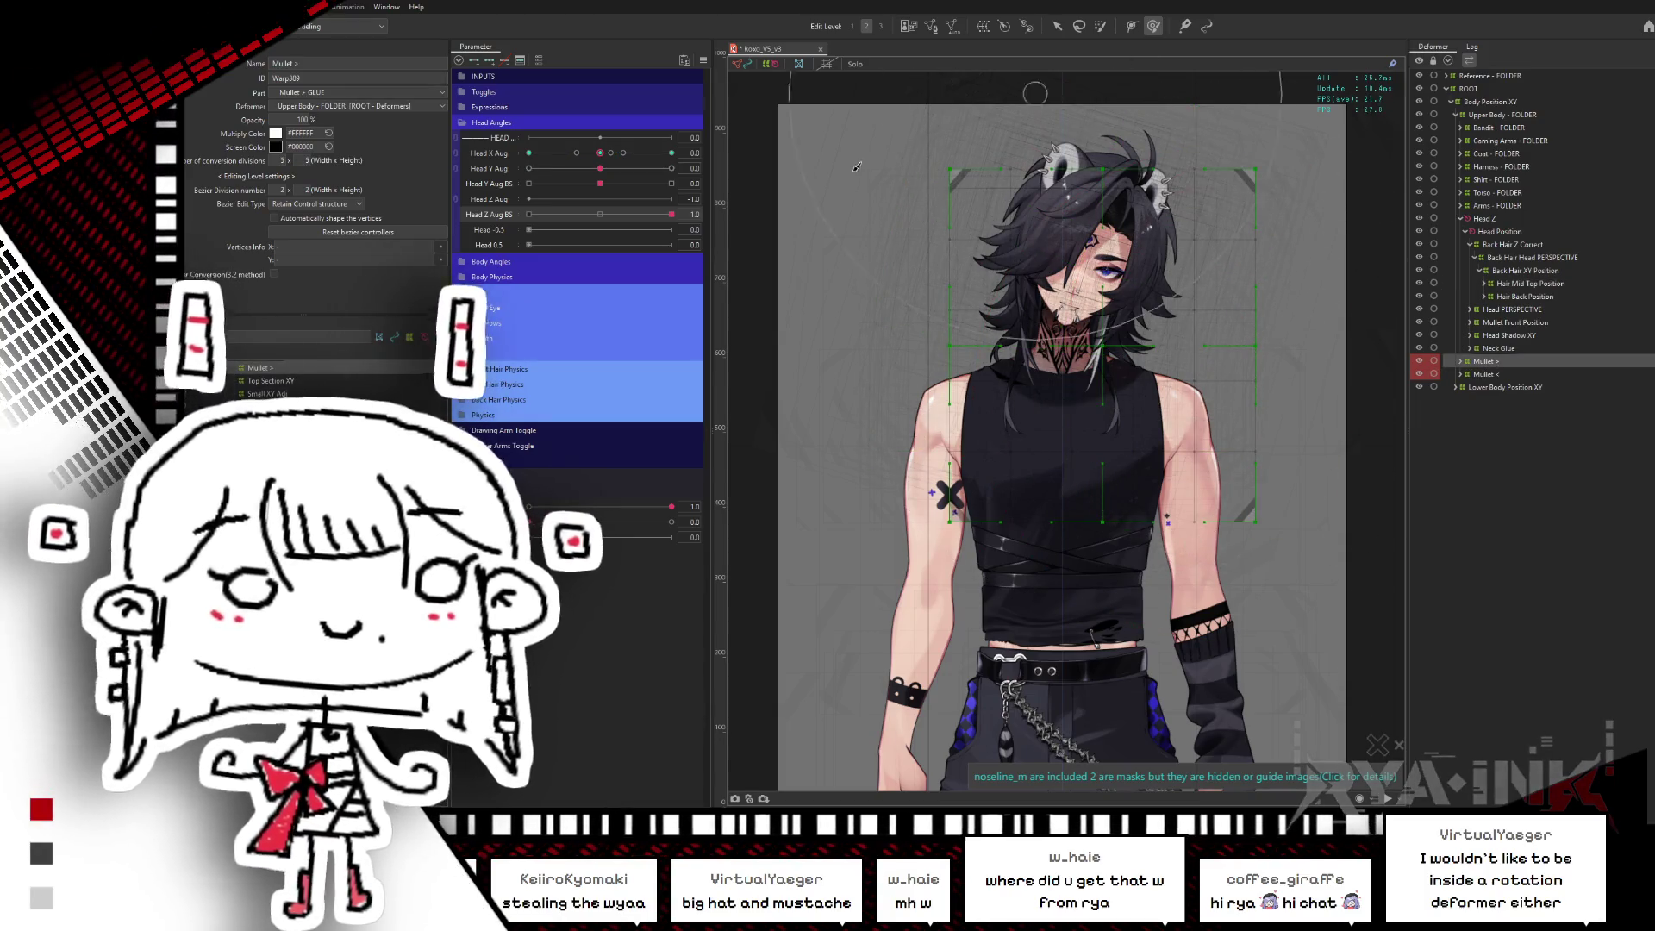
- Select the Mullet > warp deformer alone with Head Z Aug BS at its 1.0 key
click(614, 217)
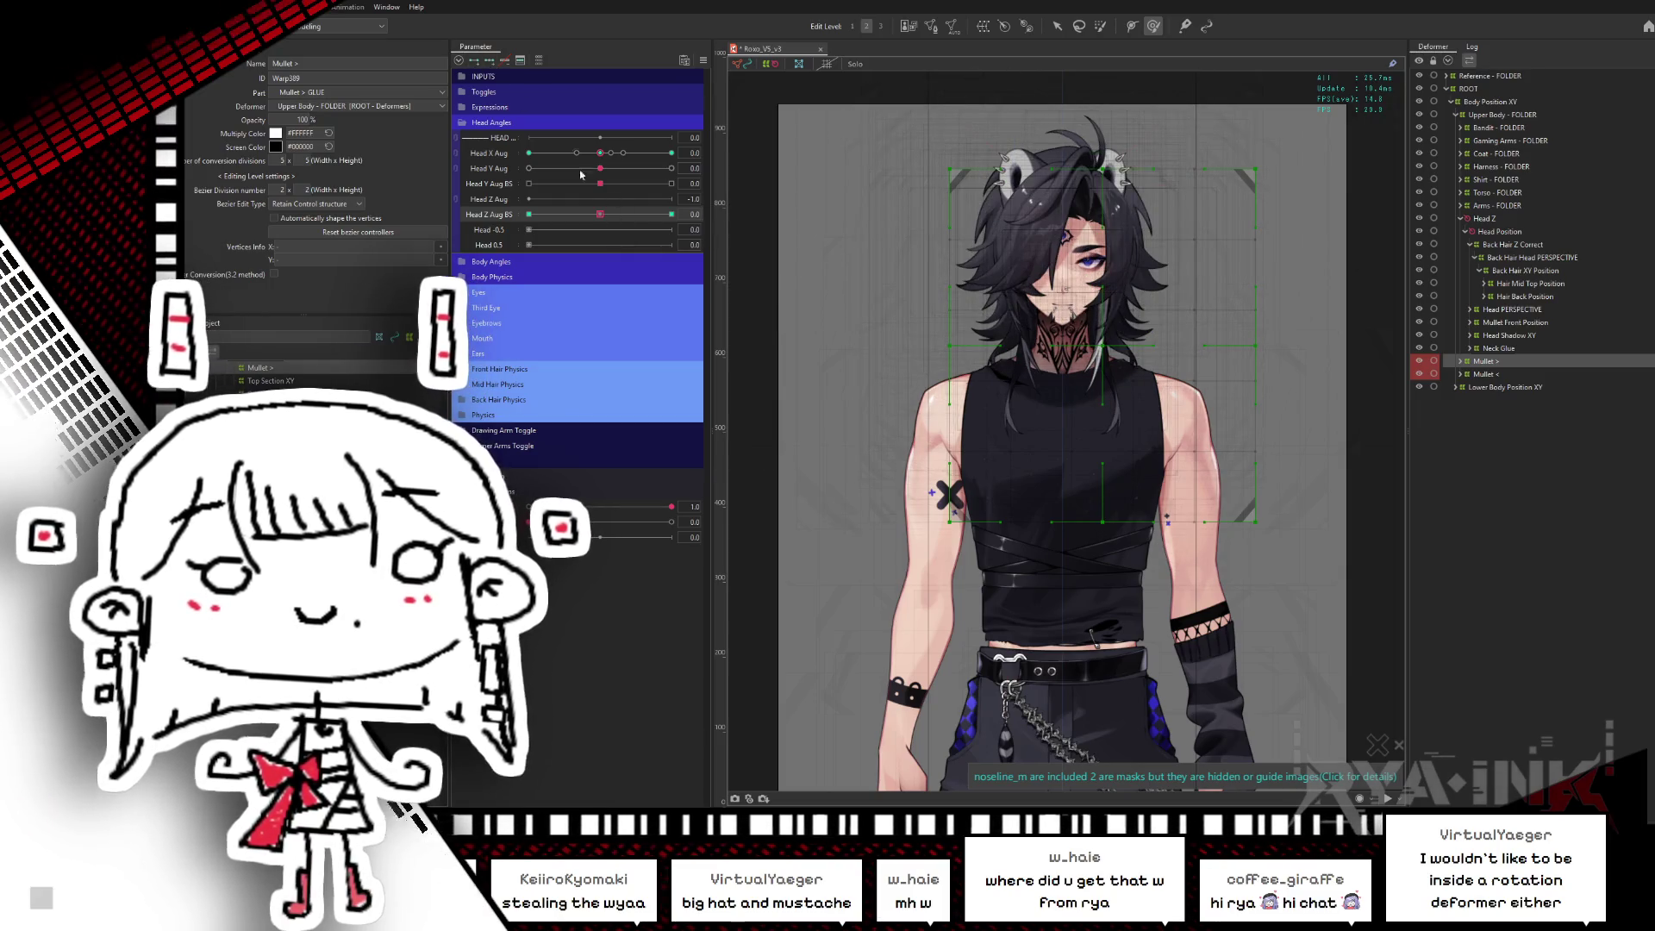
drag(606, 219, 671, 215)
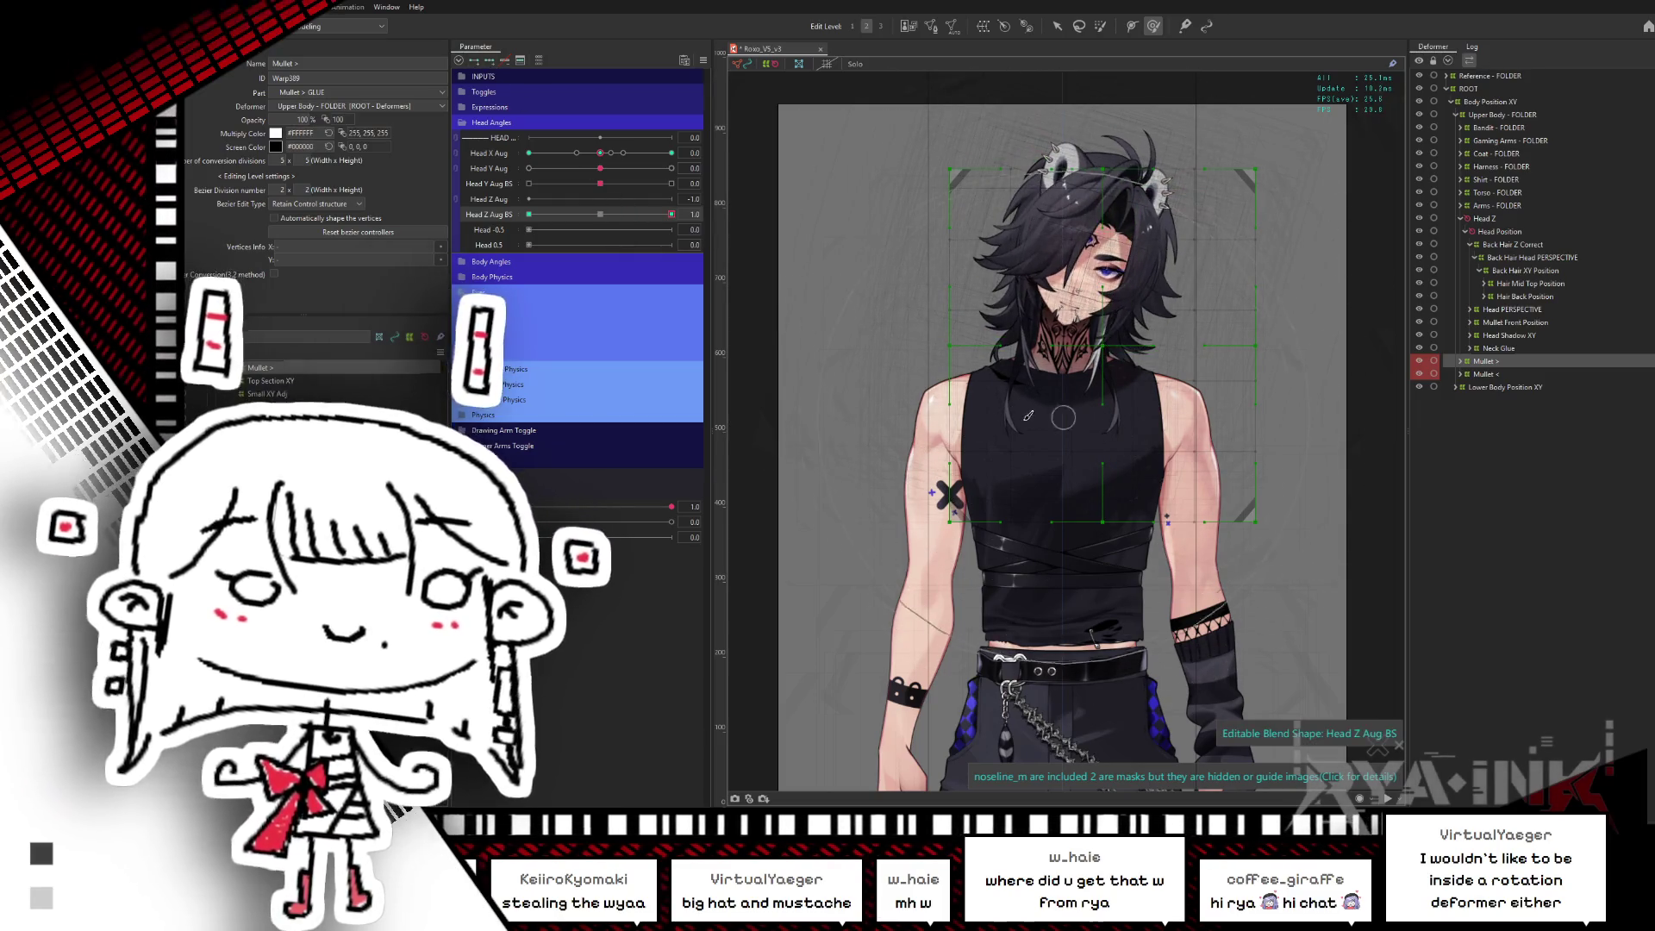
click(1146, 512)
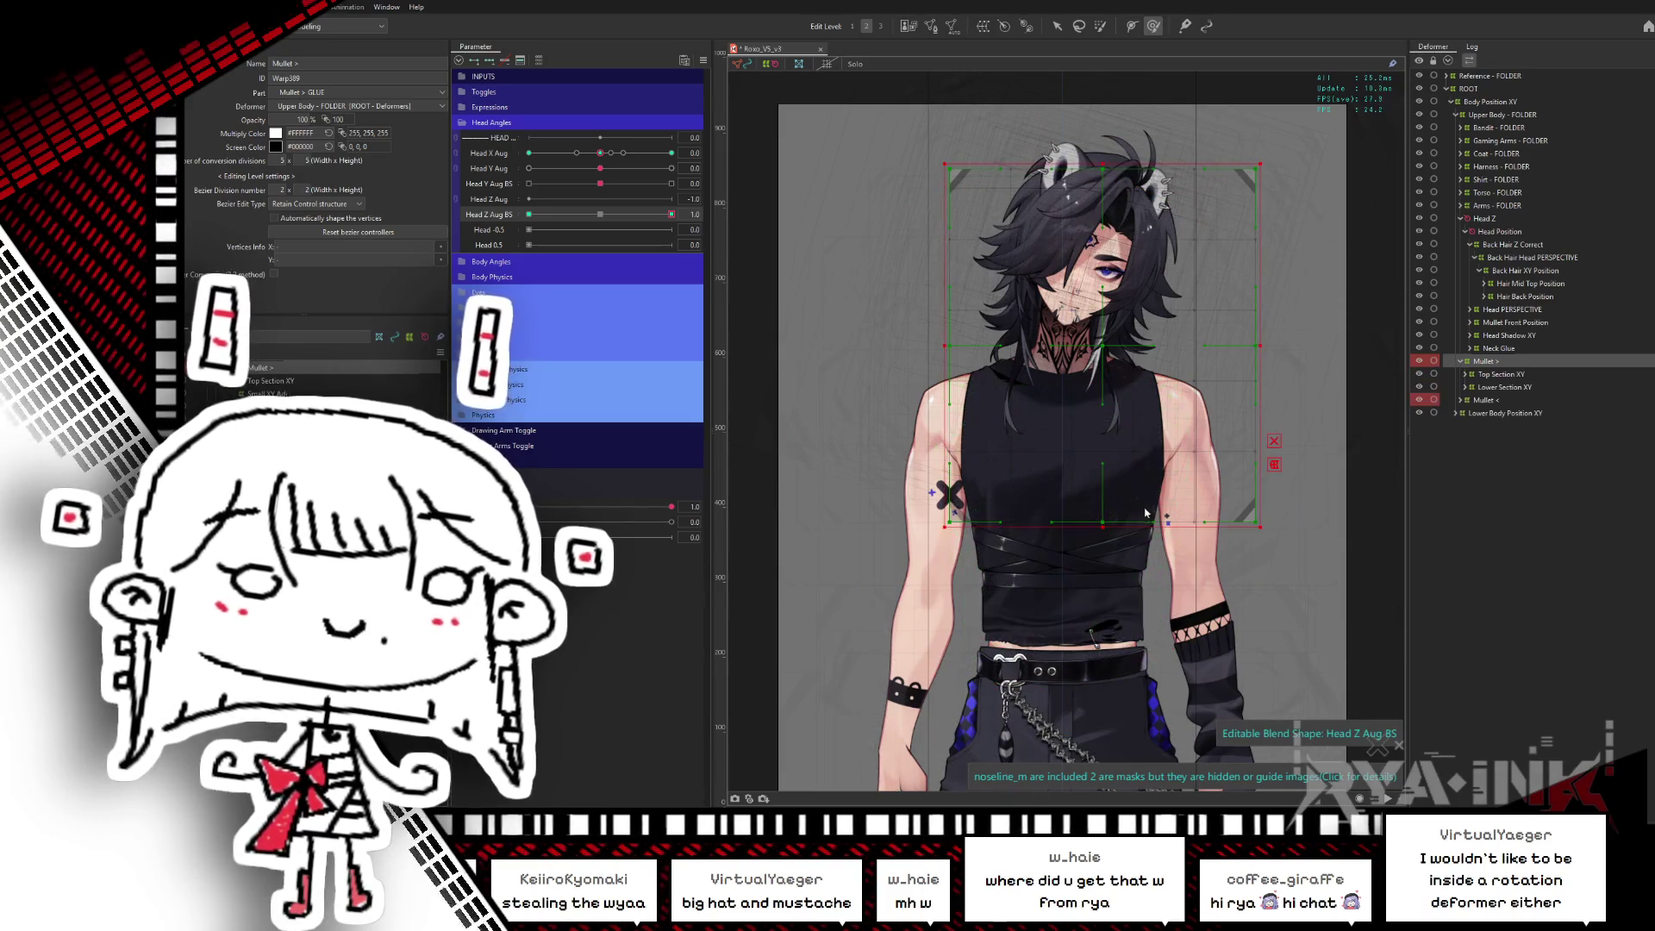
ctrl+click(1484, 399)
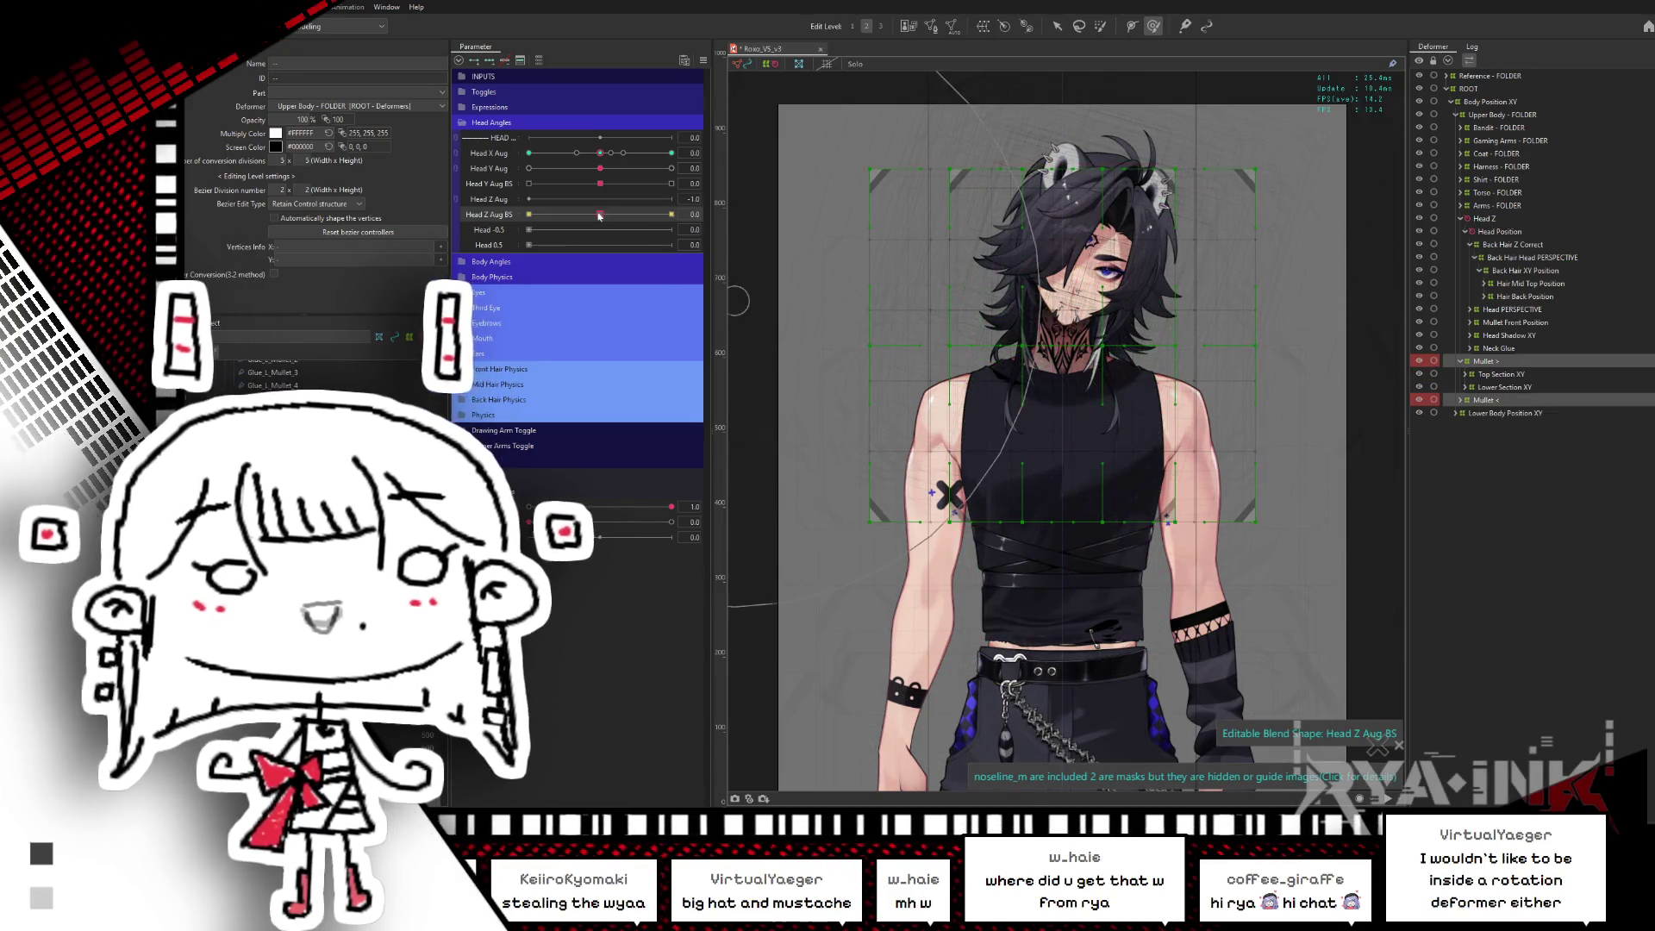
click(491, 61)
click(672, 214)
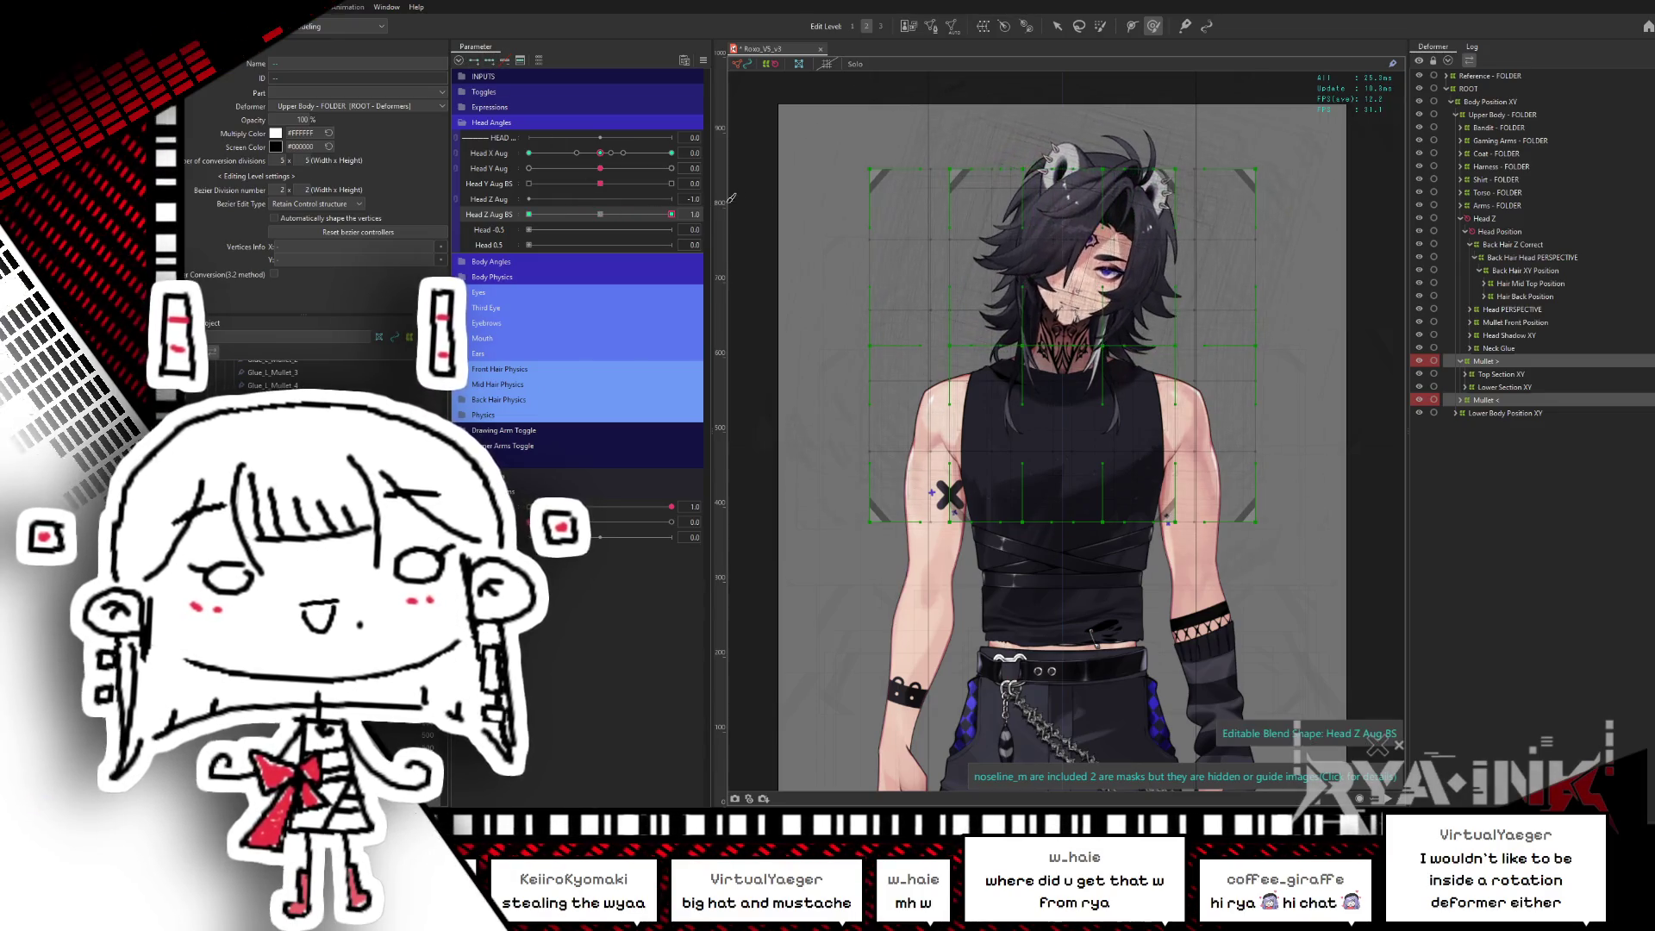
click(1482, 361)
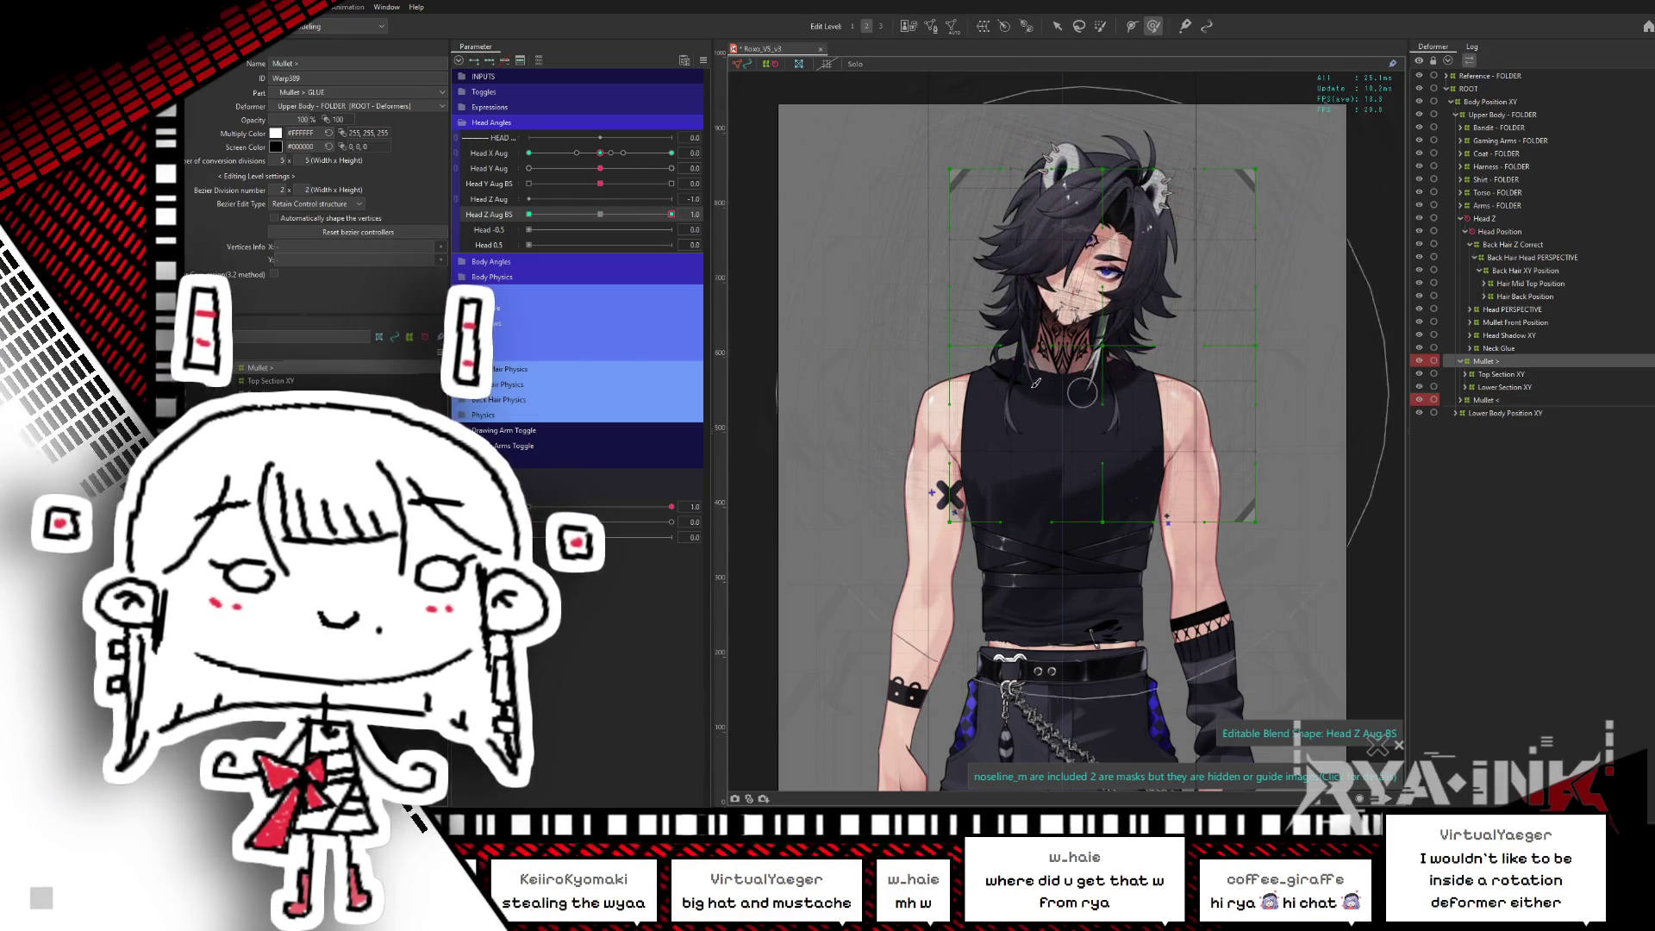
- Switch to the Deform Brush and check Head Z Aug BS at 0, -1.0 and 1.0
key(b)
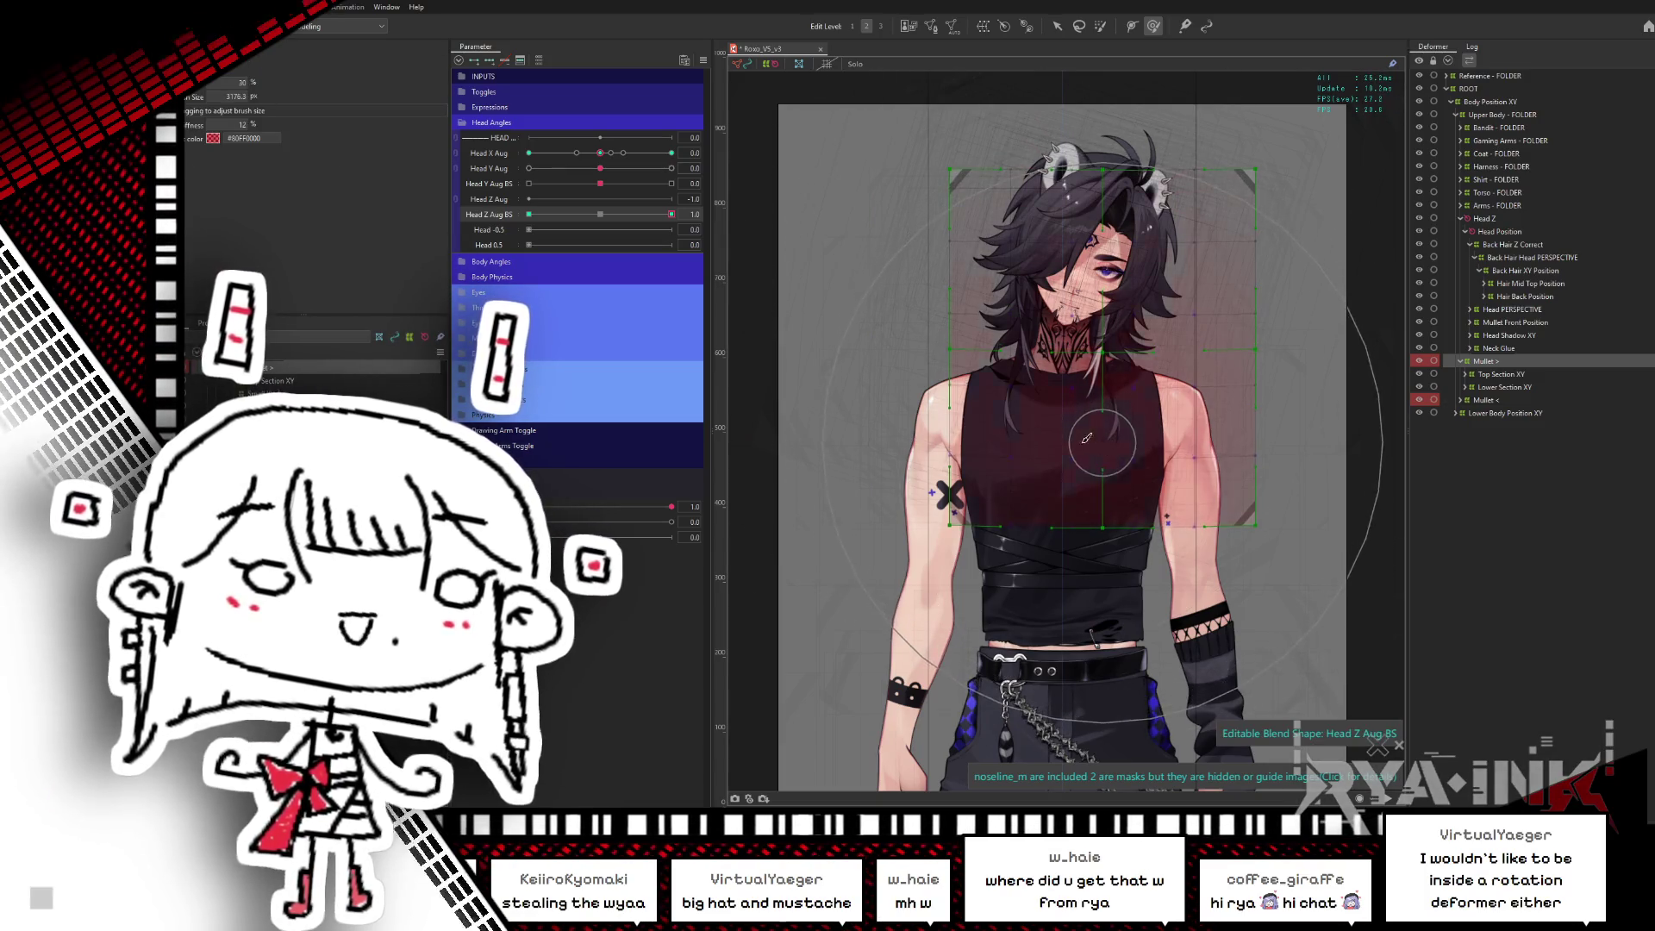
click(602, 215)
drag(602, 214, 530, 215)
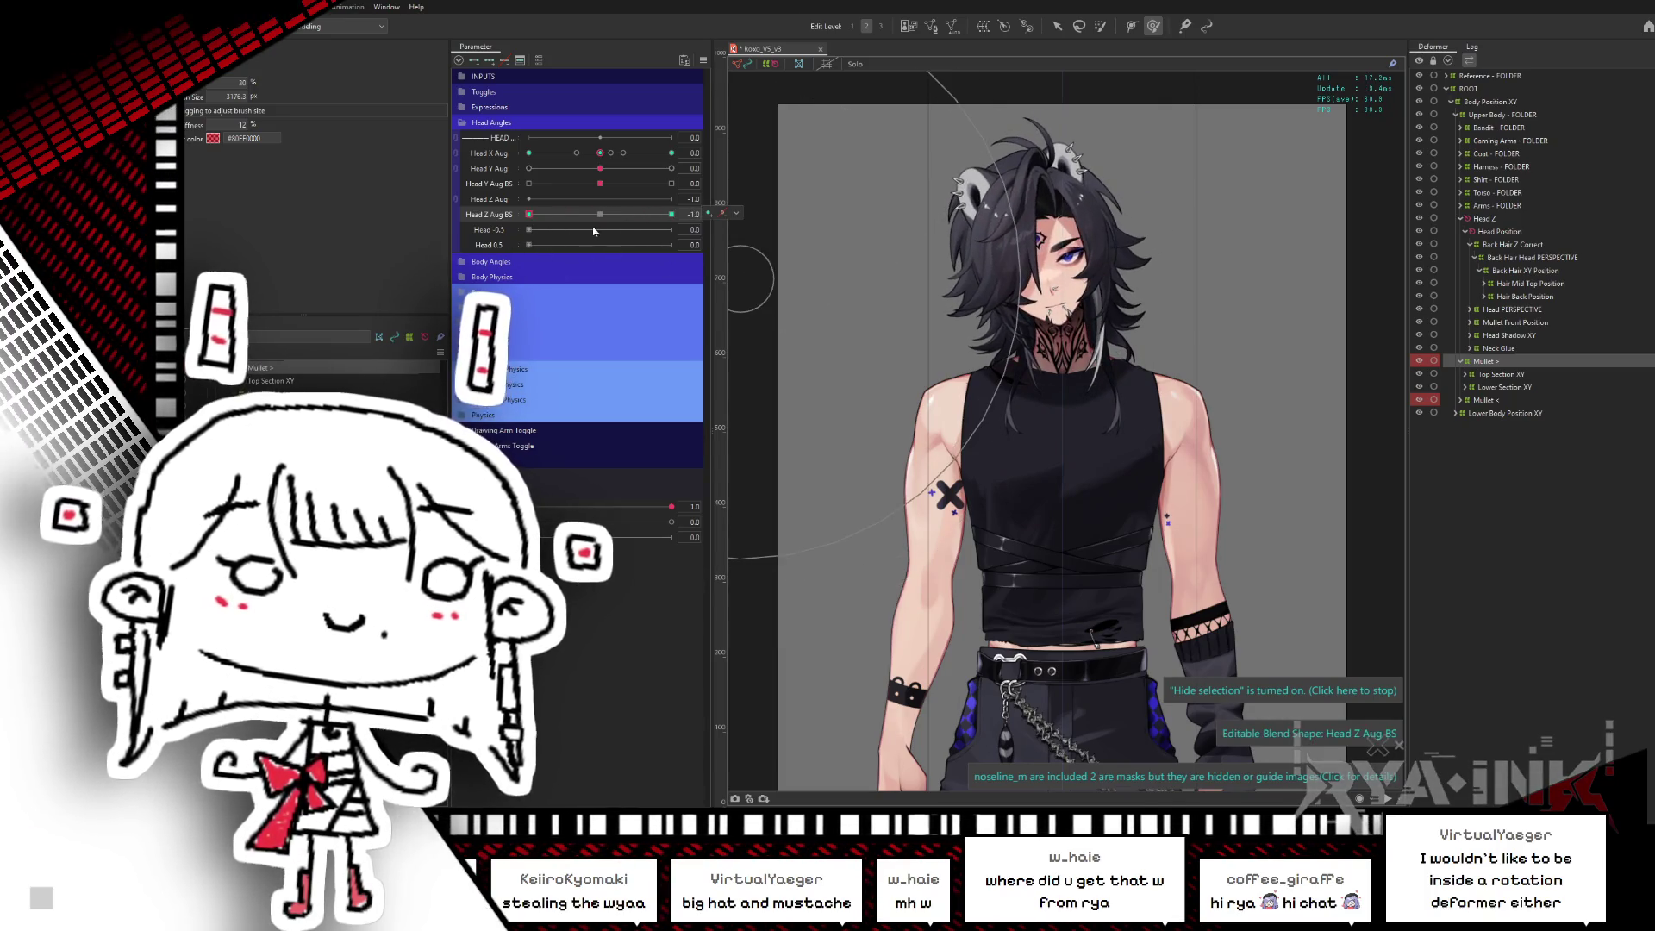
click(672, 215)
- Reflect the Head Z Aug BS deformation on Mullet >, then on Mullet <
key(ctrl+r)
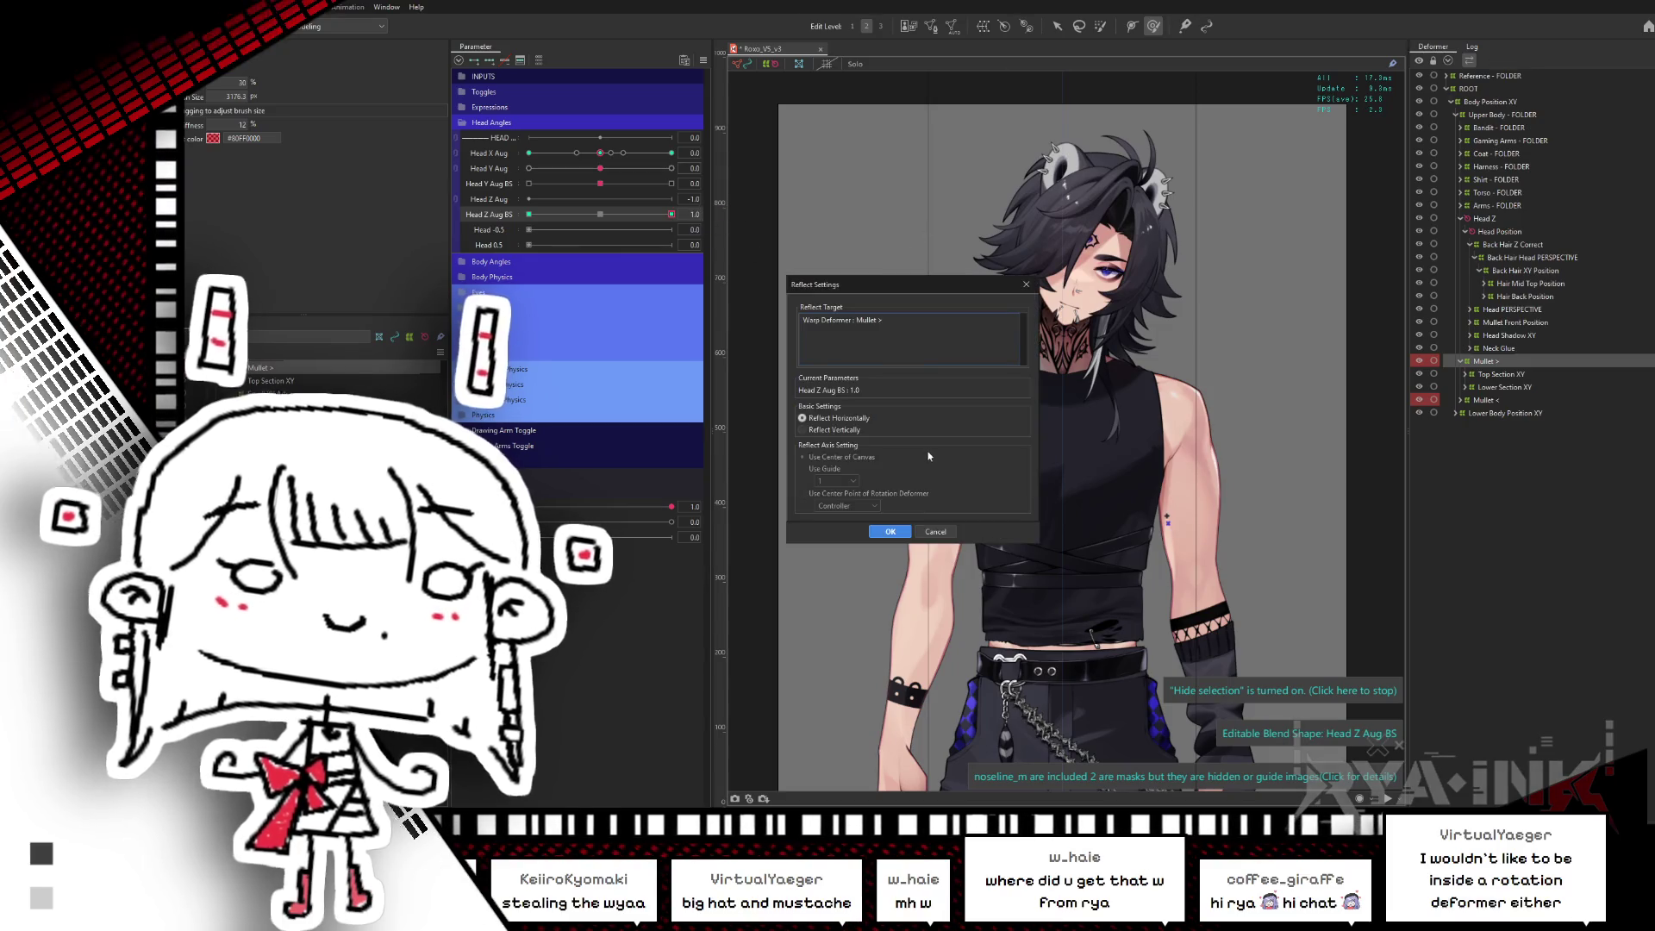
click(890, 531)
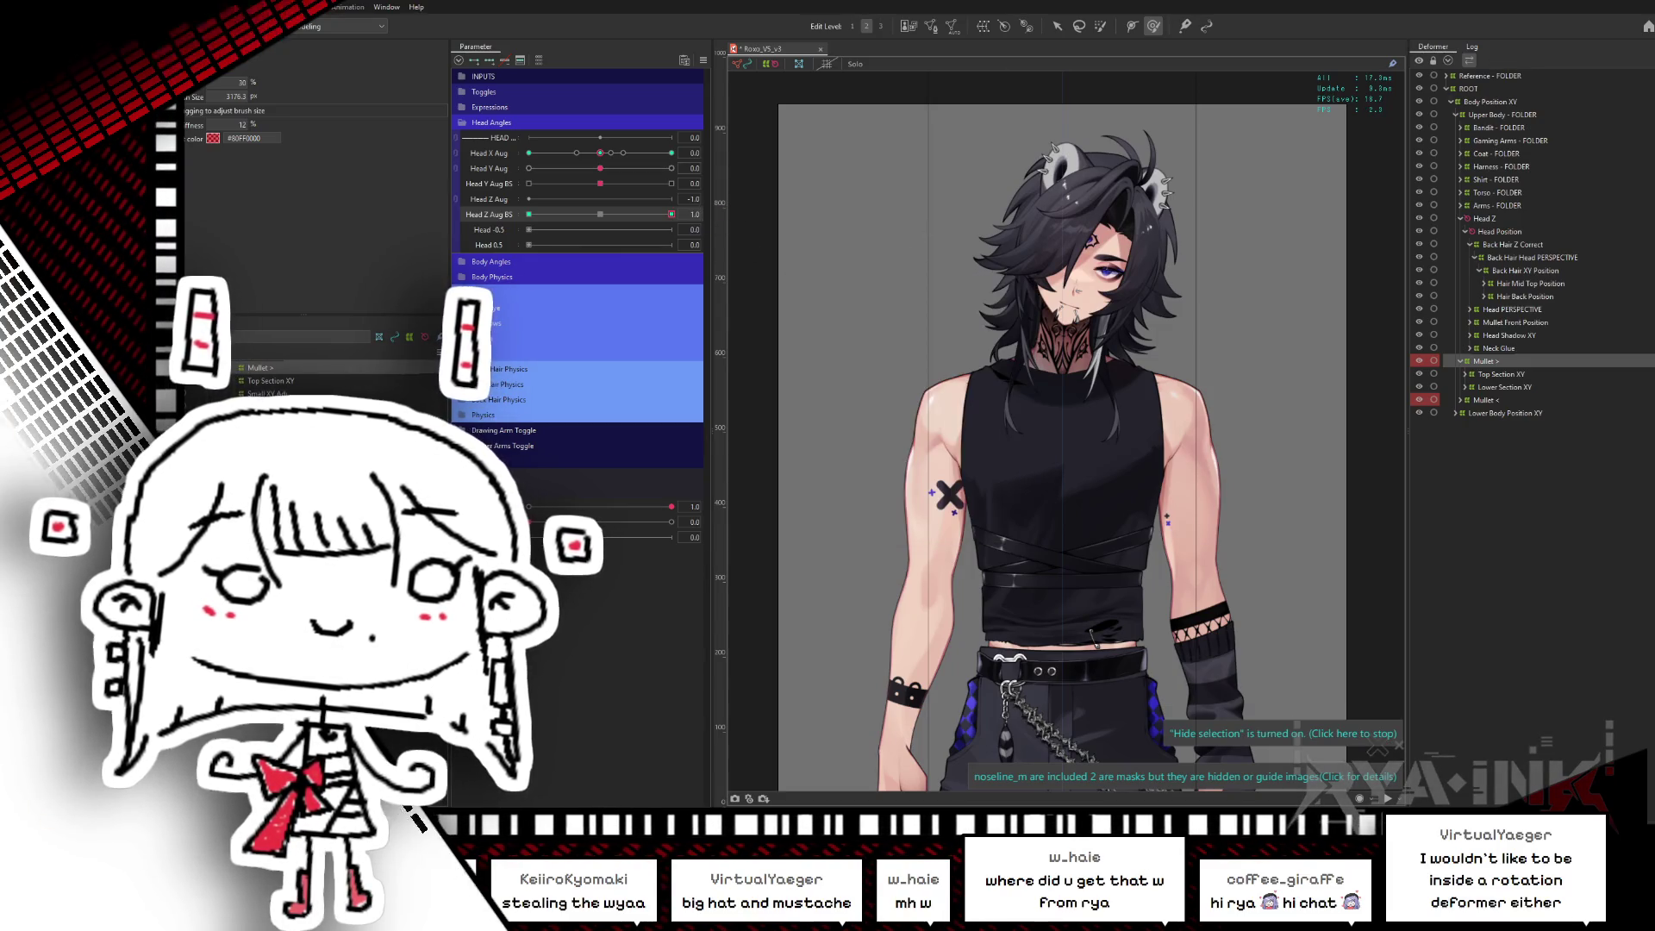
mouse_move(671, 215)
mouse_down()
mouse_move(595, 215)
mouse_move(521, 244)
mouse_up()
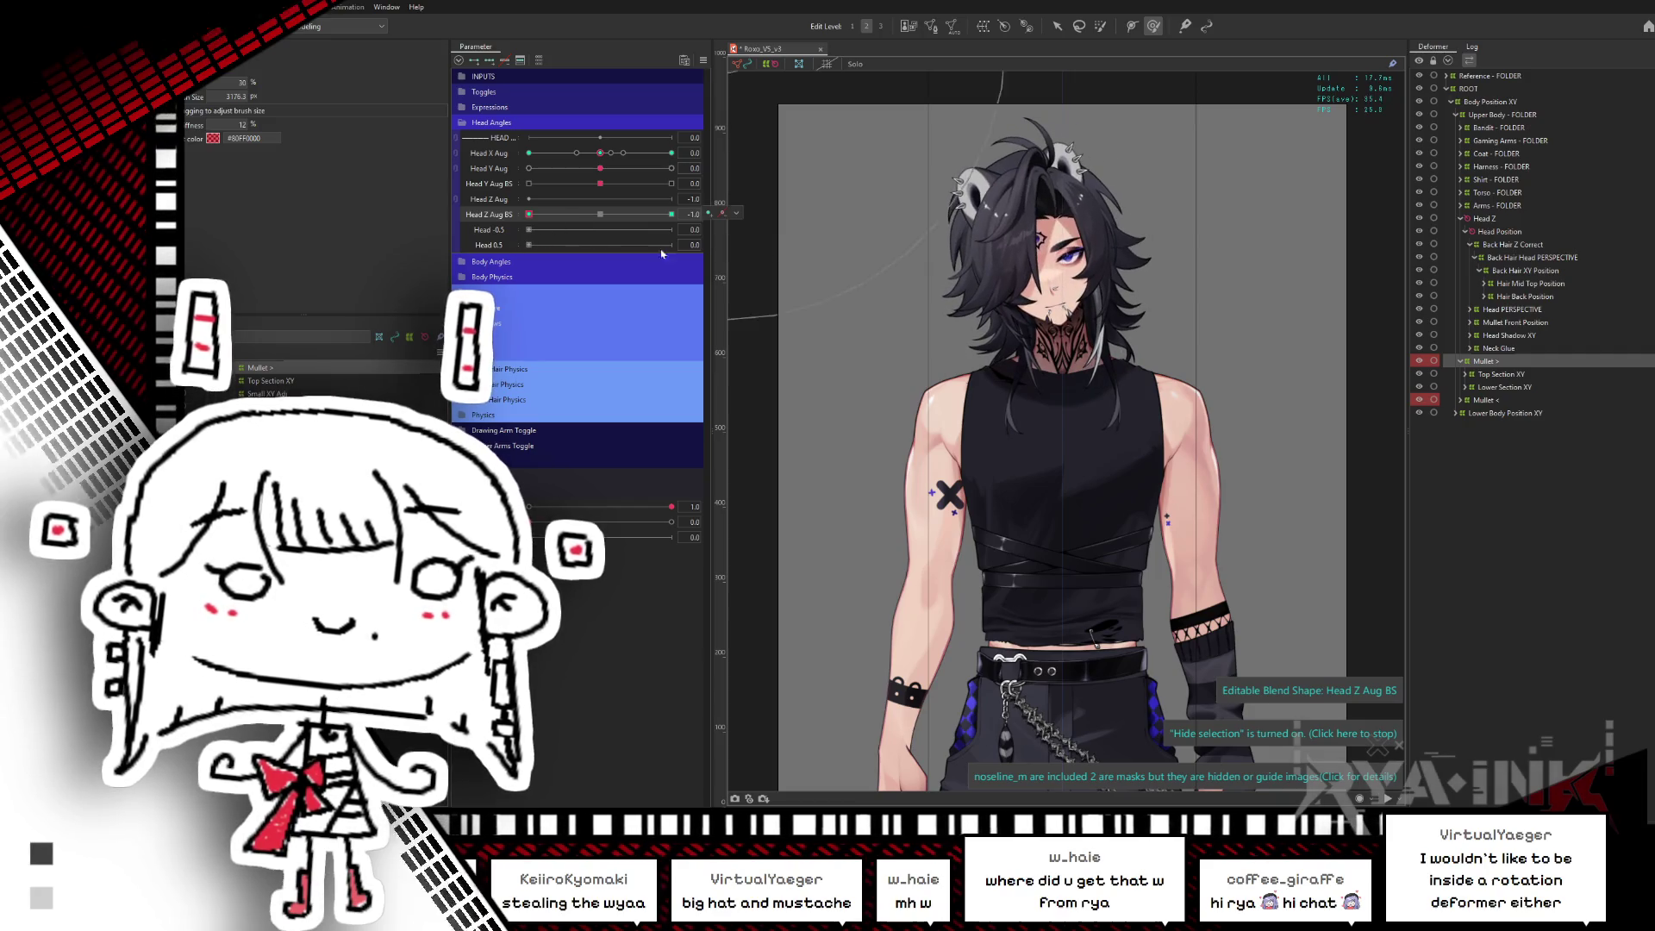
click(1502, 401)
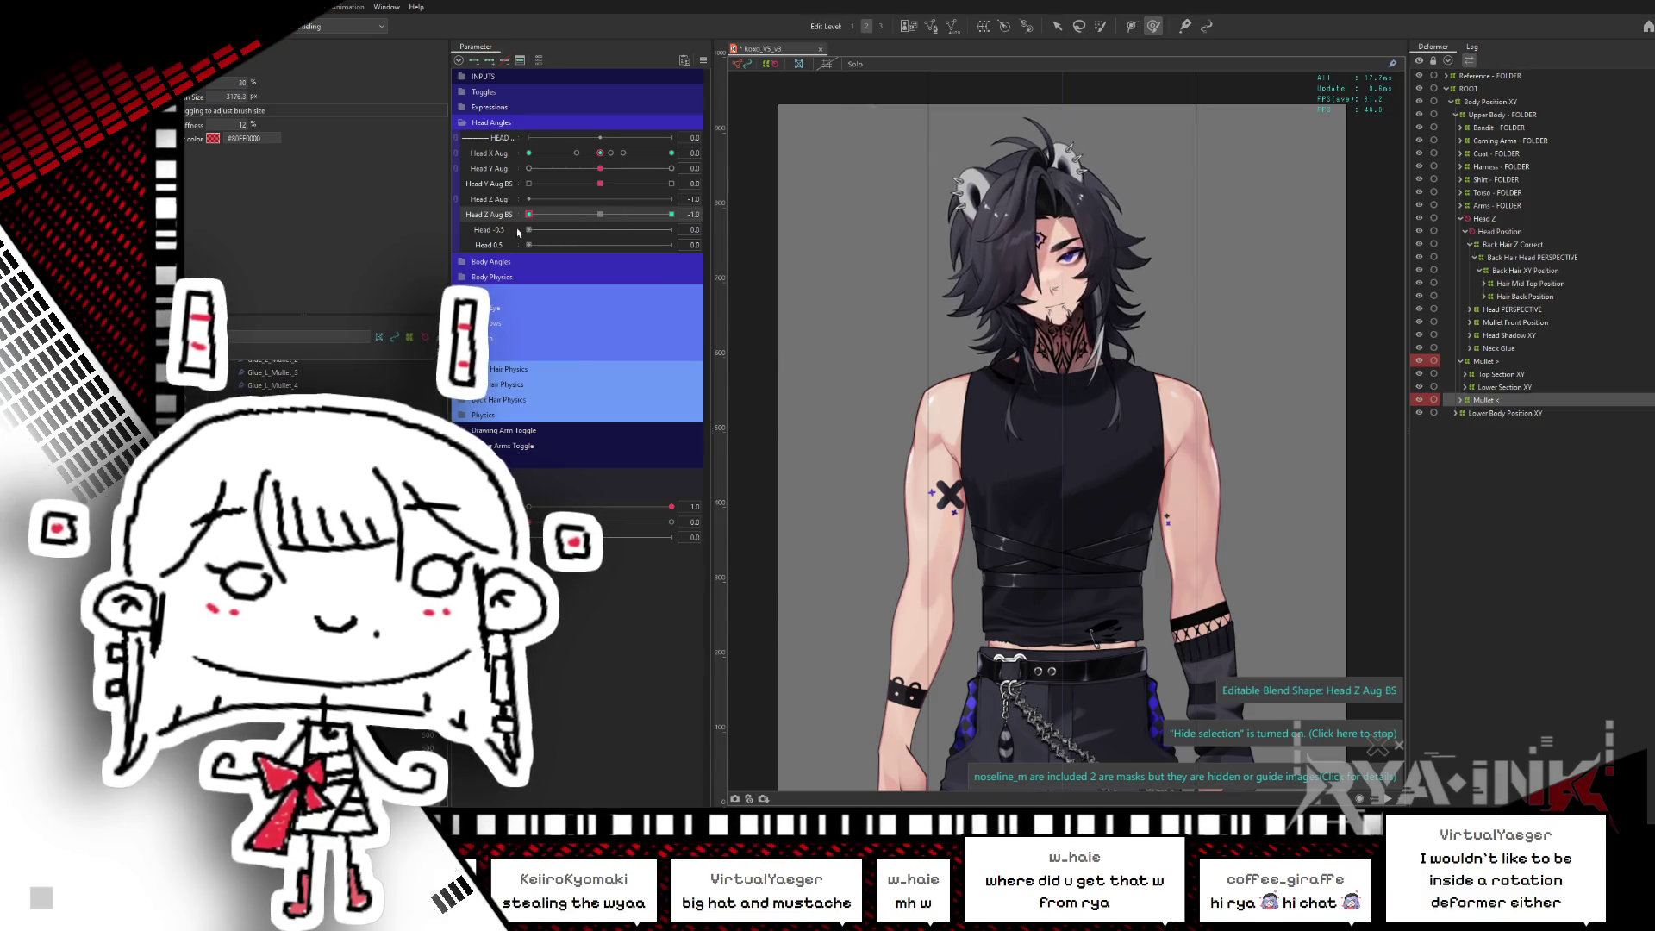
key(ctrl+shift+r)
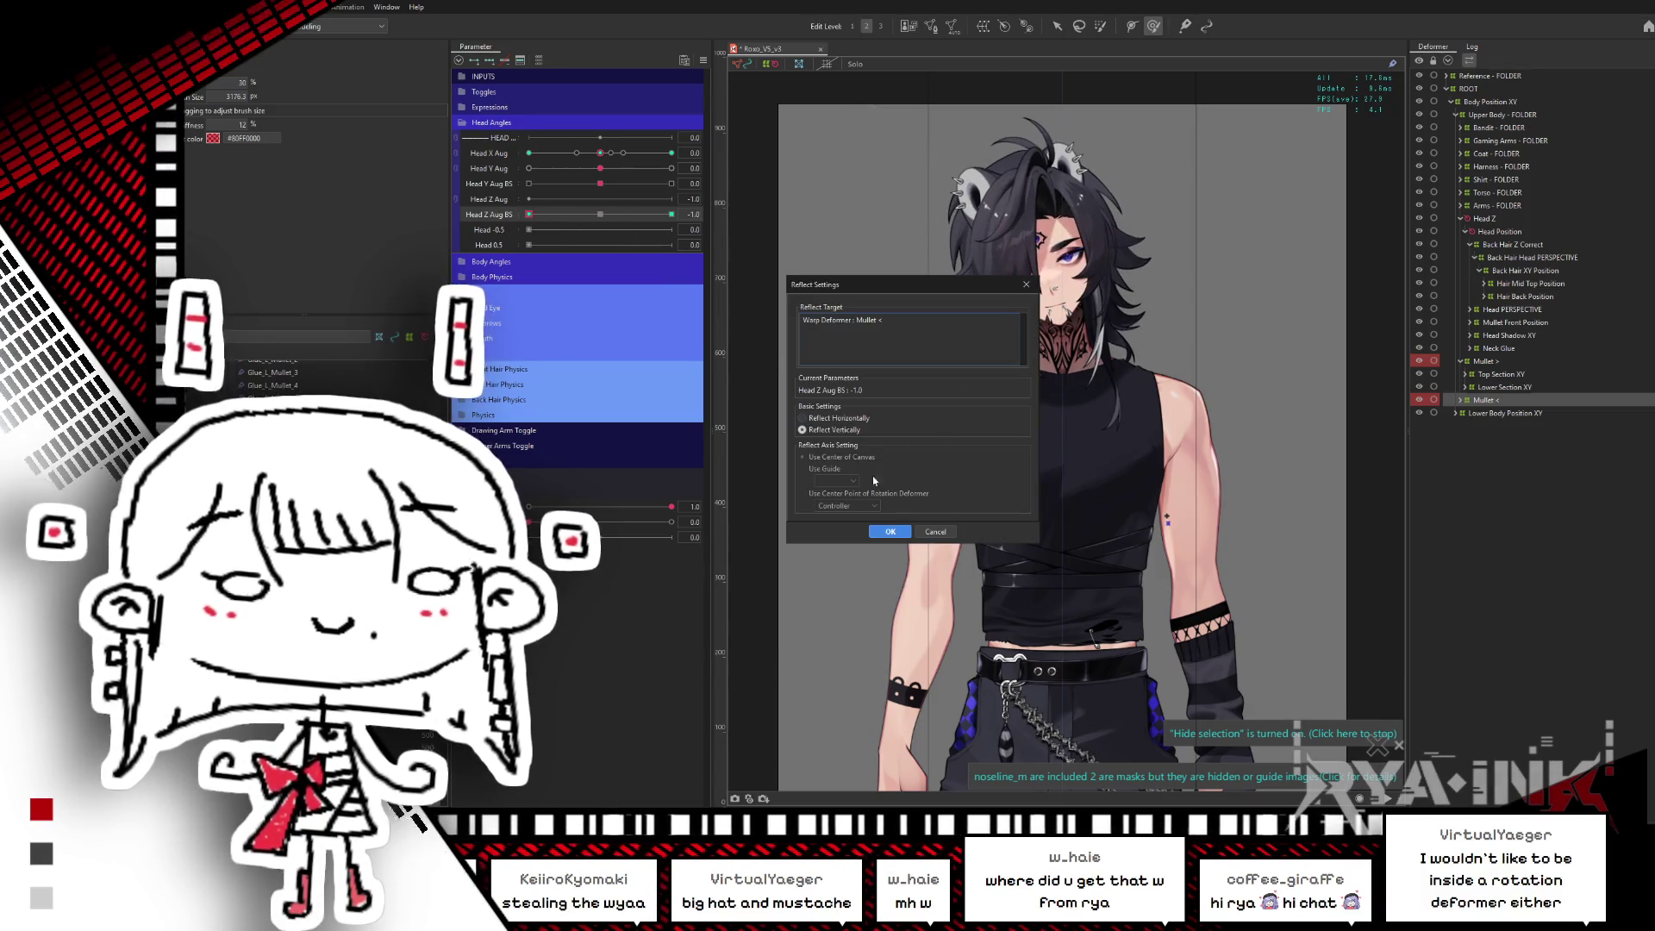
click(891, 530)
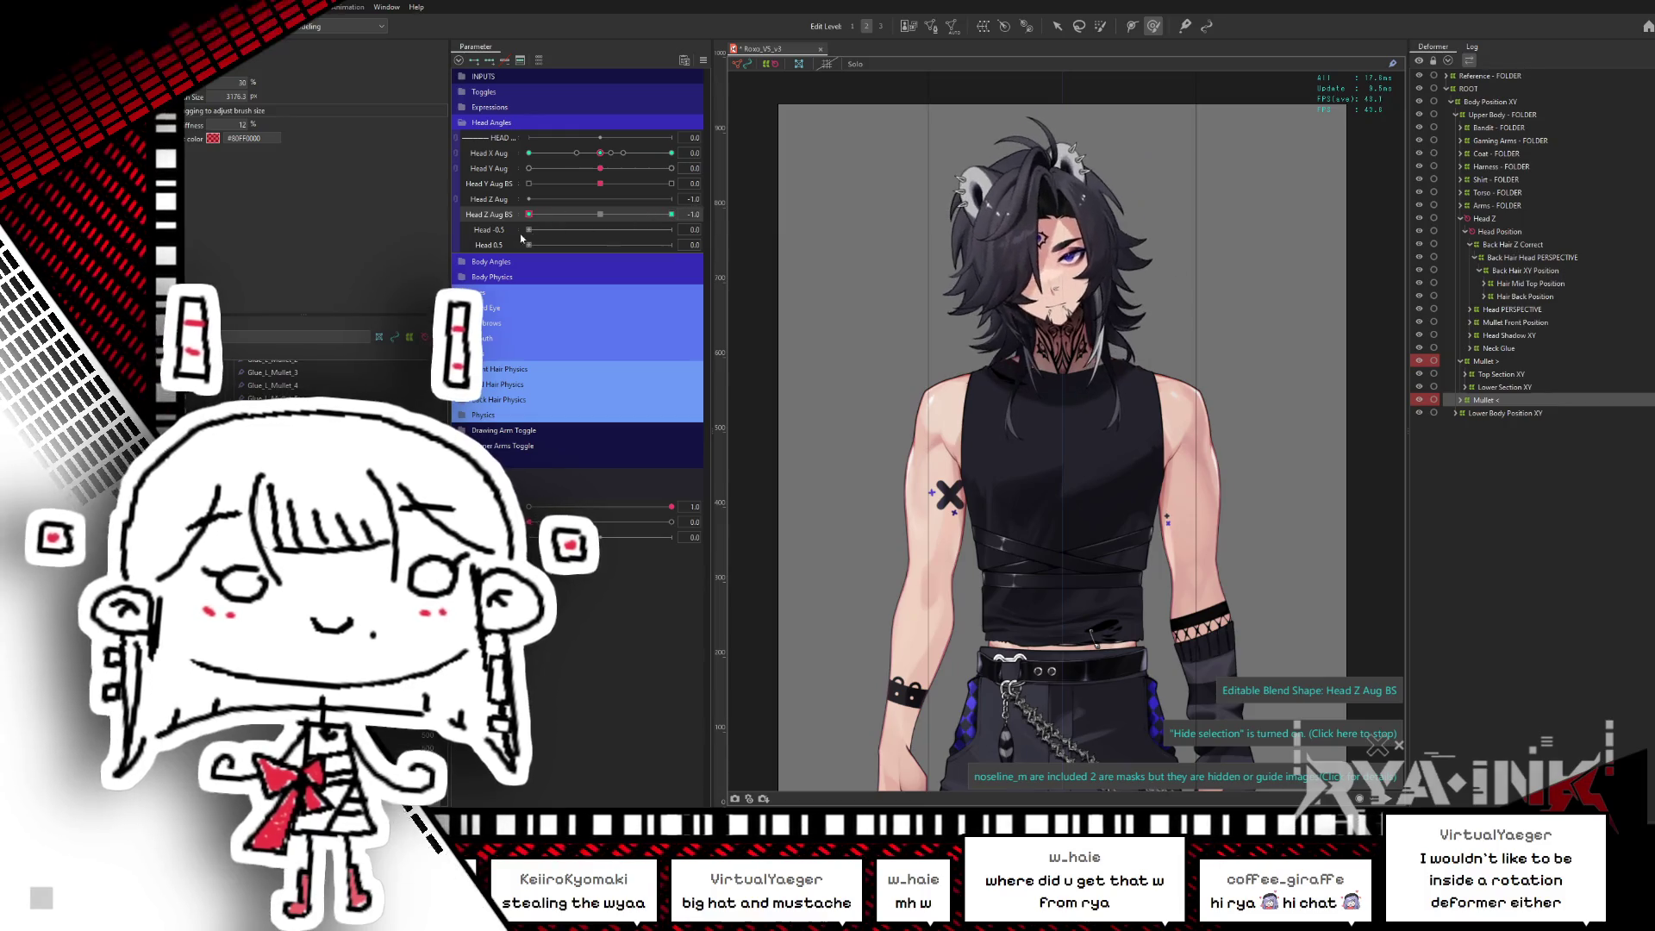
- Sweep Head Z Aug BS between -1.0 and 1.0 to check the hair tilts both ways
drag(528, 213, 586, 215)
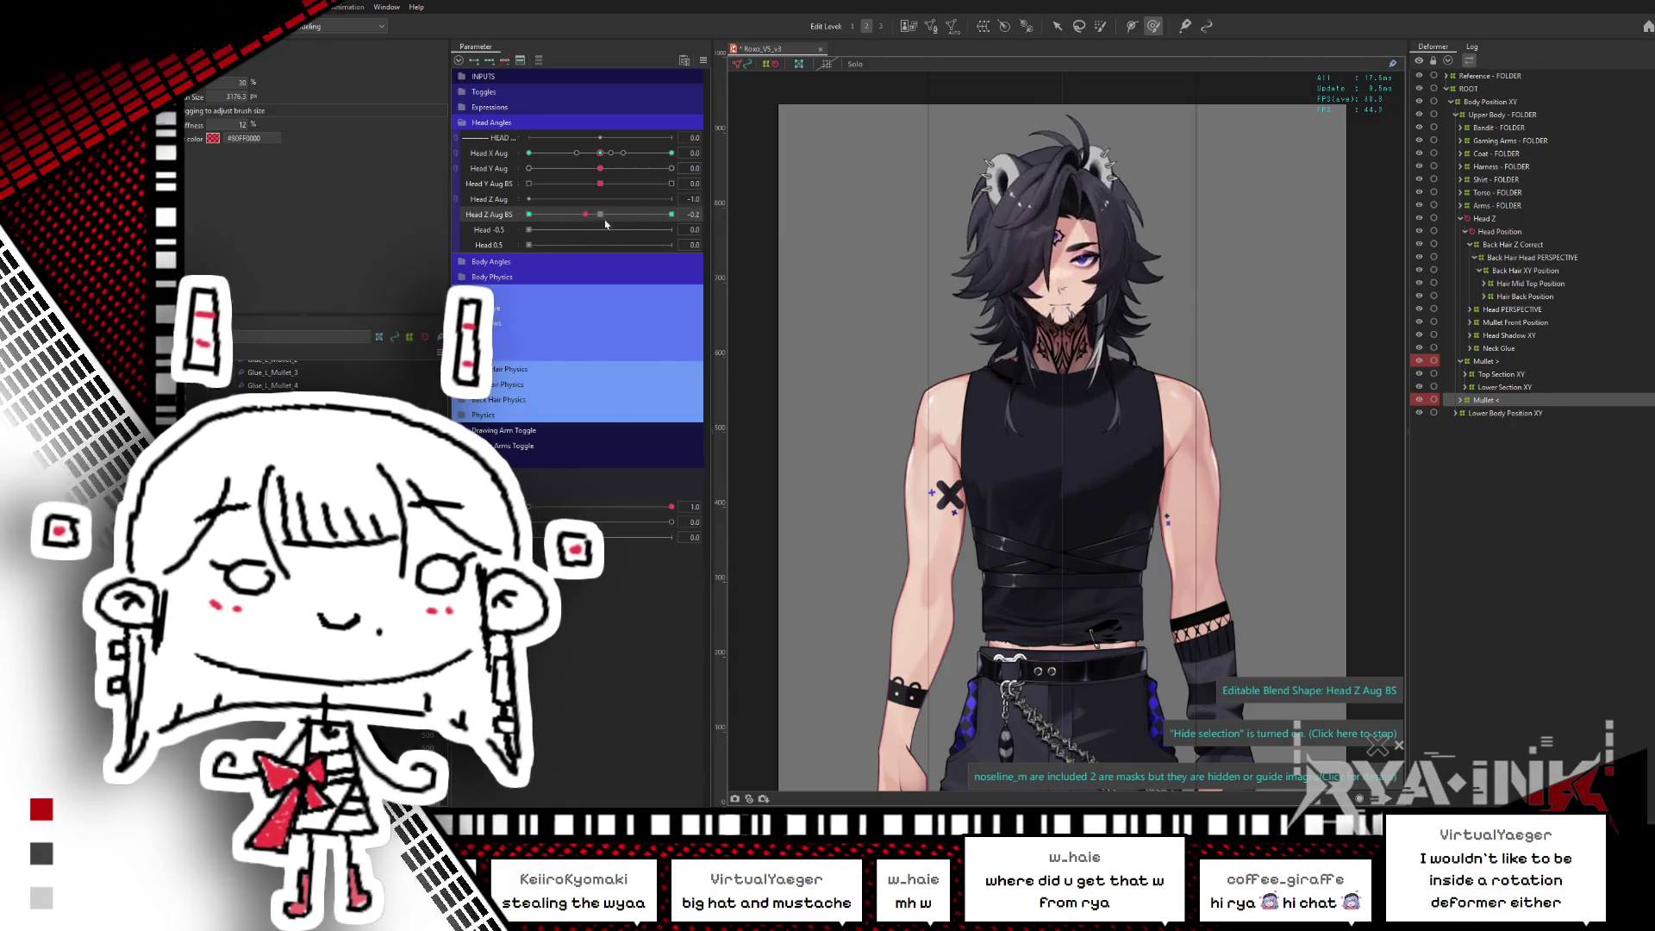
click(672, 214)
click(671, 153)
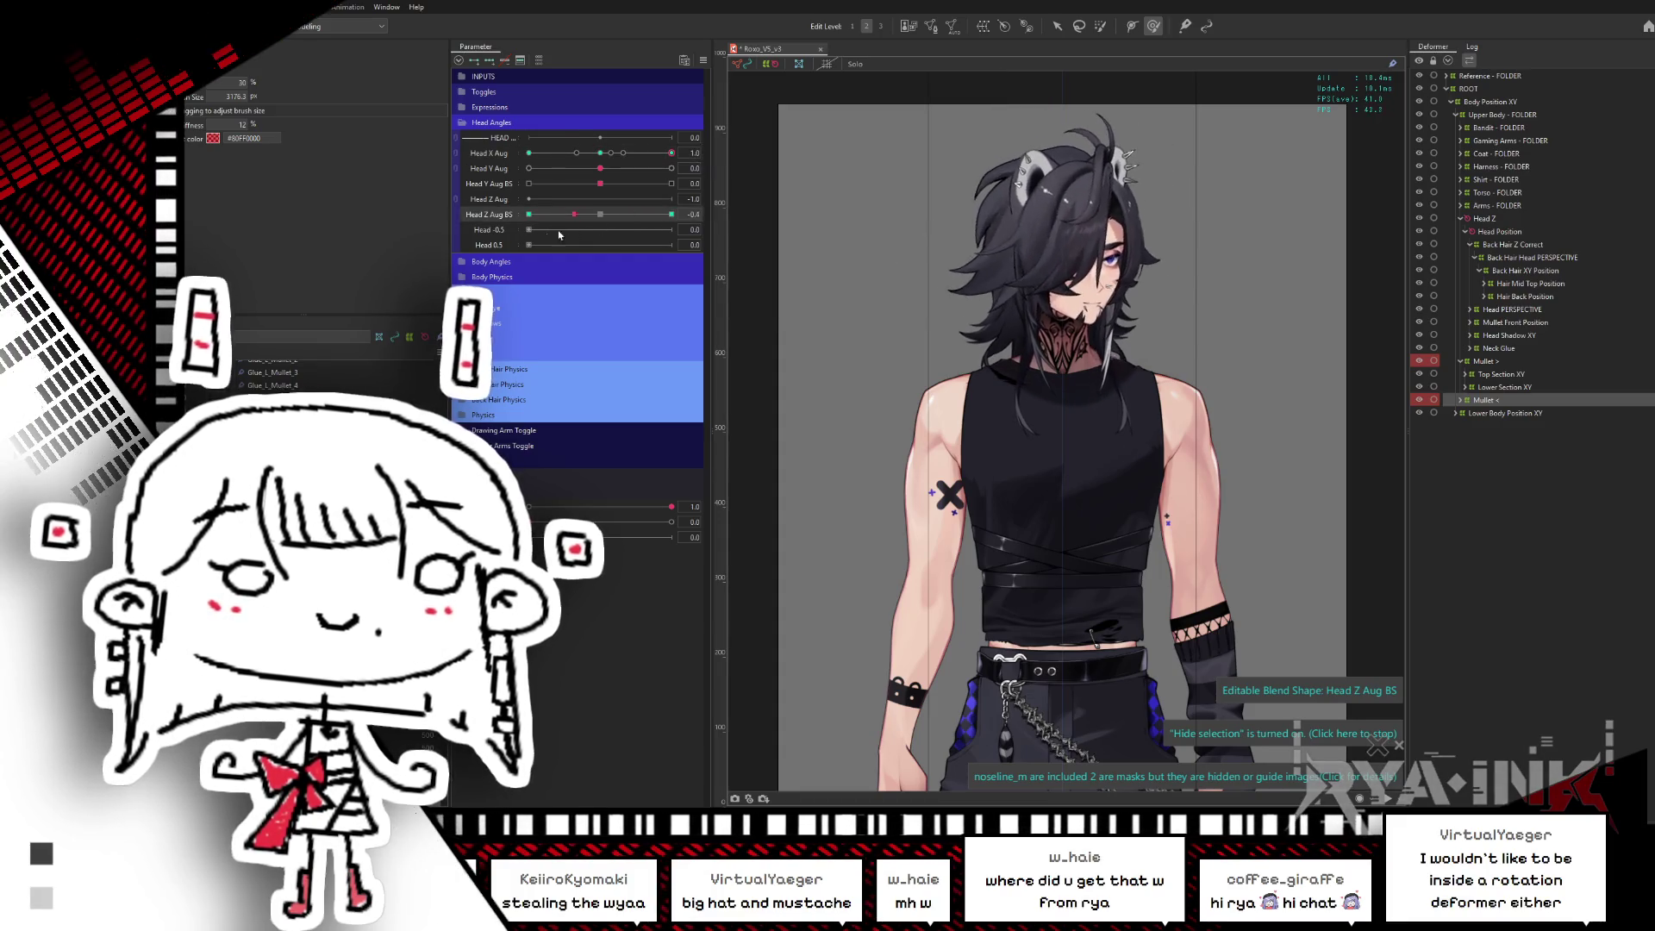
drag(671, 213, 529, 214)
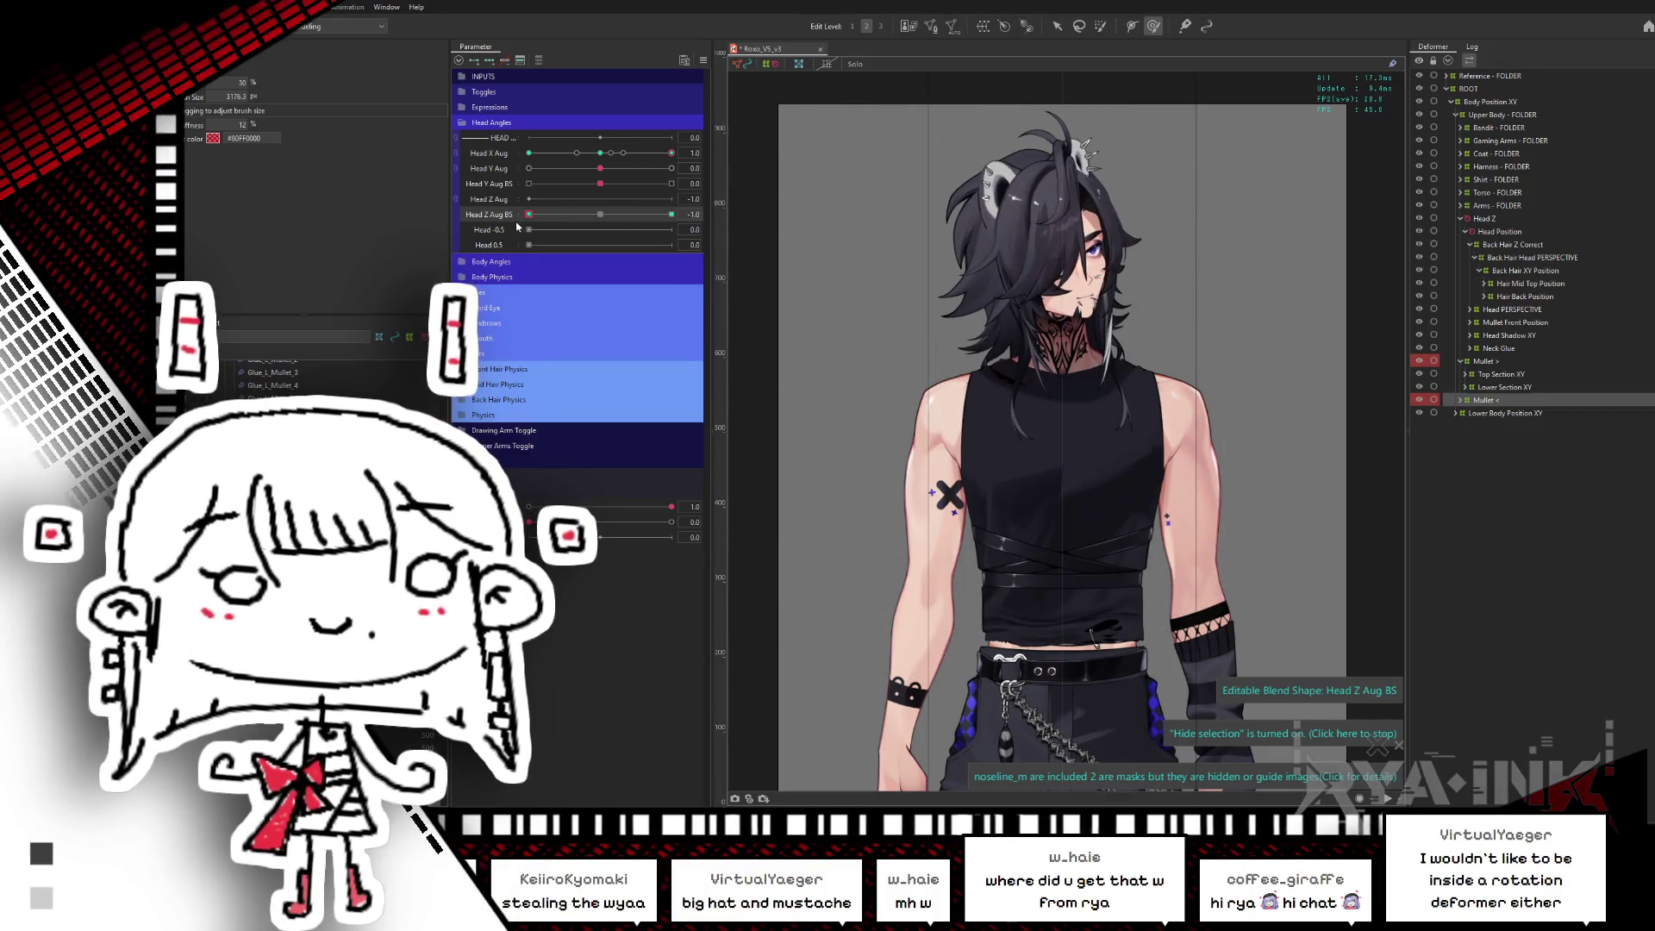
drag(529, 215, 731, 205)
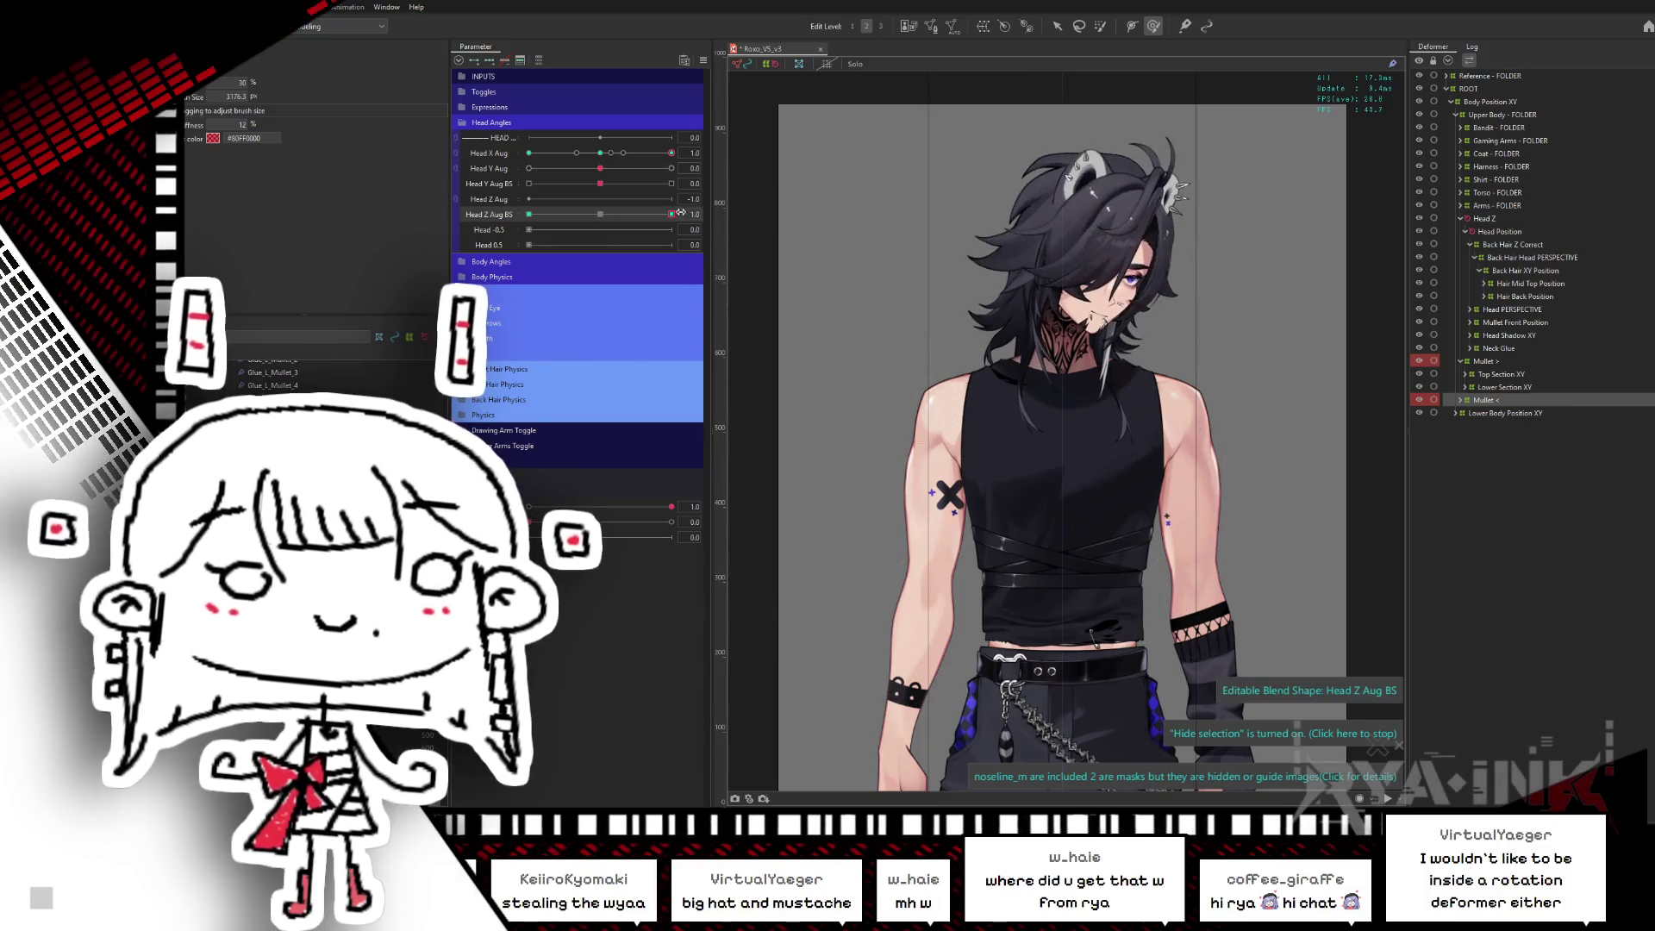
drag(680, 212, 555, 215)
click(602, 214)
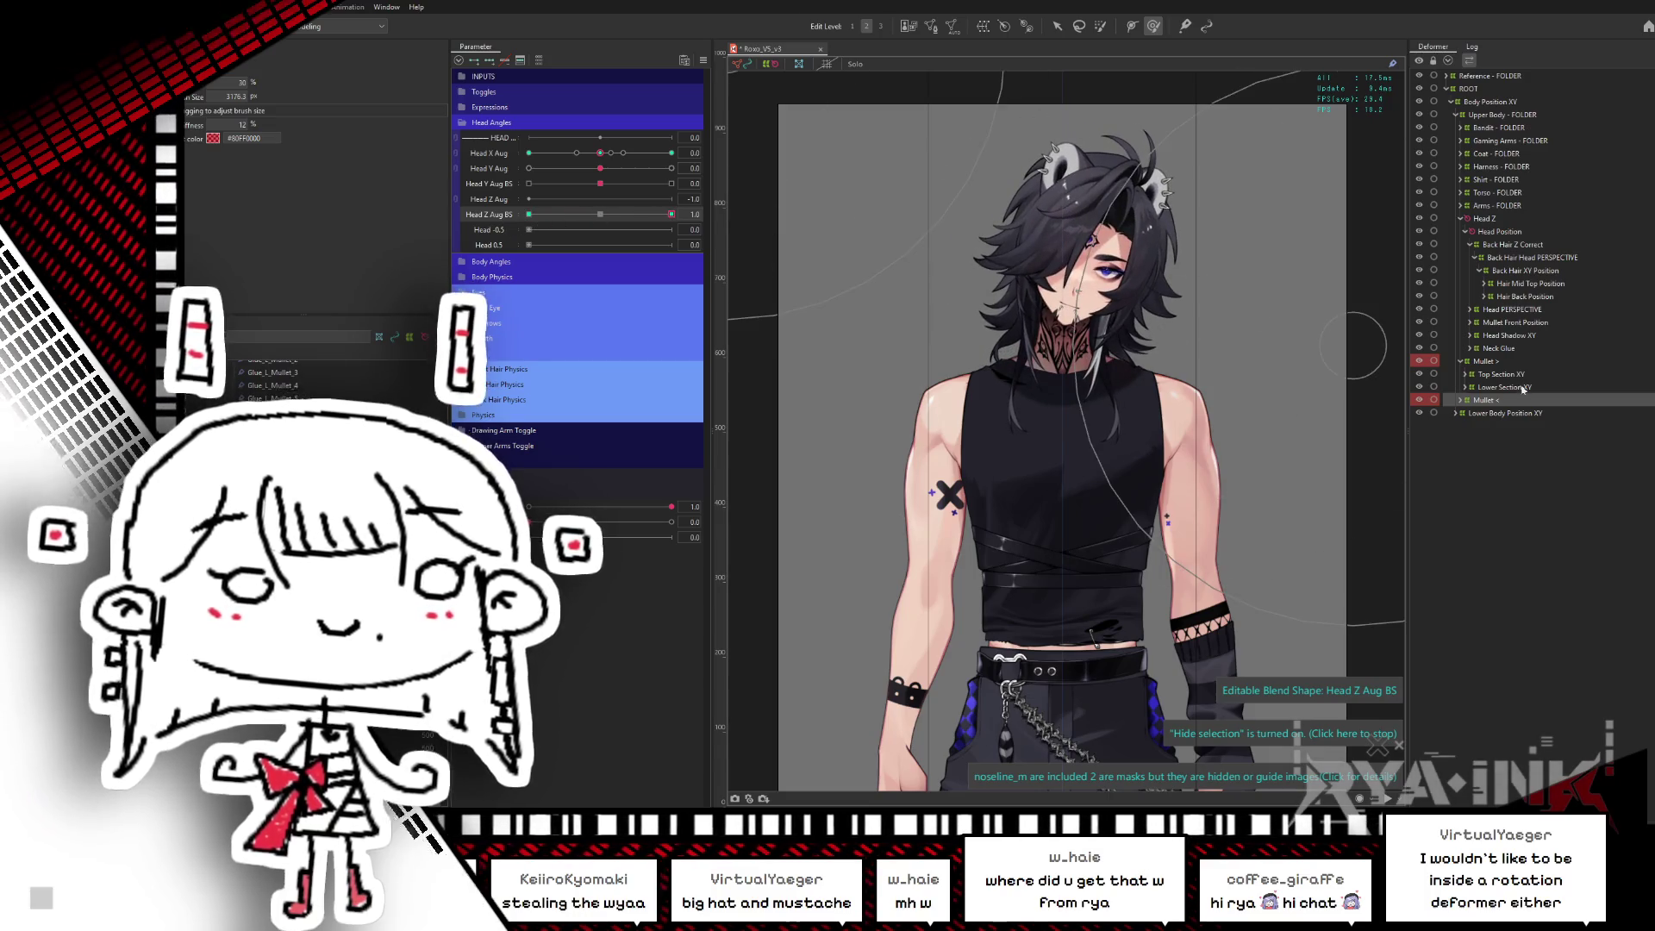
- With Mullet > selected, test Head X Aug and Head Z Aug BS at -1.0, then return the head to neutral
click(1484, 361)
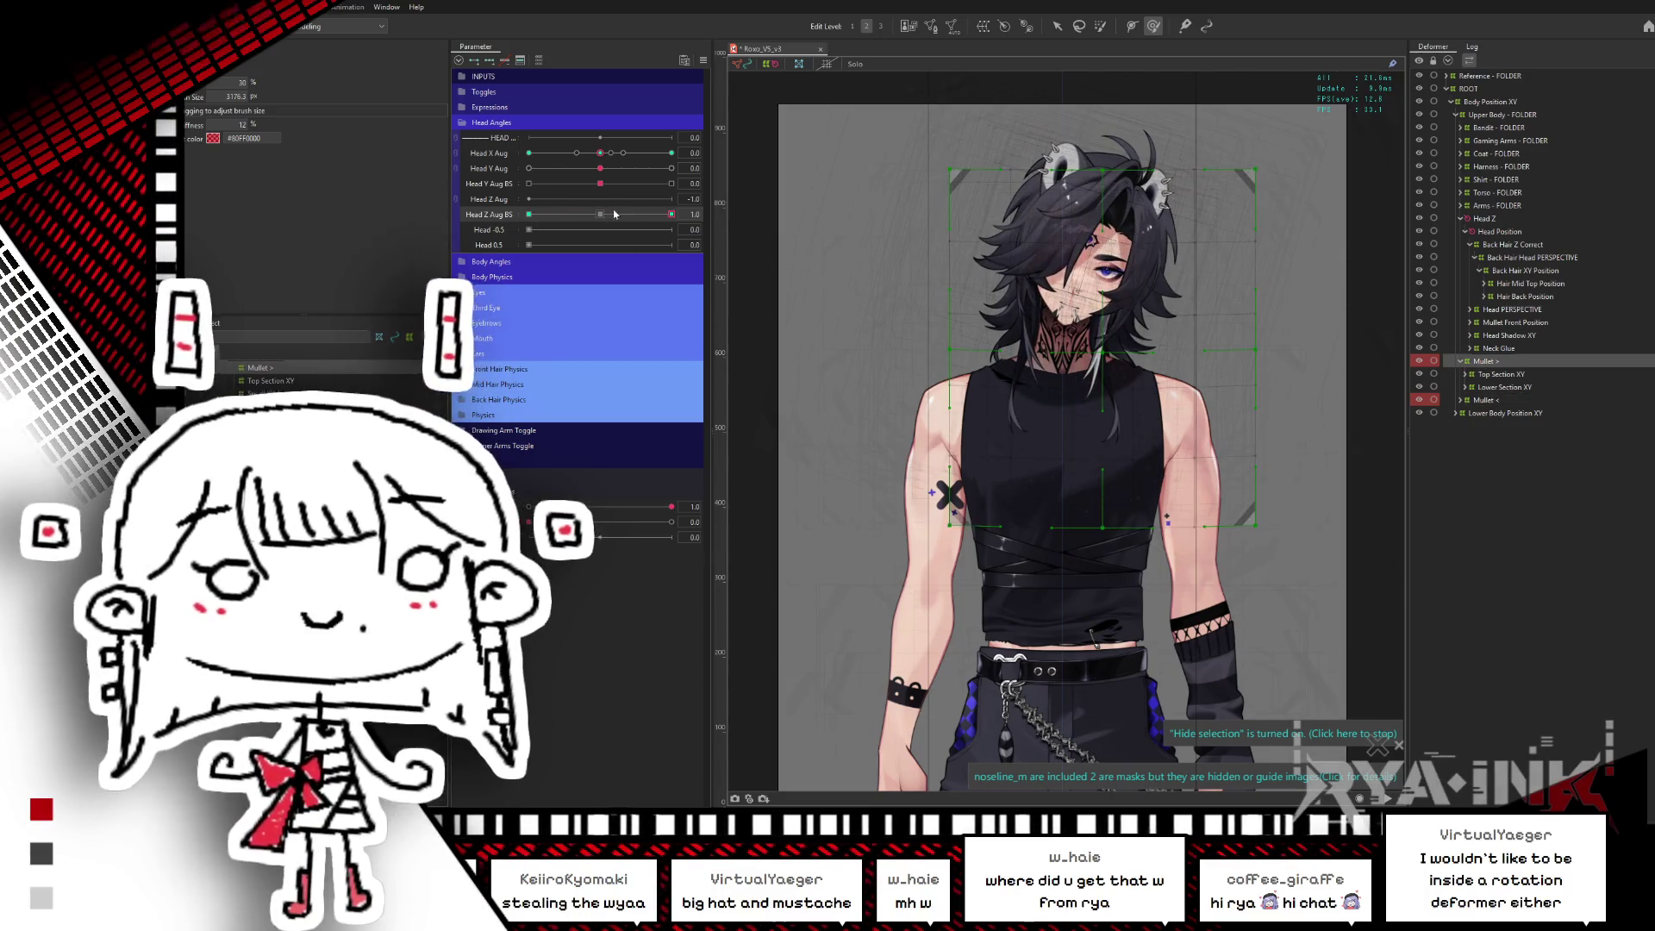
drag(597, 164, 528, 153)
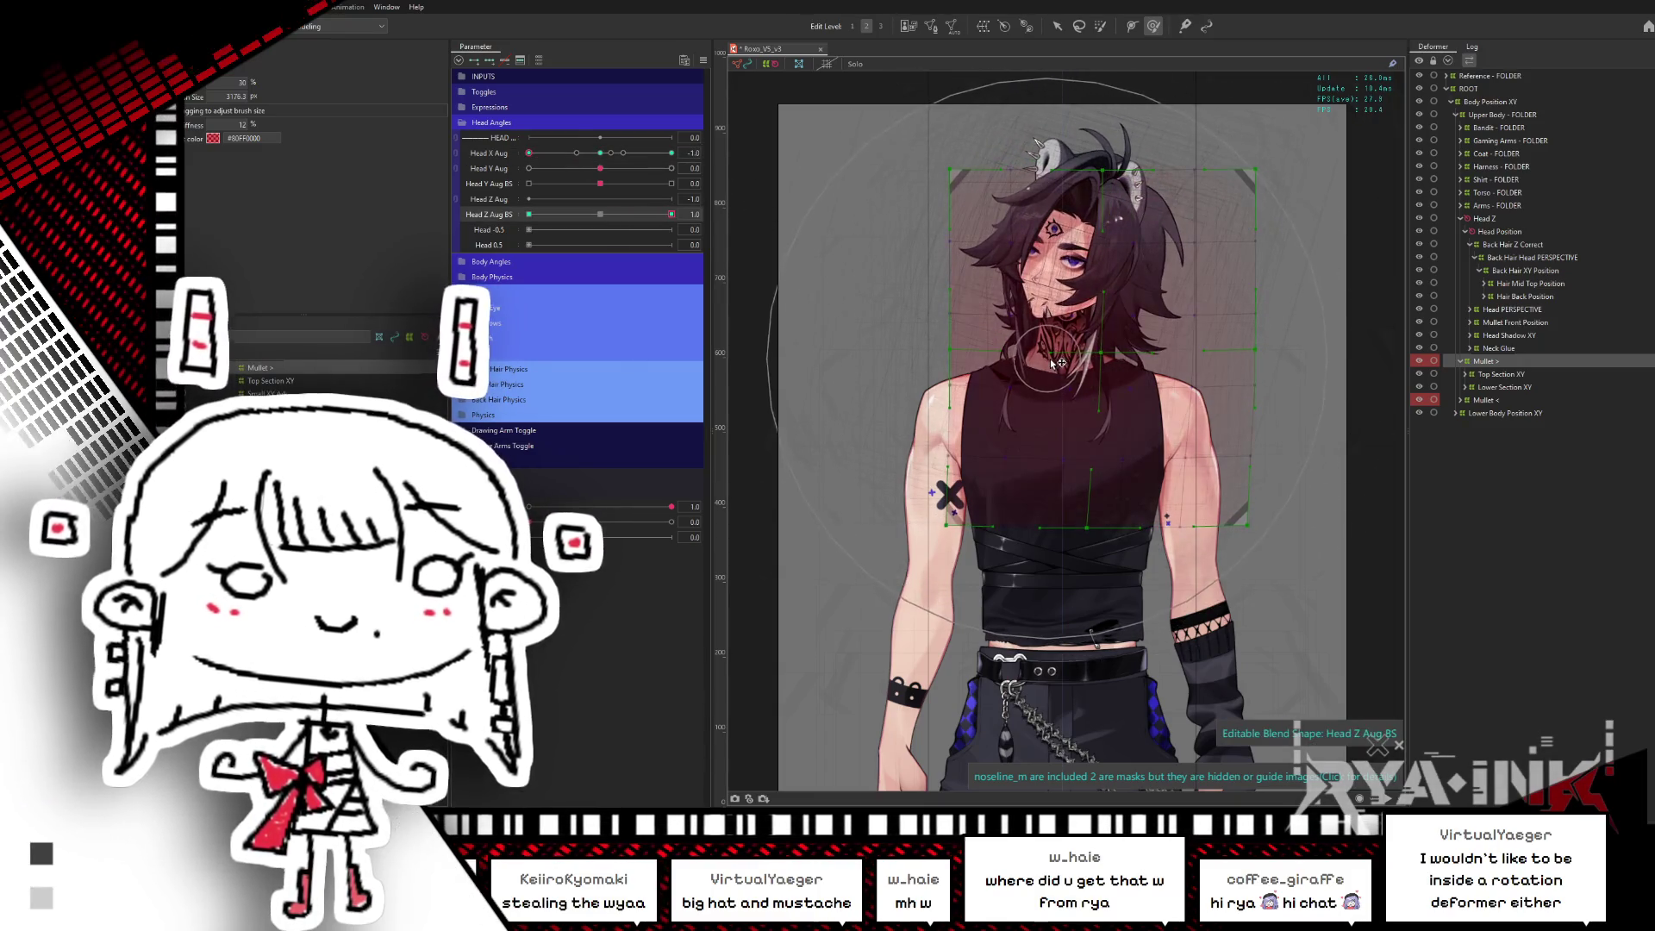
drag(613, 220, 529, 214)
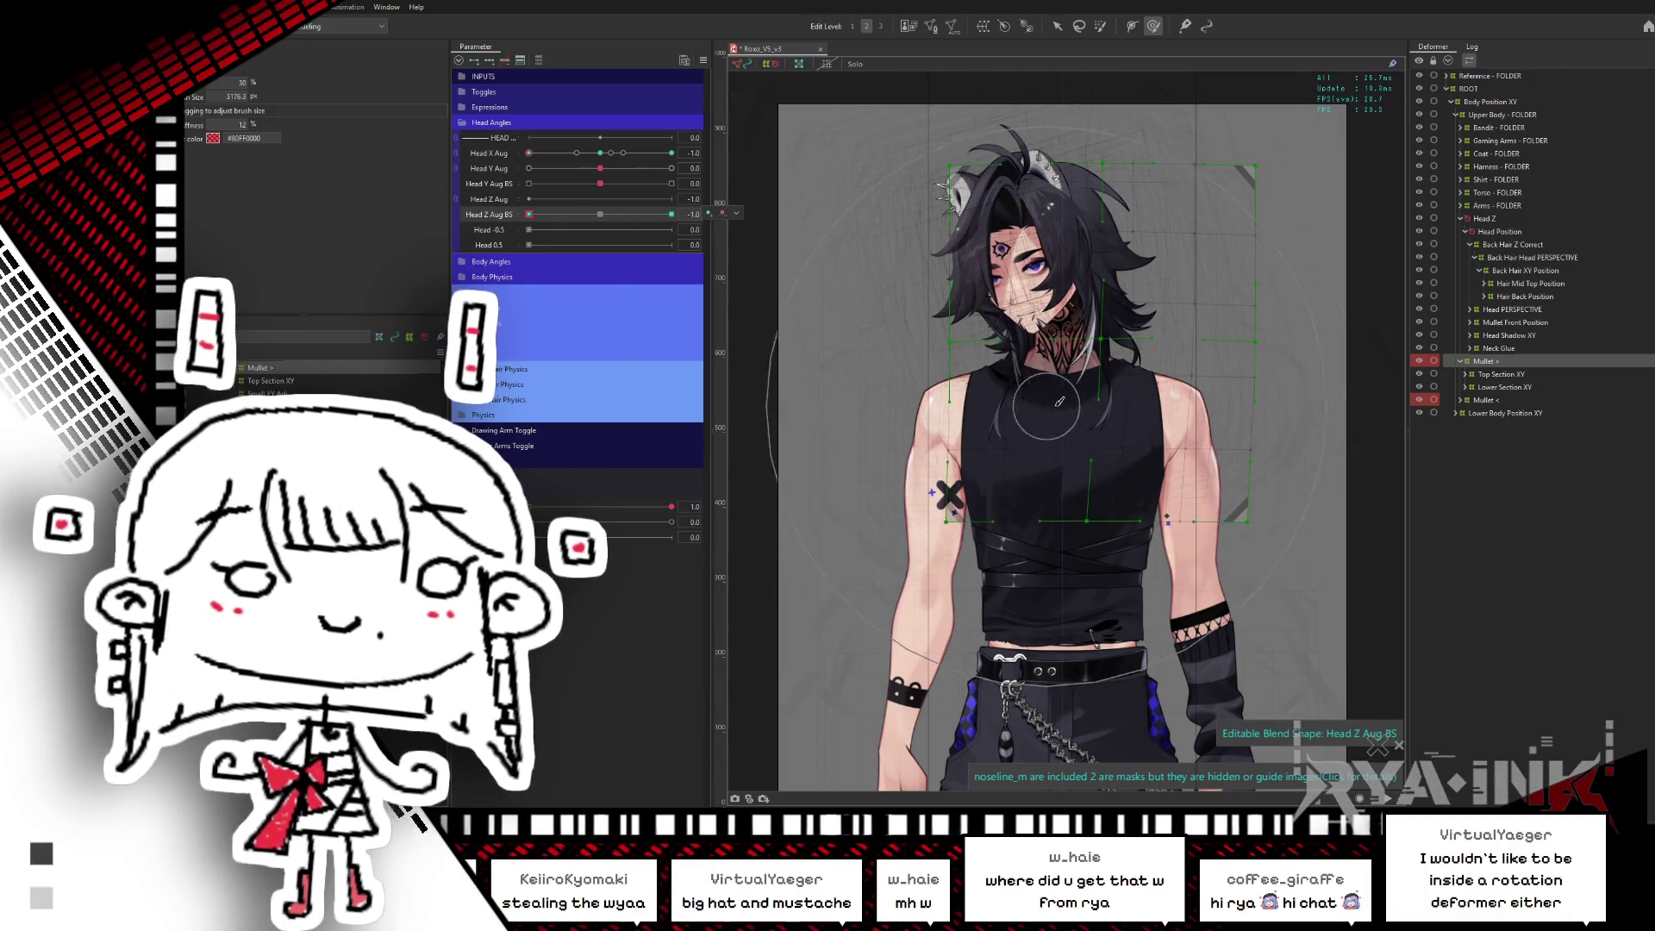
mouse_move(528, 213)
mouse_down()
mouse_move(533, 230)
mouse_move(611, 229)
mouse_up()
drag(529, 152, 603, 157)
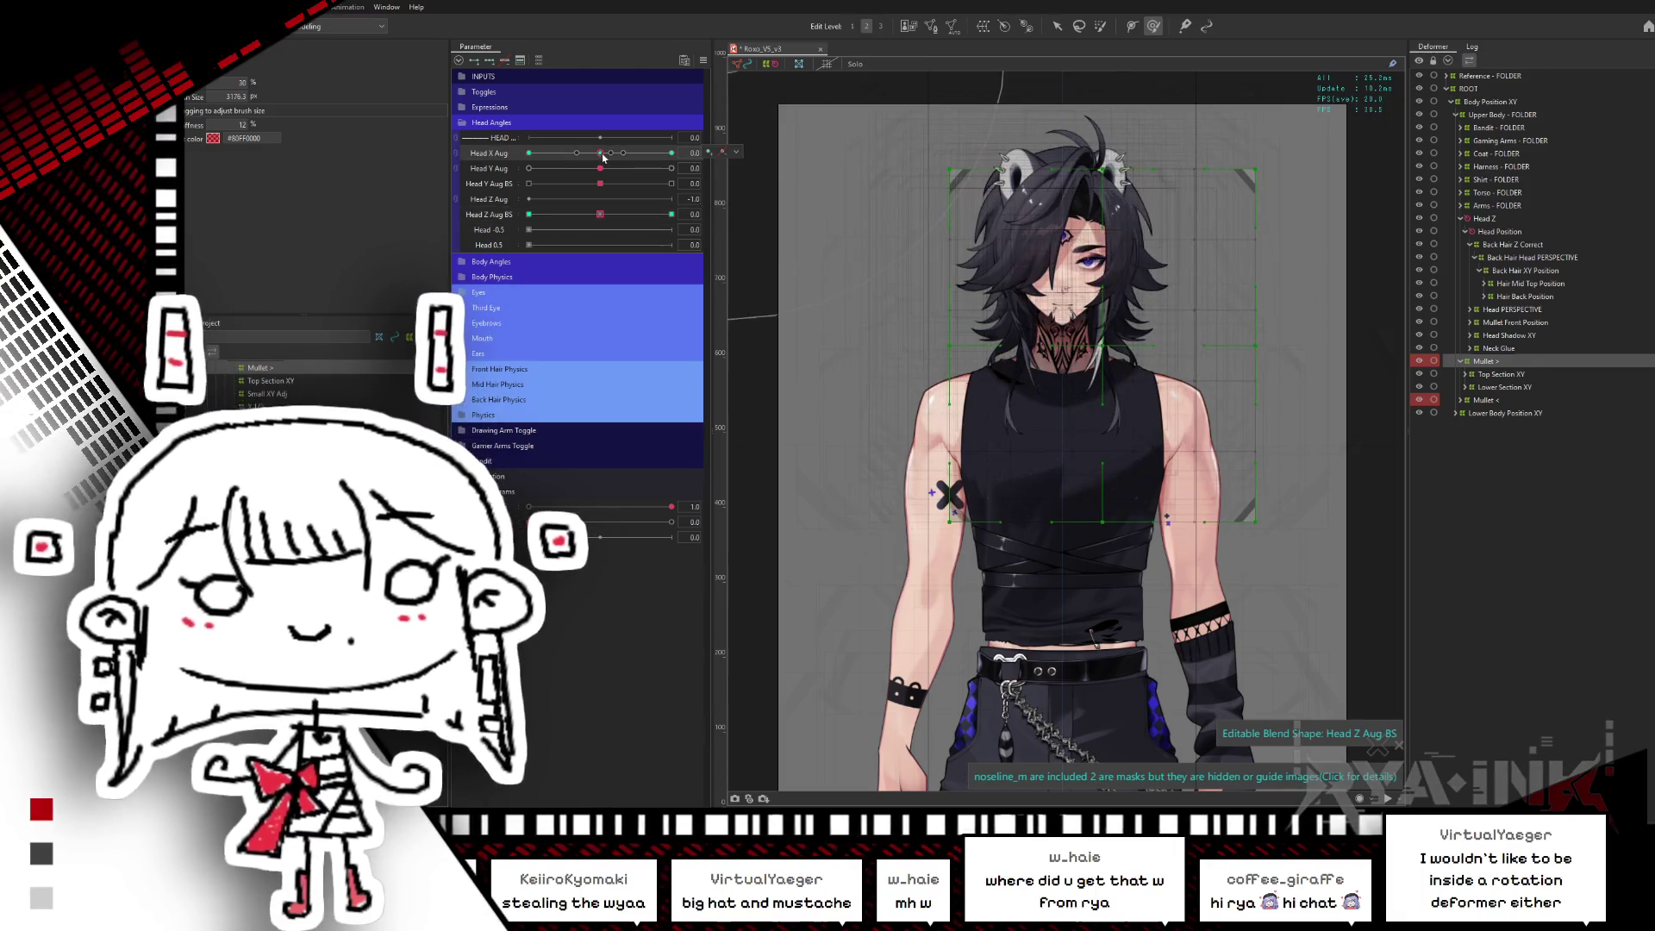
click(598, 214)
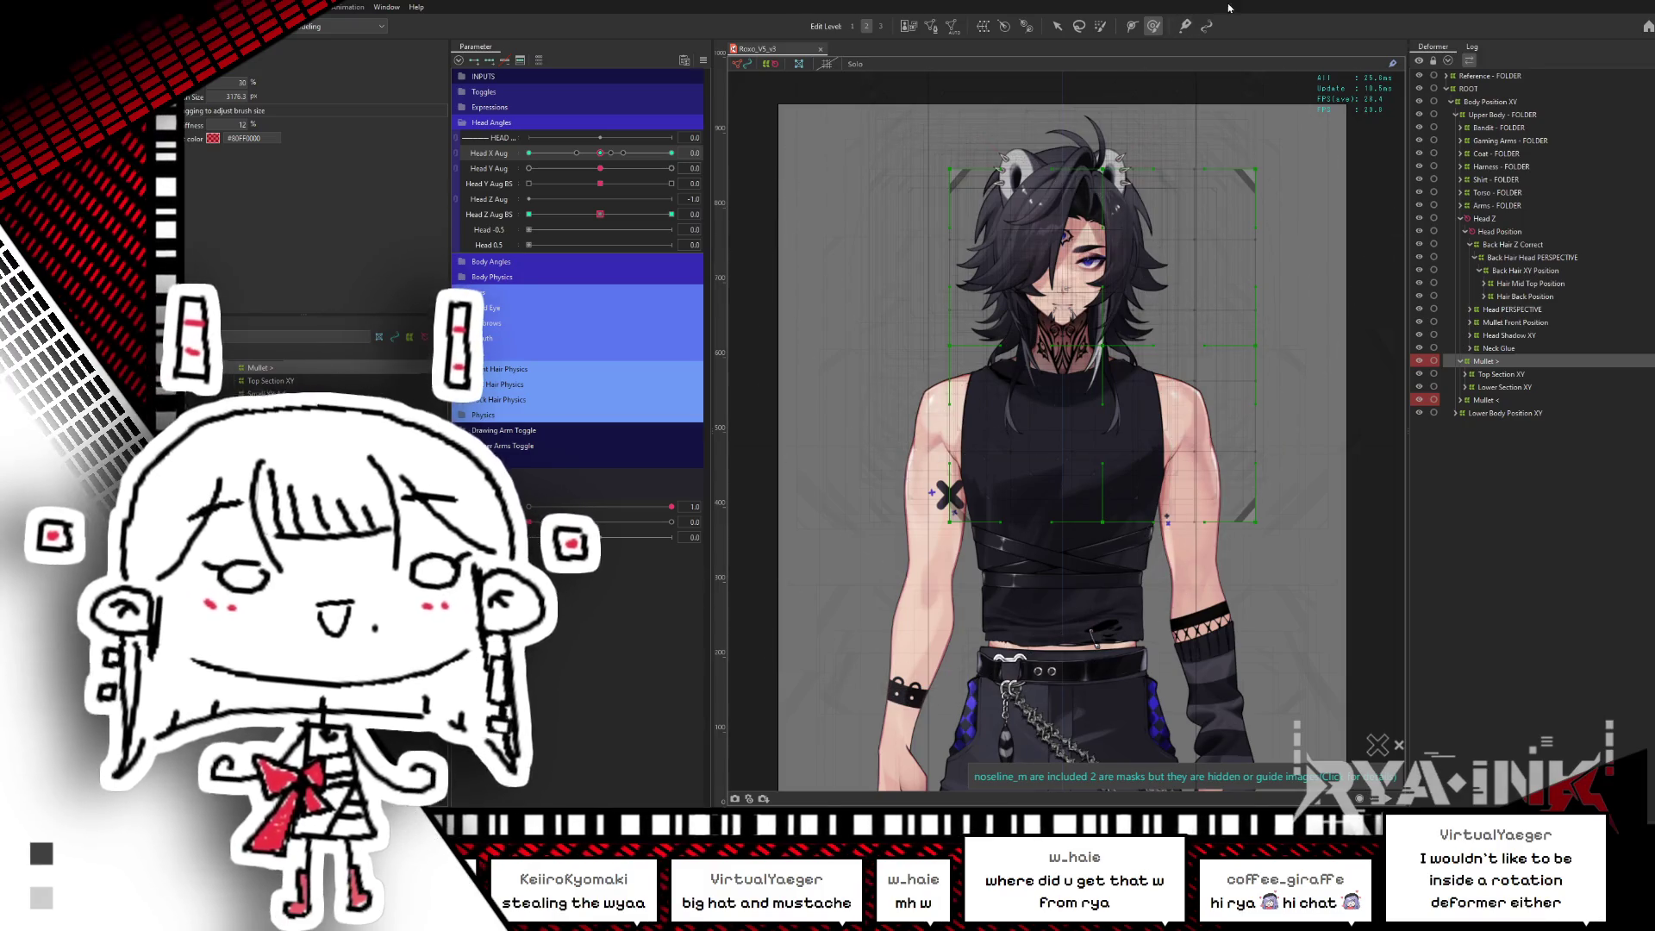
- Zoom into the Physics Settings model preview, then save the model with Ctrl+S
click(1205, 28)
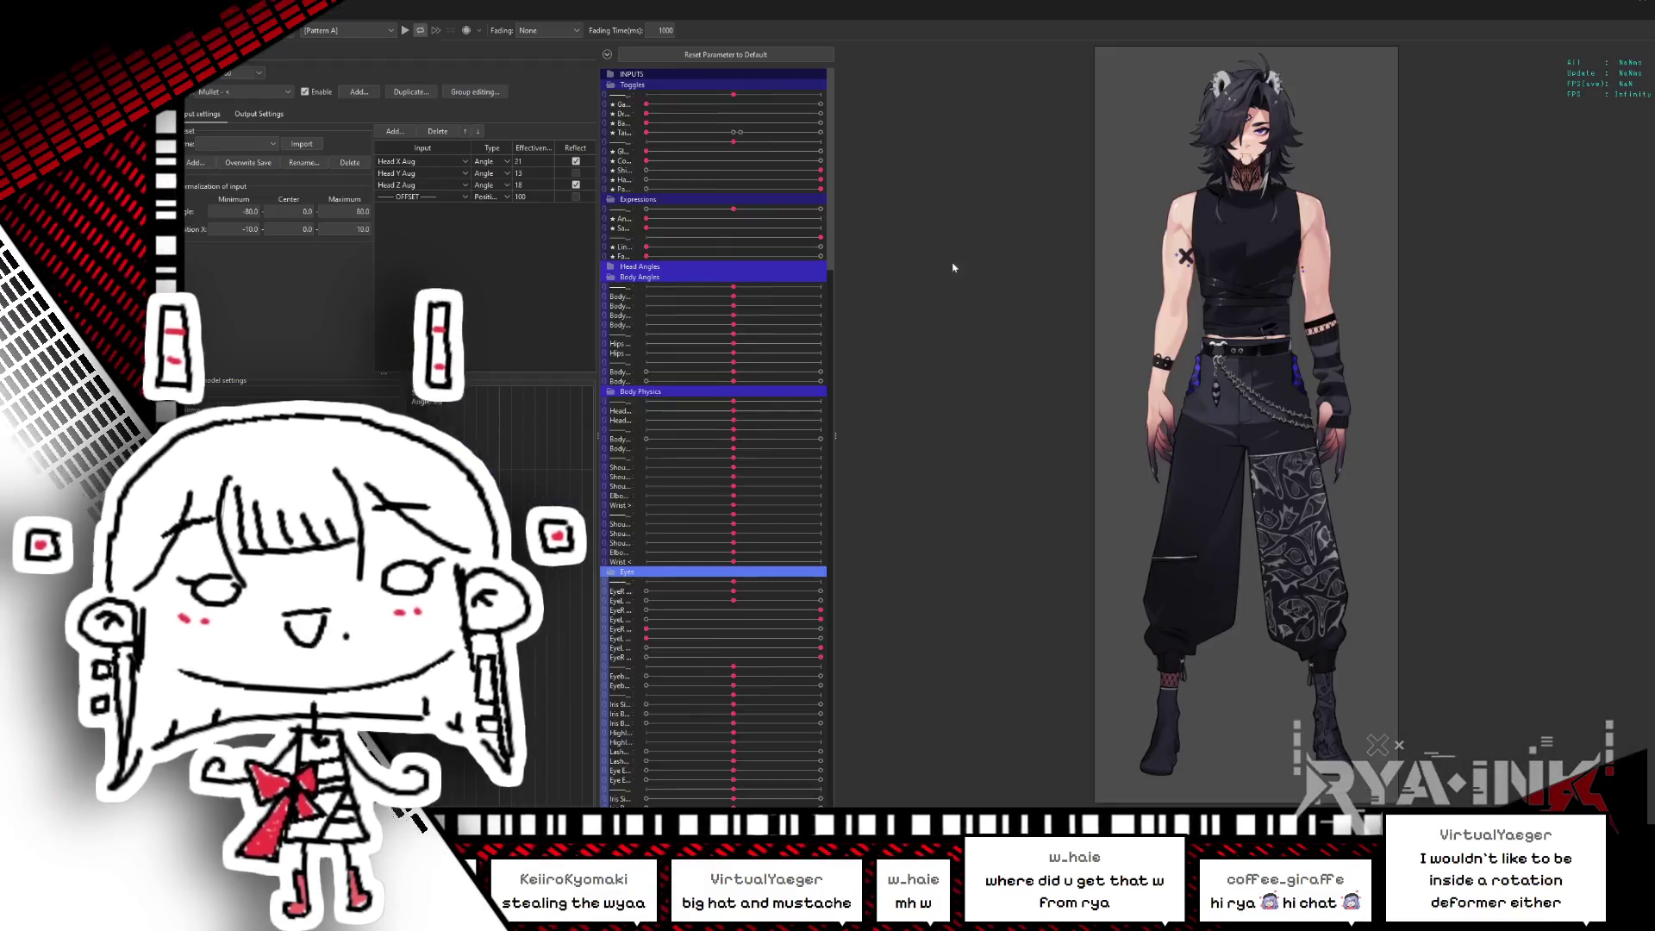
scroll(1187, 243, up, 3)
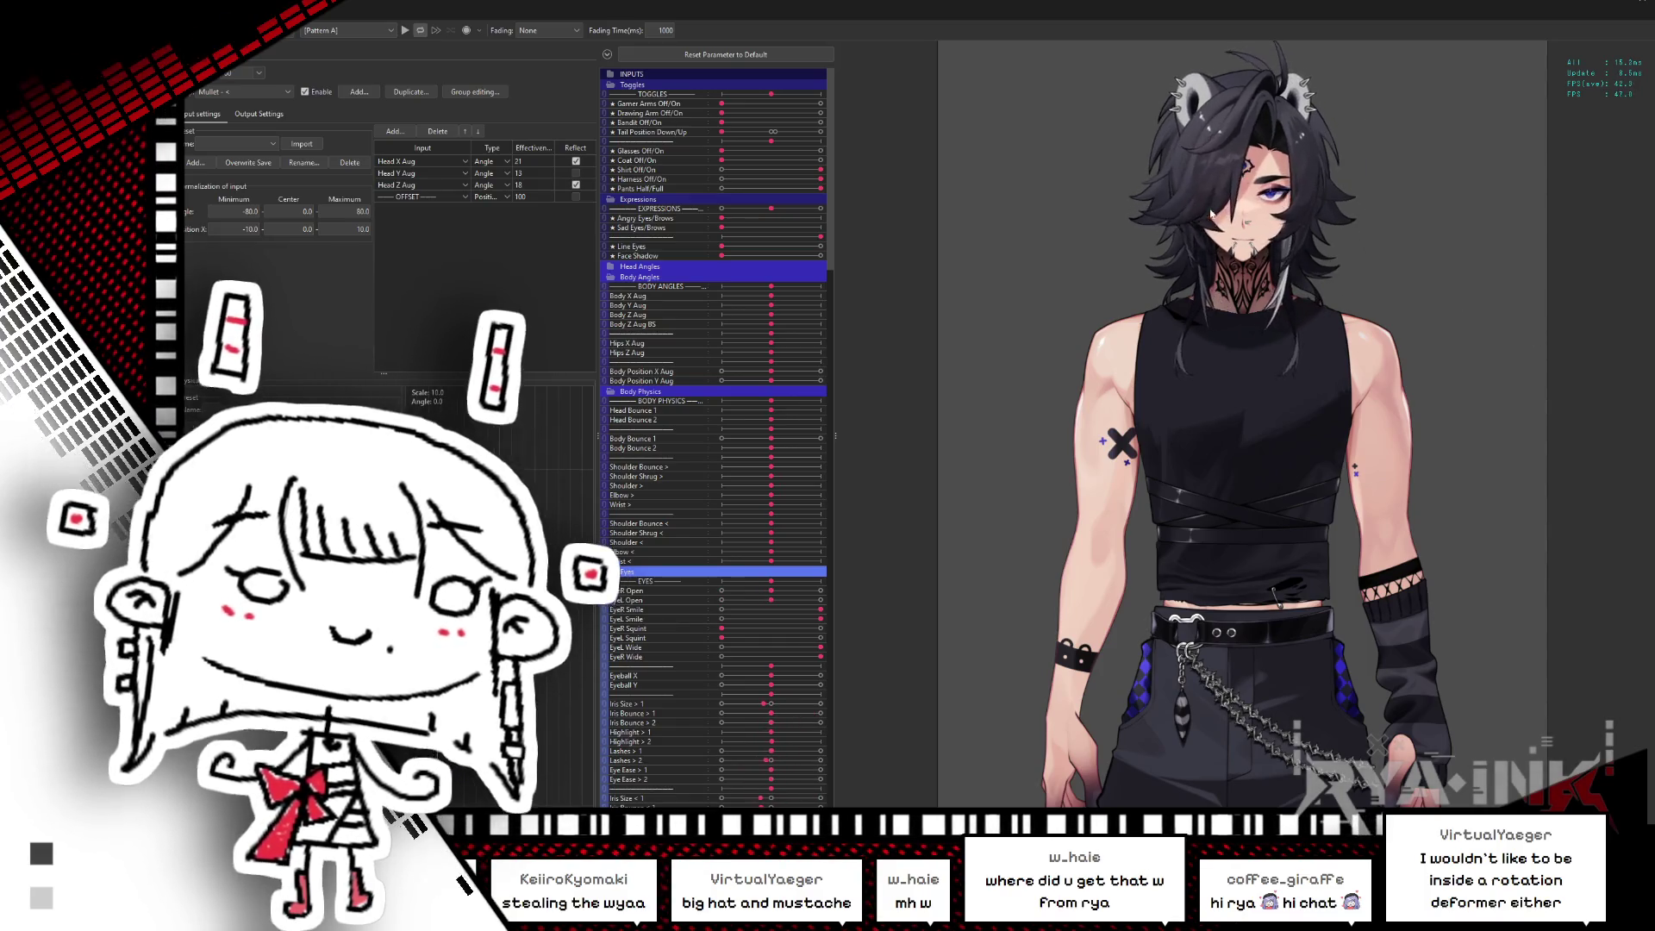
scroll(1211, 214, up, 3)
scroll(1216, 515, up, 2)
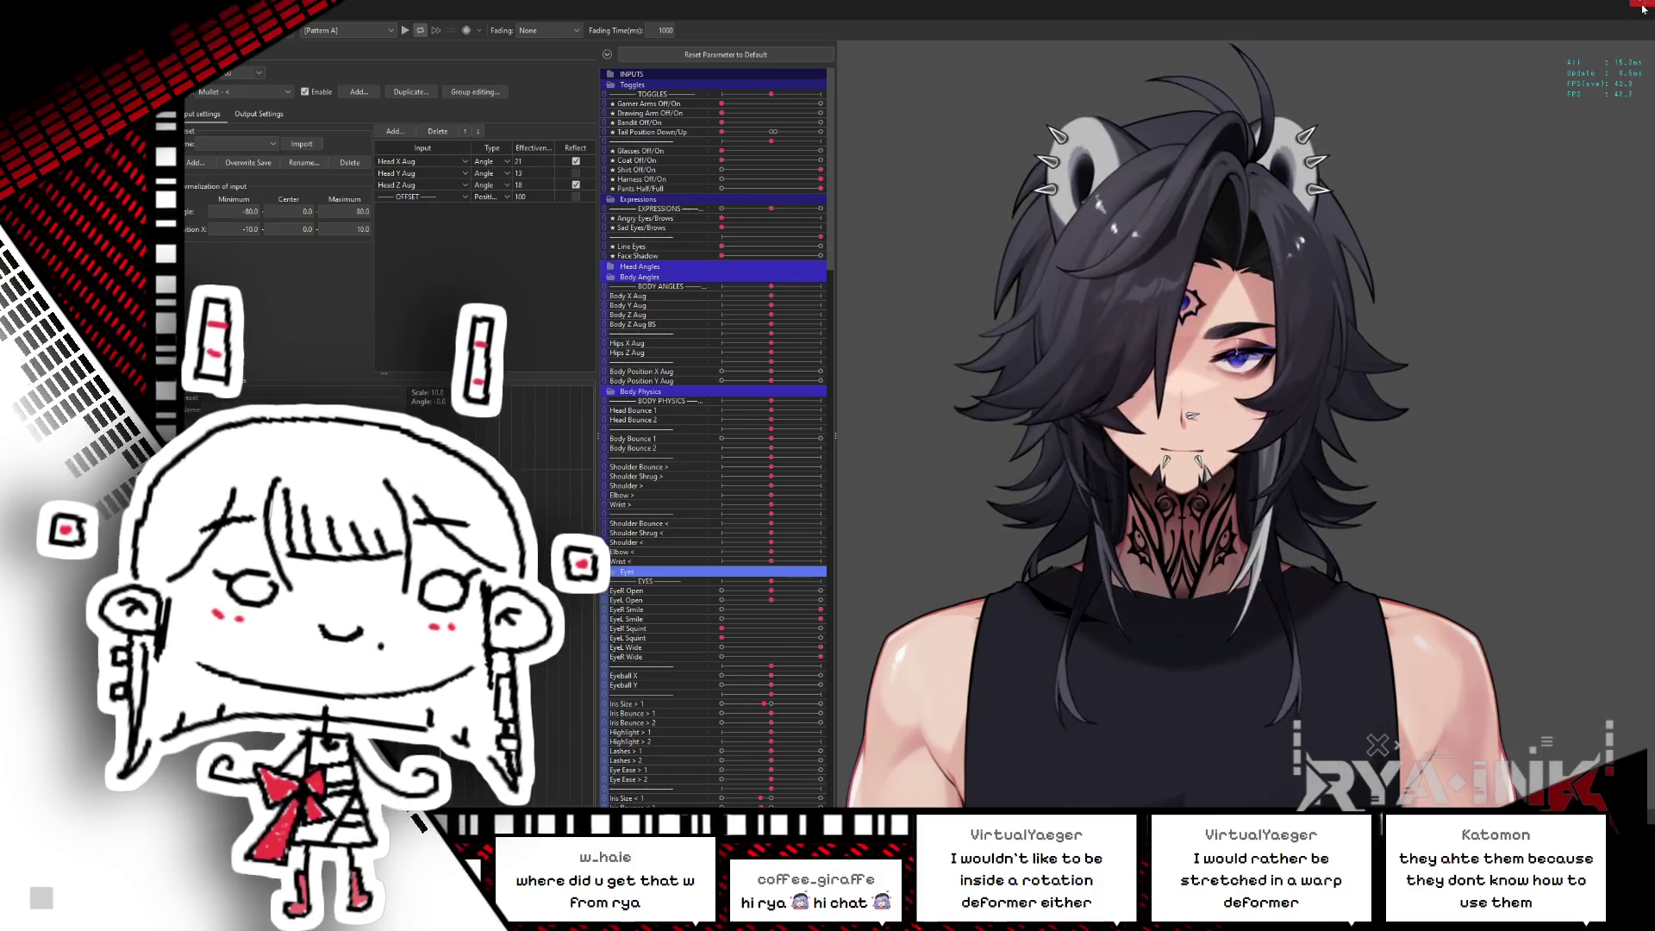
key(ctrl+s)
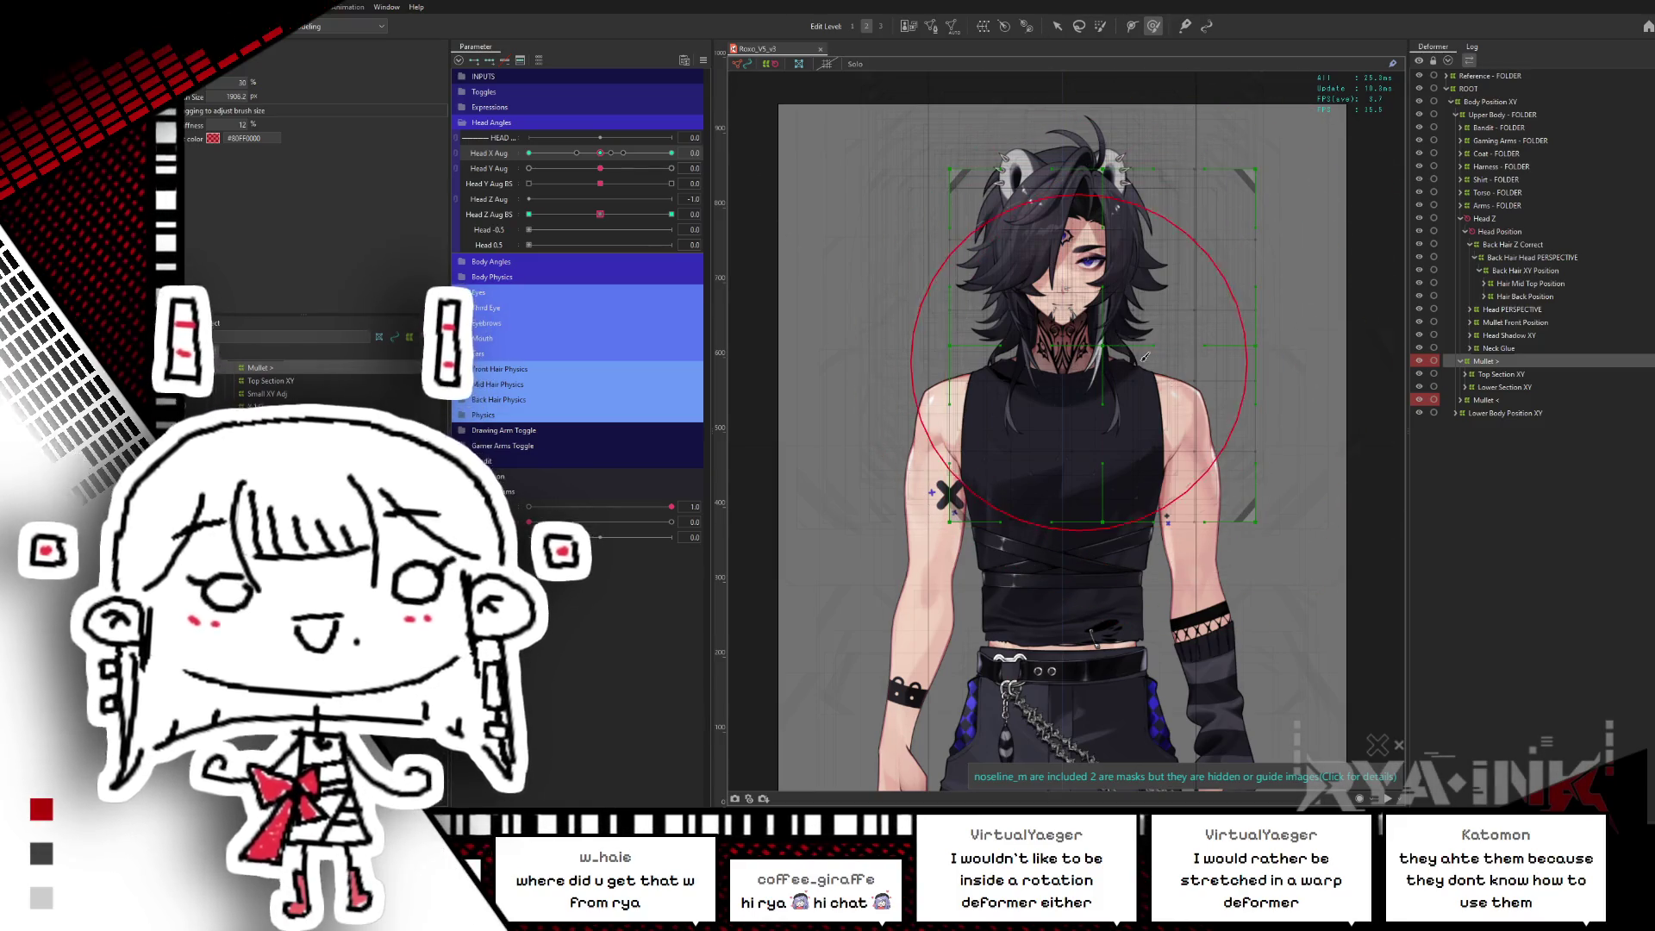
- Resize the brush to about 2127 px, collapse the Mullet group, and select Neck Glue
drag(1162, 394, 1169, 429)
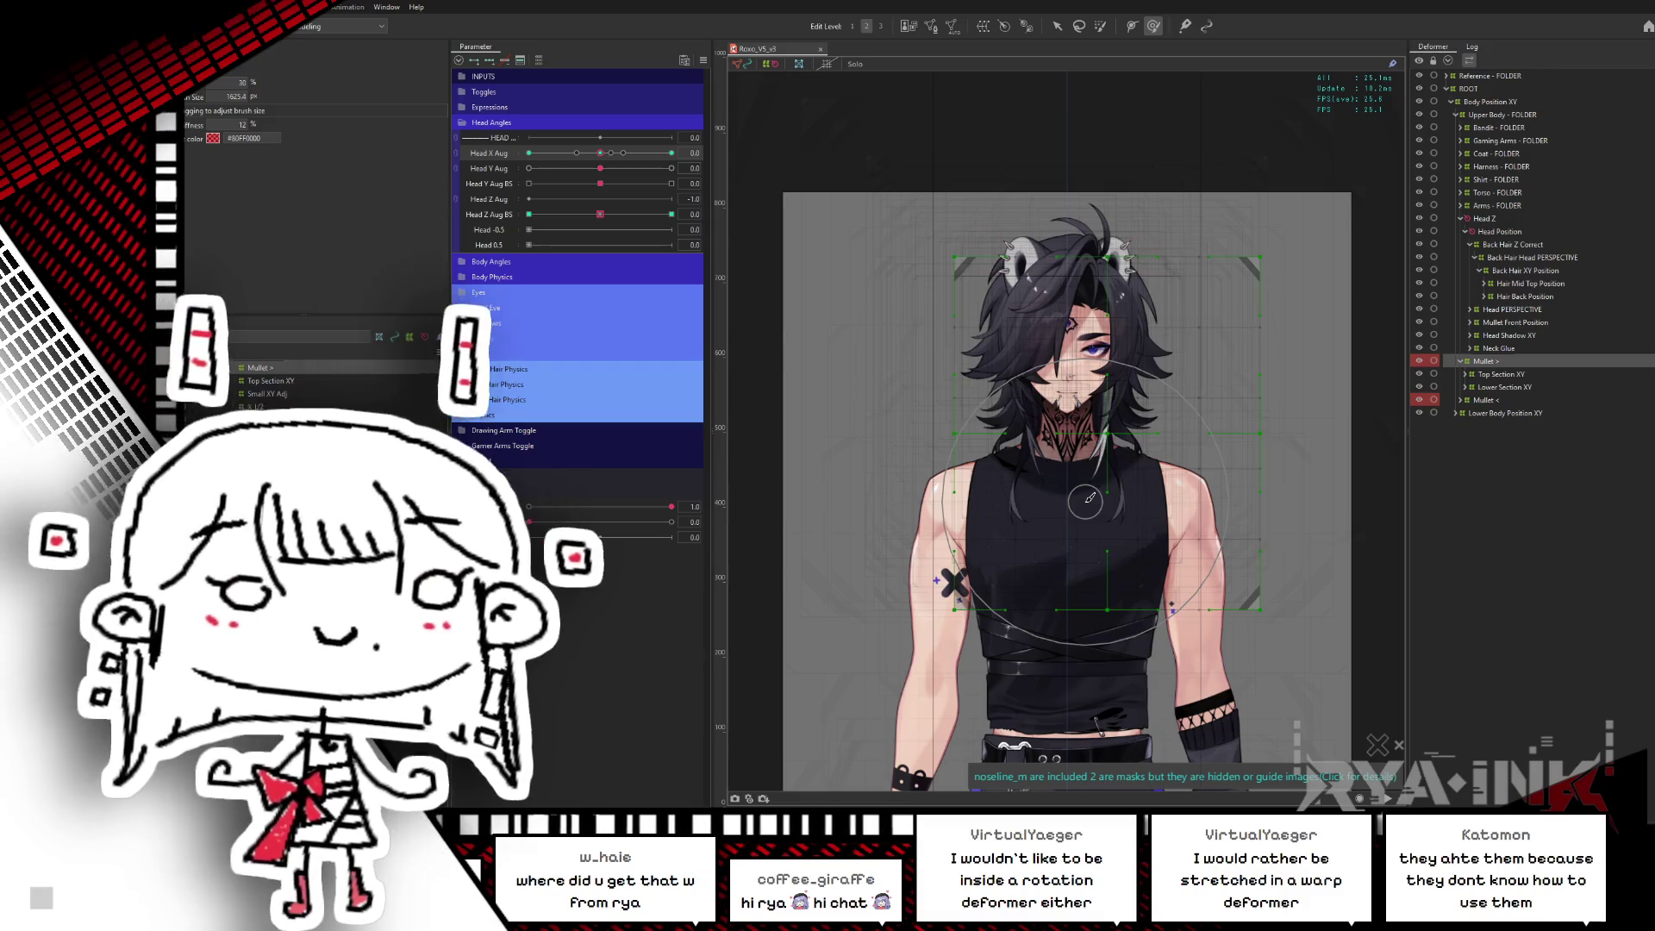
scroll(1106, 323, up, 3)
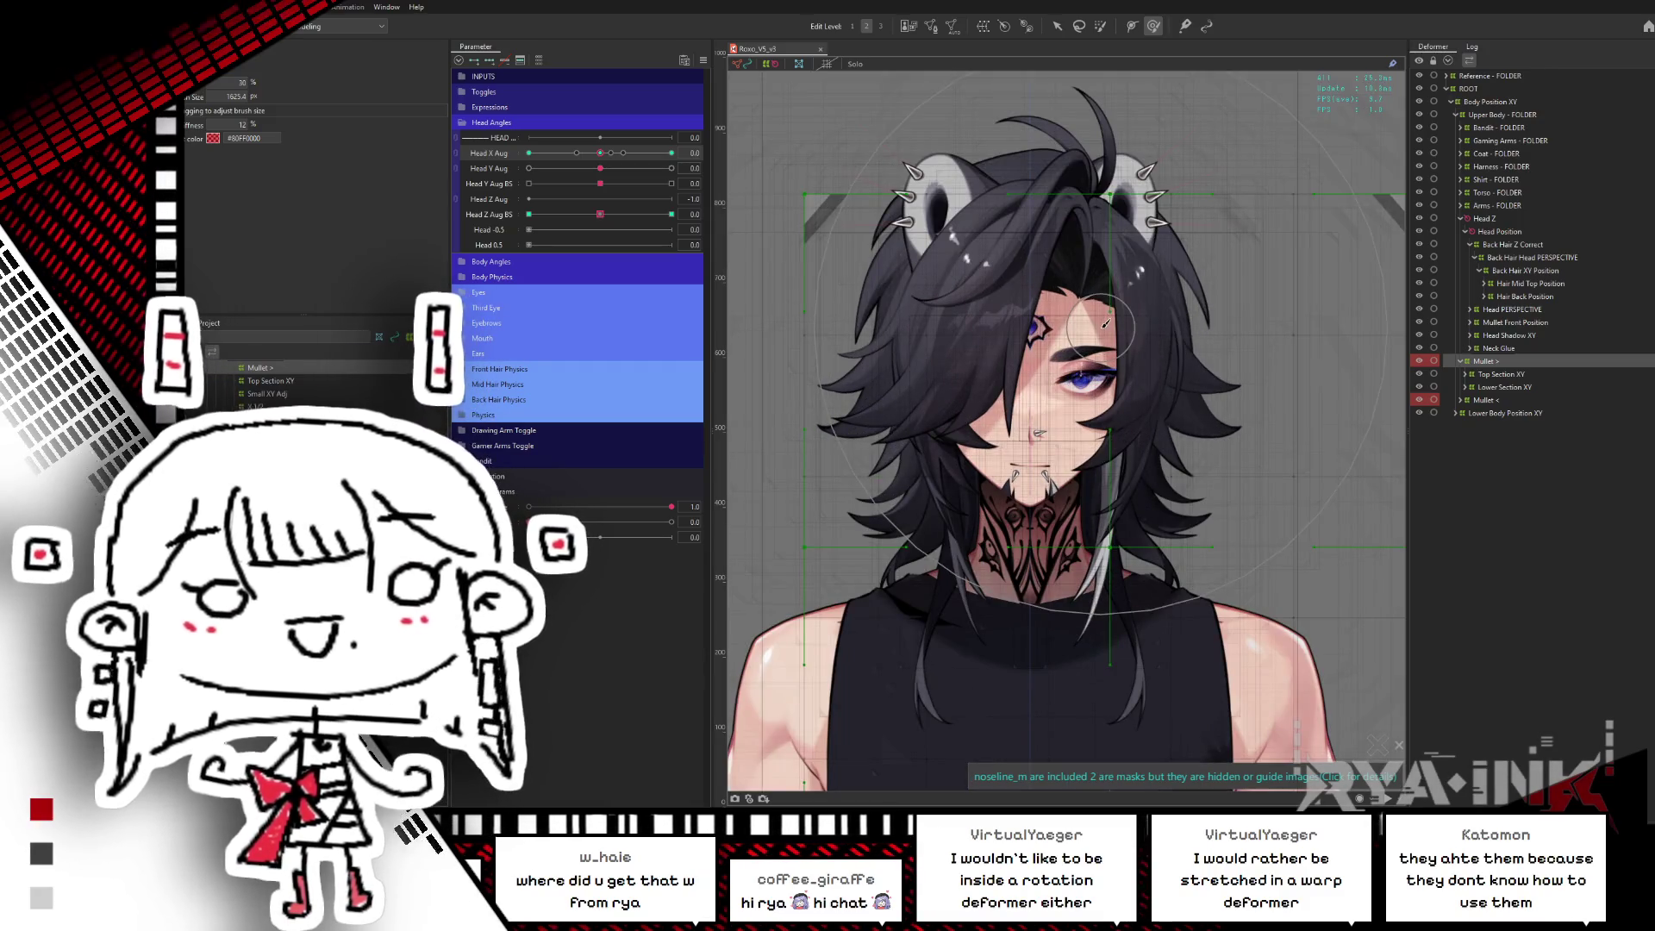
drag(1106, 323, 1186, 431)
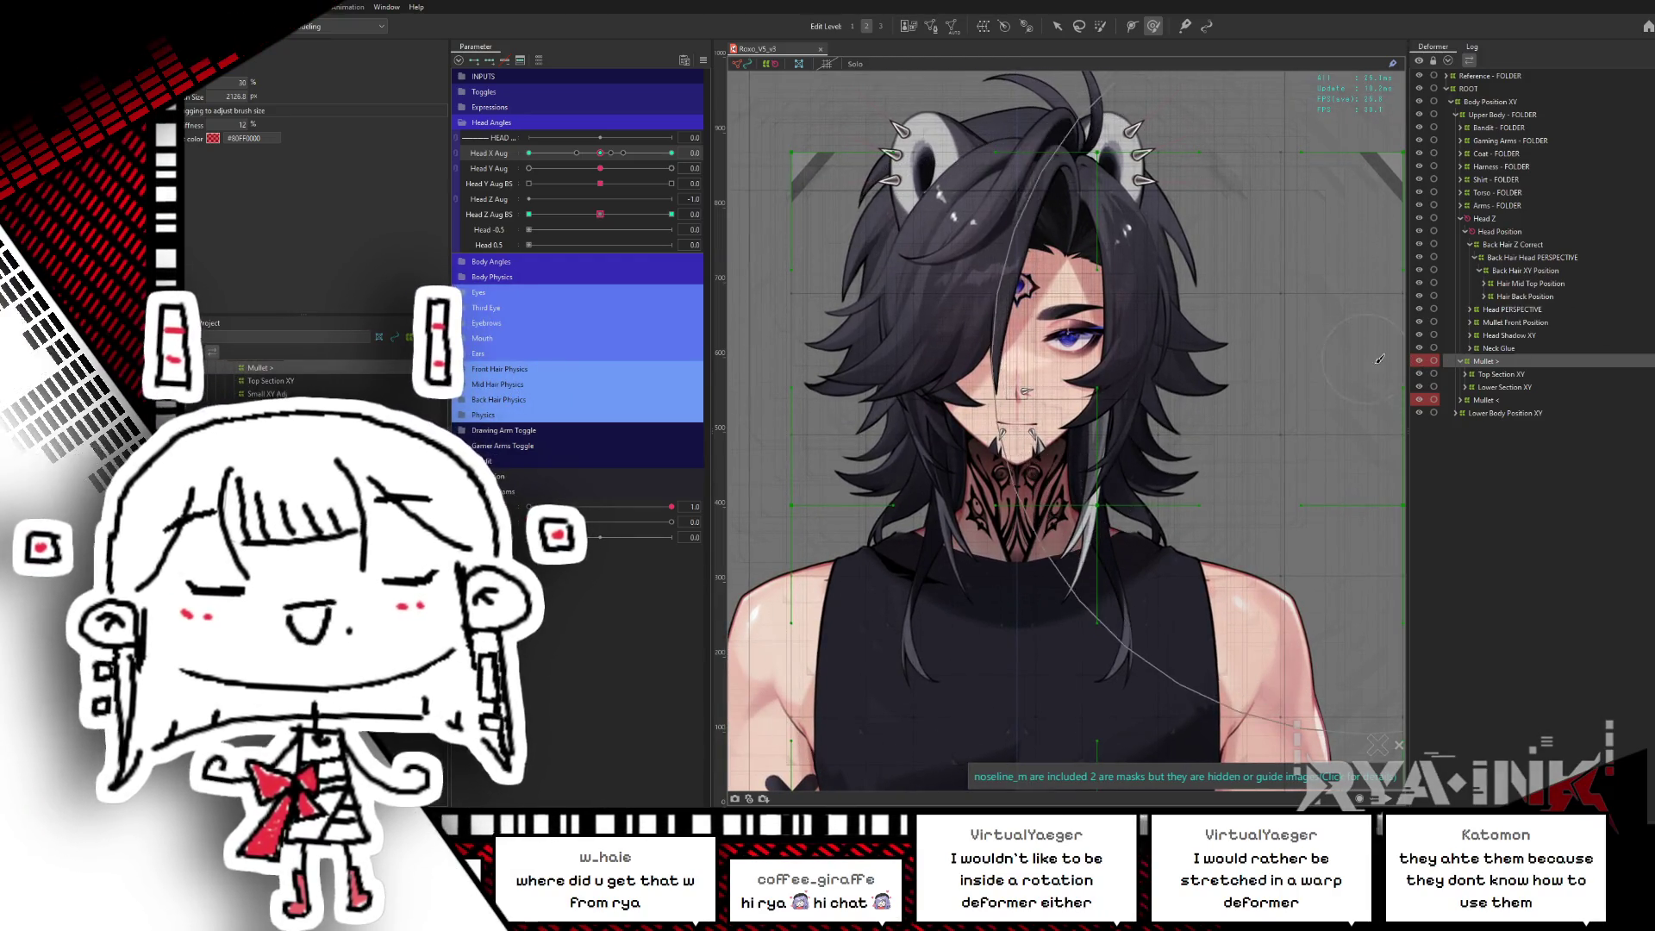
click(1460, 362)
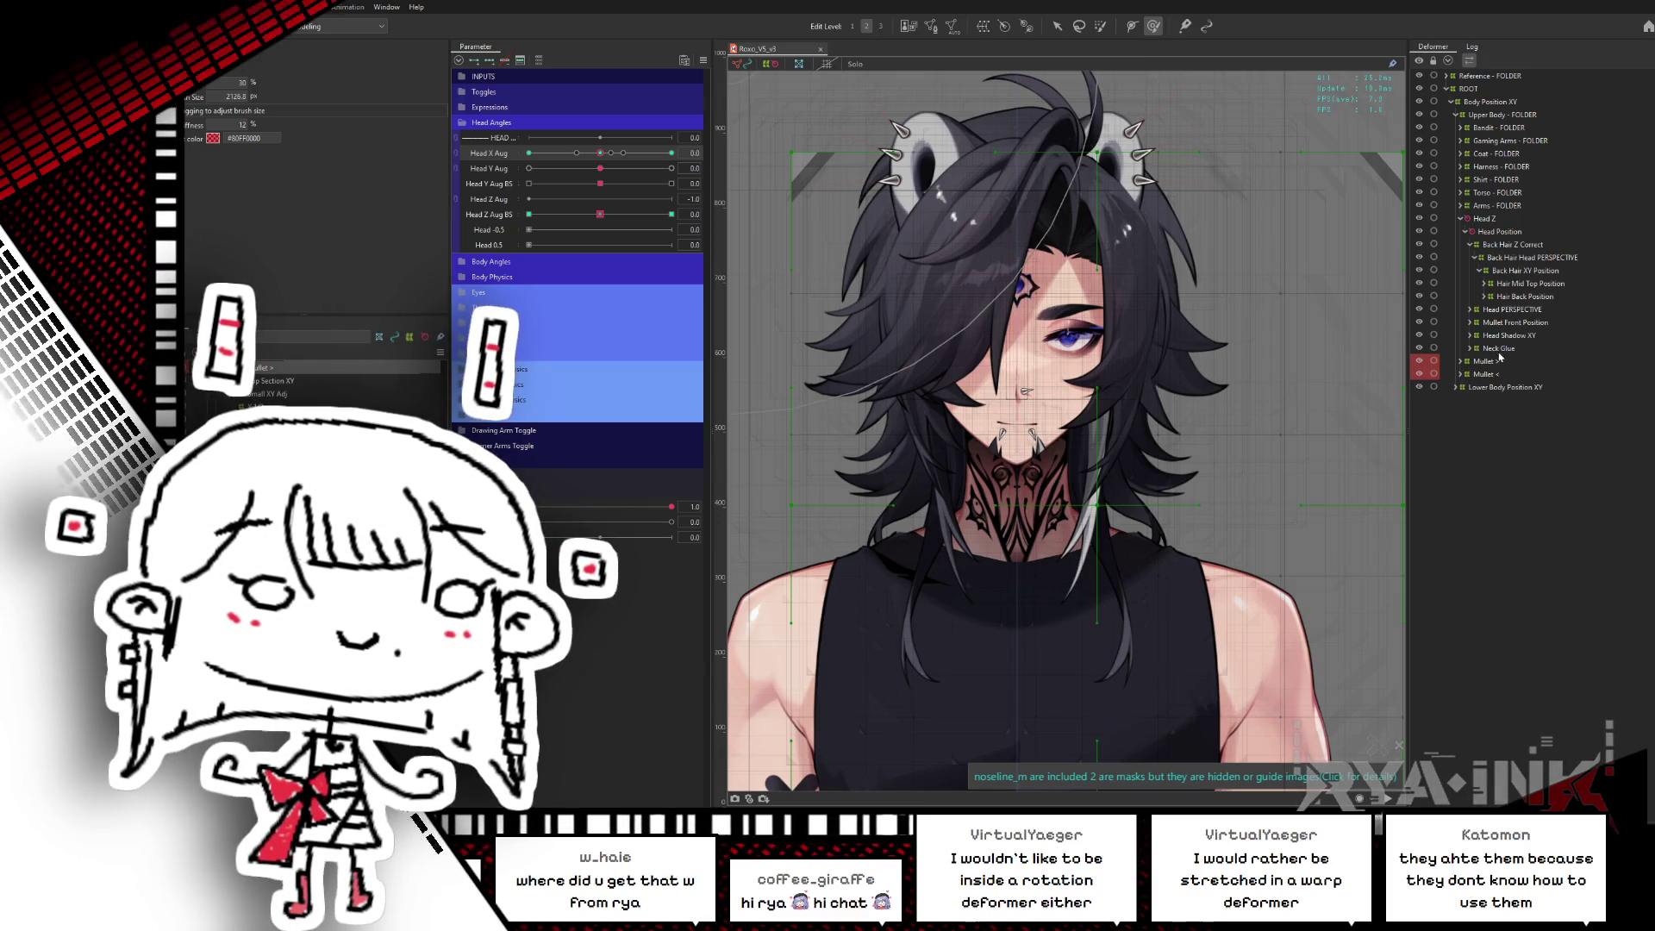
click(1472, 349)
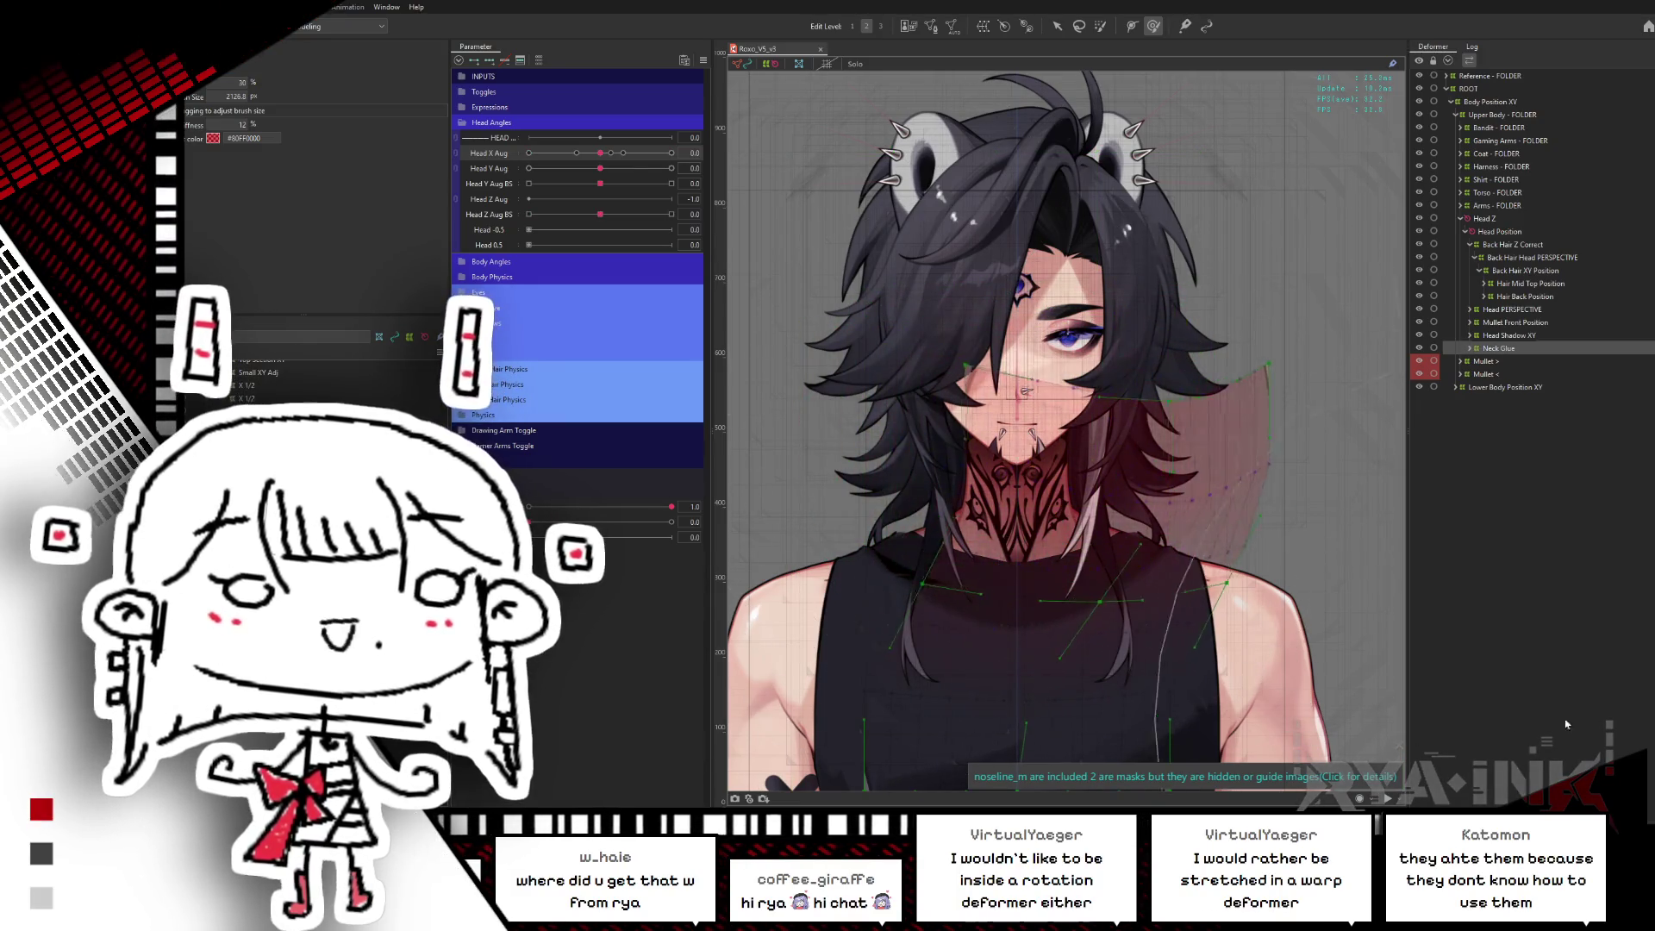
- Expand Neck Glue, select its six glue meshes, show their weights, and turn the head fully sideways
click(1470, 348)
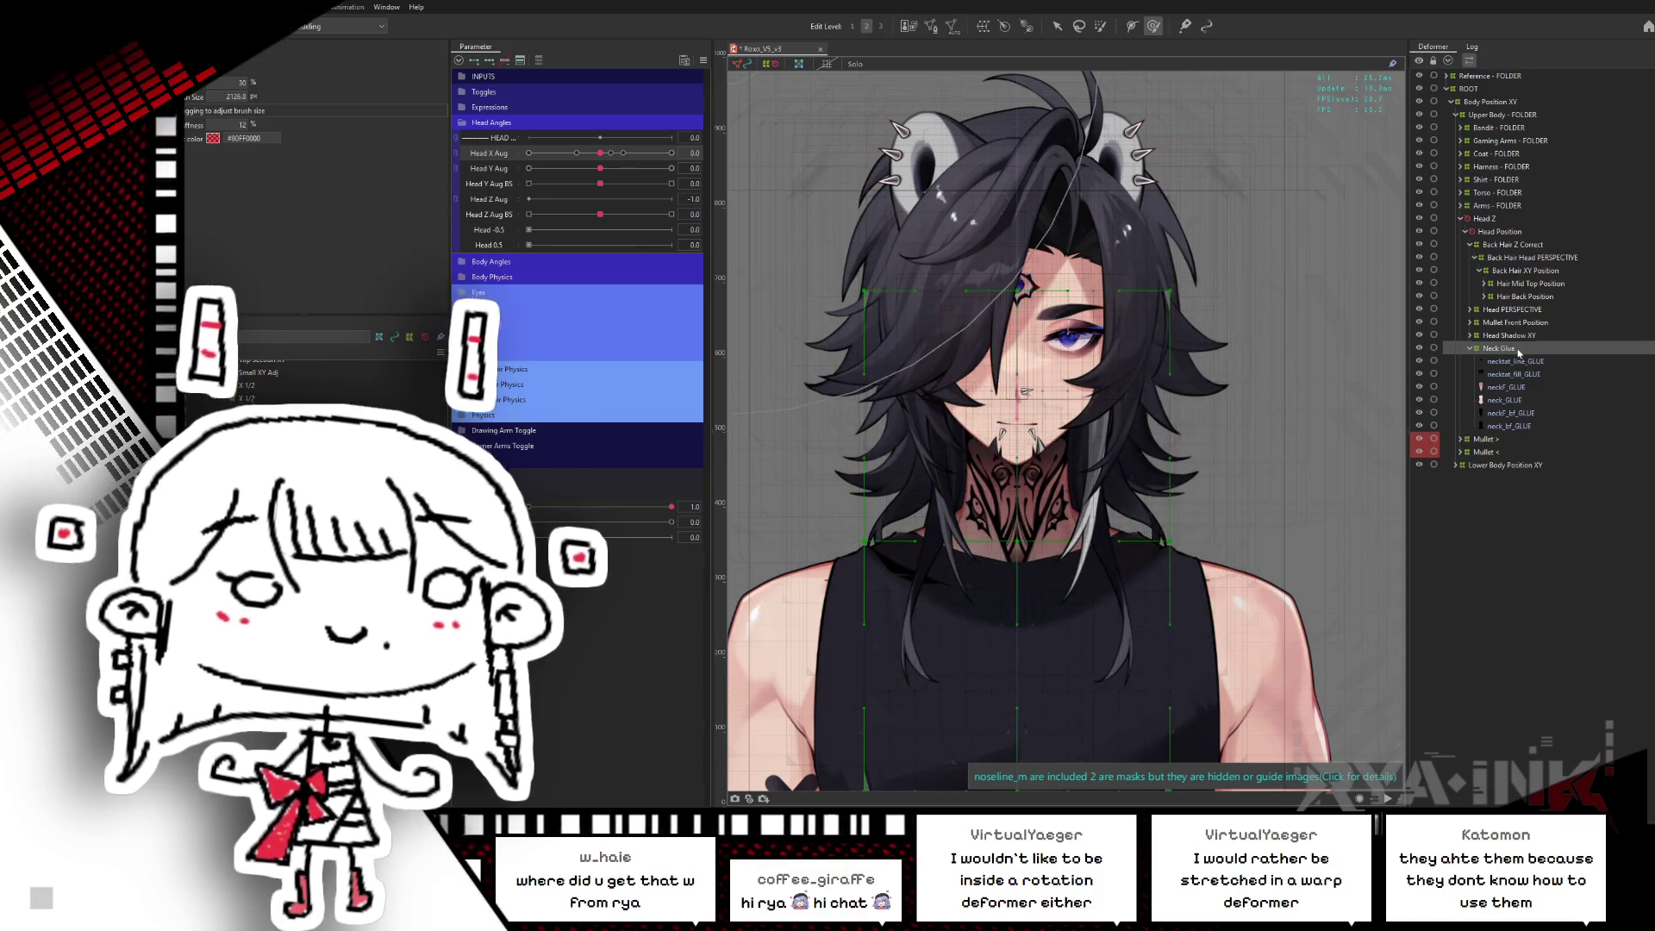
click(1510, 361)
shift+click(1515, 426)
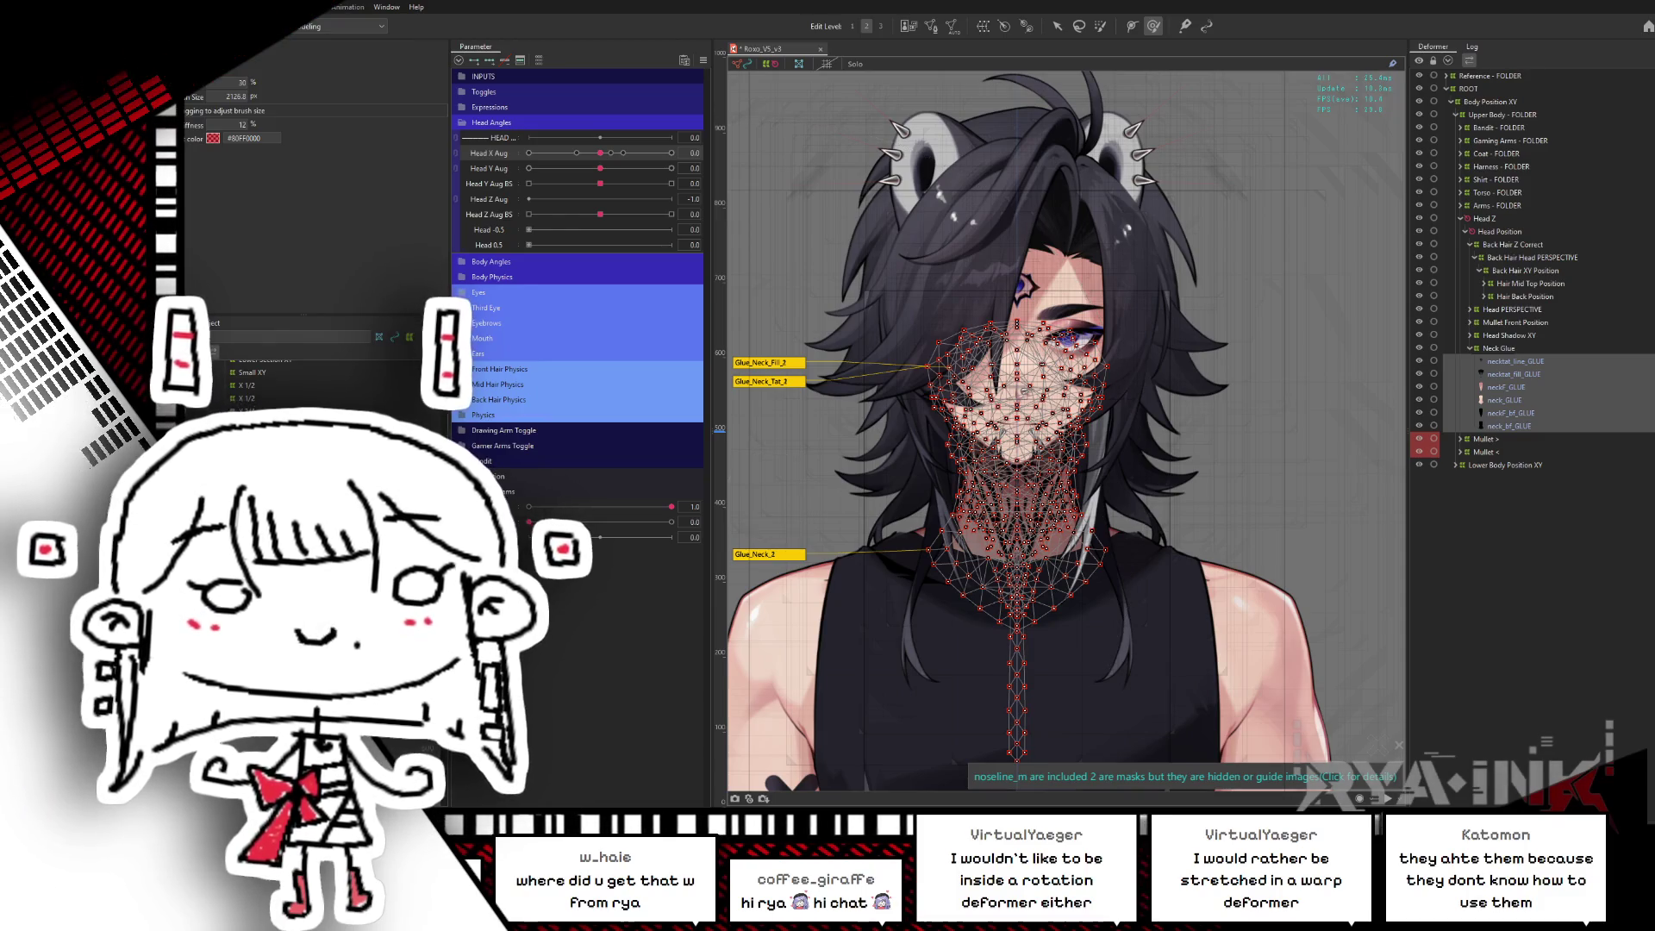
key(ctrl+a)
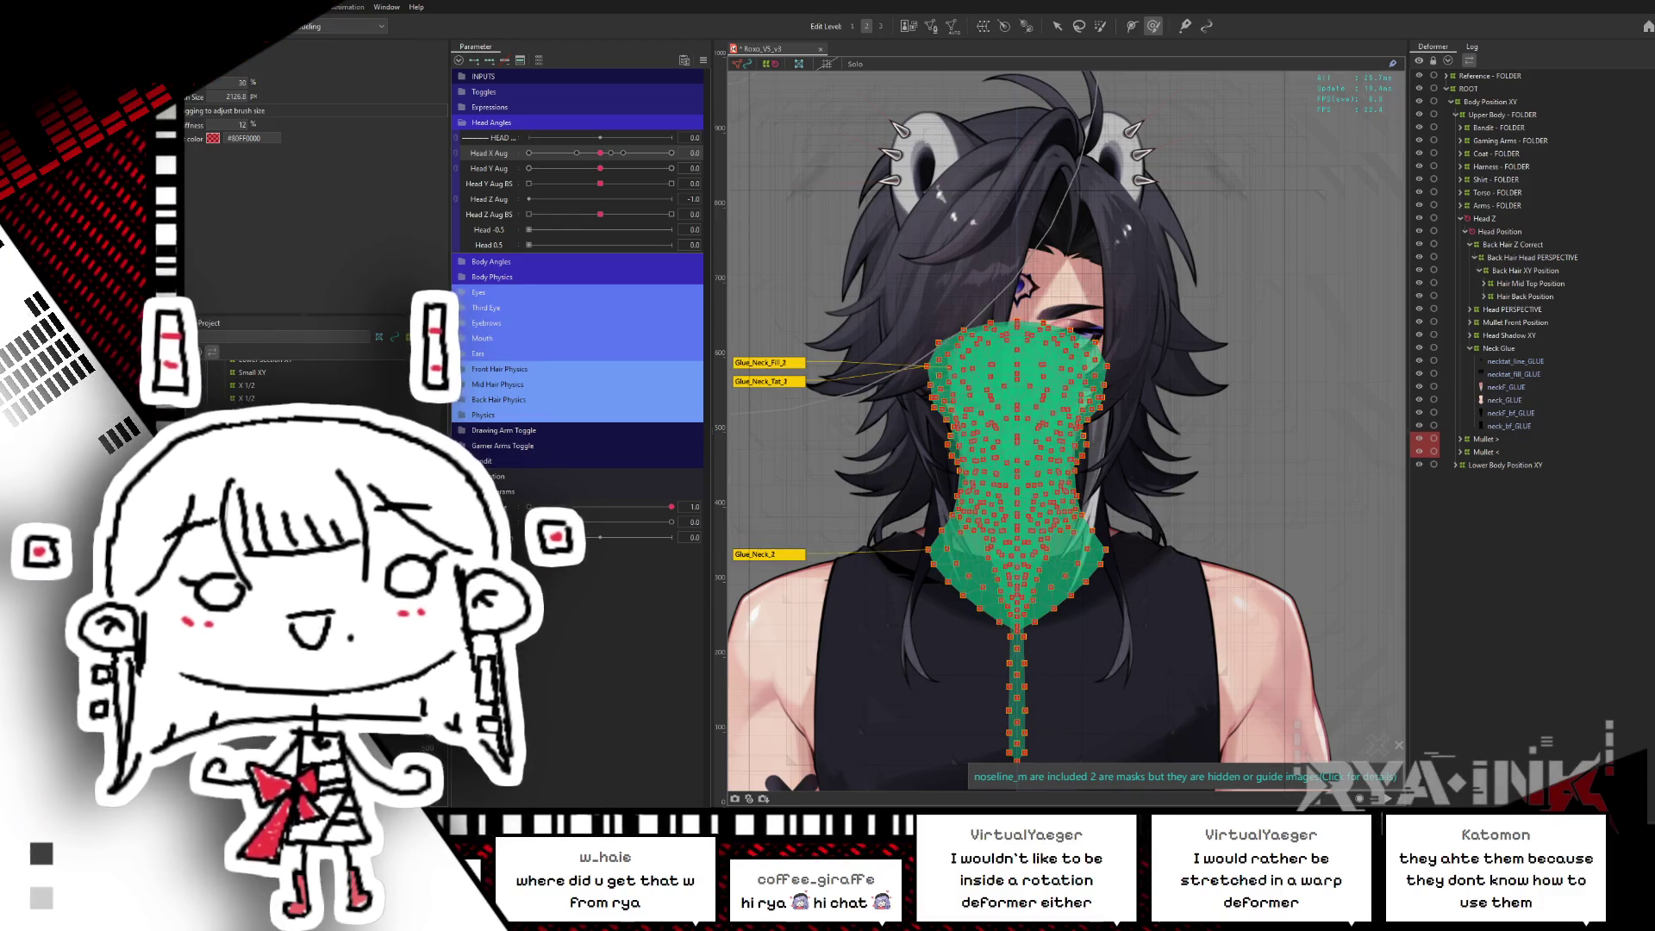
drag(600, 152, 672, 153)
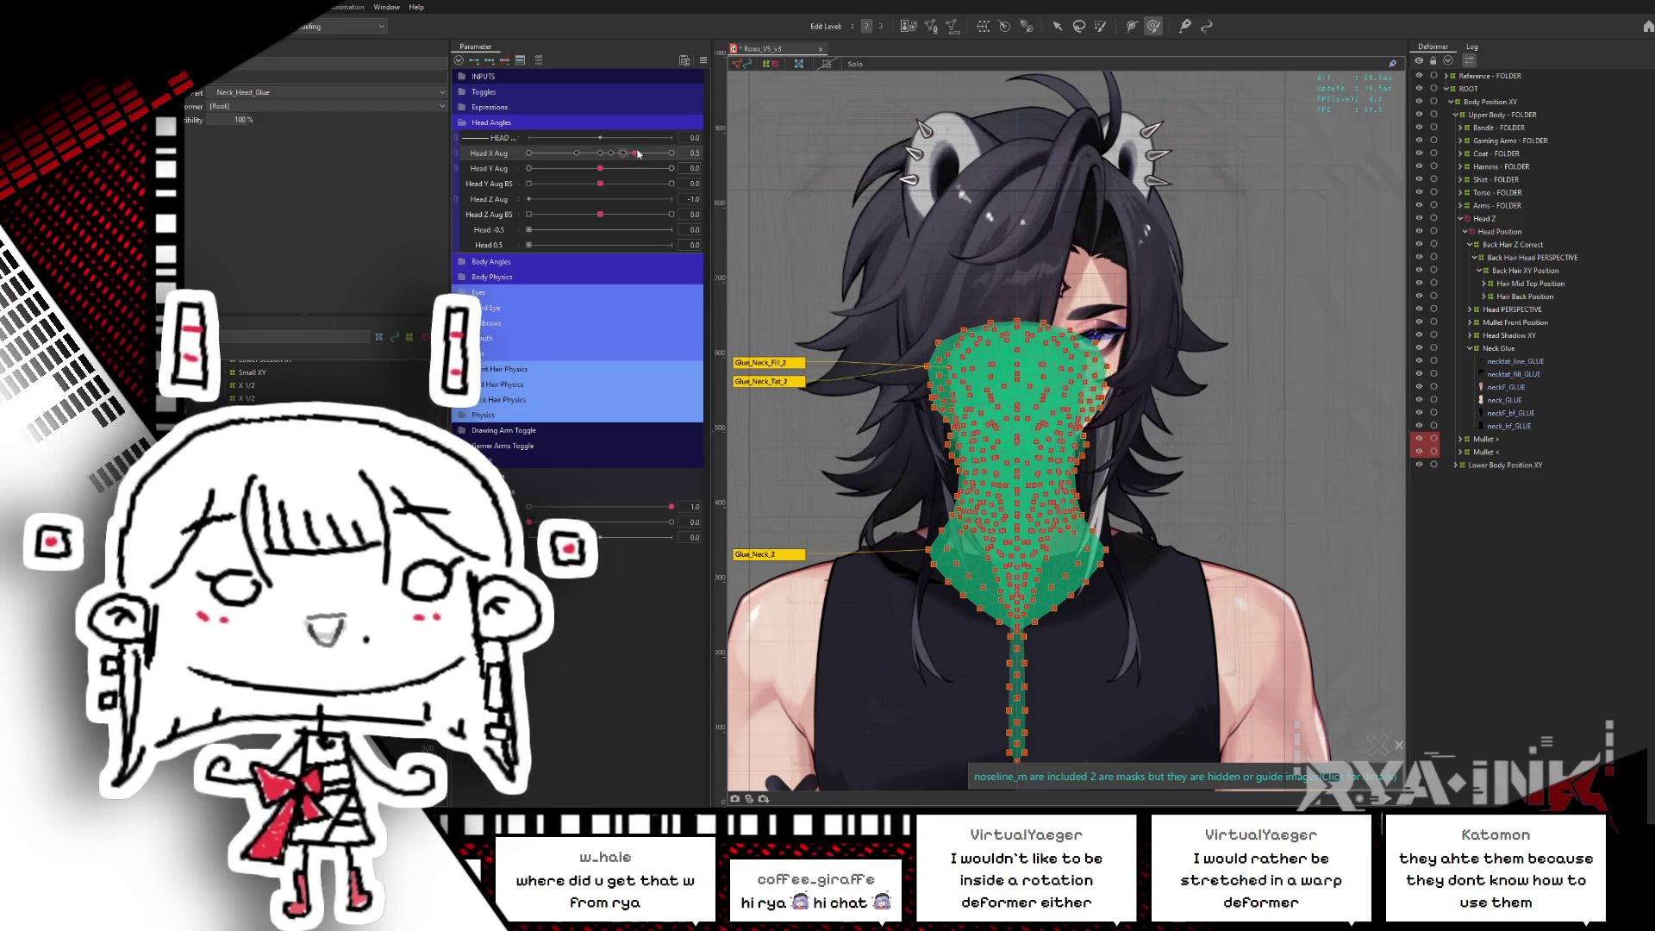
- Reselect all neck glue meshes, hide them to reveal the tattoo, and recentre Head X Aug
click(1501, 348)
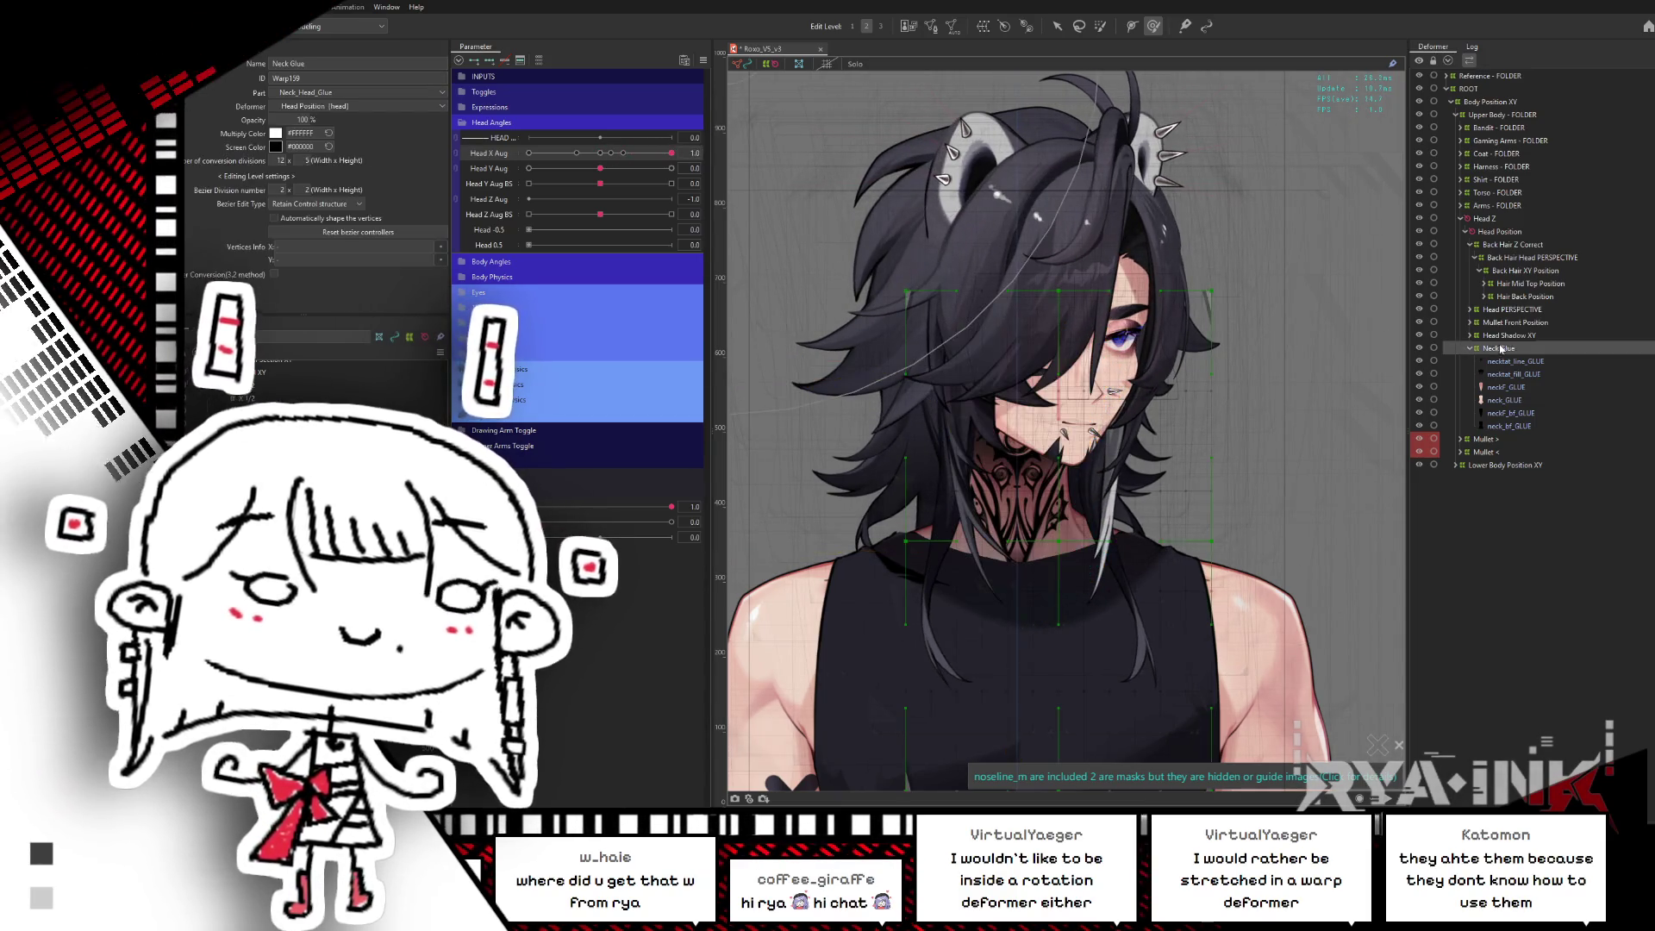
key(ctrl+a)
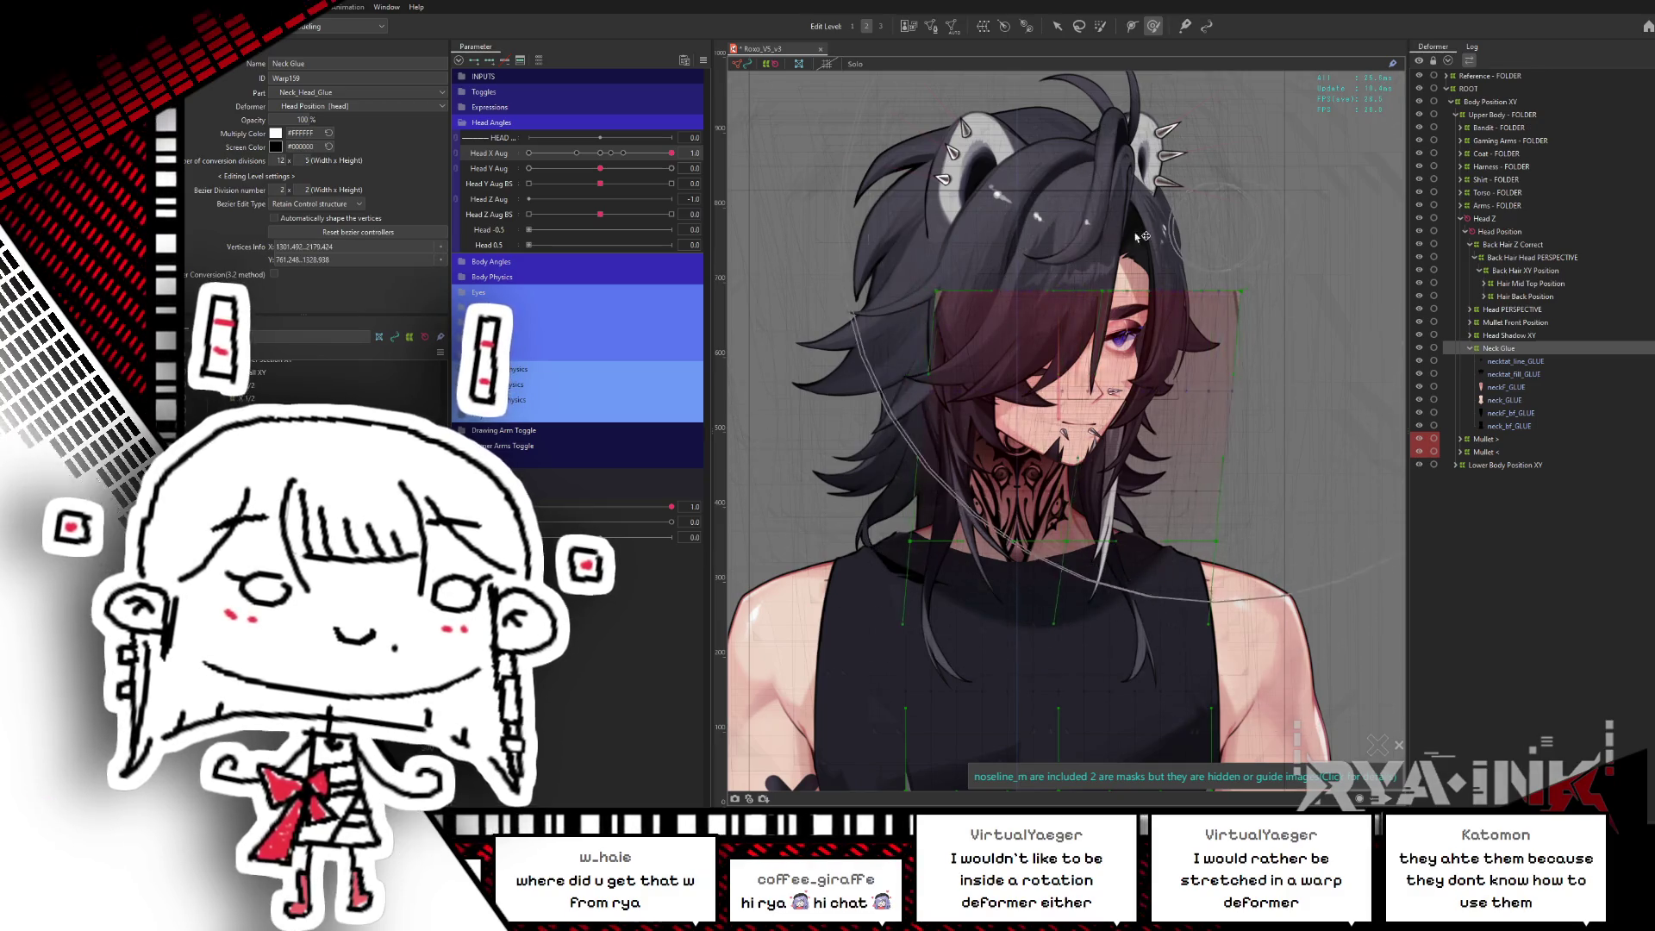
click(1515, 361)
shift+click(1523, 425)
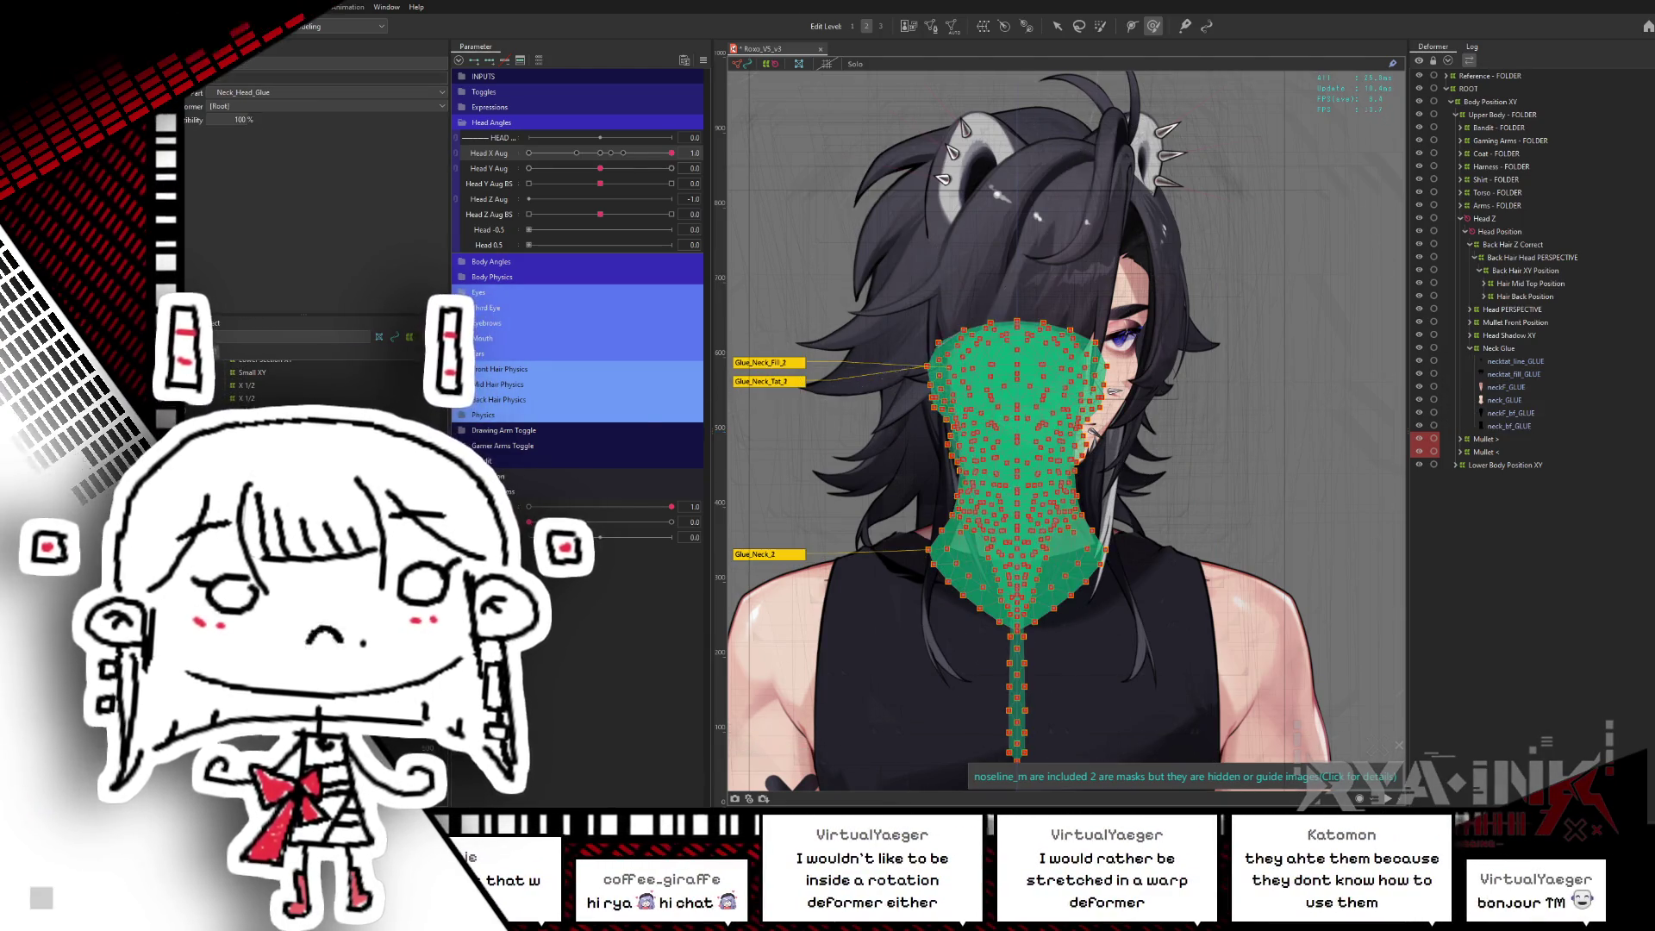
key(ctrl+h)
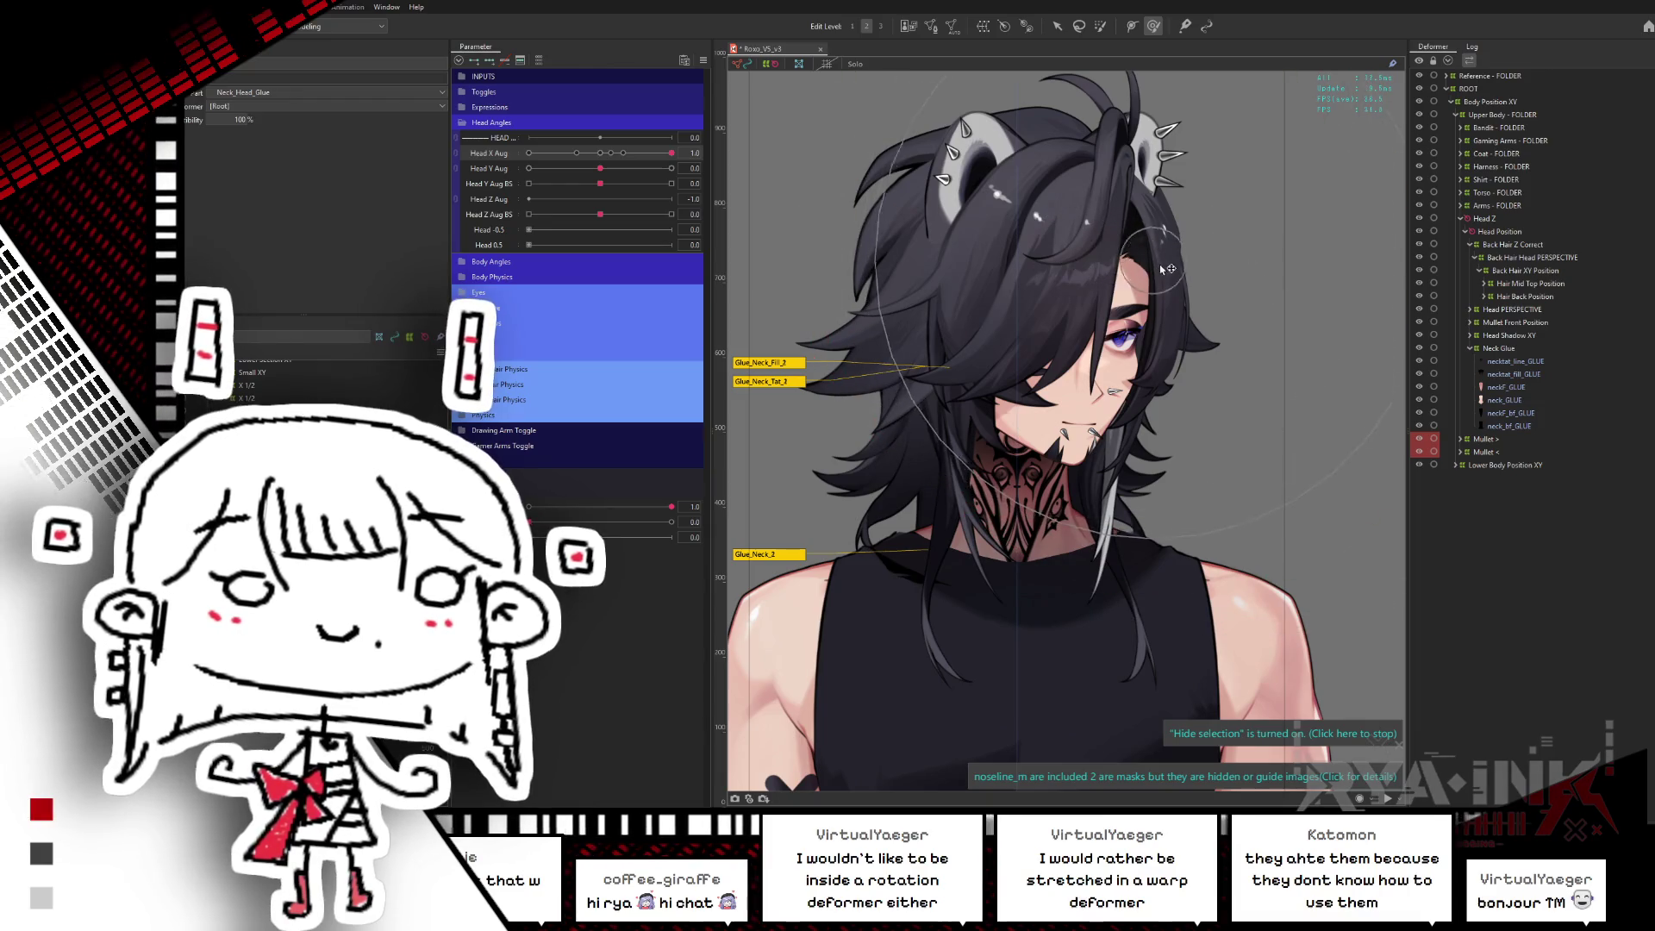
key(ctrl+h)
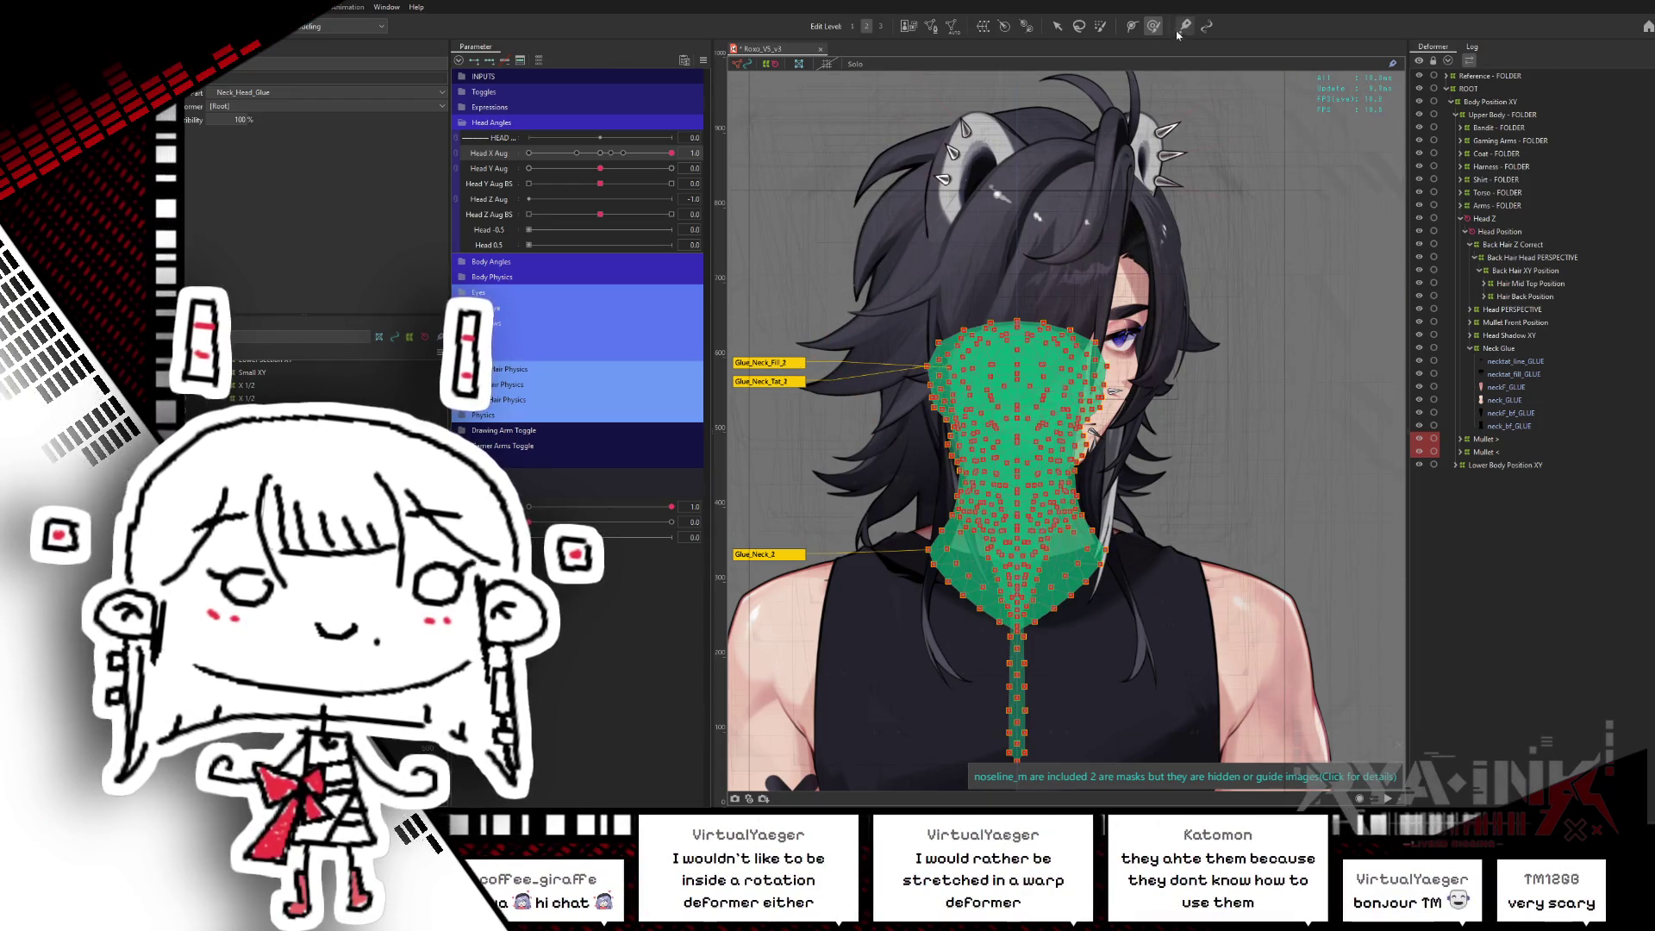
key(ctrl+h)
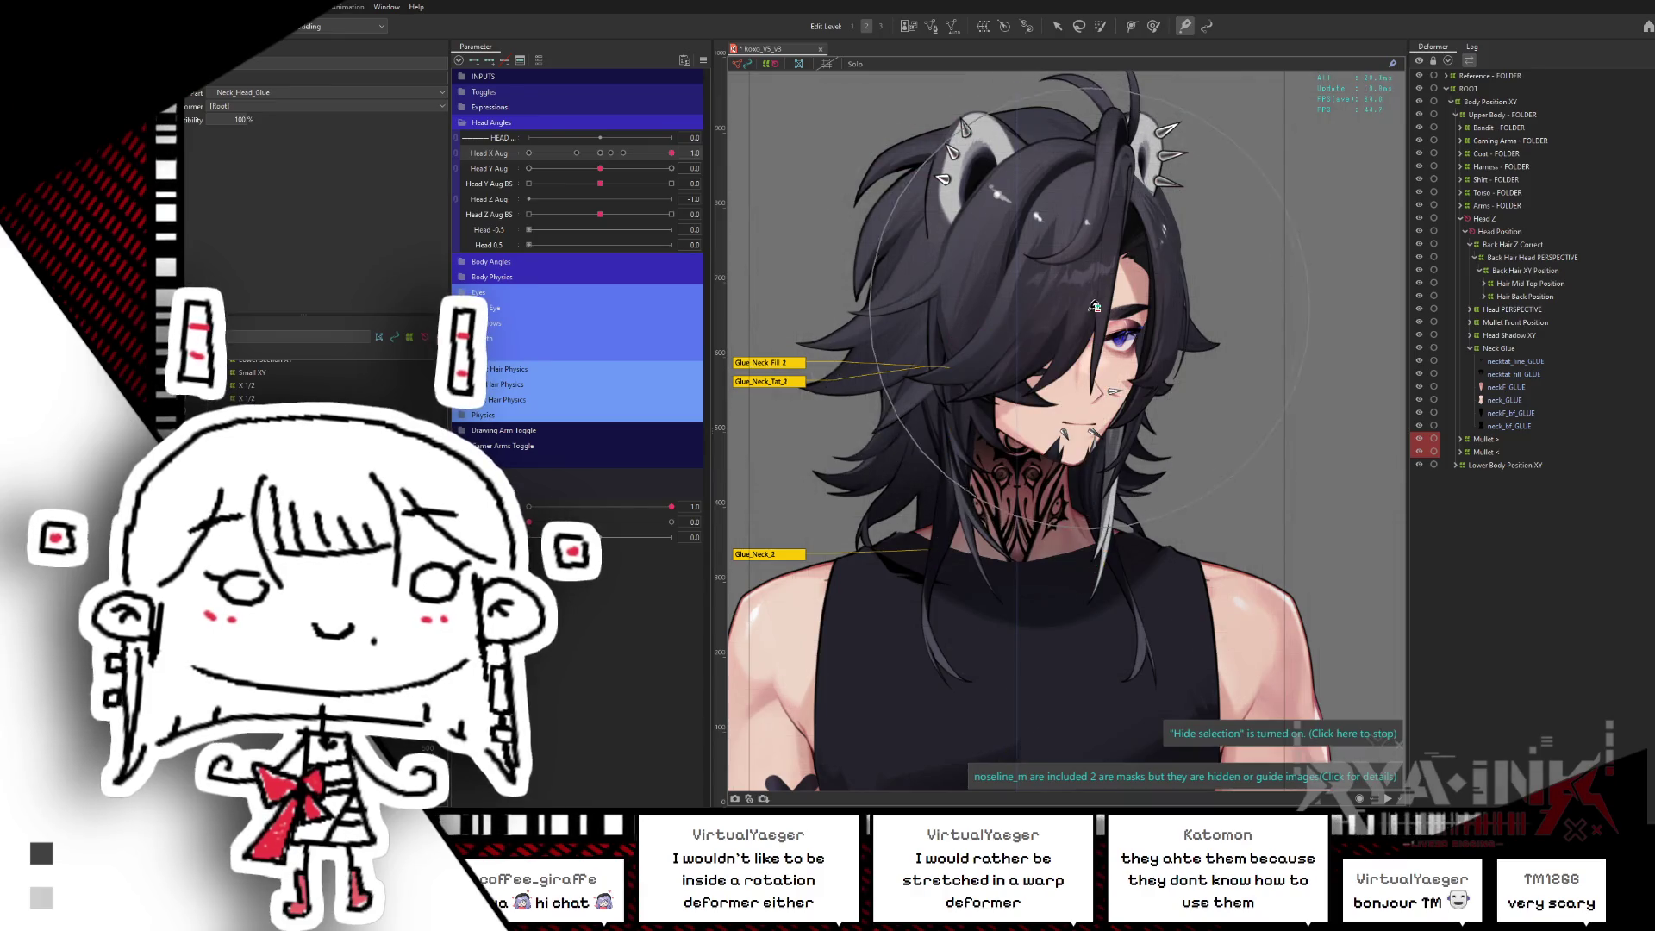
key(ctrl+h)
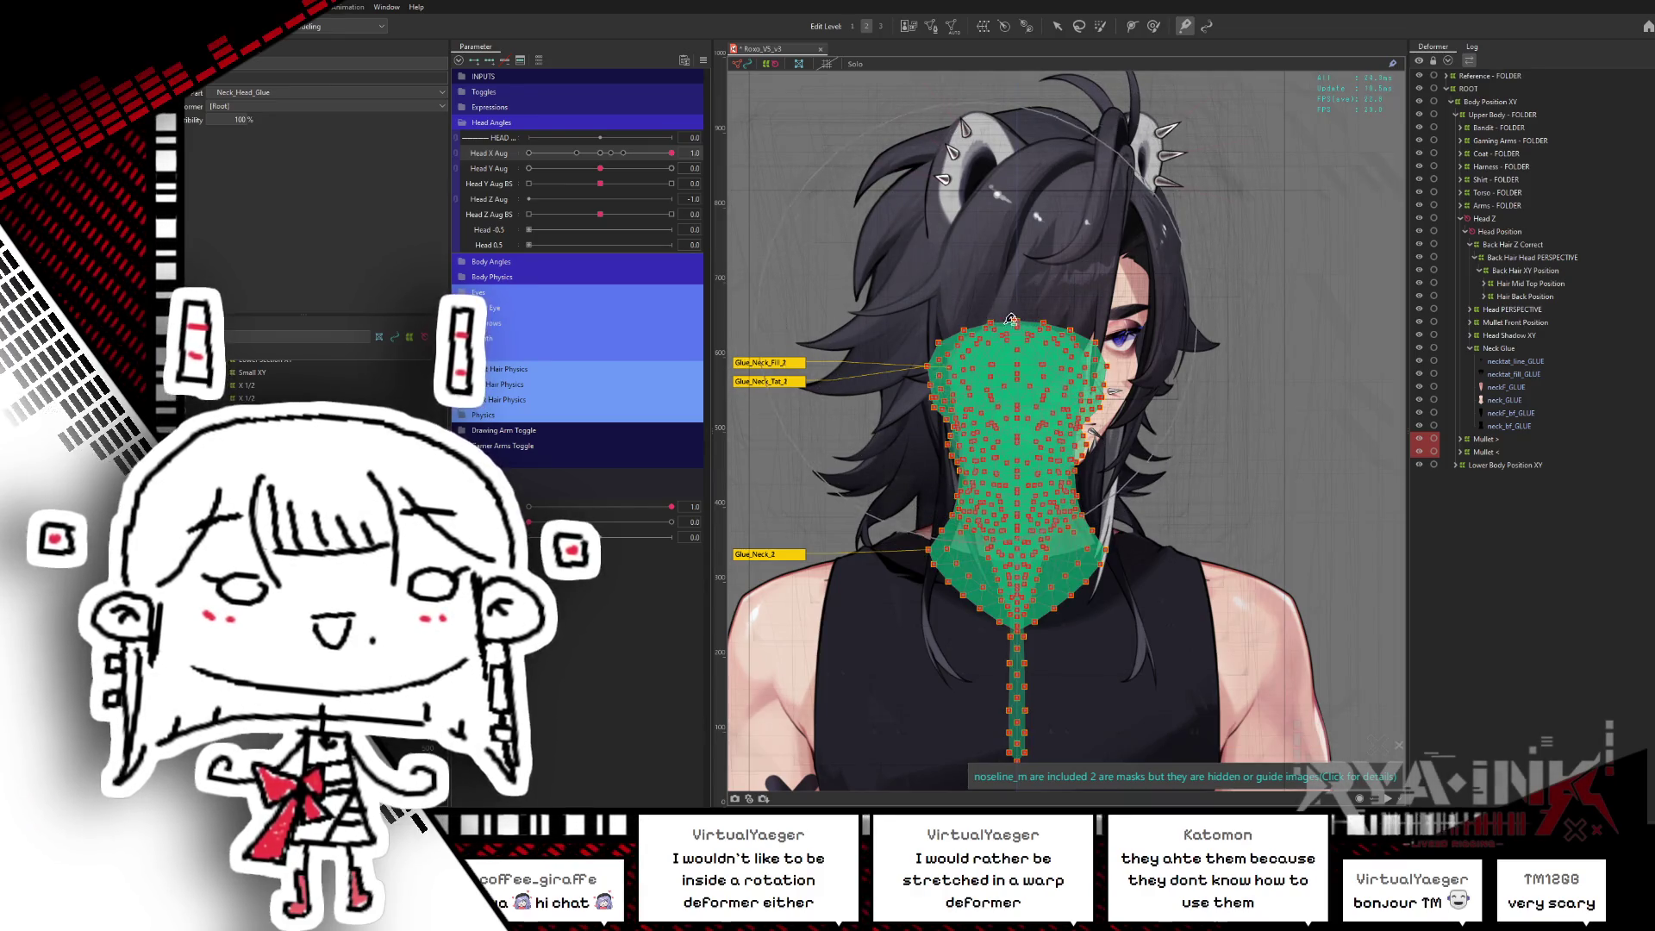
key(ctrl+h)
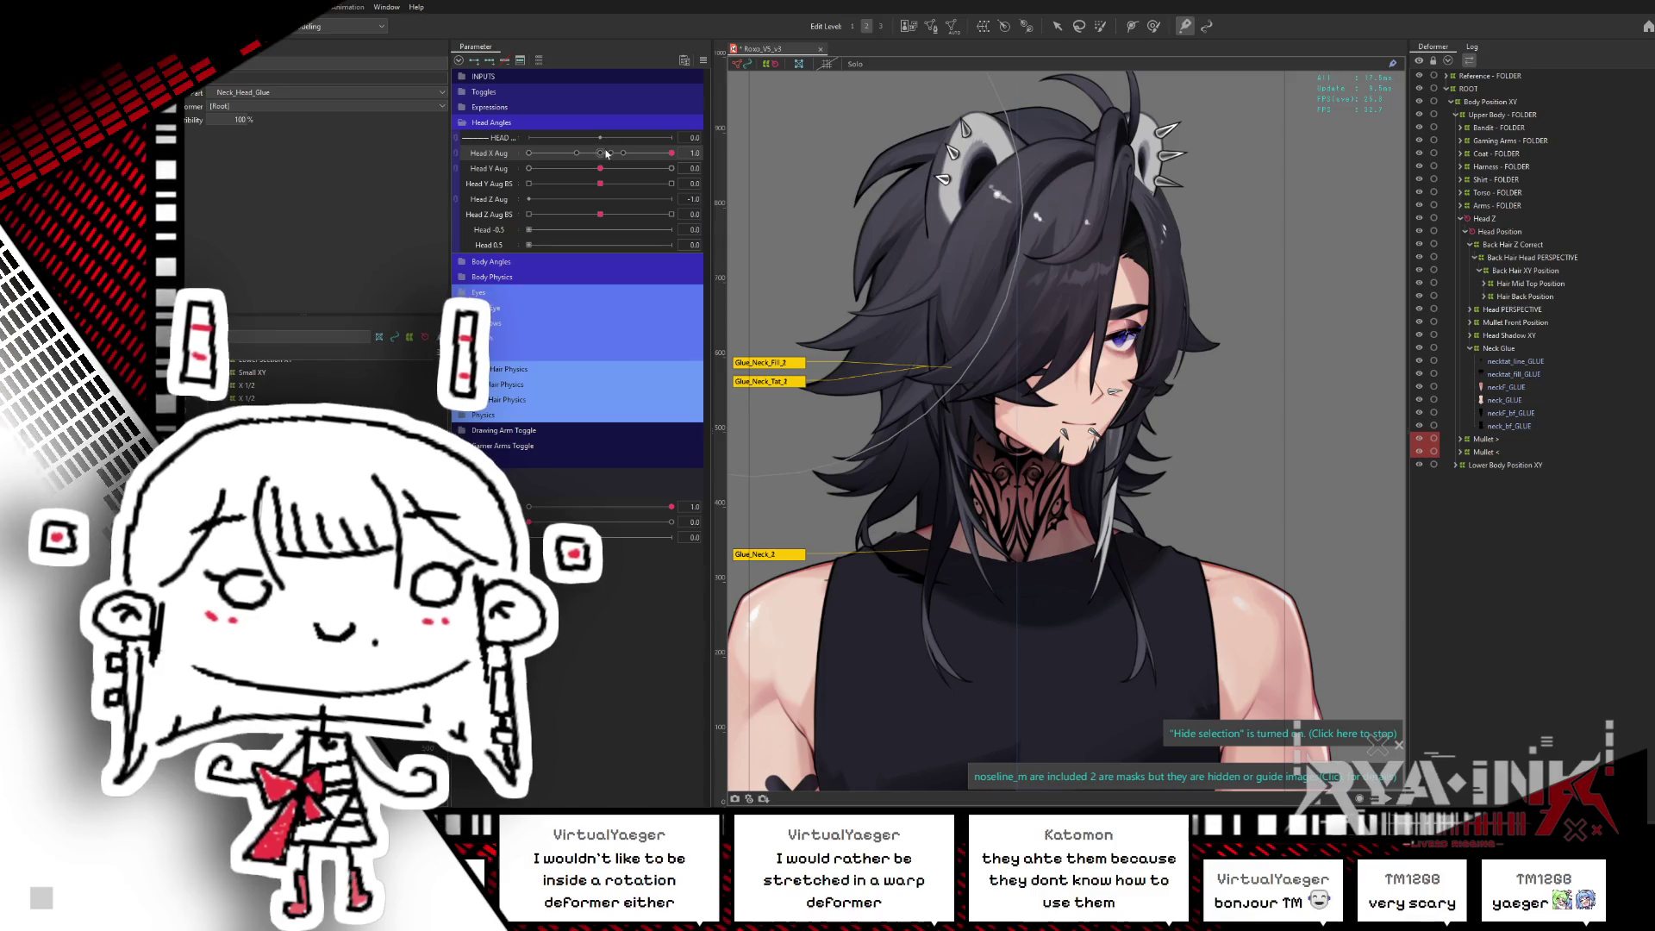
drag(606, 154, 614, 152)
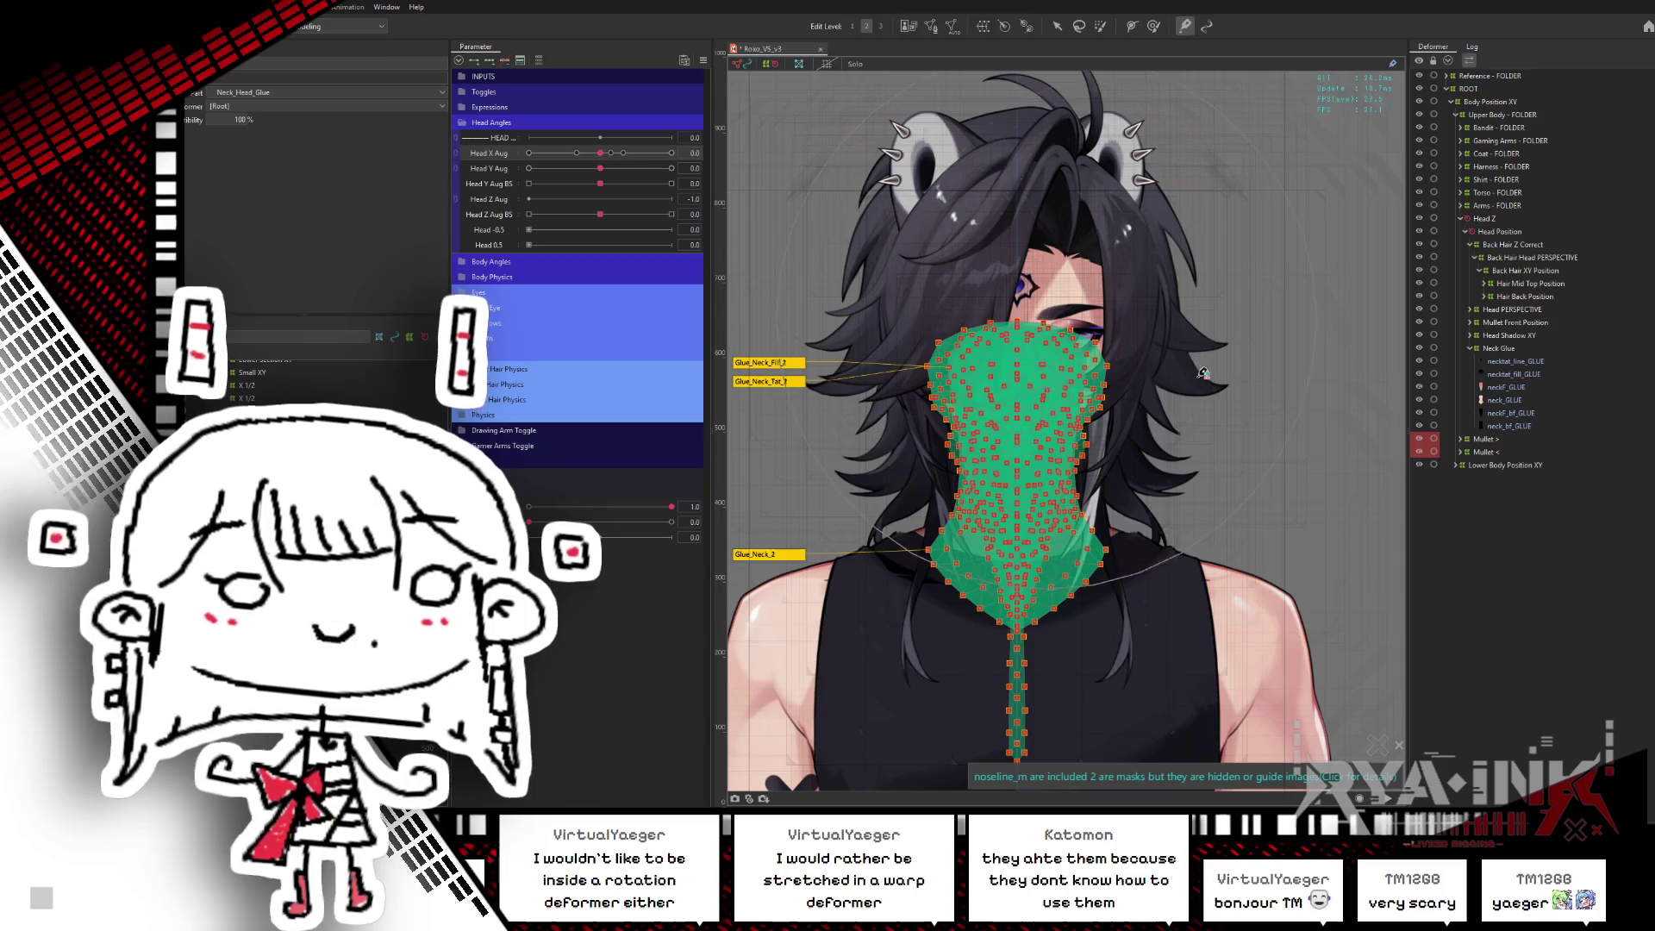
- Select neckF_GLUE and swing Head X Aug to both sides to test the glue
click(1511, 389)
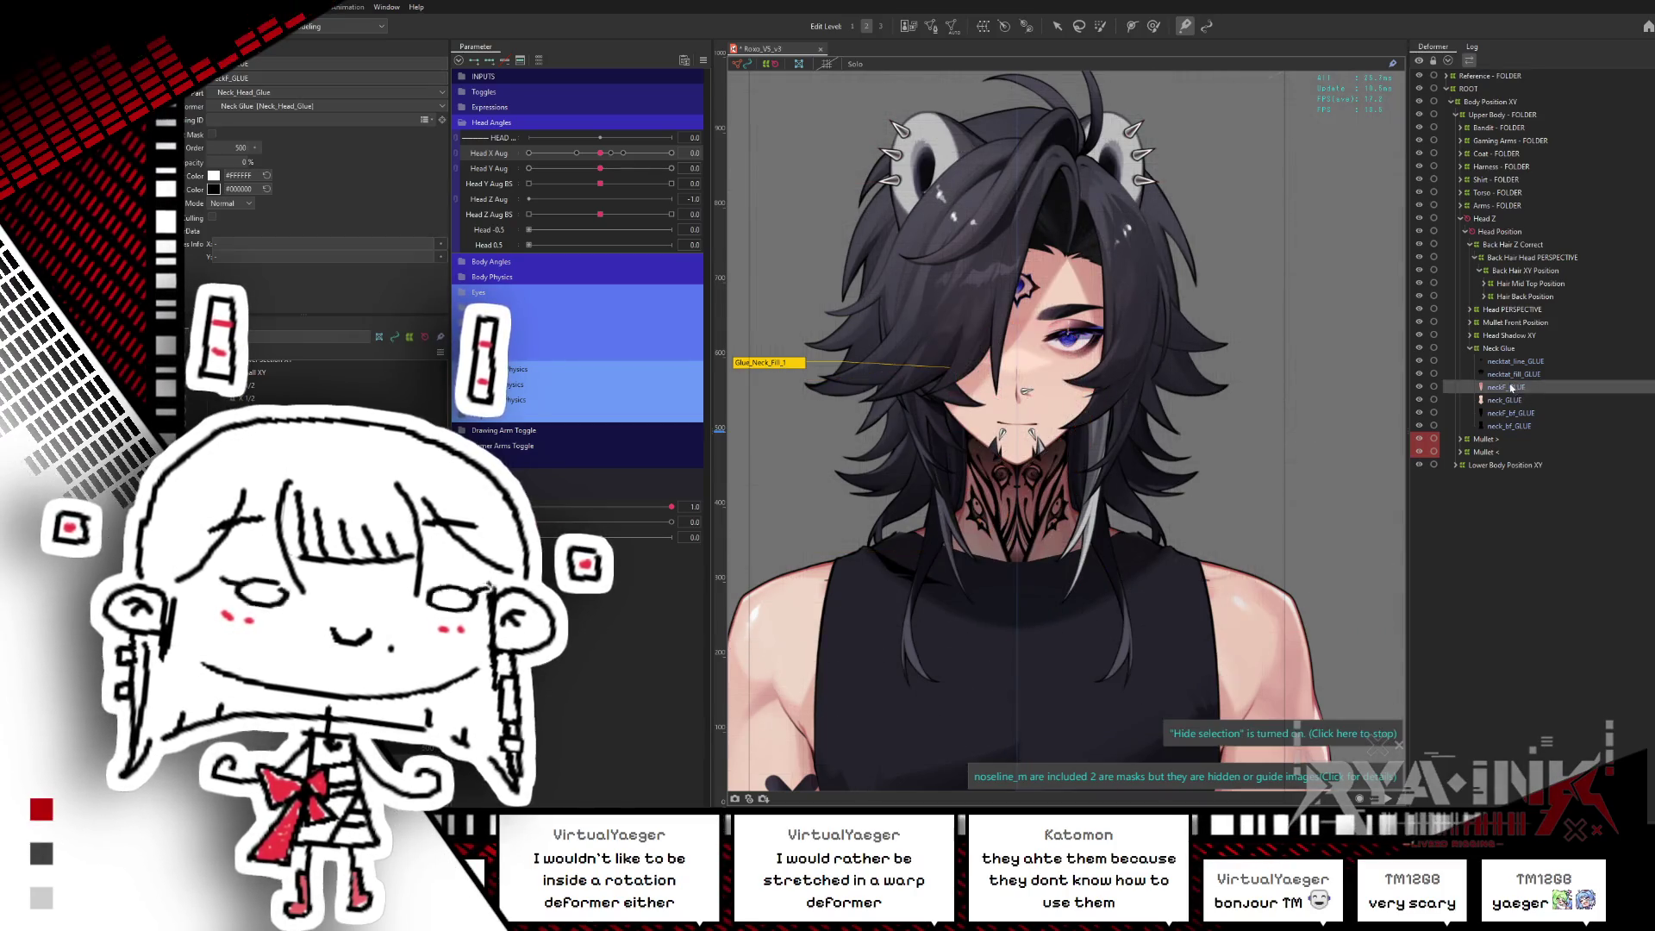
mouse_move(600, 153)
mouse_down()
mouse_move(519, 159)
mouse_move(726, 152)
mouse_up()
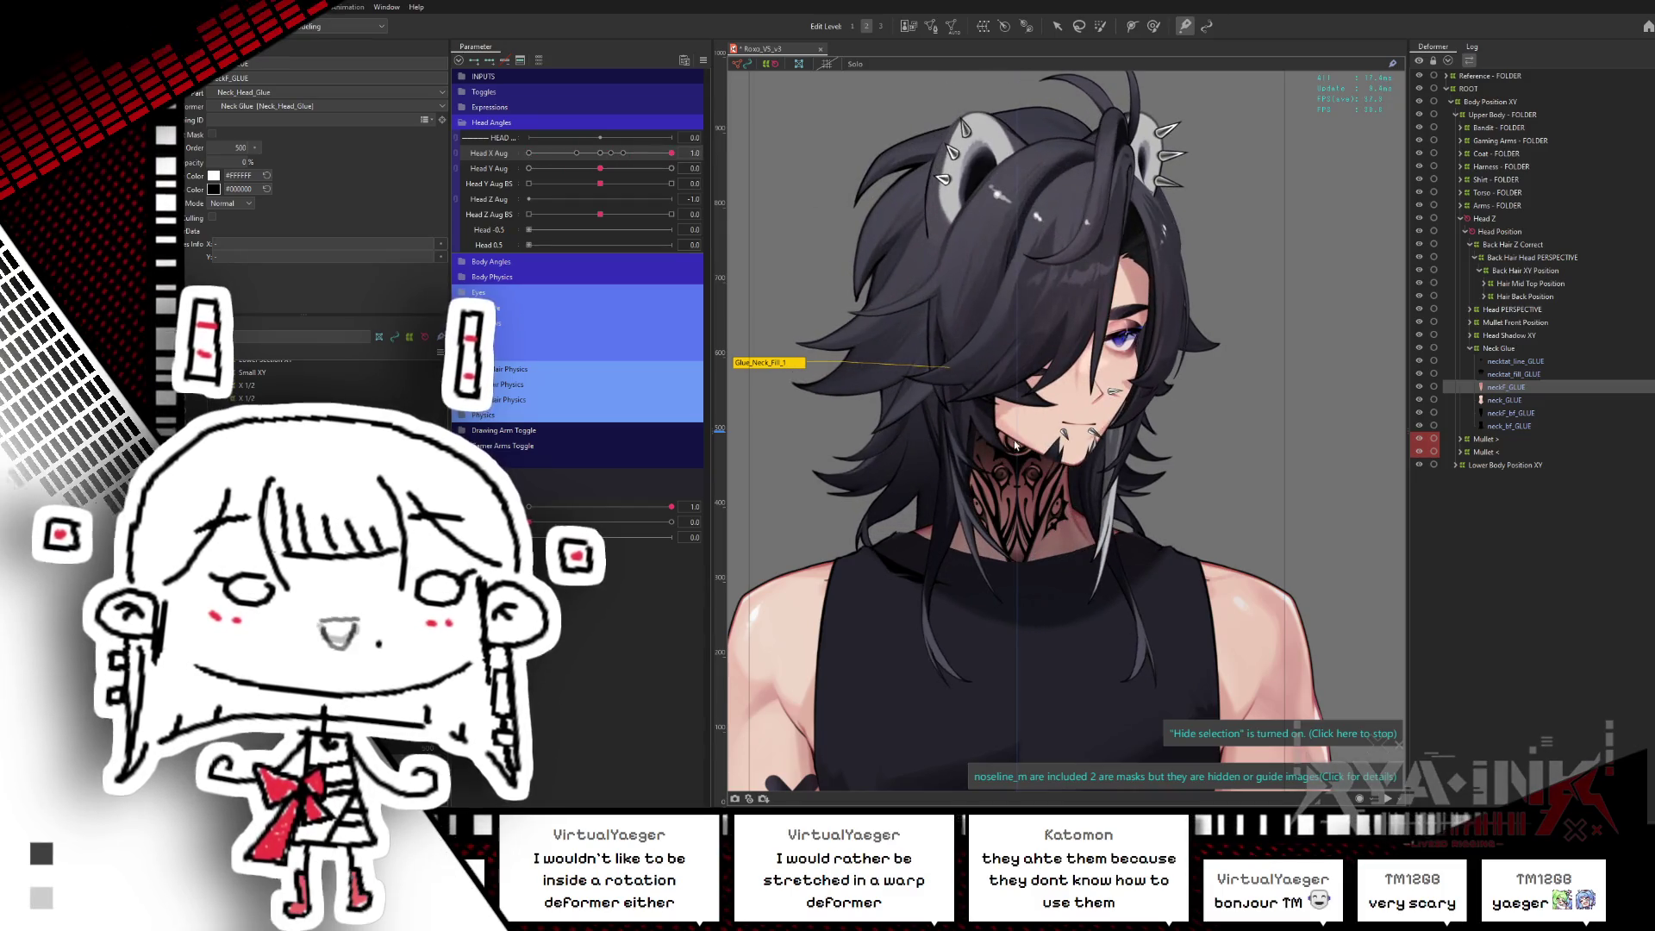
drag(617, 156, 524, 155)
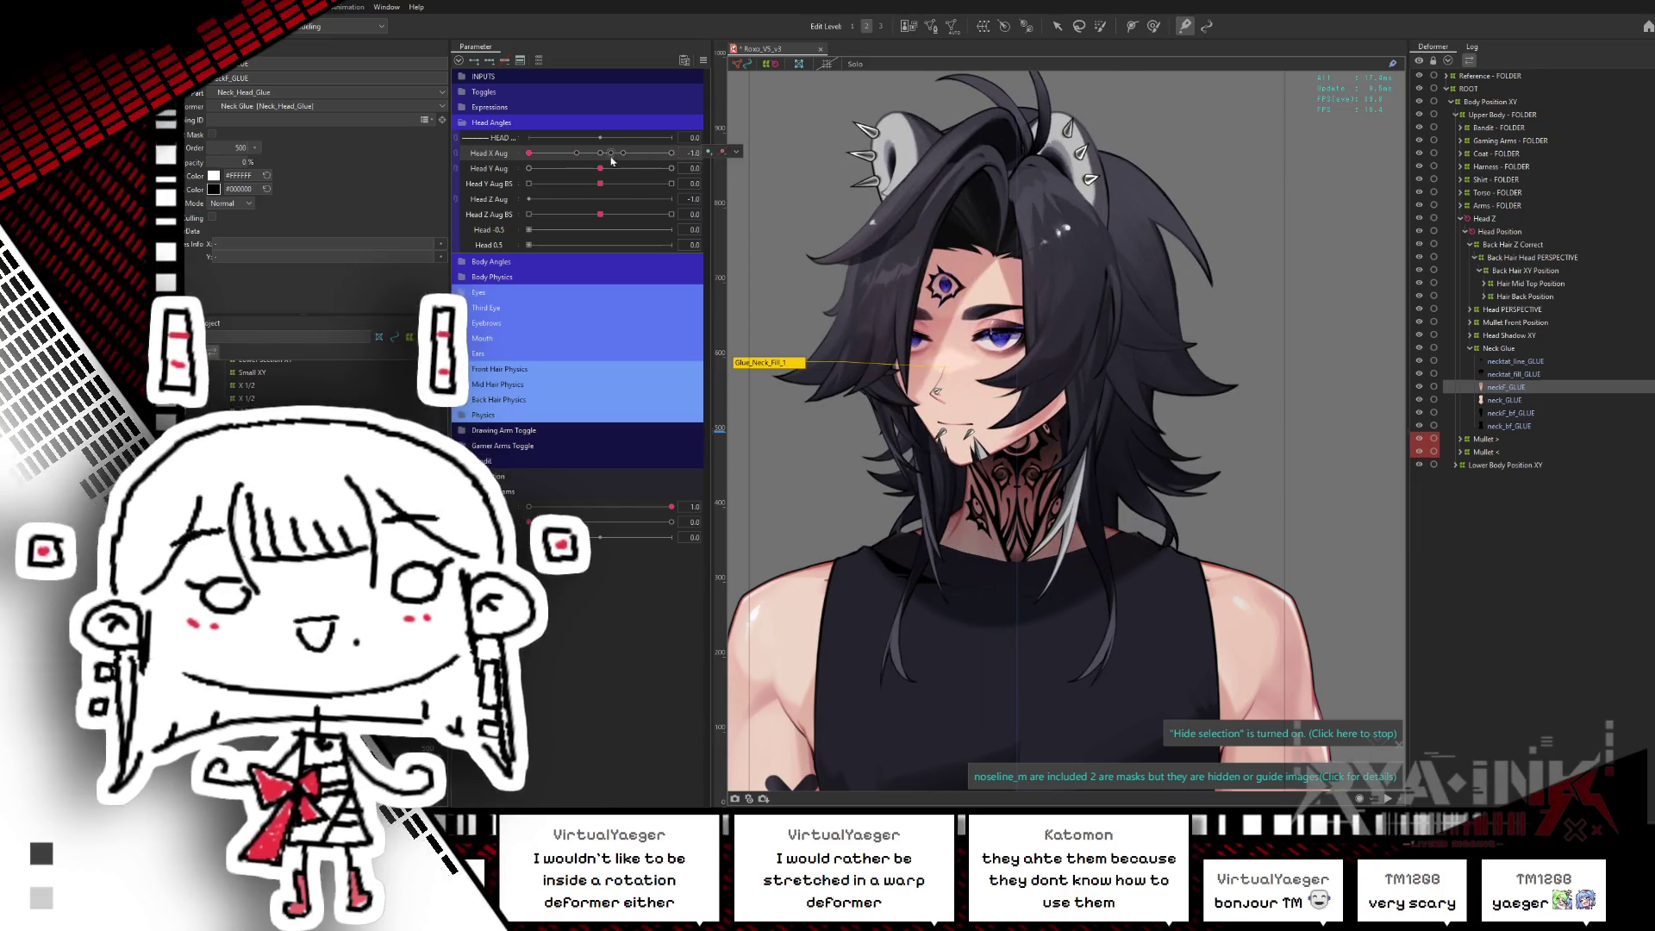
click(600, 152)
click(736, 151)
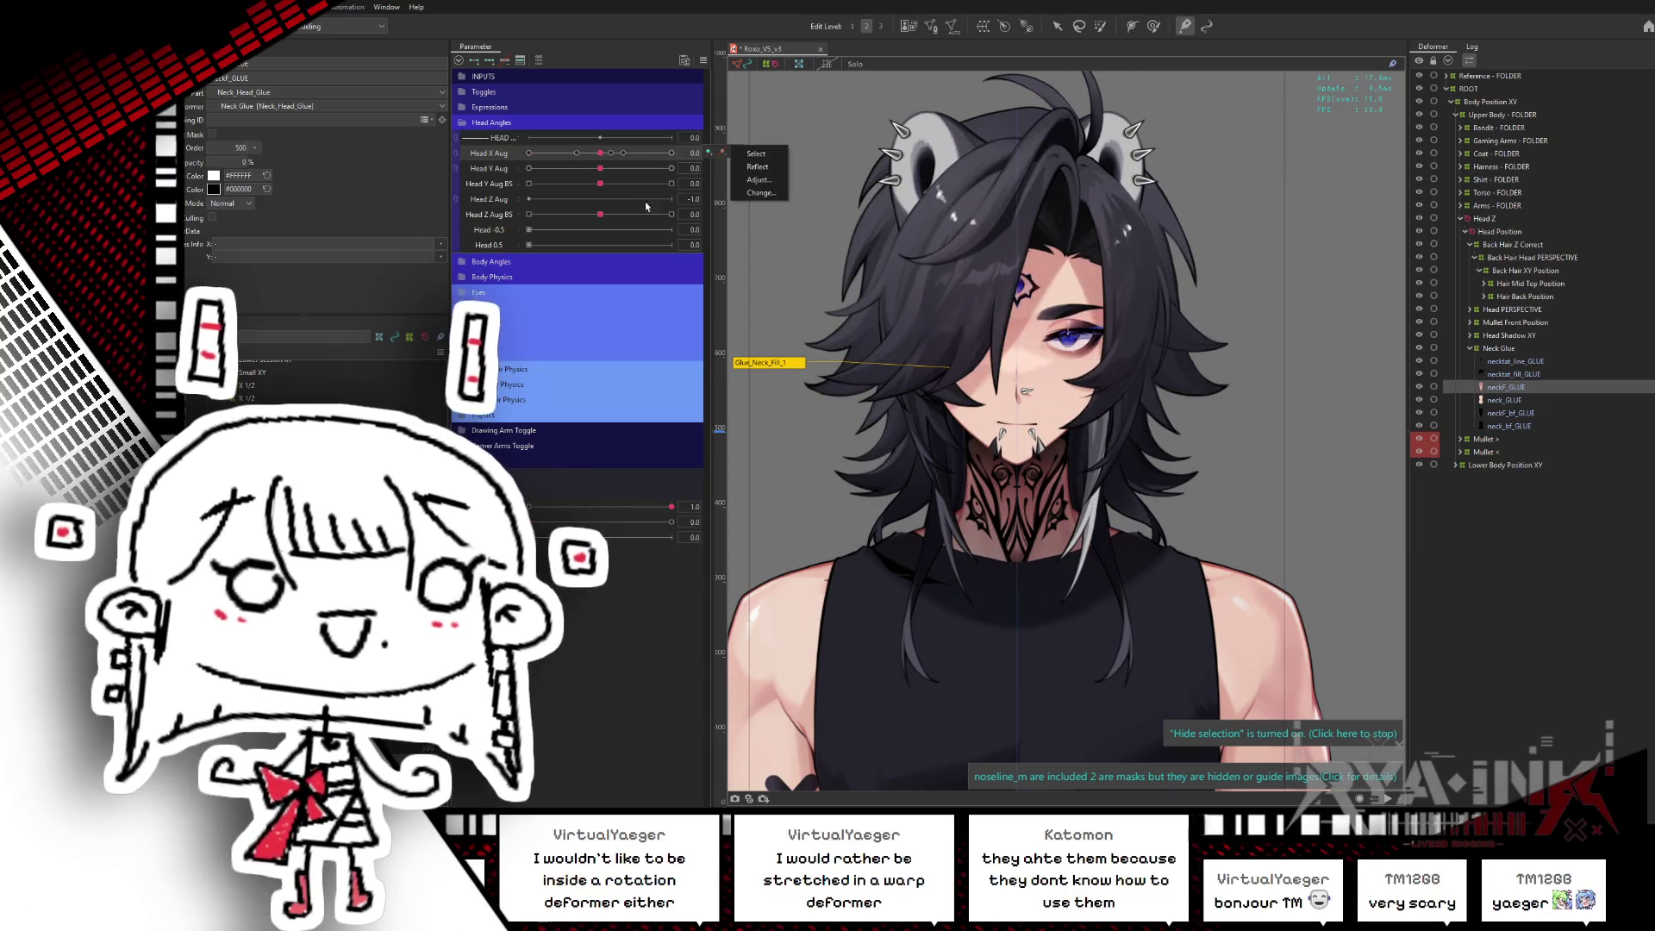
drag(601, 156, 528, 153)
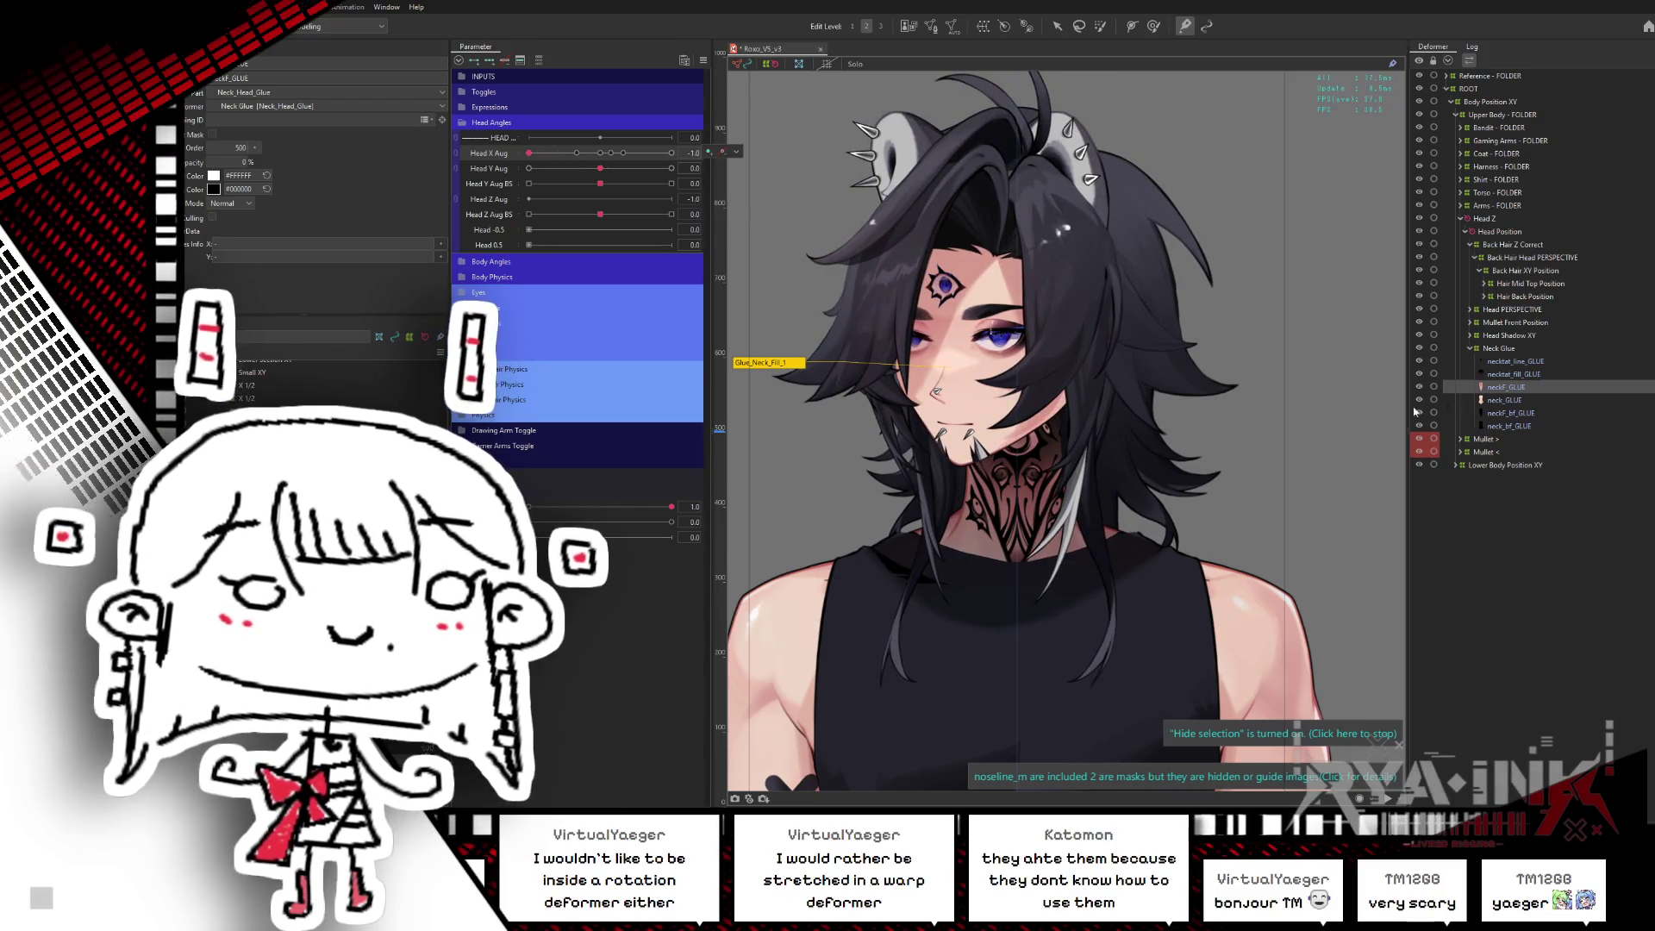
- Brush-reshape the Glue_Neck_Tat_1 tattoo mesh to follow the turned head
click(1017, 508)
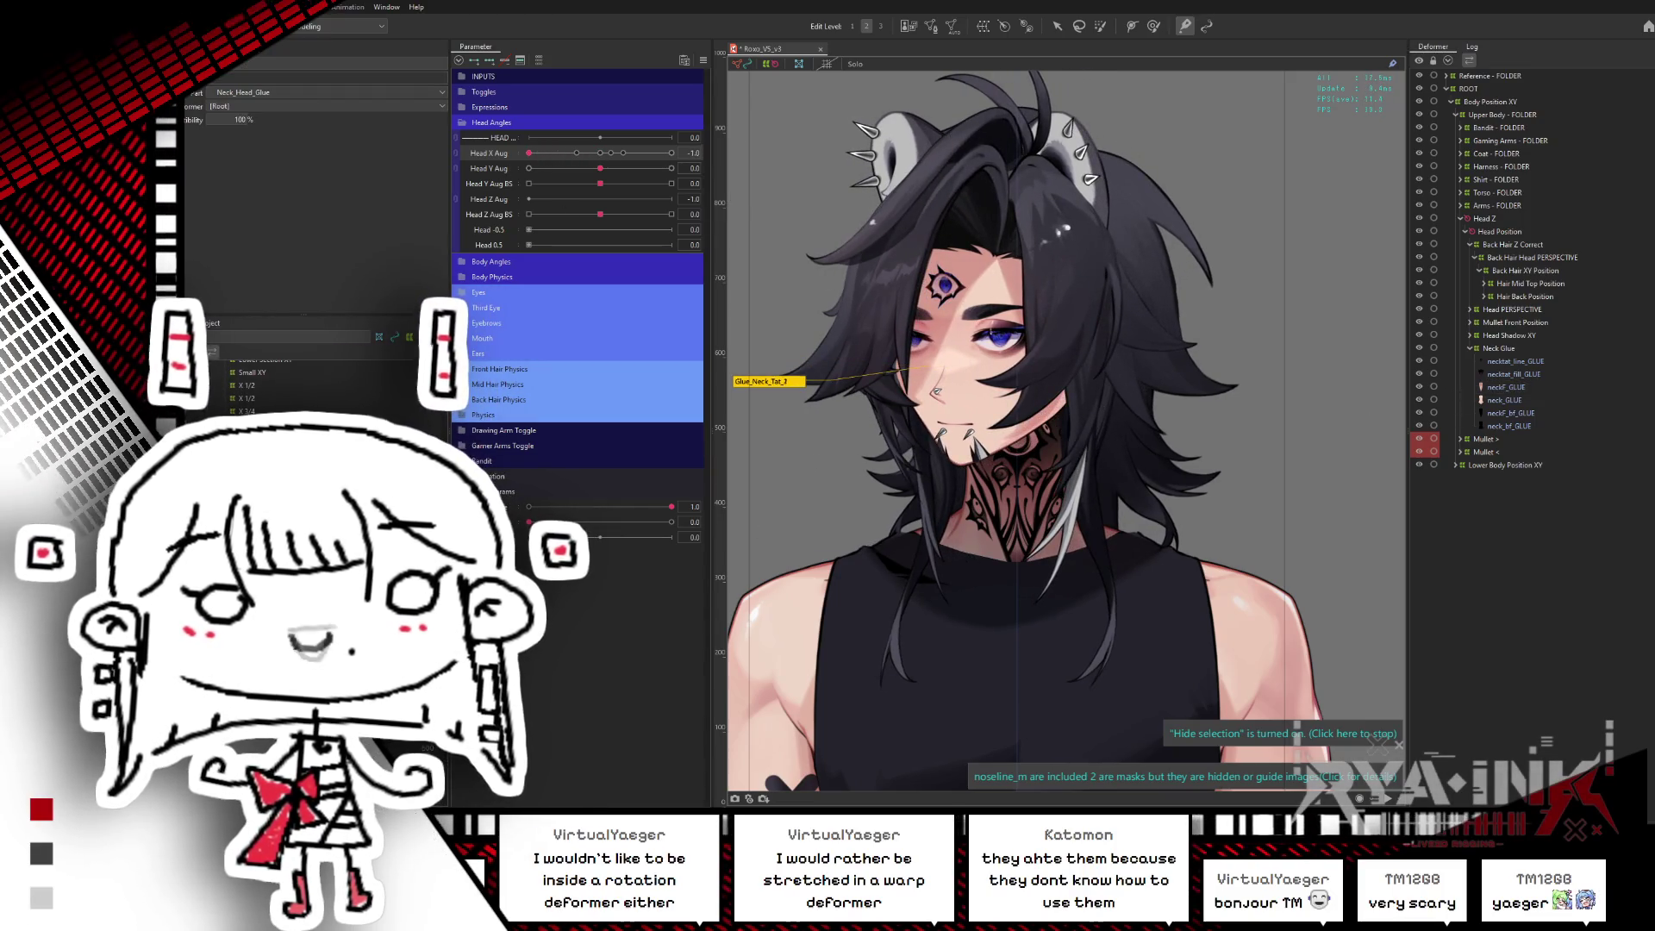
double_click(937, 392)
click(1168, 421)
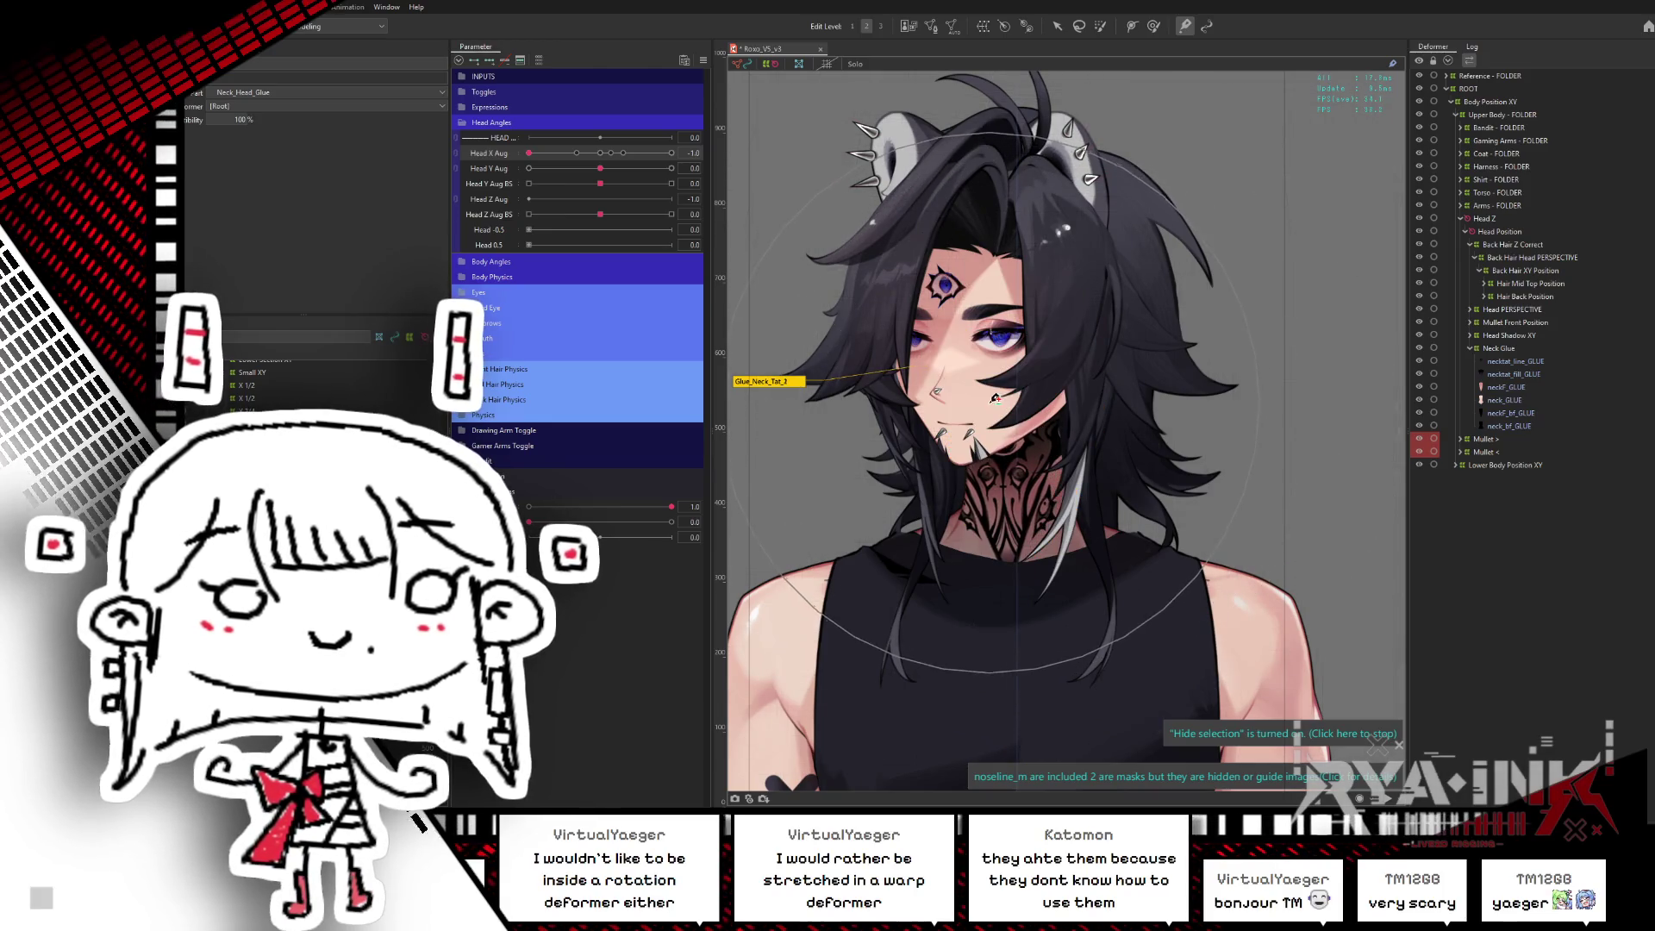
click(1023, 392)
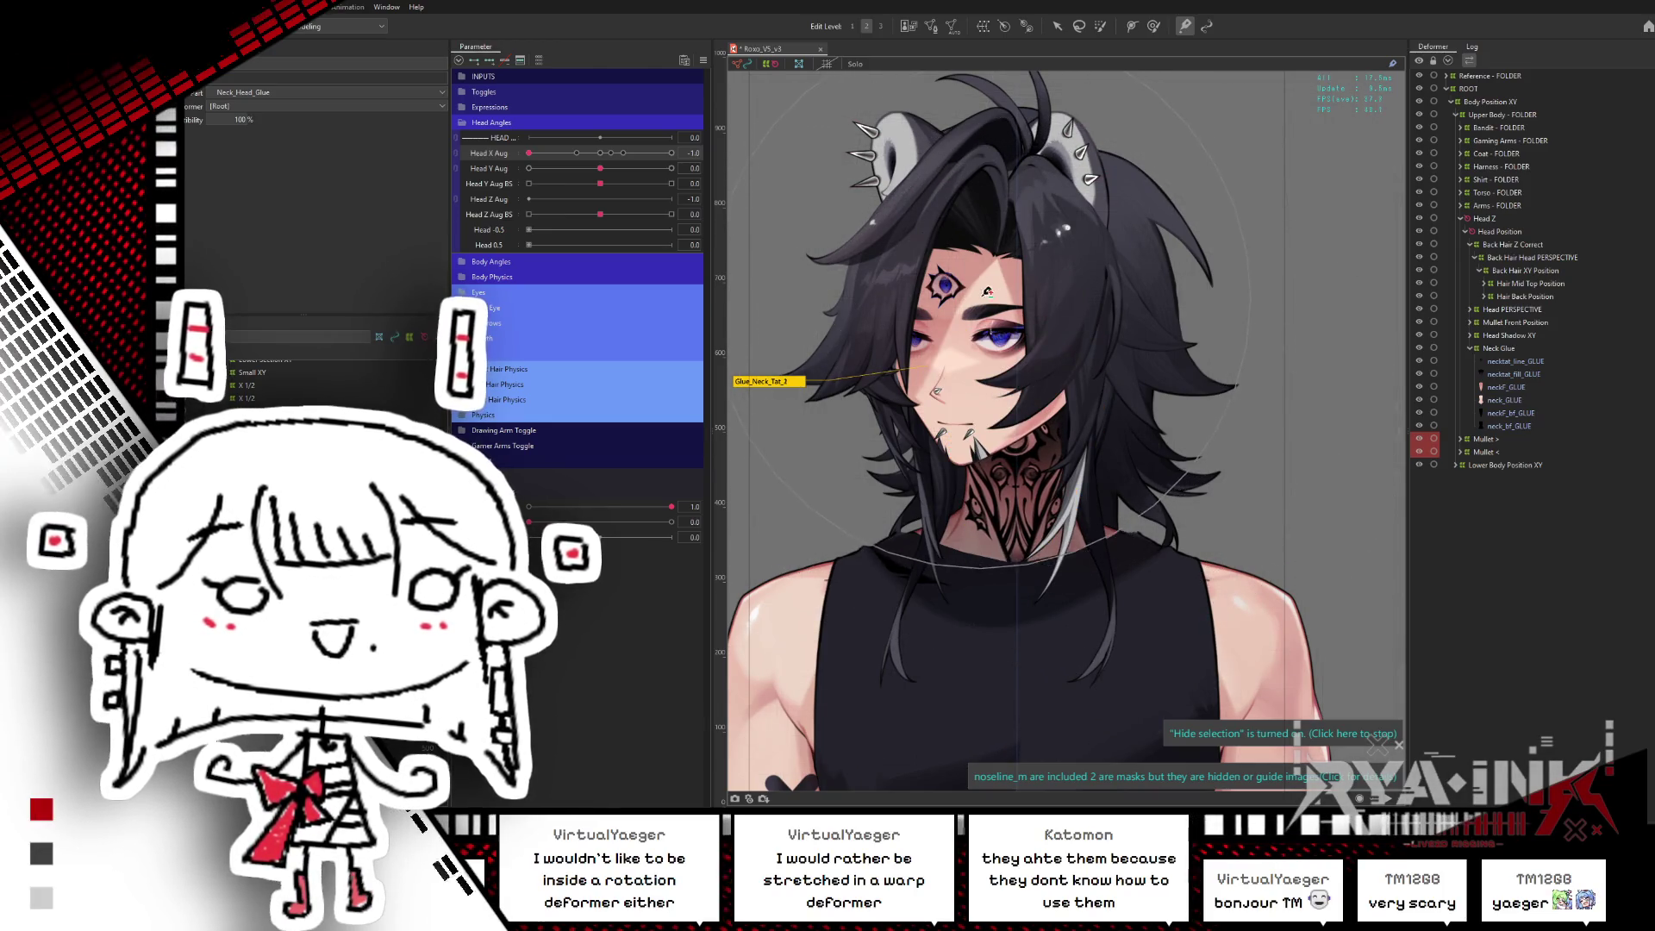
click(1074, 405)
drag(1010, 418, 1020, 442)
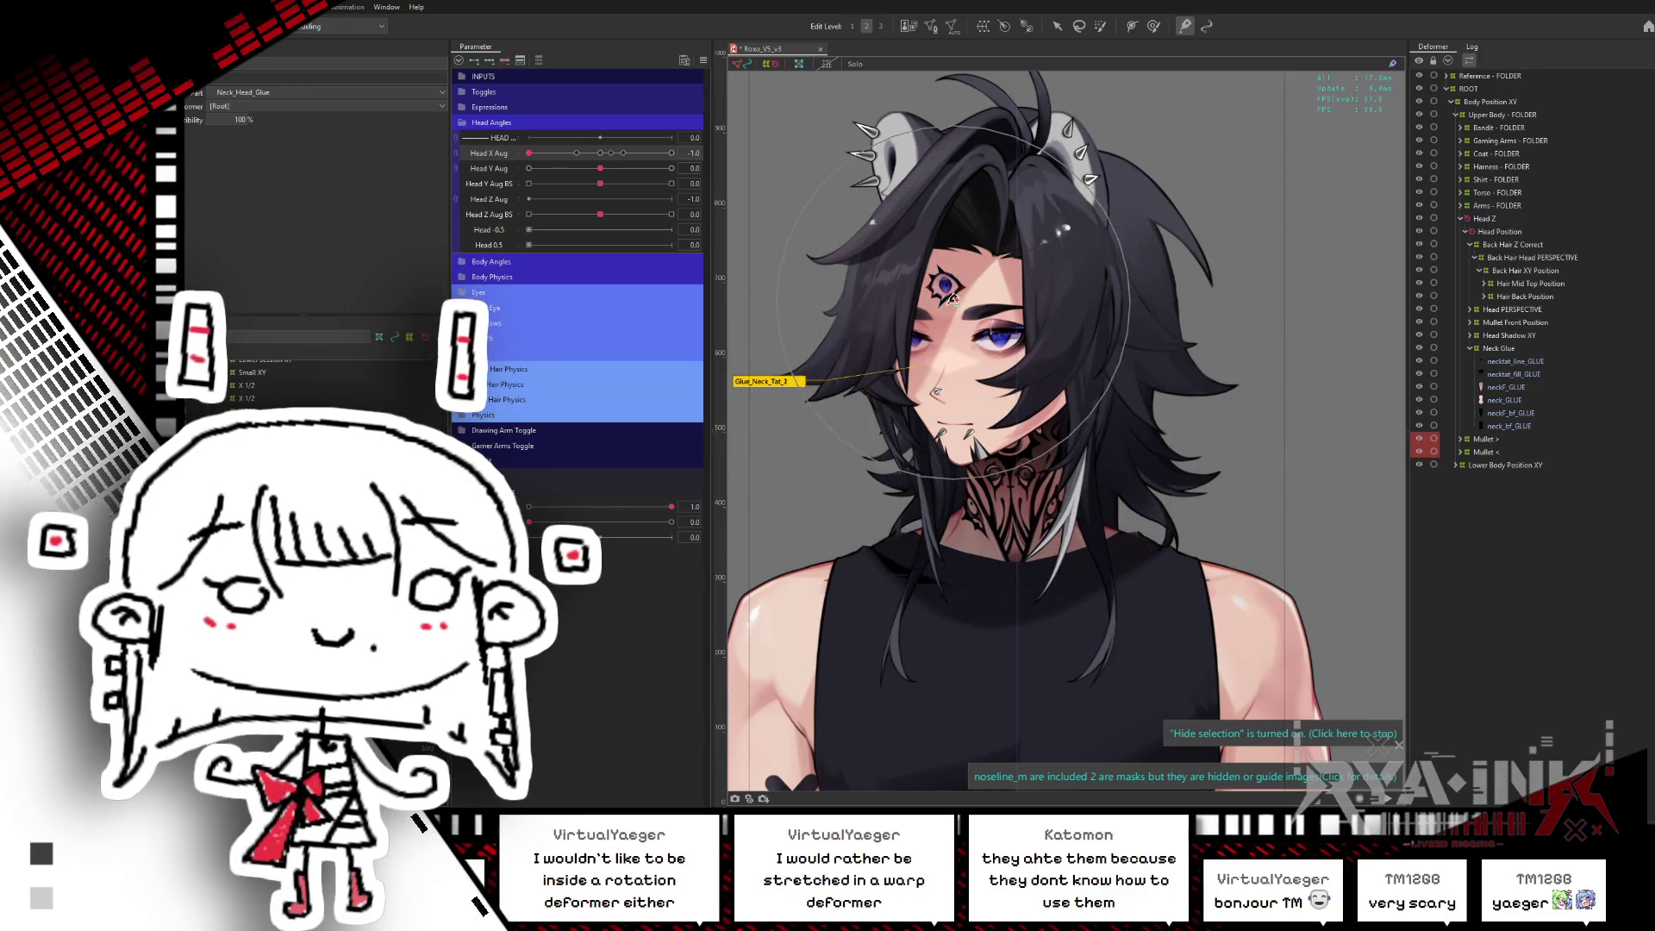
click(1000, 292)
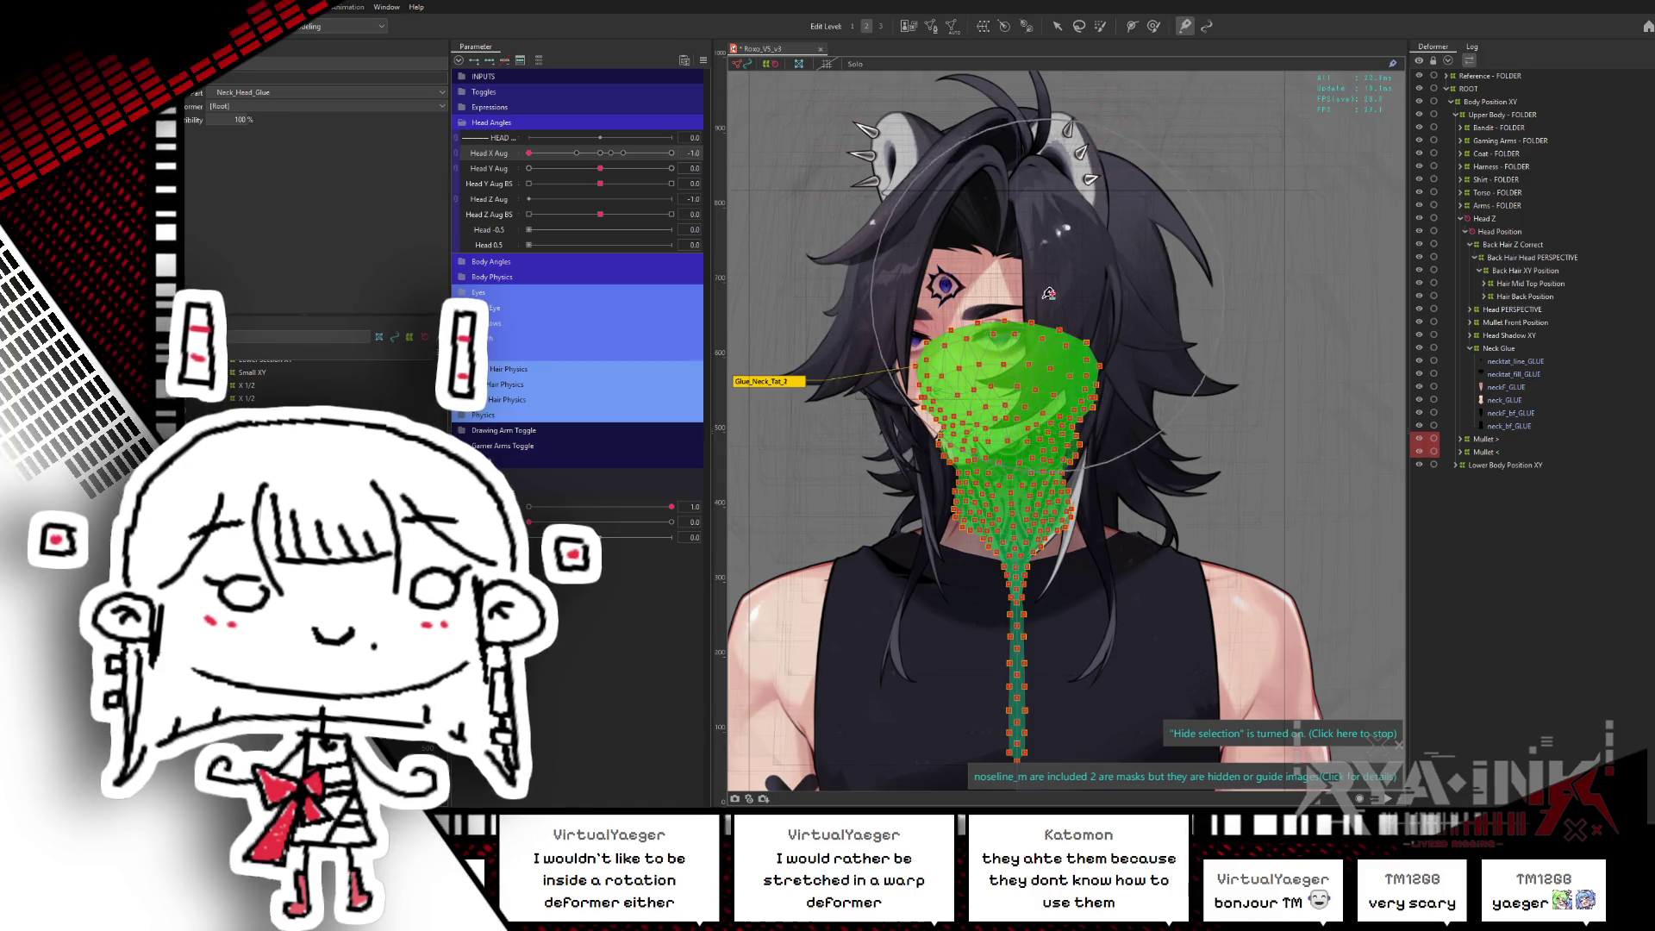
- Reshape the tattoo for the opposite head turn and preview it across turns and tilts
mouse_move(529, 153)
mouse_down()
mouse_move(591, 165)
mouse_move(567, 171)
mouse_move(677, 155)
mouse_up()
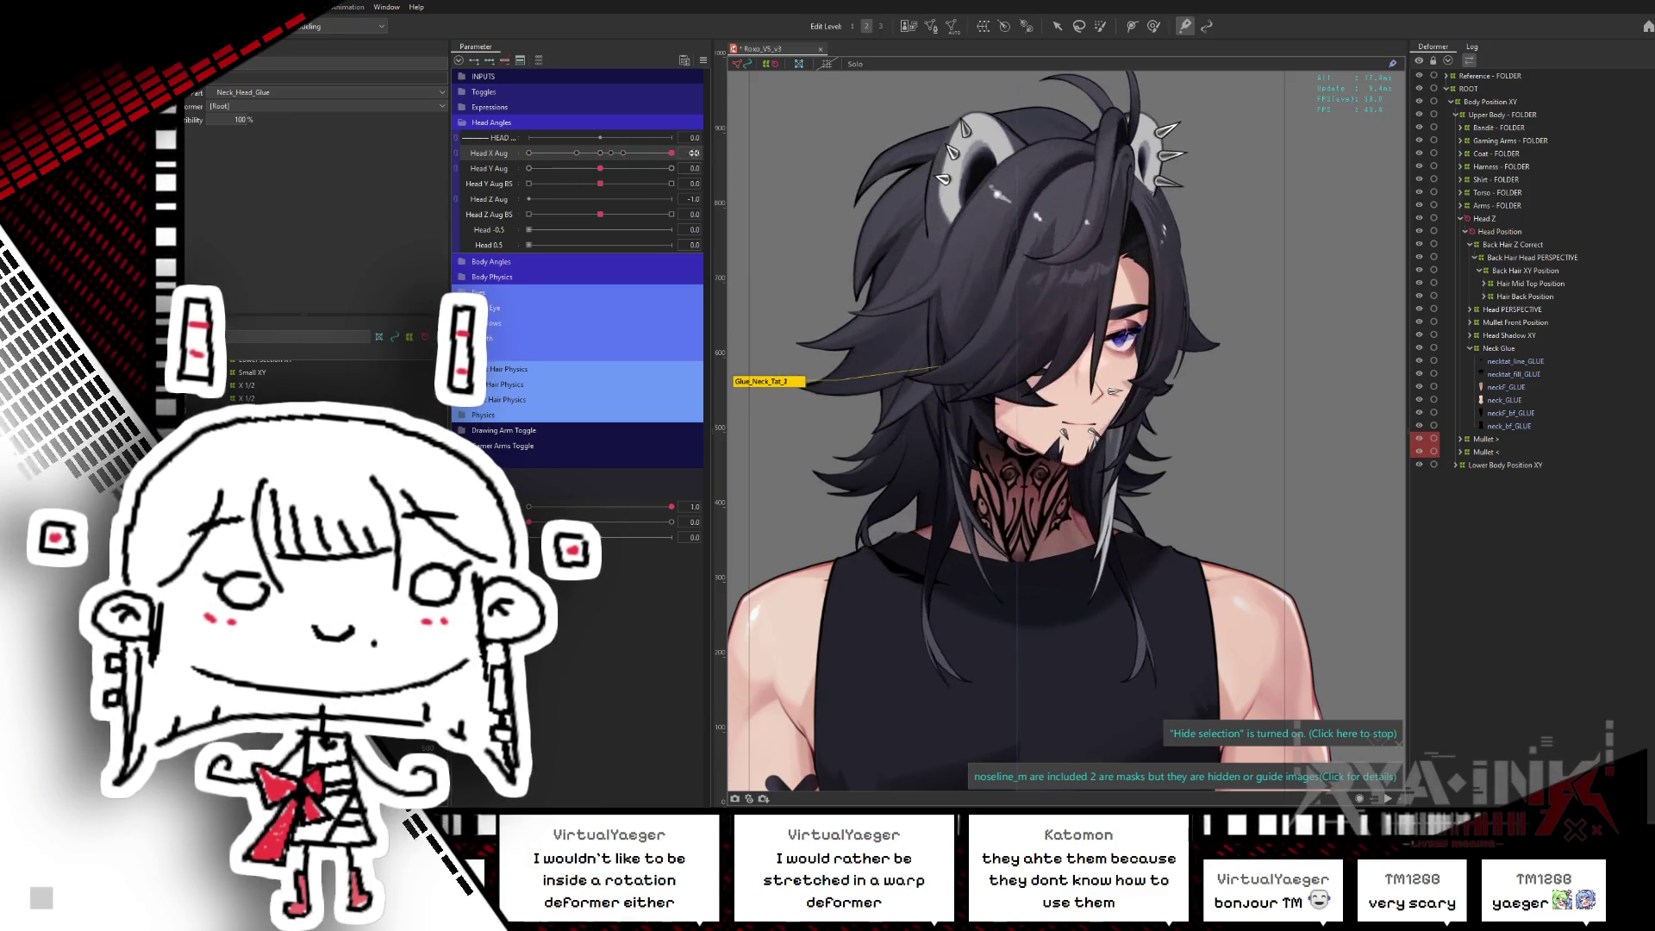
click(1021, 477)
drag(1021, 477, 1023, 457)
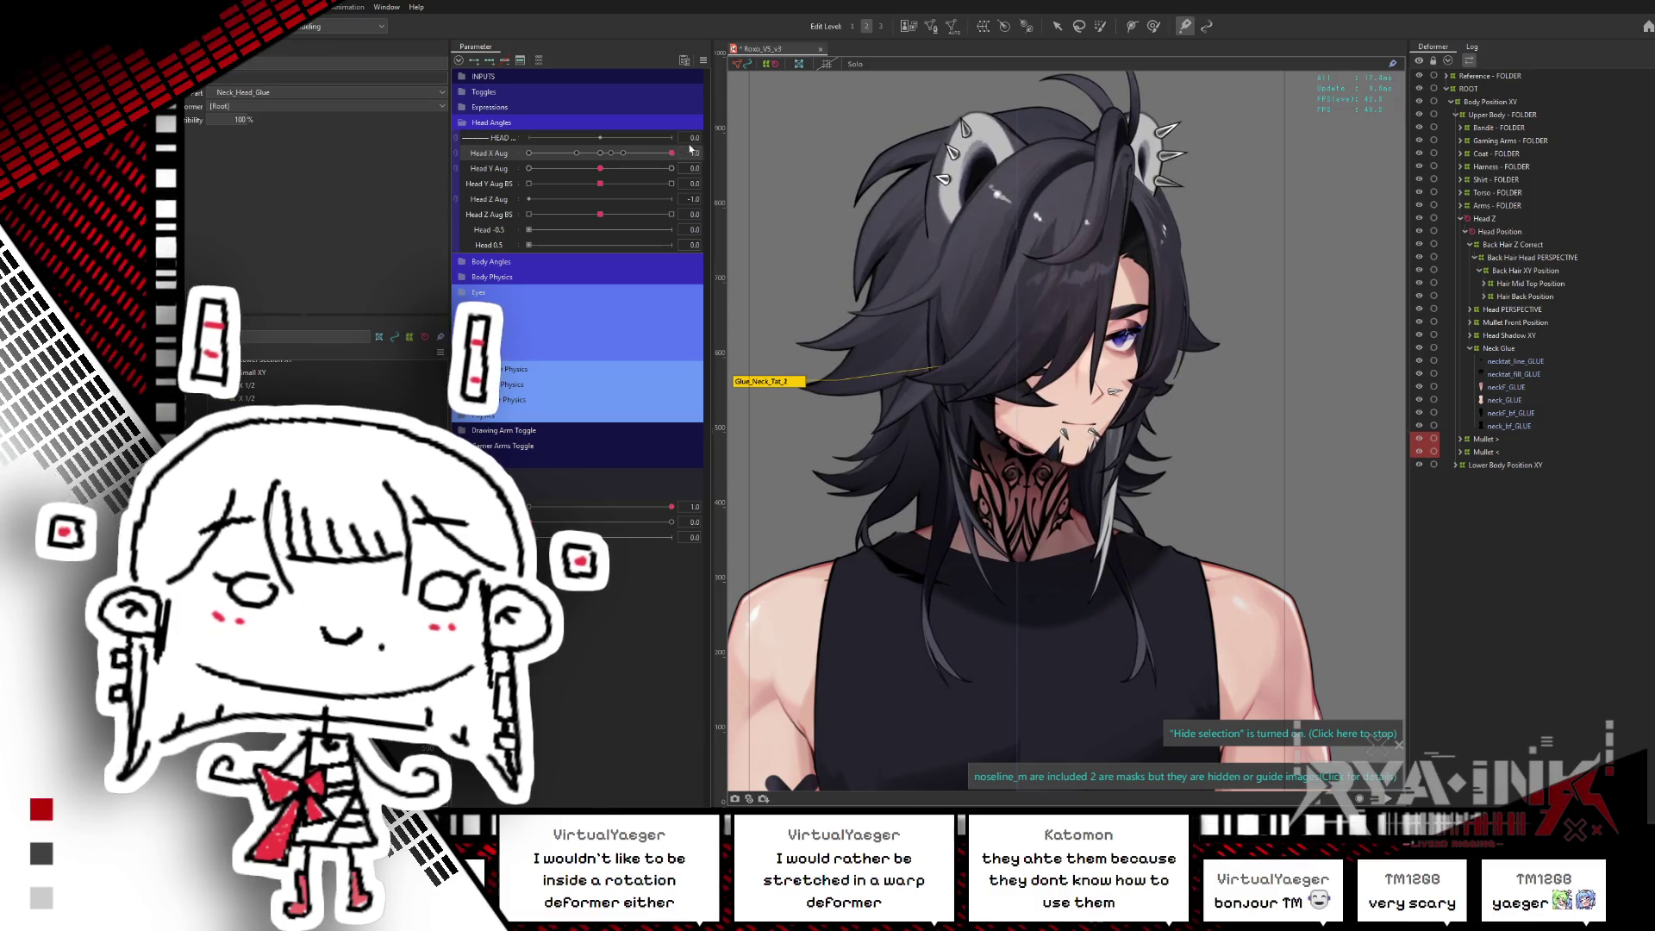
mouse_move(607, 156)
mouse_down()
mouse_move(518, 192)
mouse_move(619, 168)
mouse_move(1085, 498)
mouse_up()
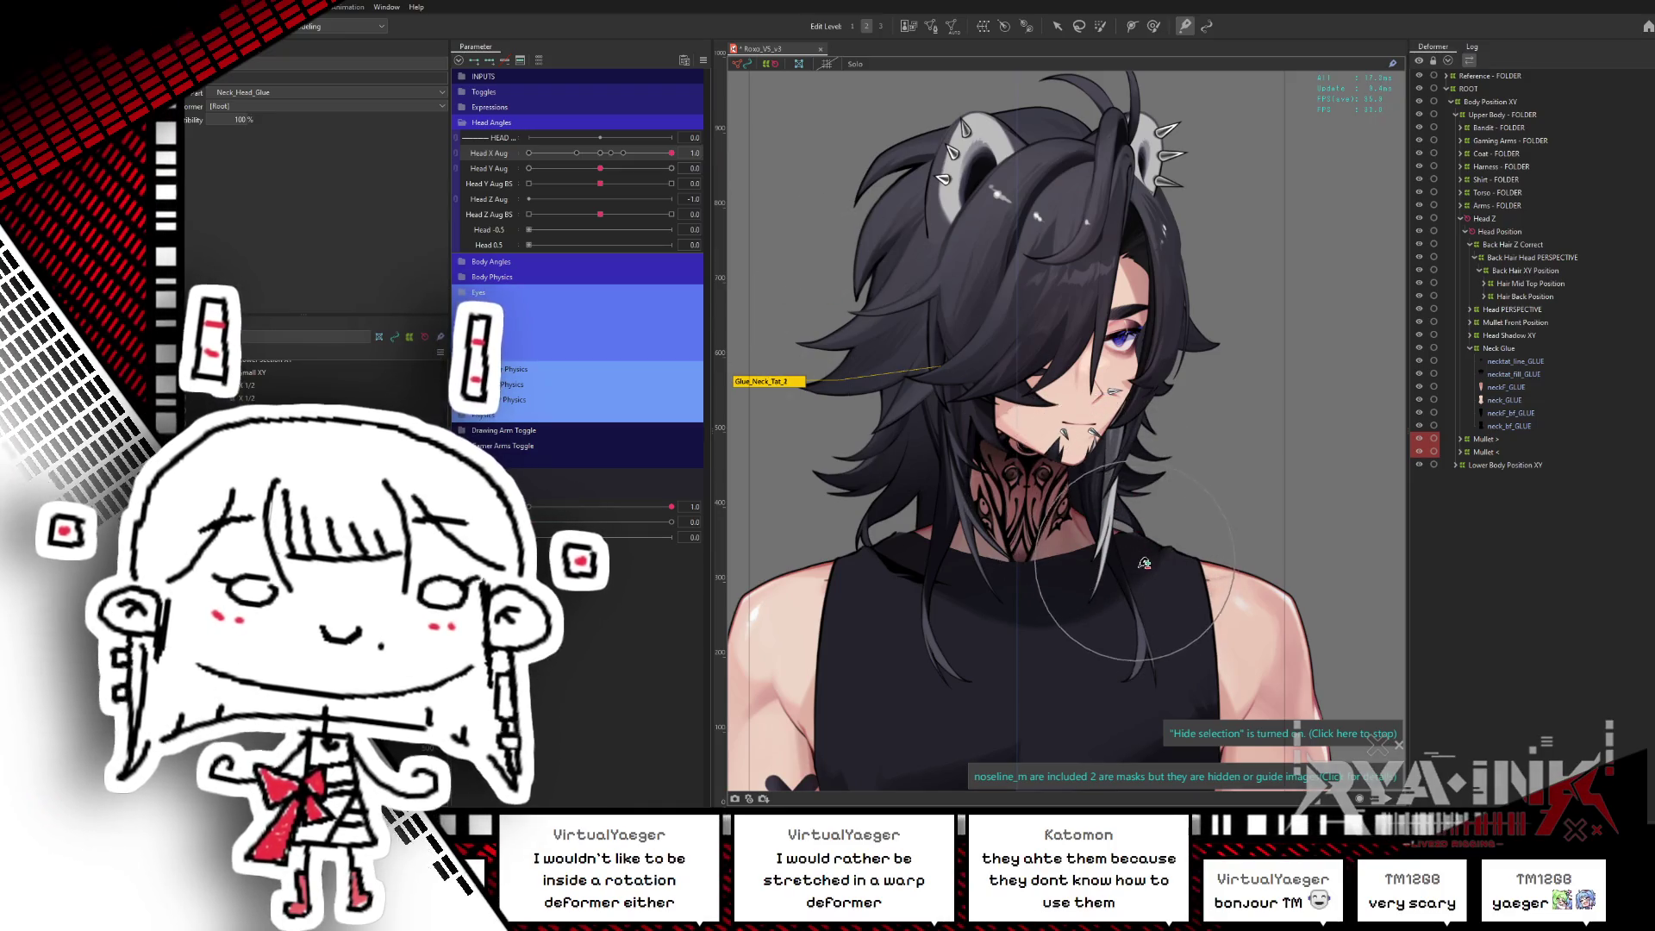
mouse_move(672, 153)
mouse_down()
mouse_move(531, 178)
mouse_move(607, 164)
mouse_move(524, 157)
mouse_move(681, 154)
mouse_up()
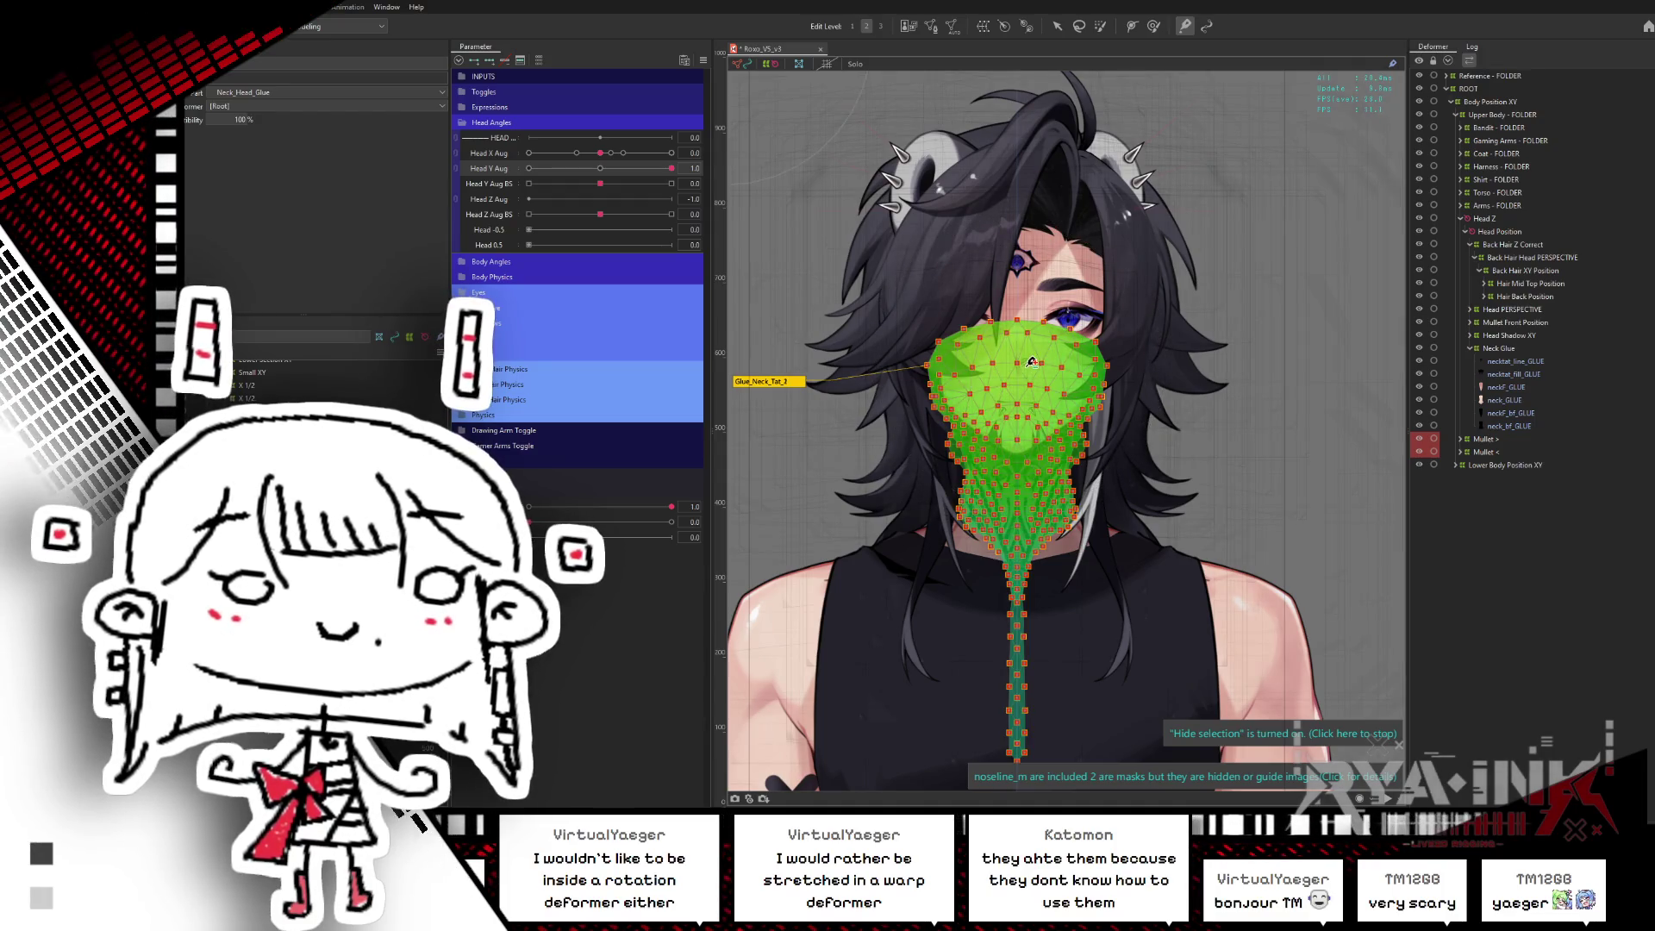
mouse_move(672, 168)
mouse_down()
mouse_move(553, 164)
mouse_move(693, 137)
mouse_move(511, 199)
mouse_move(581, 182)
mouse_up()
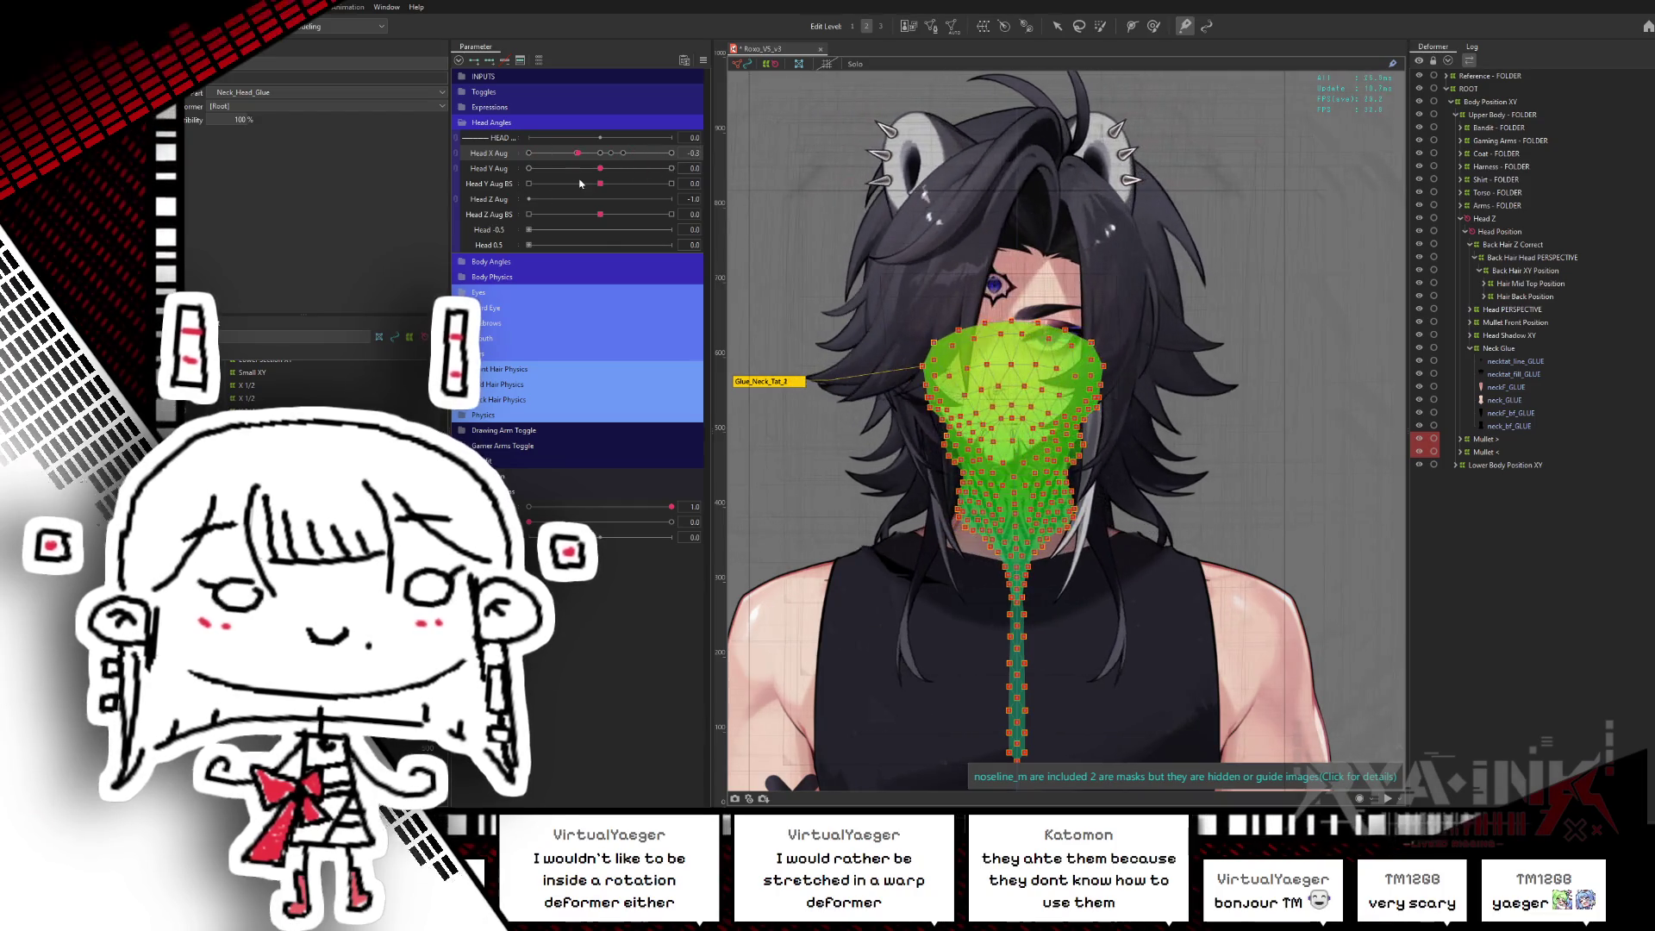
- Select the necktat glue meshes, recentre Head X Aug, and start a Tattoo Head XY warp deformer
click(1522, 361)
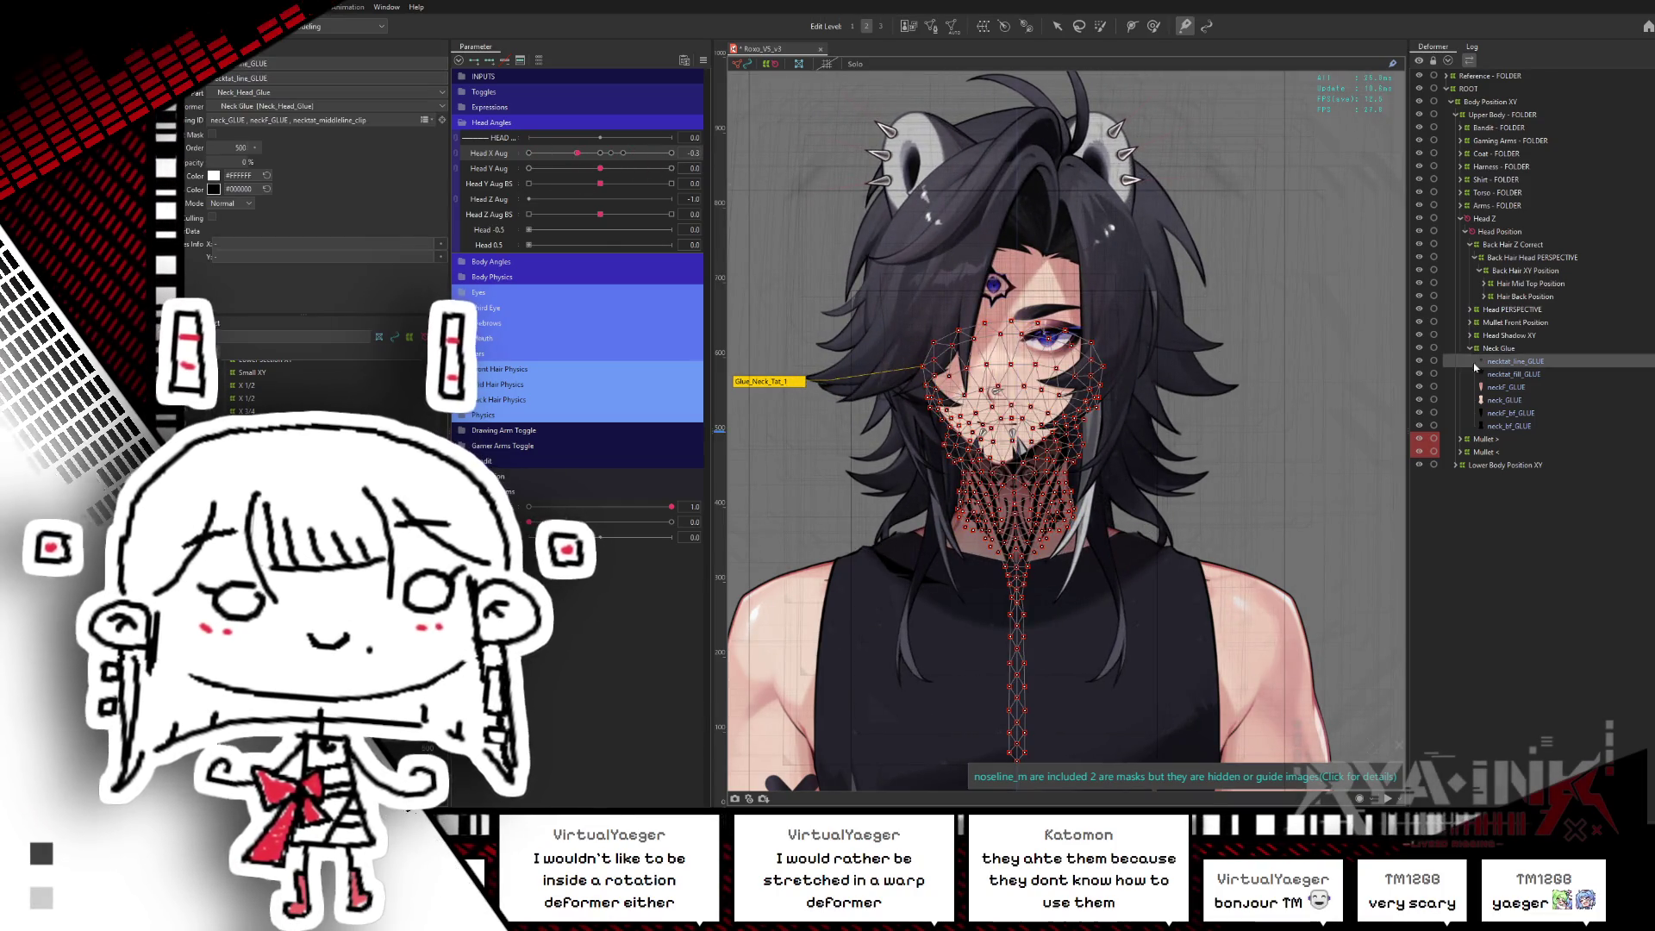
click(1514, 350)
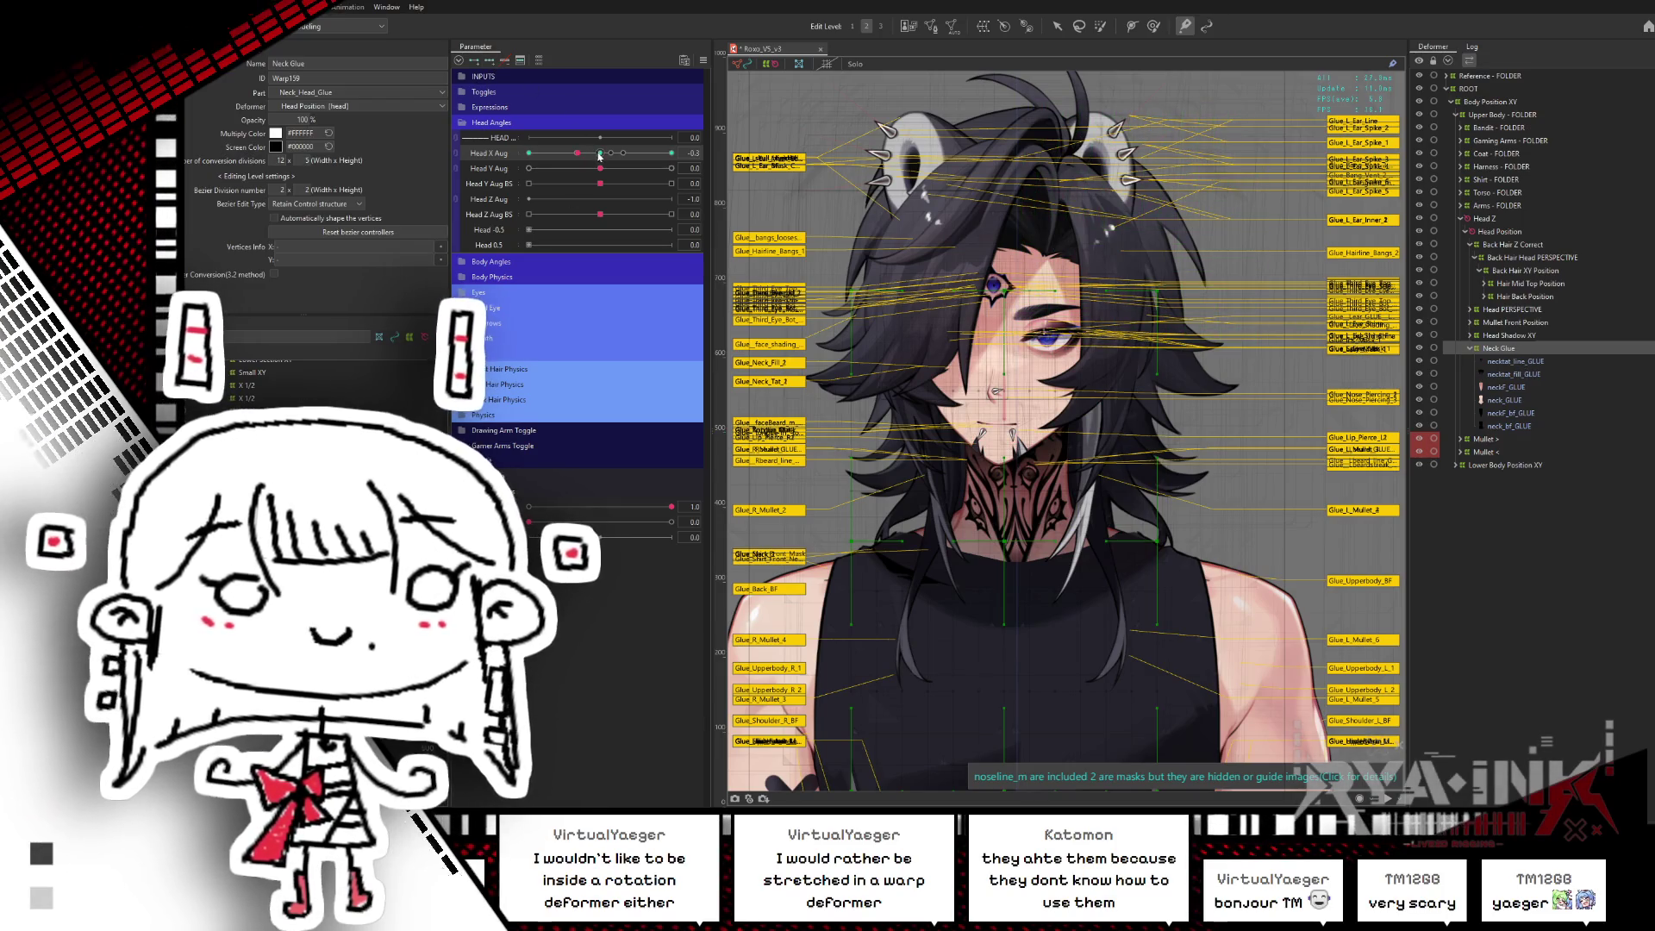
click(1515, 362)
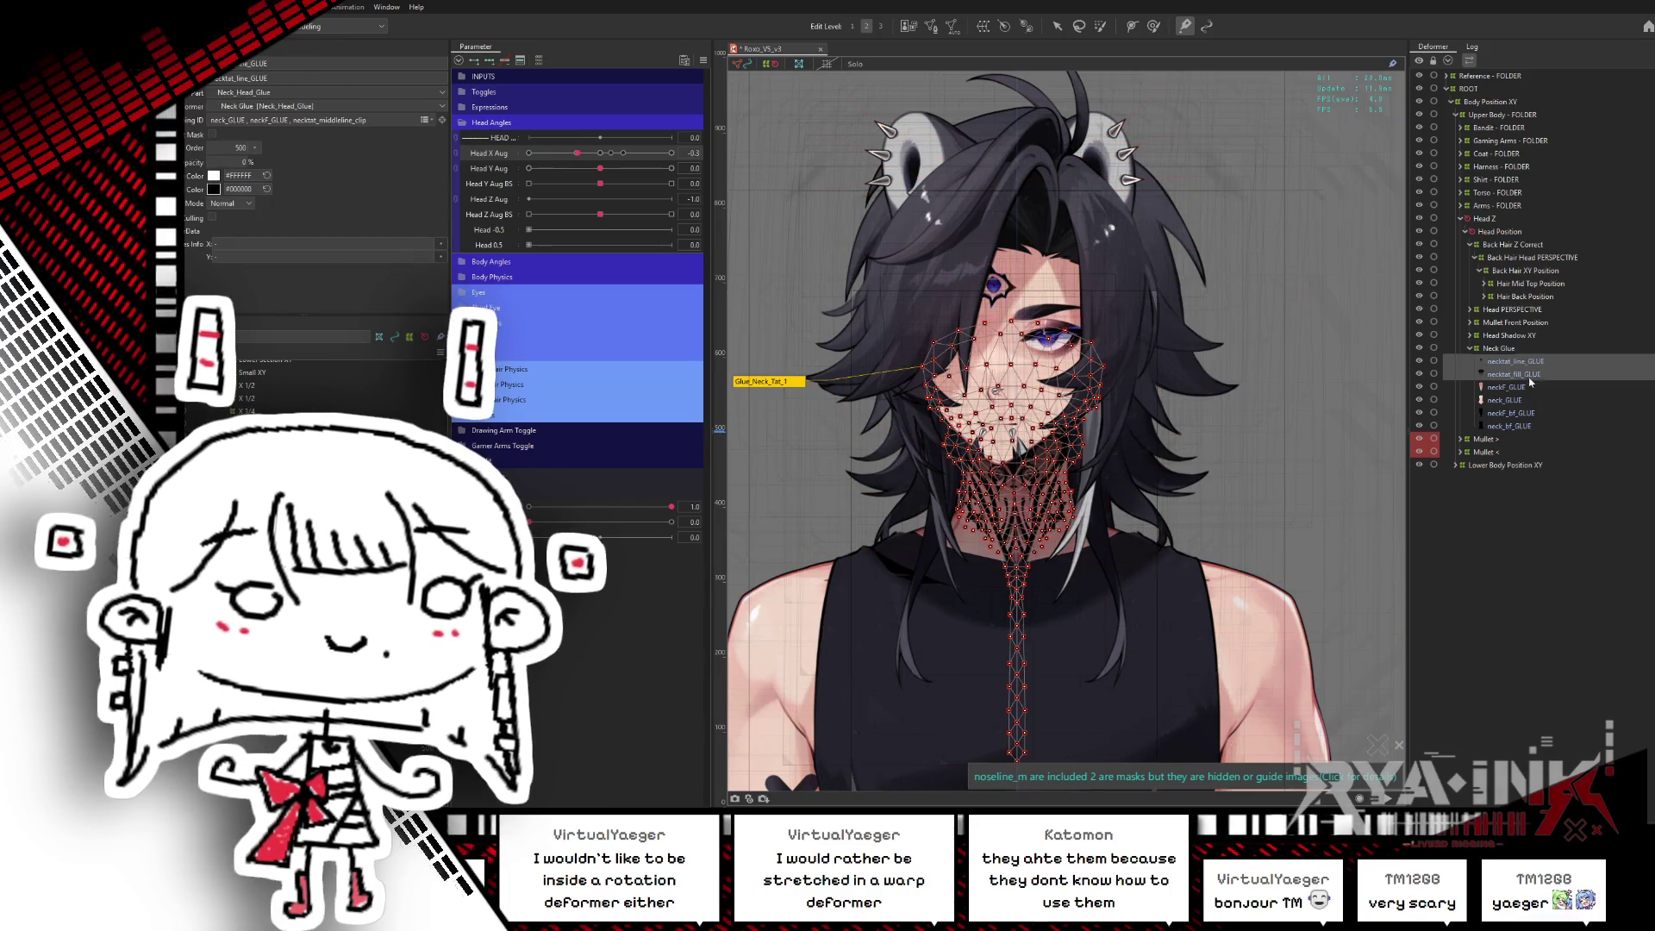
click(601, 154)
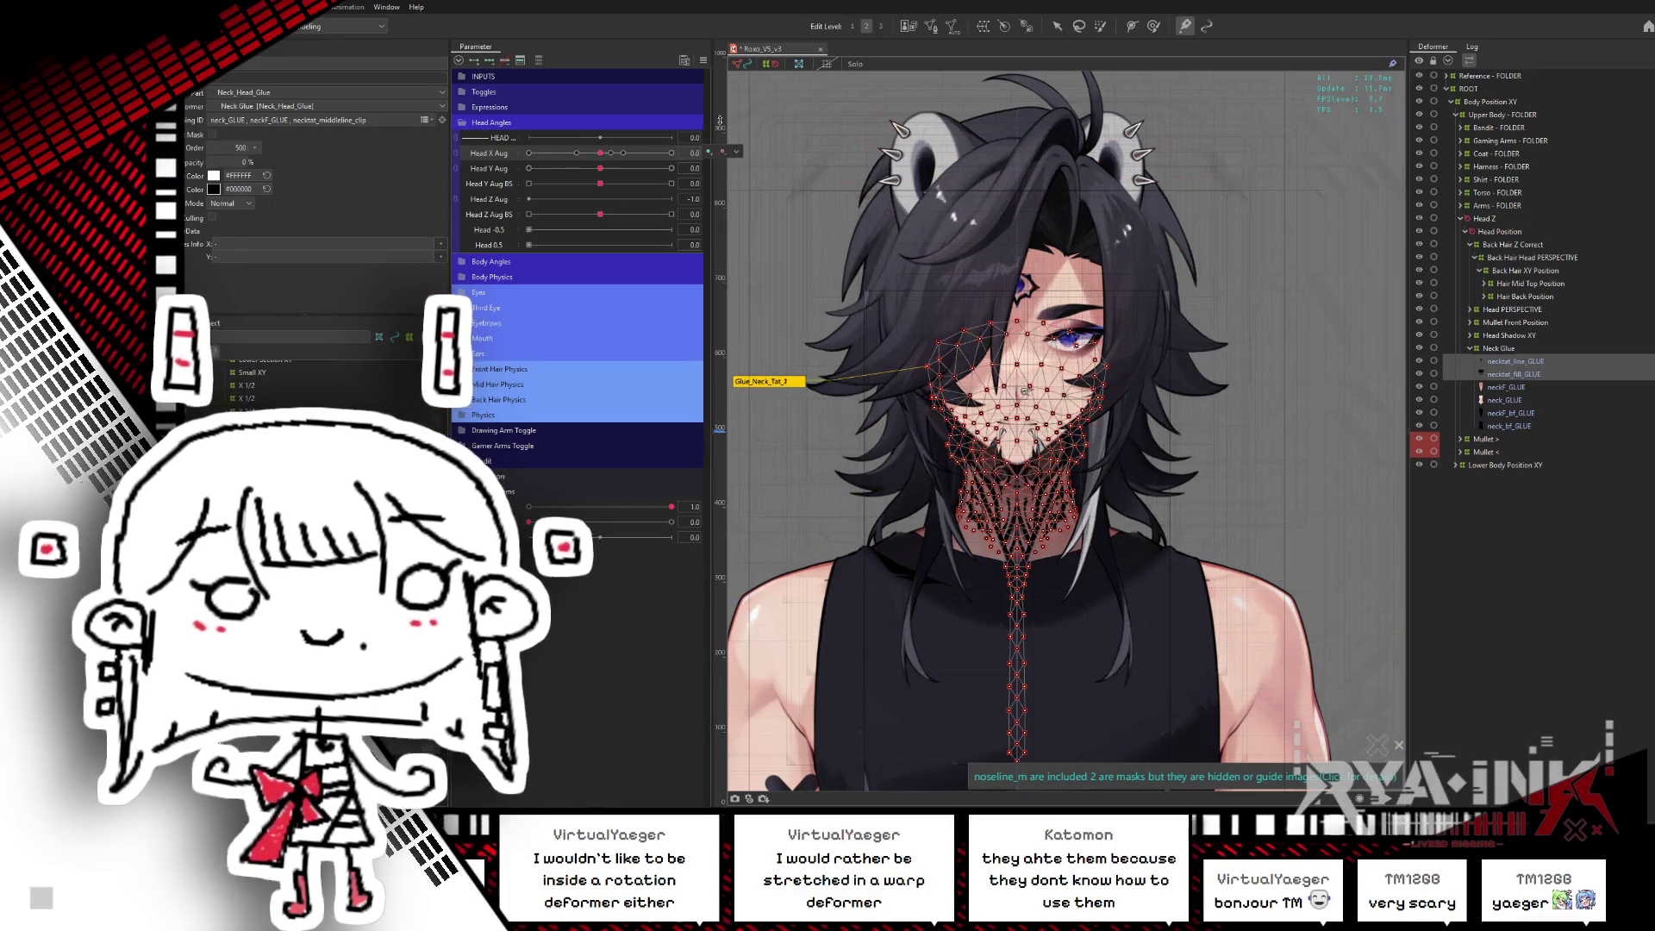
click(984, 27)
text(Tattoo Head XY)
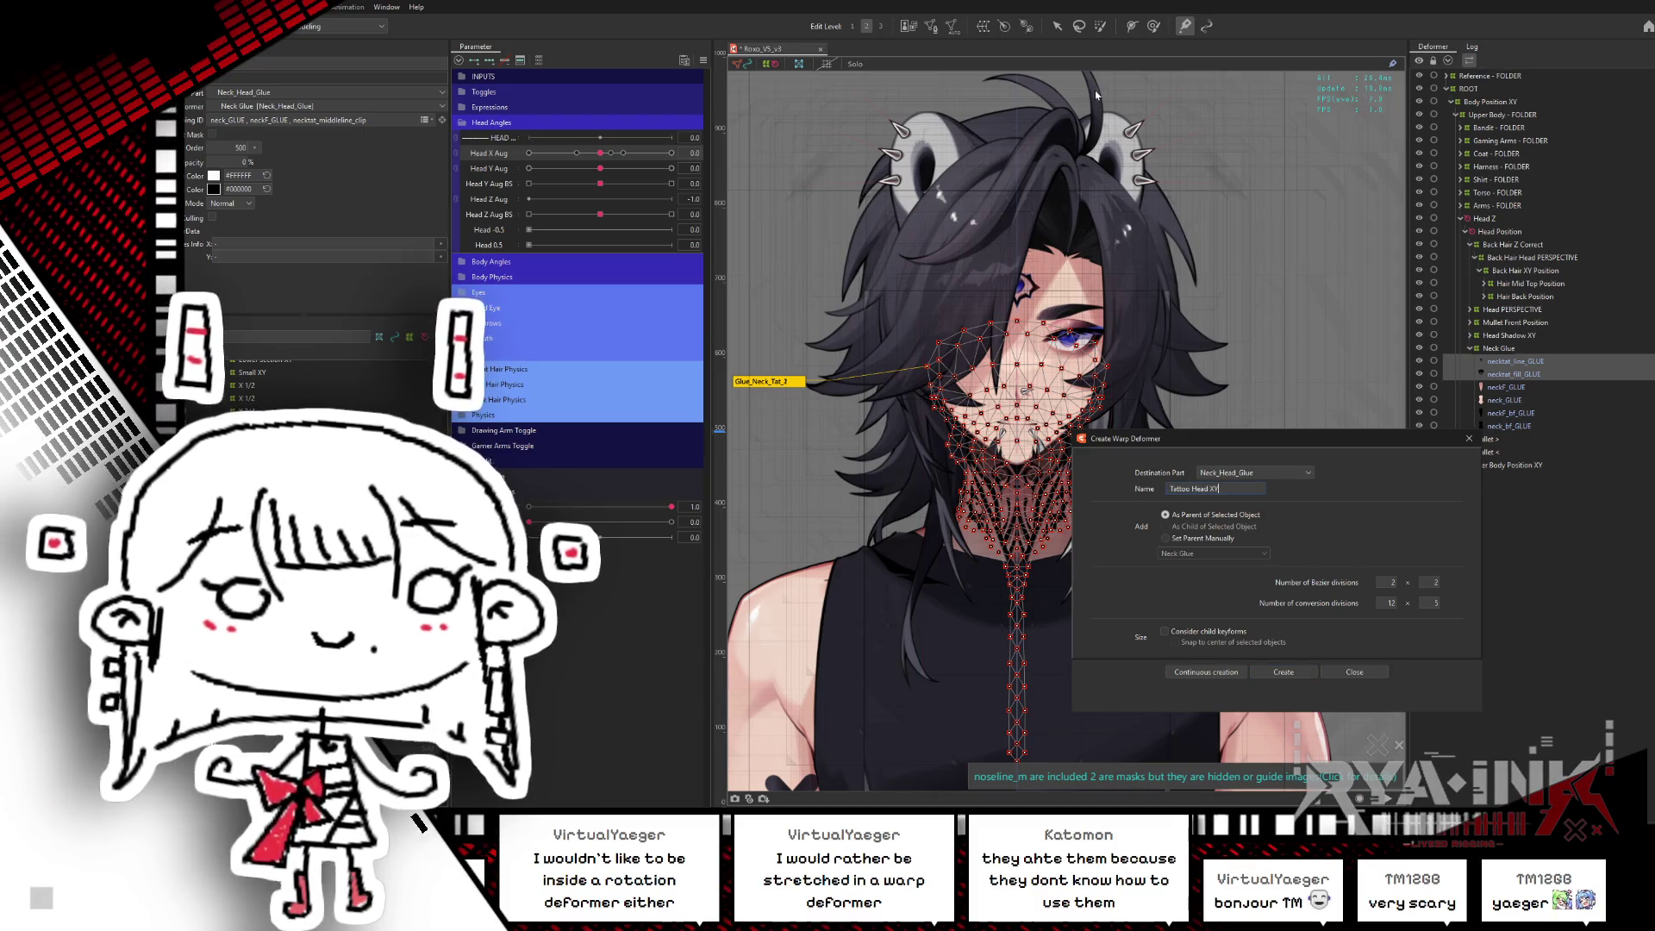
- Create the Tattoo Head XY warp deformer and select it to edit its bounding box
click(1284, 671)
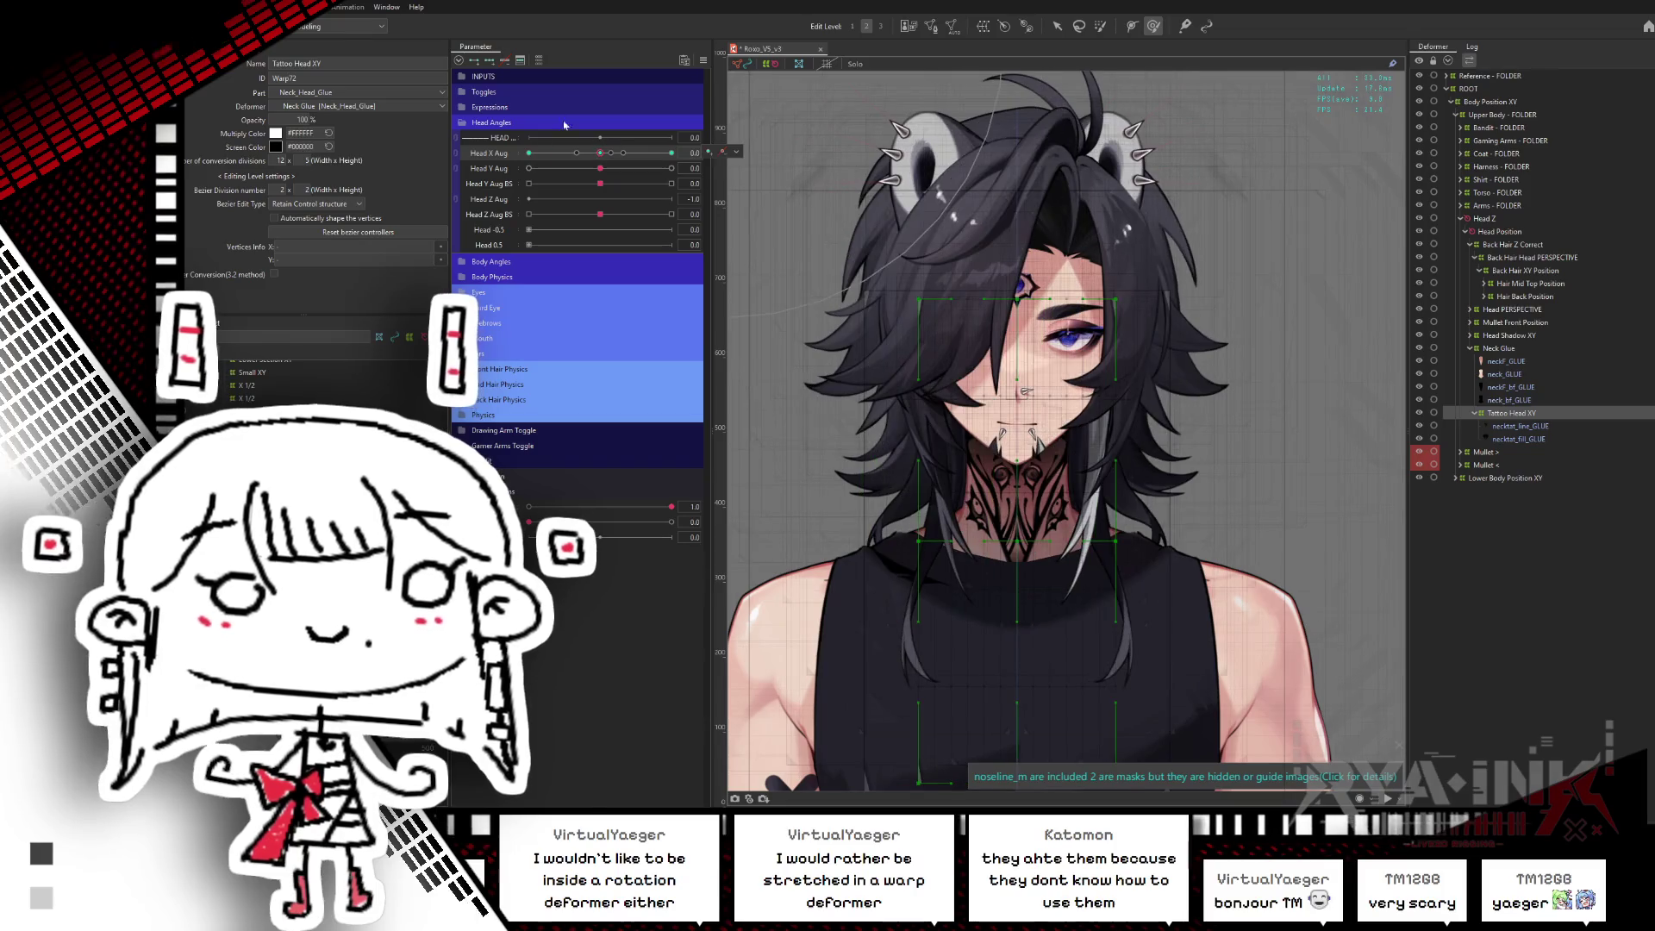
click(1056, 26)
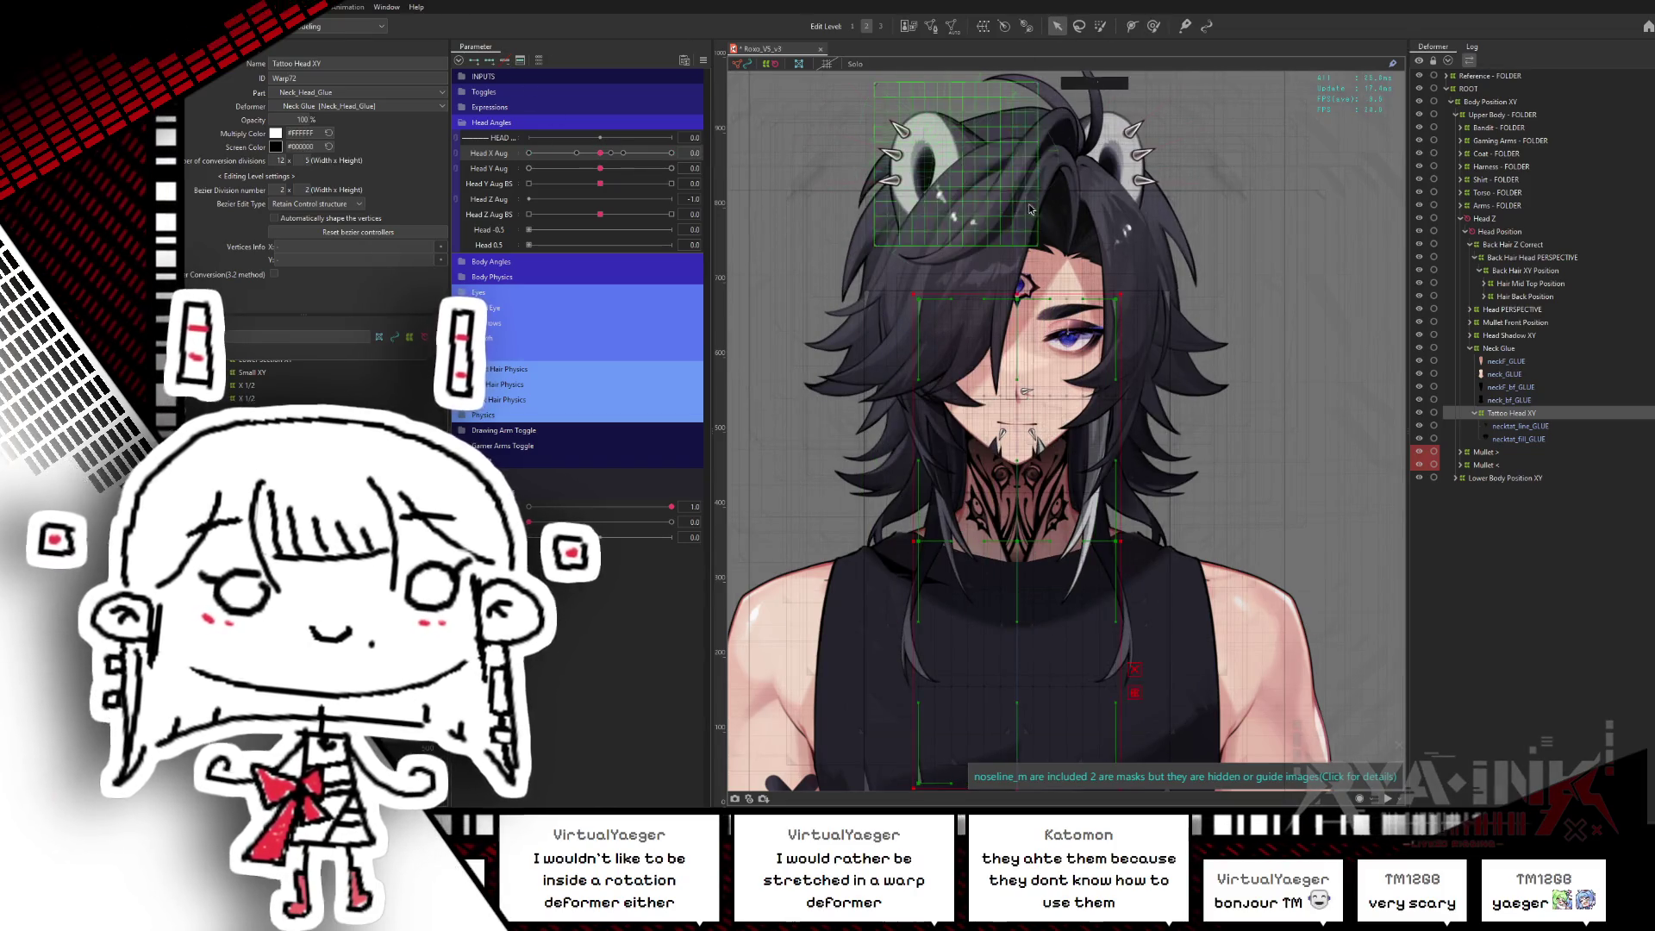
click(1474, 413)
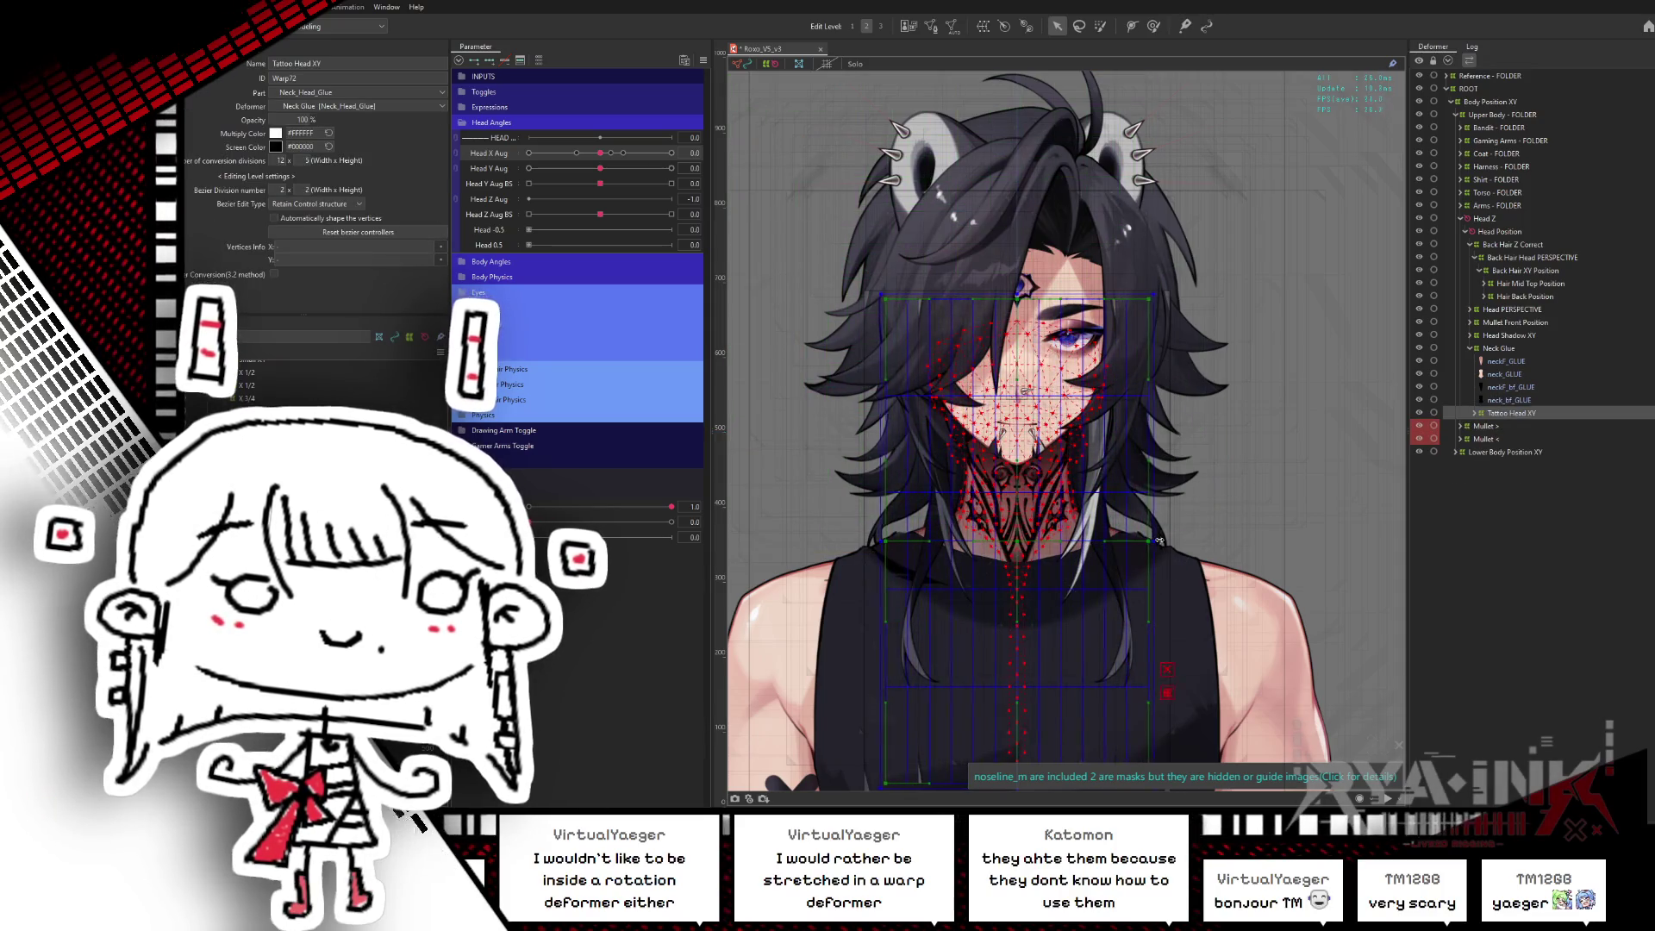
click(1146, 539)
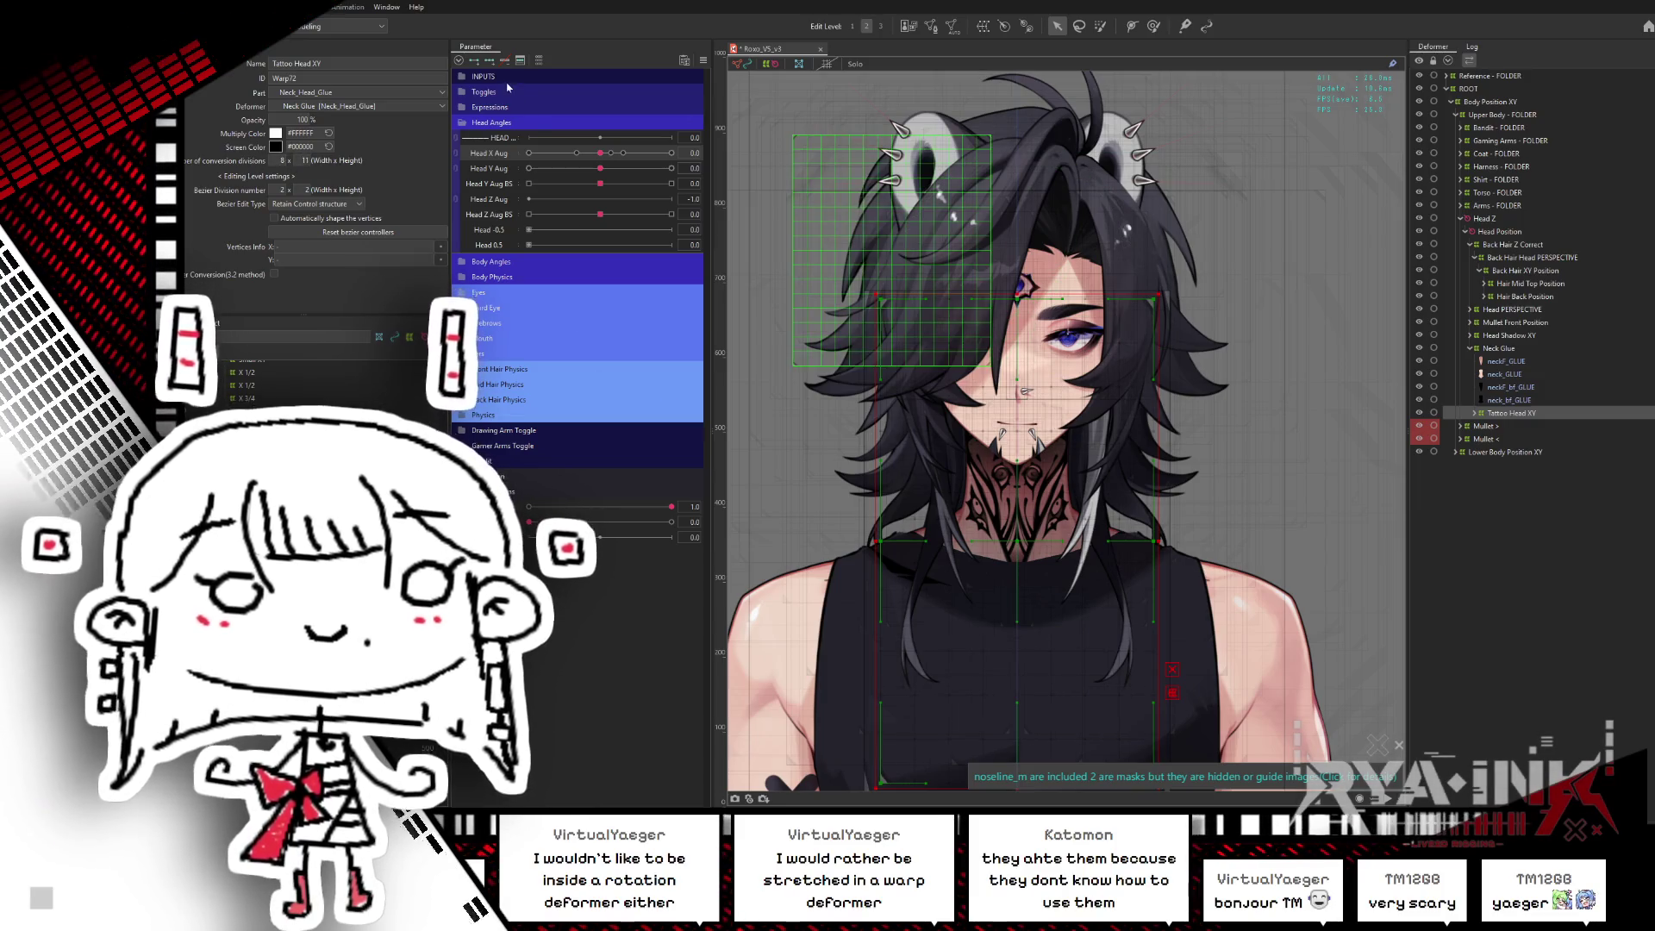
- At Head X Aug -1, brush-bend the Tattoo Head XY grid to follow the turned head
drag(582, 155, 528, 153)
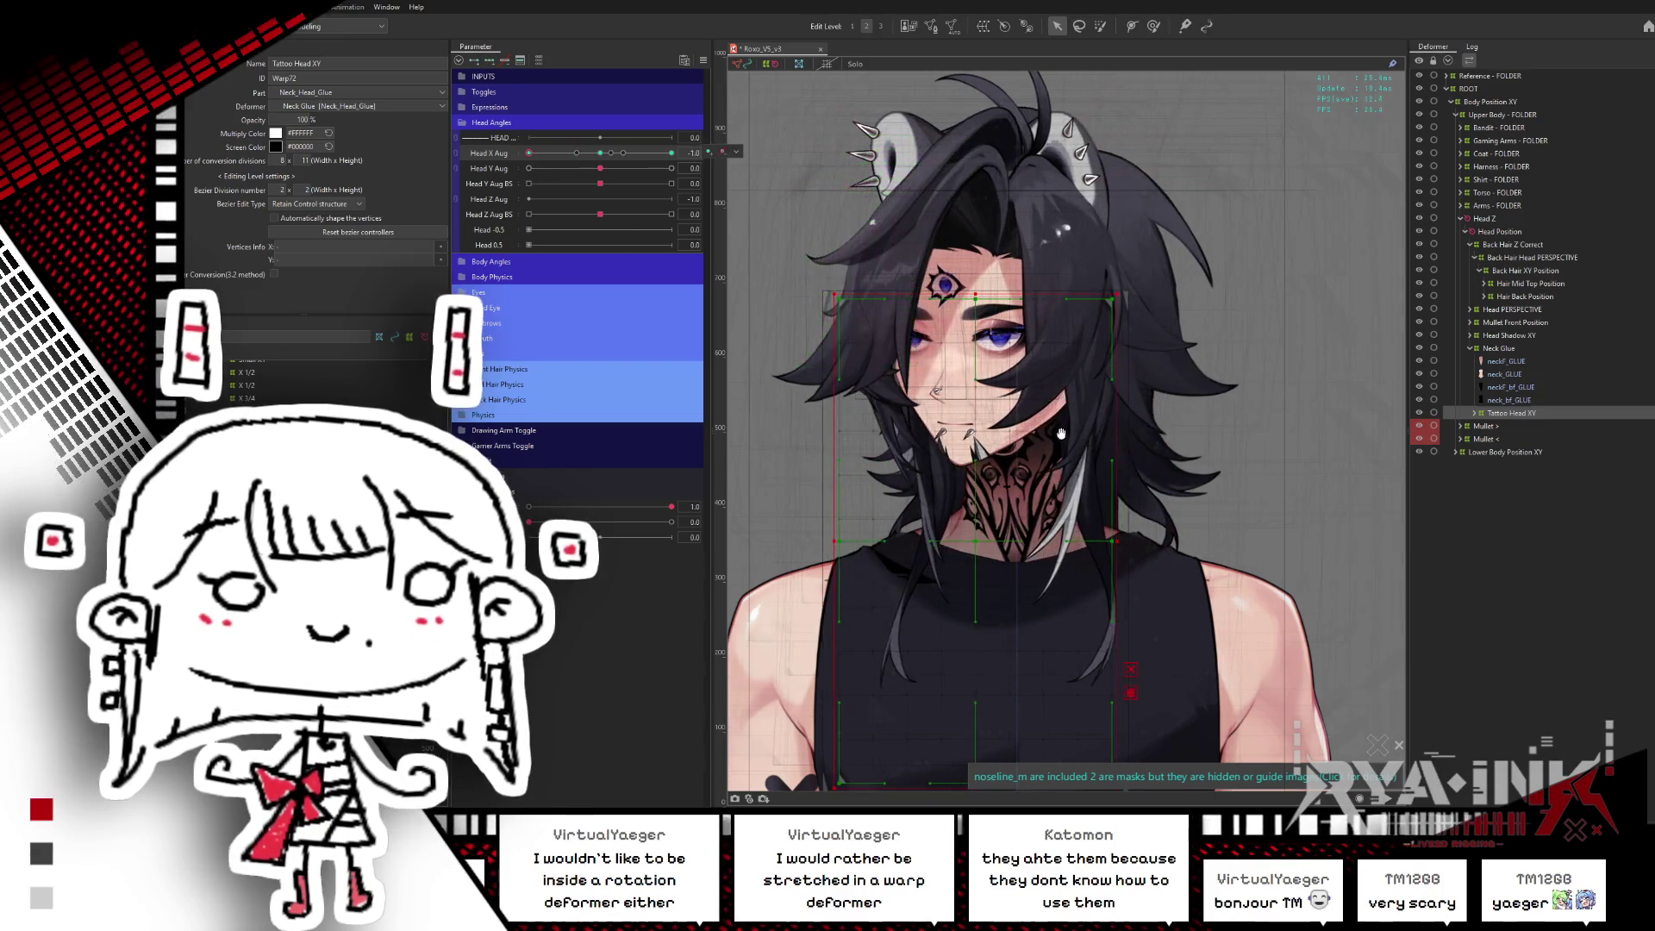
drag(1132, 274, 1132, 144)
click(1153, 26)
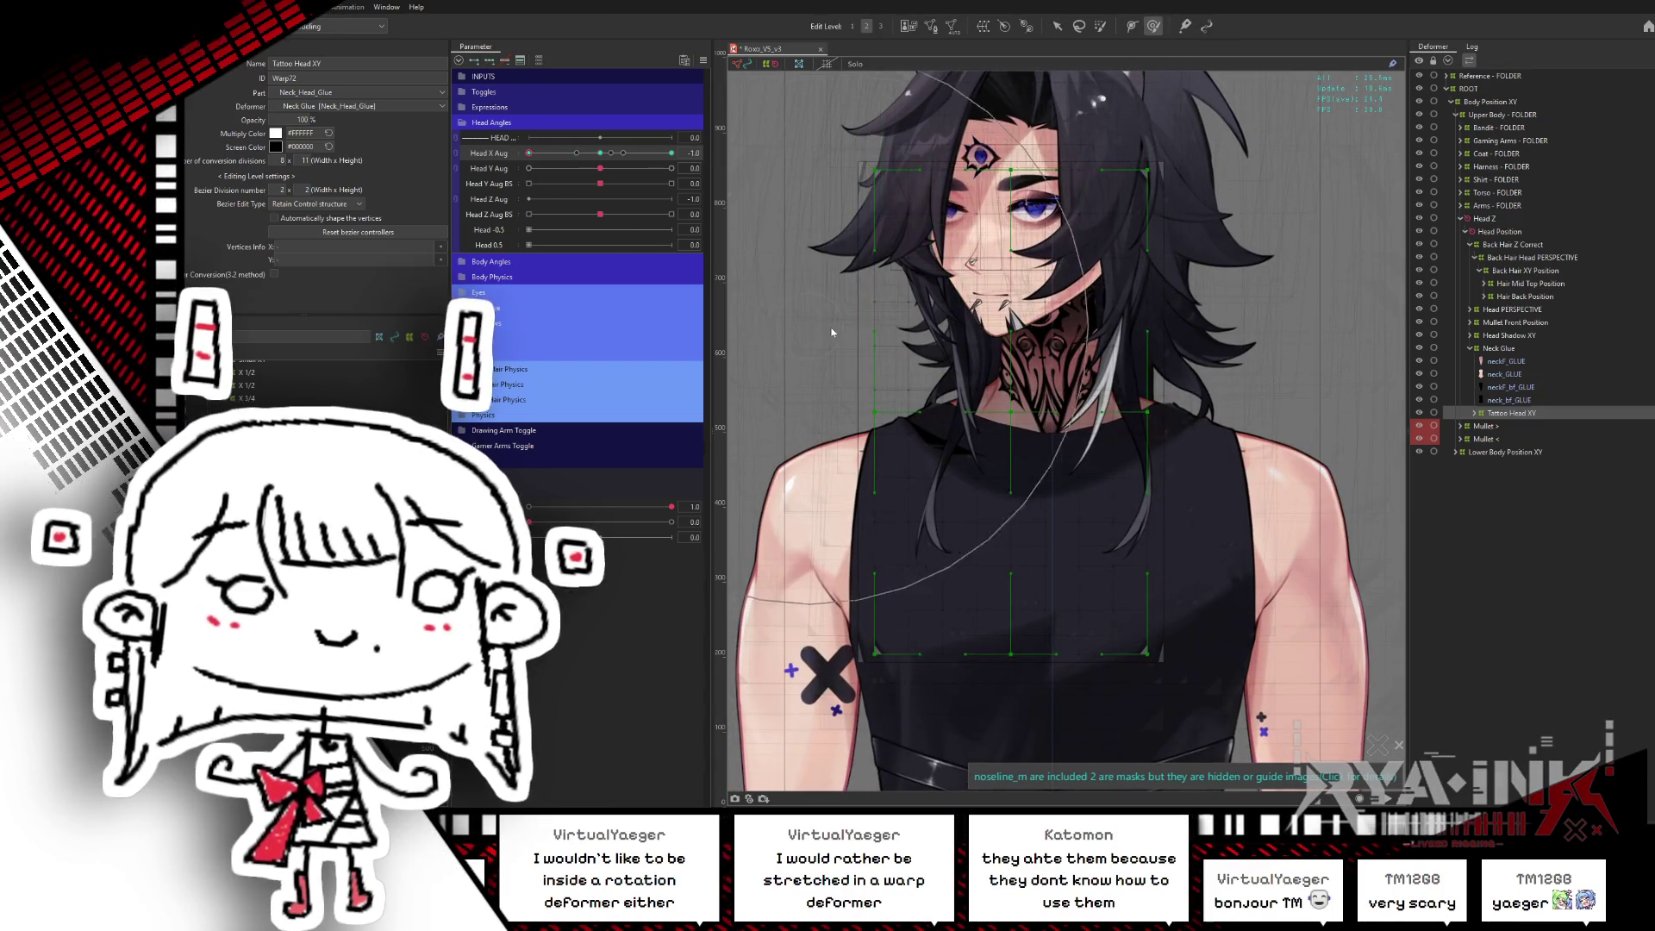
drag(767, 335, 762, 423)
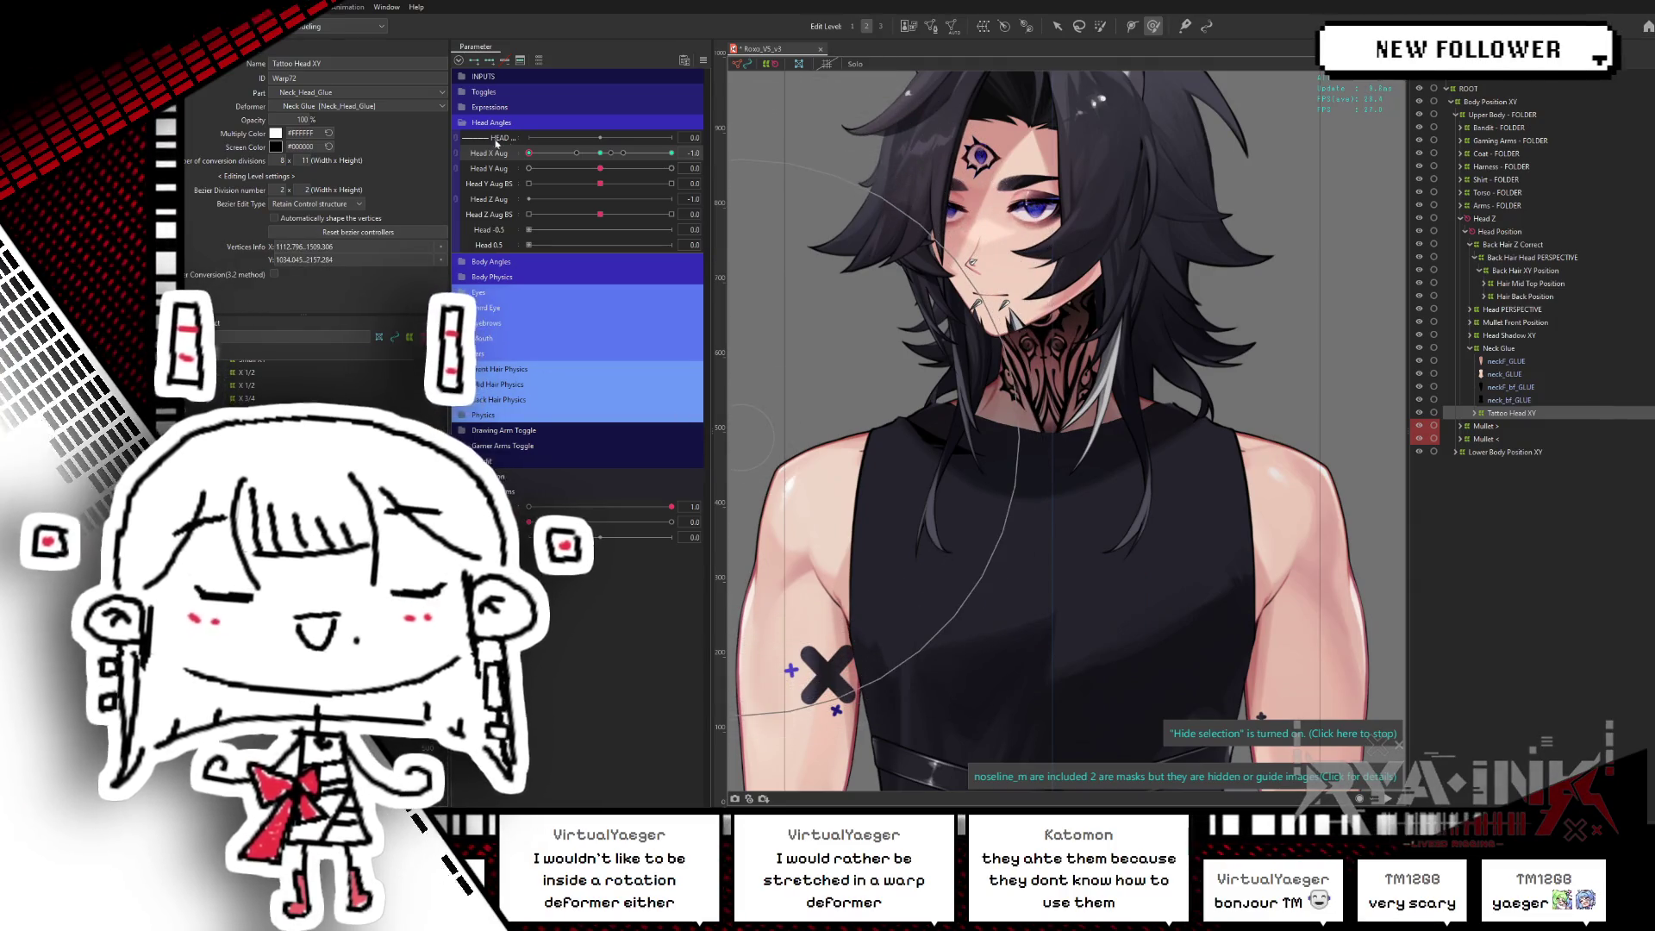
mouse_move(529, 153)
mouse_down()
mouse_move(574, 164)
mouse_move(528, 154)
mouse_up()
drag(819, 352, 773, 231)
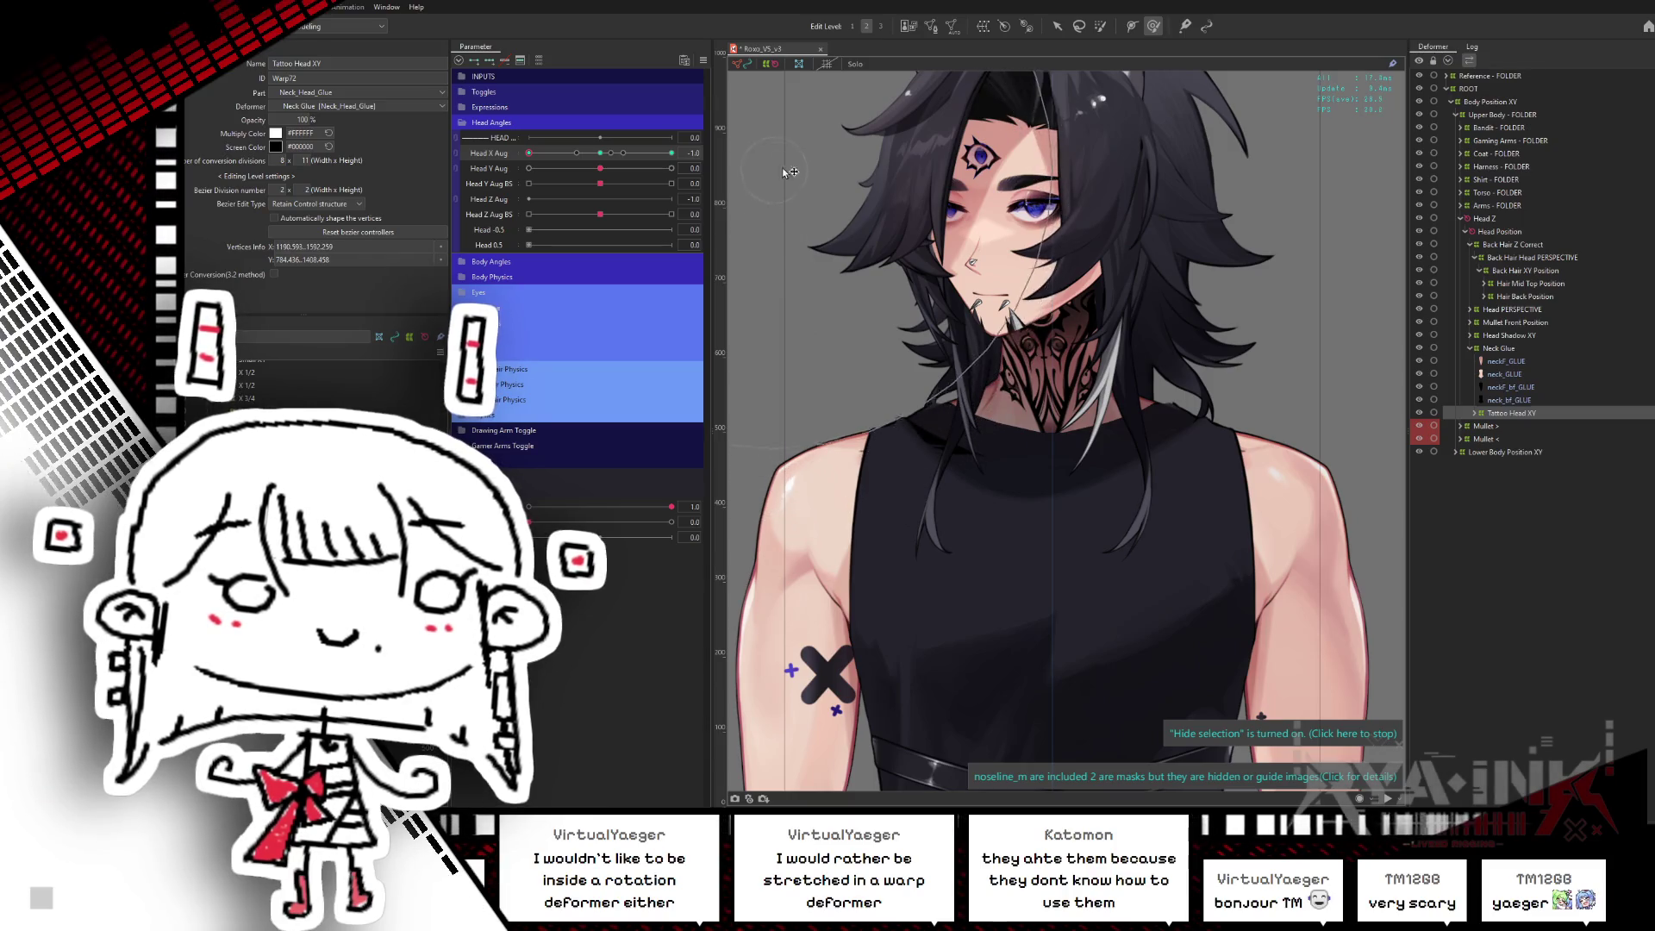
click(601, 153)
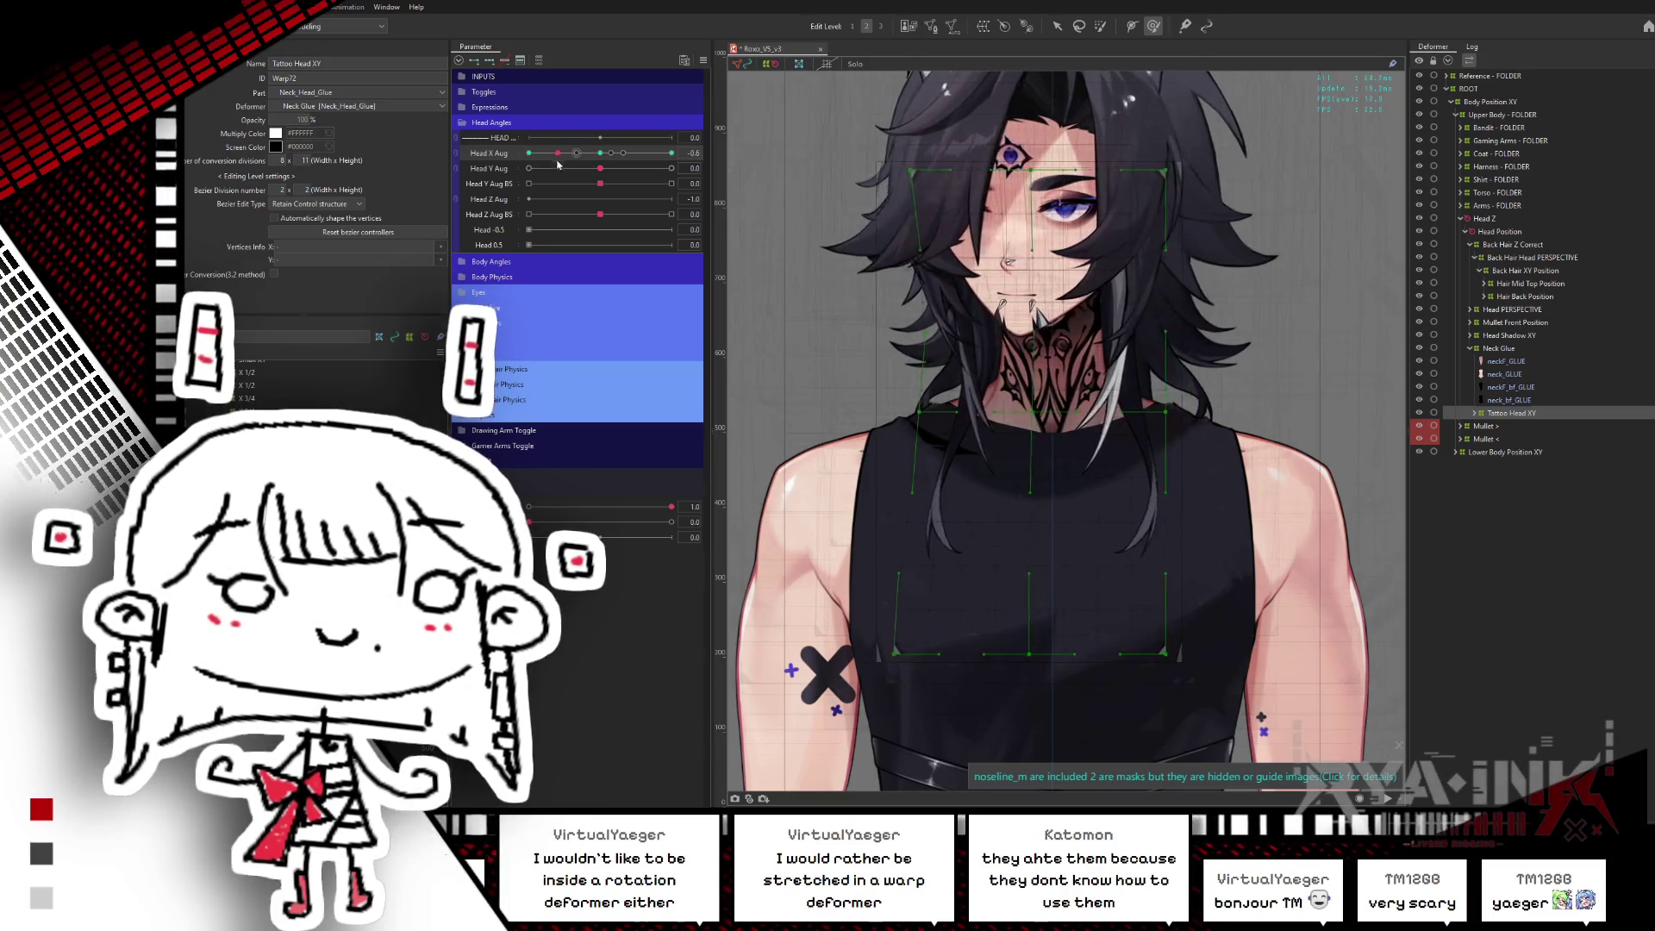
click(672, 153)
- Move the grid's upper-left points toward the head, then run Reflect Motion
drag(1014, 230, 1078, 313)
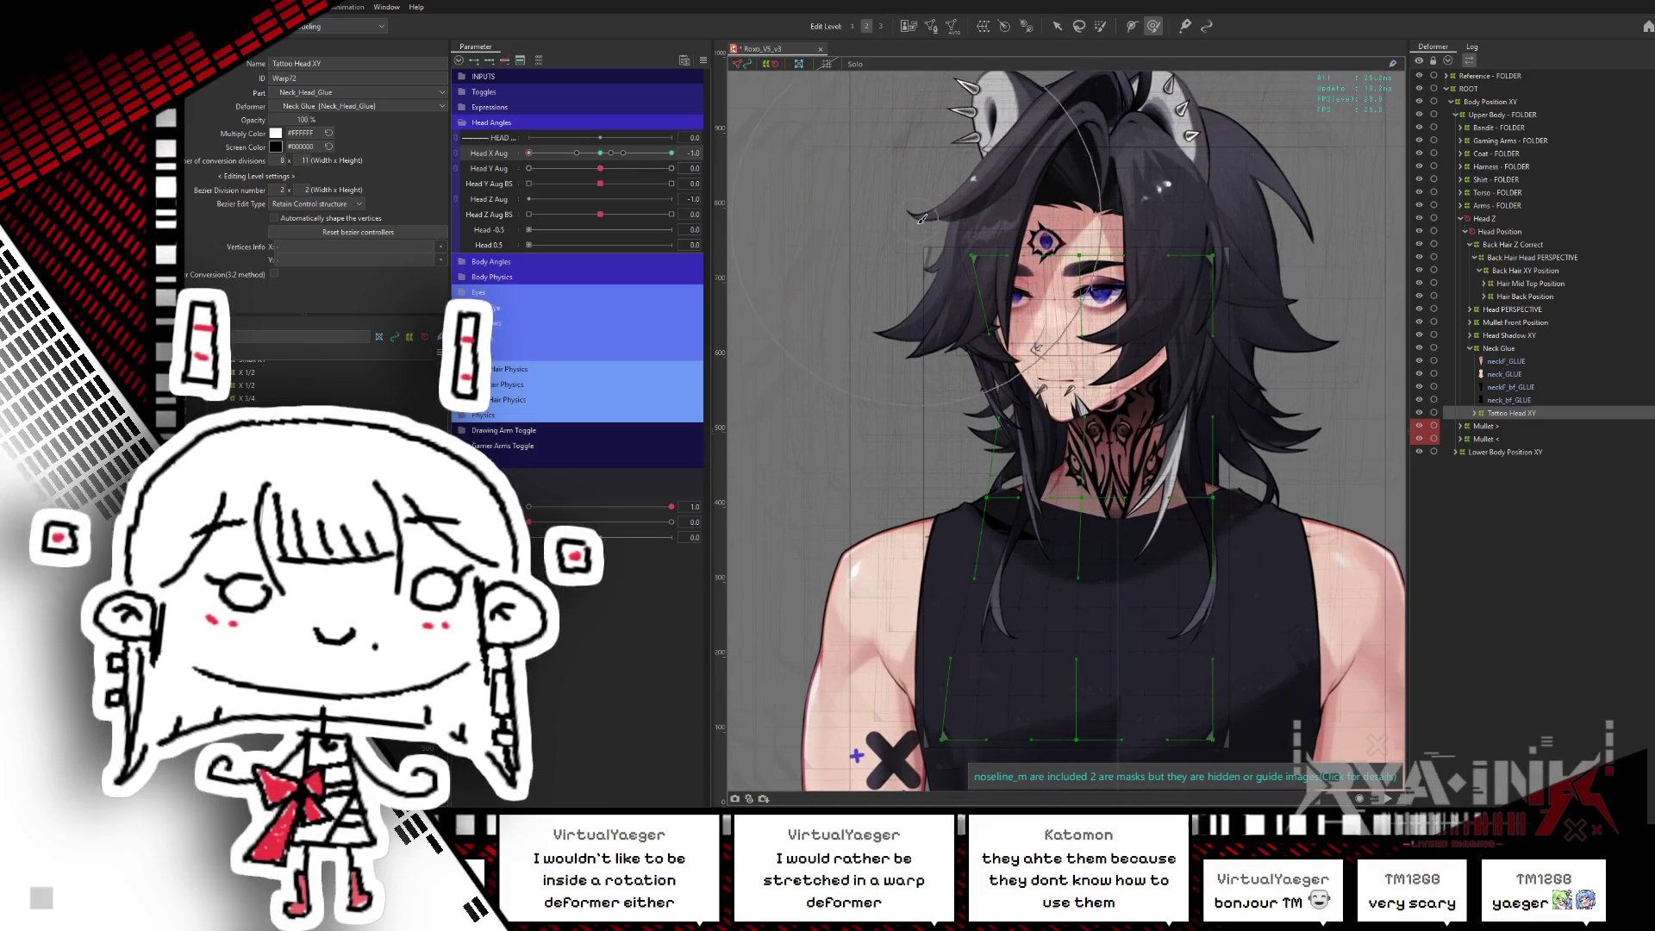
drag(922, 219, 965, 128)
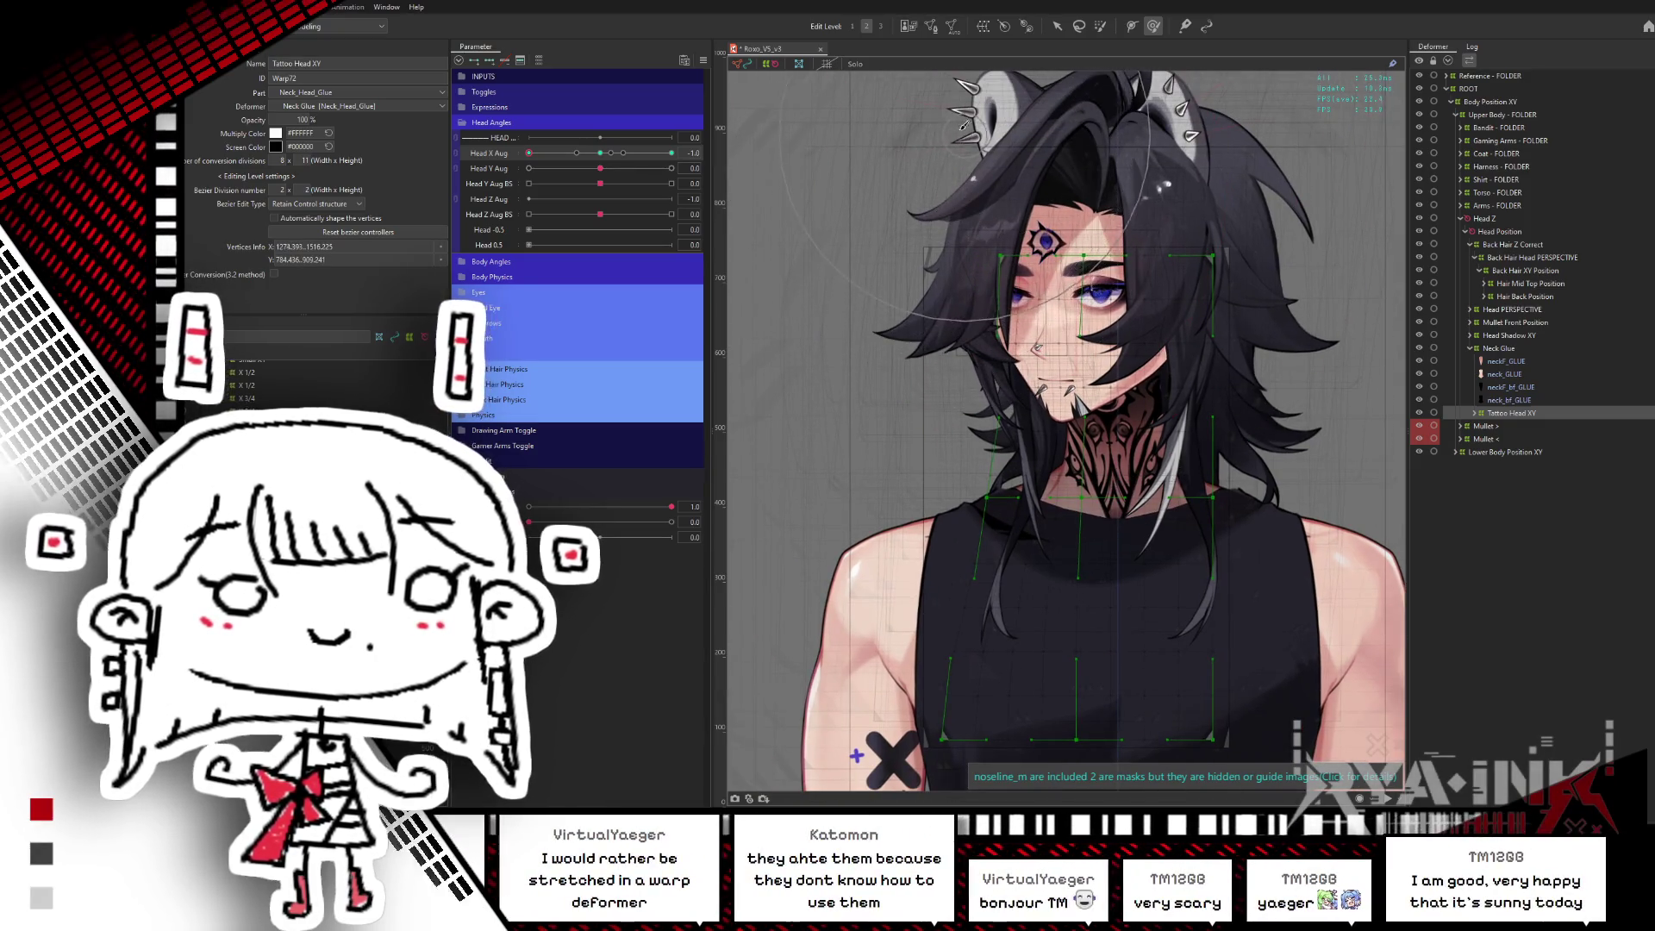
click(910, 337)
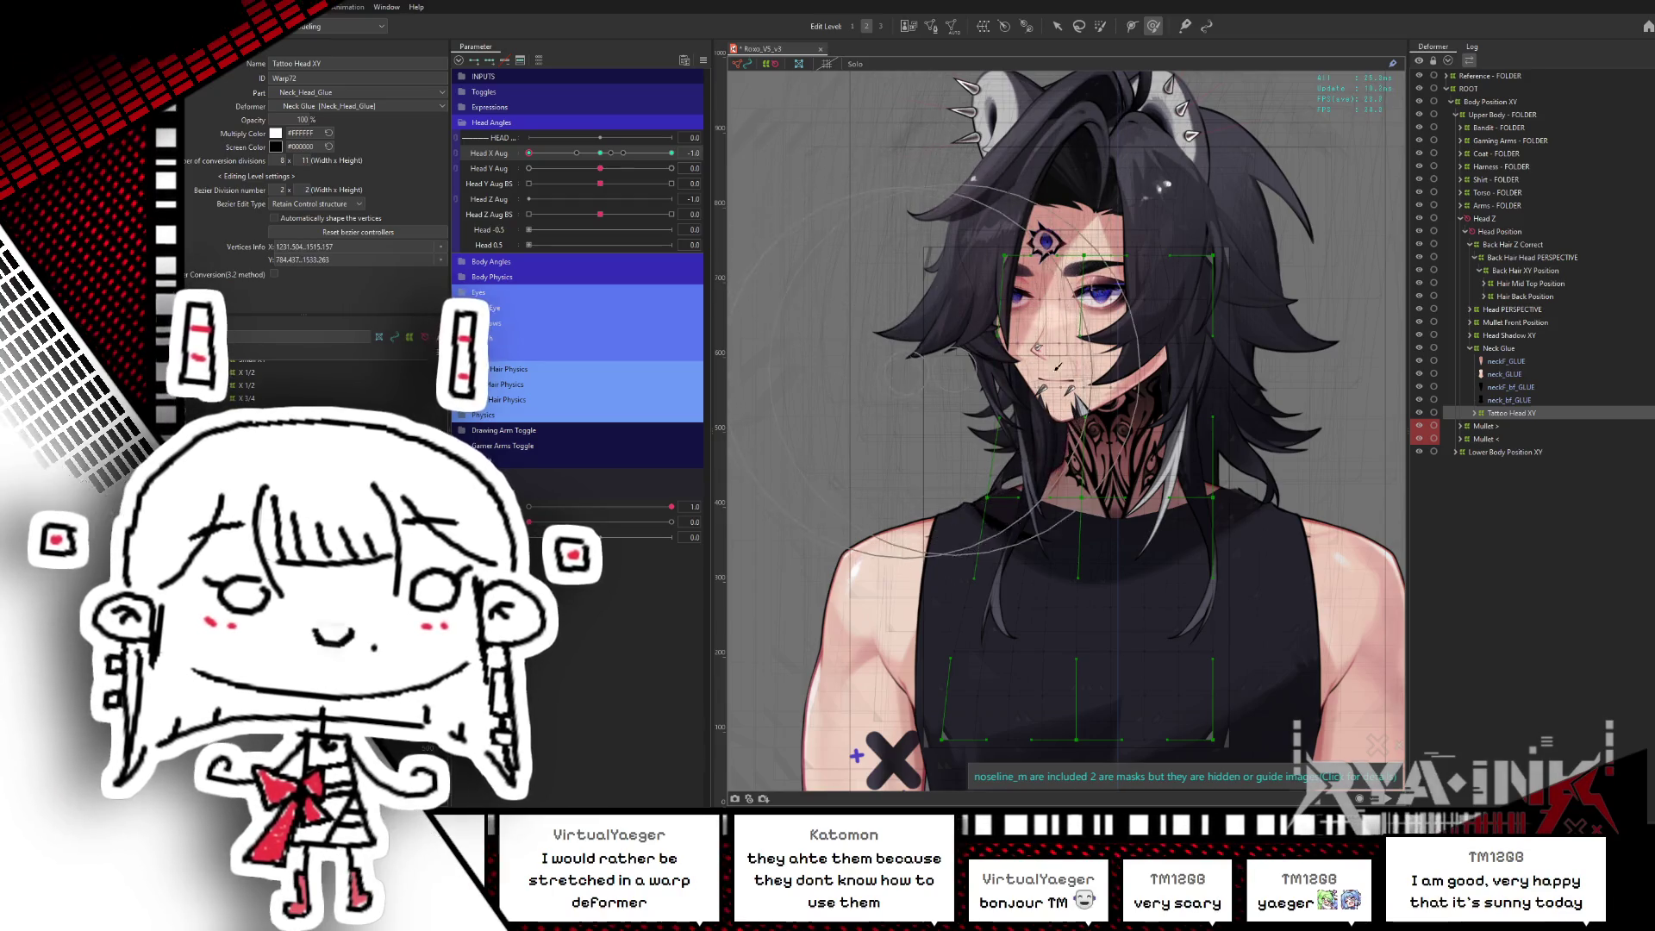
drag(1052, 509, 1035, 332)
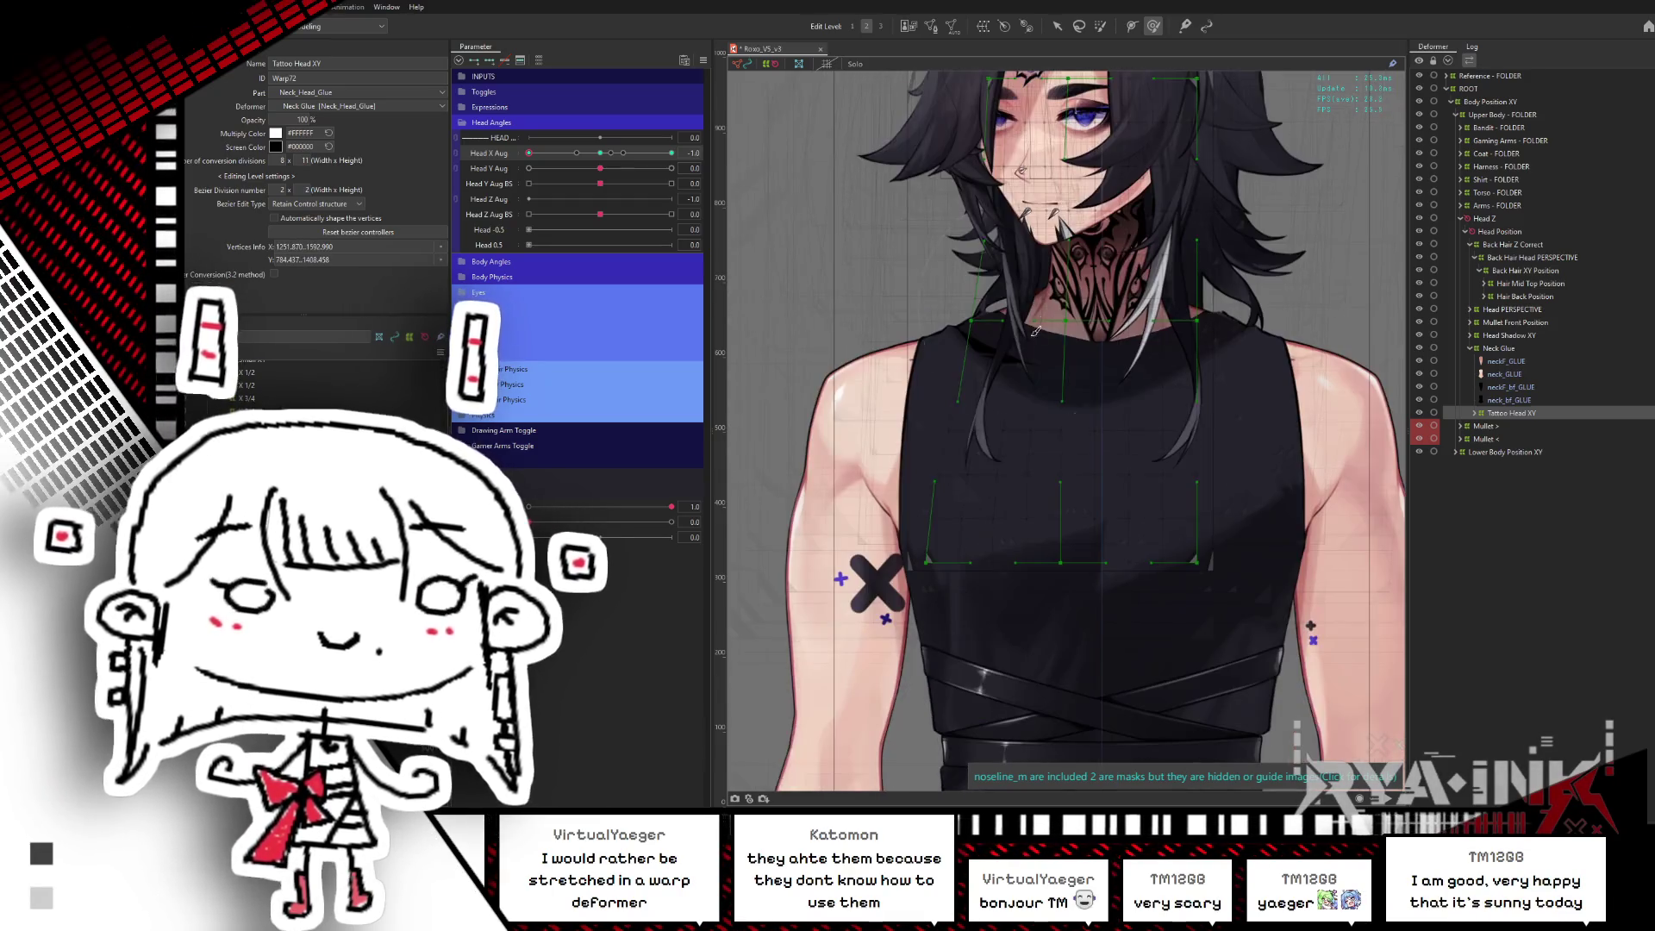
drag(1188, 454, 1123, 562)
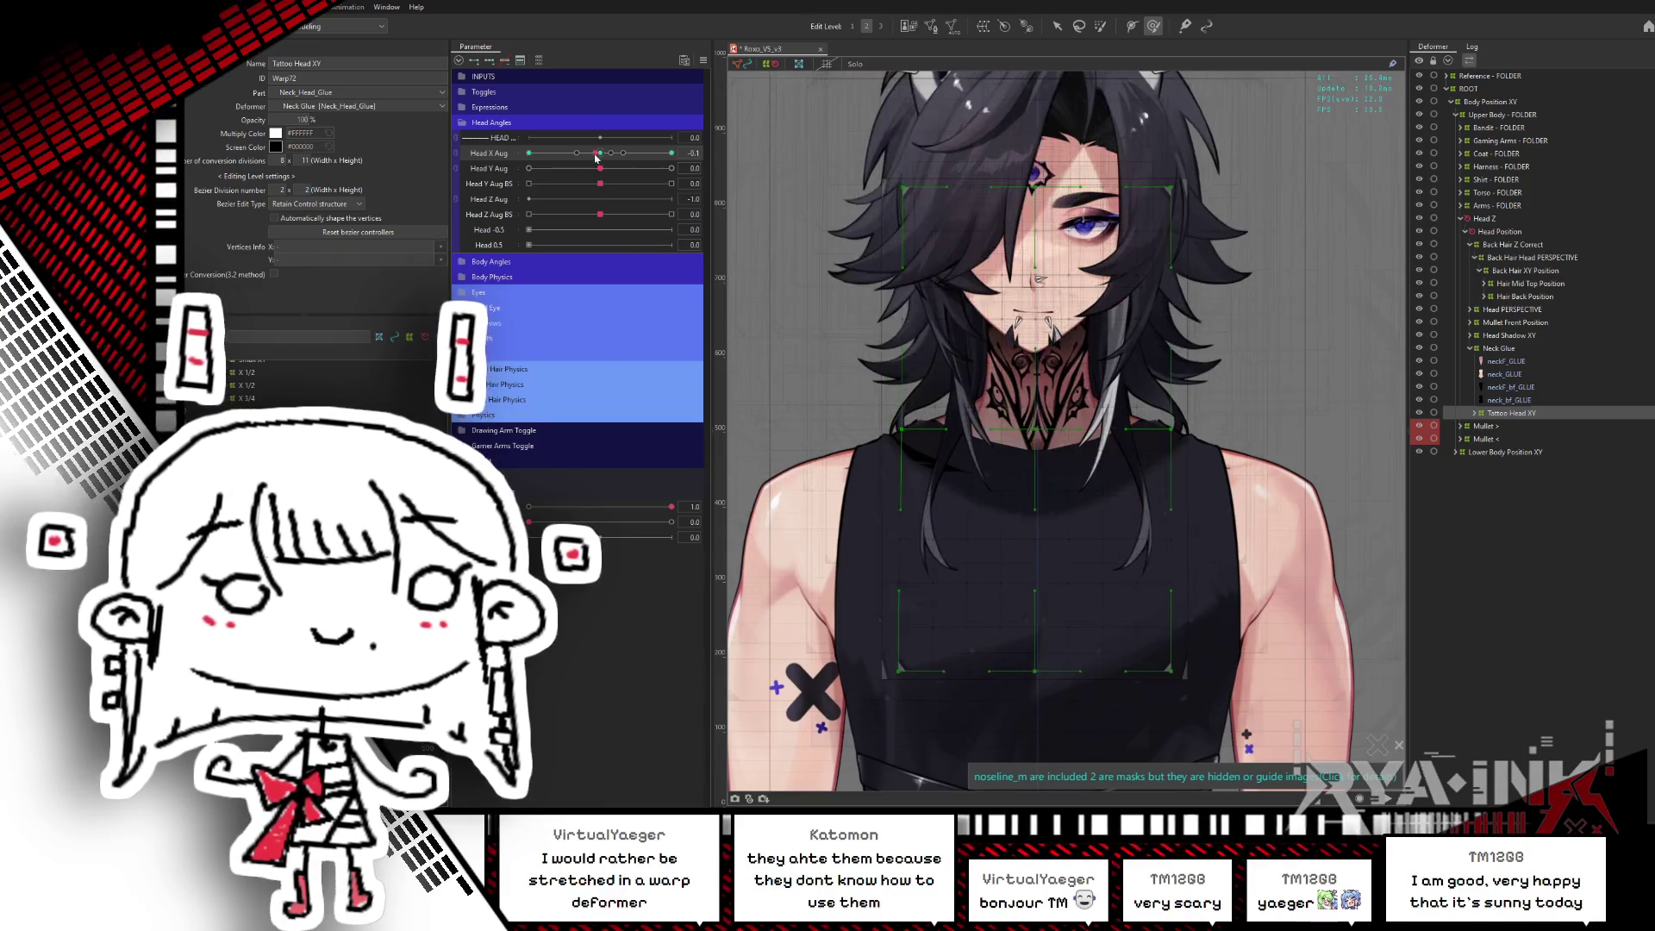
click(919, 515)
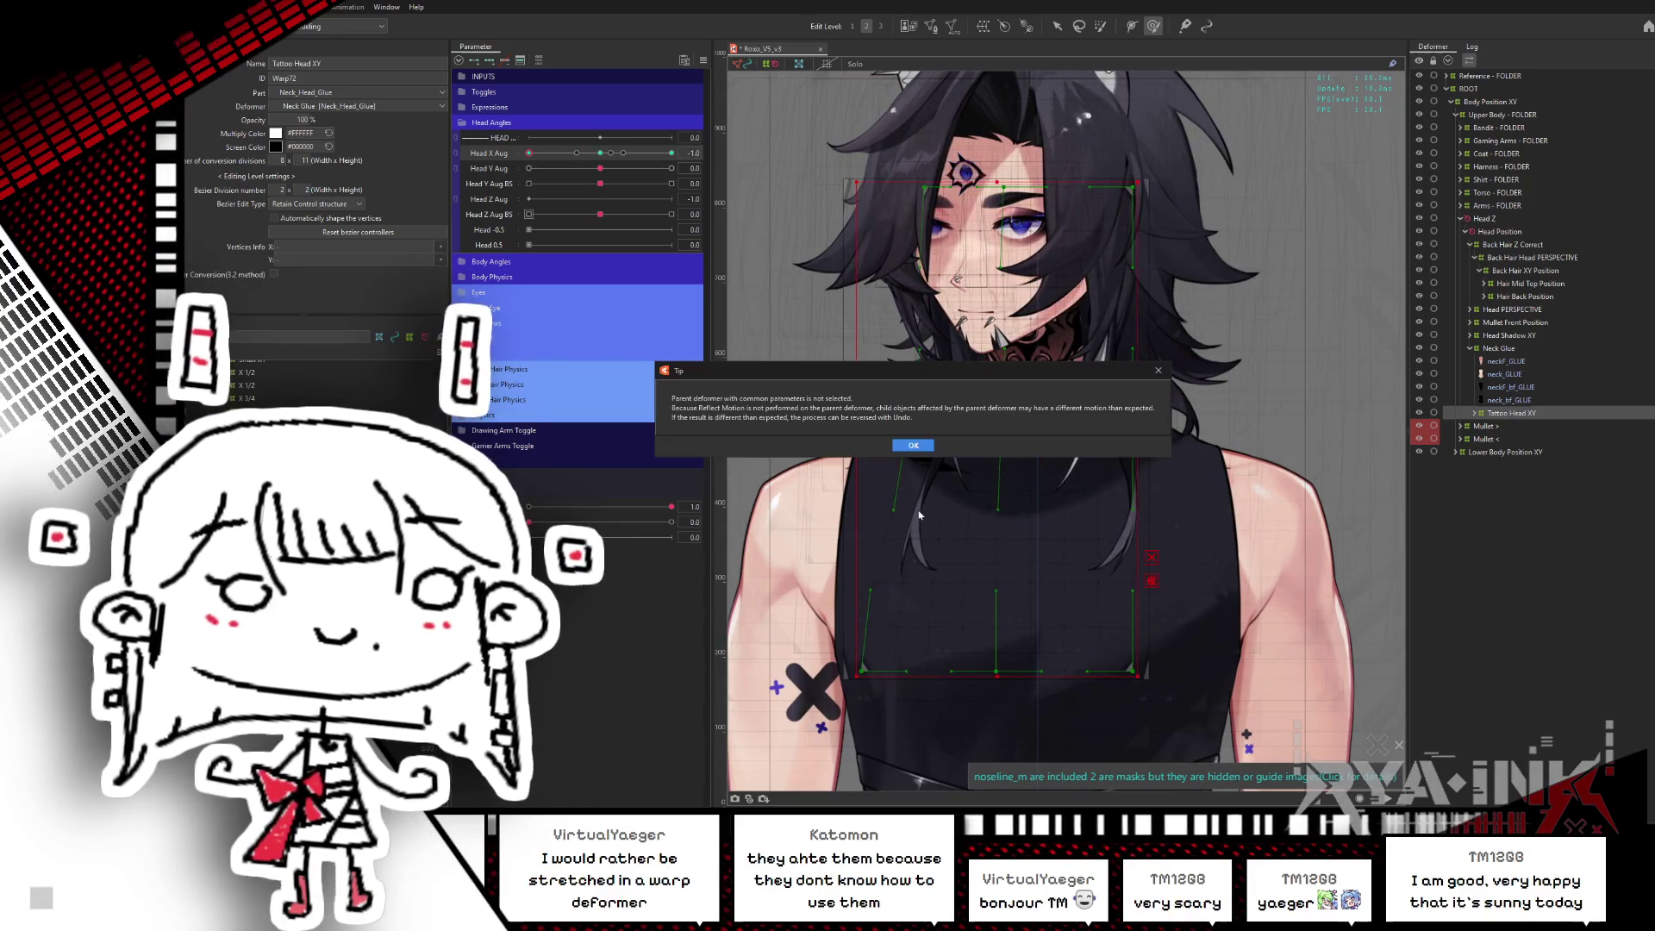
- Select Tattoo Head XY, reflect its keyform to the opposite head turn, and widen the grid's left side
click(918, 444)
click(887, 528)
mouse_move(529, 153)
mouse_down()
mouse_move(662, 152)
mouse_move(531, 172)
mouse_up()
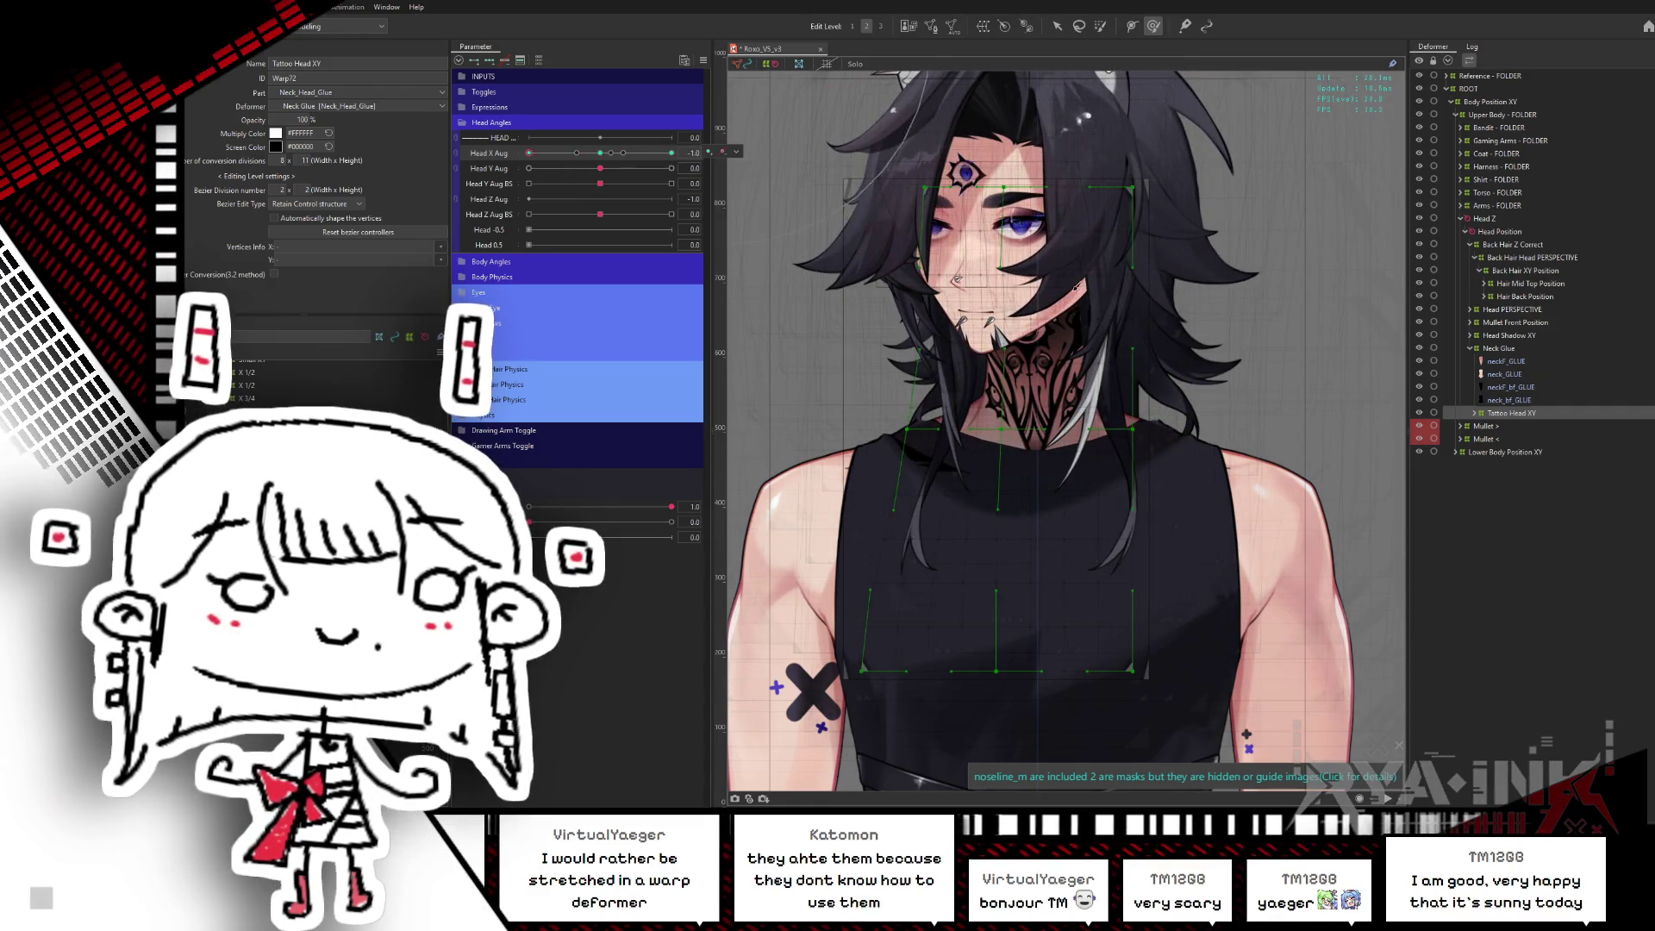
click(1501, 349)
click(1510, 413)
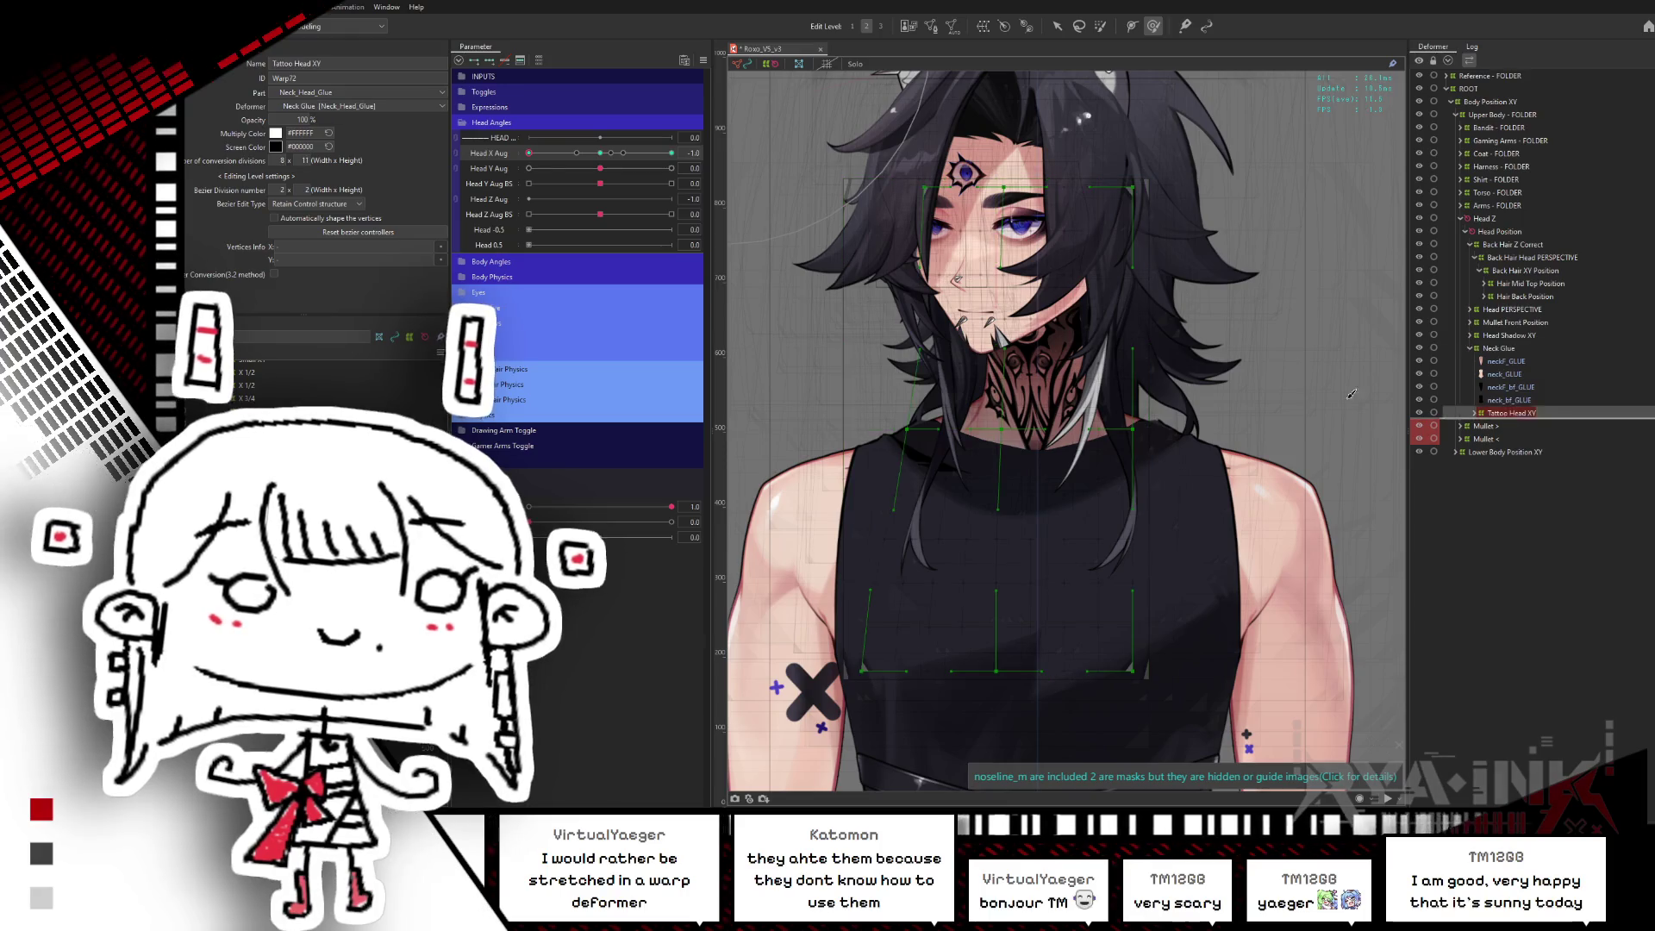
click(597, 153)
key(ctrl+shift+r)
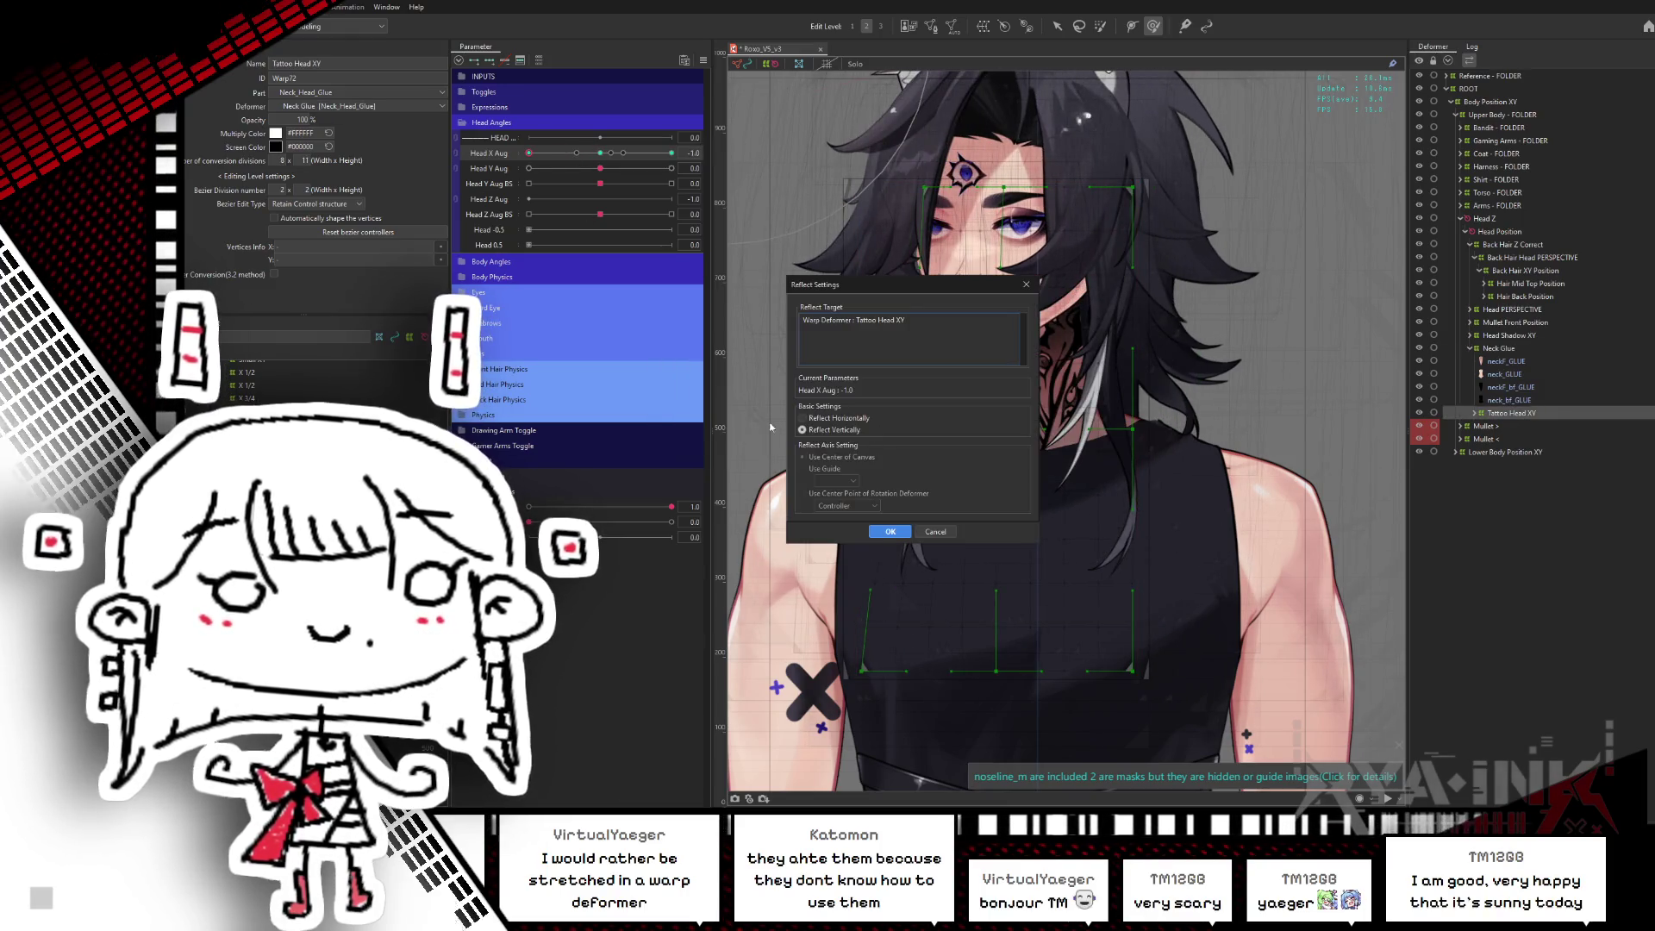
click(890, 533)
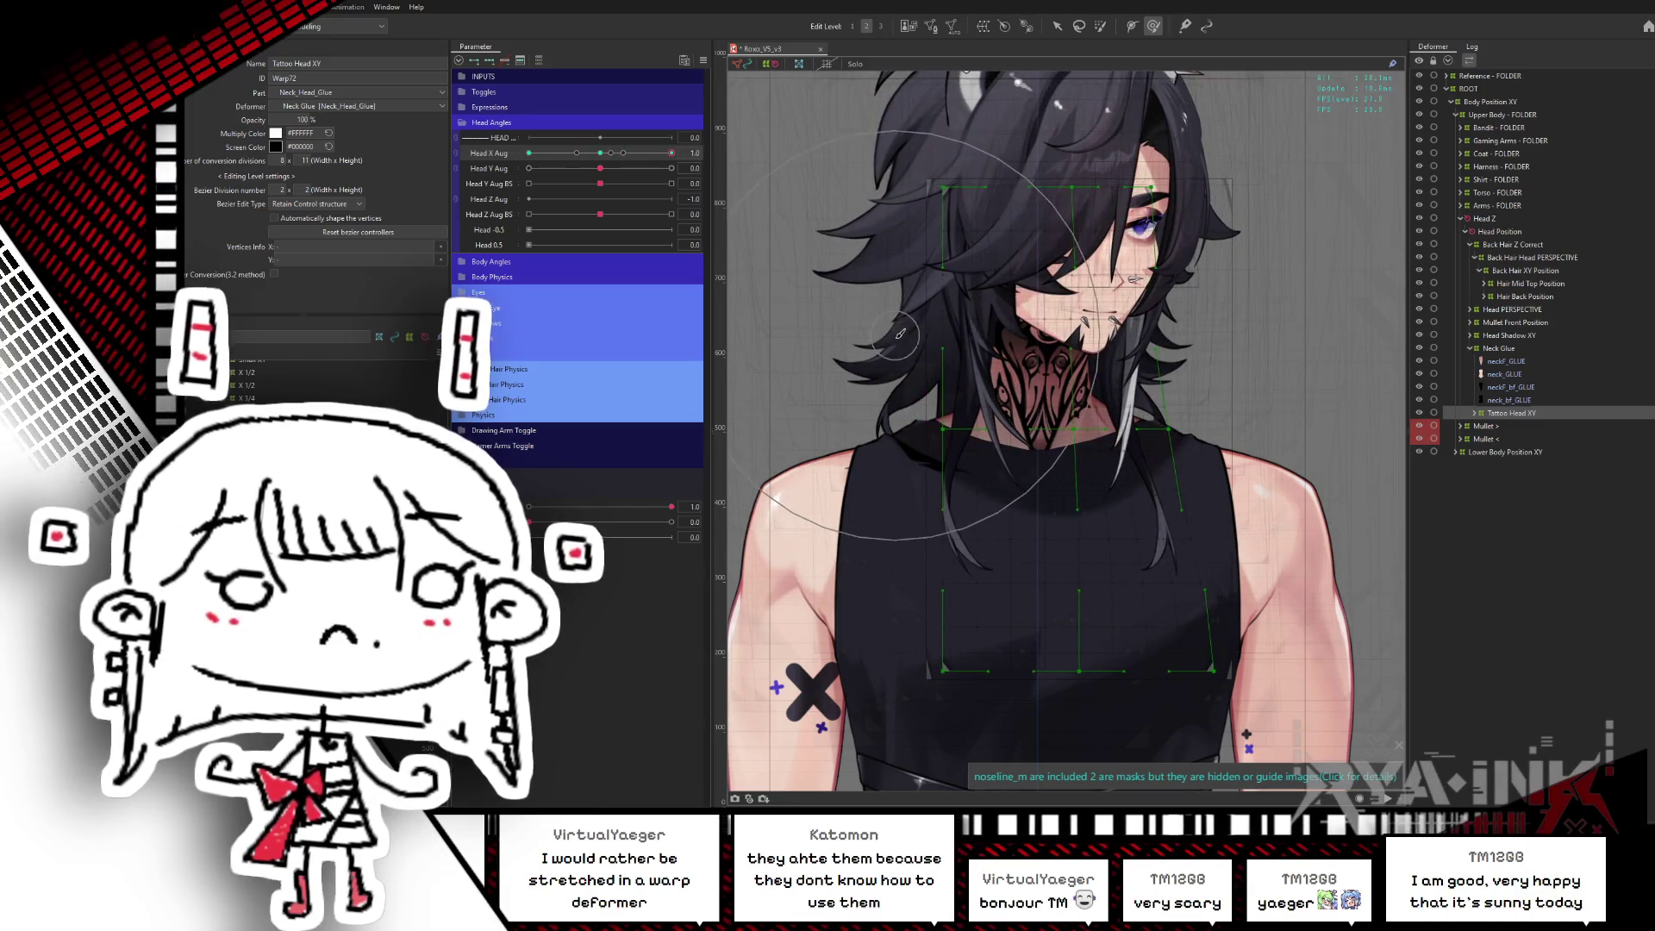
mouse_move(900, 333)
mouse_down()
mouse_move(890, 224)
mouse_move(917, 164)
mouse_move(863, 114)
mouse_up()
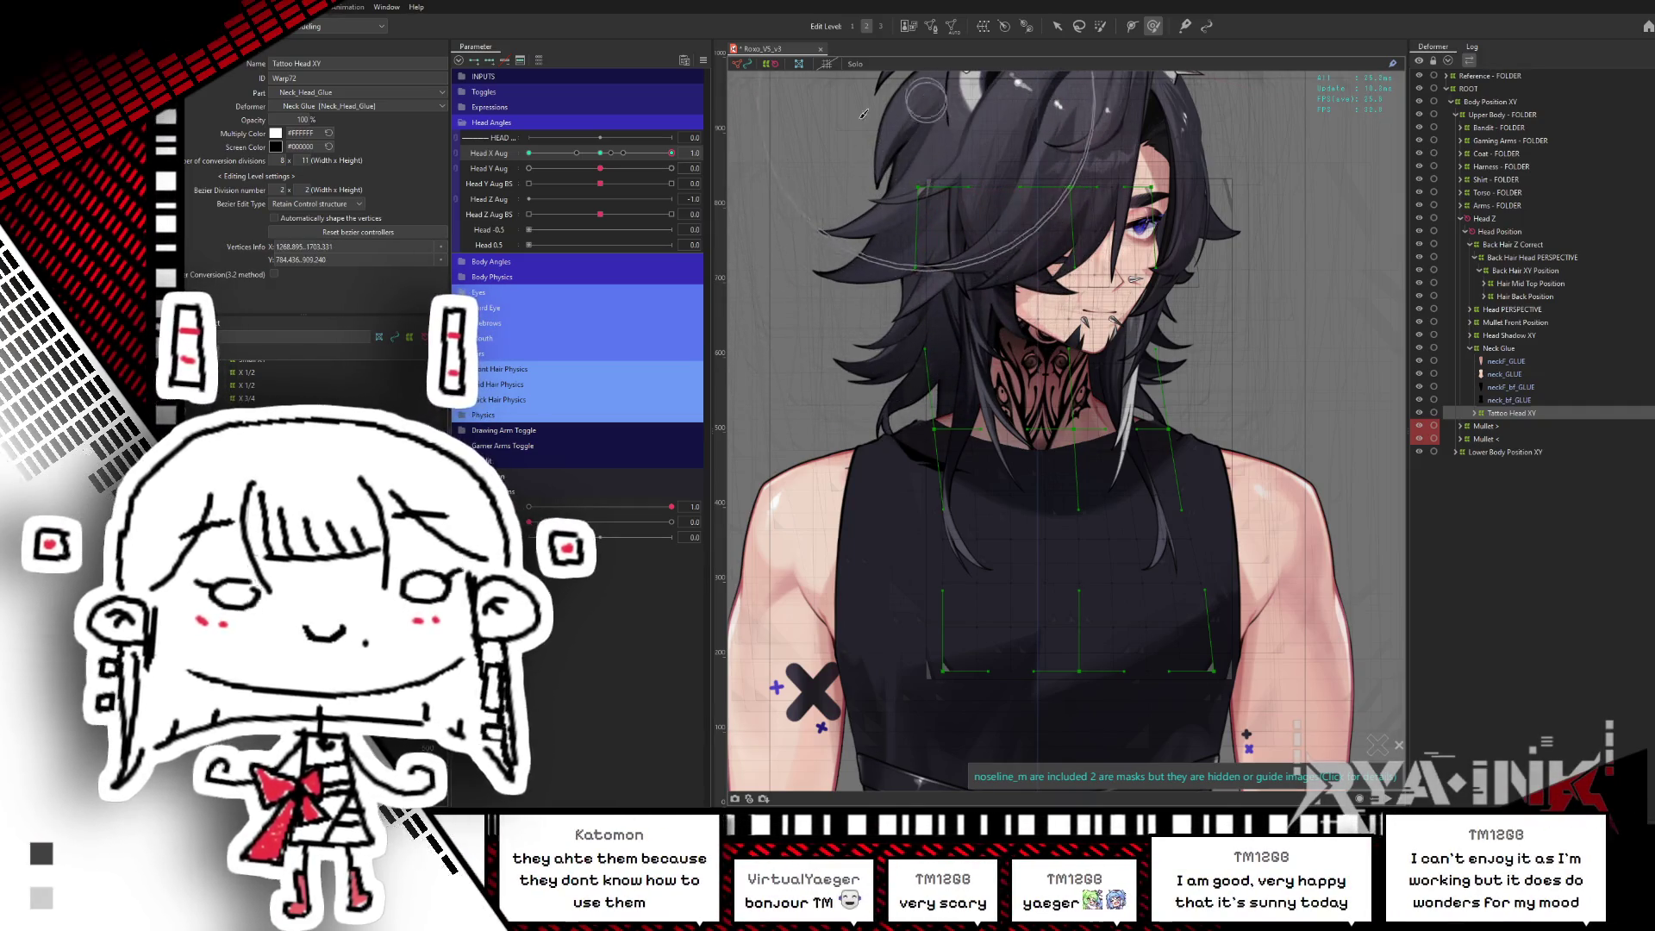
- At Head X Aug 1.0, reflect the grid again, confirm the tips, and check at -1.0
drag(599, 154, 671, 152)
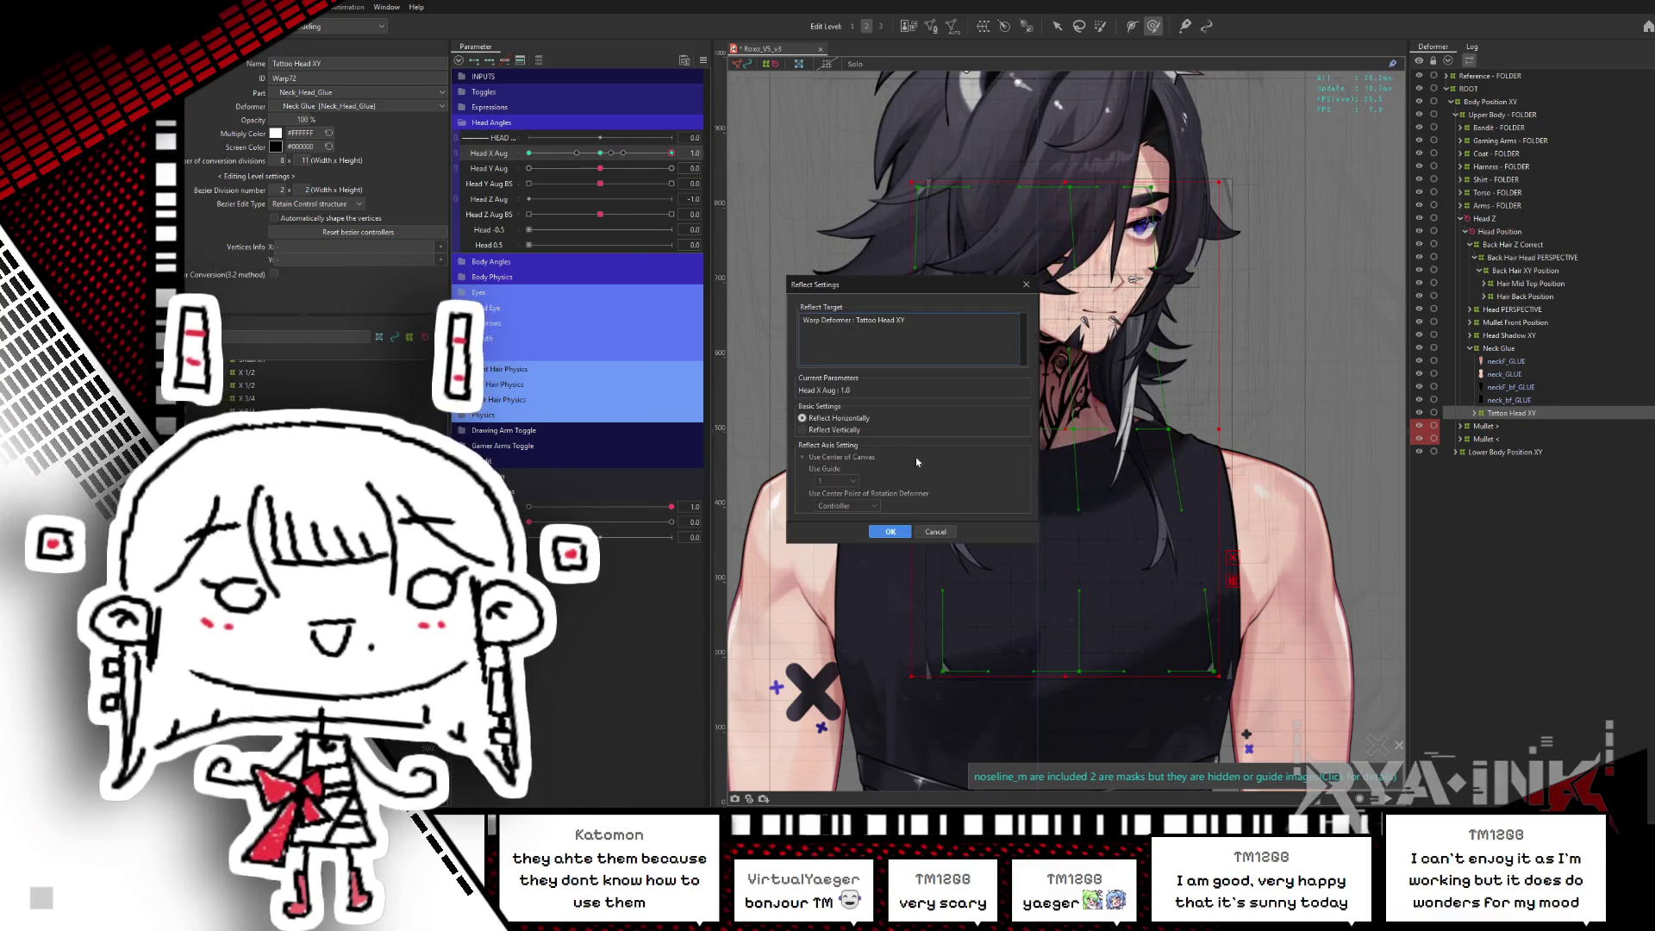
click(888, 527)
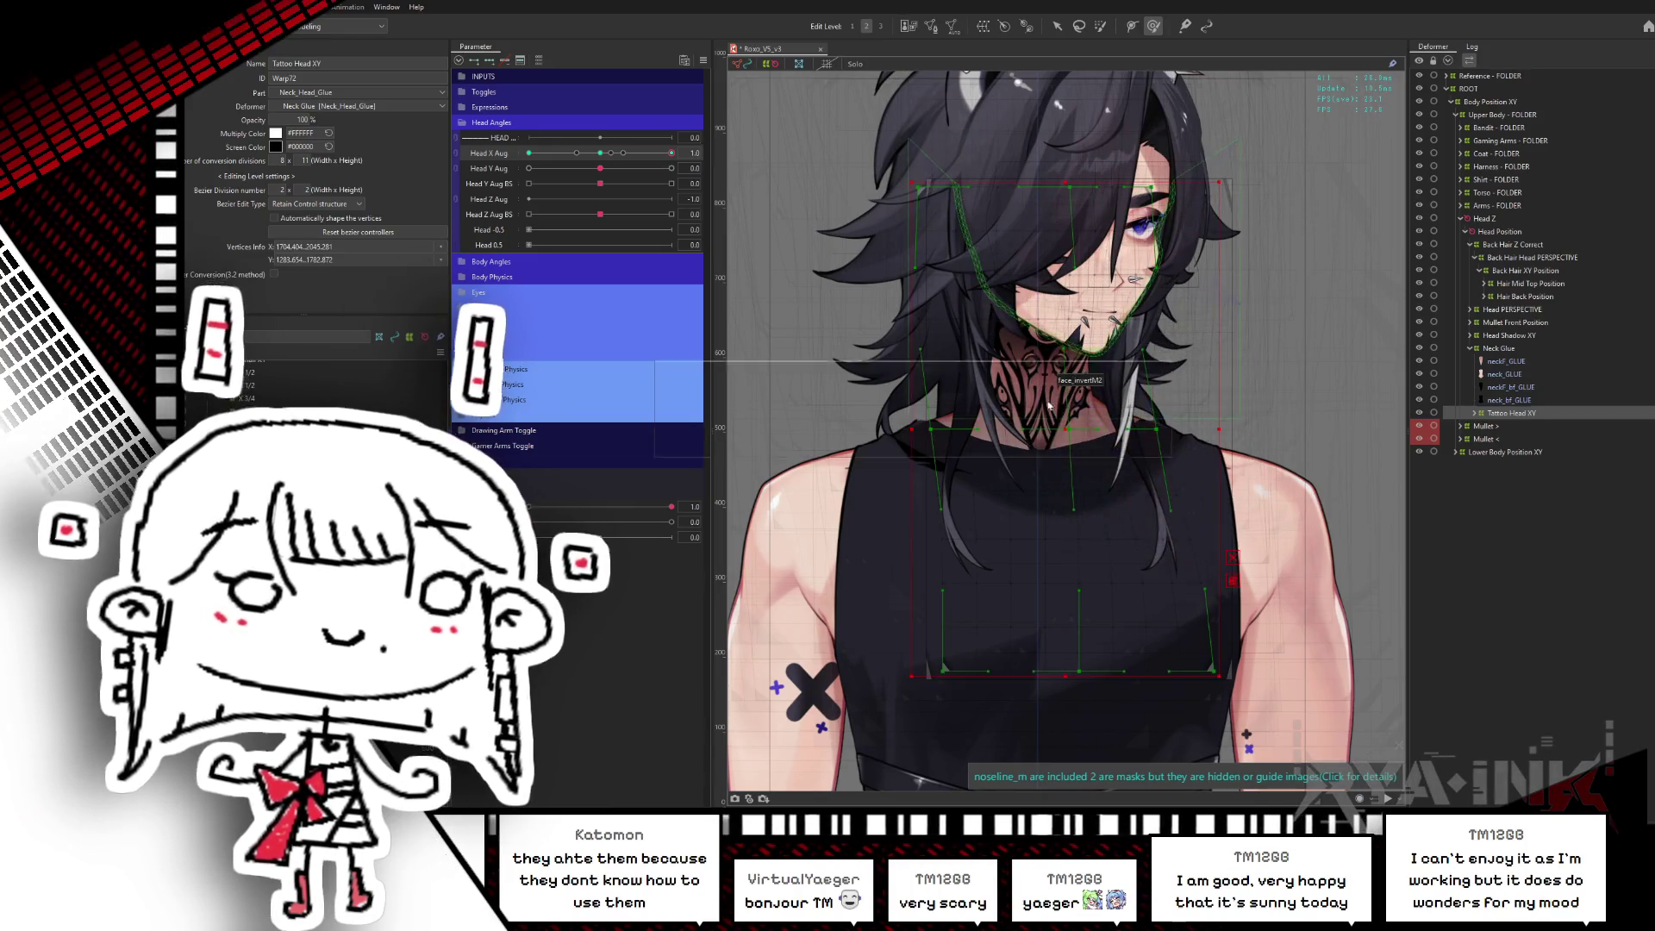
key(ctrl+v)
click(913, 443)
click(889, 533)
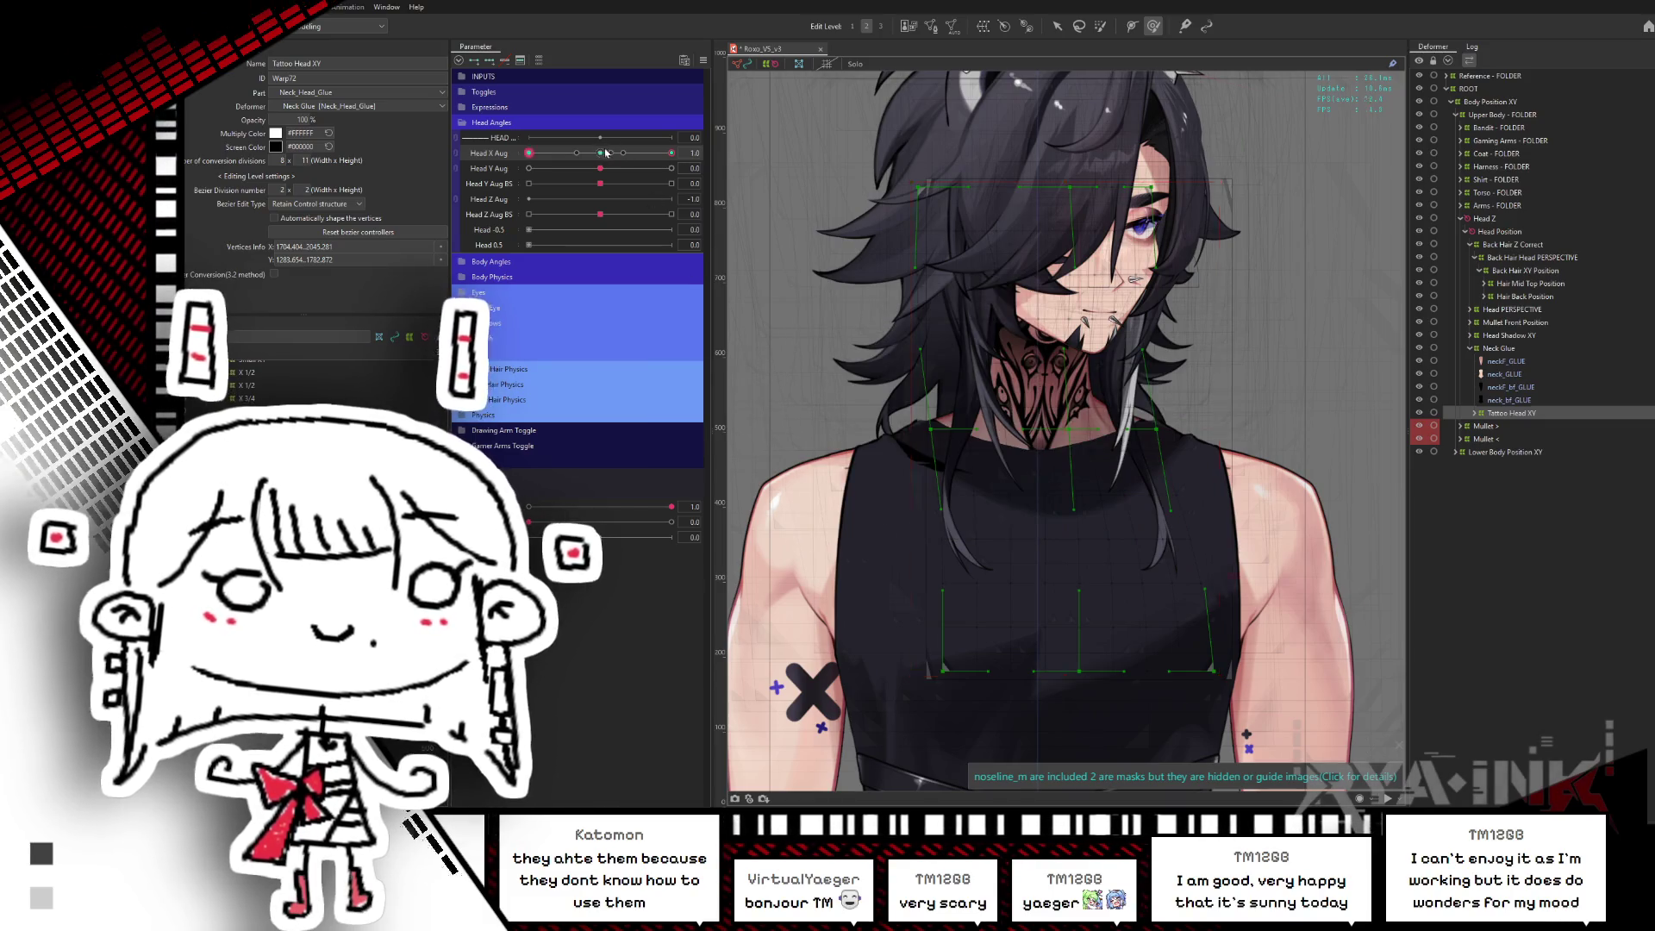
drag(606, 153, 541, 187)
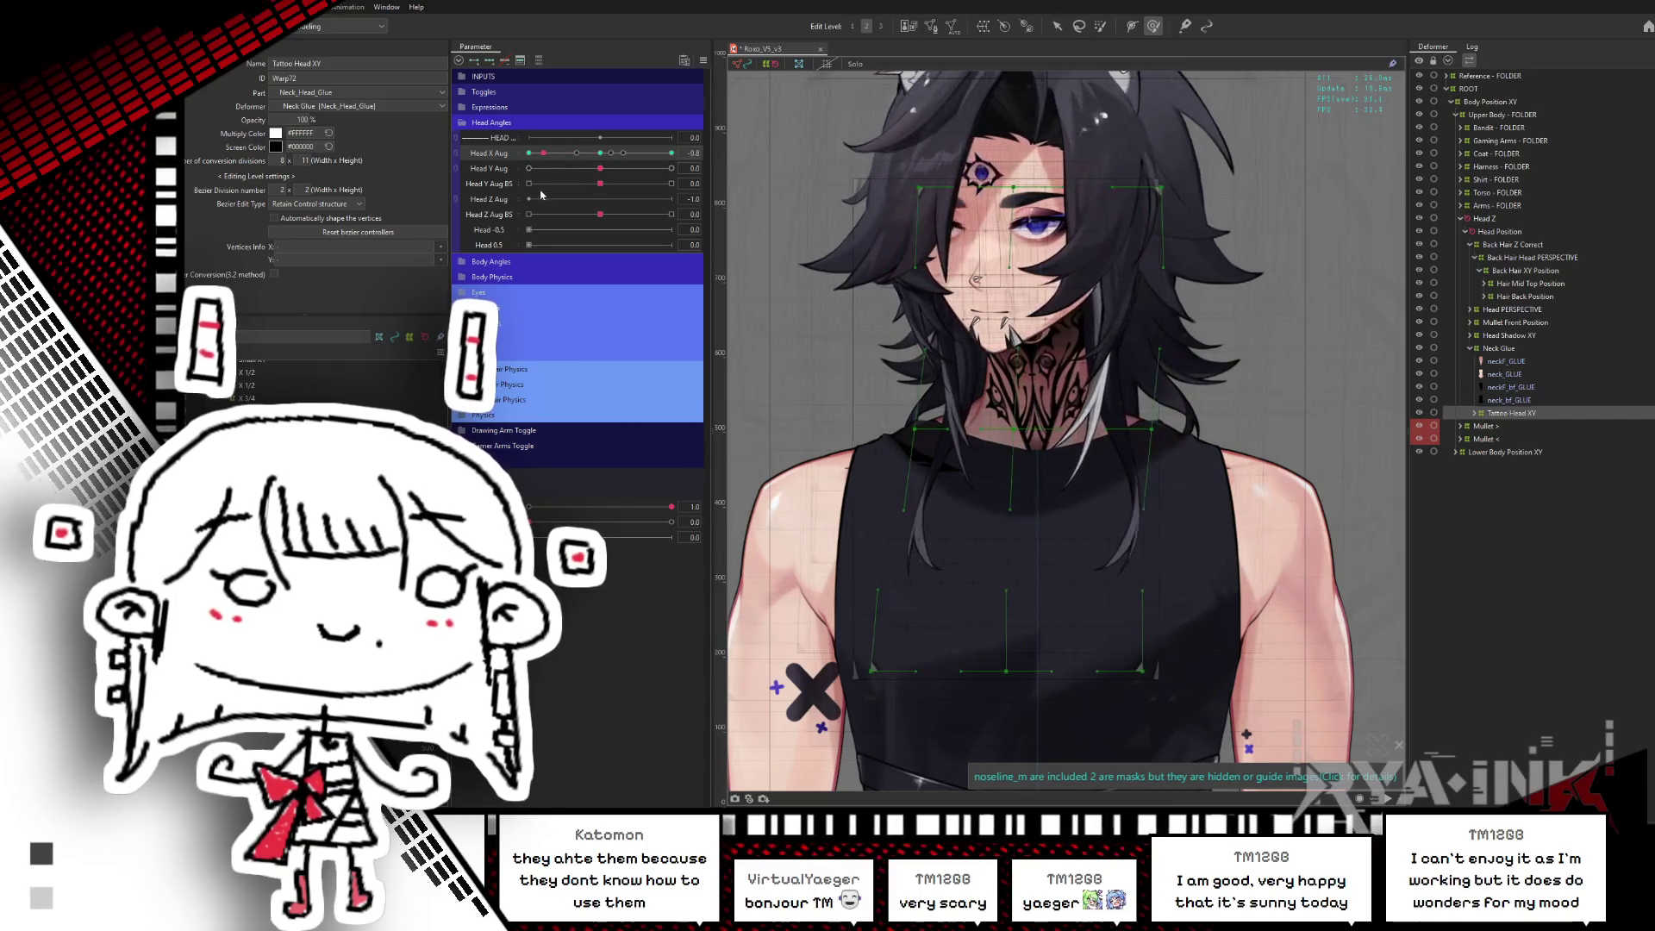
- Reflect the Tattoo Head XY keyform onto the opposite Head X Aug side
click(1203, 433)
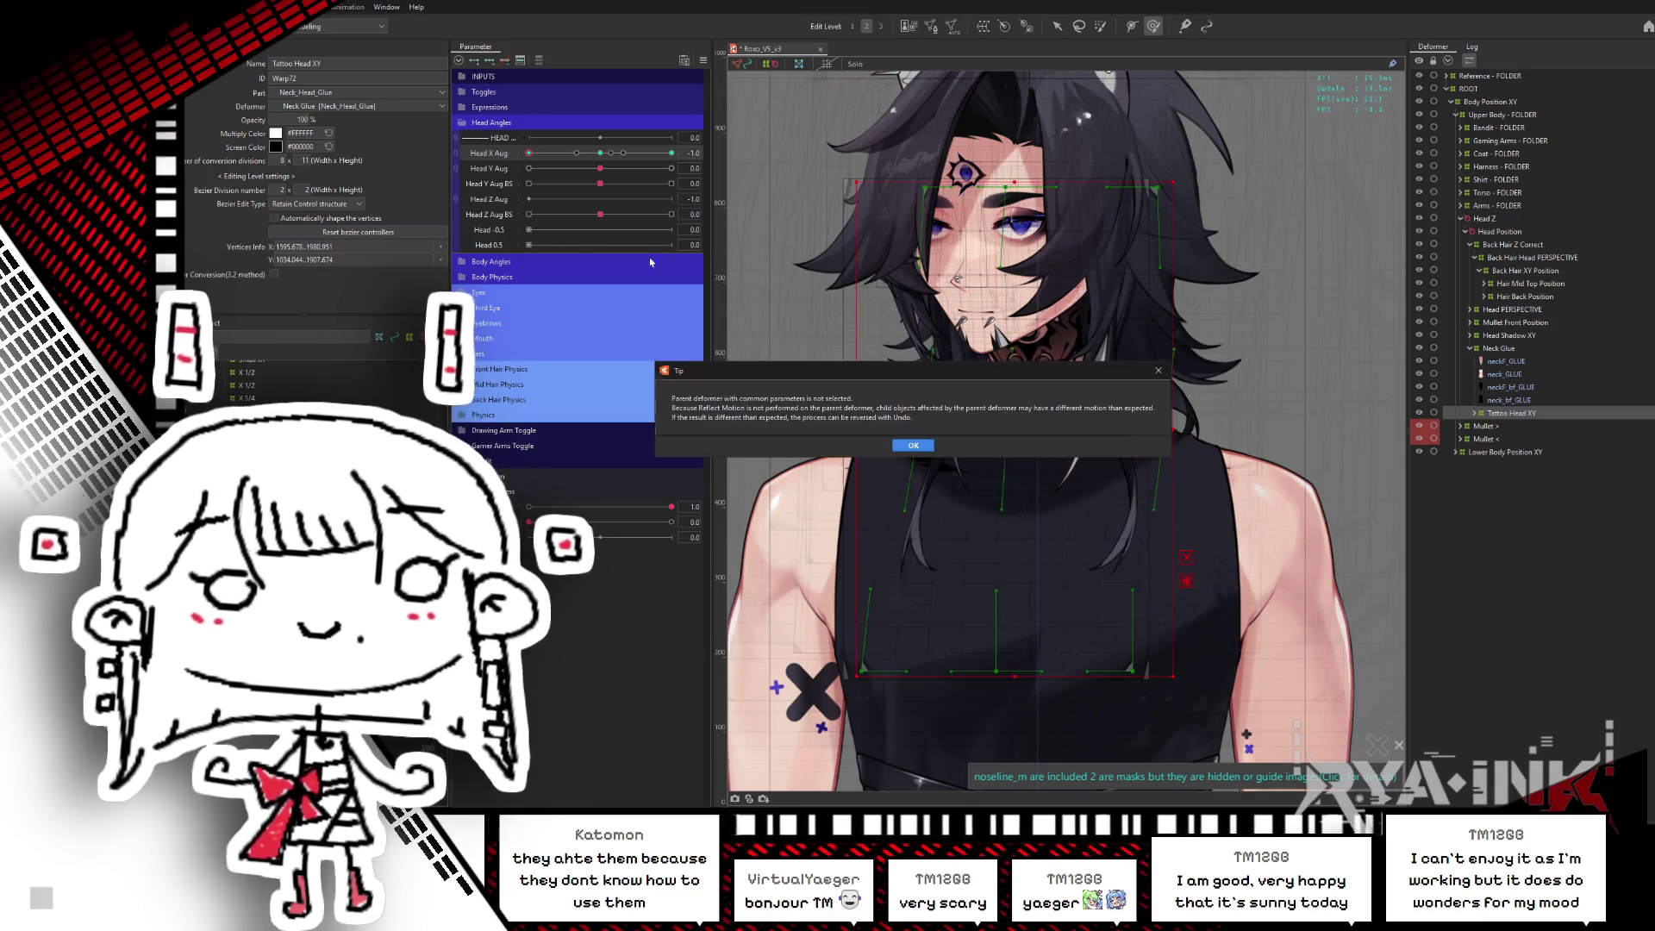
click(911, 446)
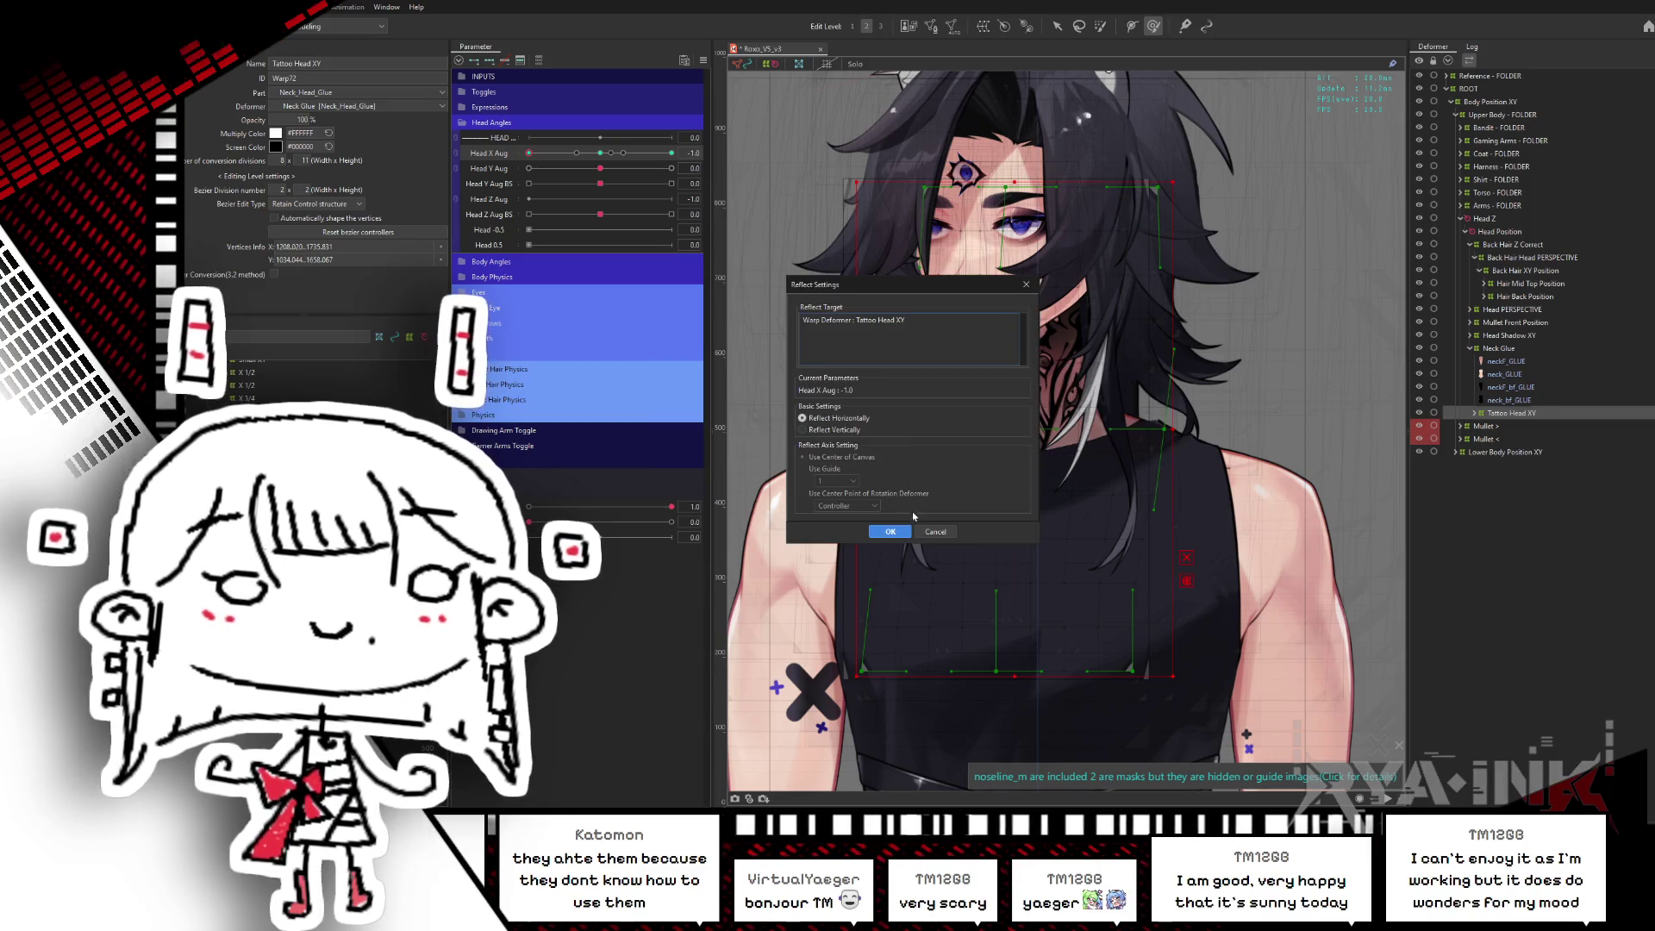
key(Return)
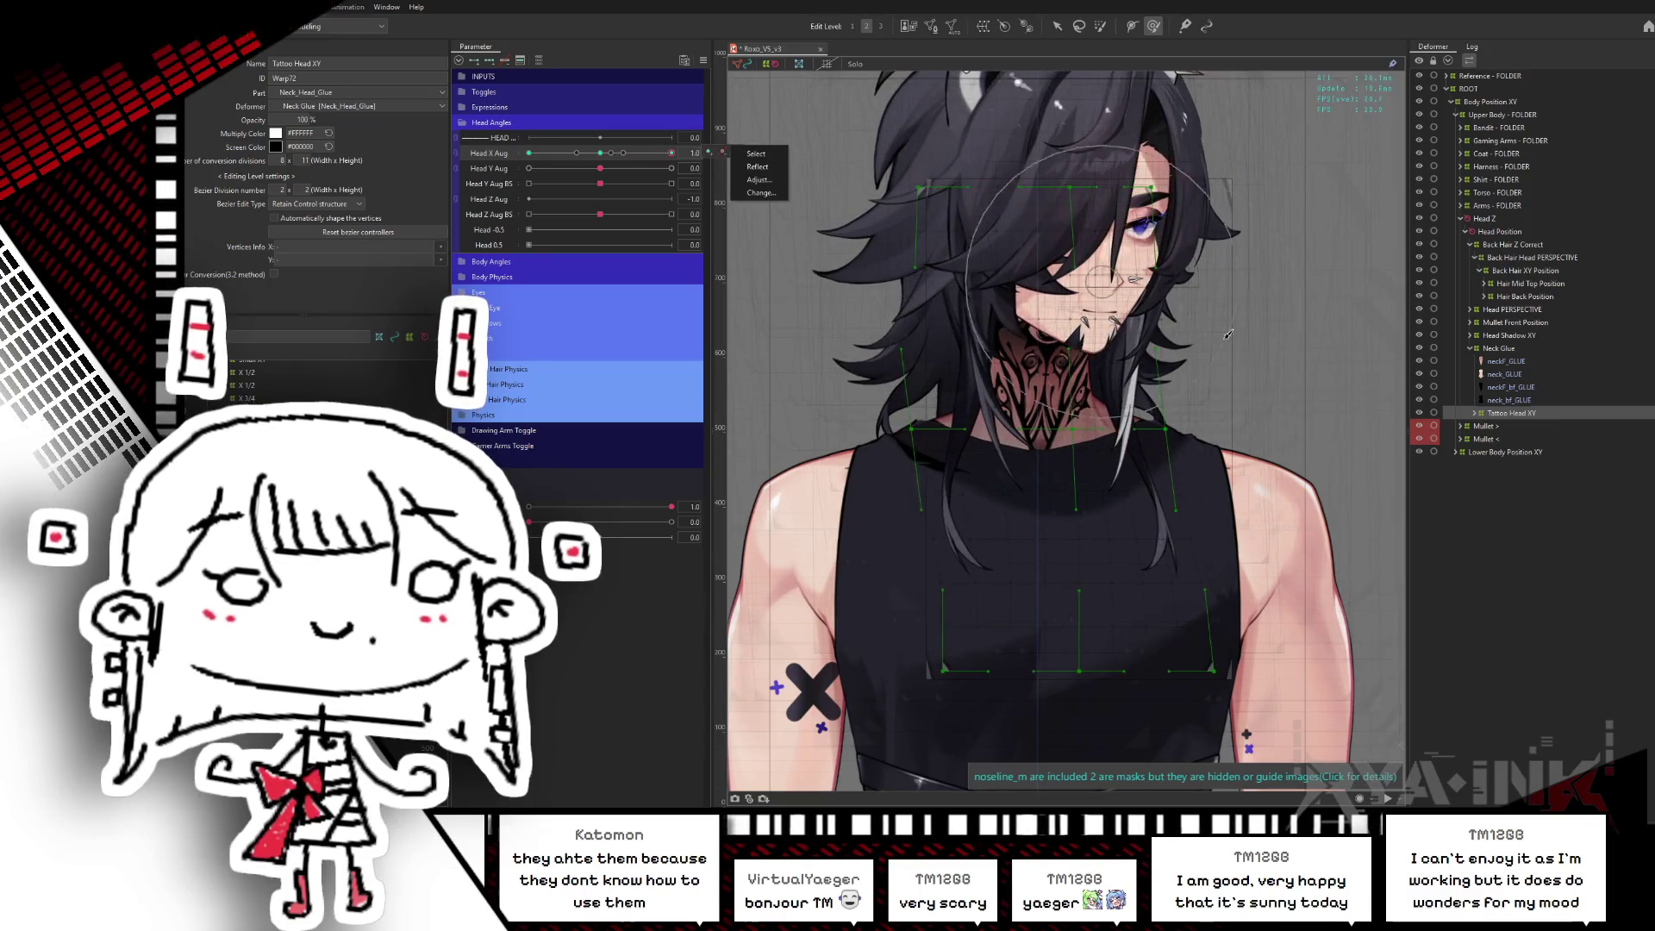
- At Head X Aug 1.0, reflect the Tattoo Head XY pose and shift the warp right
click(1118, 366)
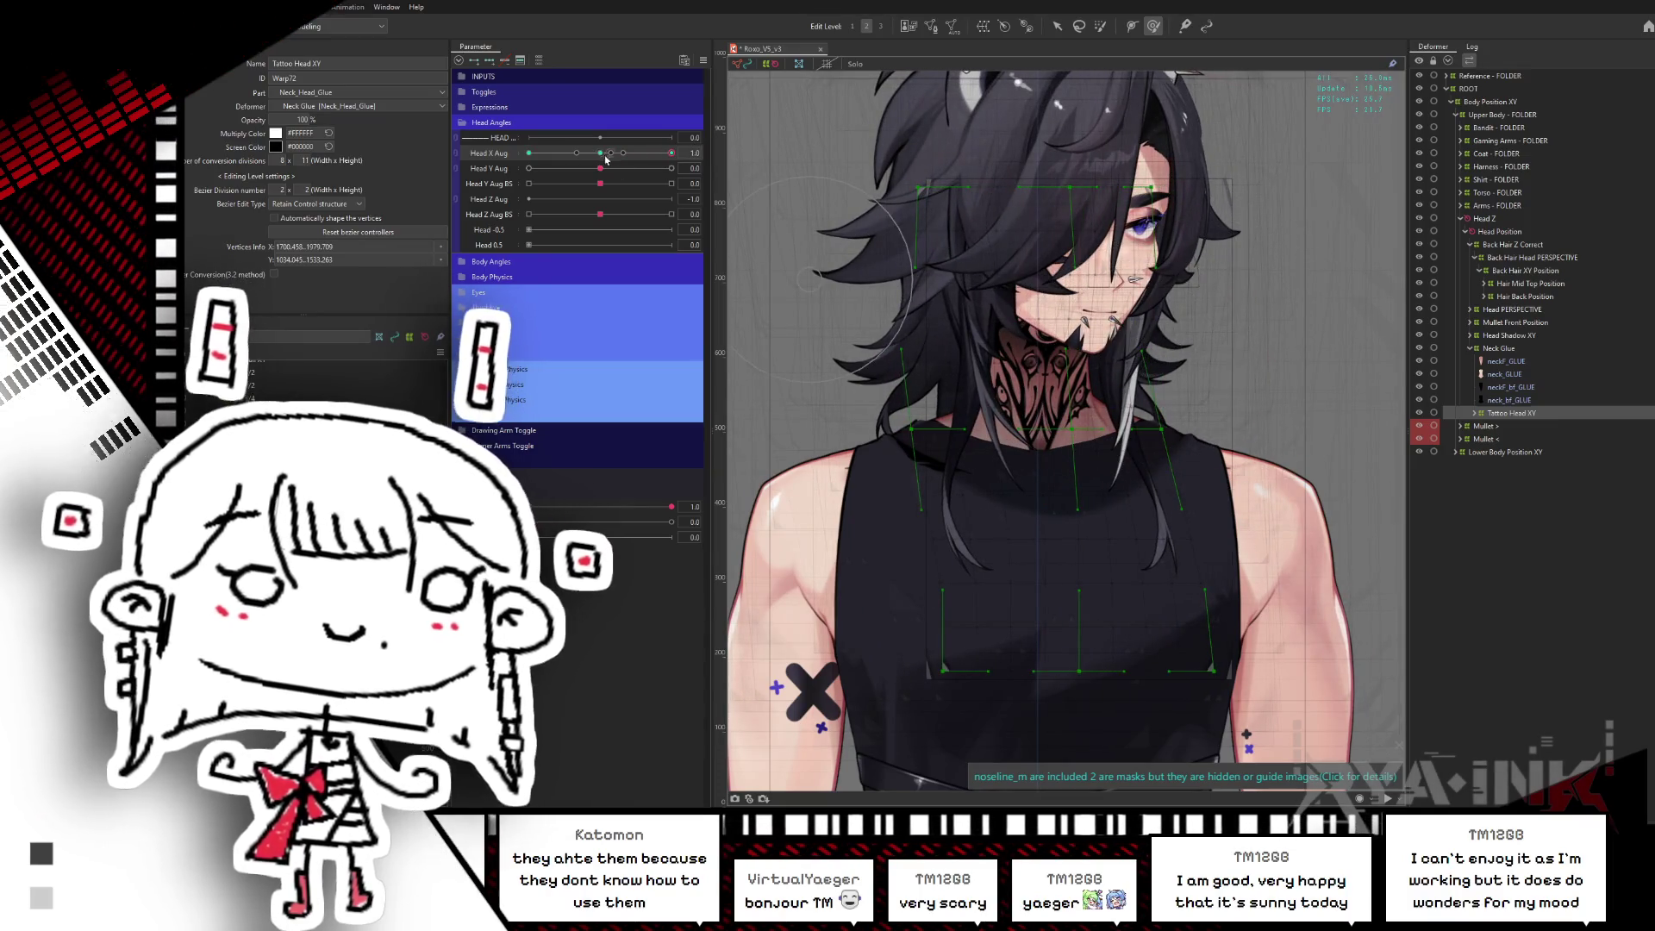
key(ctrl+h)
click(983, 342)
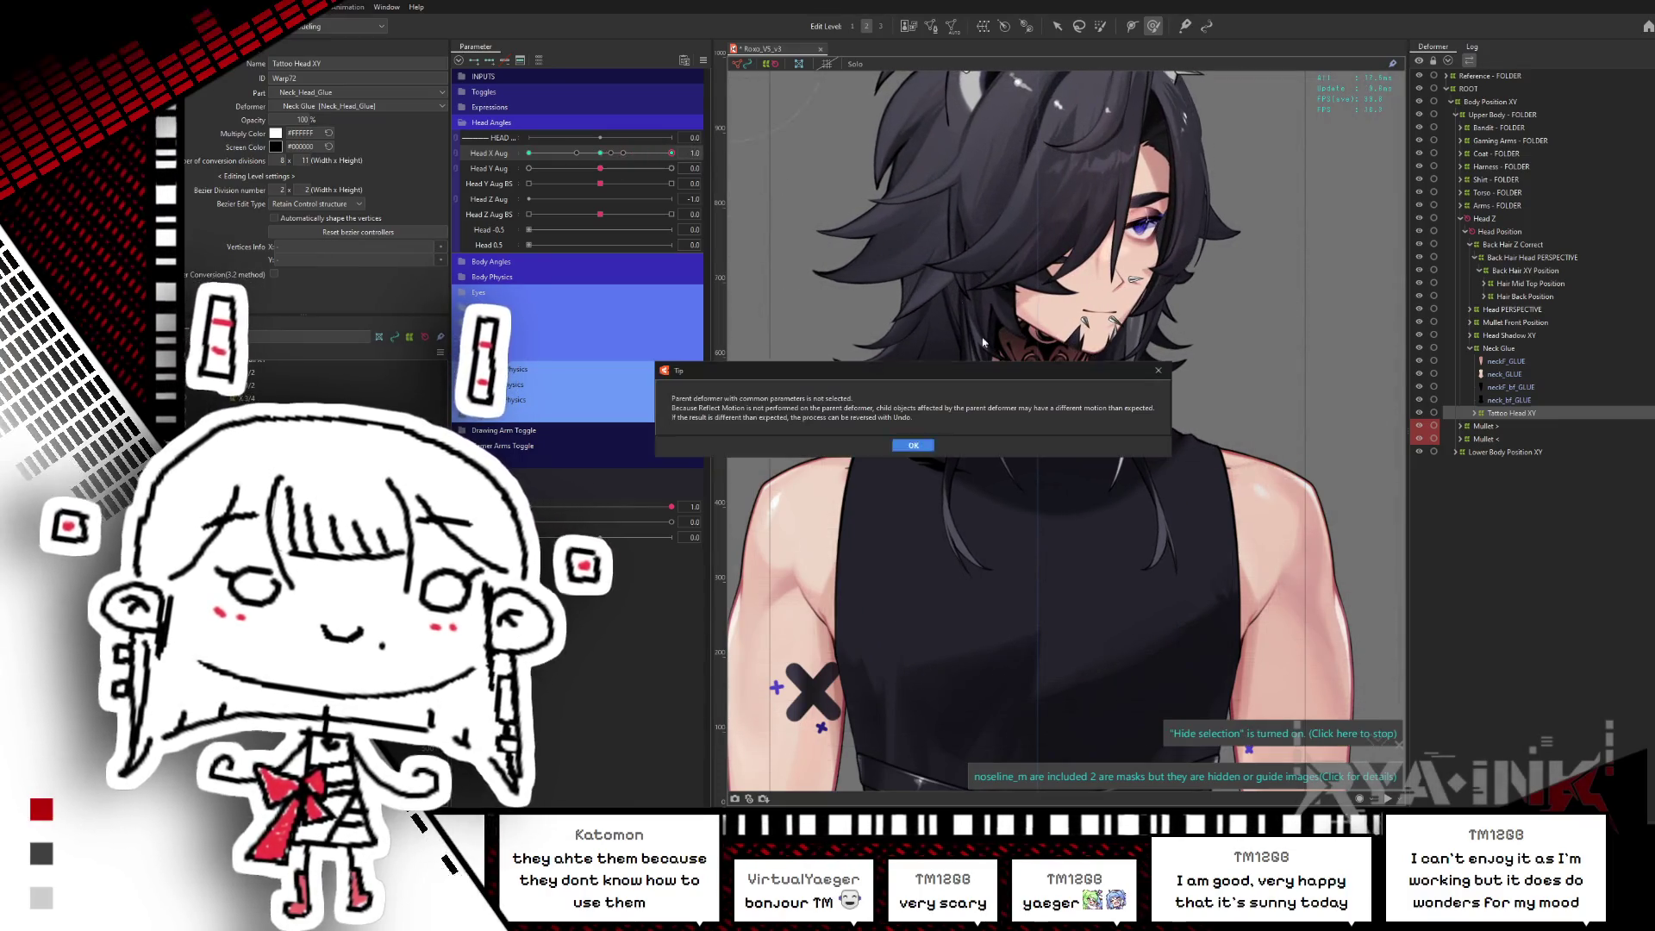
click(906, 447)
click(887, 527)
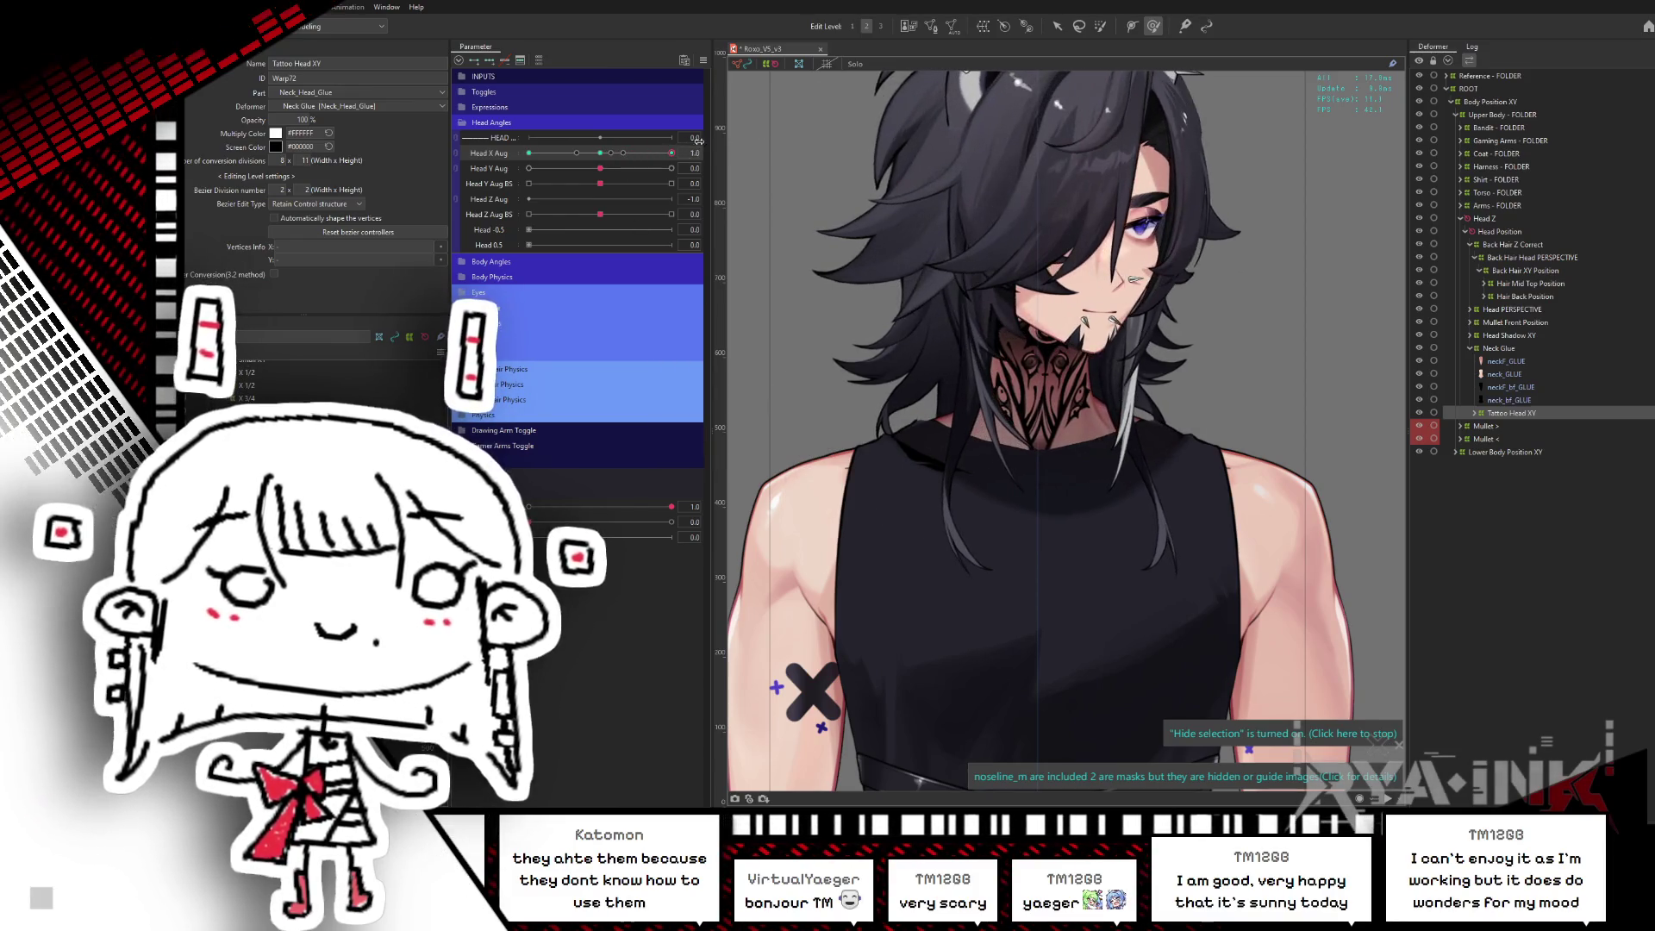
click(1000, 274)
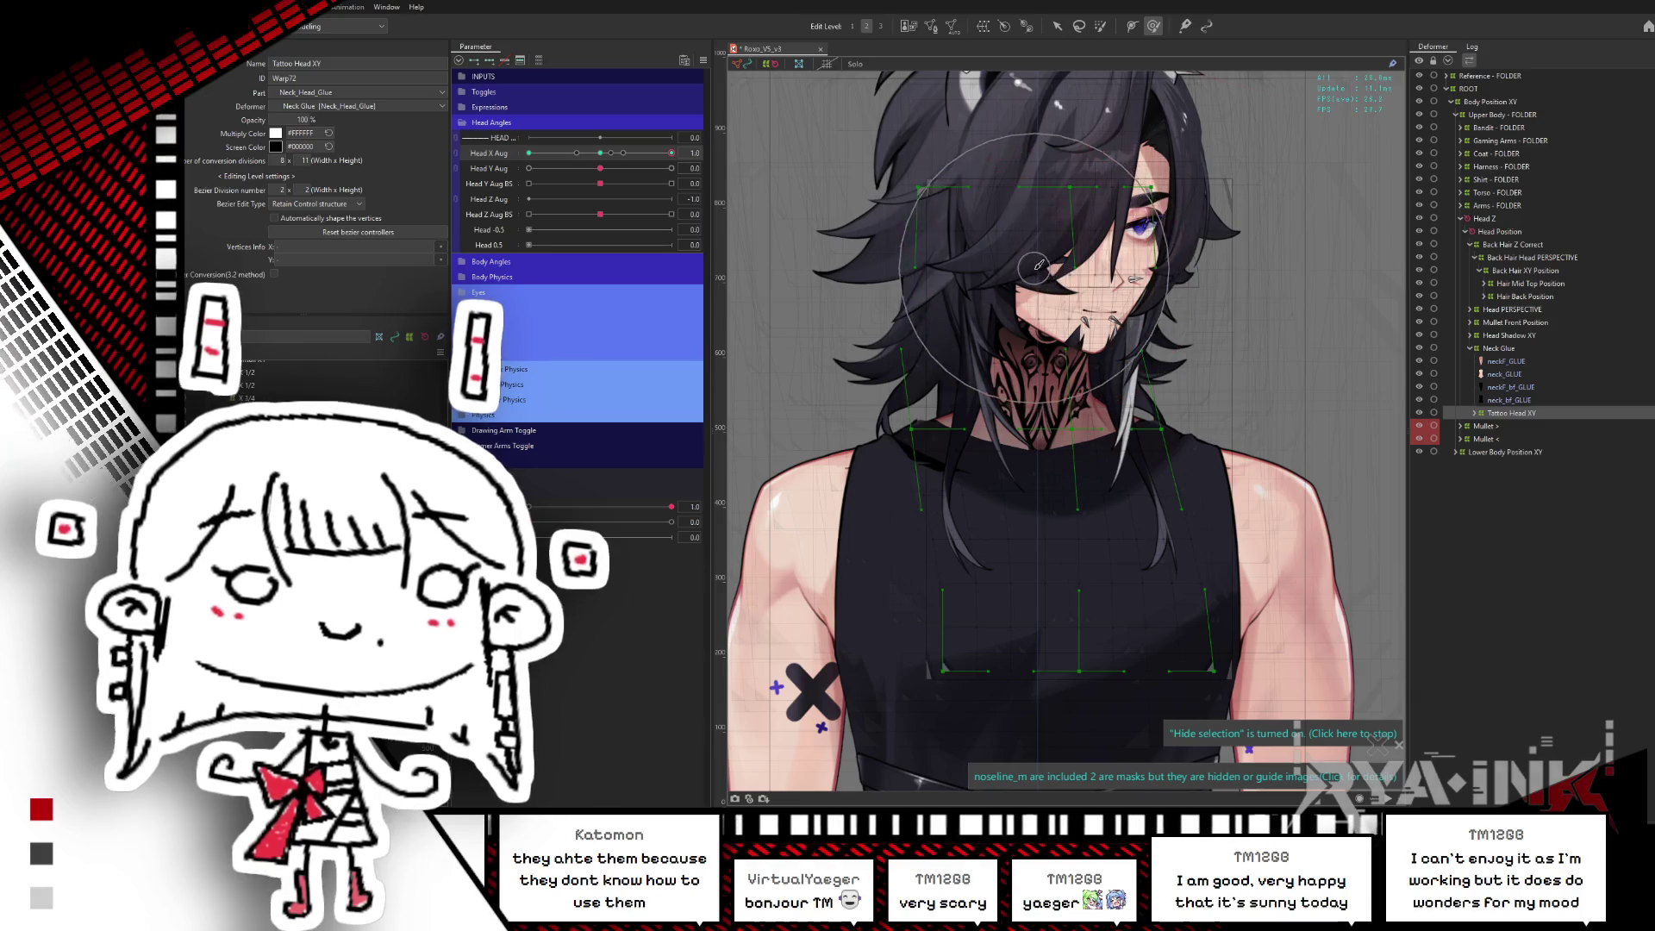
drag(1039, 265, 1075, 273)
- Mirror the pose to the other side with reflect motion, then return Head X Aug to 0
click(990, 223)
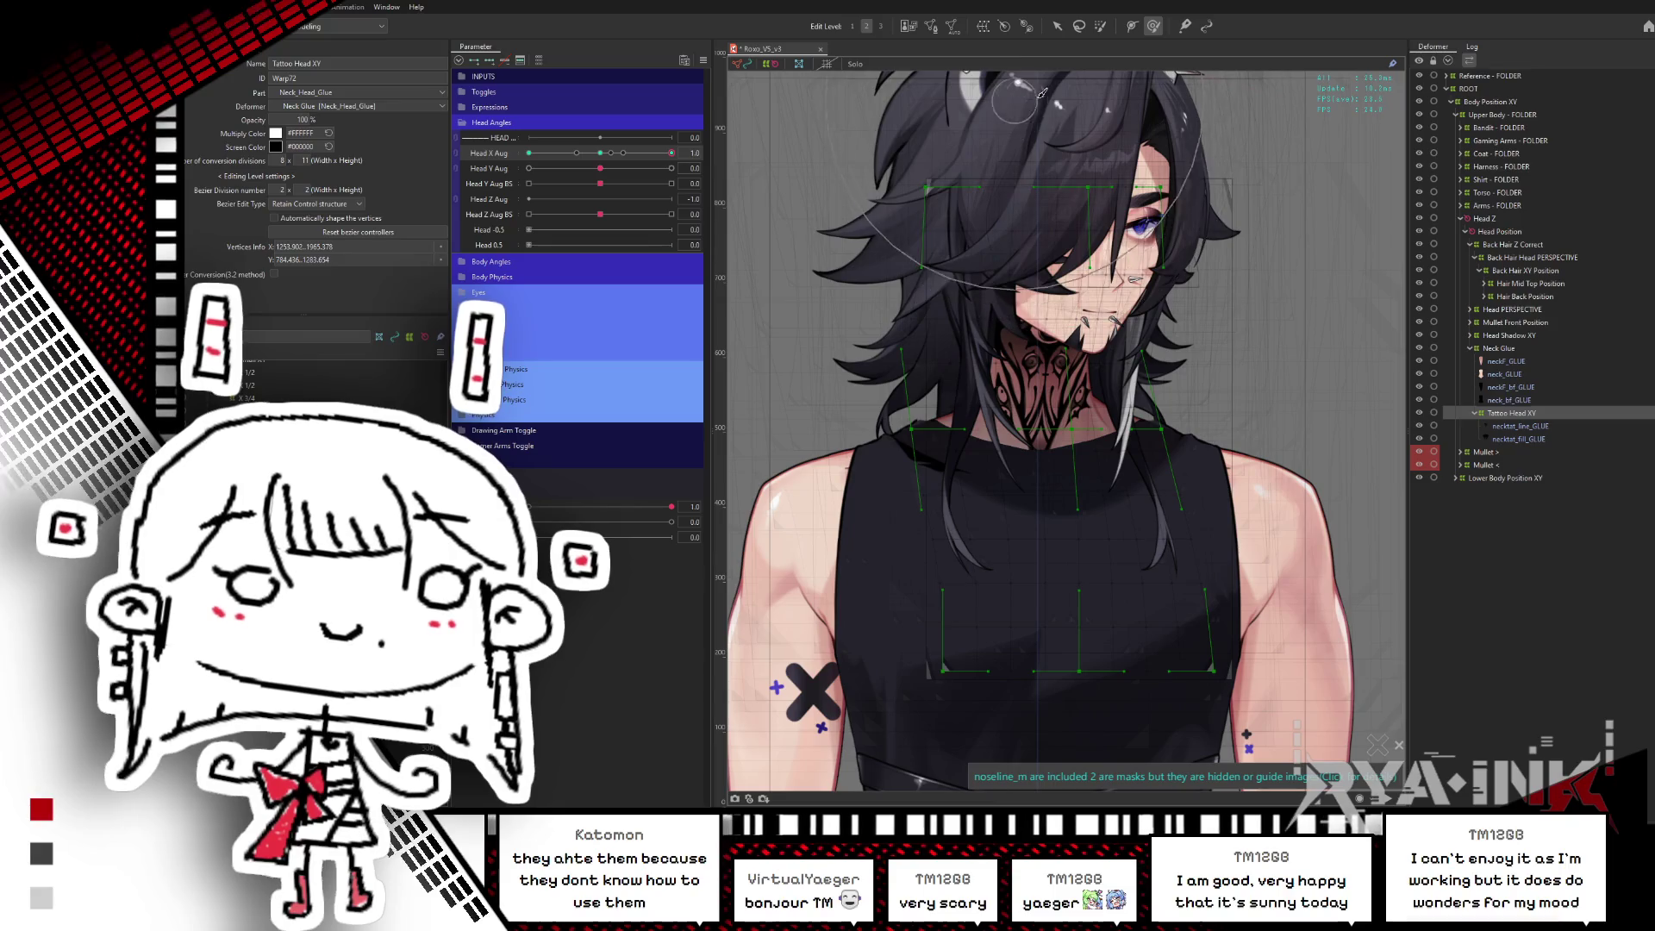
key(ctrl+m)
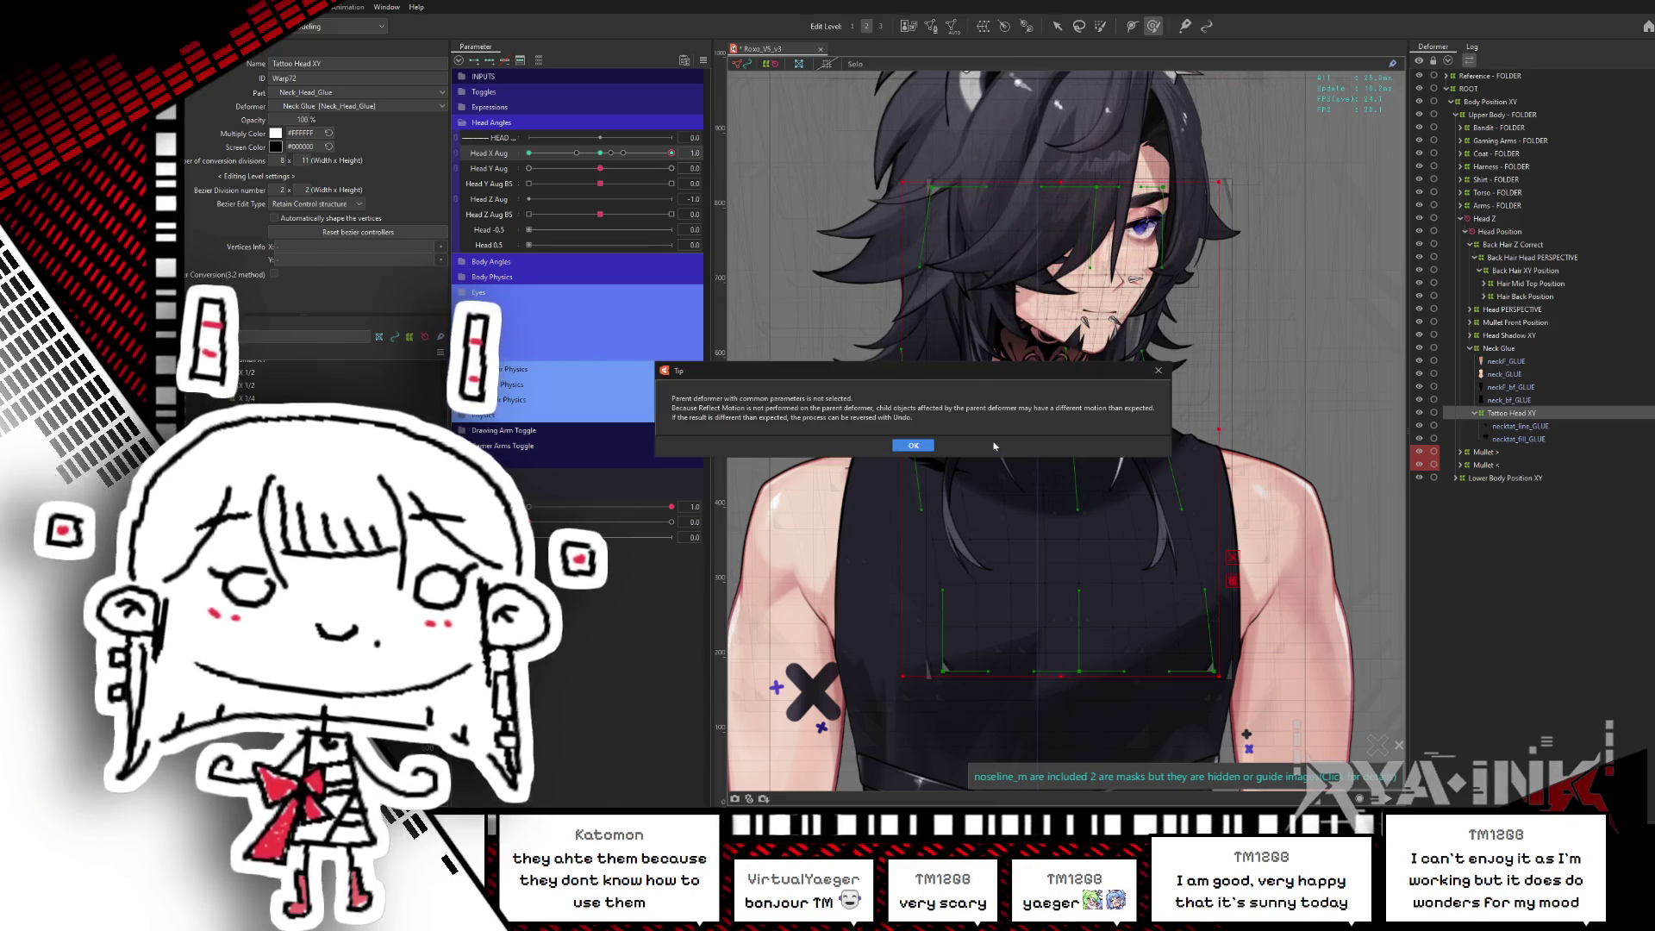
click(913, 445)
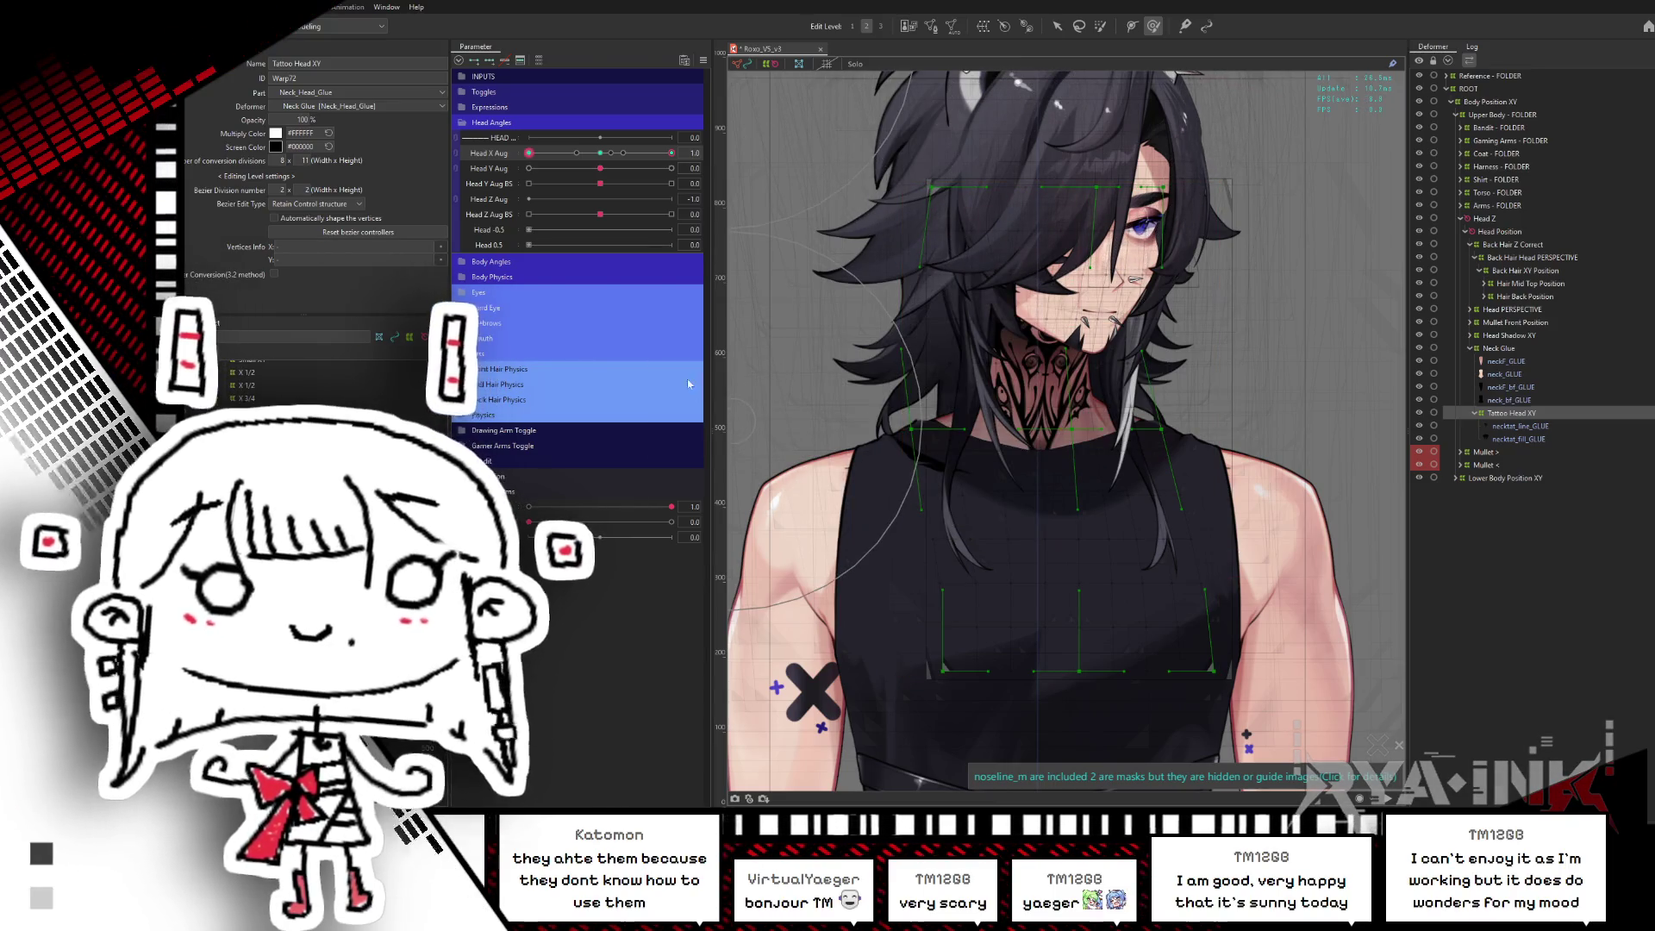
drag(654, 153, 606, 174)
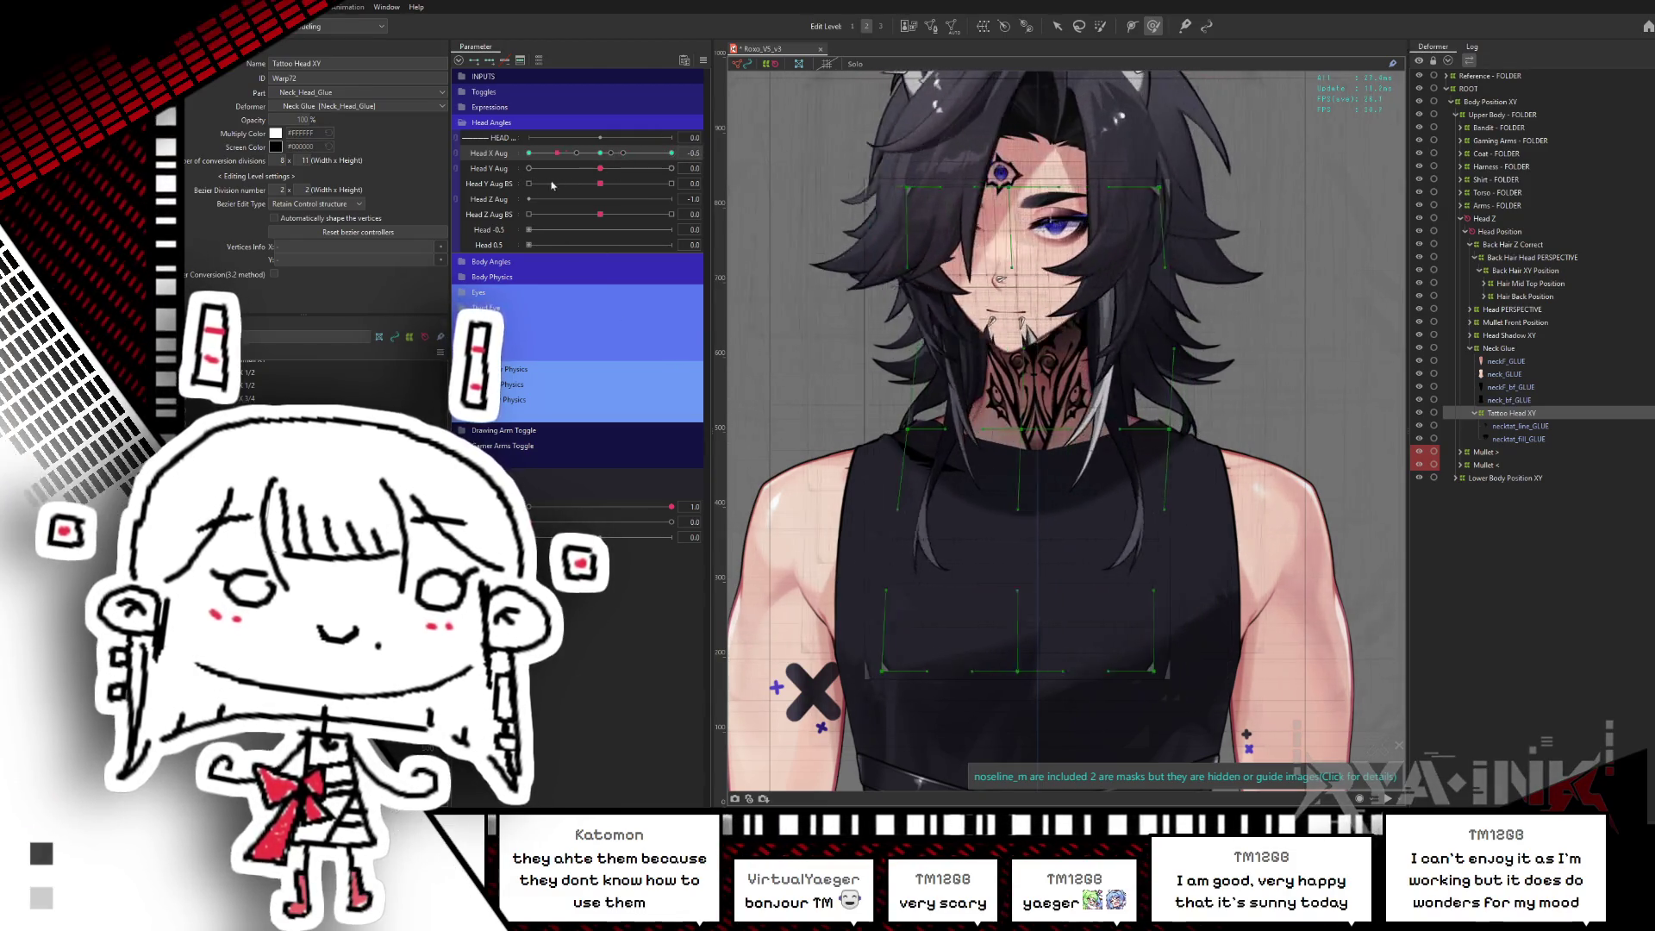
click(606, 173)
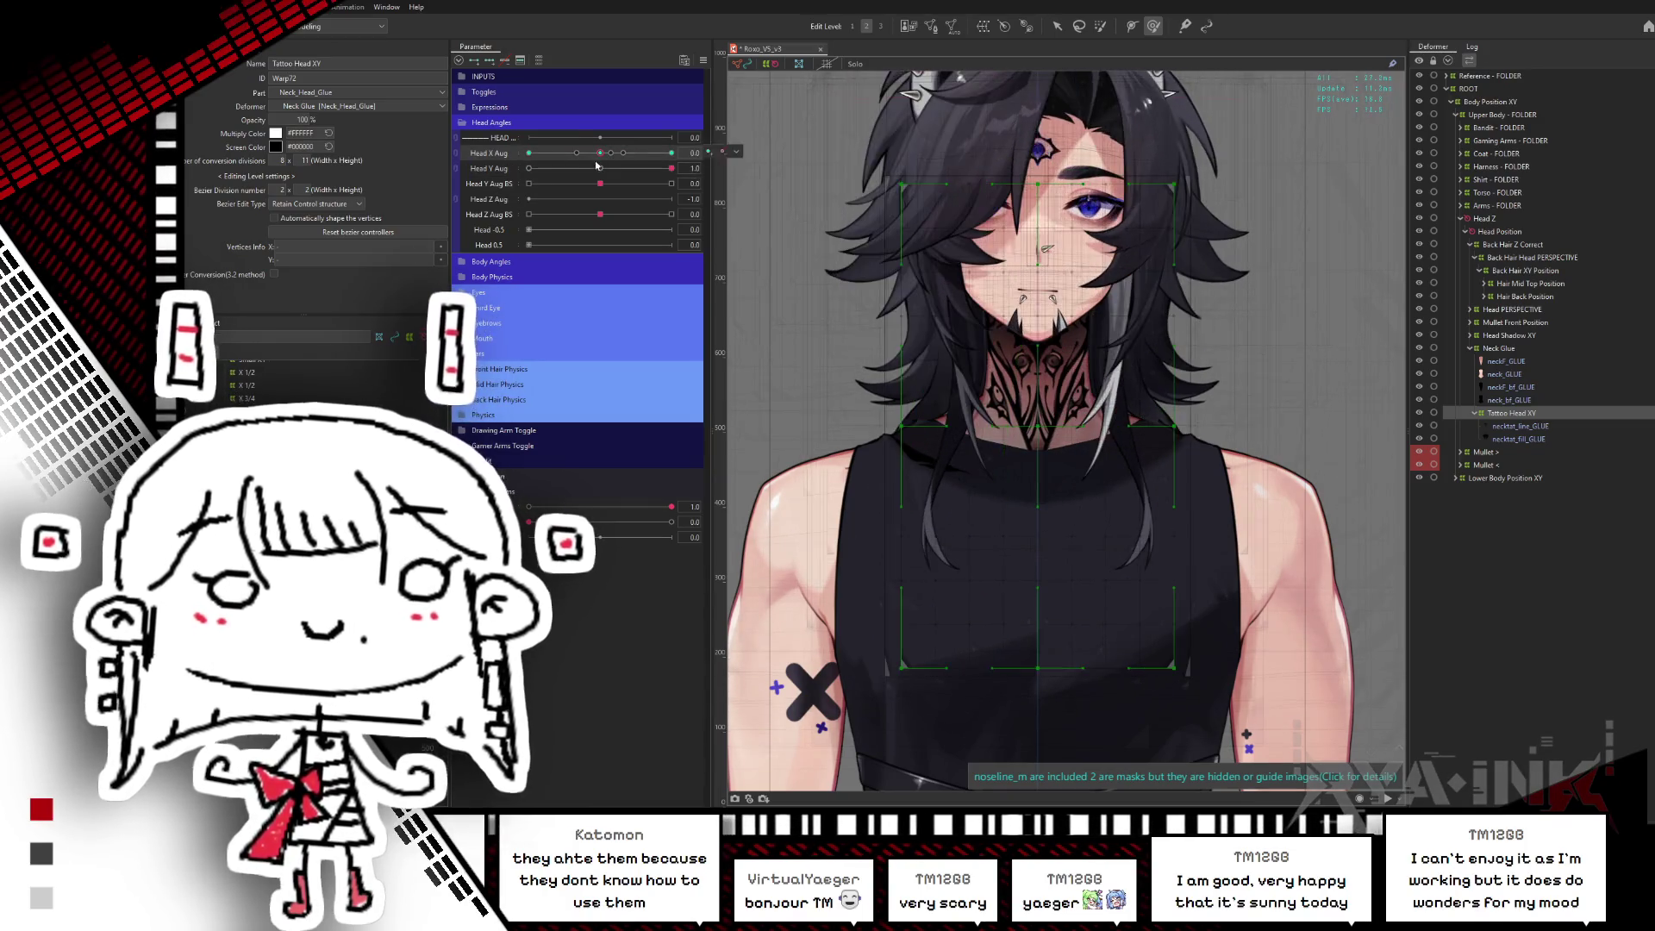
- Set Head Y Aug to 1.0 and preview the neck tattoo on the raised head
click(671, 168)
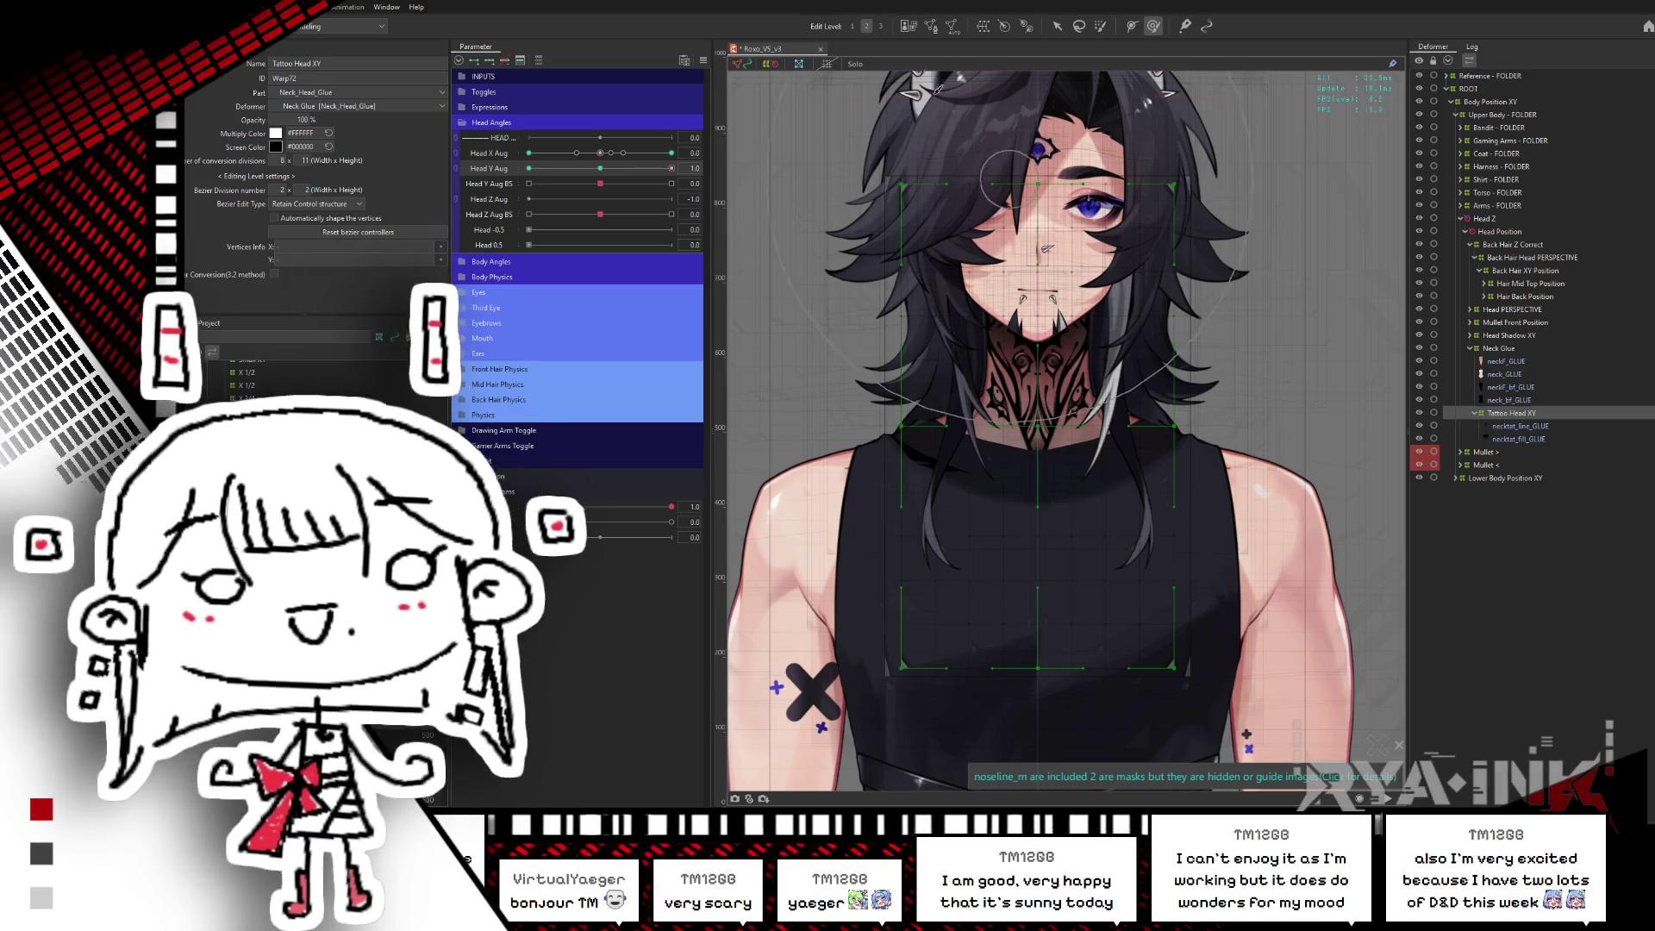
click(1054, 218)
click(1078, 186)
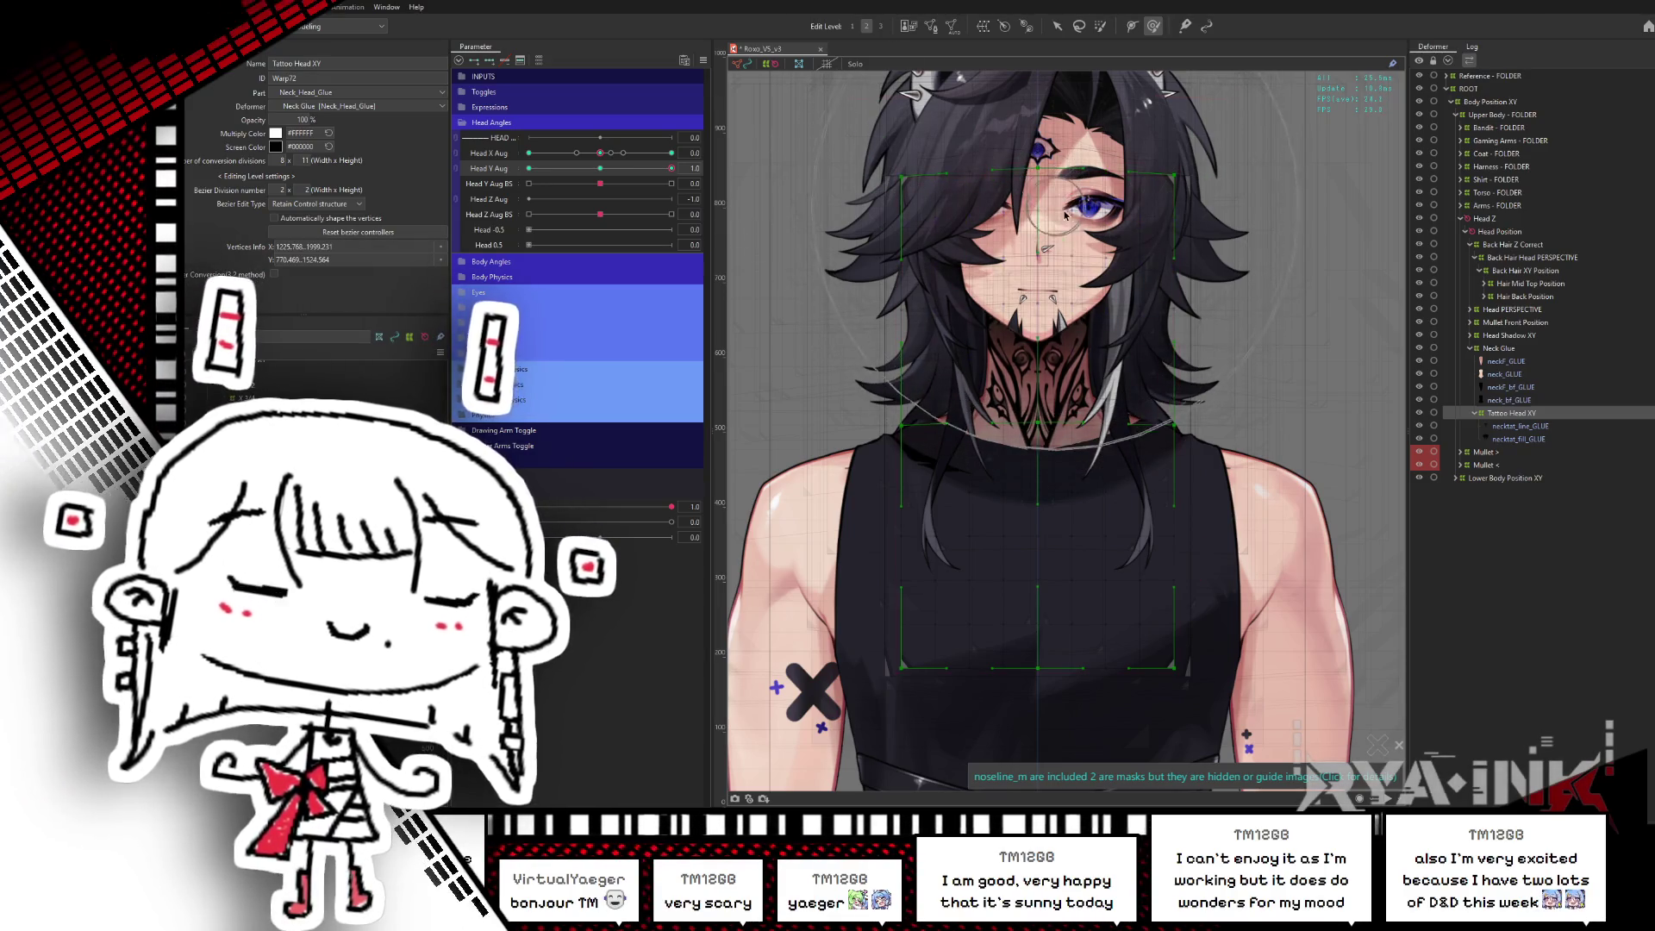
key(ctrl+h)
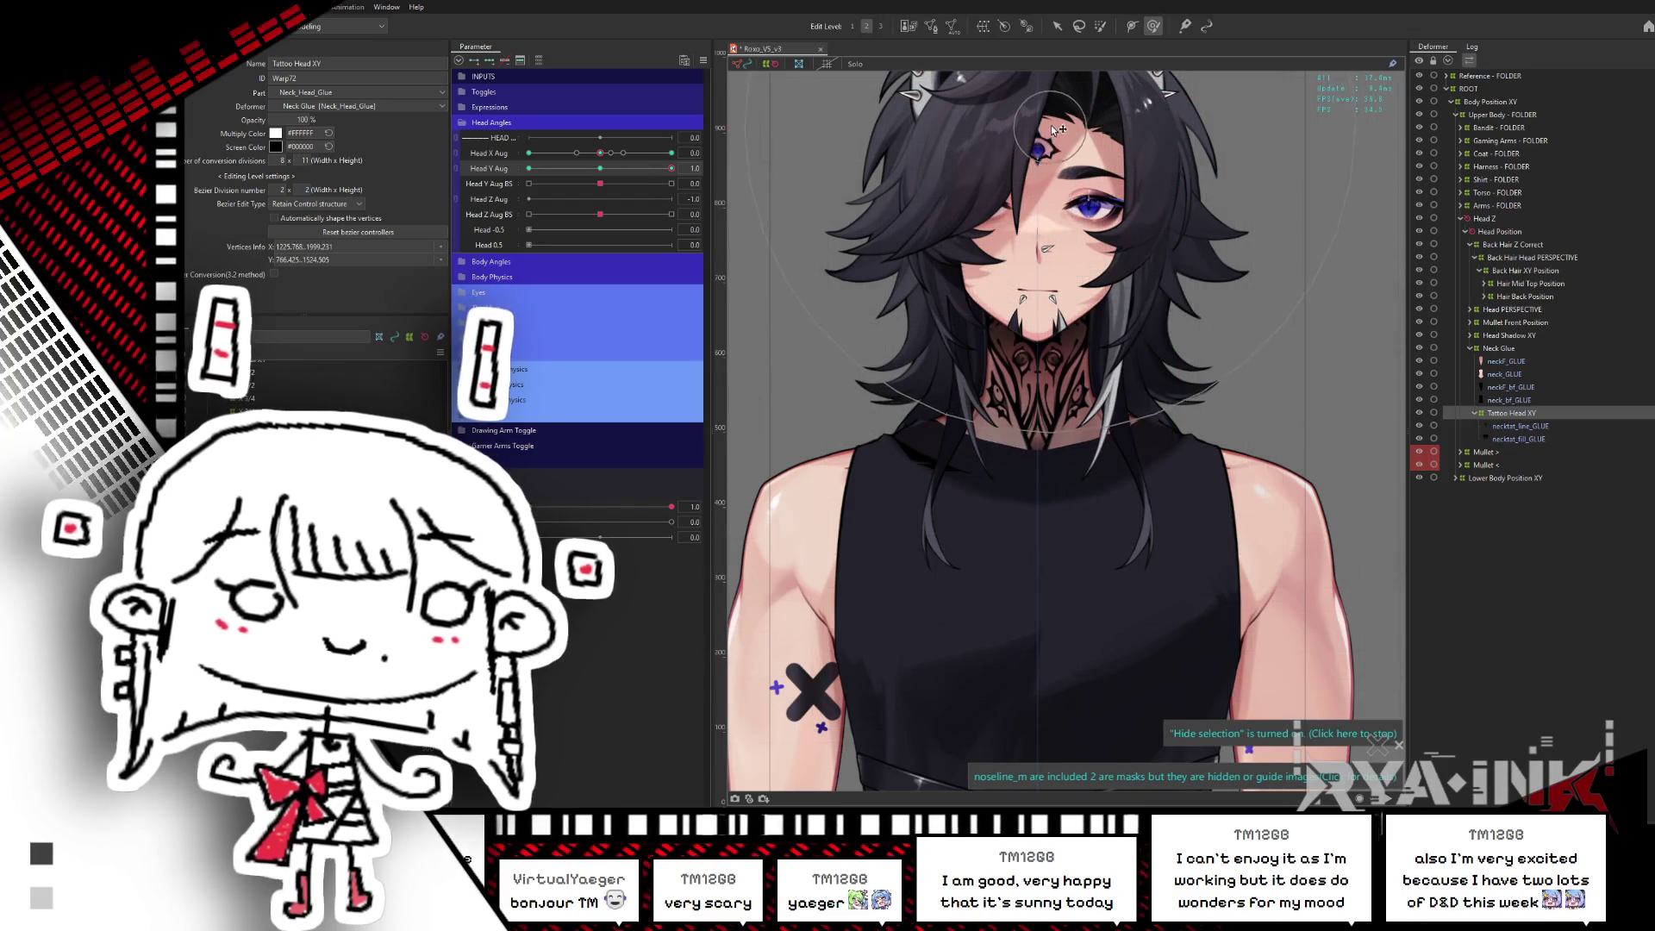
click(603, 169)
drag(606, 169, 671, 168)
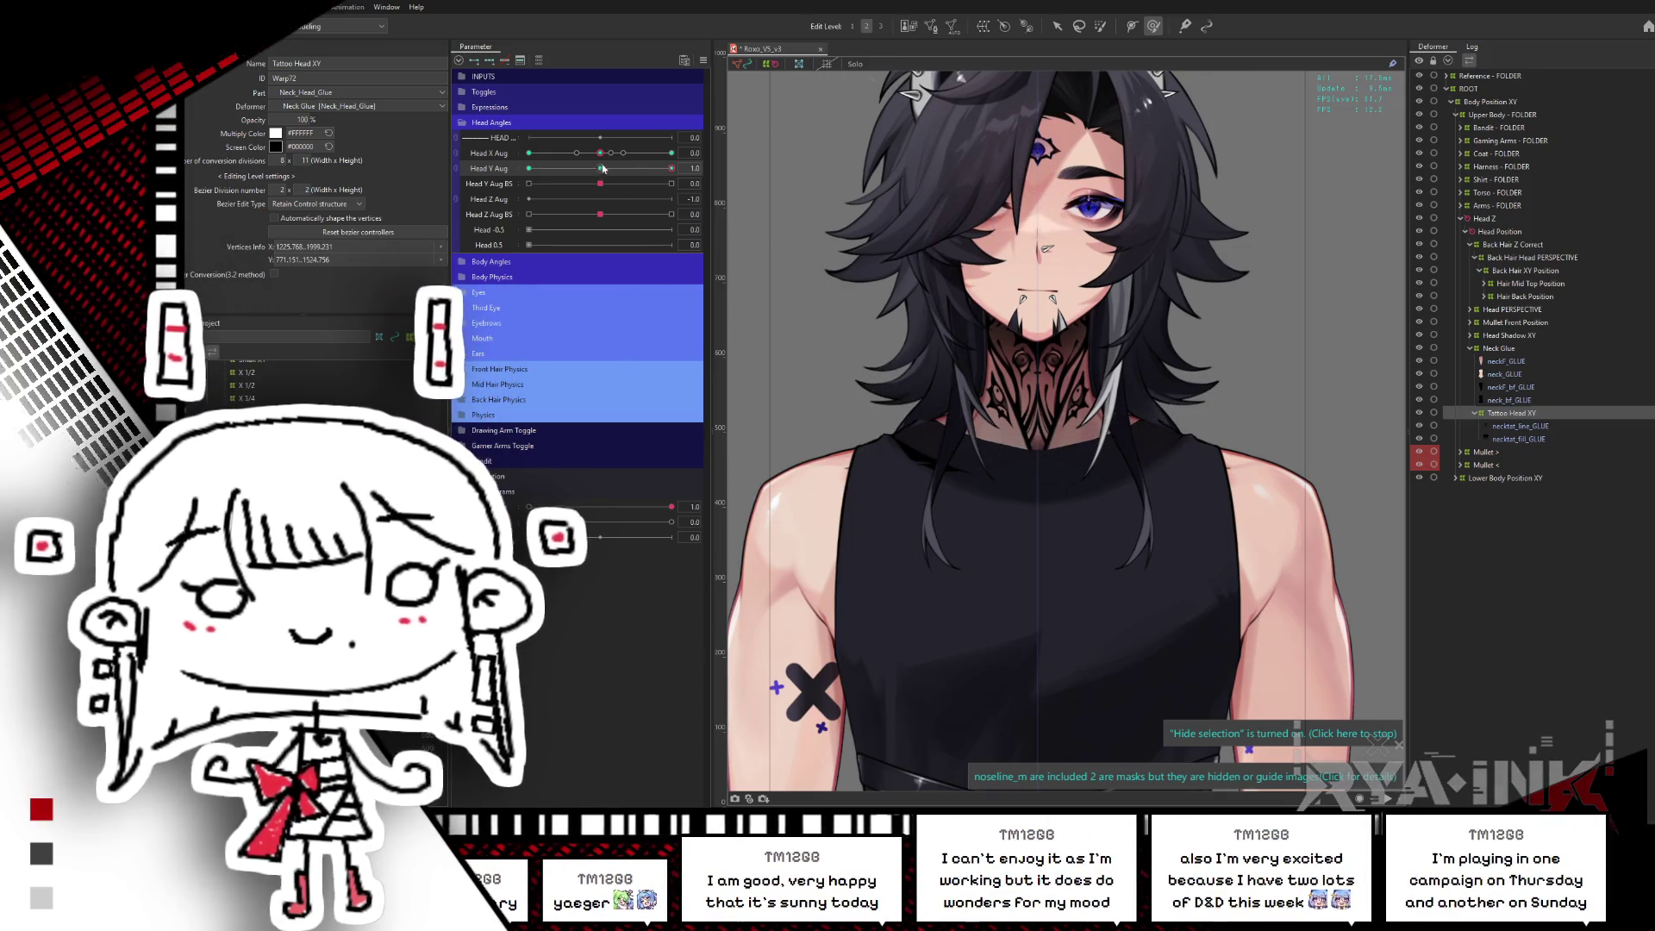
- Select all Tattoo Head XY warp vertices and compare the tattoo across the Head Y Aug tilt
drag(603, 169, 707, 153)
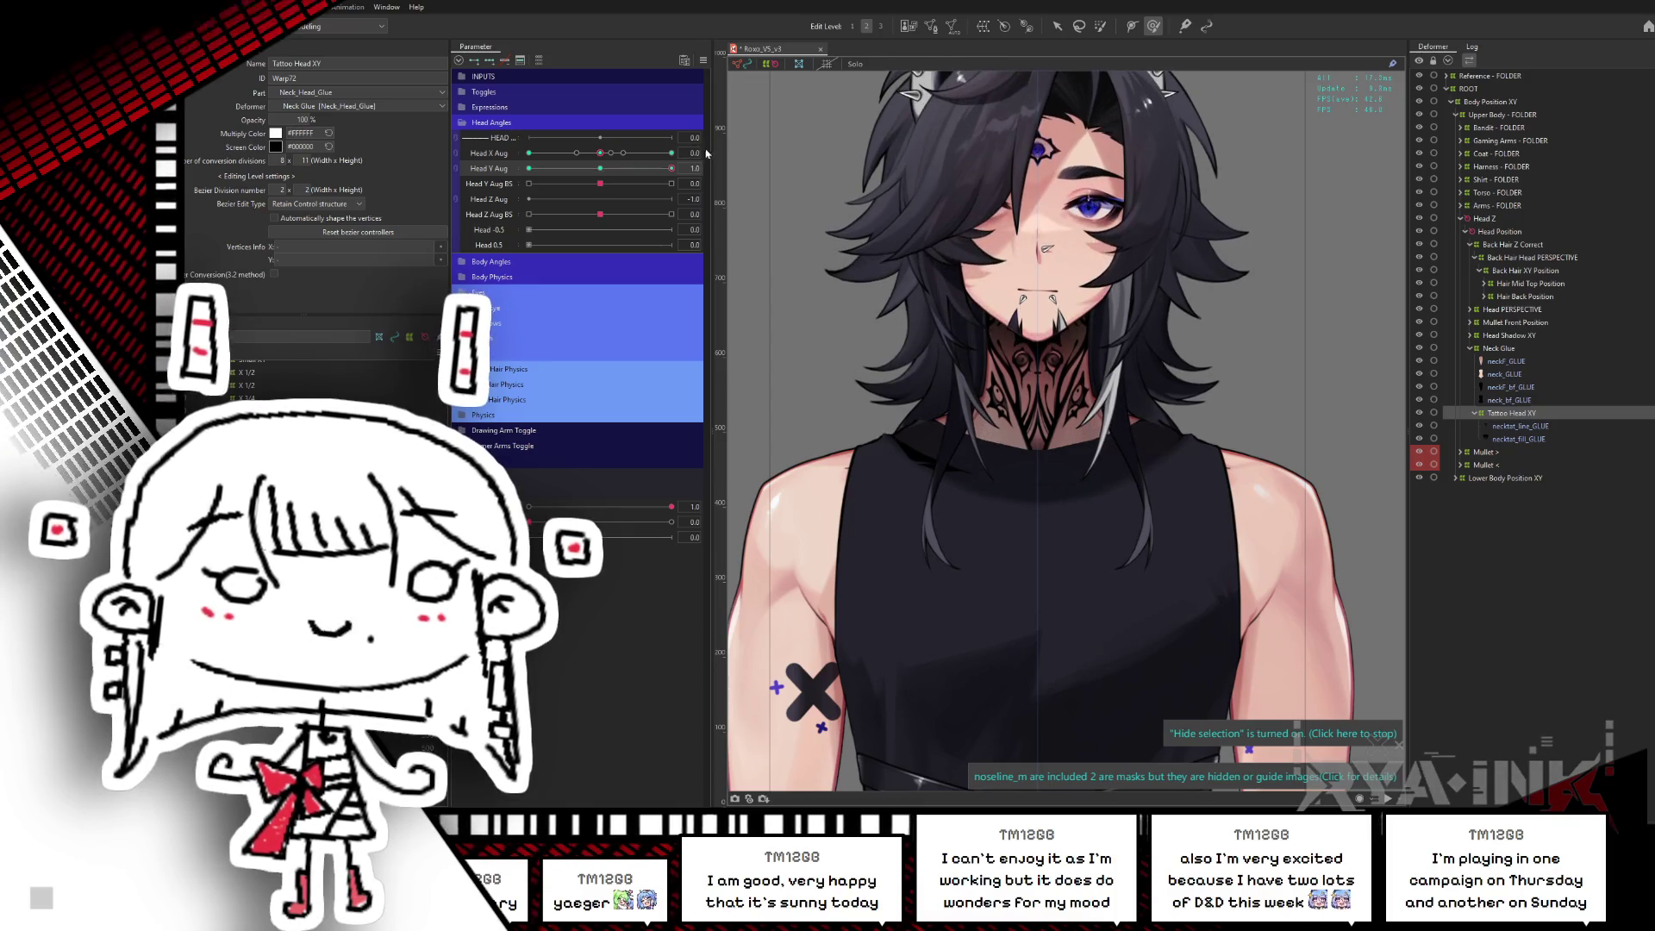
key(ctrl+h)
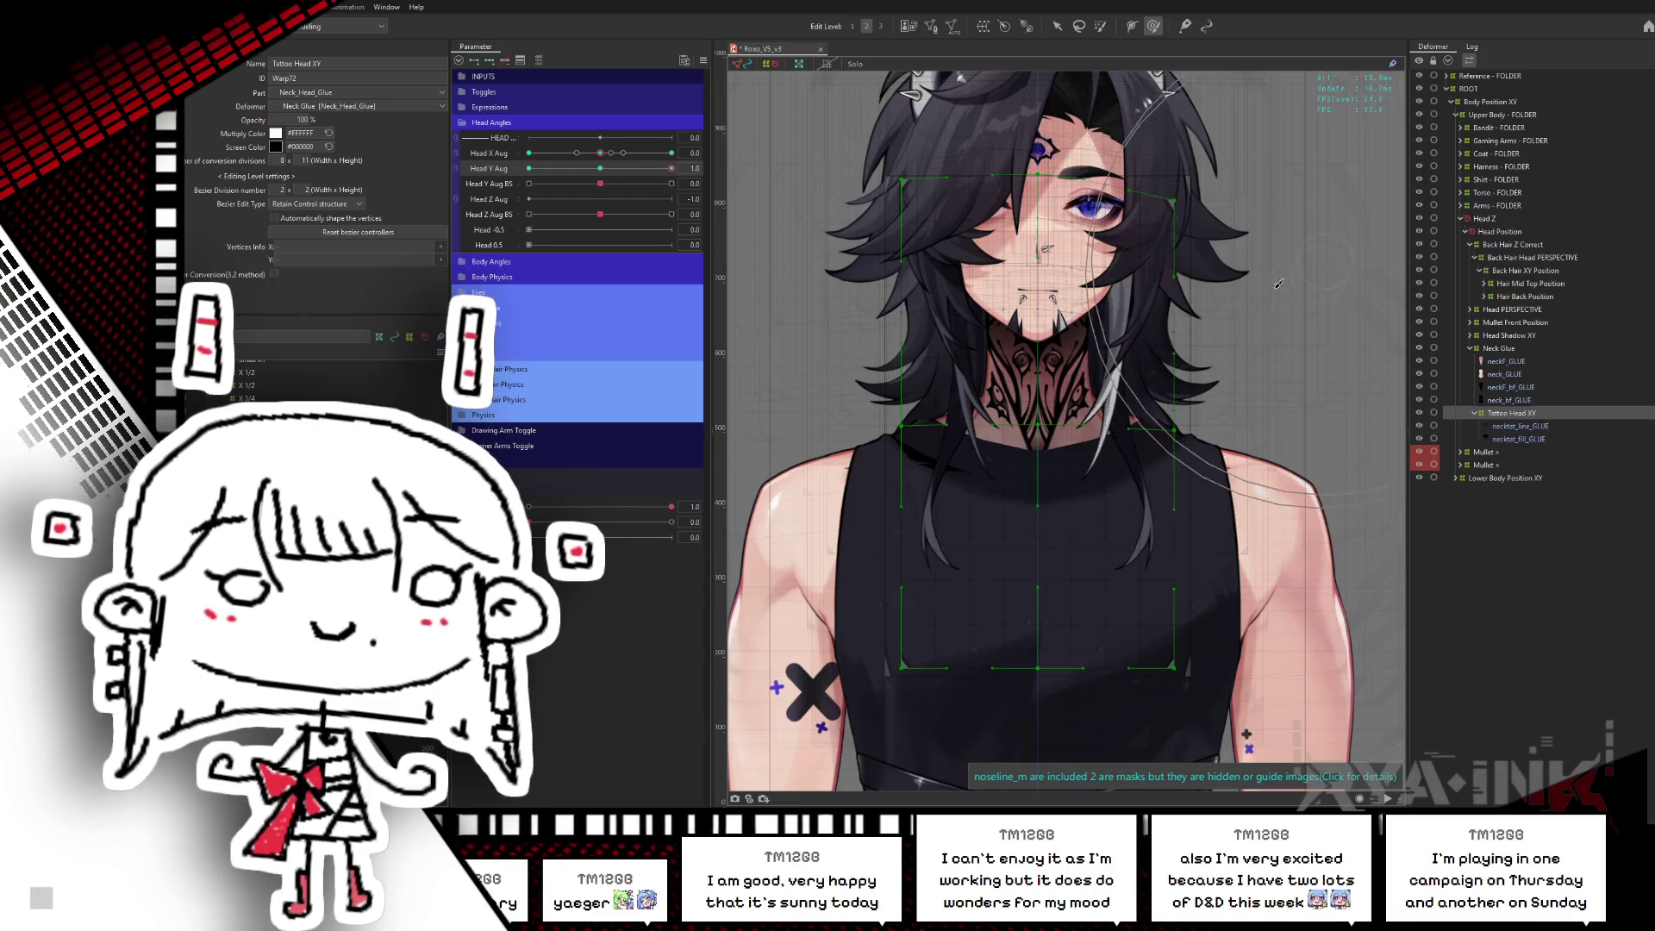
key(ctrl+a)
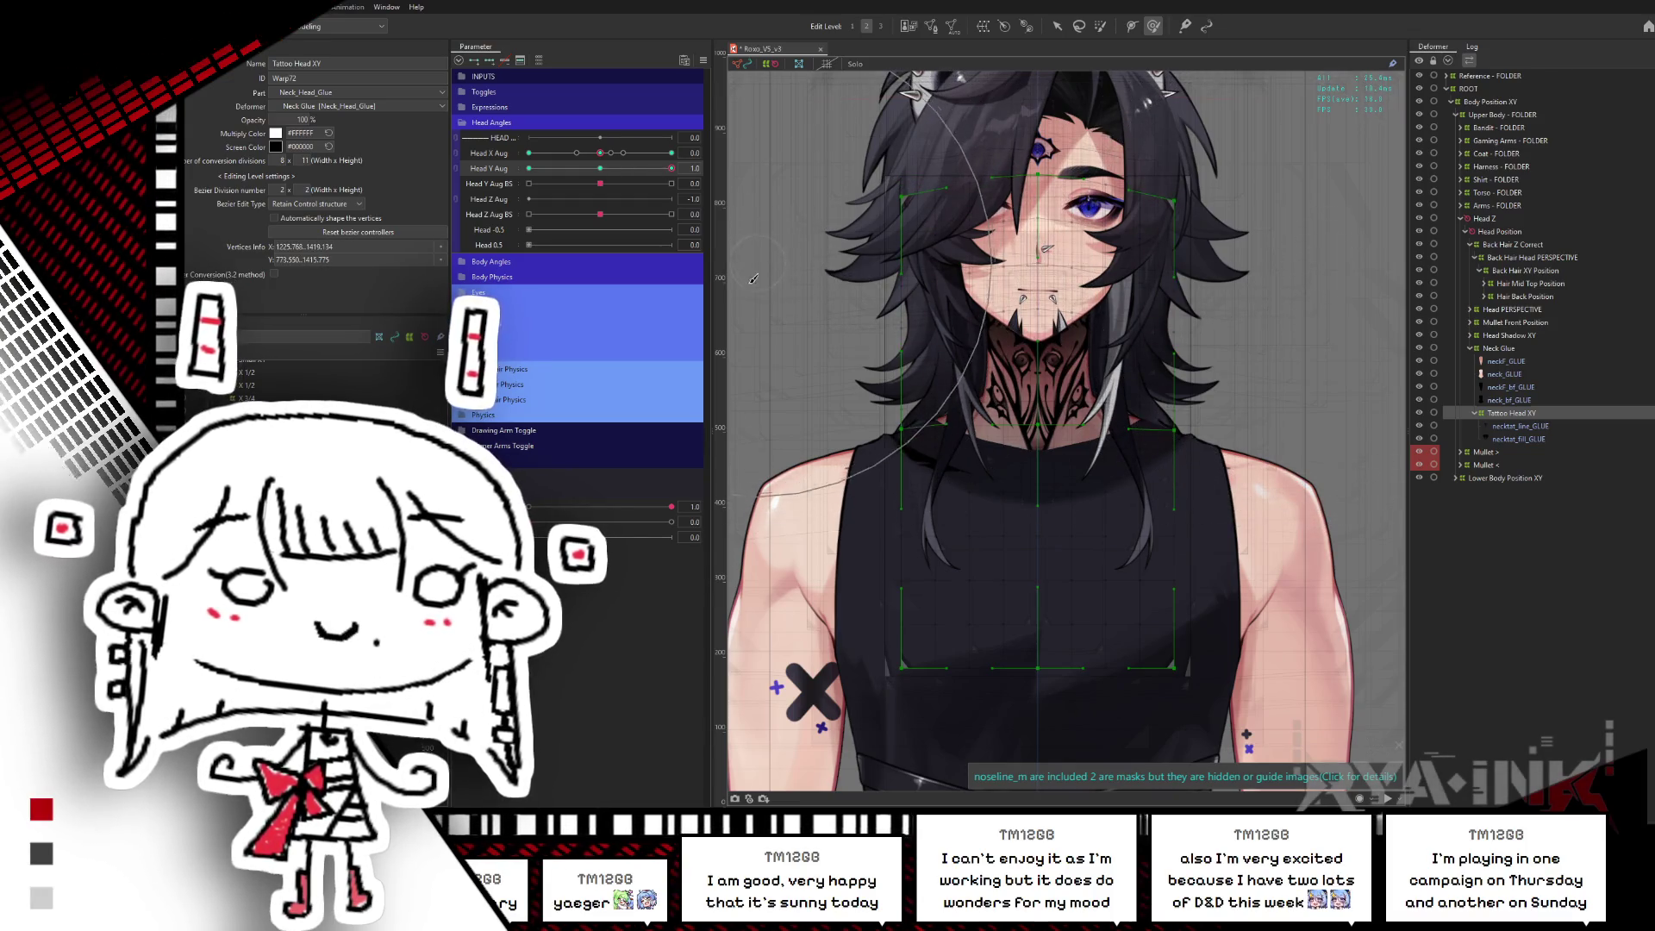
key(ctrl+h)
mouse_move(672, 168)
mouse_down()
mouse_move(640, 165)
mouse_move(667, 168)
mouse_up()
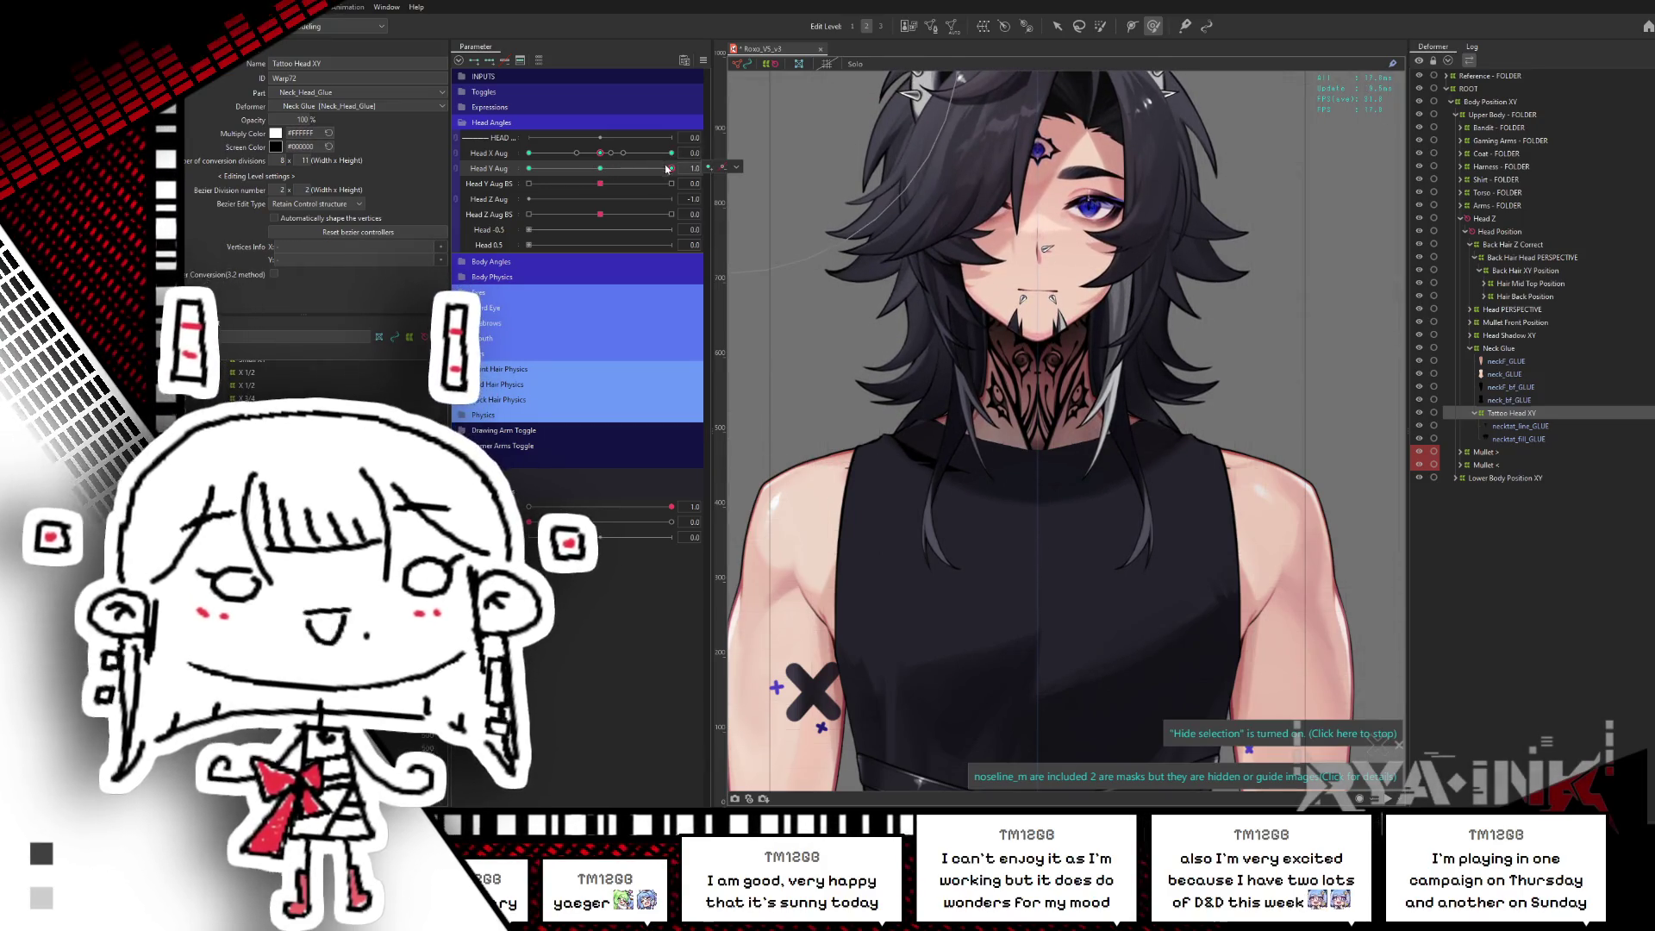
- Reflect the Head Y Aug pose to make the neck tattoo symmetric, checking the downward tilt
click(709, 166)
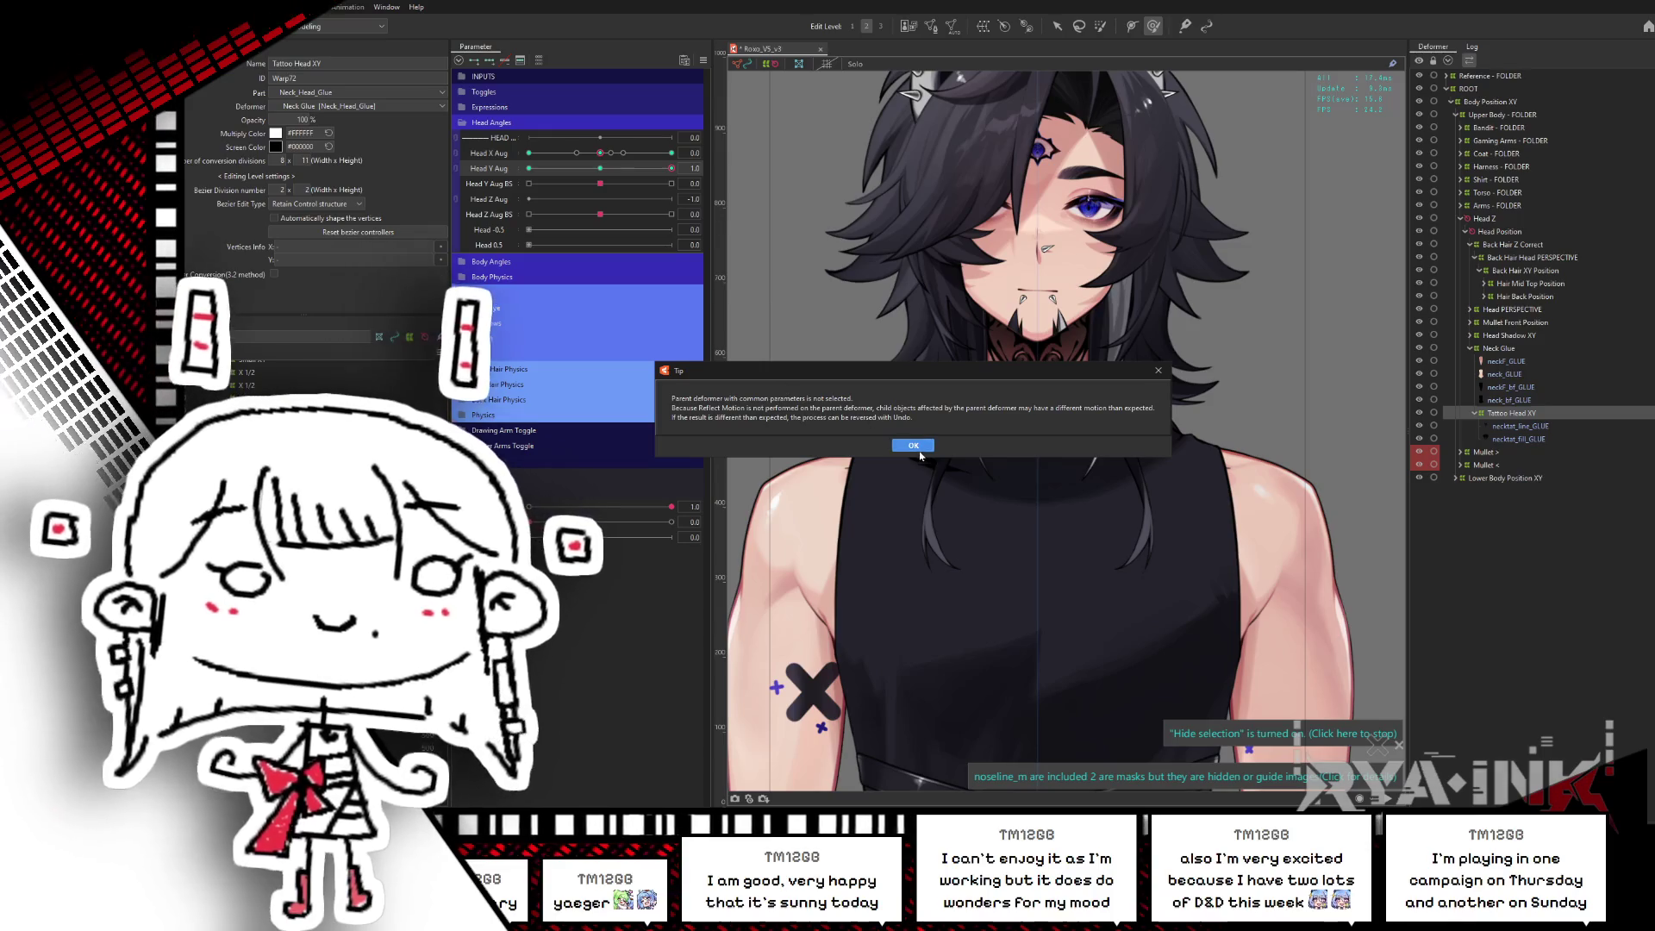
click(912, 441)
click(889, 531)
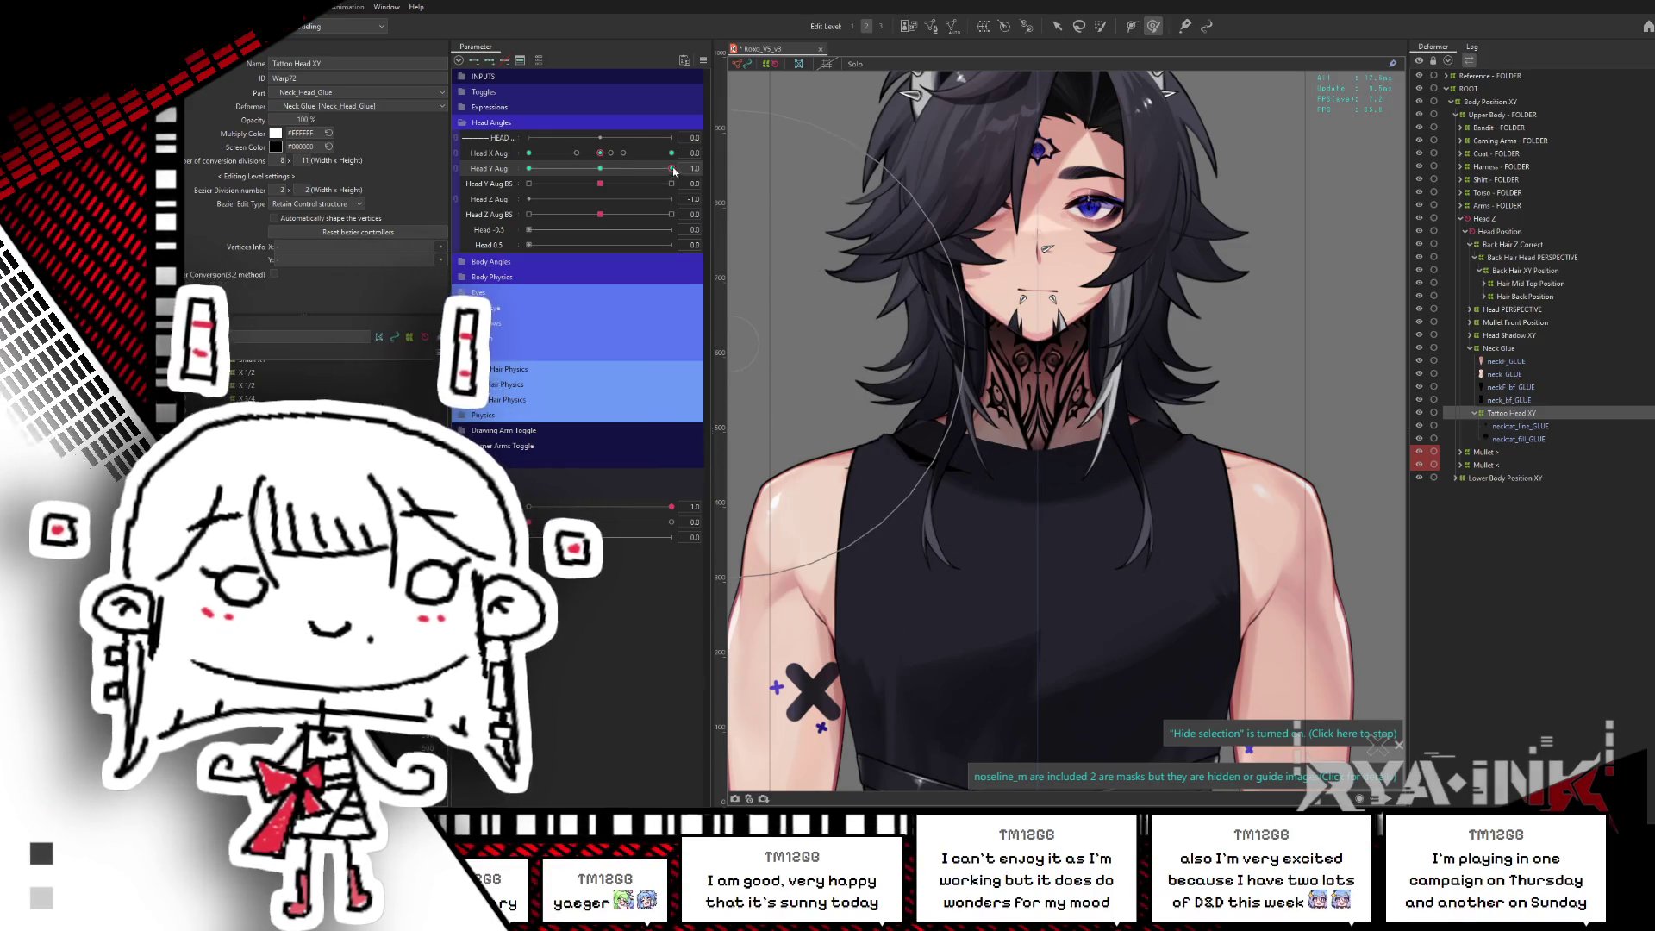
drag(666, 172, 529, 170)
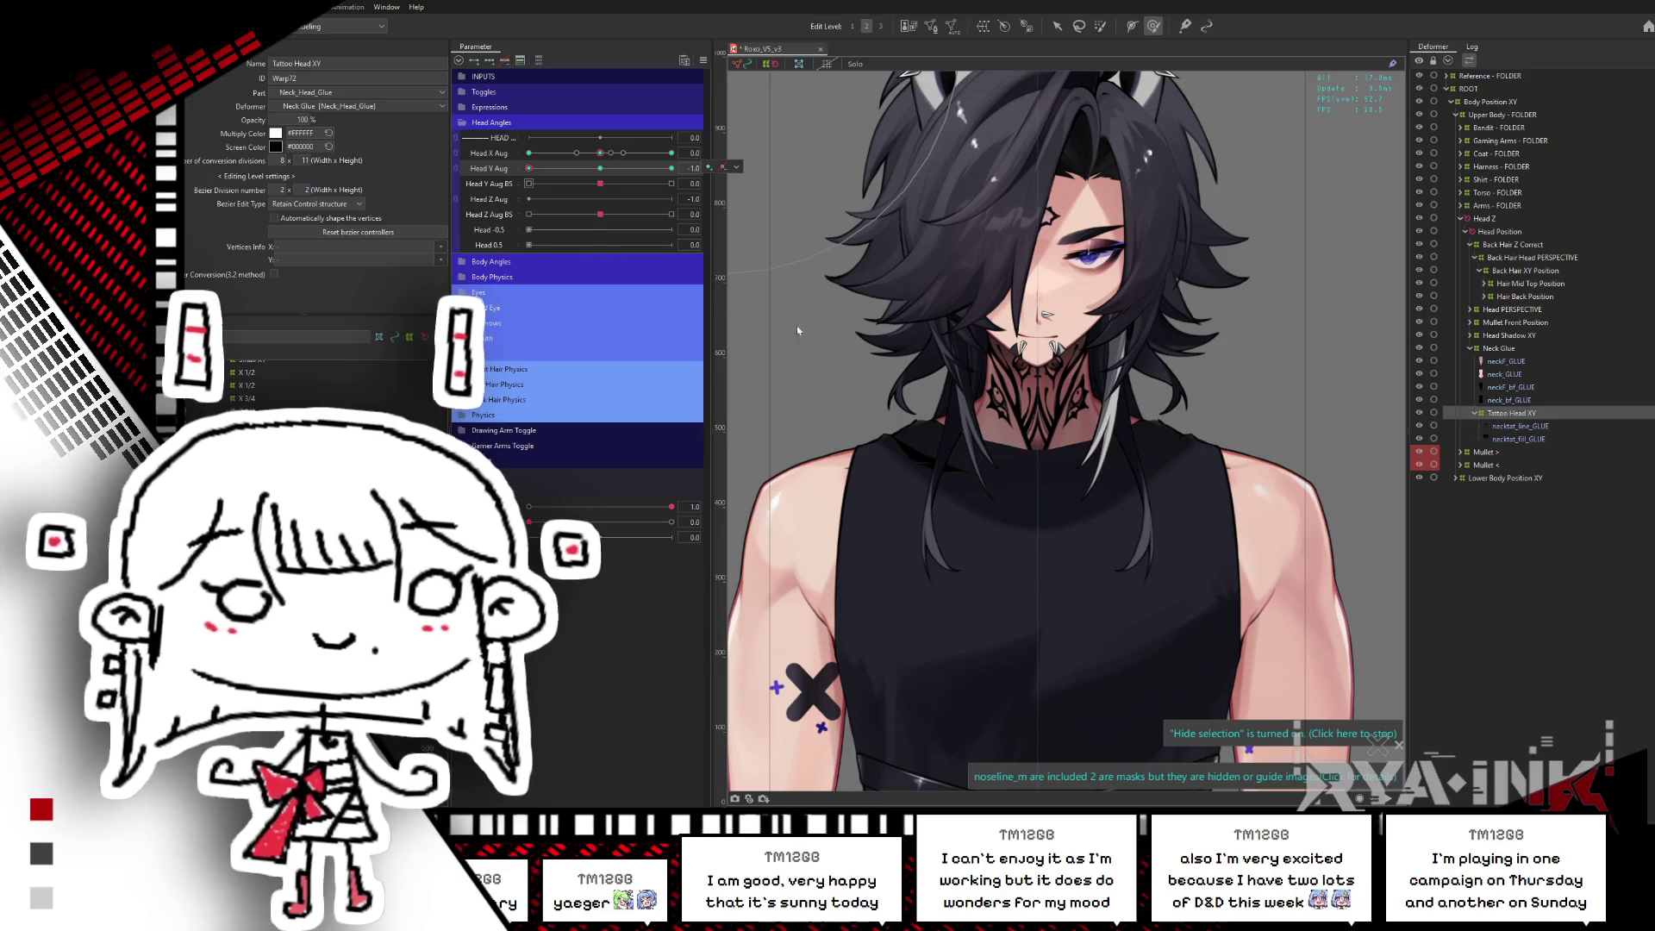
- Set the blend settings value to 1 and confirm
key(ctrl+shift+v)
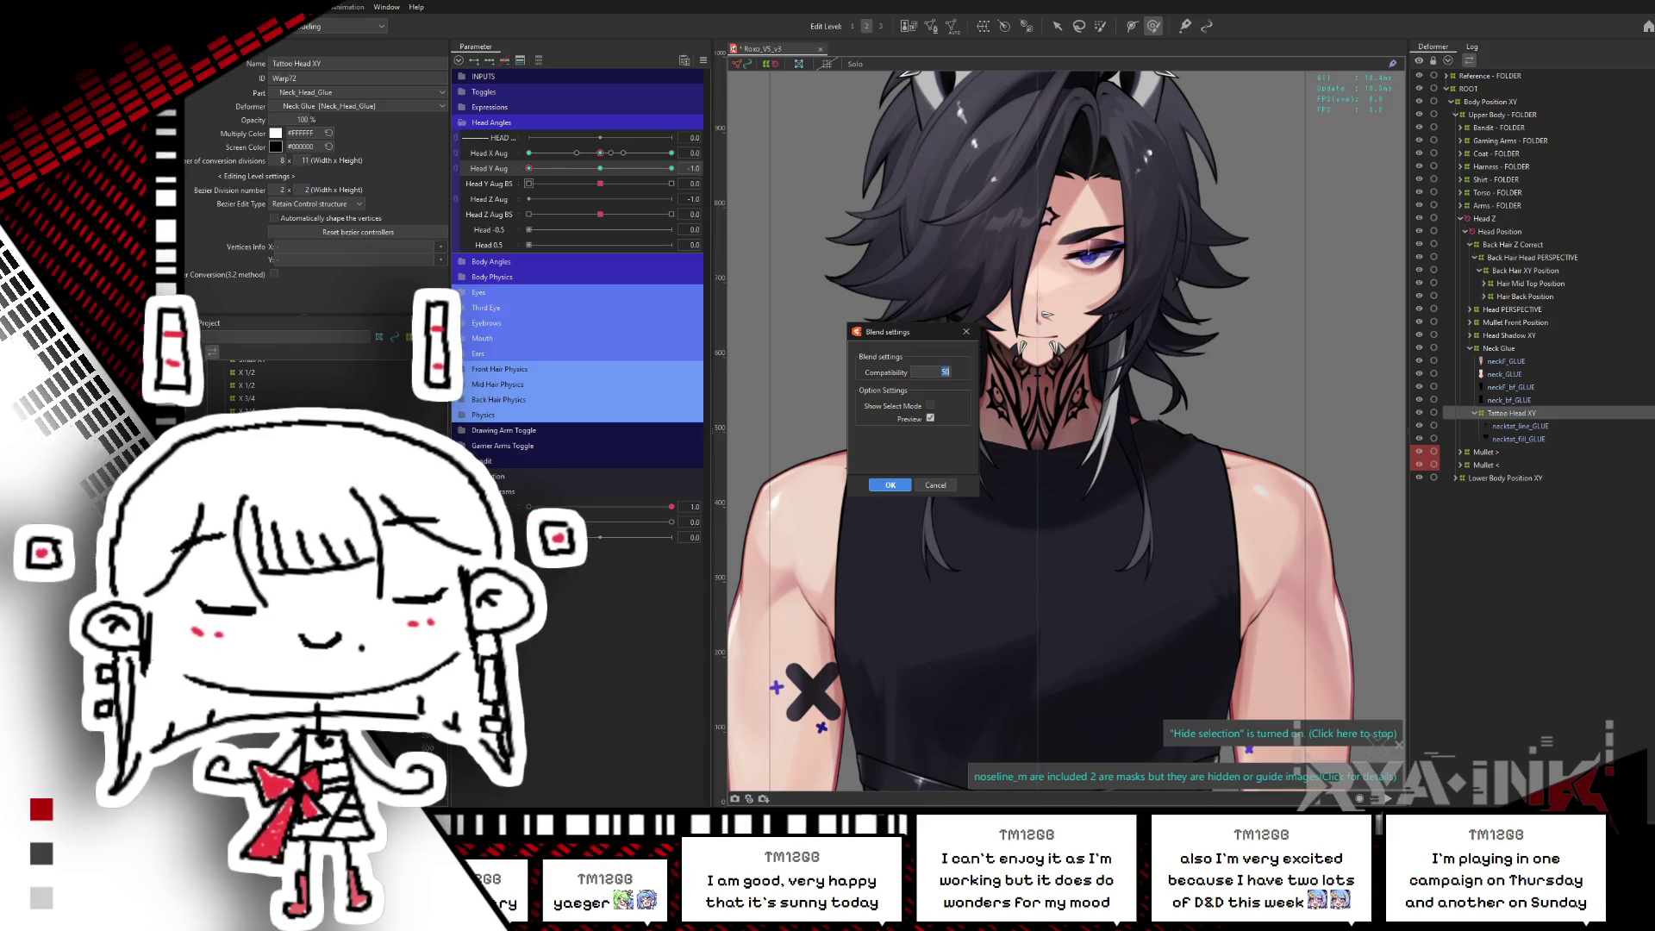
text(100)
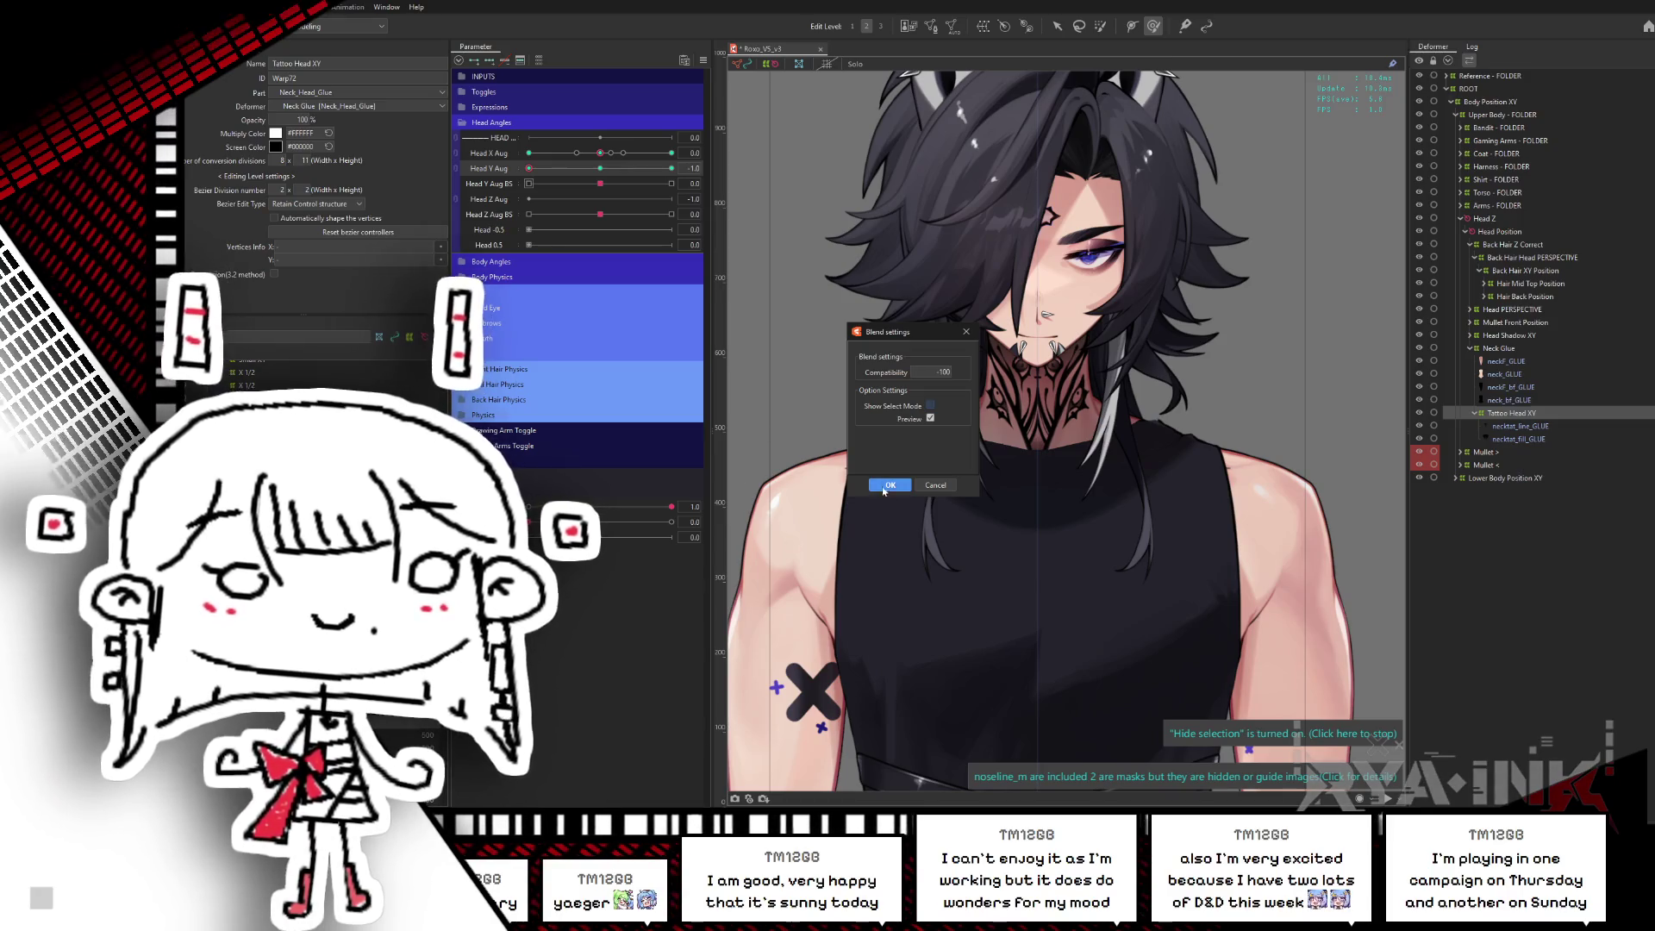
click(889, 485)
mouse_move(606, 171)
mouse_down()
mouse_move(576, 175)
mouse_move(683, 150)
mouse_up()
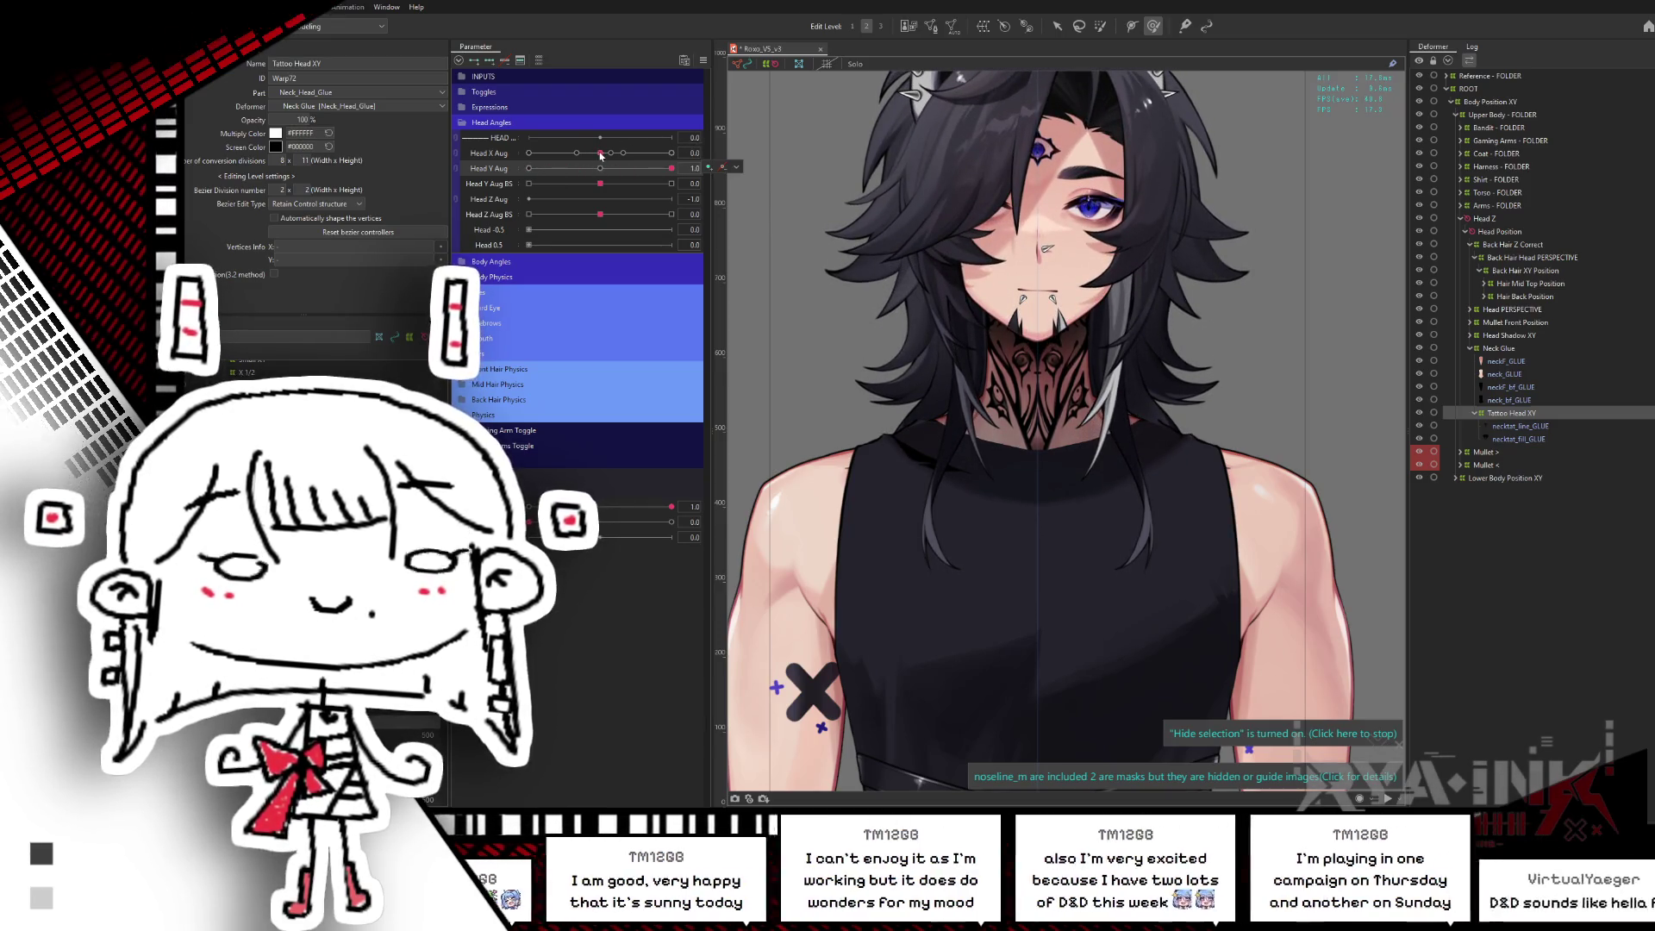
- Synthesize corner keyforms for Tattoo Head XY, test the head turn, and return to face forward
click(1510, 400)
double_click(1523, 415)
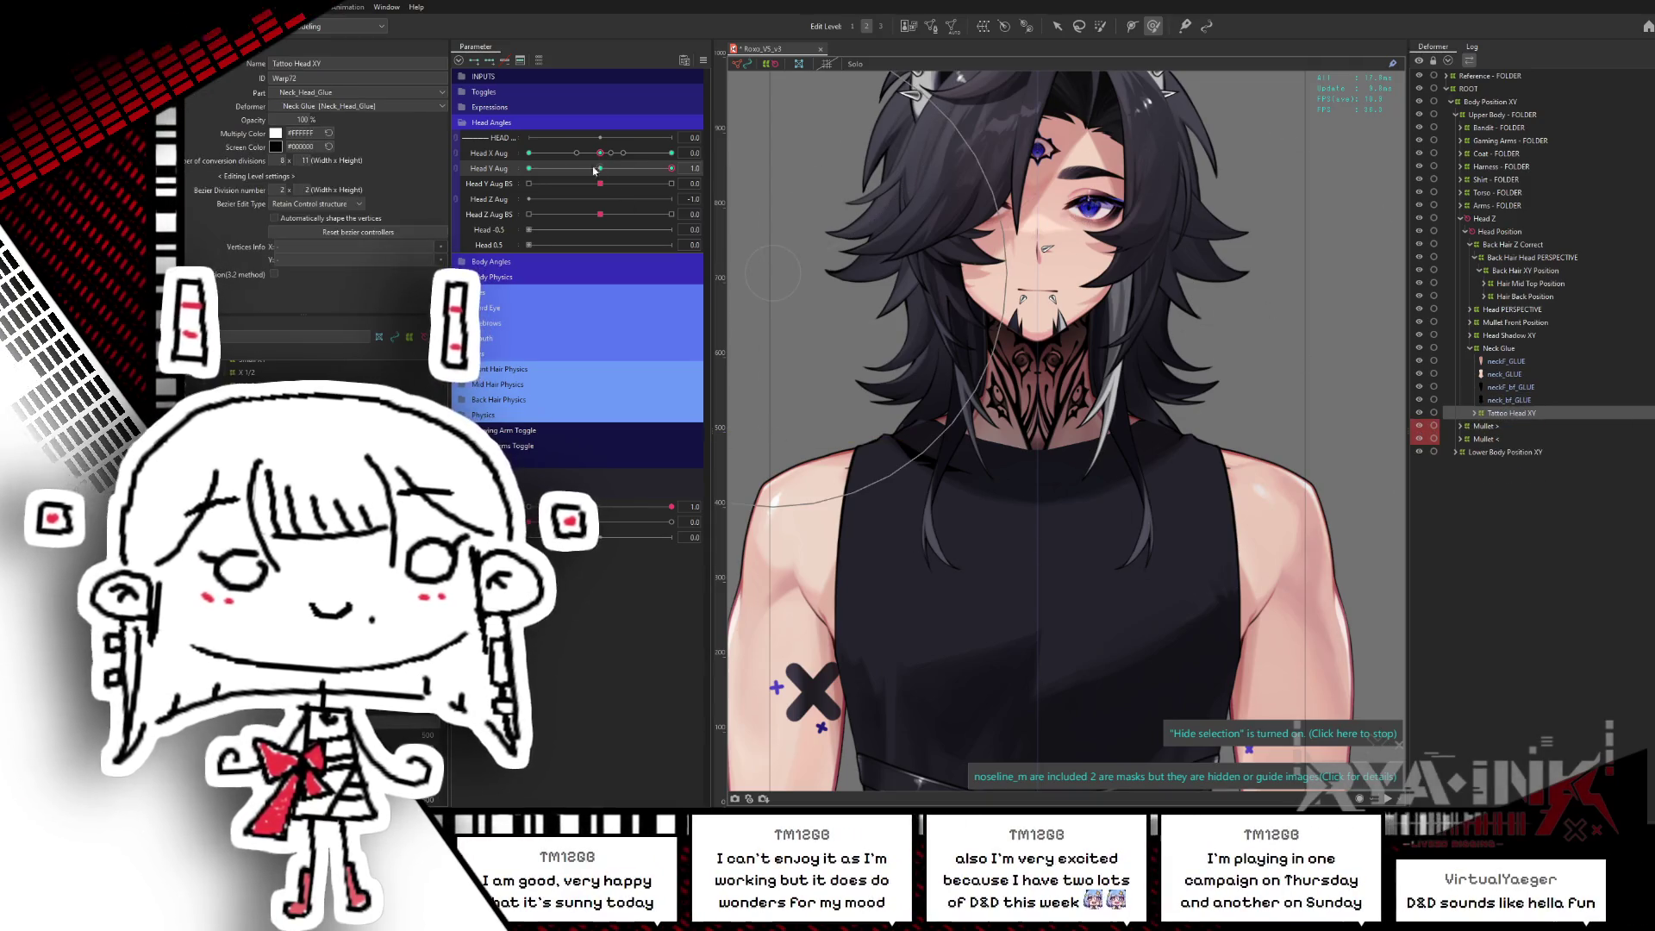
click(703, 60)
click(873, 312)
click(891, 526)
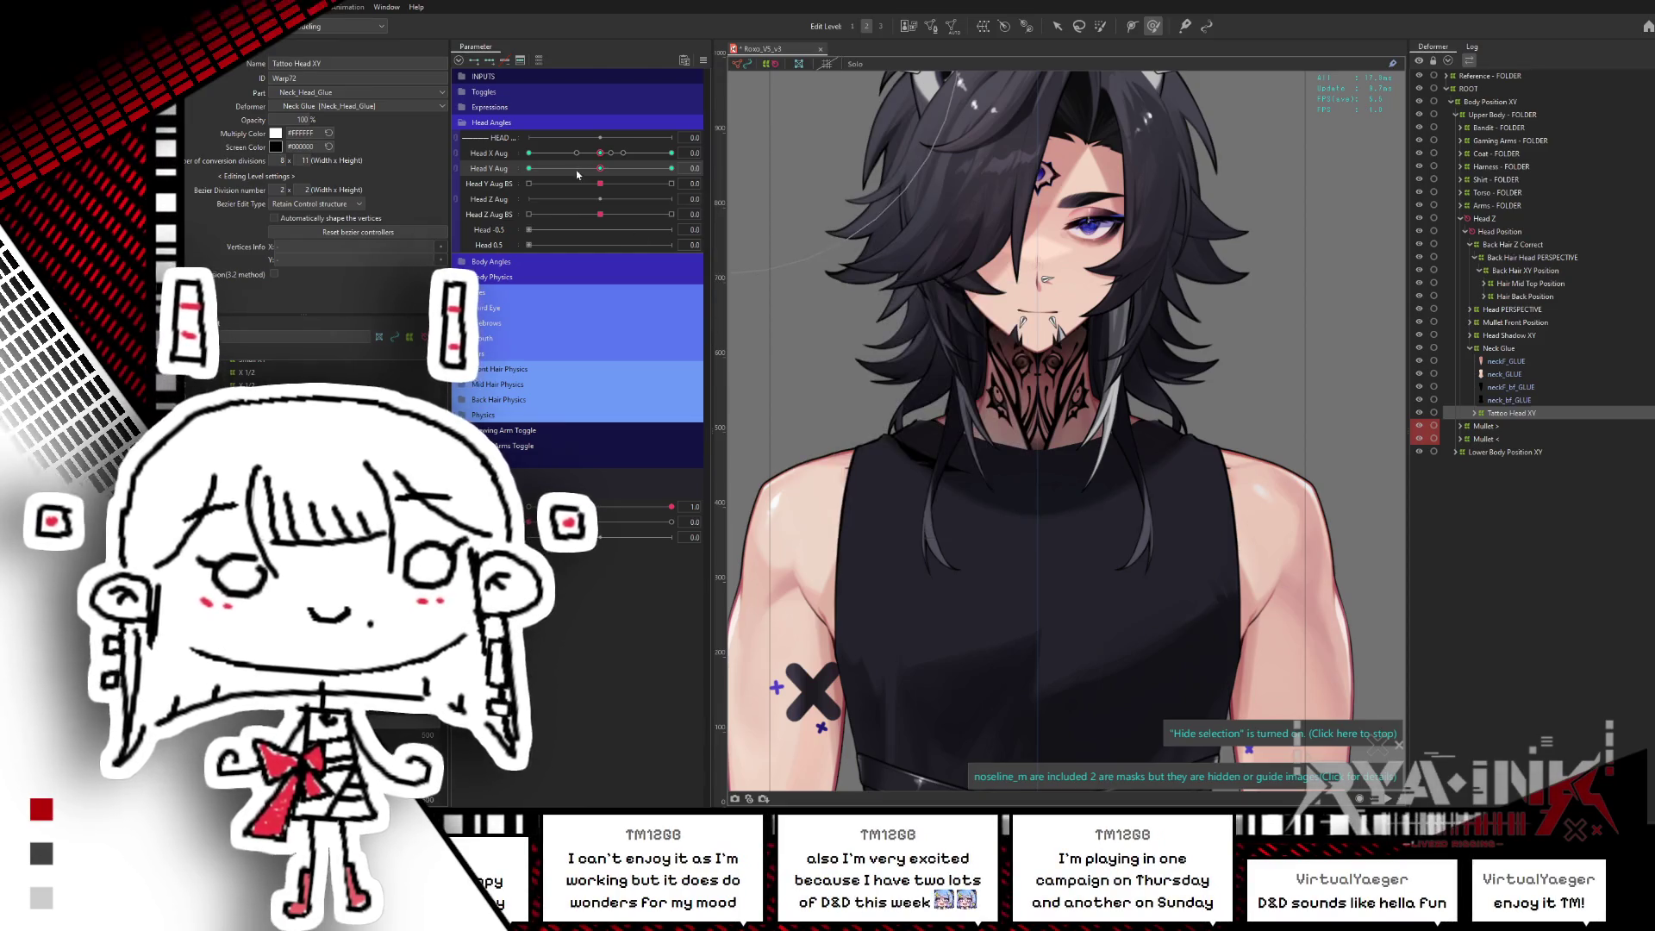
click(642, 151)
mouse_move(644, 151)
mouse_down()
mouse_move(683, 158)
mouse_move(580, 151)
mouse_move(681, 166)
mouse_move(504, 190)
mouse_up()
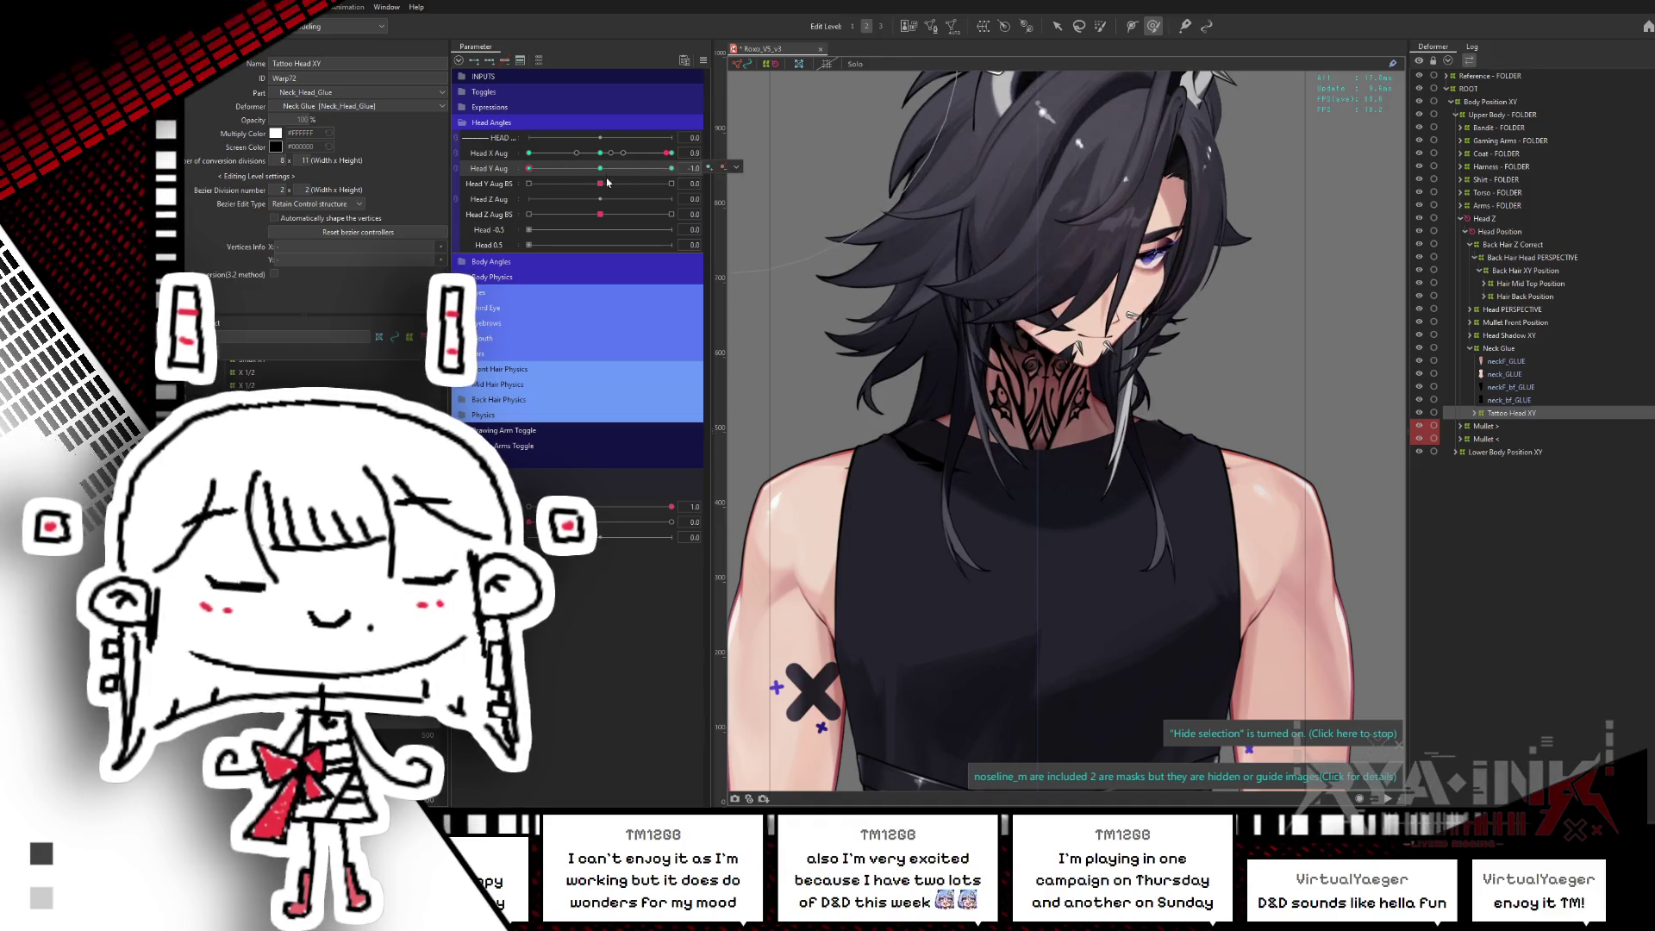
drag(607, 183, 601, 164)
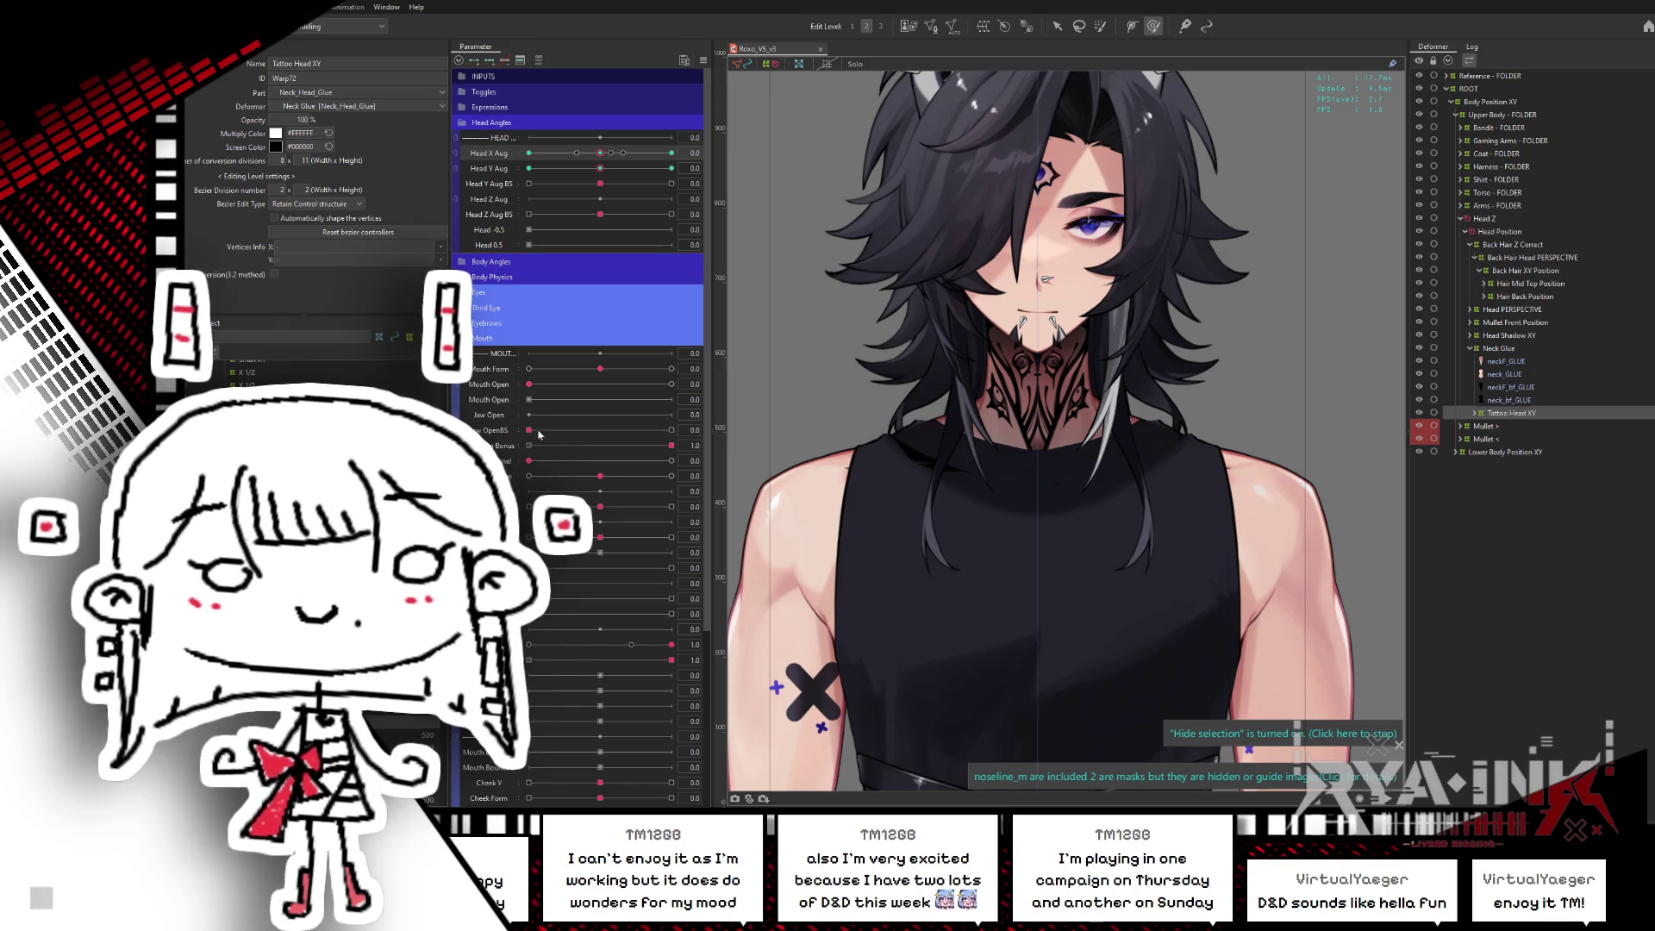
- Set Jaw OpenBS to its full value and show the Tattoo Head XY warp grid
drag(539, 431, 623, 429)
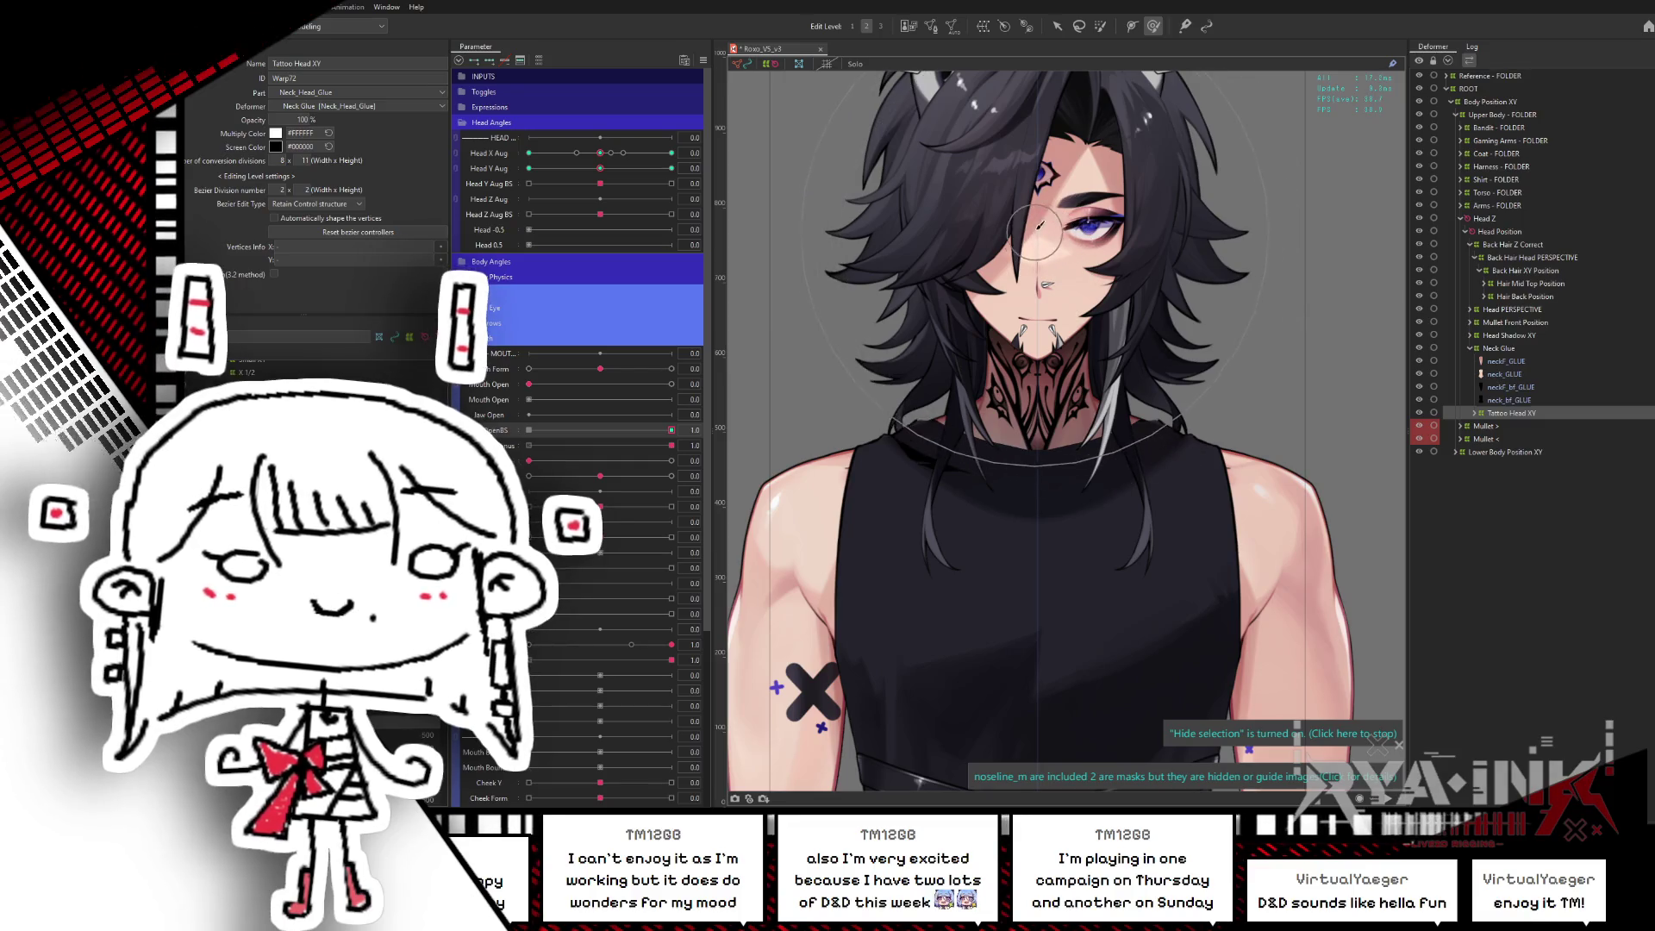
click(848, 330)
click(570, 430)
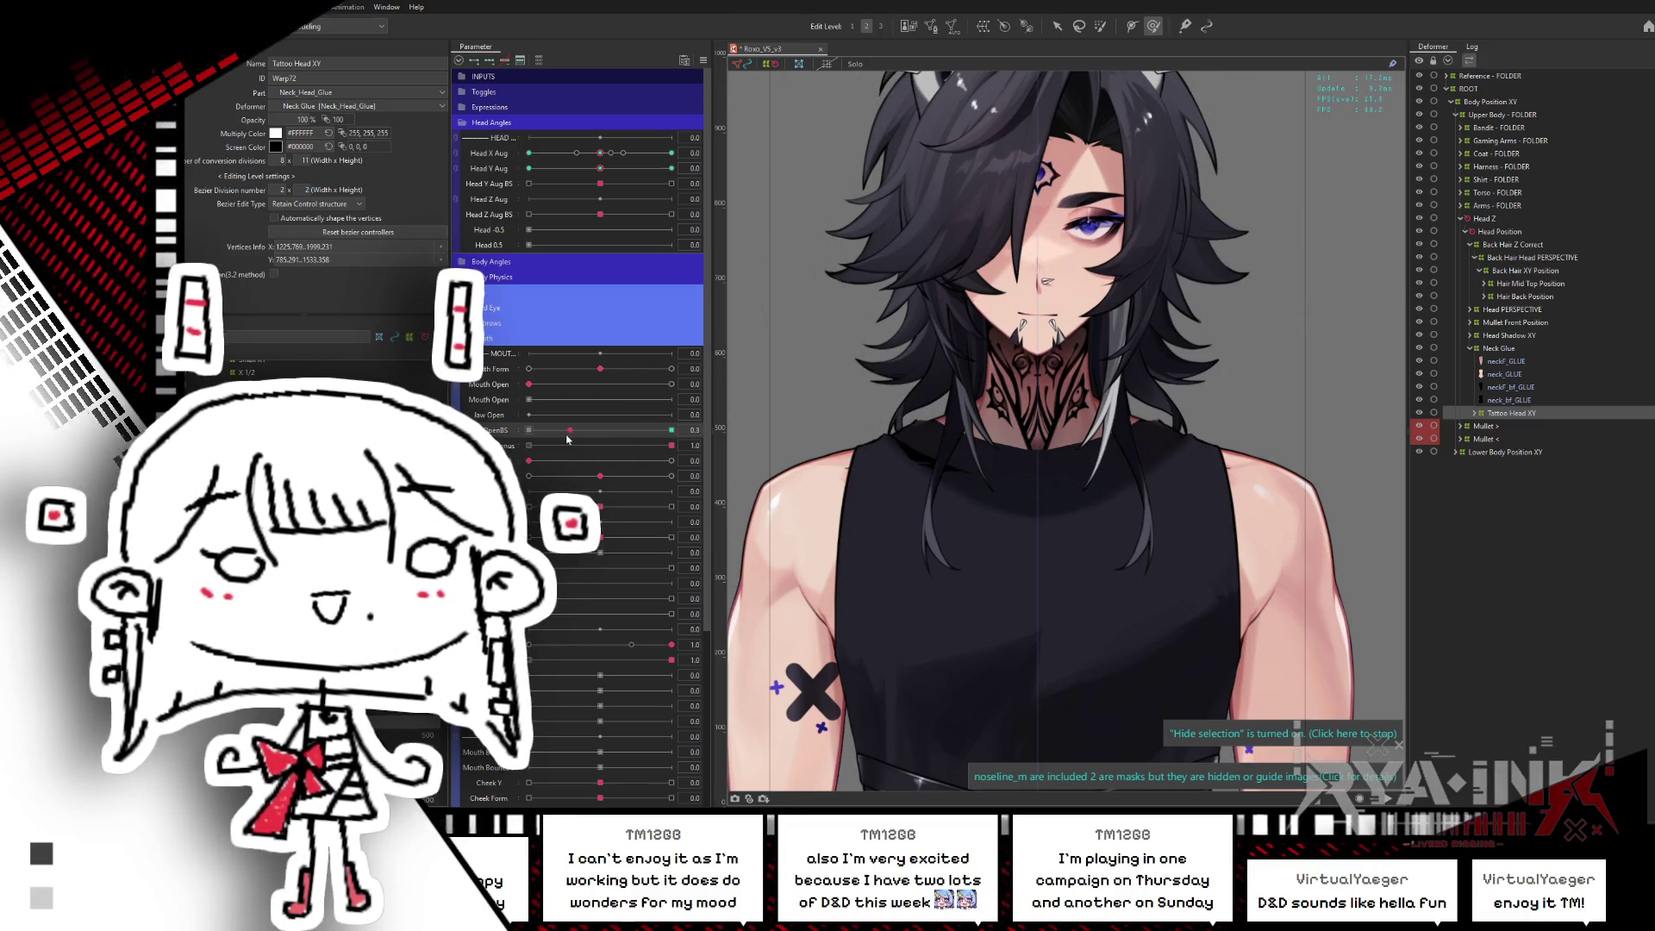
drag(612, 432, 671, 431)
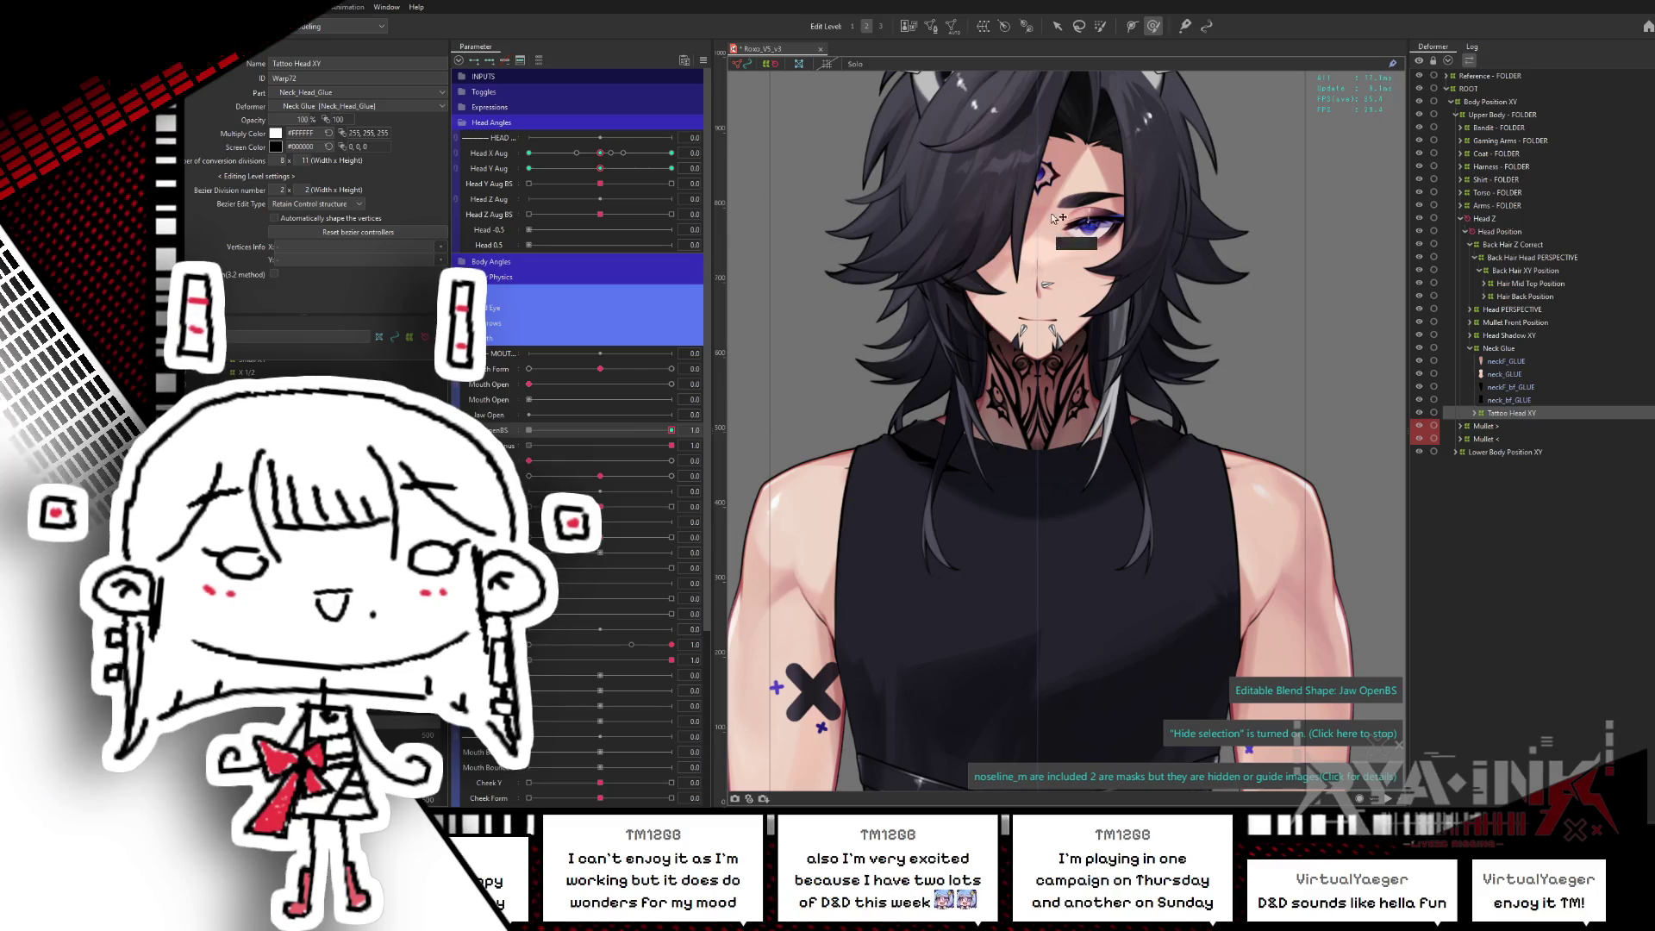
click(1008, 362)
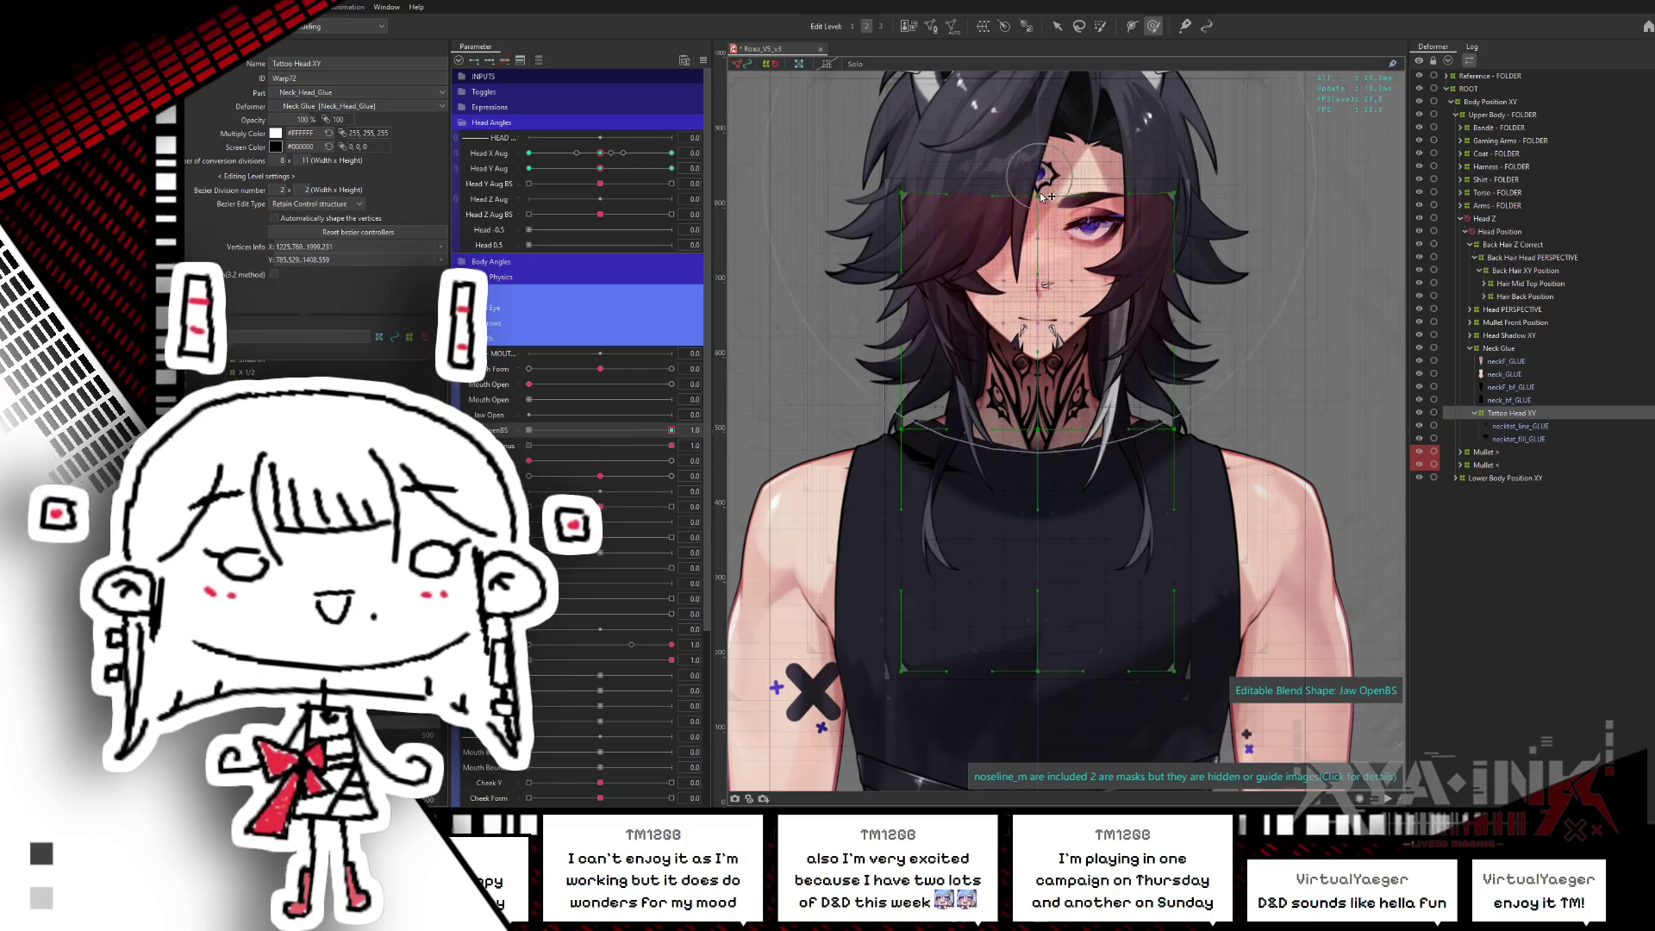
click(981, 238)
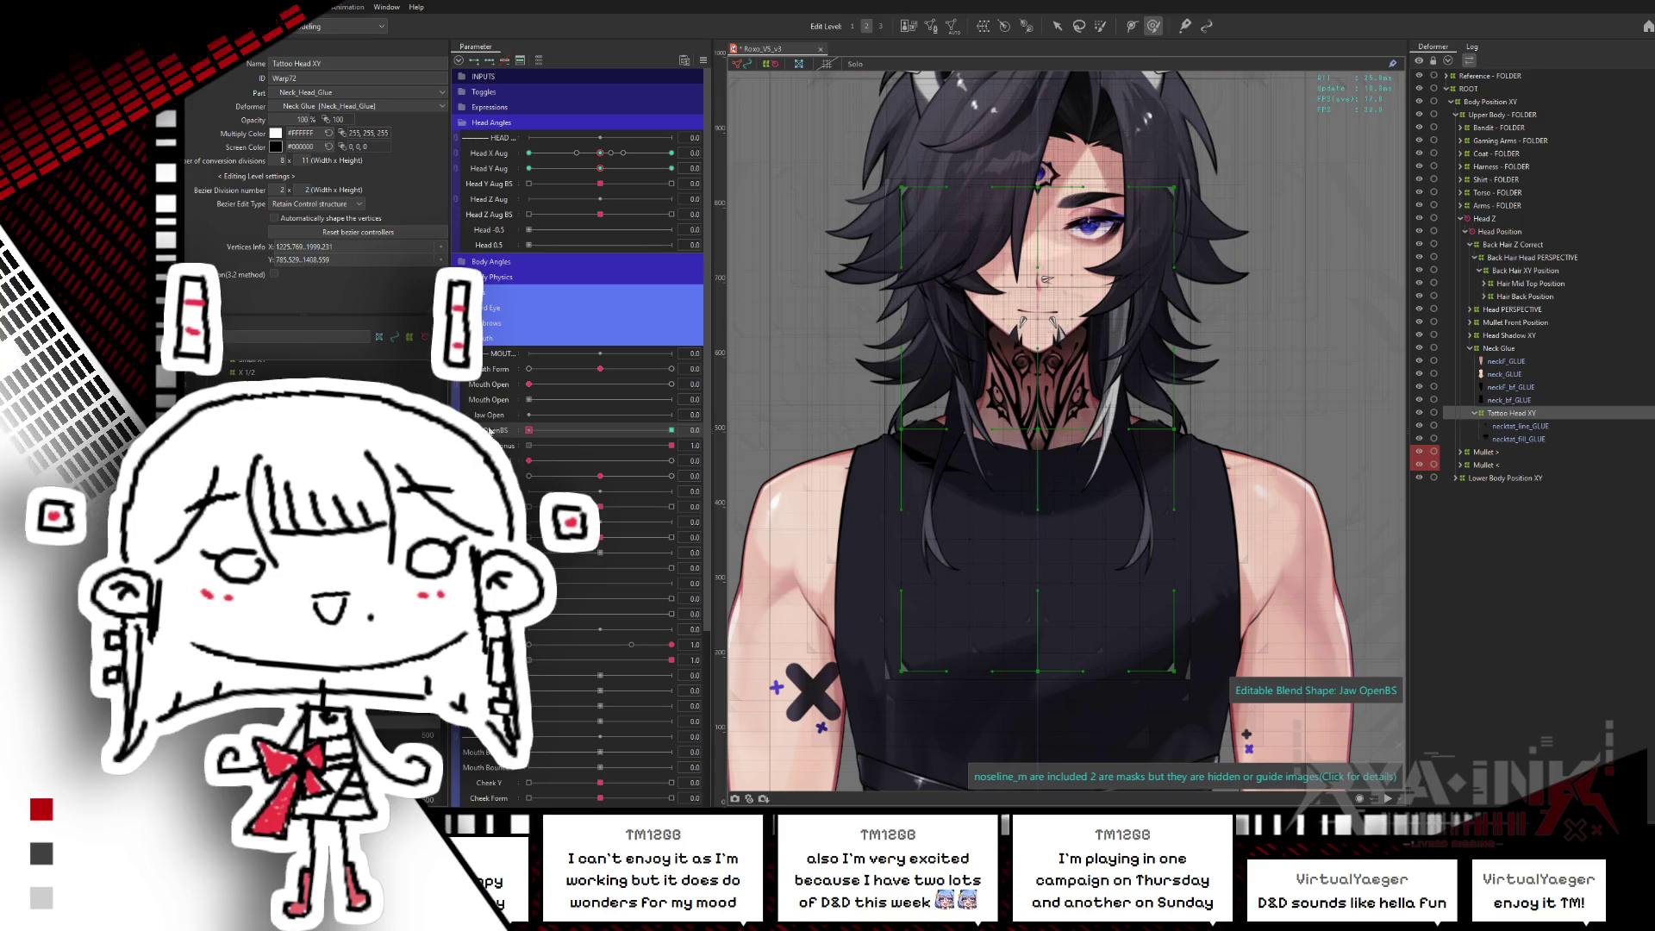
click(672, 429)
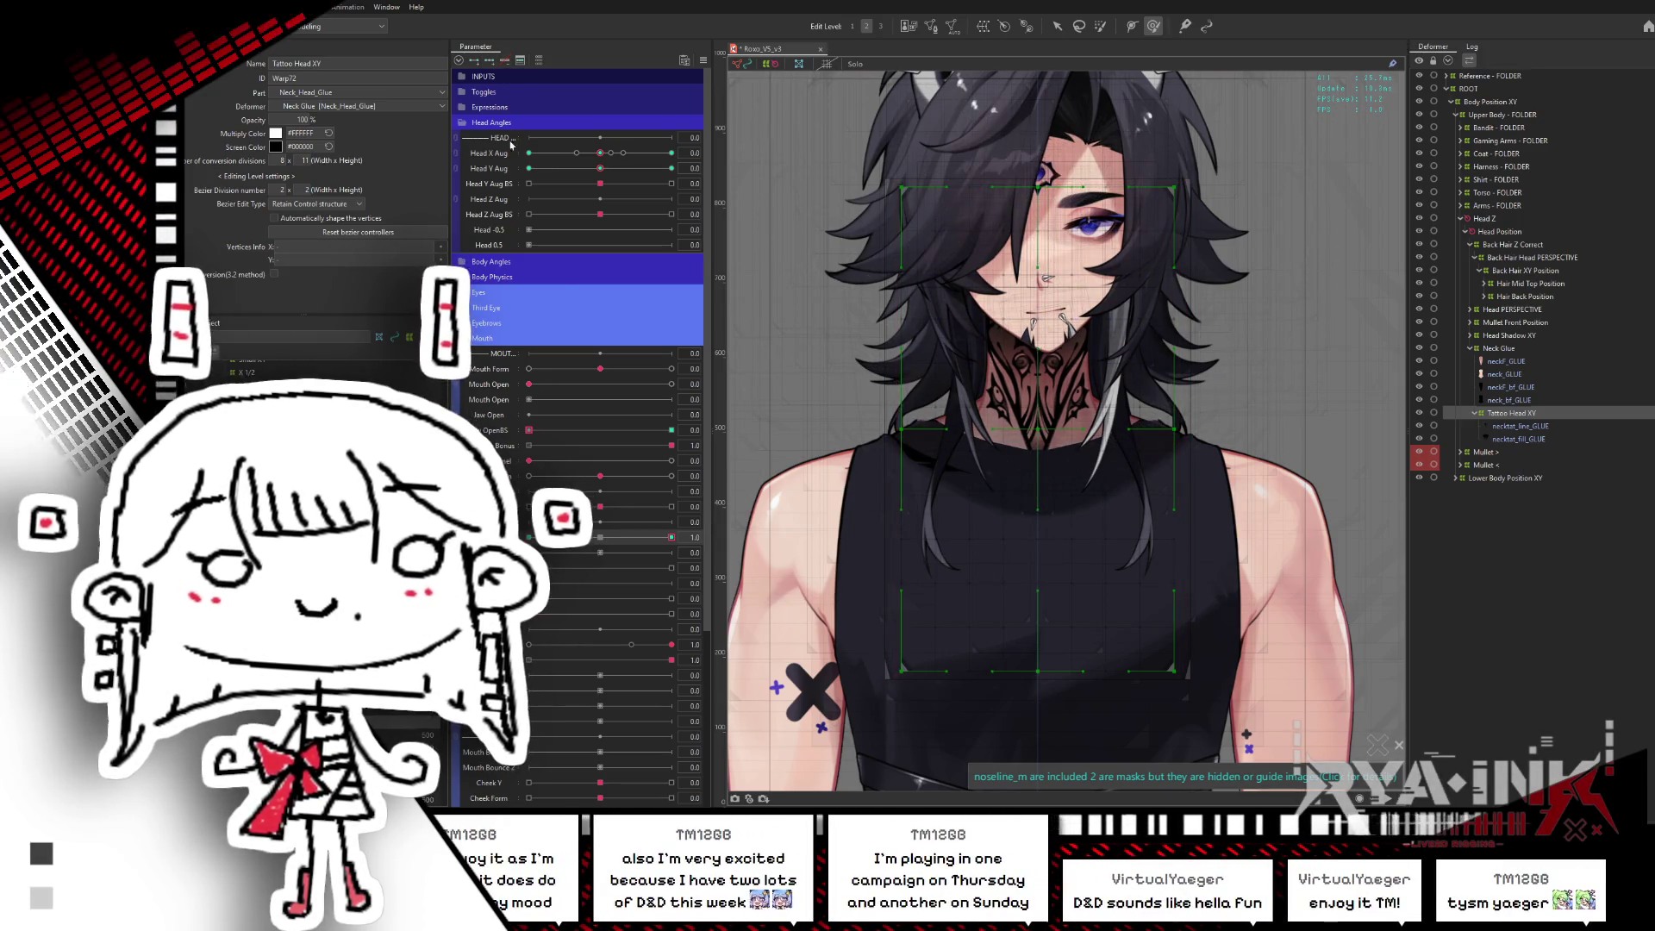
- Set Mouth X BS to its positive extreme and check the warp with the head turned
drag(1053, 164, 1064, 160)
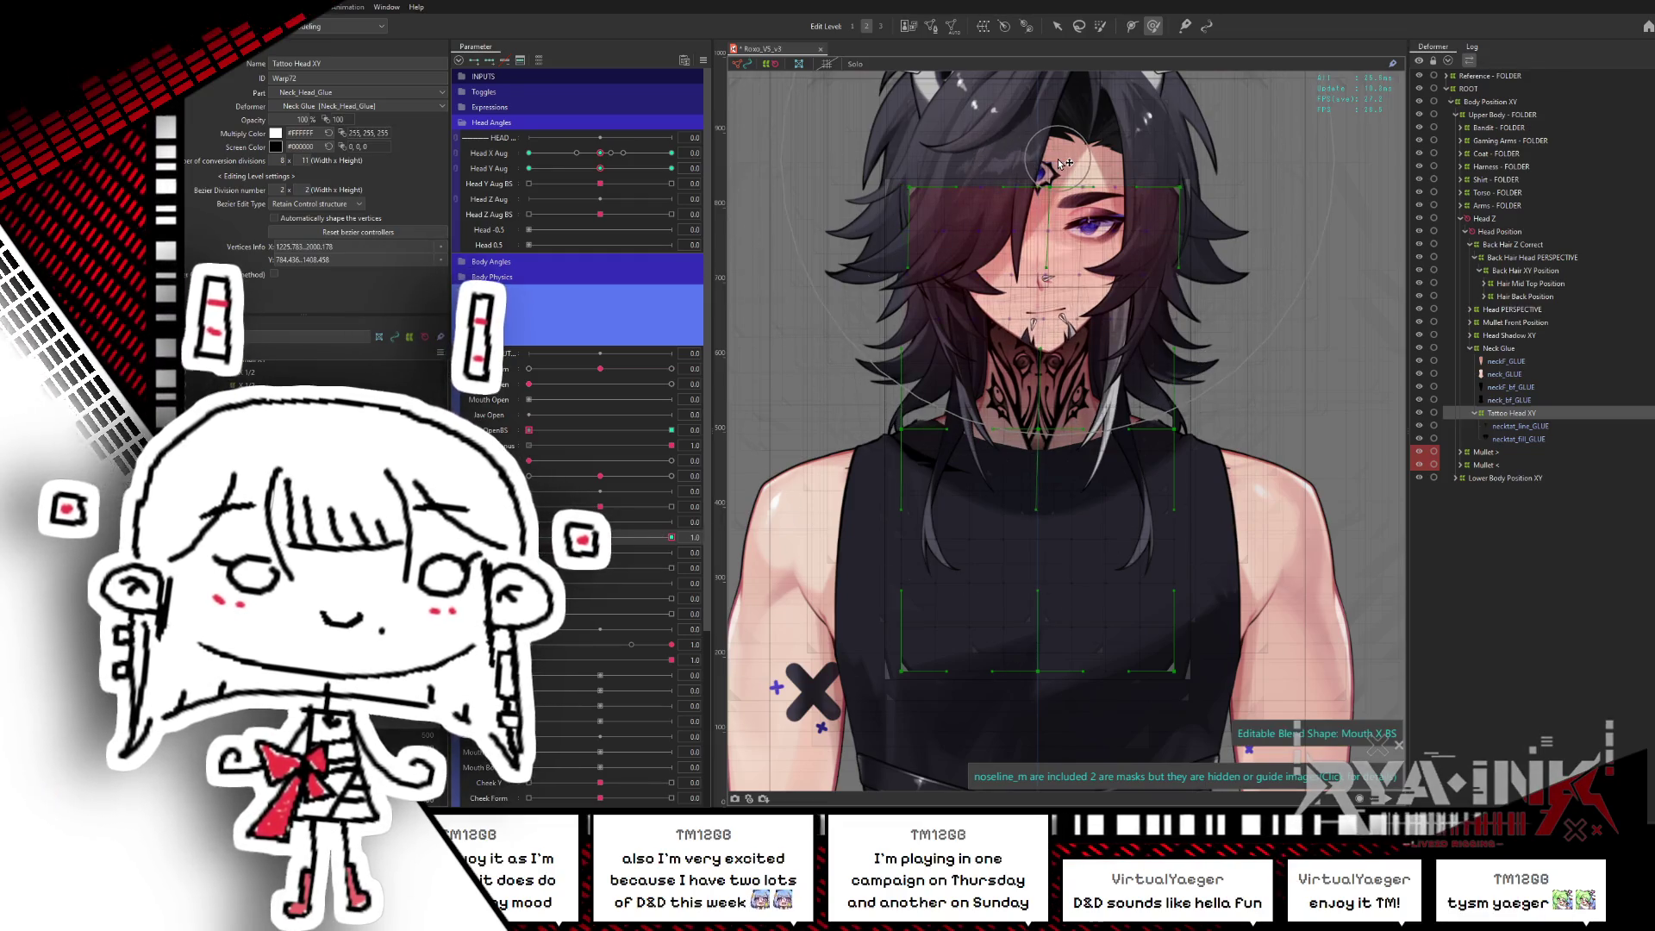
key(Escape)
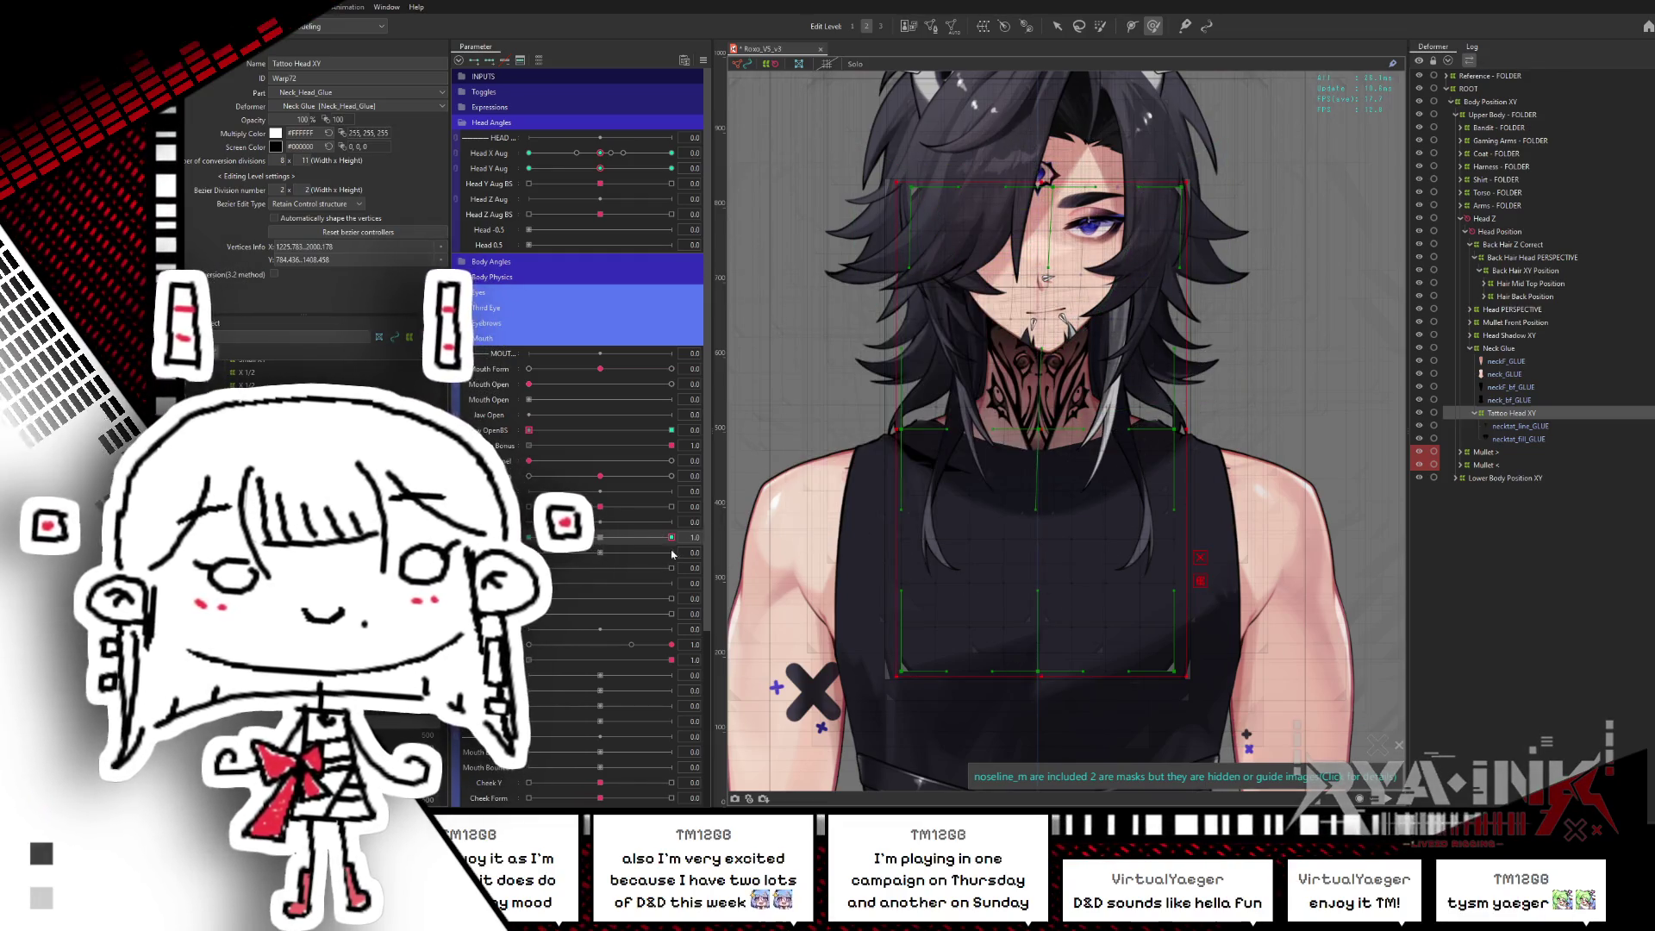
click(529, 535)
drag(608, 155, 672, 152)
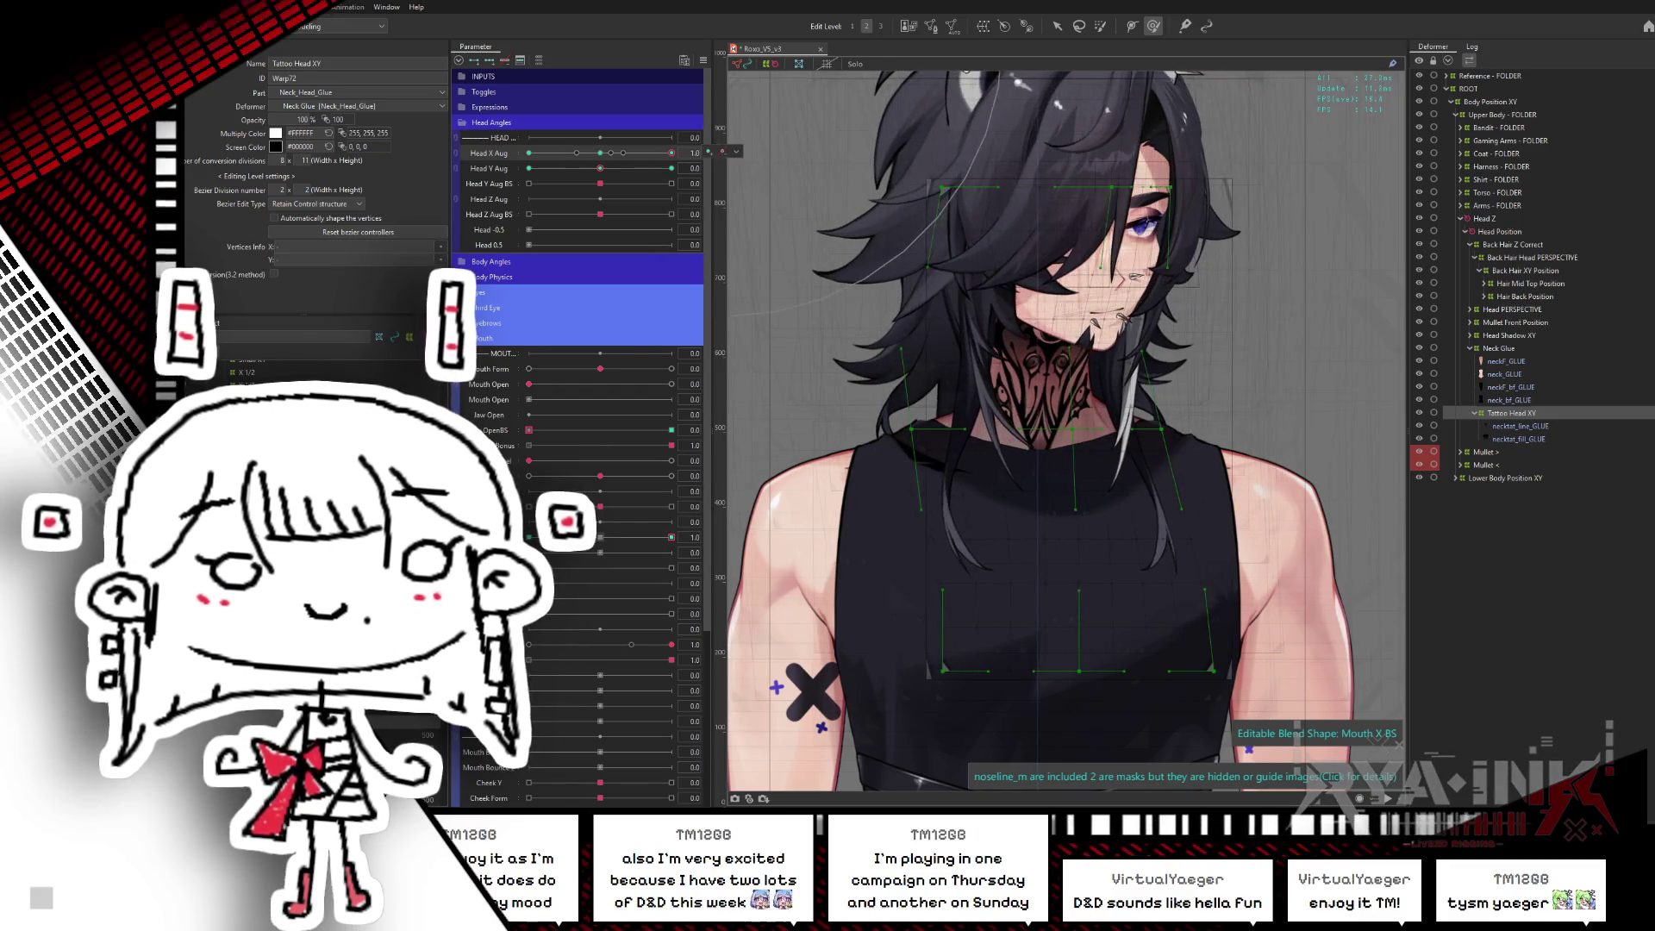
click(600, 537)
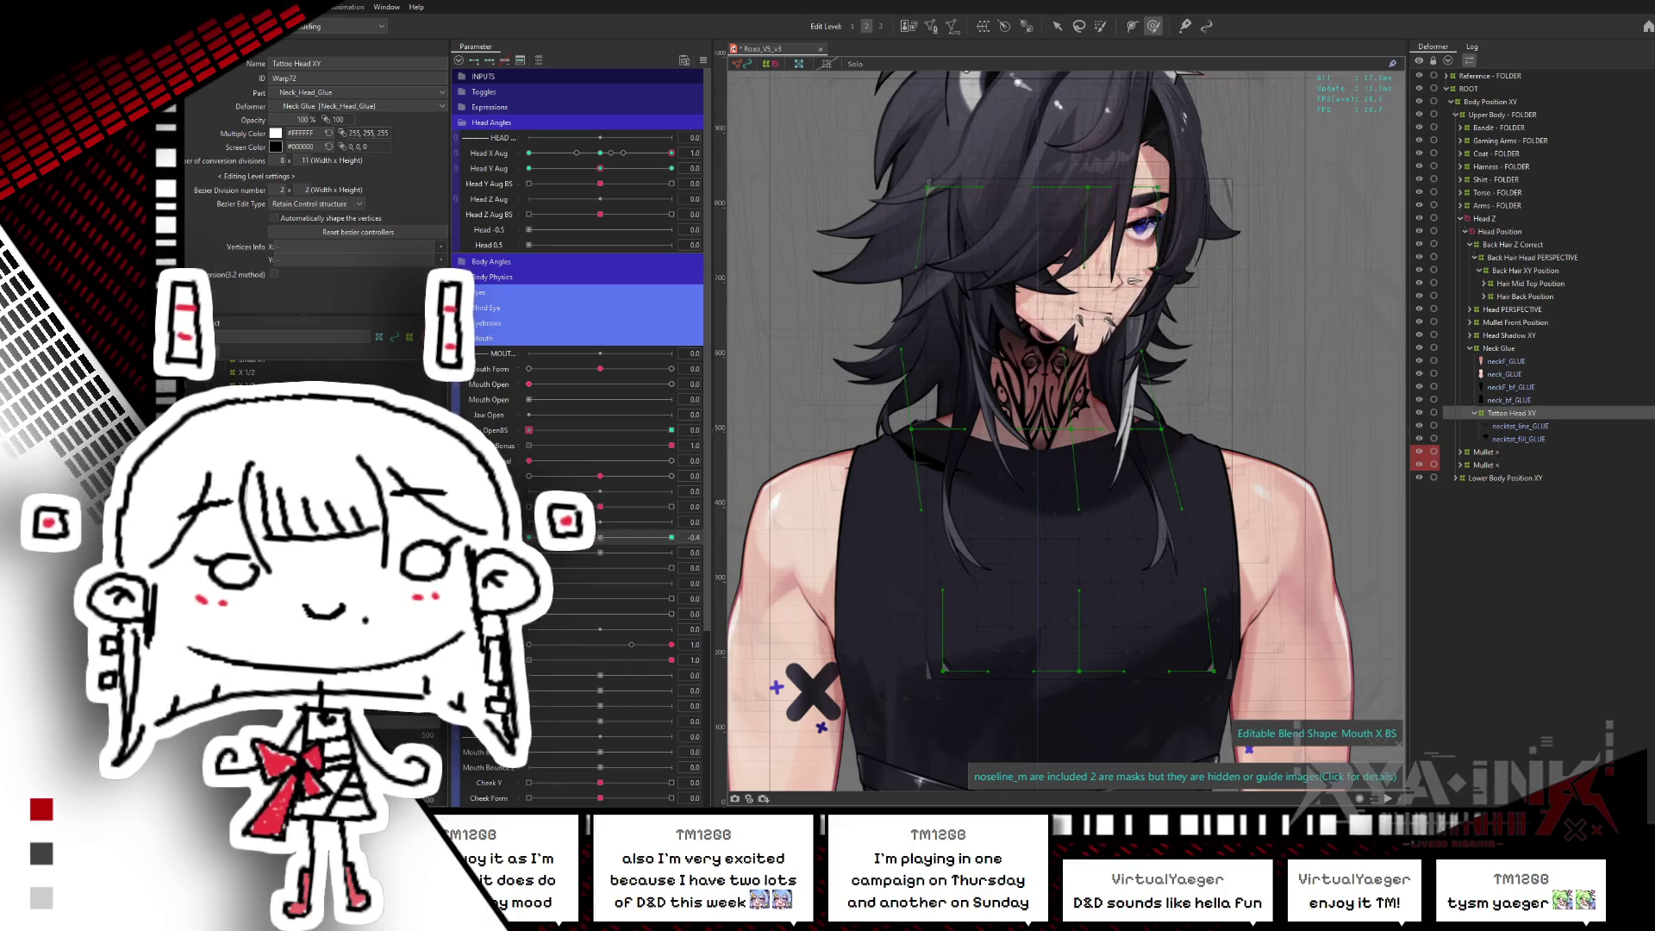
- Mirror the selected warp shape to Mouth X BS's negative extreme, then set Mouth Shrug to full
mouse_move(634, 534)
mouse_down()
mouse_move(529, 537)
mouse_move(1184, 217)
mouse_move(814, 207)
mouse_up()
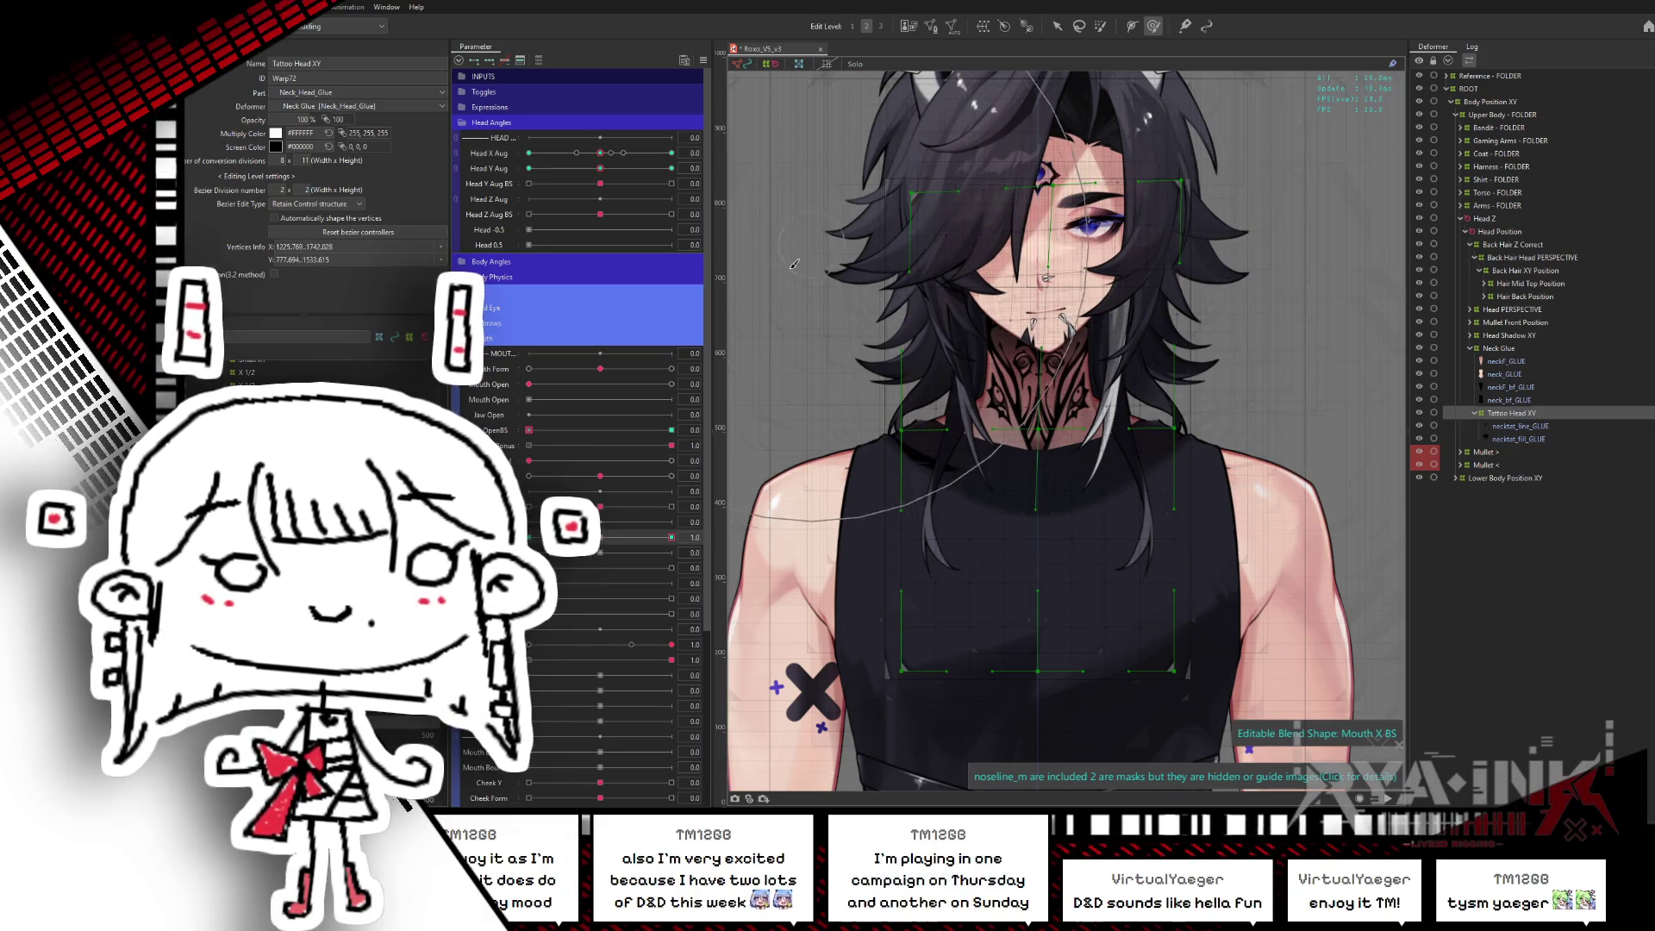
drag(856, 220, 848, 243)
mouse_move(731, 595)
mouse_down()
mouse_move(626, 529)
mouse_move(680, 534)
mouse_move(661, 539)
mouse_up()
key(ctrl+shift+r)
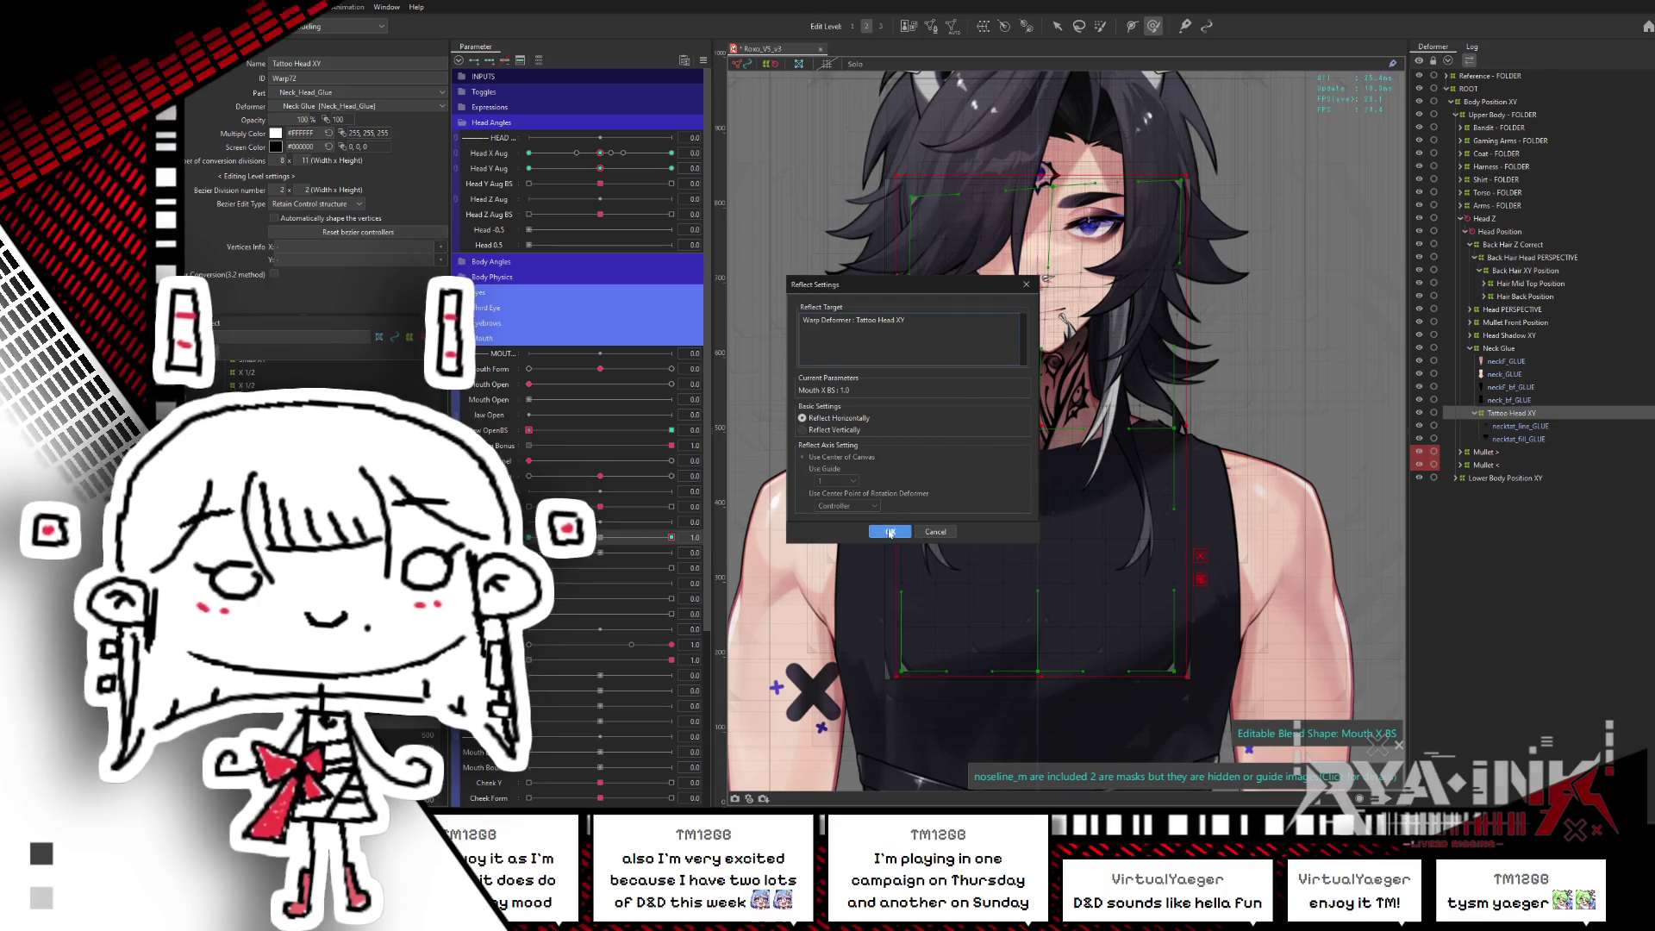
click(890, 532)
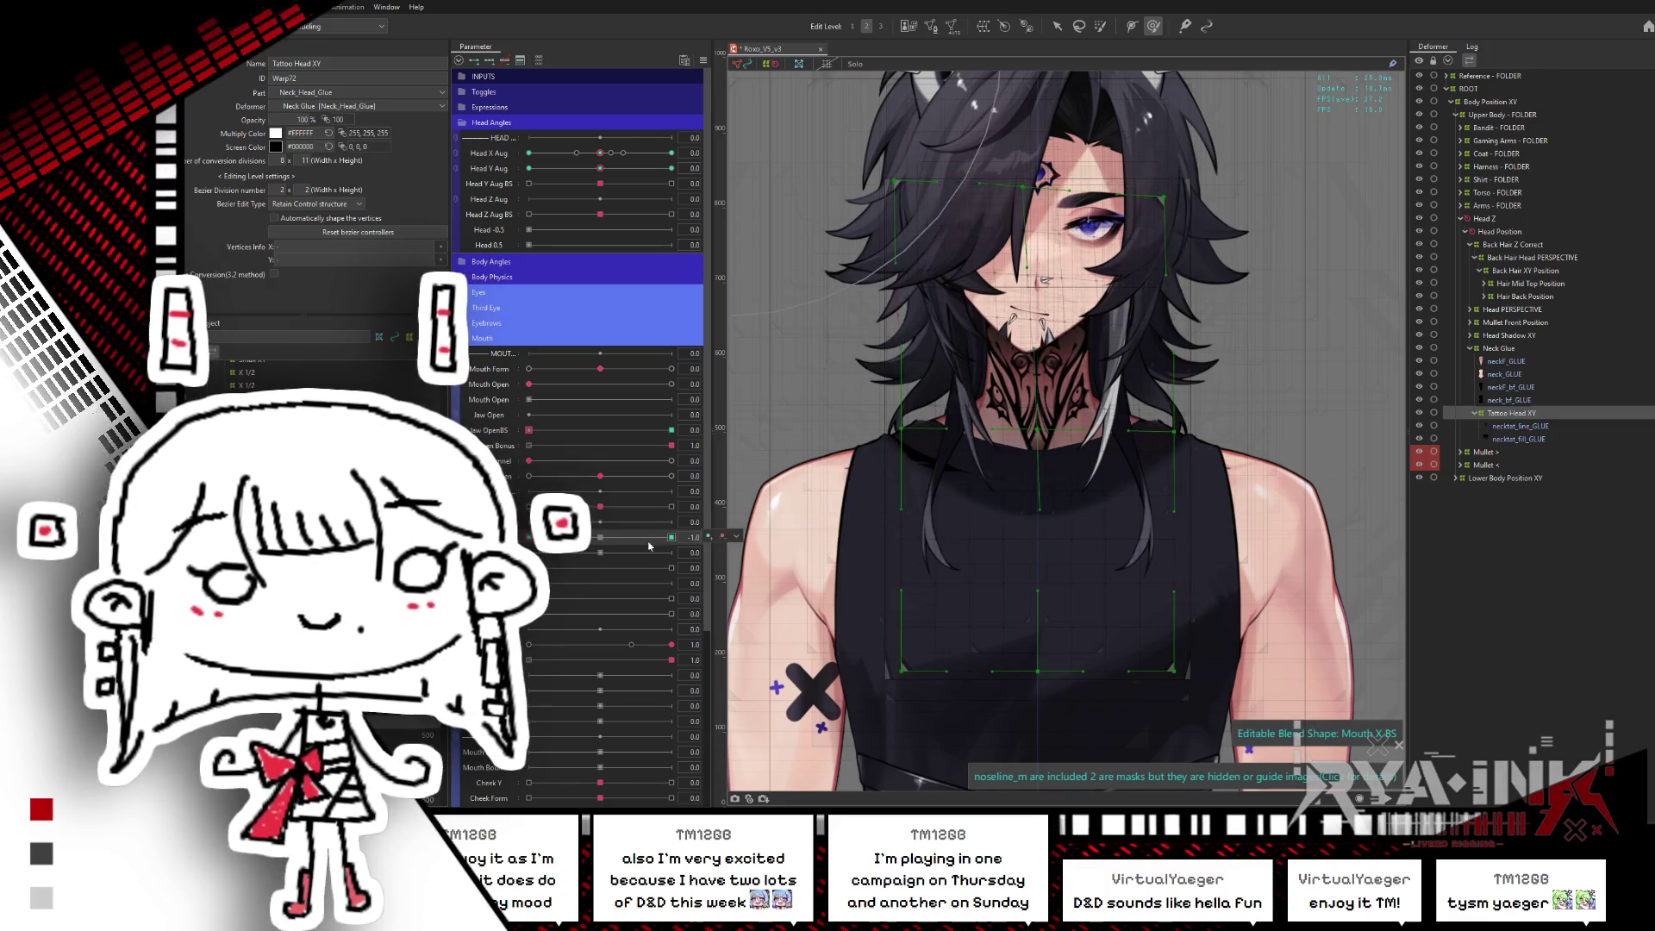
click(562, 570)
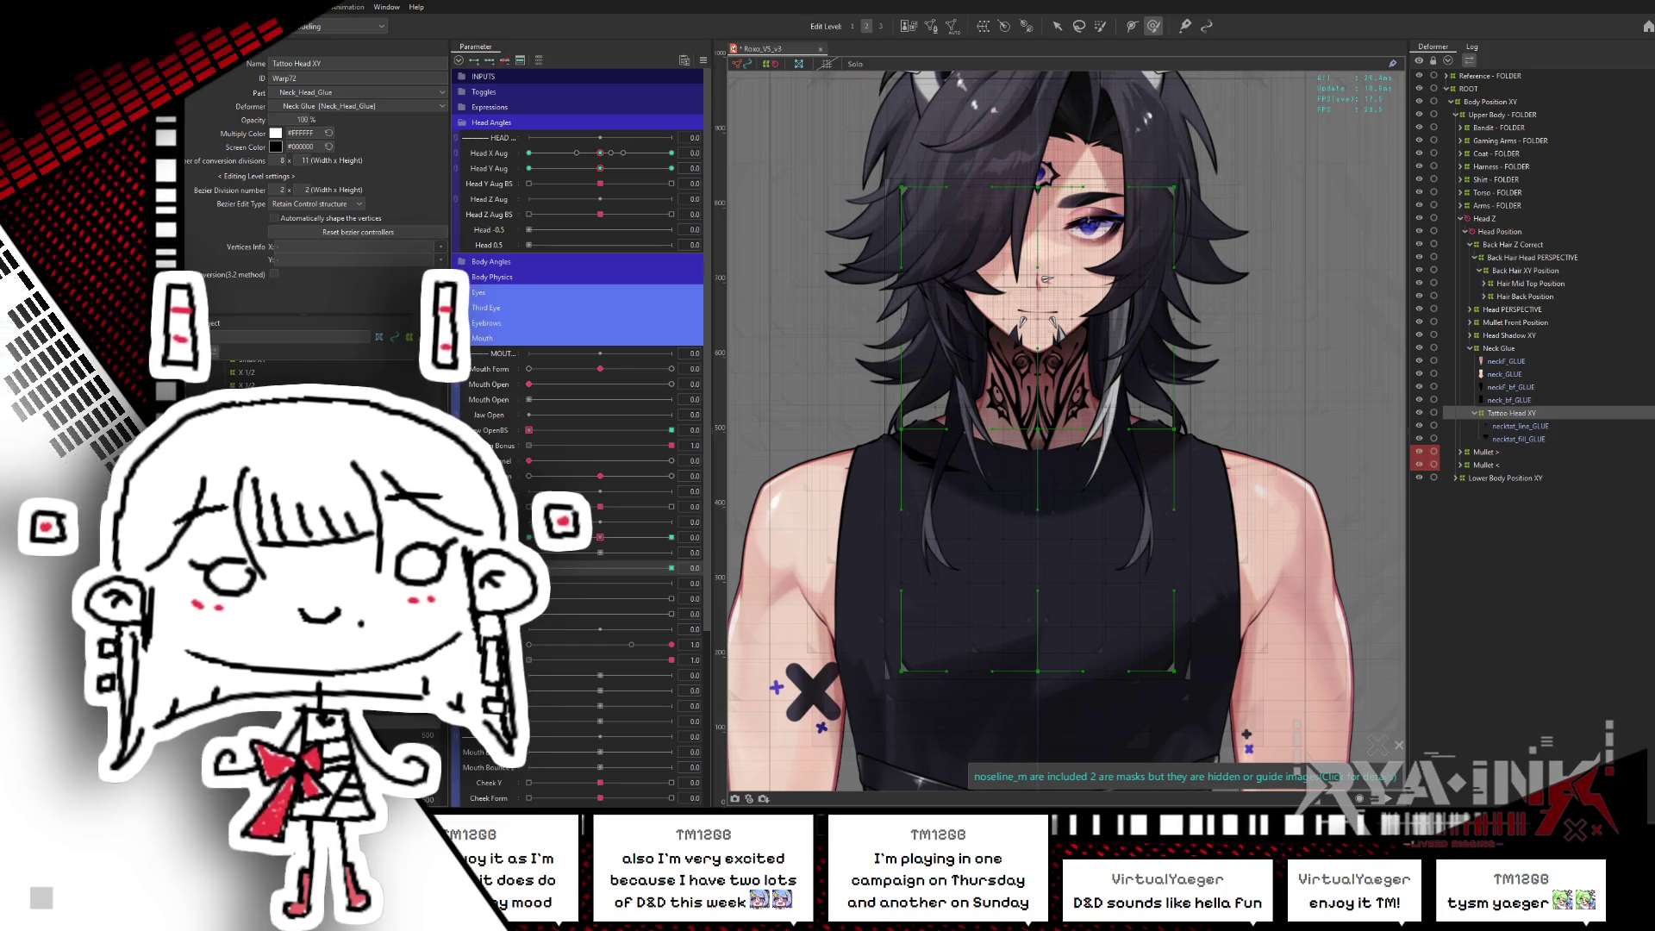
drag(565, 569, 1058, 234)
- Raise the warp's top edge for Mouth Shrug and preview the head turned, tilted down and up
mouse_move(1039, 140)
mouse_down()
mouse_move(1037, 105)
mouse_move(624, 574)
mouse_move(684, 567)
mouse_up()
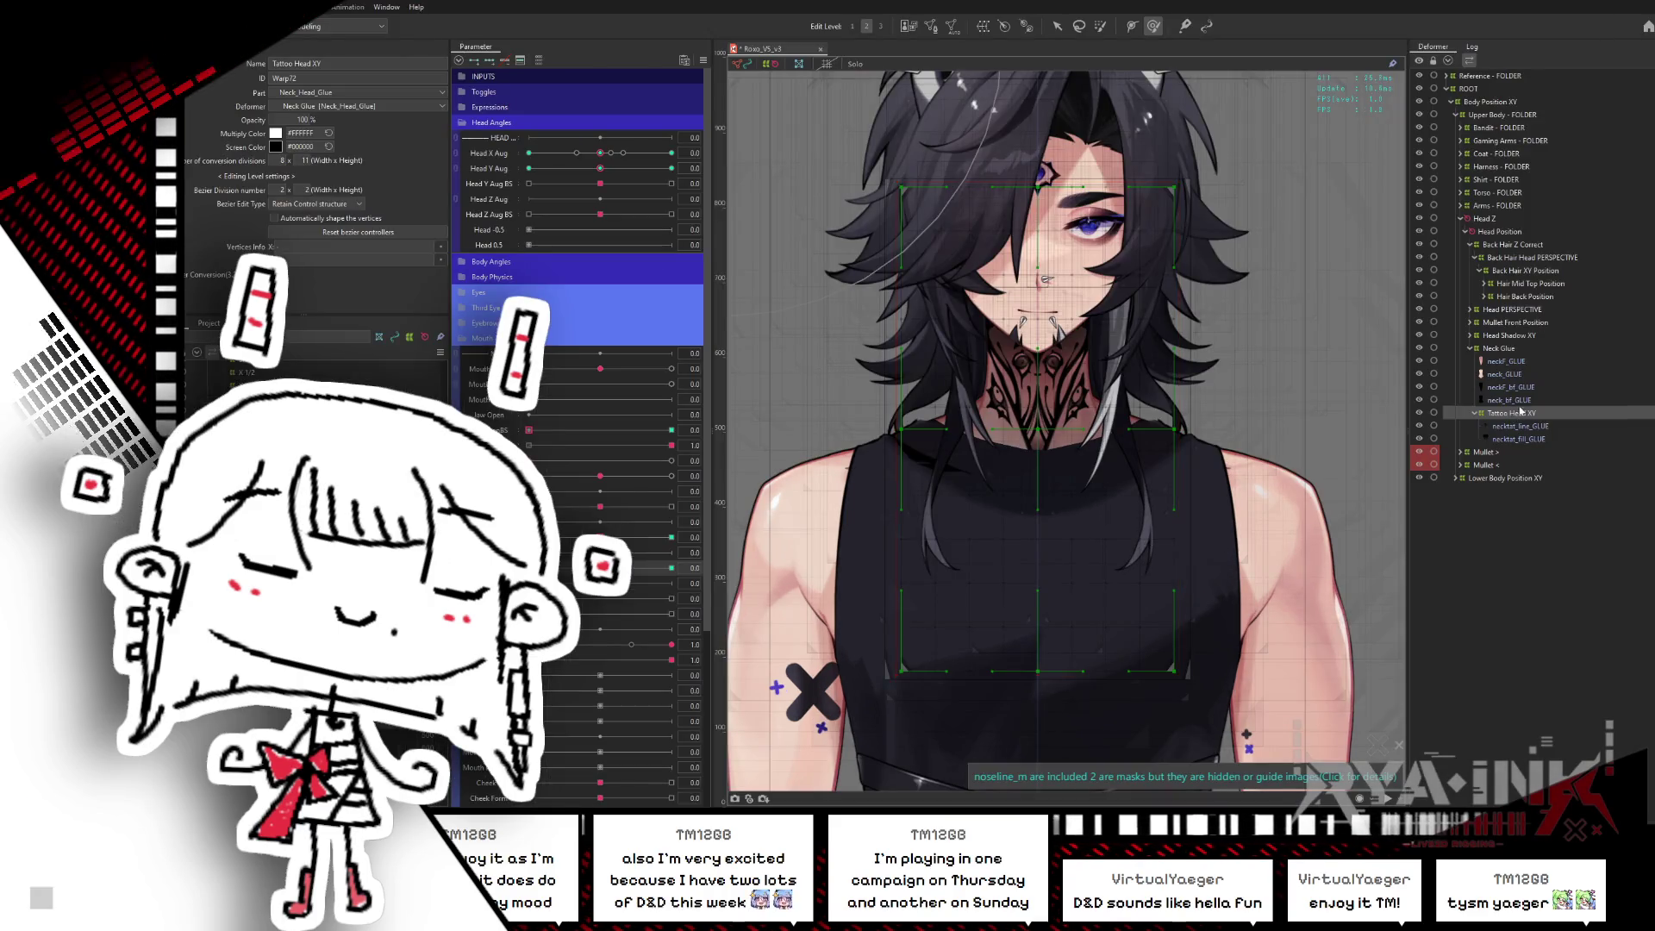
mouse_move(600, 153)
mouse_down()
mouse_move(670, 161)
mouse_move(508, 203)
mouse_up()
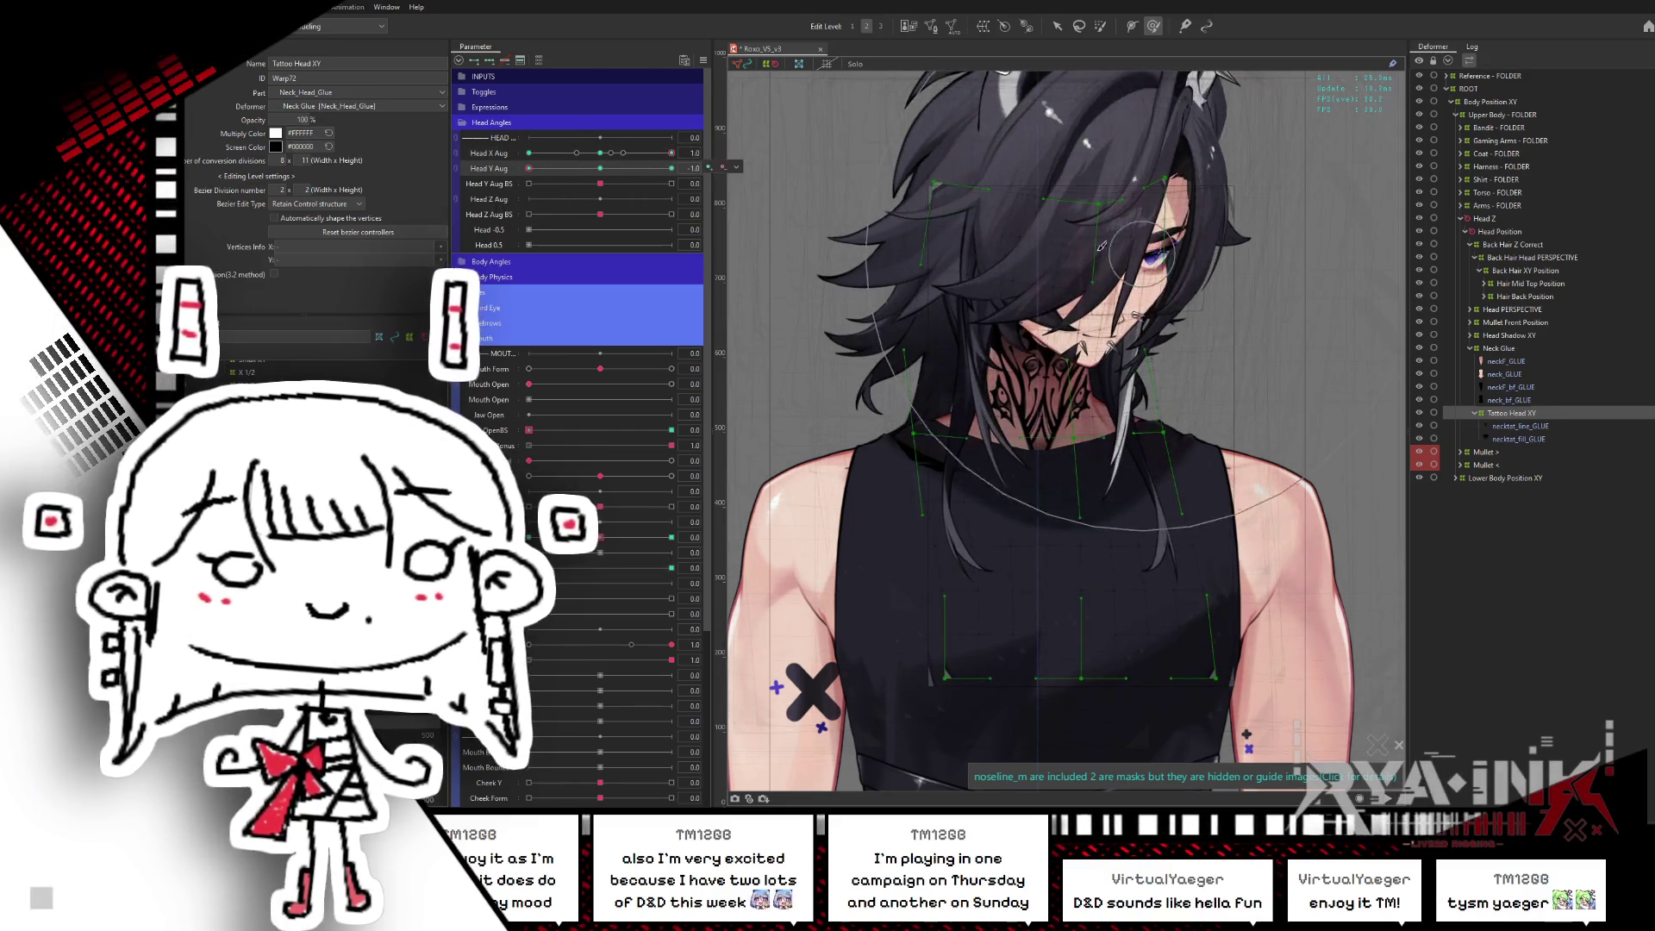
key(ctrl+h)
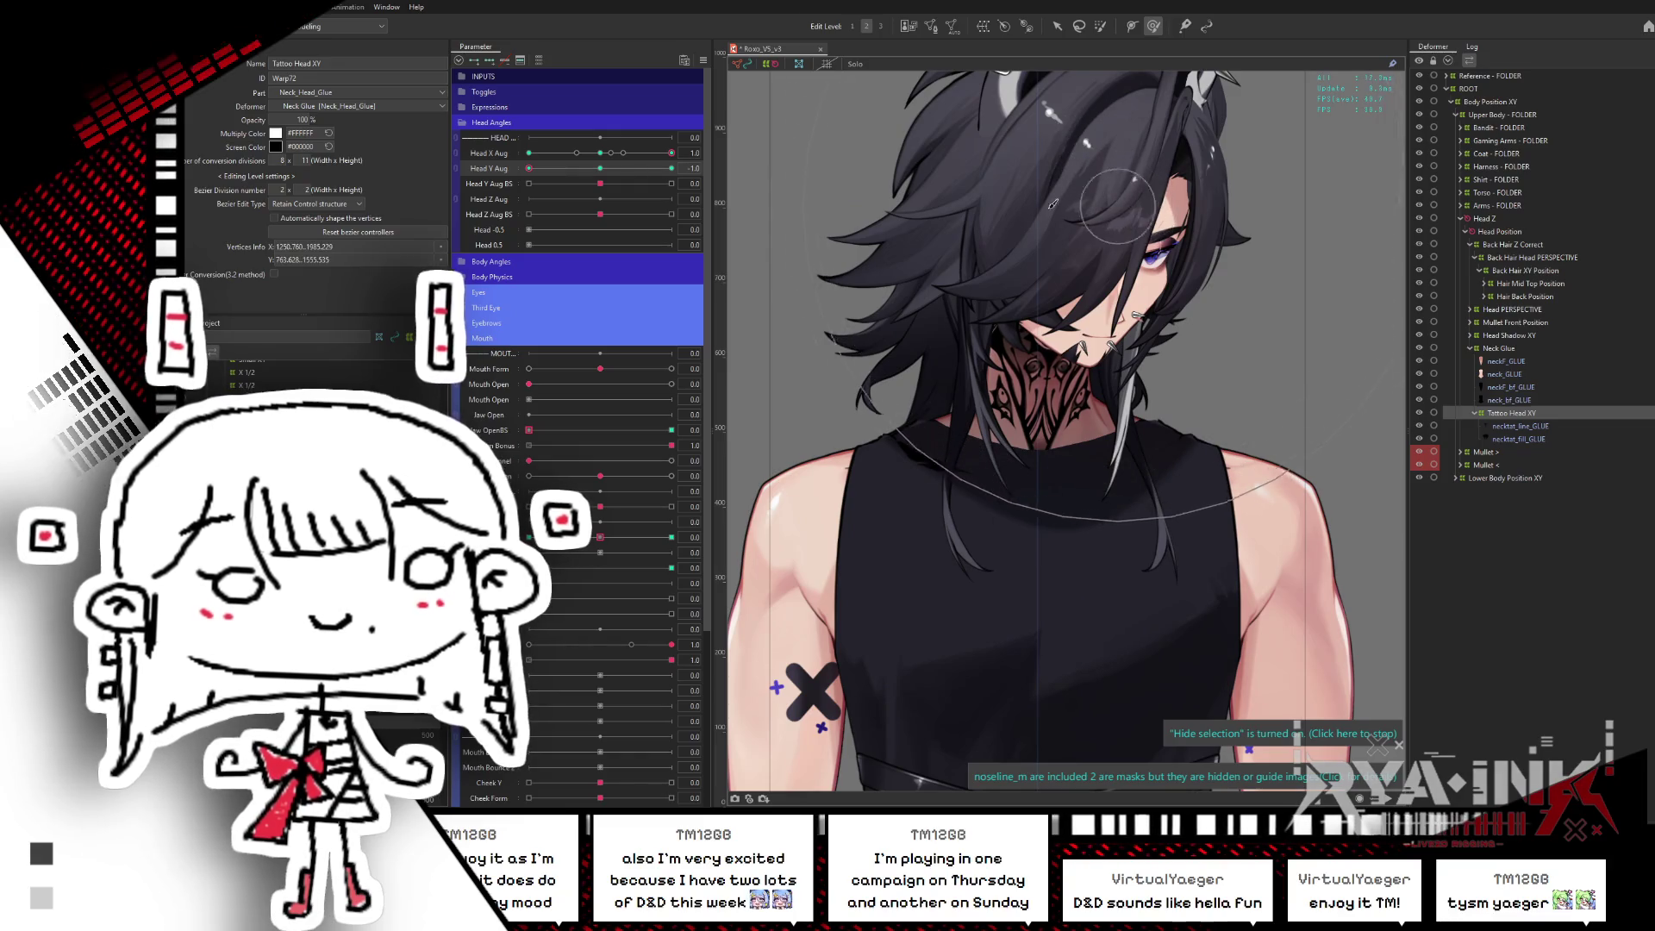
click(602, 169)
click(599, 153)
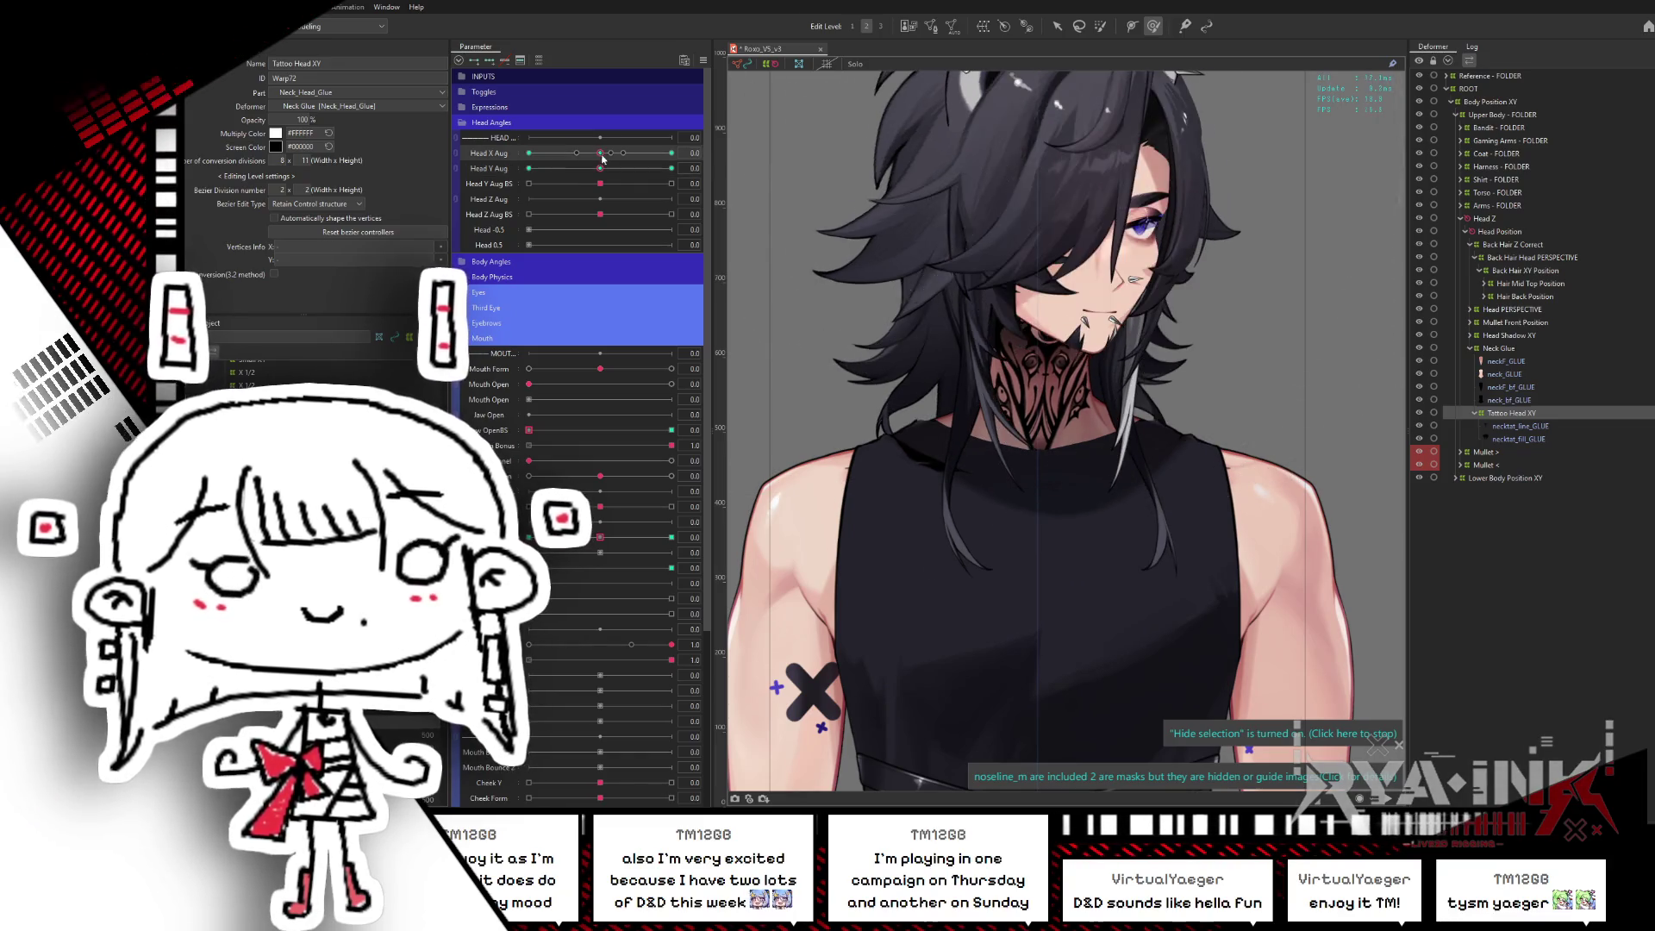
click(528, 168)
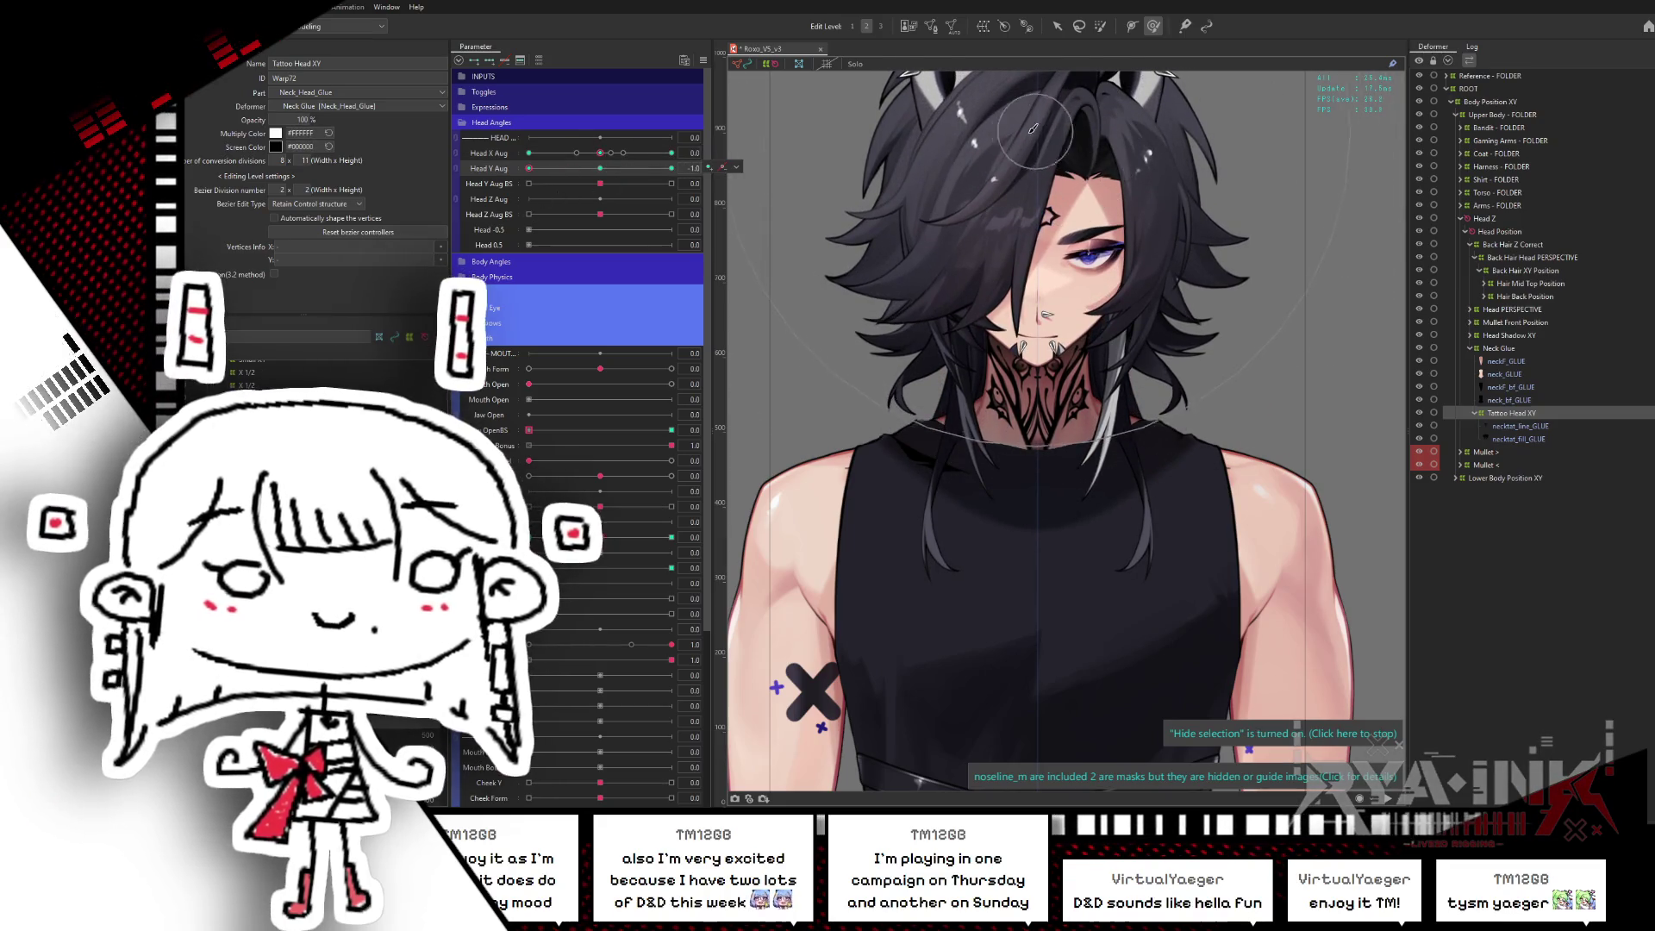
click(672, 168)
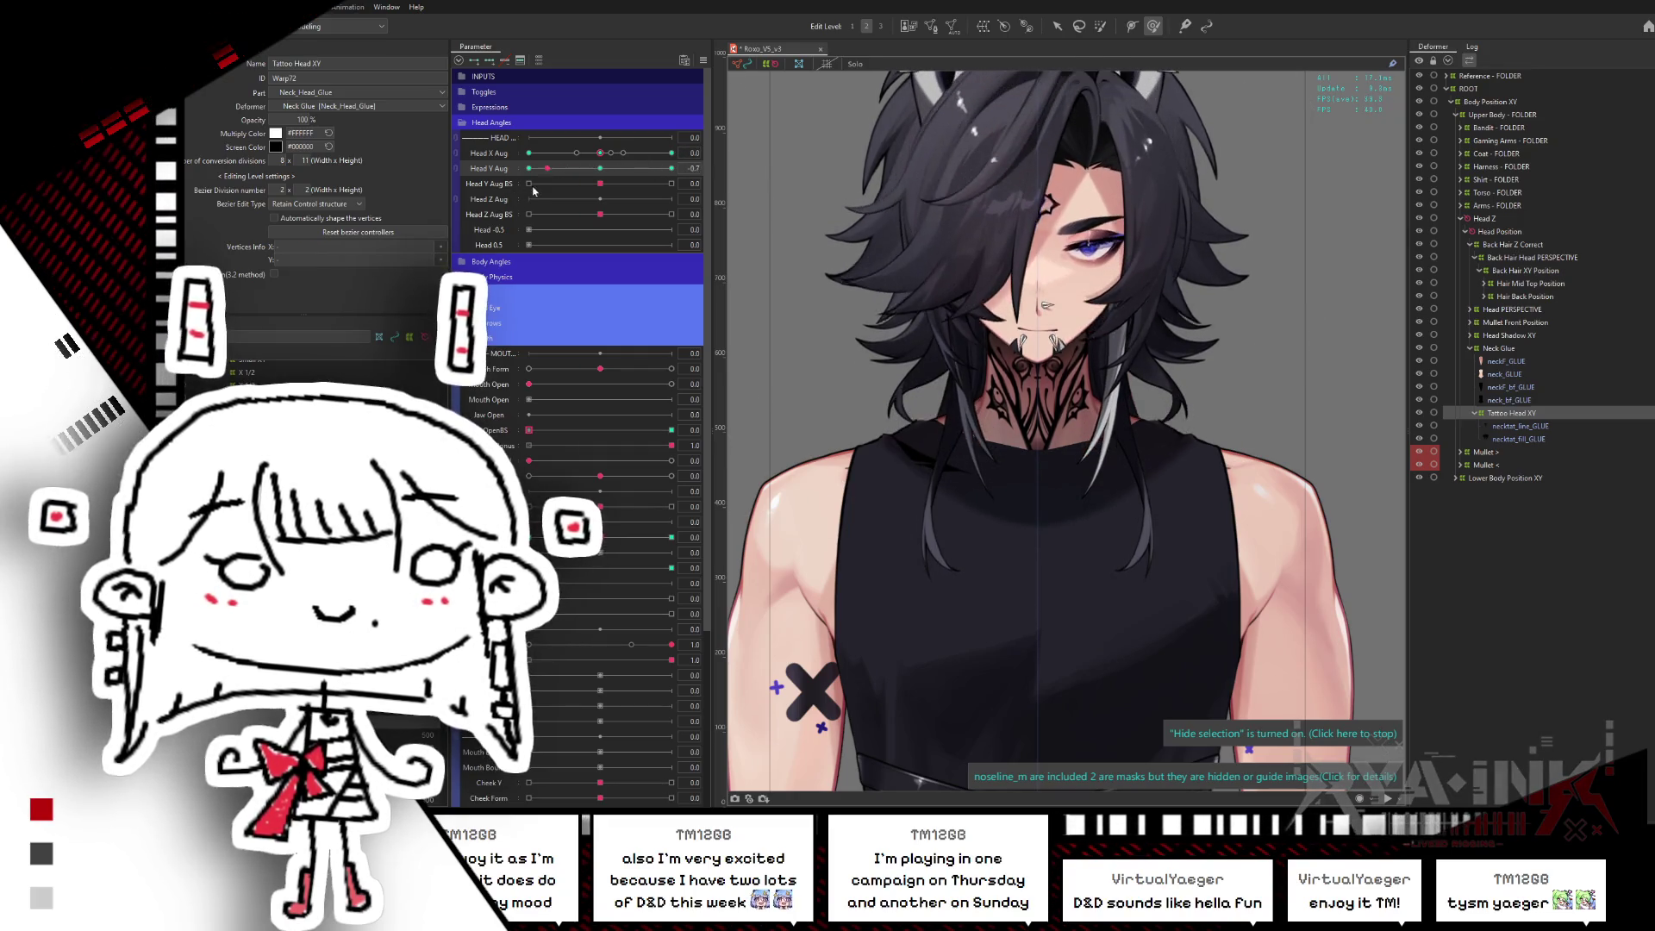
- Regenerate the Head X Aug and Head Y Aug corner keyforms with Synthesize corners
click(703, 60)
click(775, 143)
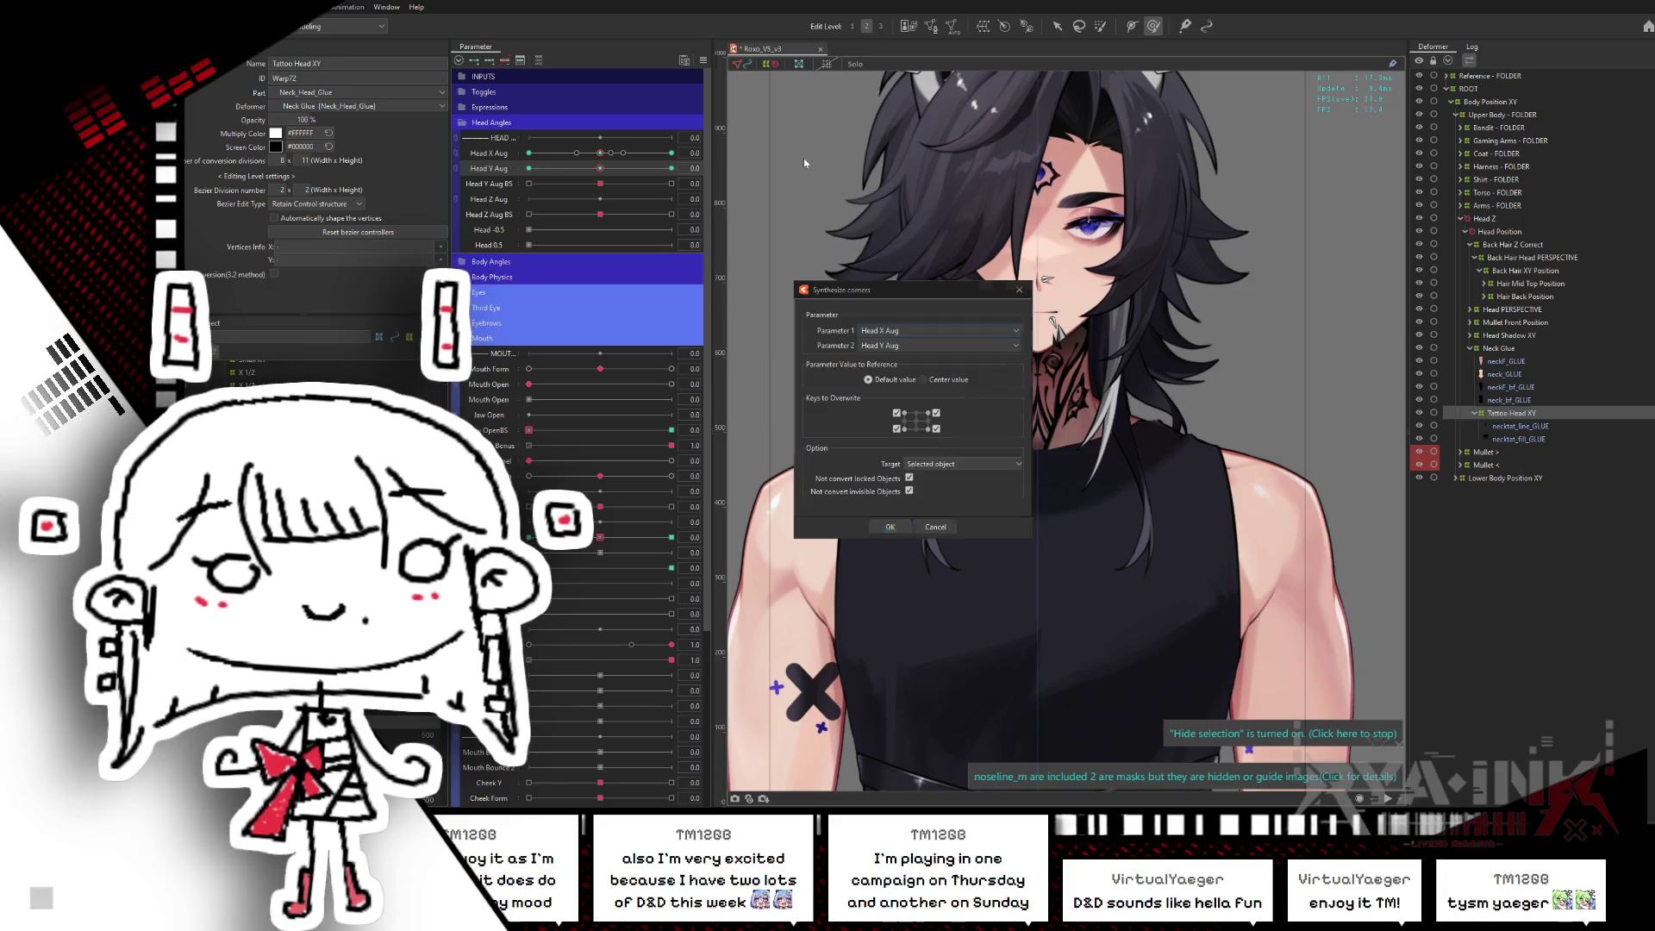
click(891, 522)
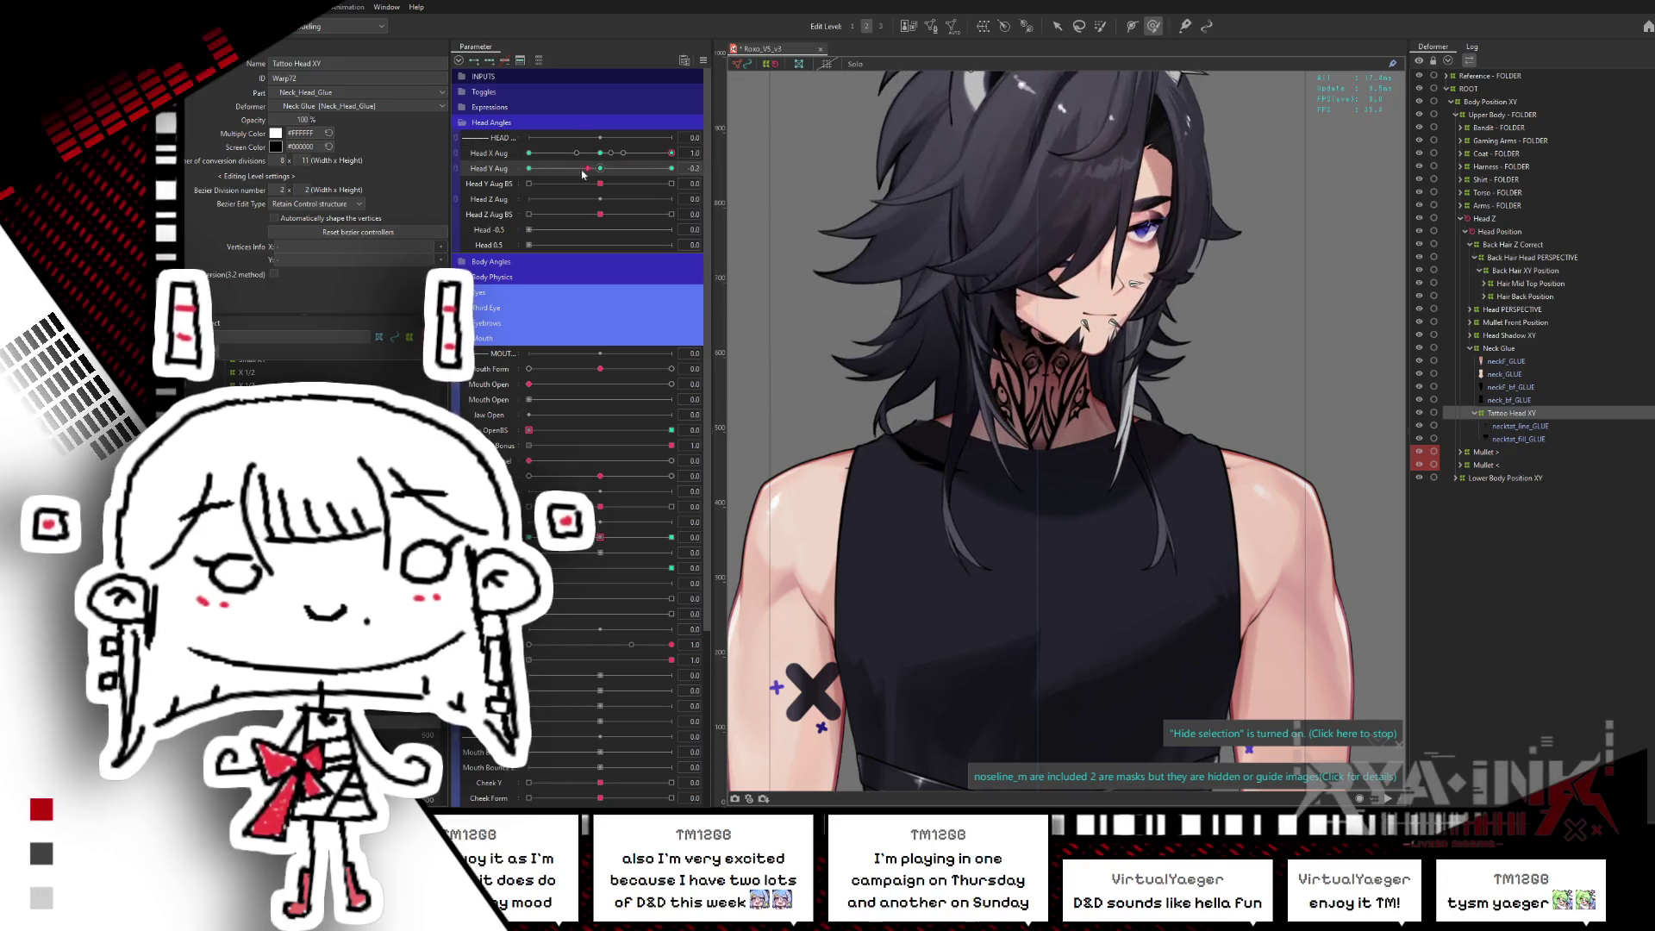
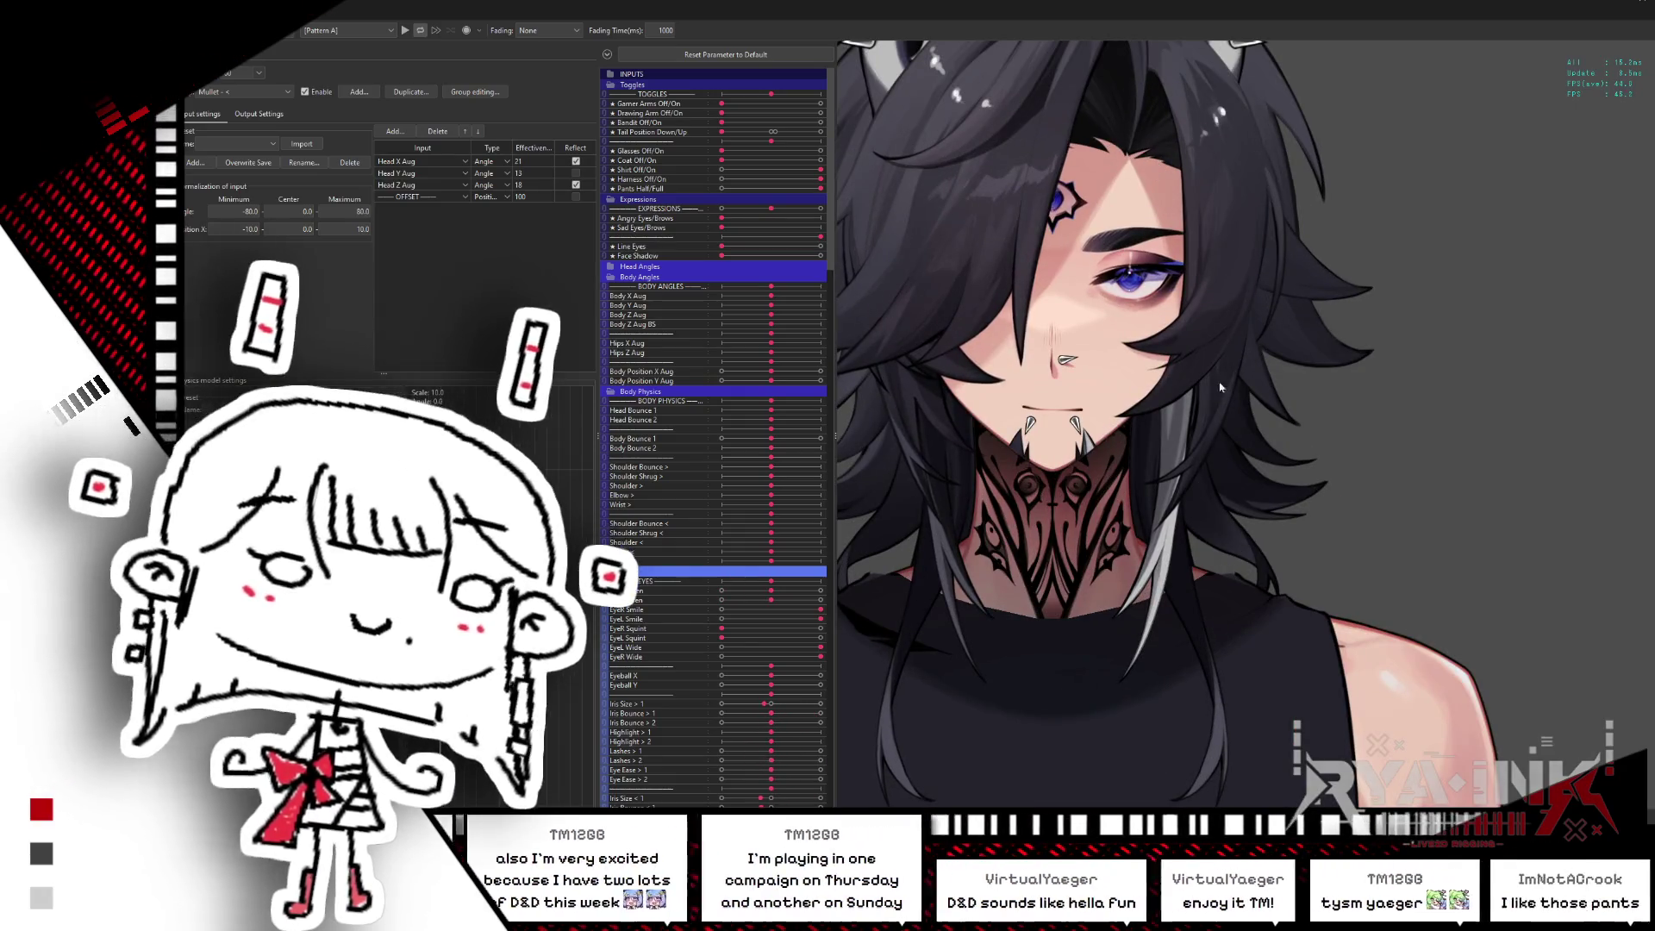
- In the model preview, switch the legs to half pants with fishnet stockings, then back to full trousers
scroll(1122, 385, down, 5)
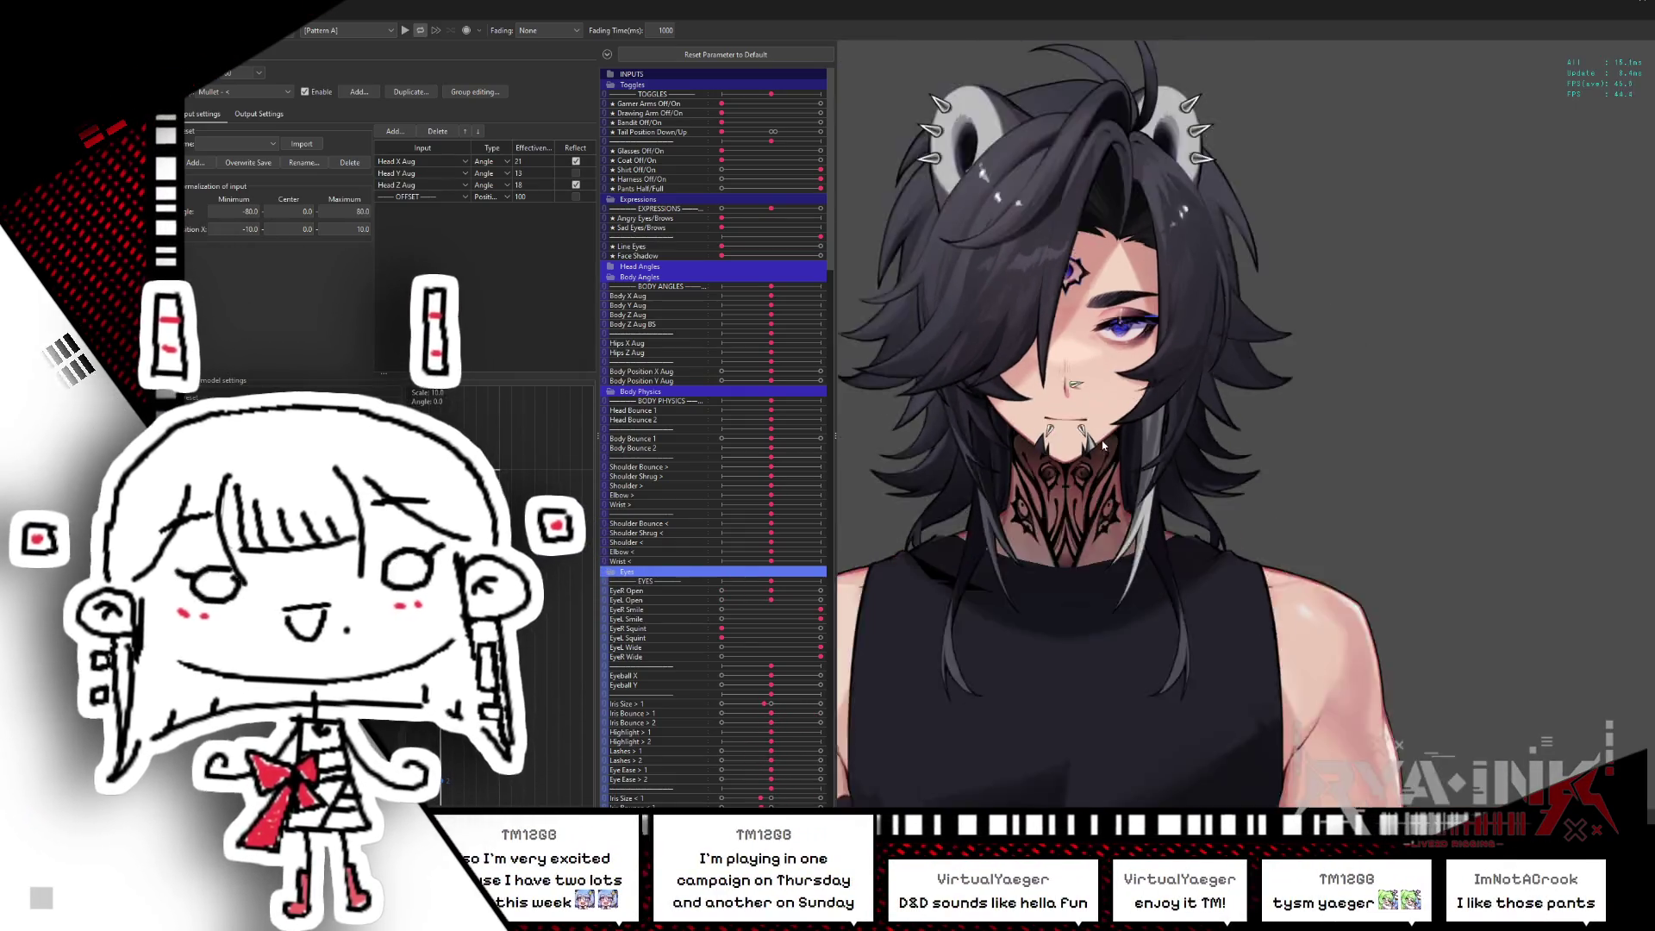
scroll(1108, 451, up, 2)
scroll(1121, 517, up, 2)
scroll(1149, 713, up, 2)
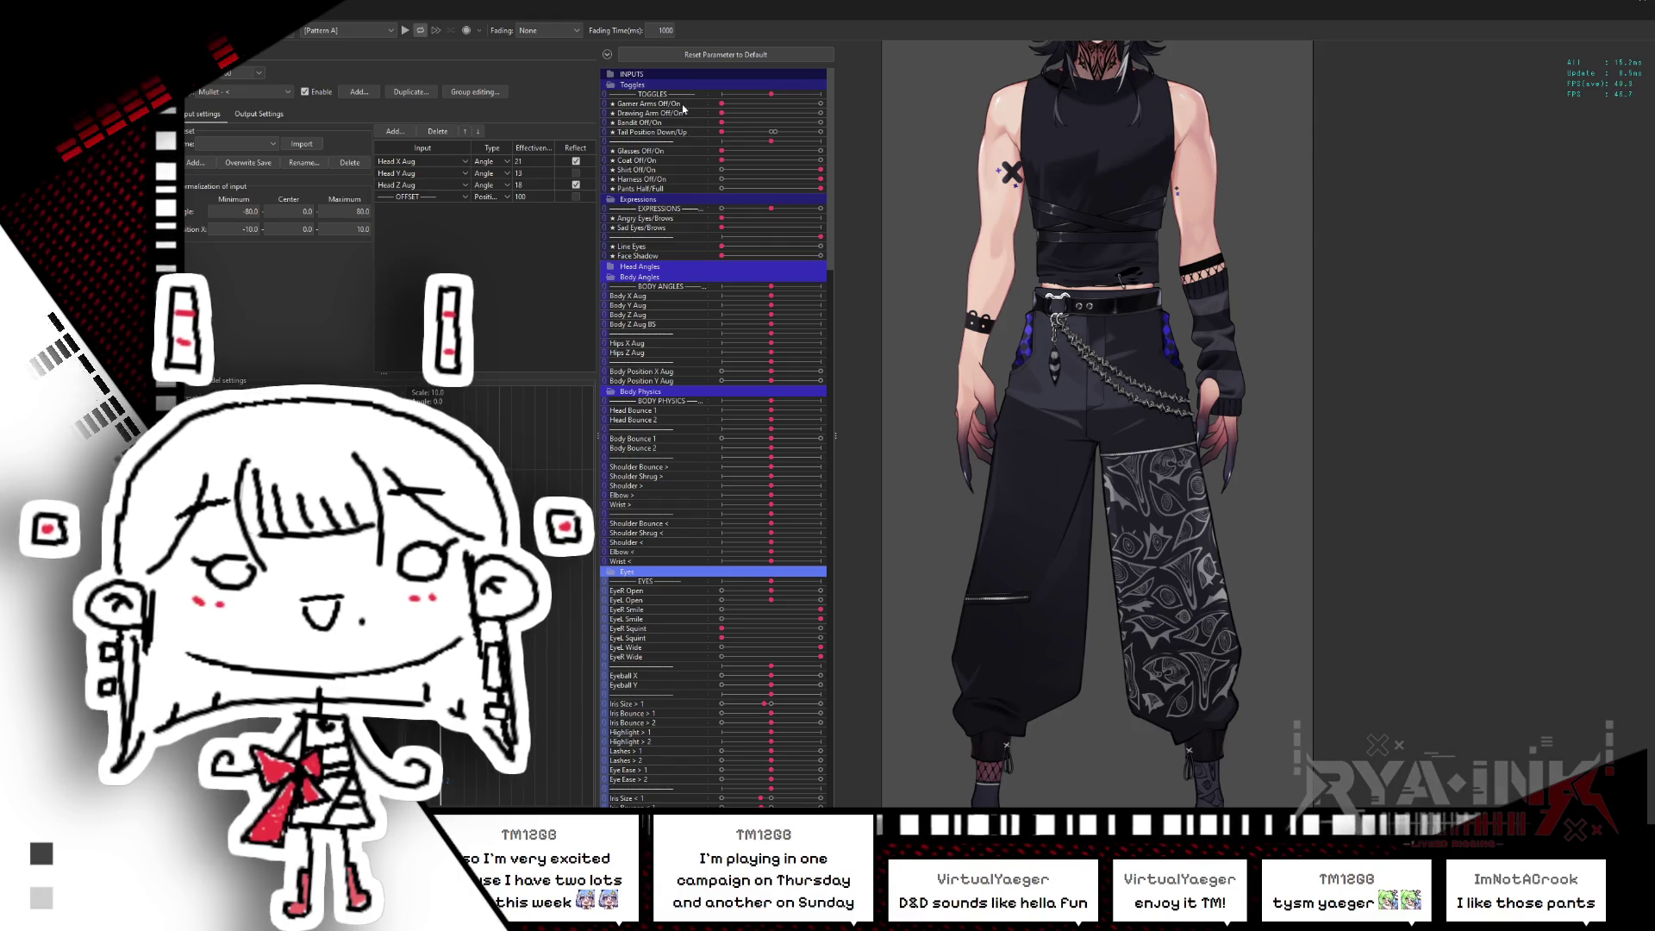
drag(795, 196, 654, 201)
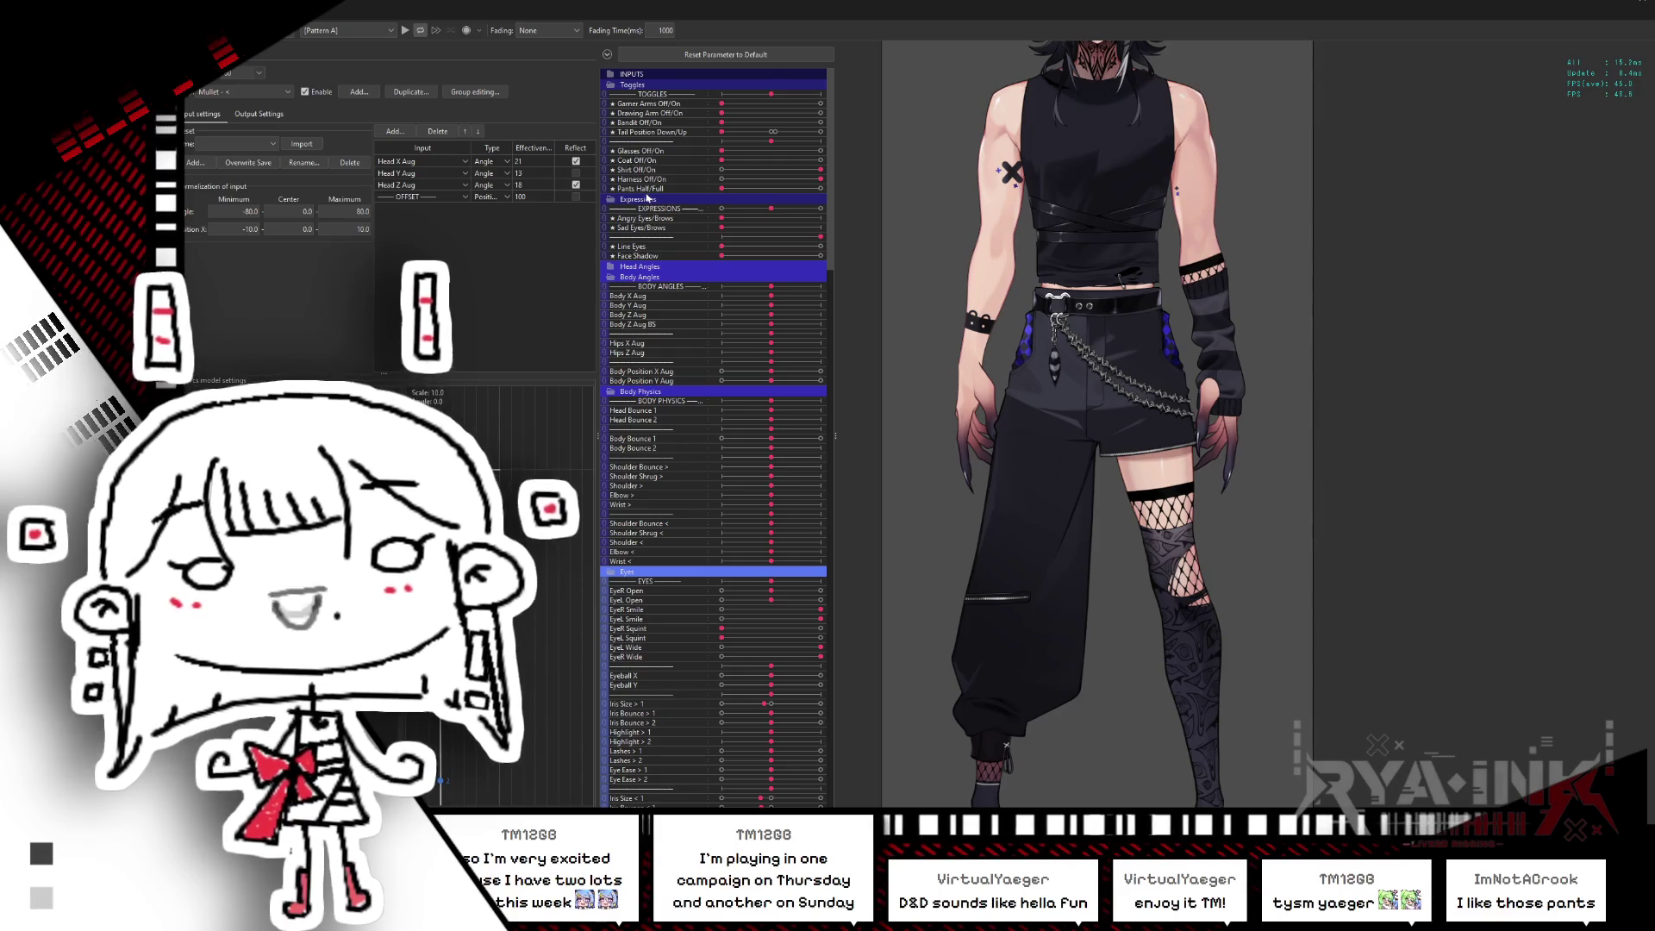
drag(721, 188, 824, 188)
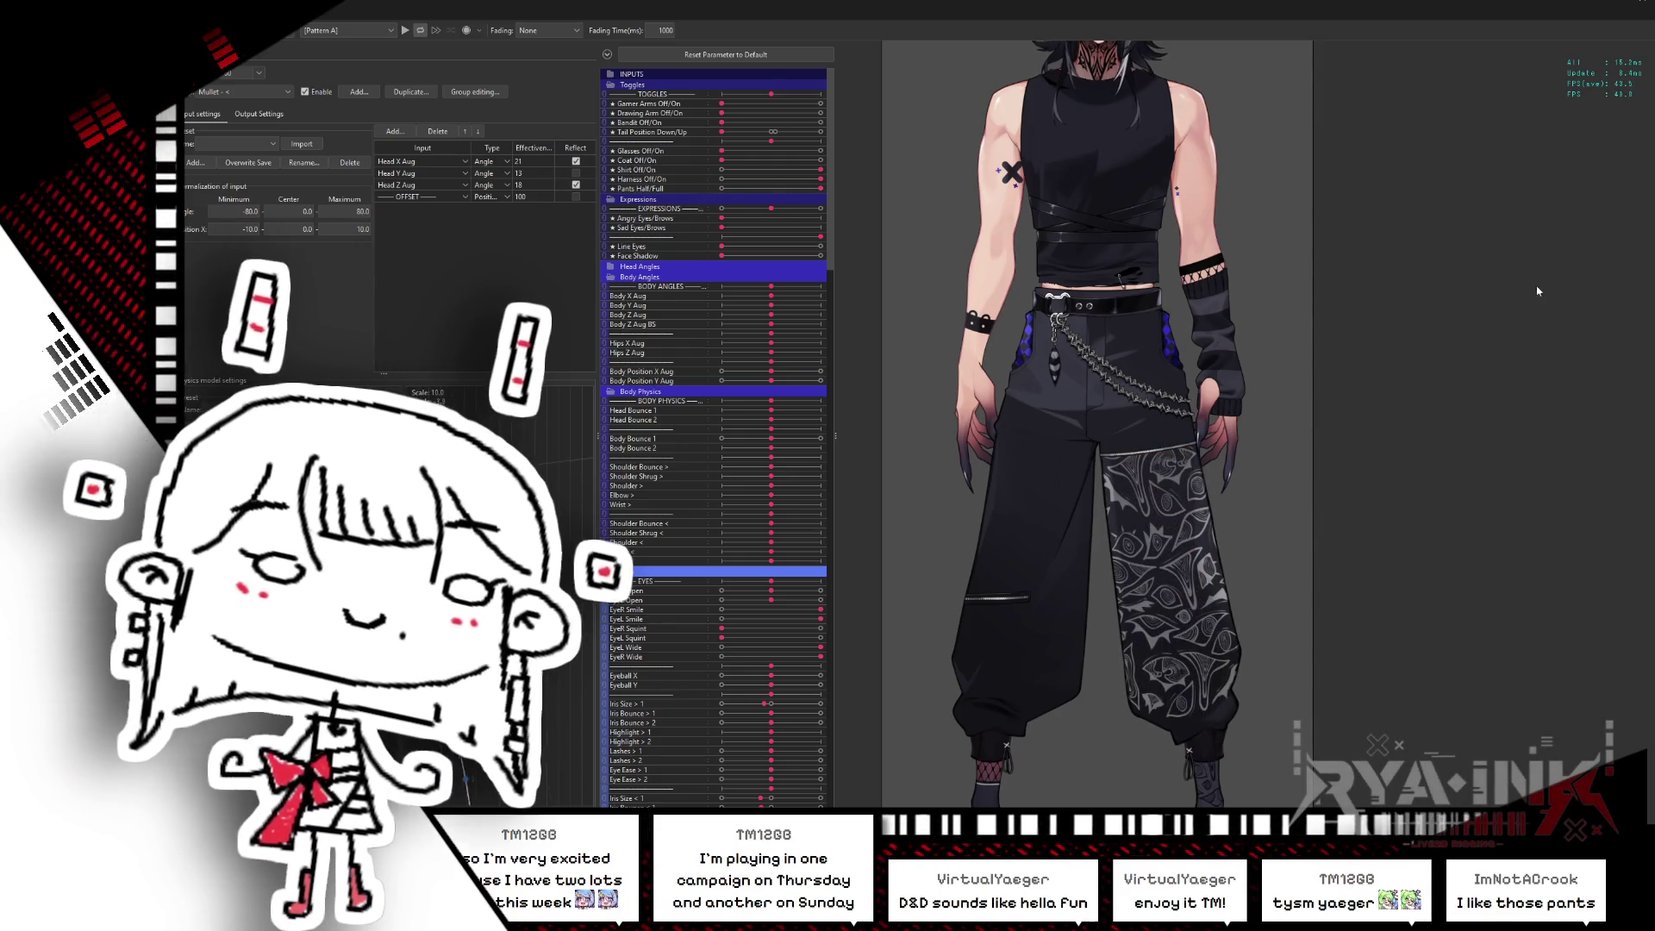
scroll(1291, 428, down, 5)
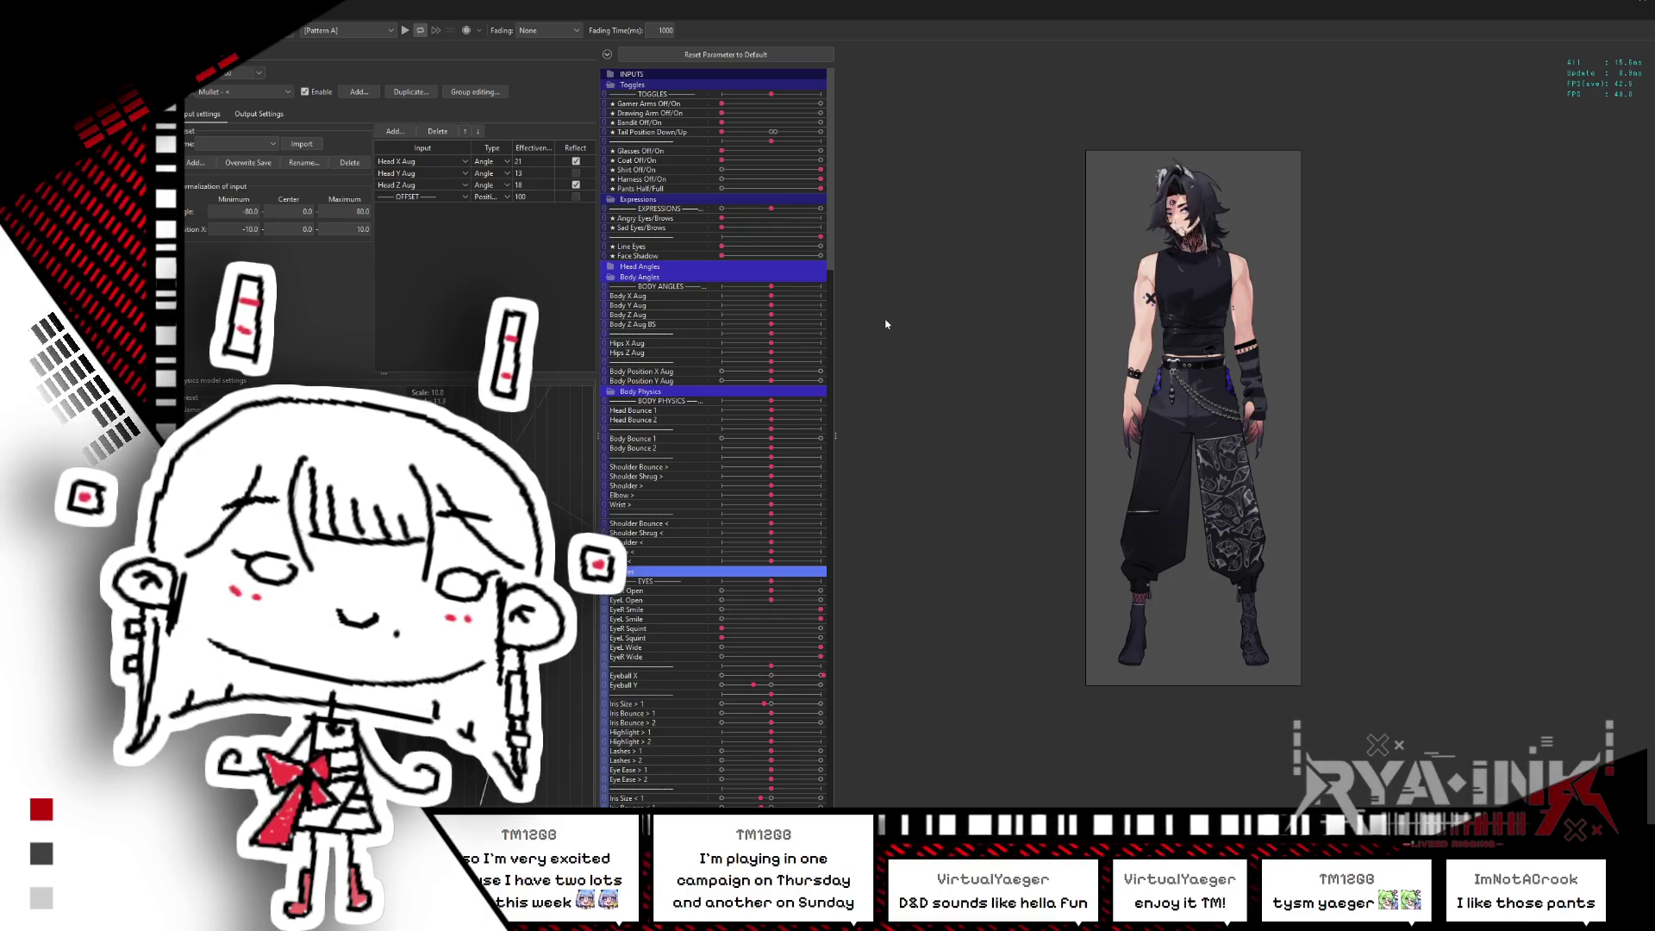
scroll(1206, 137, up, 3)
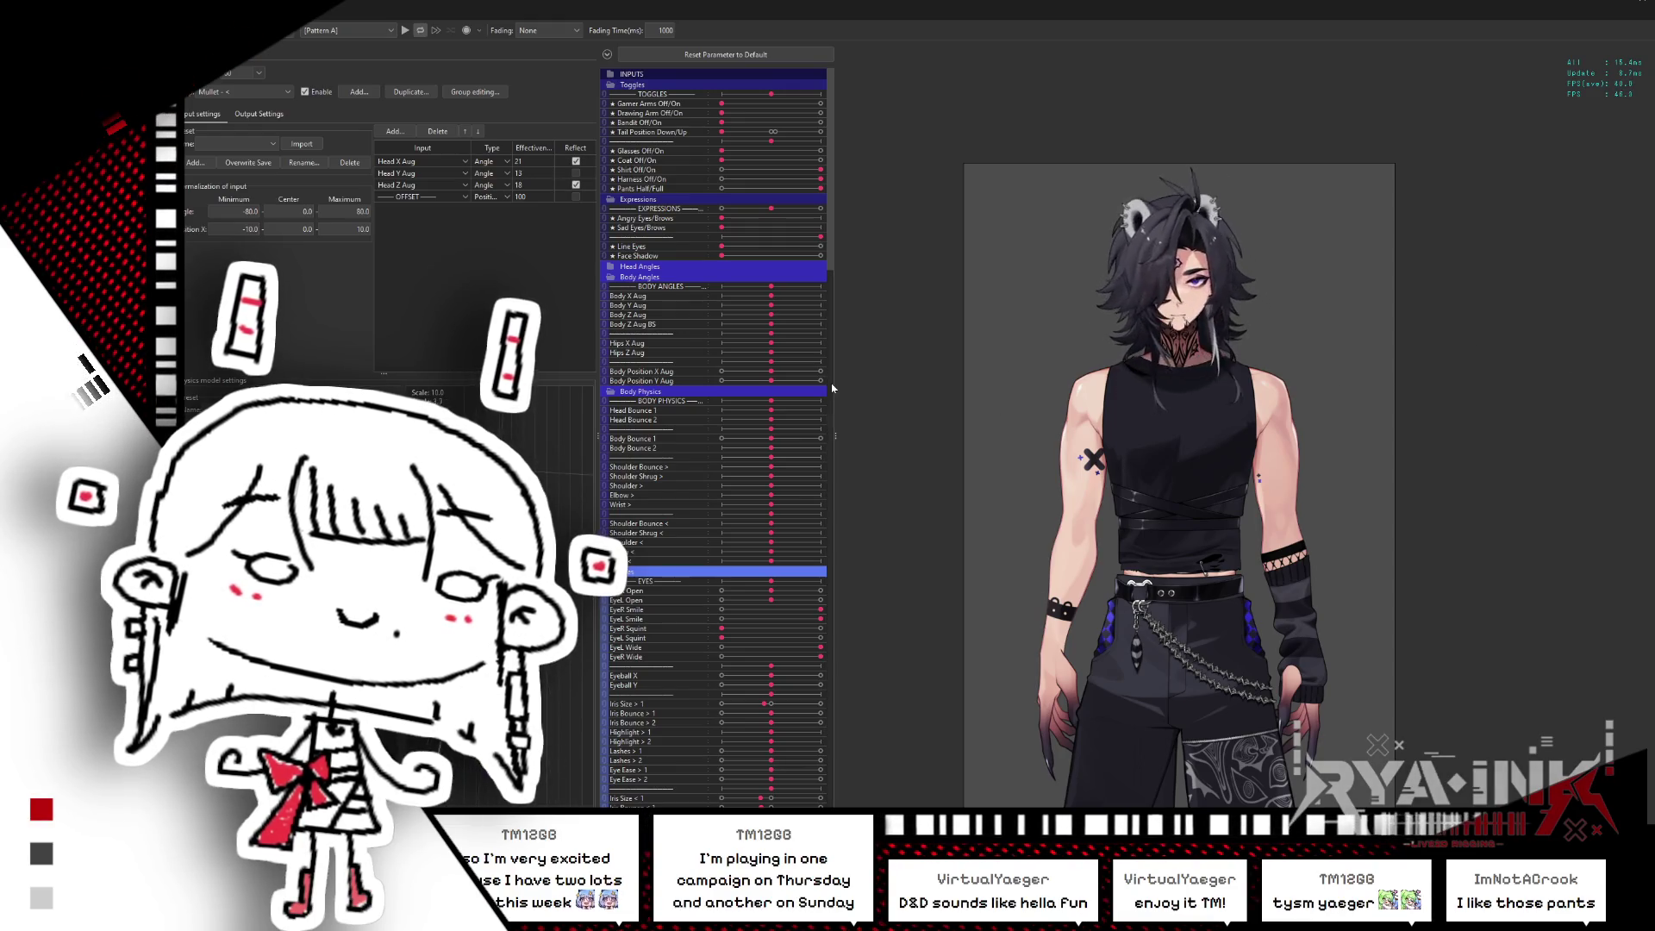
scroll(843, 366, up, 3)
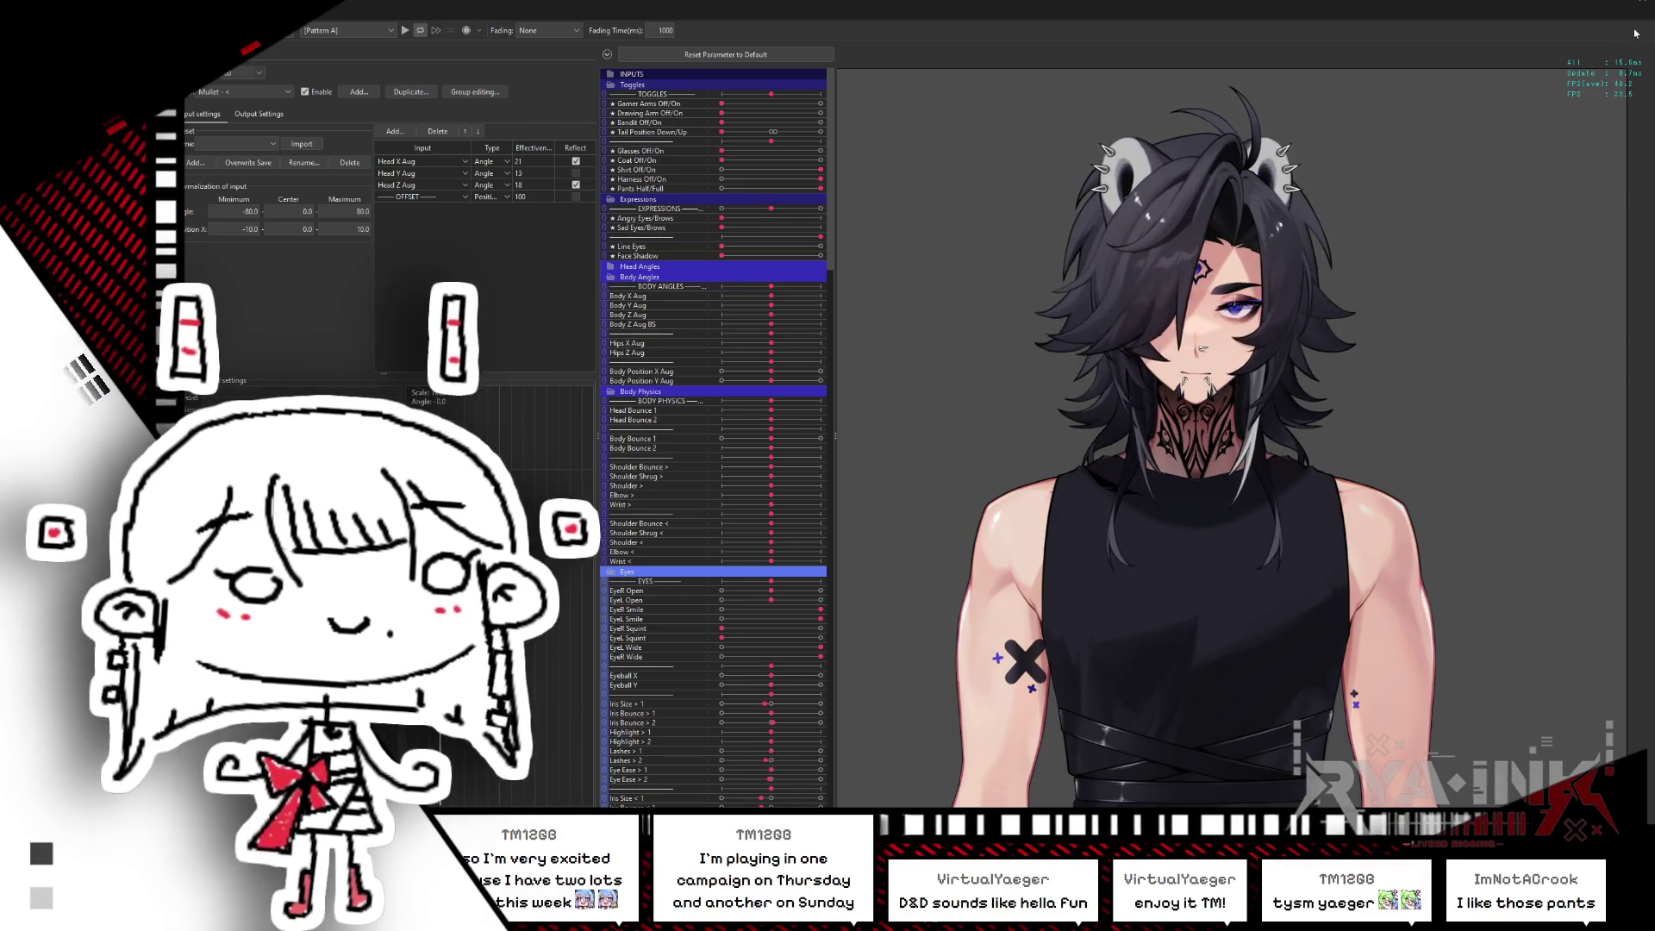
- Close the preview and test the head's Z tilt both ways with Head Z Aug BS, then reset it
click(1617, 2)
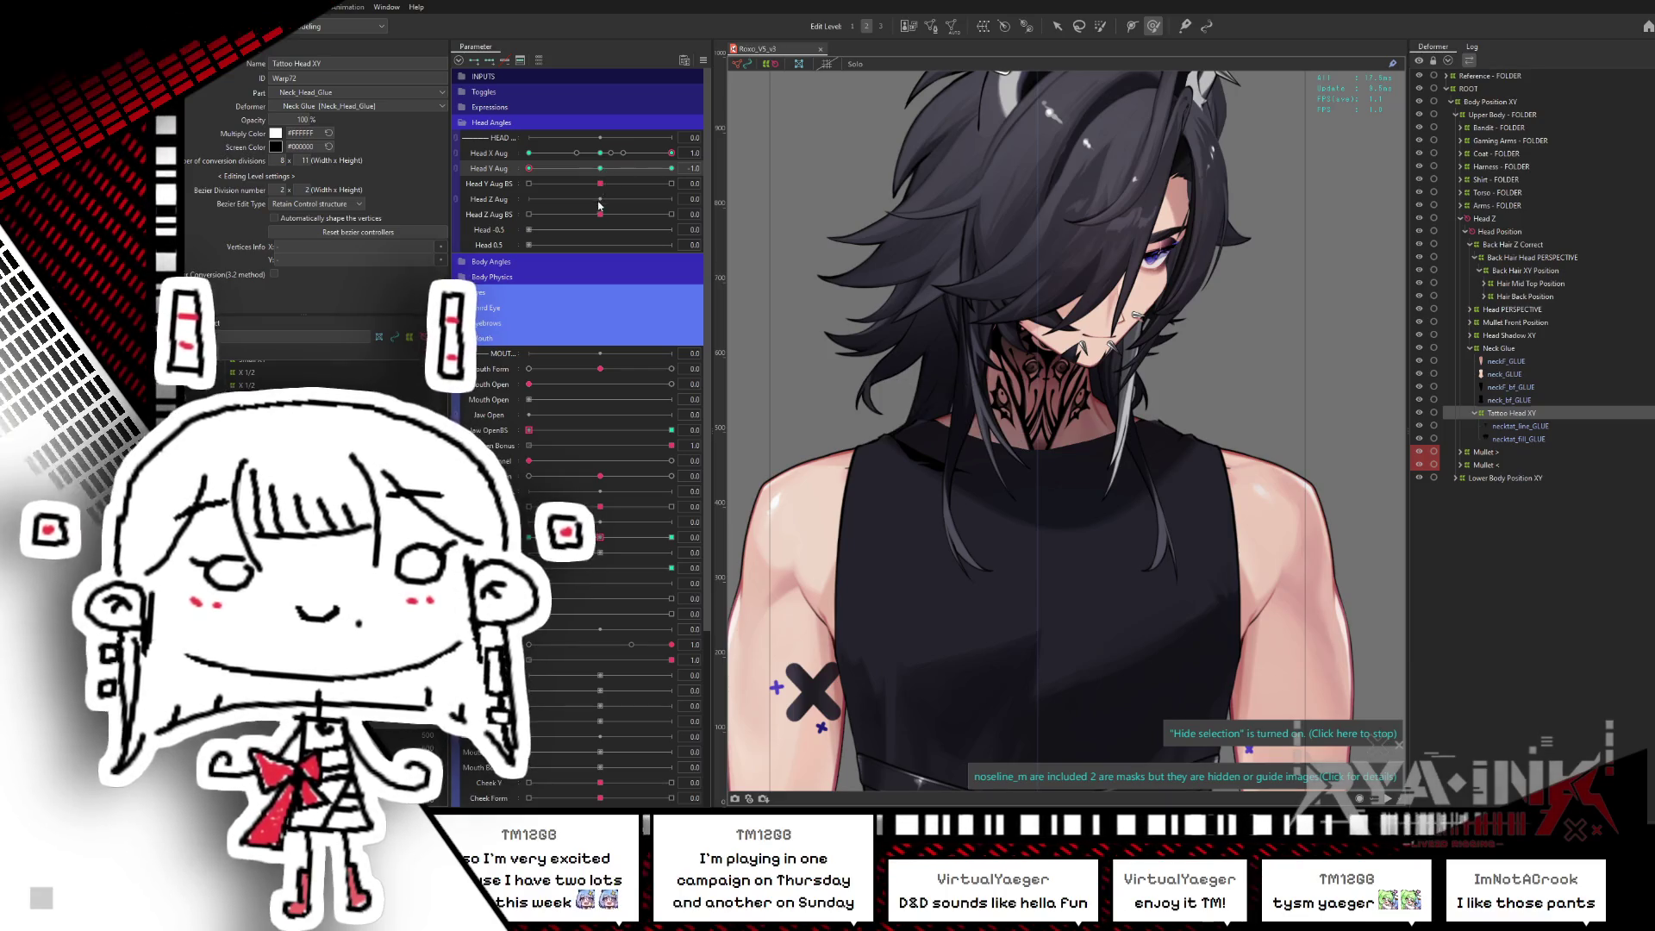
mouse_move(600, 214)
mouse_down()
mouse_move(639, 214)
mouse_move(601, 215)
mouse_up()
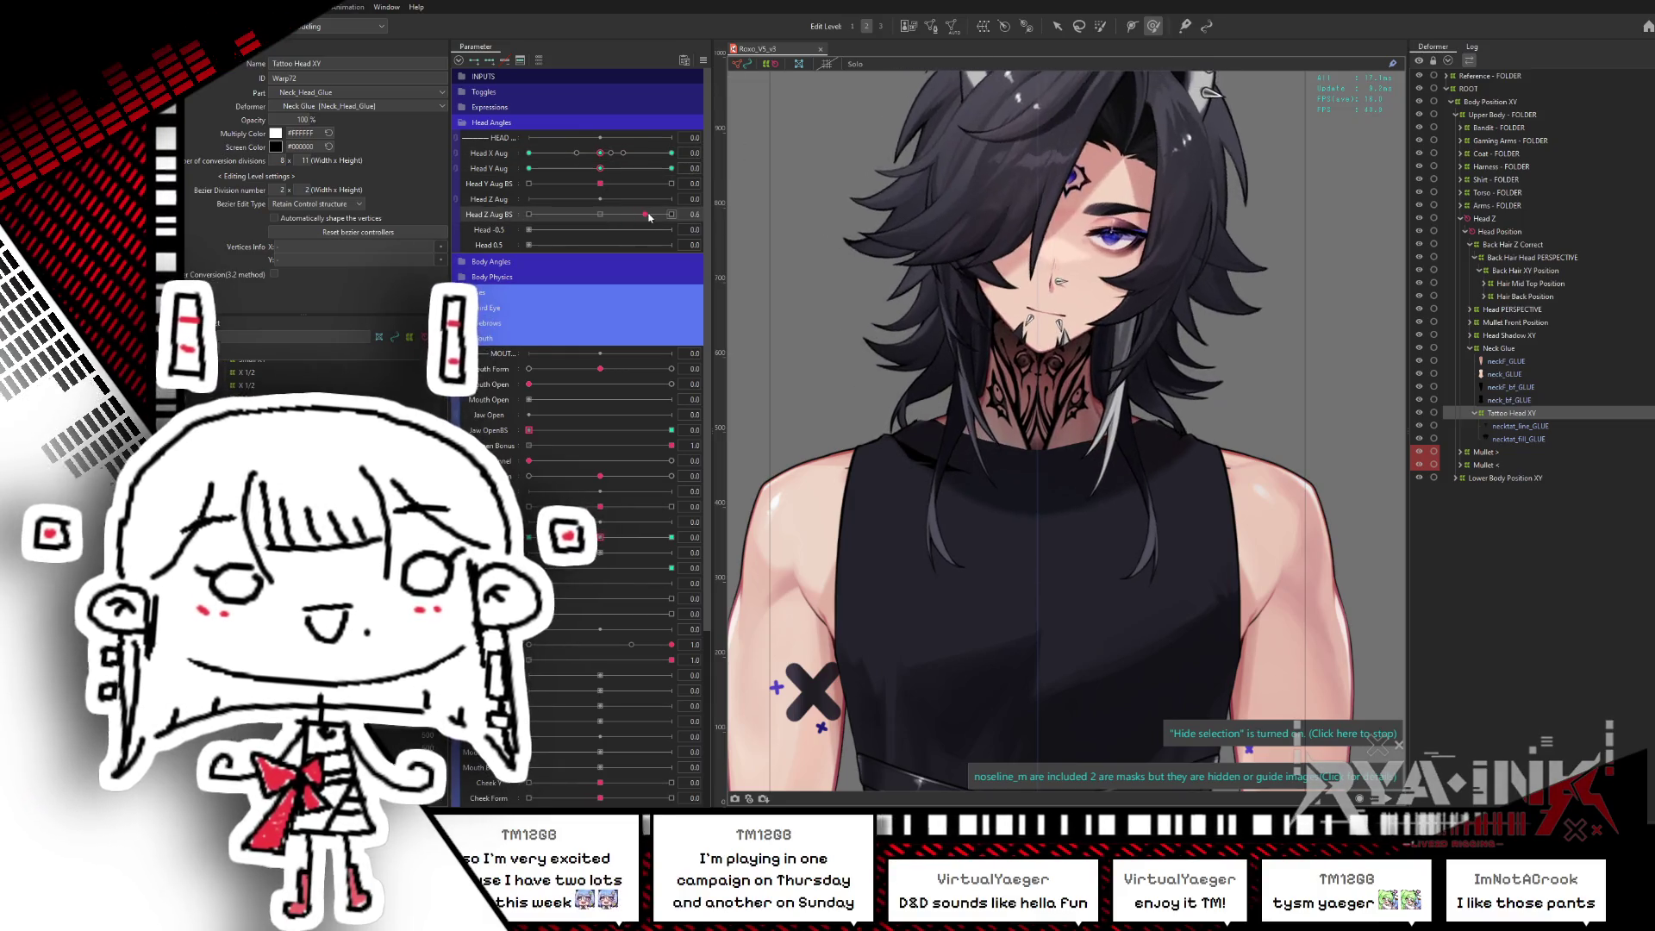
mouse_move(600, 215)
mouse_down()
mouse_move(543, 214)
mouse_move(676, 216)
mouse_up()
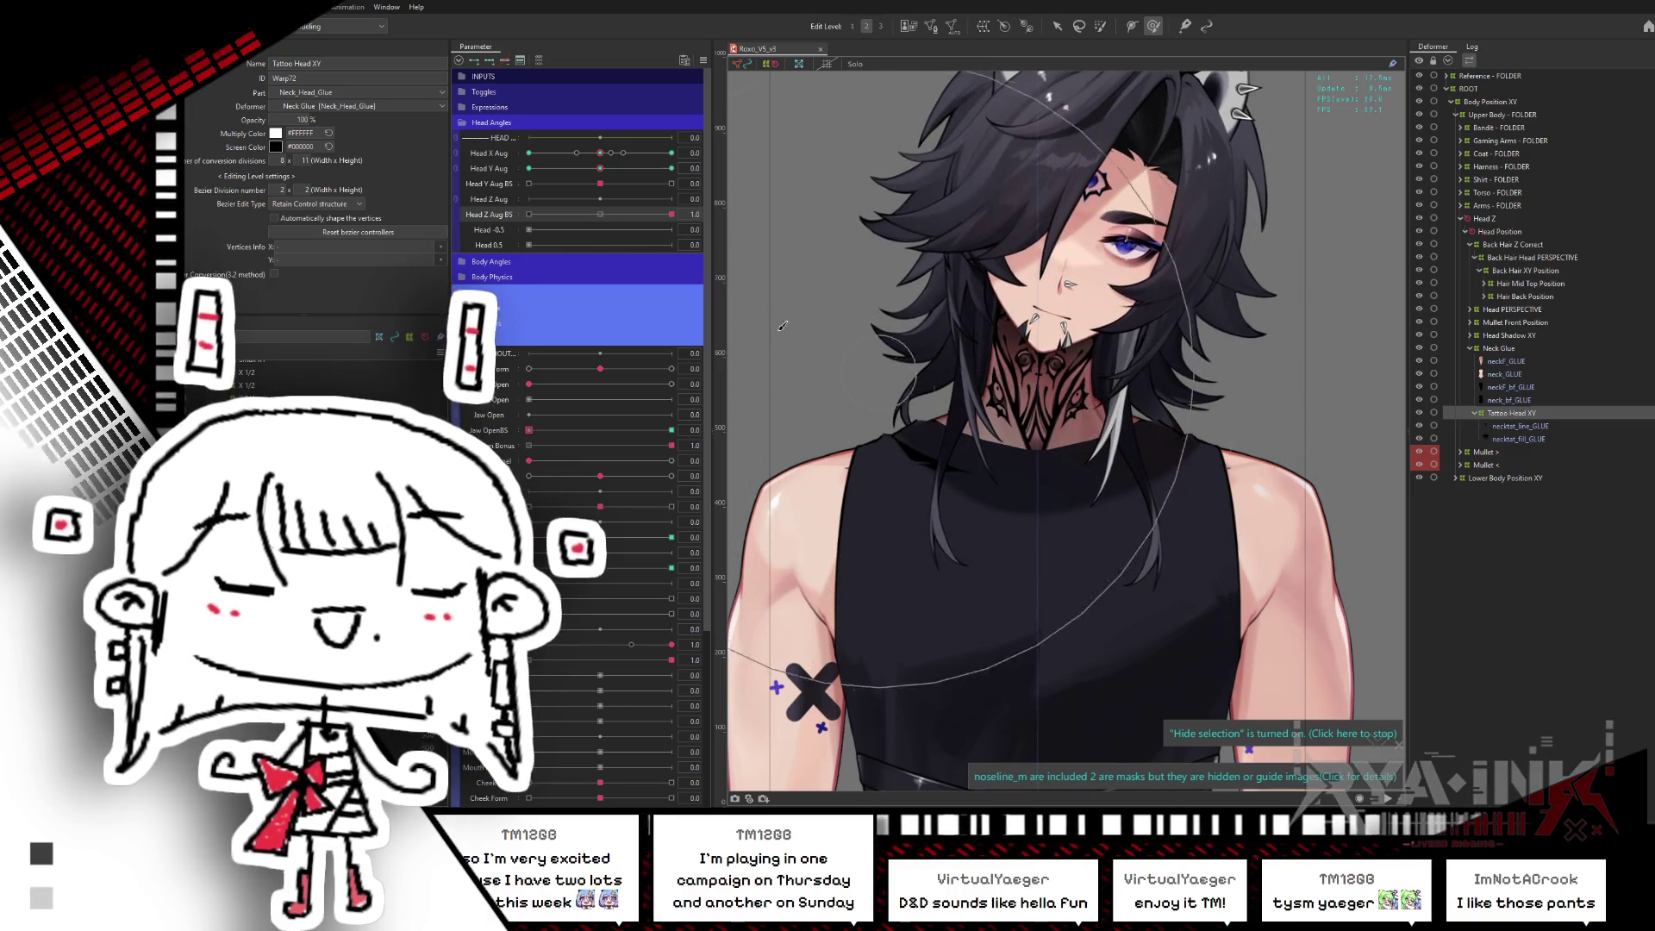
click(594, 212)
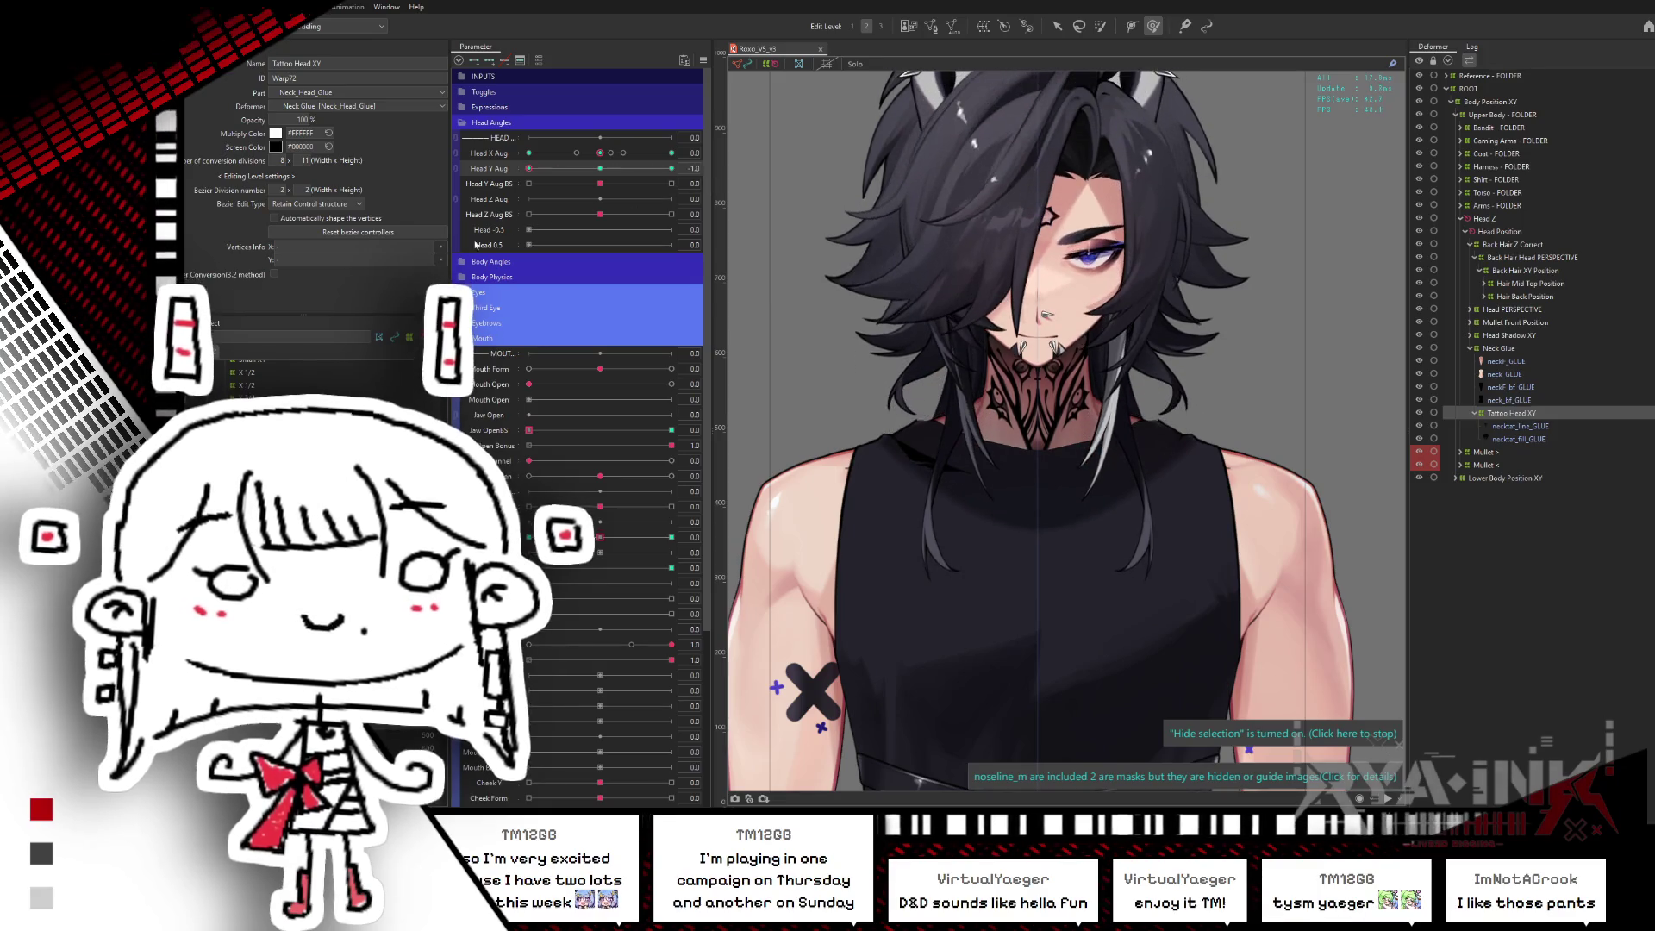
scroll(1073, 298, down, 5)
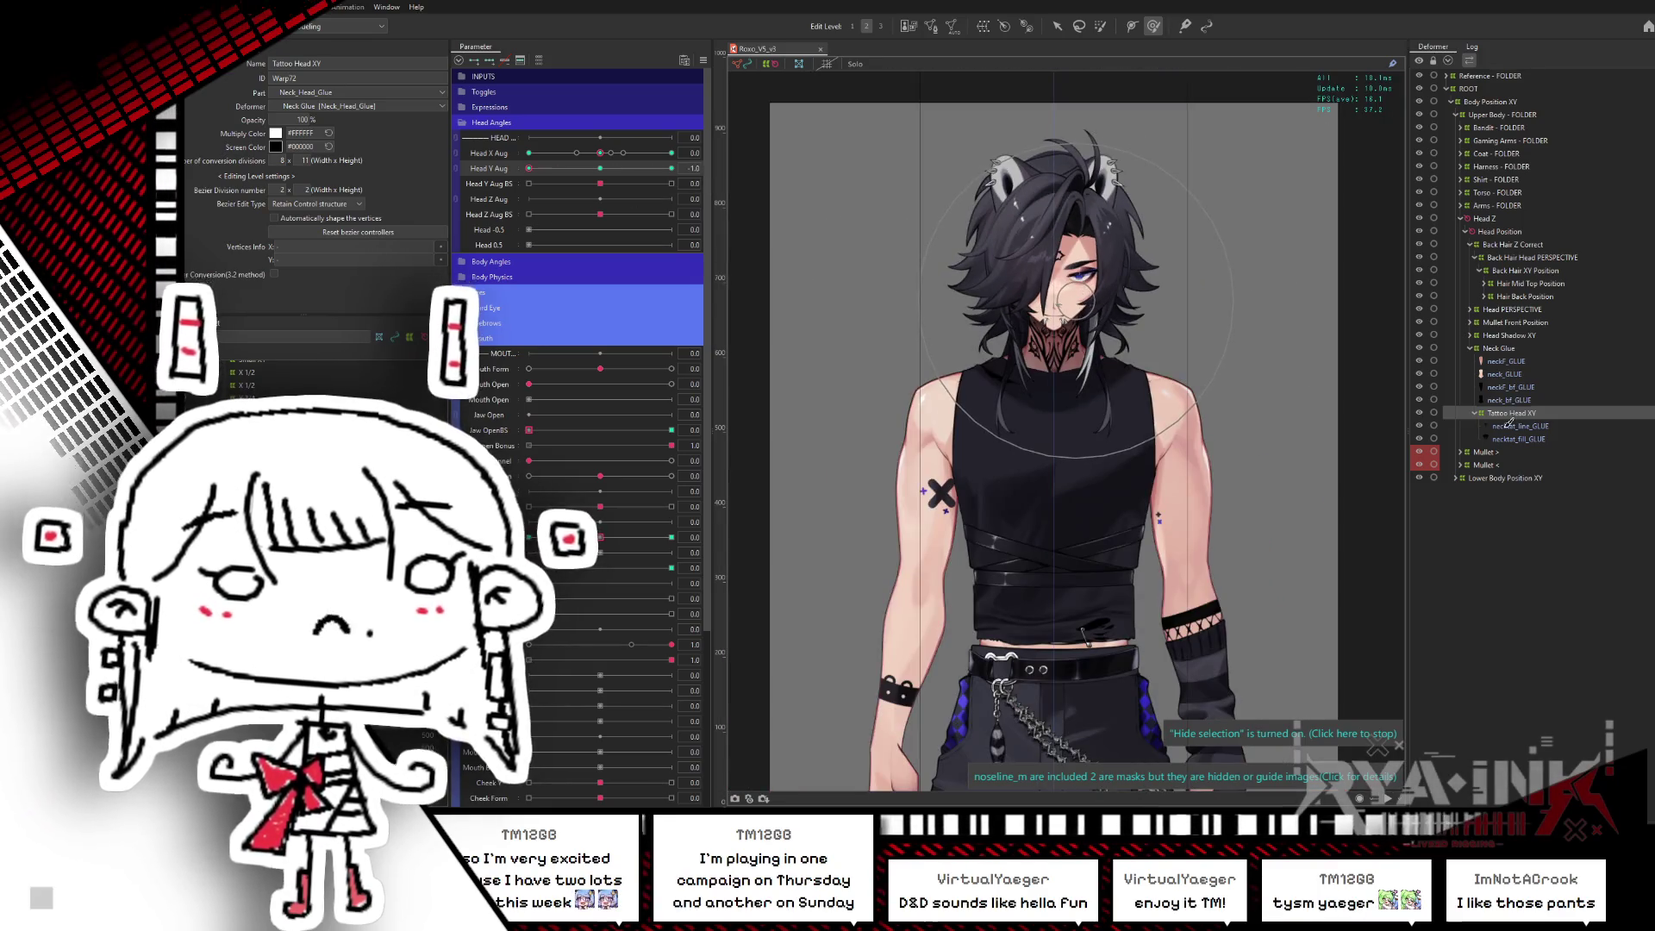
- Select the Hair Back Position deformer and check the back hair with the head tilted up and down
click(1521, 272)
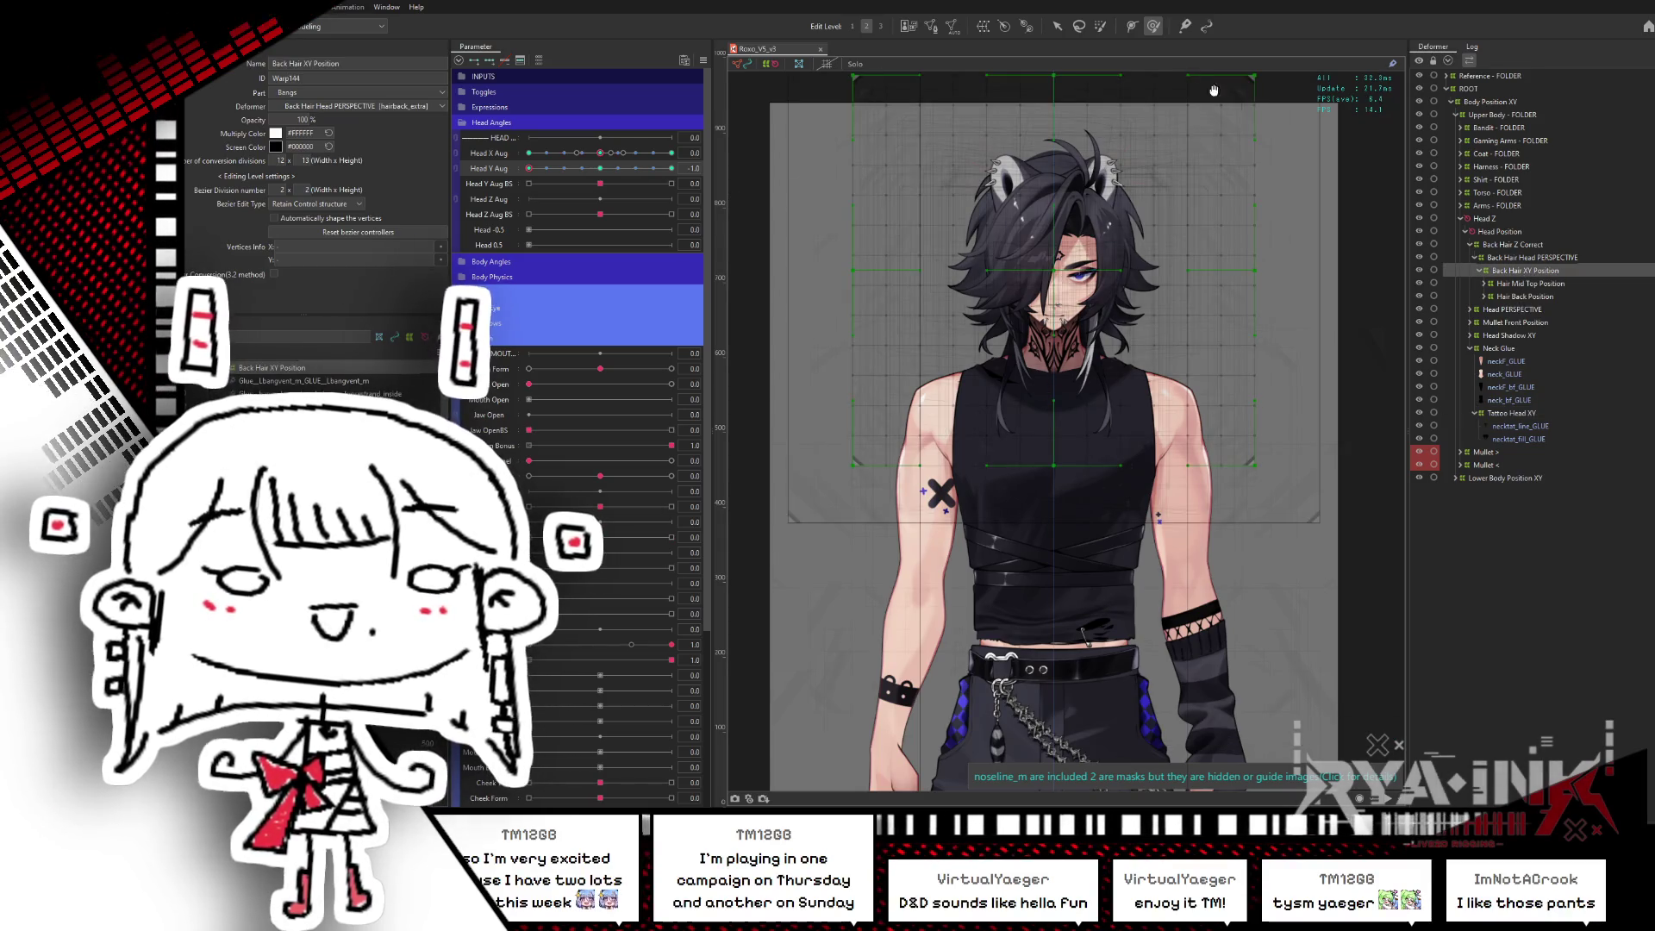
drag(1080, 371, 1067, 457)
mouse_move(606, 169)
mouse_down()
mouse_move(688, 167)
mouse_move(606, 170)
mouse_up()
click(1525, 296)
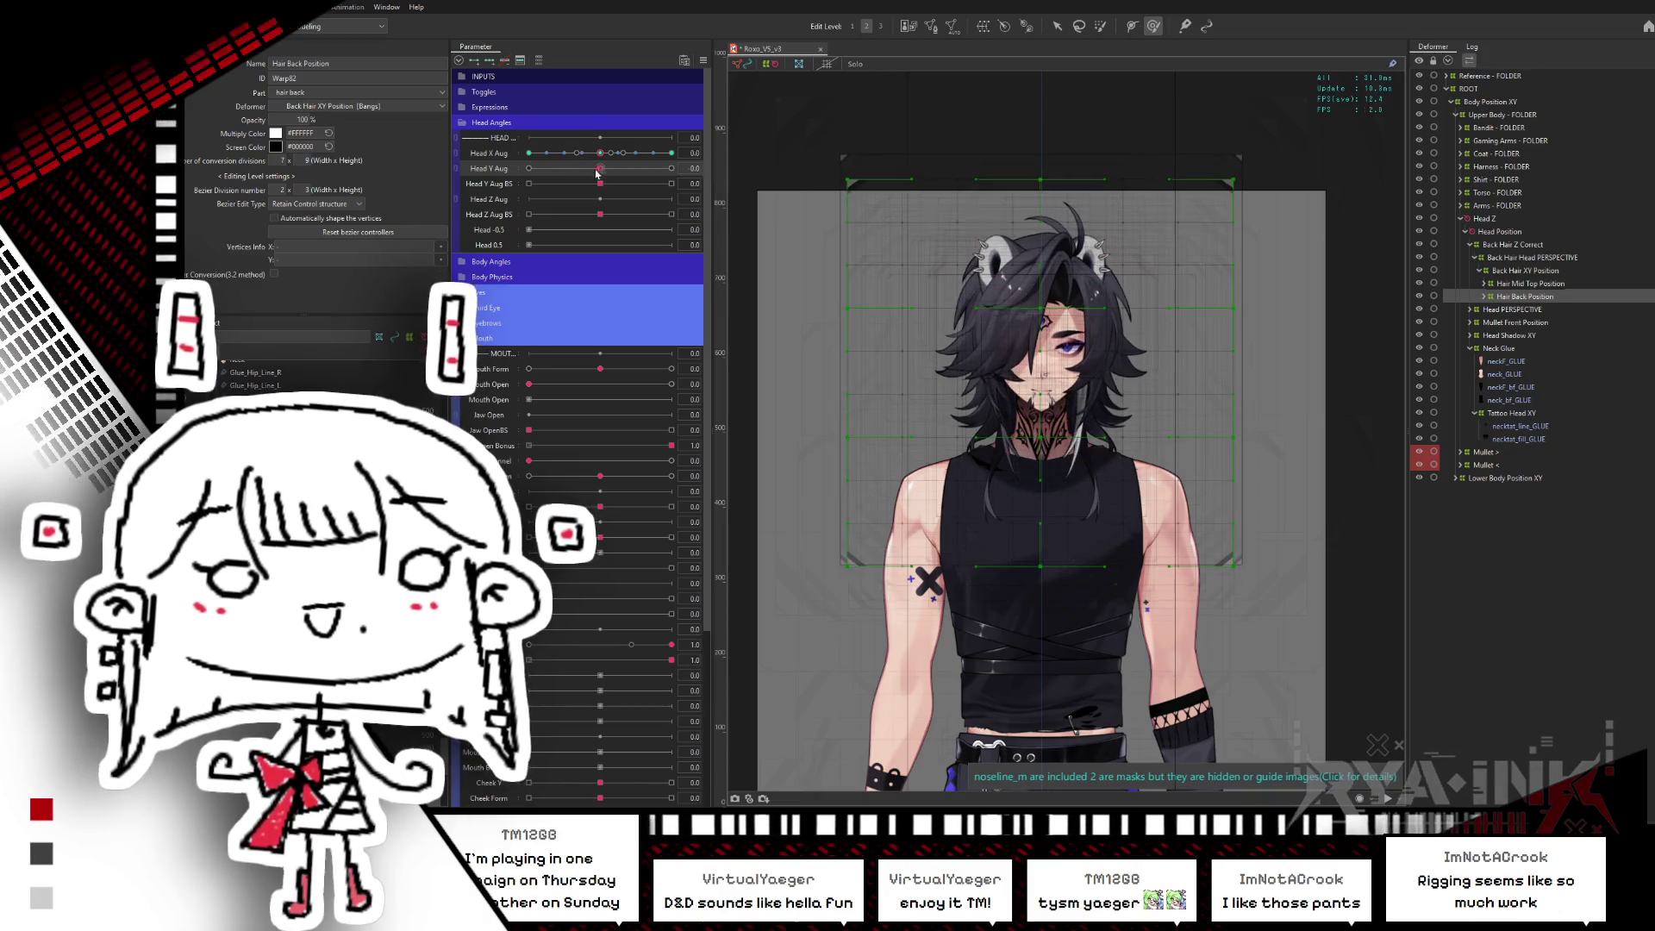
mouse_move(597, 172)
mouse_down()
mouse_move(535, 193)
mouse_move(708, 165)
mouse_up()
click(588, 171)
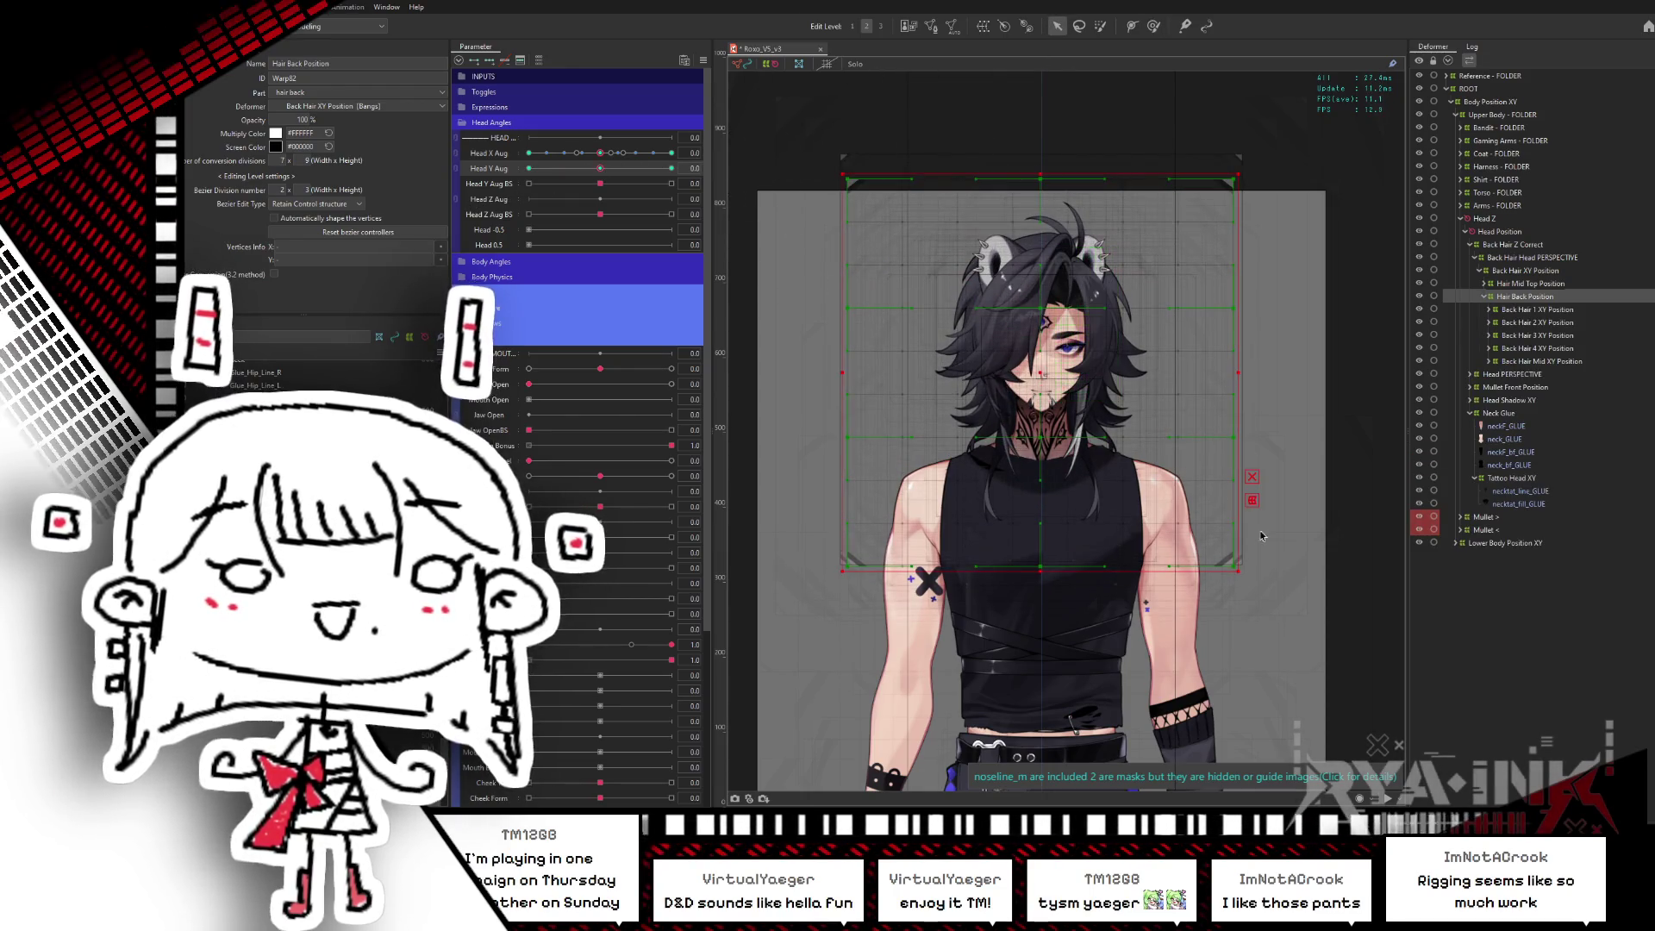
- With Head Y Aug at -1, nudge the back hair warp vertices down, then preview and return to neutral
drag(1289, 616, 718, 325)
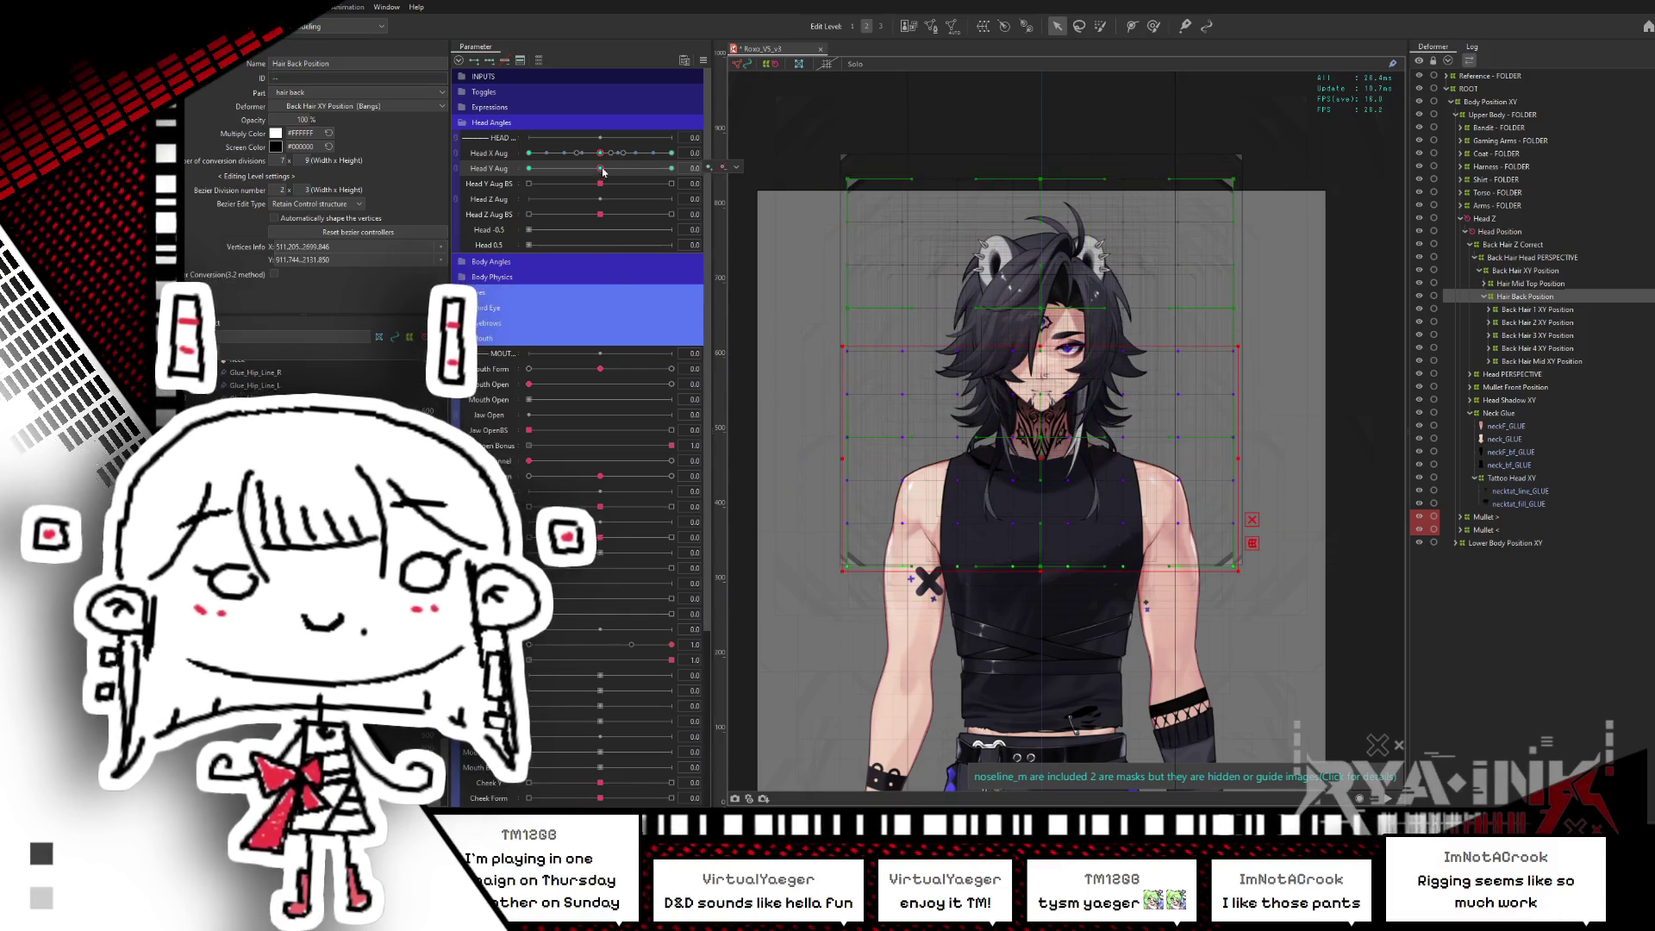
drag(602, 172, 514, 179)
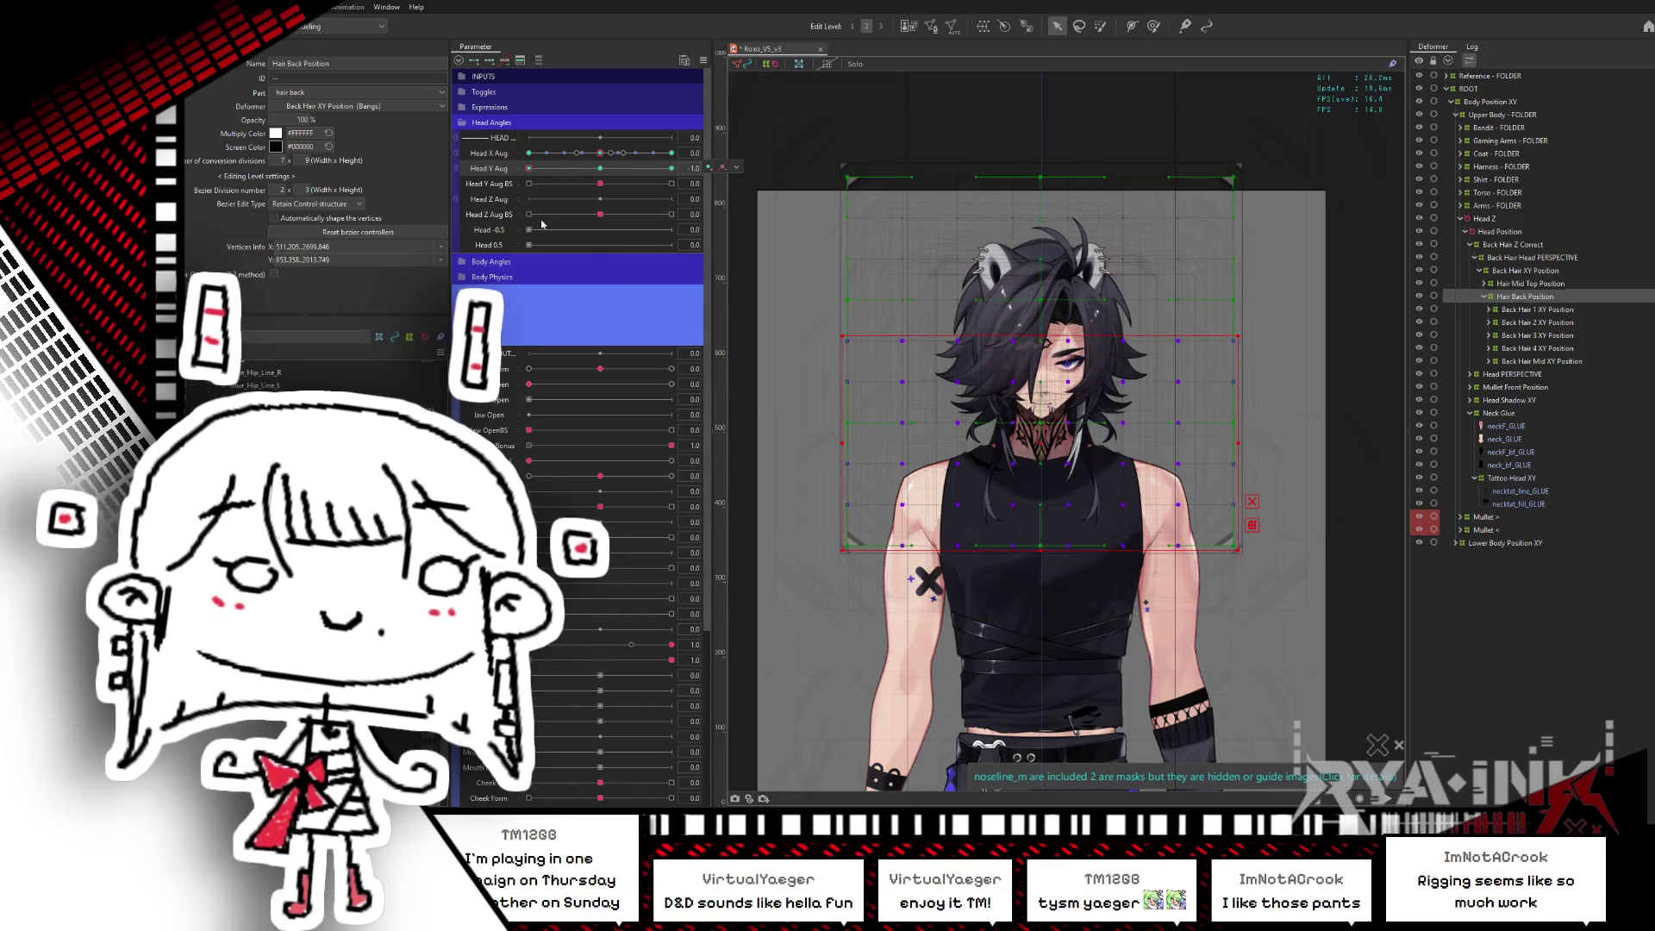
key(shift+Down)
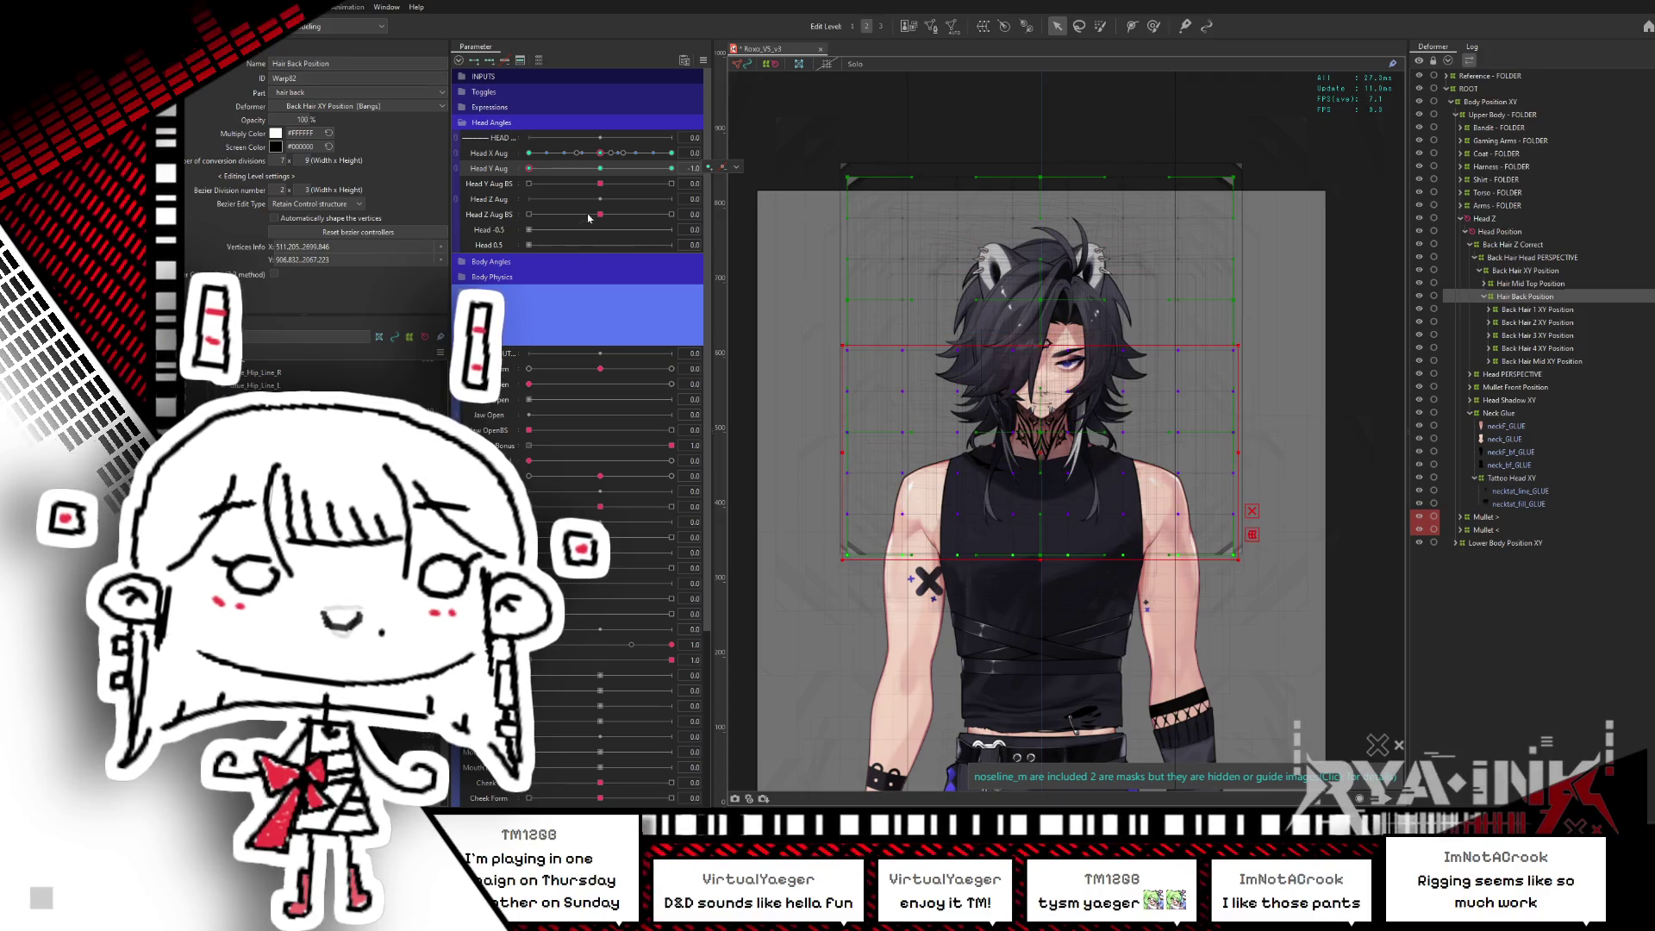
mouse_move(528, 168)
mouse_down()
mouse_move(557, 169)
mouse_move(501, 203)
mouse_up()
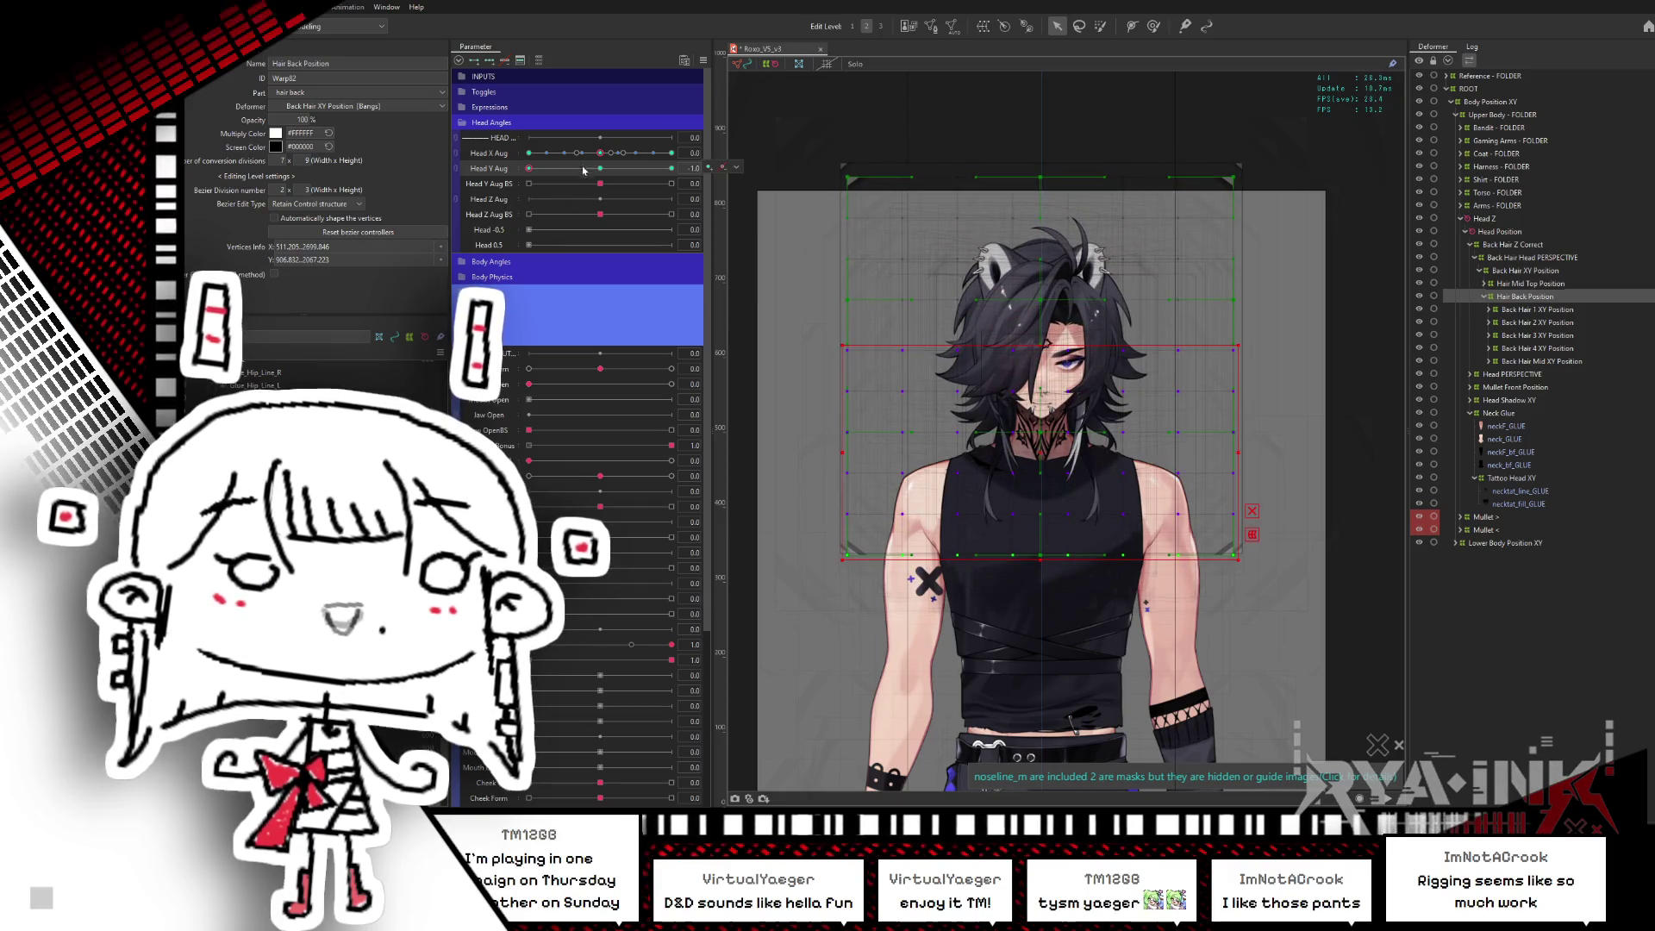
click(600, 168)
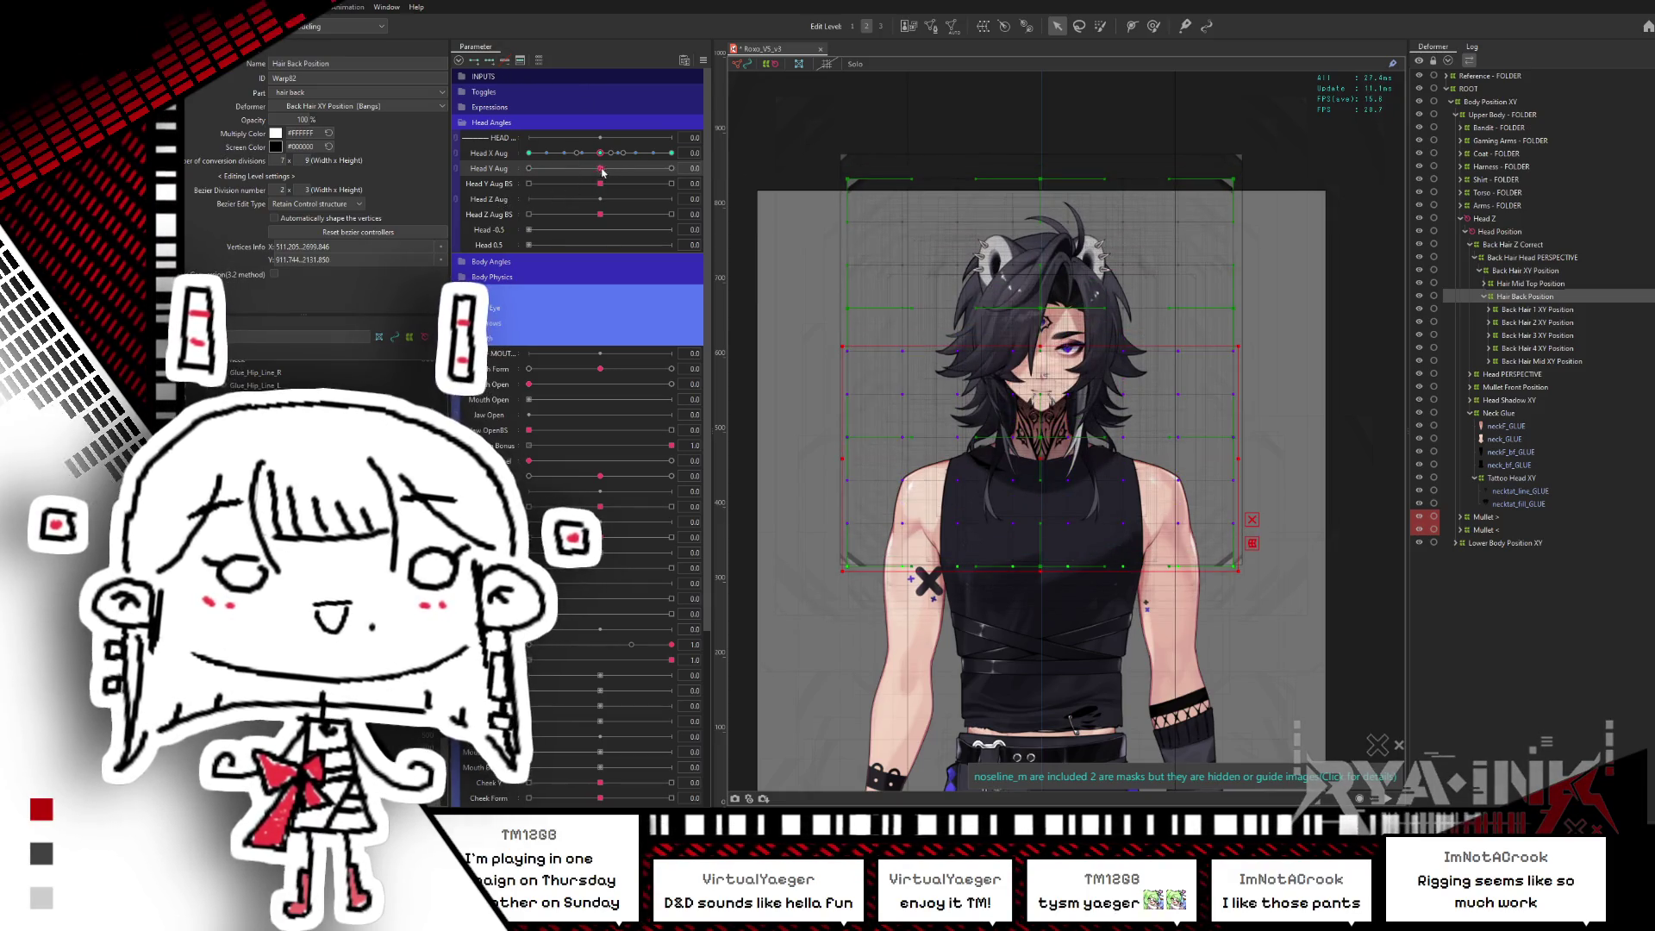
drag(602, 172, 706, 170)
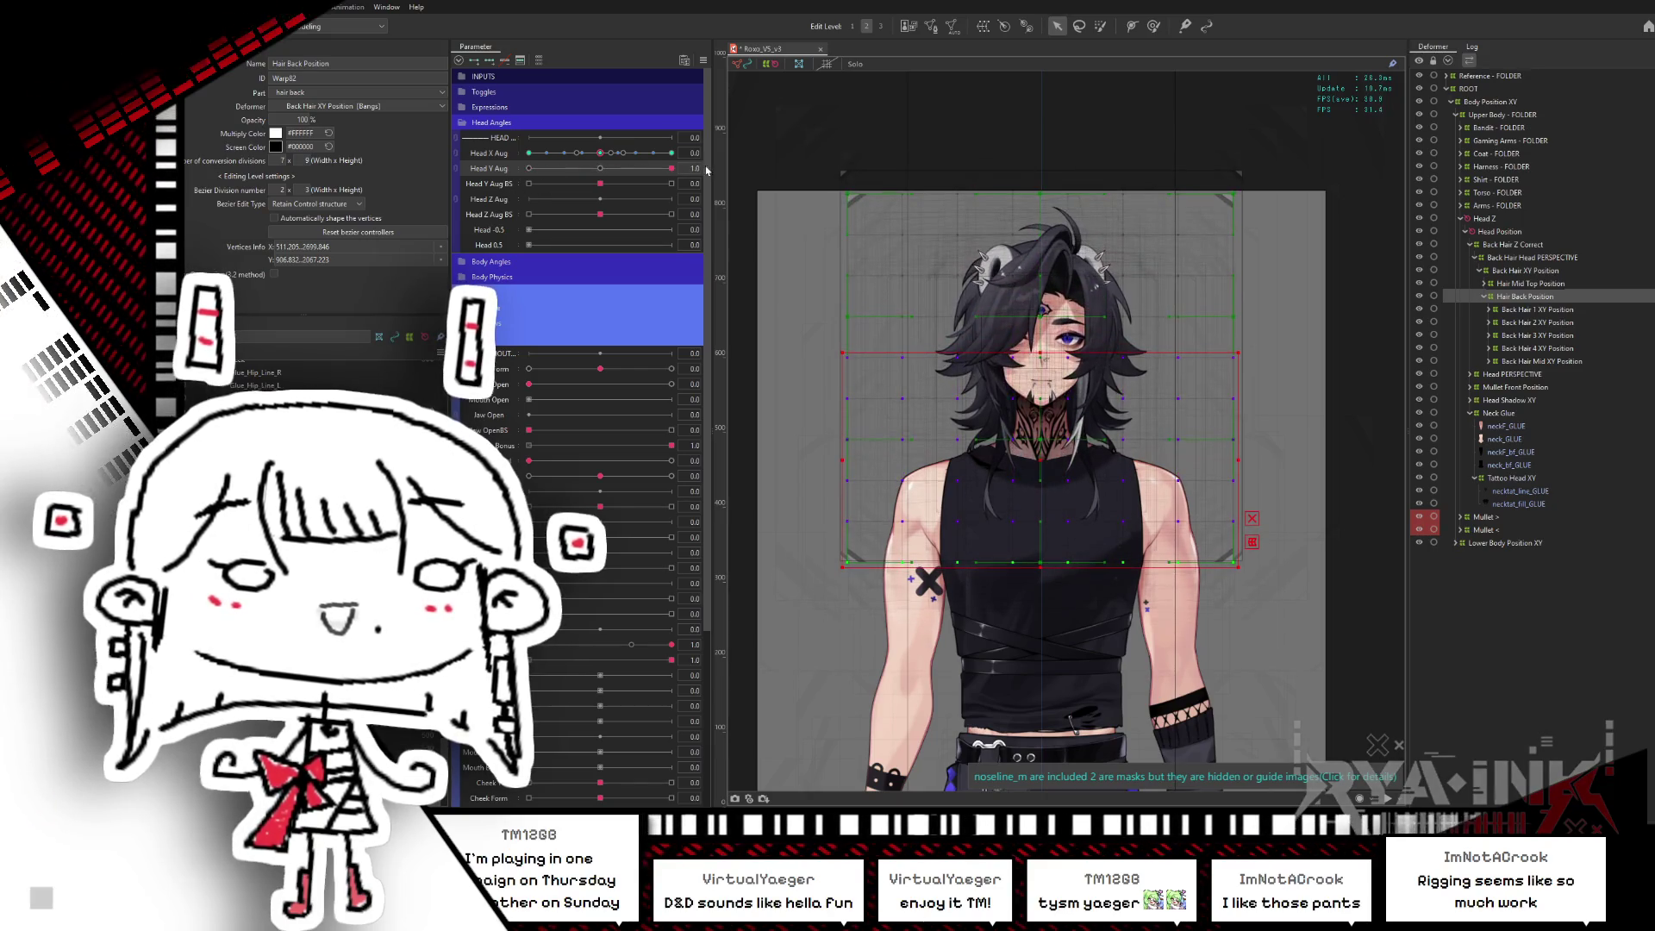
key(ctrl+h)
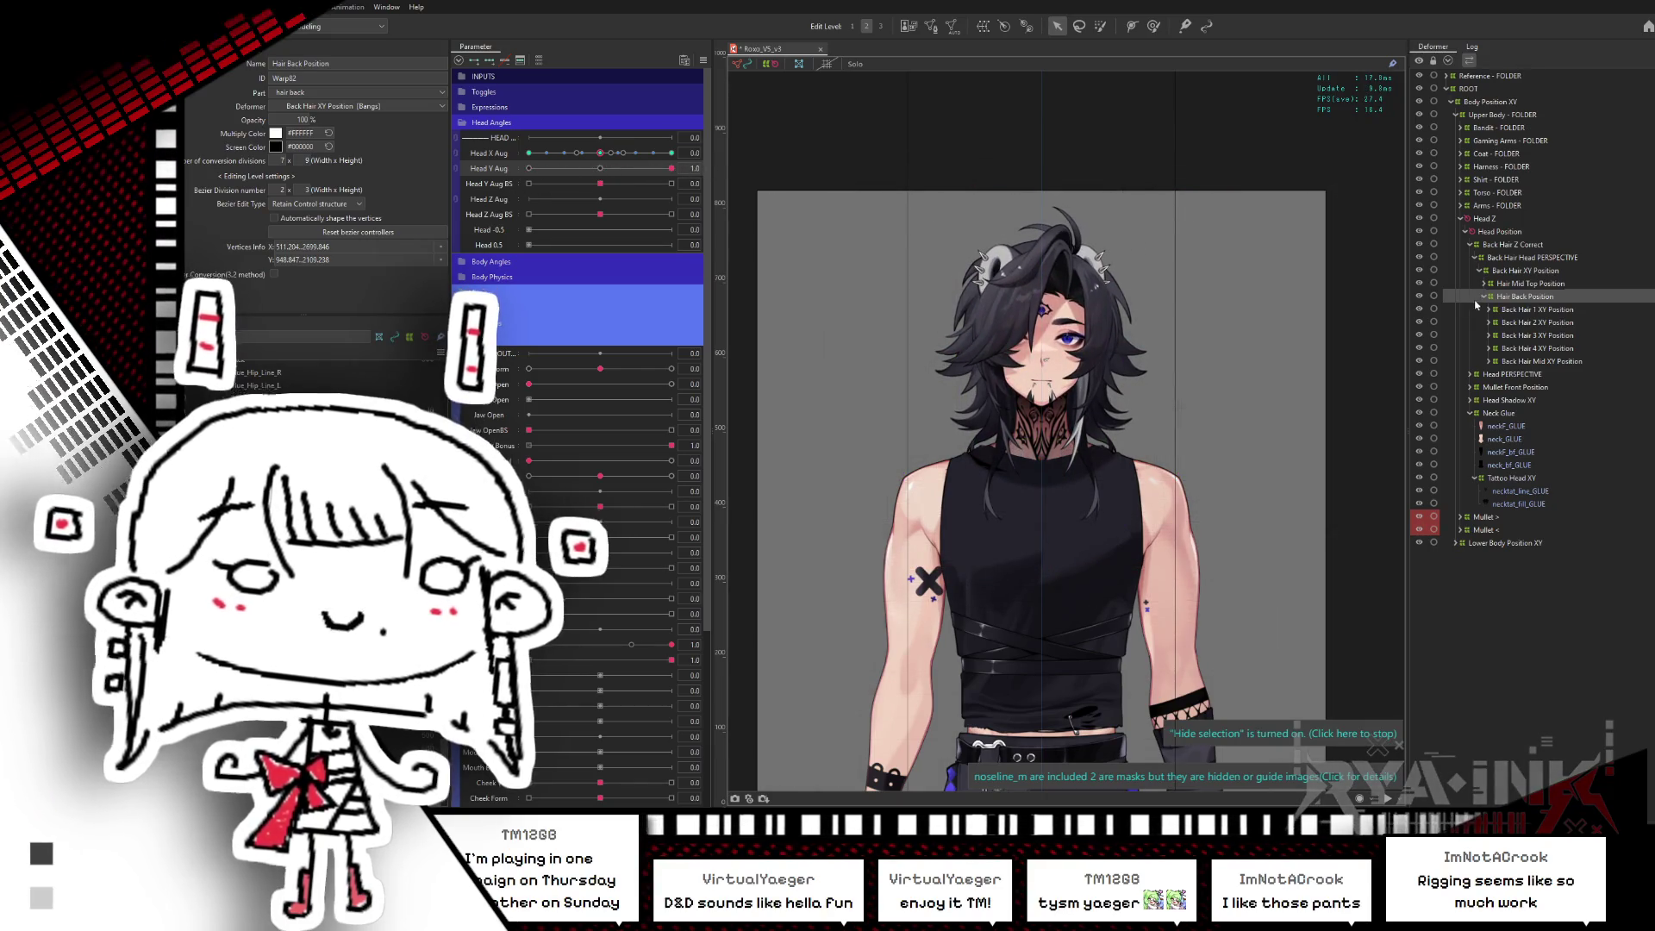
click(1550, 299)
drag(672, 168, 601, 169)
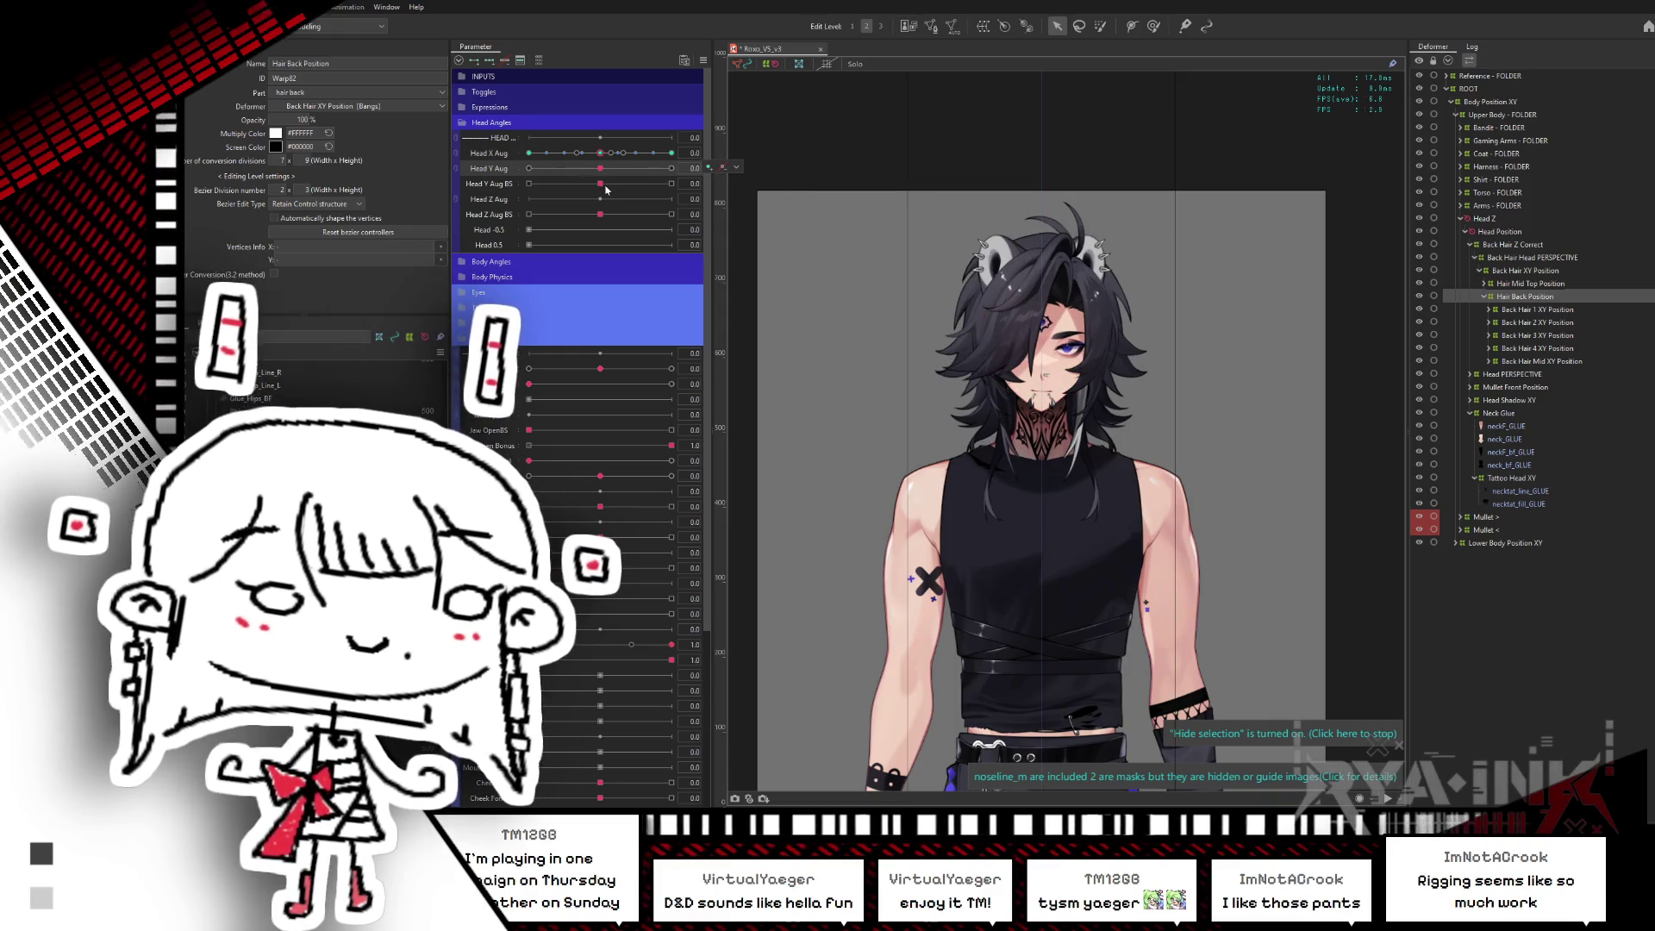
- Expand Hair Mid Top Position, reset the head's X angle to face forward, and save
click(1532, 284)
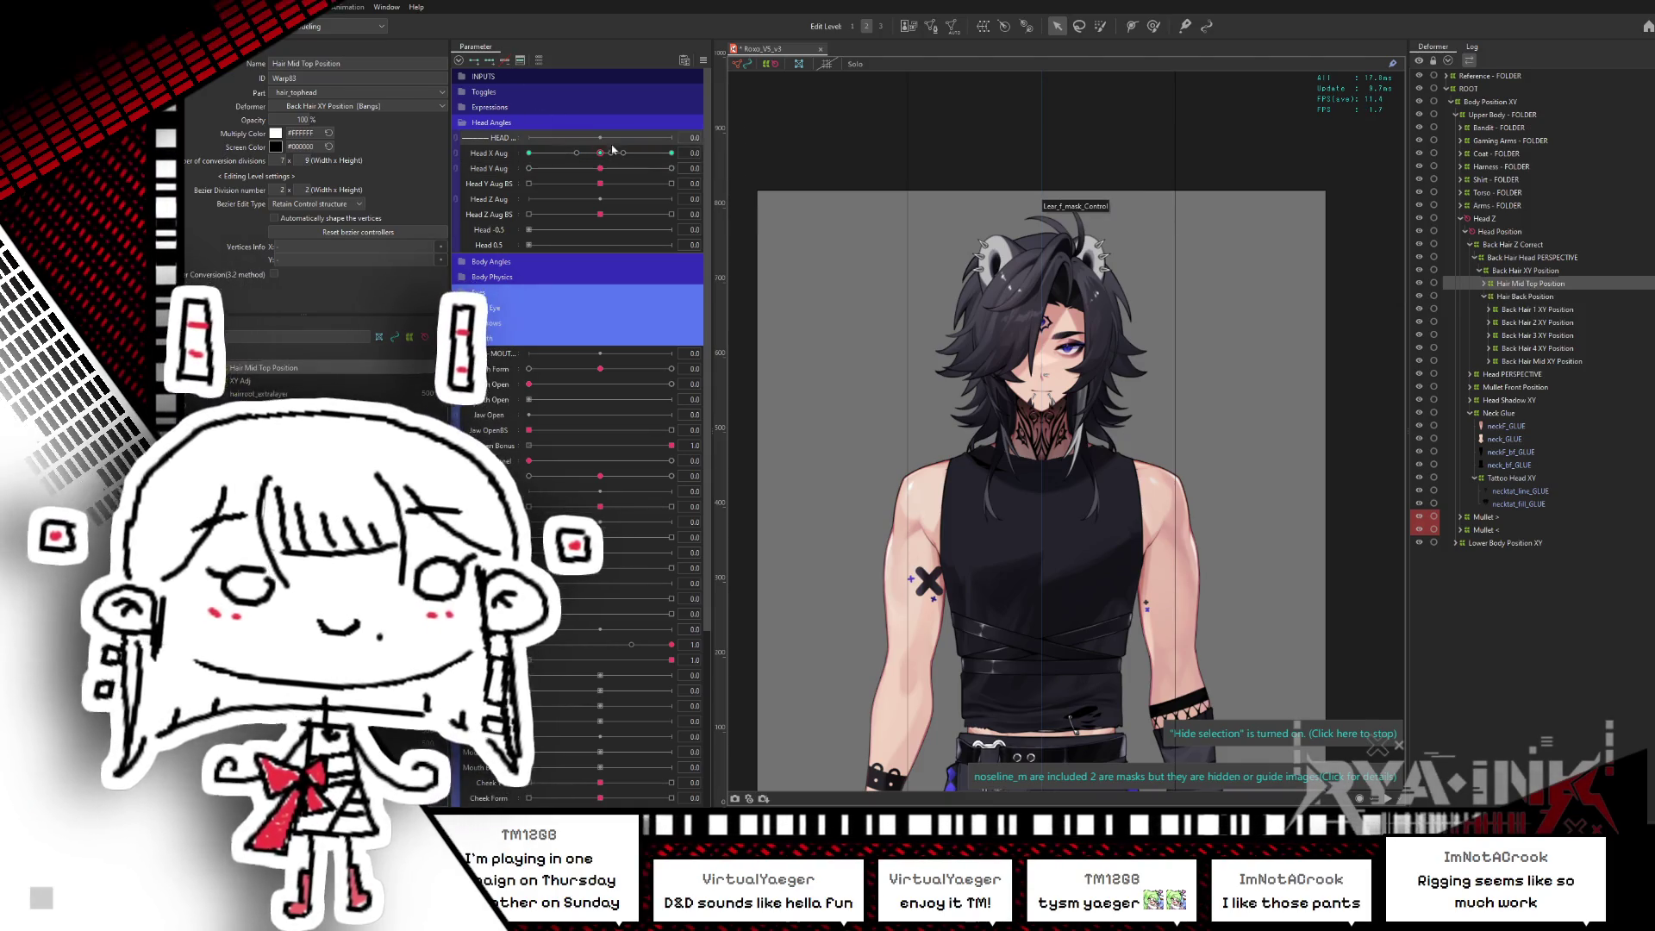
click(1484, 283)
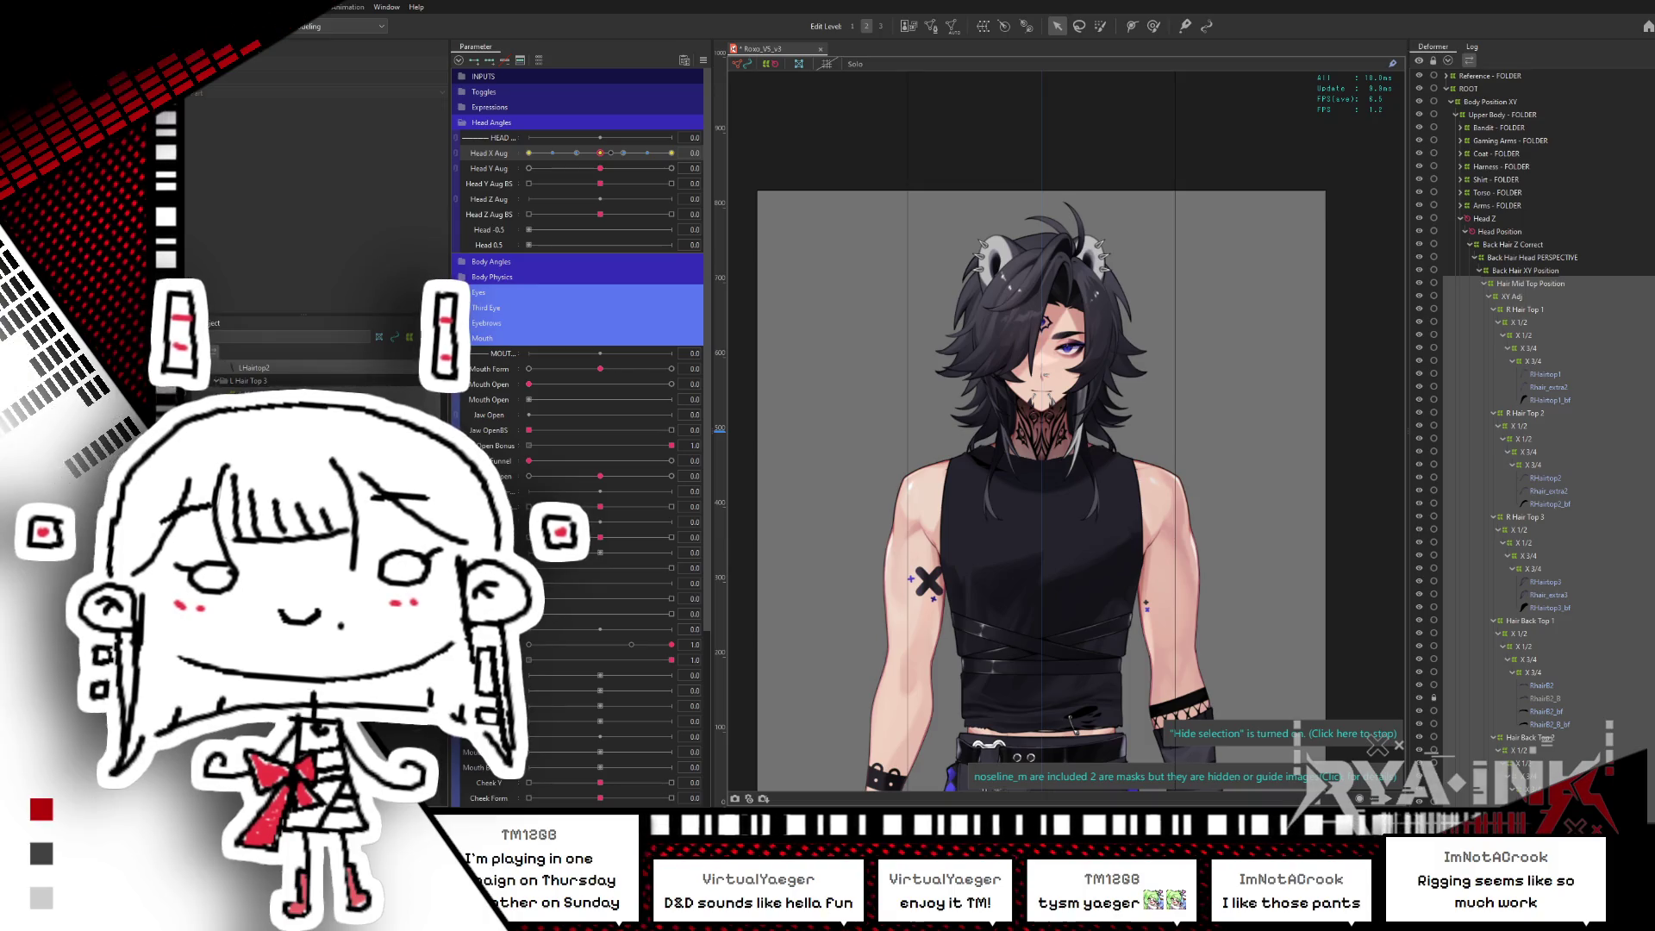
mouse_move(651, 163)
mouse_down()
mouse_move(580, 193)
mouse_move(601, 167)
mouse_up()
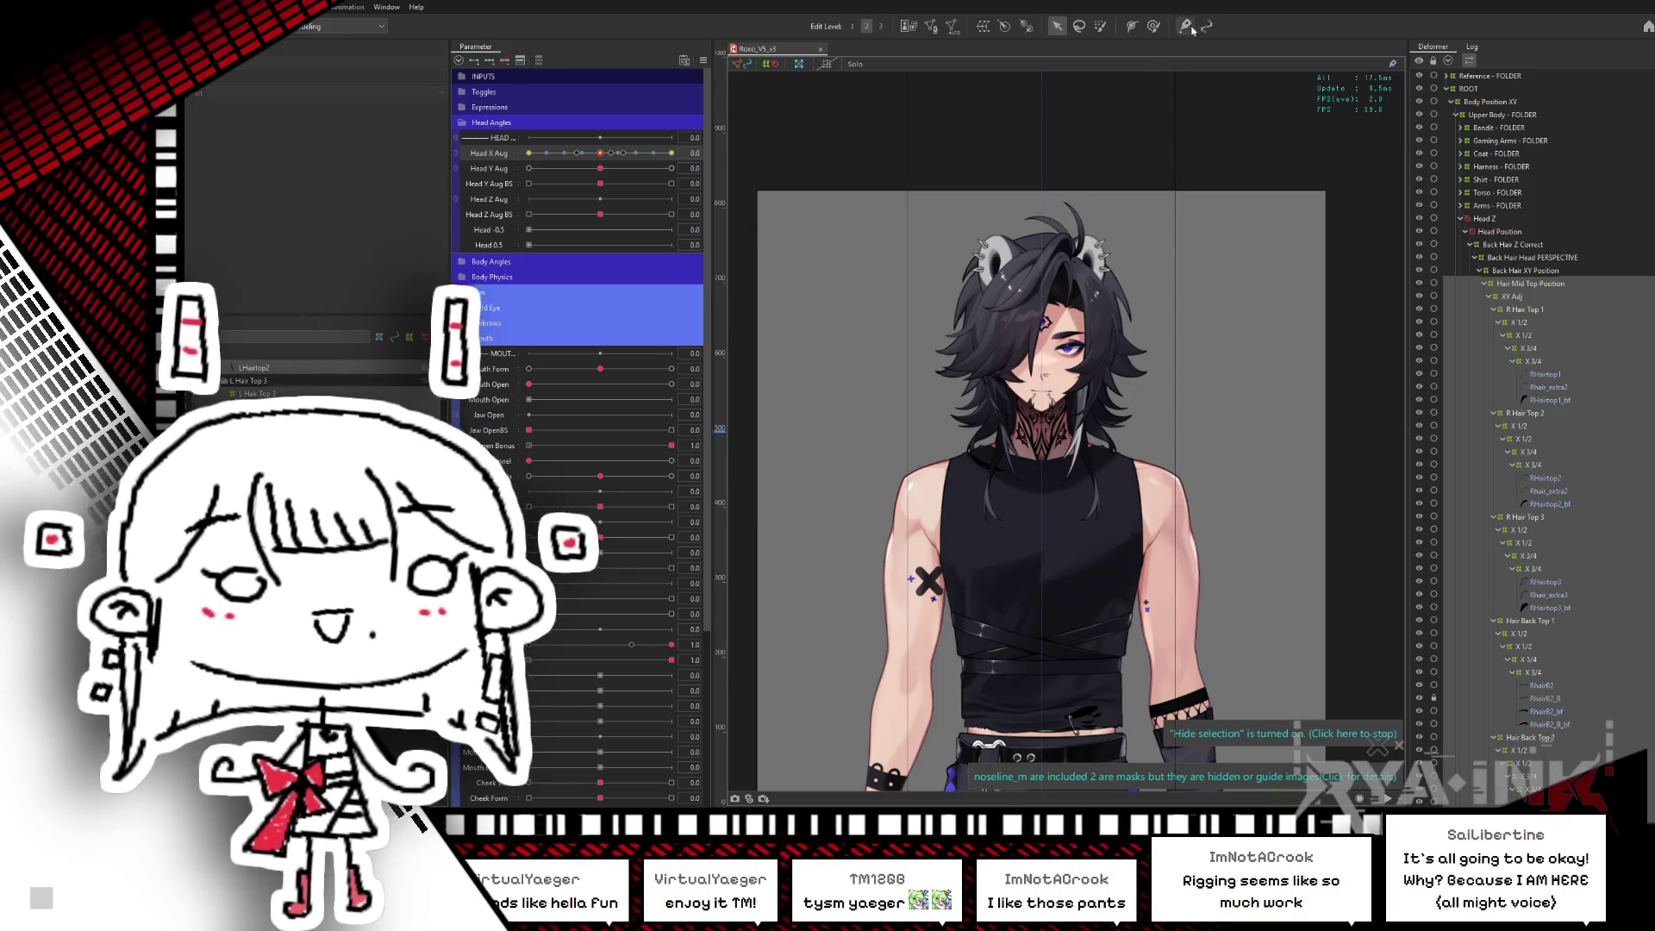
key(ctrl+s)
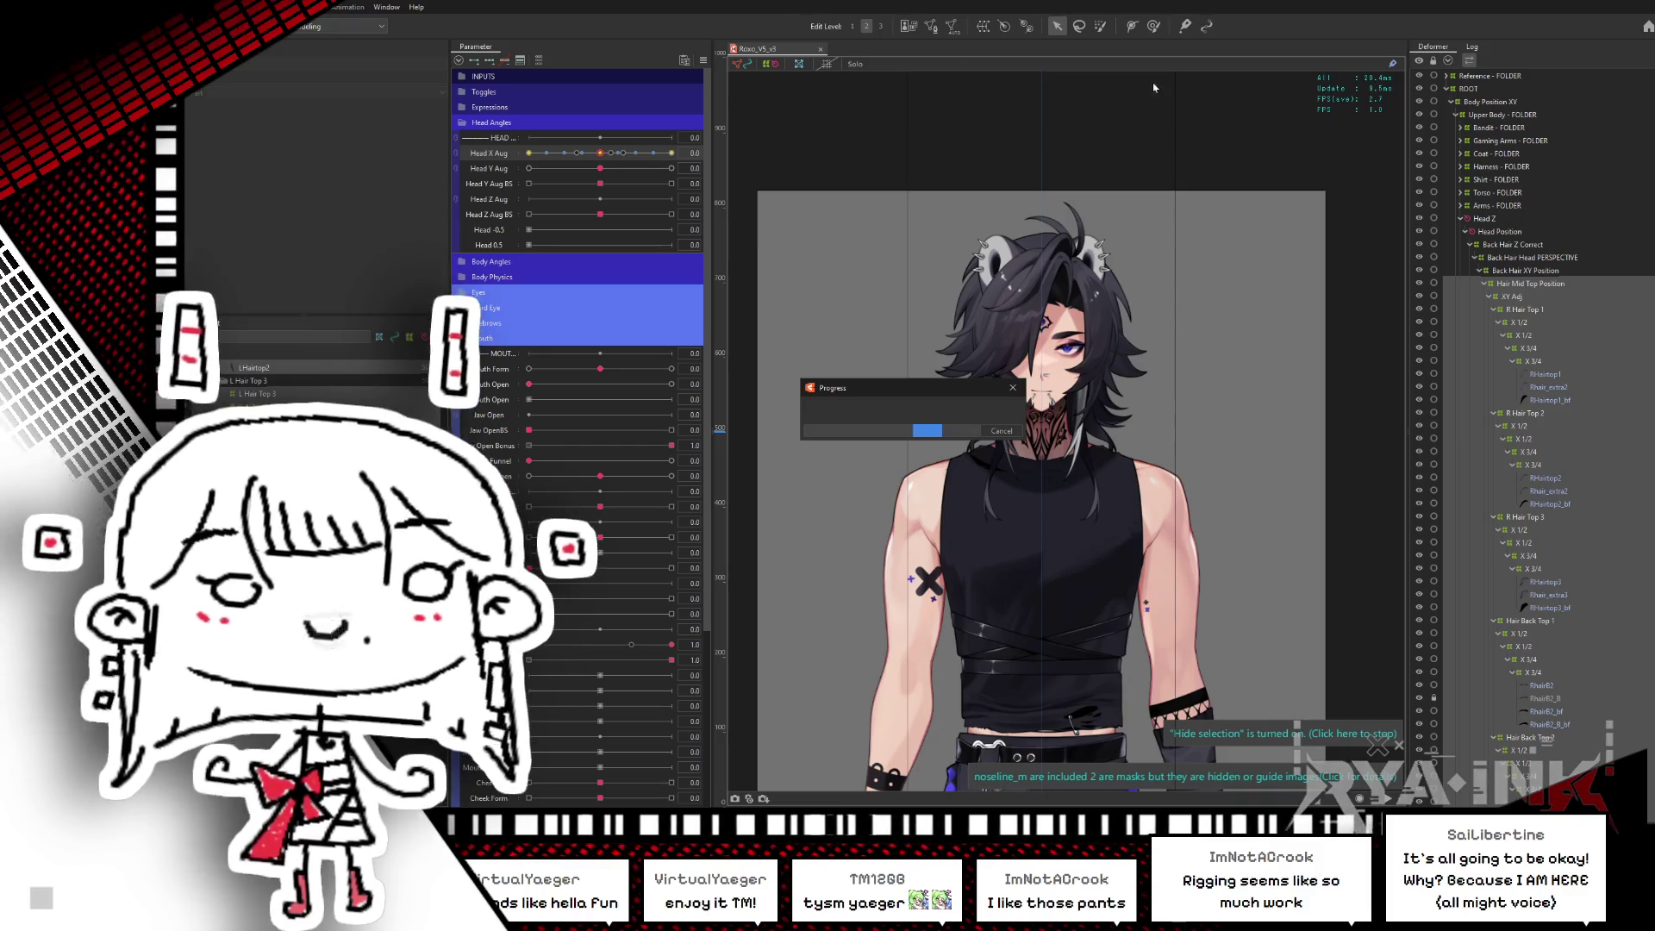
- Switch to brush-style deforming, frame the head, and turn Head X Aug to 1.0
click(1153, 26)
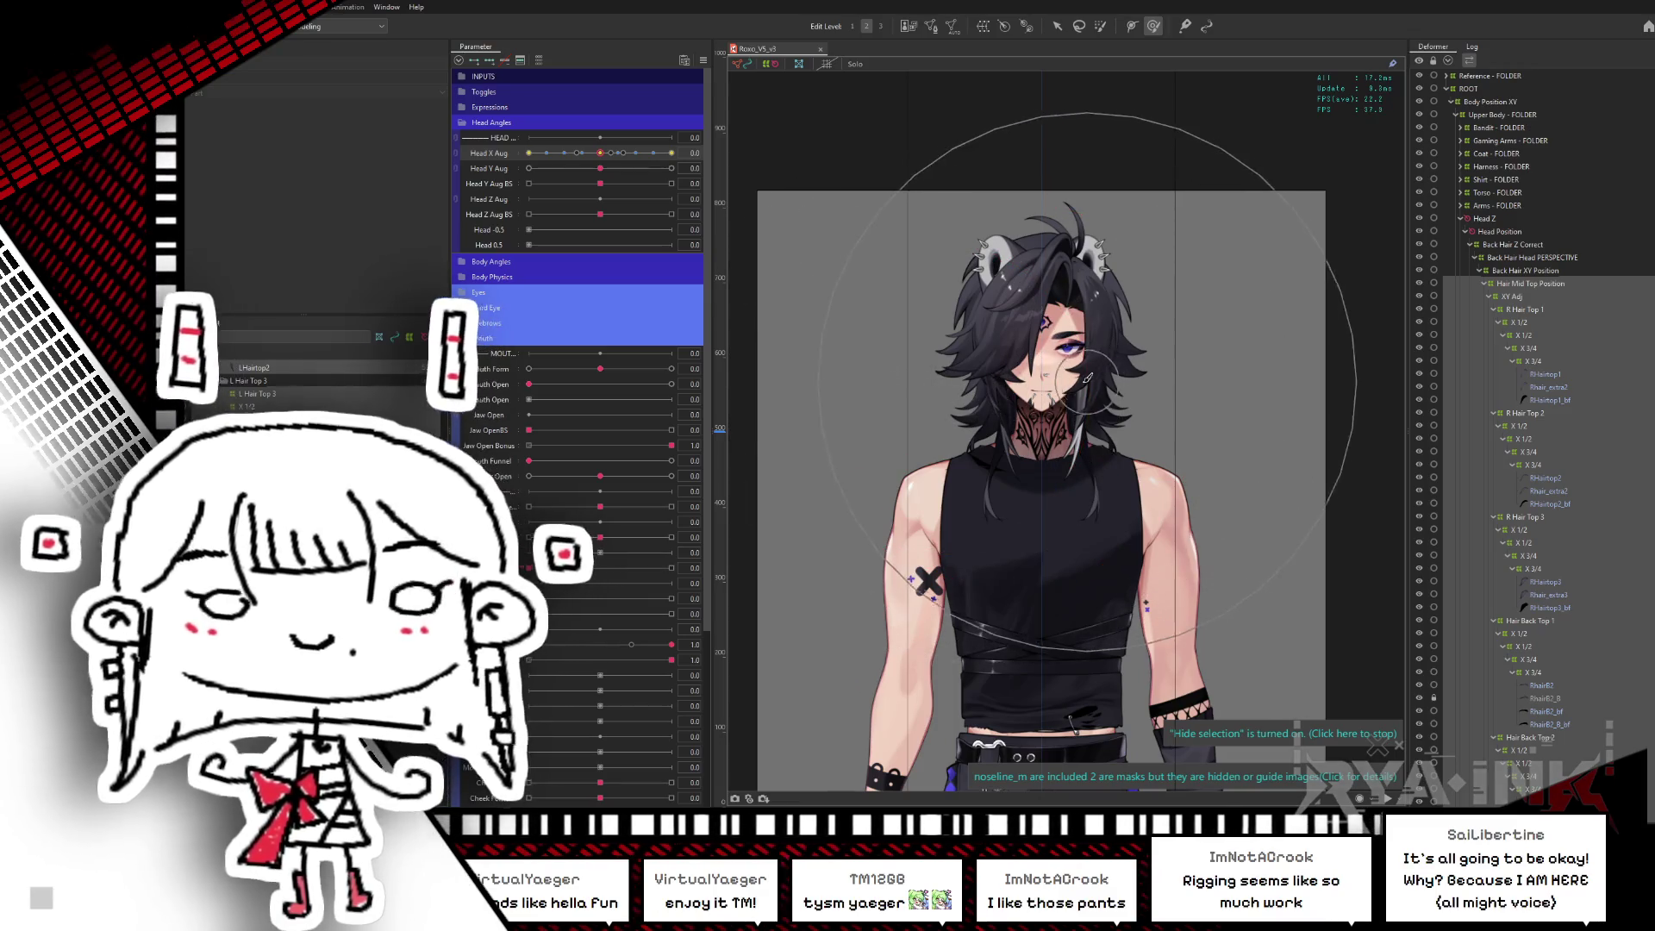
drag(1126, 419, 1139, 445)
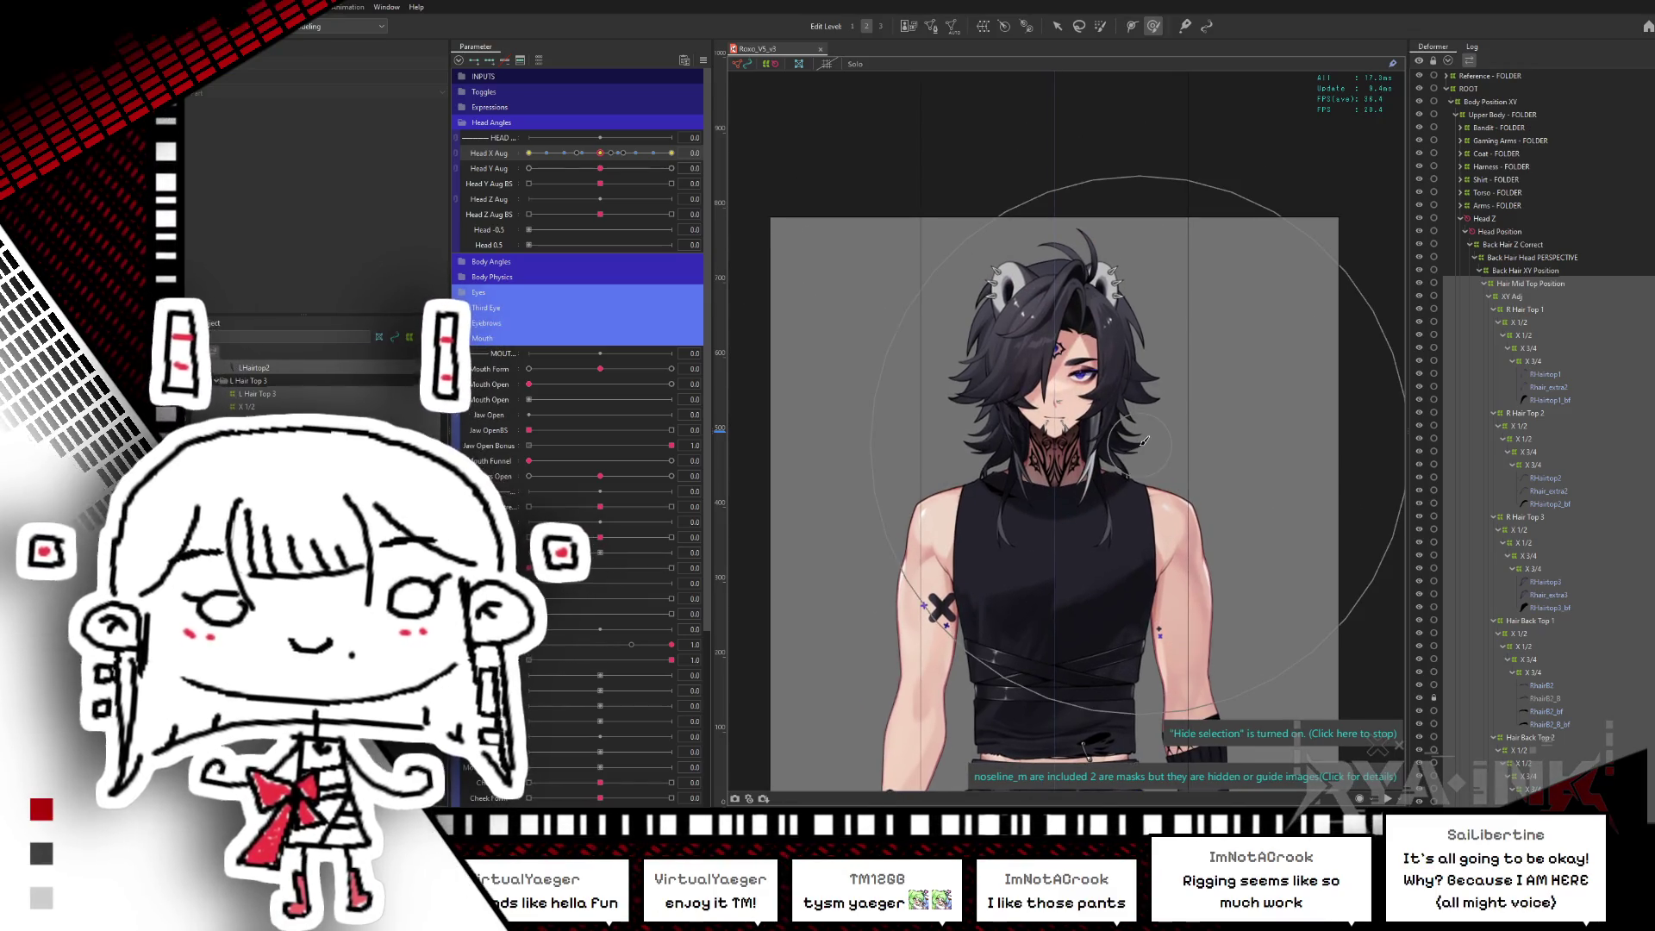
scroll(1033, 502, up, 3)
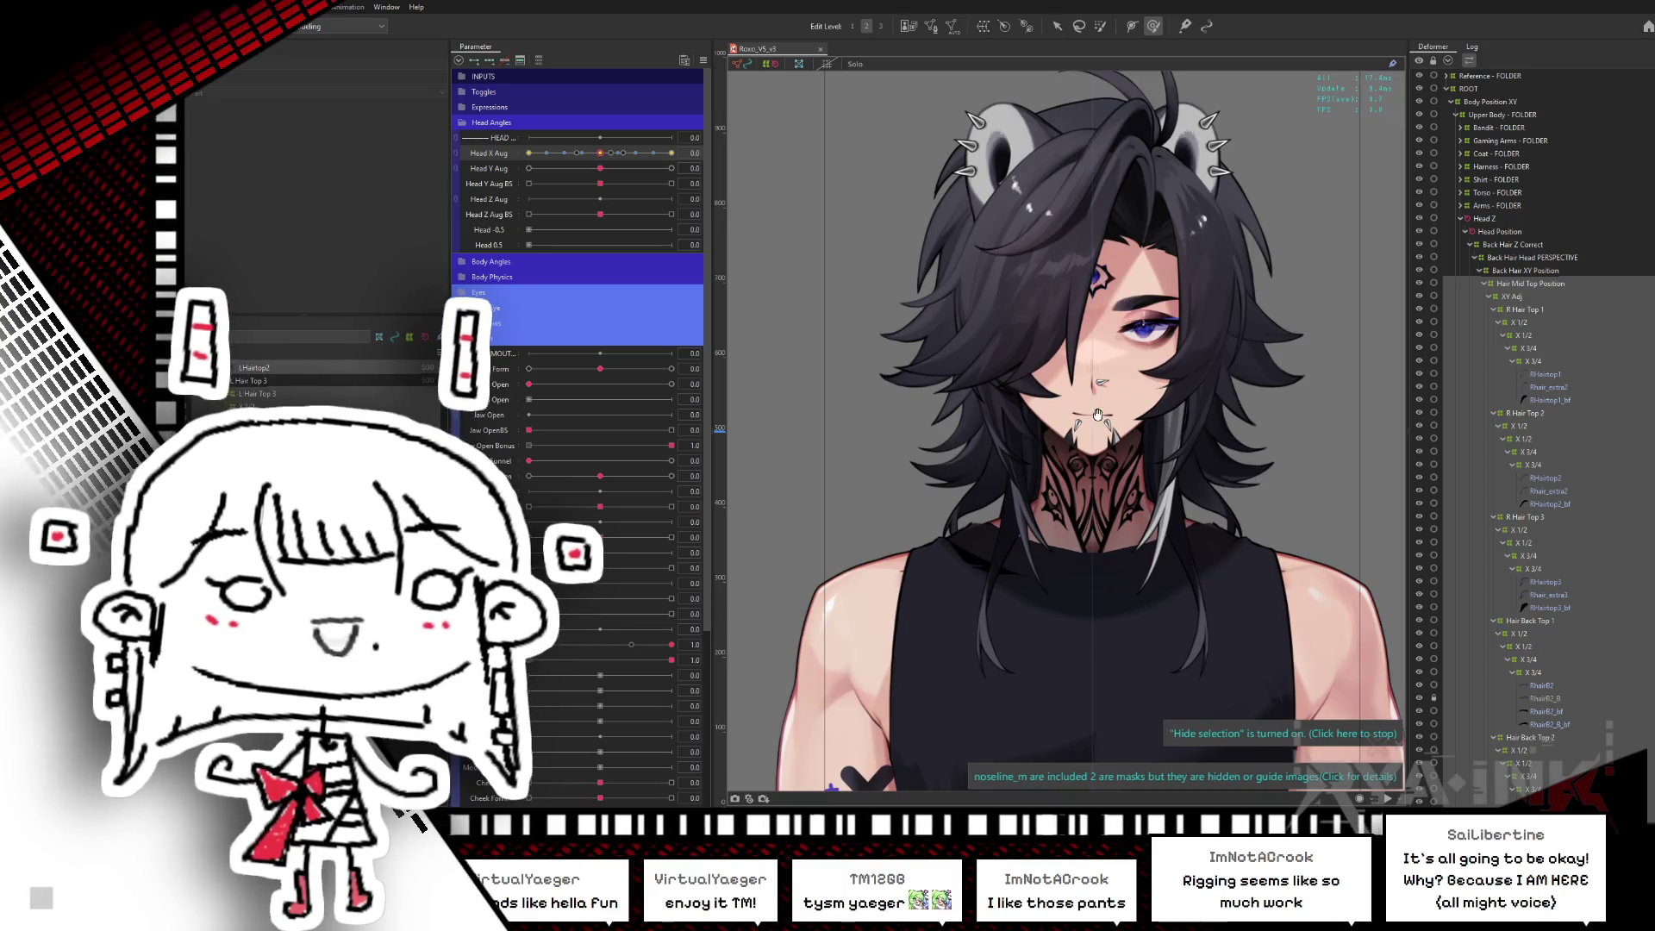
drag(1103, 356, 1039, 449)
drag(606, 155, 677, 150)
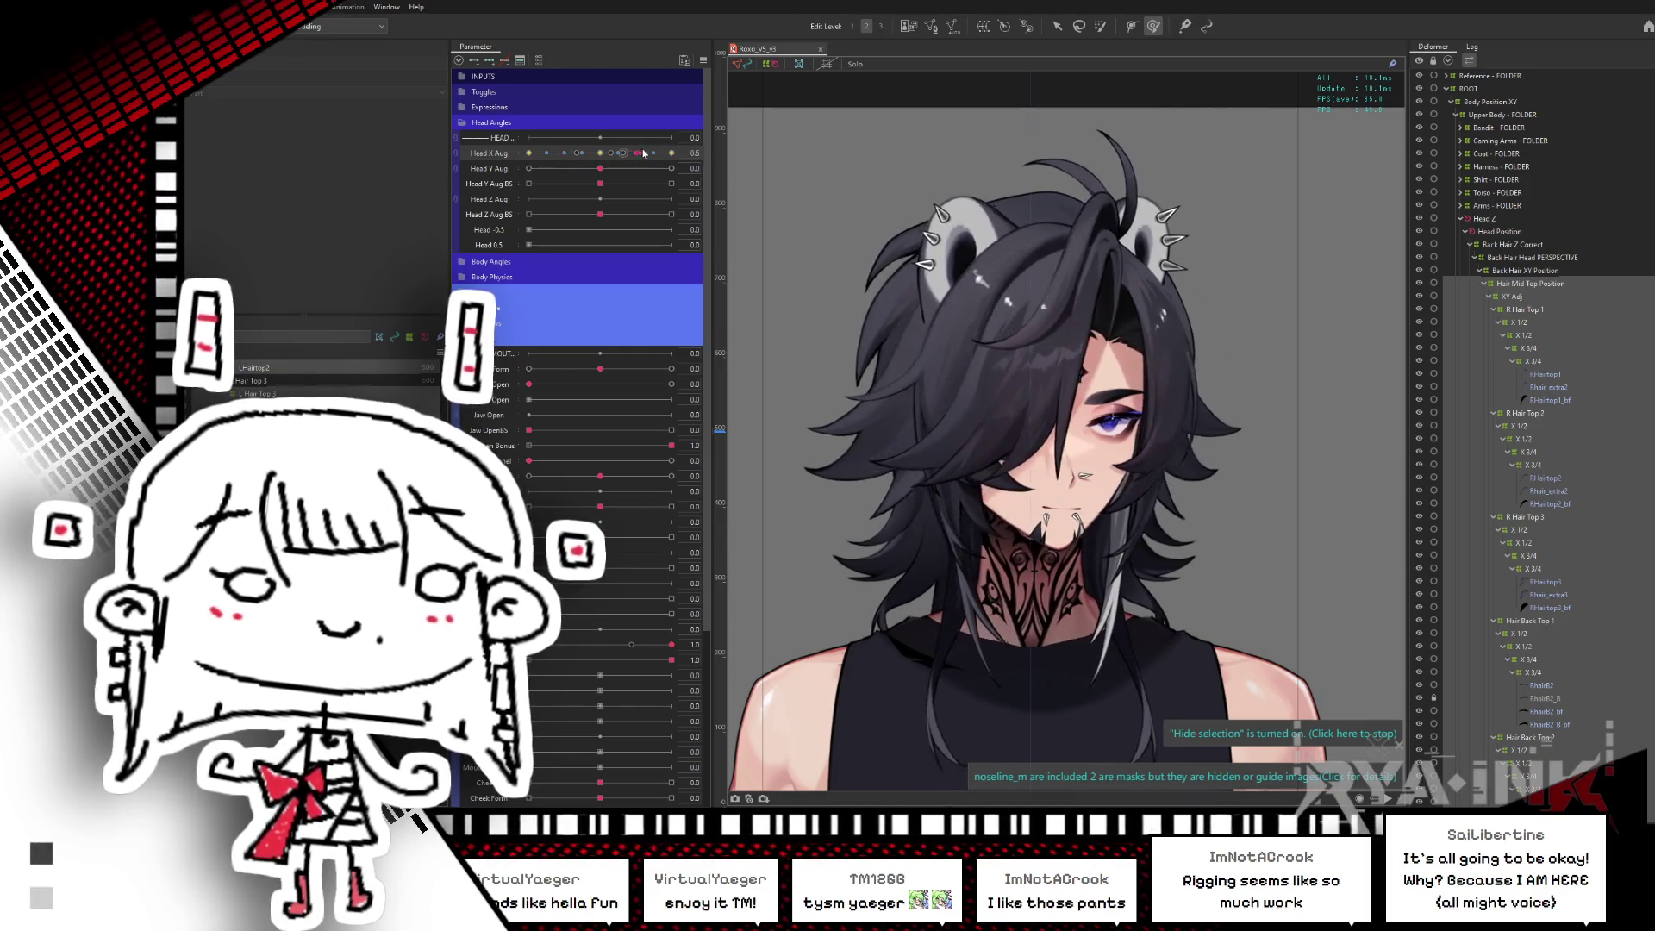
- Collapse the Hair Mid Top Position, Hair Back Position and Neck Glue deformer groups
click(1485, 284)
click(1485, 296)
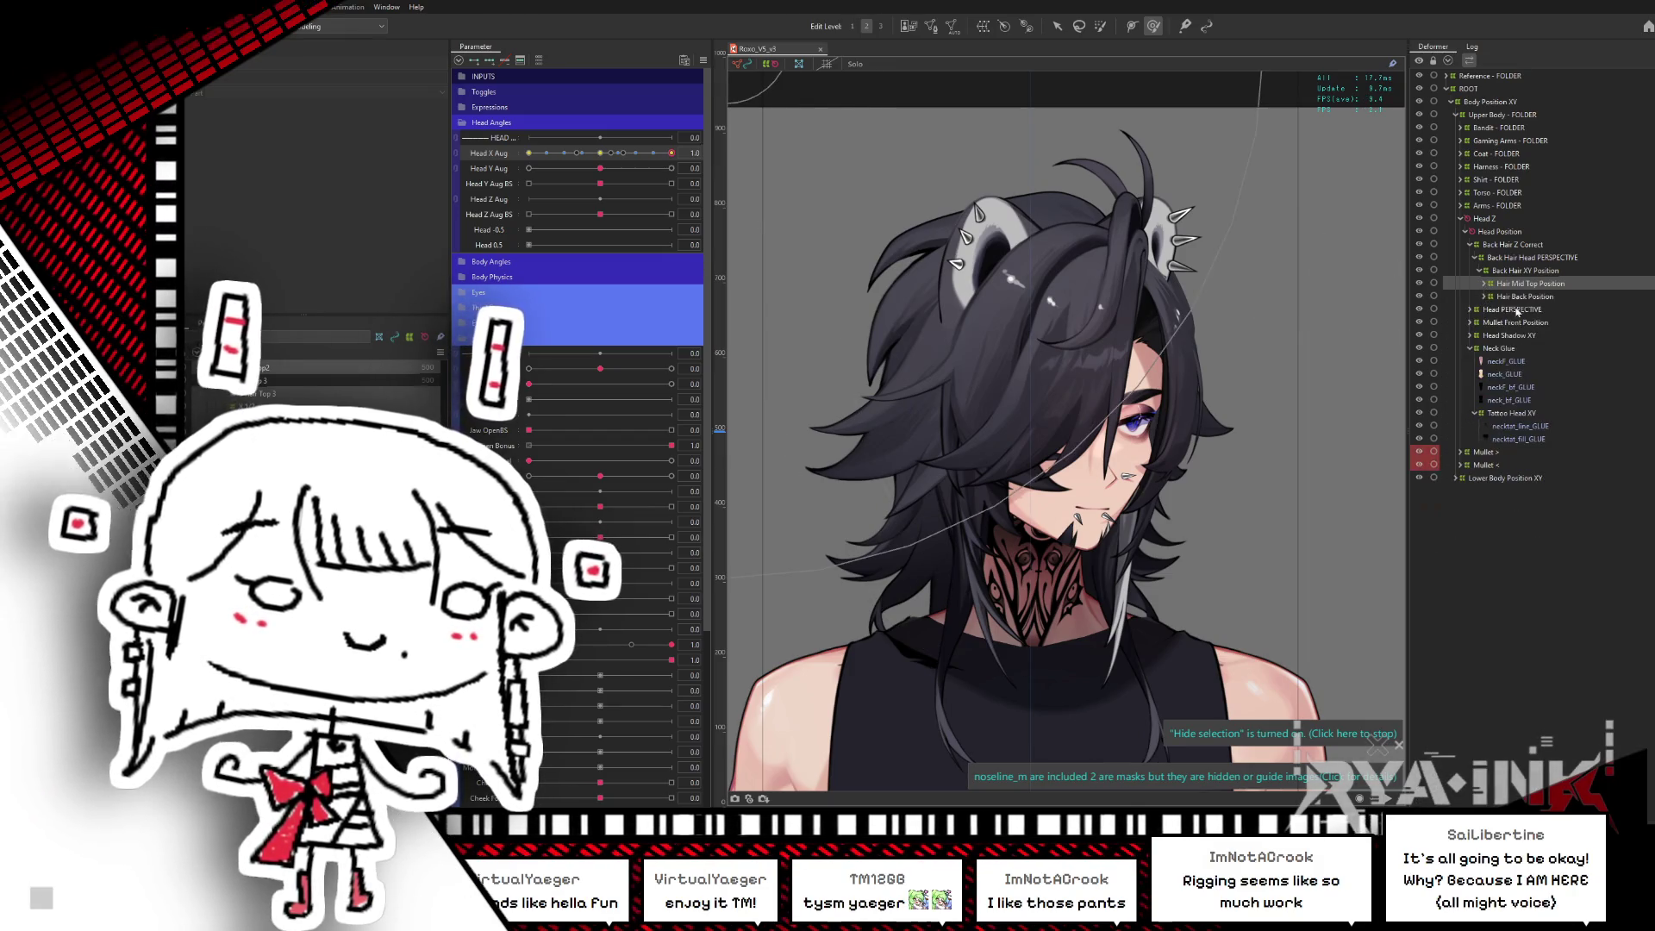
click(1525, 297)
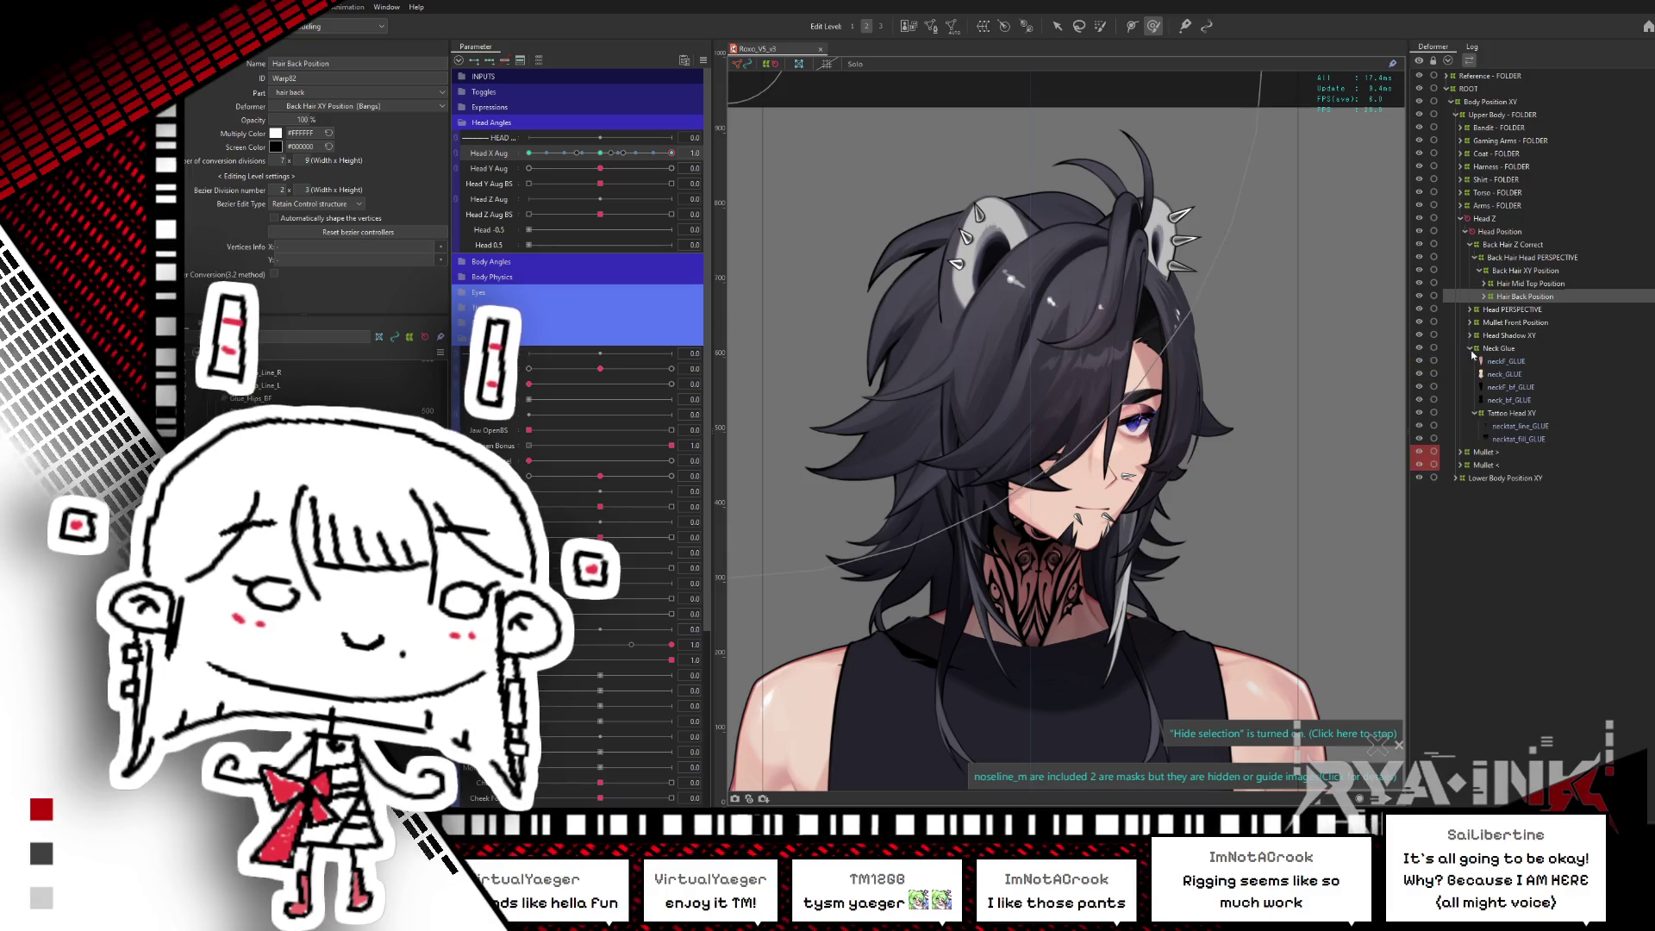
click(1470, 348)
- Expand Head PERSPECTIVE and select its Hair - FOLDER deformer
click(1513, 307)
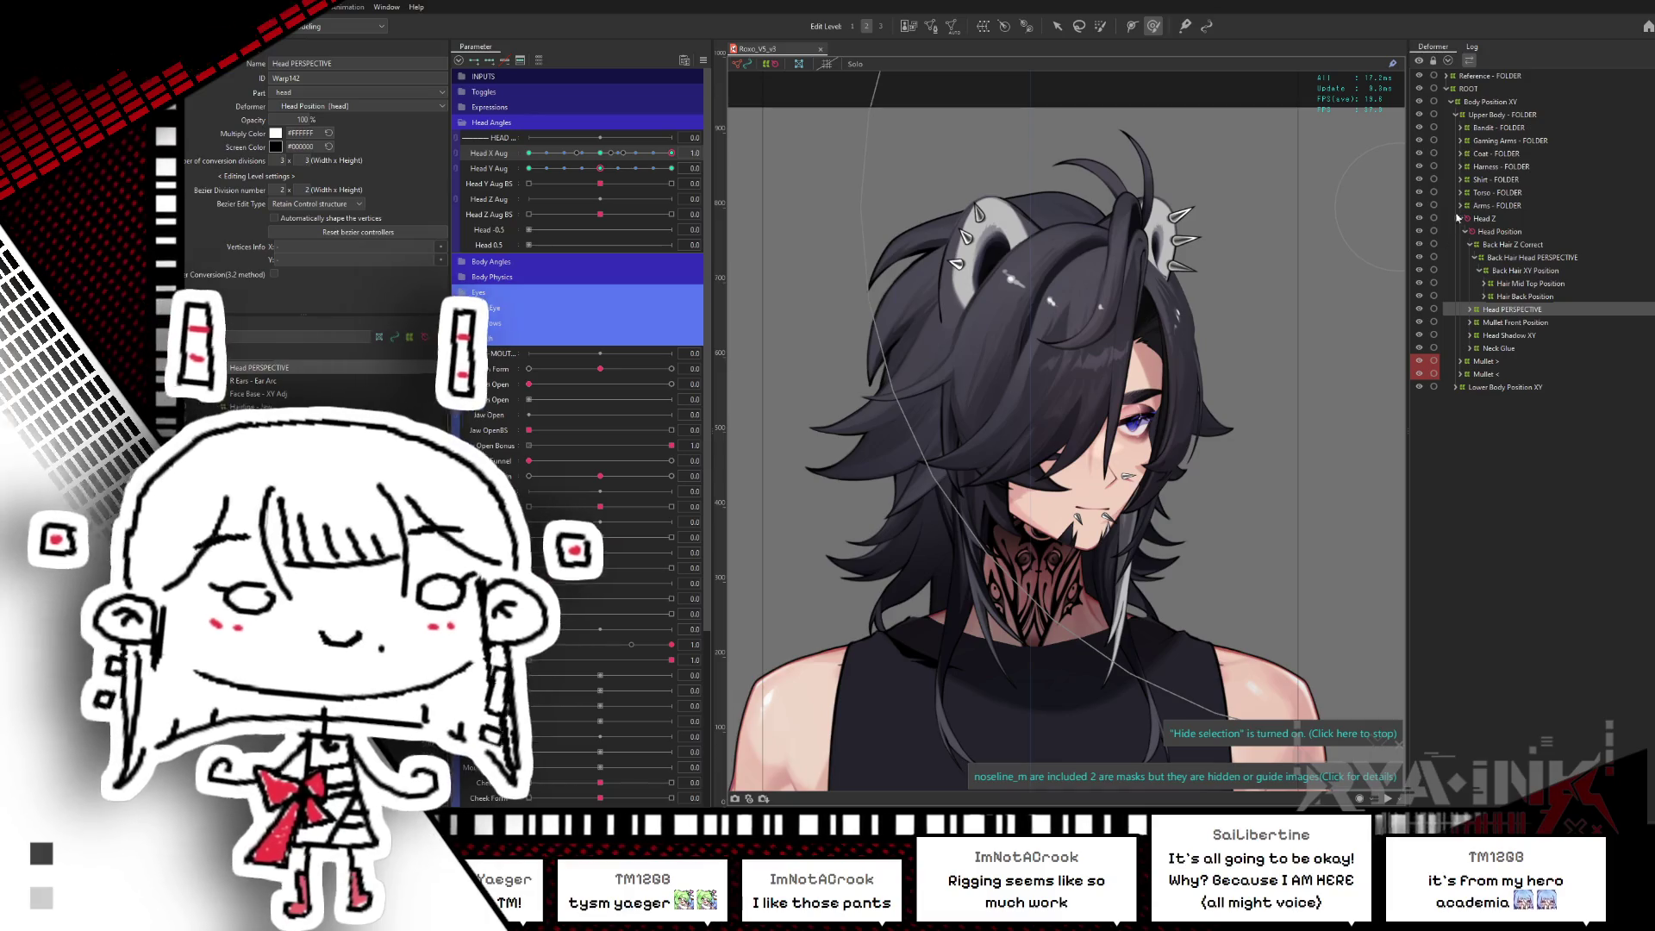
click(1549, 258)
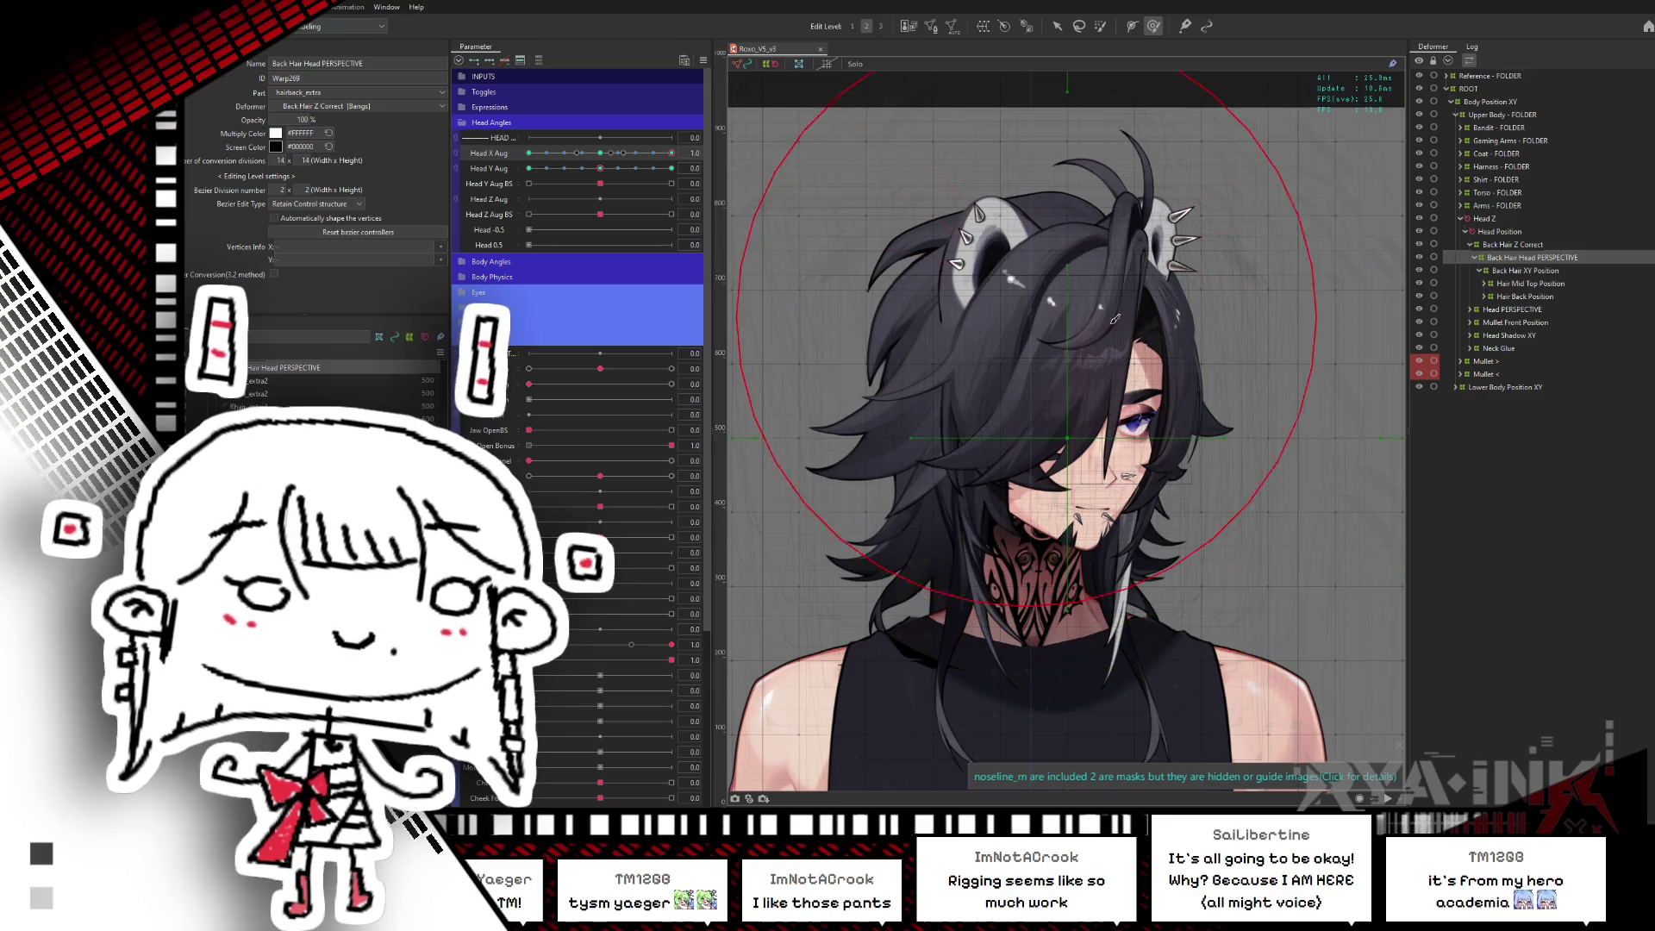
click(1521, 323)
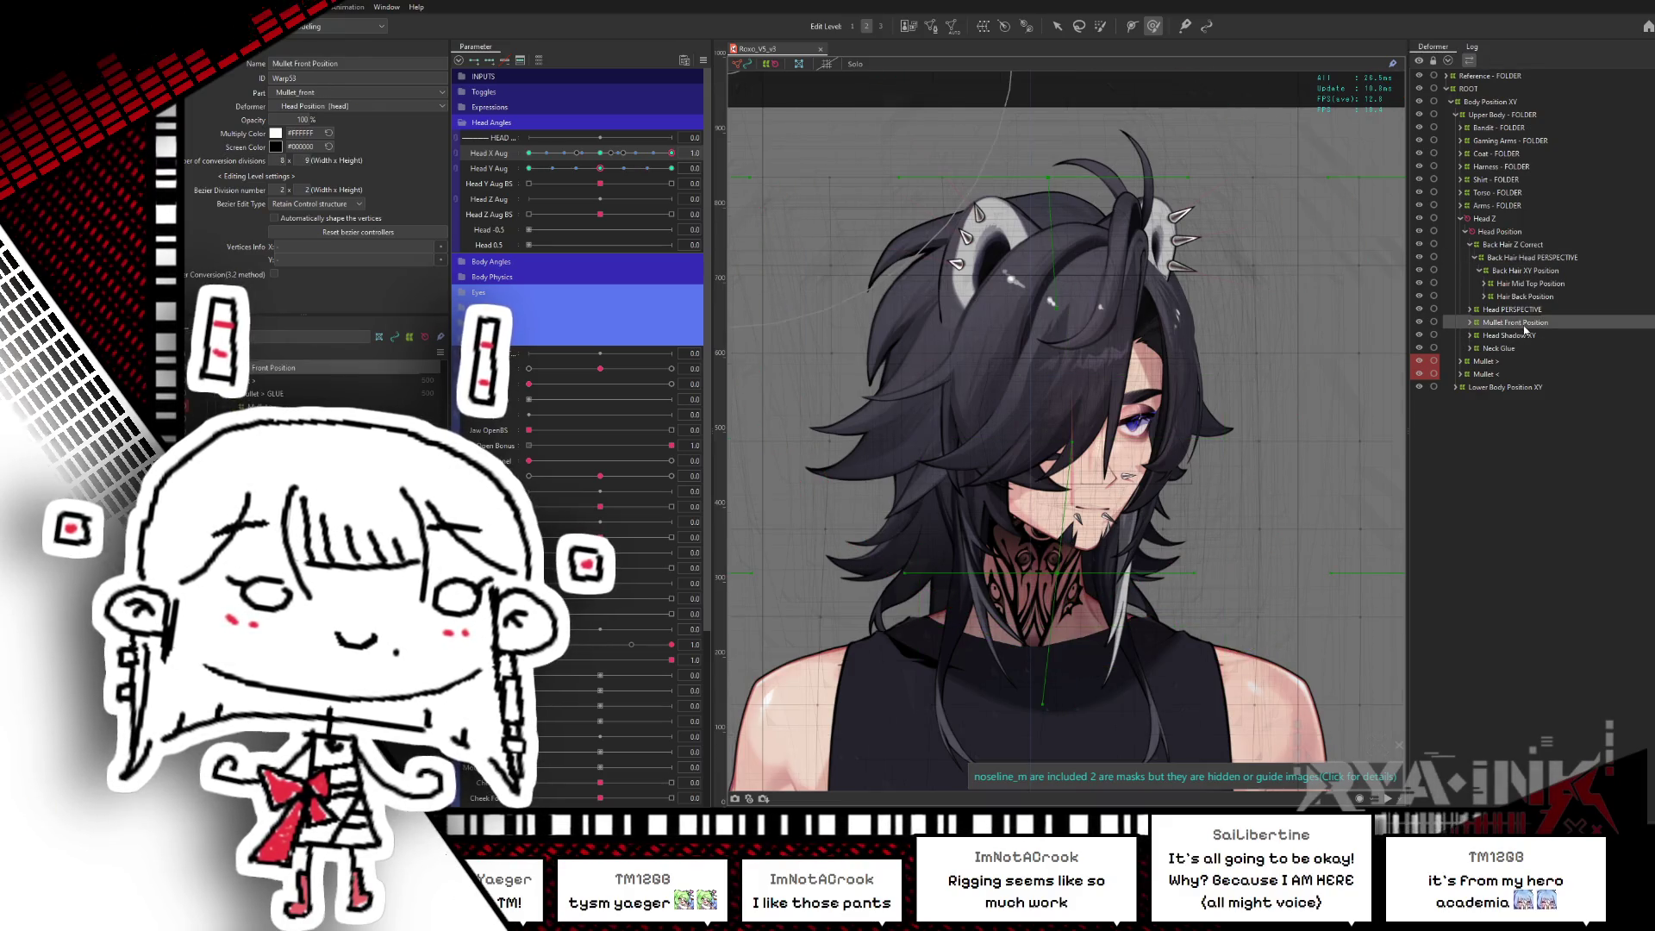
click(1506, 310)
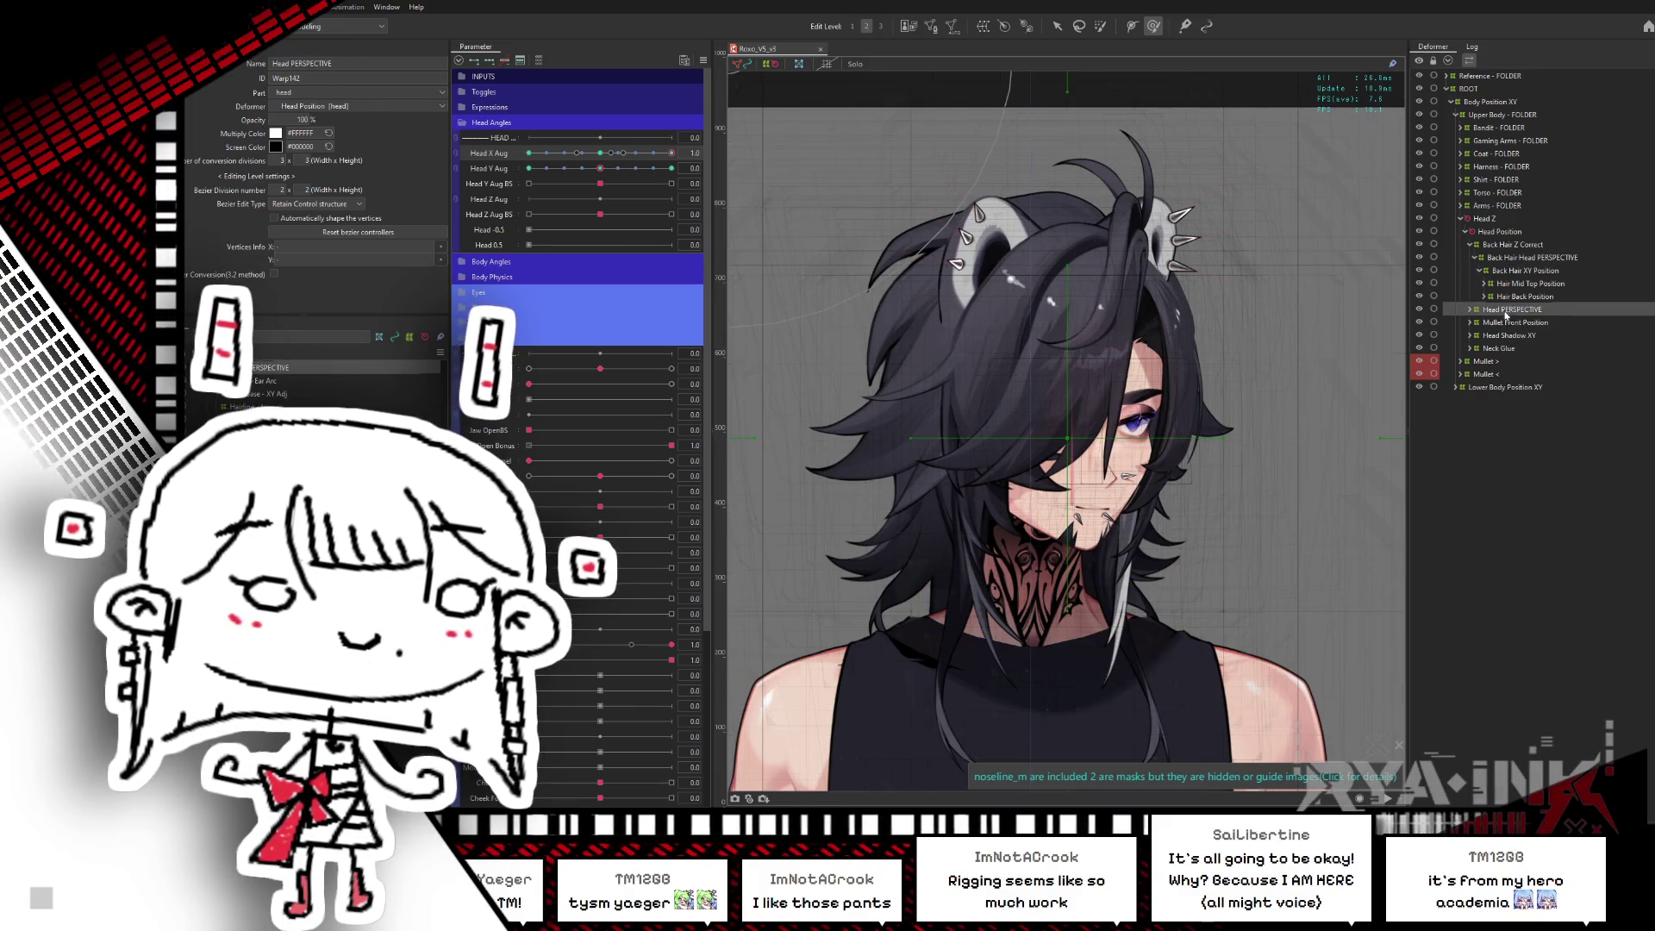
click(1470, 311)
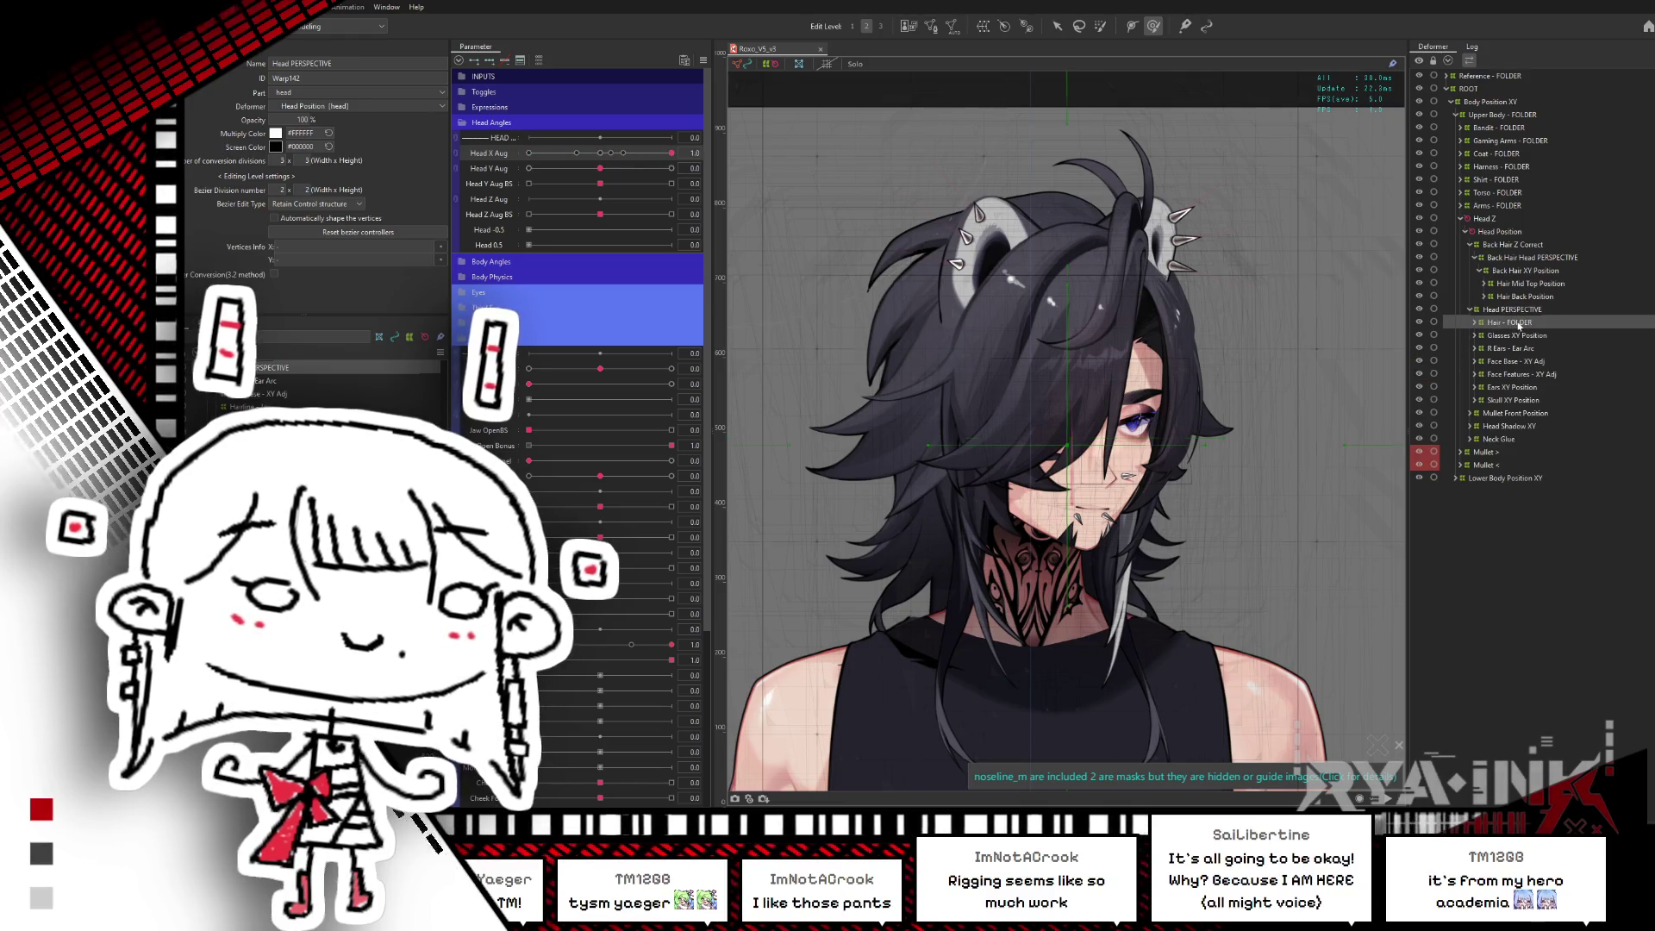
click(1519, 323)
scroll(1317, 302, down, 2)
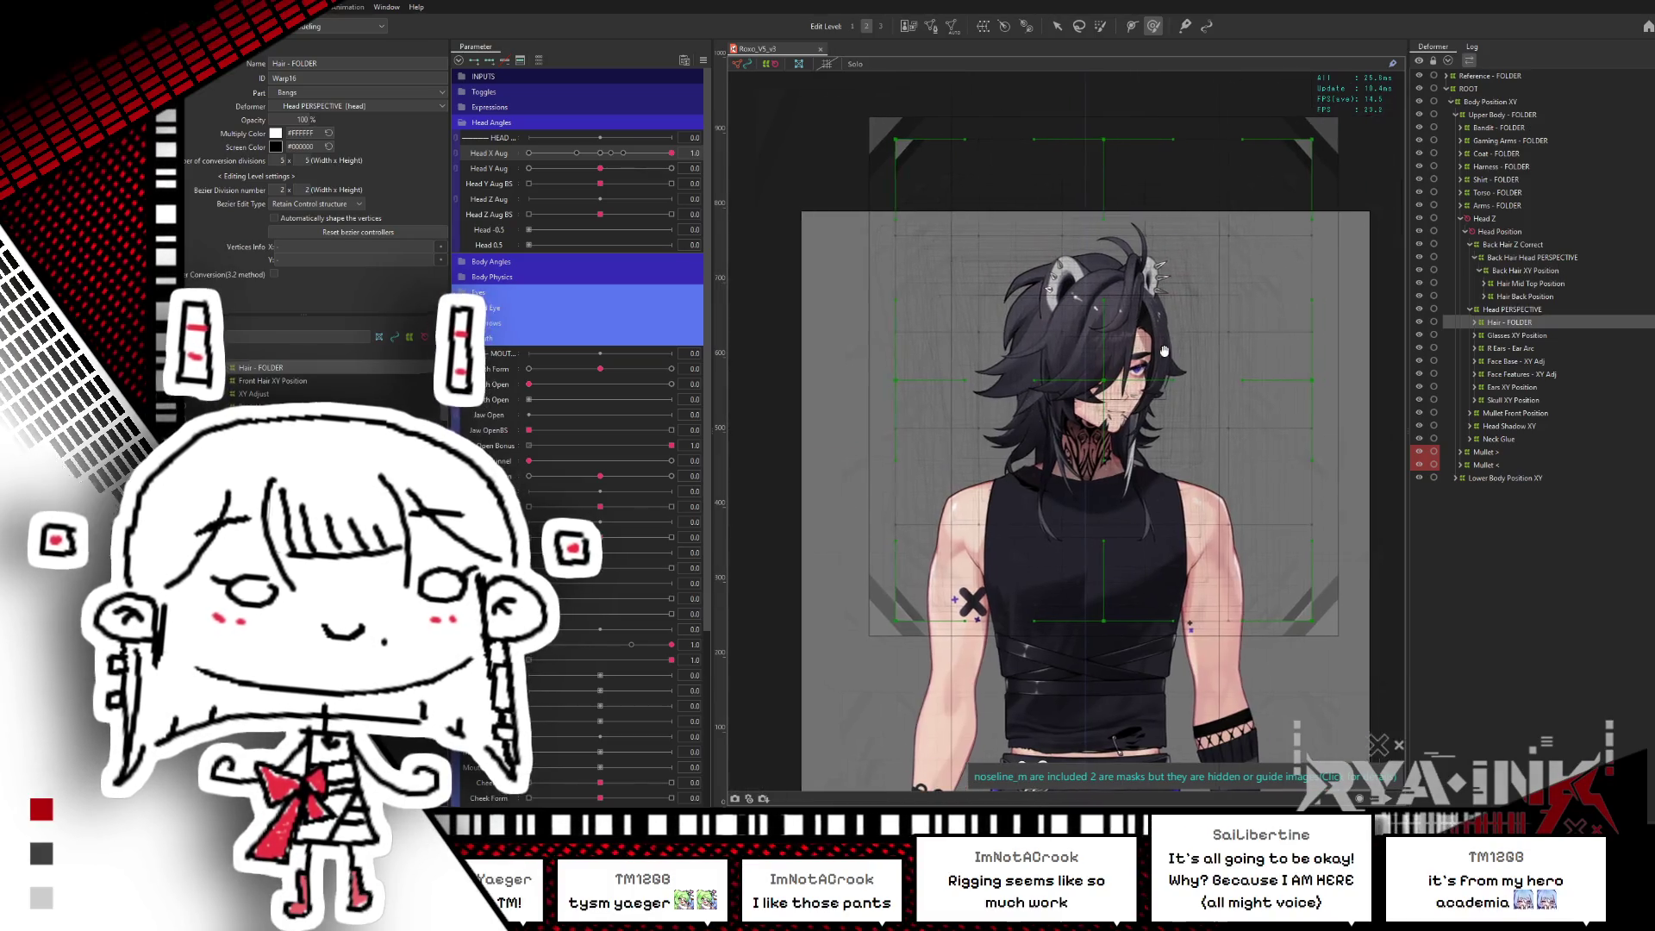
scroll(1130, 379, up, 3)
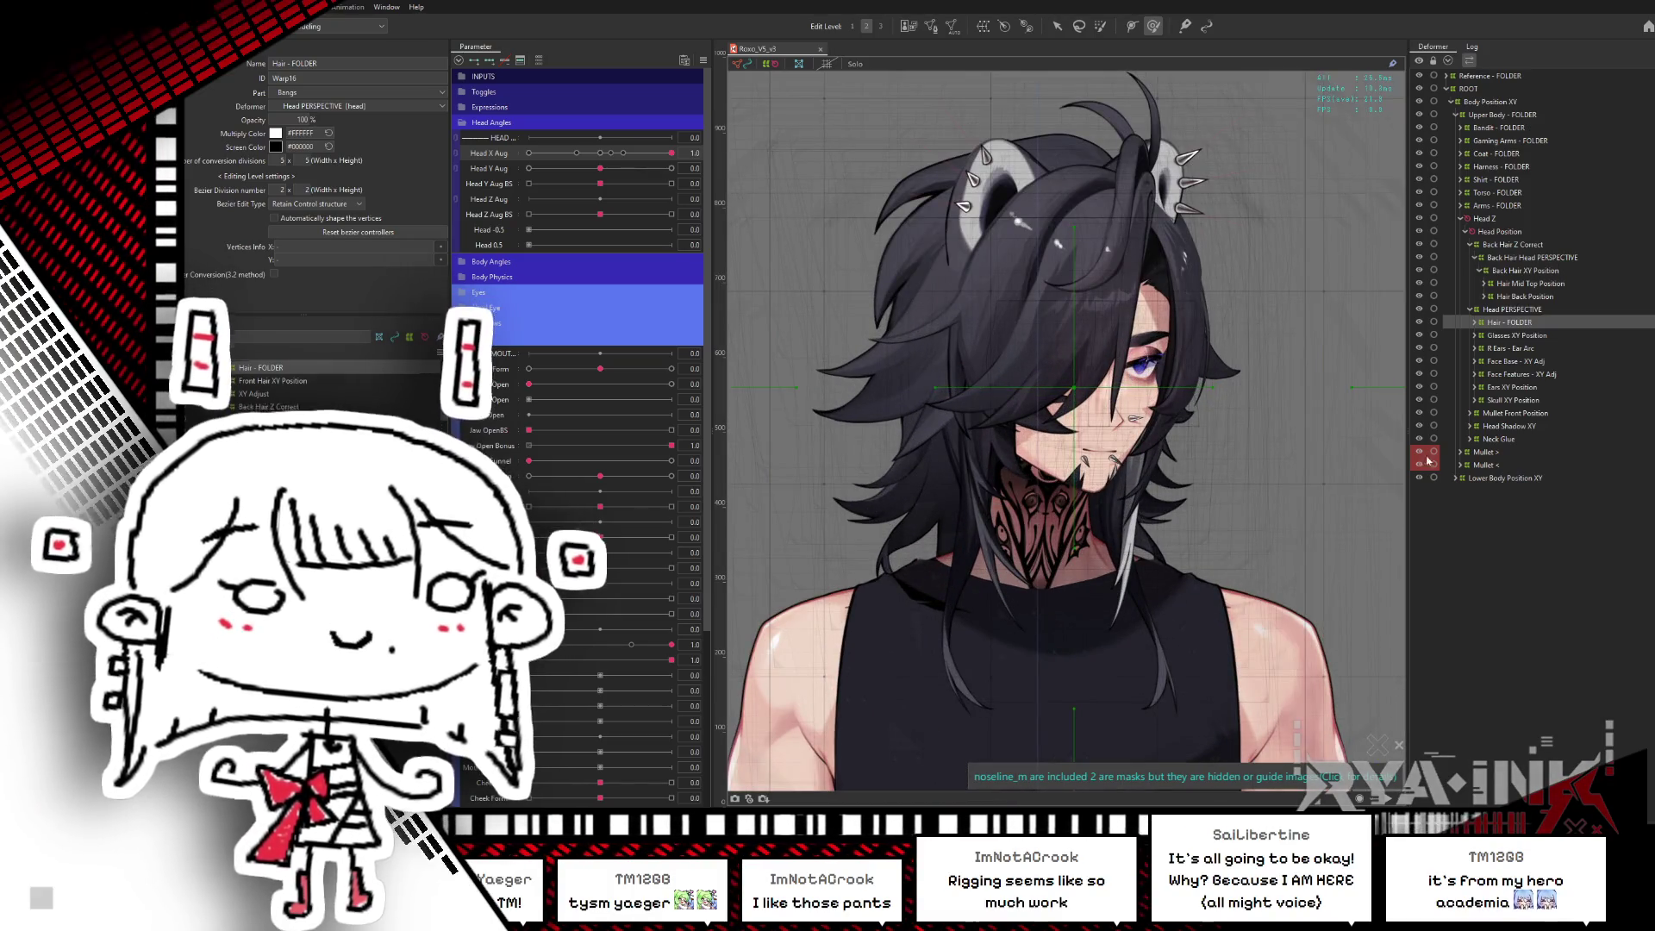
- Expand R Ears - Ear Arc, select R_Ear >, reset Head X Aug, and show only its parameters
click(1510, 350)
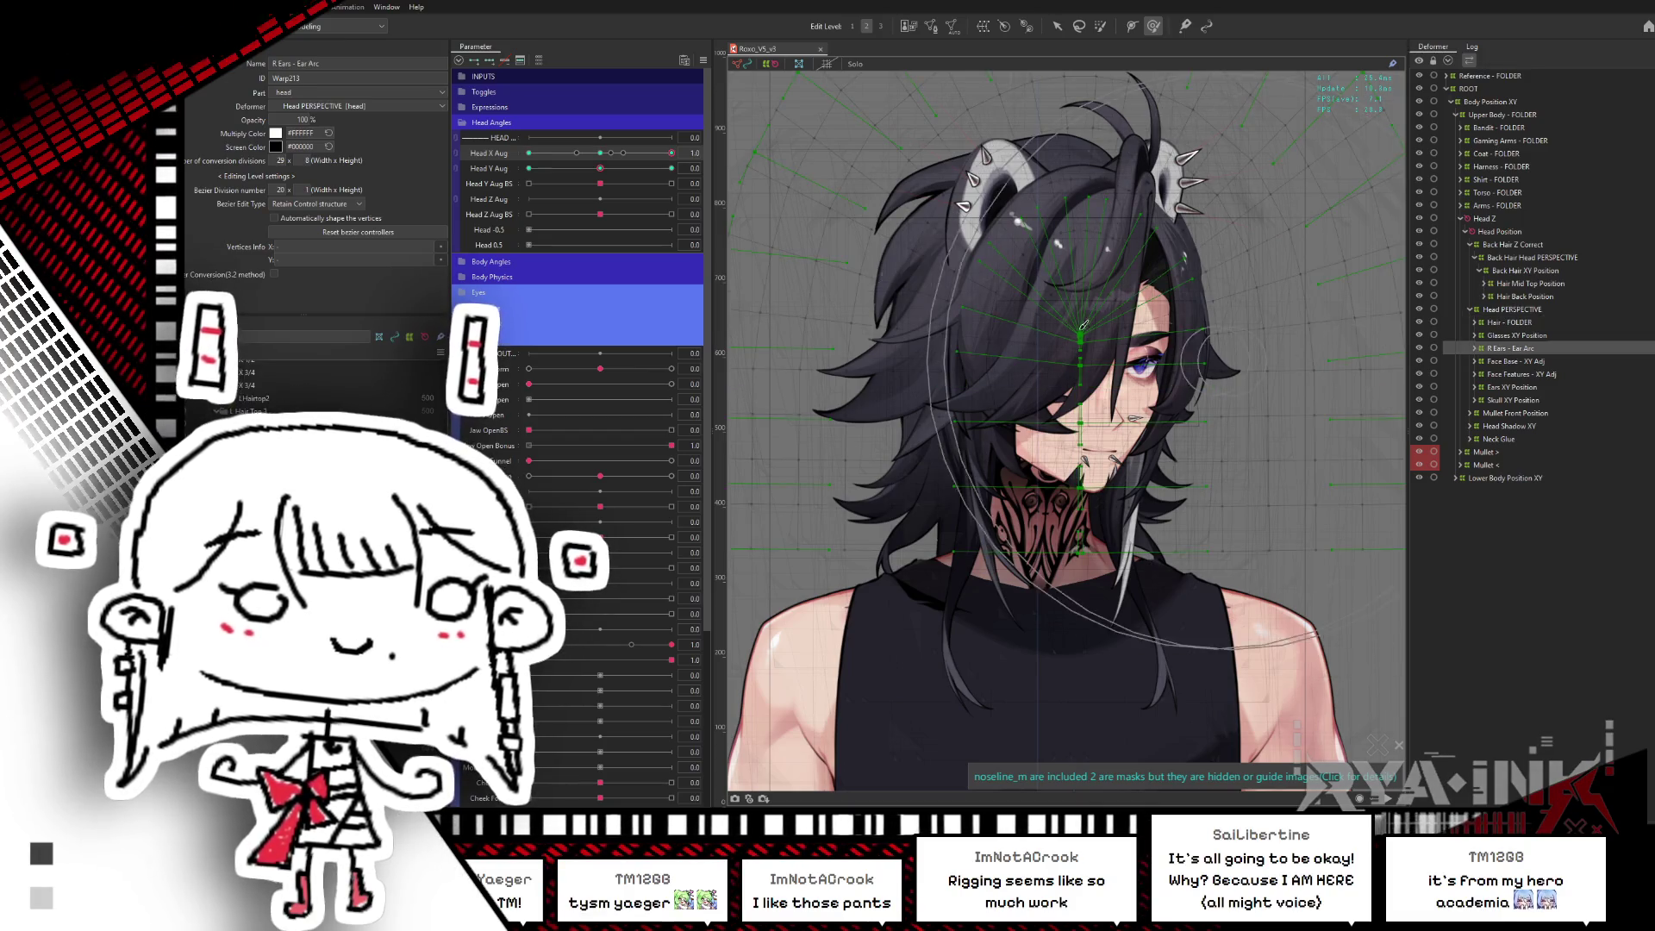
key(ctrl+h)
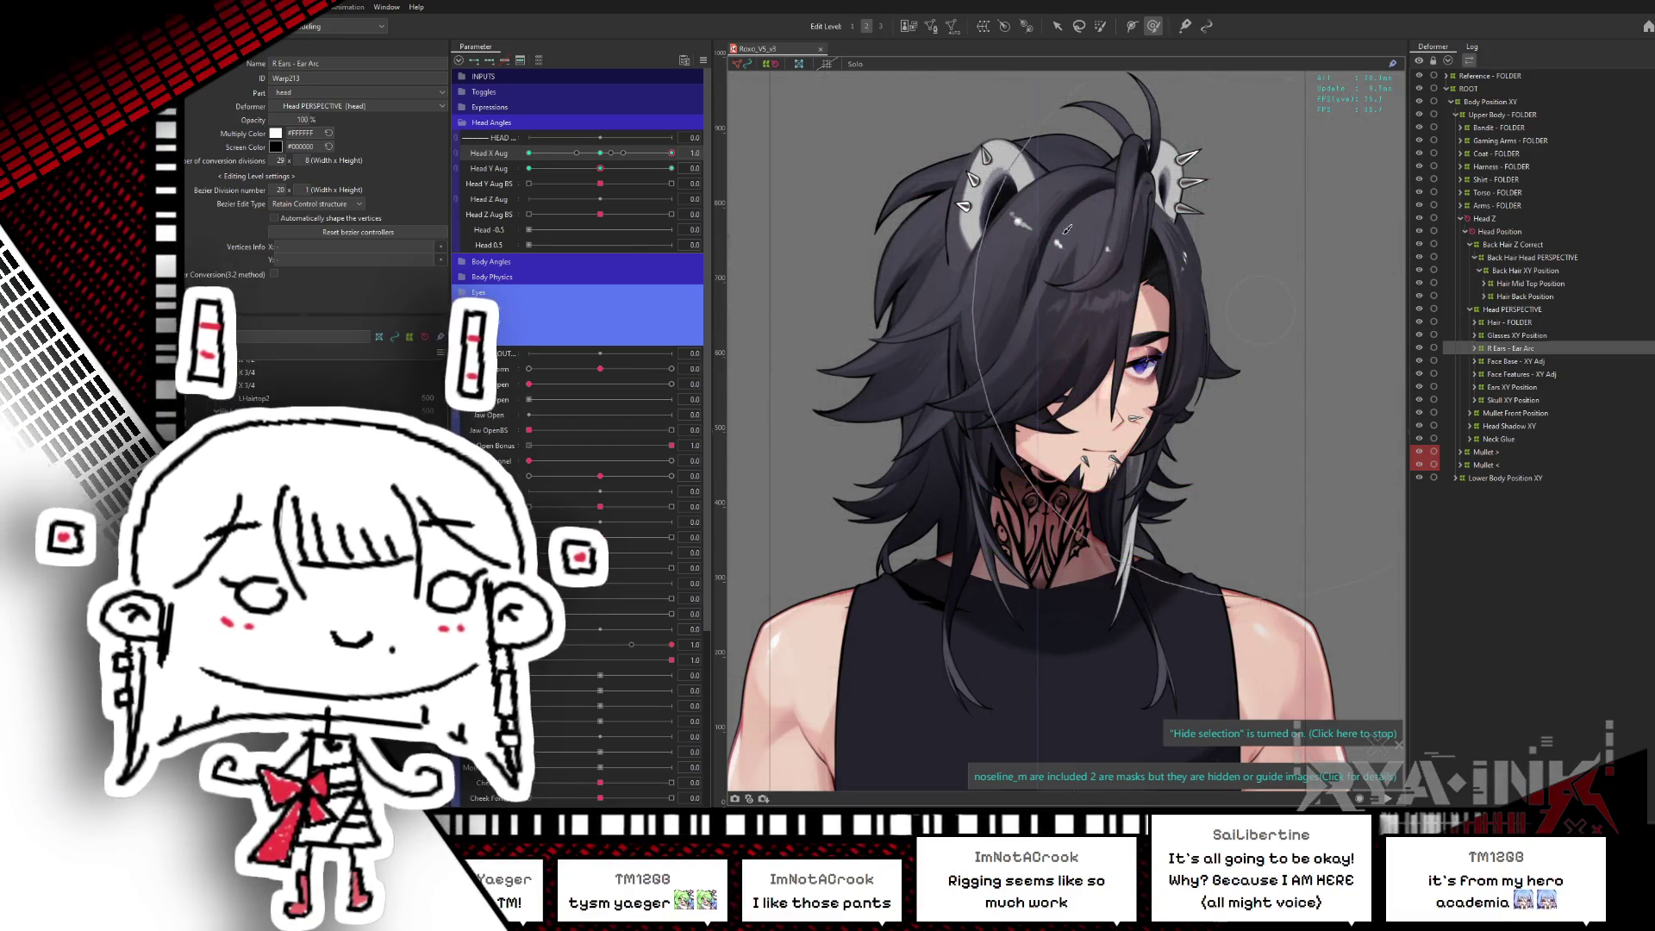
click(1475, 349)
click(1510, 362)
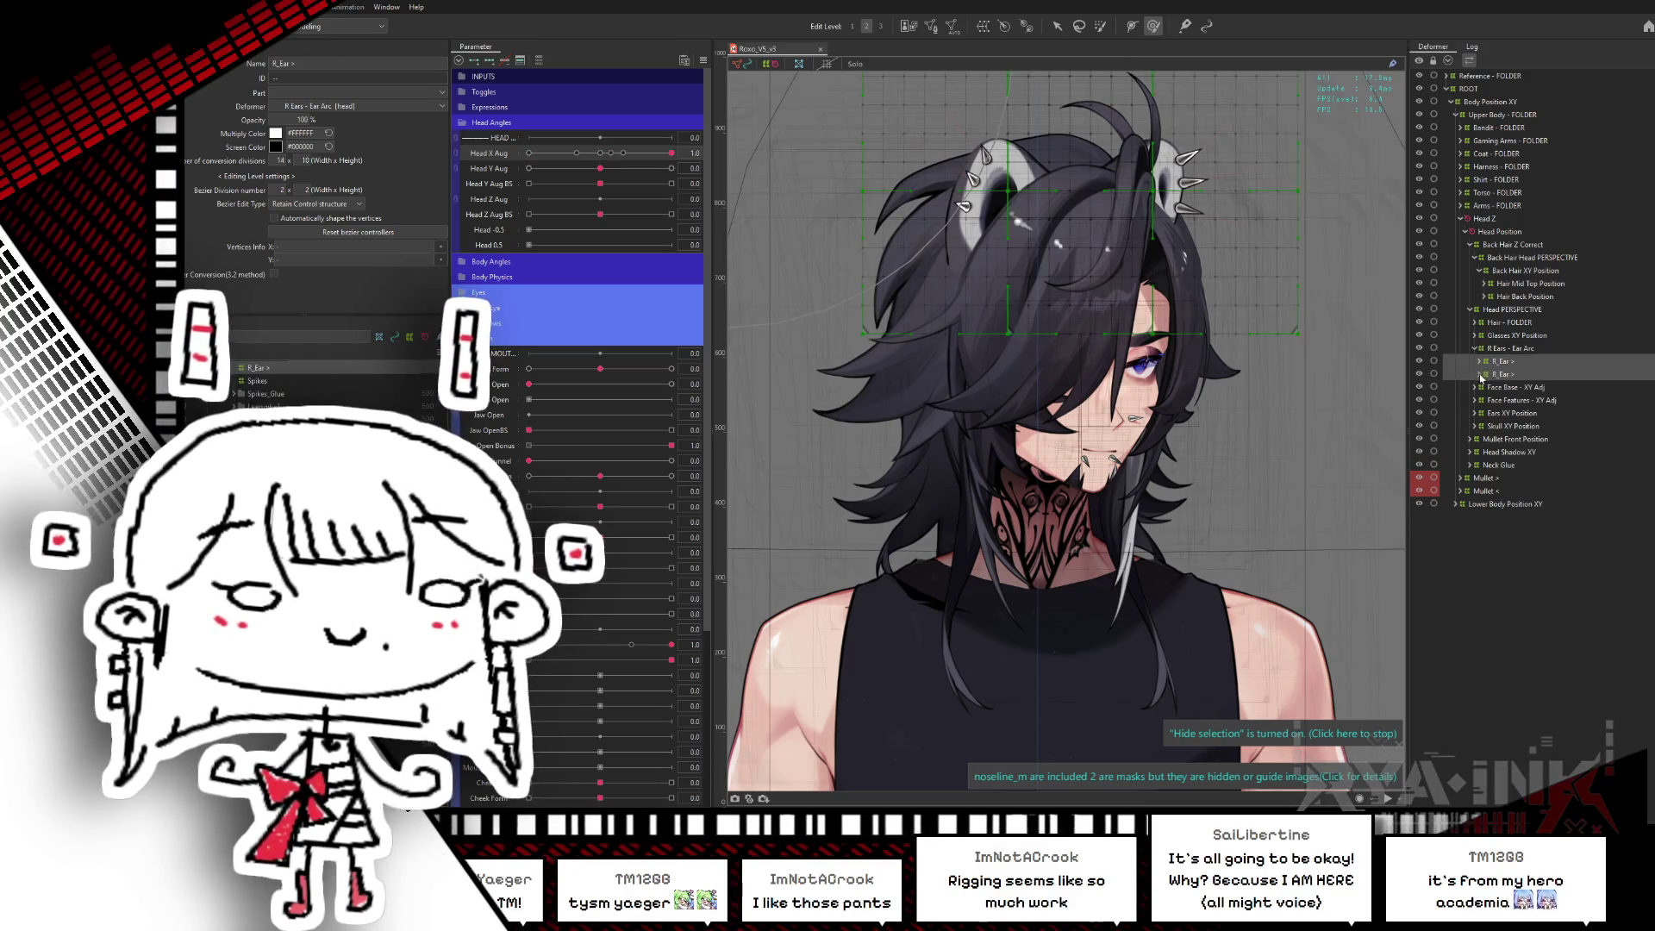
click(602, 155)
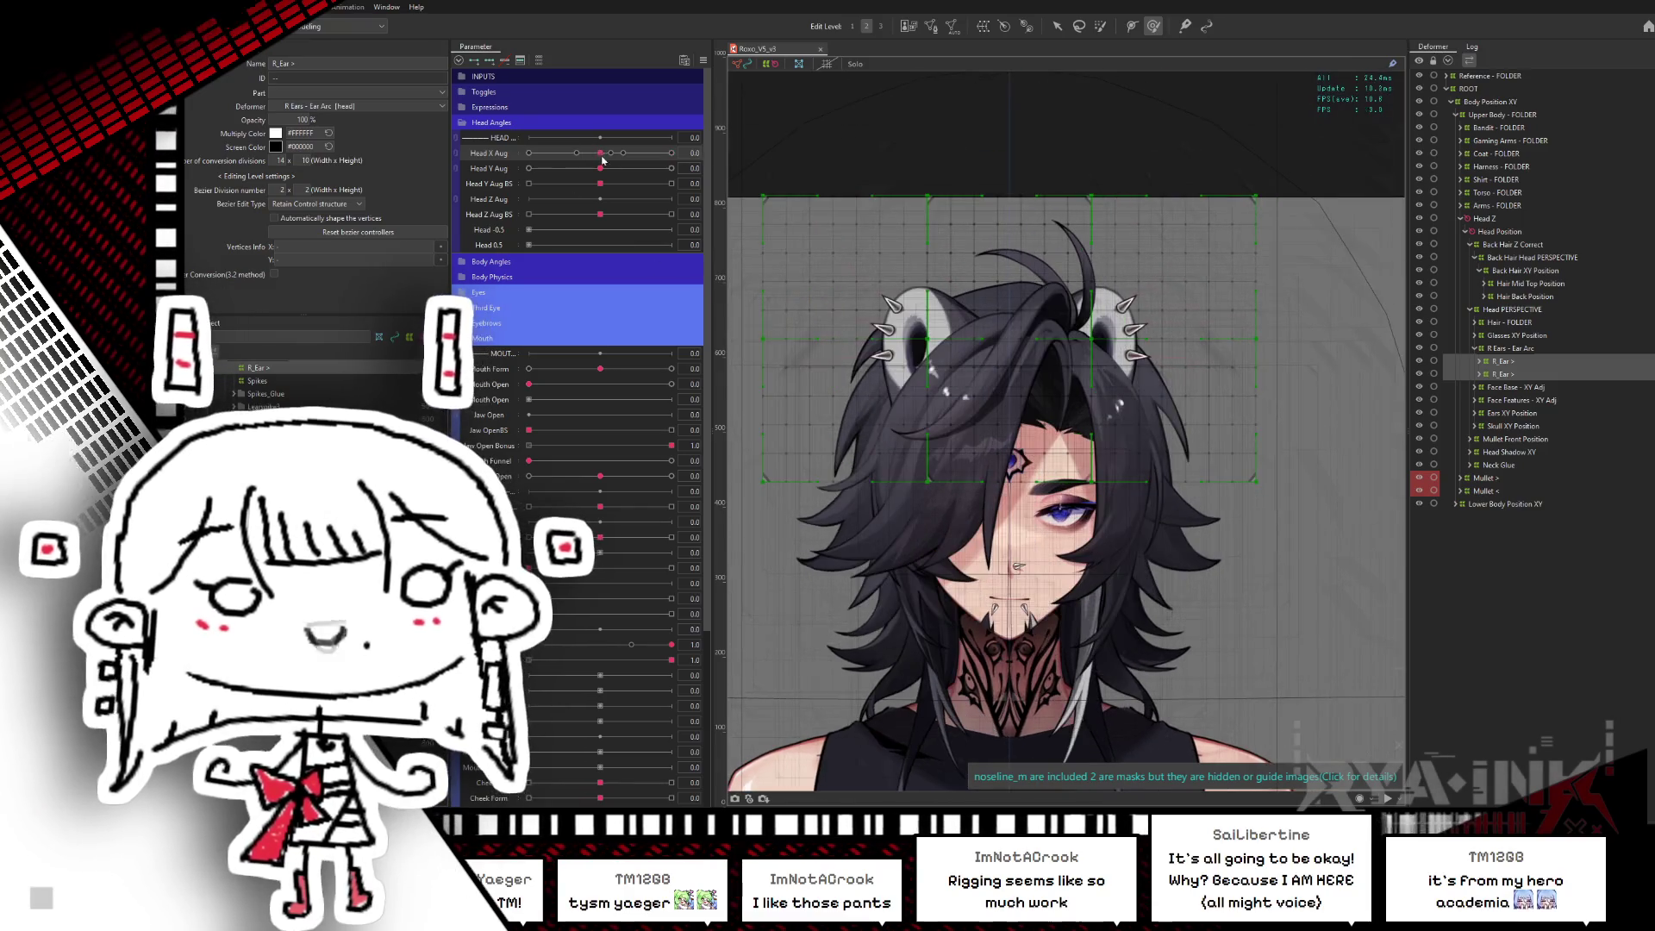
click(538, 61)
- Test the right ear's Ear > Angle and Ear > Angle 2 blend shapes, then reset both to 0
mouse_move(600, 77)
mouse_down()
mouse_move(571, 86)
mouse_move(716, 102)
mouse_move(707, 136)
mouse_up()
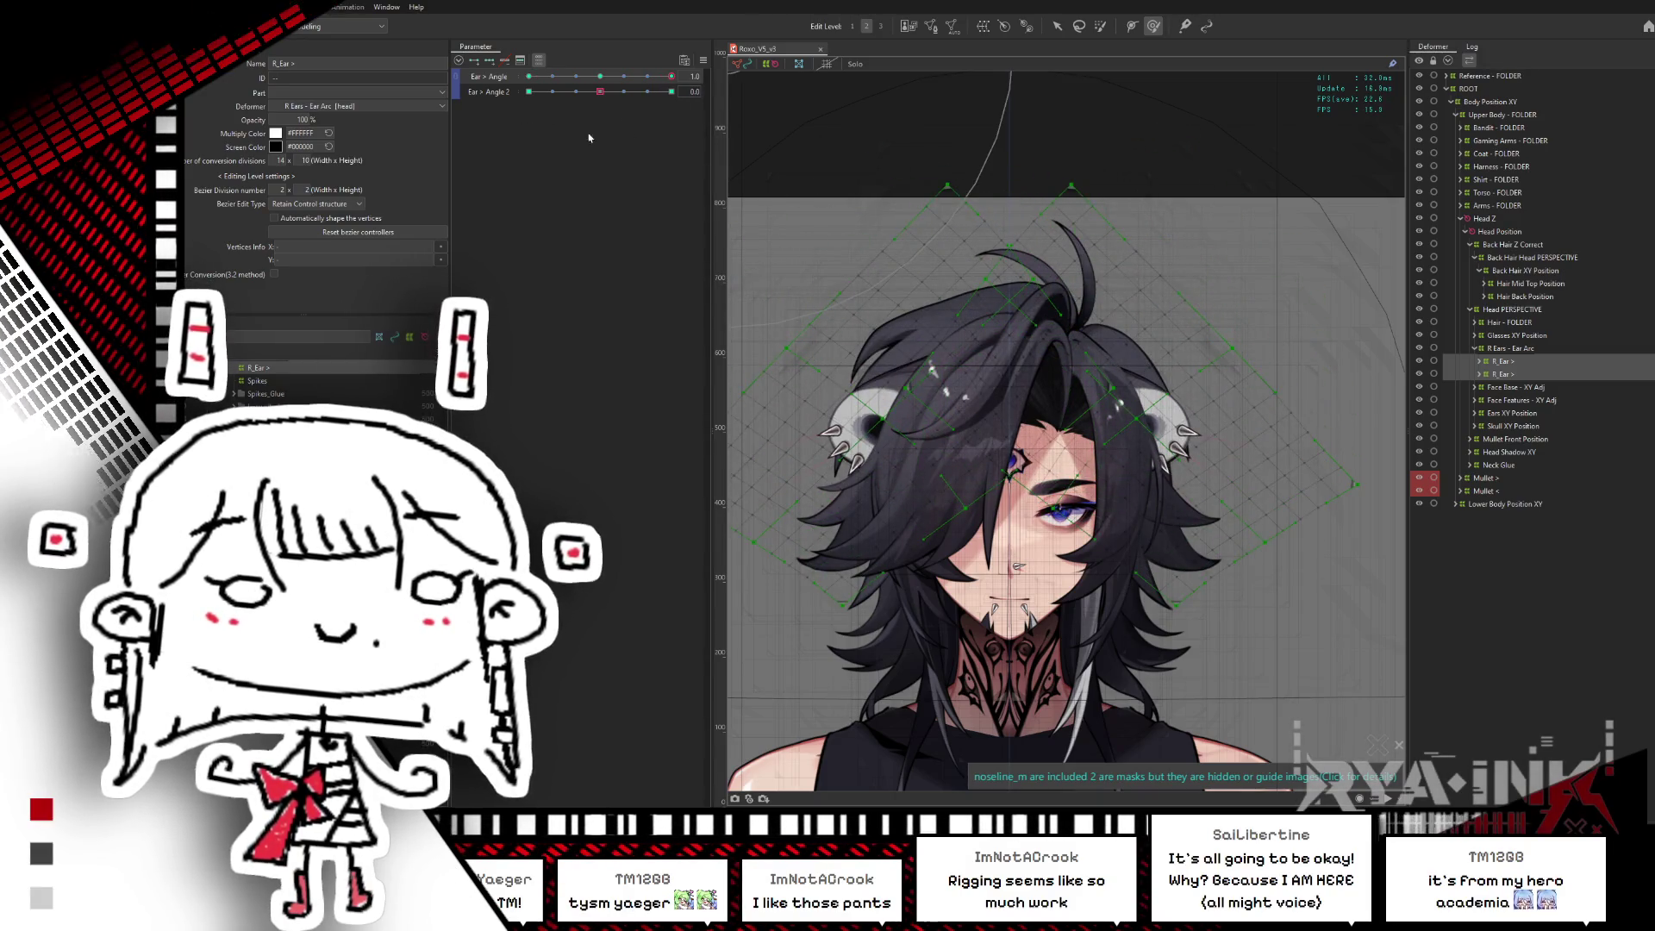
click(601, 79)
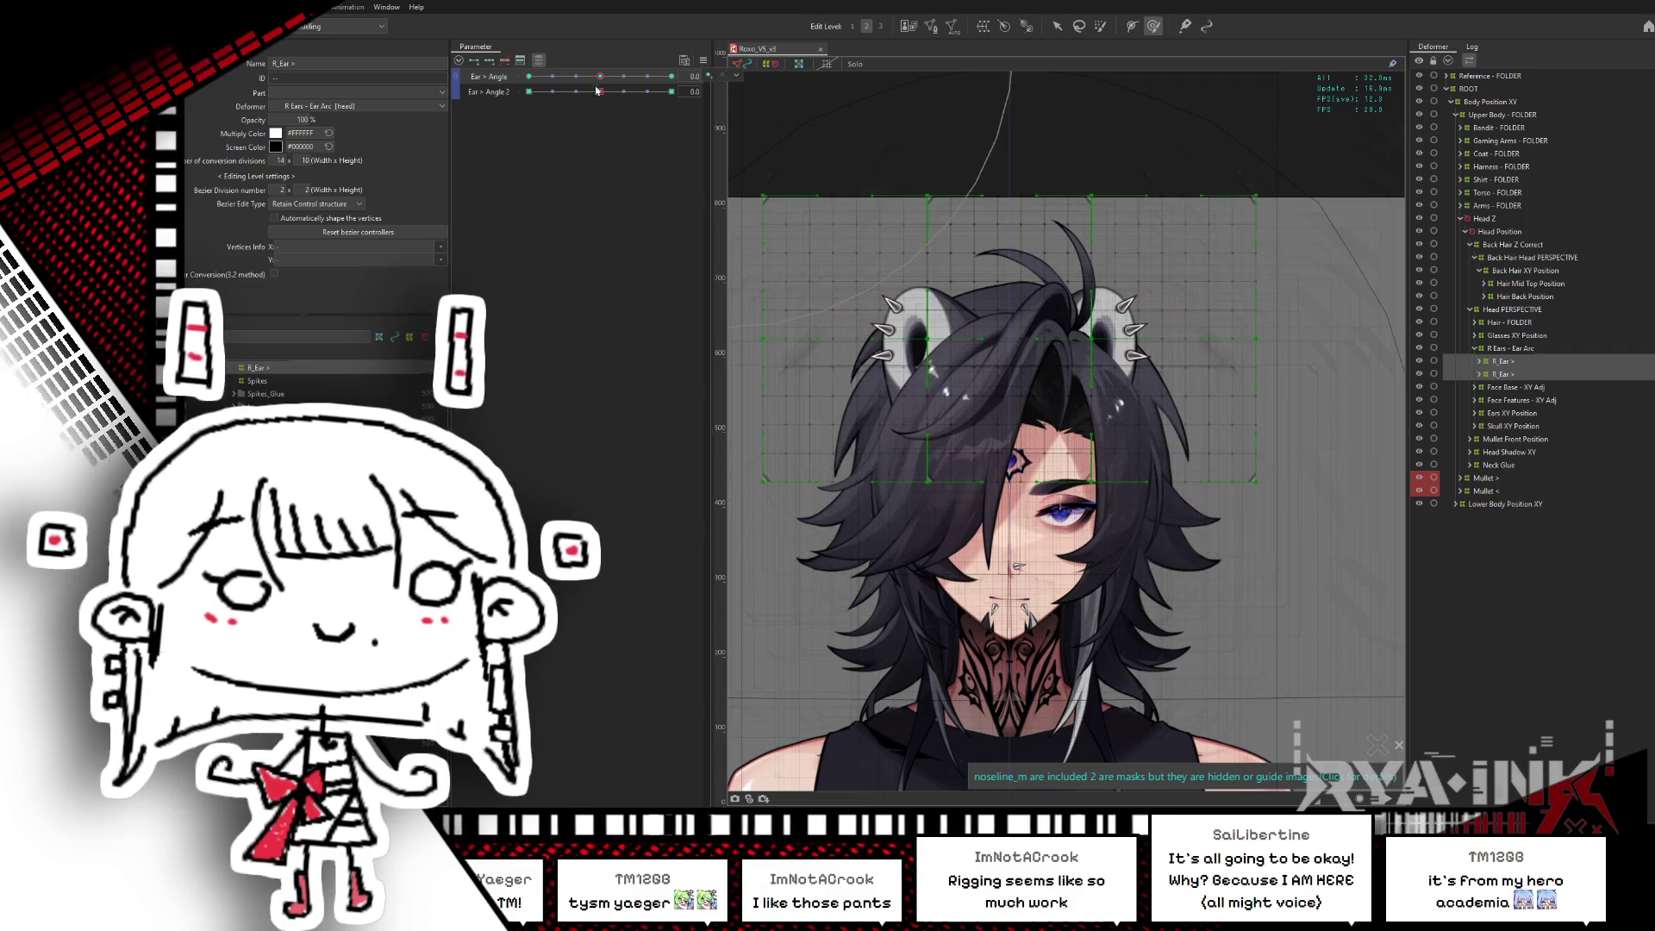
drag(597, 90, 733, 95)
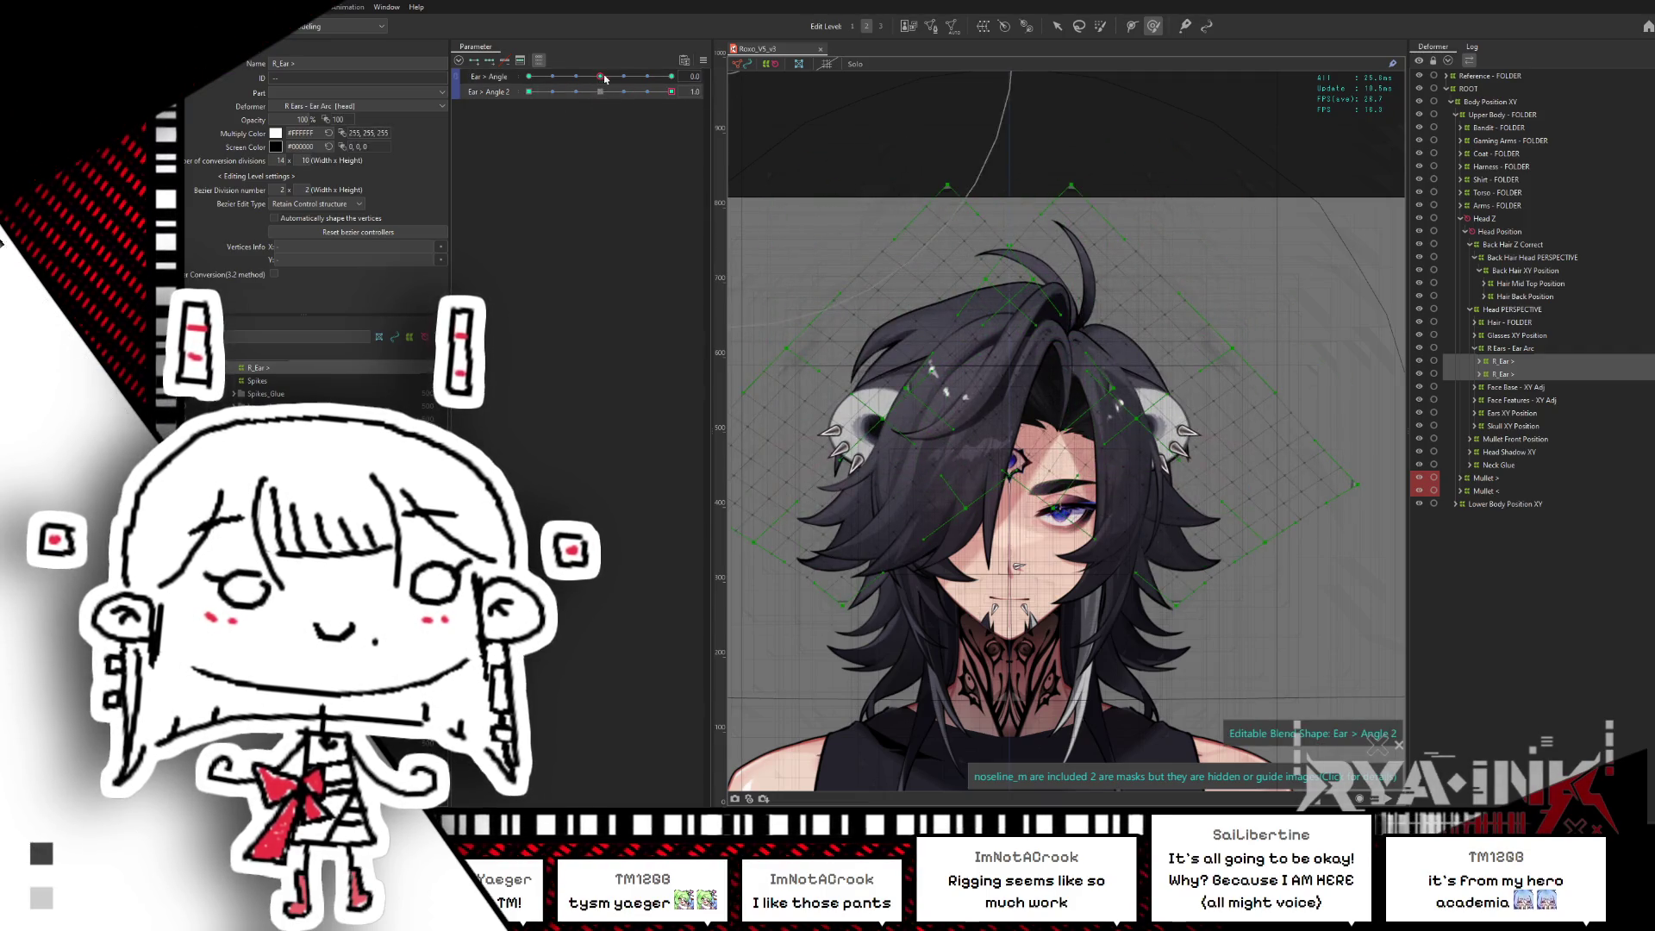
drag(602, 78, 716, 86)
scroll(1128, 268, up, 3)
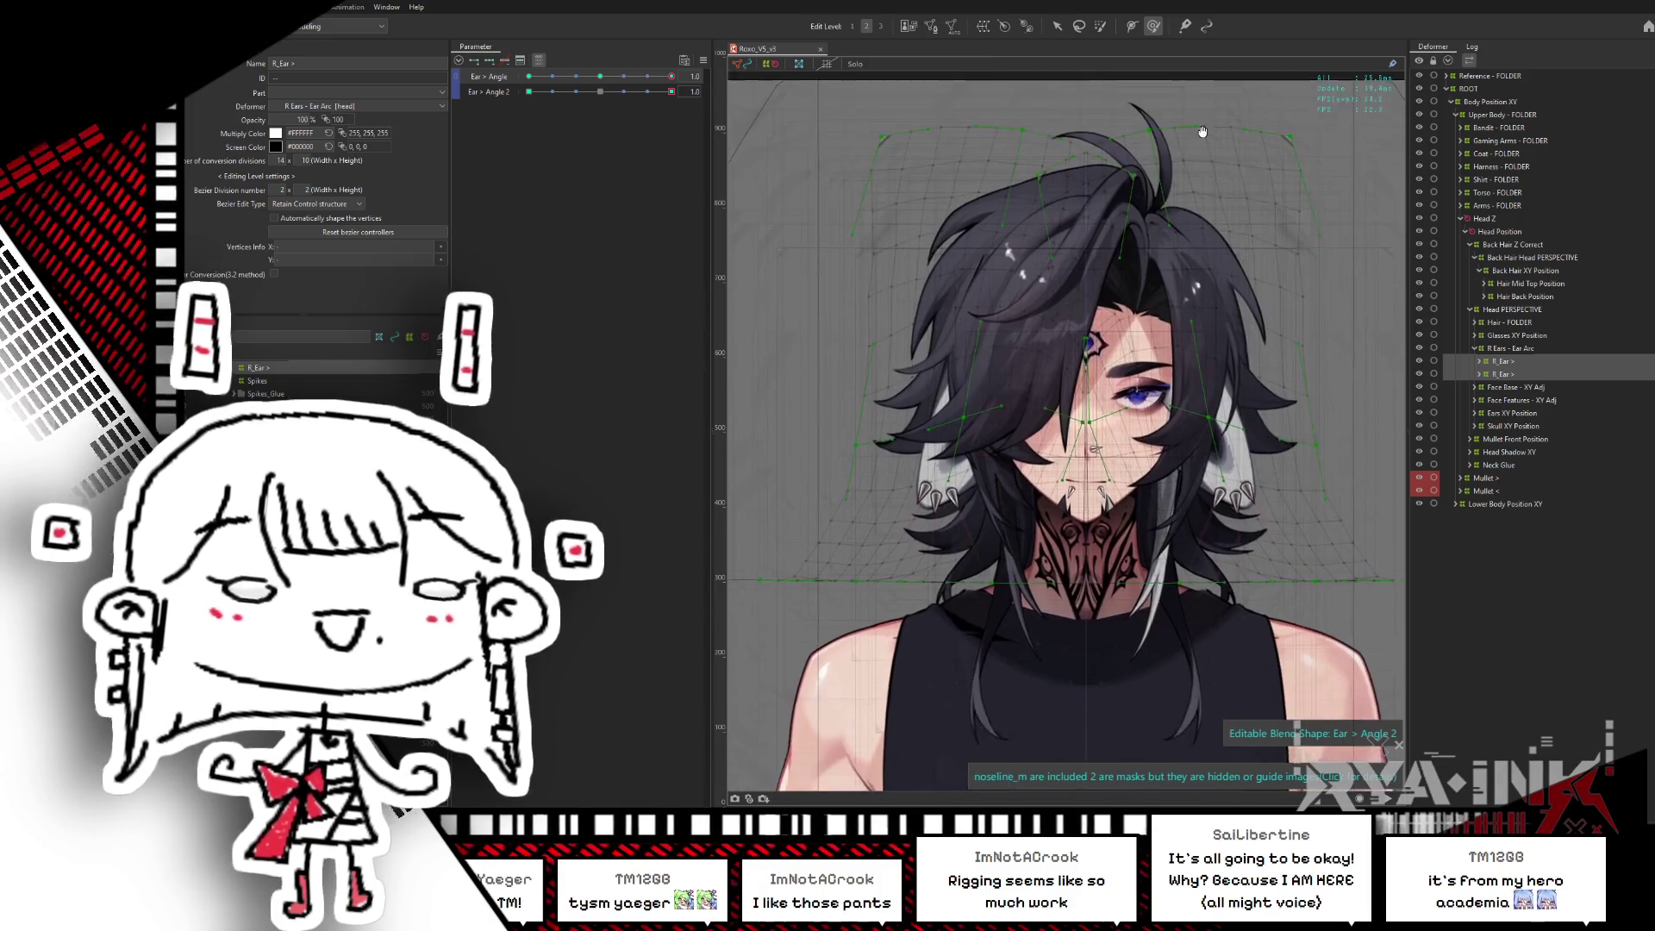
key(ctrl+h)
scroll(1229, 365, down, 2)
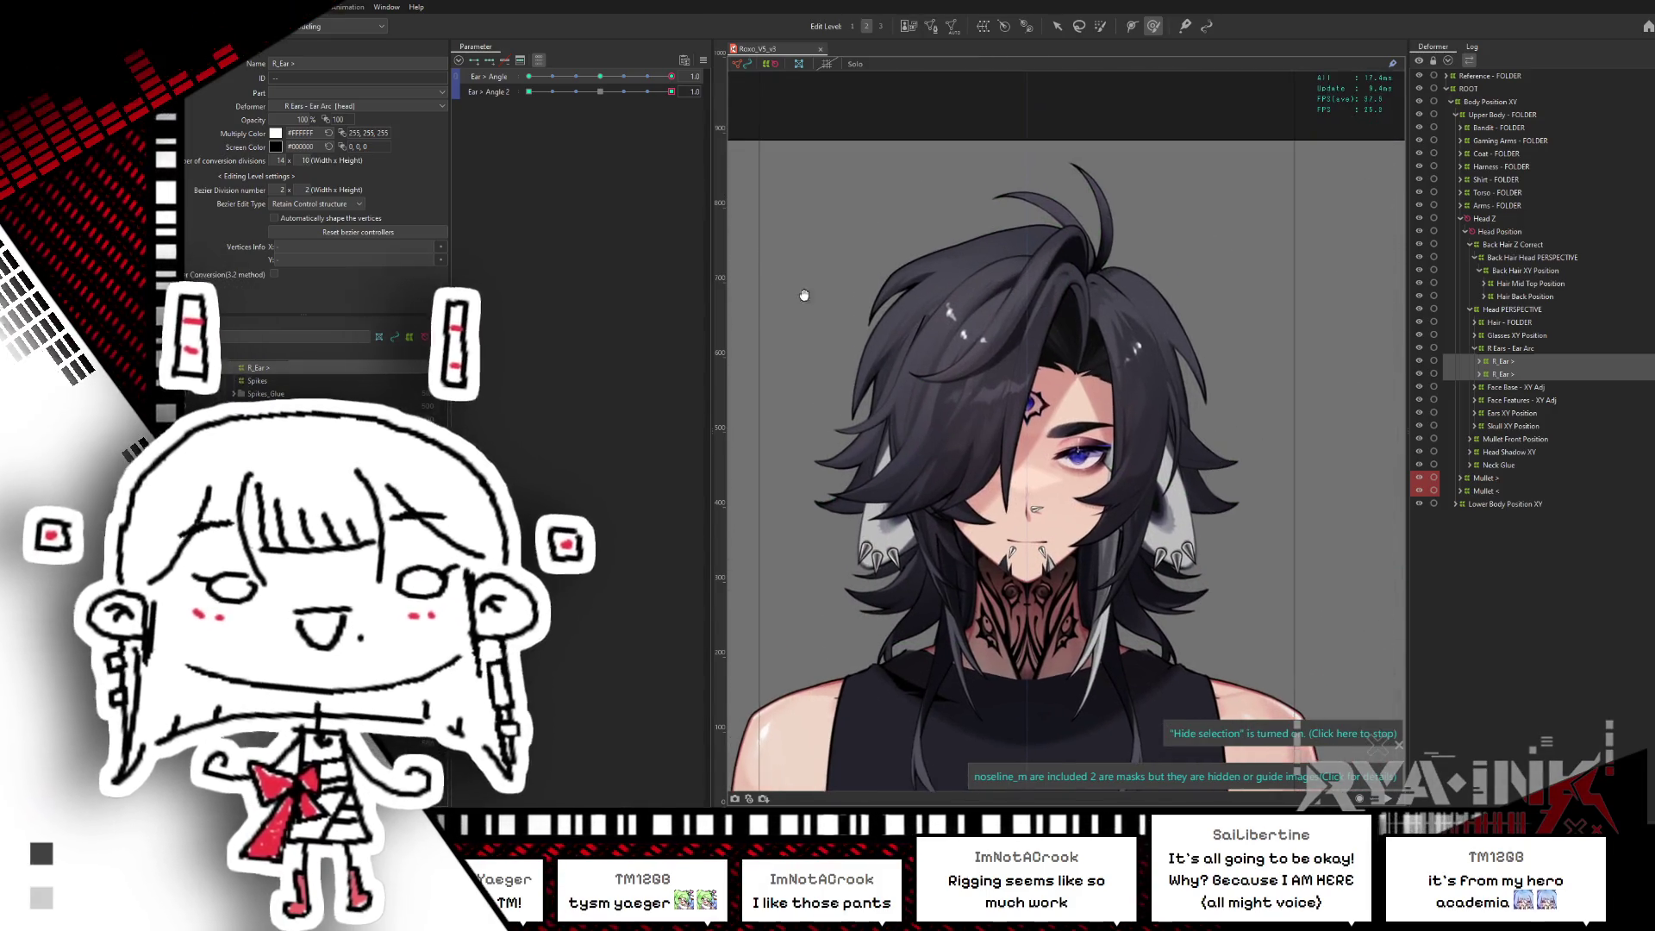
click(600, 91)
click(601, 77)
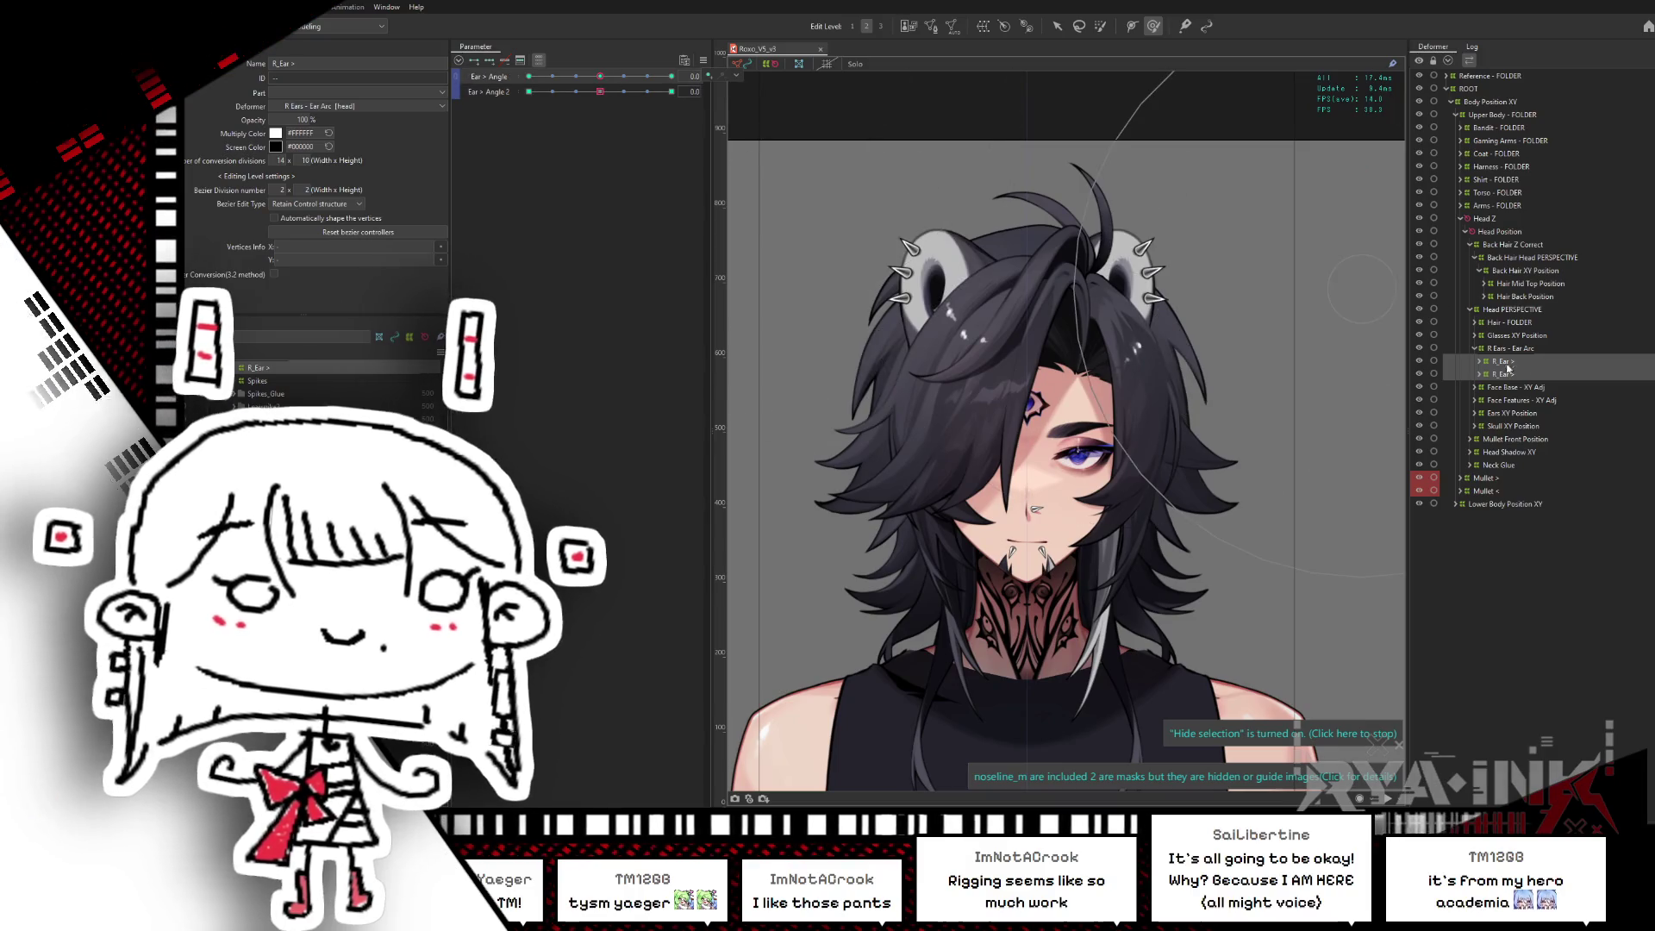
click(843, 200)
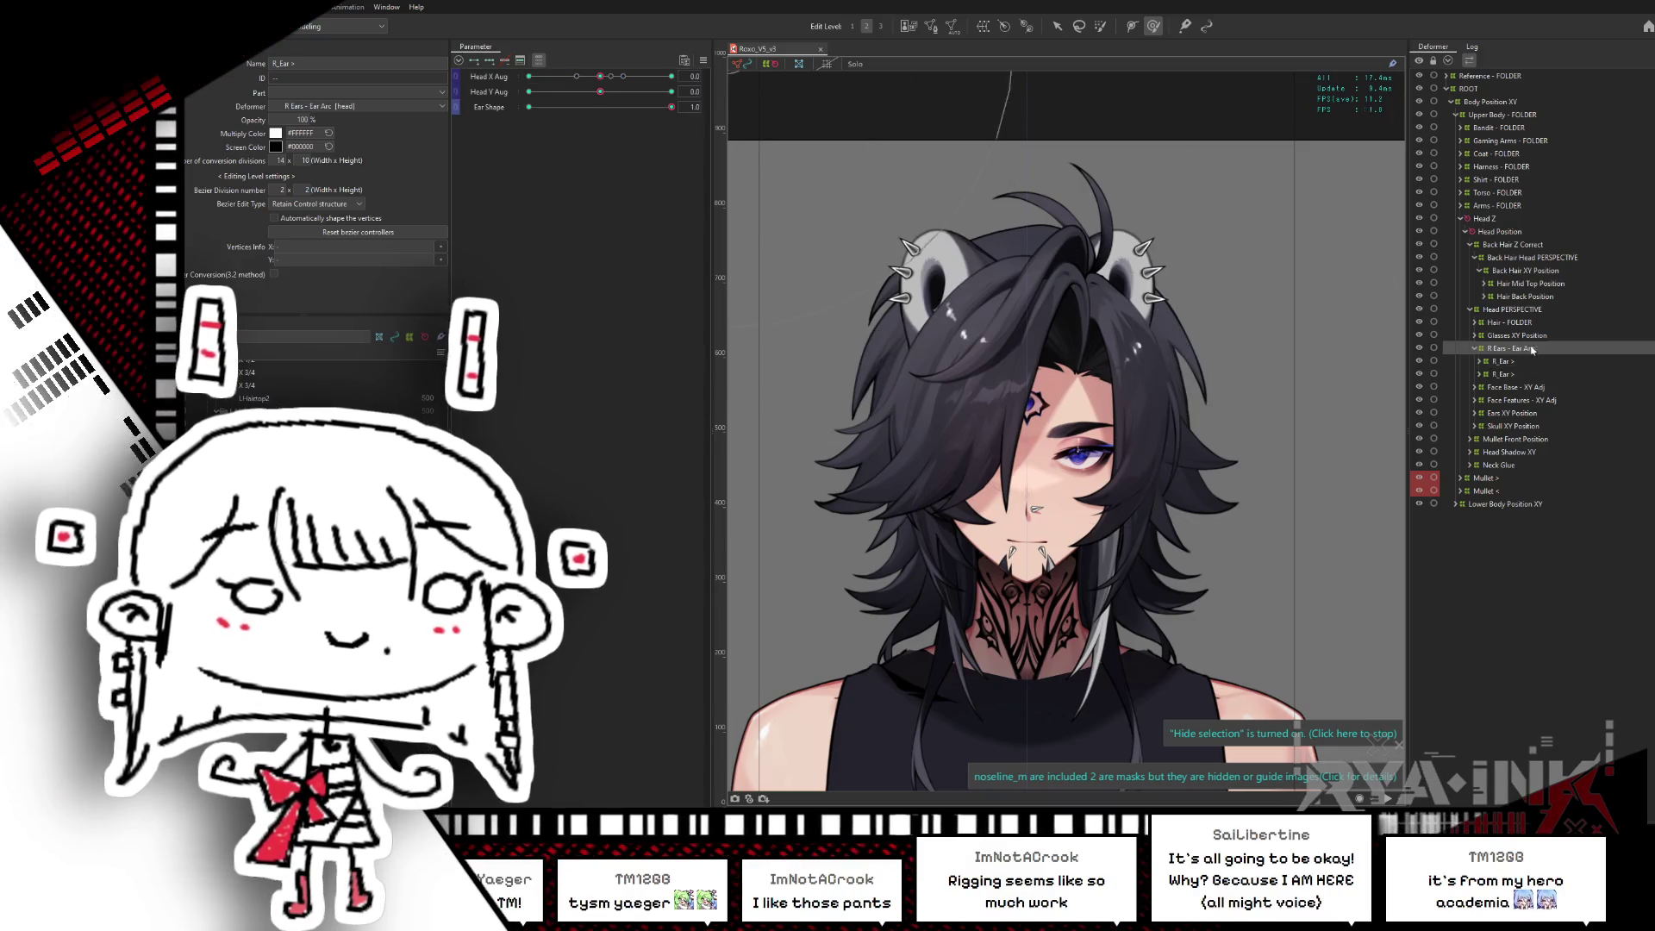
- Restore Ear Shape to 1 and create warp deformer 'Racoon Ears XY Correct' parenting R Ears - Ear Arc
drag(671, 107, 563, 106)
click(671, 106)
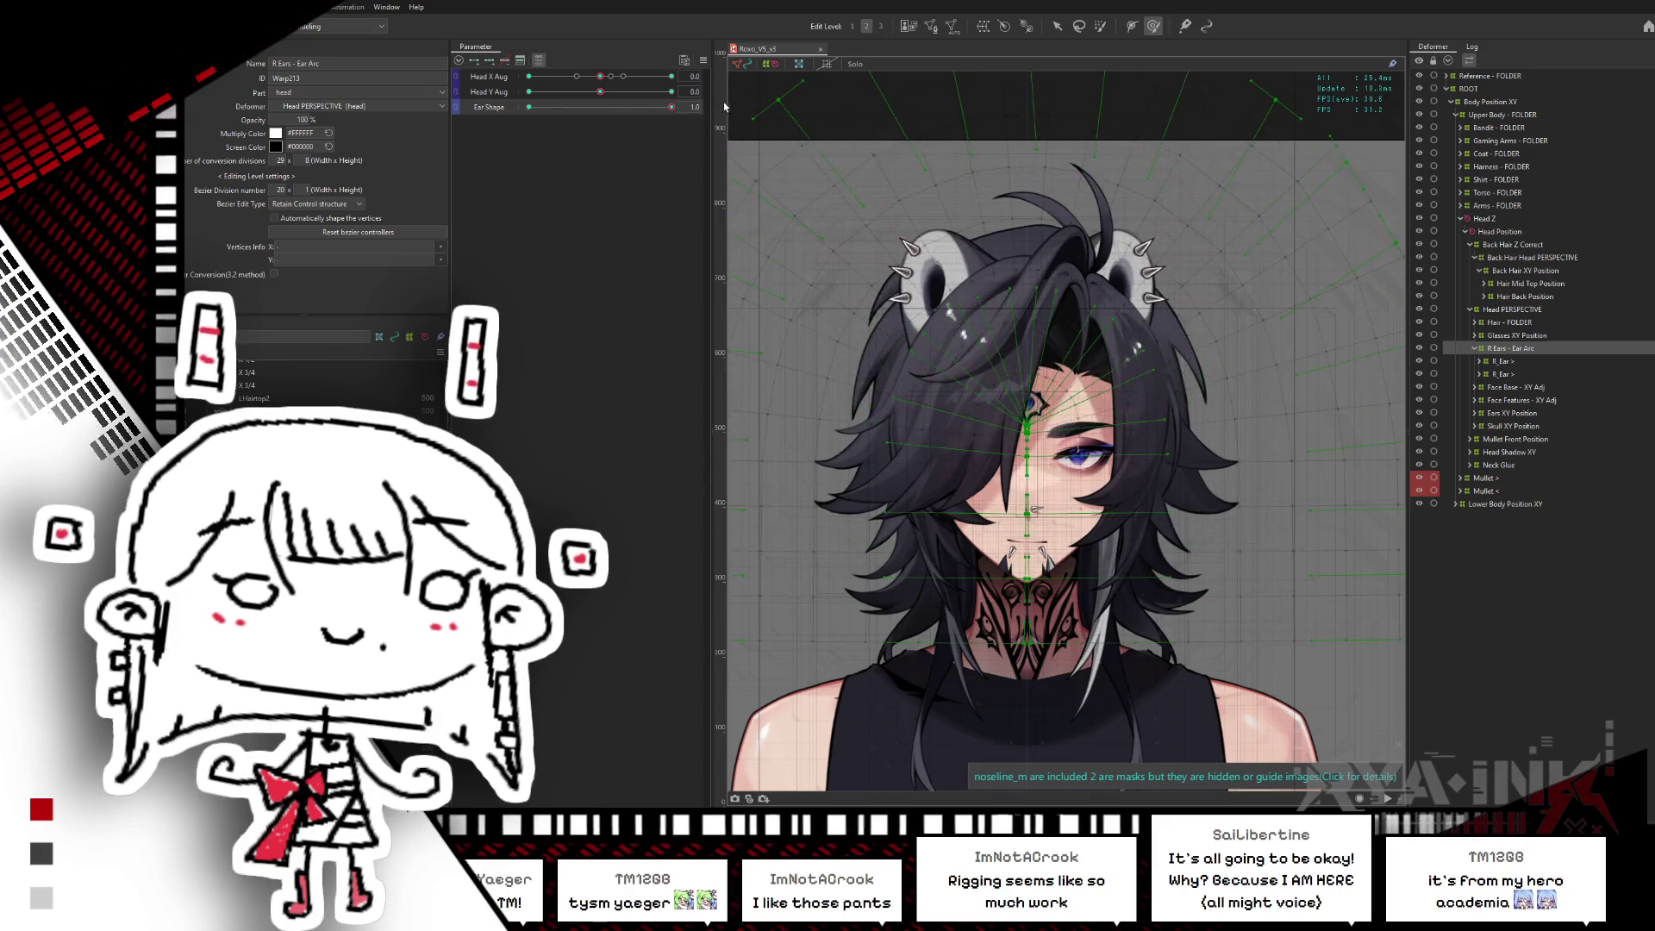
click(982, 27)
text(Racoon Ears XY C)
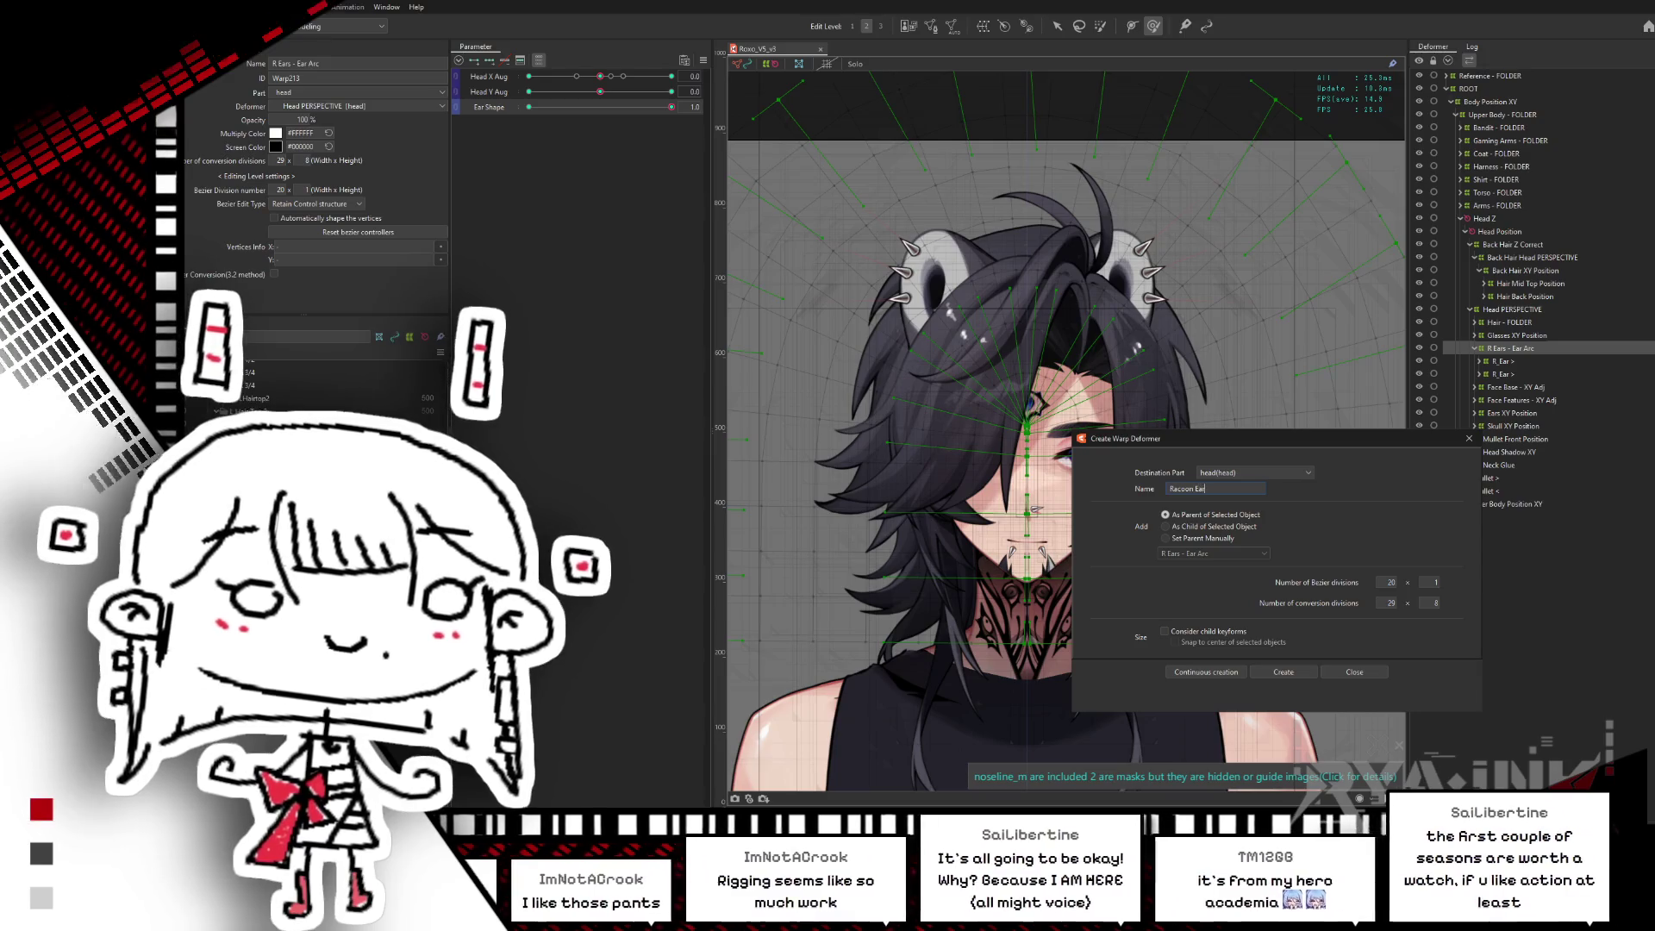
text(orrect)
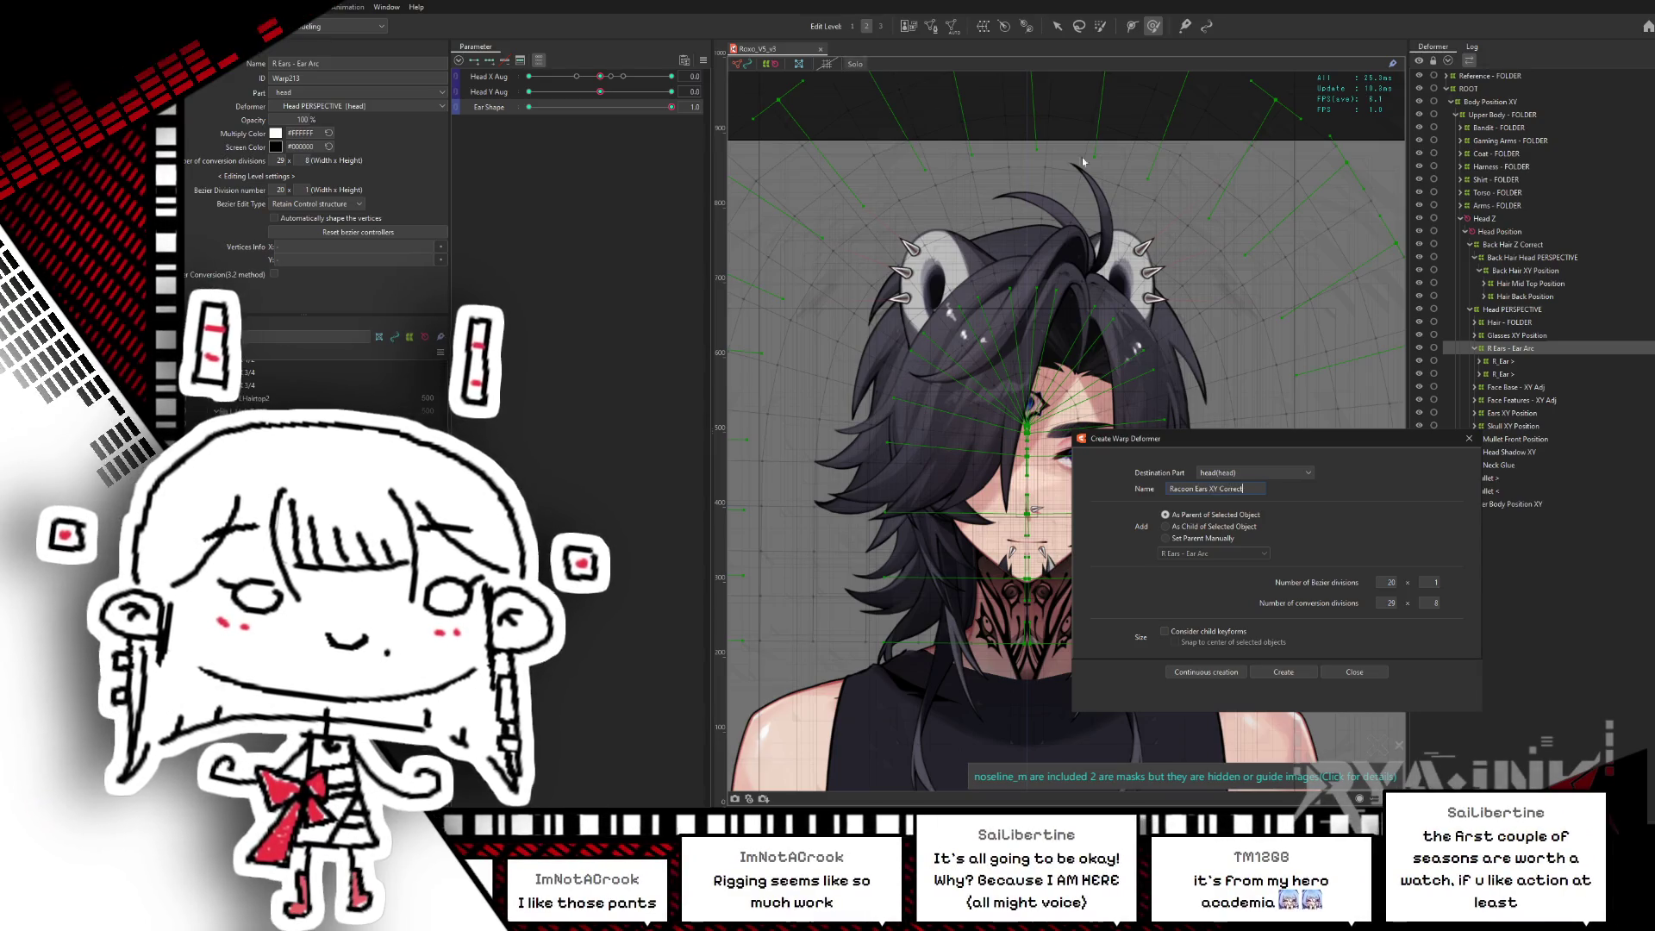
key(Return)
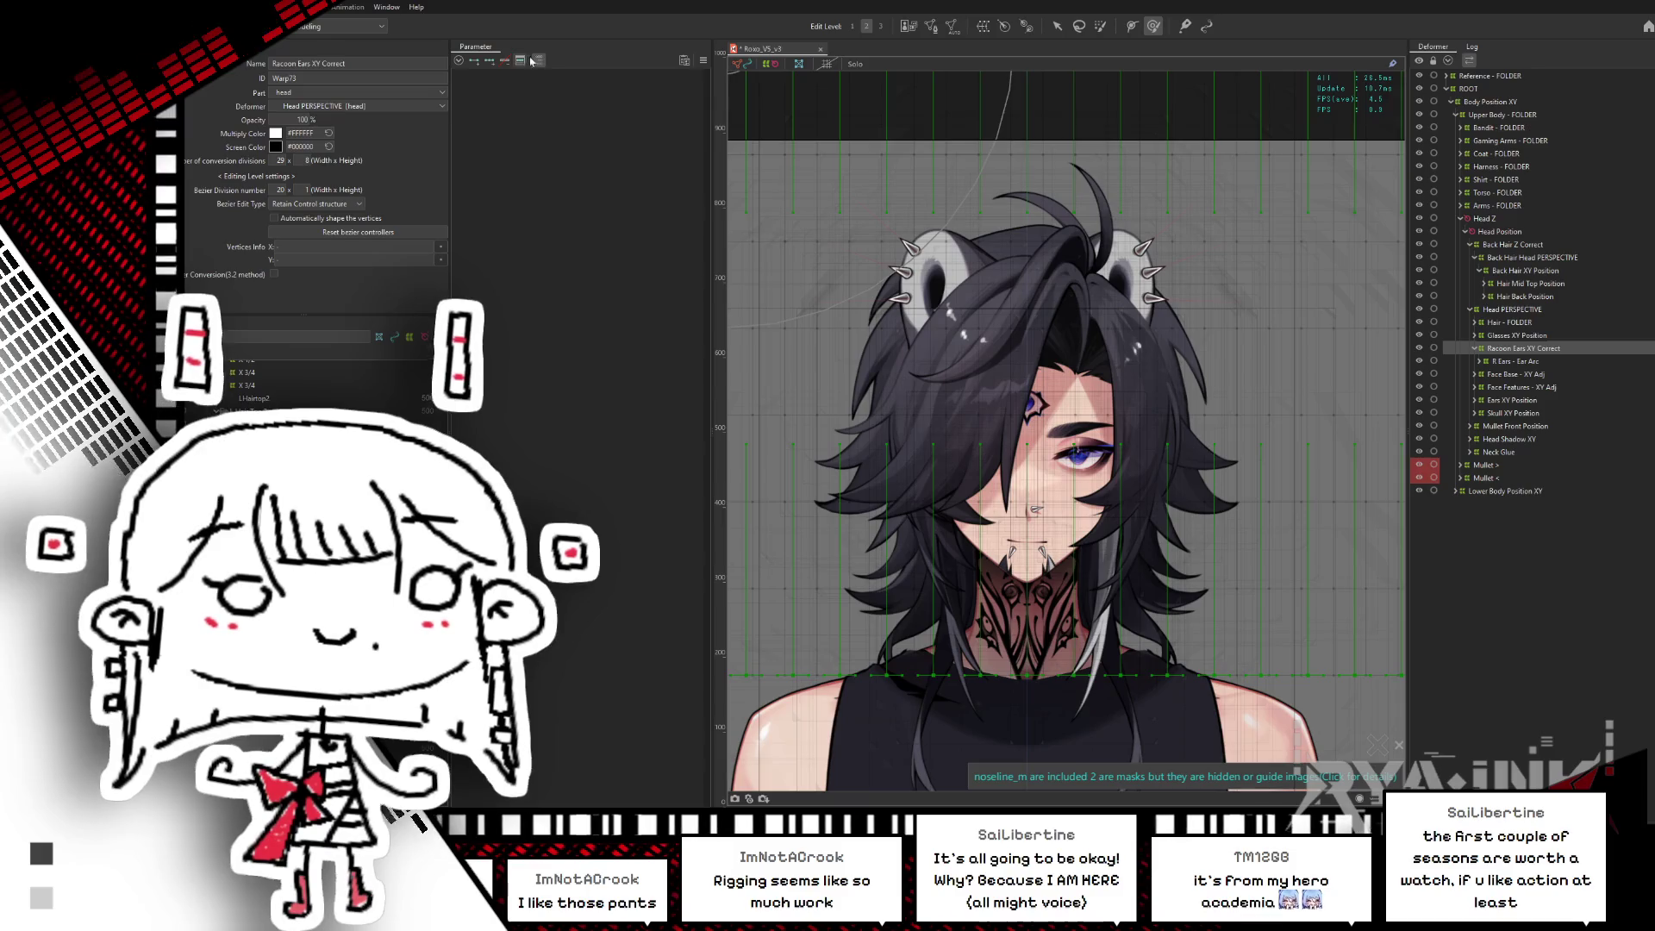
click(1521, 363)
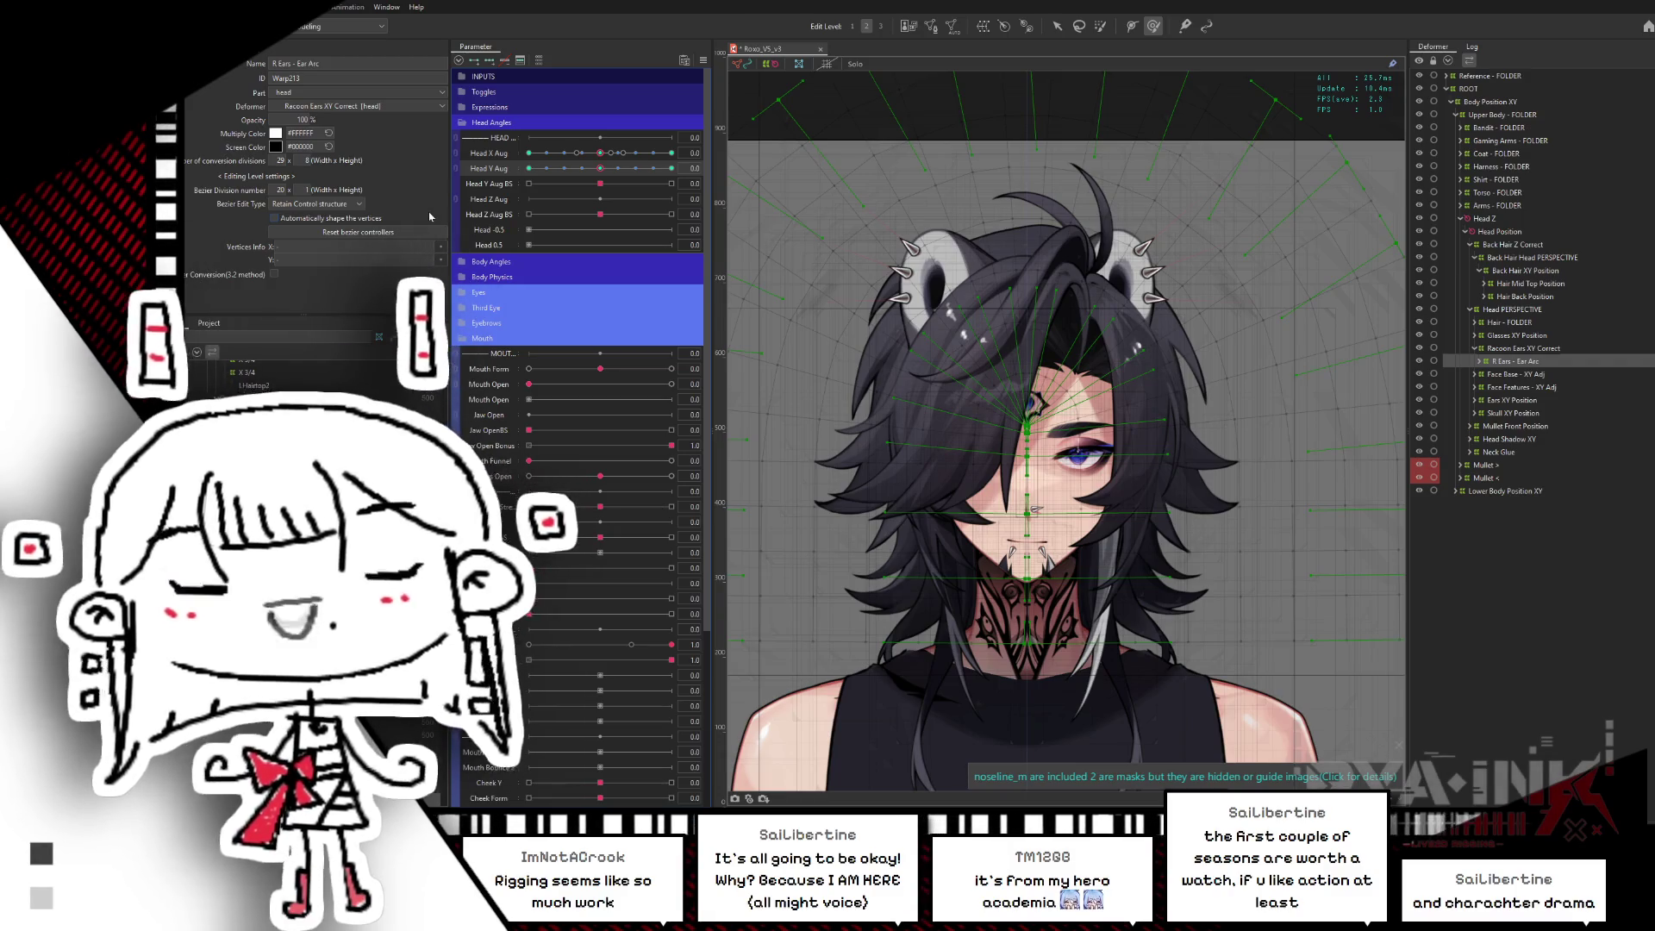
- Select Racoon Ears XY Correct and lower its Bezier division to 2 by 2
click(1523, 348)
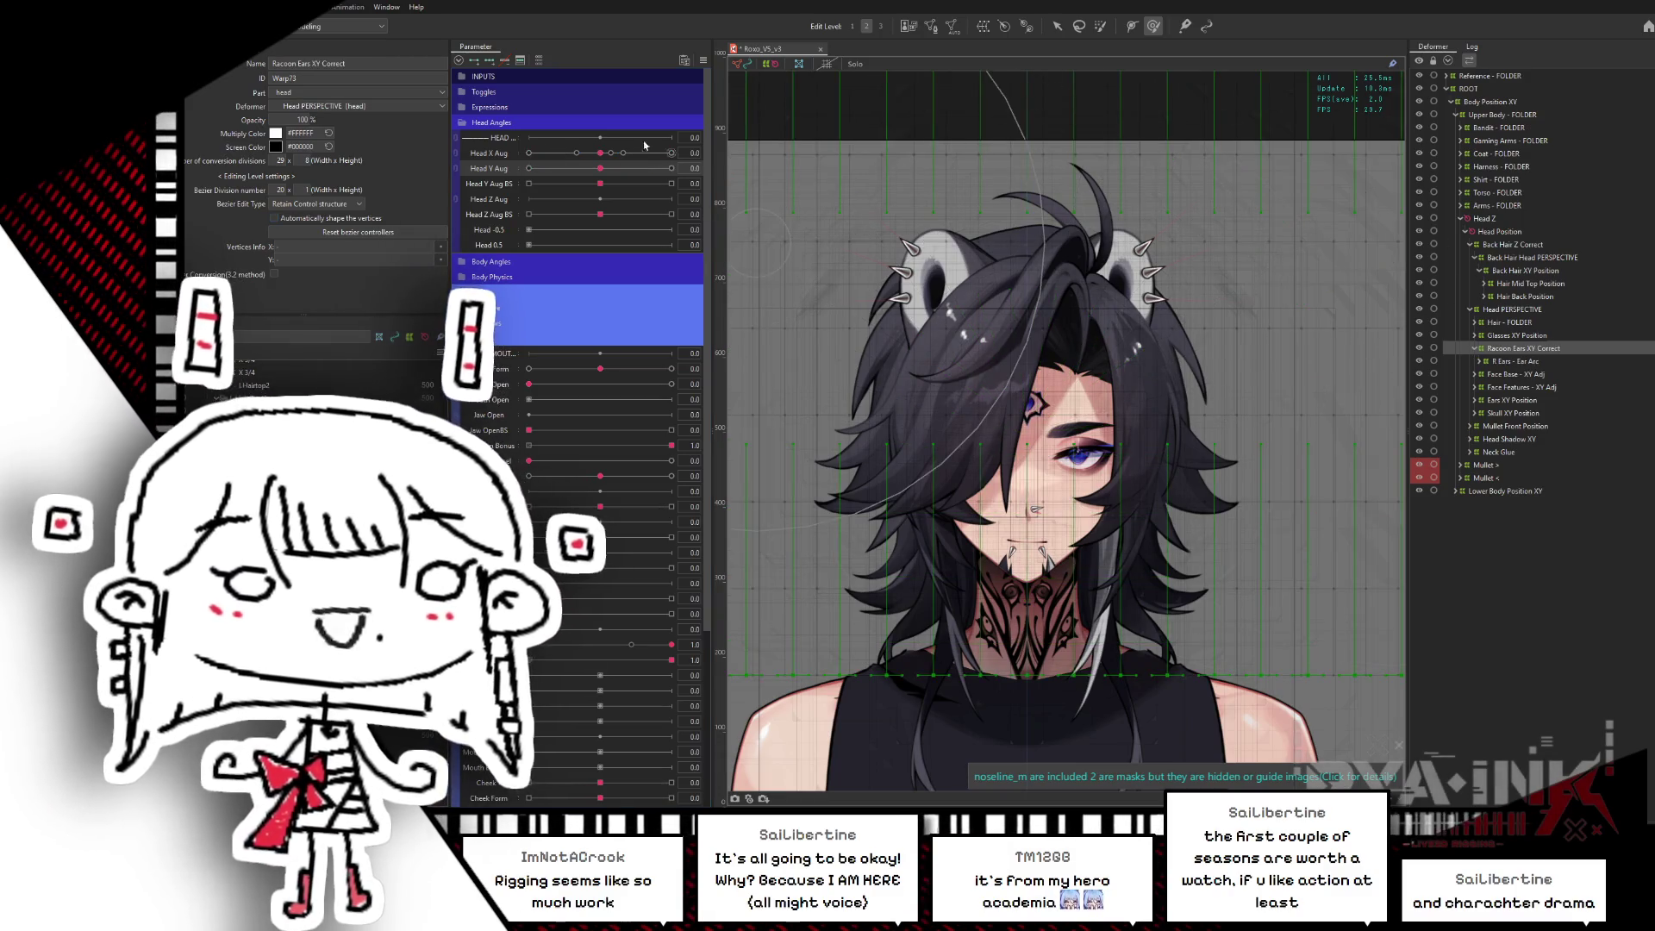
scroll(1165, 250, down, 2)
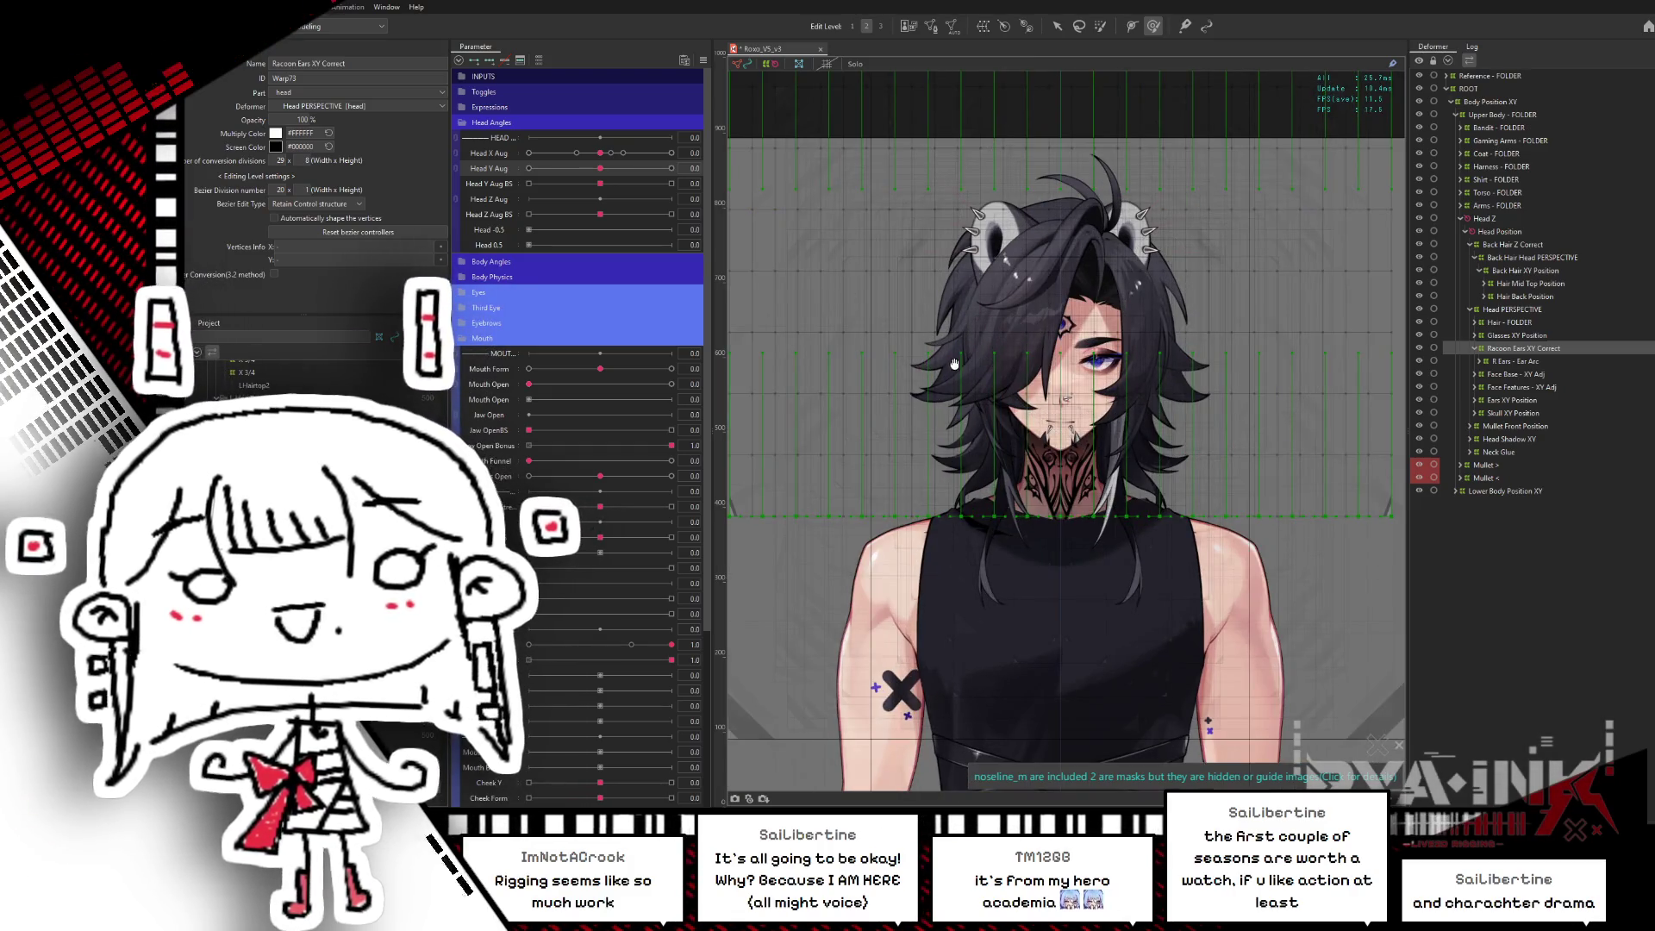
drag(830, 319, 800, 396)
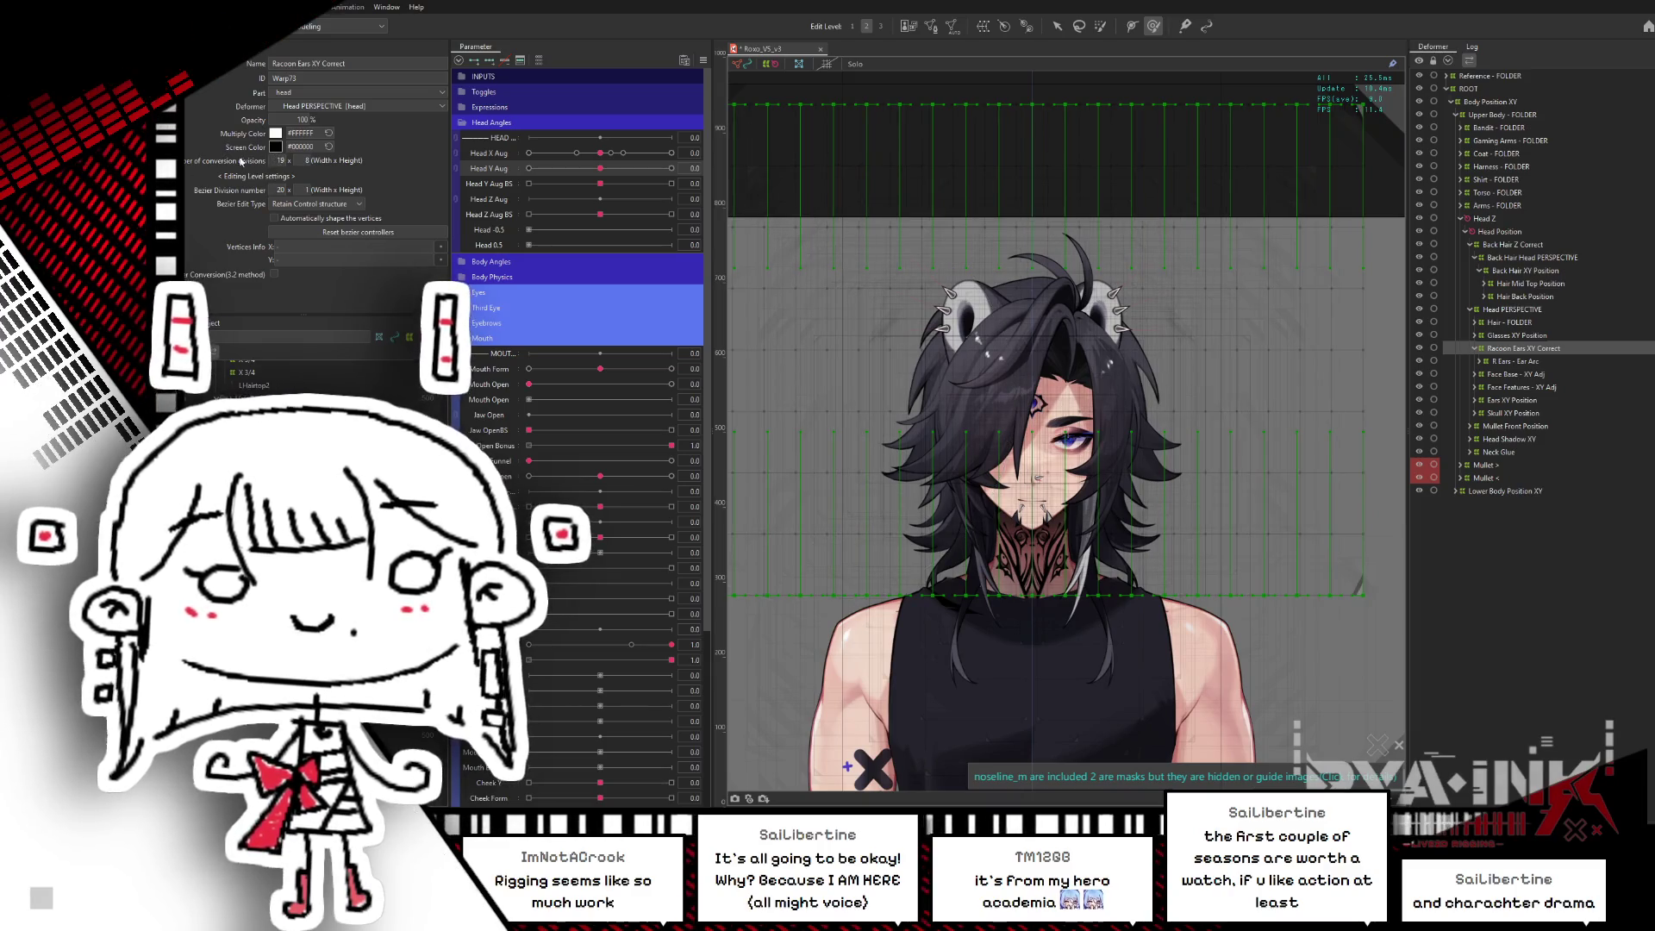
drag(305, 190, 290, 191)
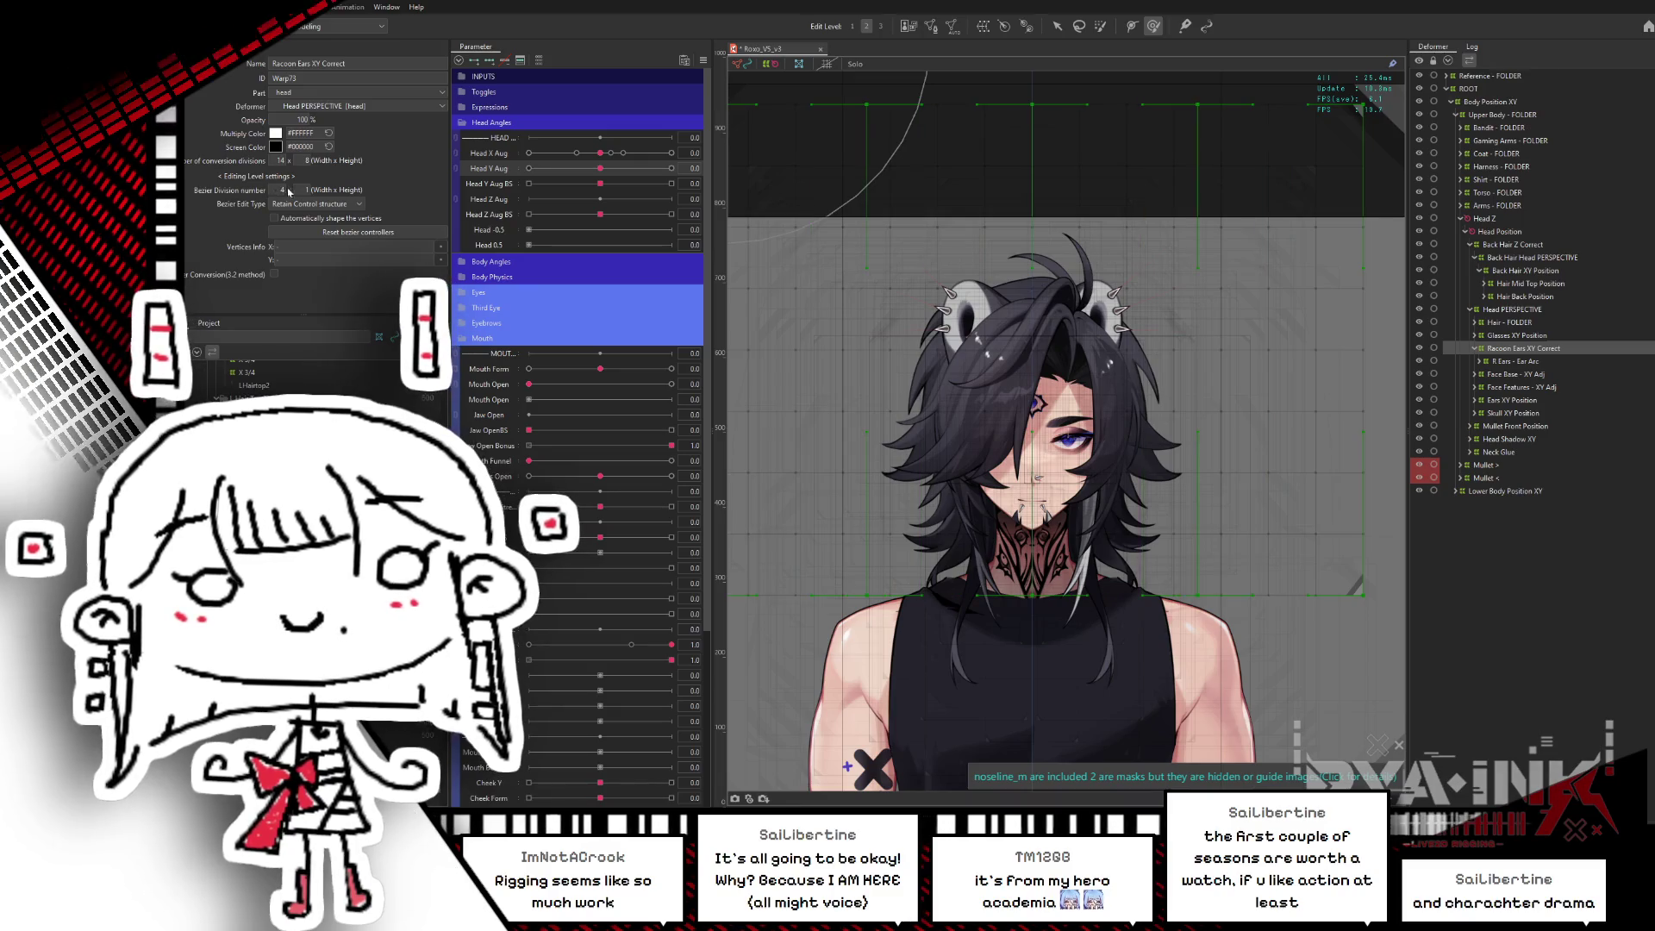
click(337, 190)
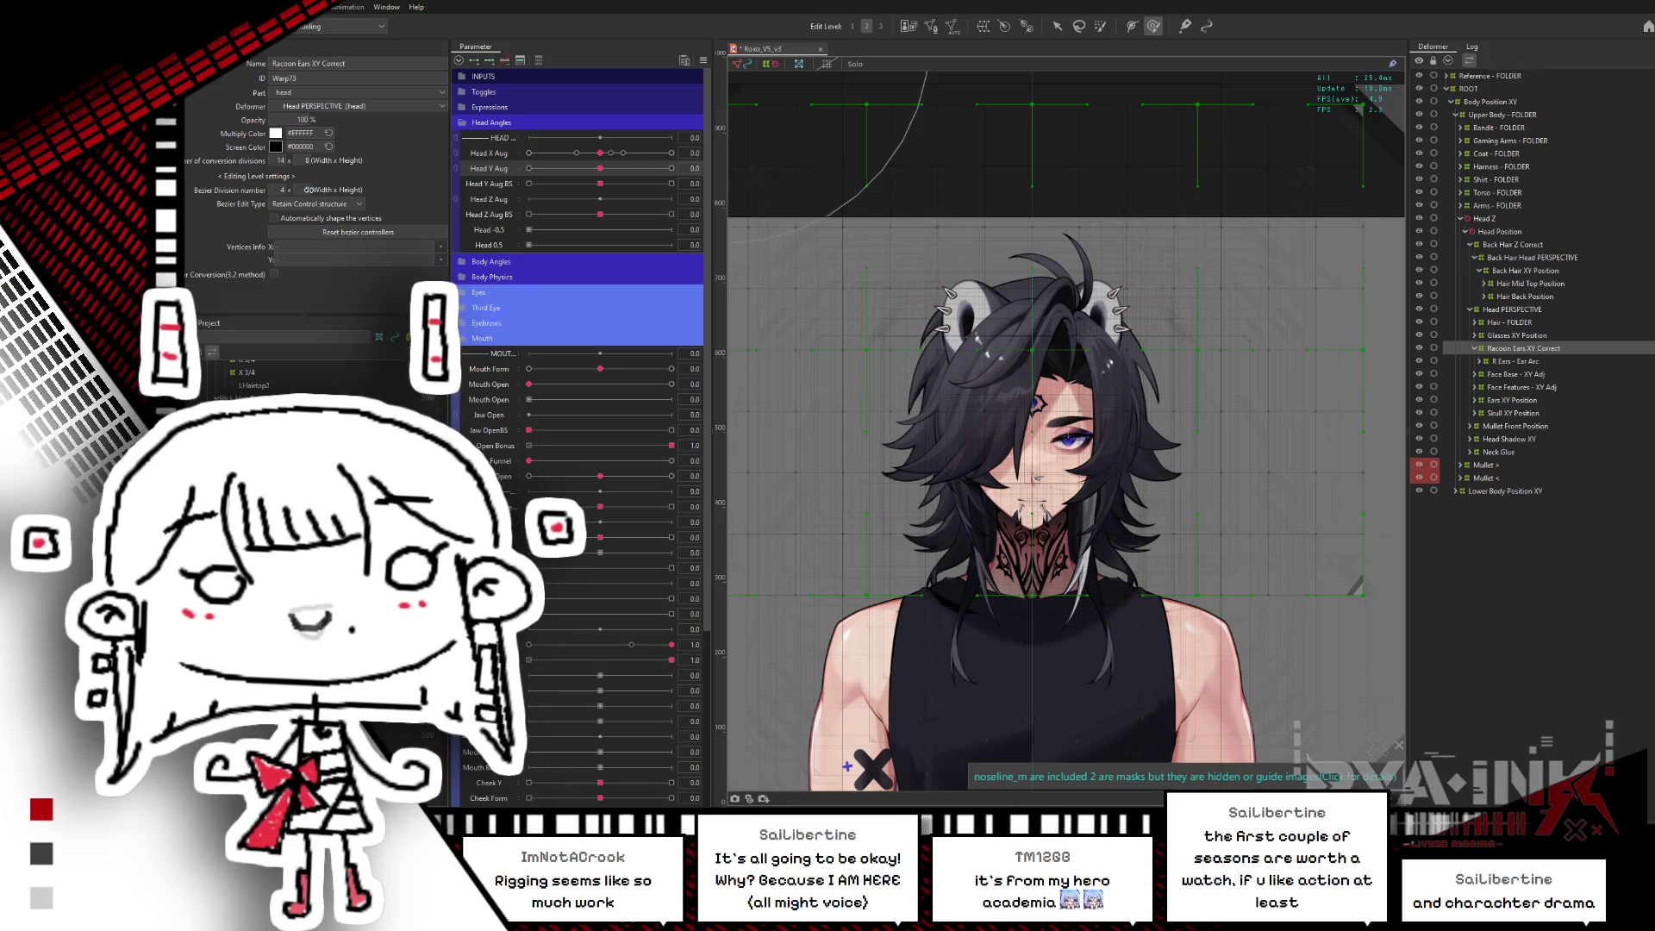
drag(277, 189, 248, 199)
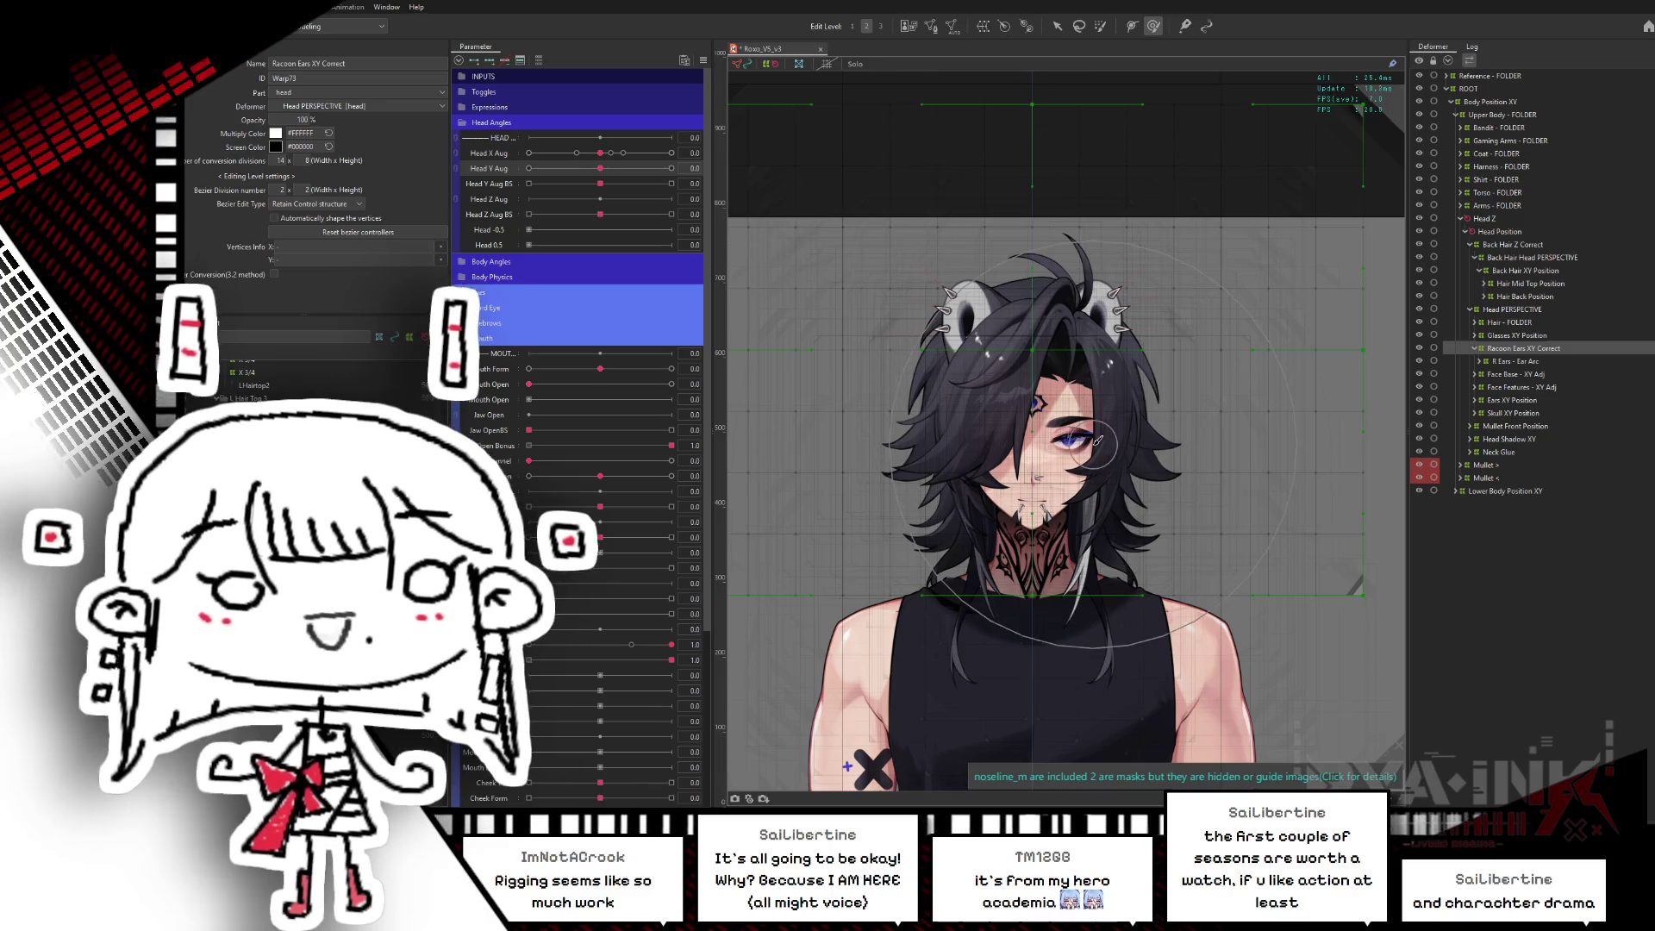
scroll(1090, 405, down, 3)
scroll(1091, 405, down, 2)
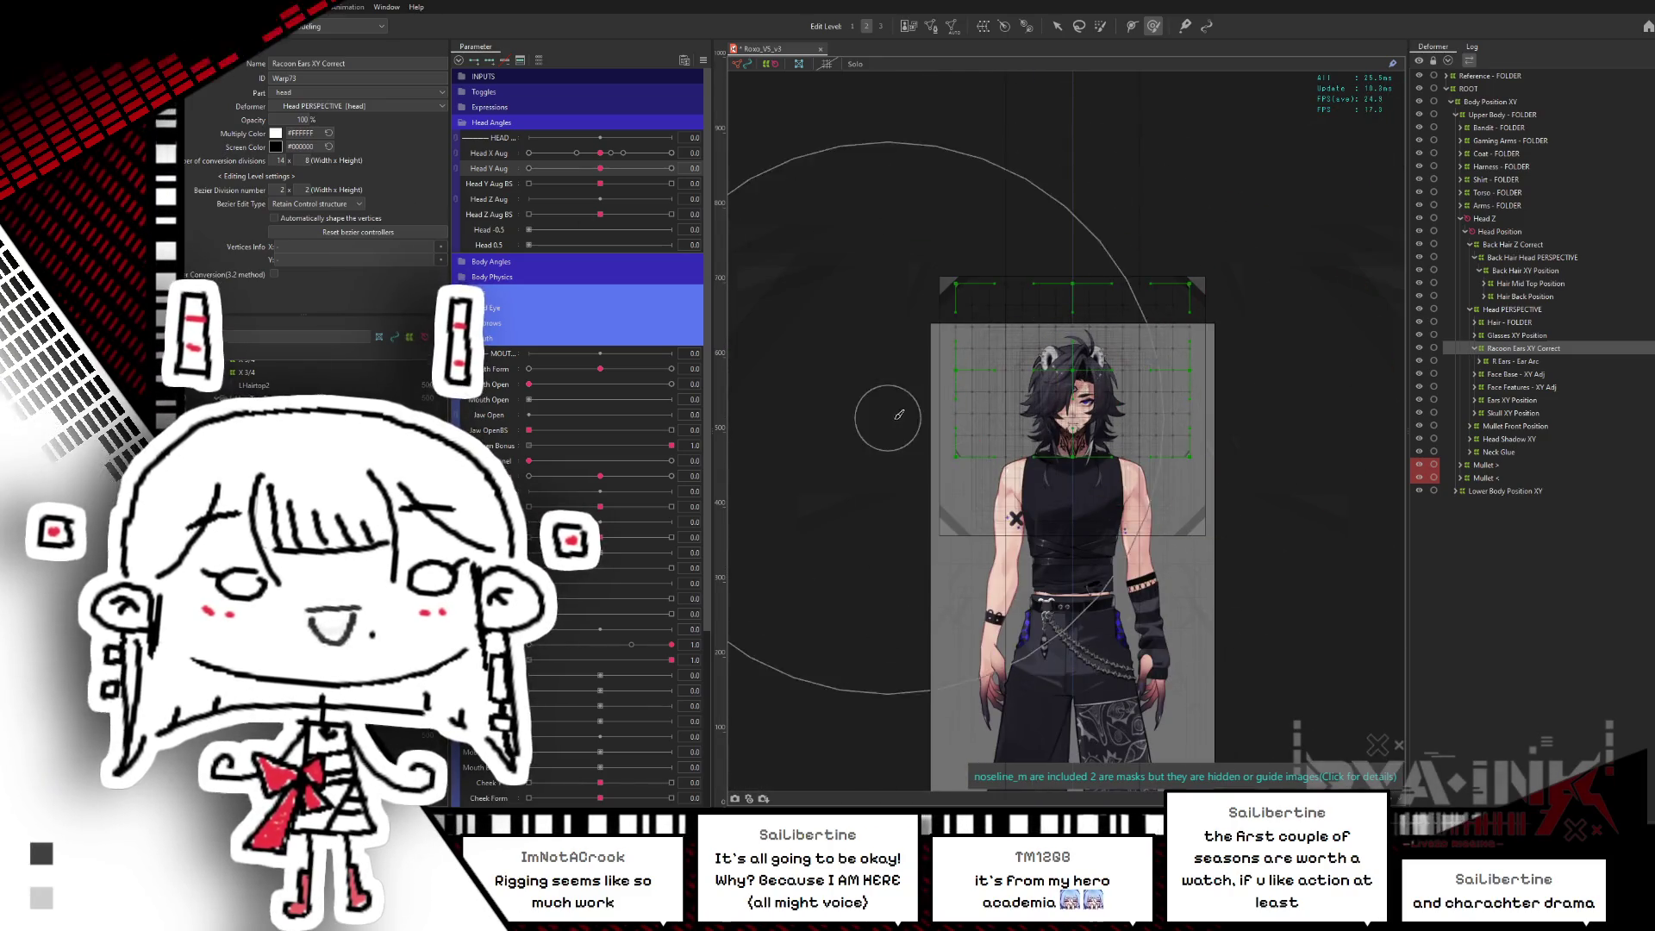
scroll(1219, 363, up, 2)
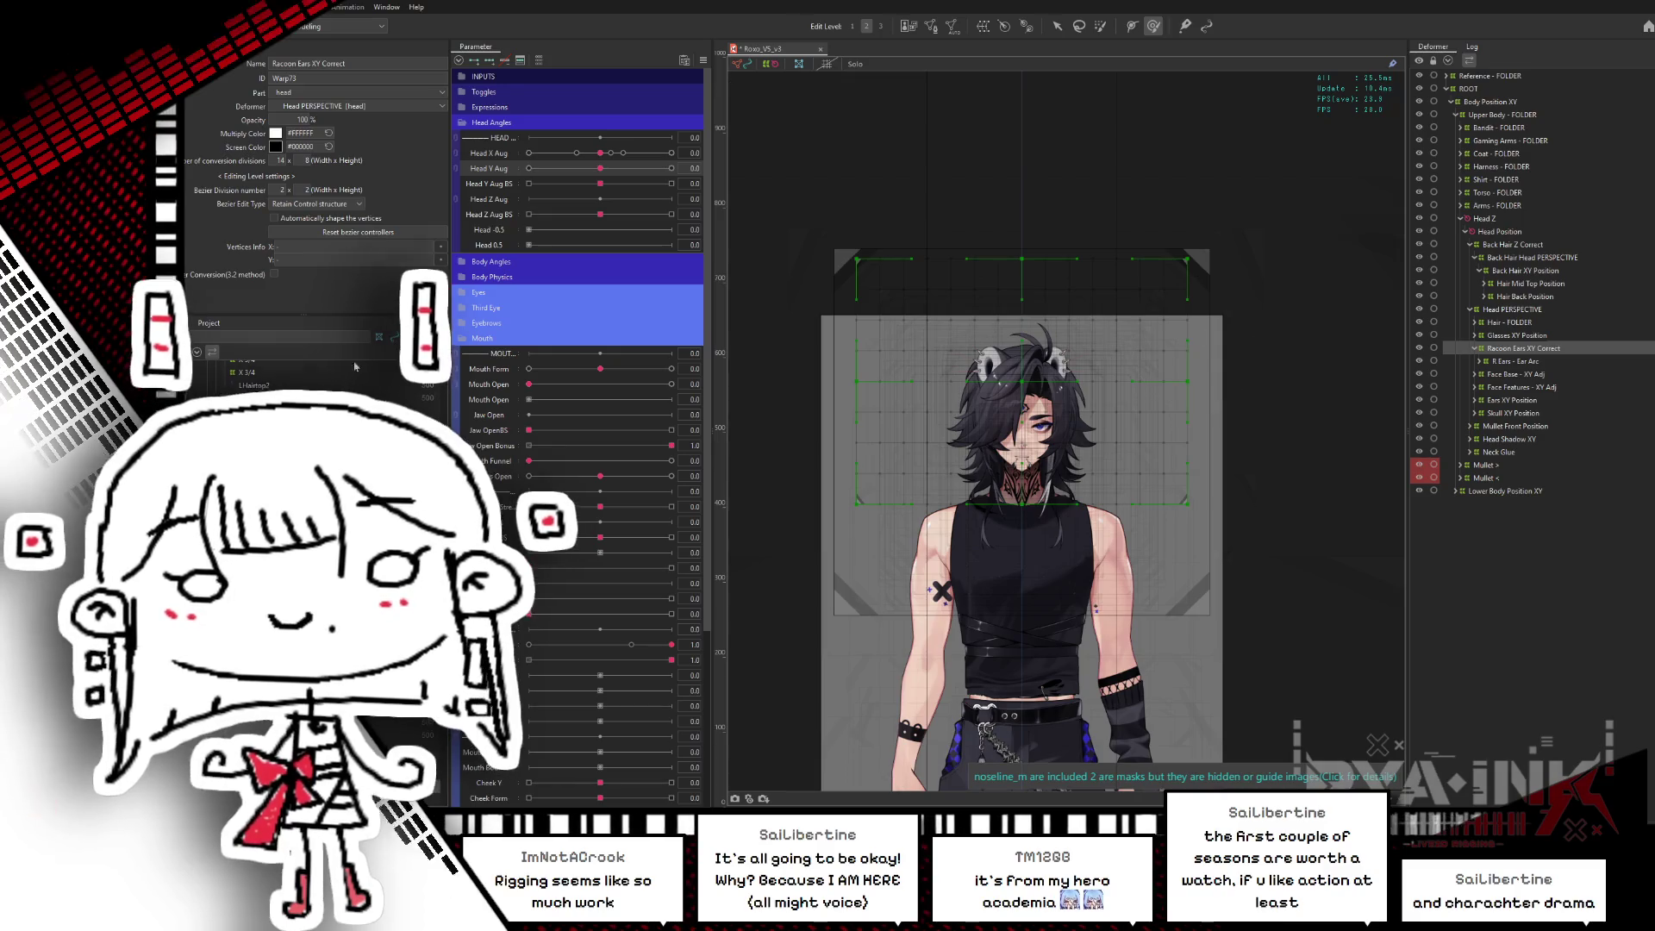
- Test the ear warp by turning Head X Aug, hiding the deformer grid to preview
drag(600, 152, 672, 153)
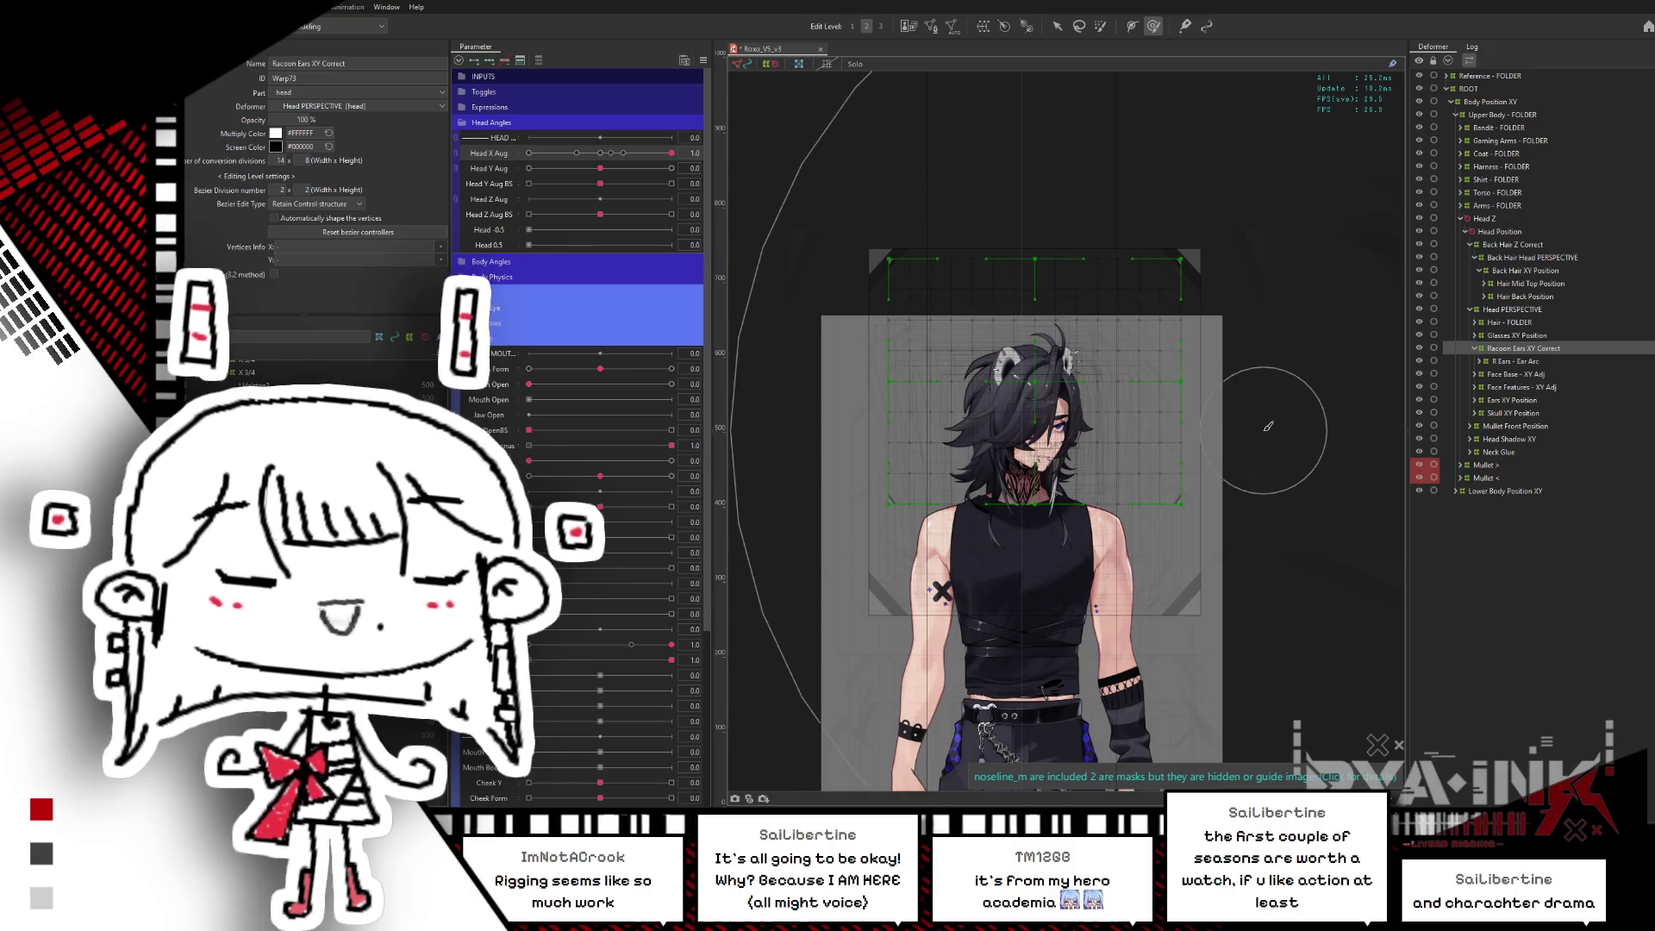
scroll(1136, 295, up, 1)
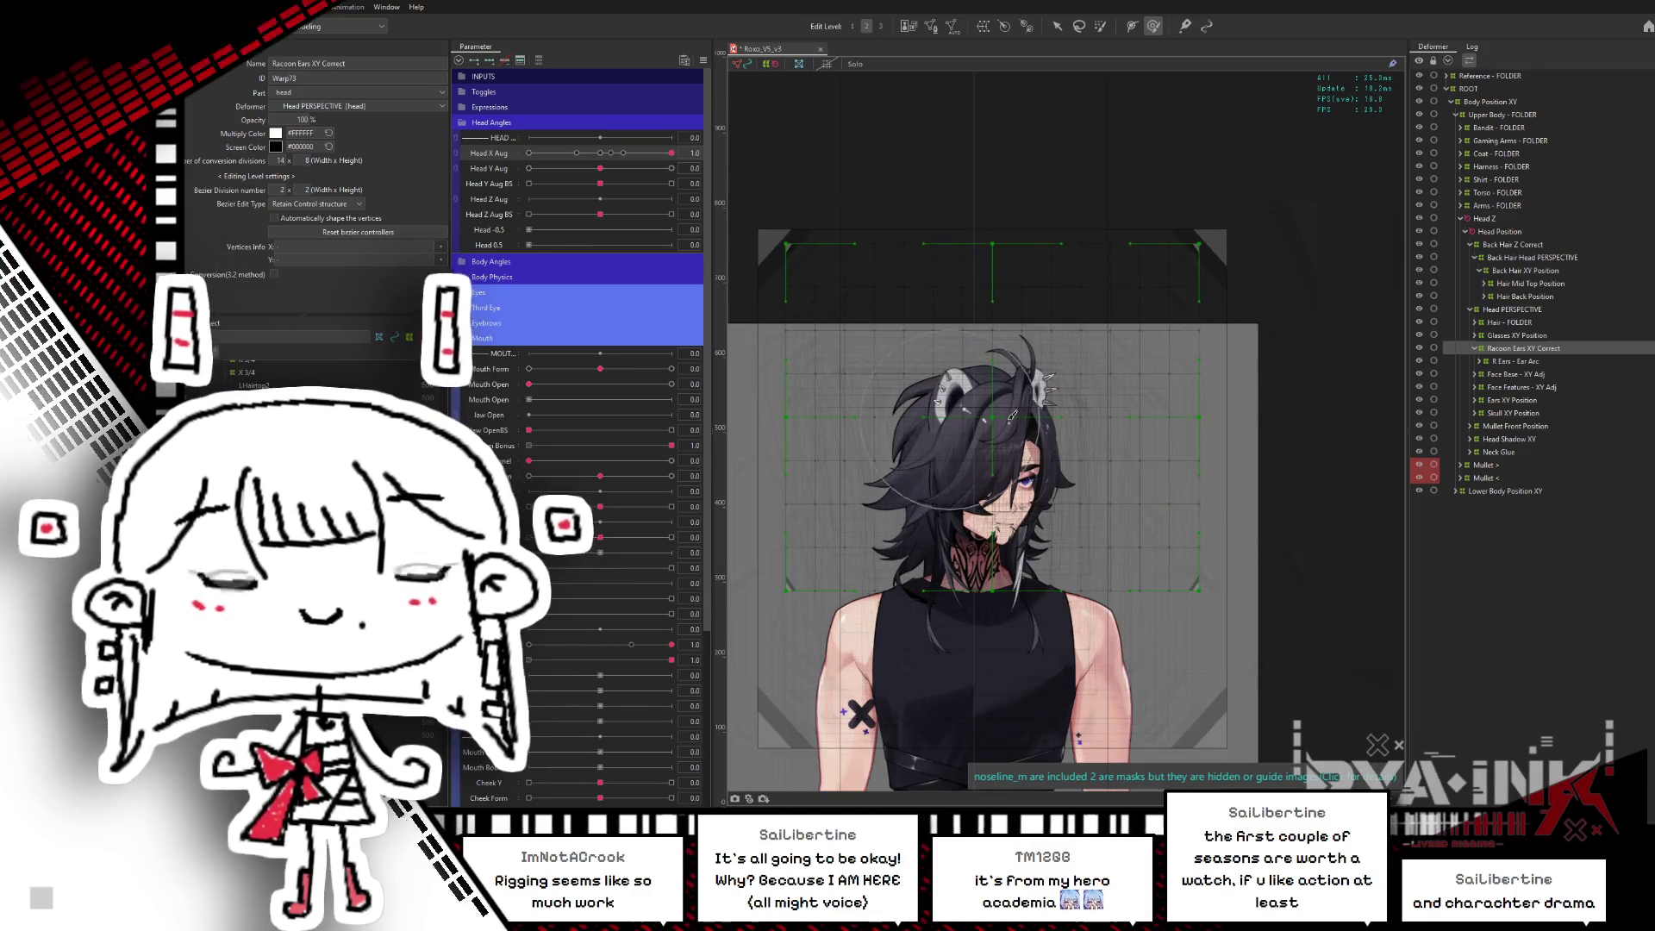
drag(1007, 312, 1037, 234)
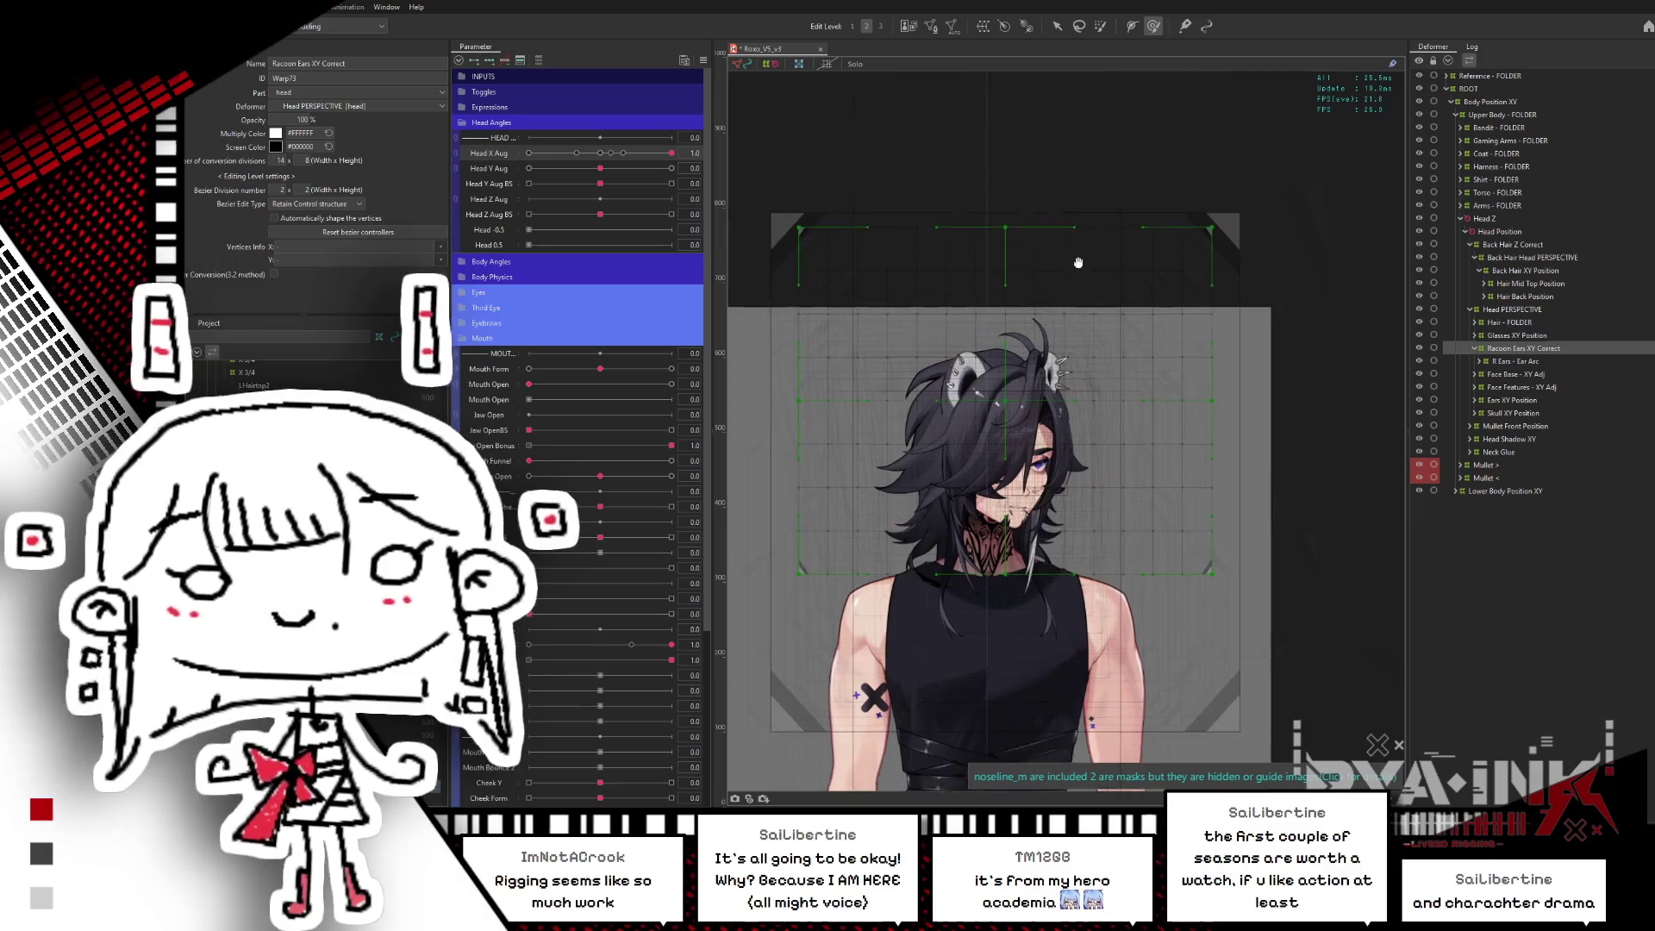
drag(671, 153, 715, 147)
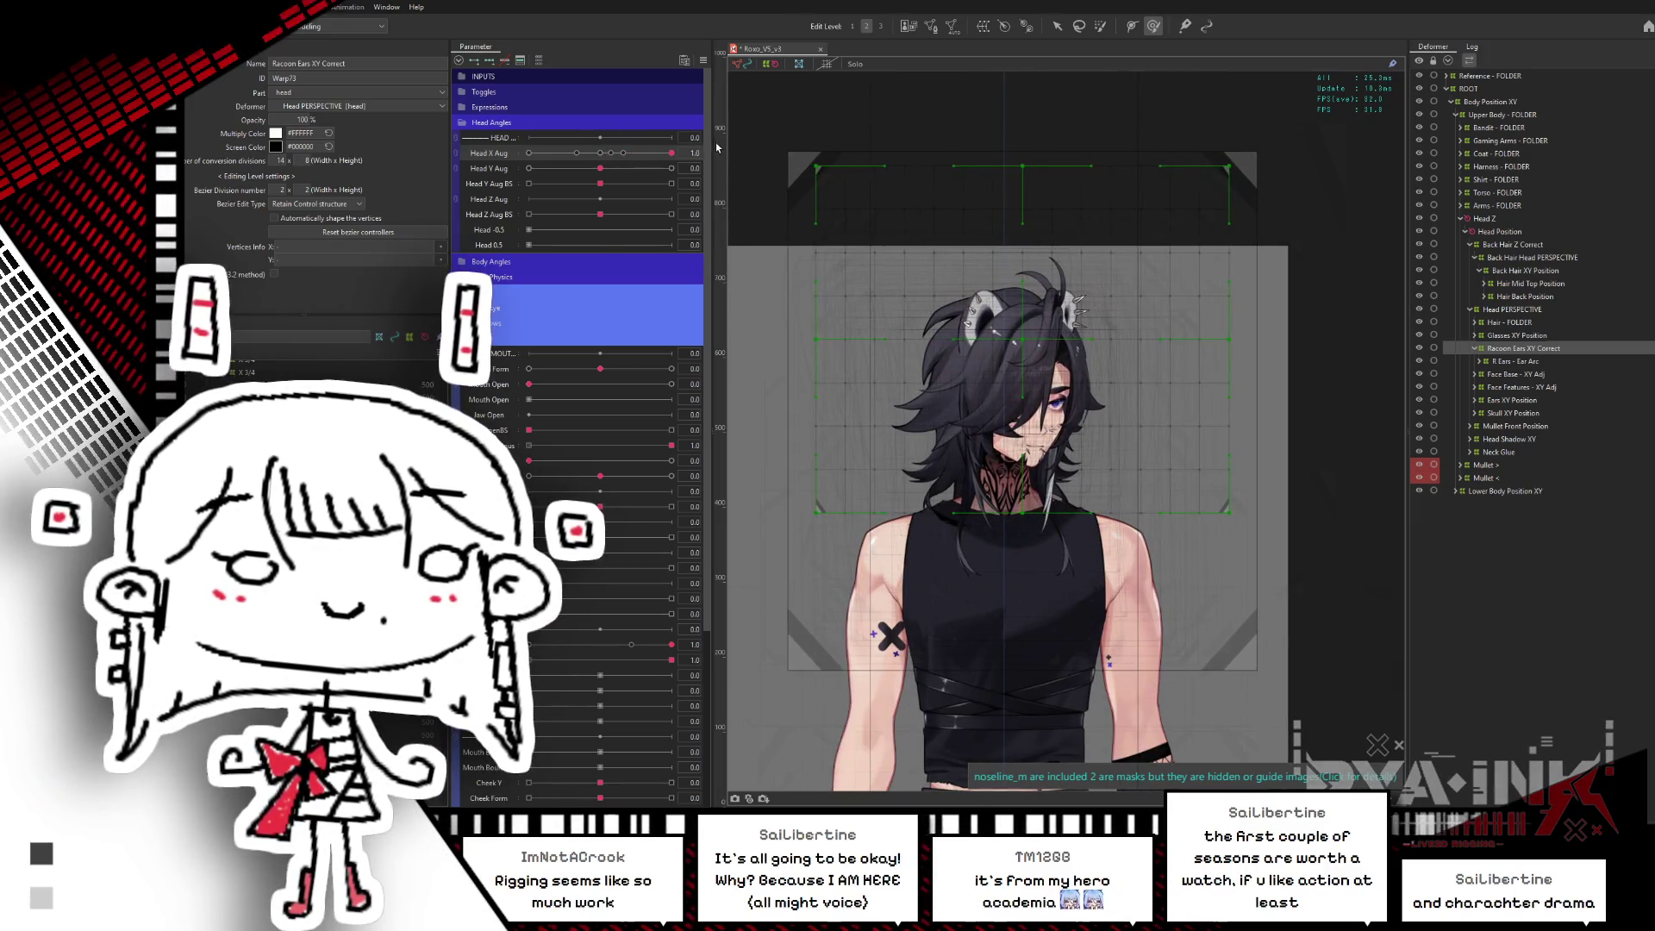
key(v)
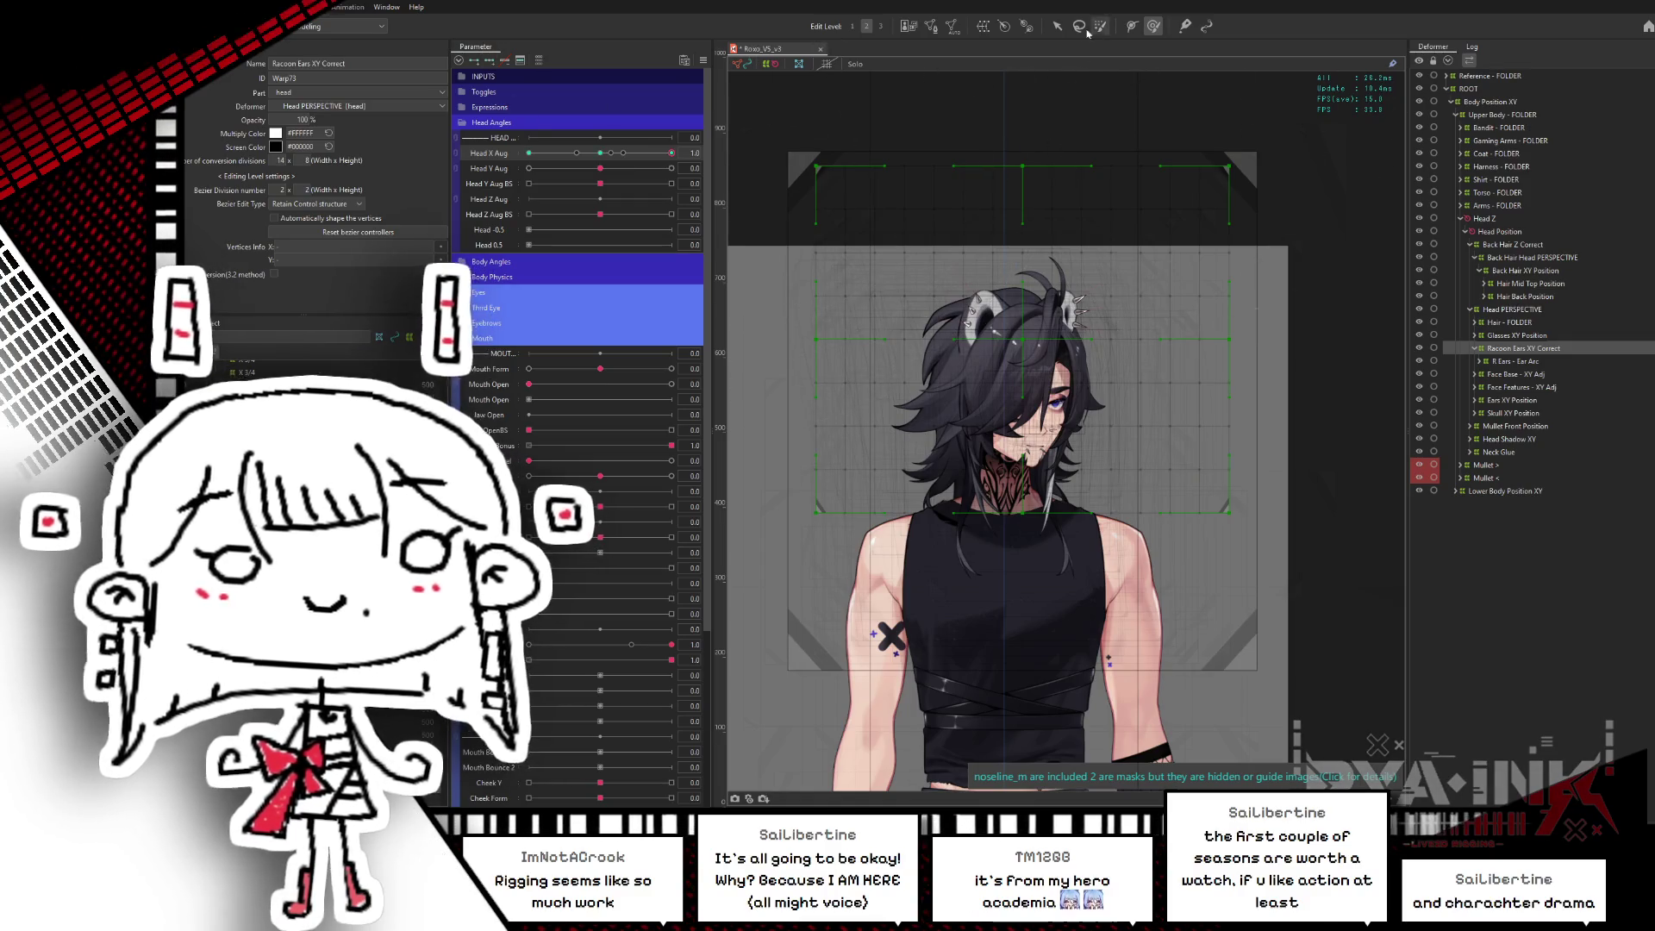
key(ctrl+h)
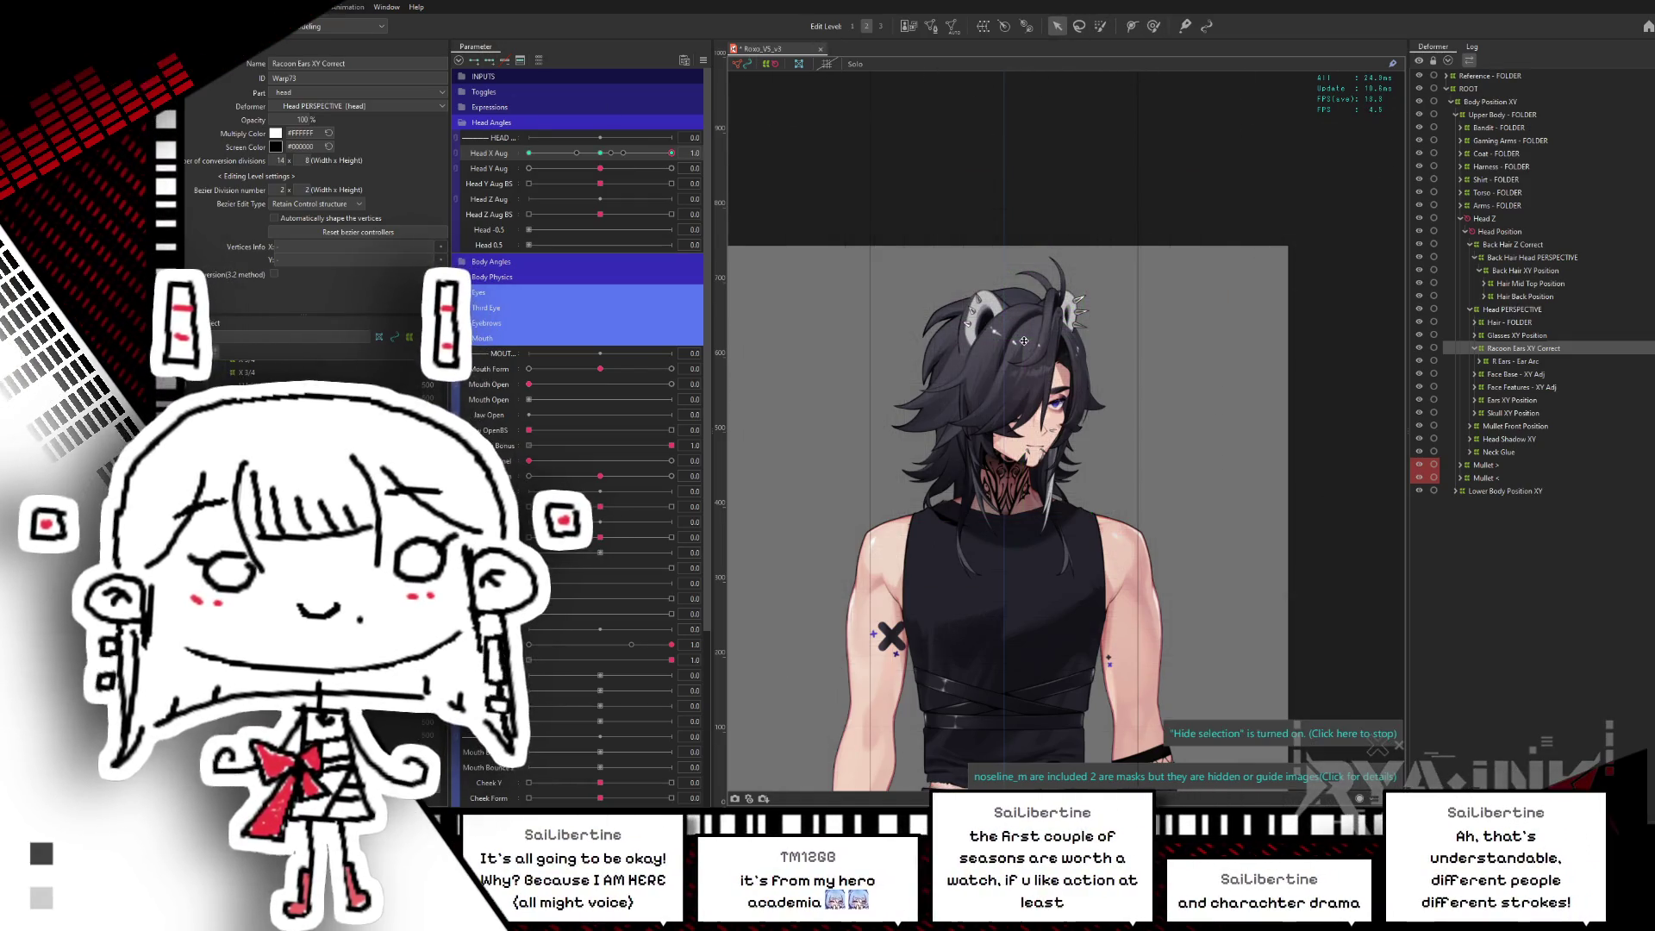
drag(671, 153, 656, 162)
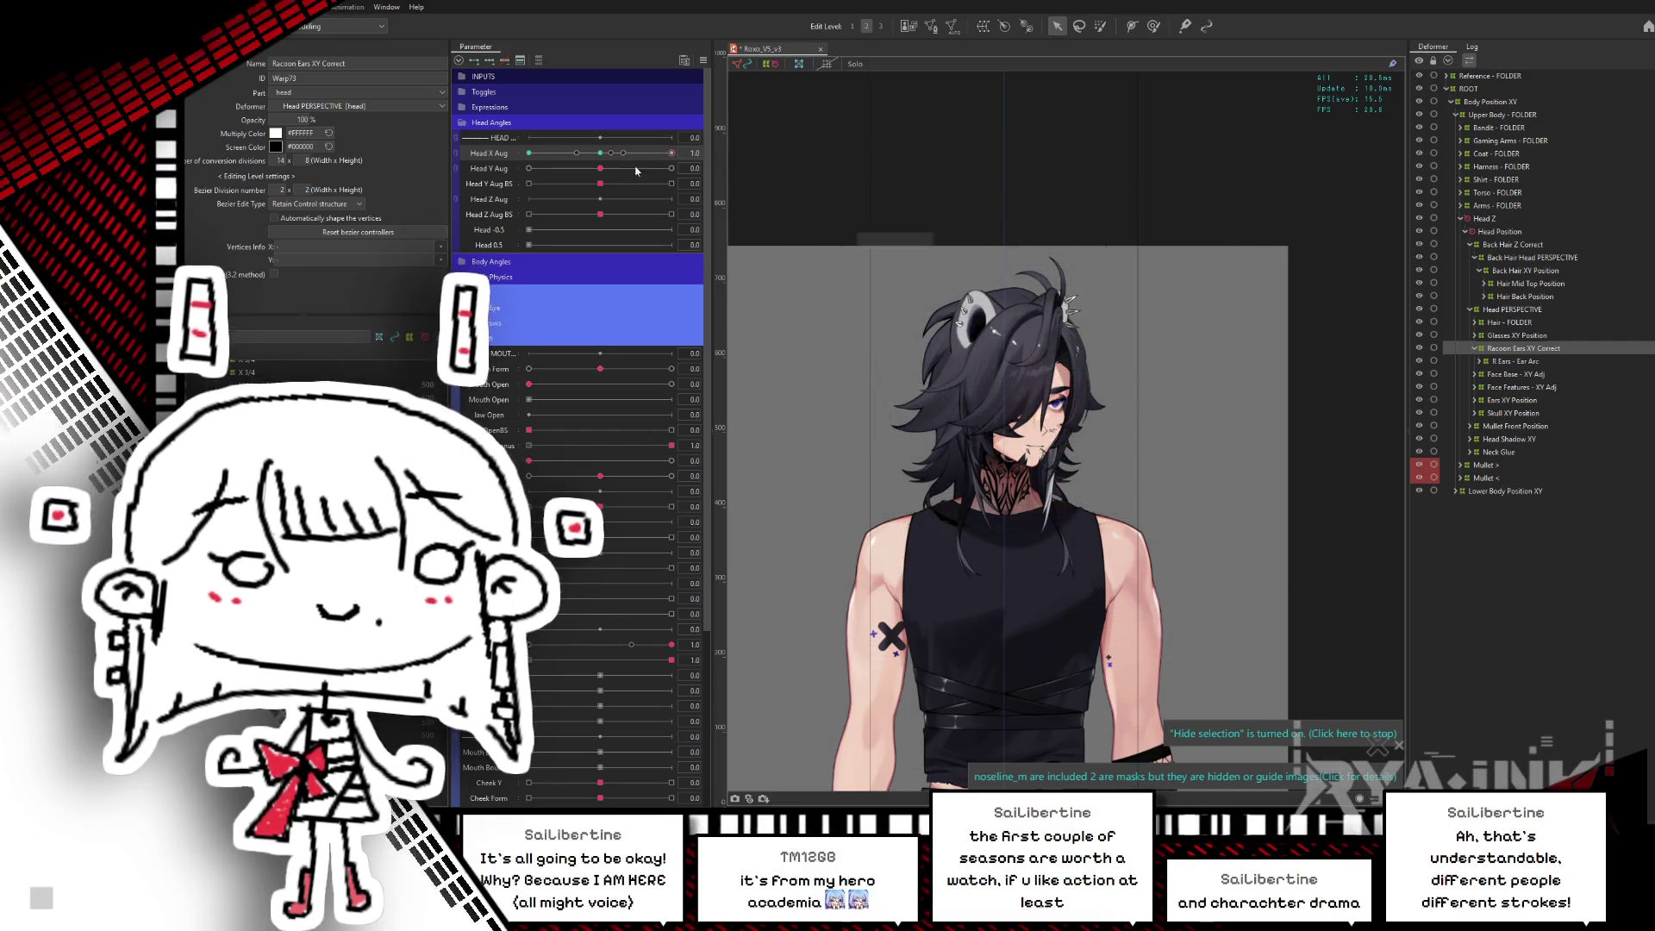
- Reset the head turn, sweep Head X Aug, and mirror the ear warp keyform to the other side
click(601, 153)
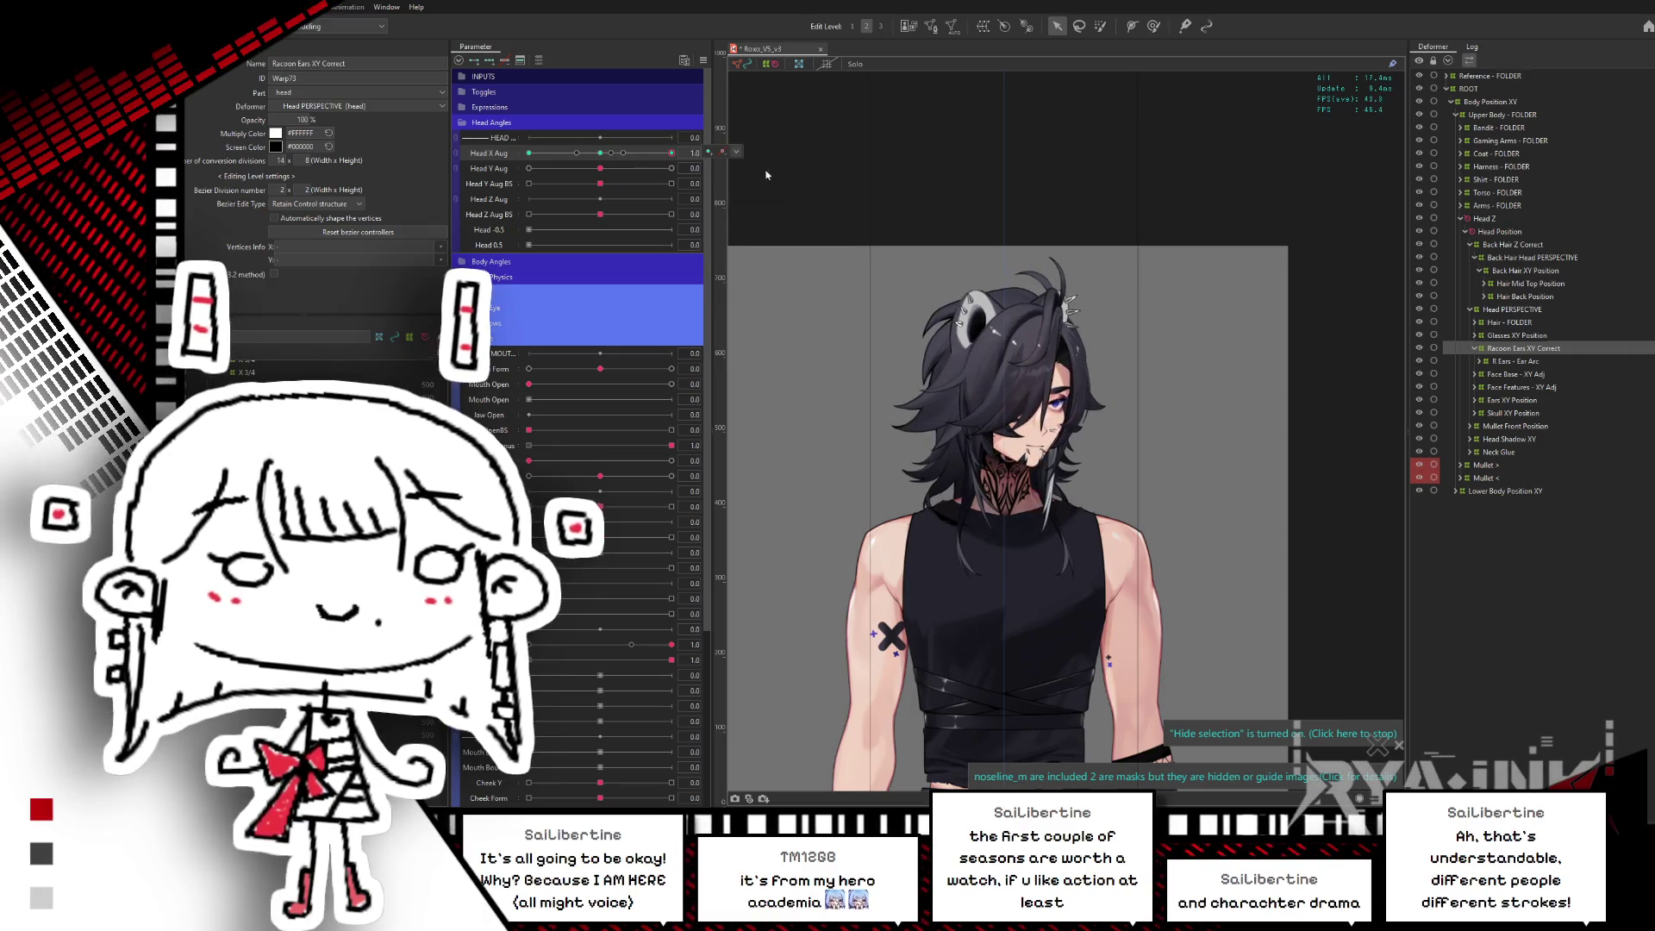
key(ctrl+h)
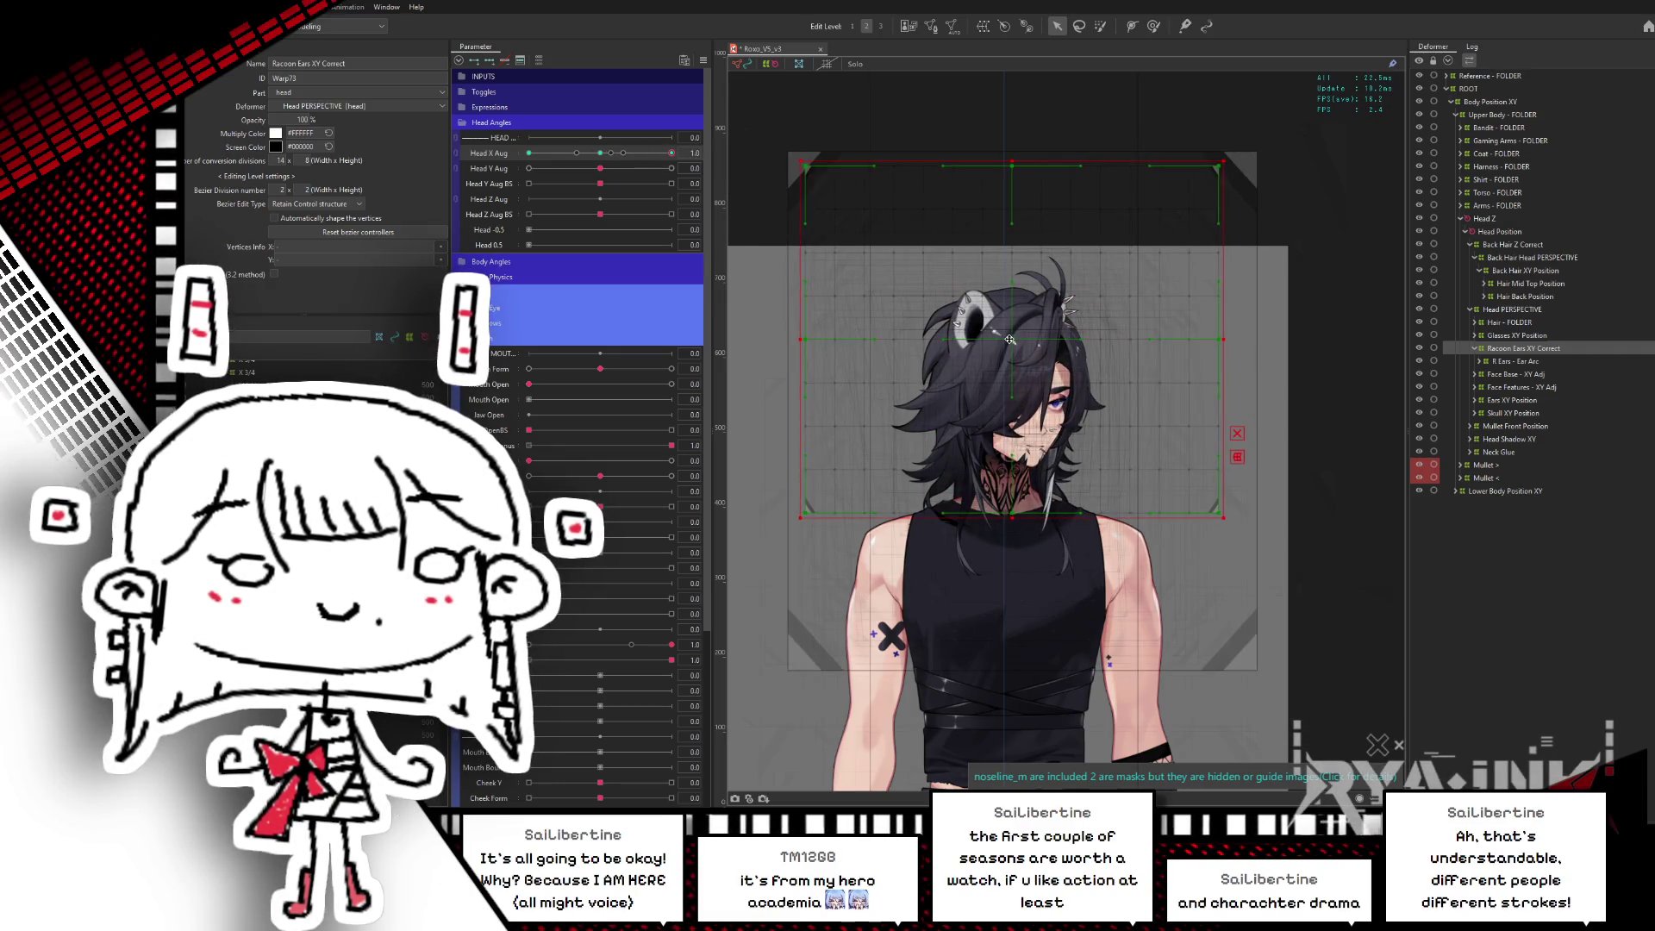
key(ctrl+h)
click(634, 153)
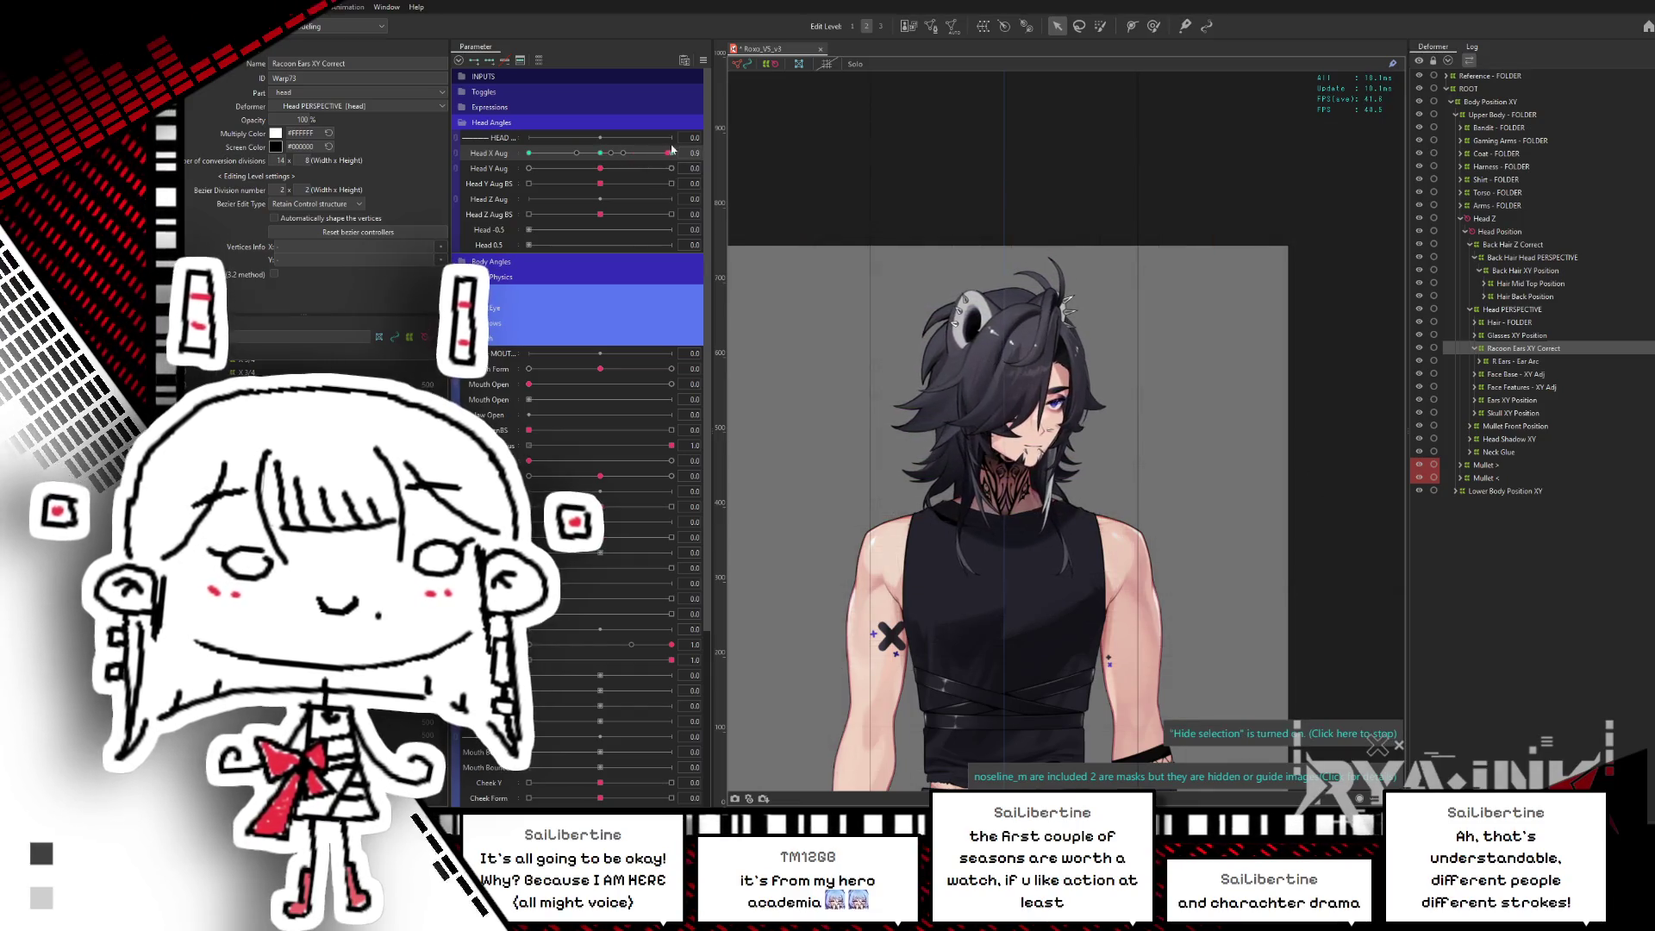
drag(671, 151, 668, 153)
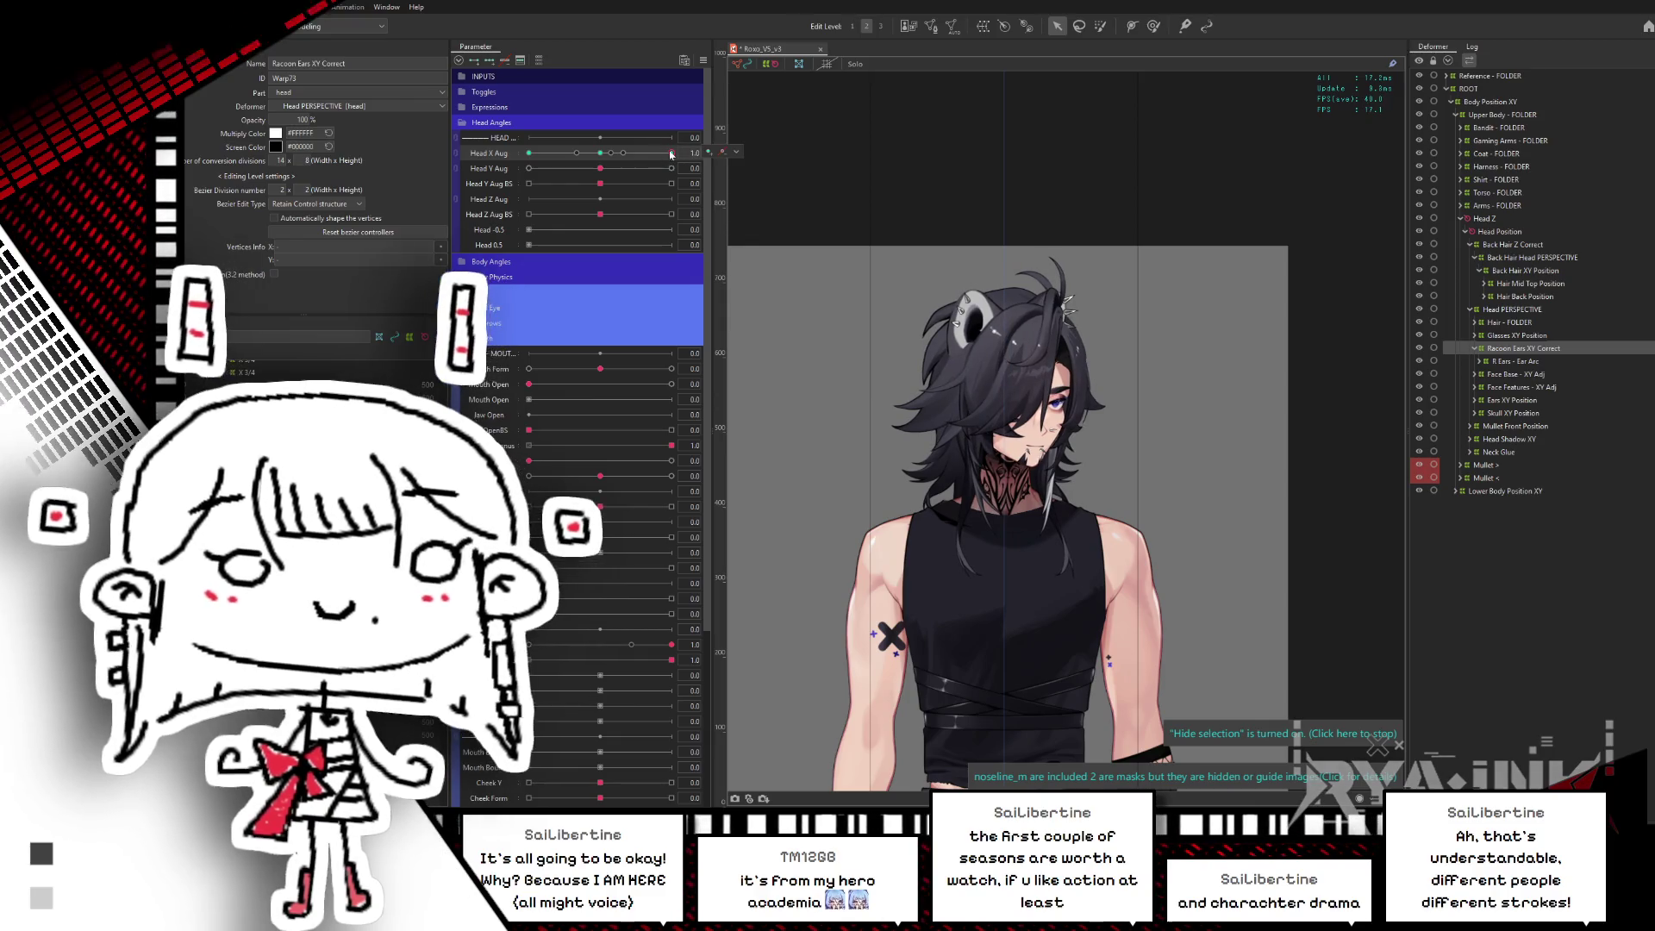
click(722, 151)
click(929, 447)
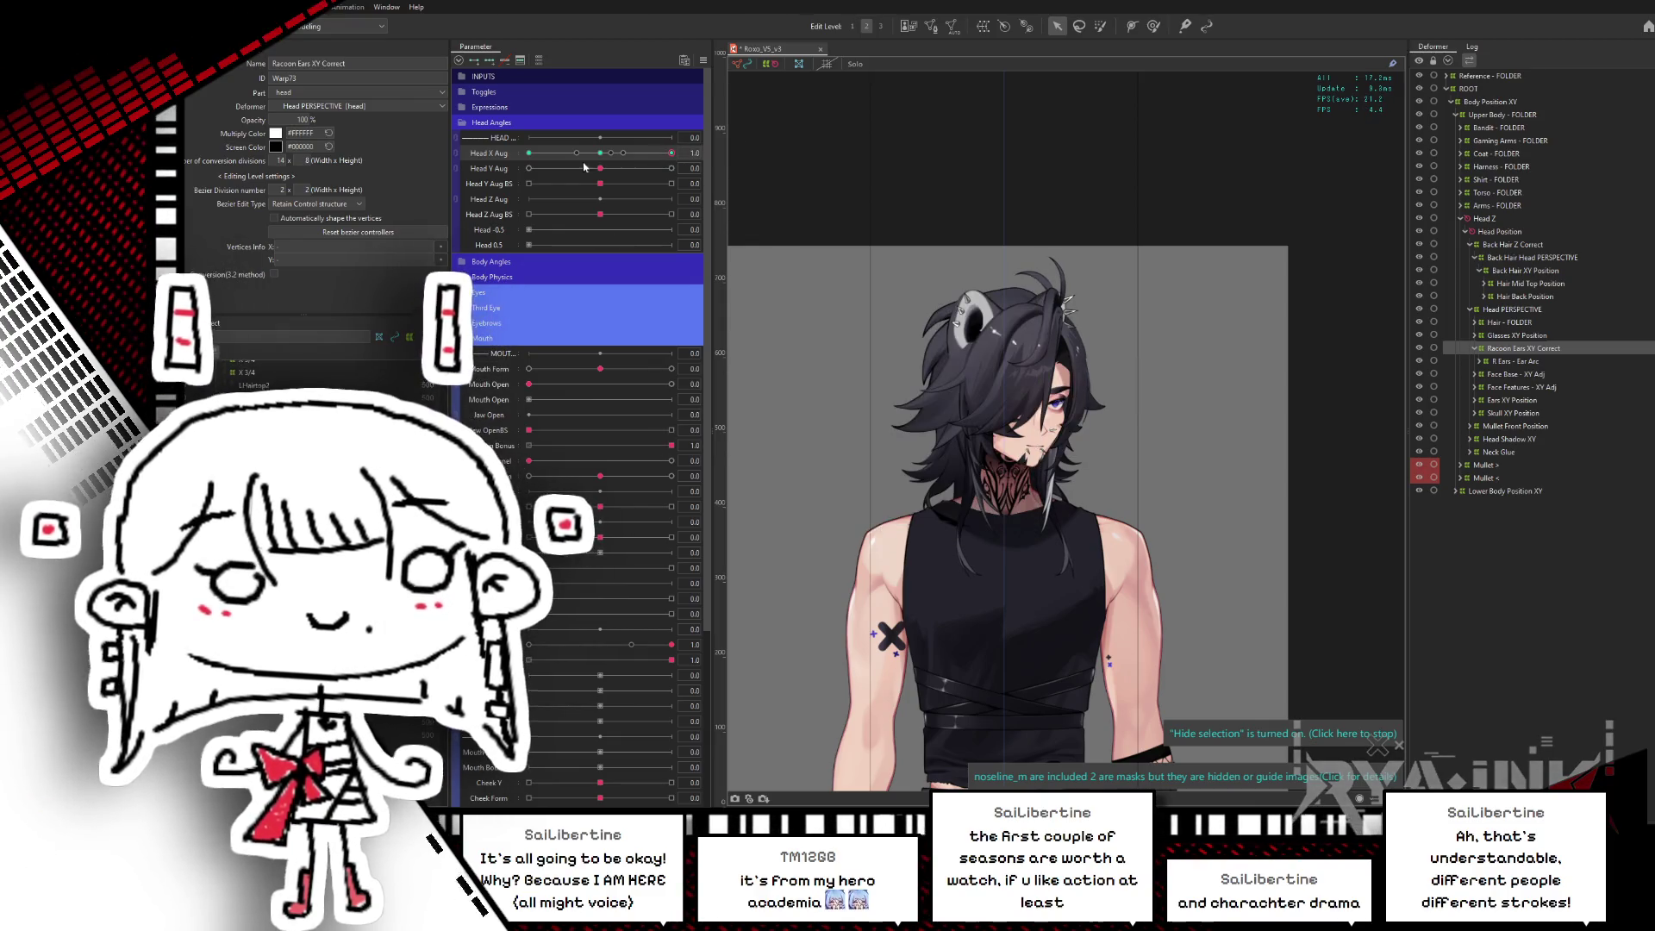
- Mirror the keyform again, compare both head-turn sides, and set Head X Aug to 1.0
mouse_move(664, 154)
mouse_down()
mouse_move(558, 179)
mouse_move(606, 172)
mouse_move(528, 155)
mouse_up()
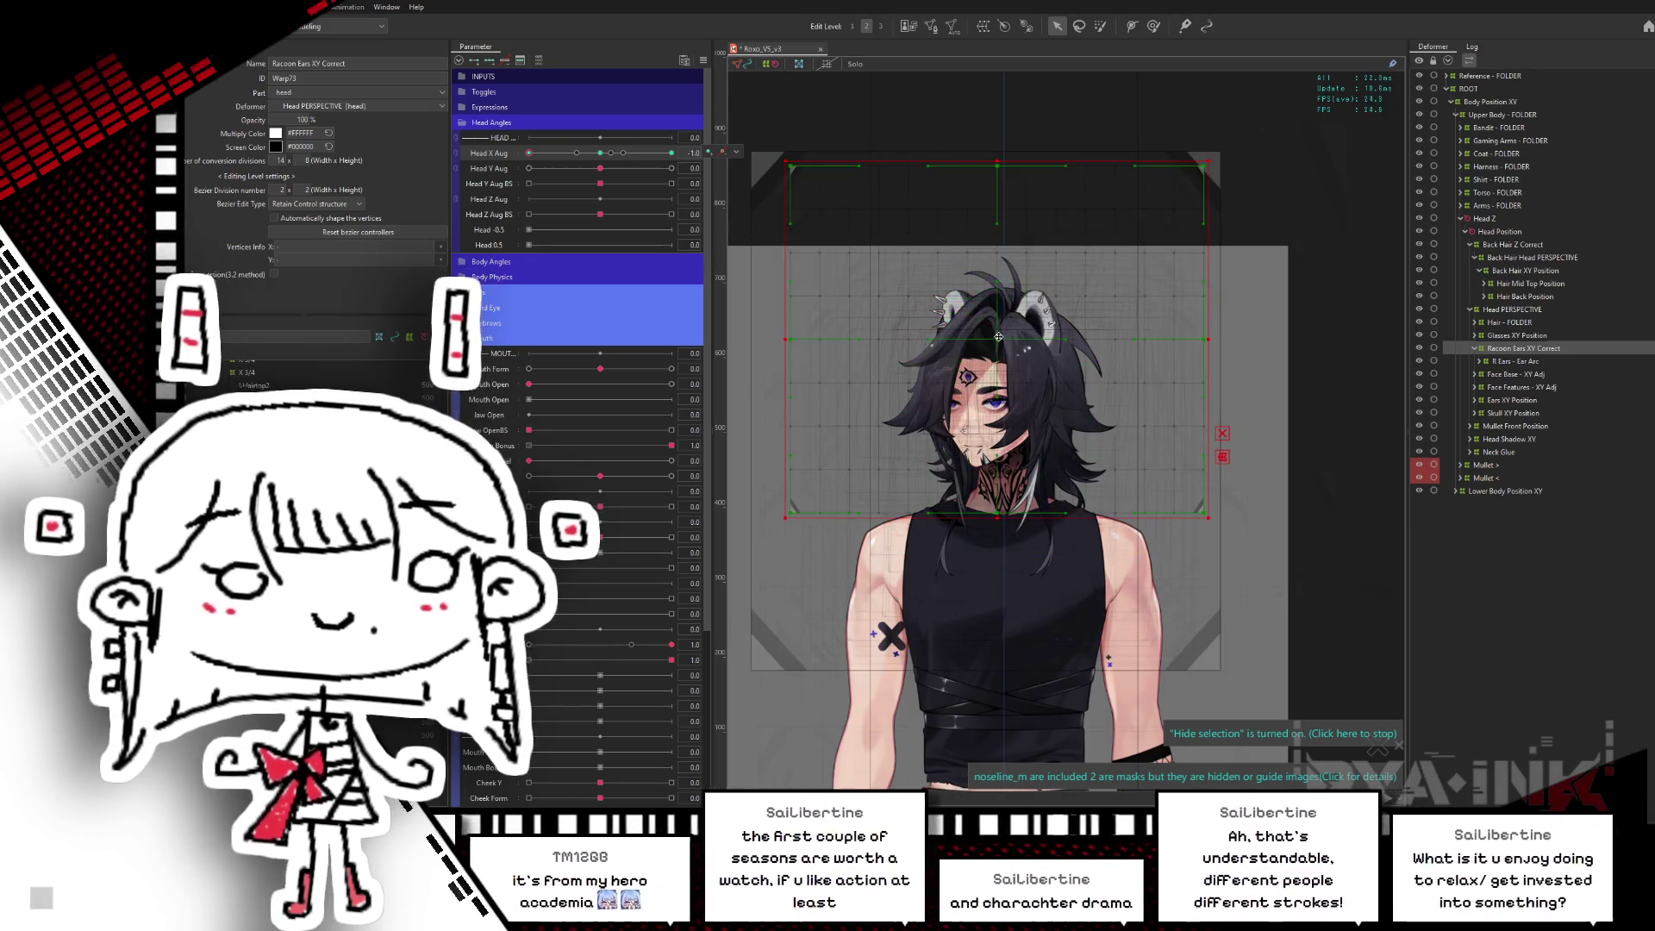
click(1000, 388)
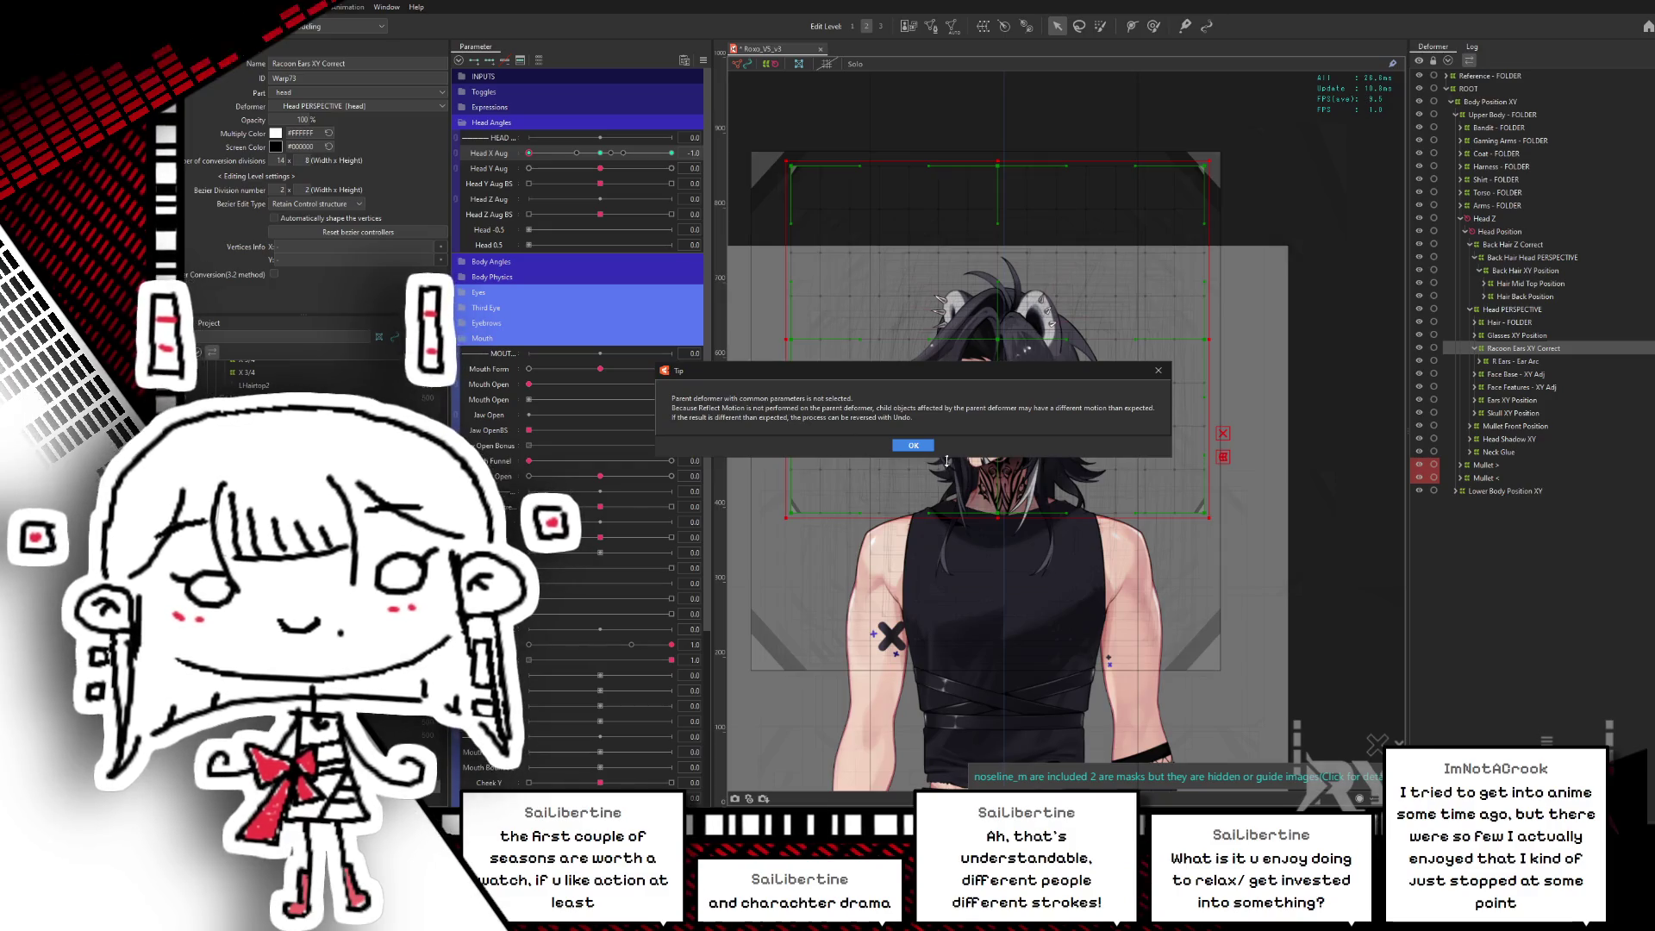
click(913, 446)
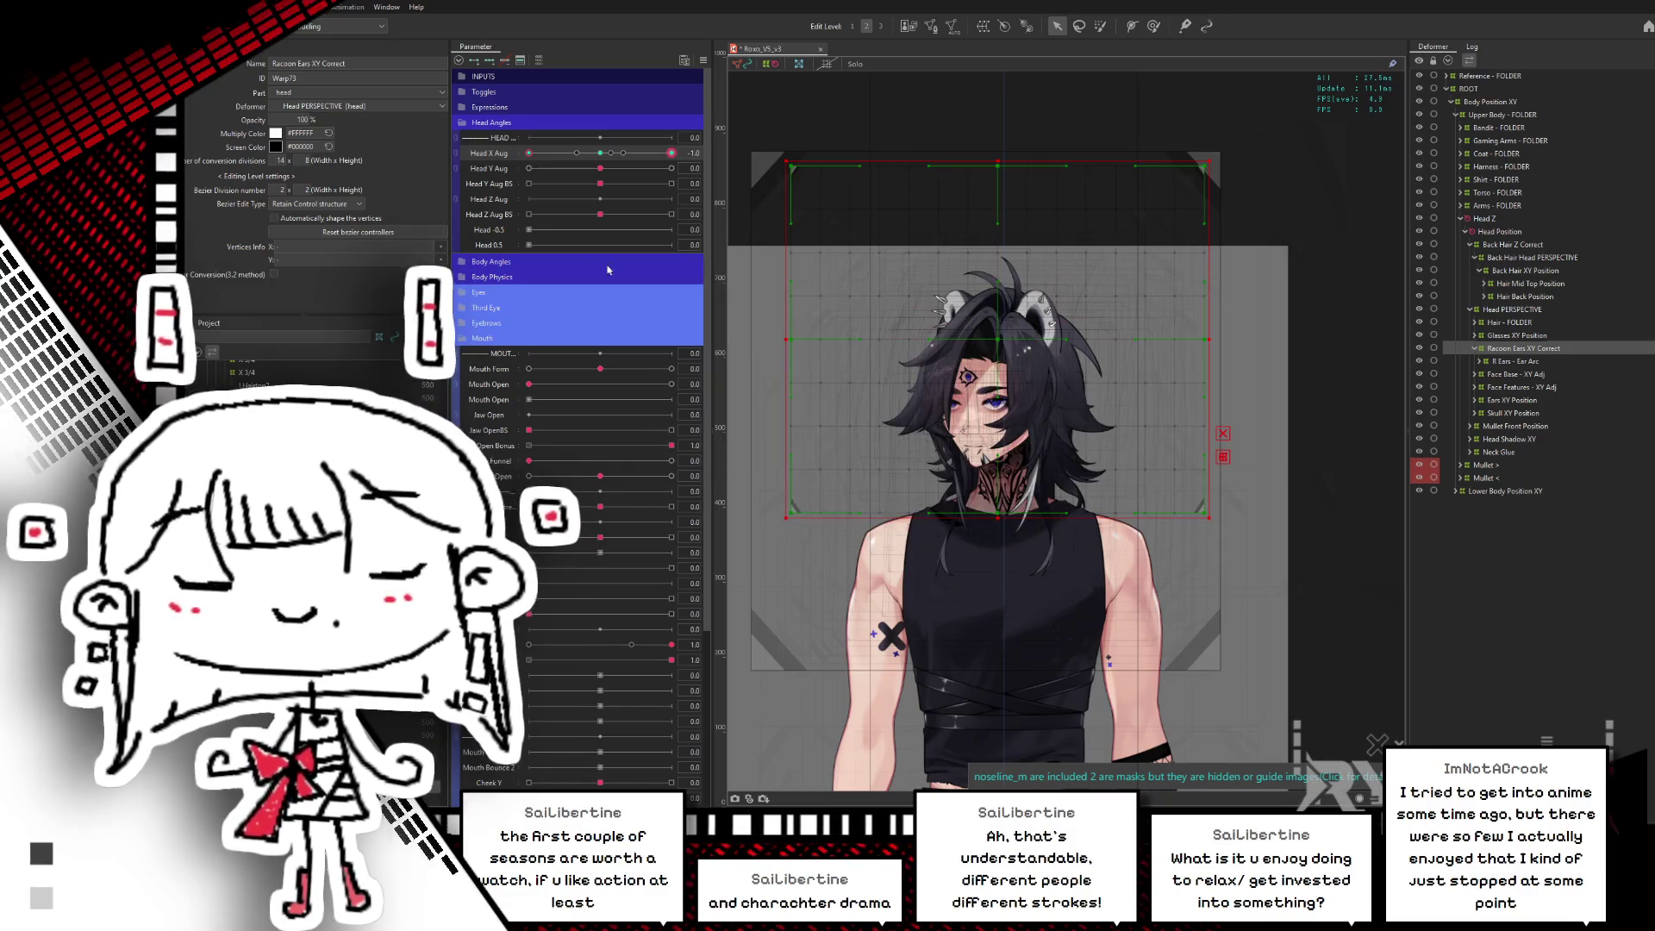
drag(665, 159, 595, 160)
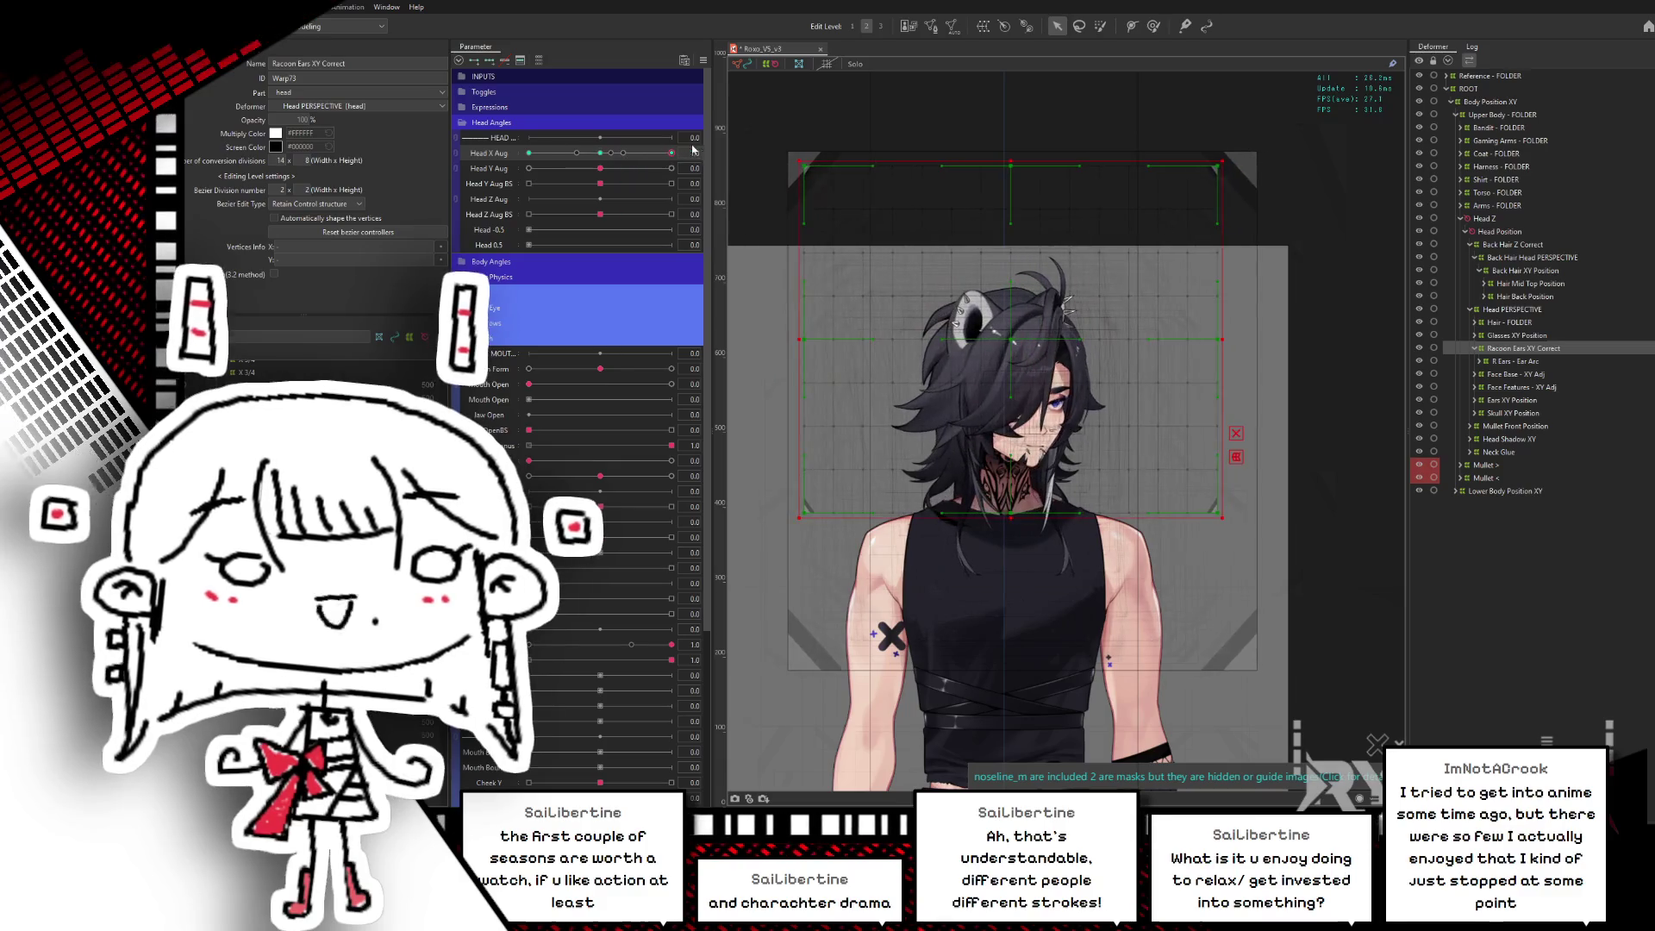
mouse_move(595, 160)
mouse_down()
mouse_move(610, 154)
mouse_move(588, 161)
mouse_up()
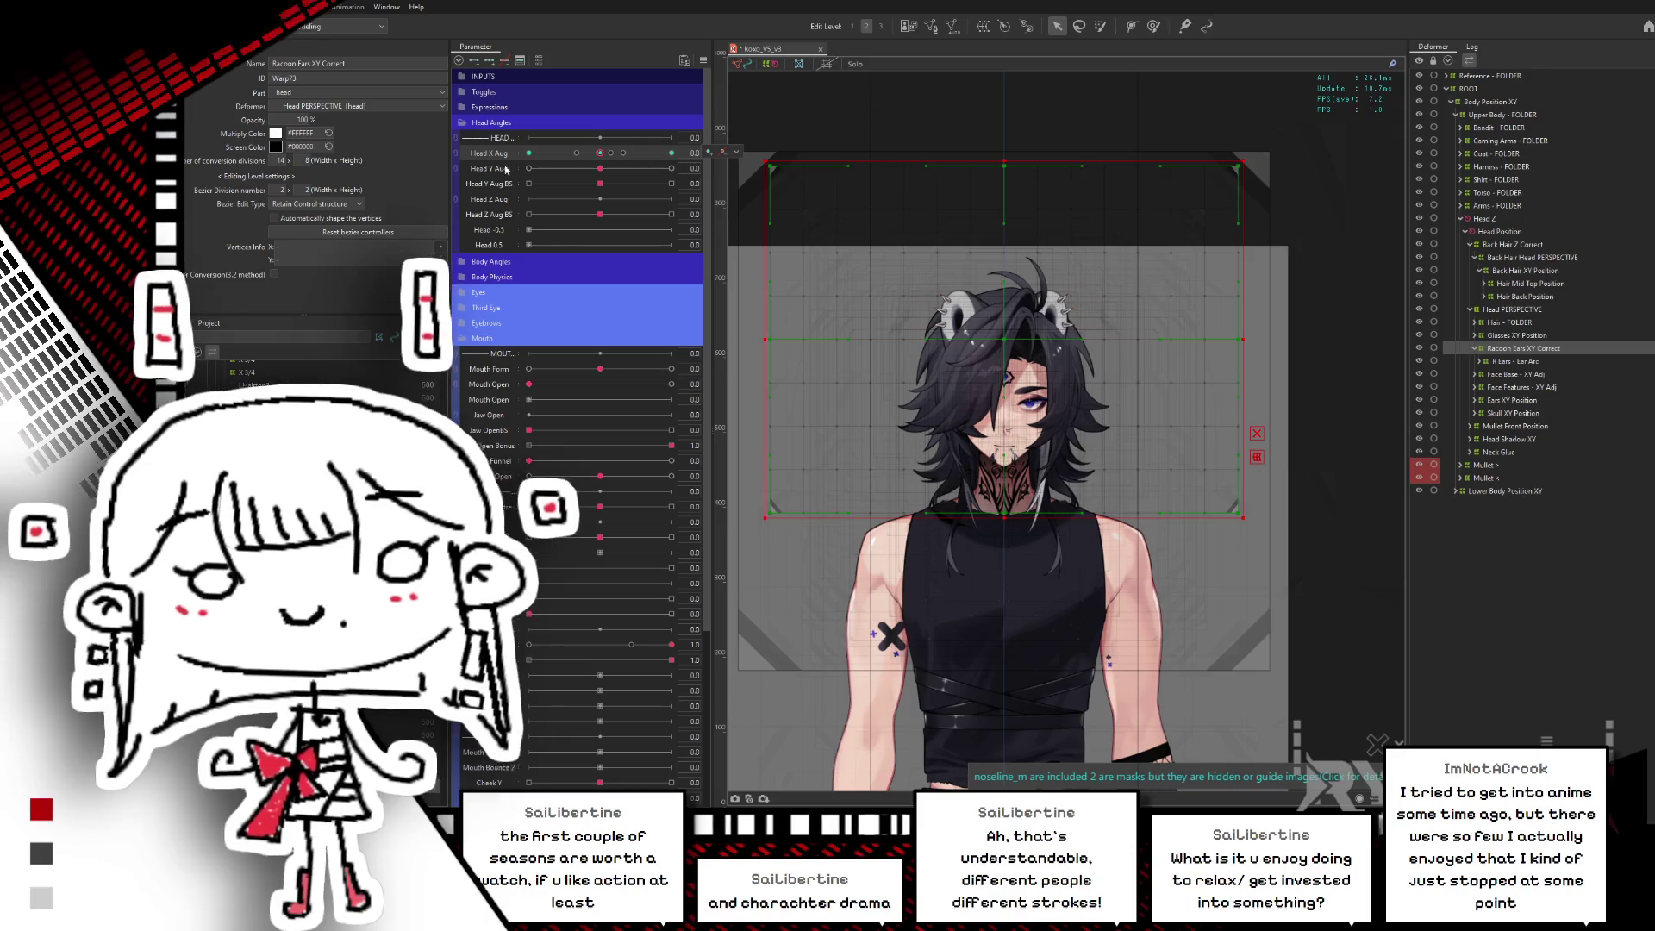
drag(611, 156, 695, 154)
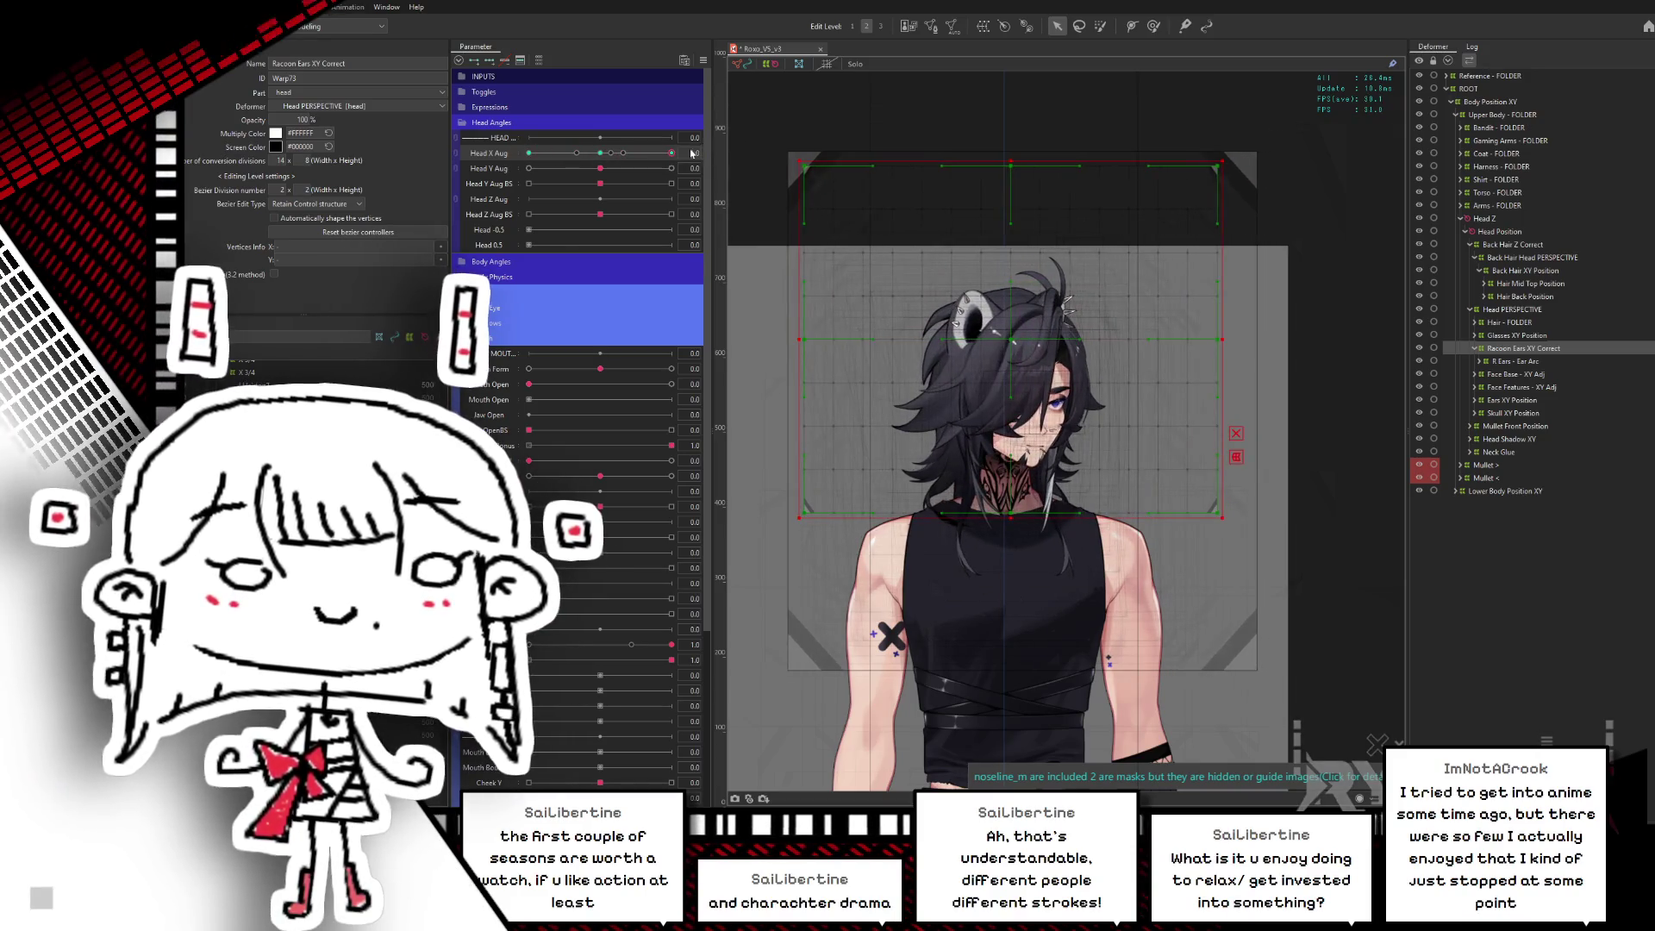
mouse_move(609, 156)
mouse_down()
mouse_move(675, 151)
mouse_move(607, 172)
mouse_up()
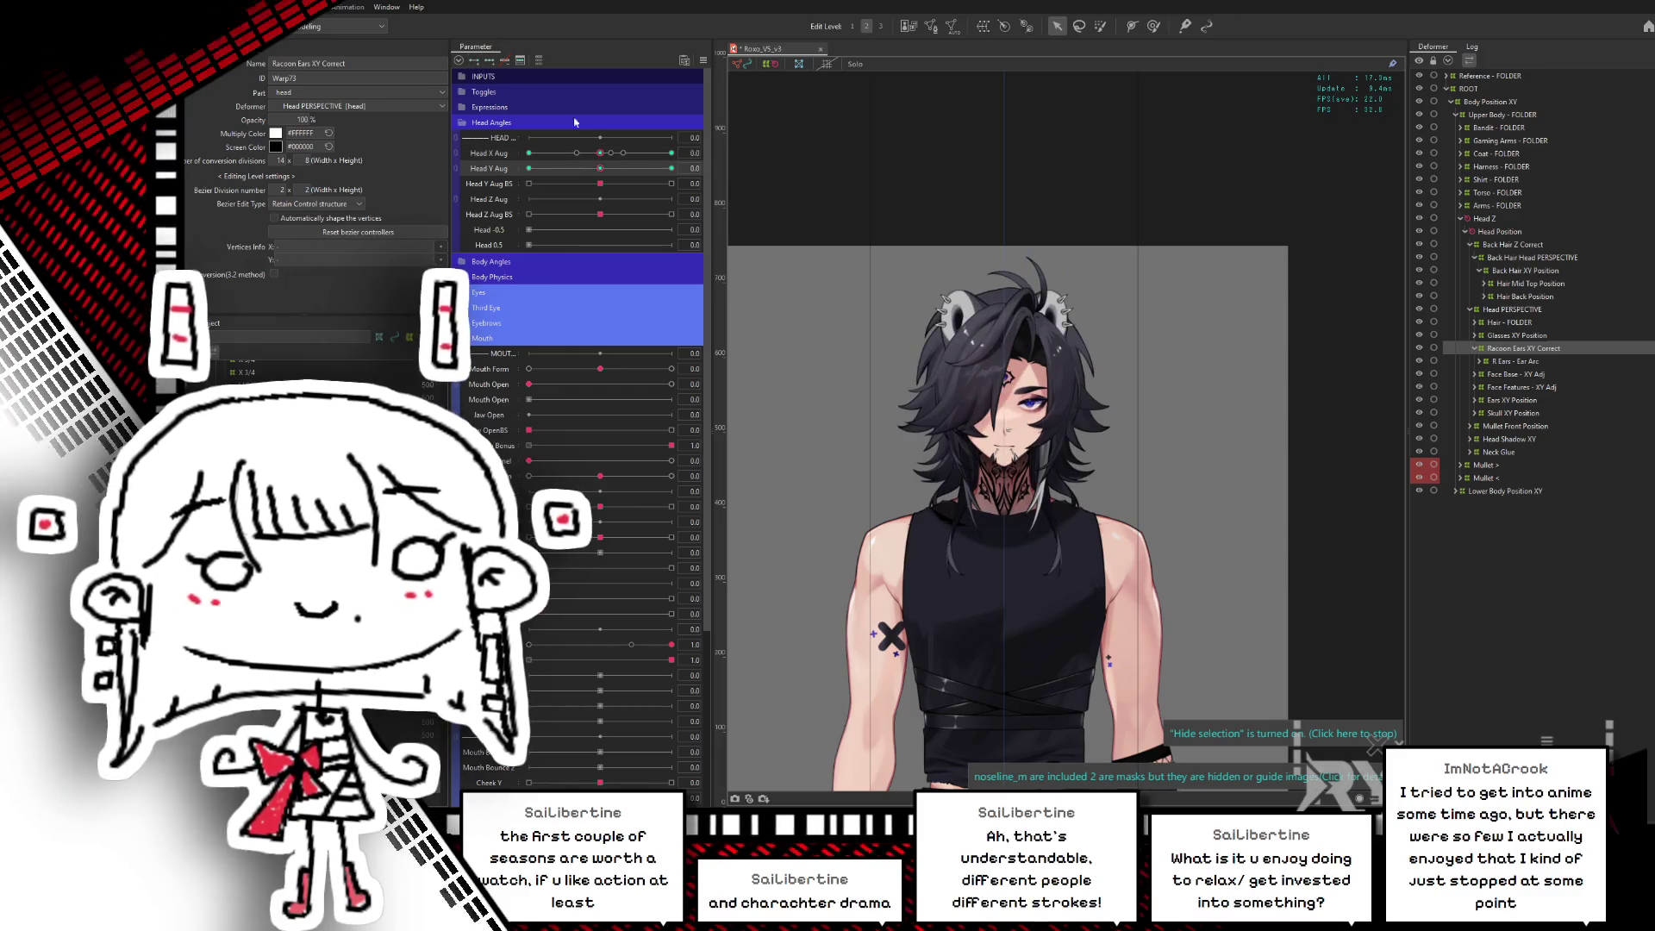
- Tilt the head up to 0.4 on Head Y Aug and fit the ear warp grid to it
drag(615, 170, 659, 166)
click(1002, 349)
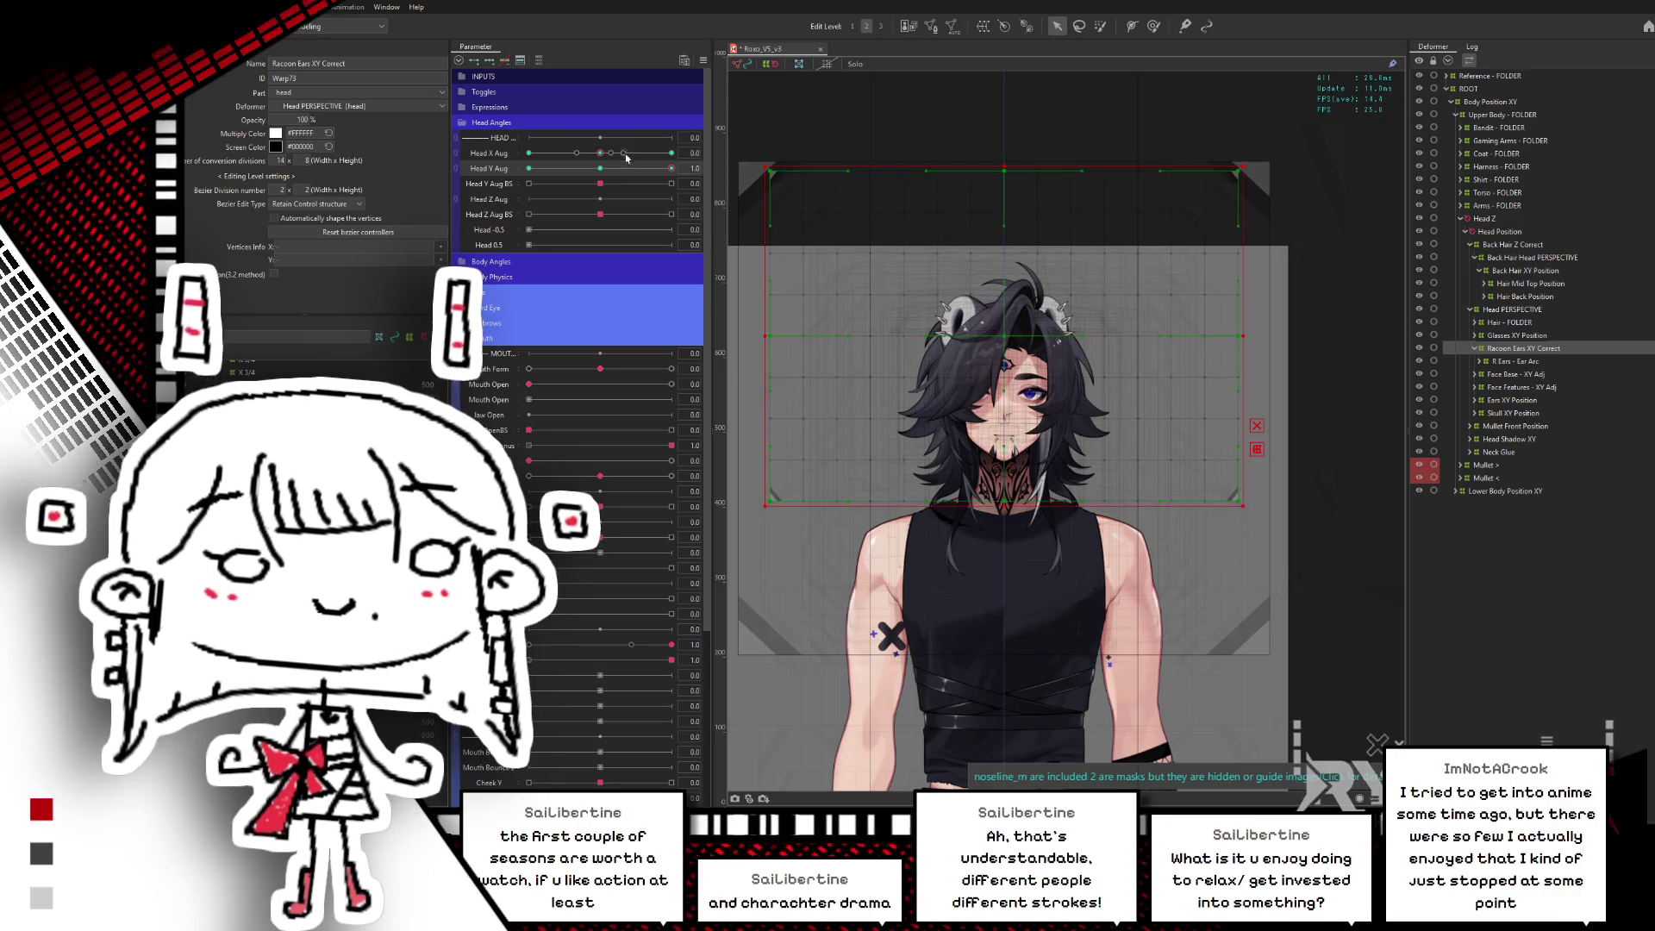
drag(634, 165, 605, 171)
click(1025, 323)
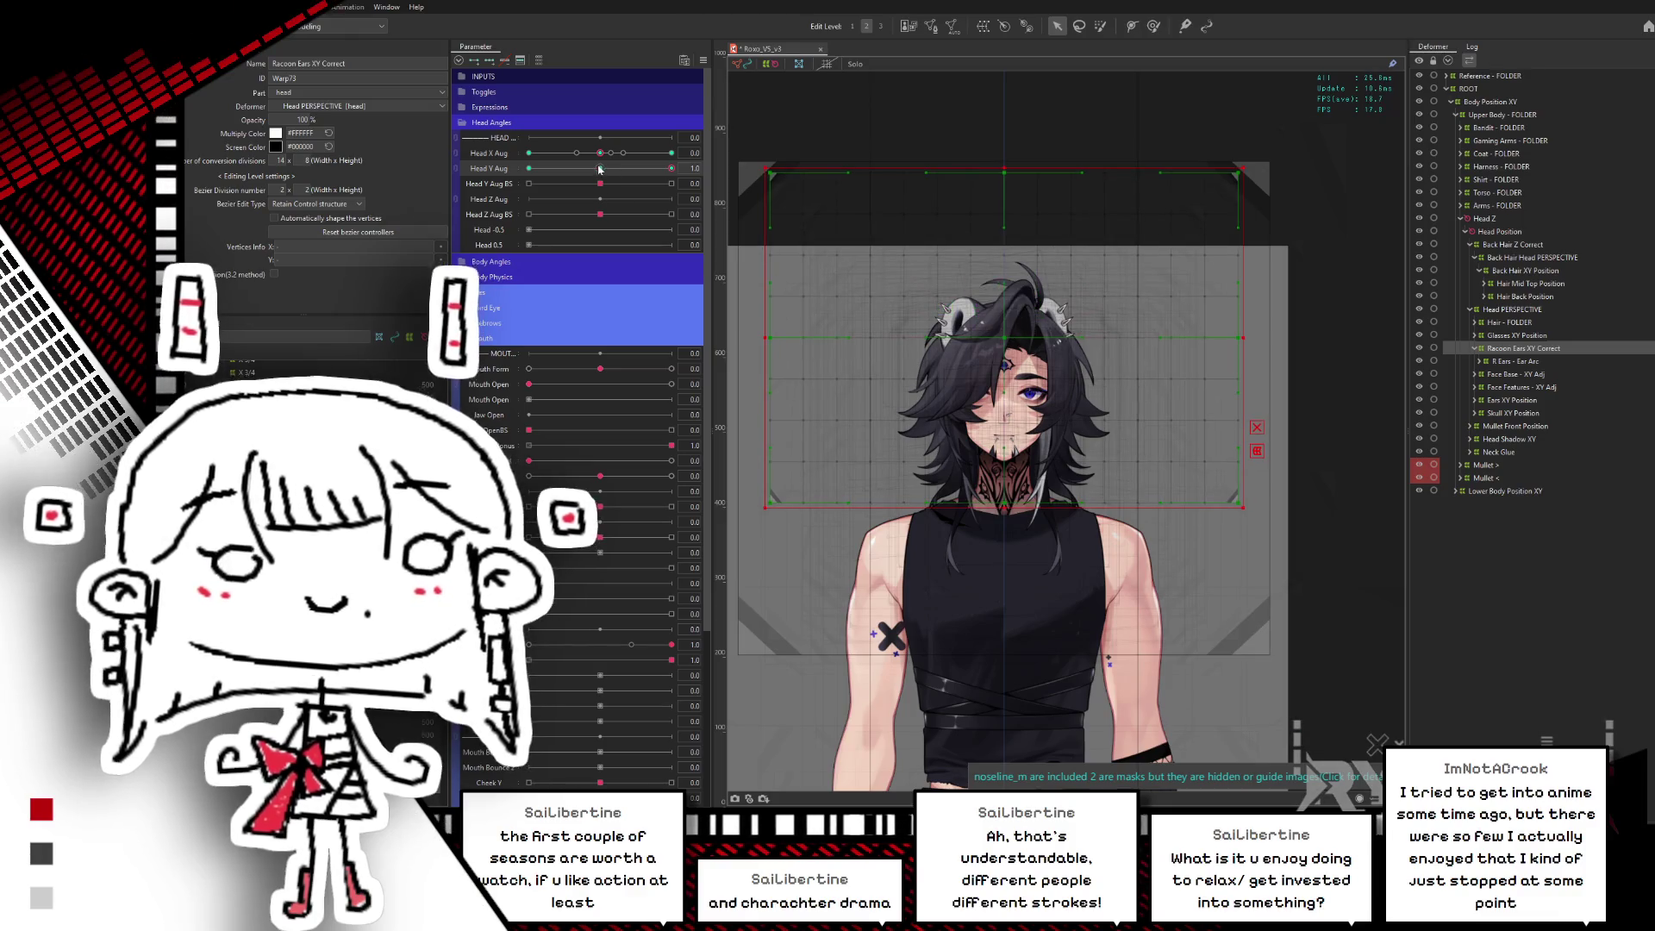
drag(600, 170, 632, 162)
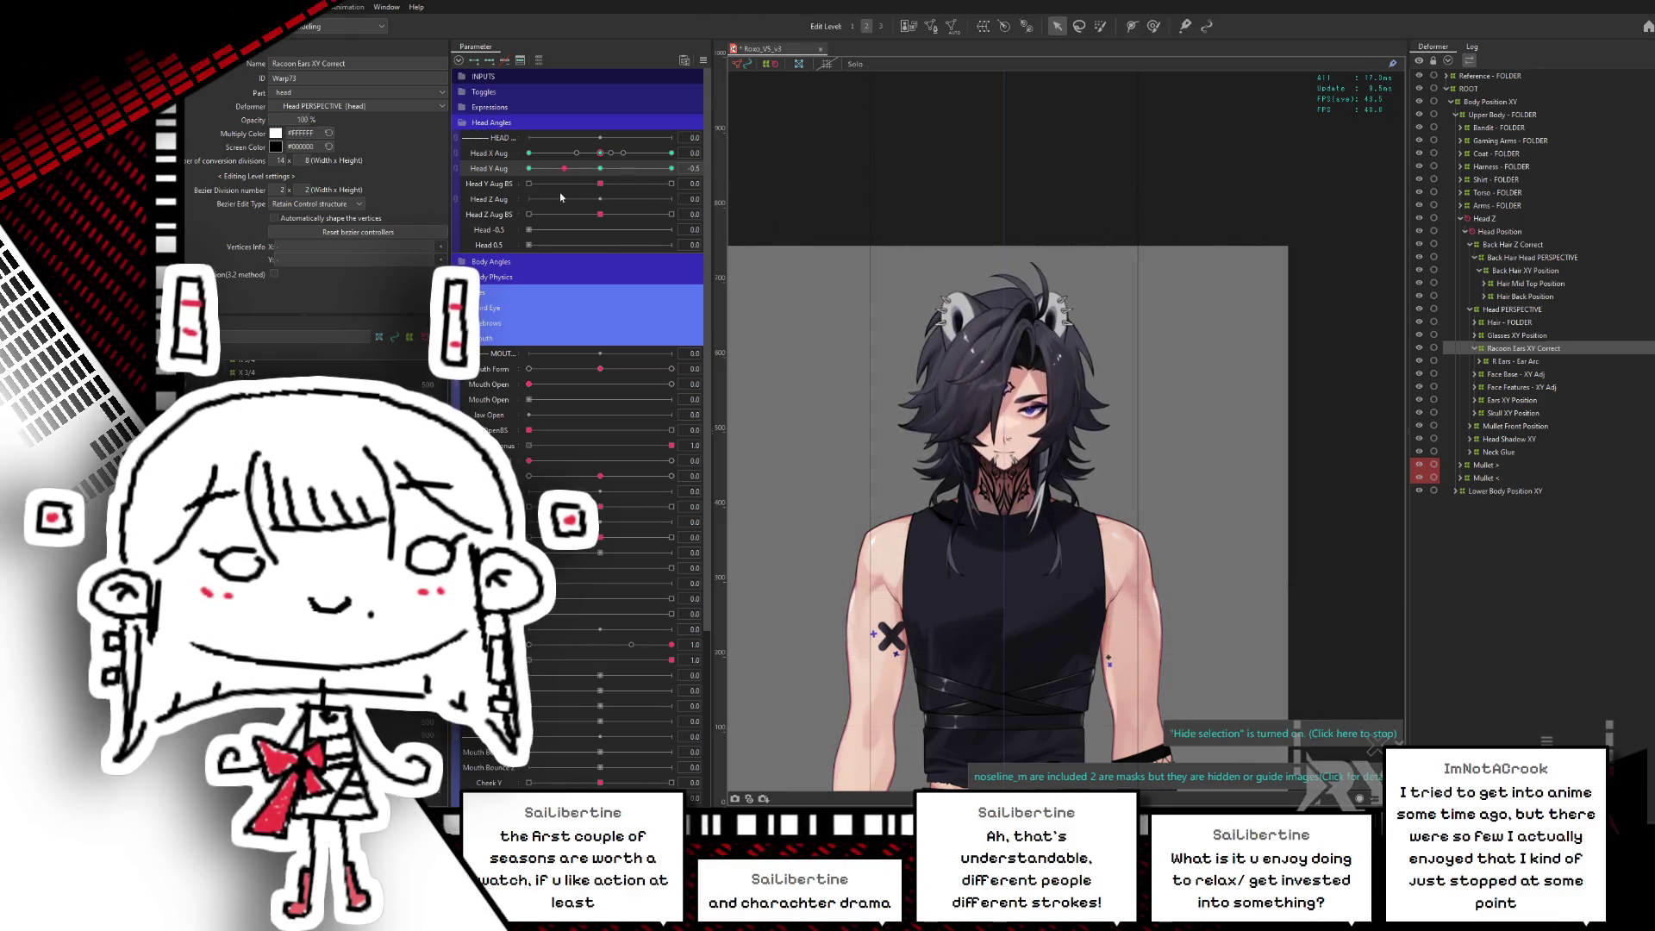
click(1007, 345)
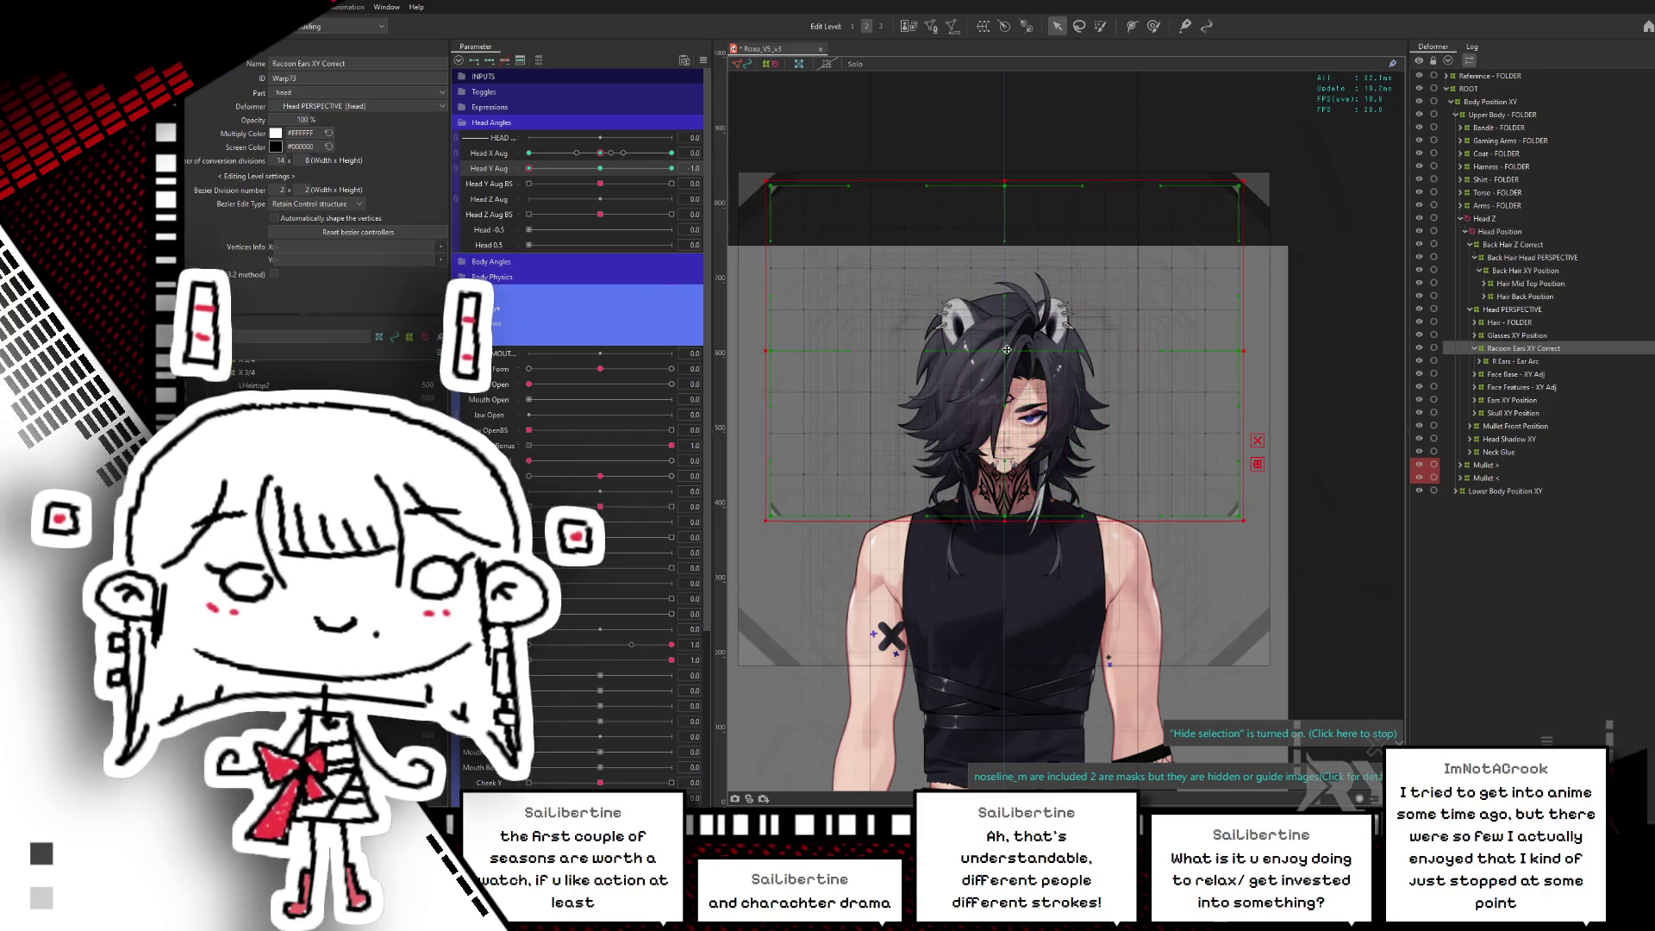
- Tilt the head down to -1.0 on Head Y Aug and fit the ear warp grid to it
drag(529, 168, 654, 168)
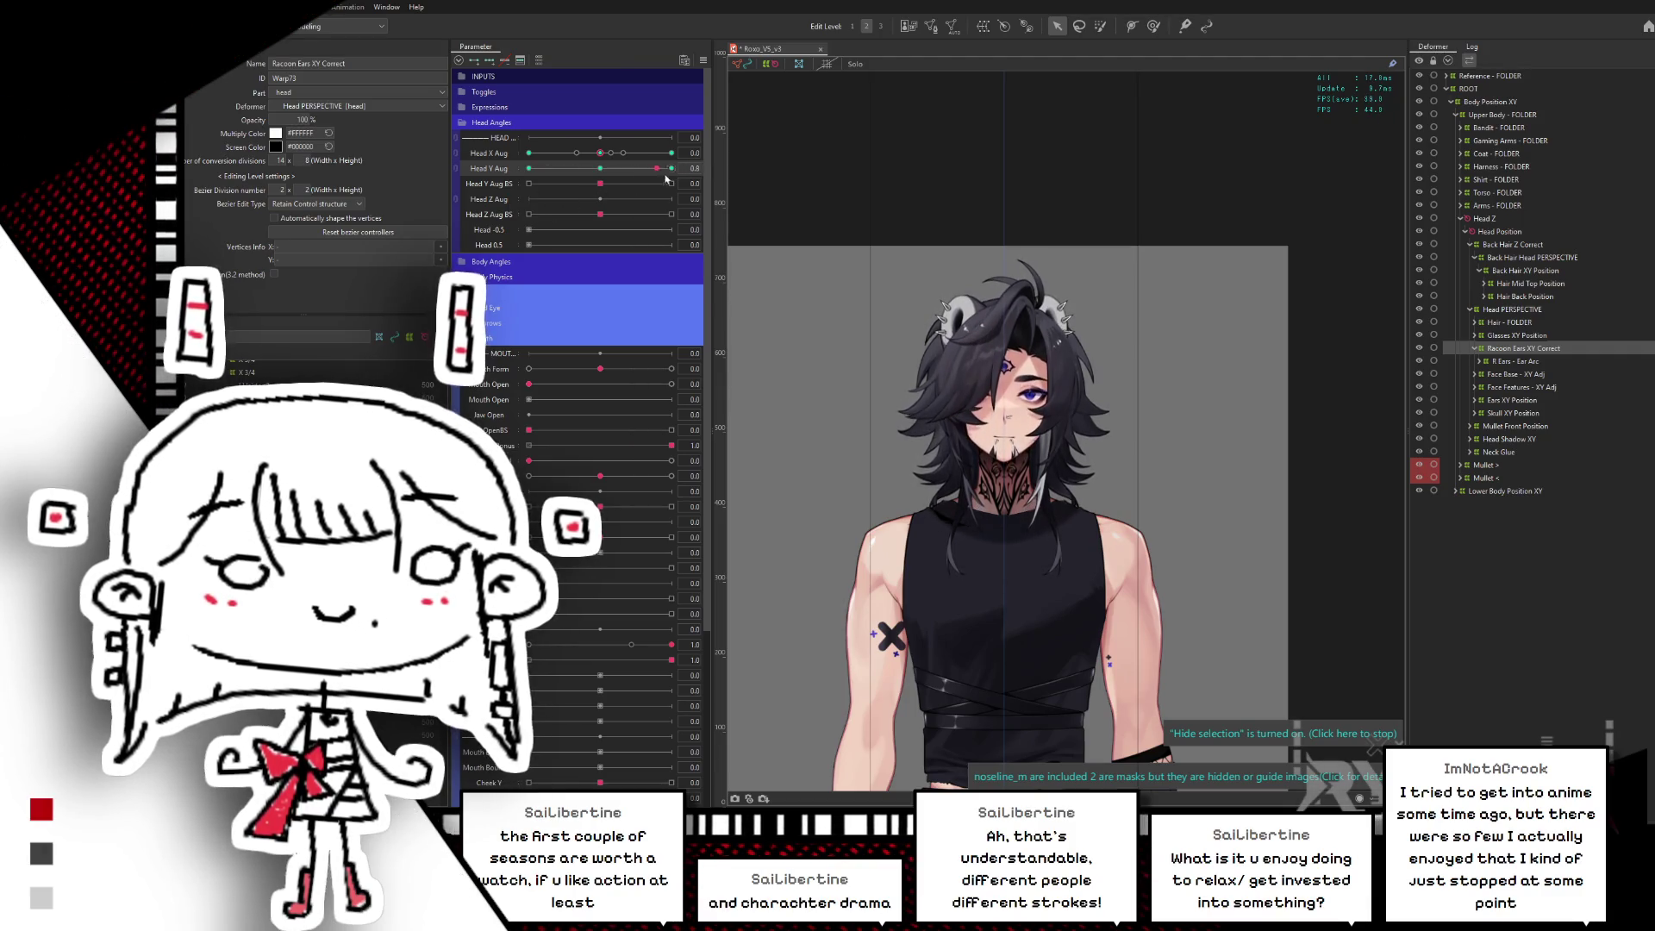
click(1005, 343)
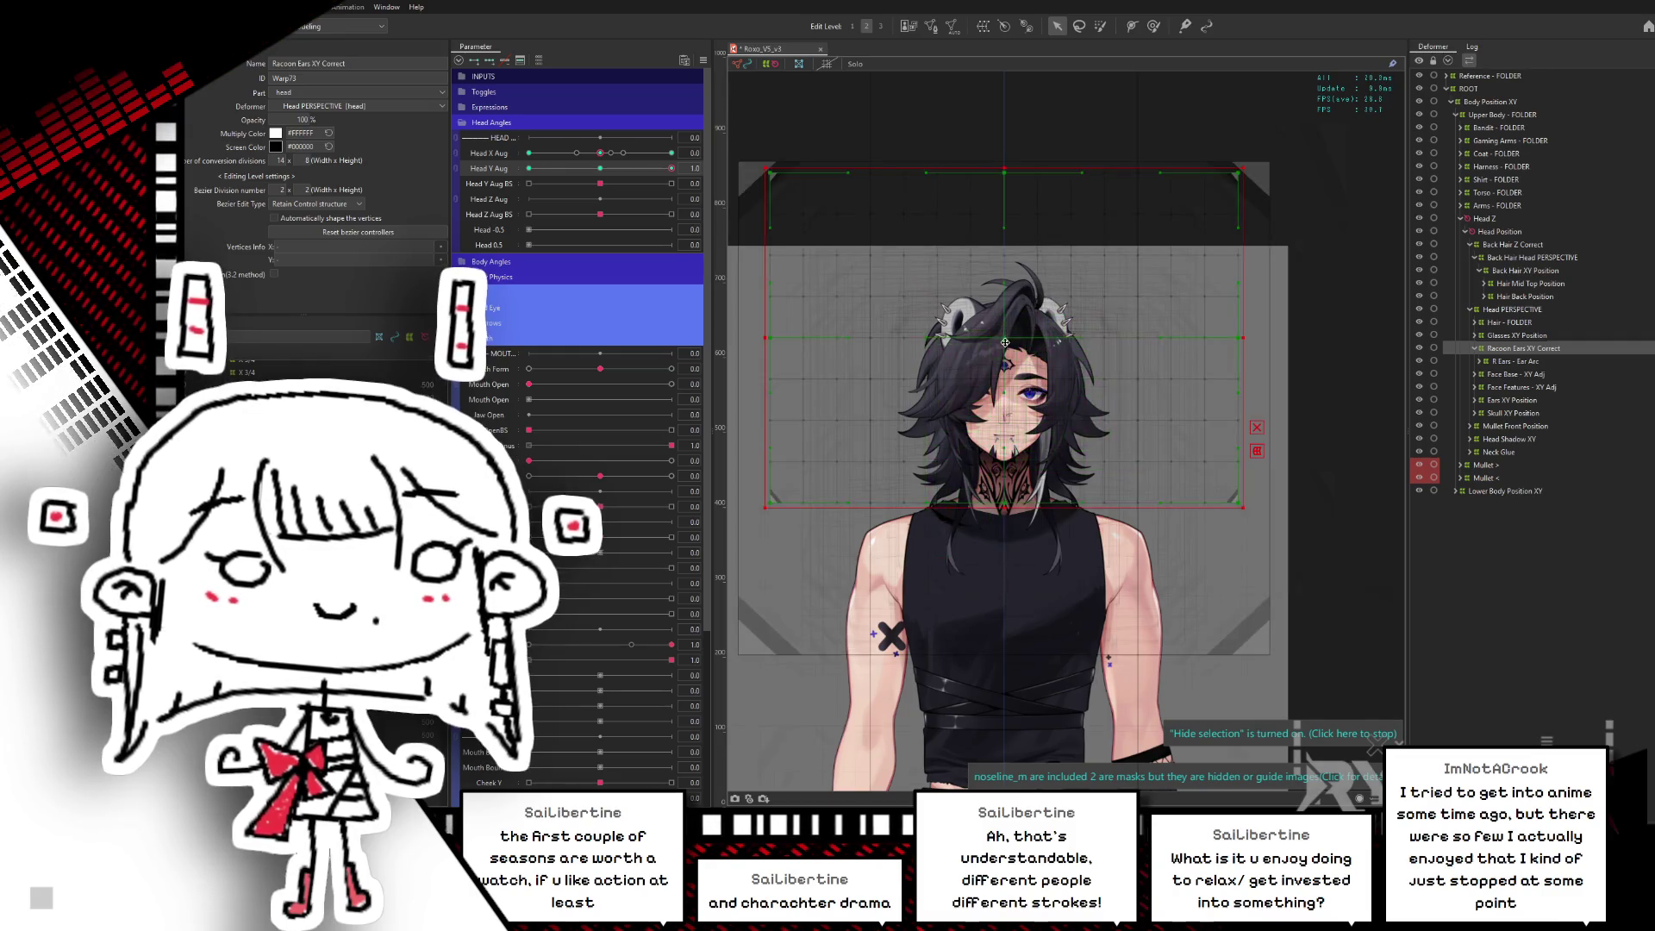
key(ctrl+h)
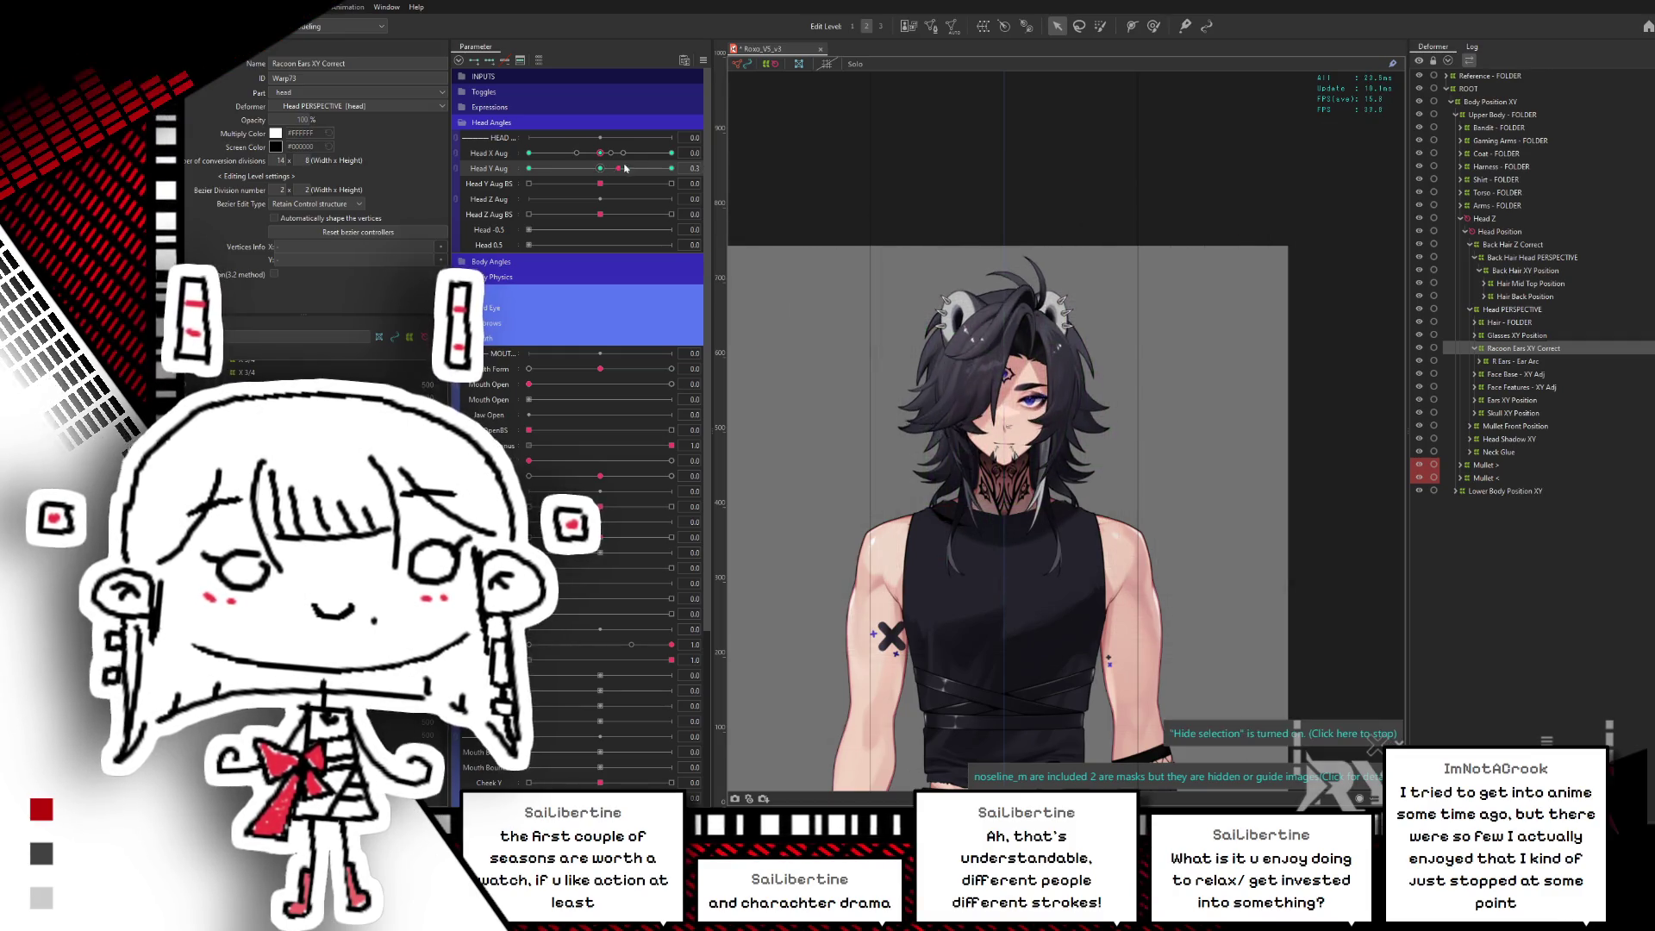
drag(586, 168, 536, 168)
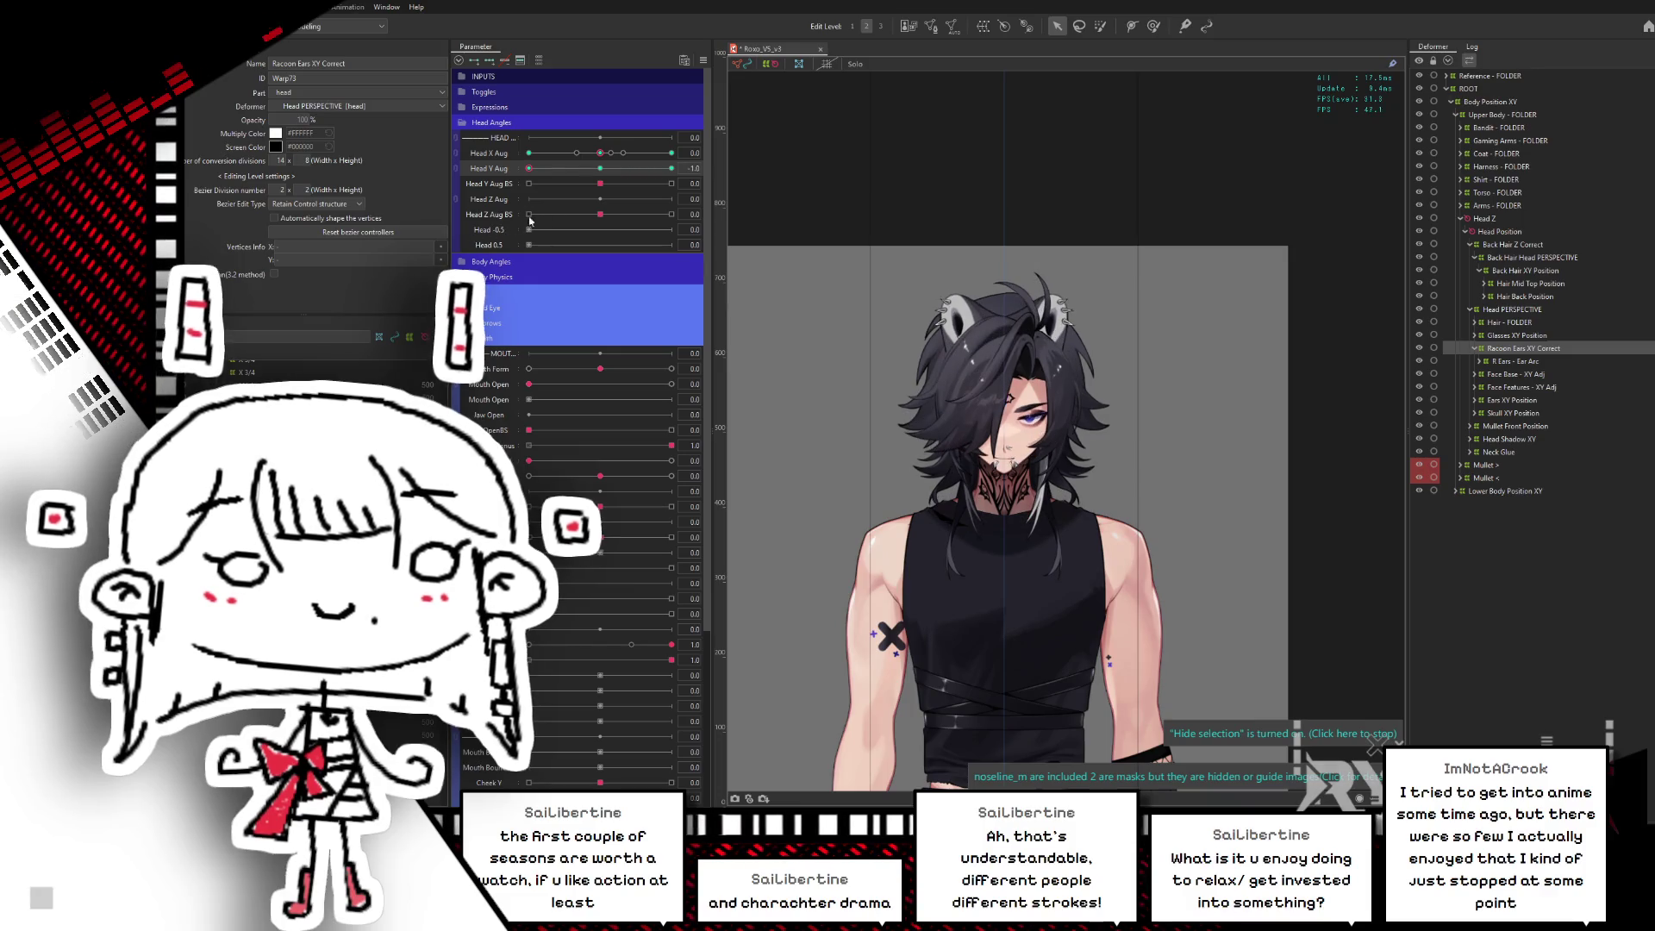
drag(540, 168, 529, 168)
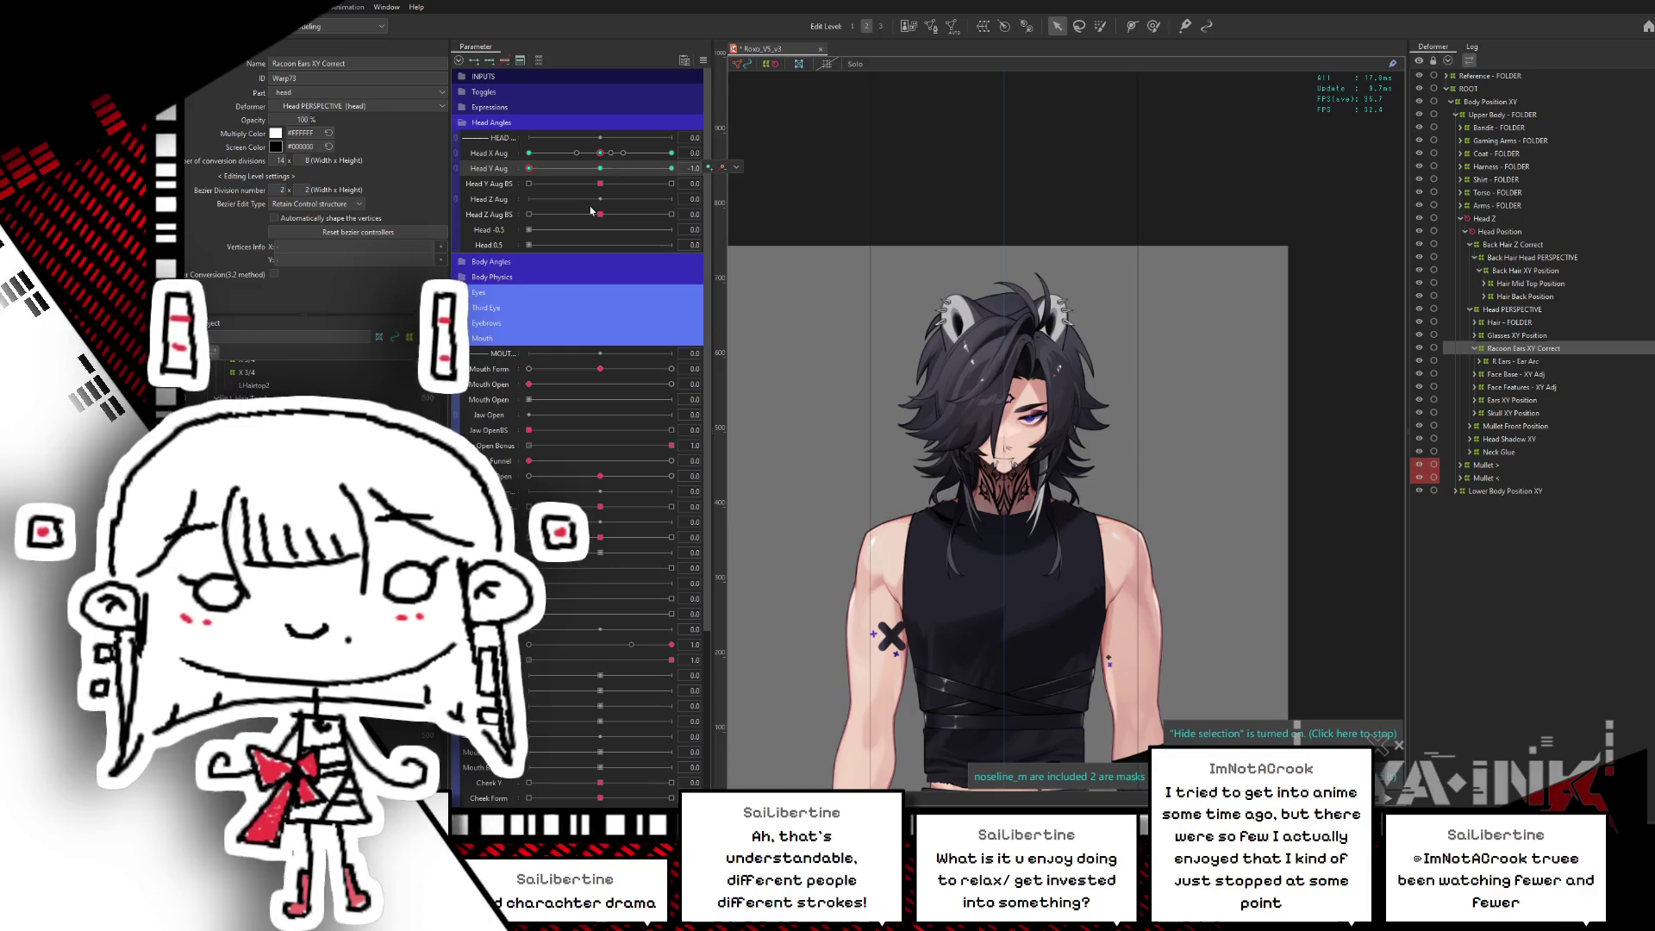
click(705, 61)
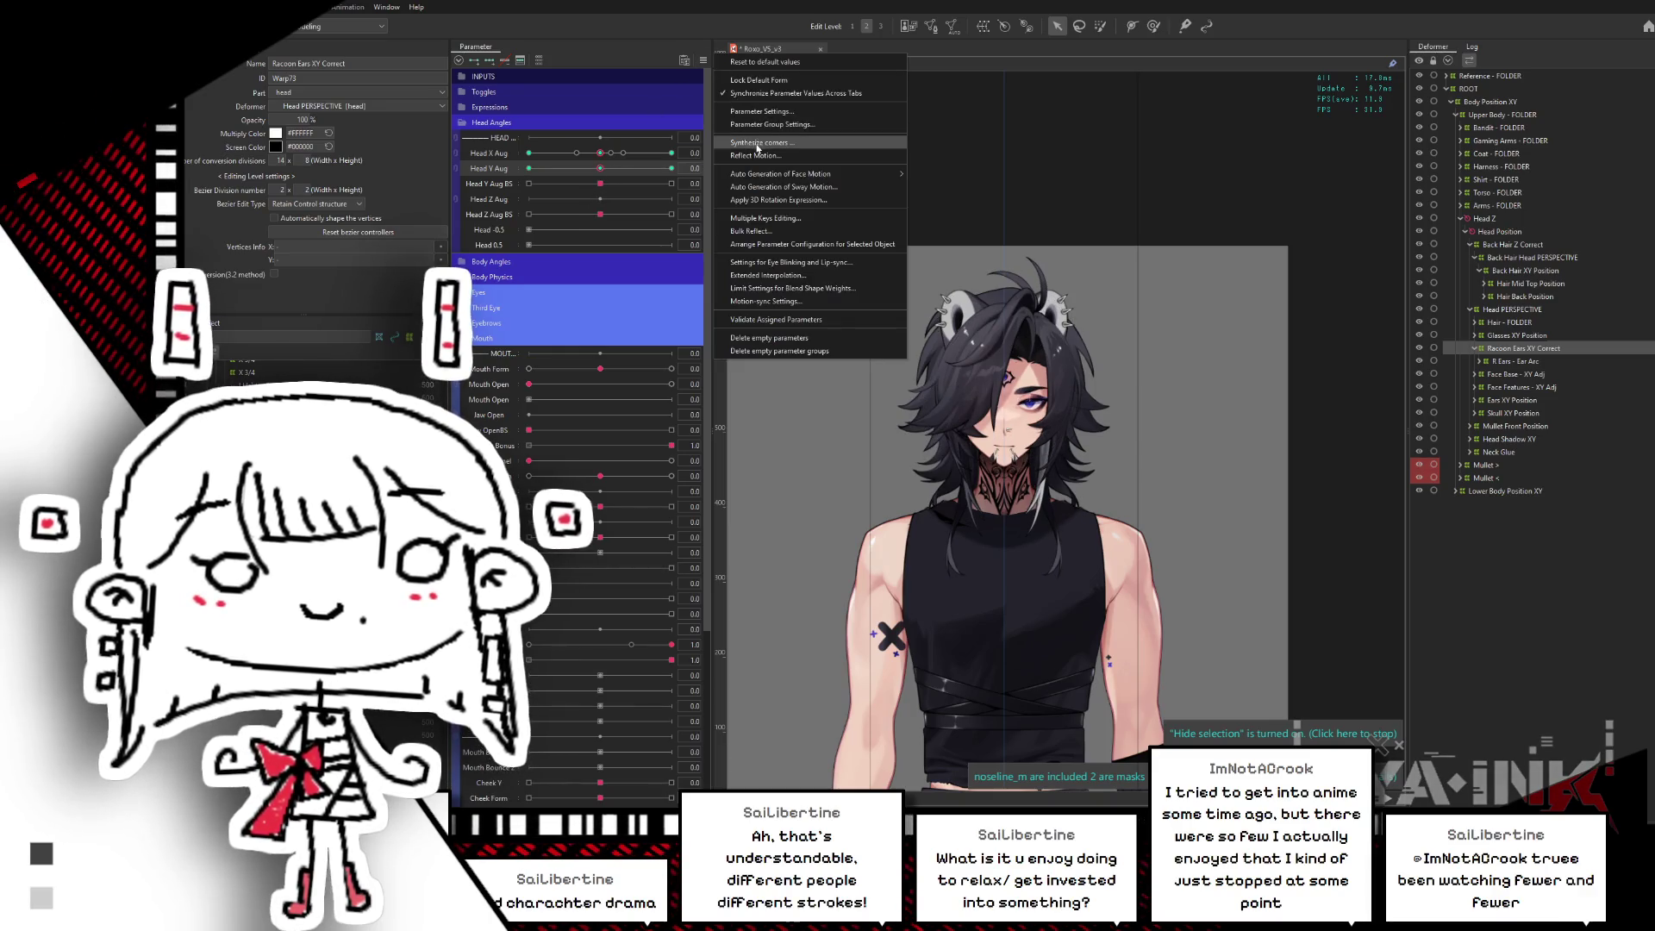
- Synthesize the corner keyforms, select the warp's children, test the head turn, reset parameters, and save
click(759, 146)
click(890, 527)
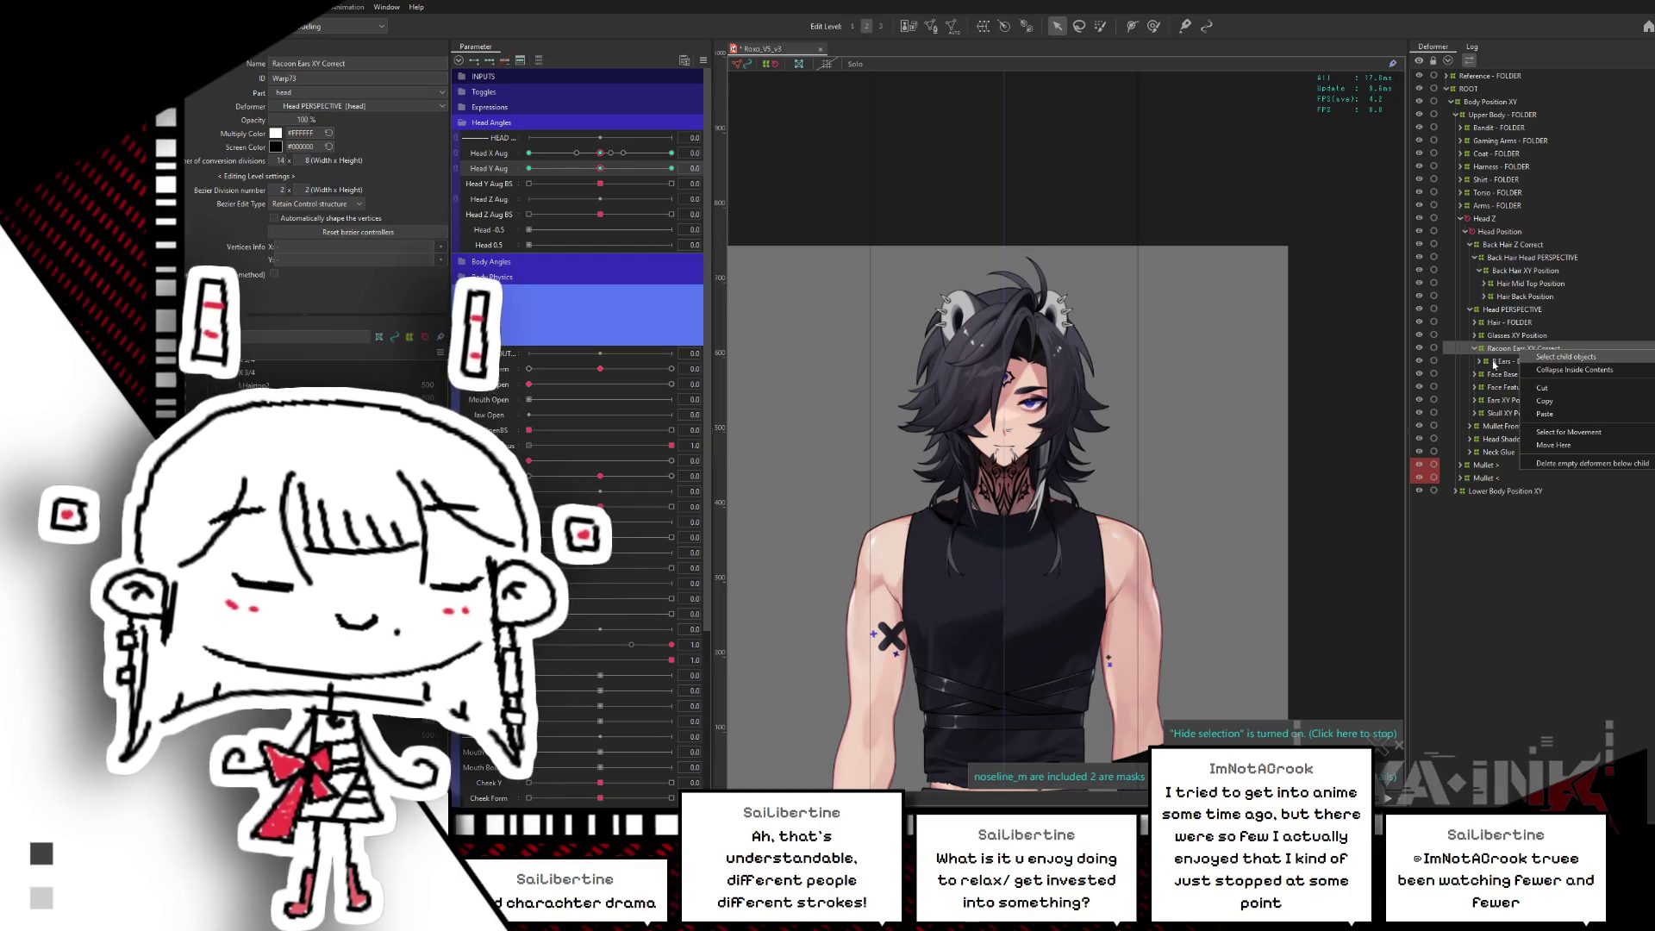
click(1543, 356)
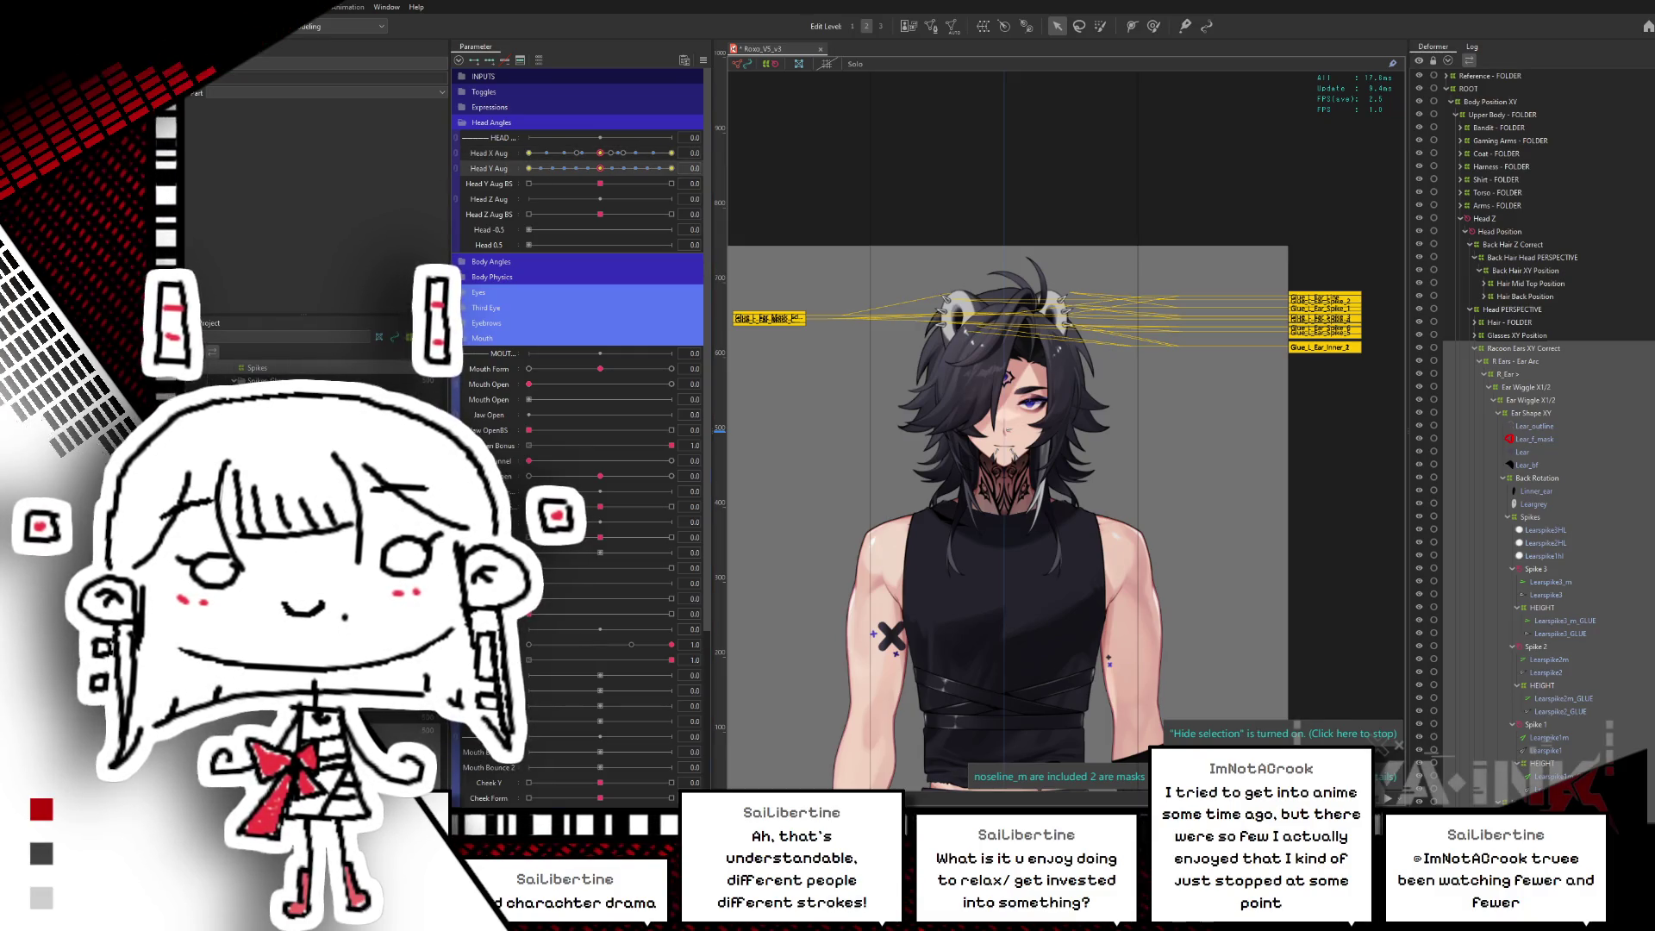
mouse_move(605, 152)
mouse_down()
mouse_move(671, 153)
mouse_move(528, 168)
mouse_up()
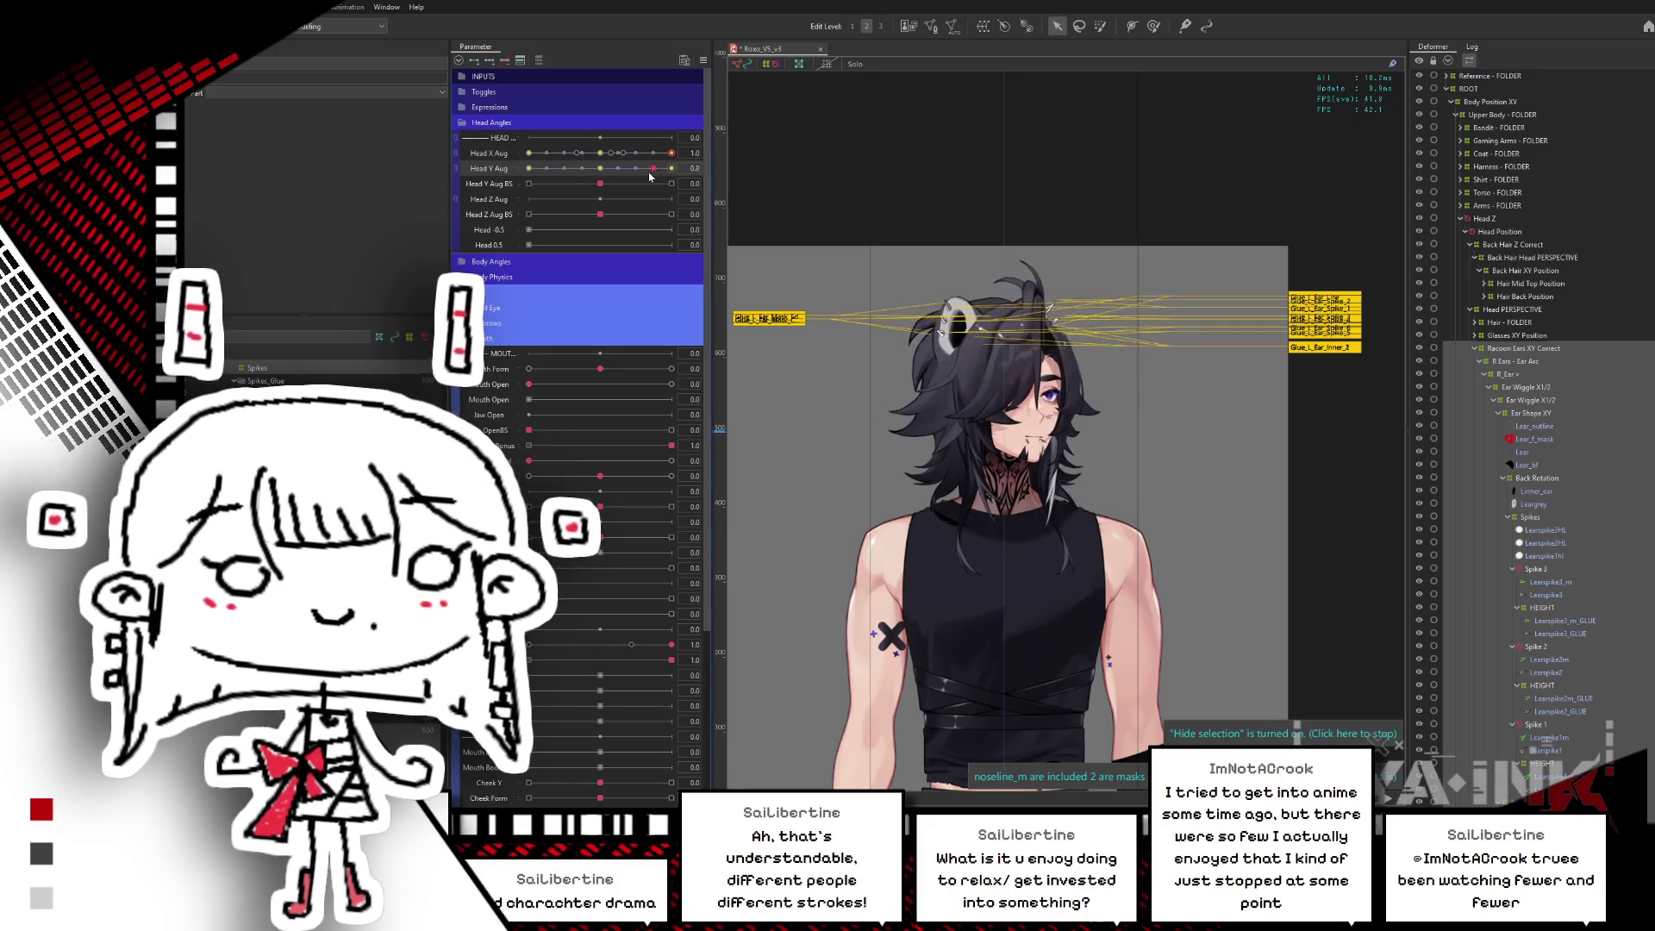
key(ctrl+shift+r)
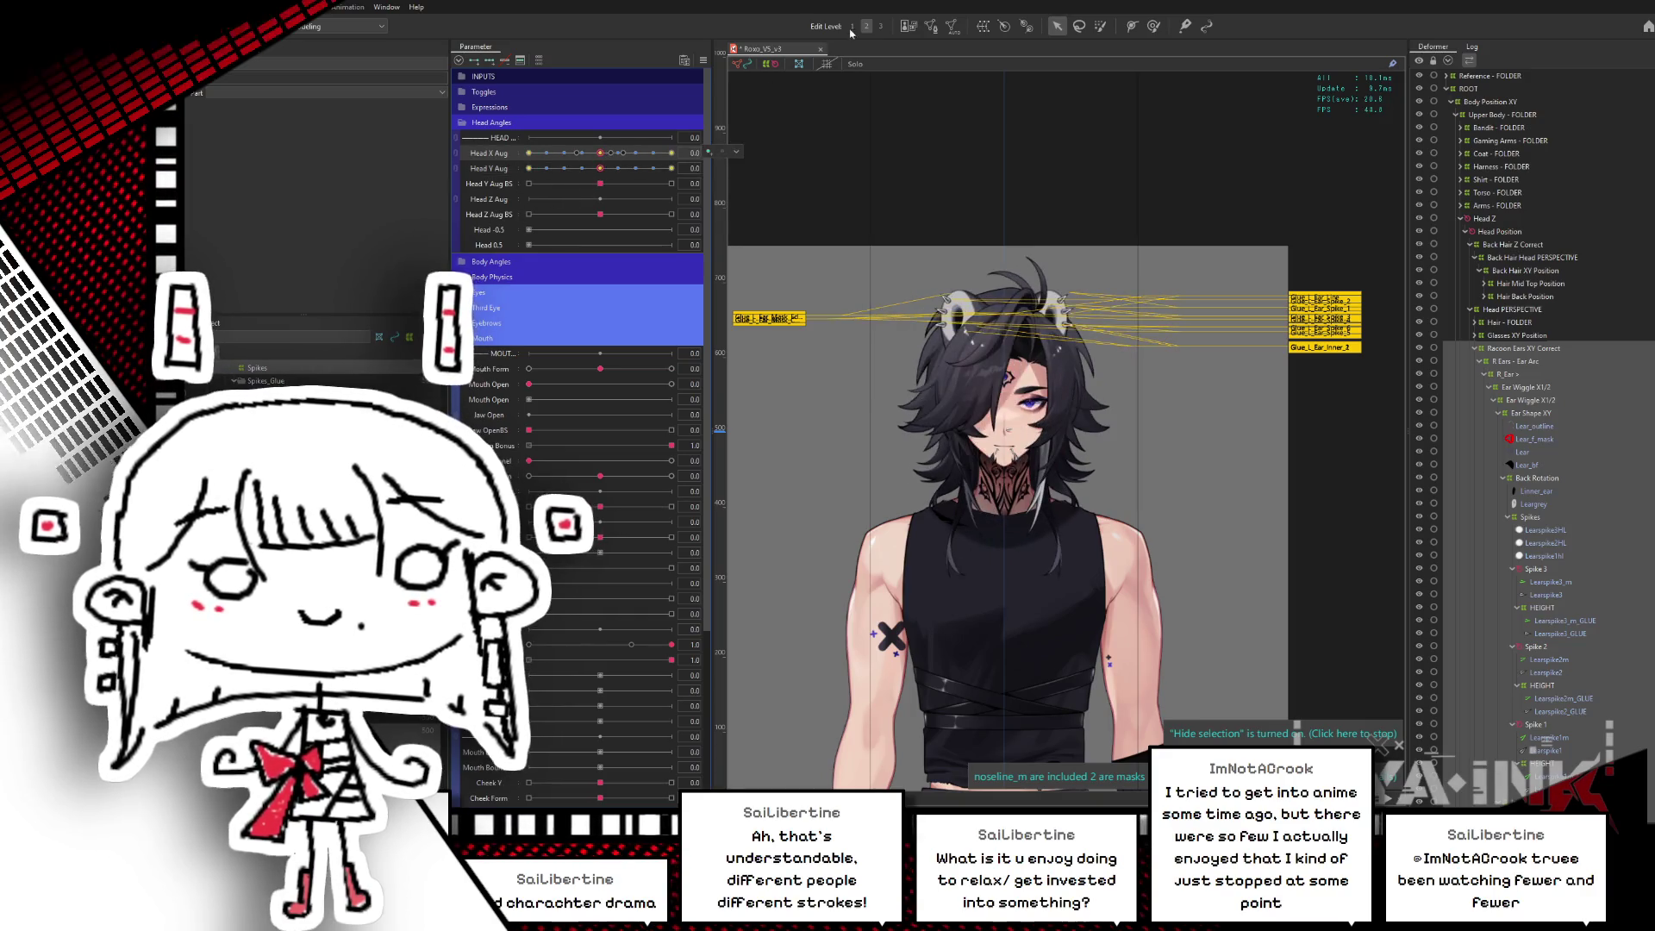
key(ctrl+s)
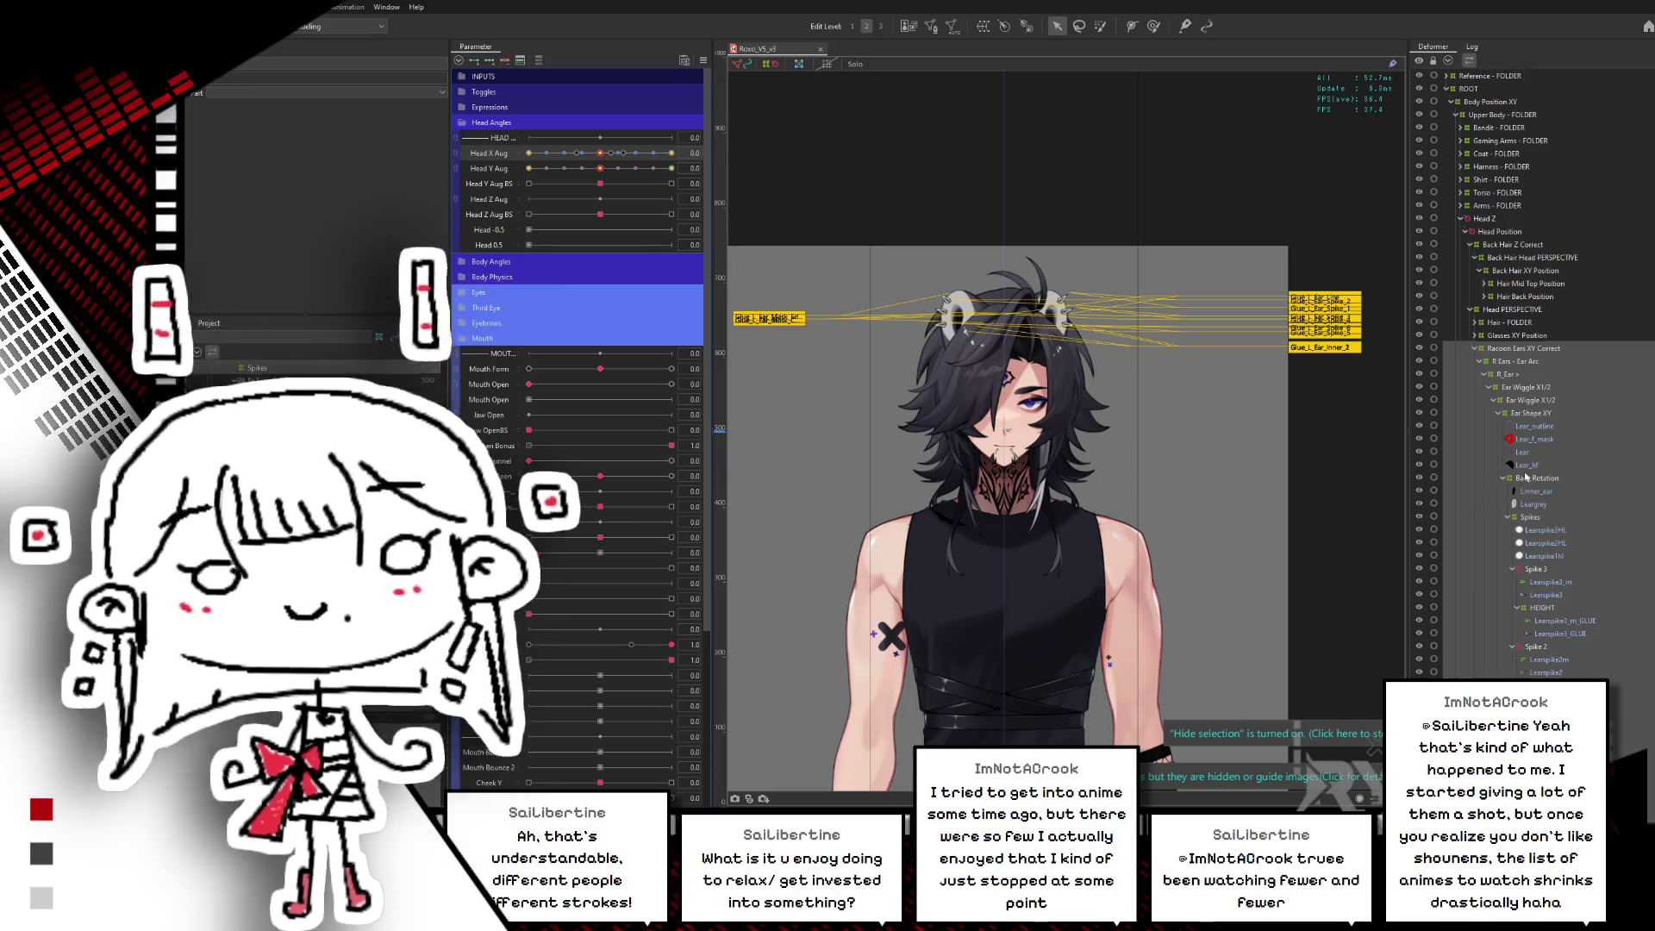
- Collapse the Racoon Ears XY Correct deformer in the deformer tree
click(1474, 349)
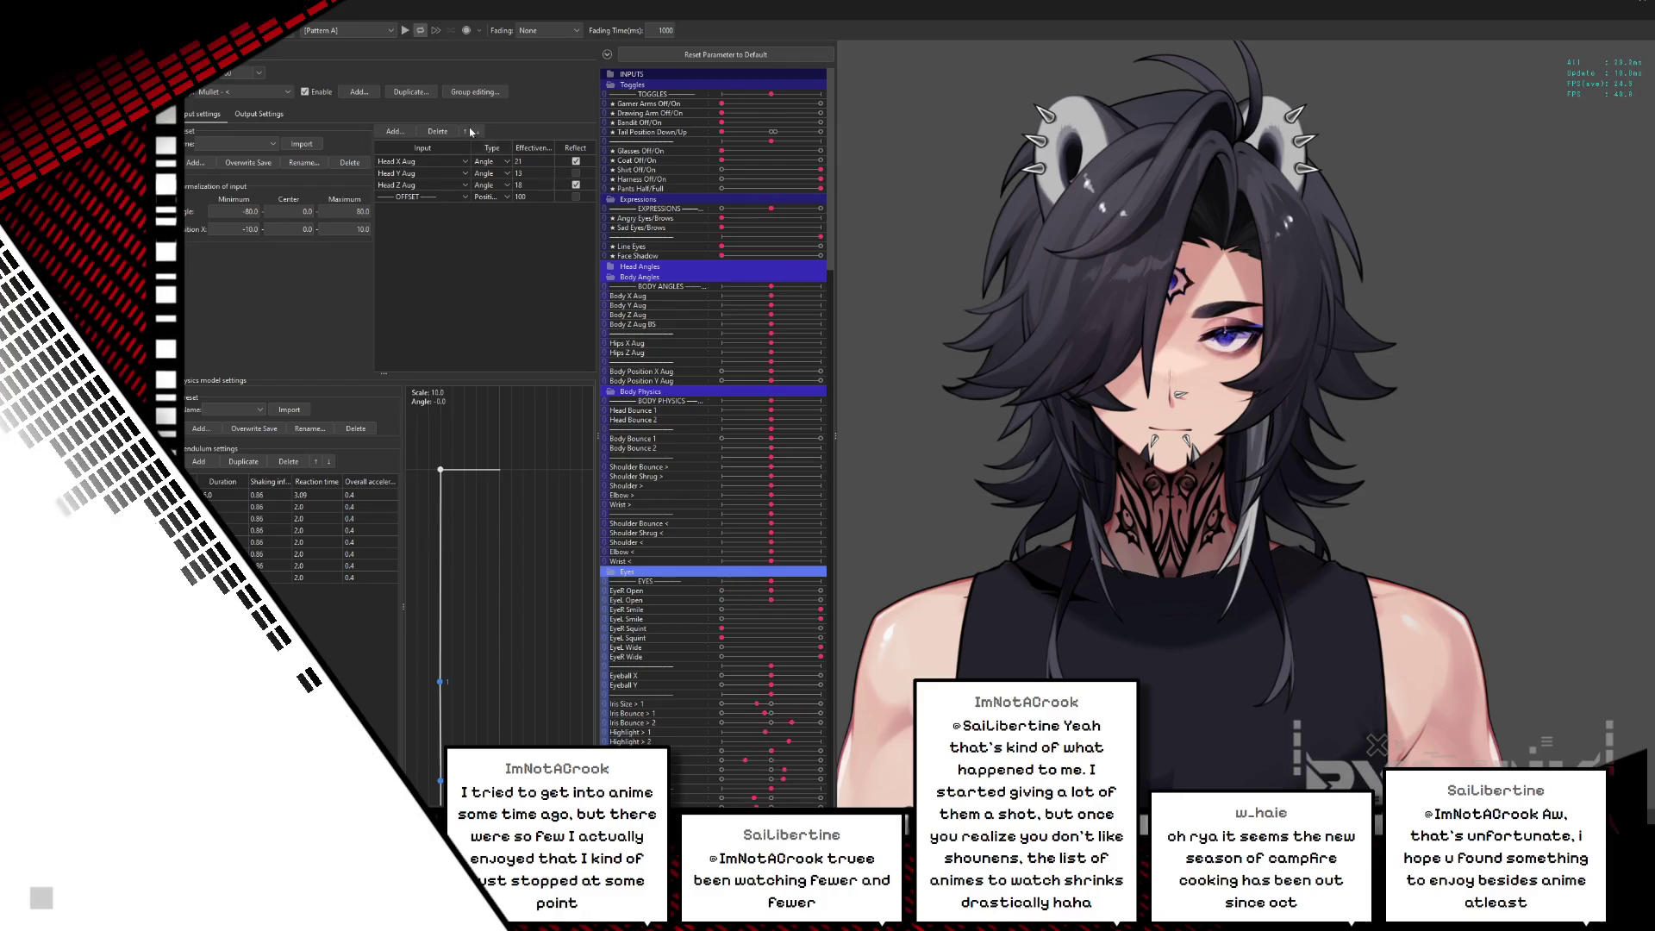
- Open External Application Integration Settings from the settings menu and confirm VTube Studio is Connected
click(271, 10)
click(336, 129)
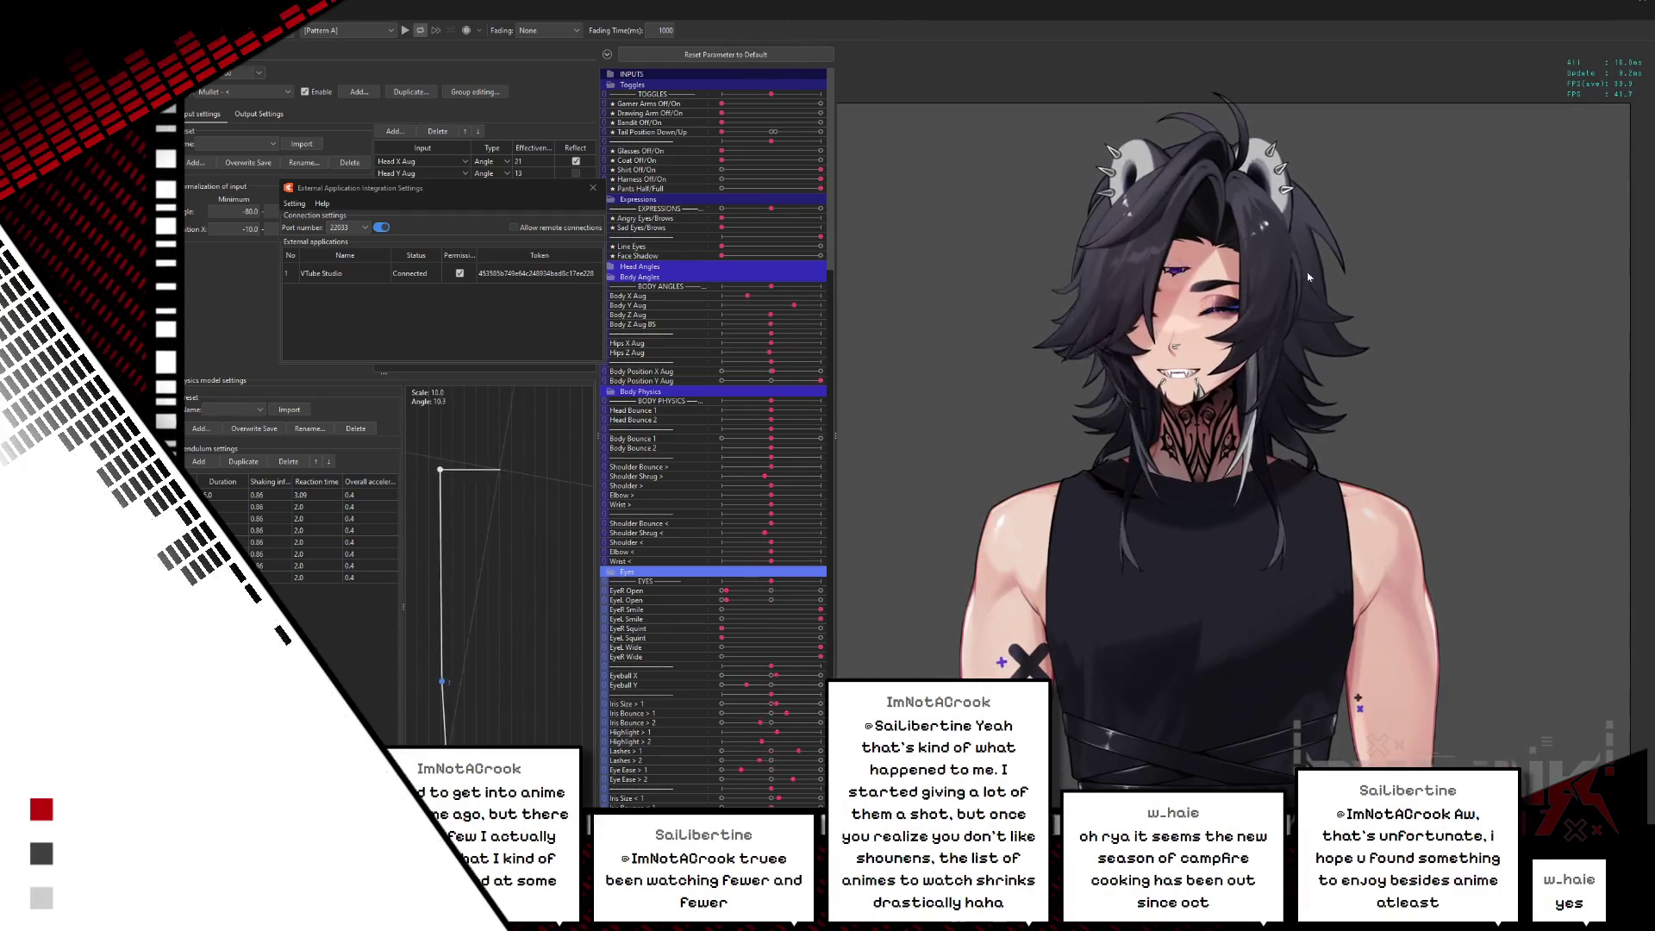
scroll(1223, 176, up, 5)
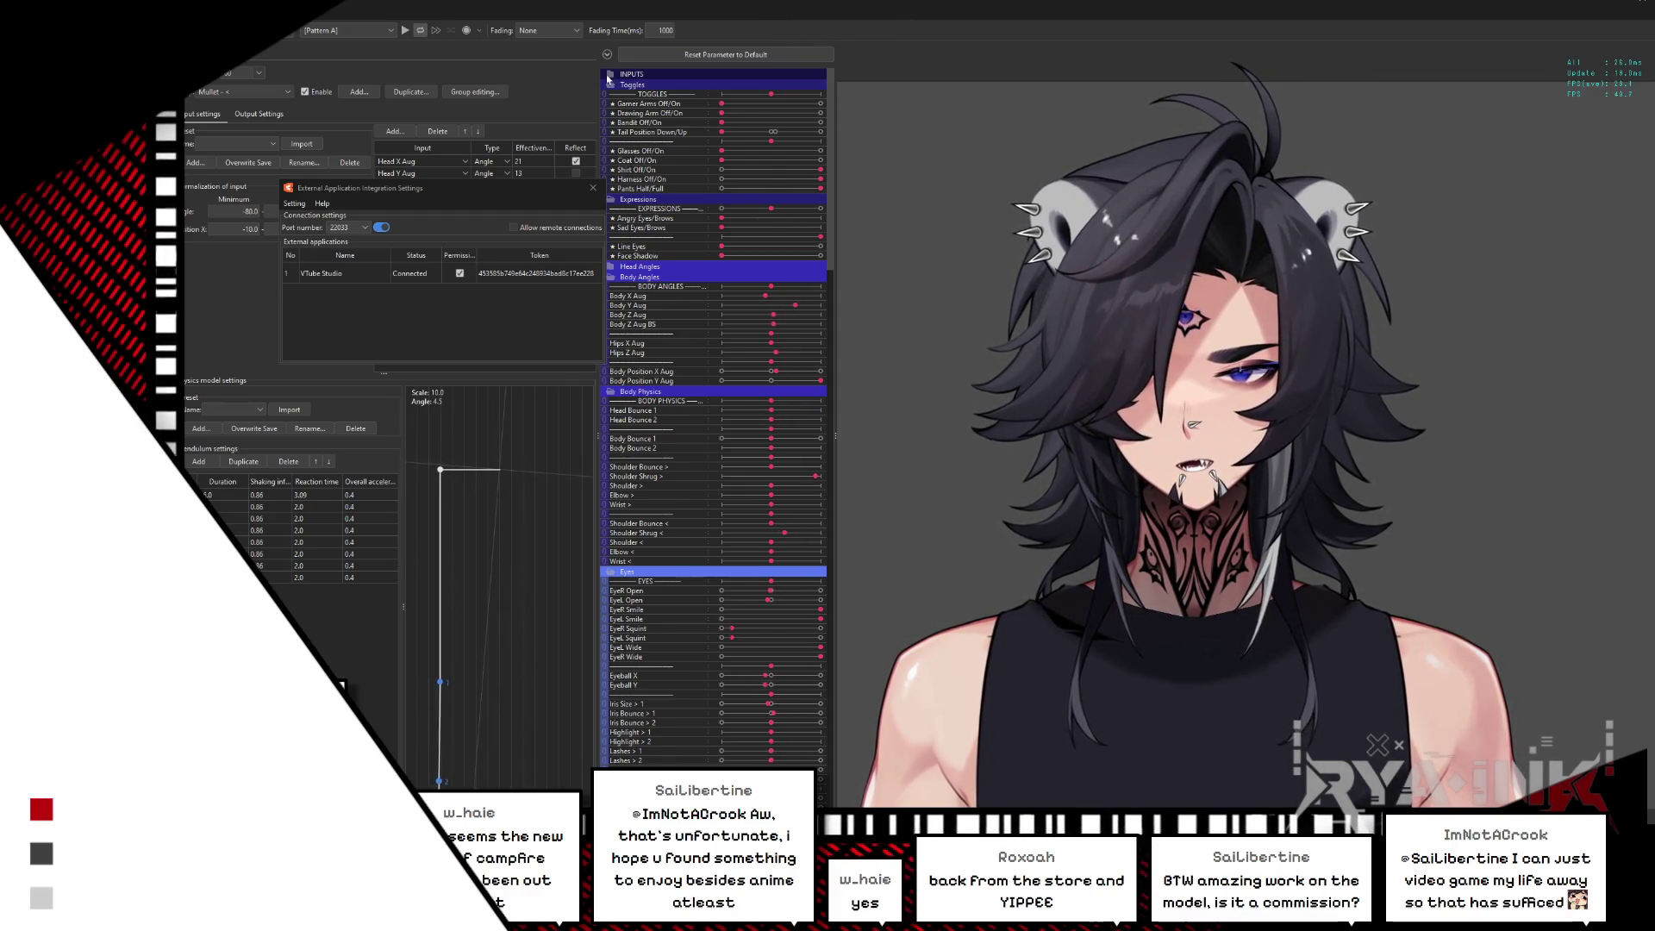
- Scroll up to get back to the Modeling view's deformer tree
scroll(734, 100, up, 5)
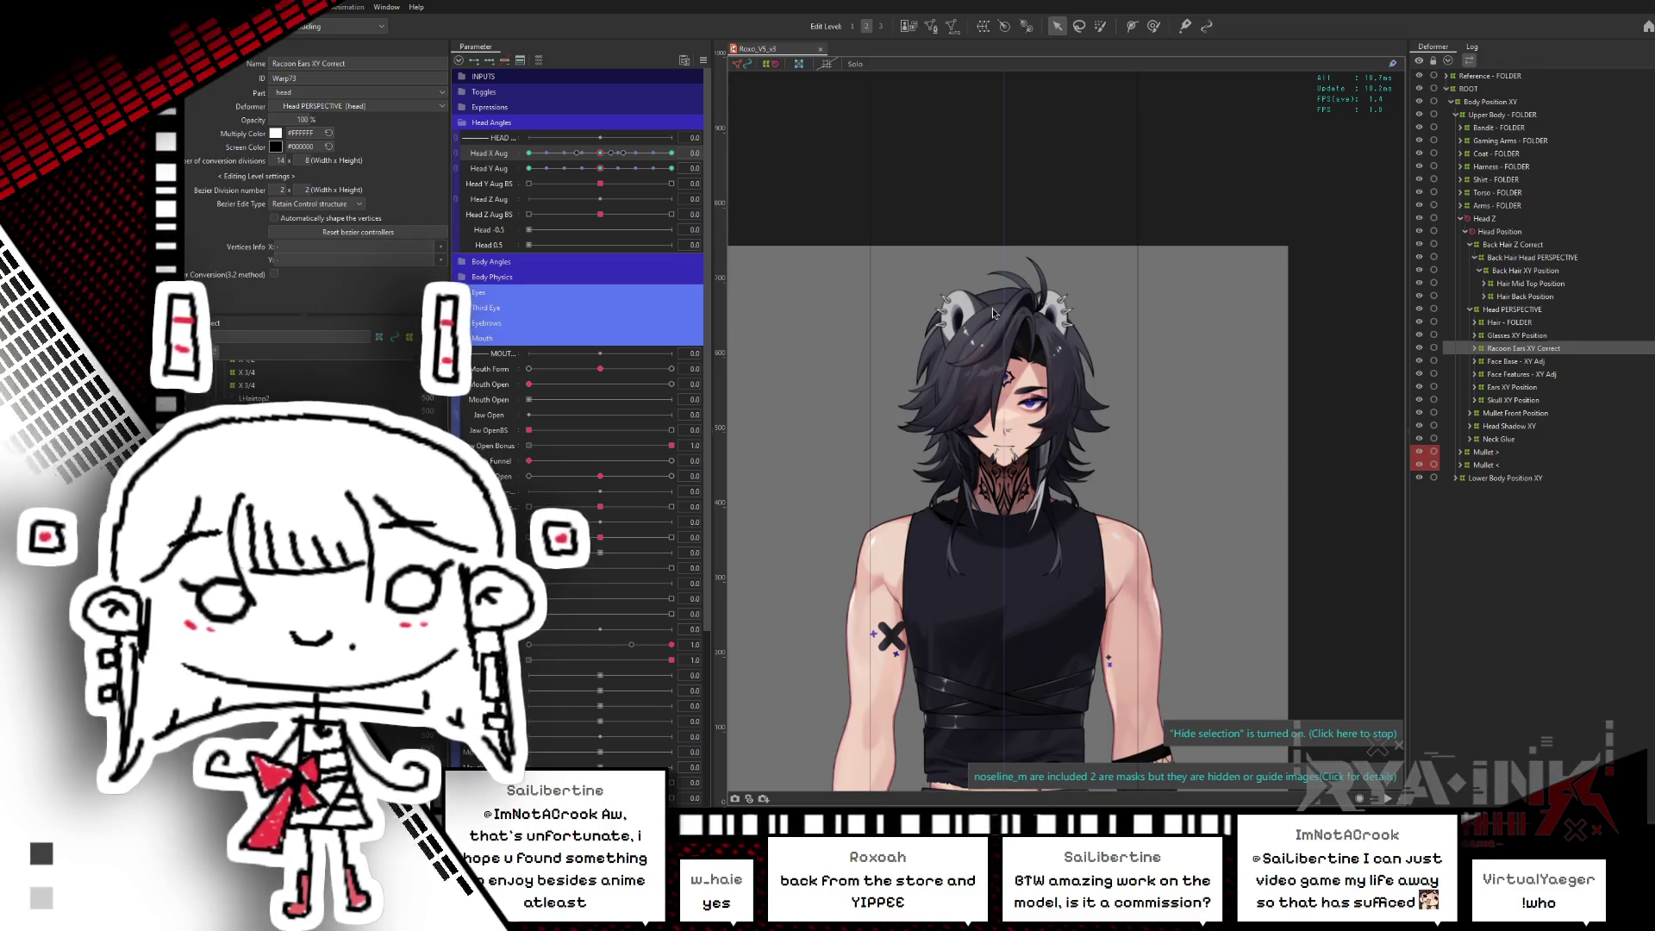
- Save the model's progress with Ctrl+S
key(ctrl+s)
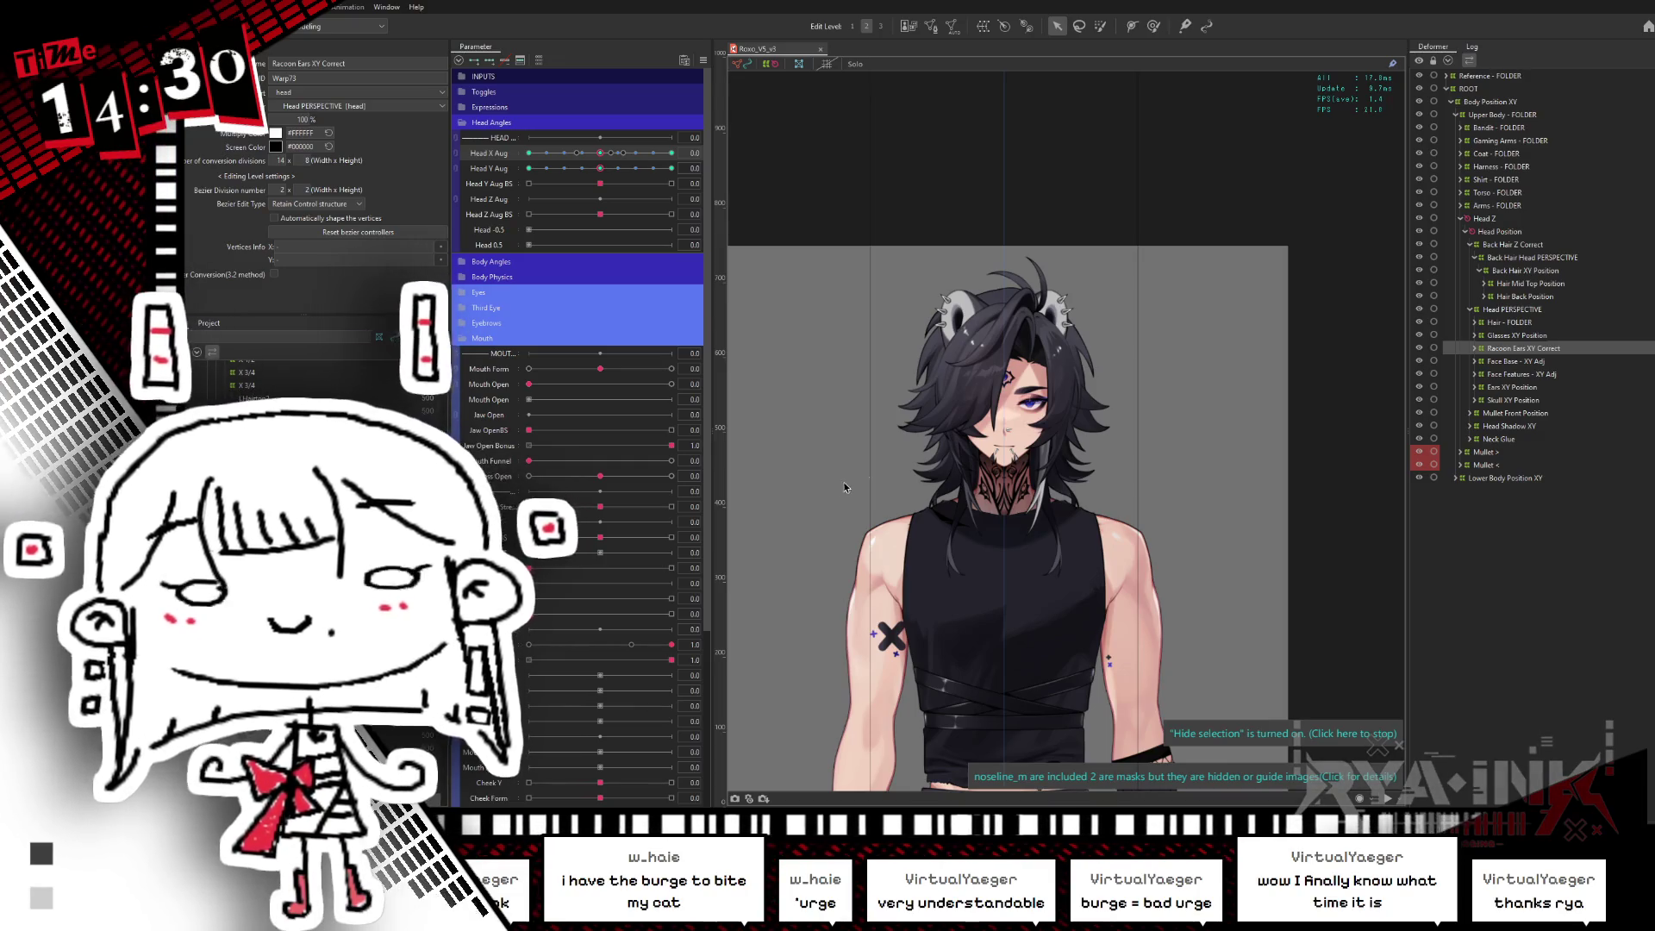
scroll(980, 369, up, 5)
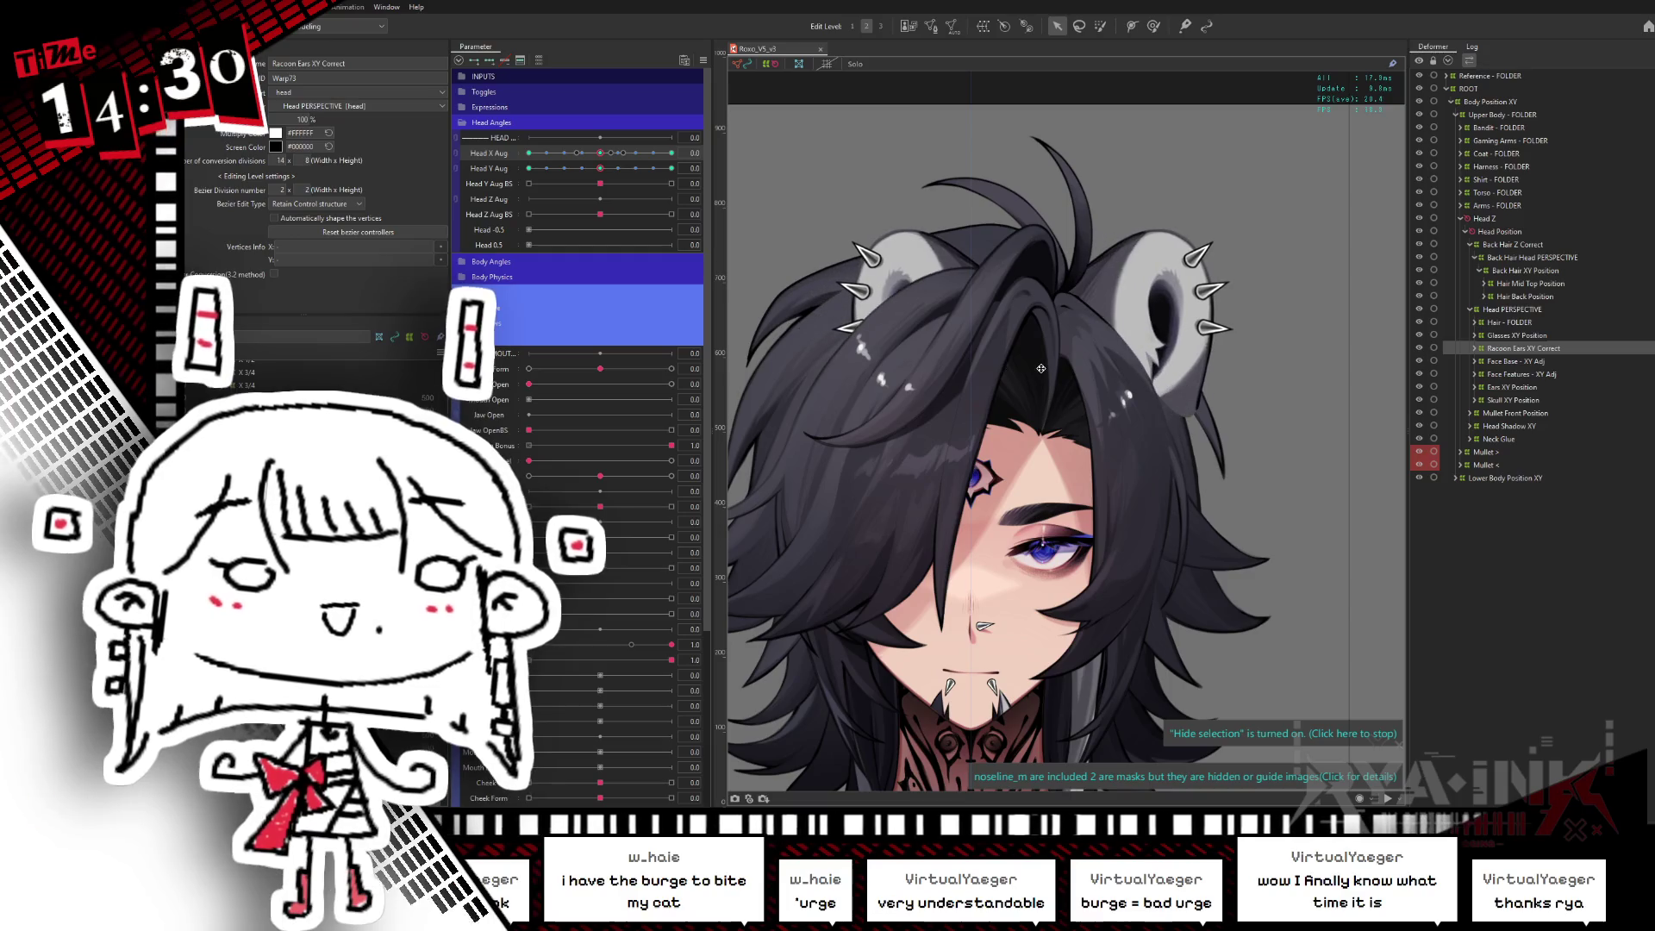
- Frame the face and neck on the canvas and collapse the Head Angles parameter group
mouse_move(1074, 435)
mouse_down()
mouse_move(1117, 380)
mouse_move(1055, 379)
mouse_up()
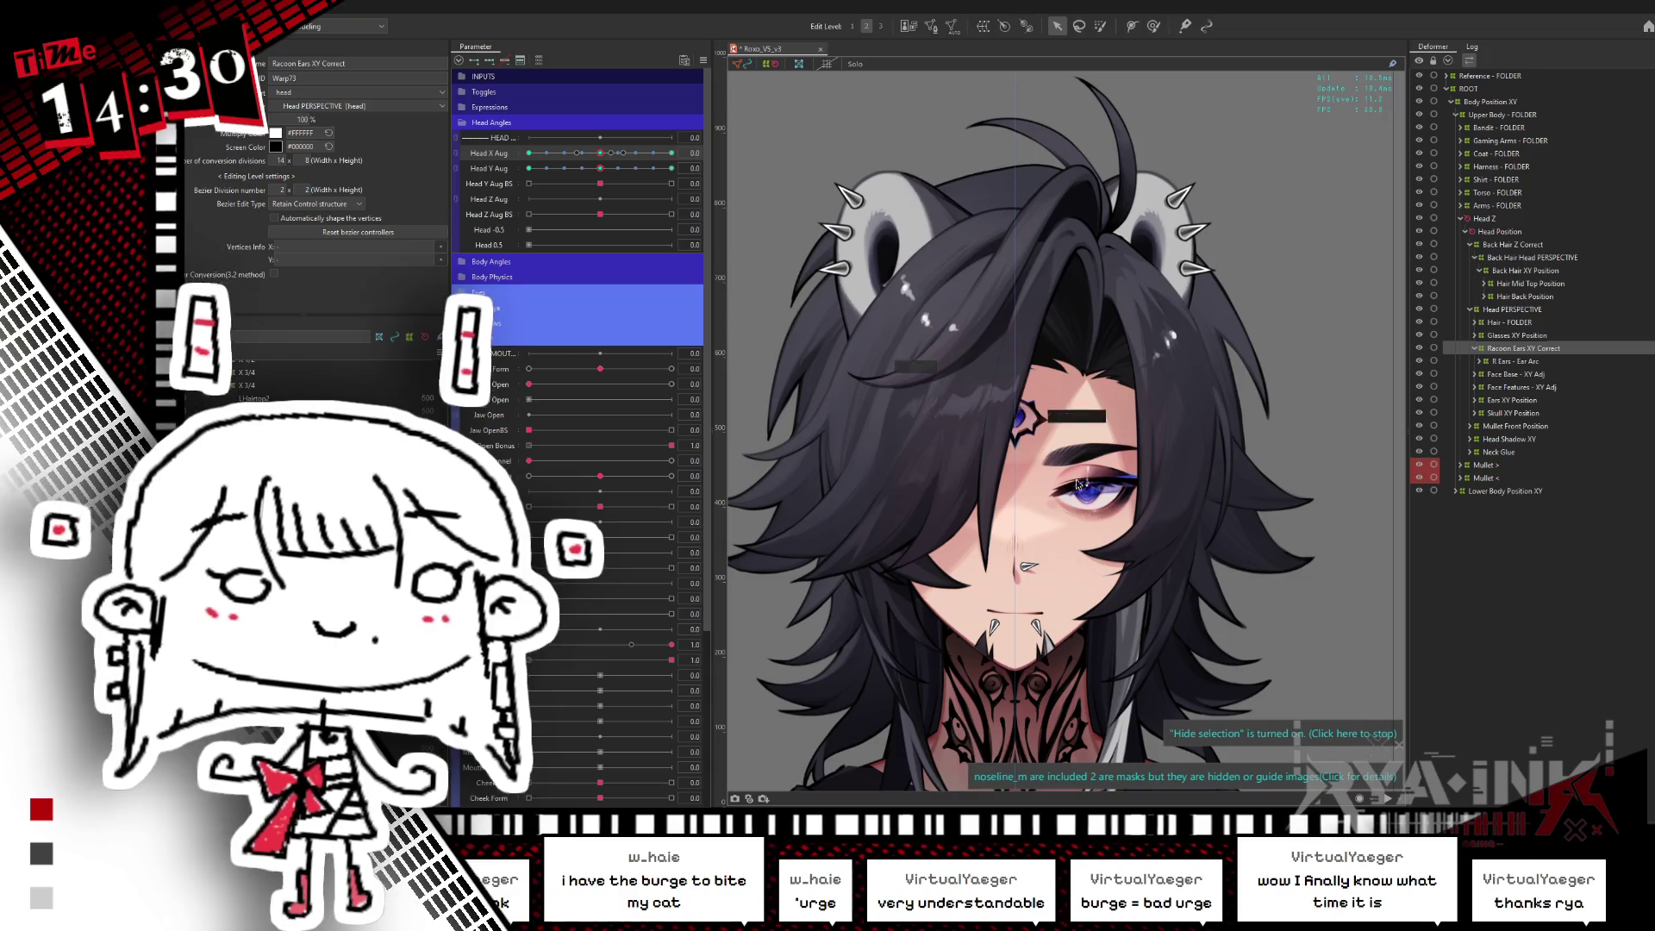
drag(771, 268, 838, 154)
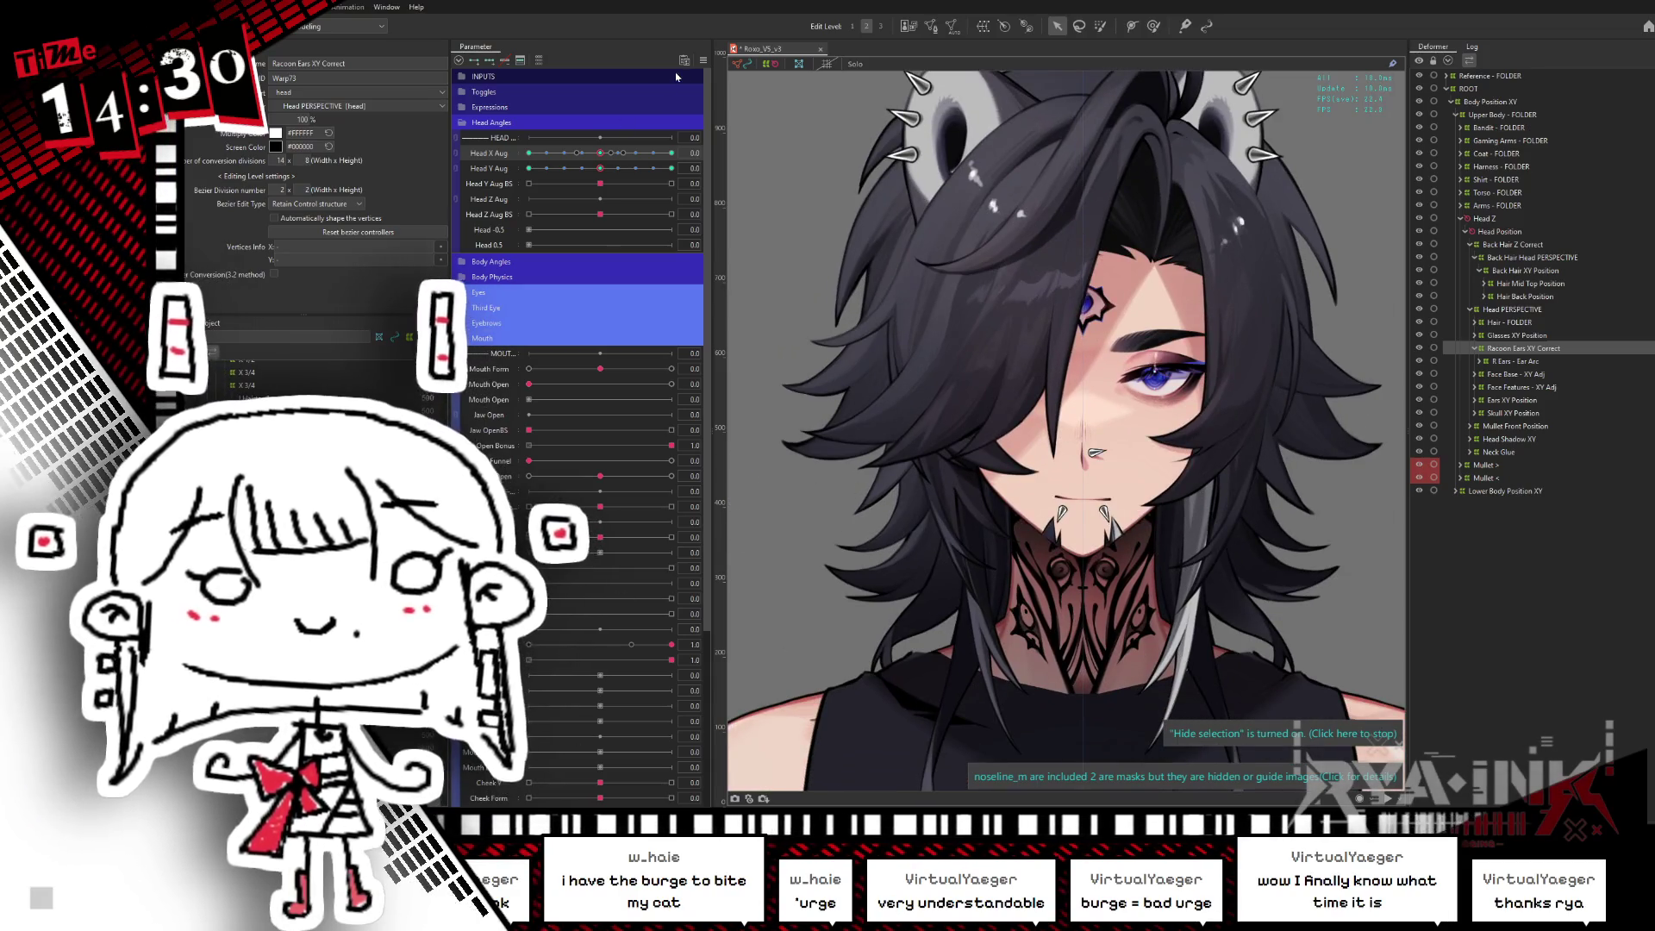
click(449, 125)
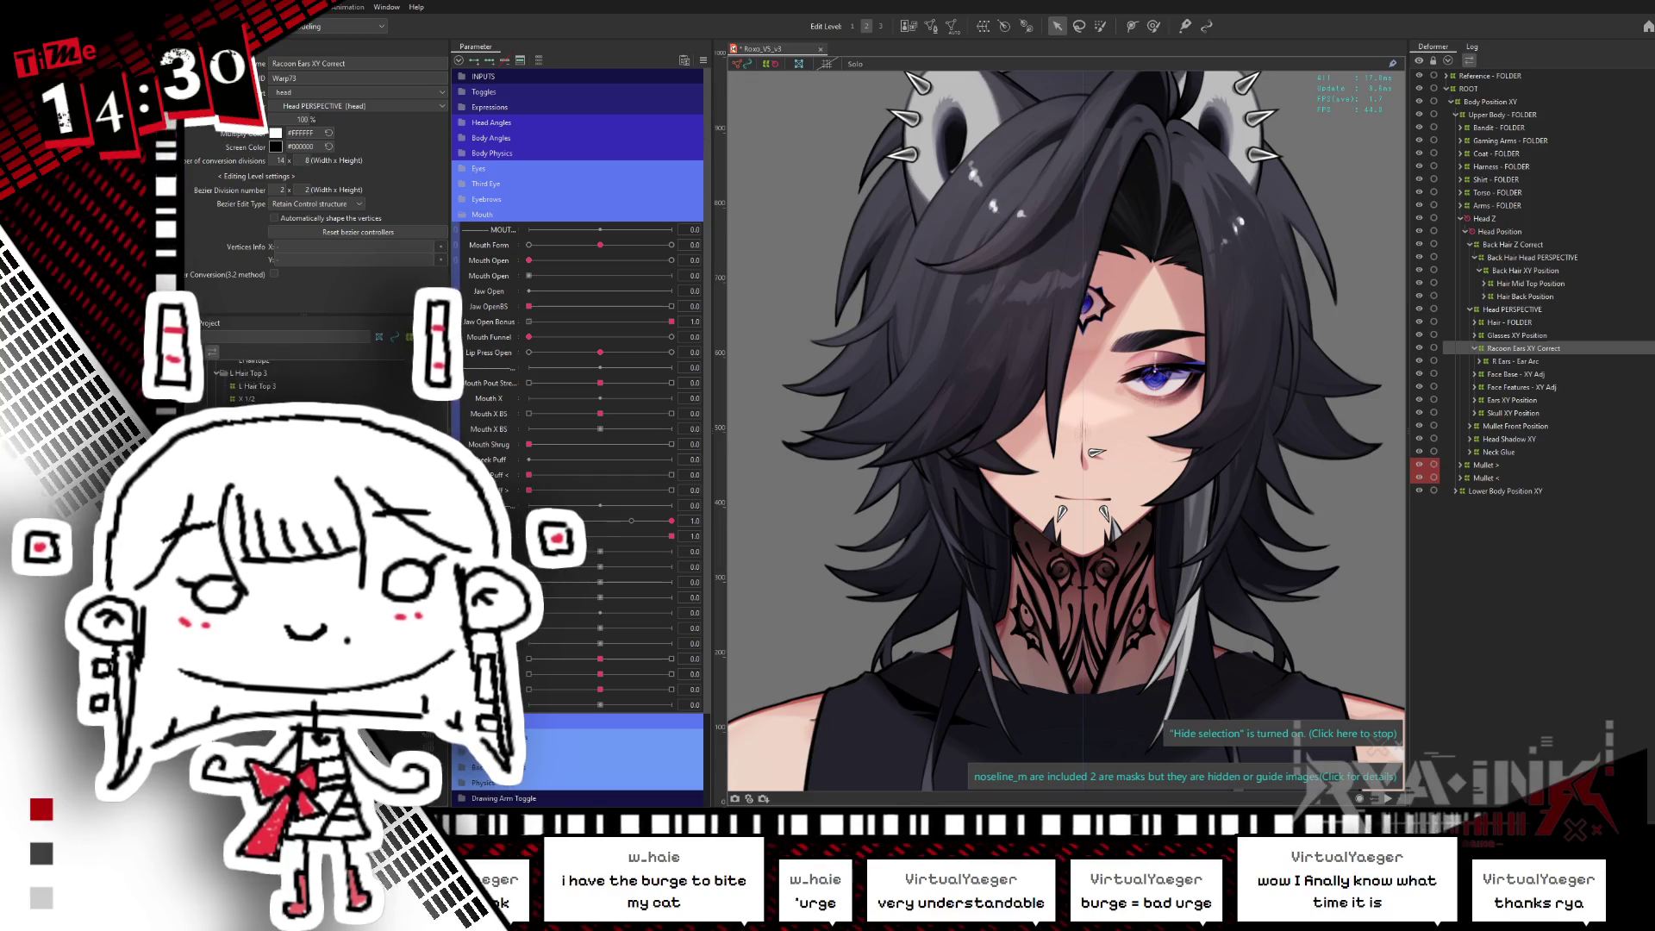
scroll(302, 380, down, 3)
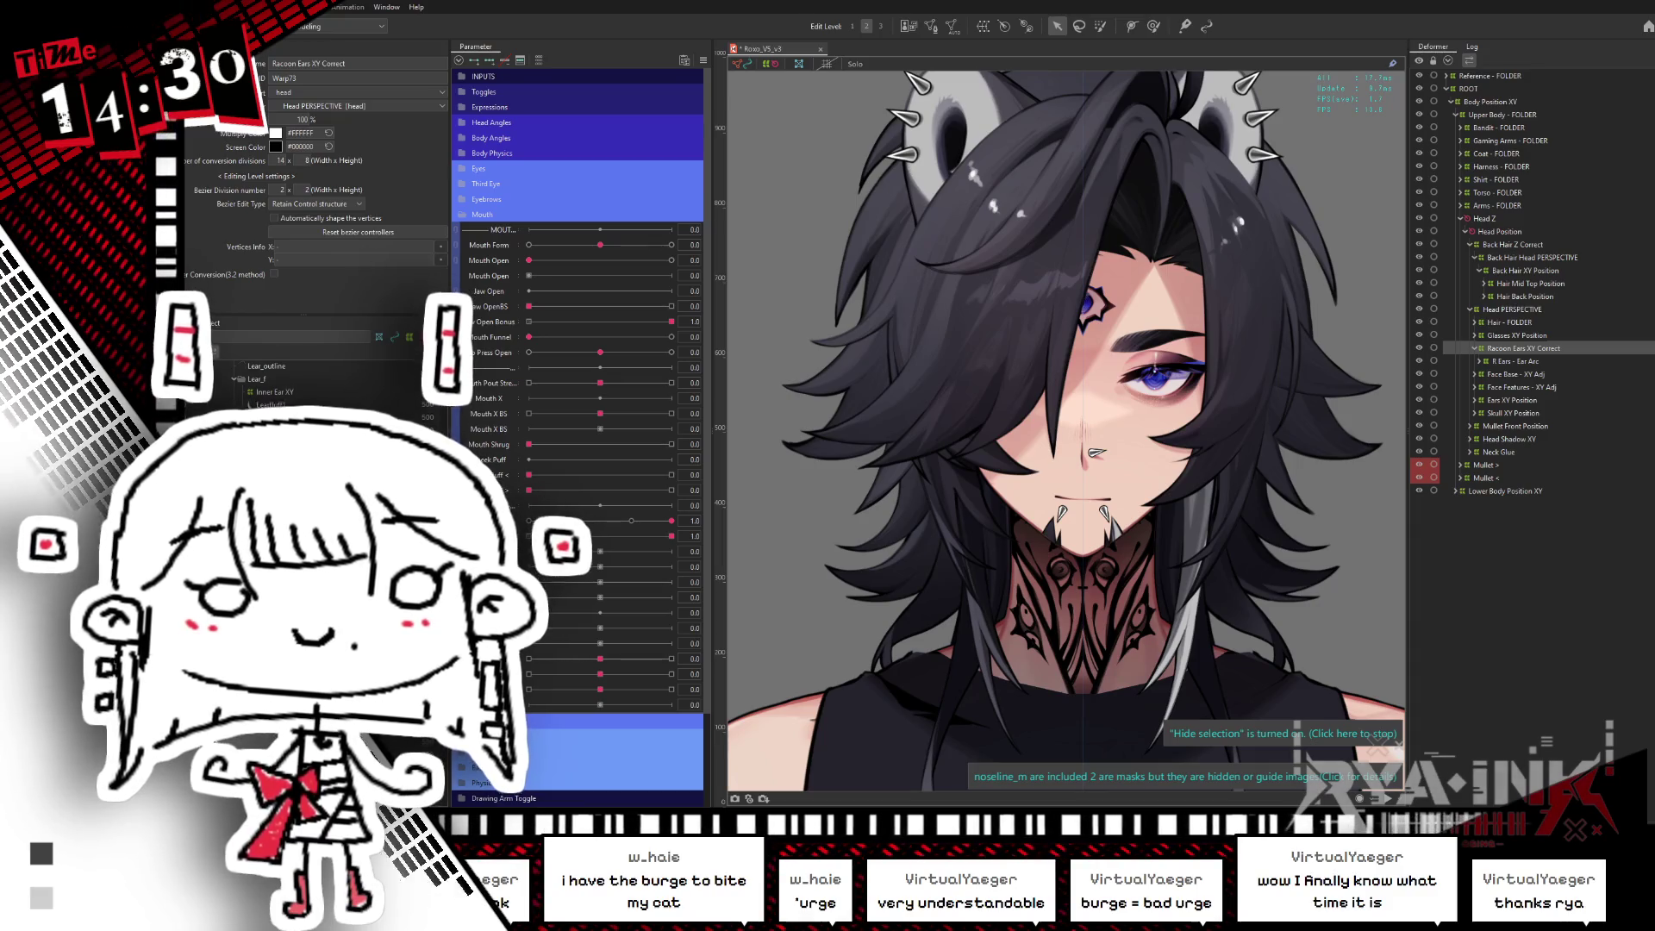
- Hide the raccoon ear and front bangs layers, then centre the face on the canvas
scroll(301, 380, down, 3)
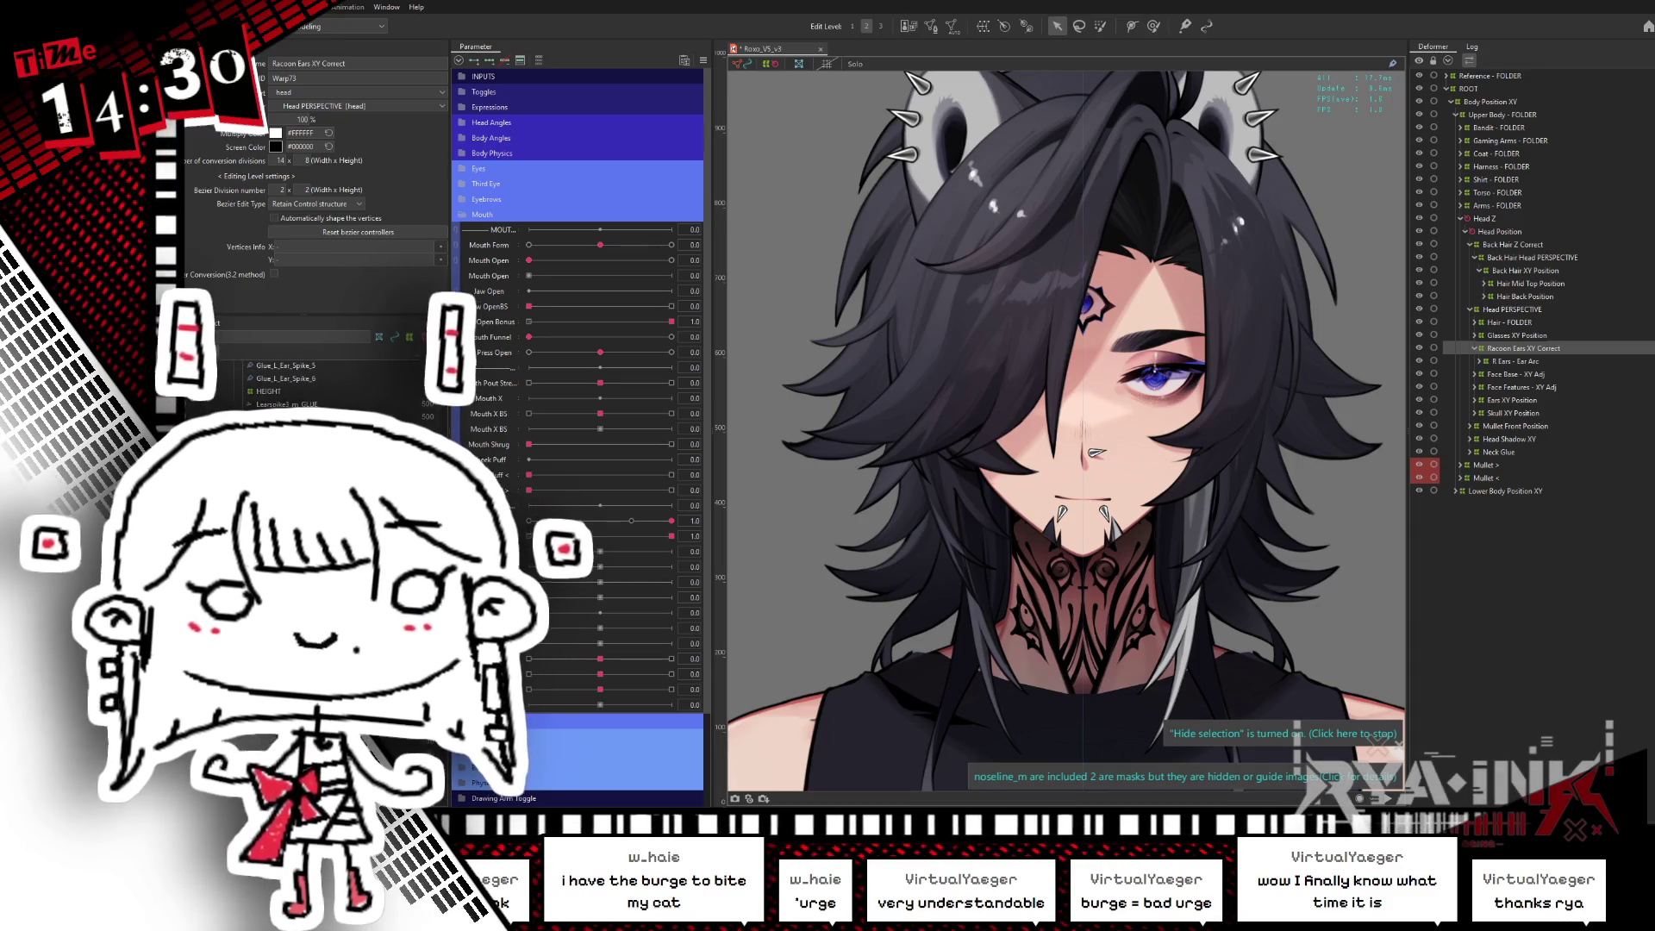
scroll(302, 379, down, 3)
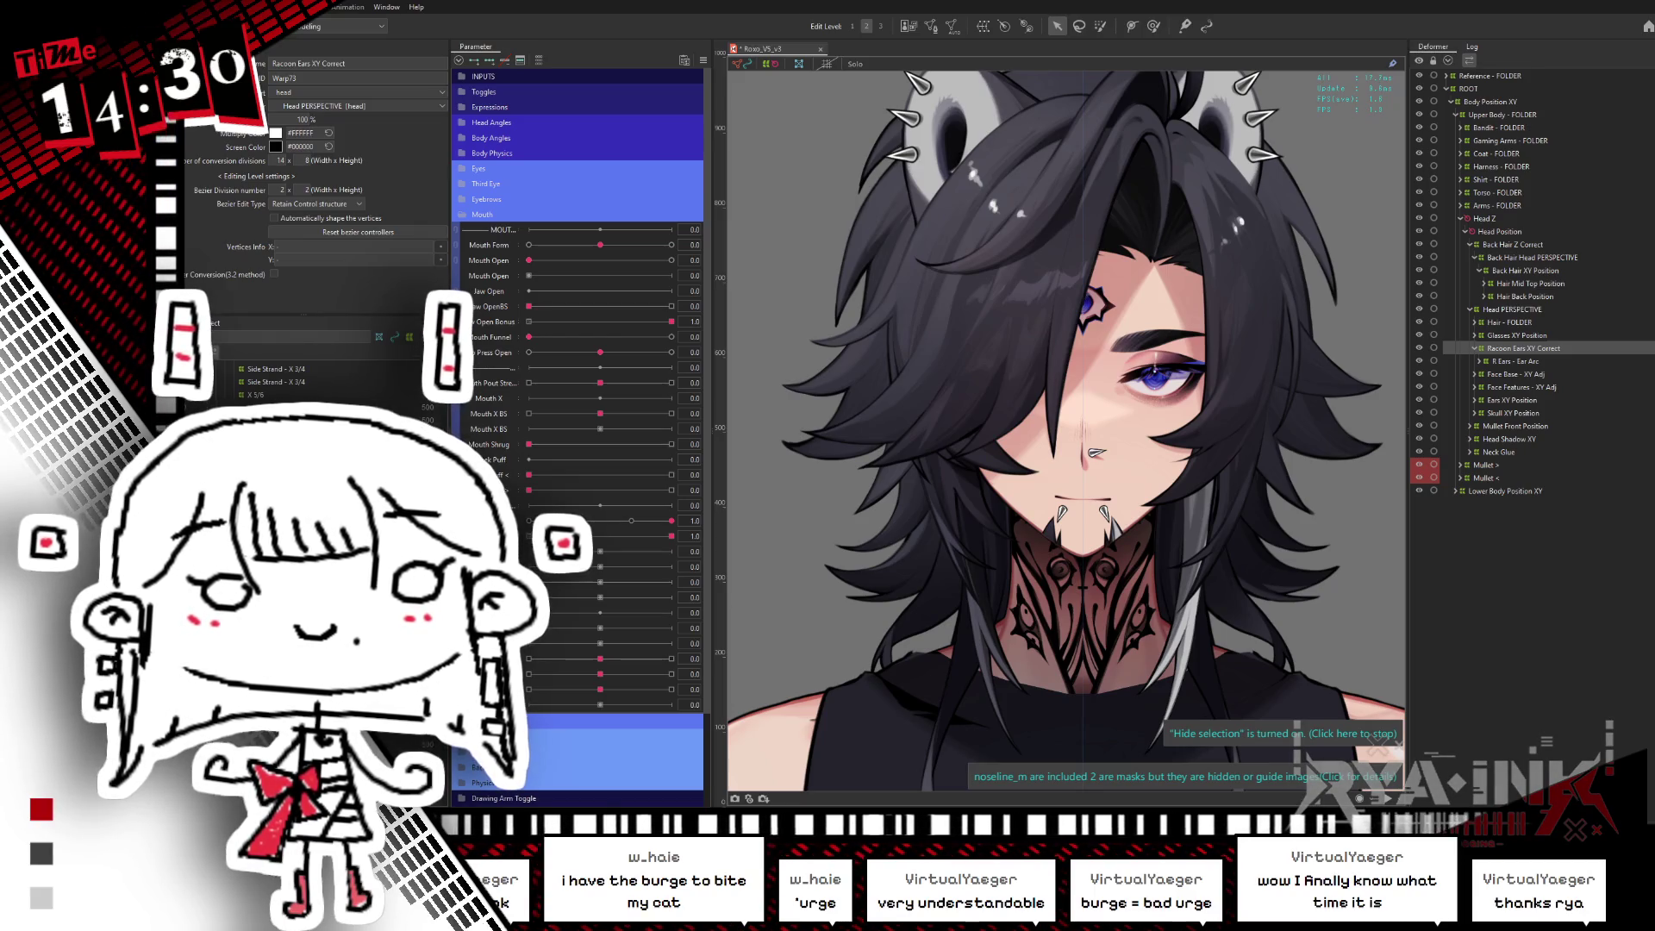
drag(1180, 496, 1158, 572)
scroll(424, 418, up, 3)
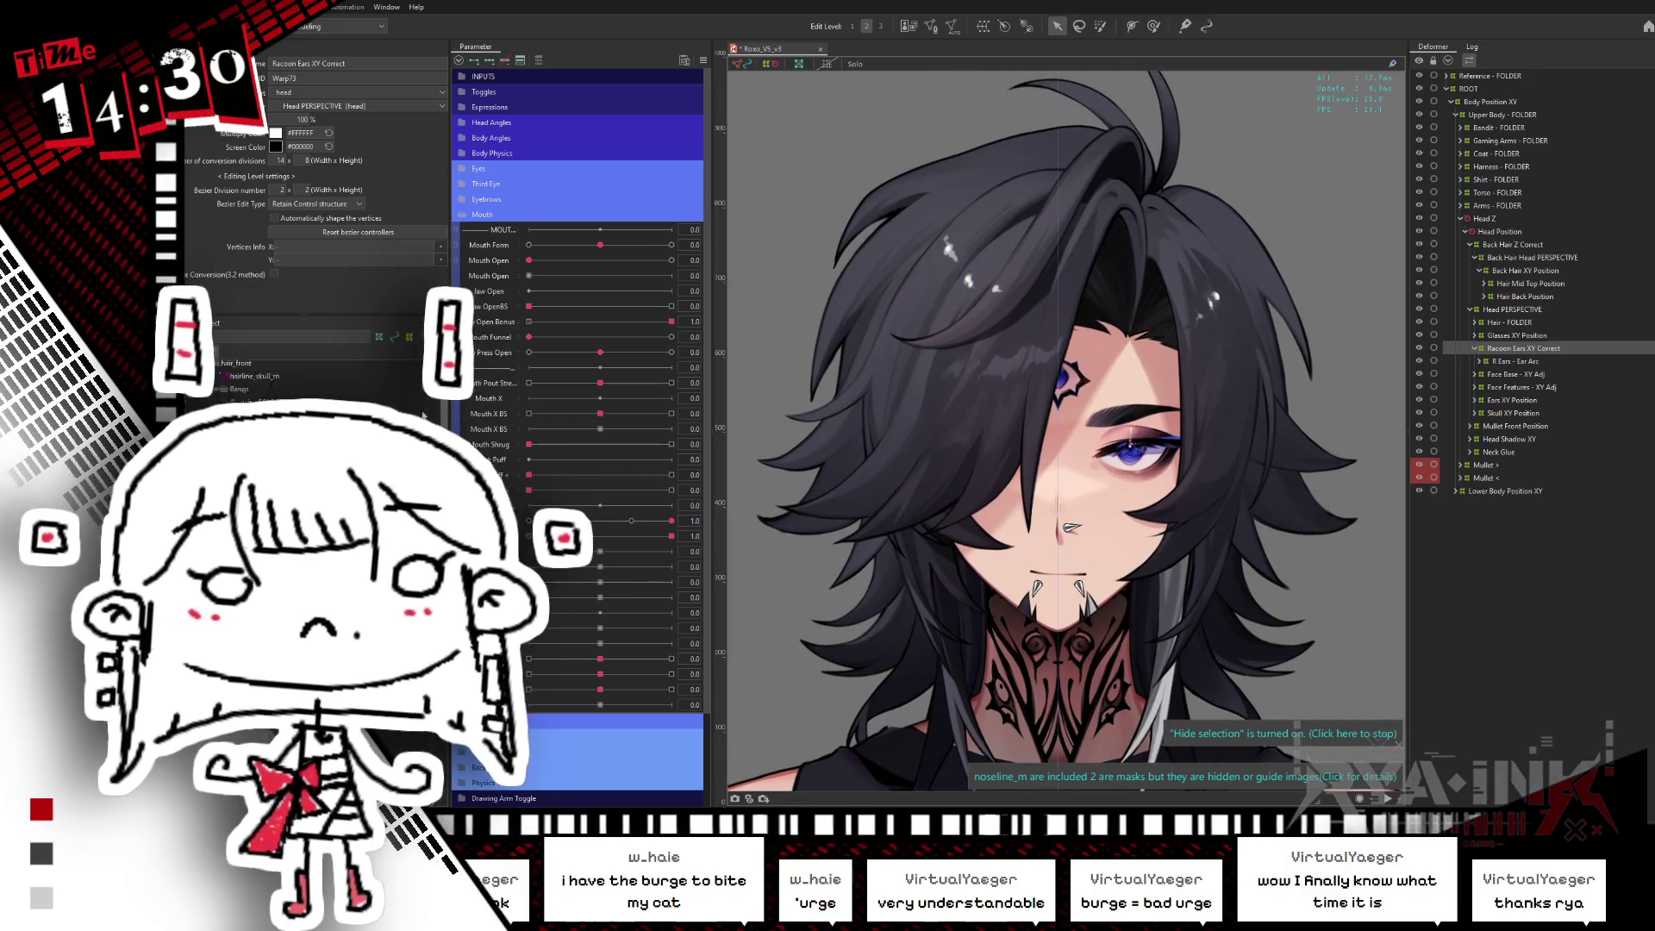
scroll(424, 418, down, 3)
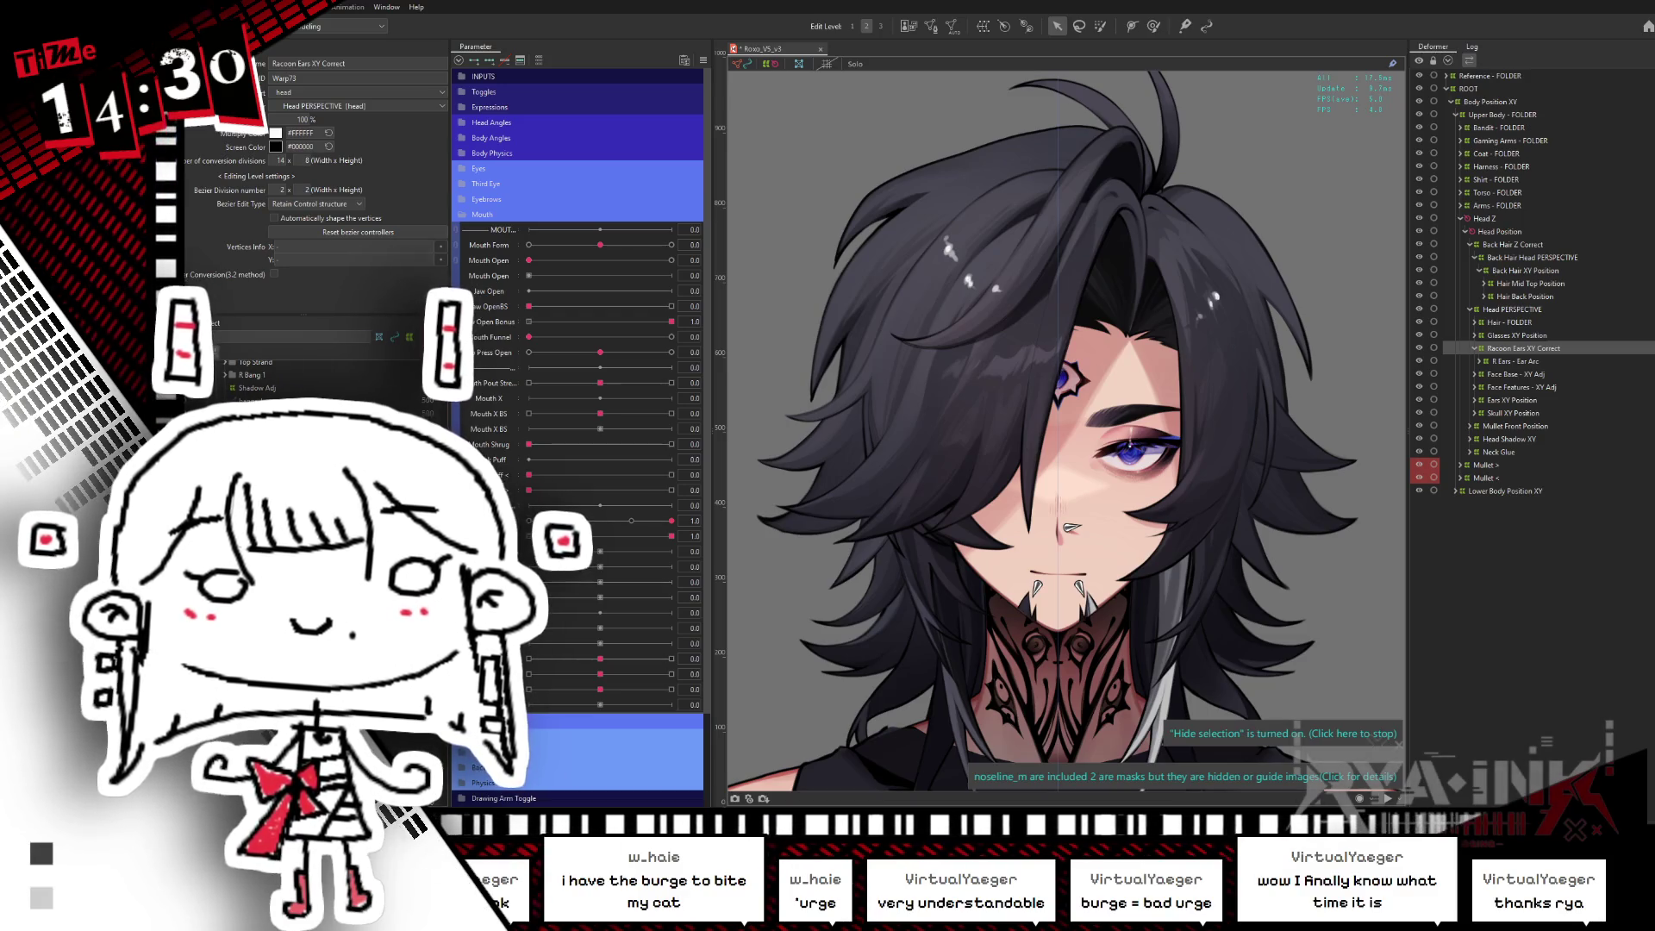
scroll(328, 379, up, 5)
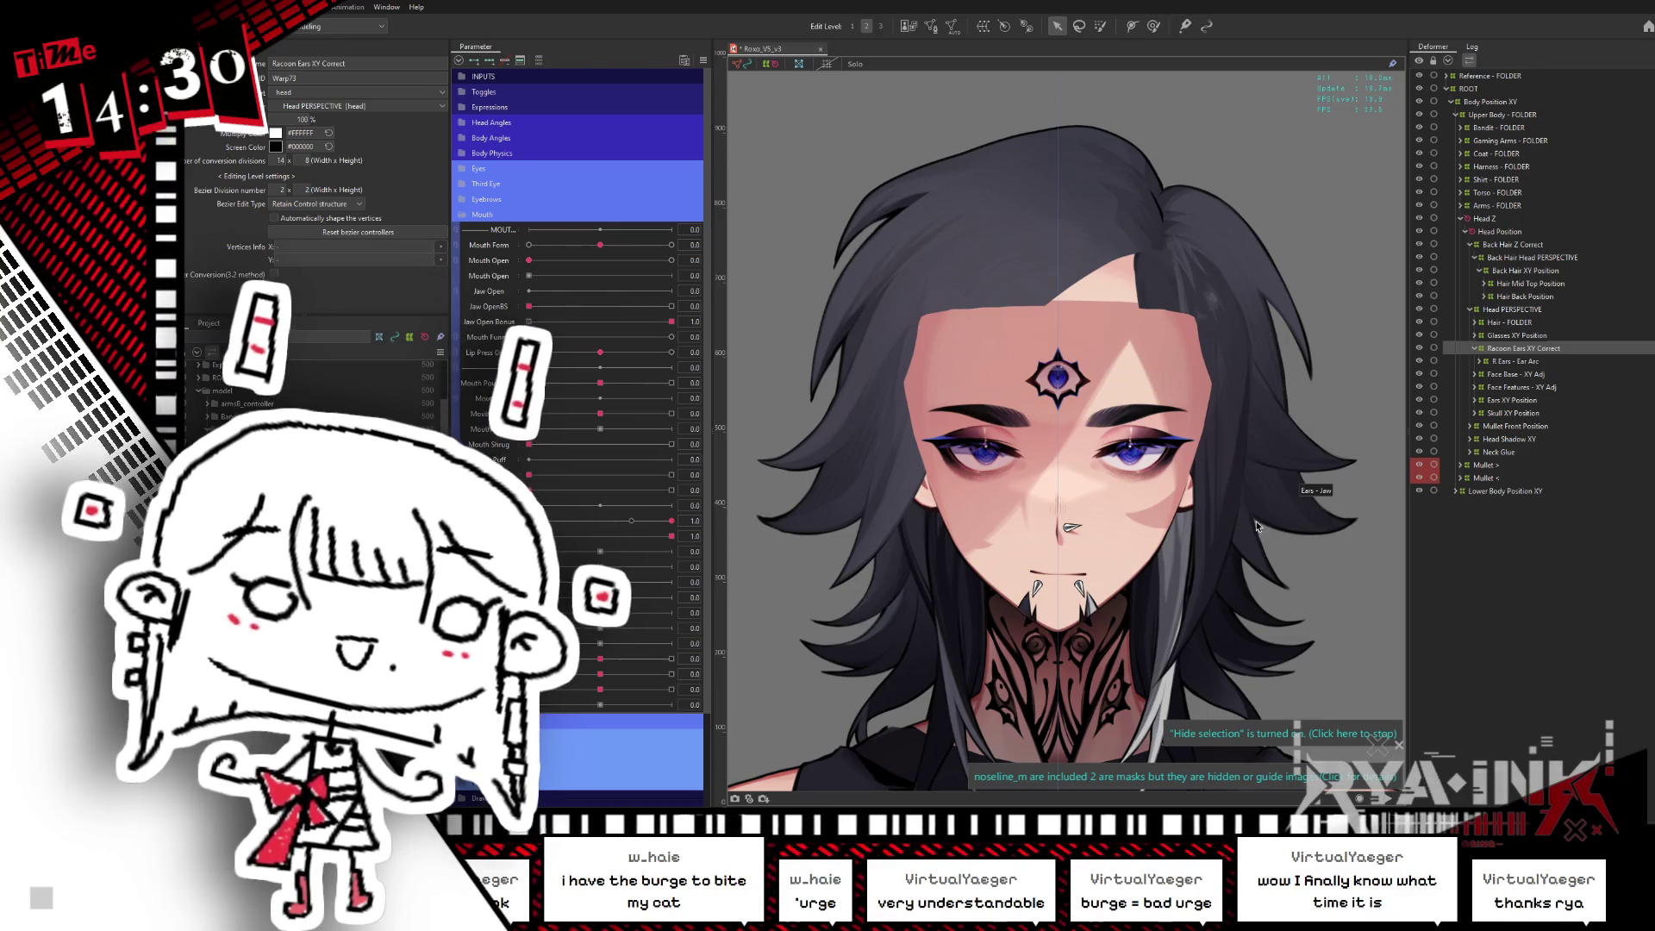
drag(1198, 554, 1205, 485)
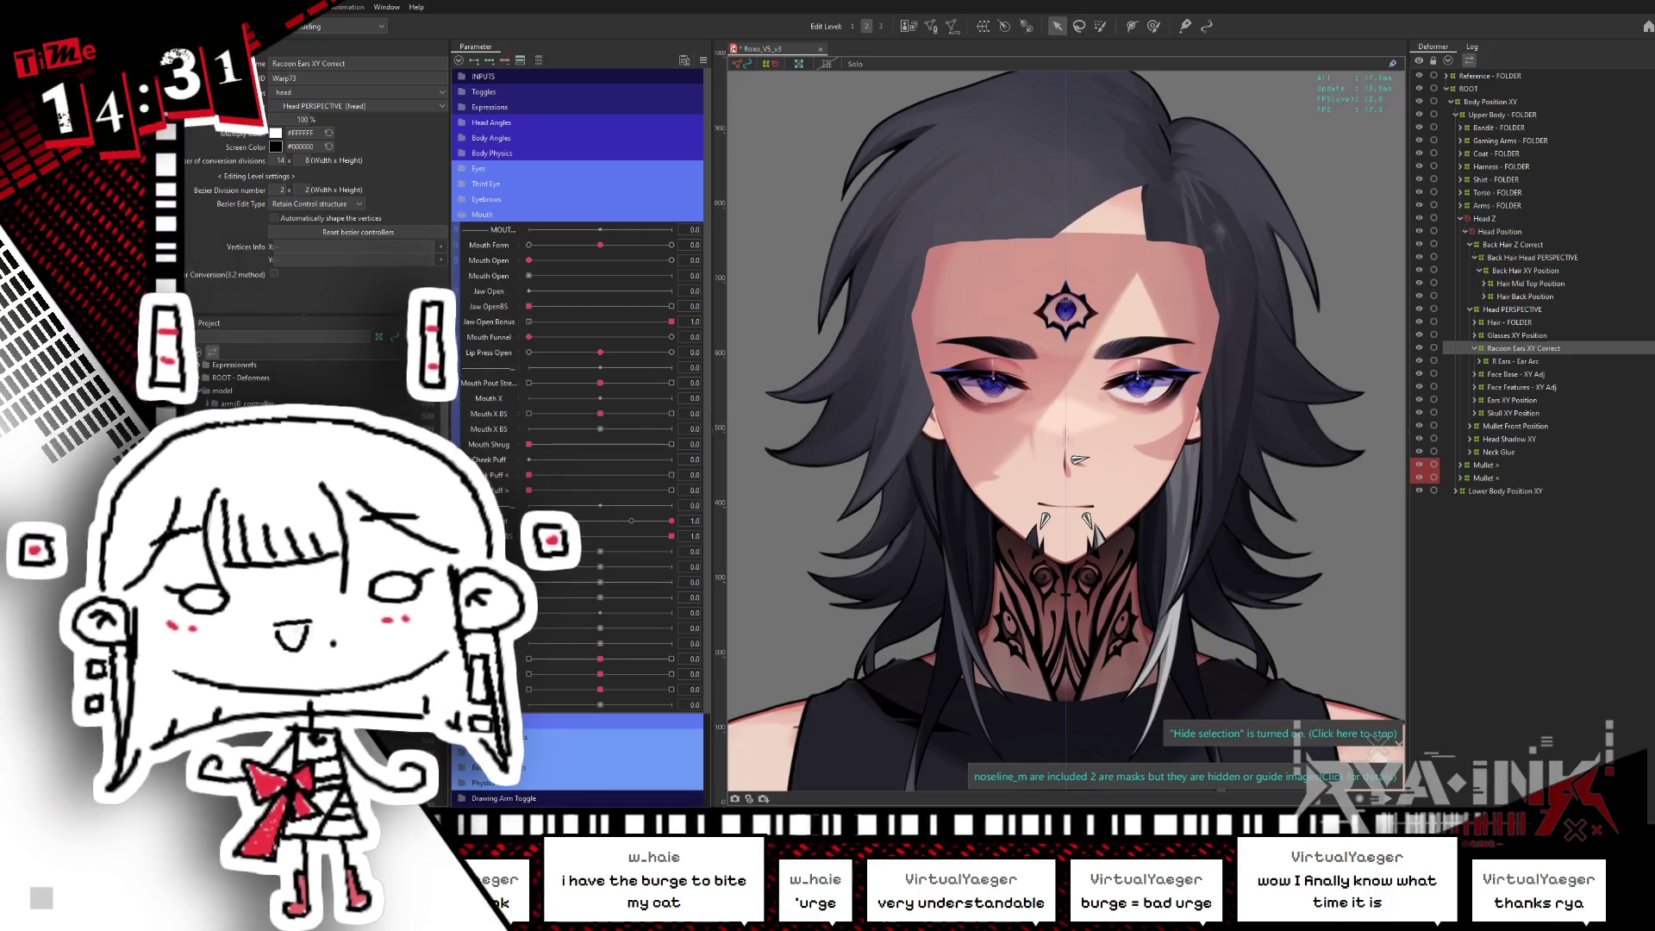
- Warp the face and hair mesh with the Deform Brush, then toggle the face art to inspect Face_Mask_L
click(1153, 26)
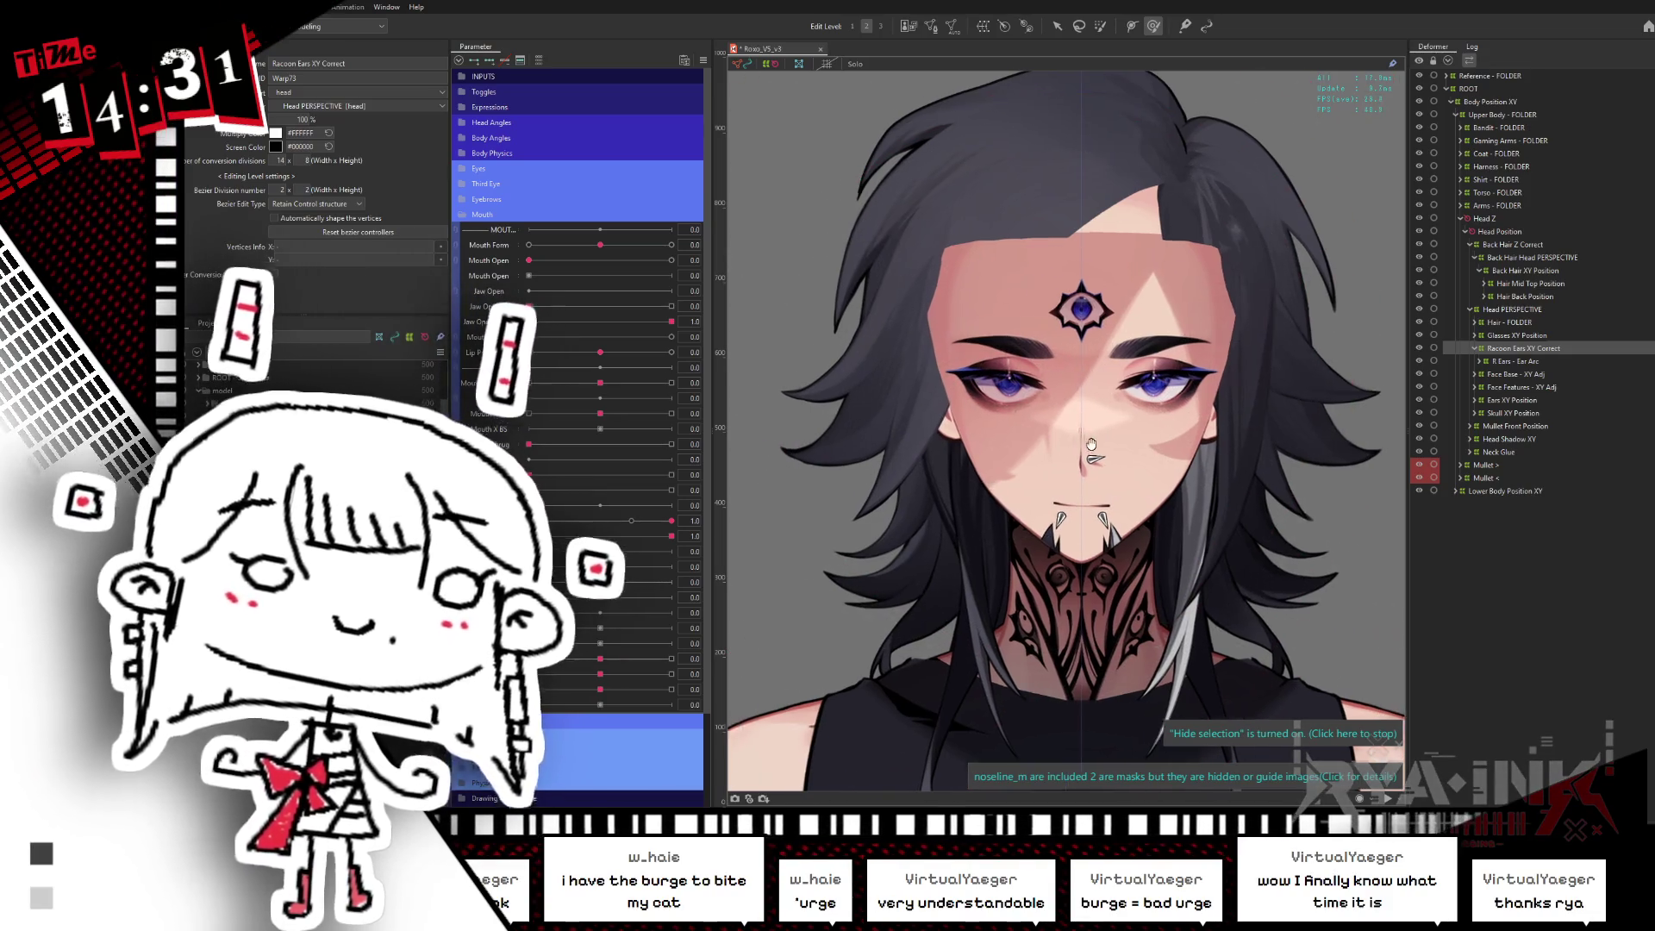
drag(1051, 383, 774, 468)
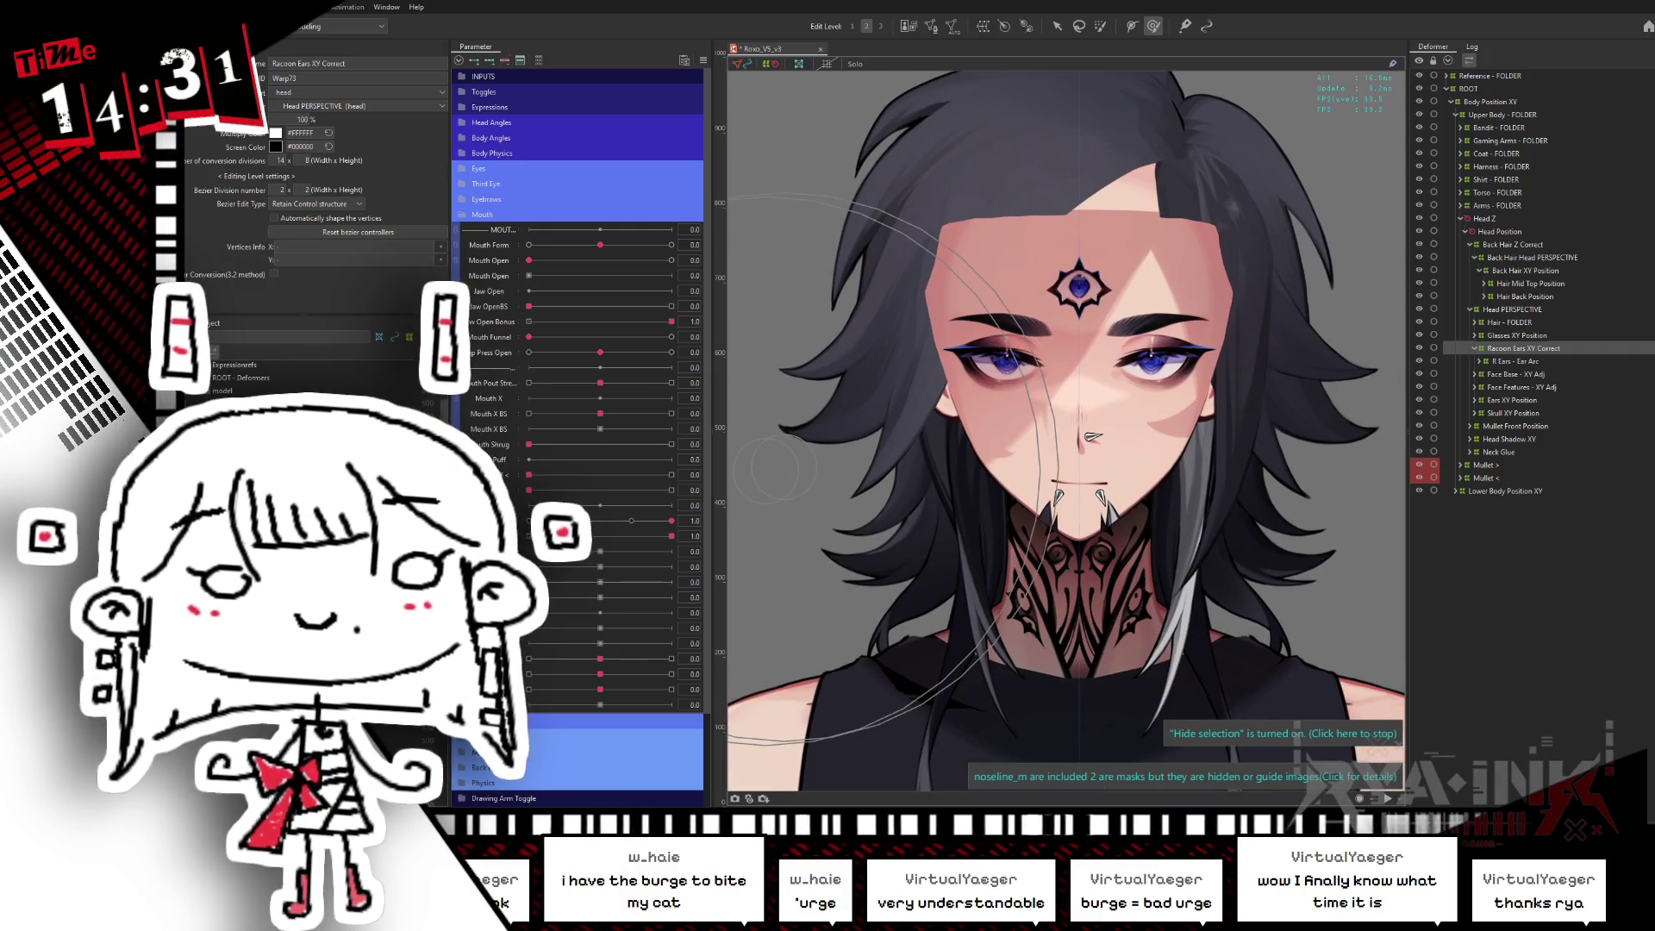
click(1078, 345)
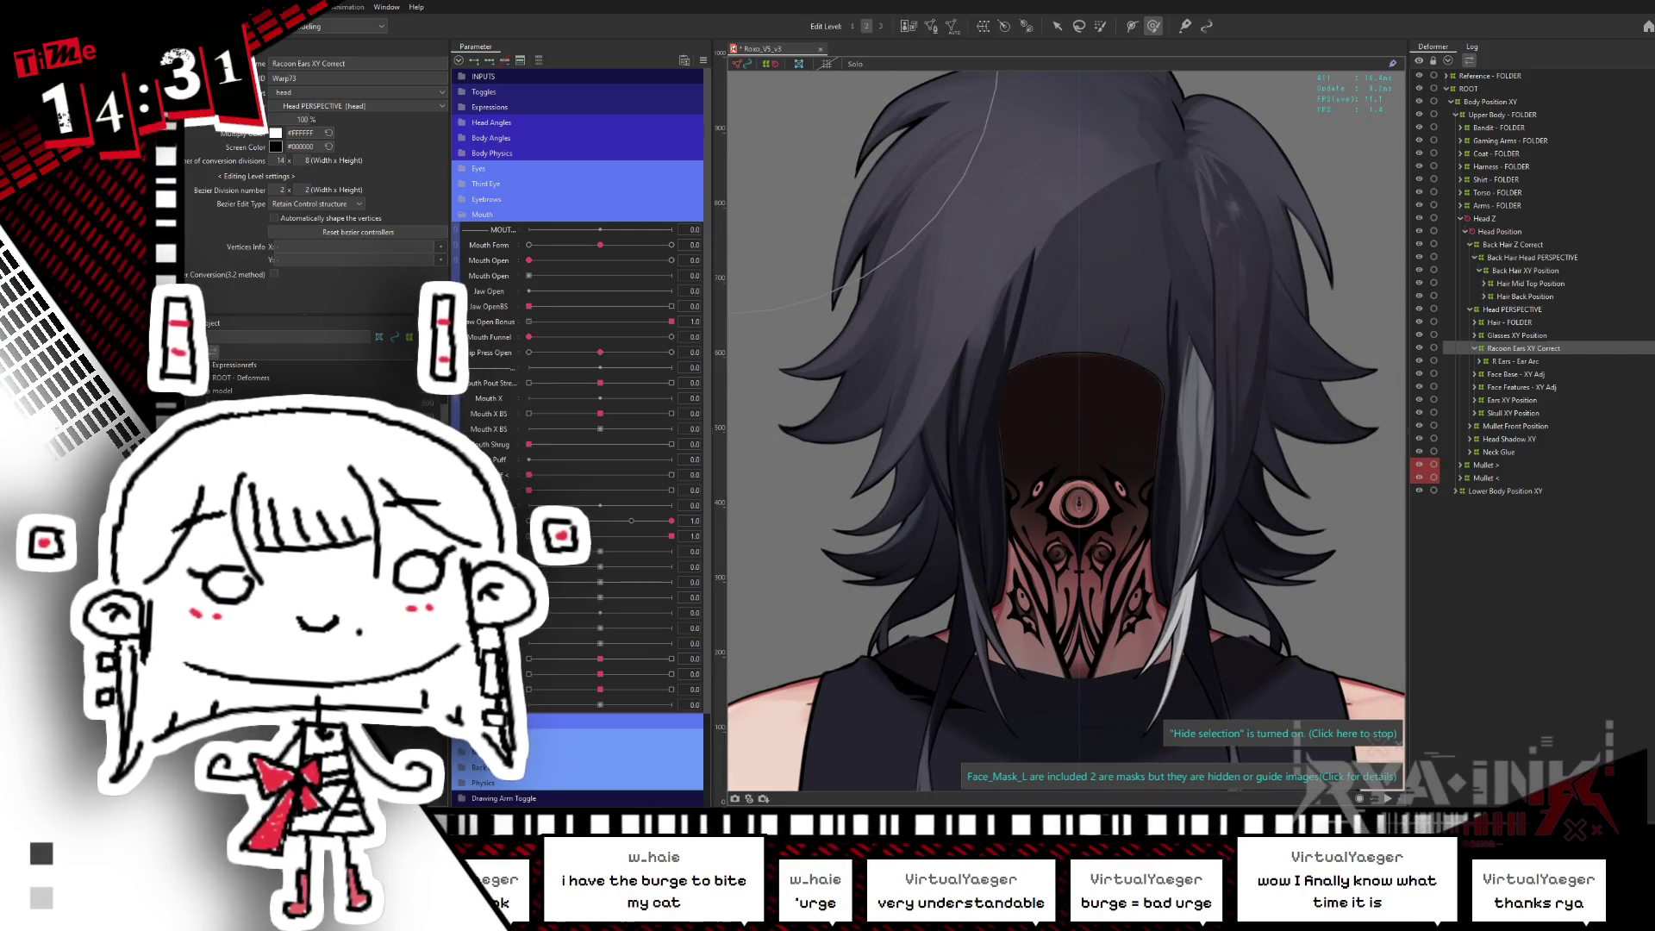
click(1091, 437)
click(1092, 437)
click(1092, 437)
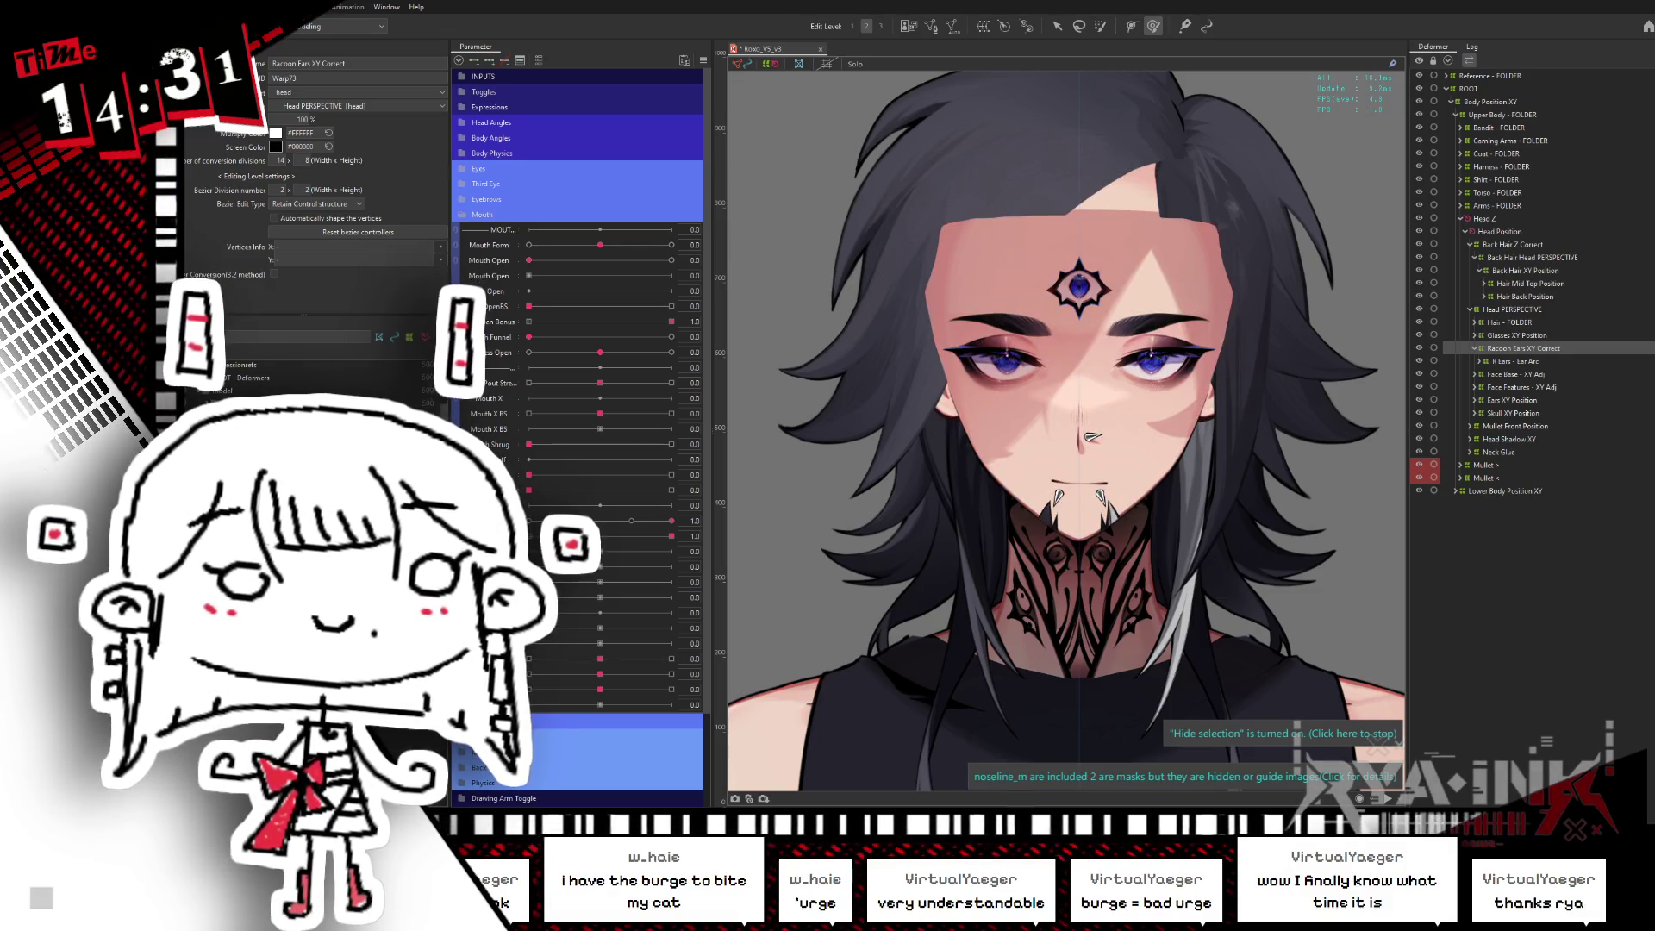
click(1093, 437)
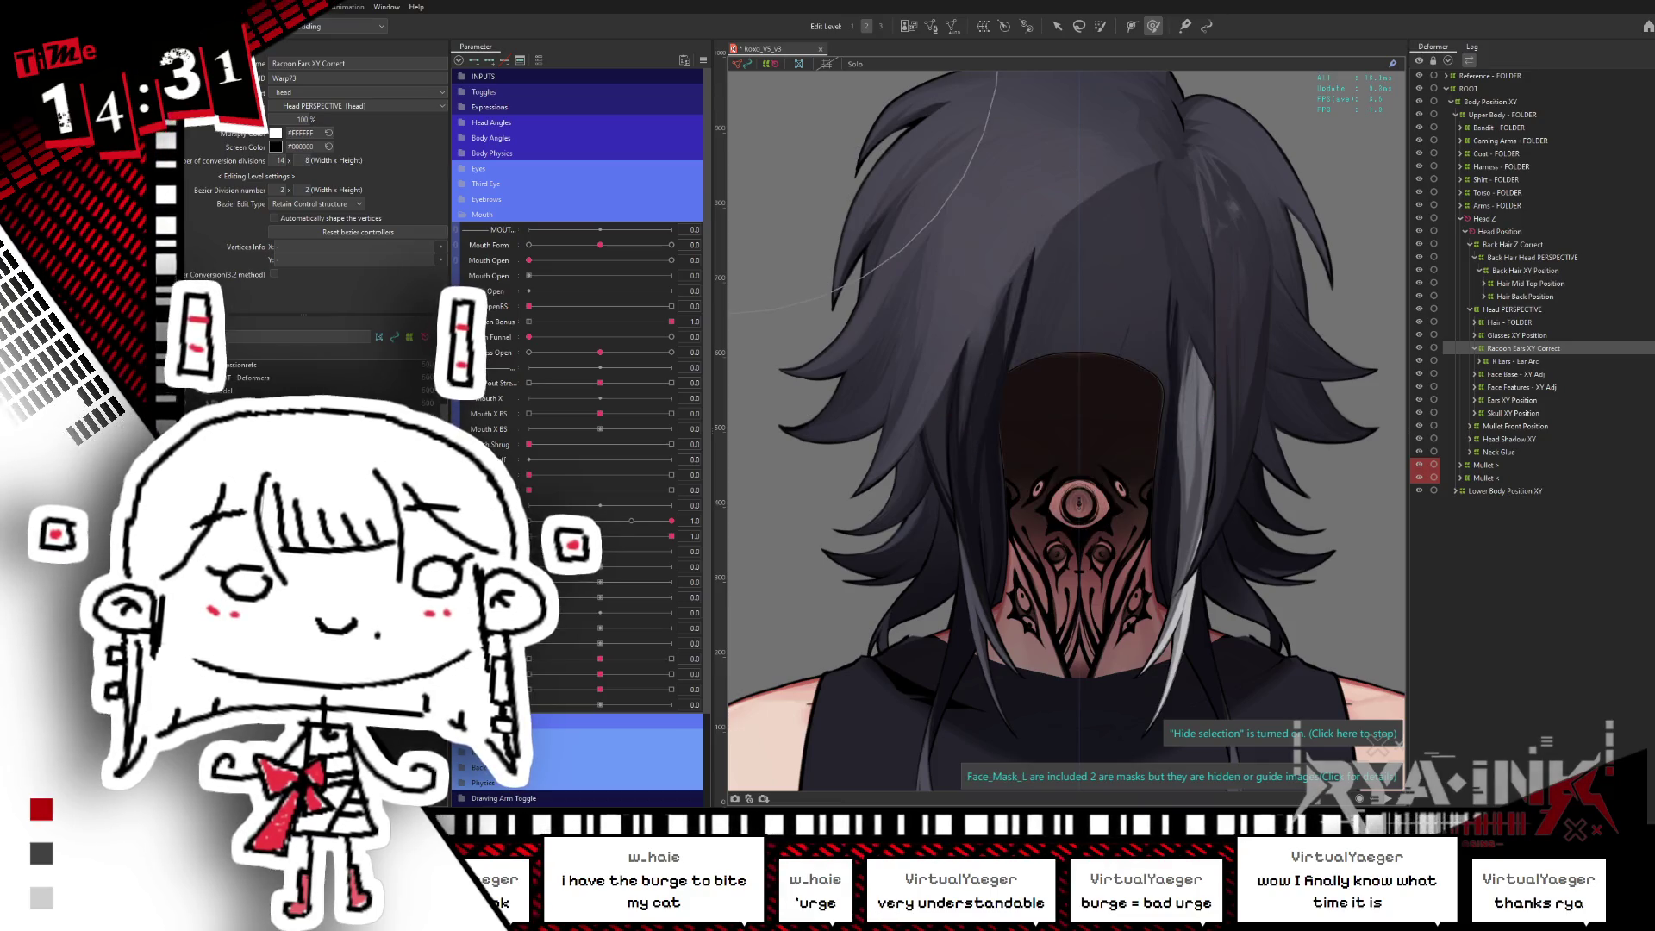
click(1093, 437)
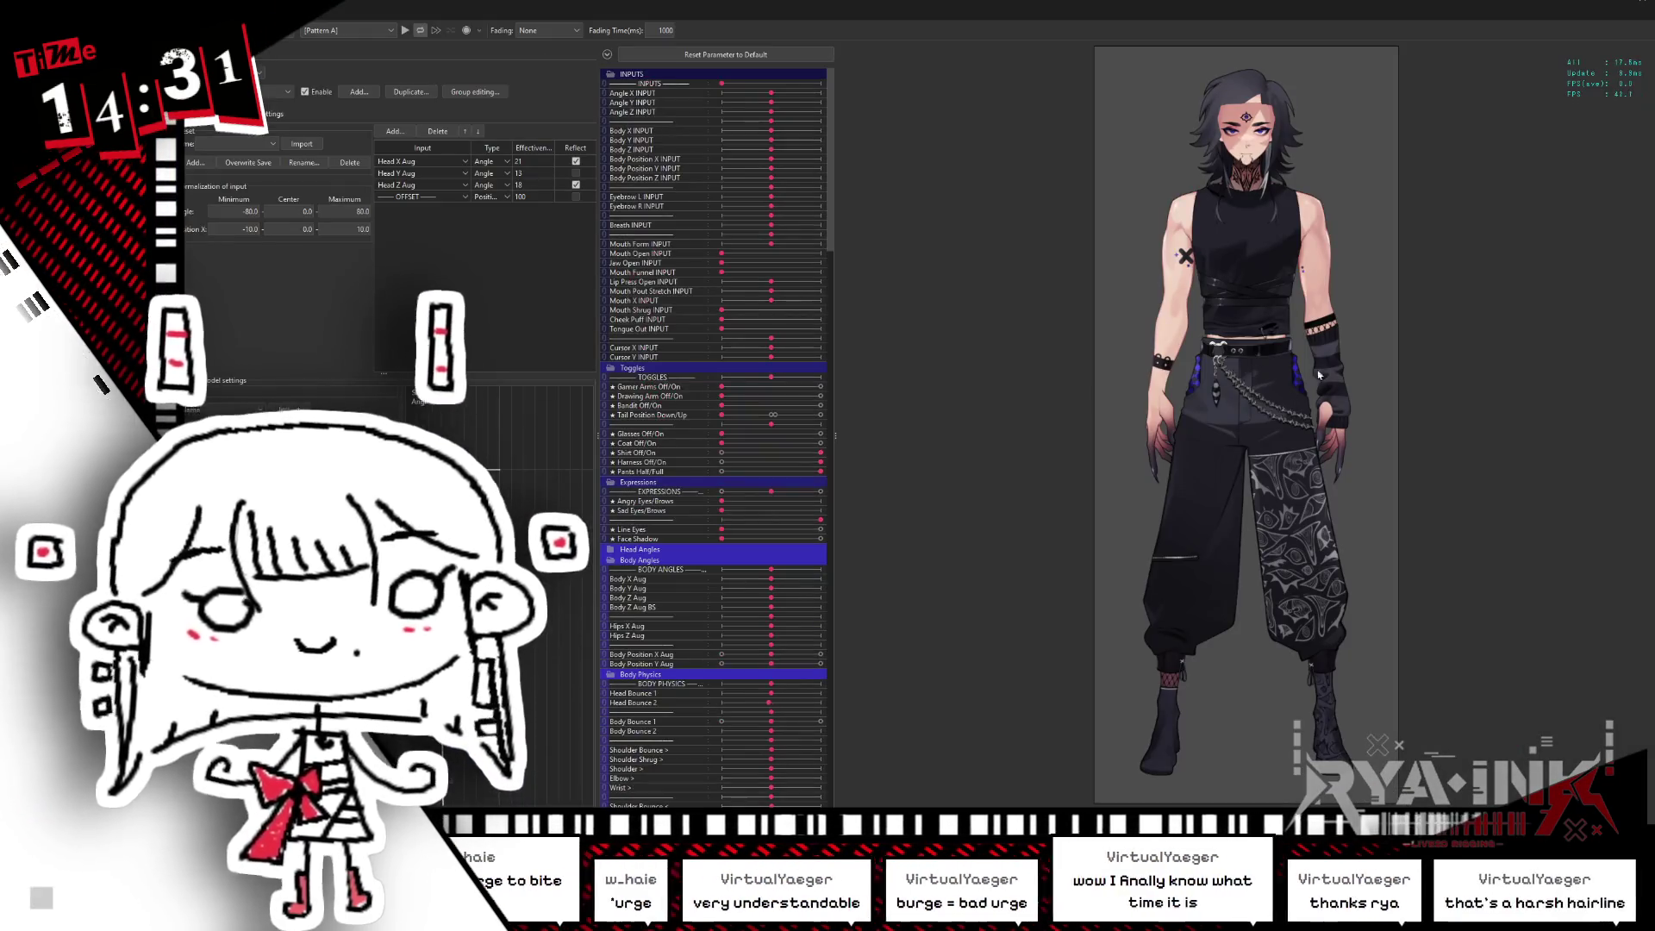
scroll(1479, 458, up, 5)
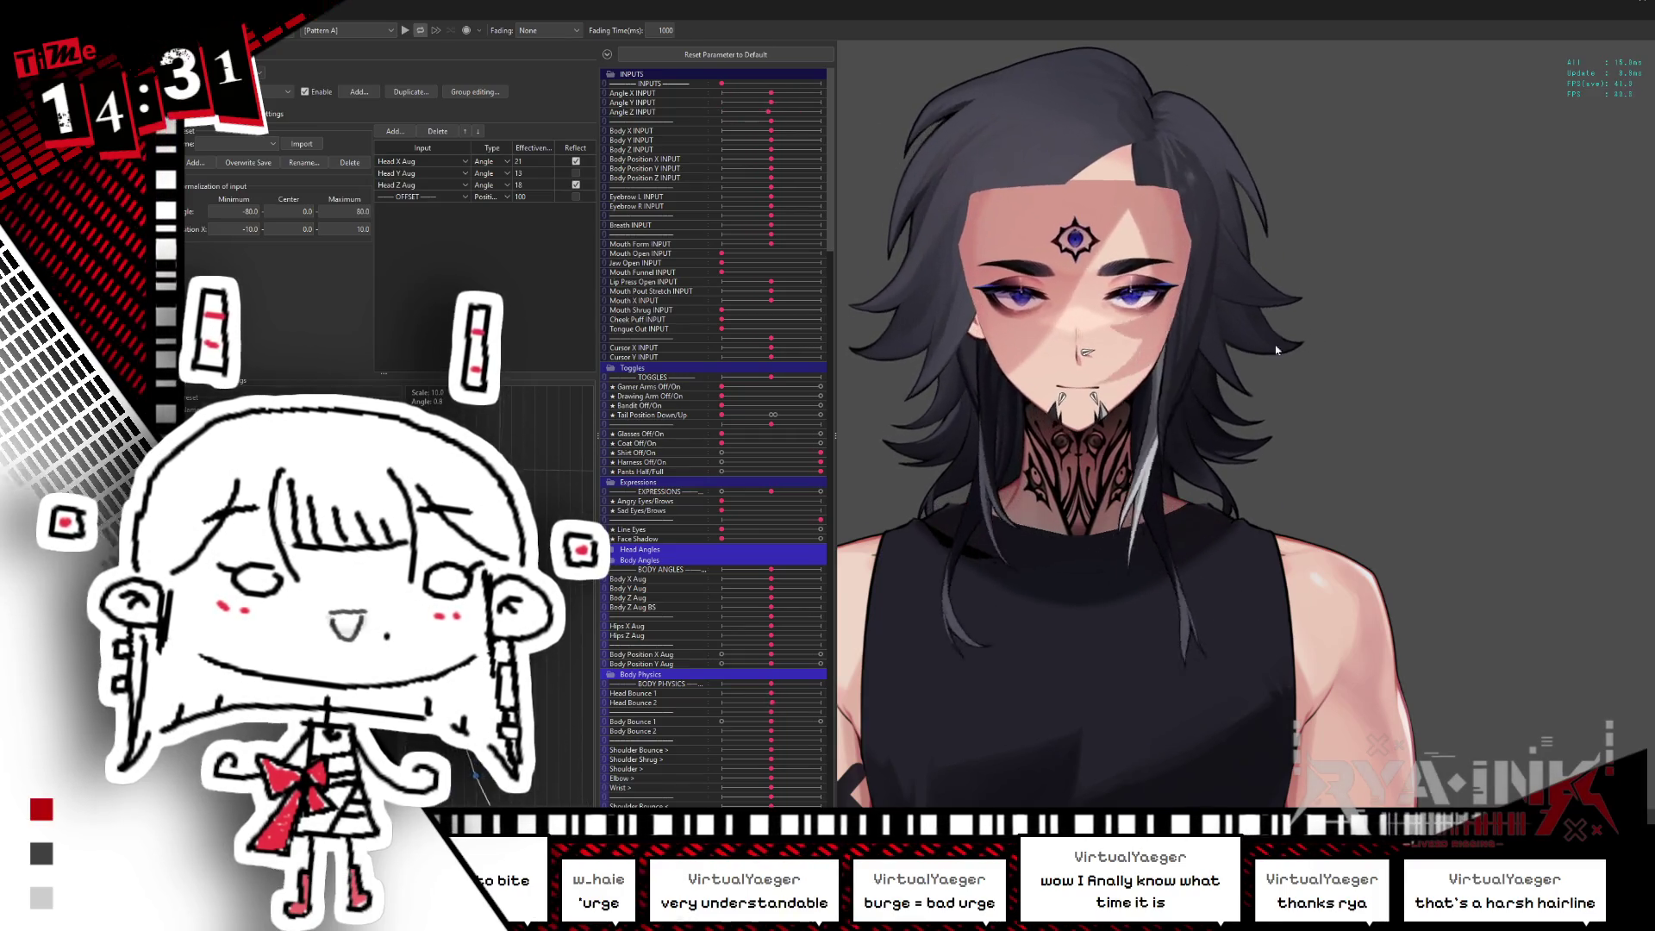
click(1559, 7)
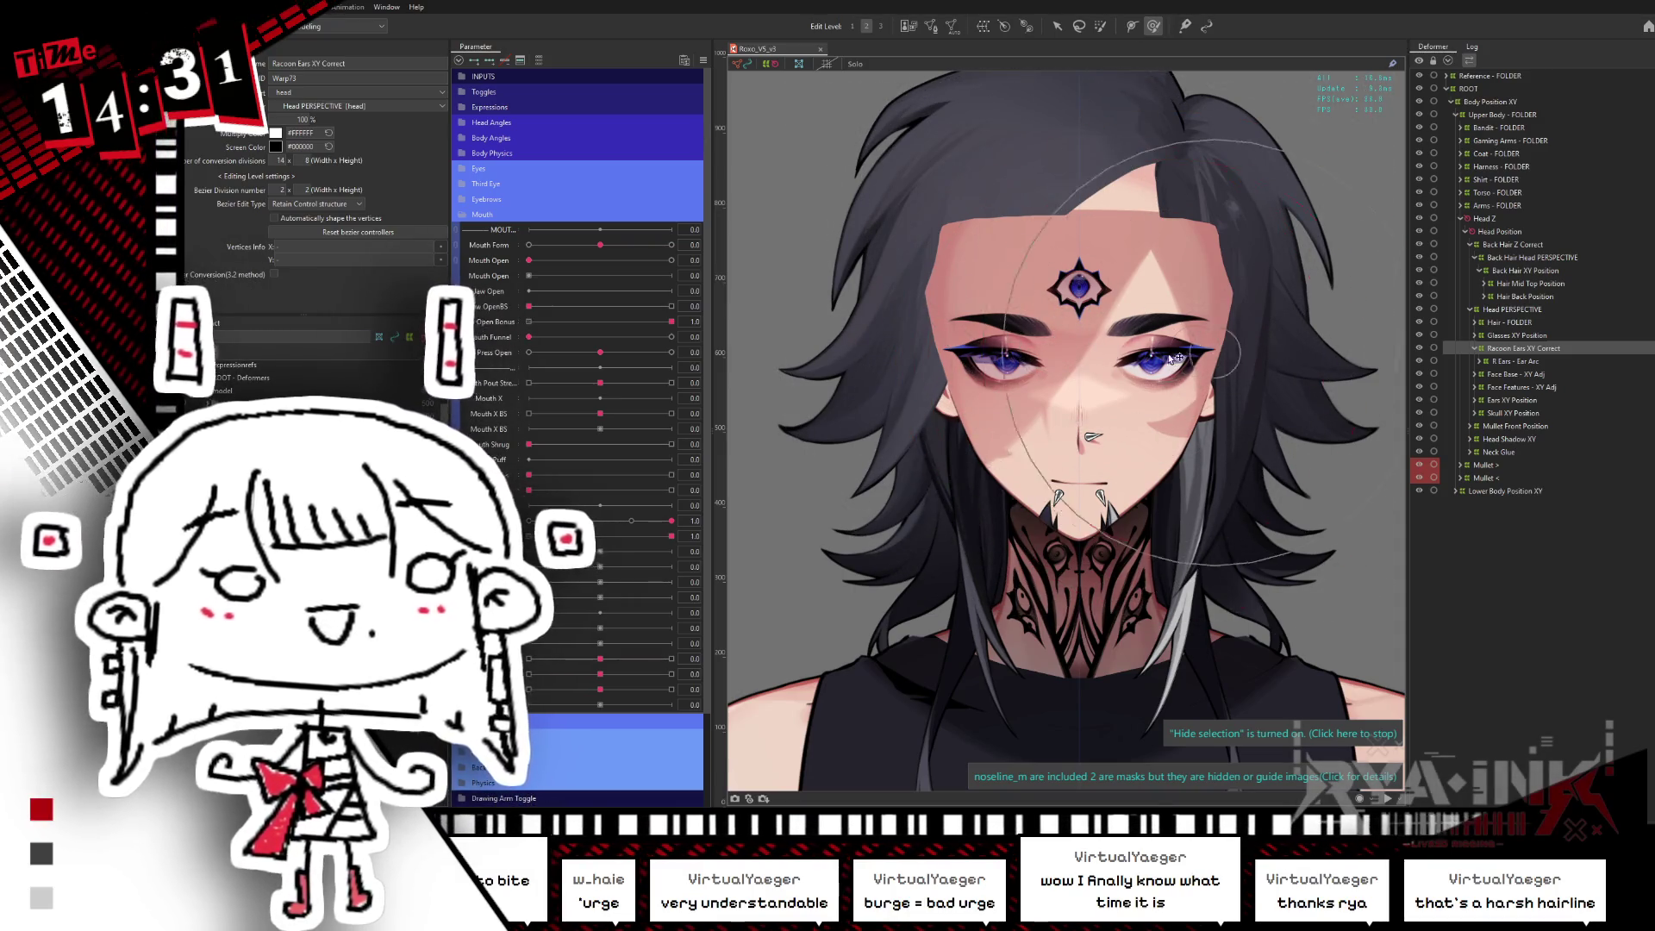
- Collapse Mouth, expand Hair Mid Top Position, and show the Mid Hair Physics Mullet parameters
click(463, 216)
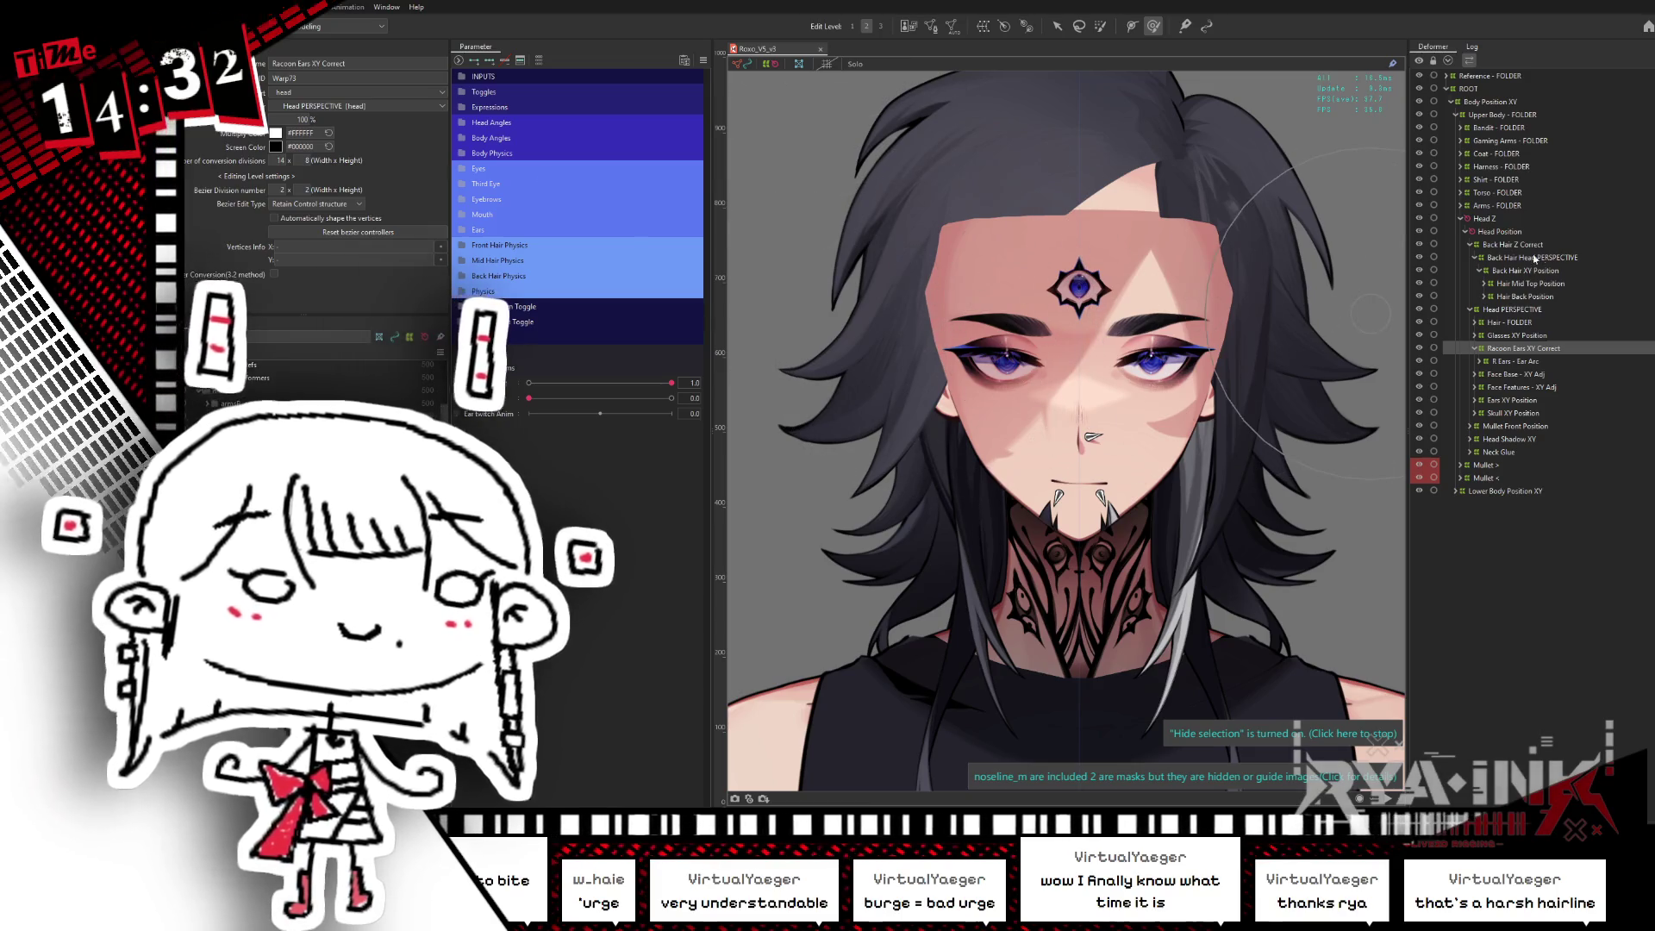
click(1547, 285)
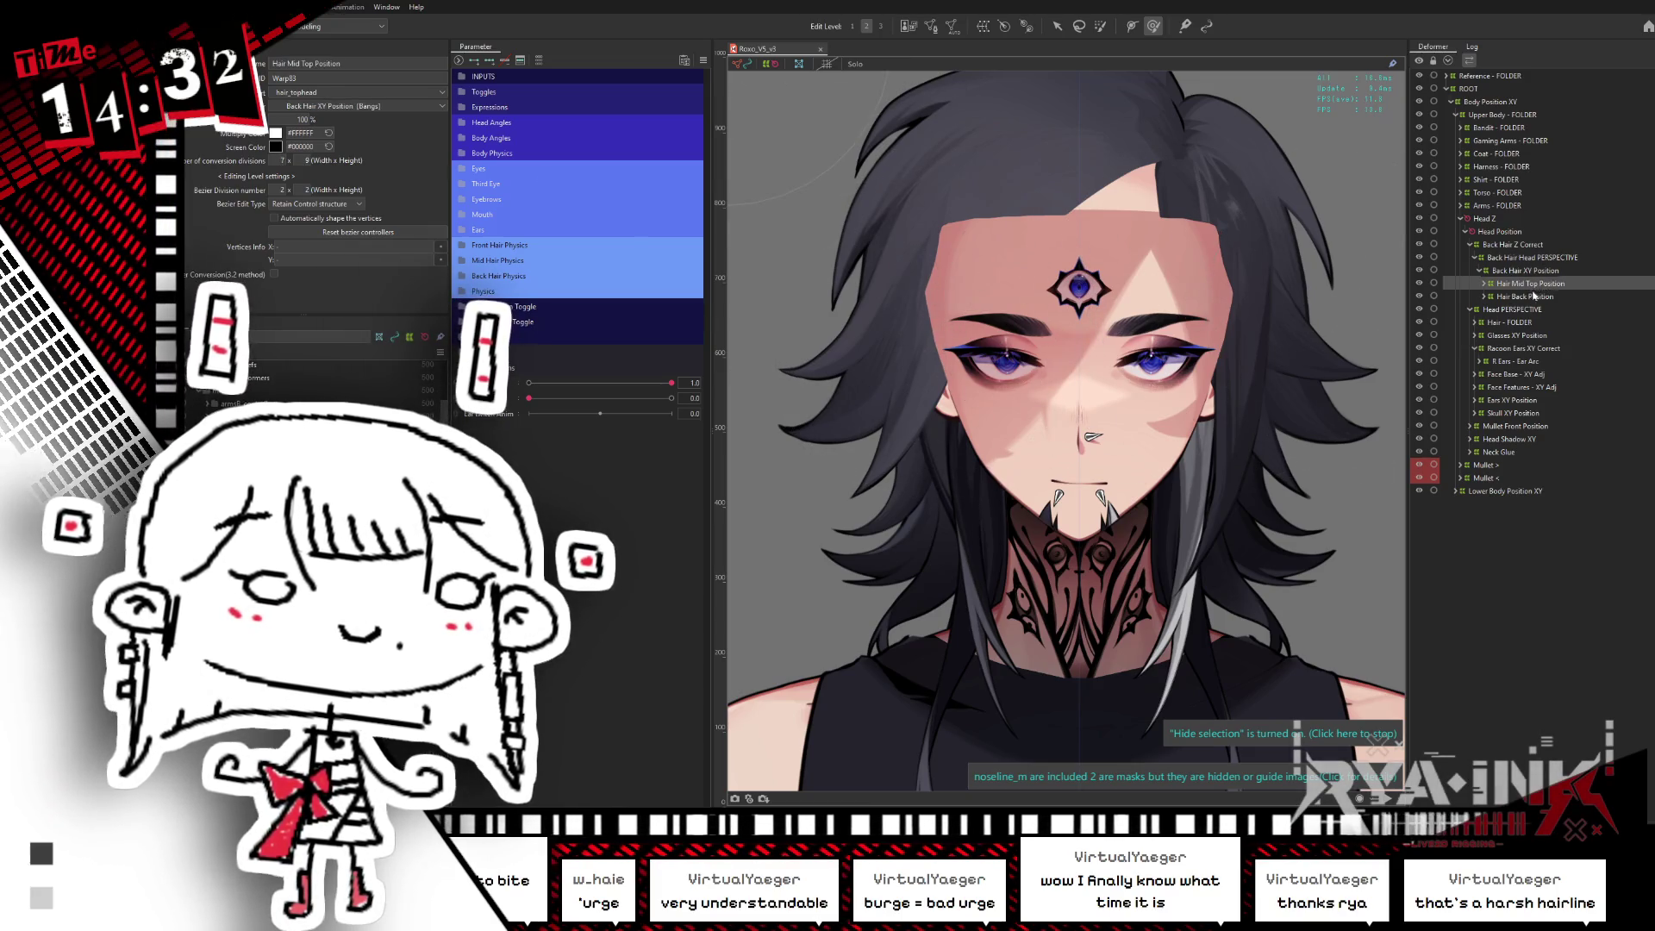
scroll(1542, 388, down, 10)
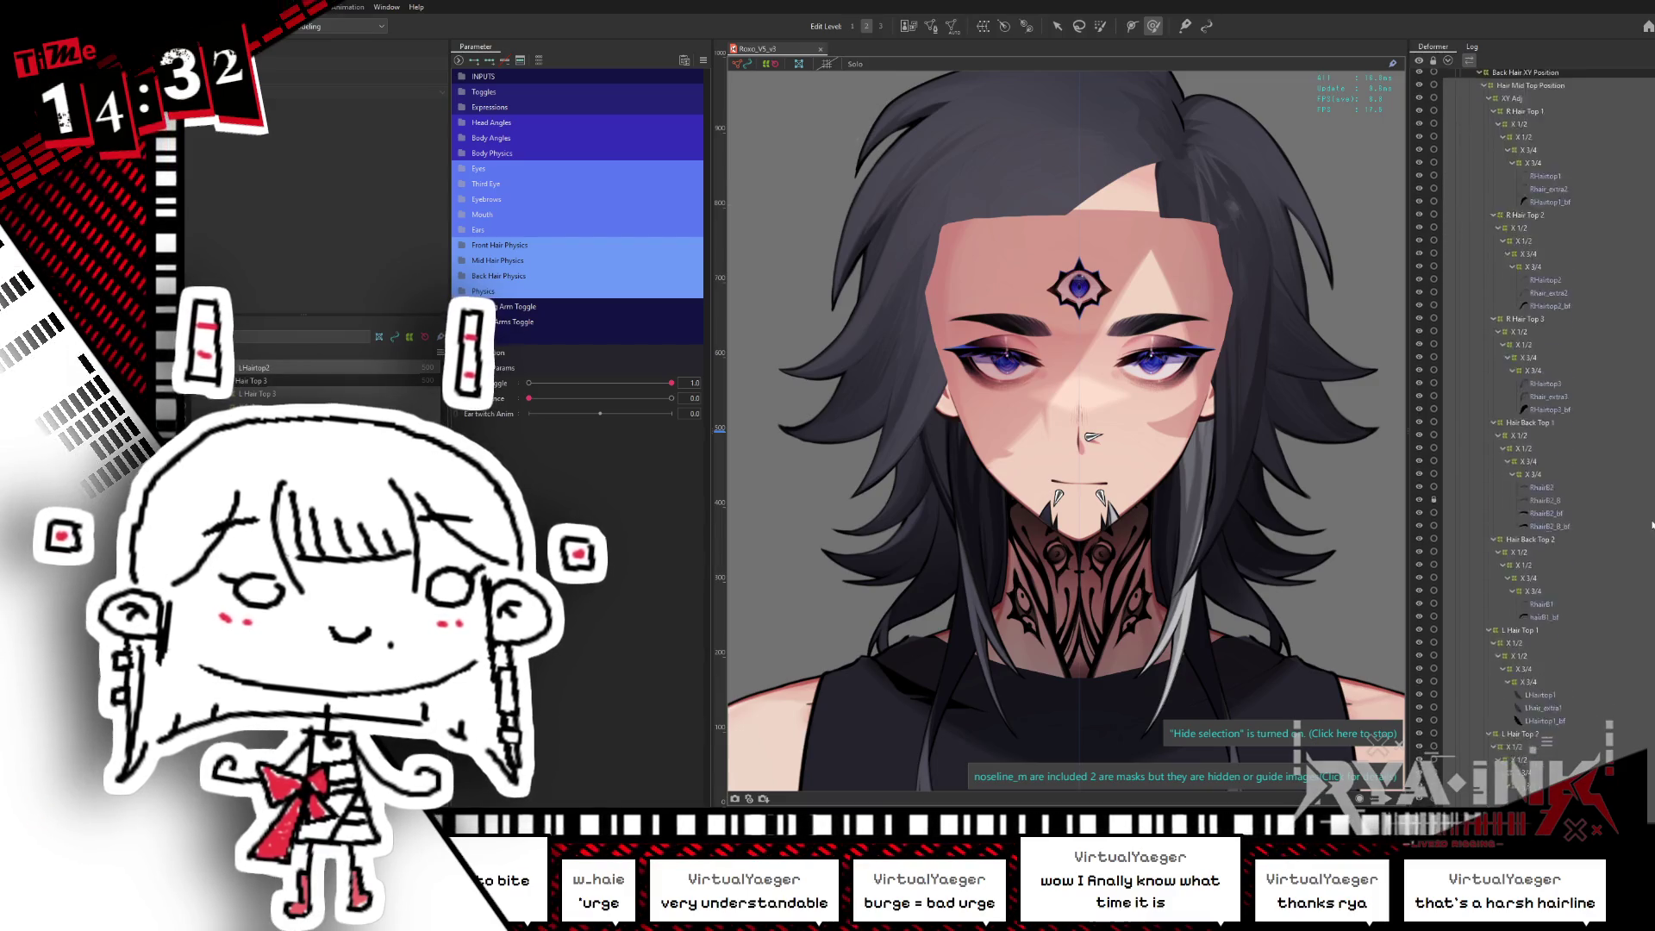
scroll(1543, 388, down, 1)
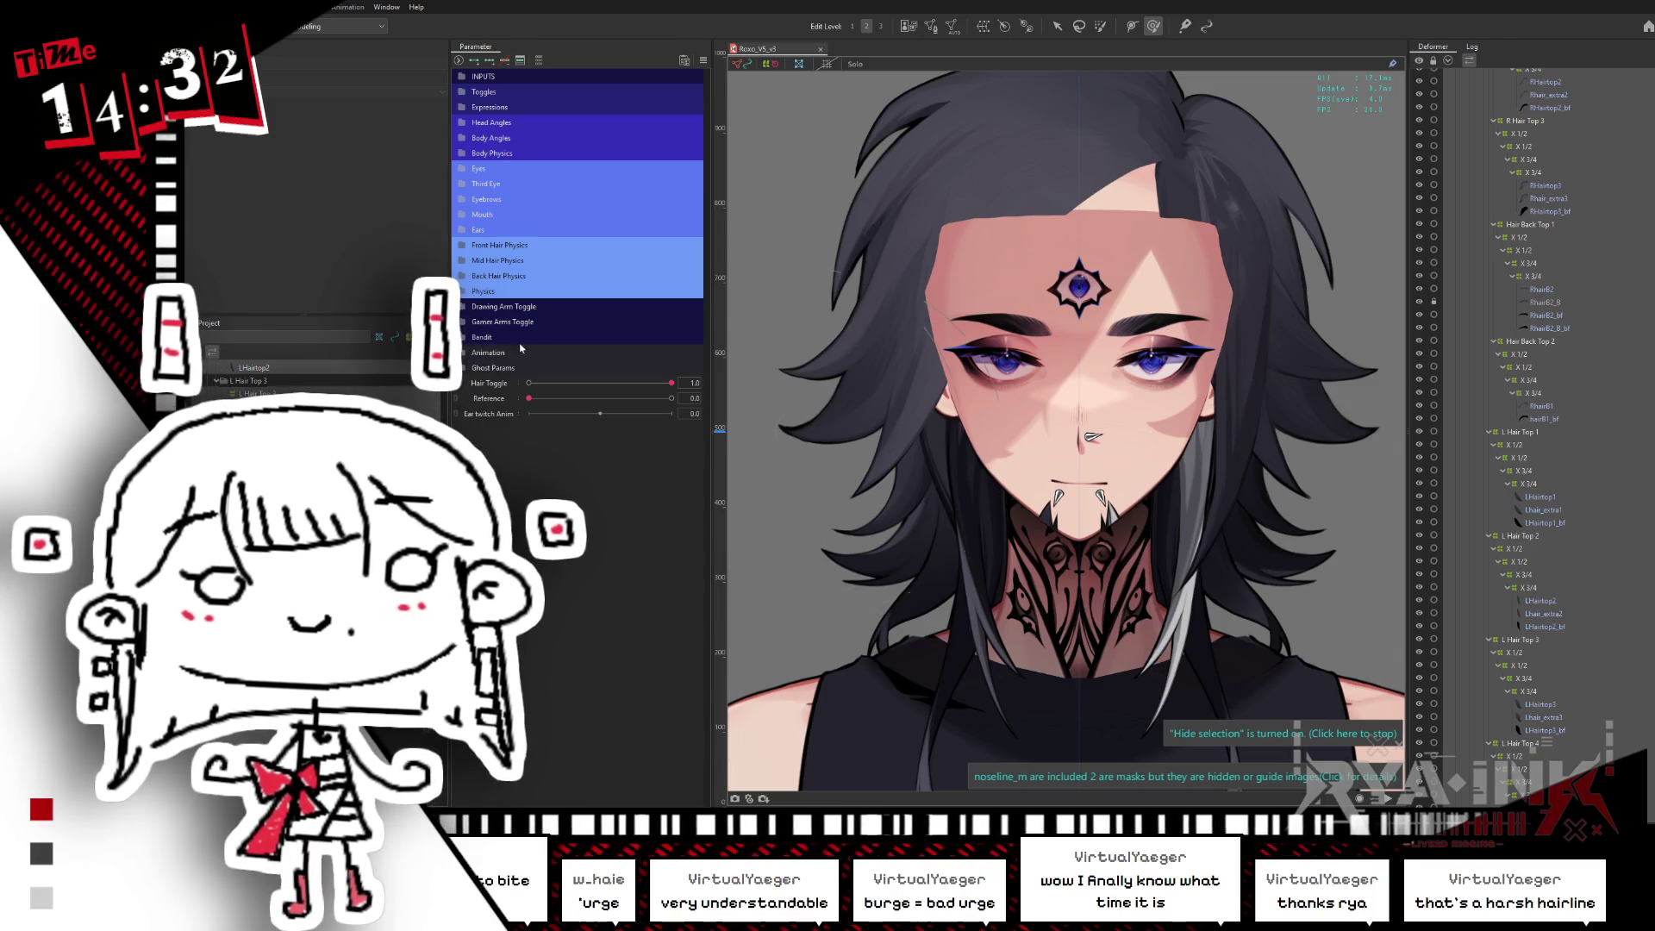
click(482, 260)
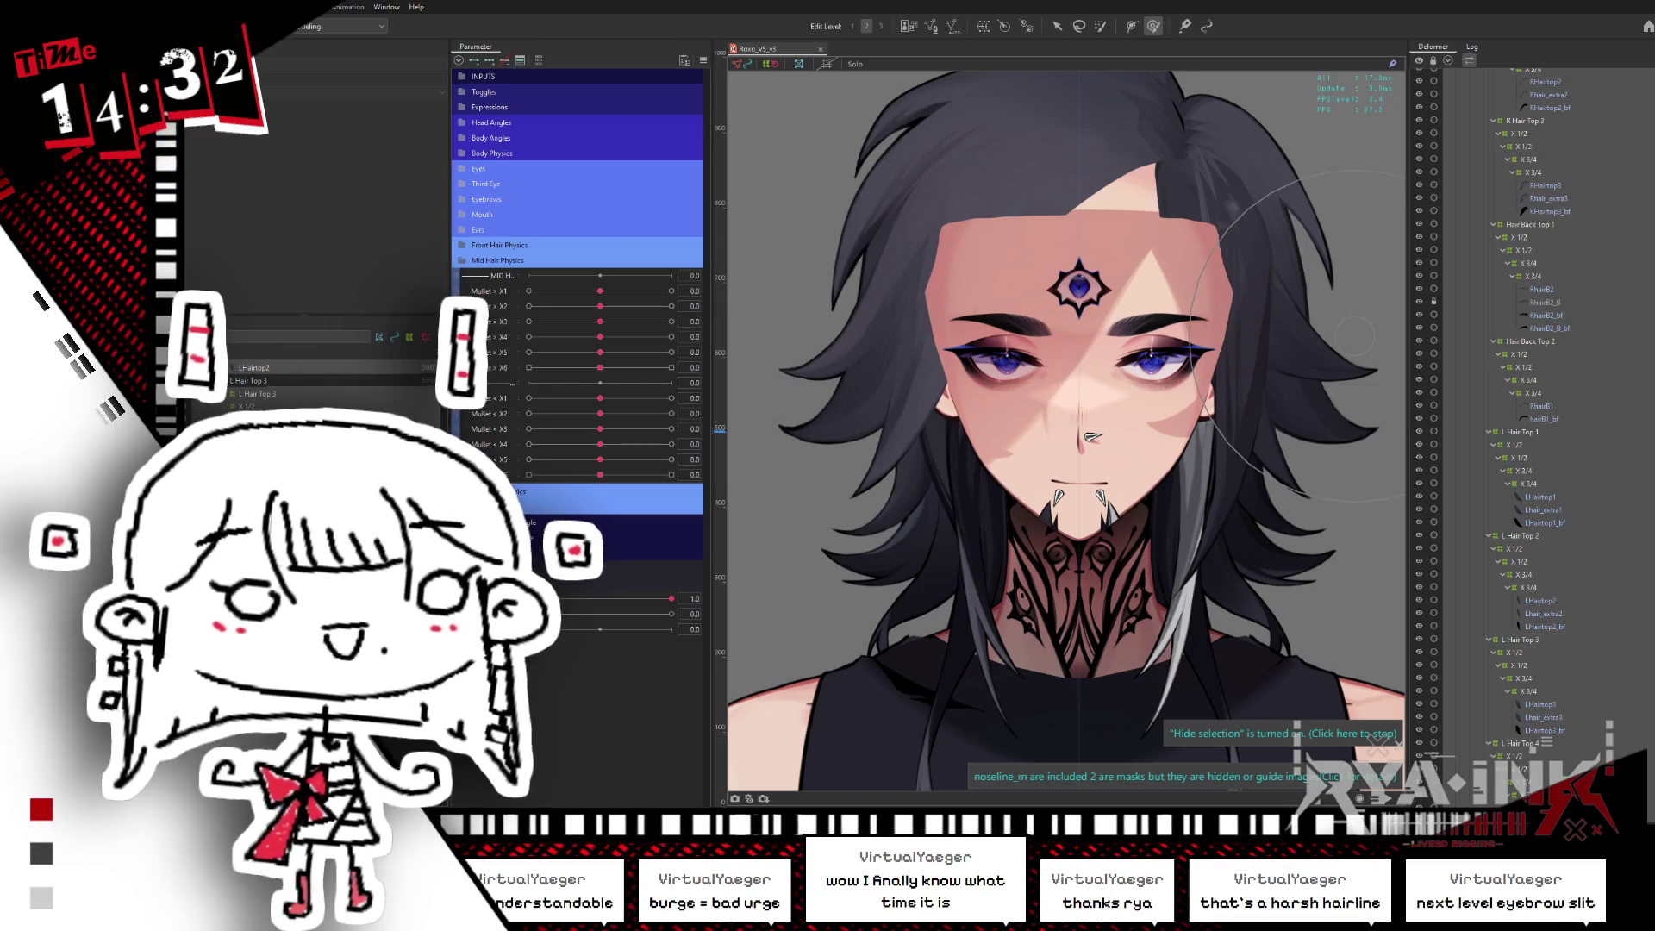
- Select the three RHairtop1 strand meshes in the Deformer palette
scroll(1571, 233, up, 4)
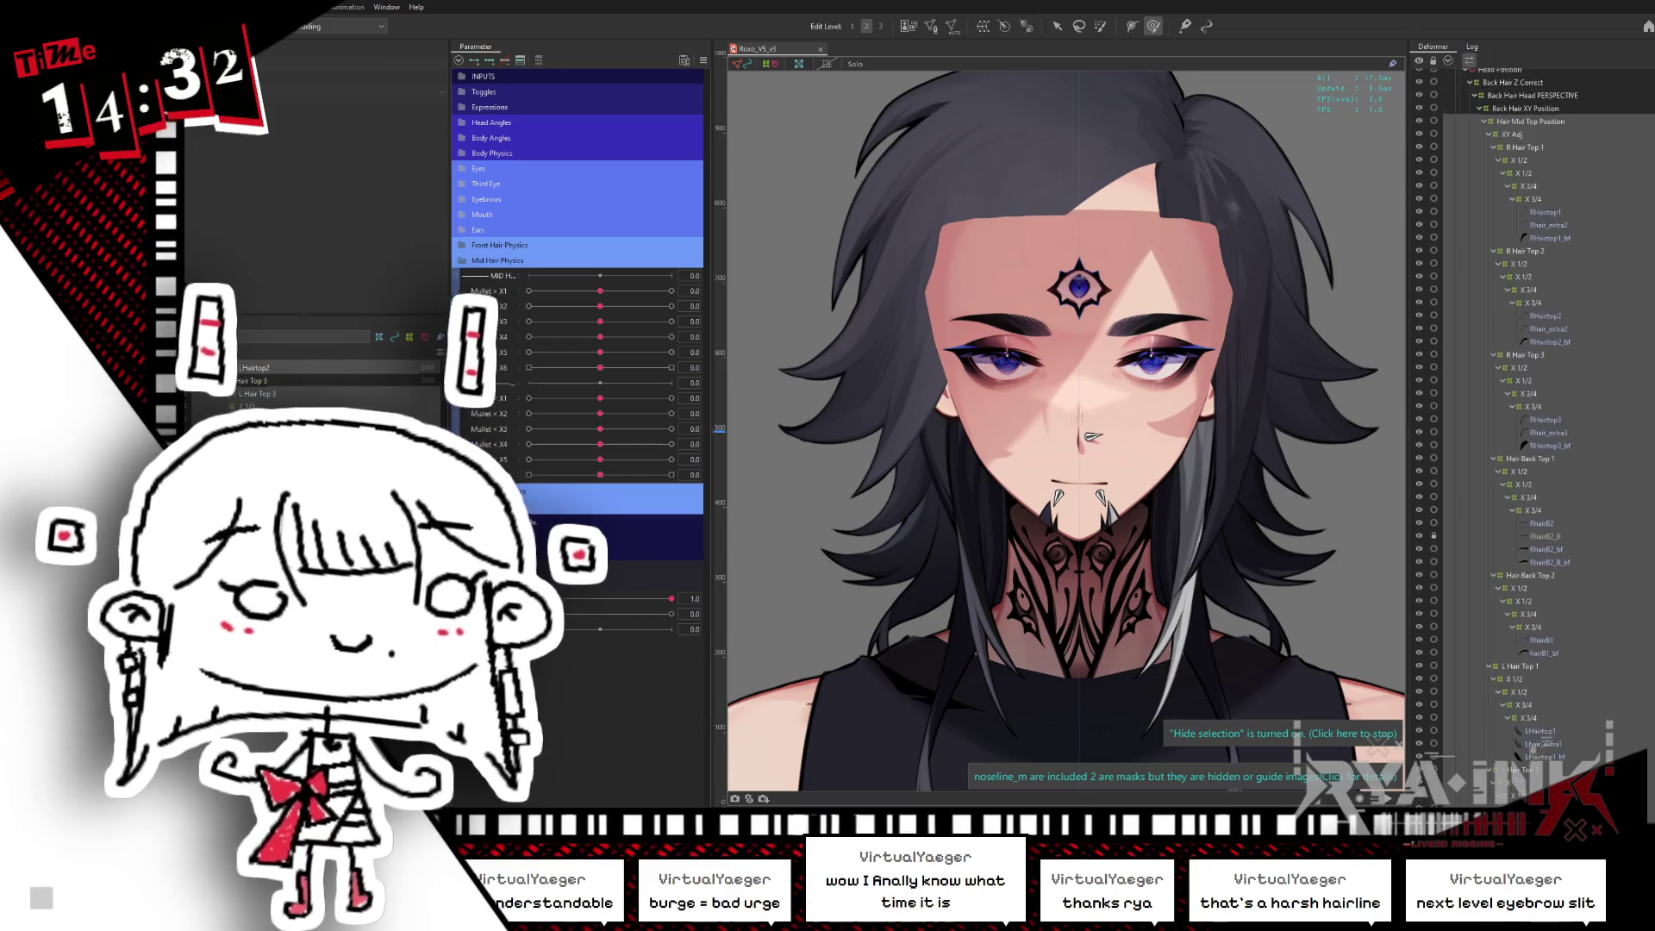
drag(1548, 228, 1537, 256)
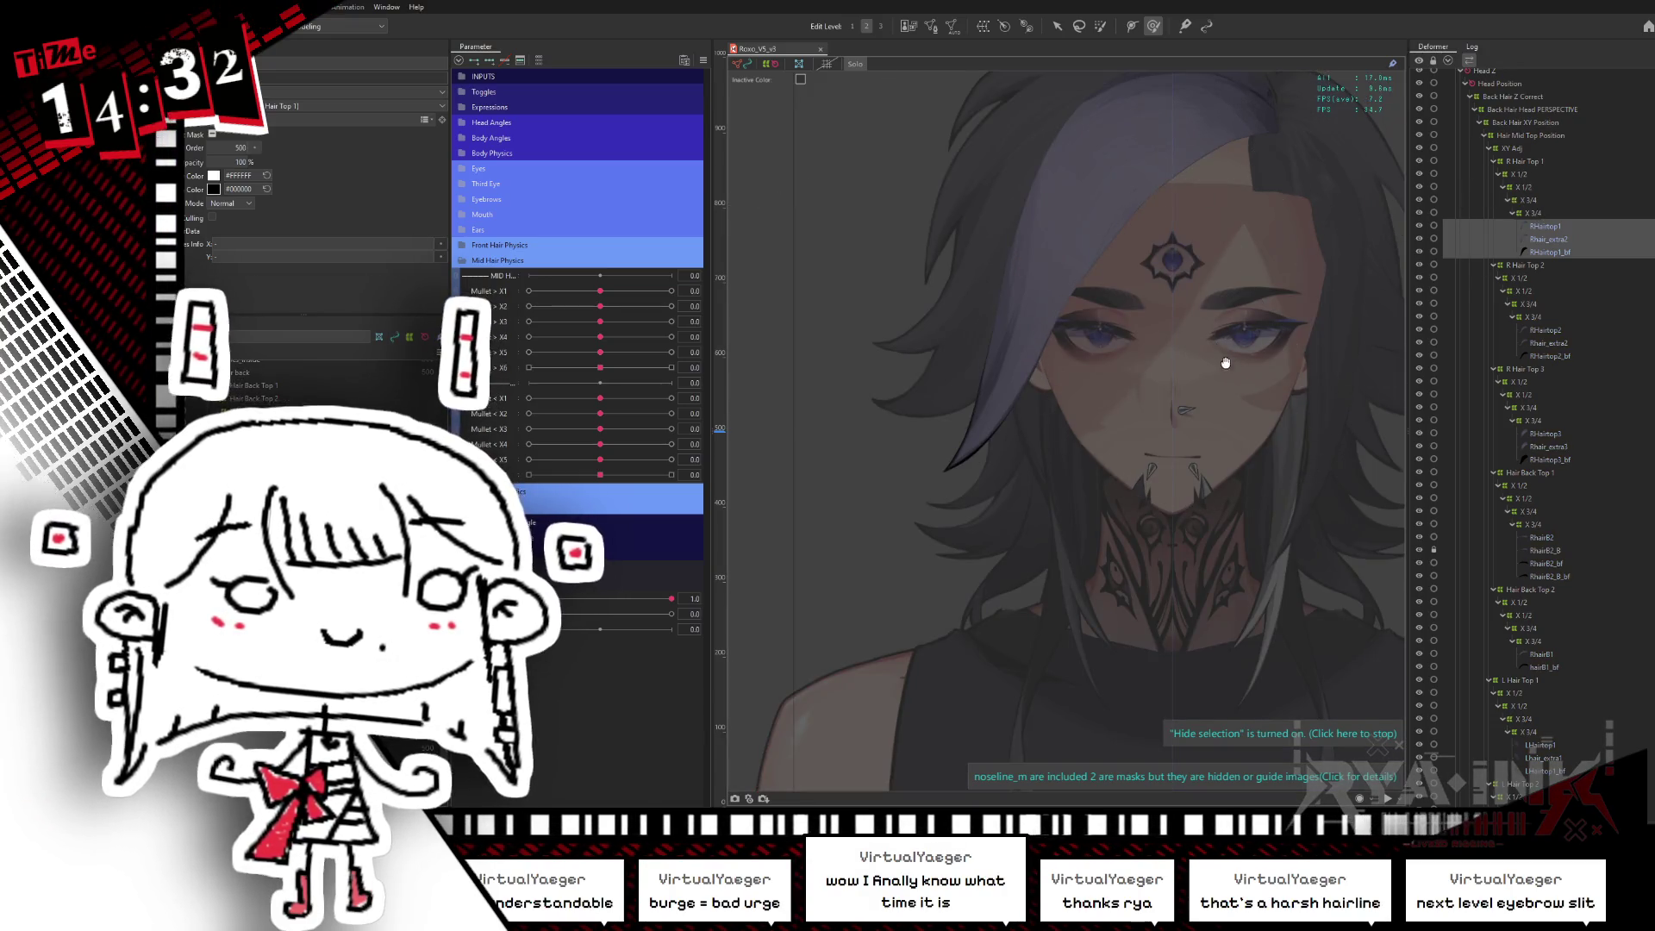
scroll(1206, 387, down, 2)
scroll(1226, 378, down, 1)
scroll(1227, 377, down, 2)
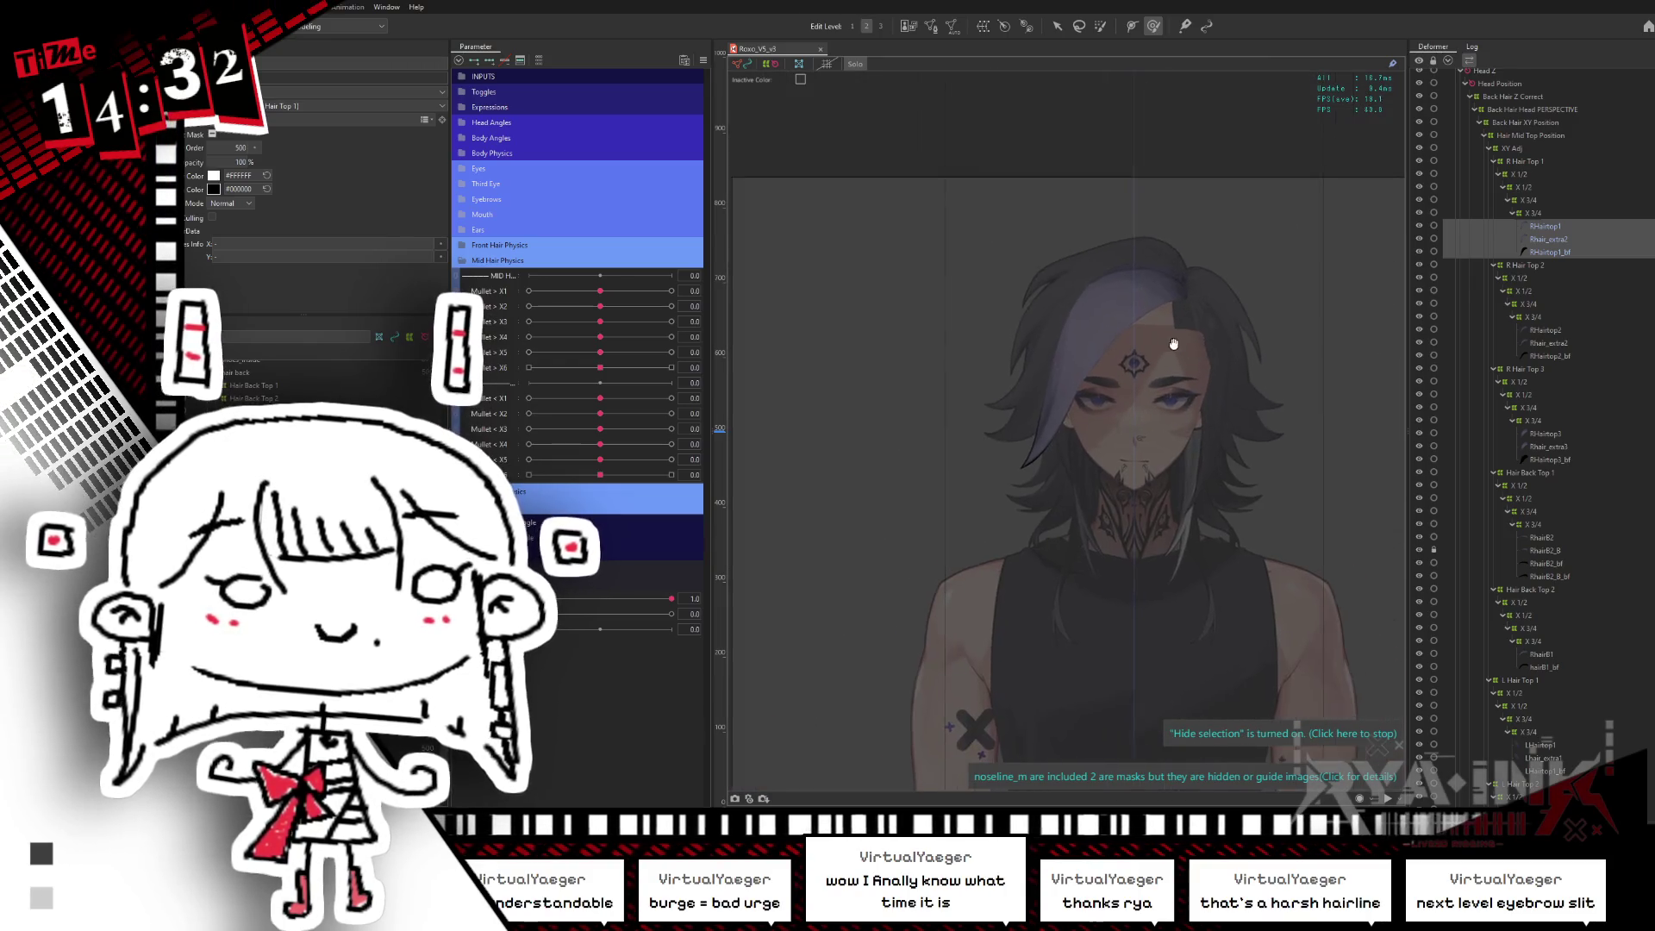
scroll(1127, 364, up, 2)
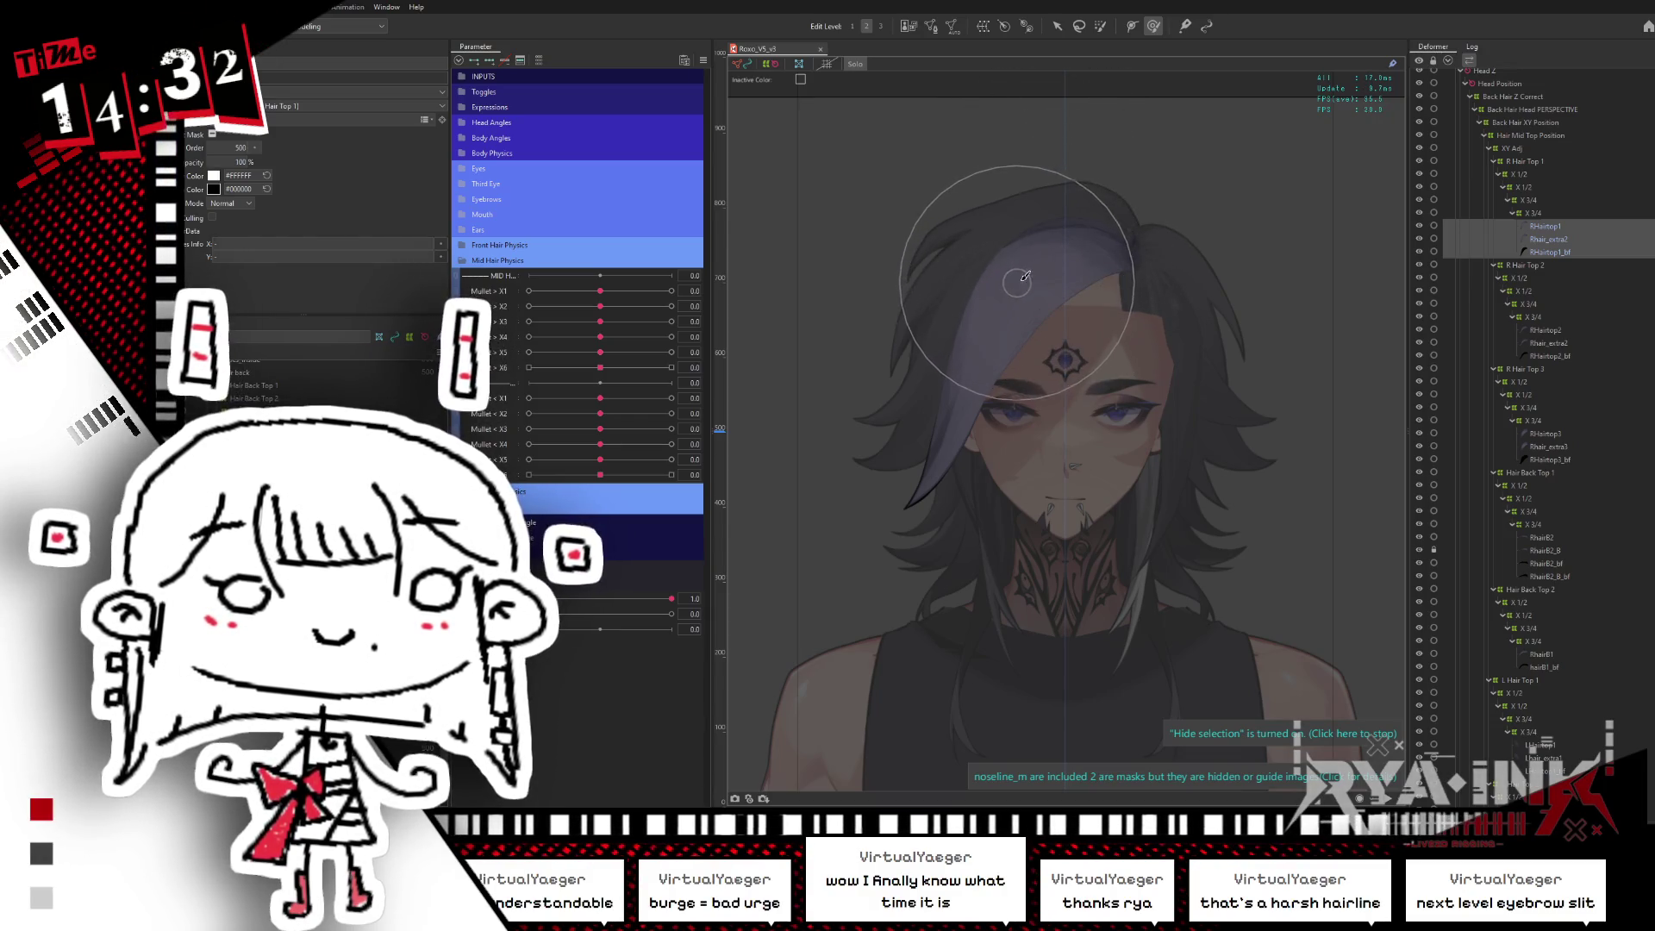
- Show the Back Hair Physics Top Hair parameters and select the left-of-face hair strand
click(473, 260)
click(472, 278)
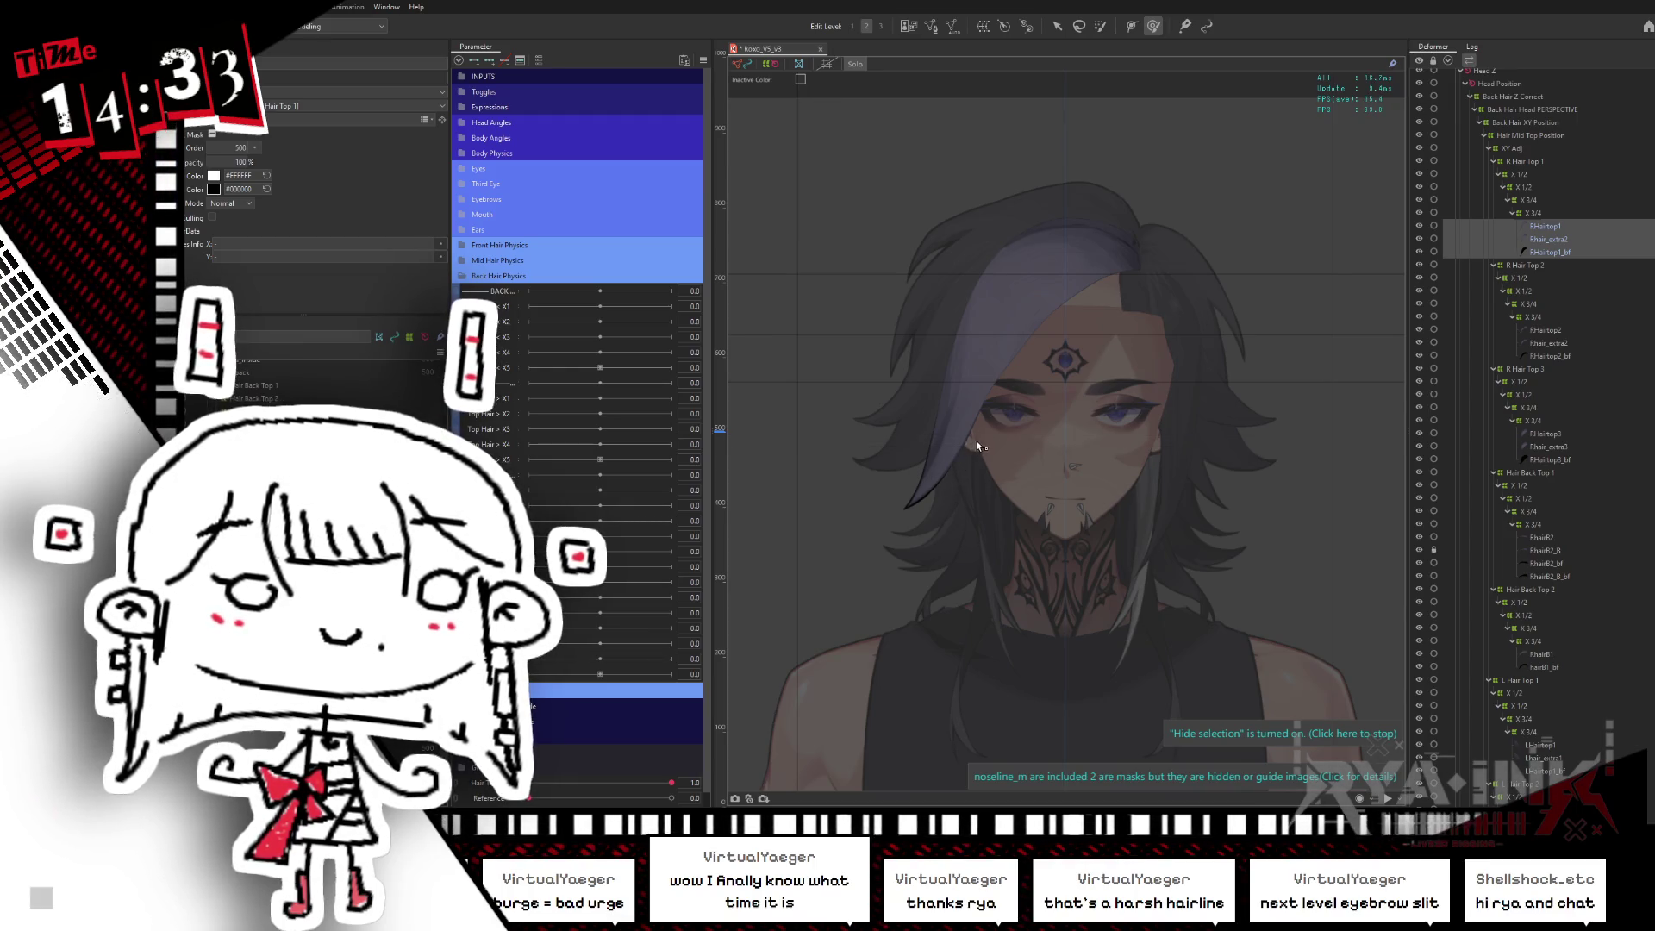
click(1111, 362)
drag(1111, 362, 1057, 309)
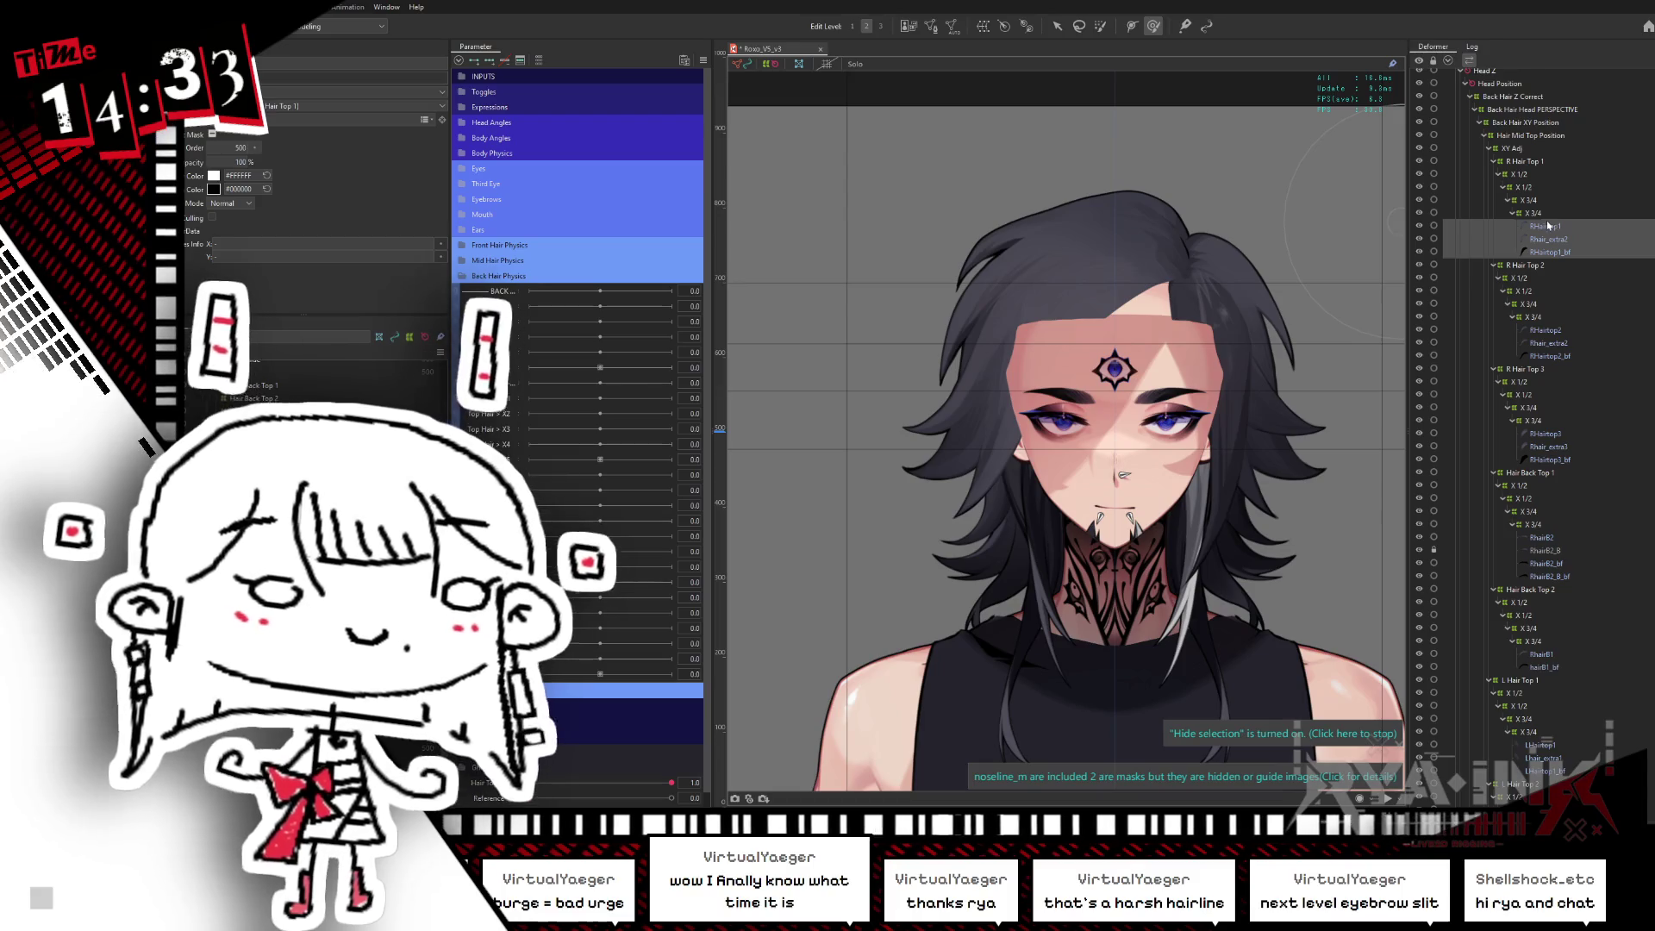
- Select R Hair Top 1's X 3/4 deformer and pan across the face
click(1548, 214)
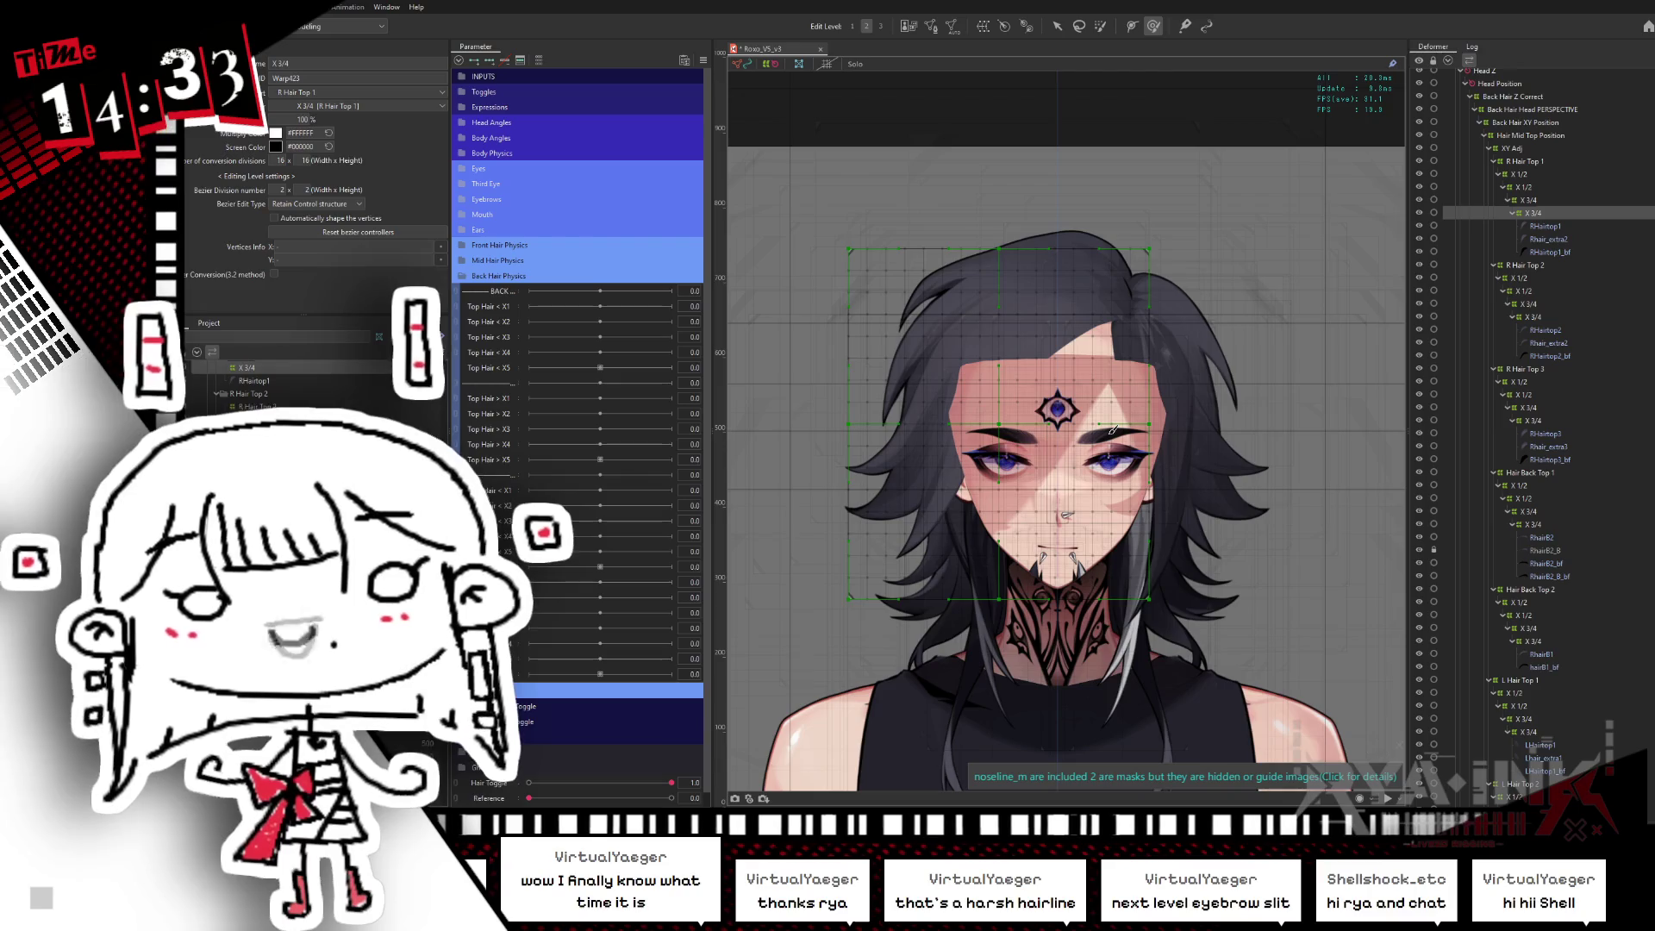
scroll(1000, 447, up, 3)
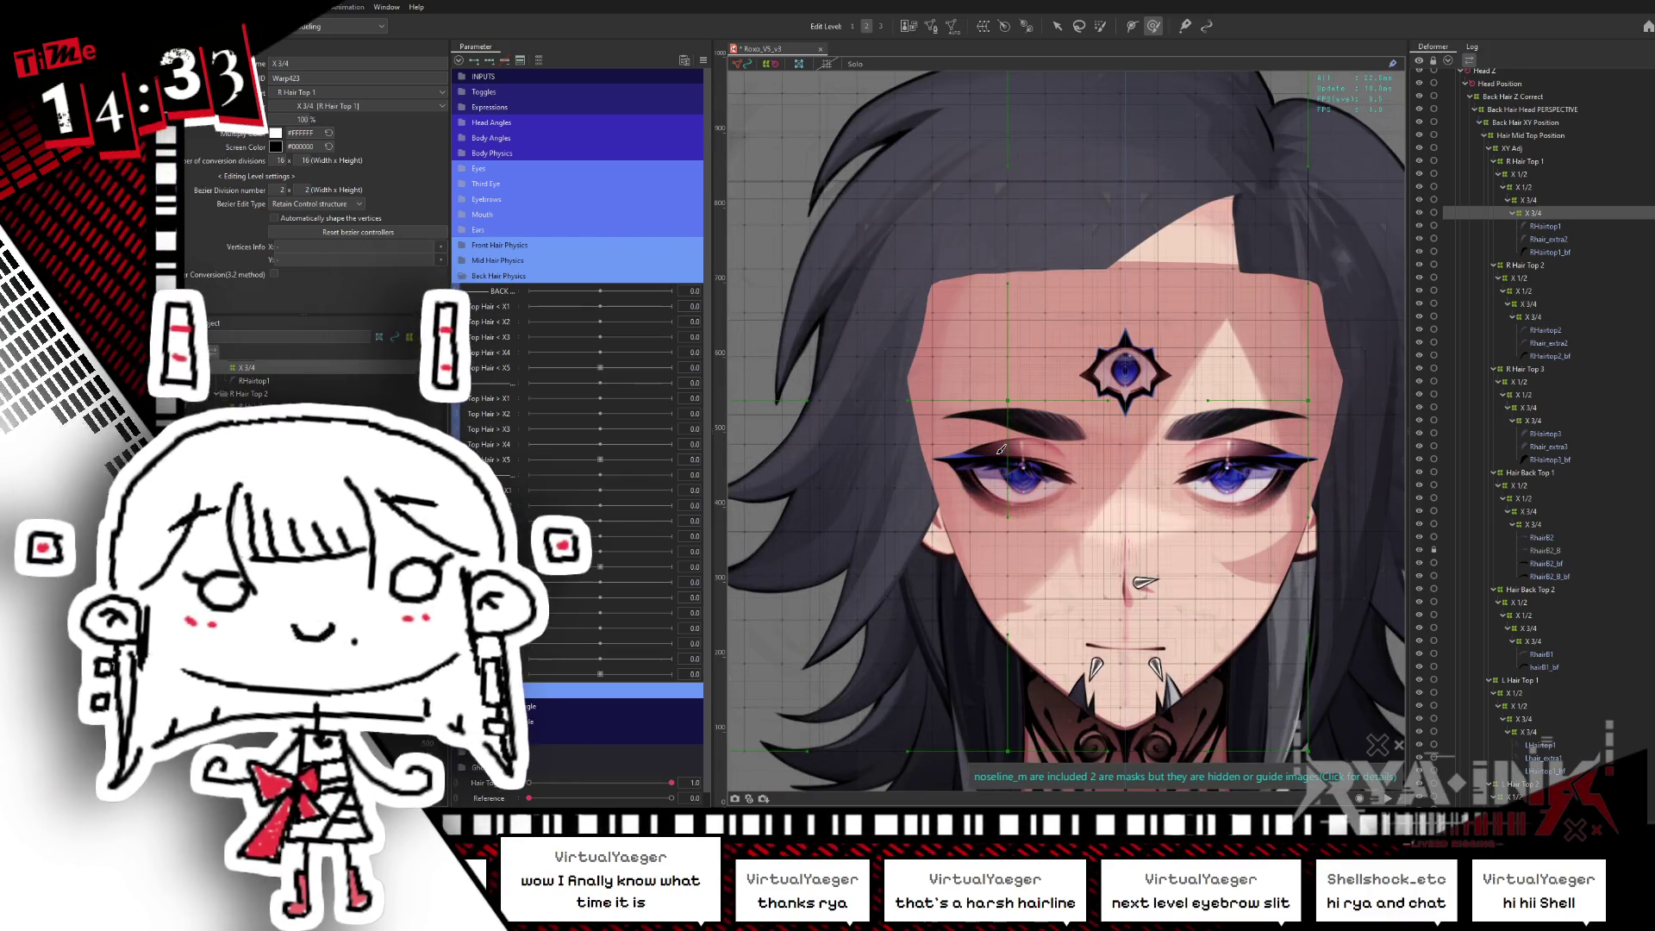
drag(1058, 338, 1035, 321)
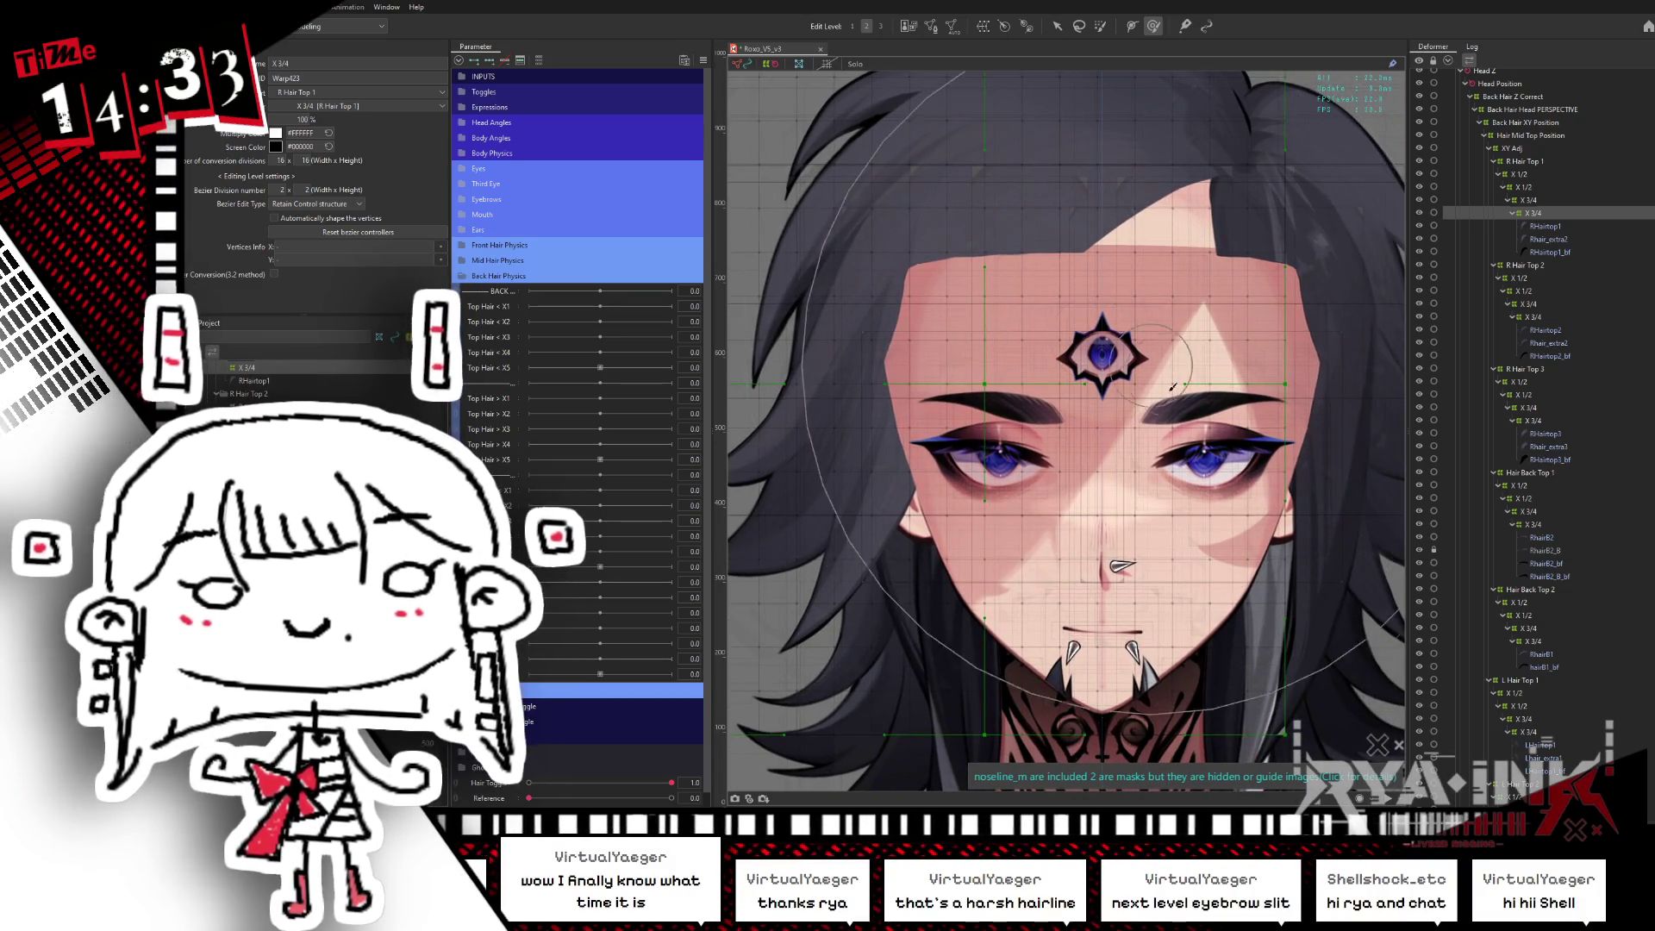
drag(1175, 380, 1231, 442)
- Check the X 1/2 and X 3/4 warps, then select the RHairtop1 and RHairtop1_bf meshes
click(1462, 174)
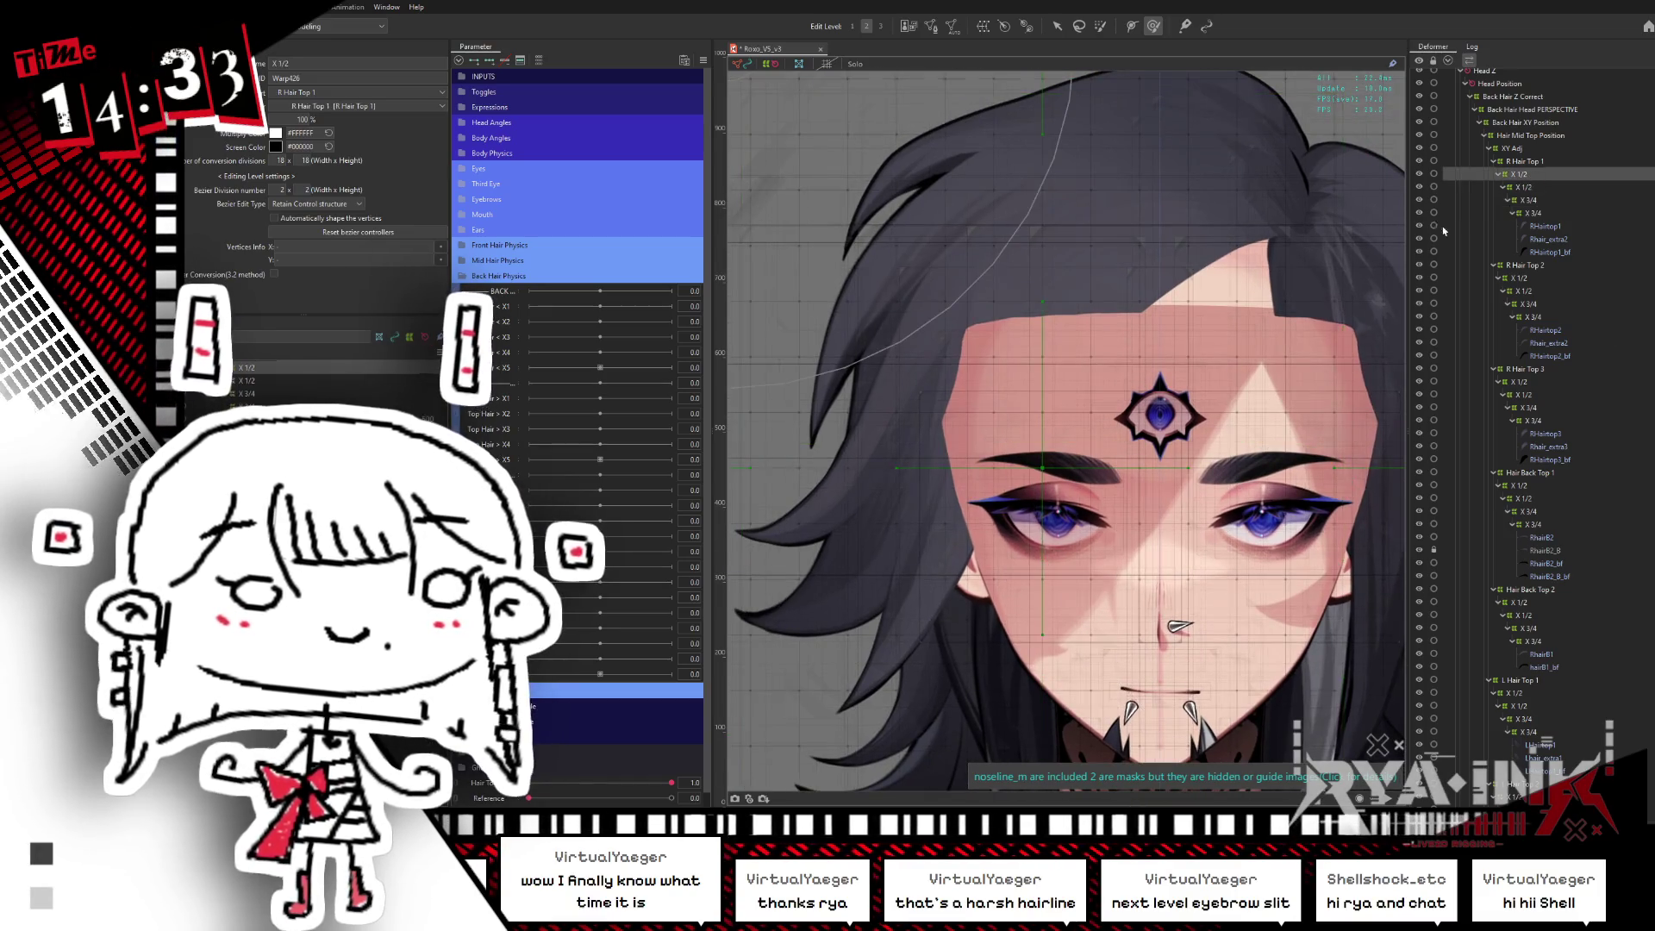
scroll(996, 414, down, 3)
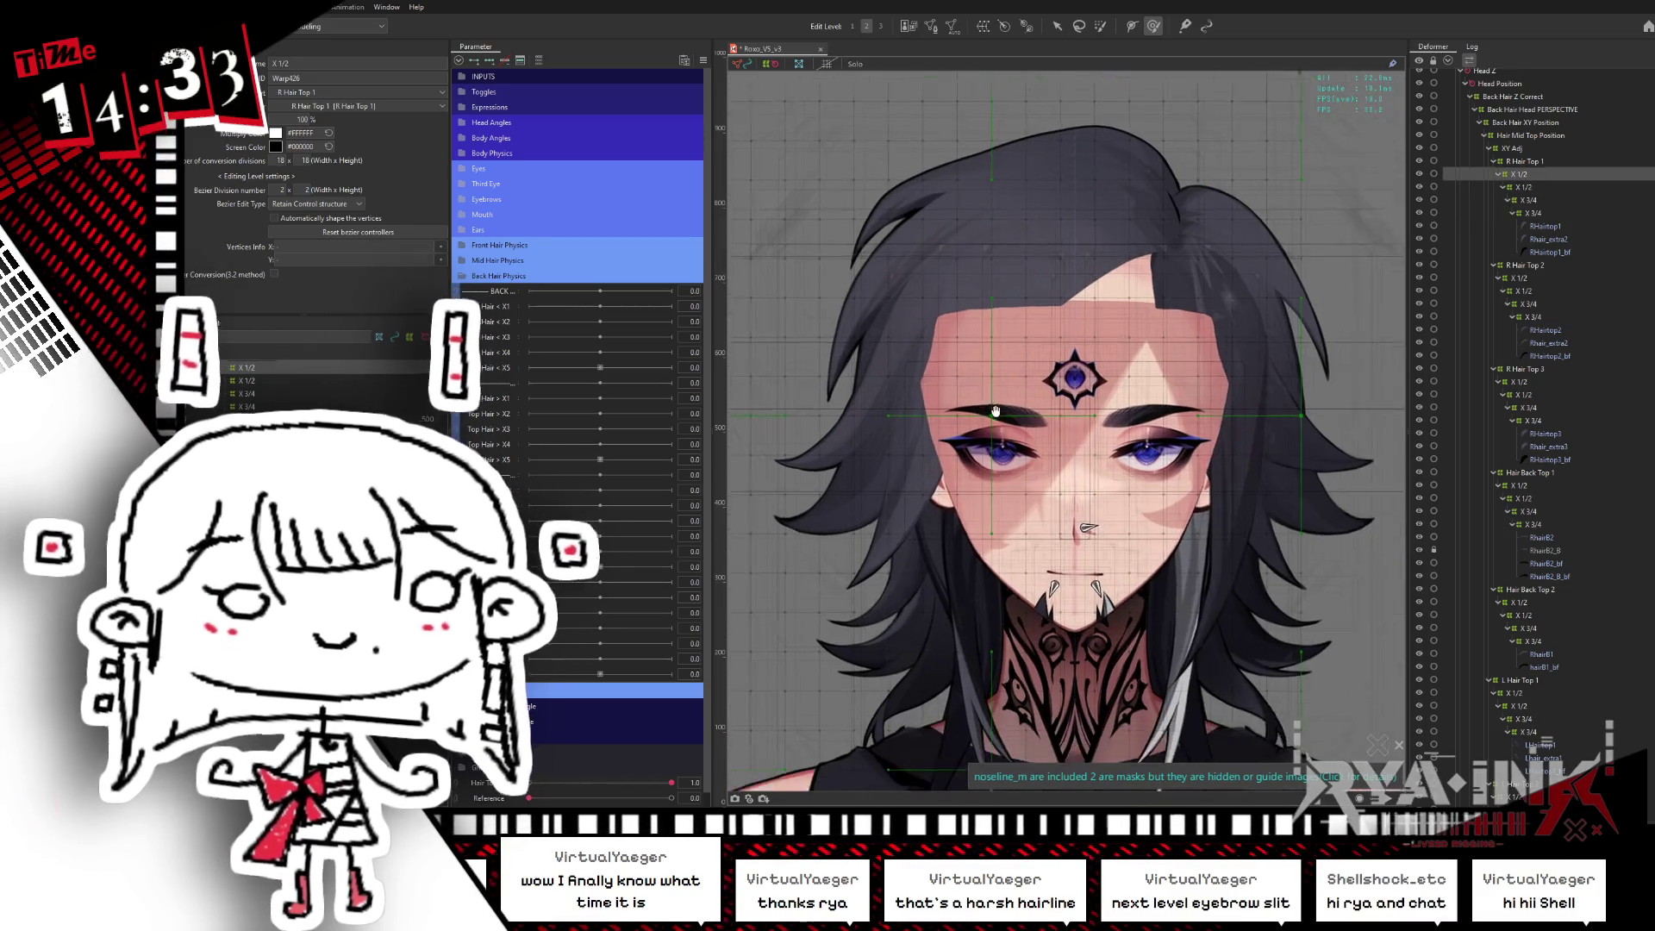
scroll(997, 414, down, 2)
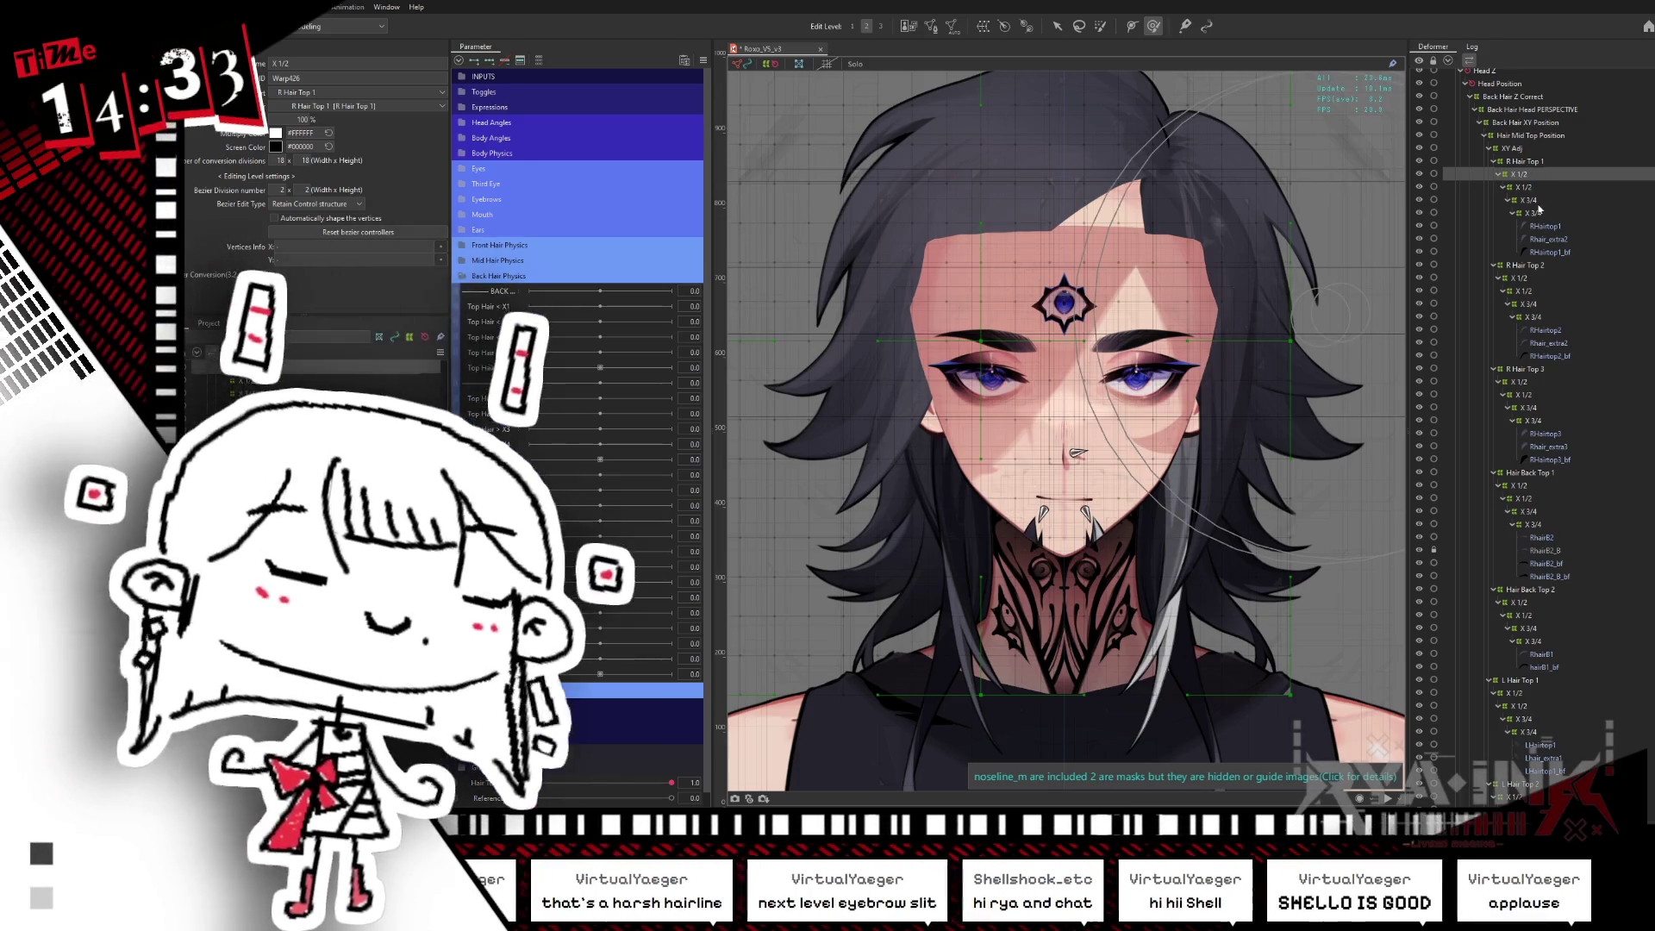
click(1533, 213)
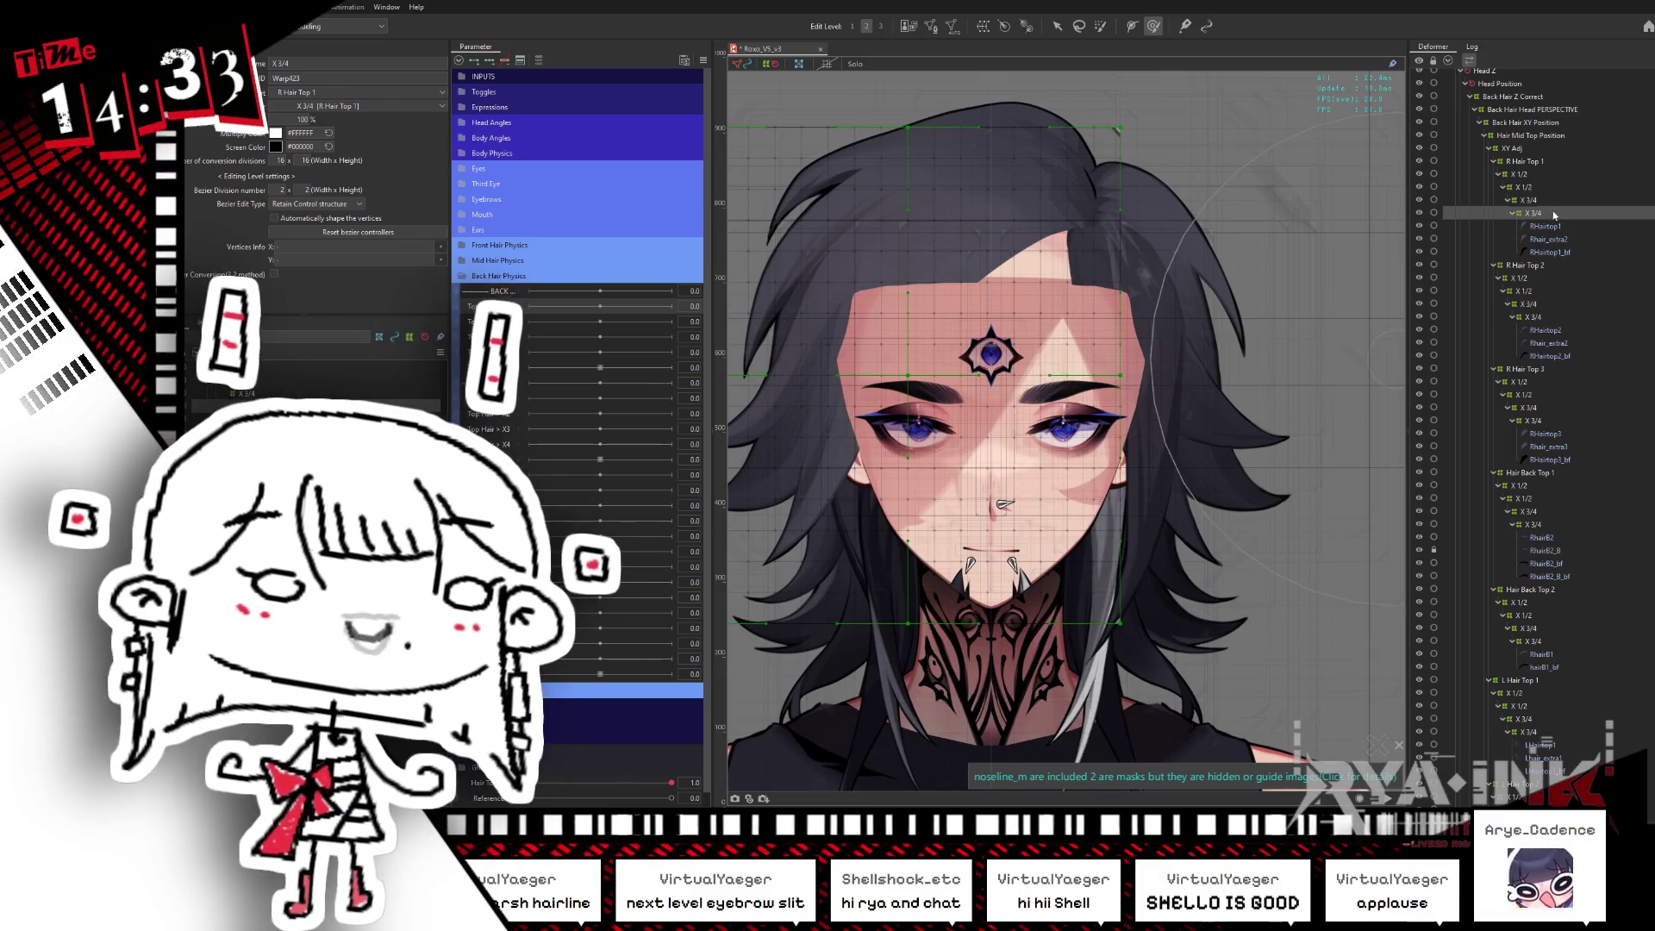
click(1549, 228)
click(1549, 251)
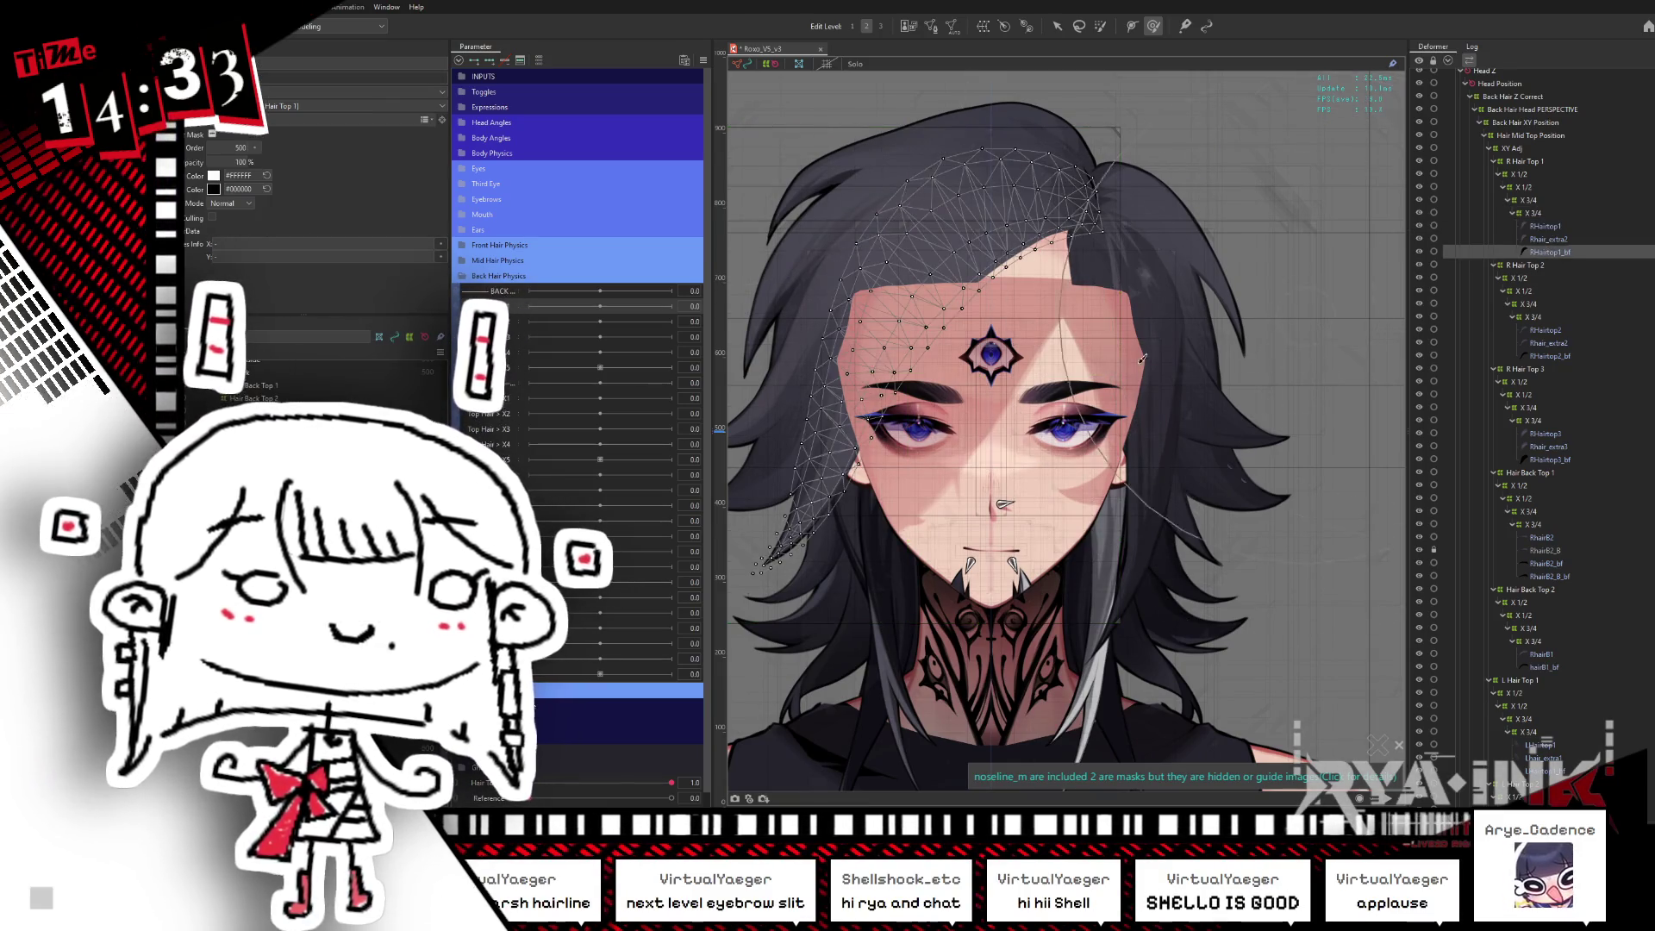
- Zoom in on the right hair tip and set Top Hair < X5 to its -1.0 key
drag(849, 455, 989, 390)
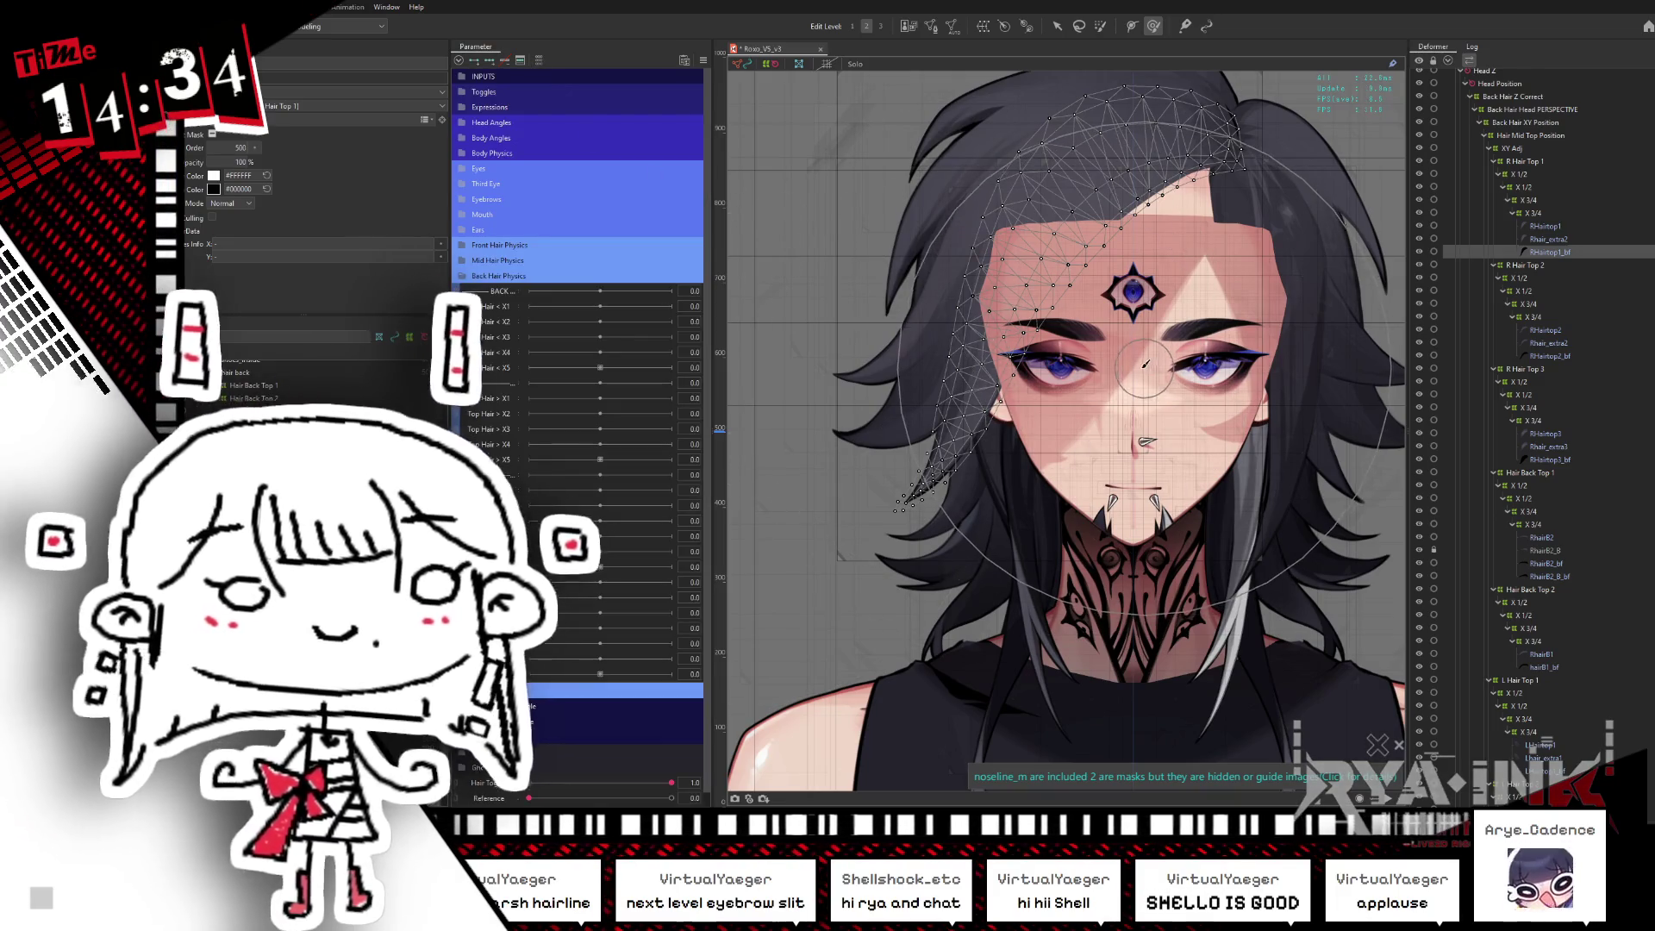
scroll(948, 543, up, 5)
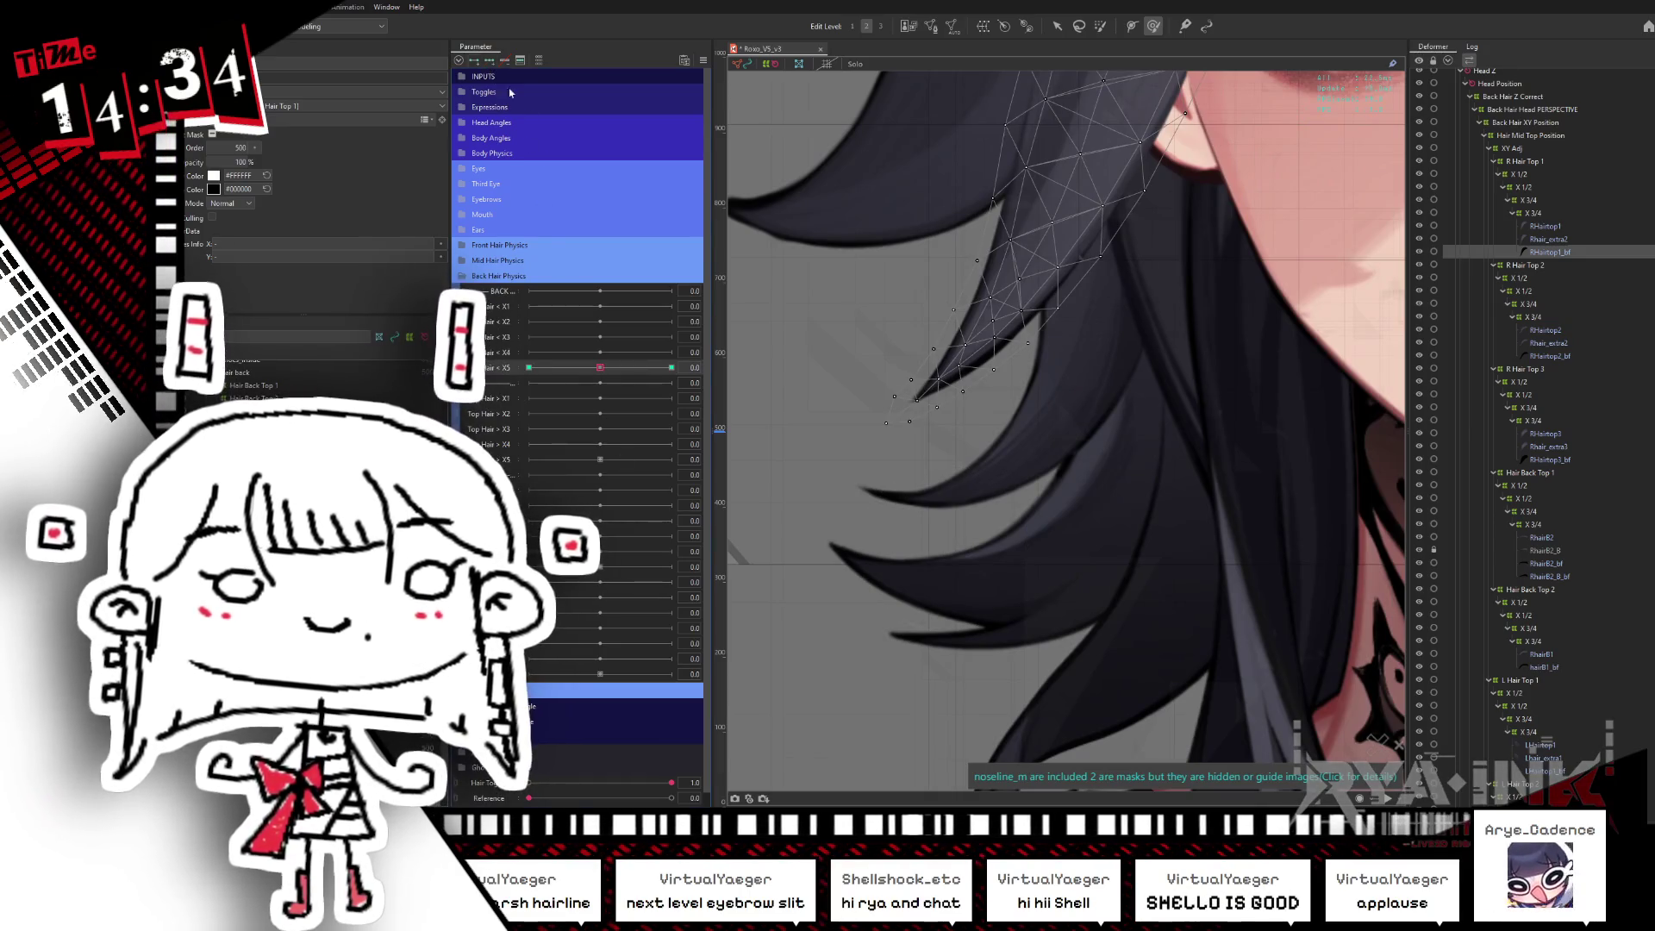
drag(611, 372, 529, 368)
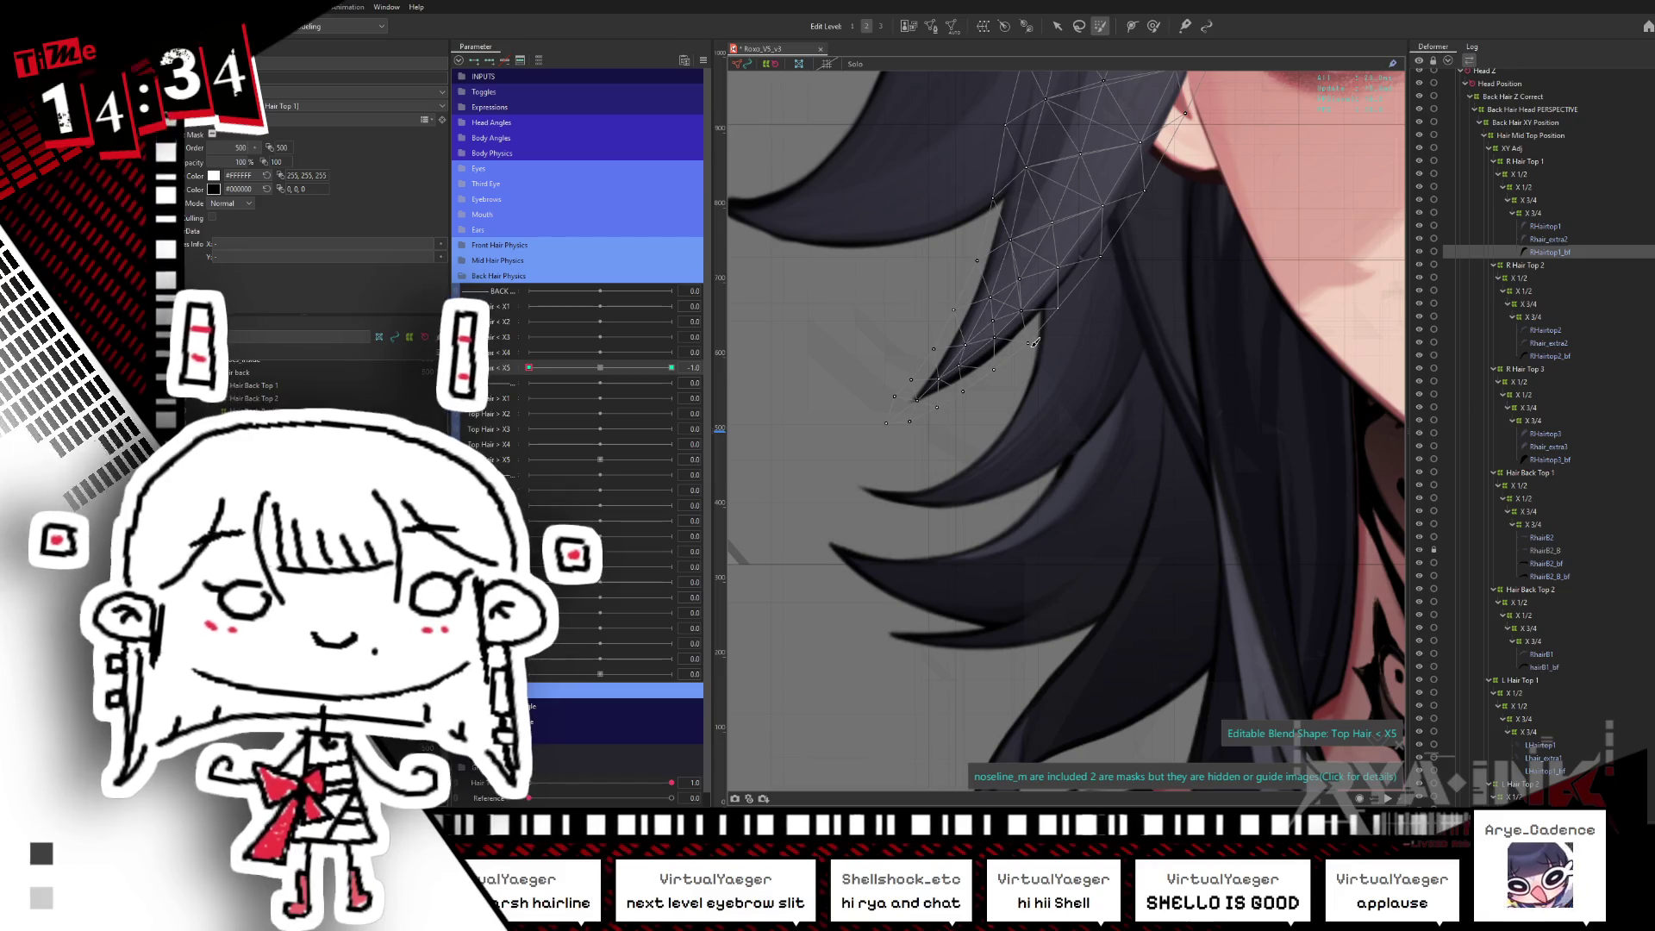
scroll(1034, 343, down, 5)
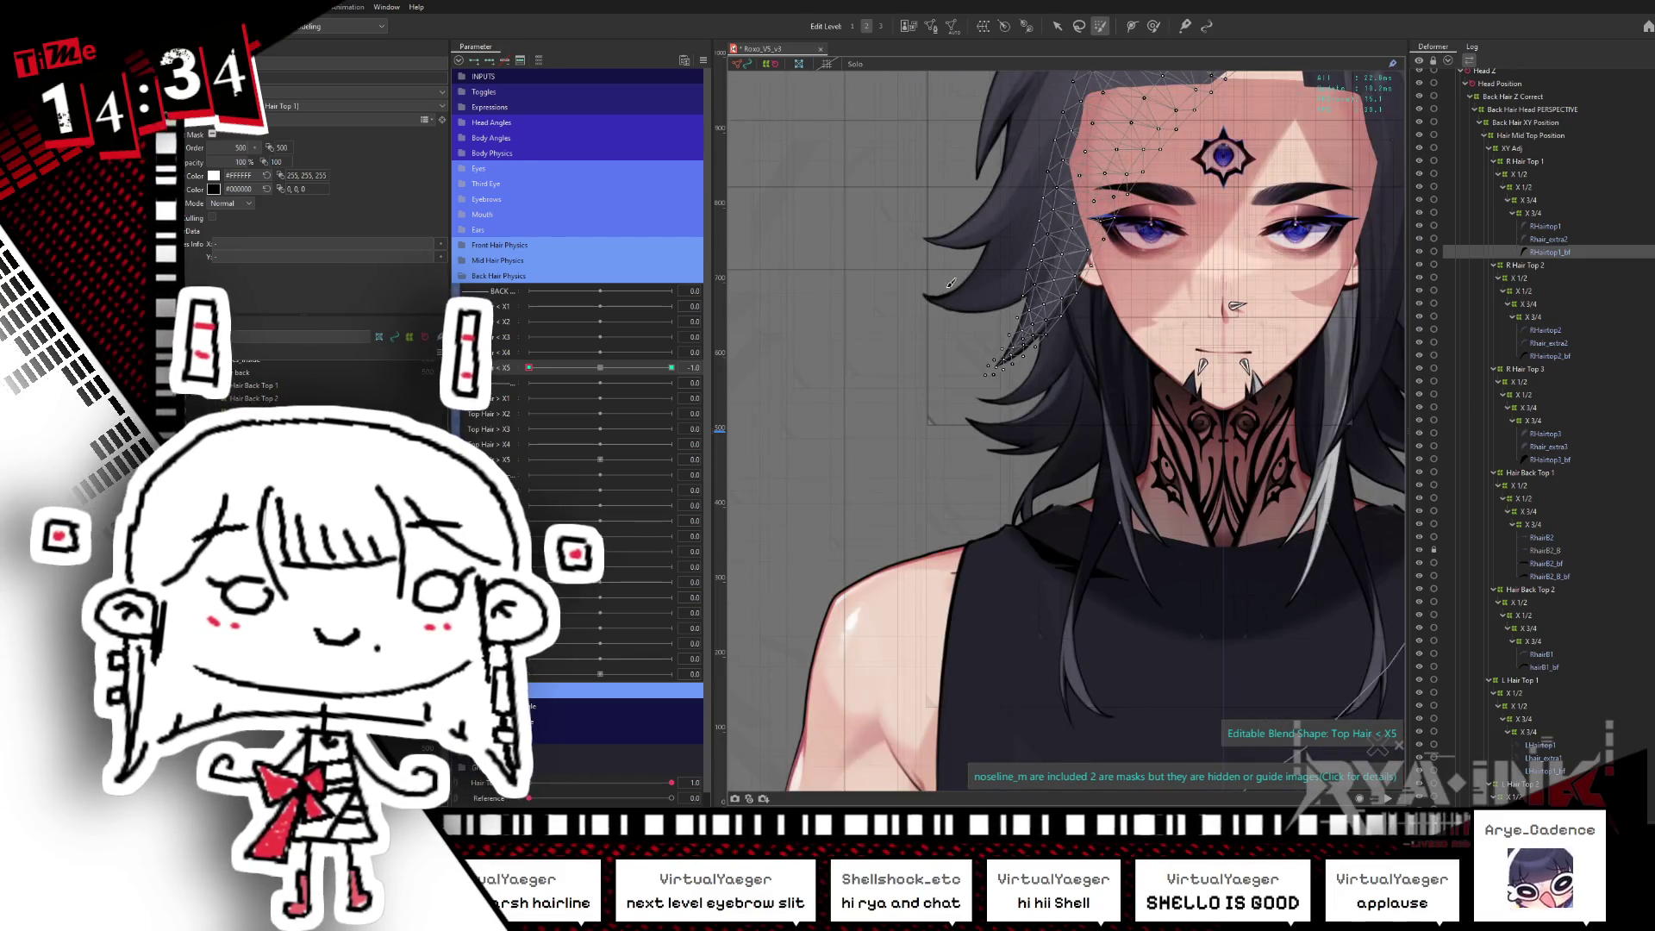
scroll(950, 283, down, 3)
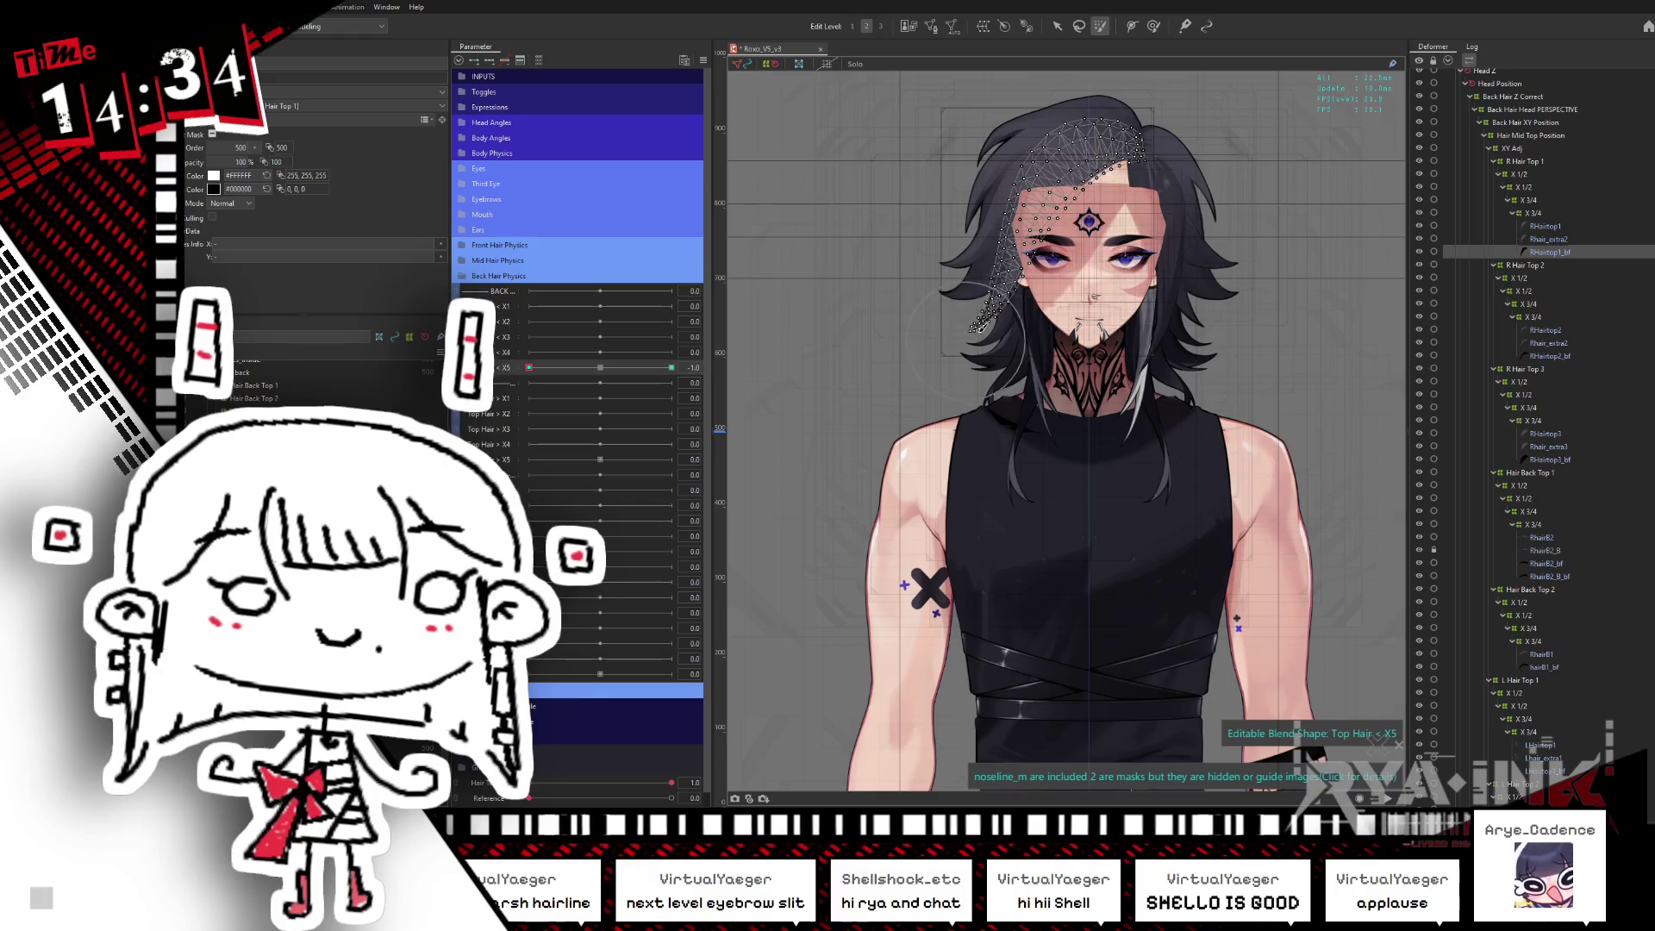
scroll(974, 326, up, 5)
scroll(981, 287, up, 3)
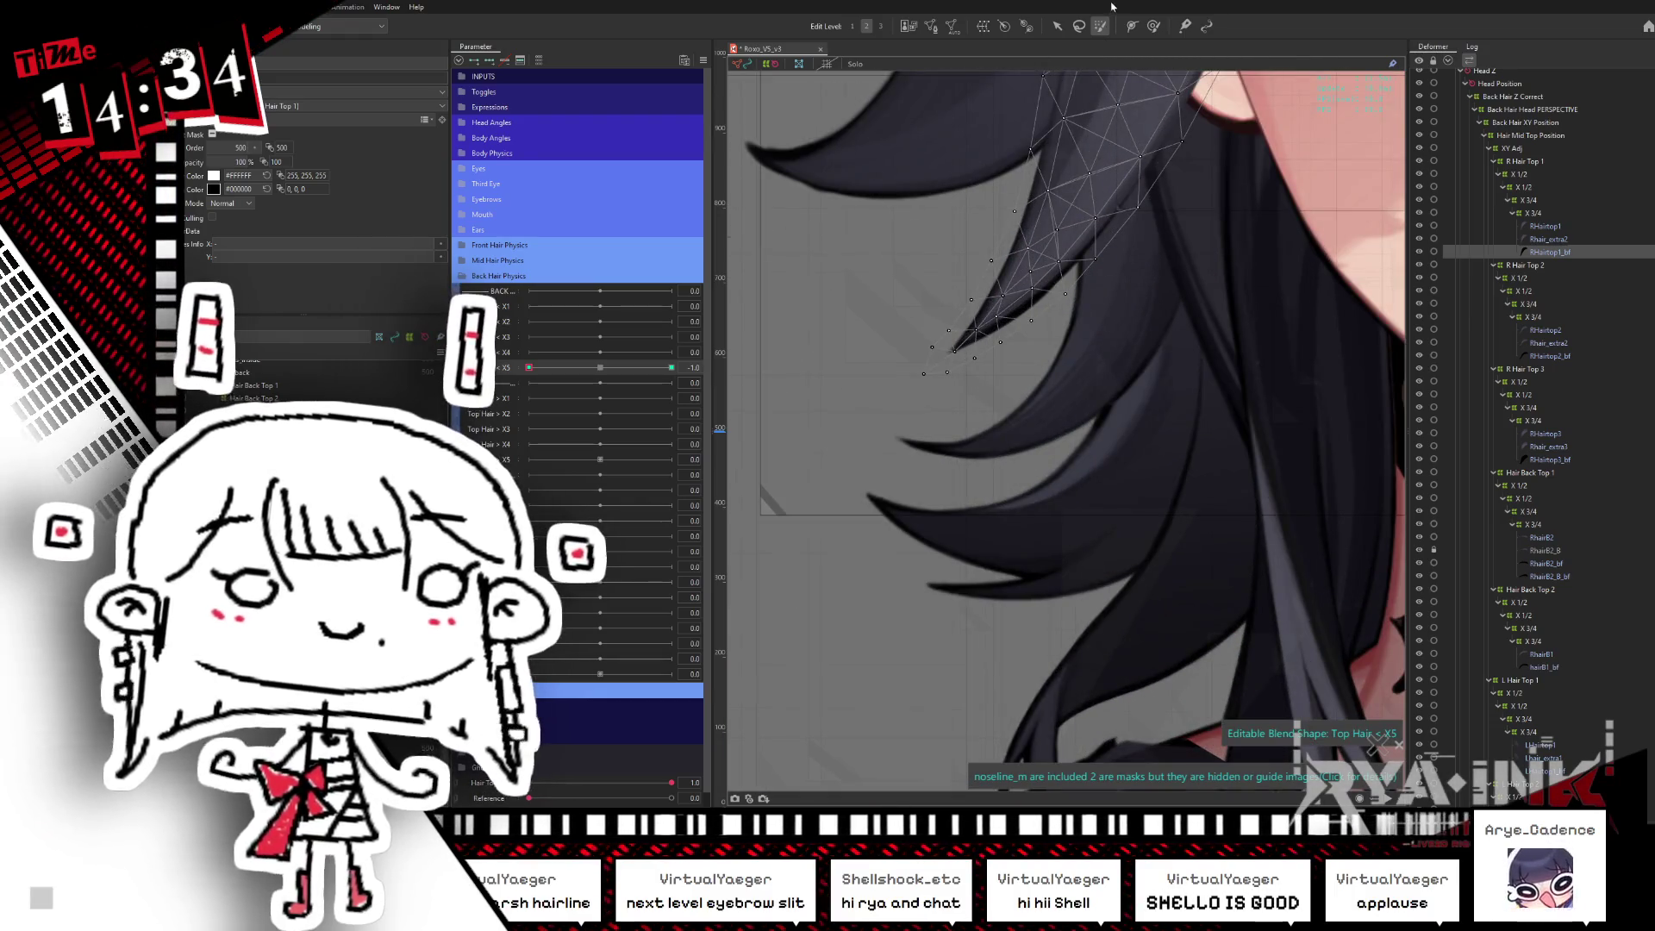
drag(1053, 341, 1071, 457)
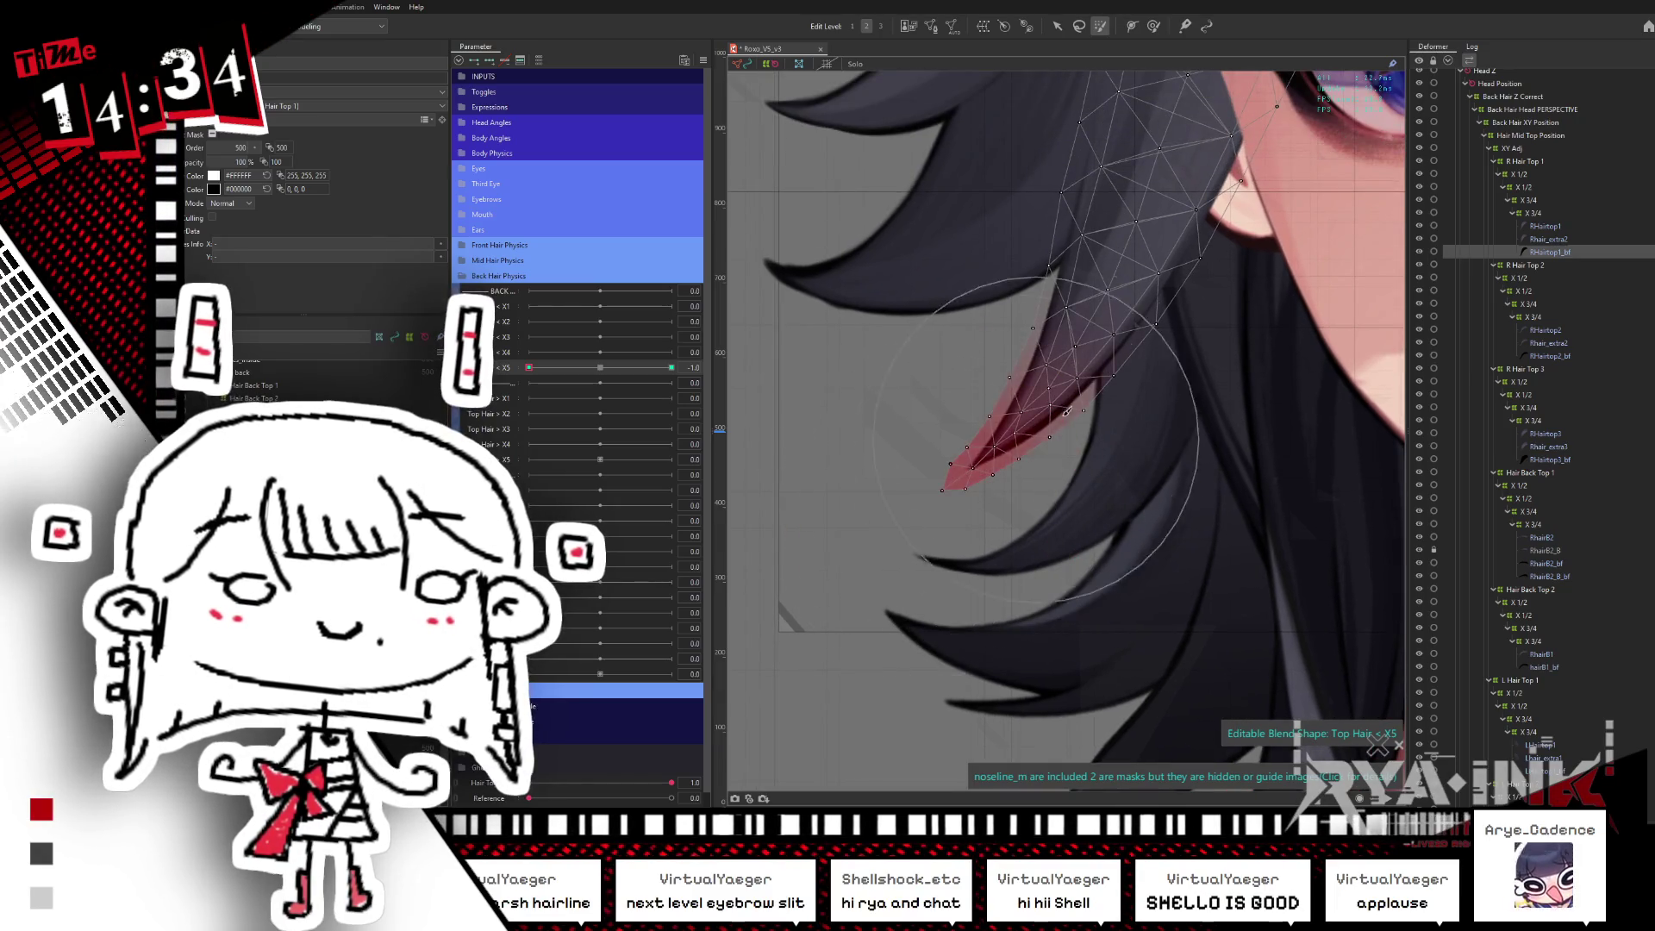
- Move and rotate the RHairtop1 tip vertices to bend the tip at Top Hair < X5 -1 and +1
key(v)
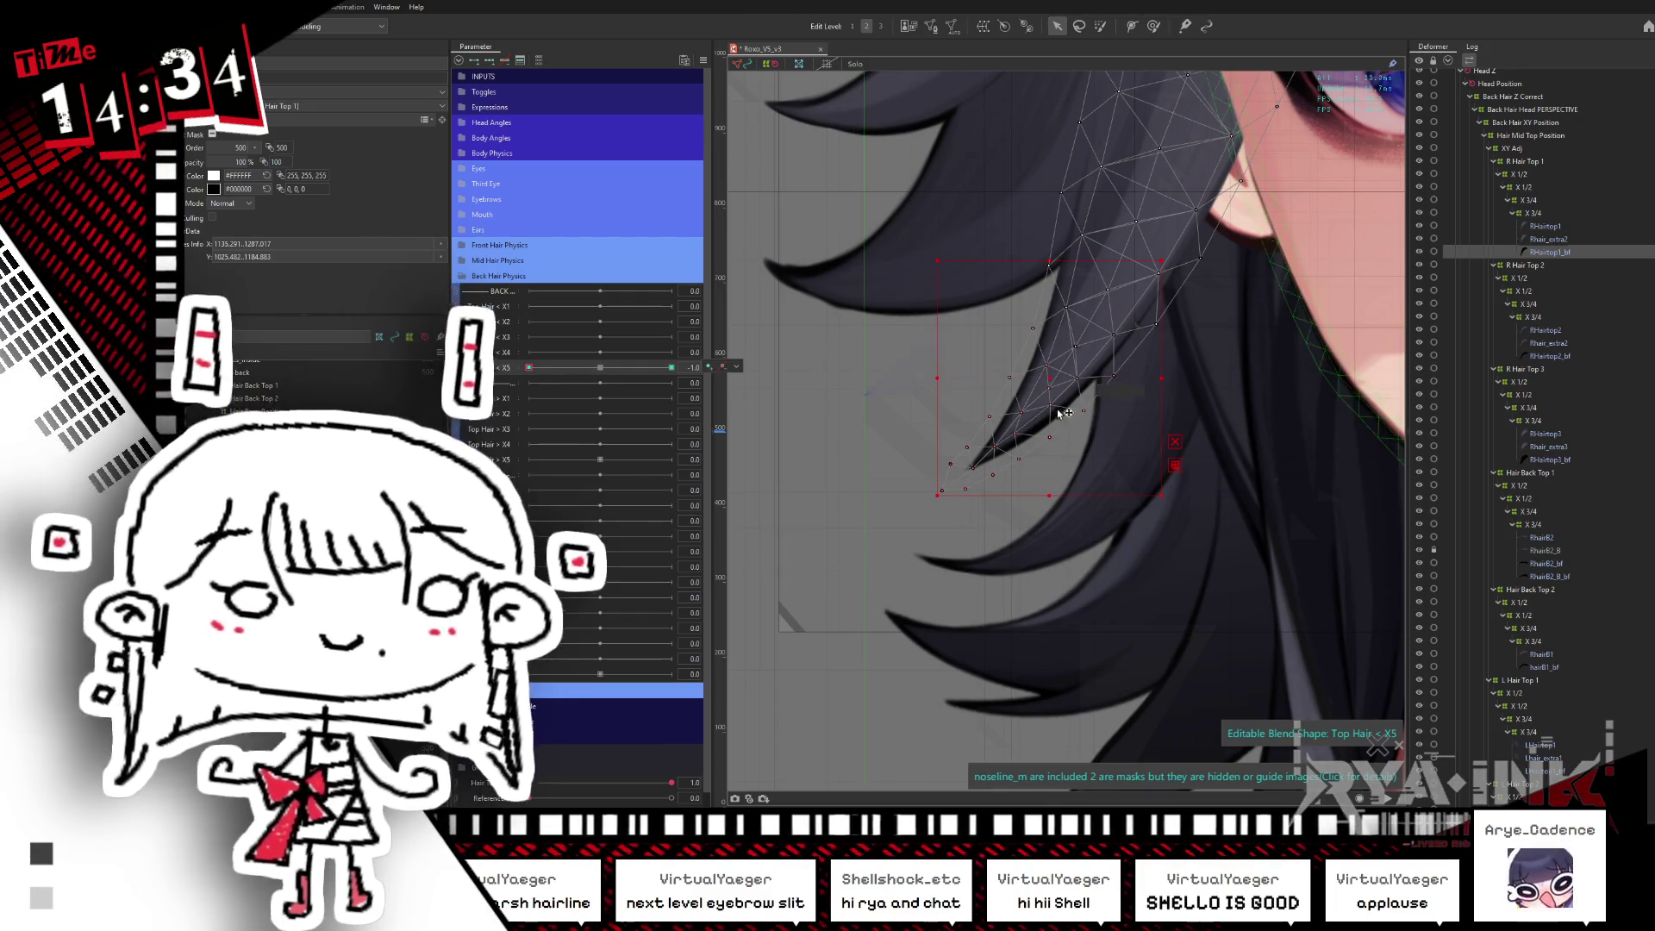
click(1072, 356)
drag(1072, 356, 1083, 329)
drag(1204, 333, 1139, 370)
click(671, 367)
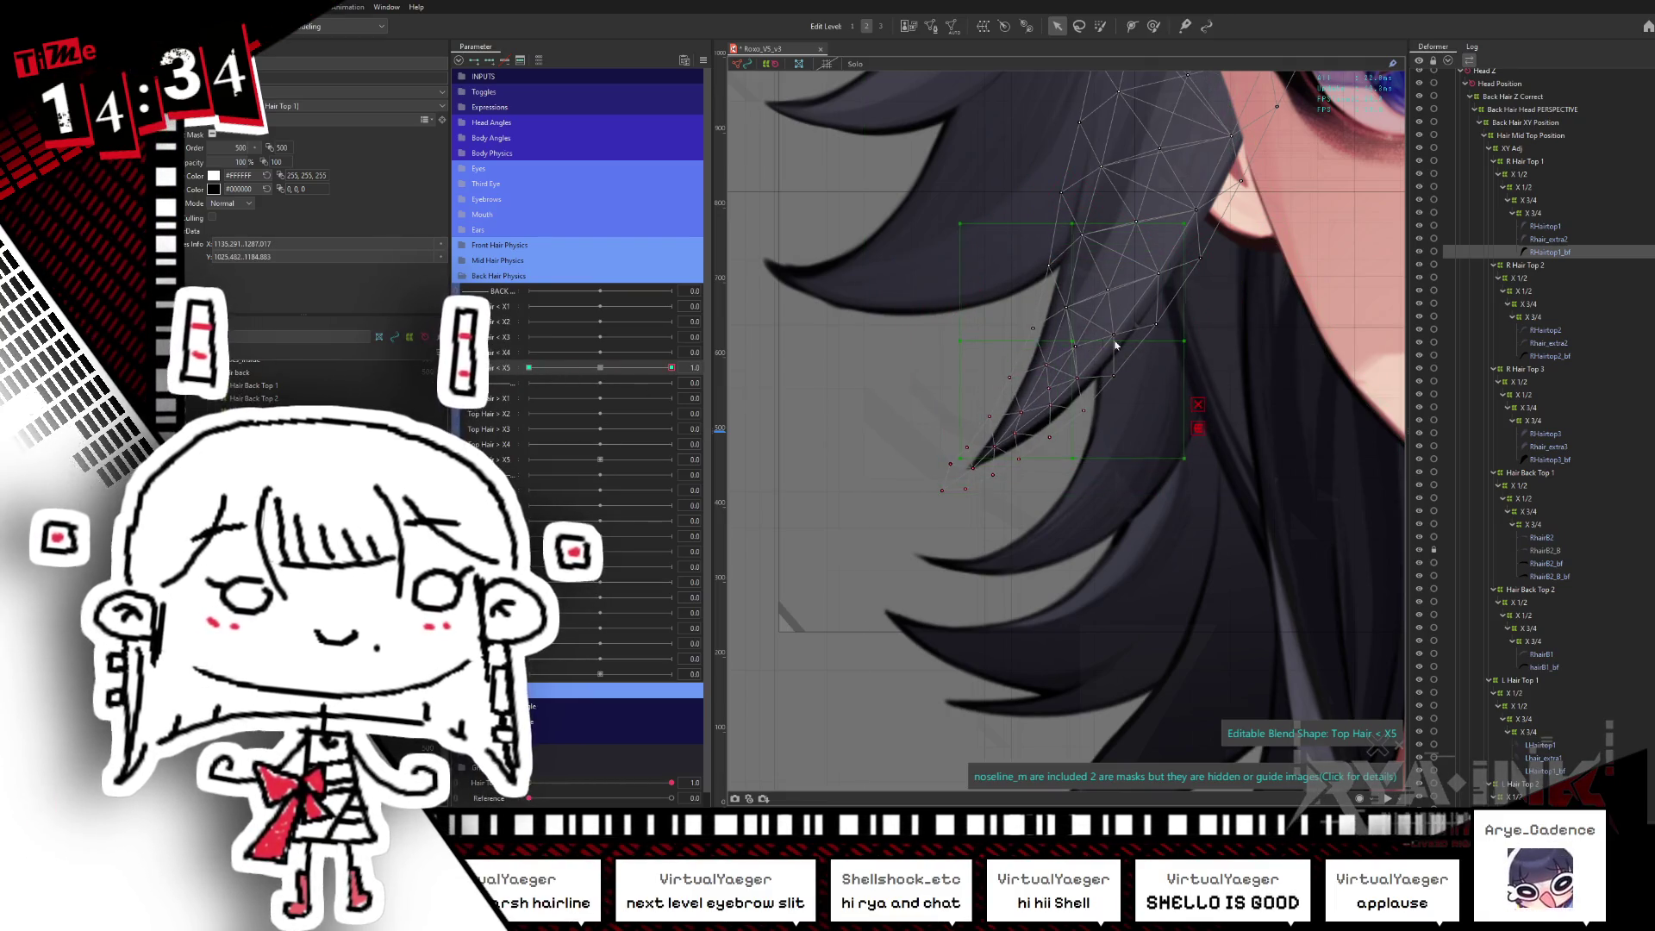
drag(1209, 318, 1249, 235)
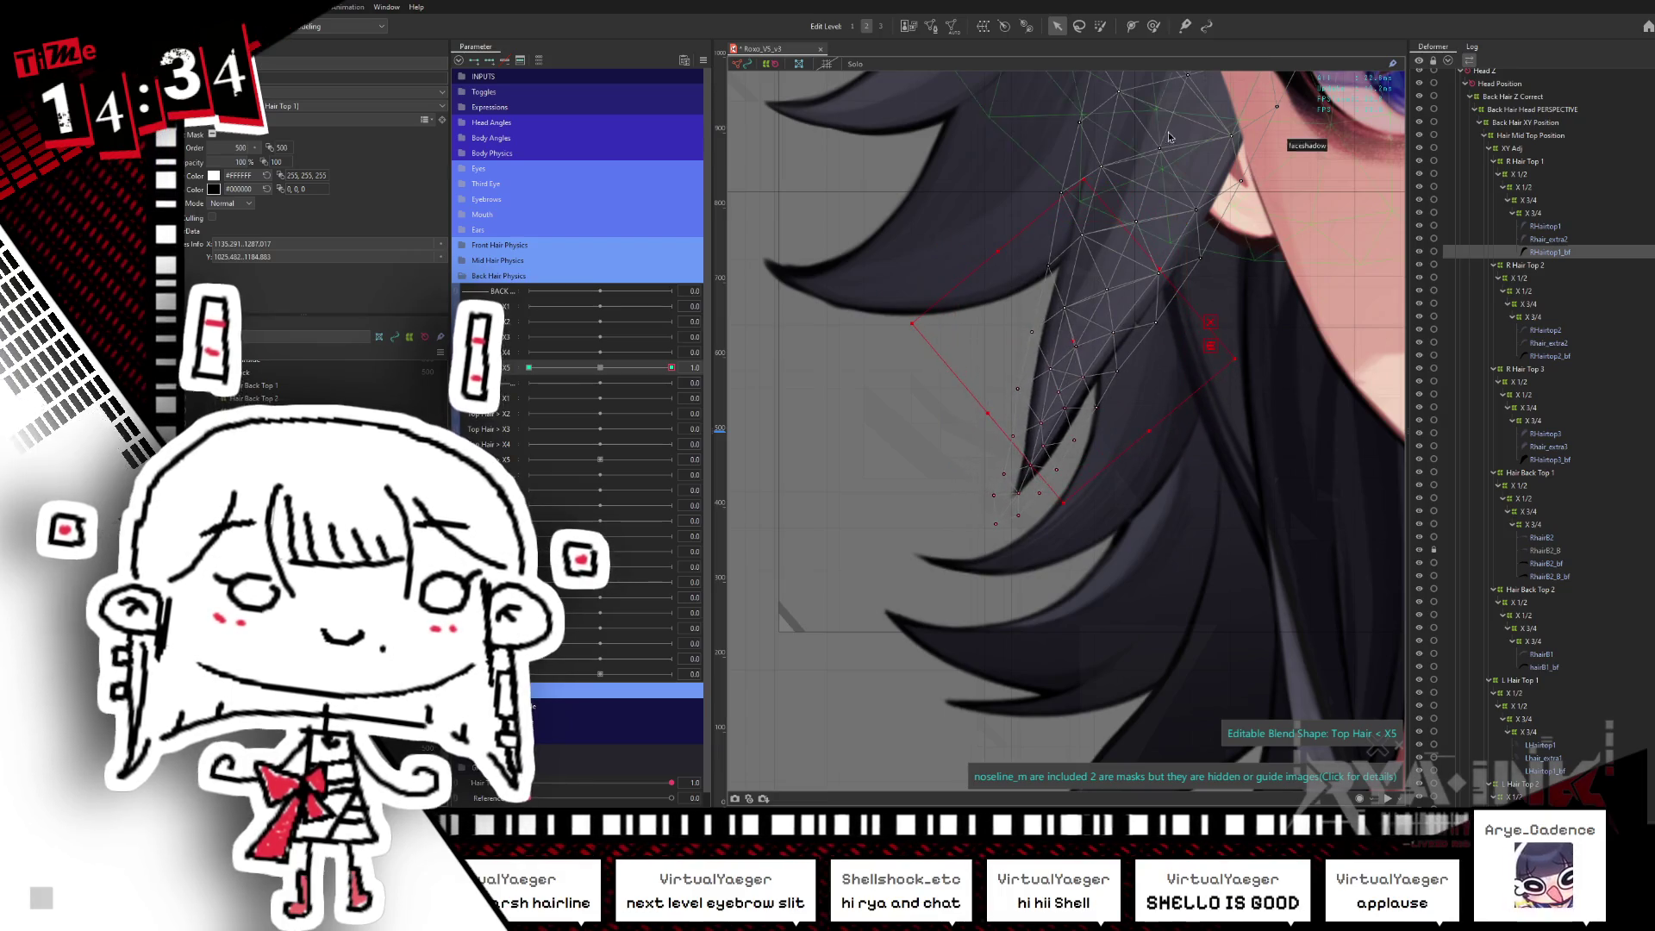
- Select the lower hair-tip vertices and nudge them right at the -1 key
click(1100, 26)
key(v)
drag(983, 357, 1105, 532)
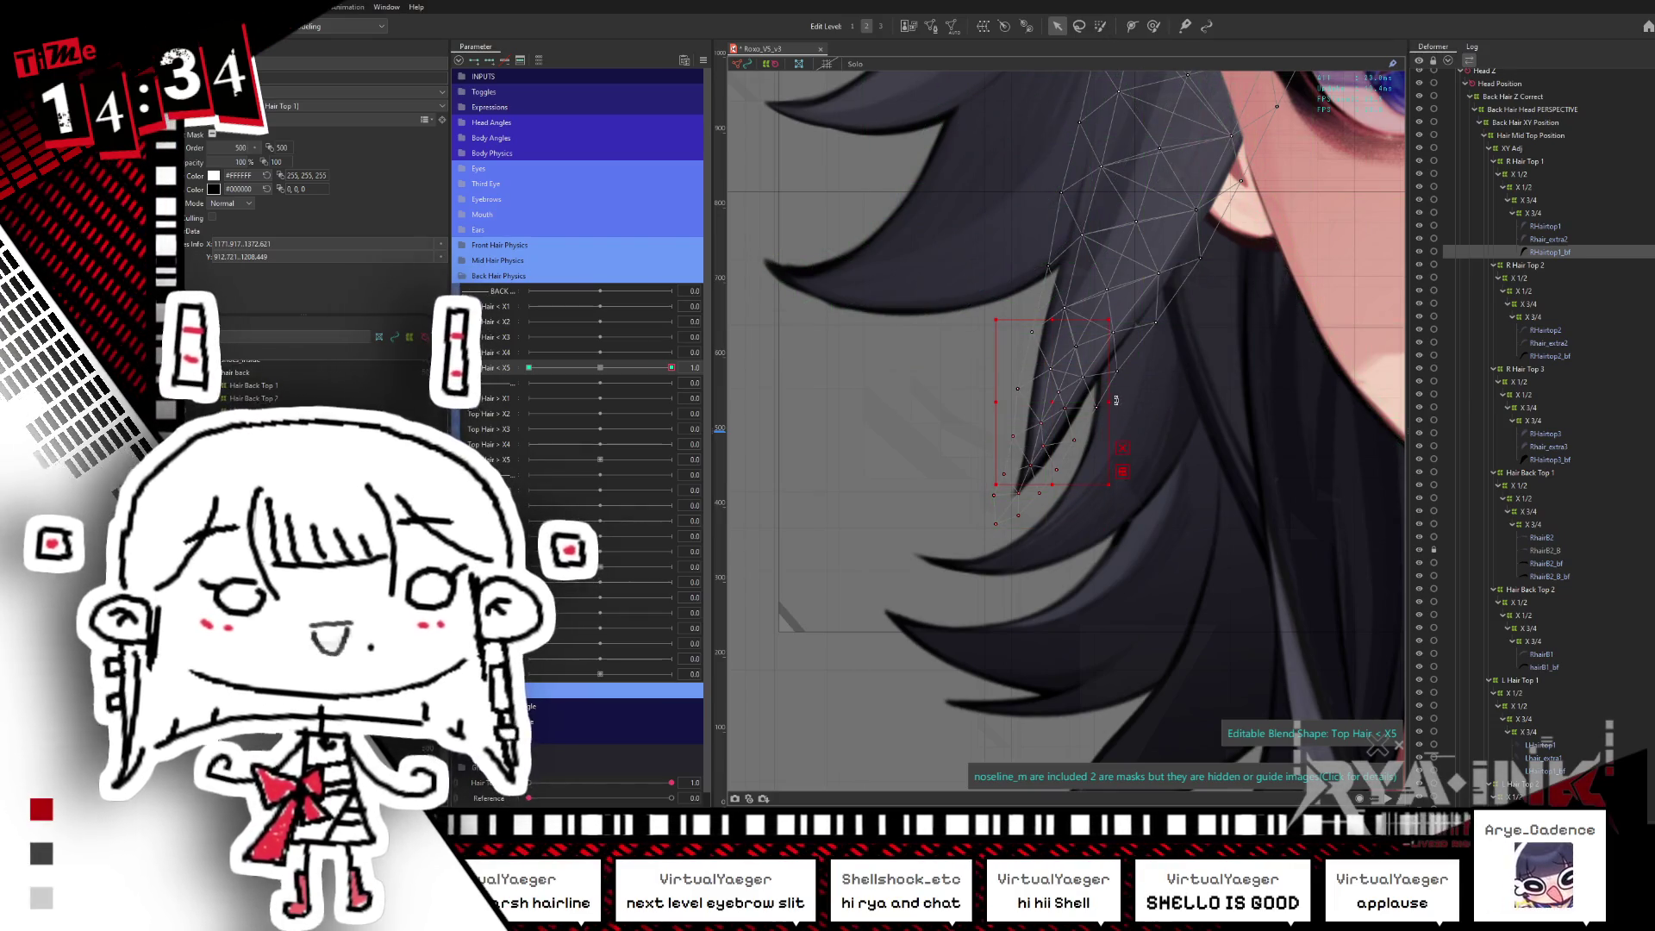
click(528, 367)
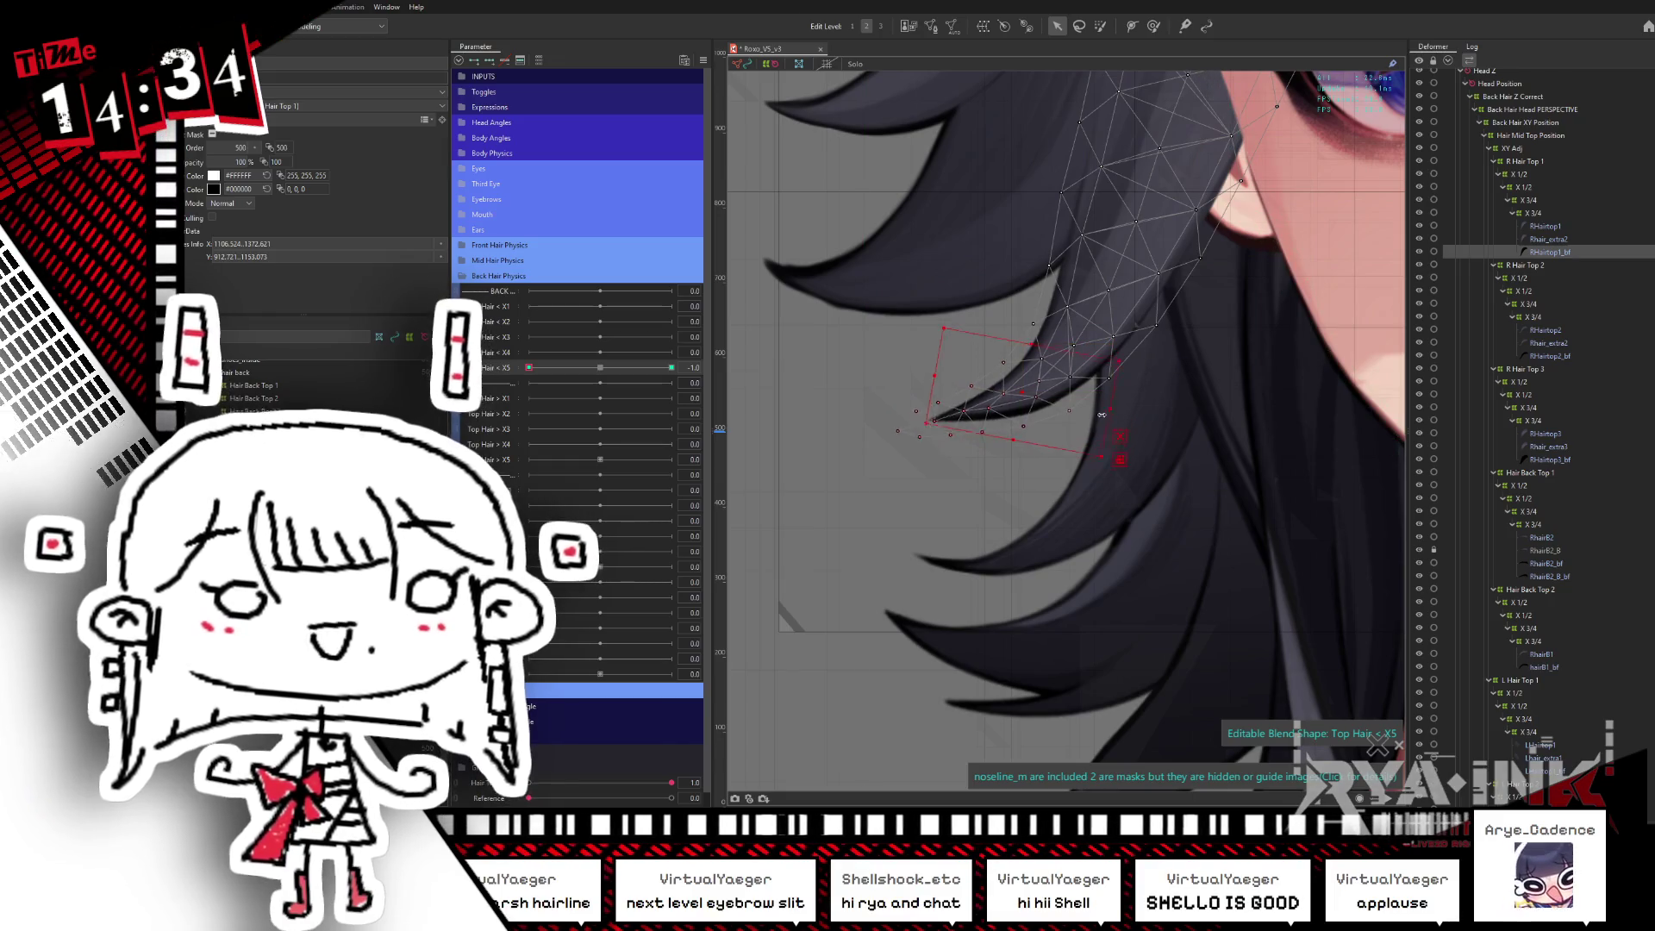
click(496, 371)
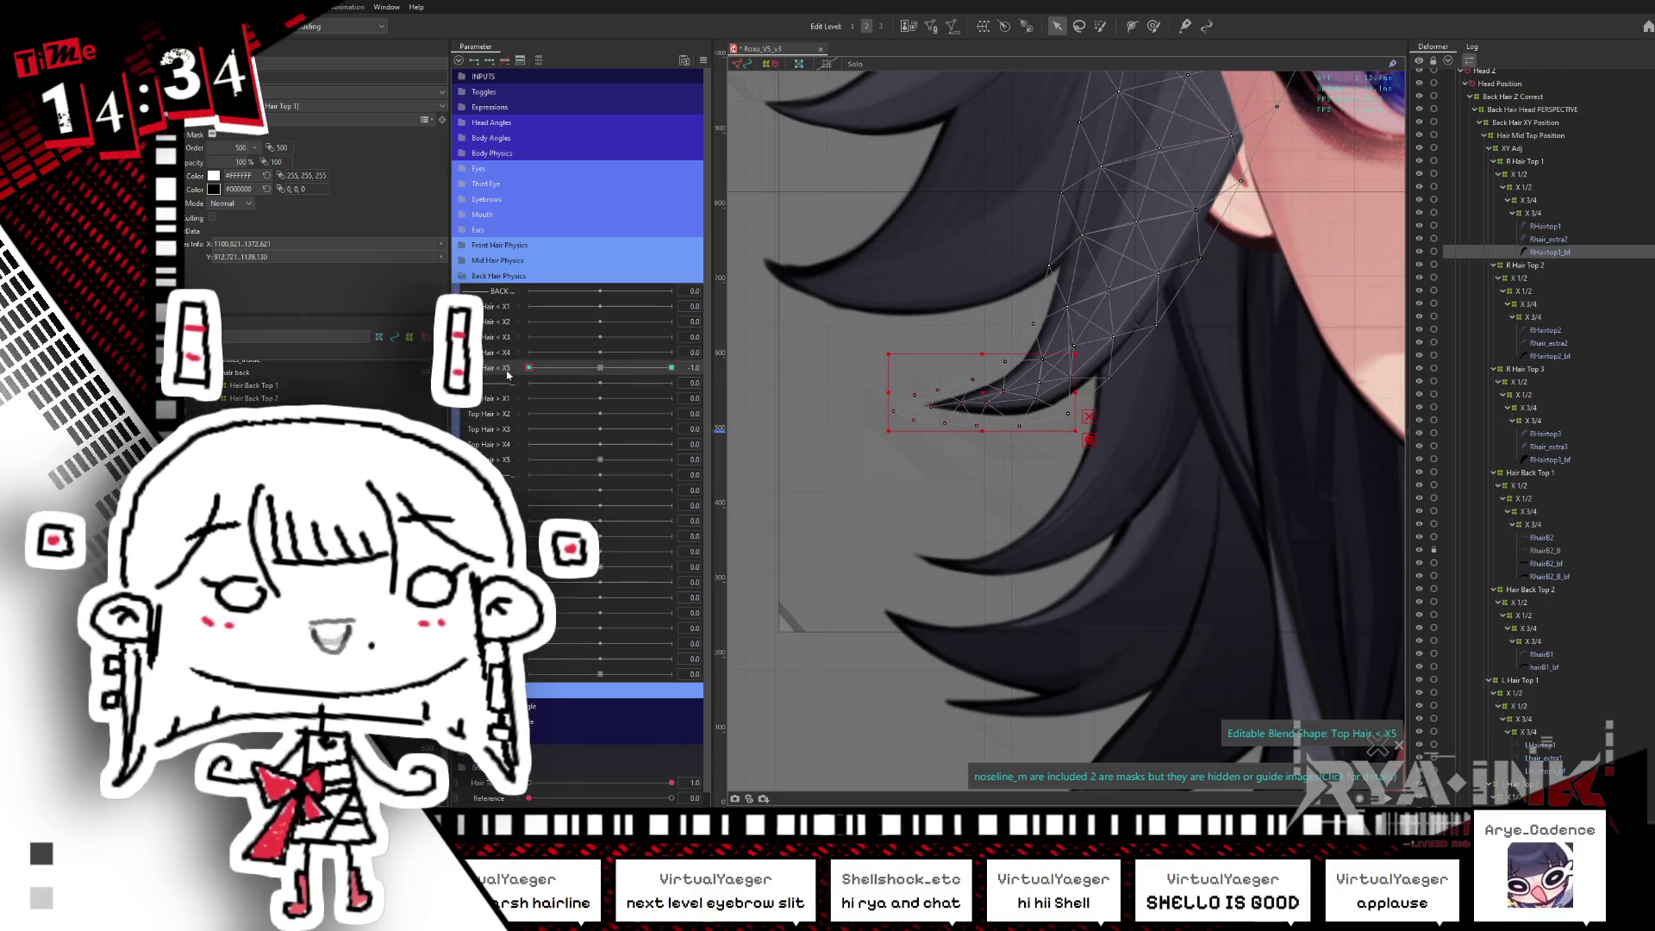
click(600, 368)
click(1100, 26)
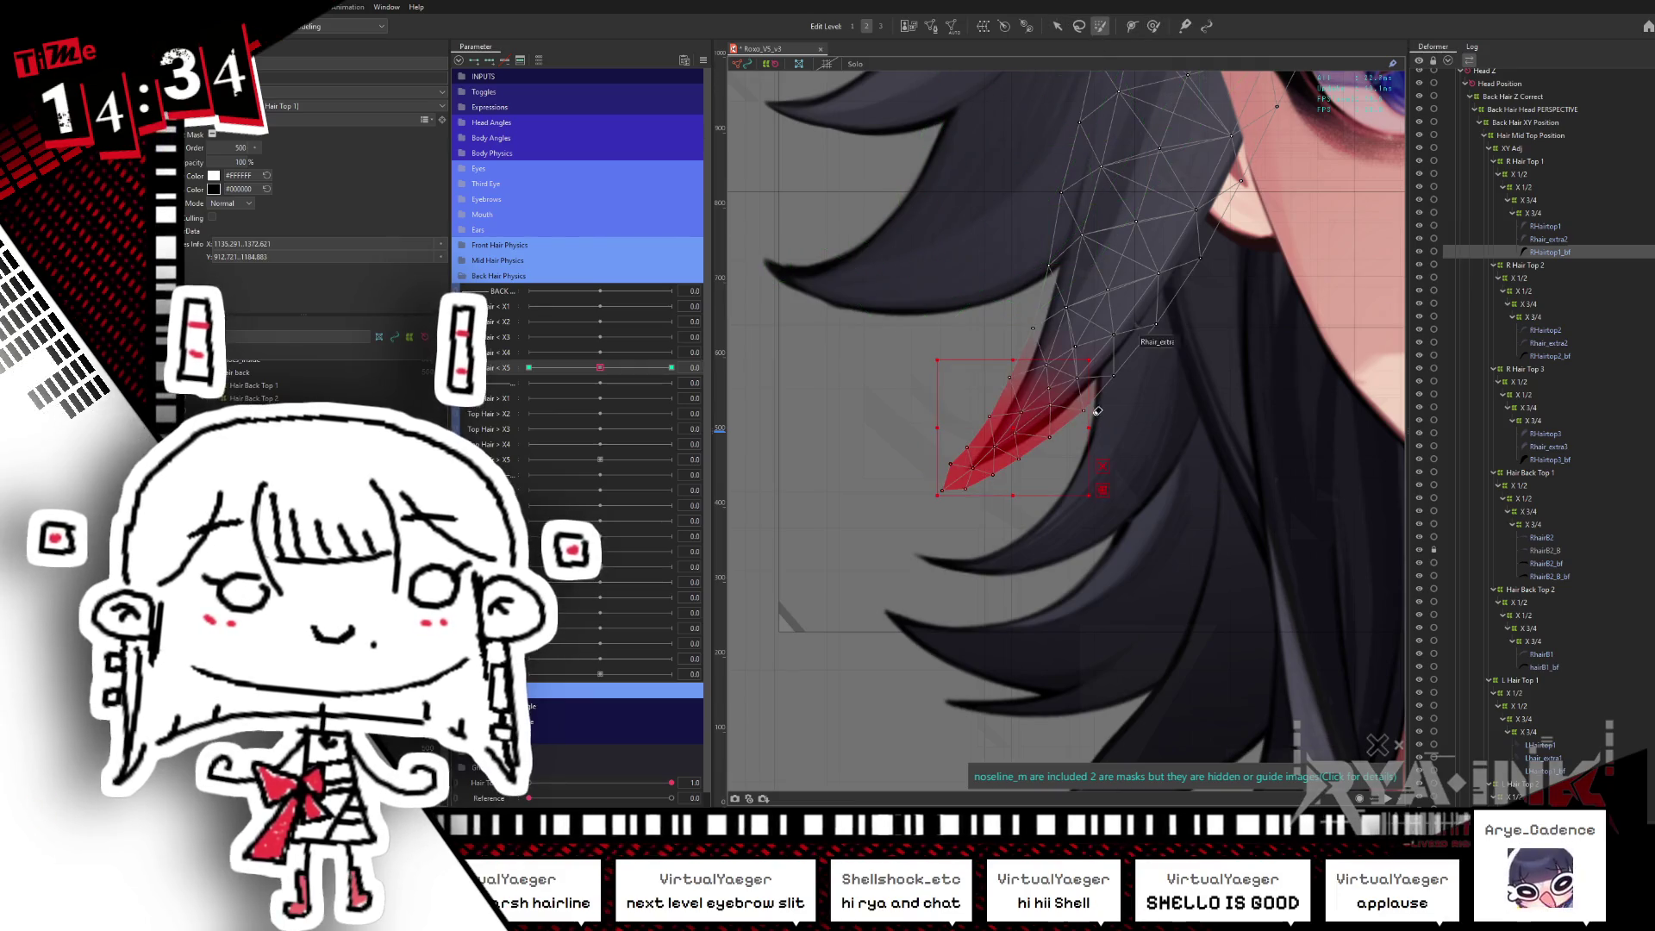
click(1057, 25)
click(529, 368)
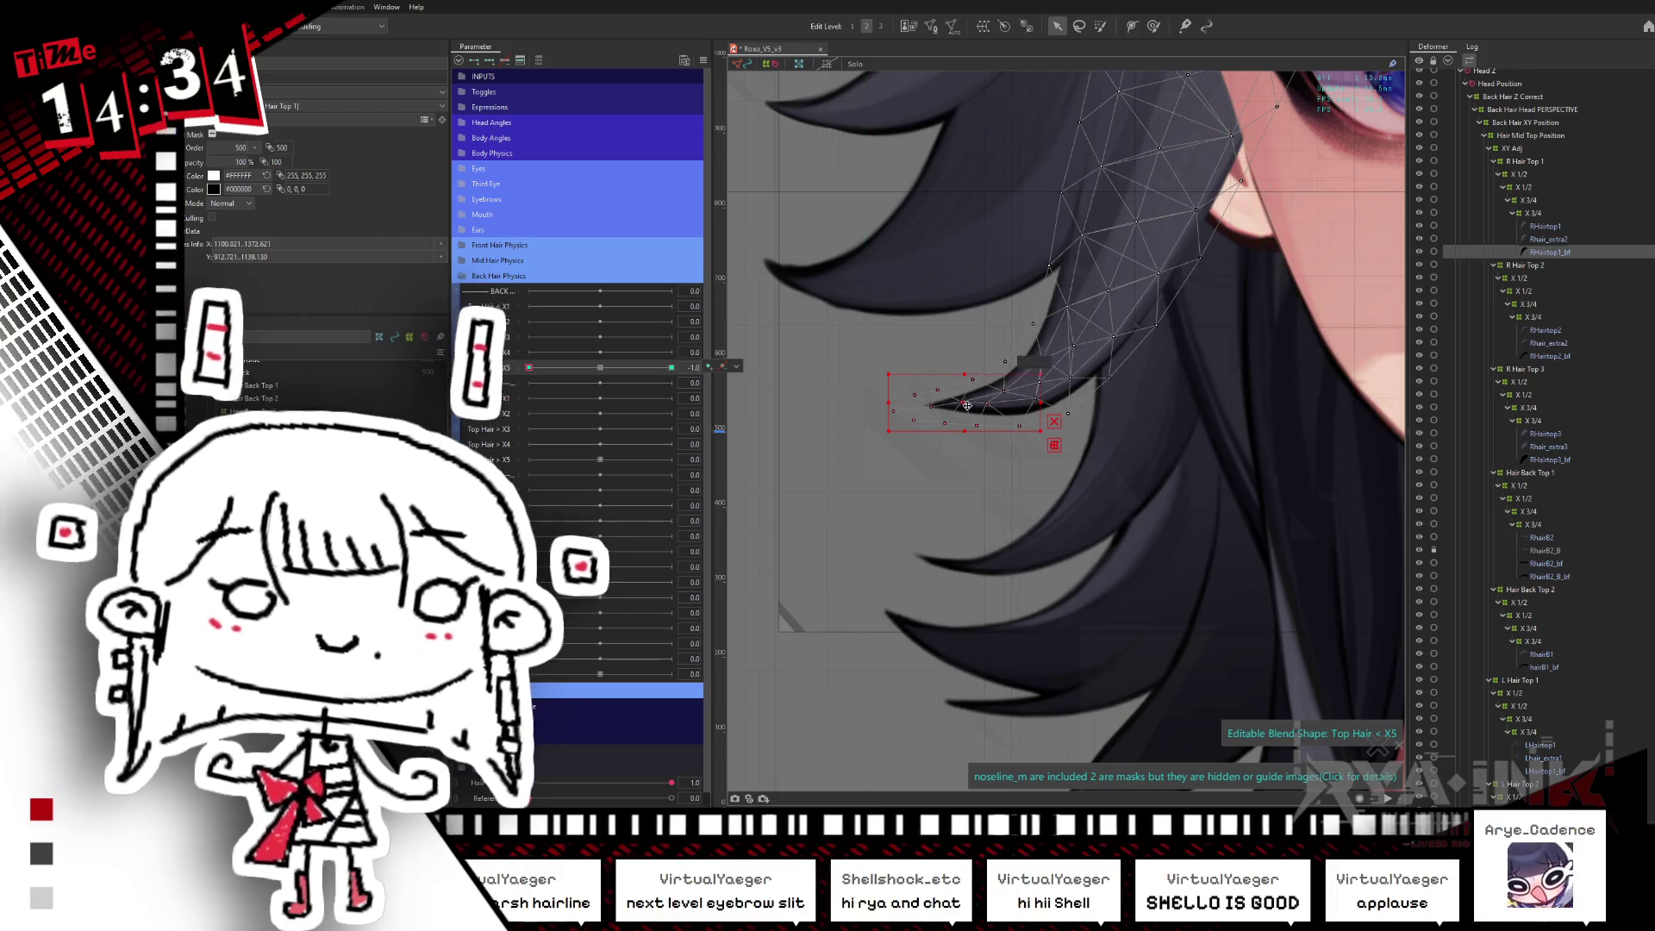
drag(967, 404, 983, 405)
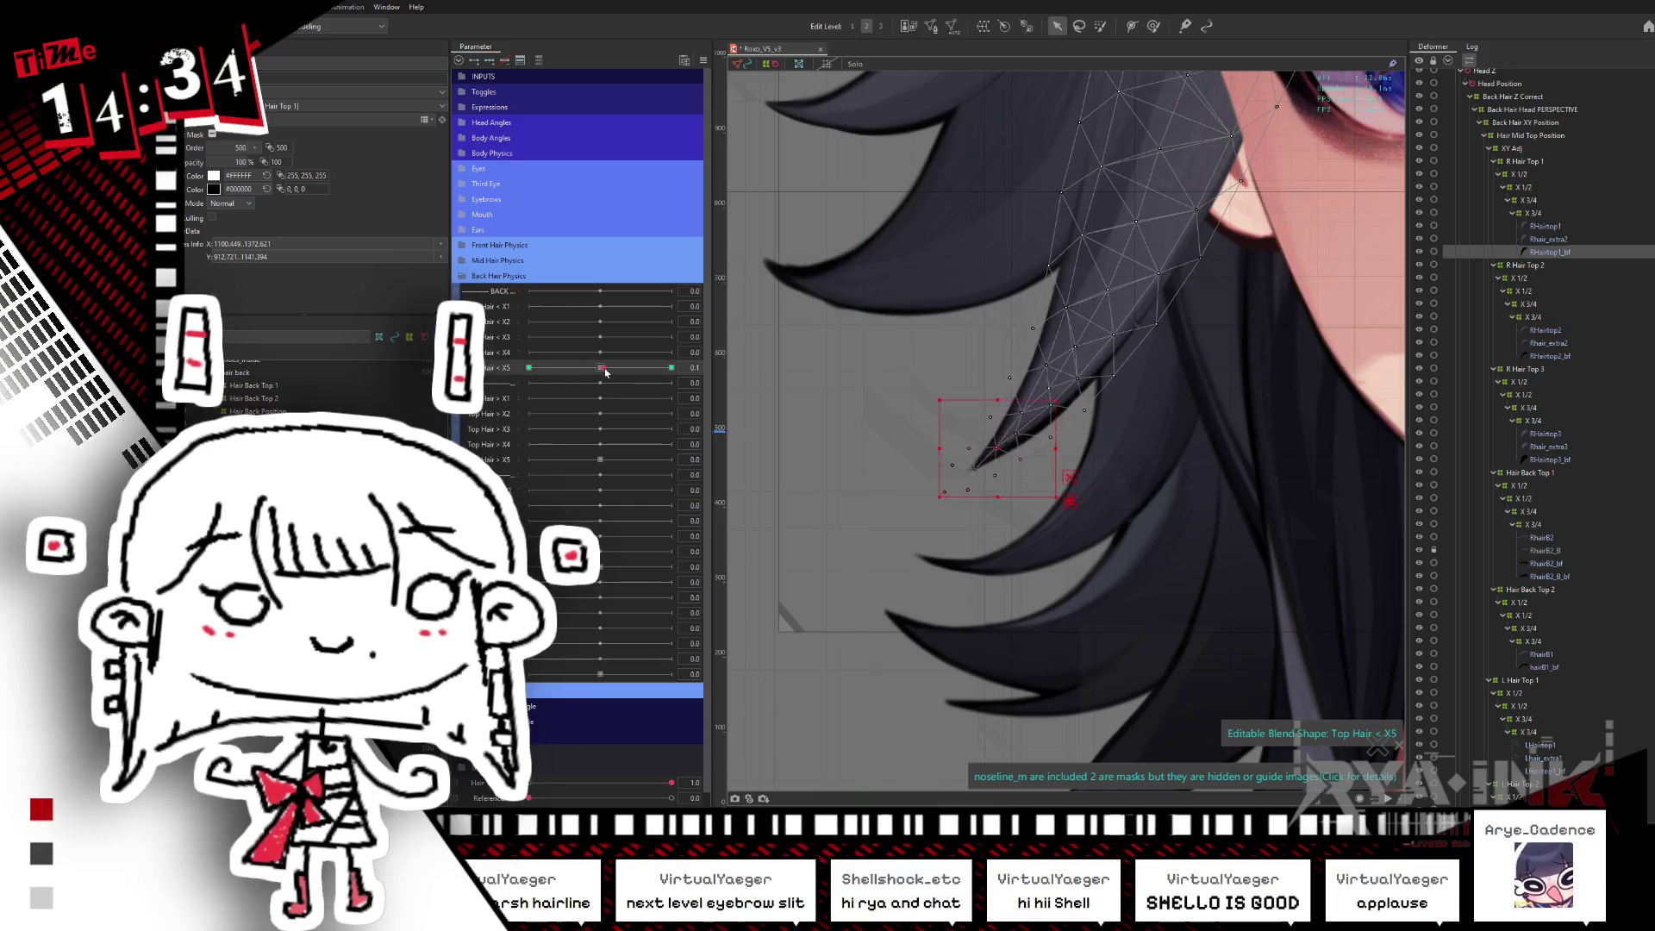
- Brush the tip downward at +1, scrub to preview, and hide mesh outlines at -1
click(672, 368)
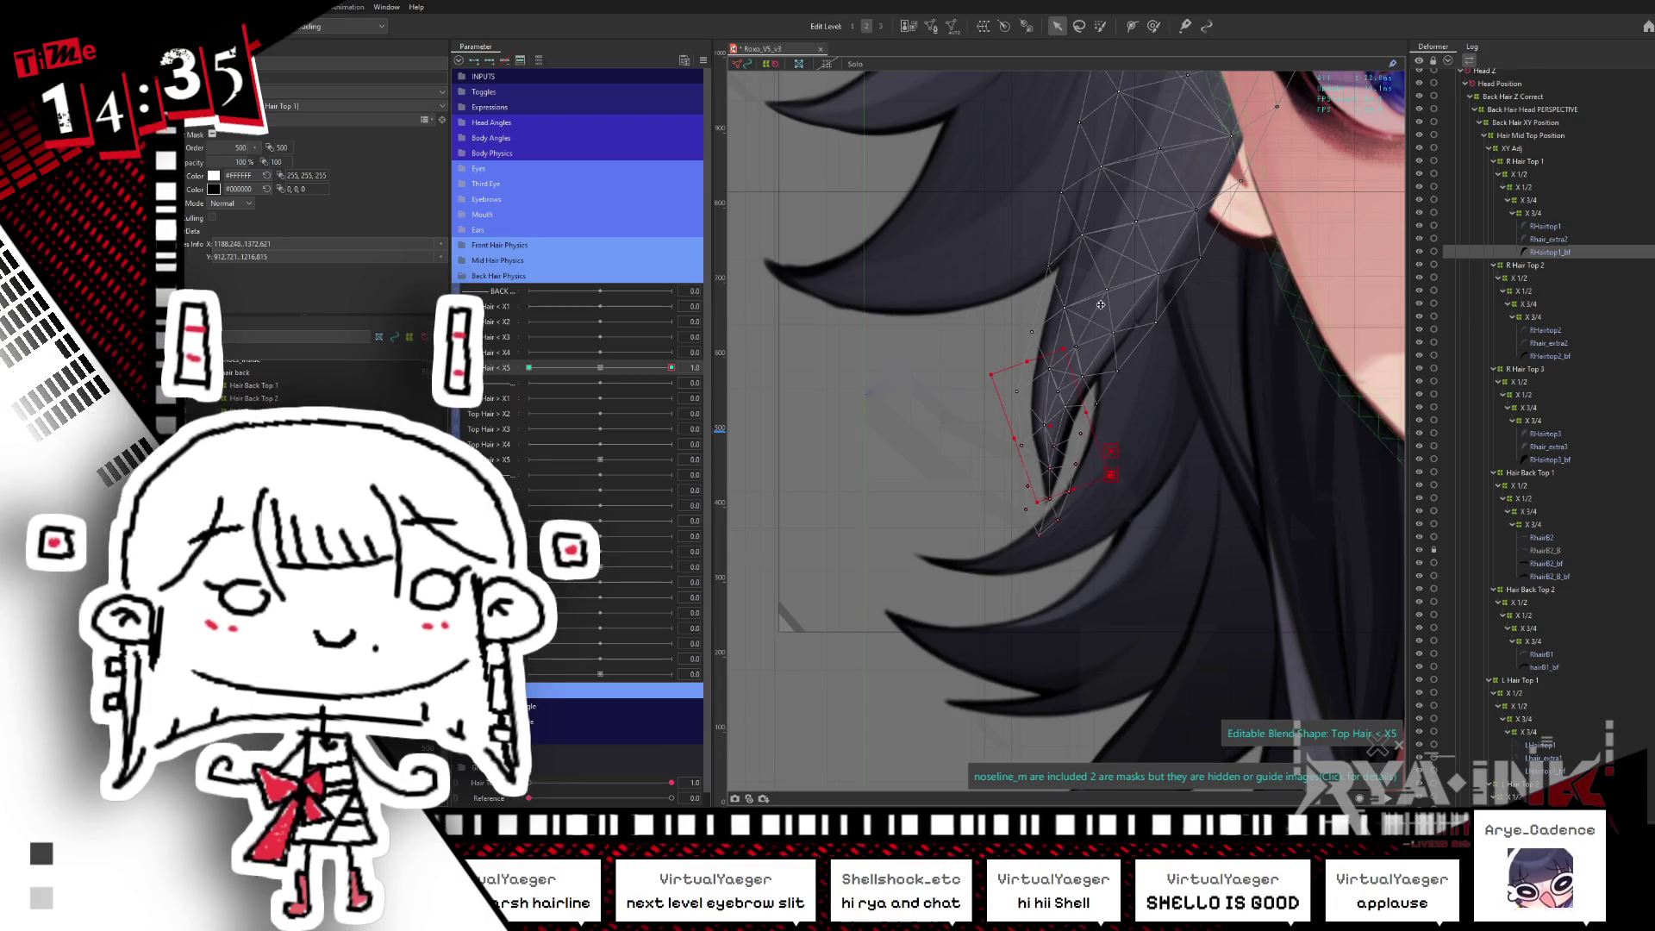
click(1099, 26)
drag(1188, 356, 1017, 276)
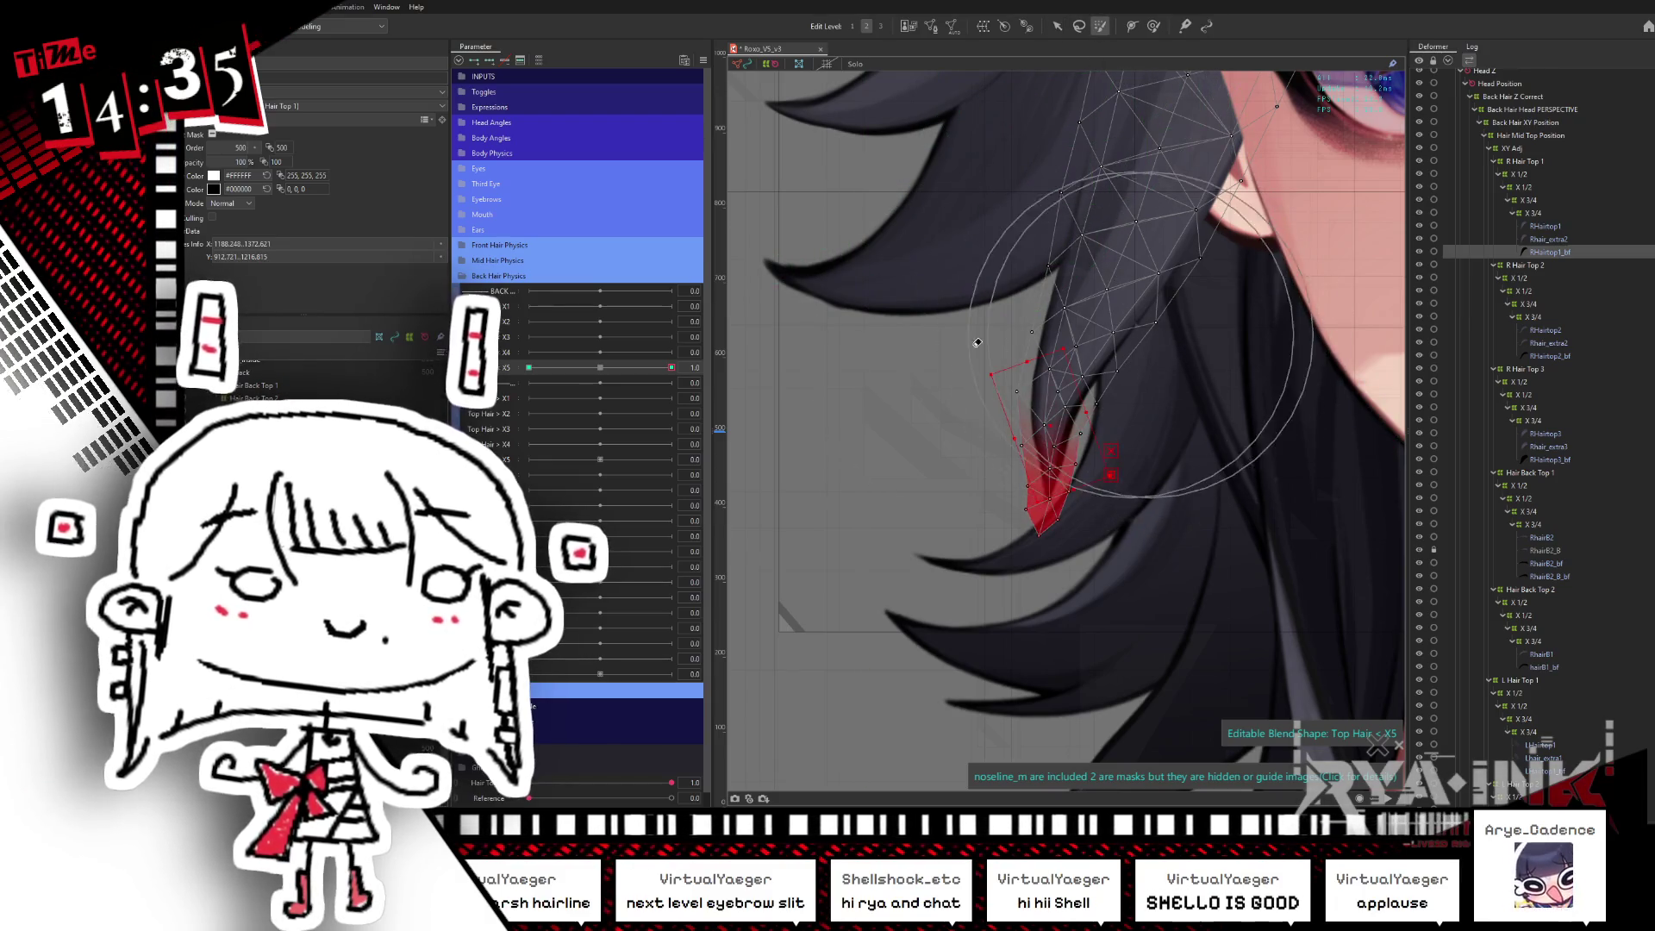
click(1057, 26)
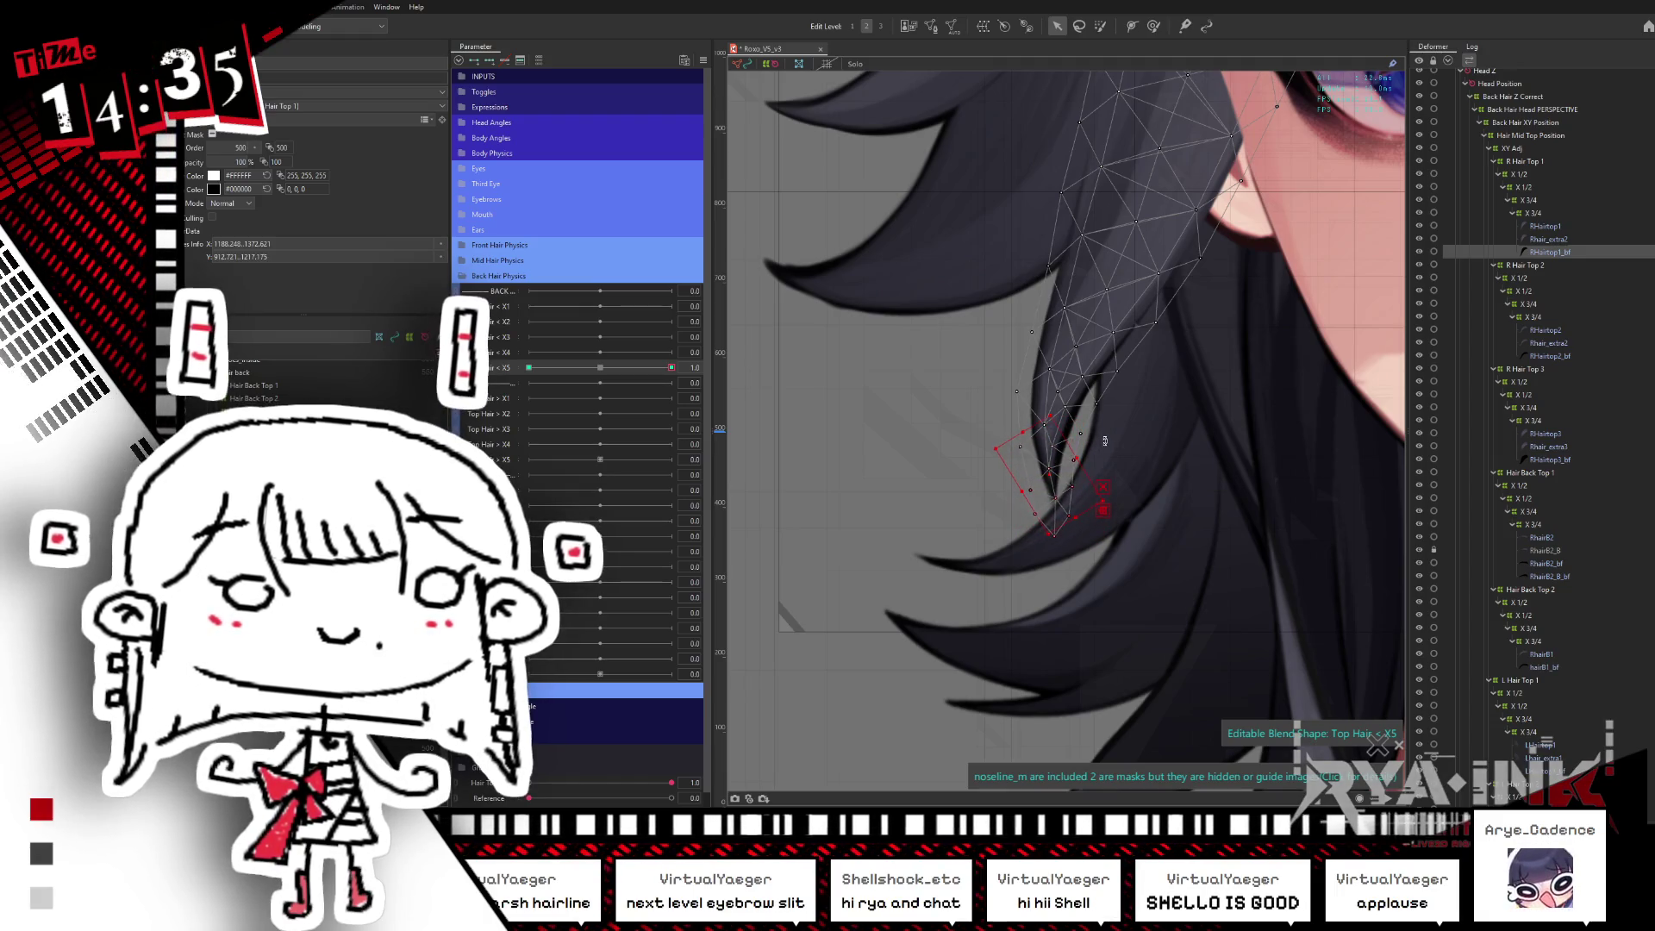
drag(671, 367, 537, 368)
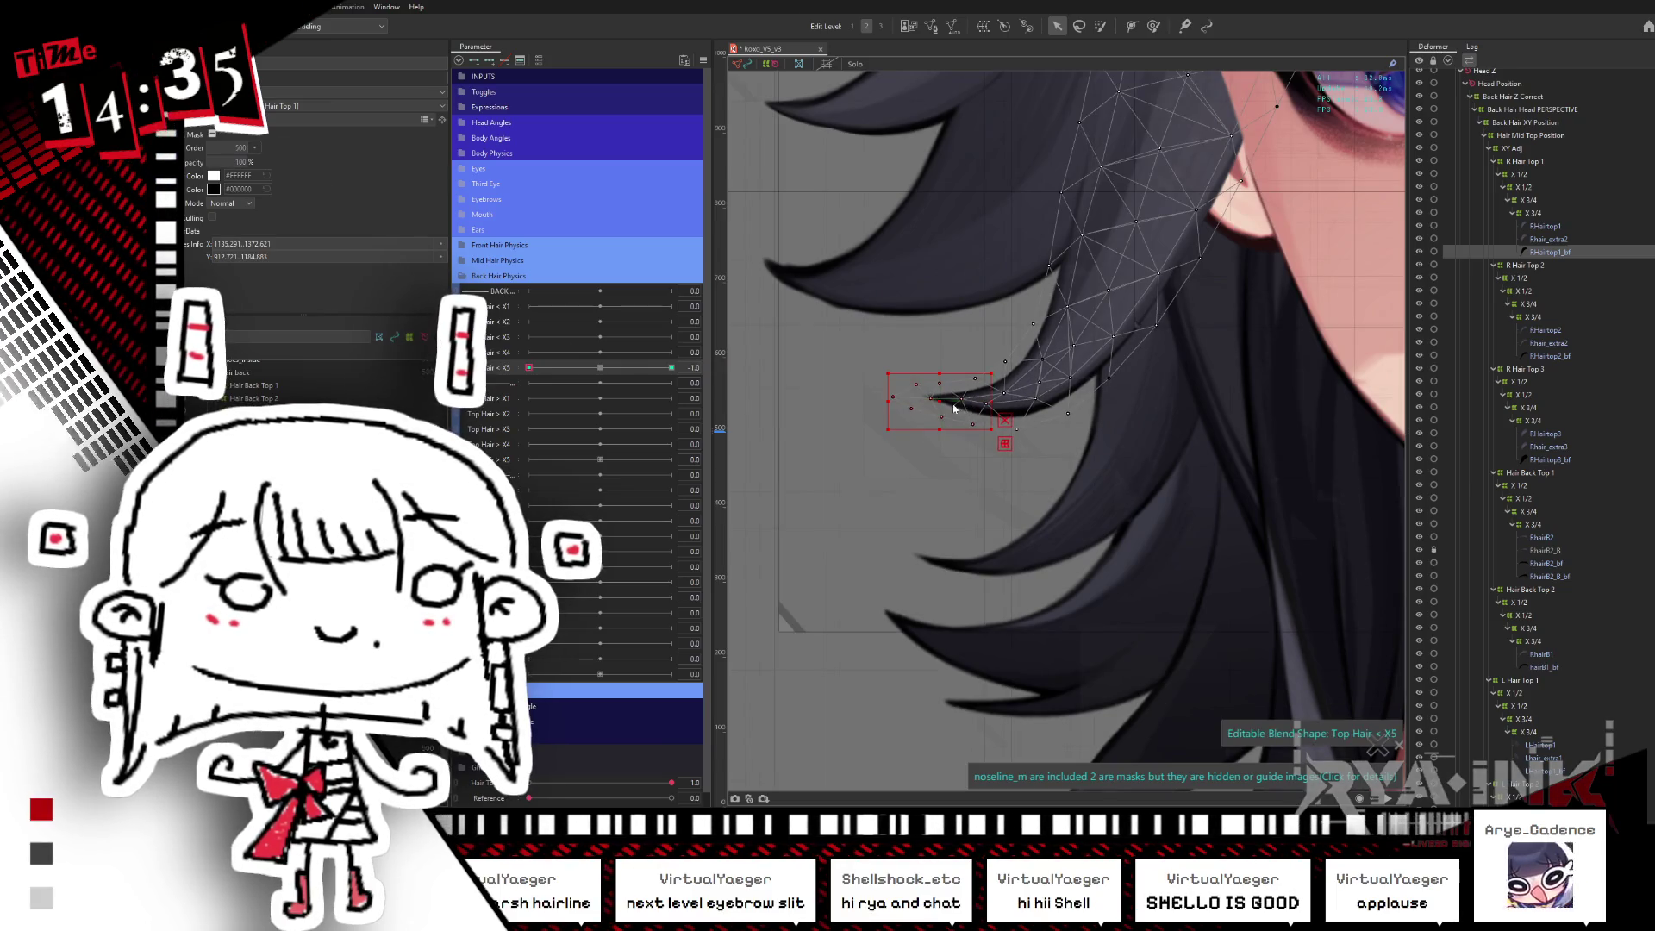
click(970, 412)
click(560, 372)
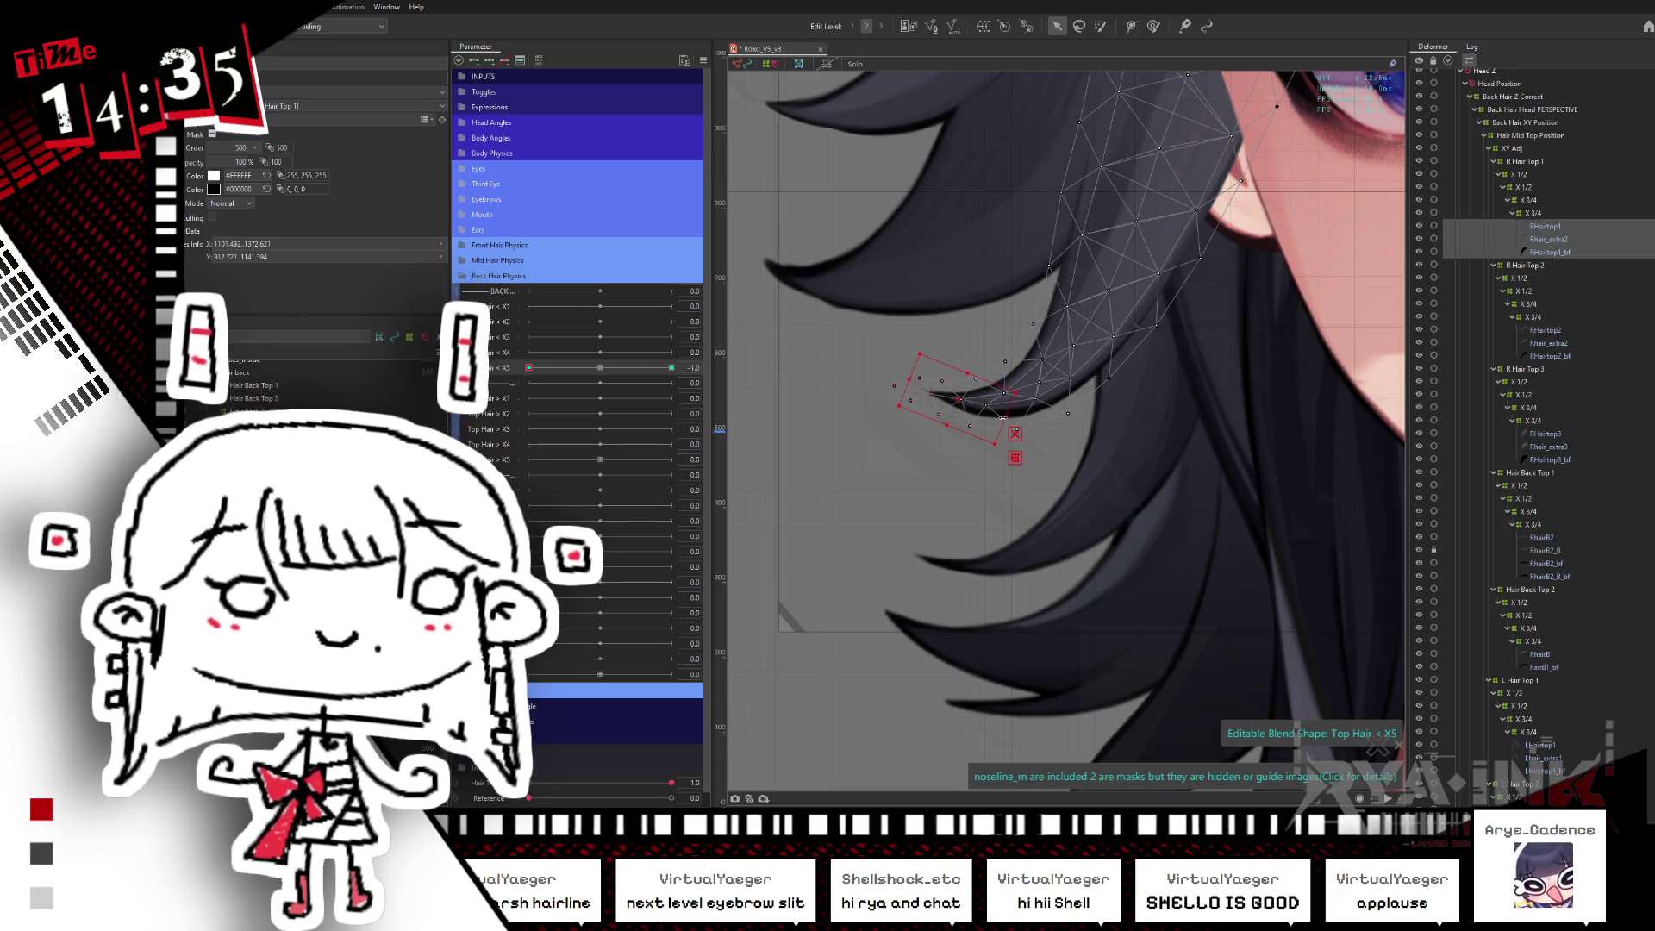
key(b)
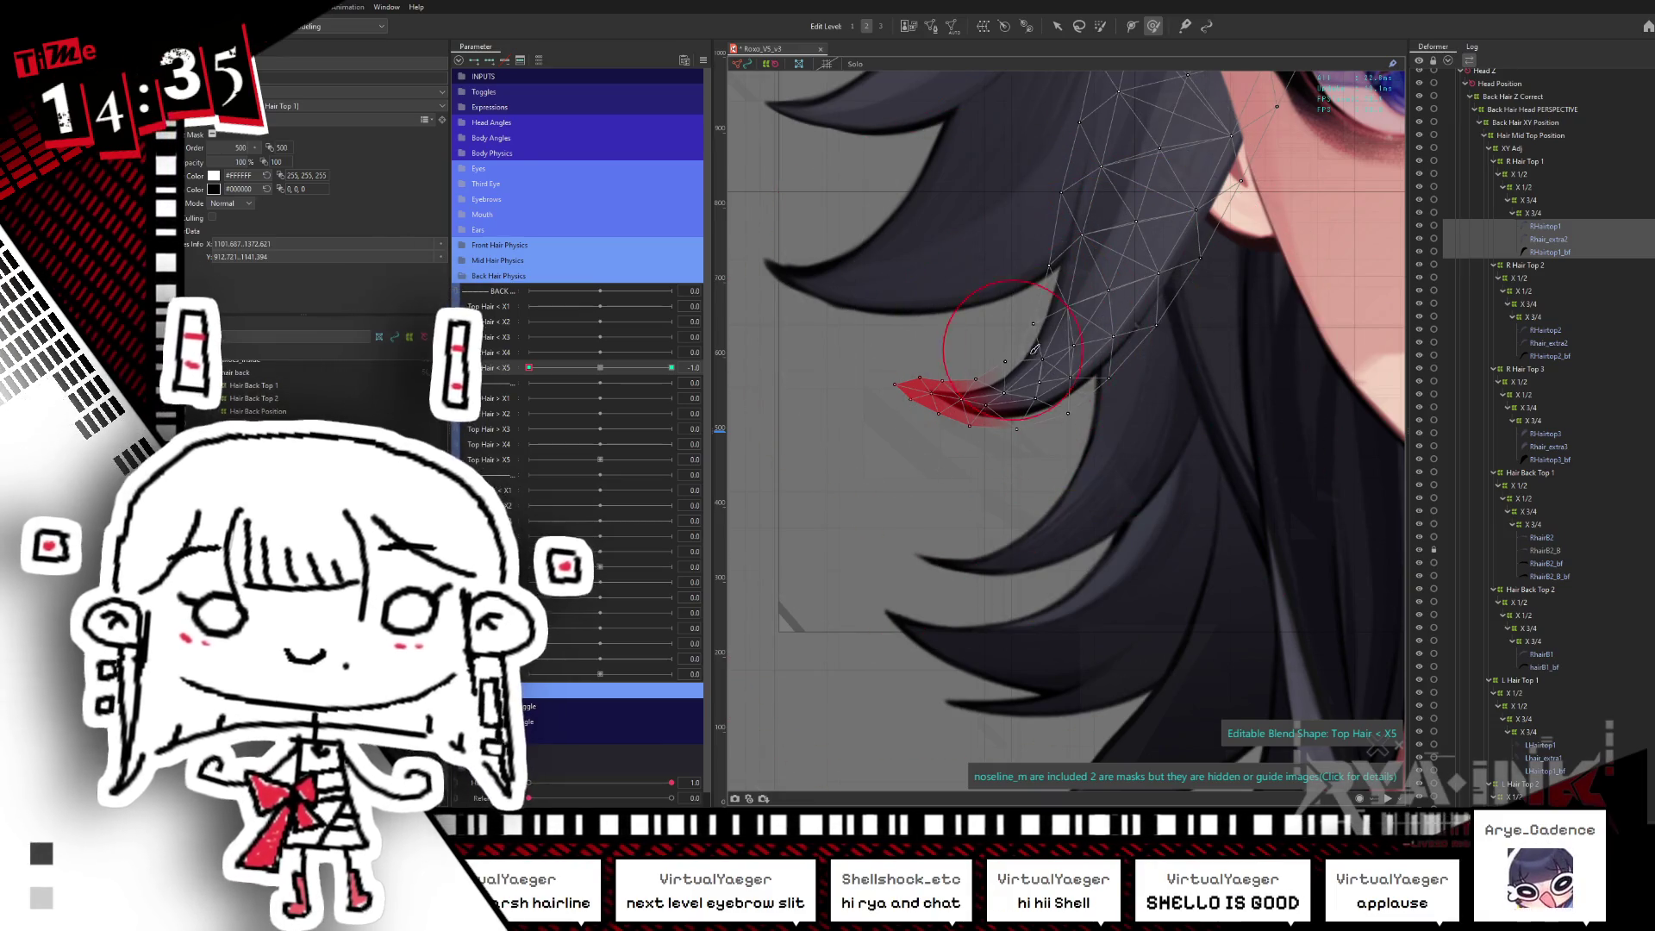
key(ctrl+h)
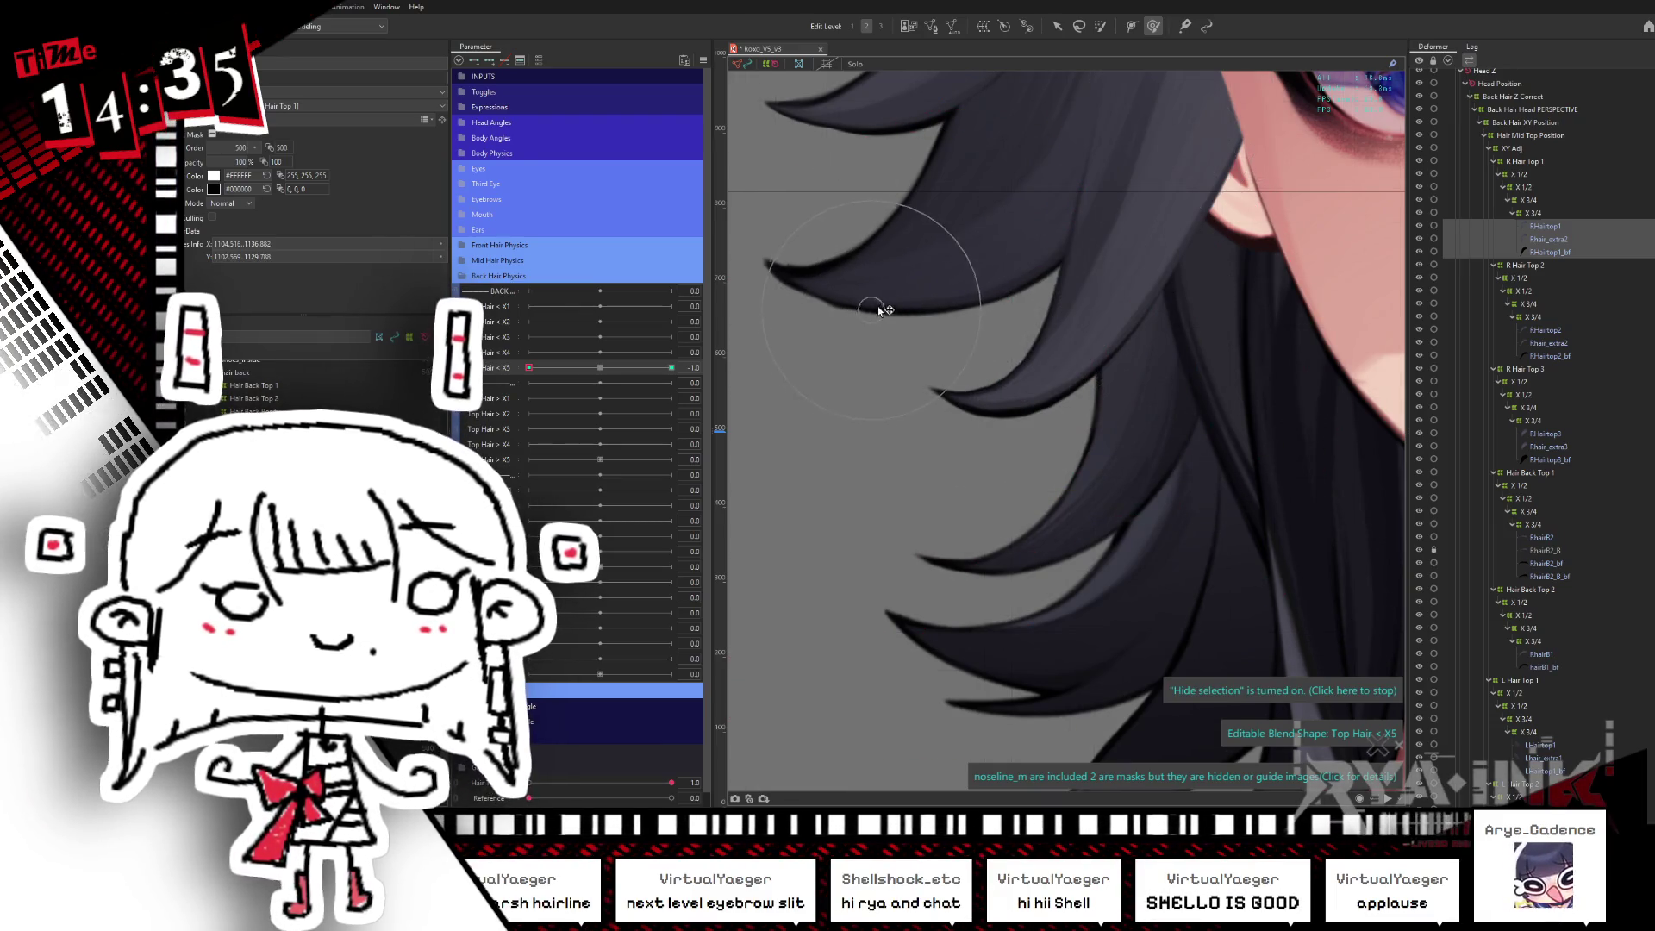
- At Top Hair < X5 1.0, pull the strand-tip vertices down and to the left
drag(736, 401, 732, 447)
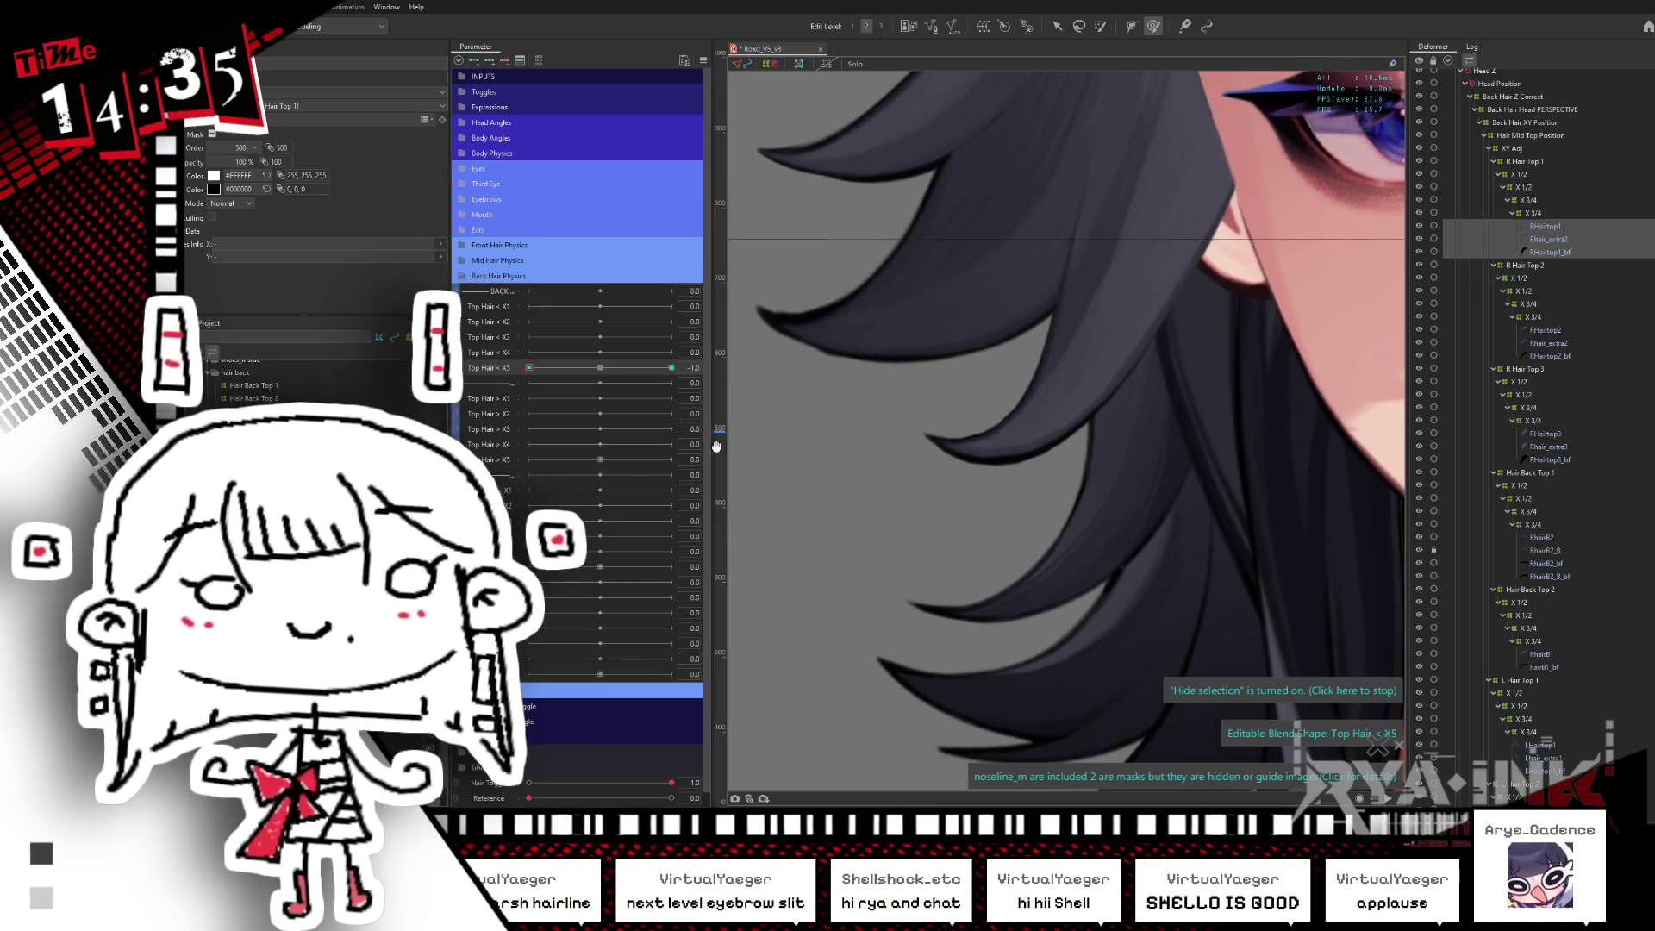
drag(543, 368, 672, 367)
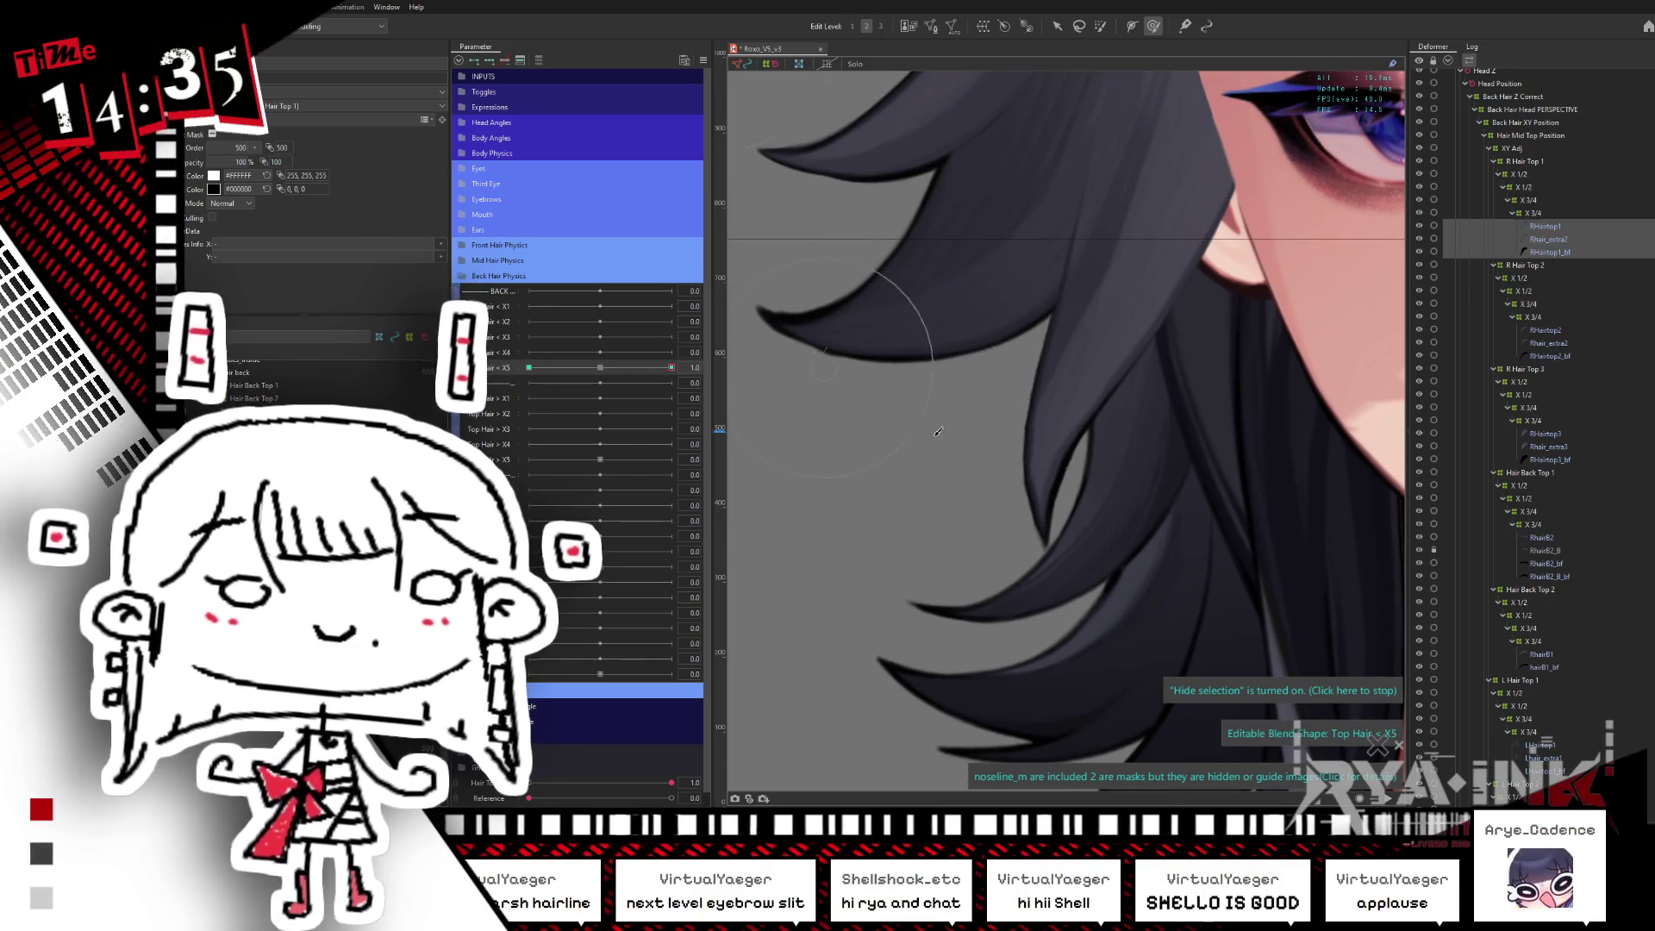
click(1070, 525)
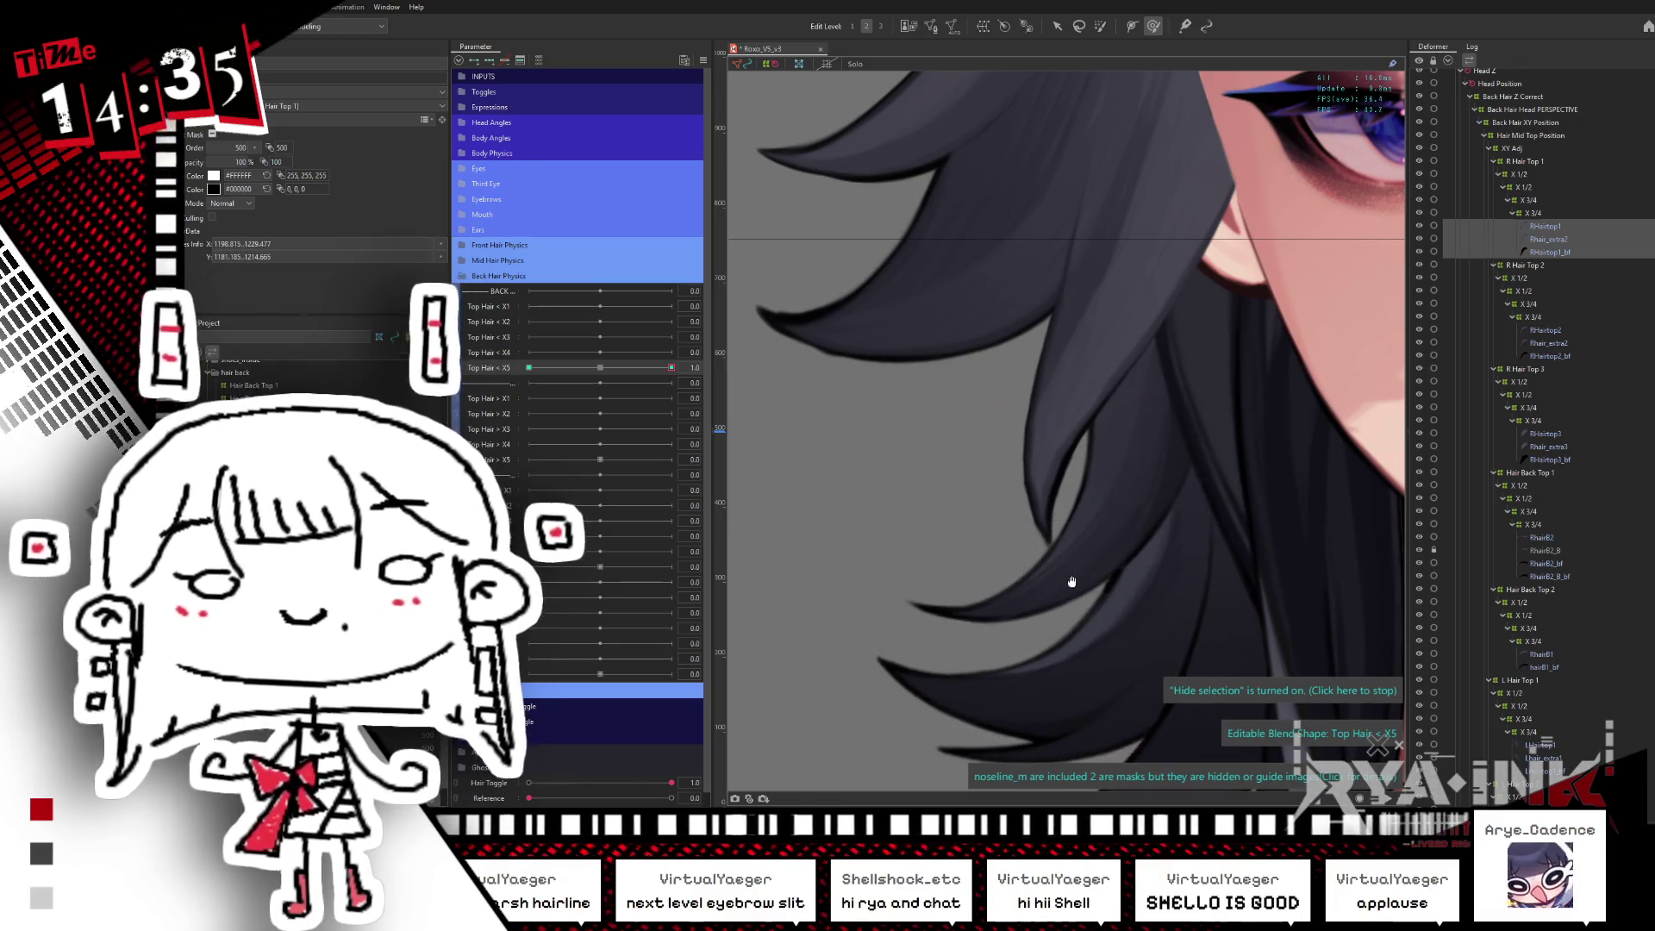
scroll(1078, 483, up, 1)
drag(1086, 457, 1045, 584)
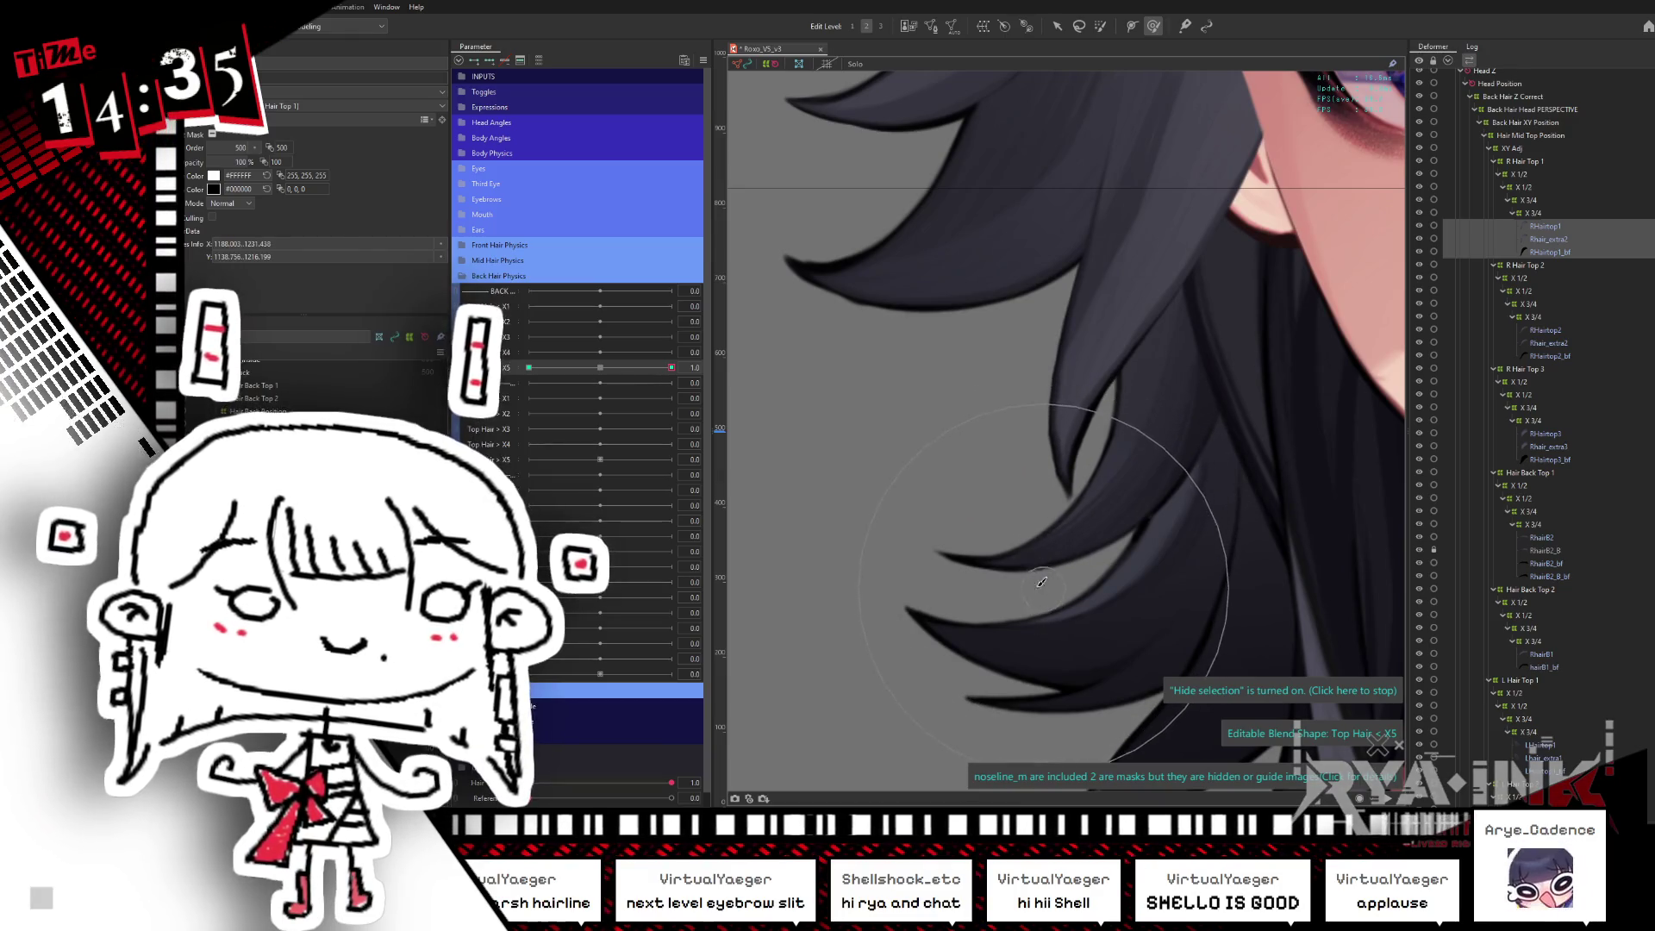
- Compare the hair at -1.0 and 1.0, then select the Hair Top 2 tip mesh
drag(628, 369, 528, 367)
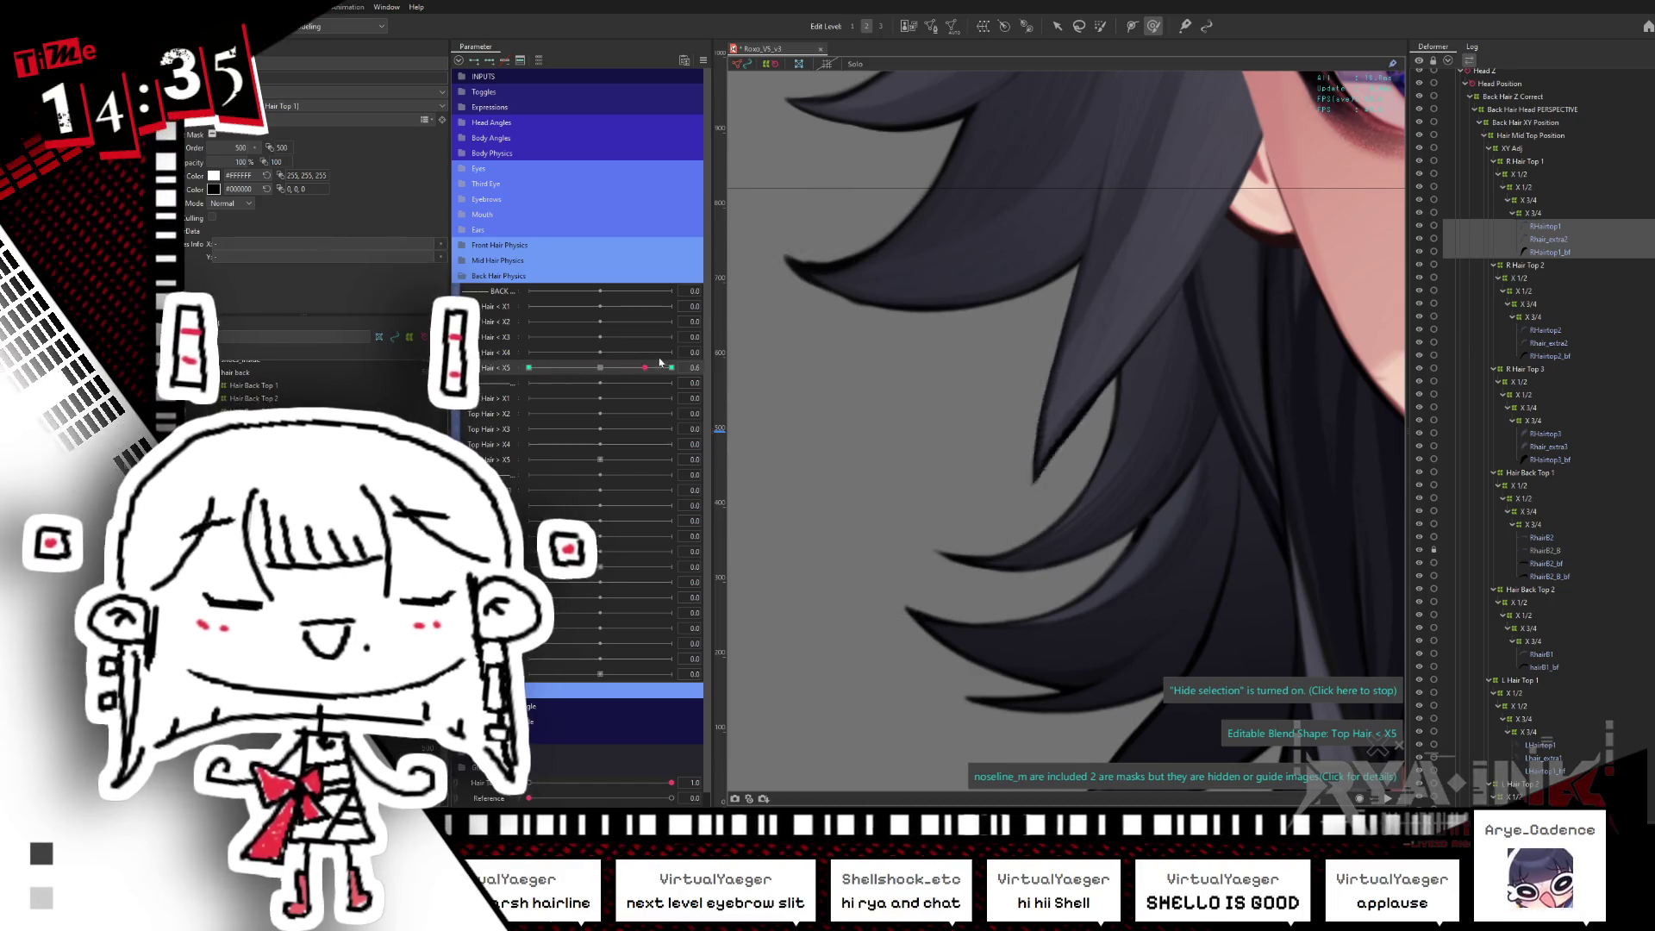
drag(528, 367, 707, 377)
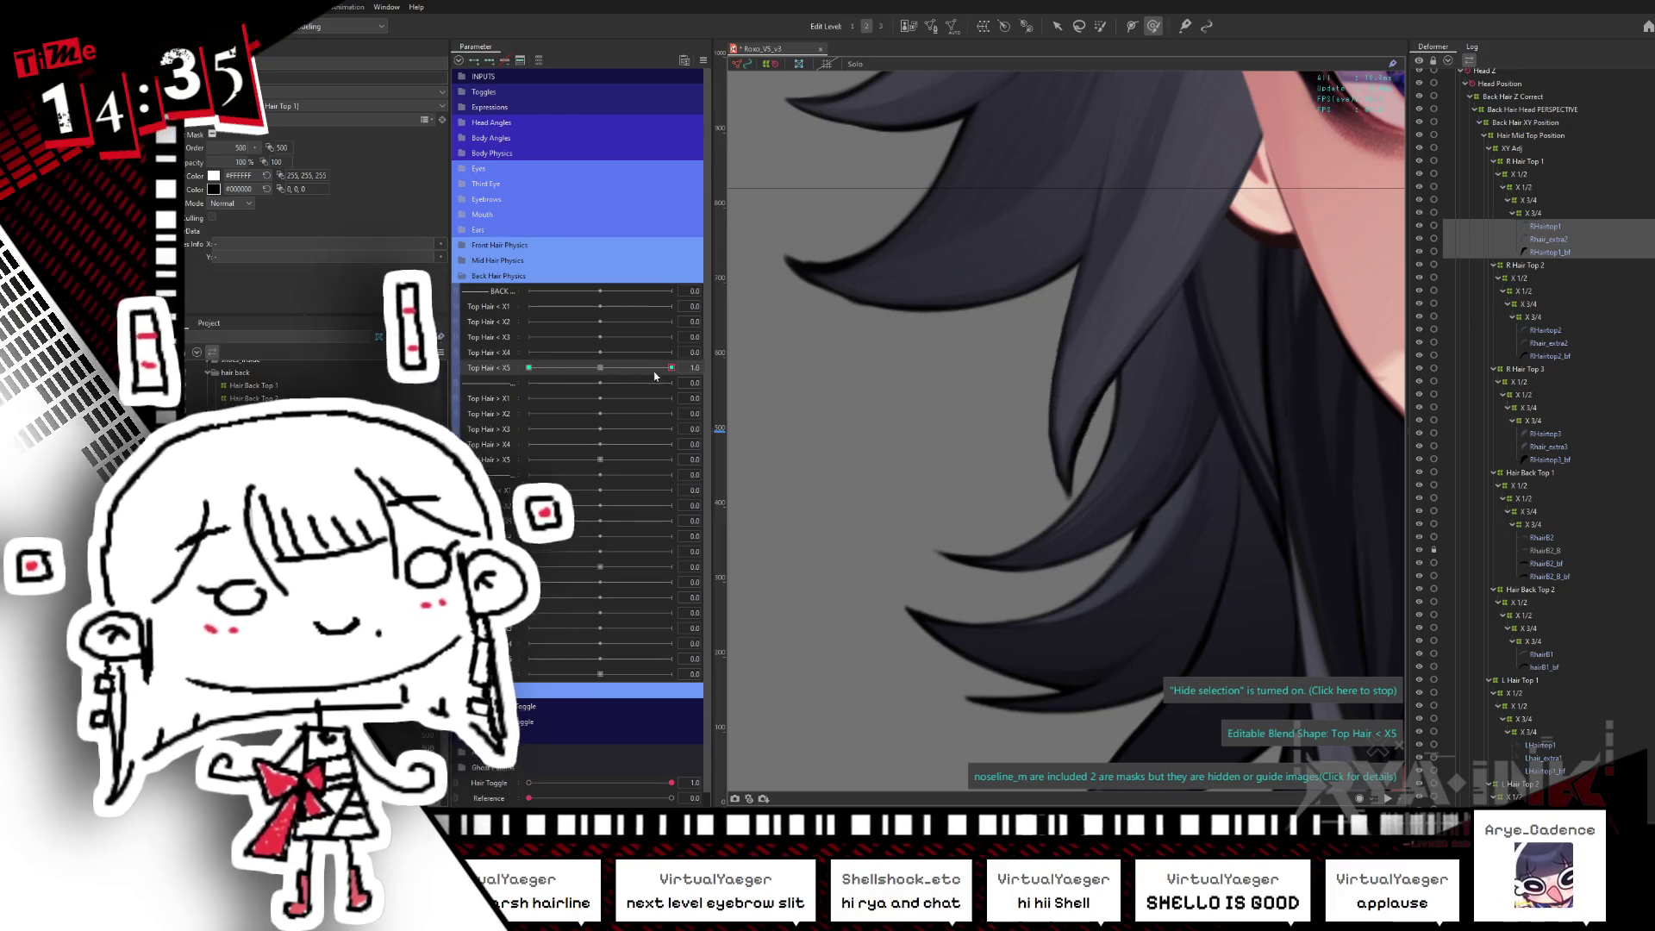
click(1044, 434)
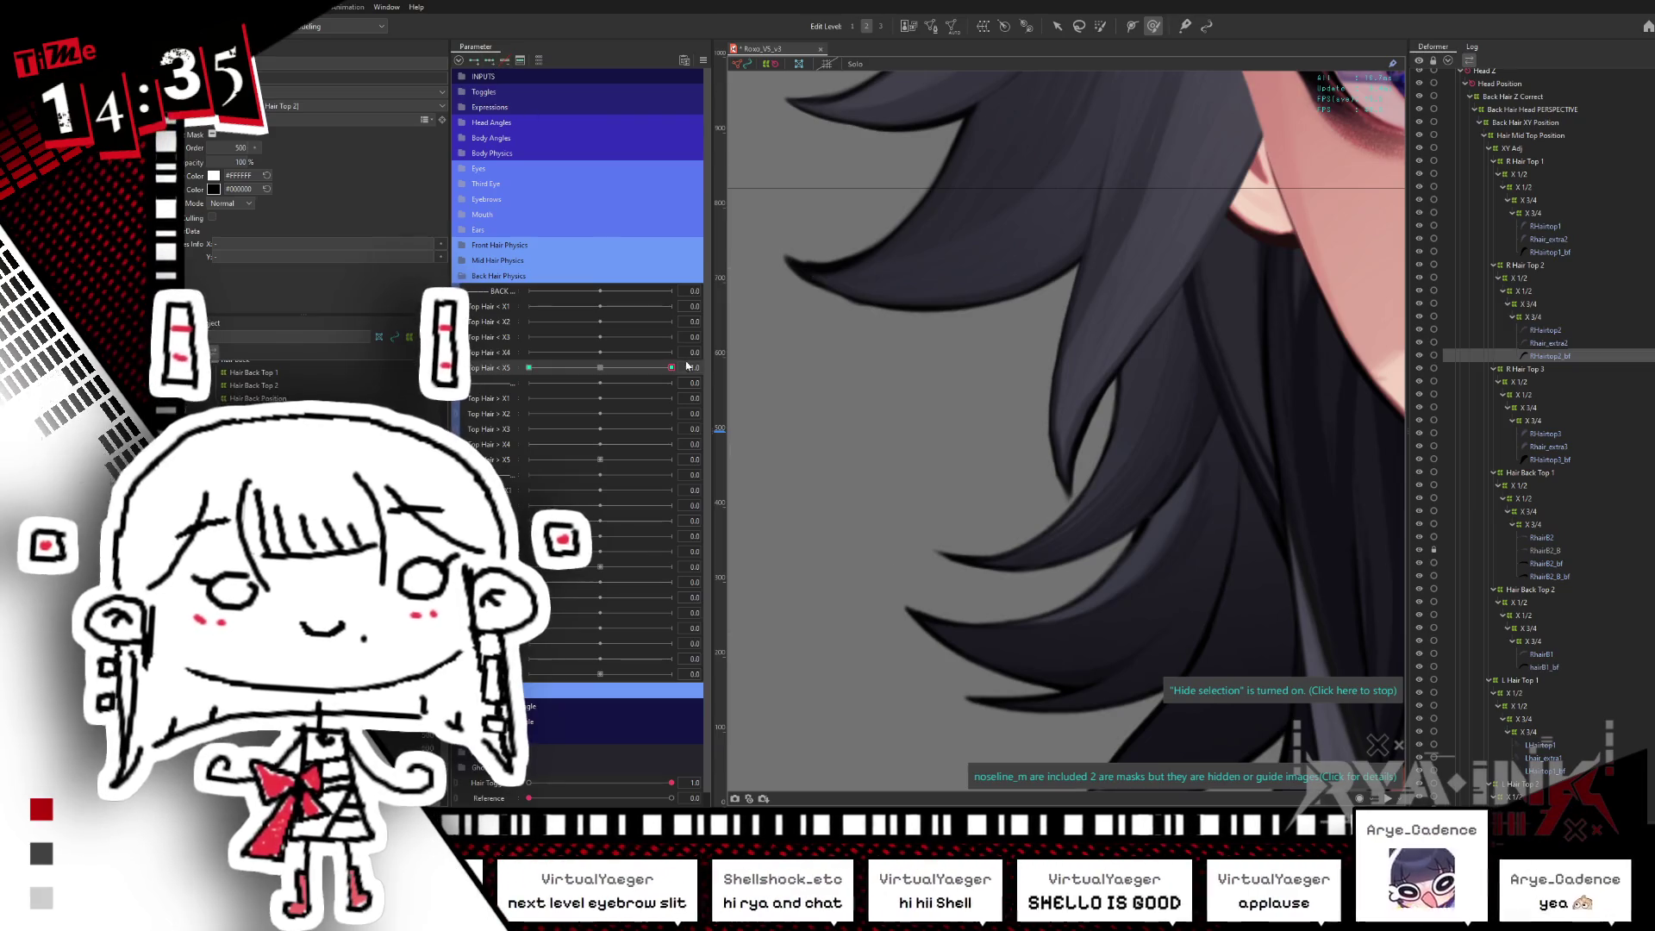
- Select the Hair Top 2 group and brush its tip into a bend
click(1001, 371)
drag(1000, 371, 1057, 466)
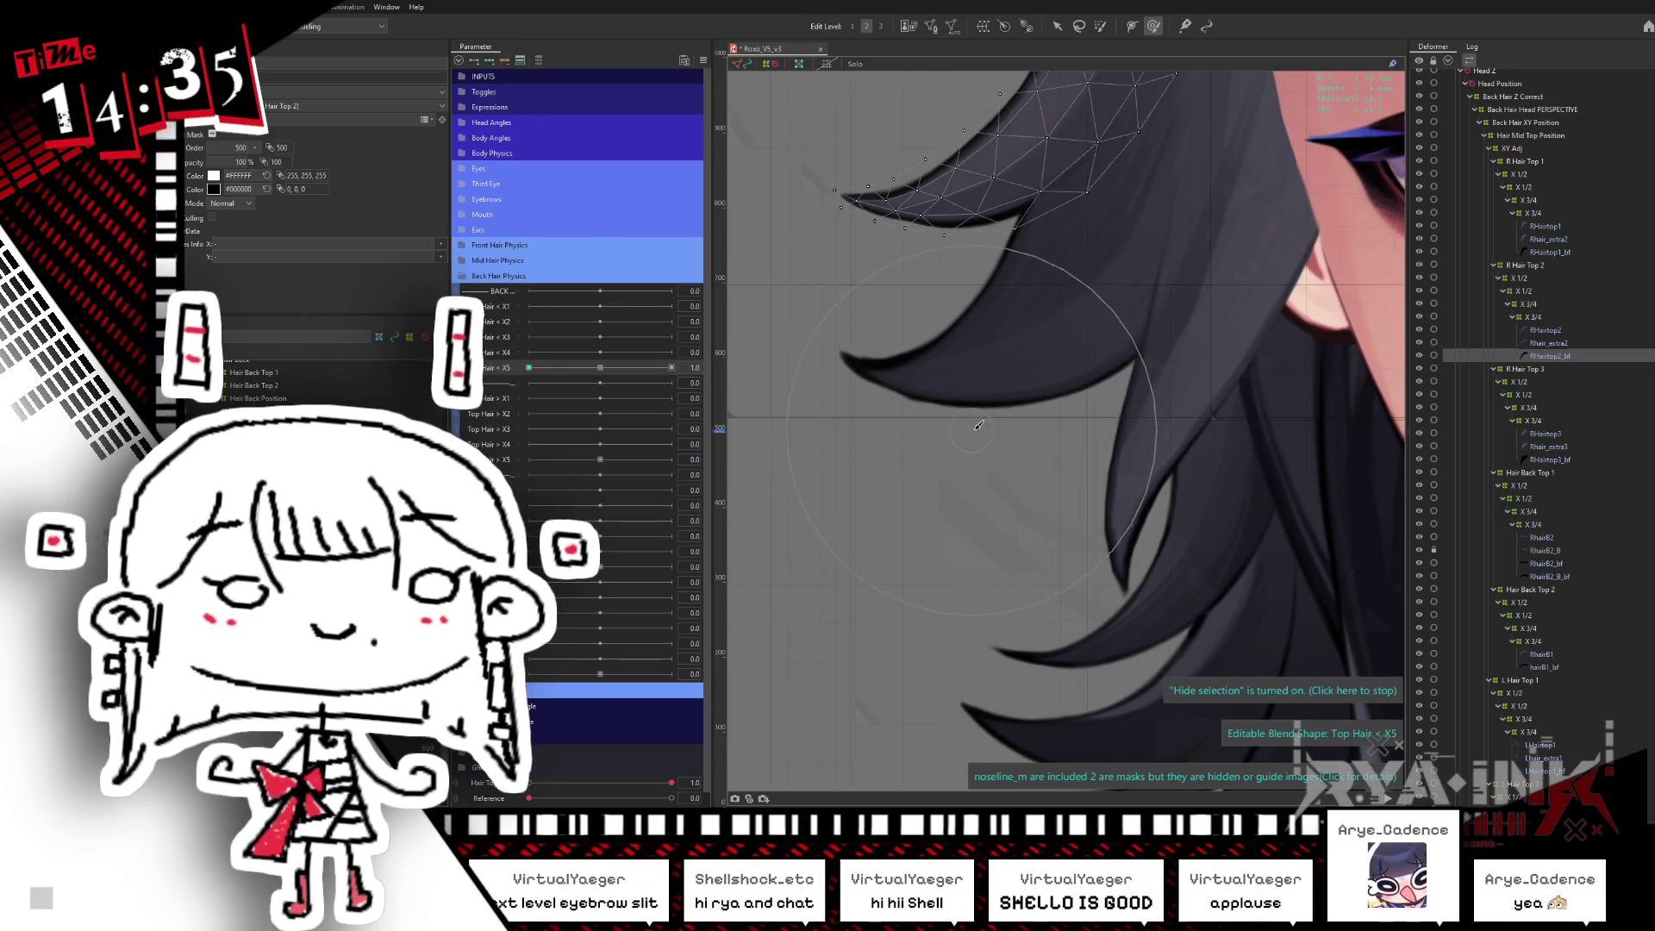
click(984, 463)
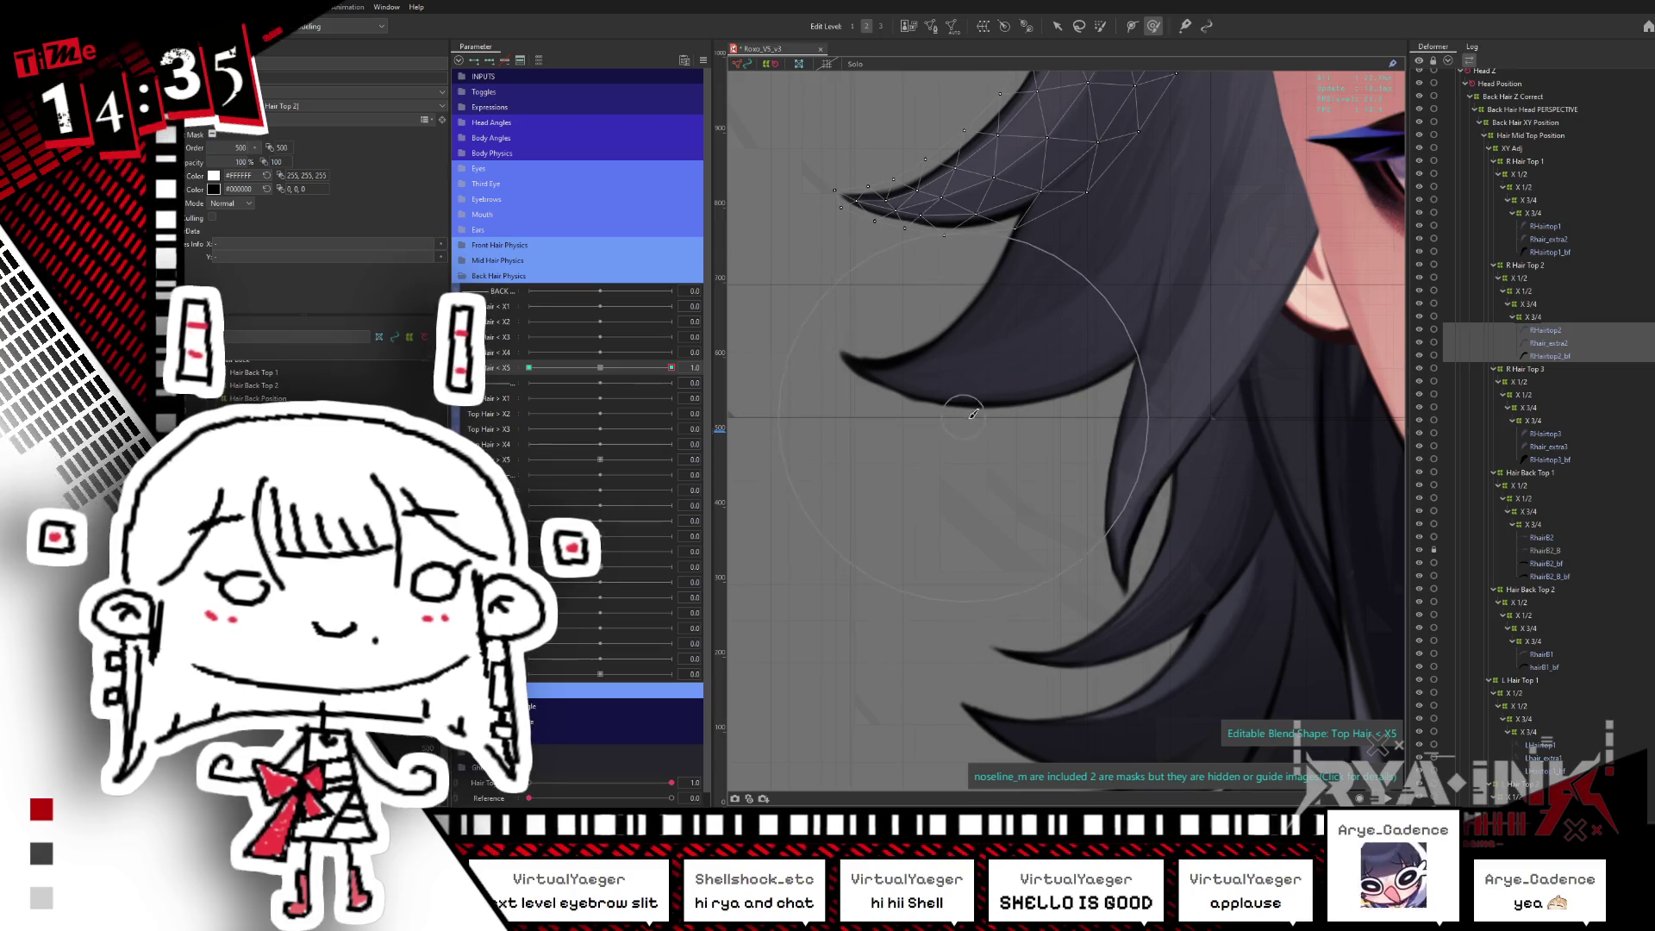
drag(981, 413, 986, 467)
key(b)
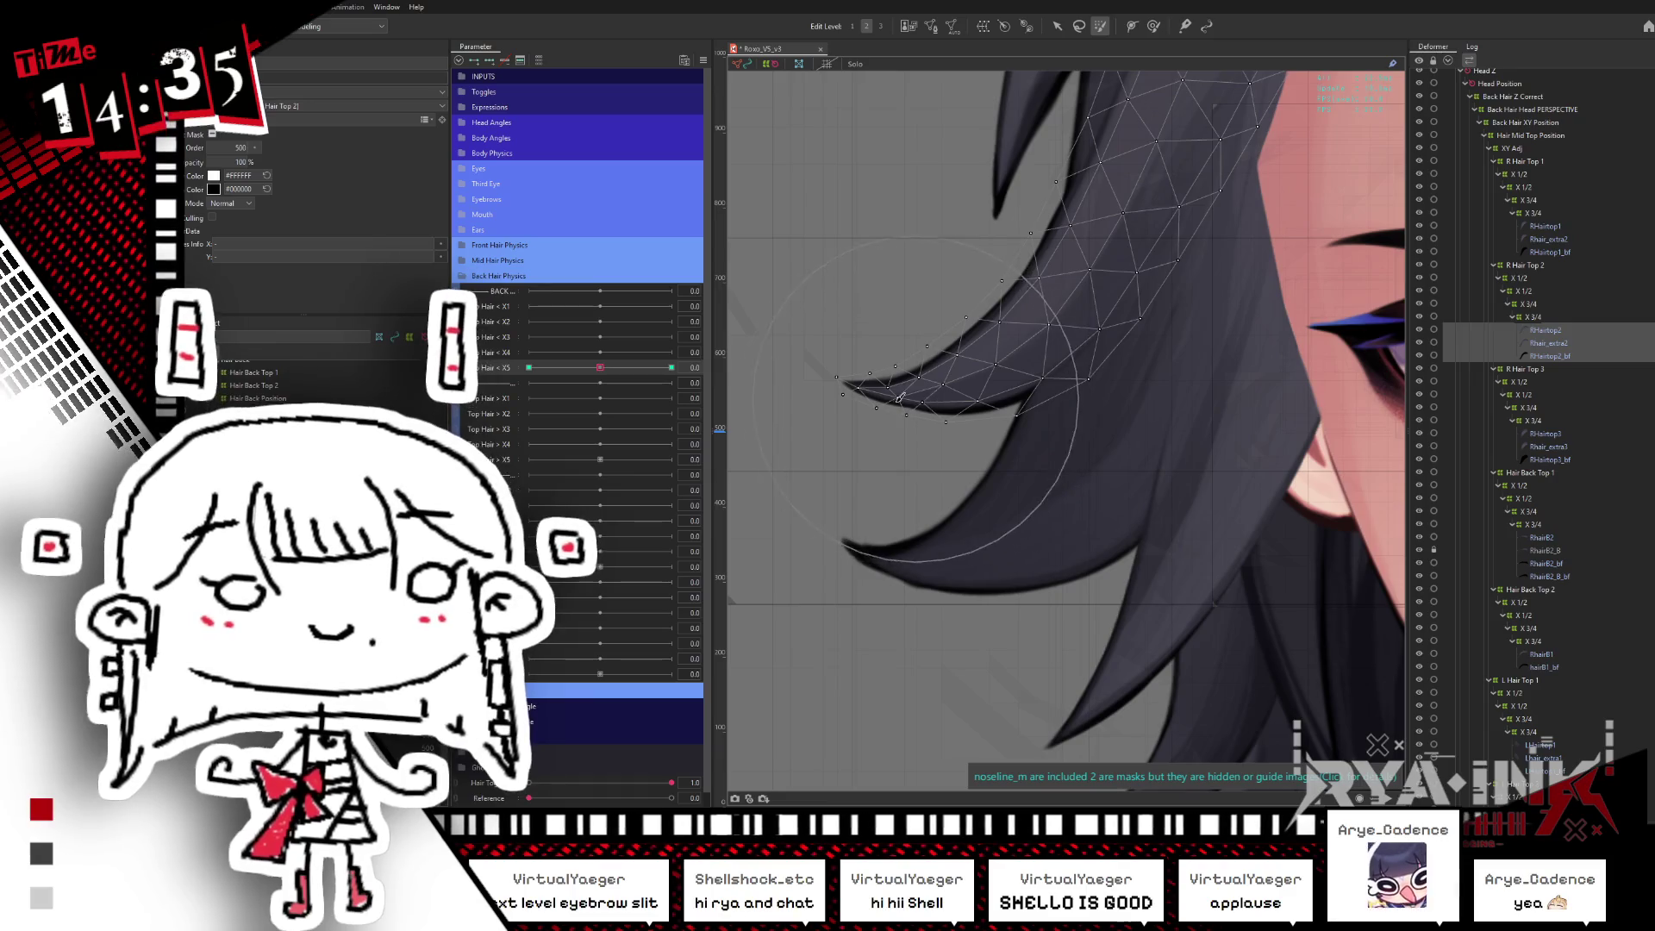
mouse_move(939, 410)
mouse_down()
mouse_move(844, 435)
mouse_move(1045, 405)
mouse_up()
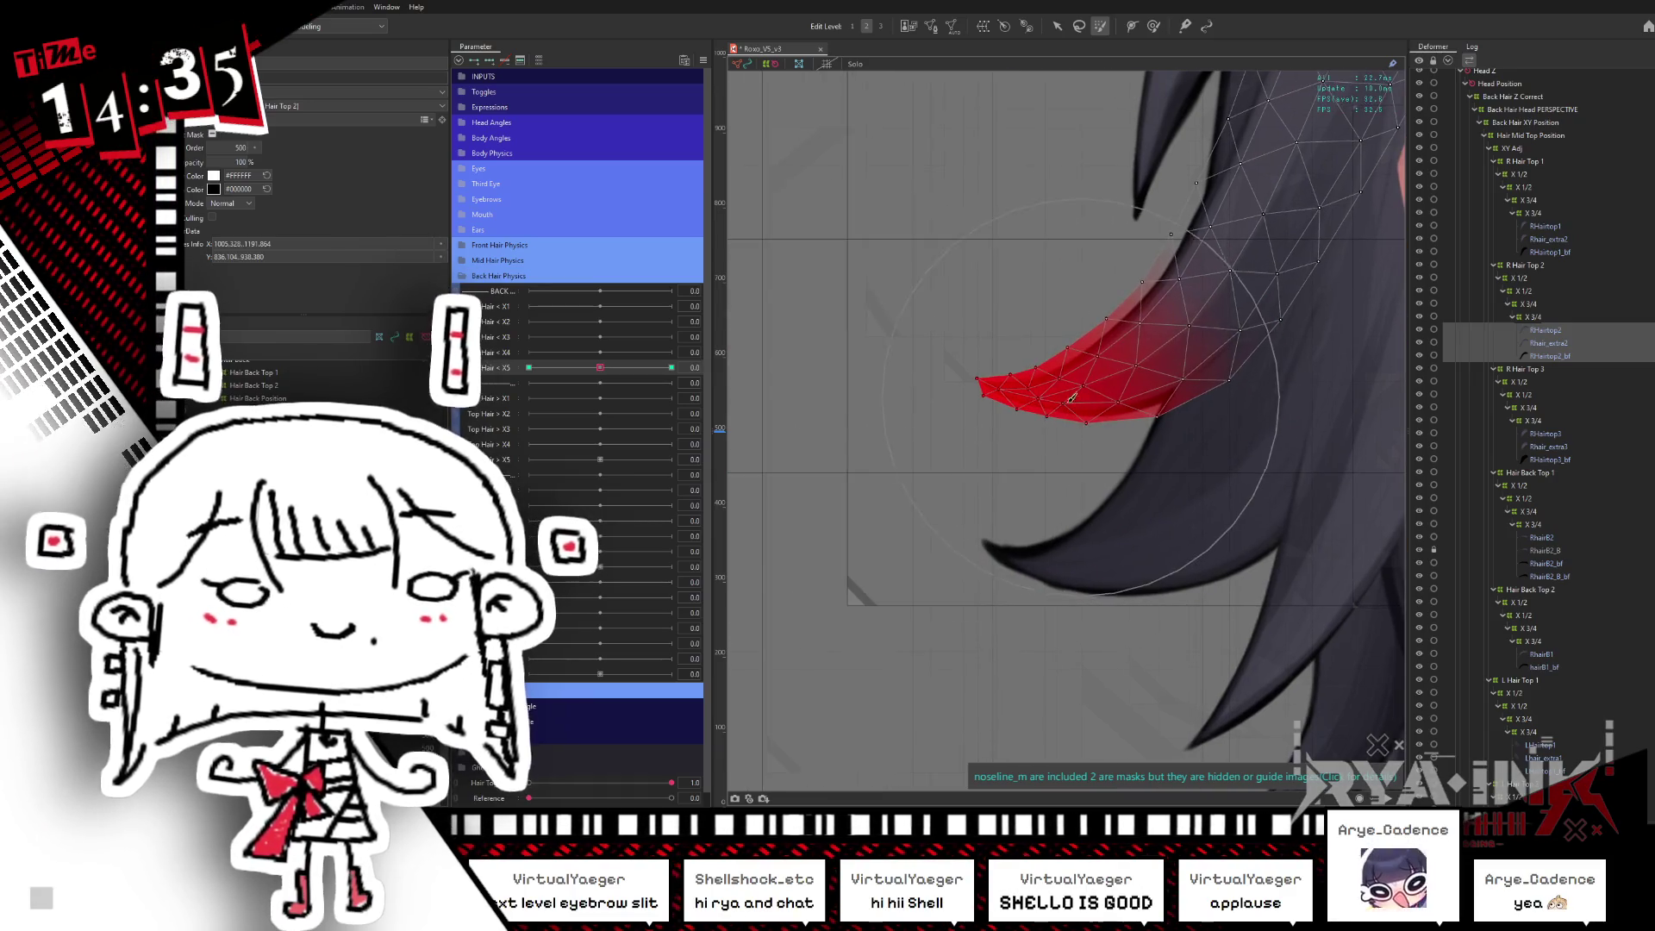
click(1055, 27)
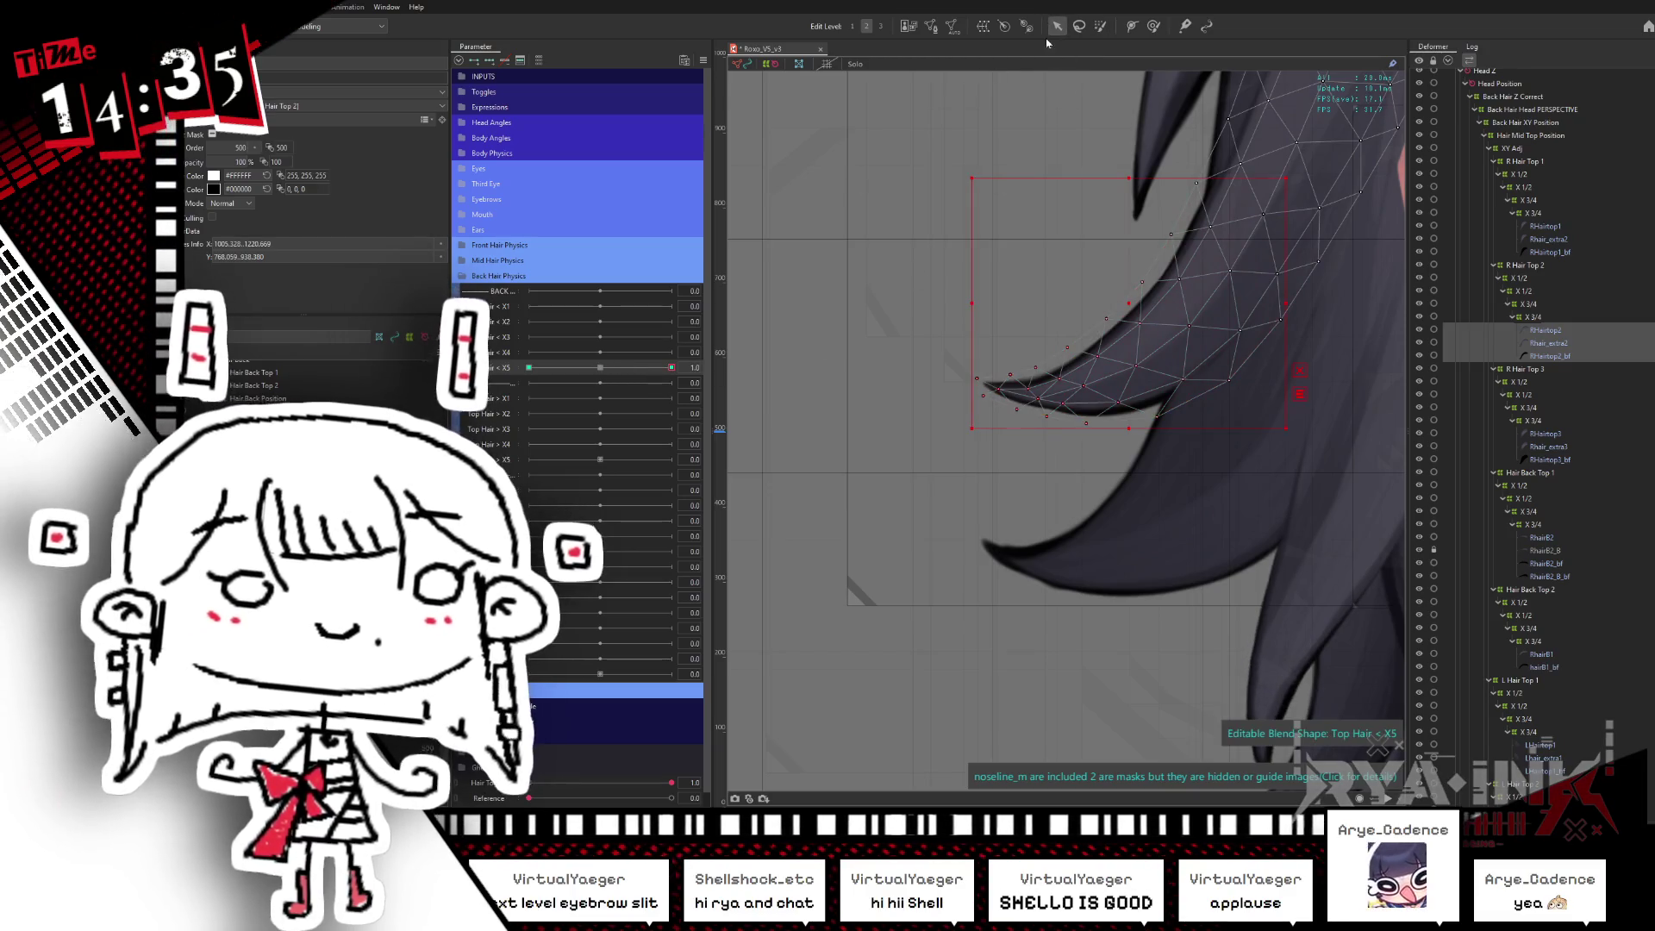
click(1188, 309)
- Bend the Hair Top 2 tip lower and left via its warp deformer, mirroring the shape onto the other key
drag(672, 367, 529, 368)
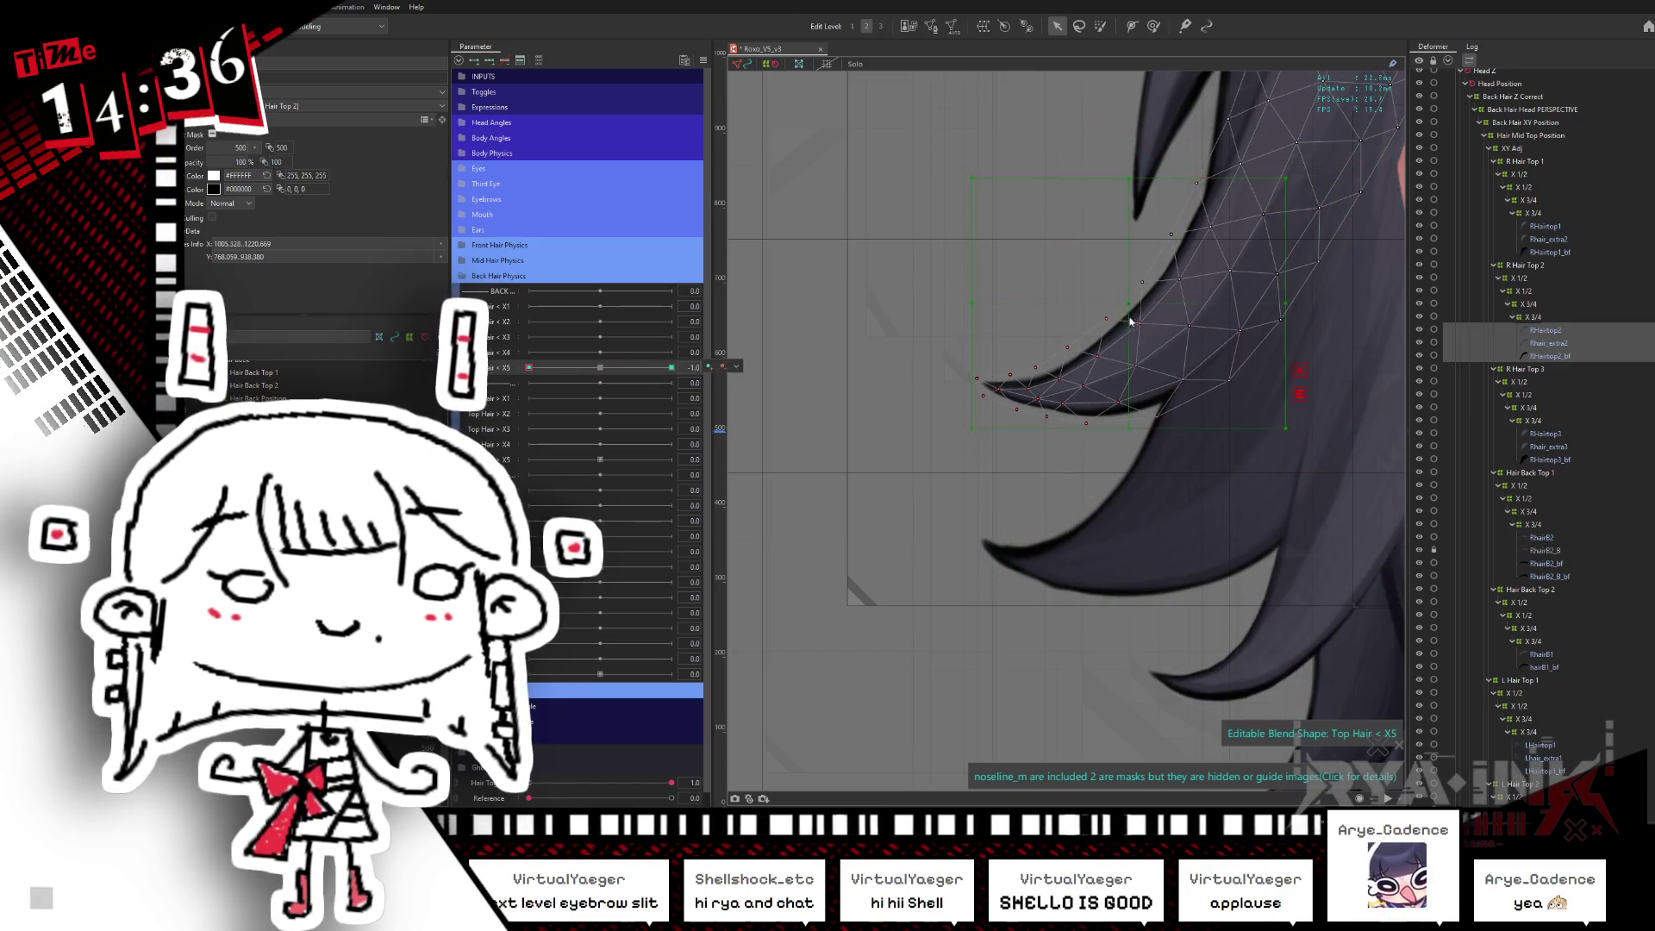
click(1201, 299)
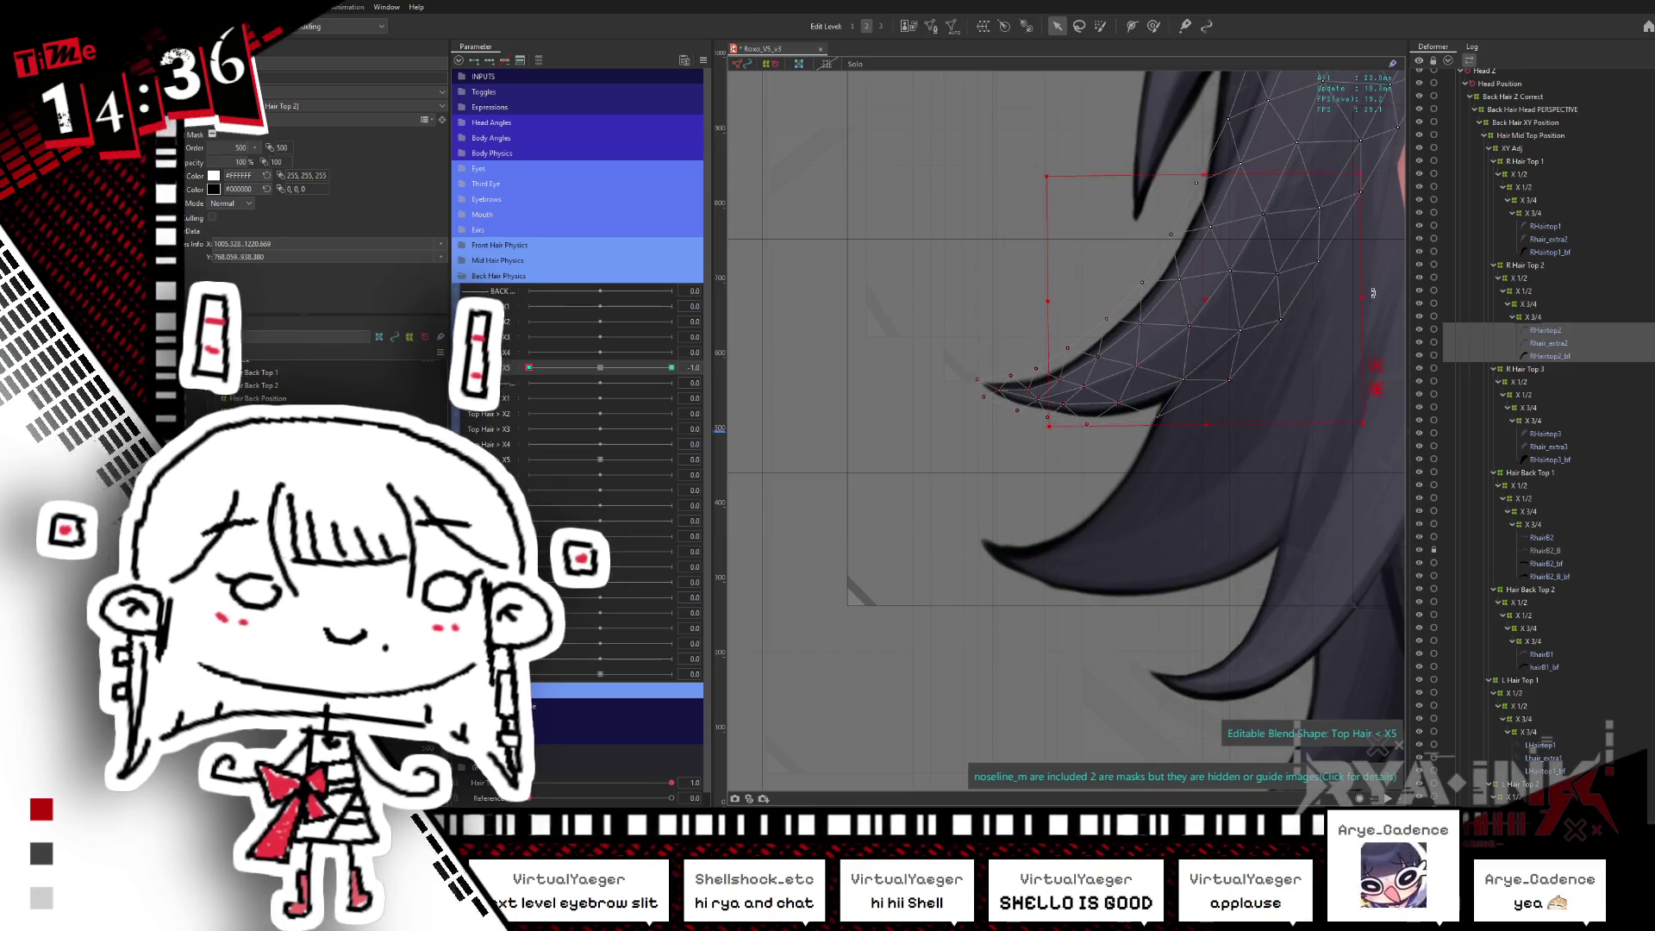
drag(1373, 294, 1297, 304)
mouse_move(528, 367)
mouse_down()
mouse_move(732, 375)
mouse_move(509, 384)
mouse_up()
click(755, 381)
click(600, 367)
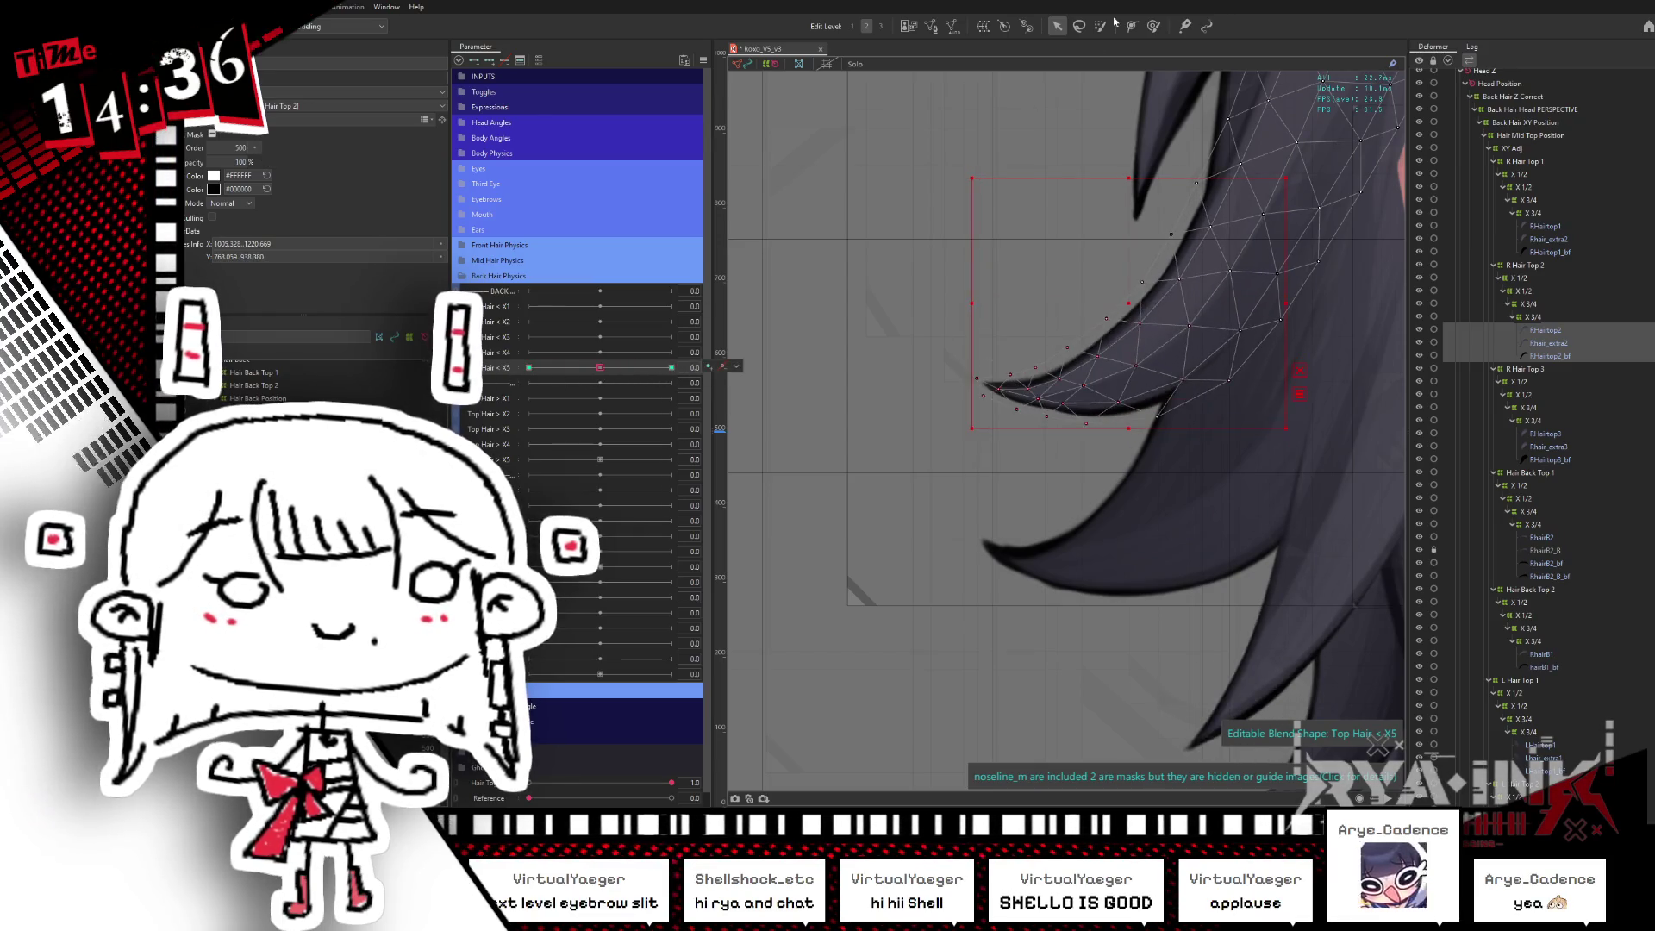
key(b)
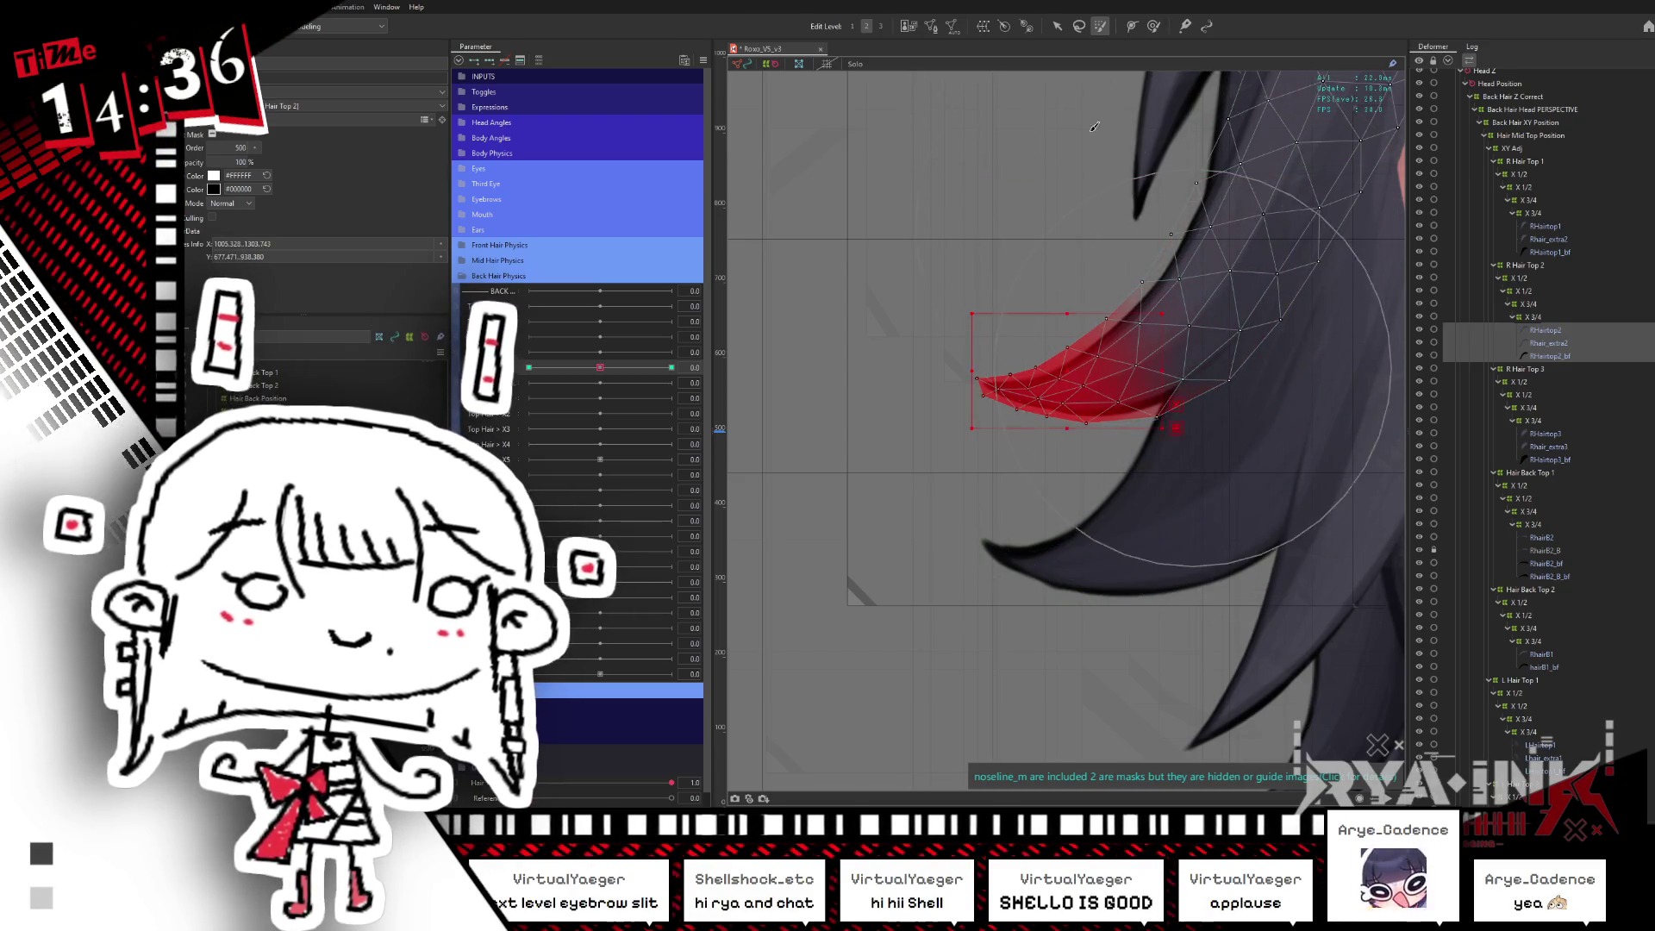
key(v)
- Rotate the tip counter-clockwise at 1.0 and clockwise at -1.0, then reshape it at neutral
drag(595, 368, 672, 368)
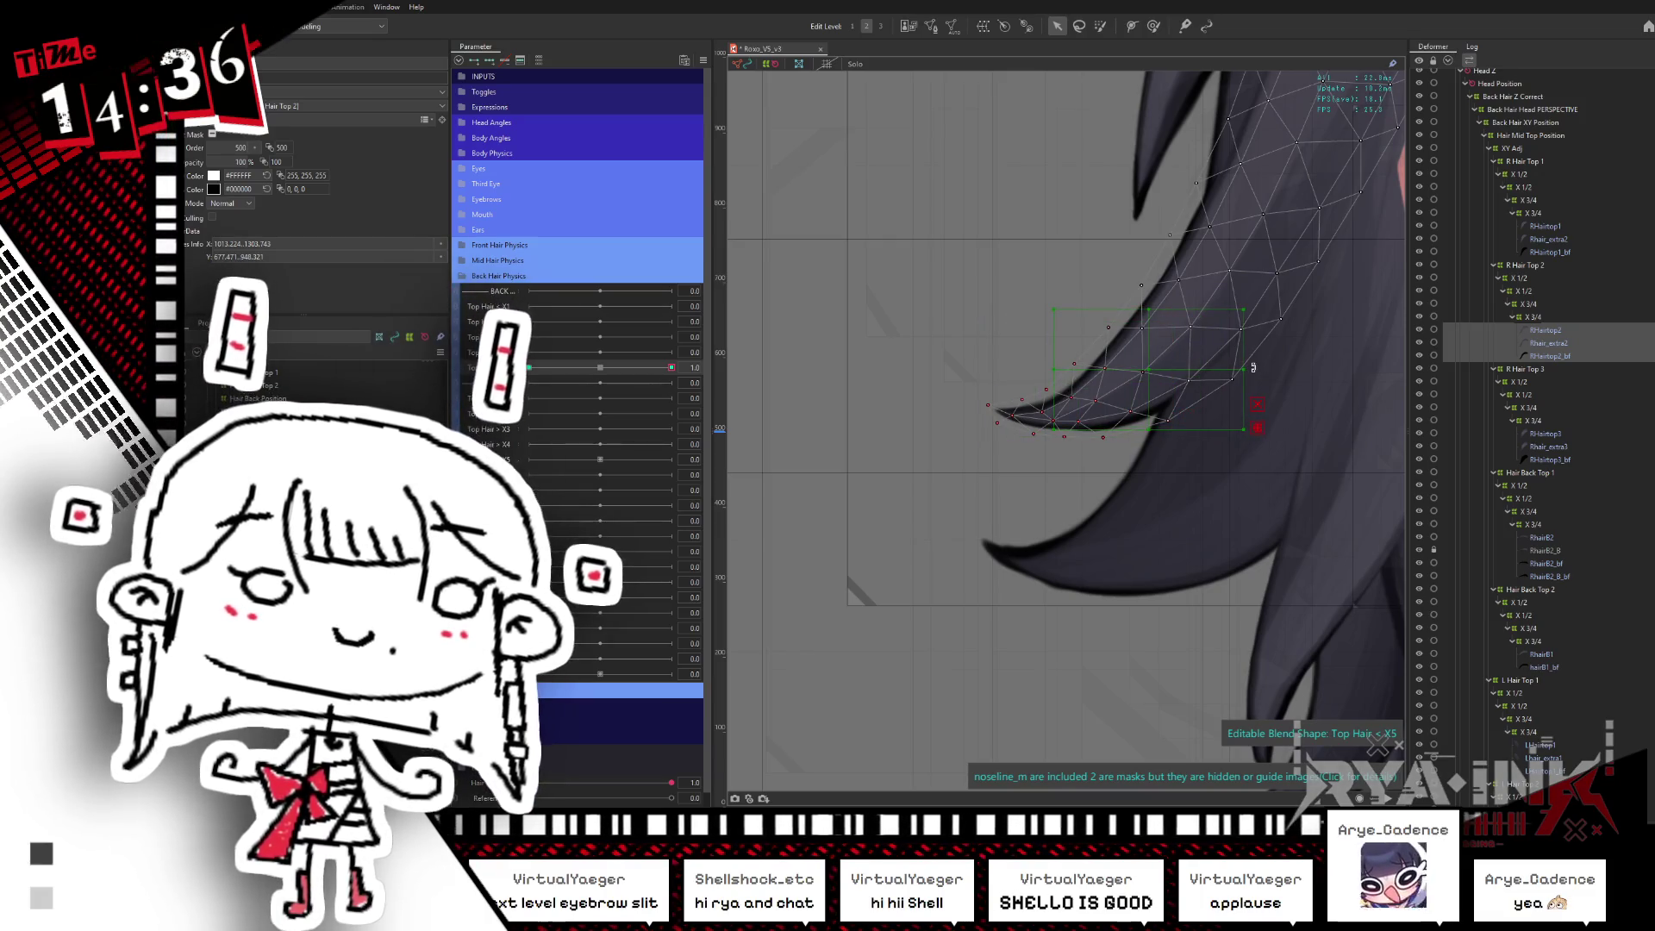
drag(1251, 365, 1236, 337)
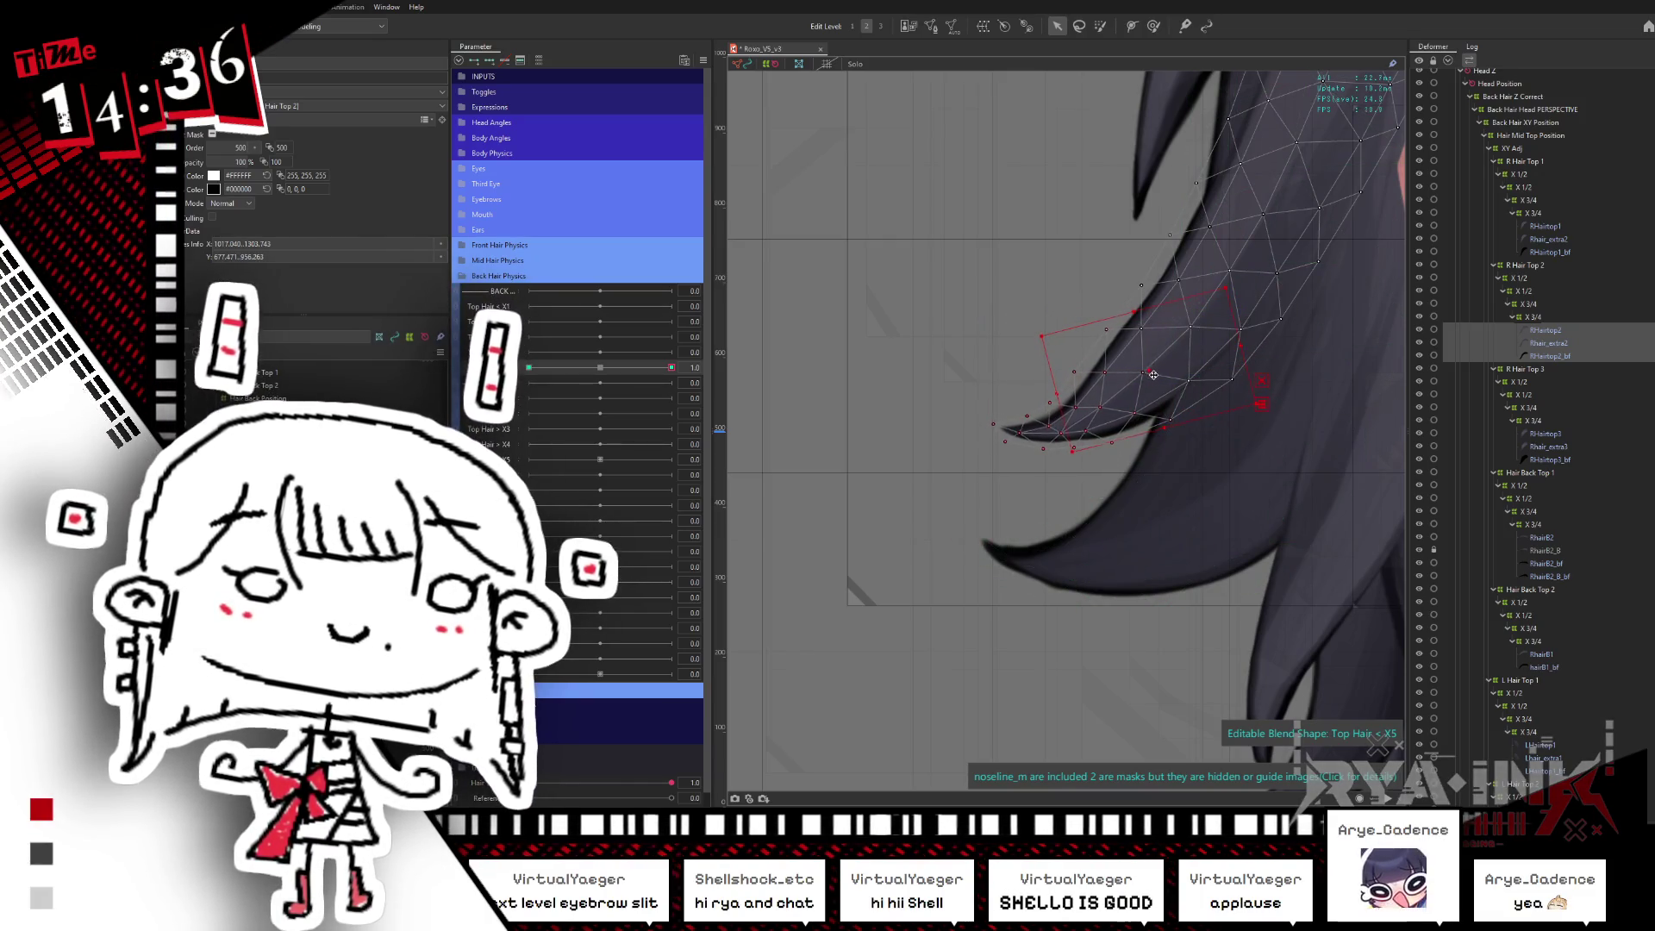
drag(1153, 374, 1156, 377)
click(529, 368)
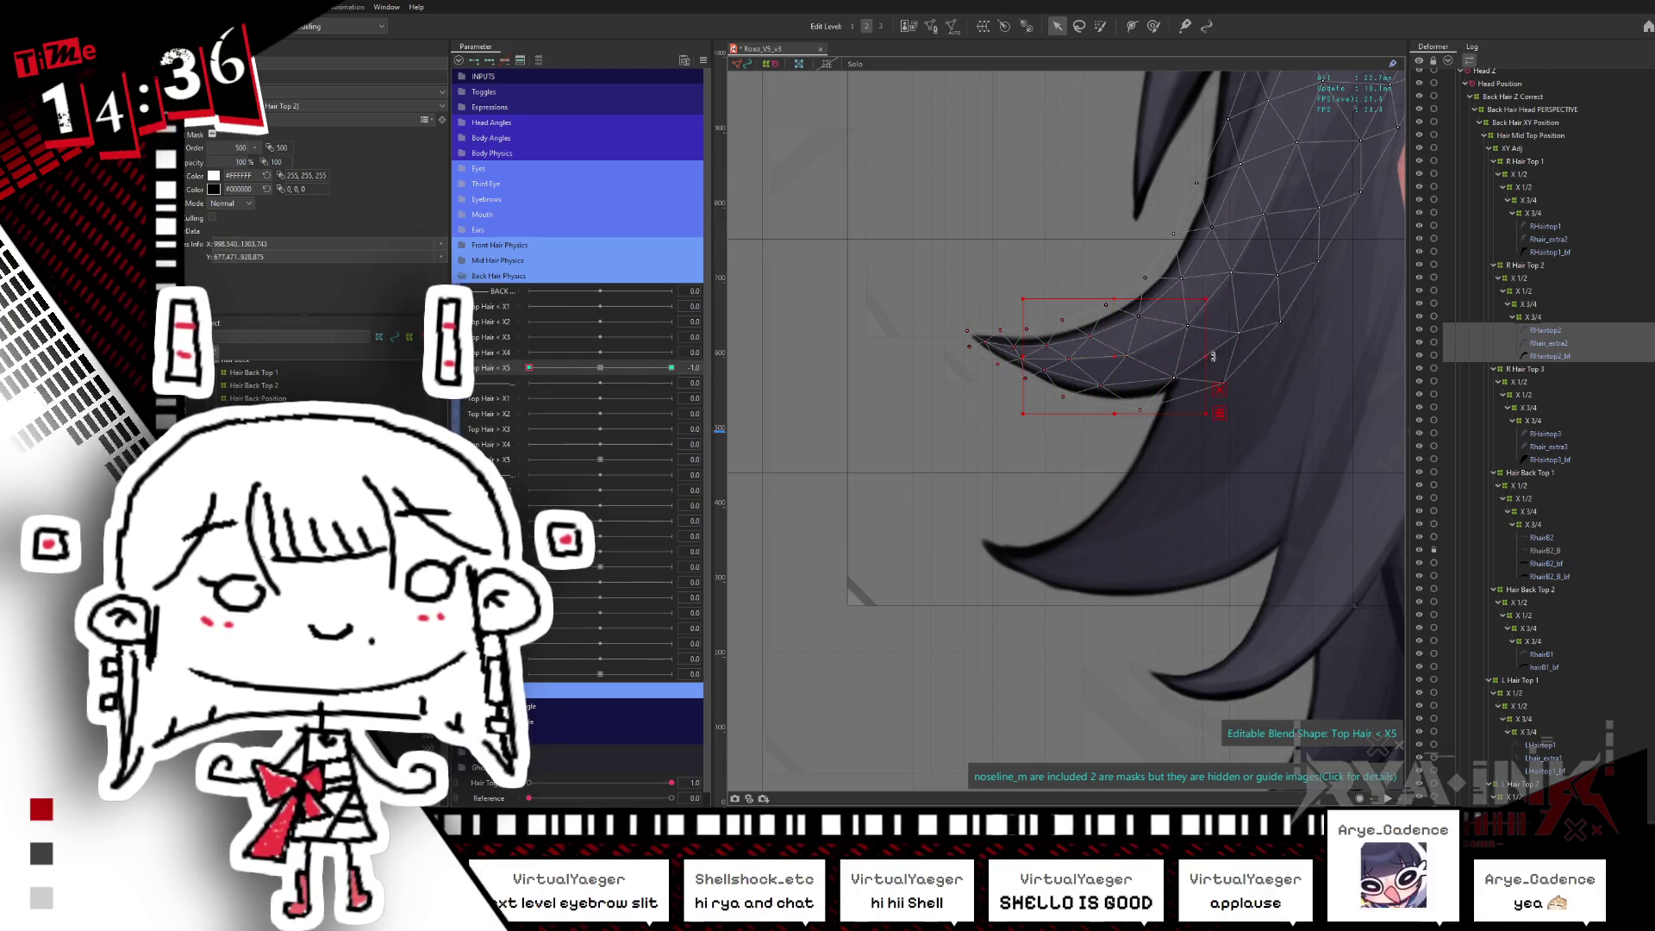
drag(1215, 356, 1198, 380)
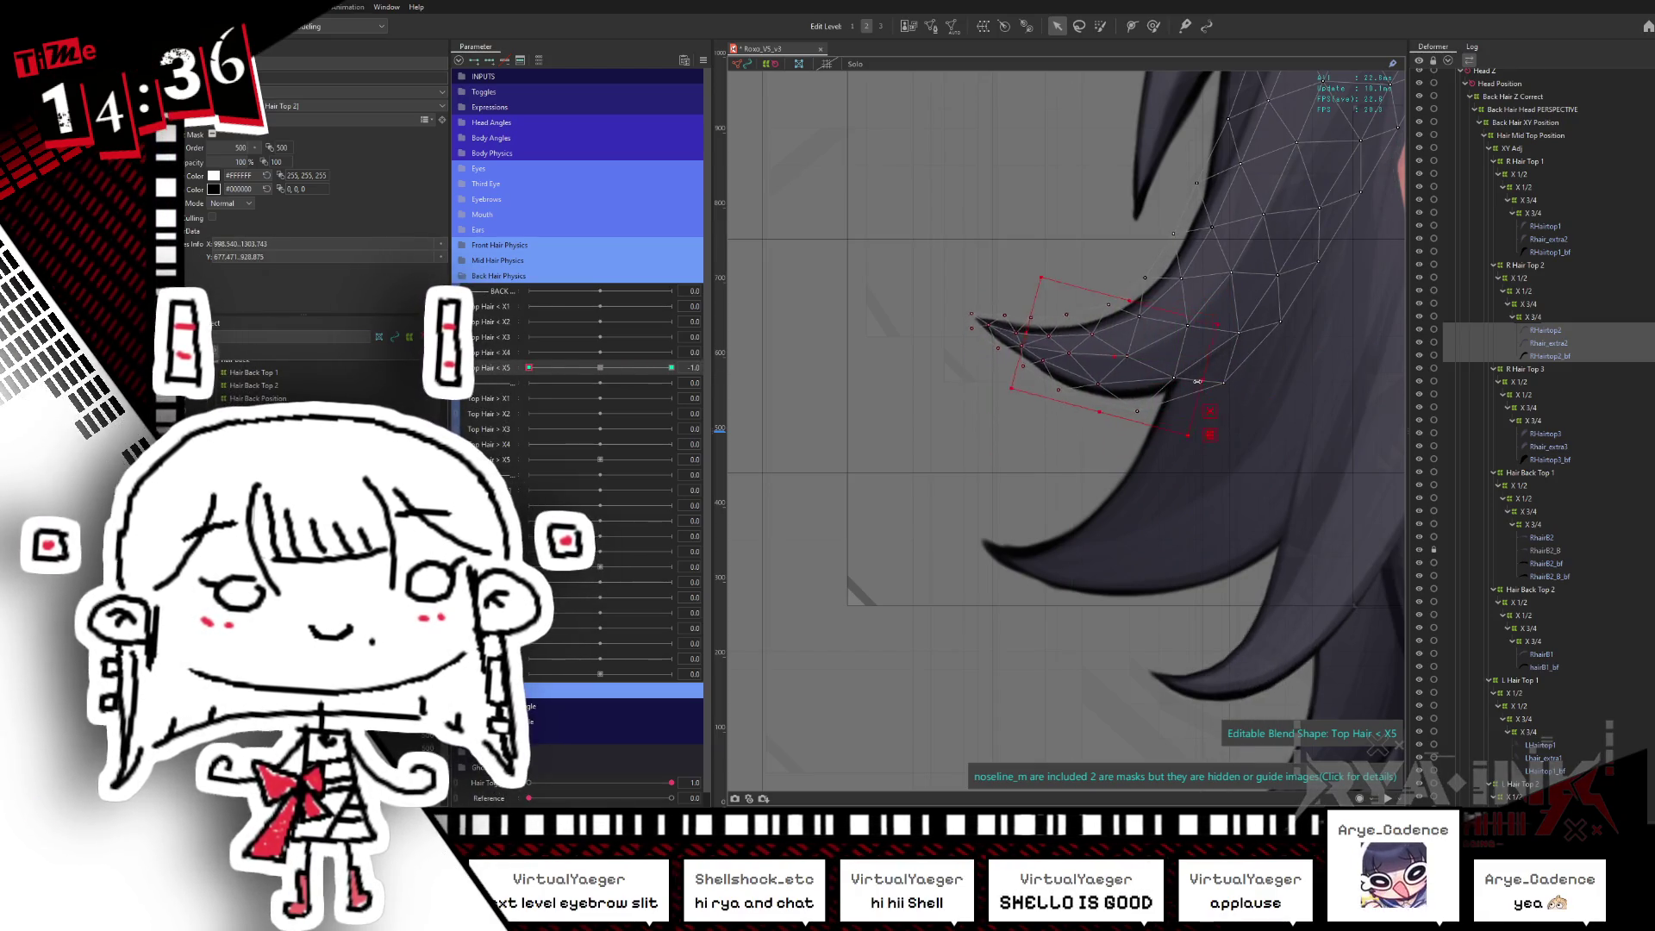
click(1100, 26)
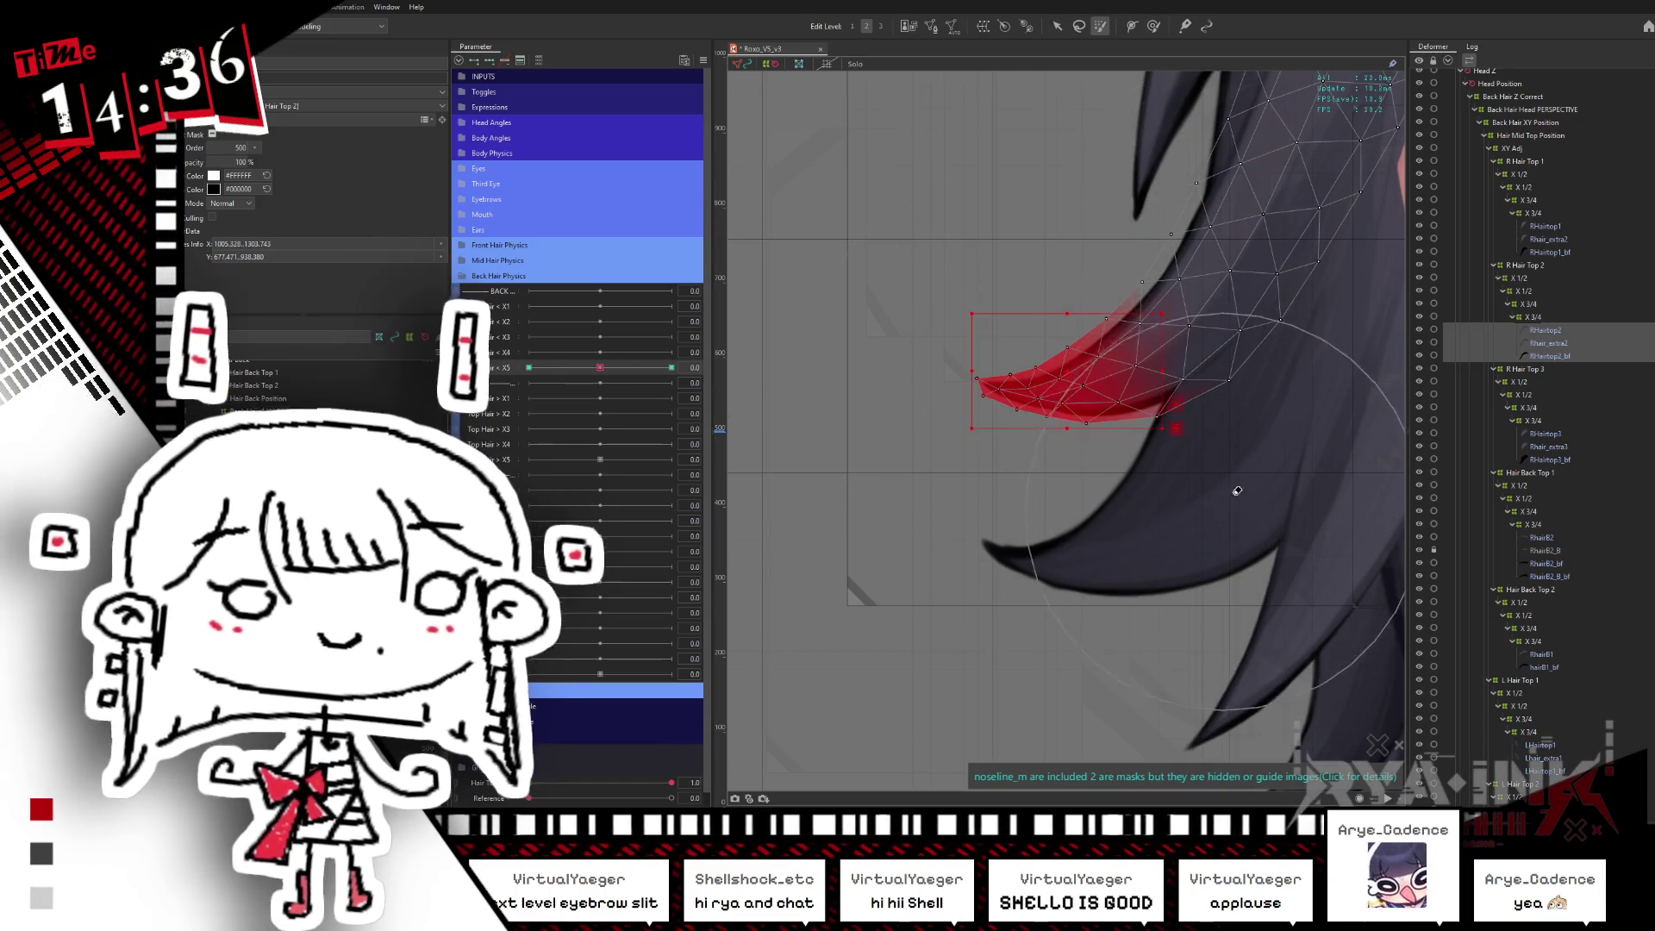
drag(1232, 500, 1190, 448)
- Refine the tip rotation at -1.0 and 1.0 and preview the blend between keys
click(1057, 26)
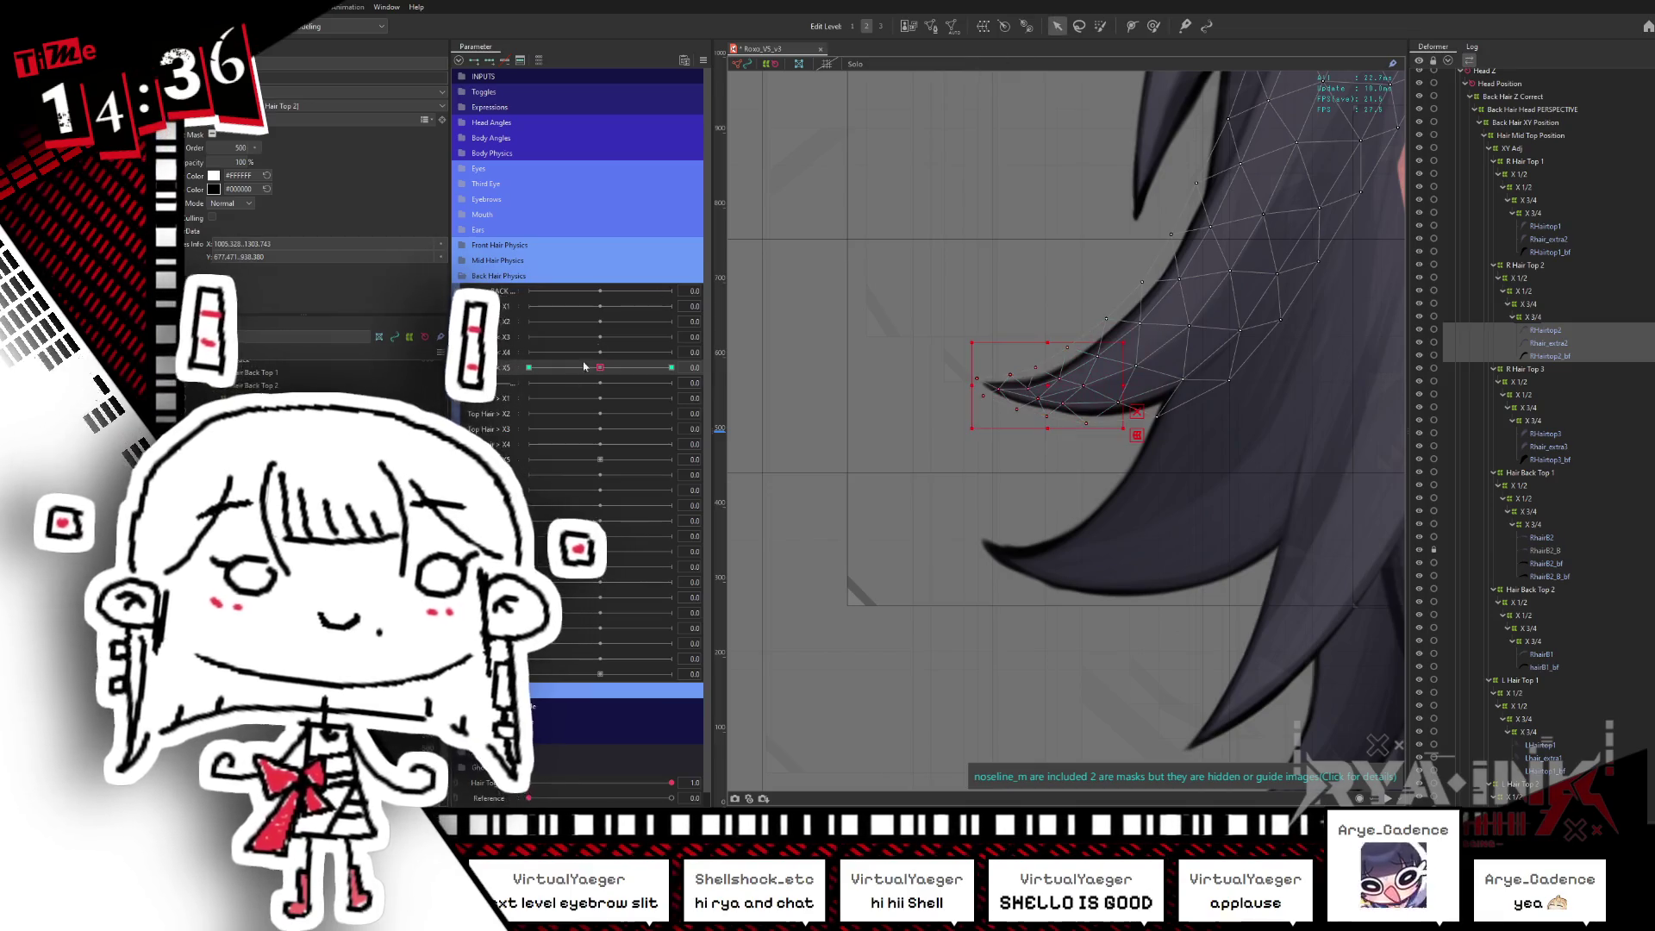
click(528, 367)
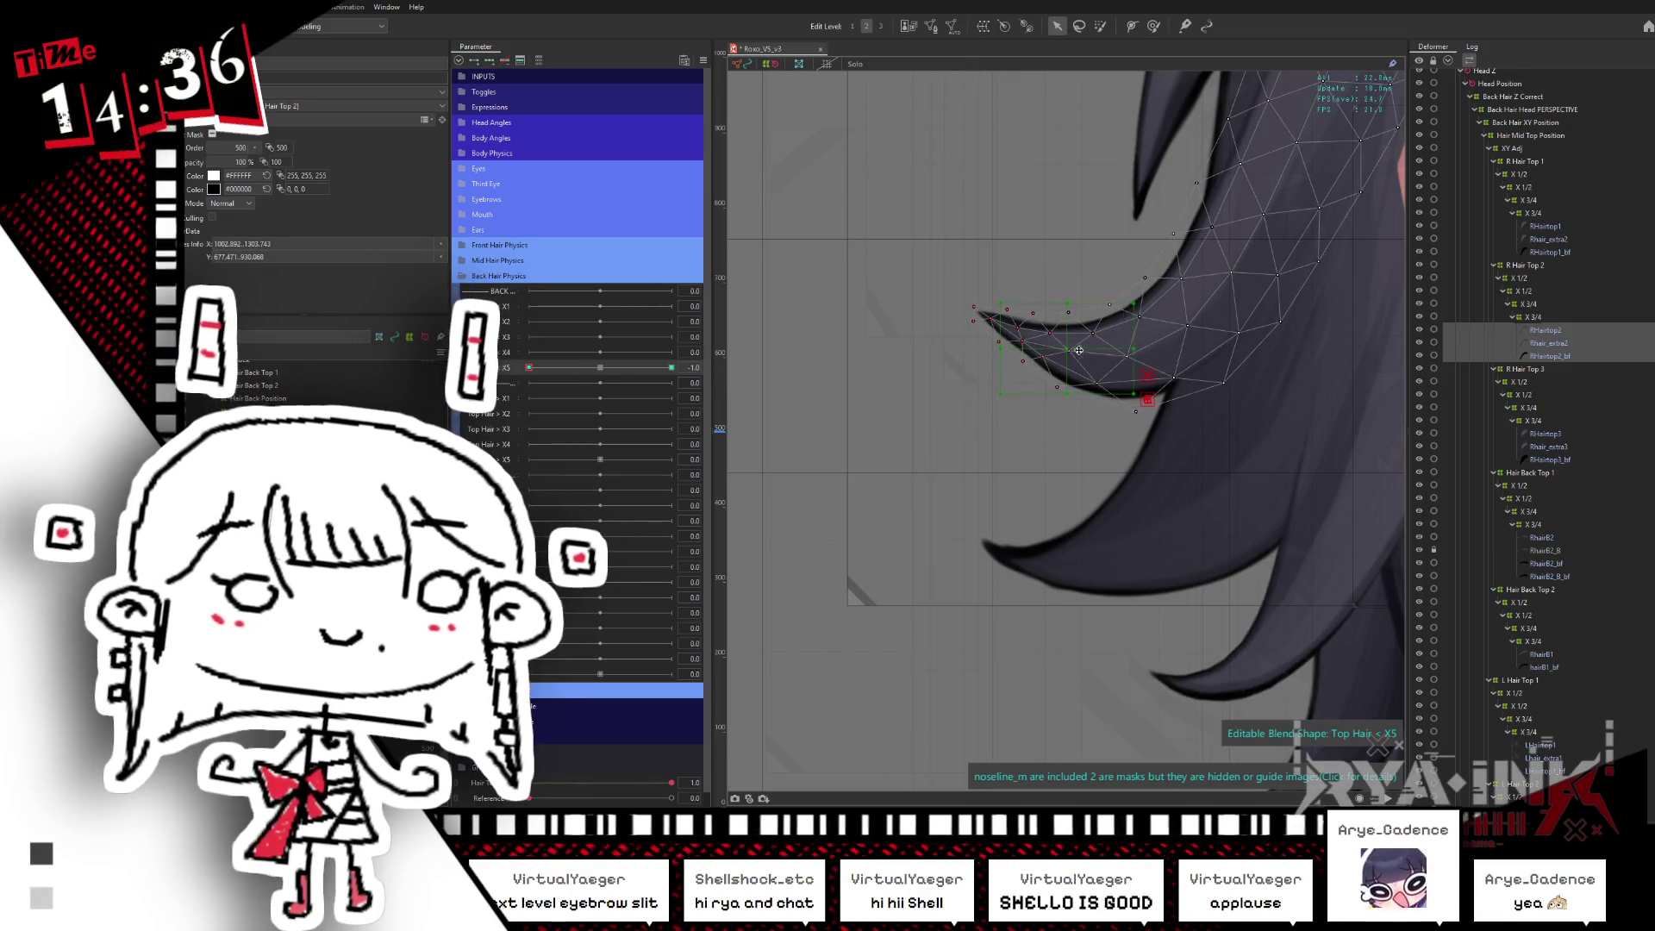
drag(1121, 375, 1126, 370)
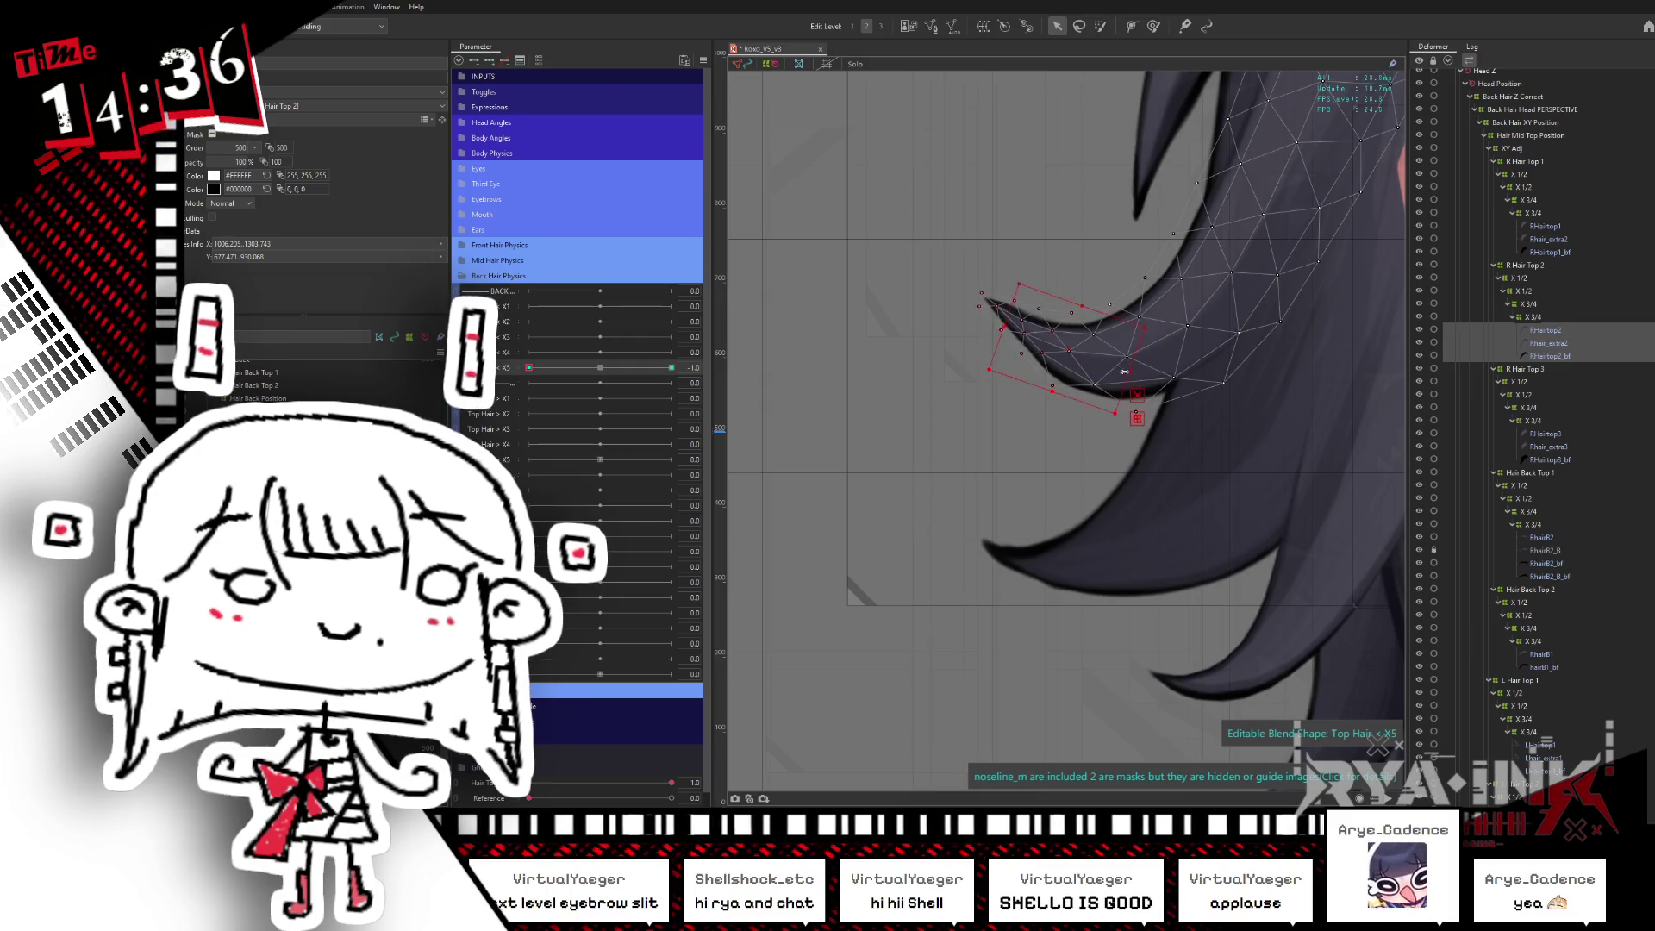
click(671, 367)
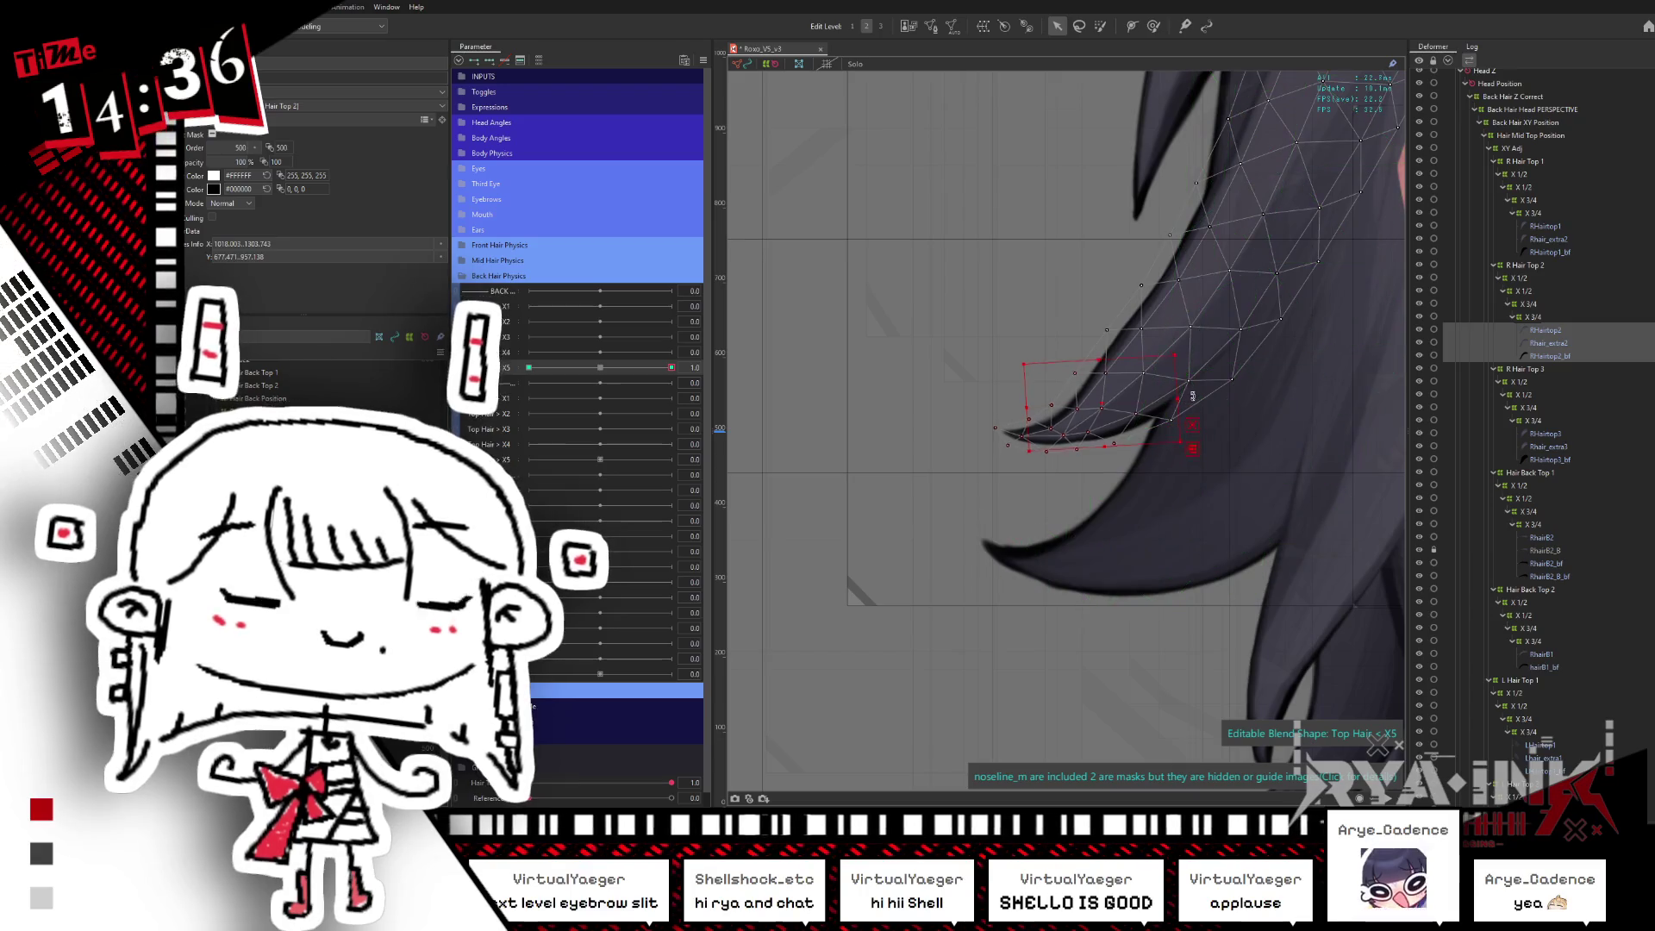
drag(1192, 397, 1197, 366)
drag(599, 377, 620, 387)
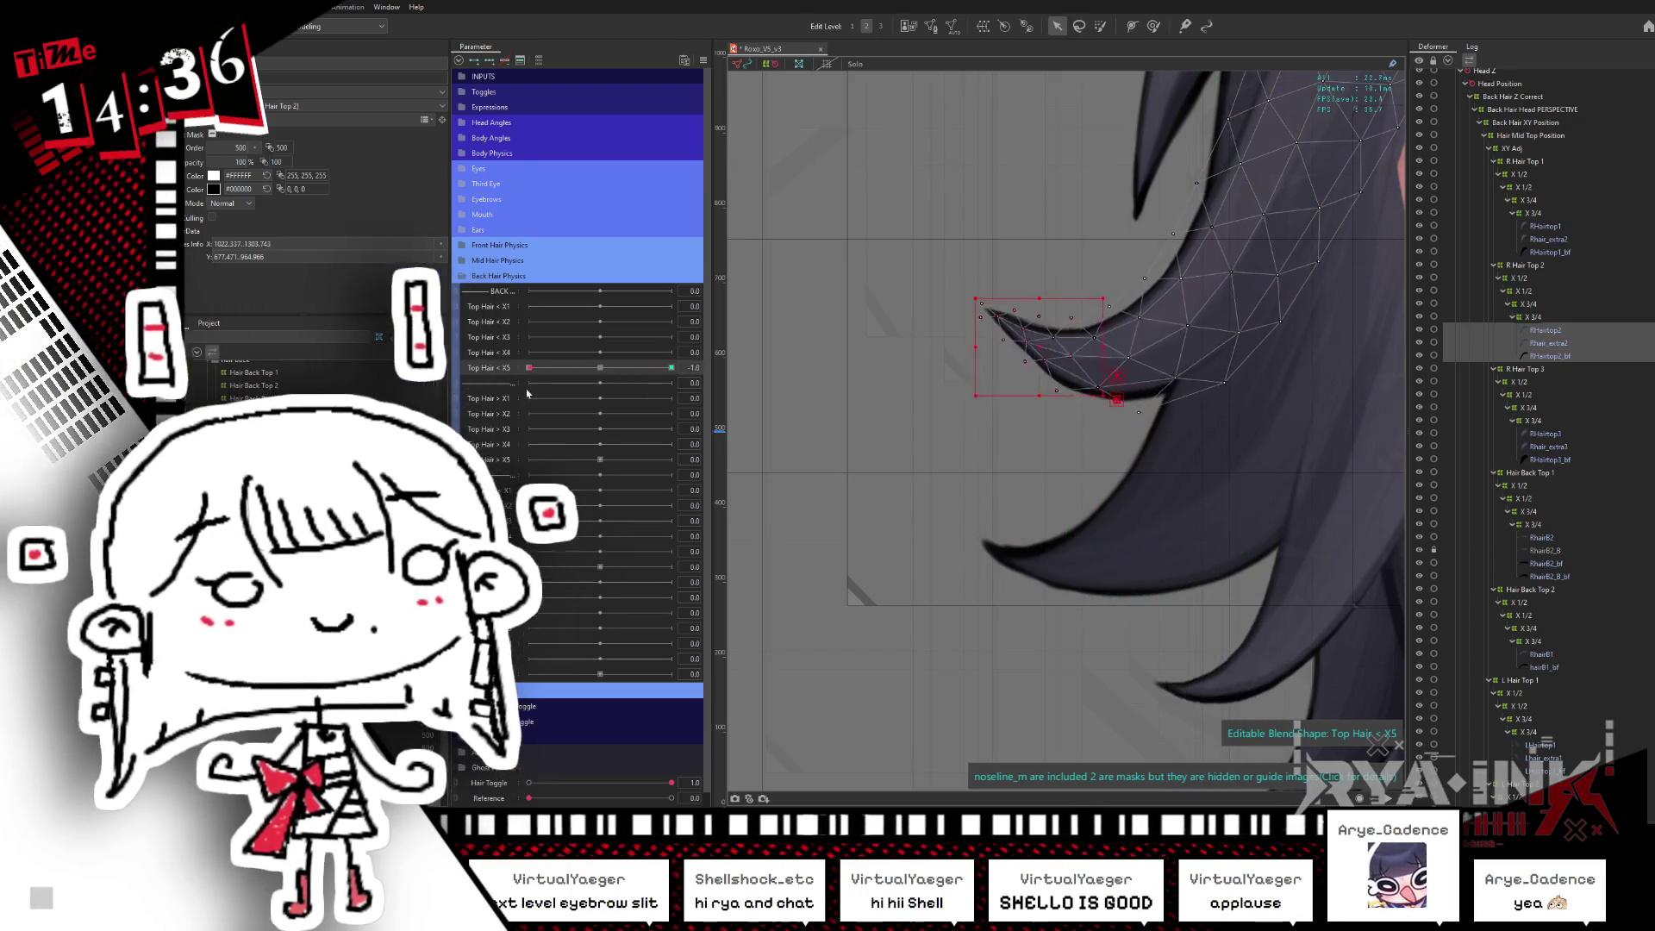
click(671, 368)
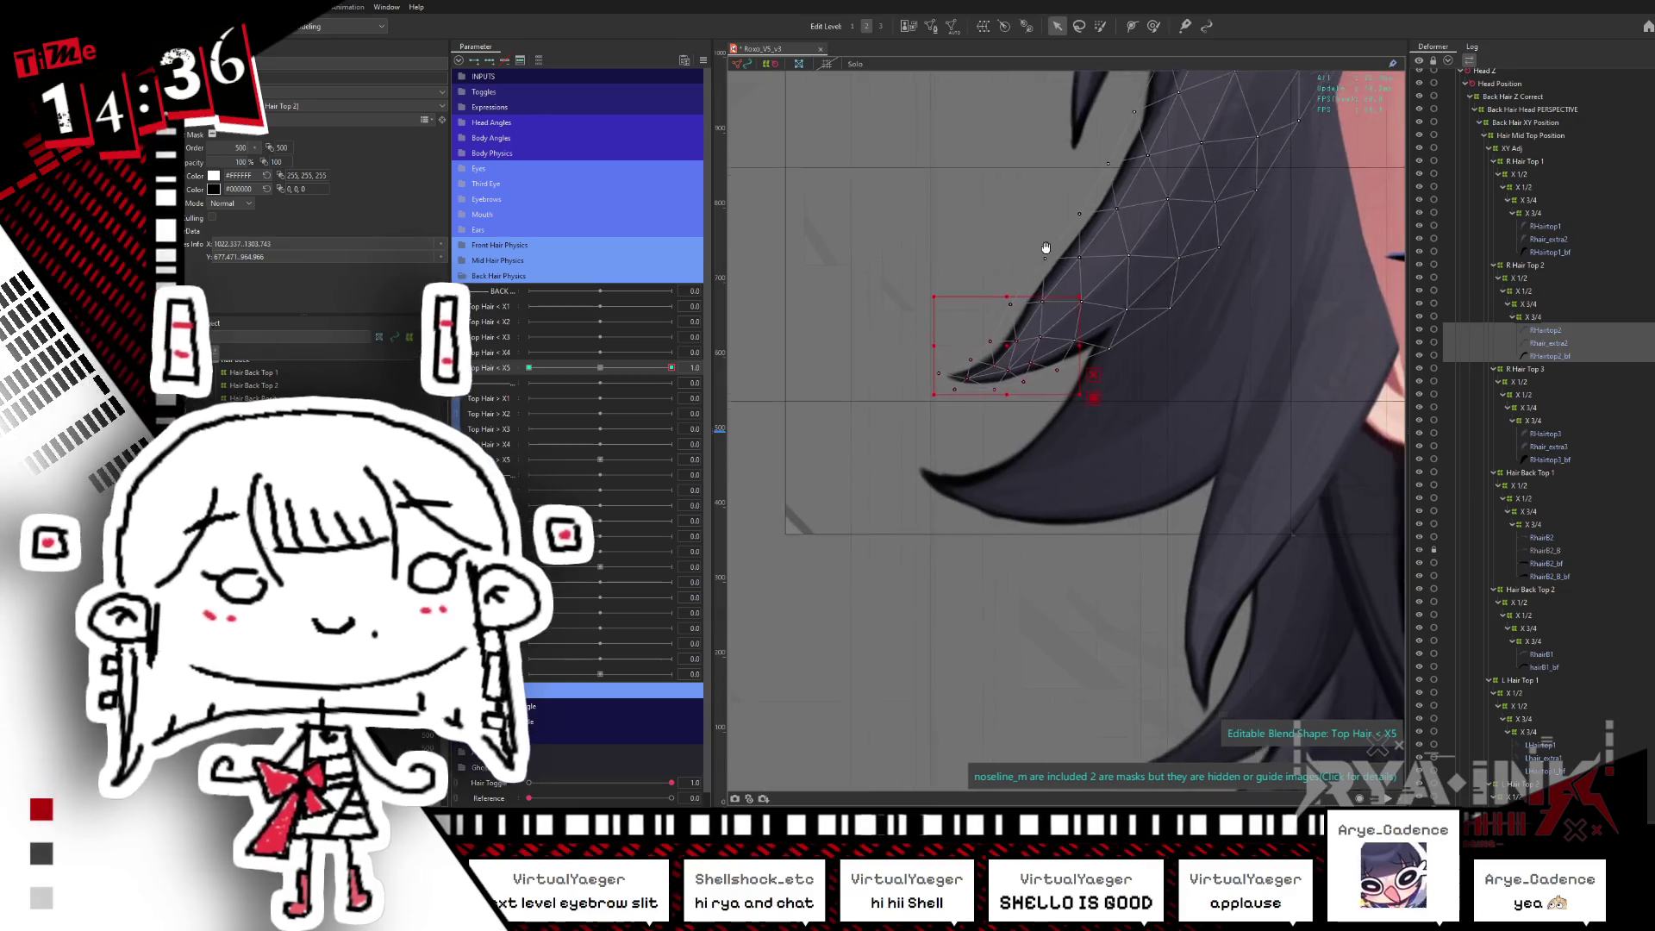
- Undo a trial rotation of the Hair Top 2 deformer and select the tip vertices to reshape
click(1101, 26)
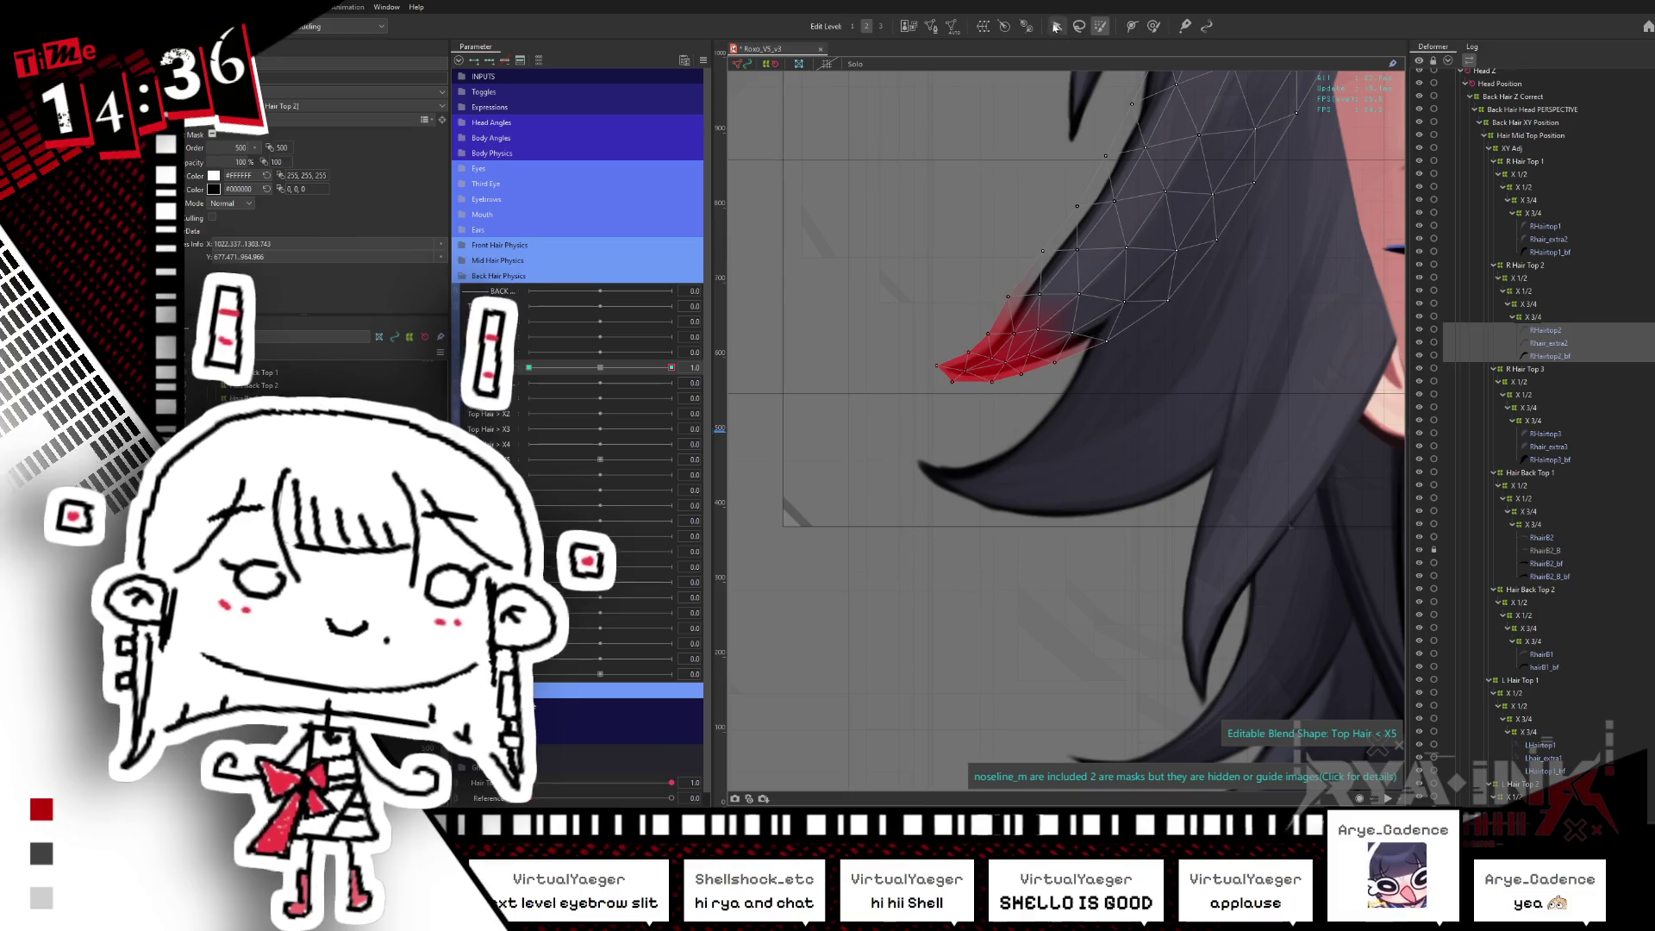
key(v)
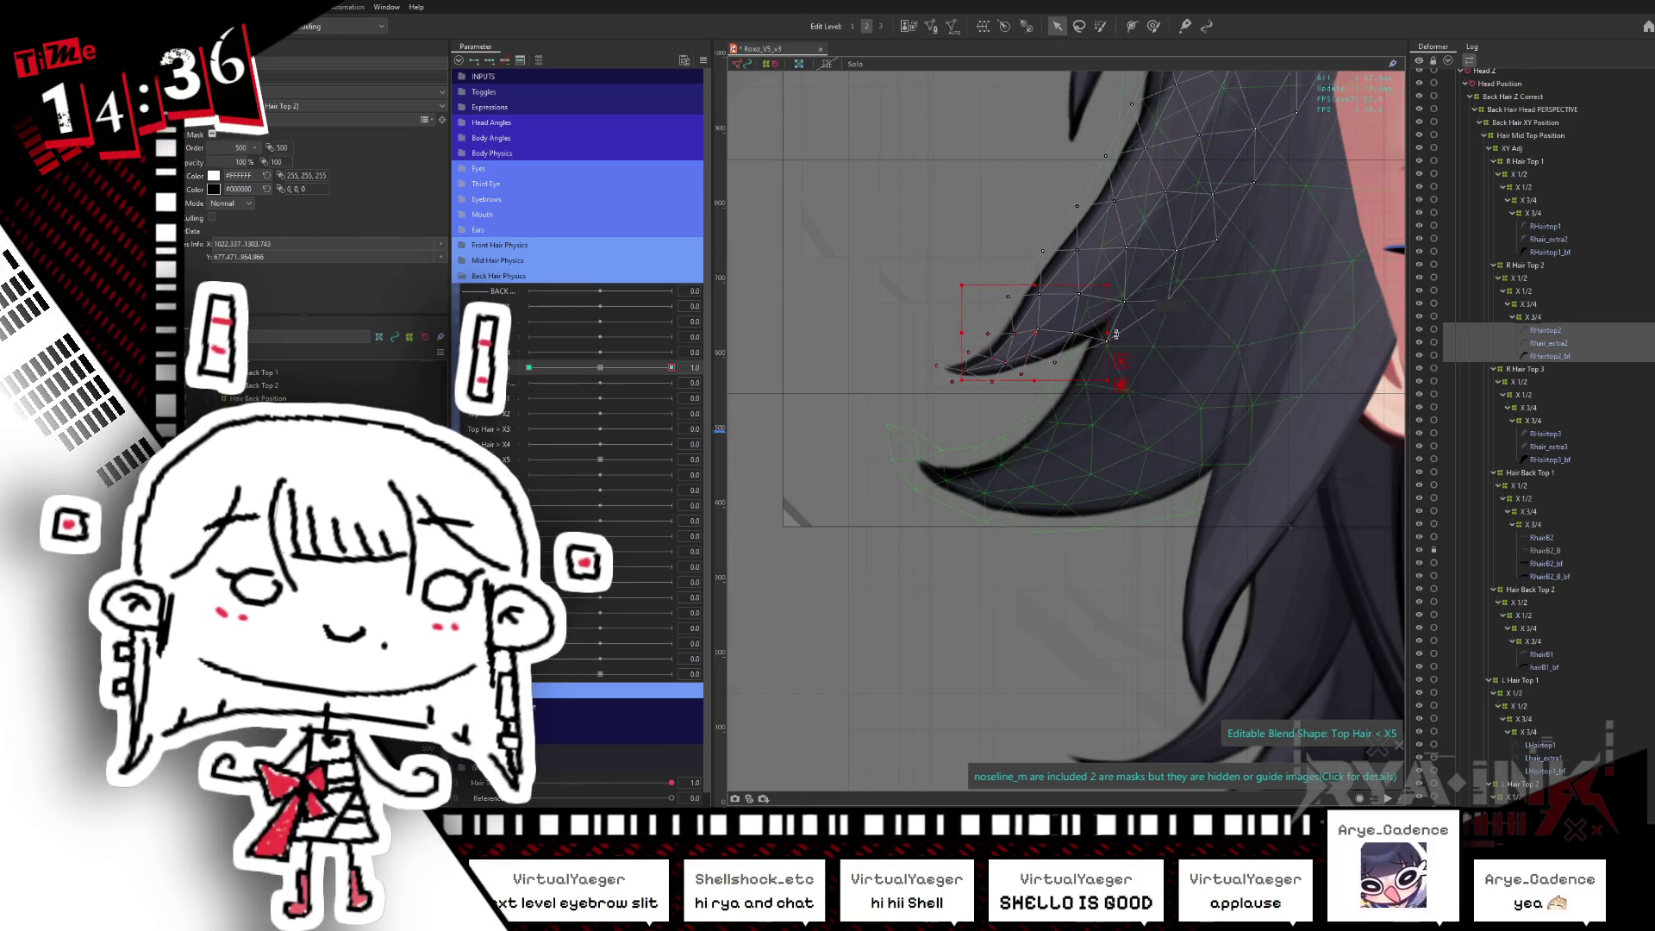
drag(1113, 333, 1132, 276)
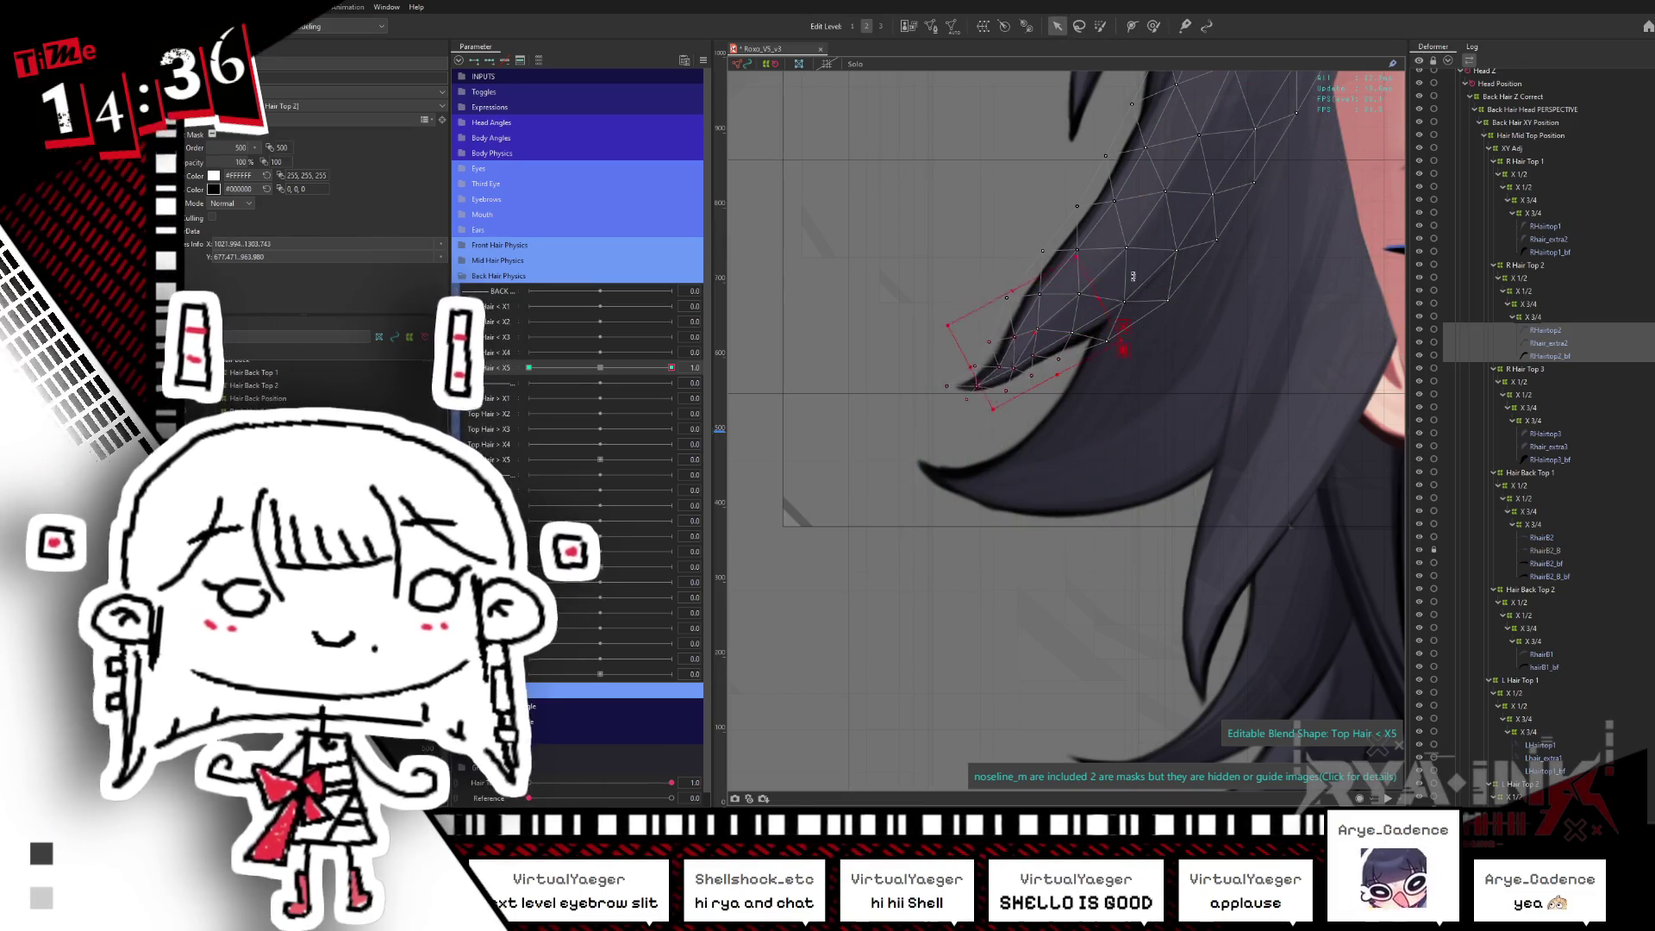
key(ctrl+z)
key(ctrl+z)
key(ctrl+z)
key(ctrl+z)
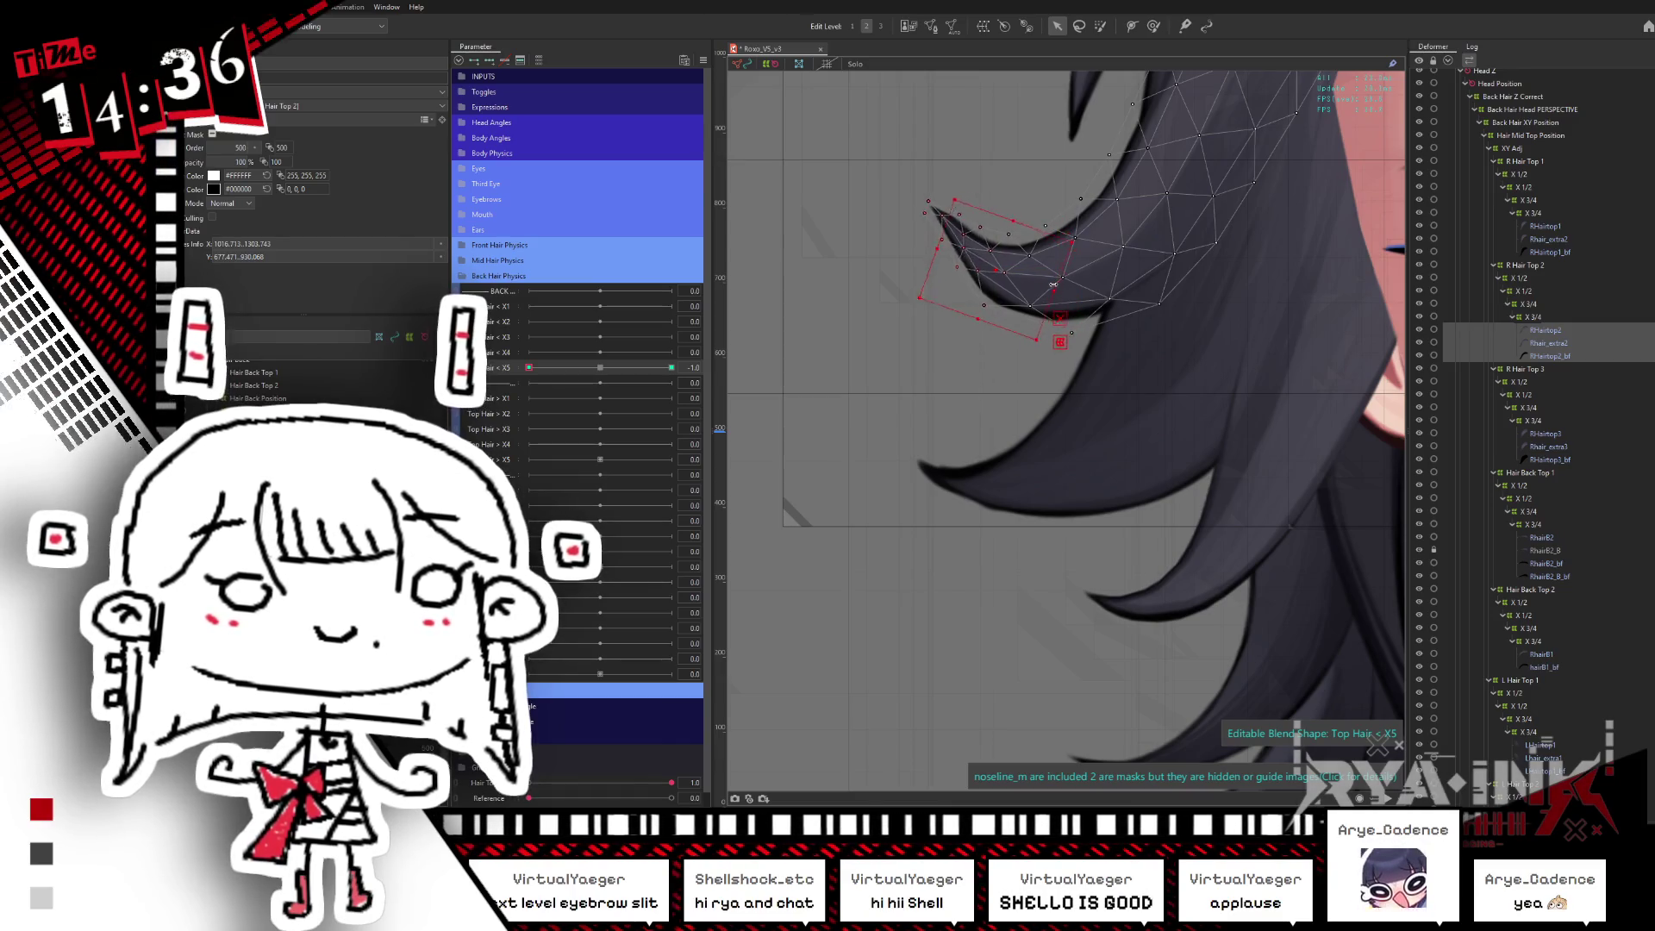
scroll(1052, 286, up, 2)
scroll(1182, 377, down, 2)
key(w)
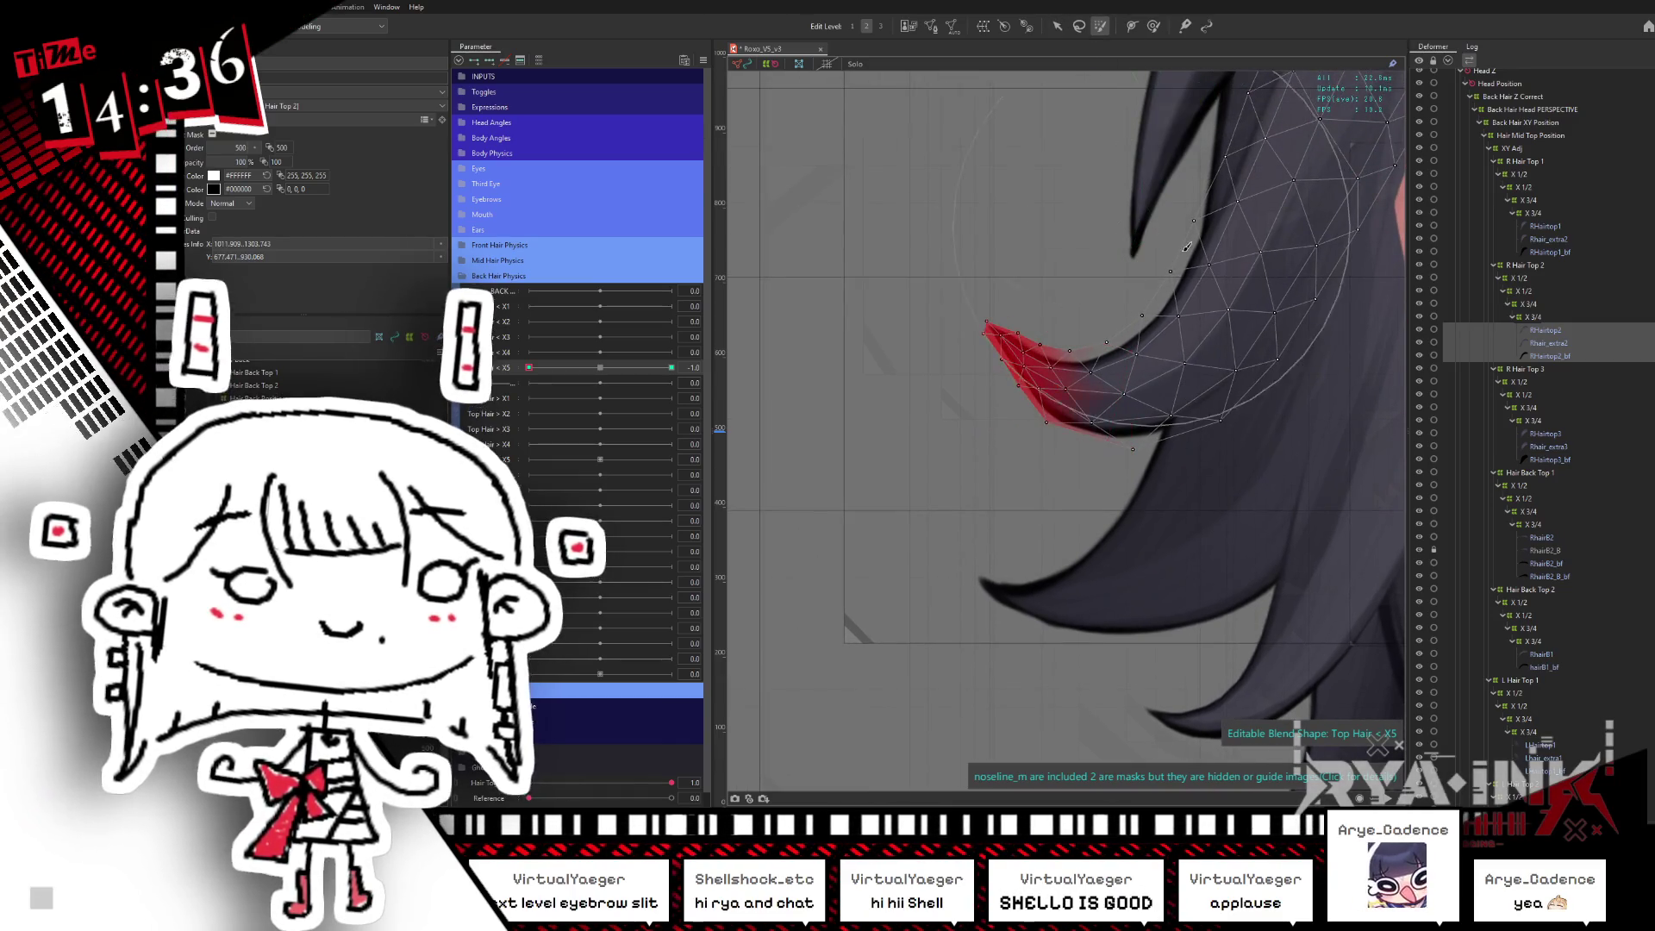
key(ctrl+z)
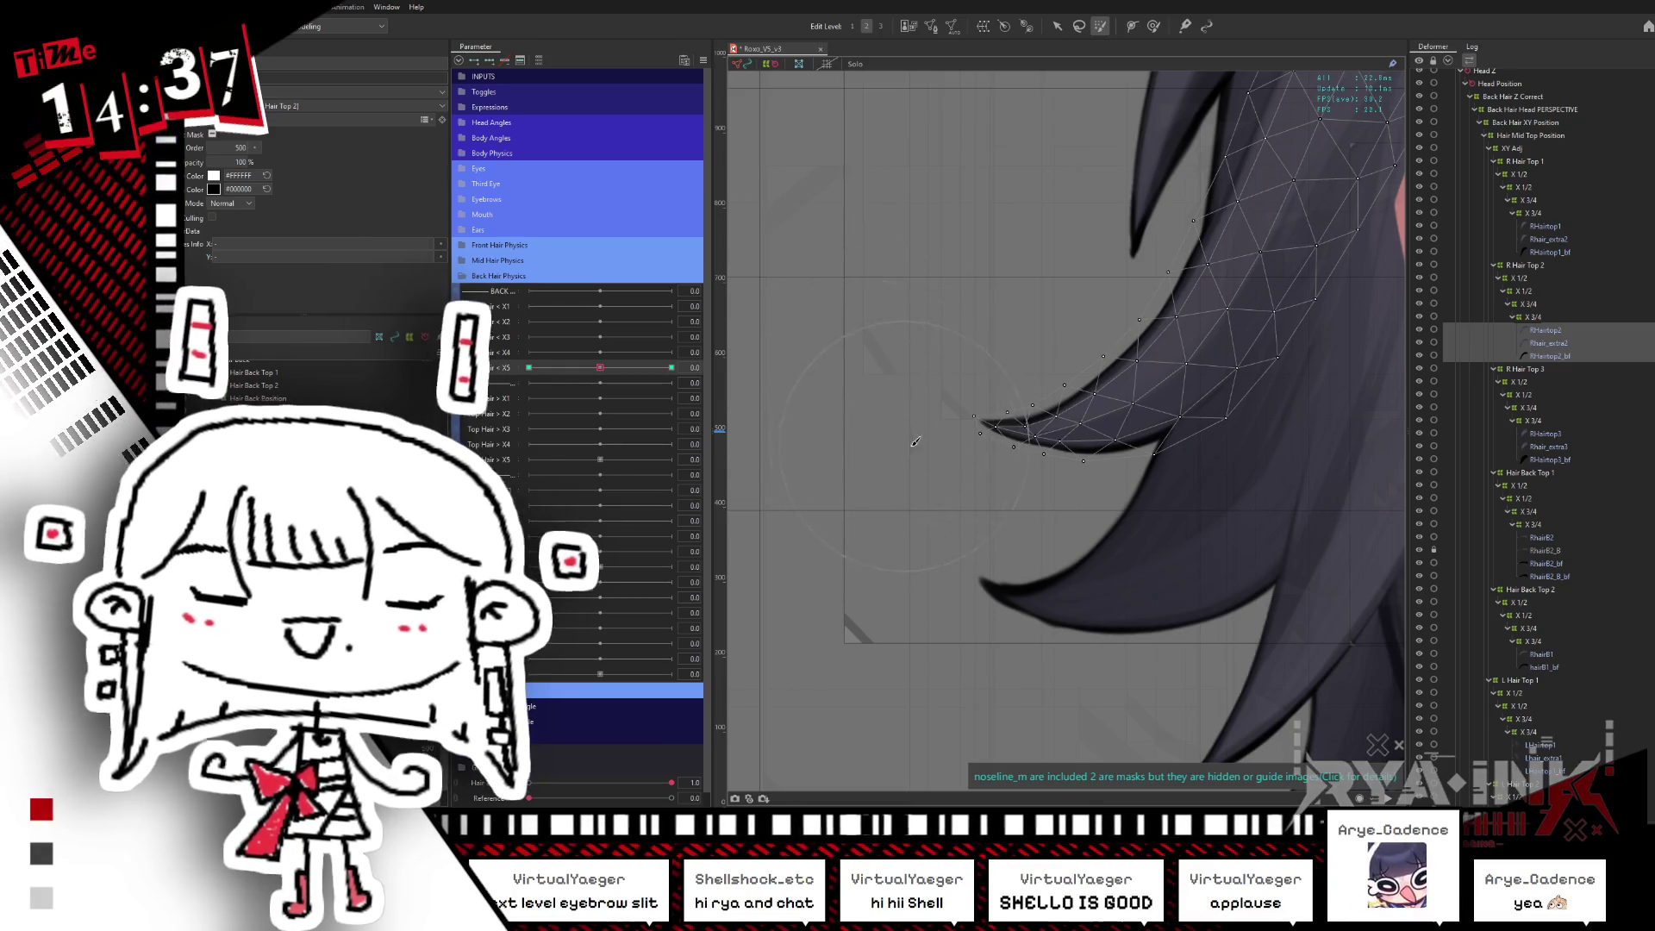
click(929, 413)
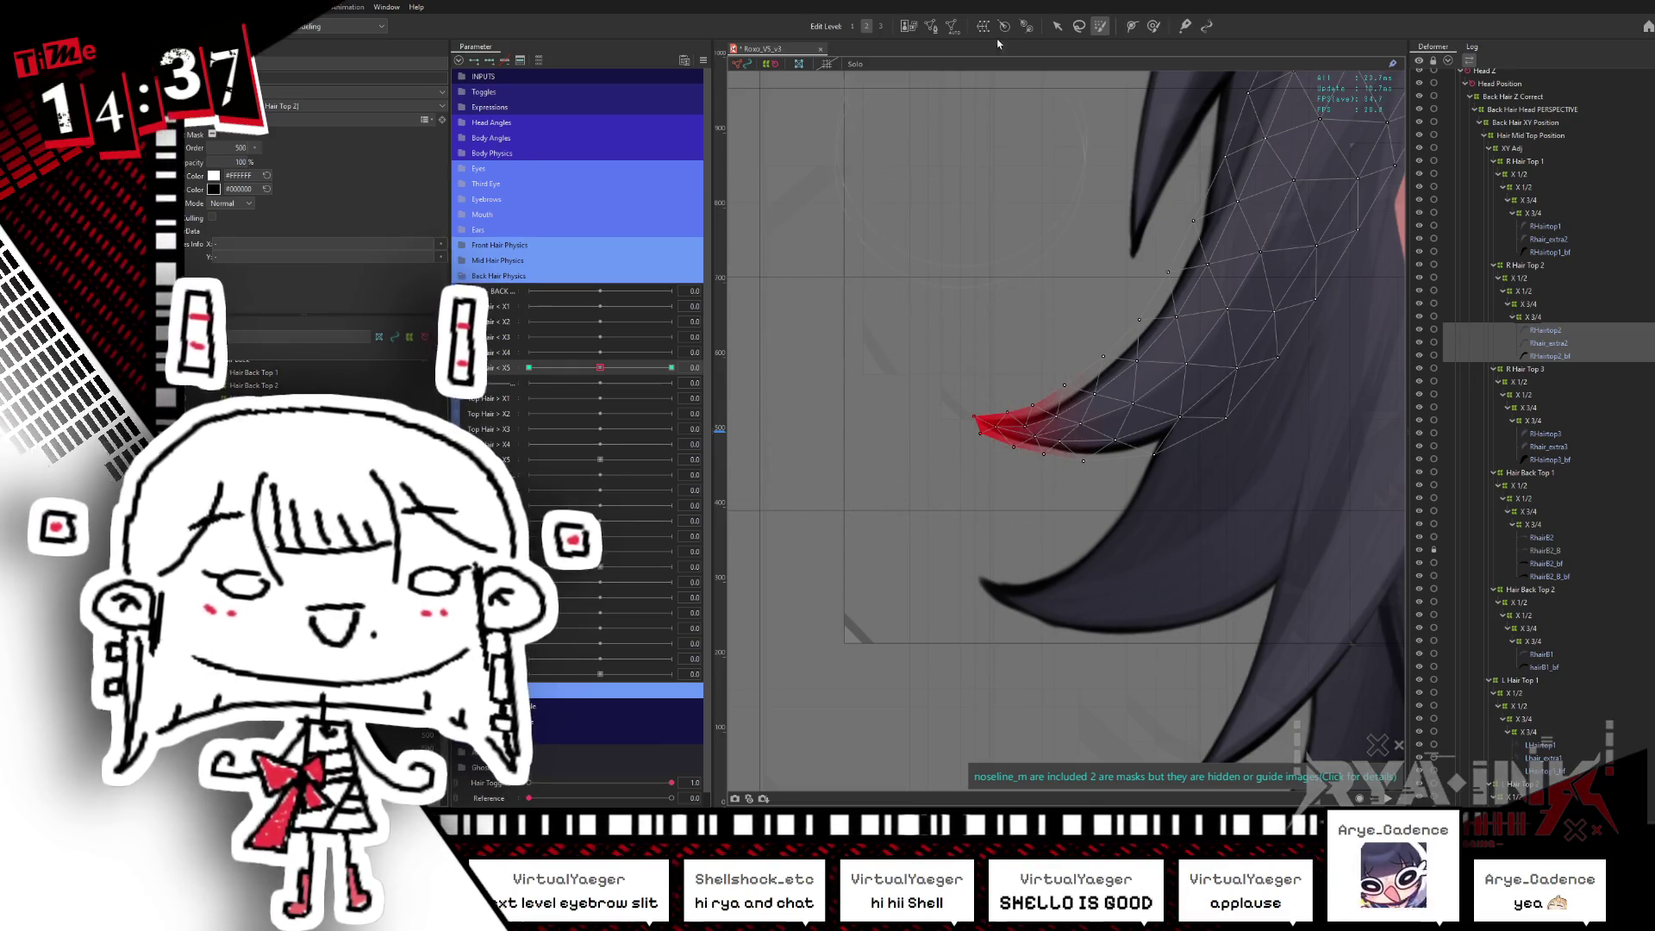
key(v)
- Check the curl at -1, then sculpt the hair-tip curve at the +1 key
click(672, 367)
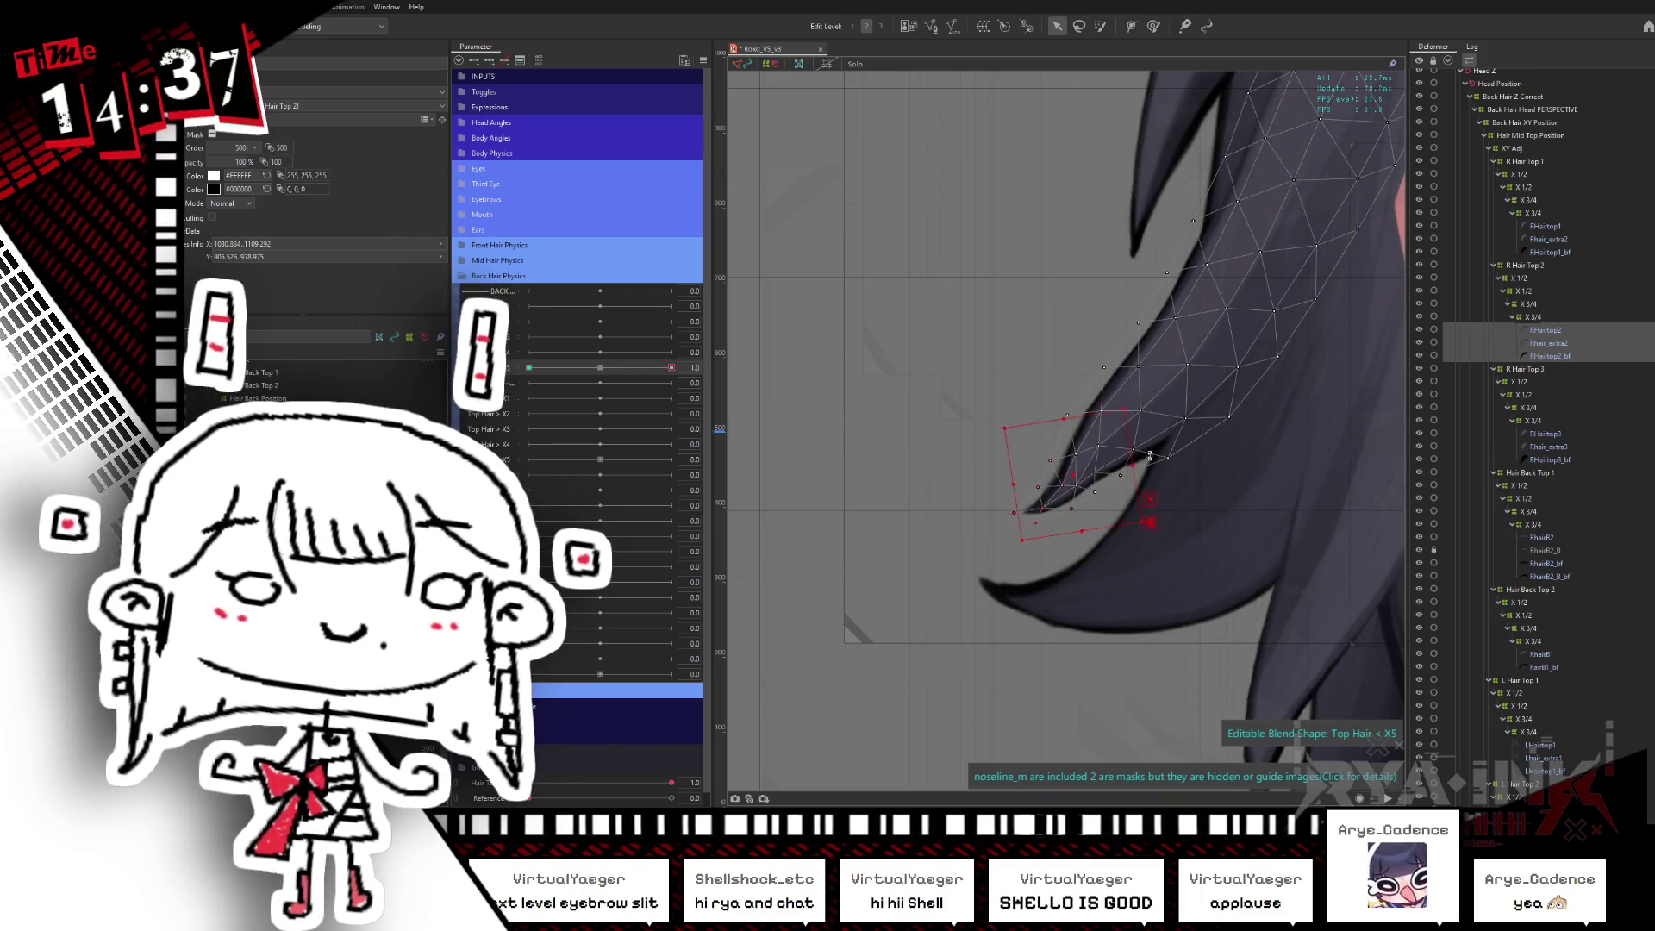
drag(1192, 382, 1149, 300)
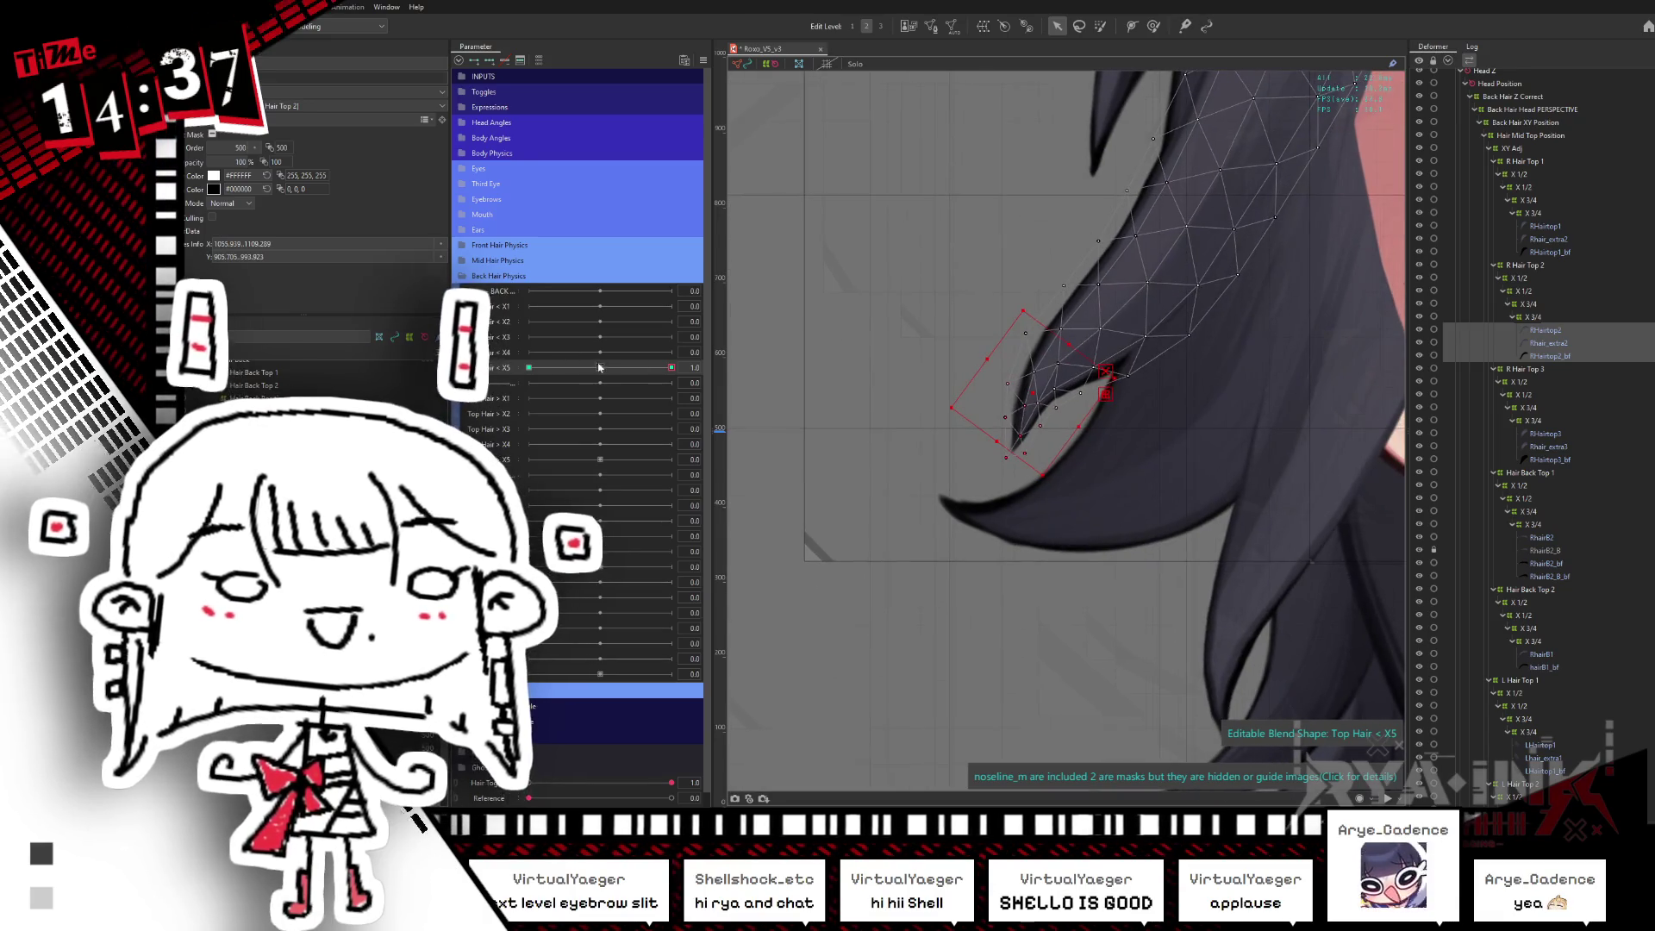
drag(671, 367, 528, 367)
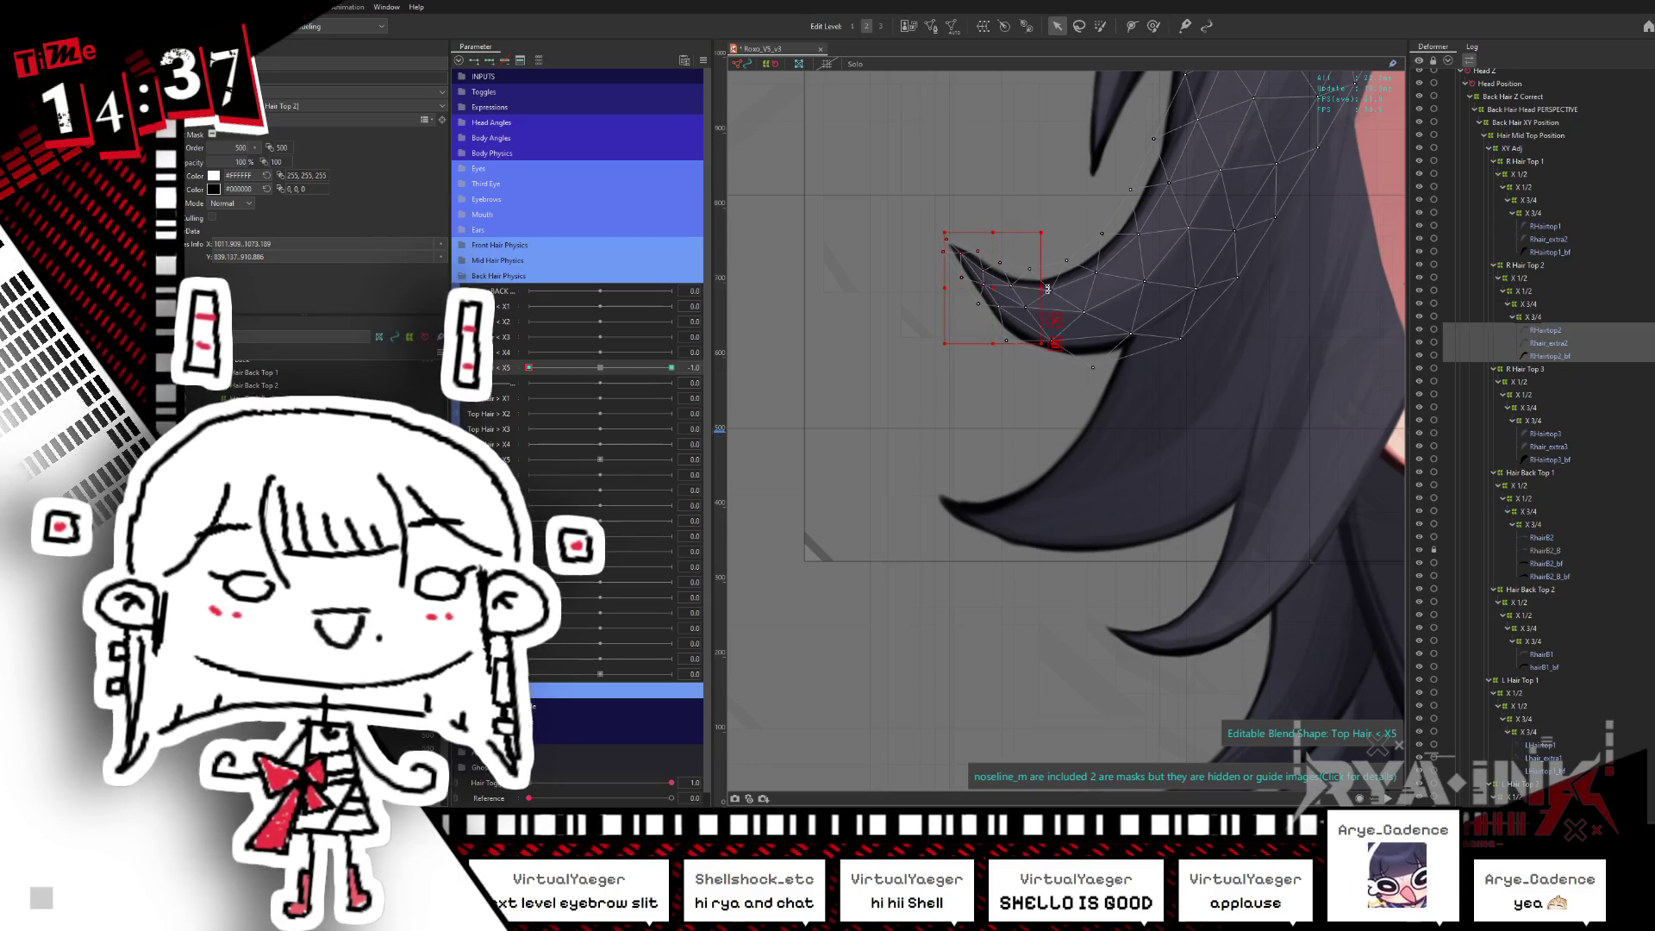
drag(528, 367, 671, 367)
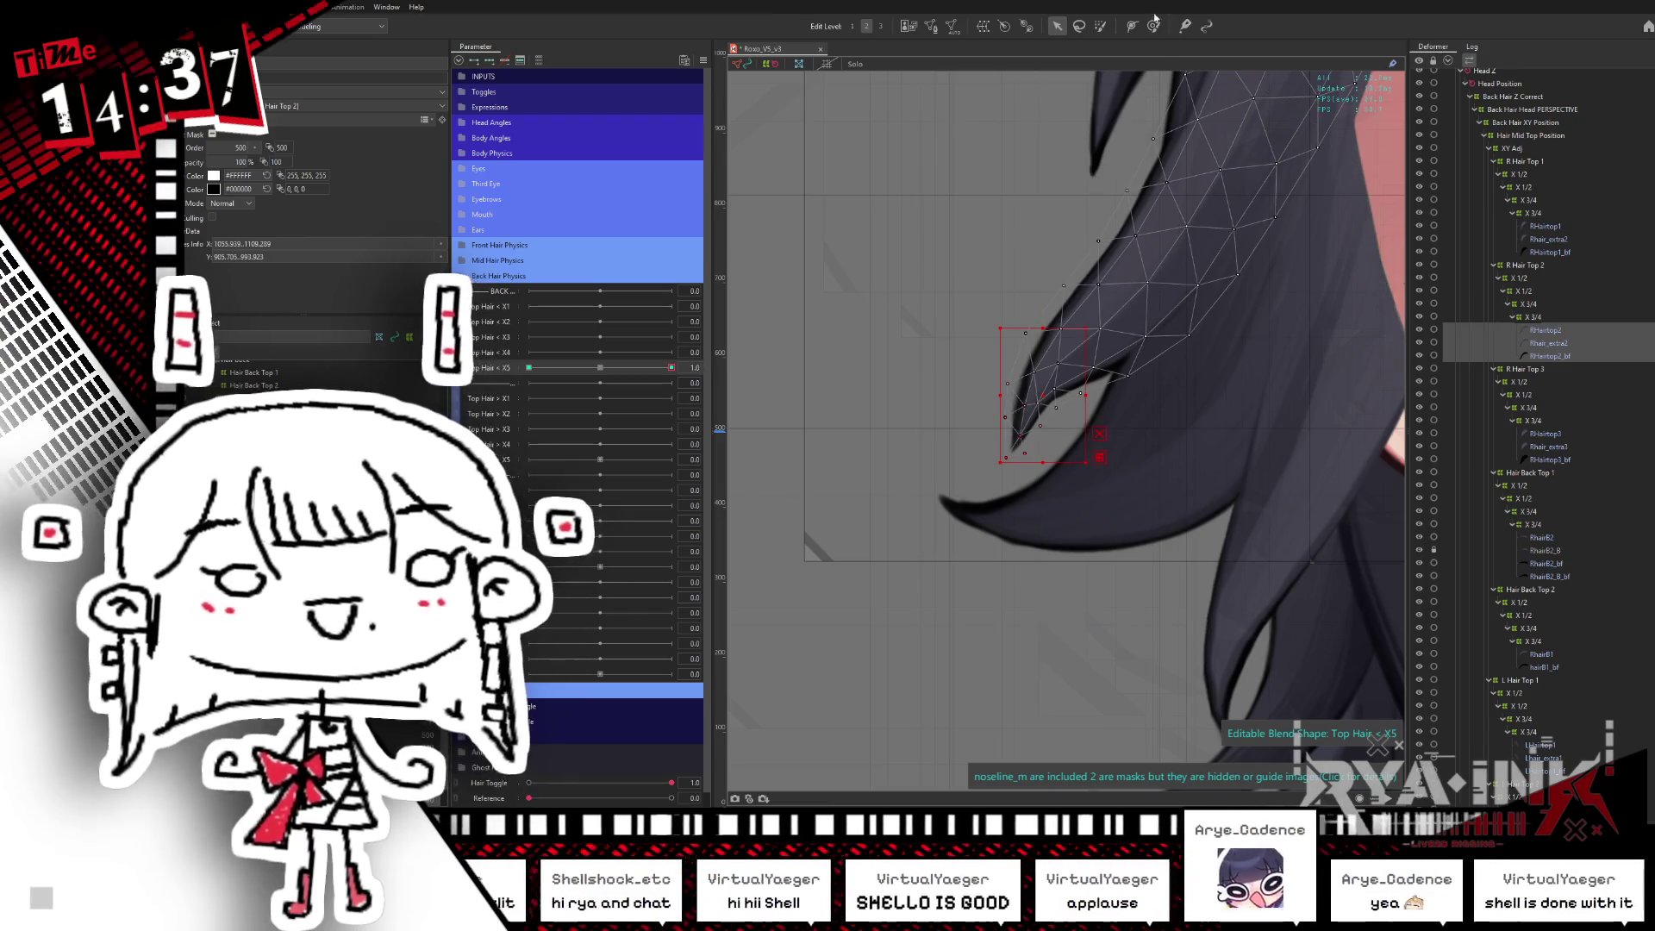
key(b)
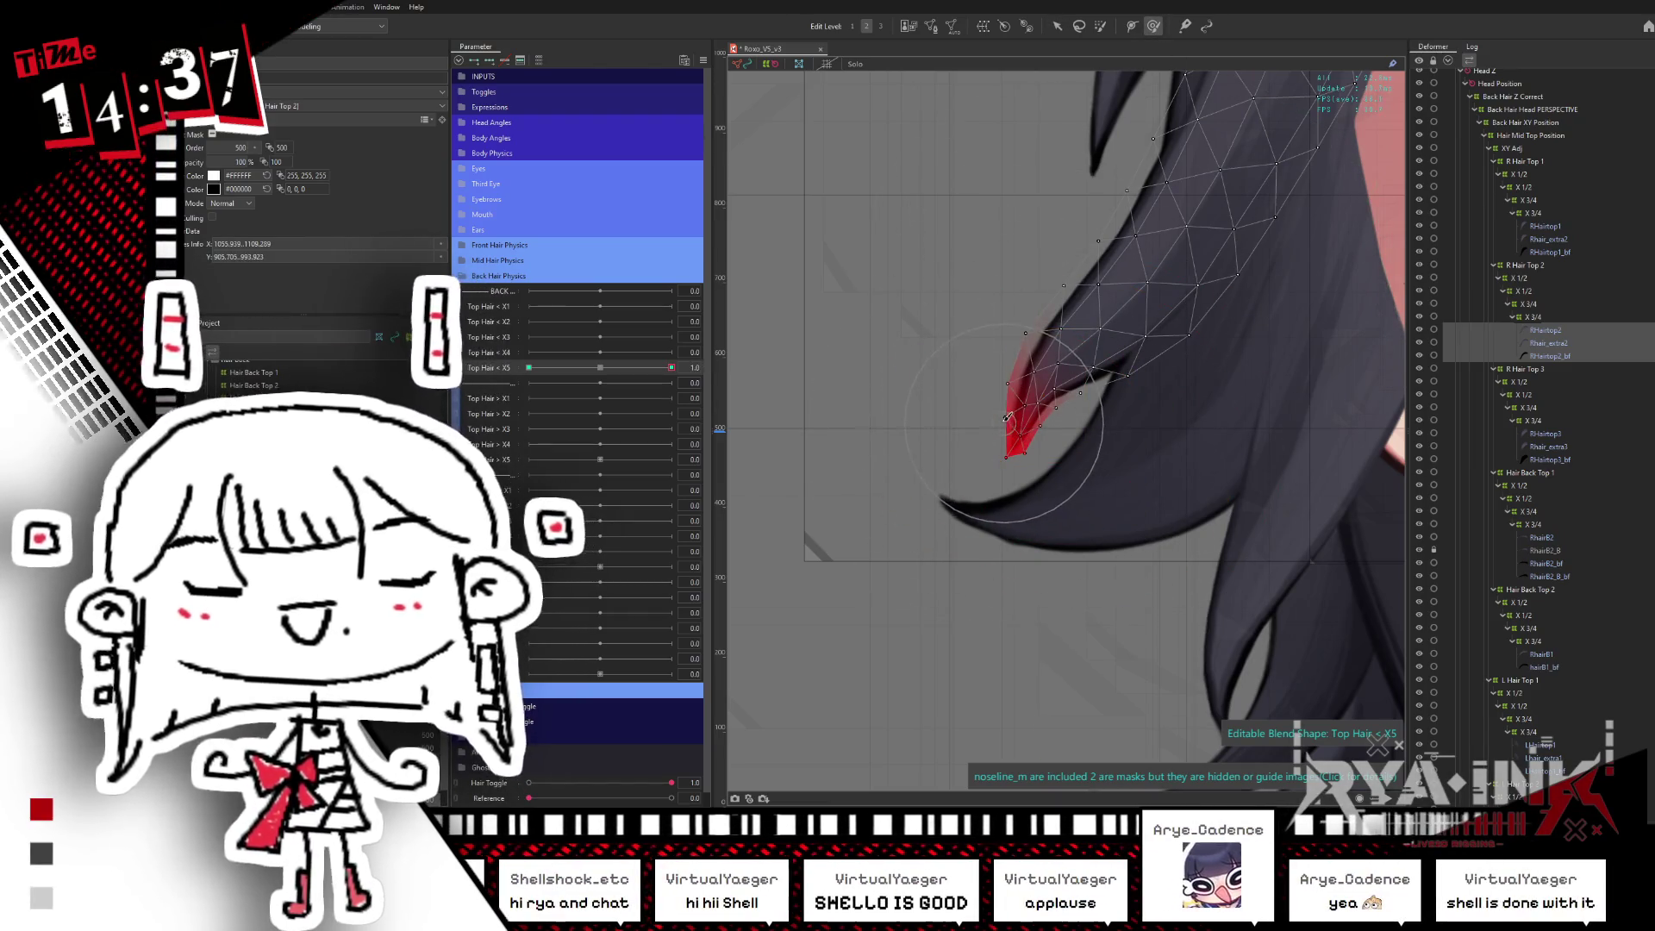
drag(1007, 419, 1055, 442)
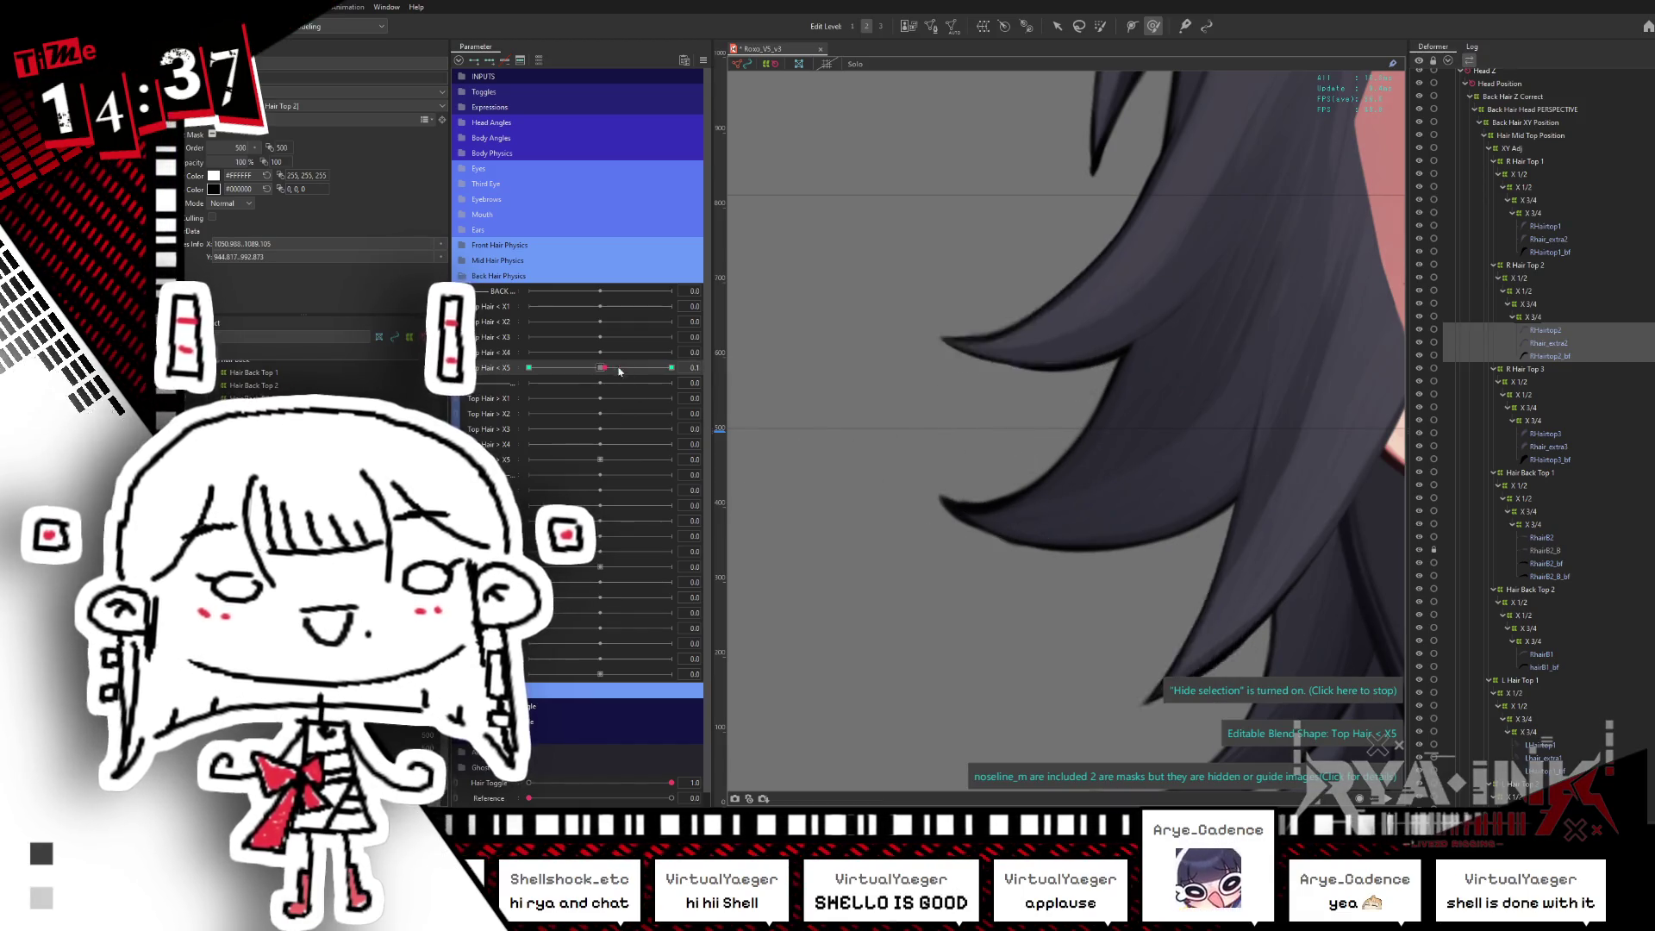
- Reshape the hair tip at the -1 key, then select the RHairtop3 hair layer
drag(672, 367, 544, 367)
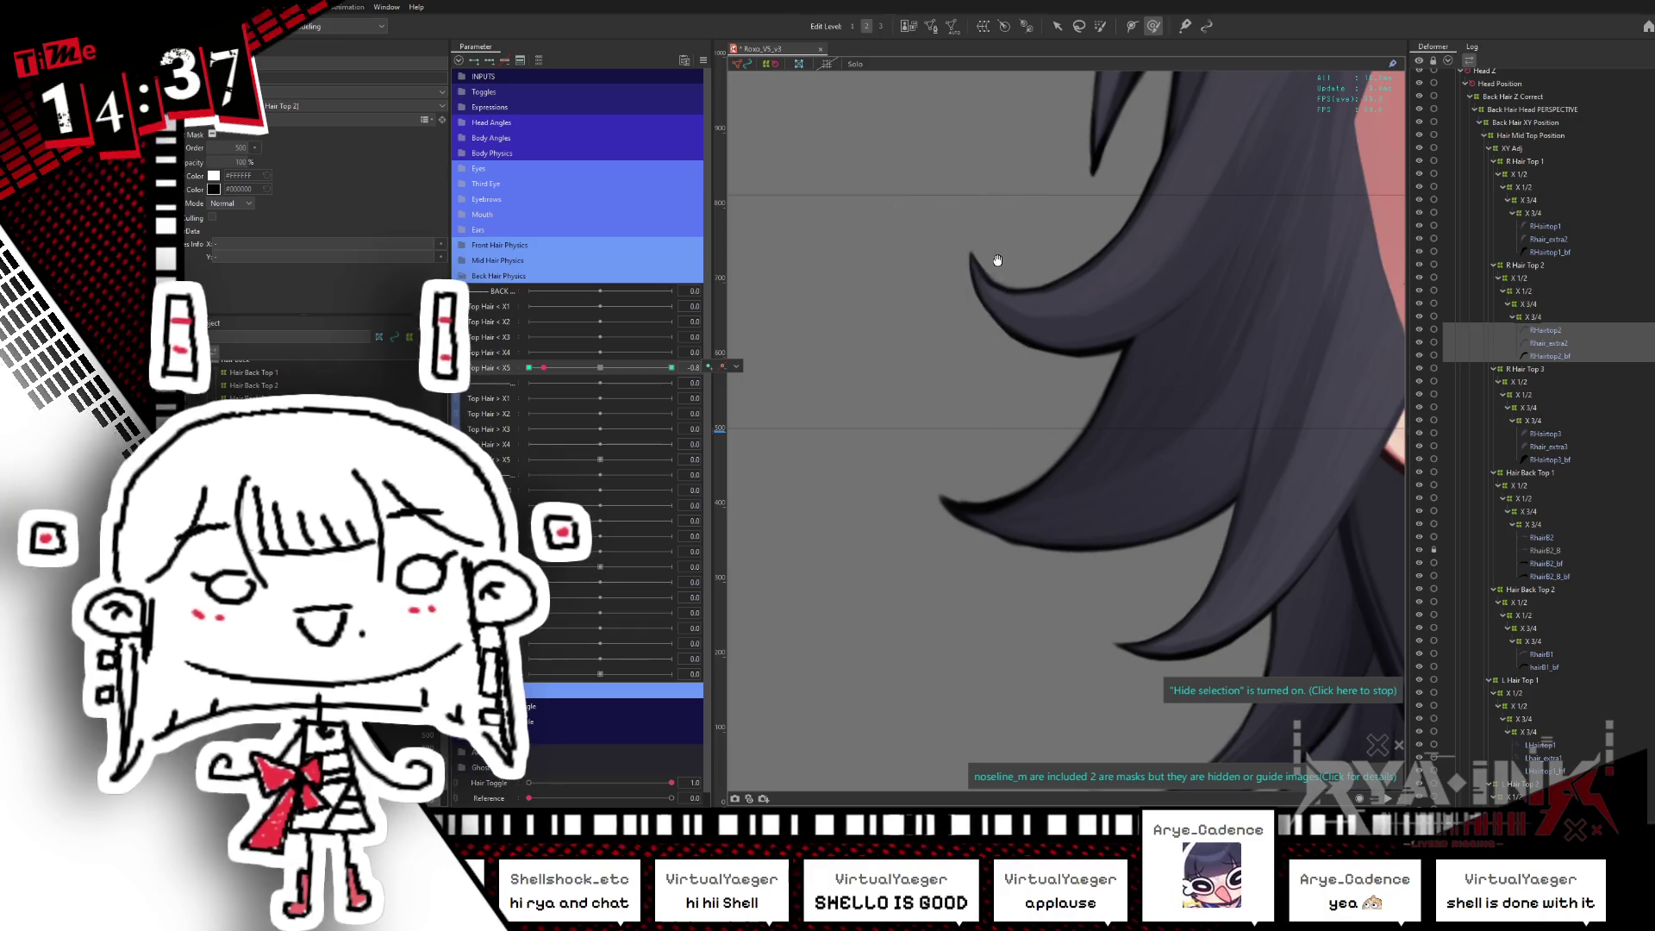
click(528, 368)
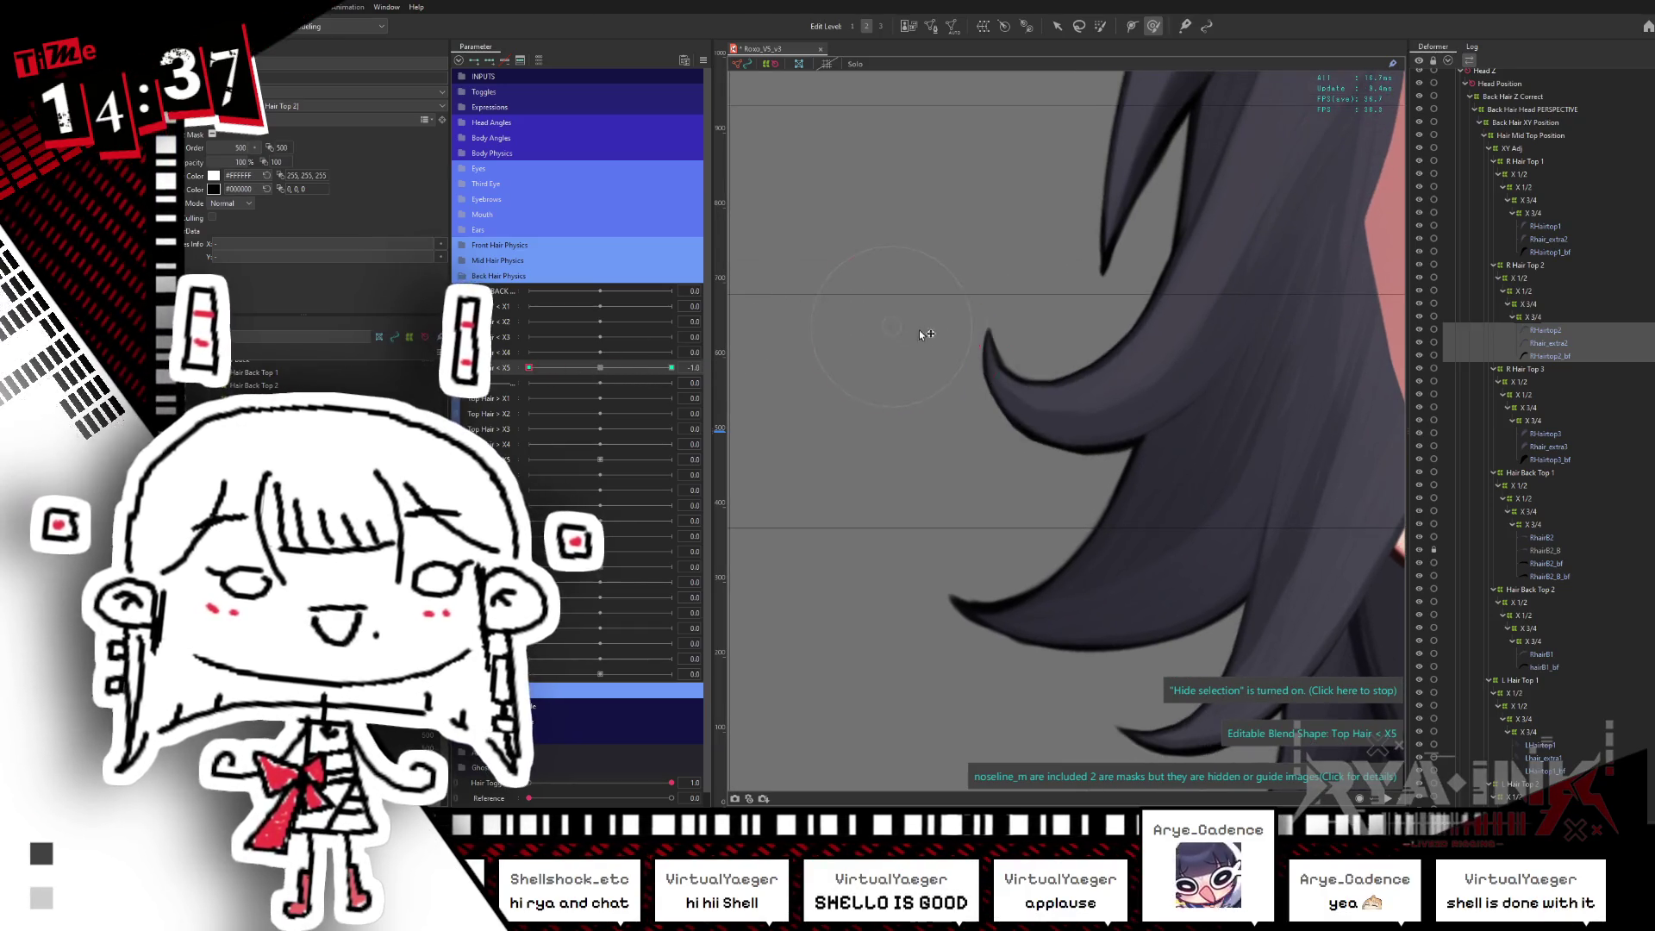
click(970, 230)
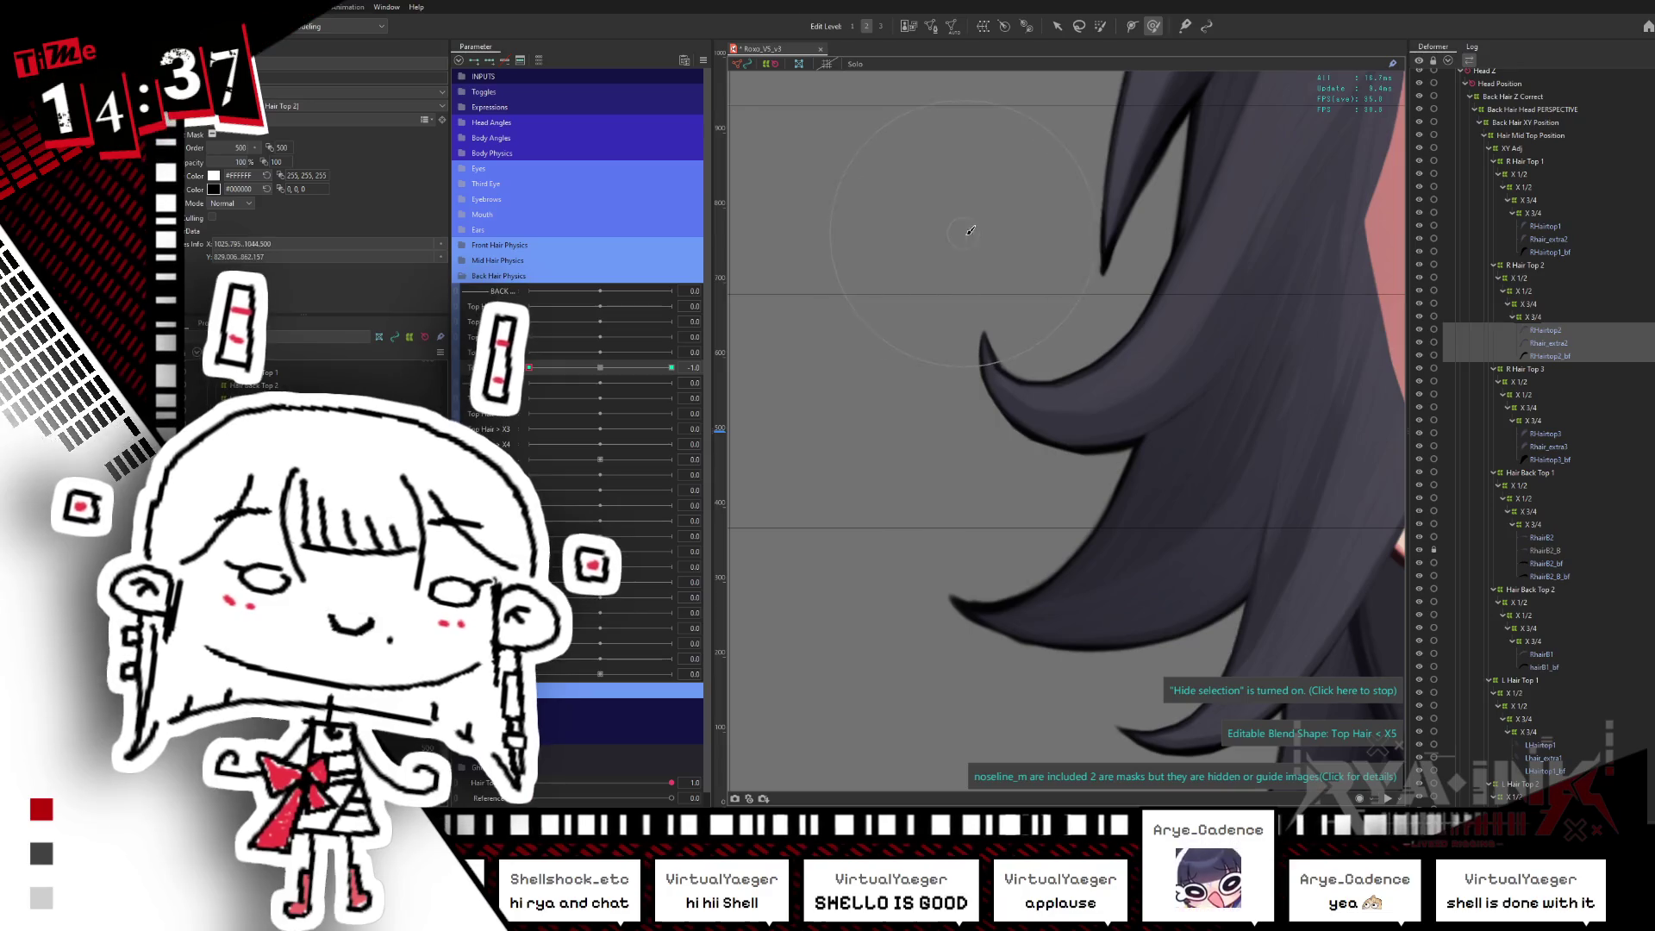
mouse_move(529, 367)
mouse_down()
mouse_move(601, 367)
mouse_move(552, 387)
mouse_up()
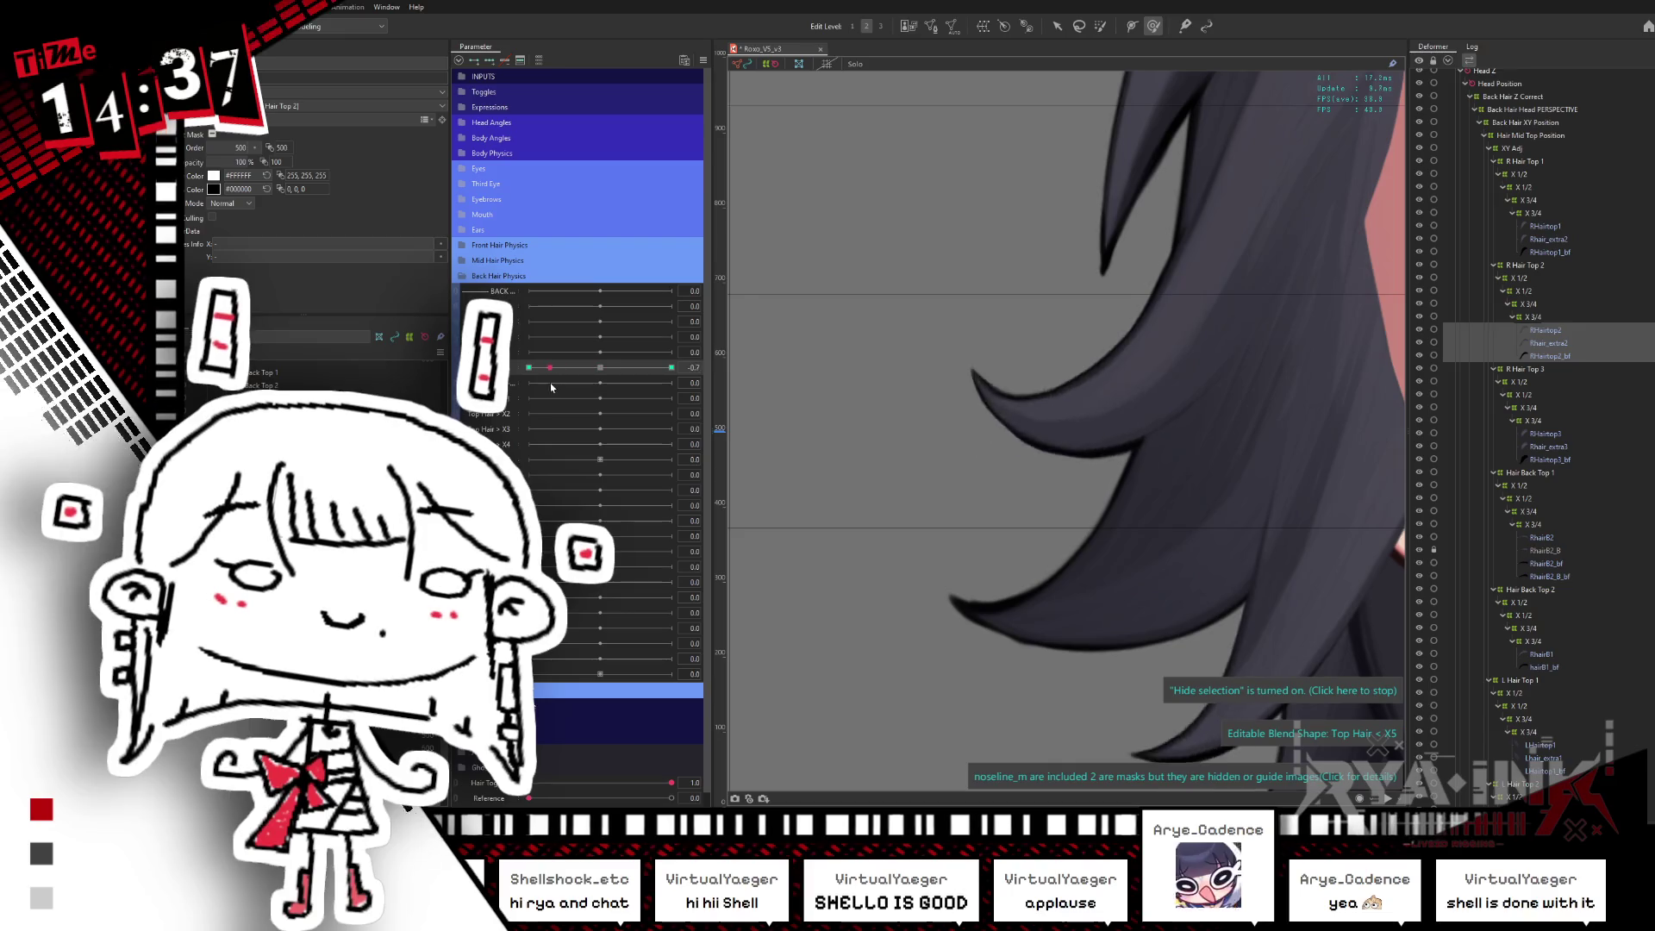
click(1552, 435)
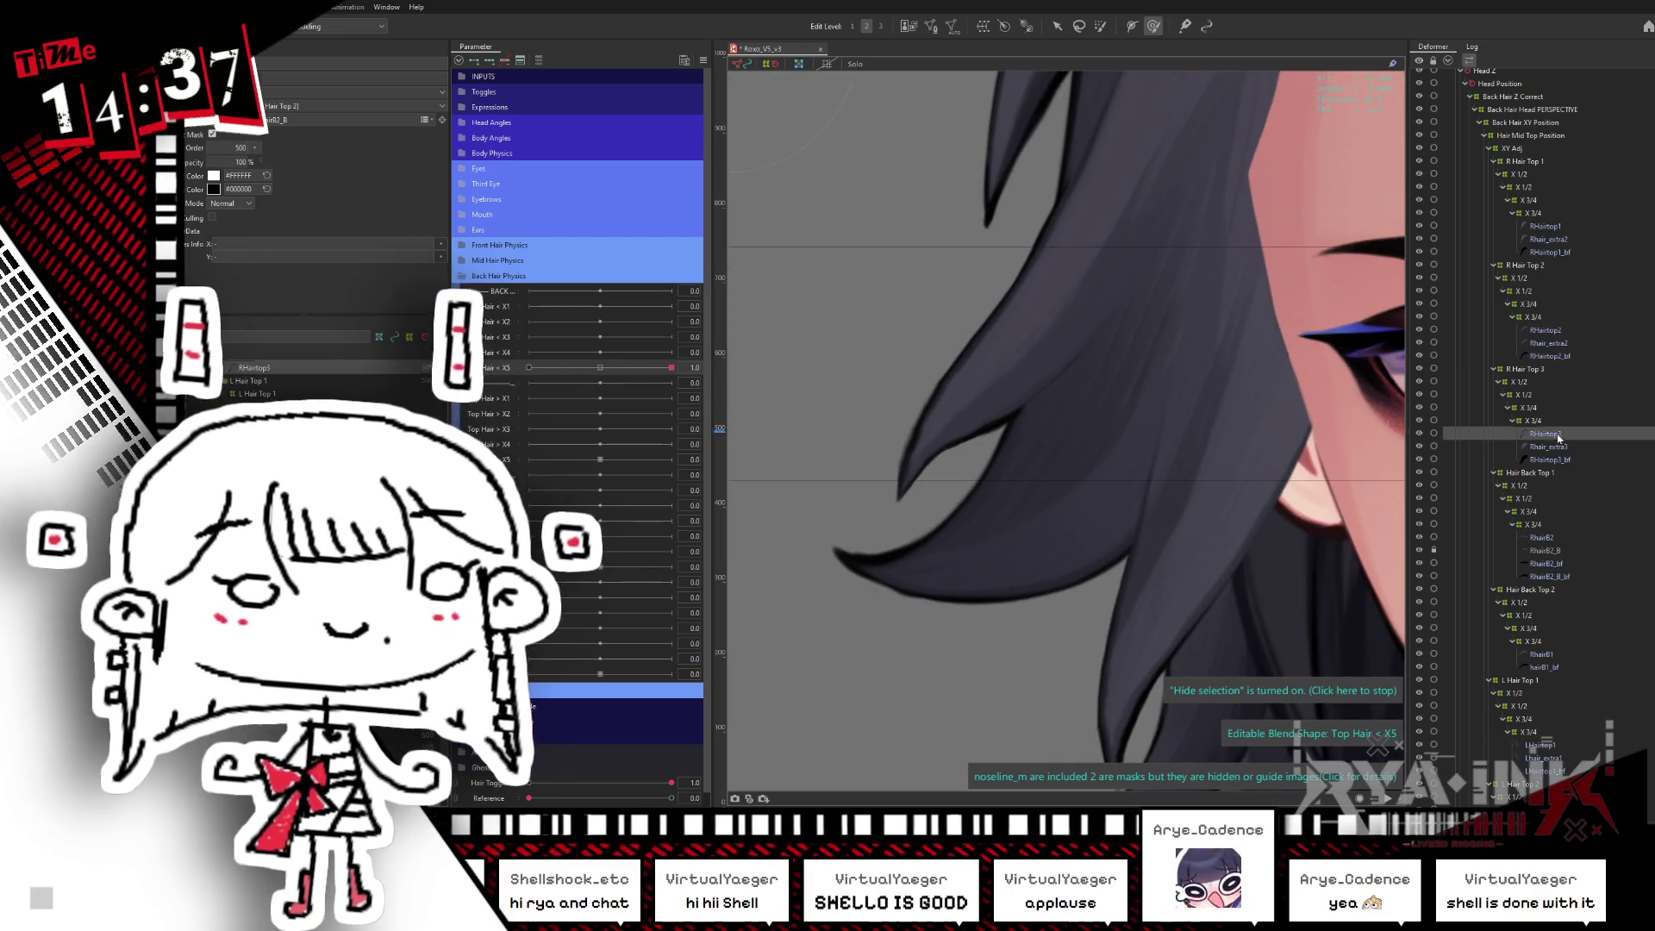
- Select RHairtop3 with Rhair_extra3 and RHairtop3_bf, and set Top Hair < X5 to +1
shift+click(1552, 459)
click(599, 367)
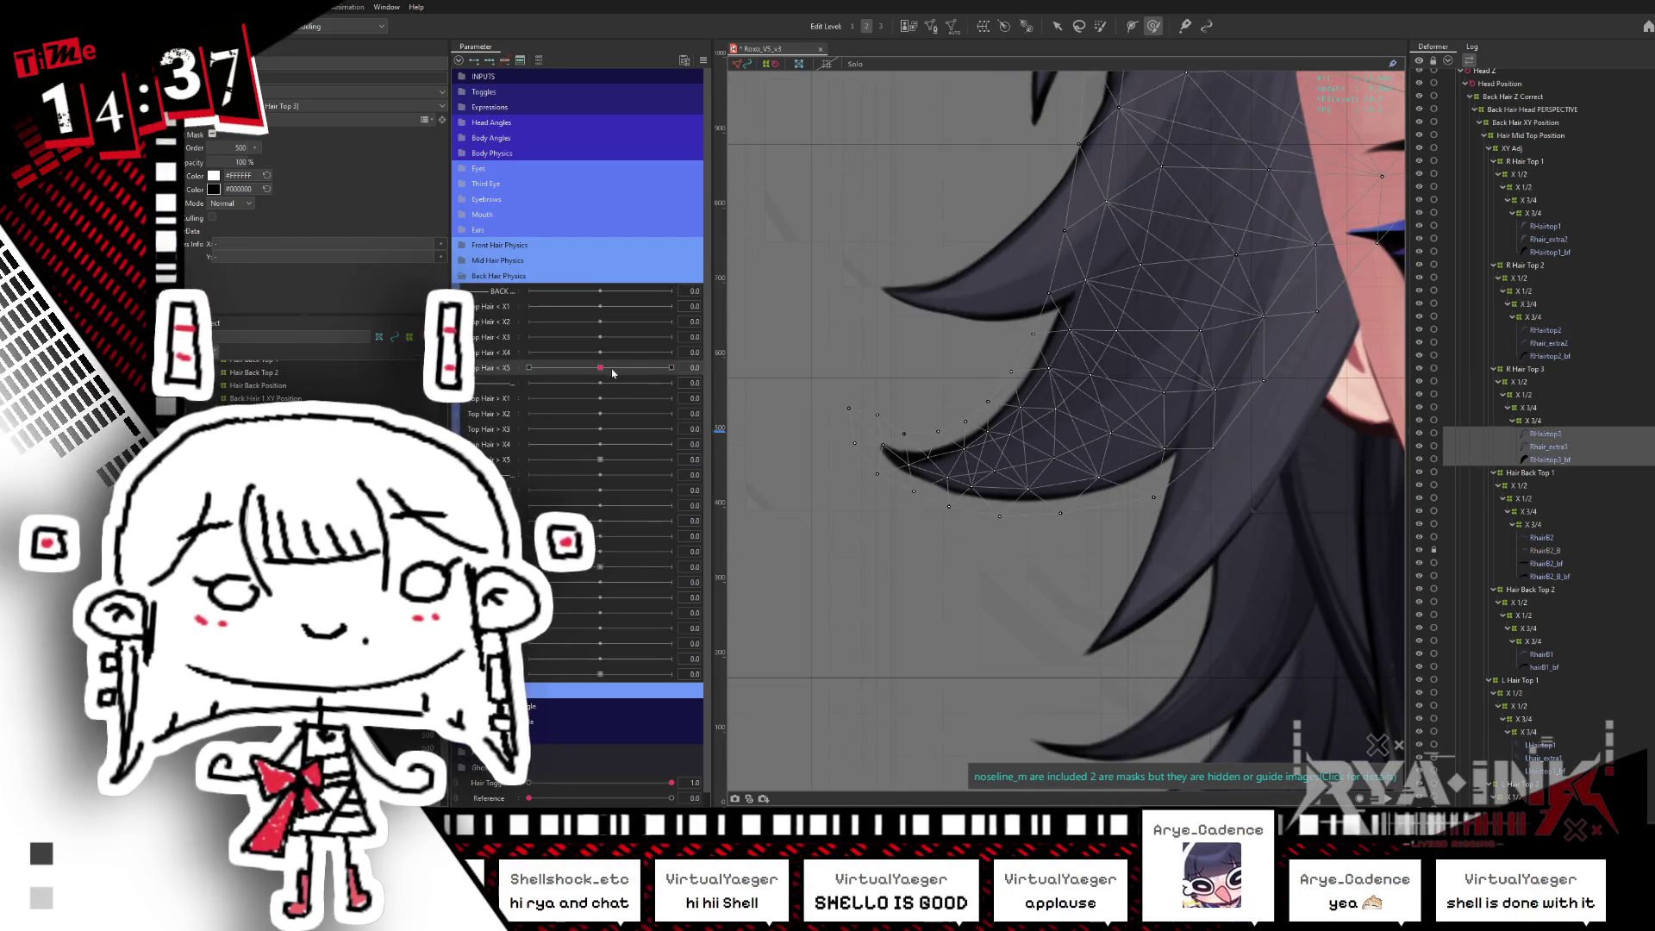
click(671, 368)
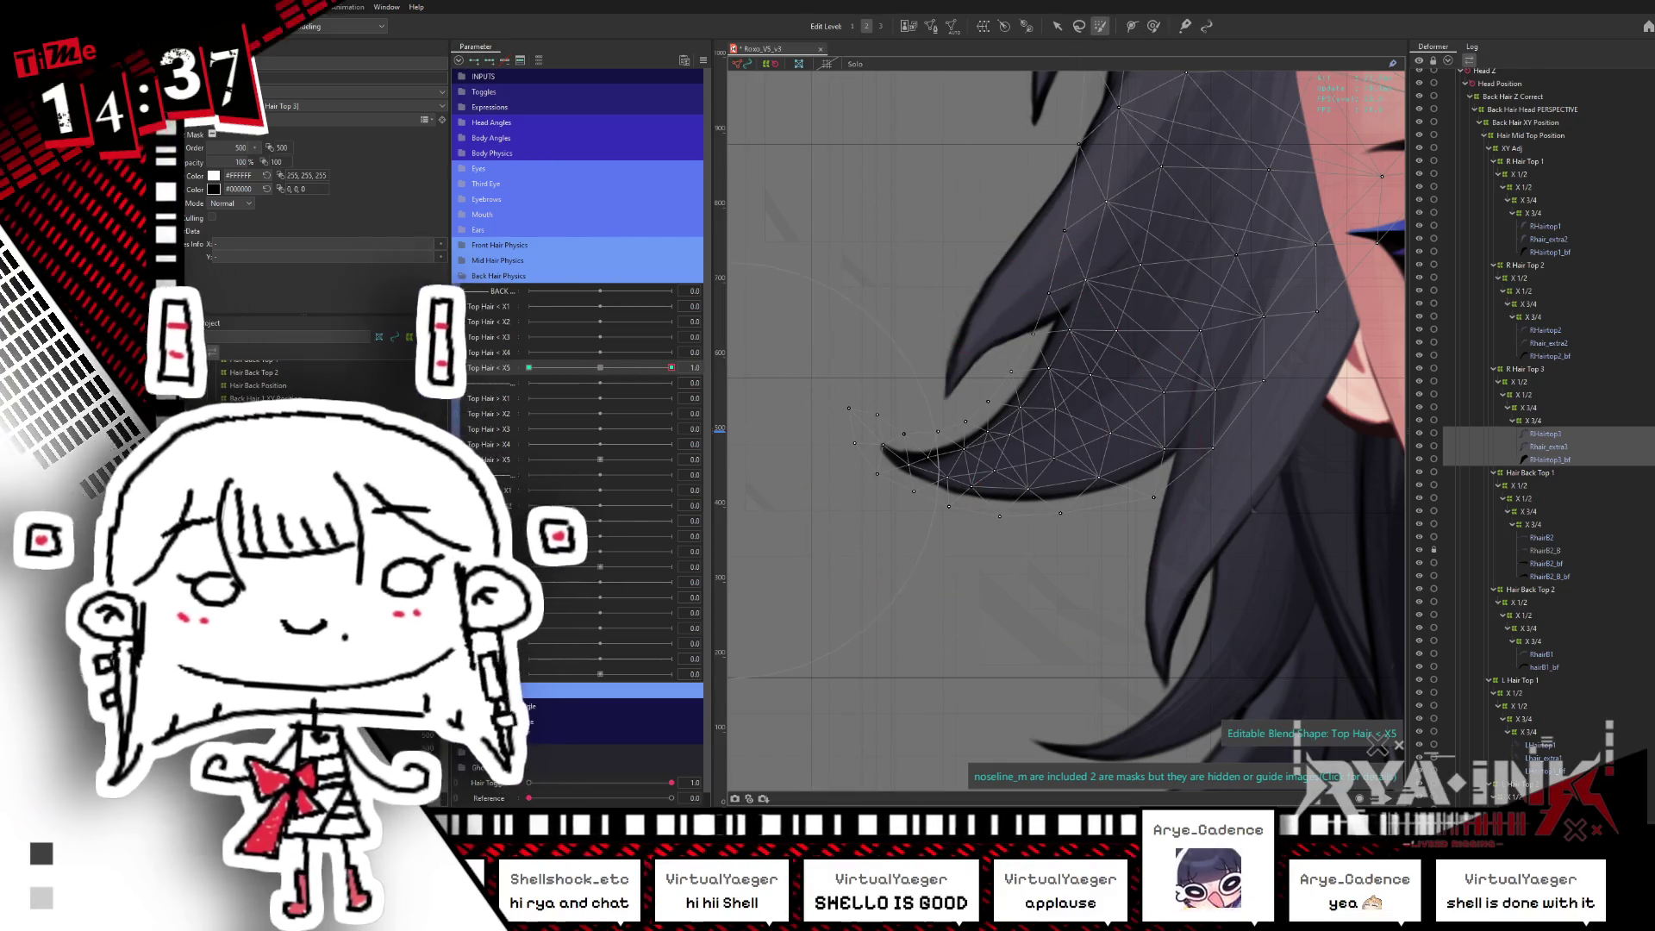
drag(784, 468, 890, 473)
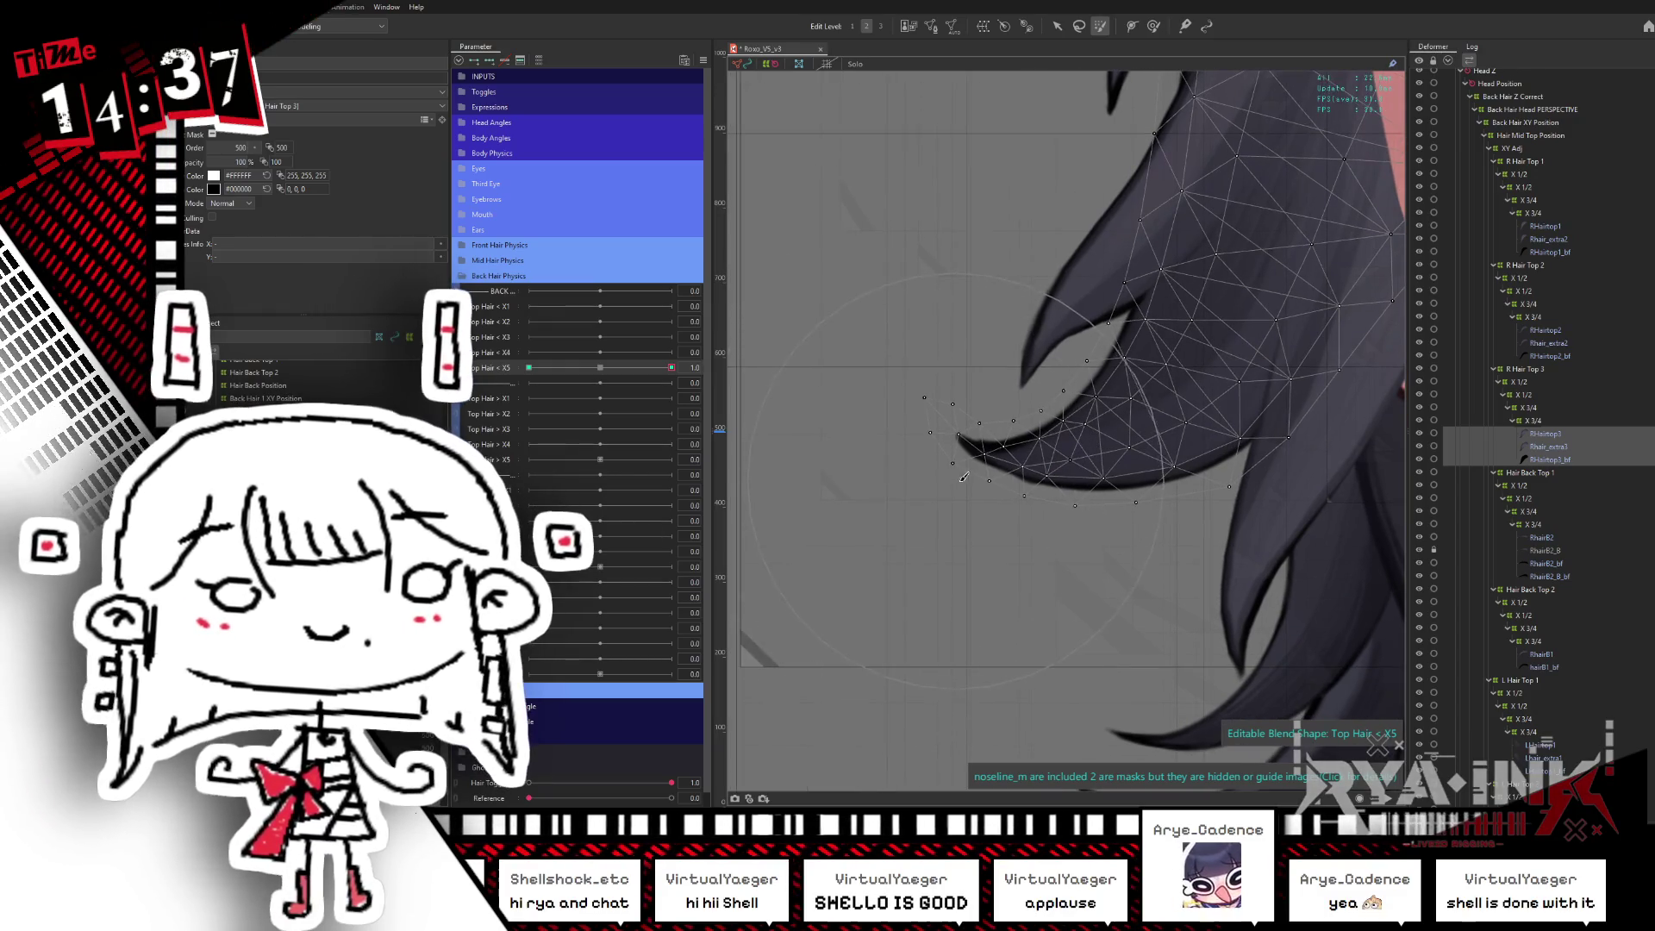
- Try moving the Hair Top 3 tip vertices, undo, and clear the selection for brush-selecting
click(1017, 456)
click(1099, 25)
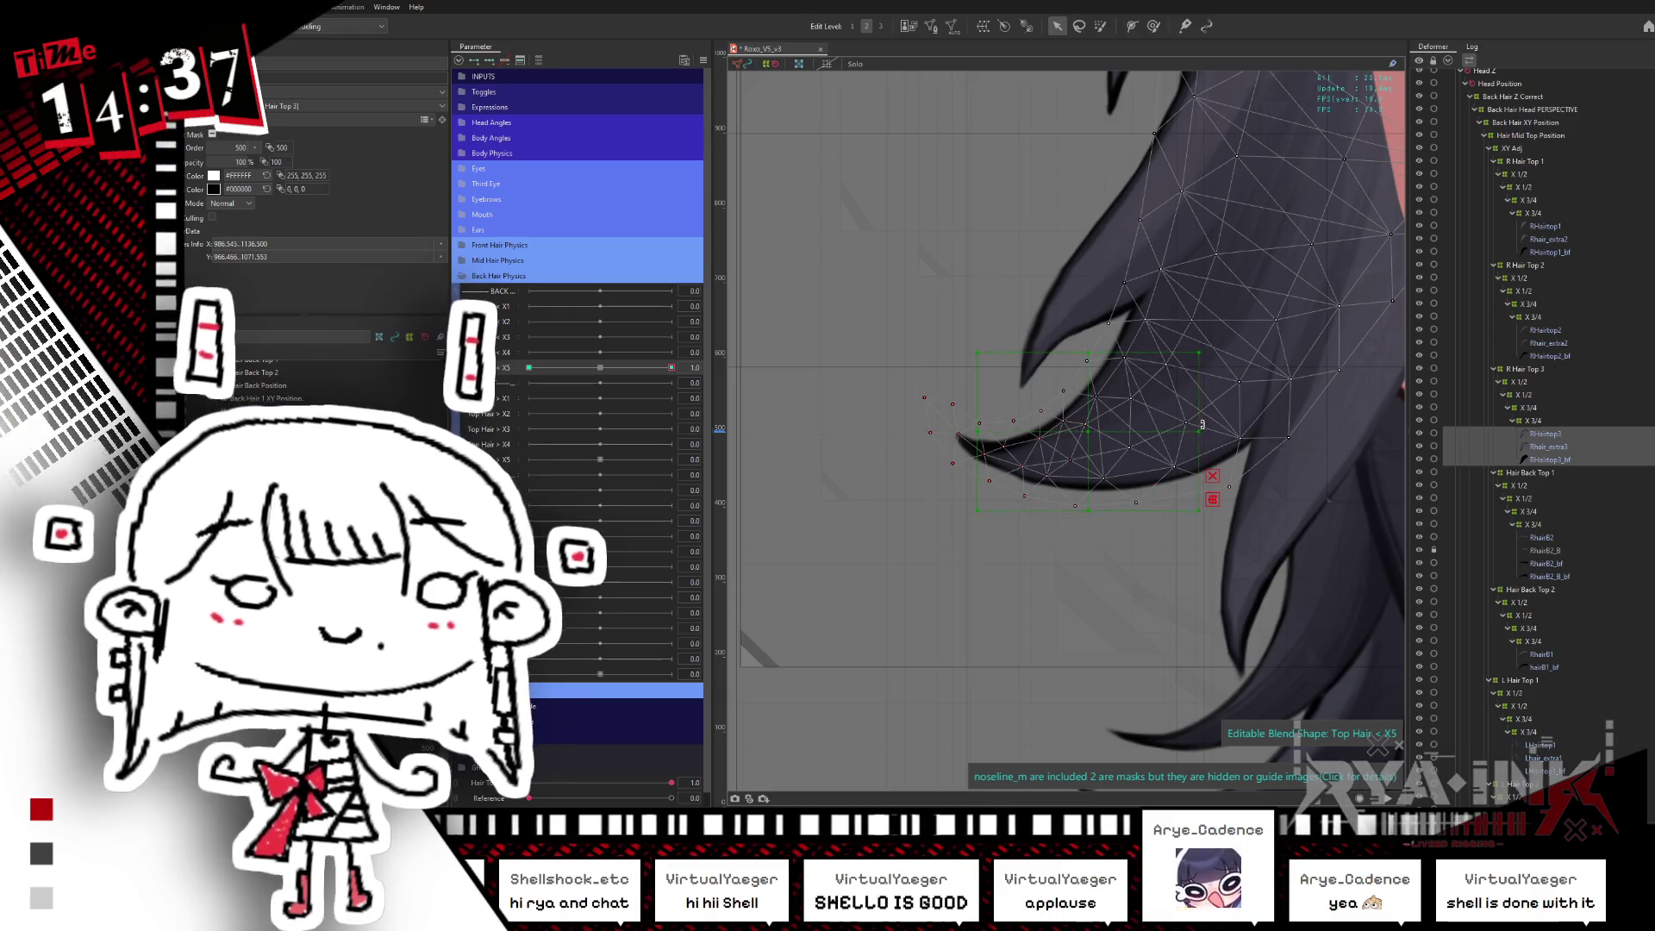
mouse_move(1211, 430)
mouse_down()
mouse_move(1030, 437)
mouse_move(1099, 442)
mouse_up()
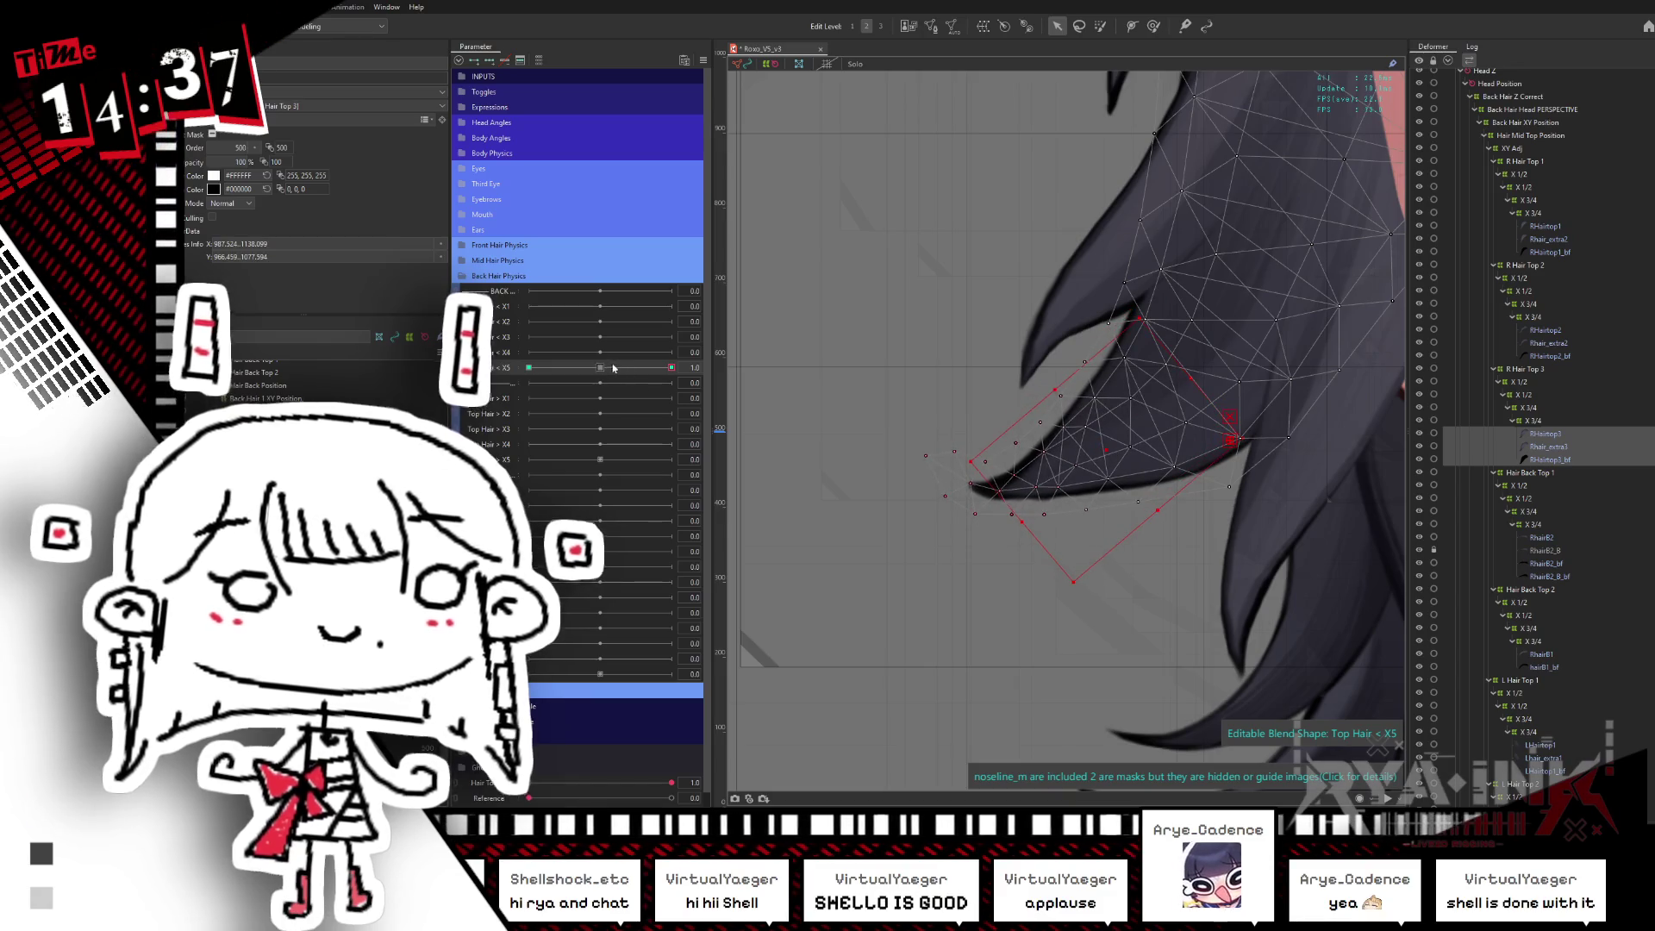
drag(616, 368, 521, 370)
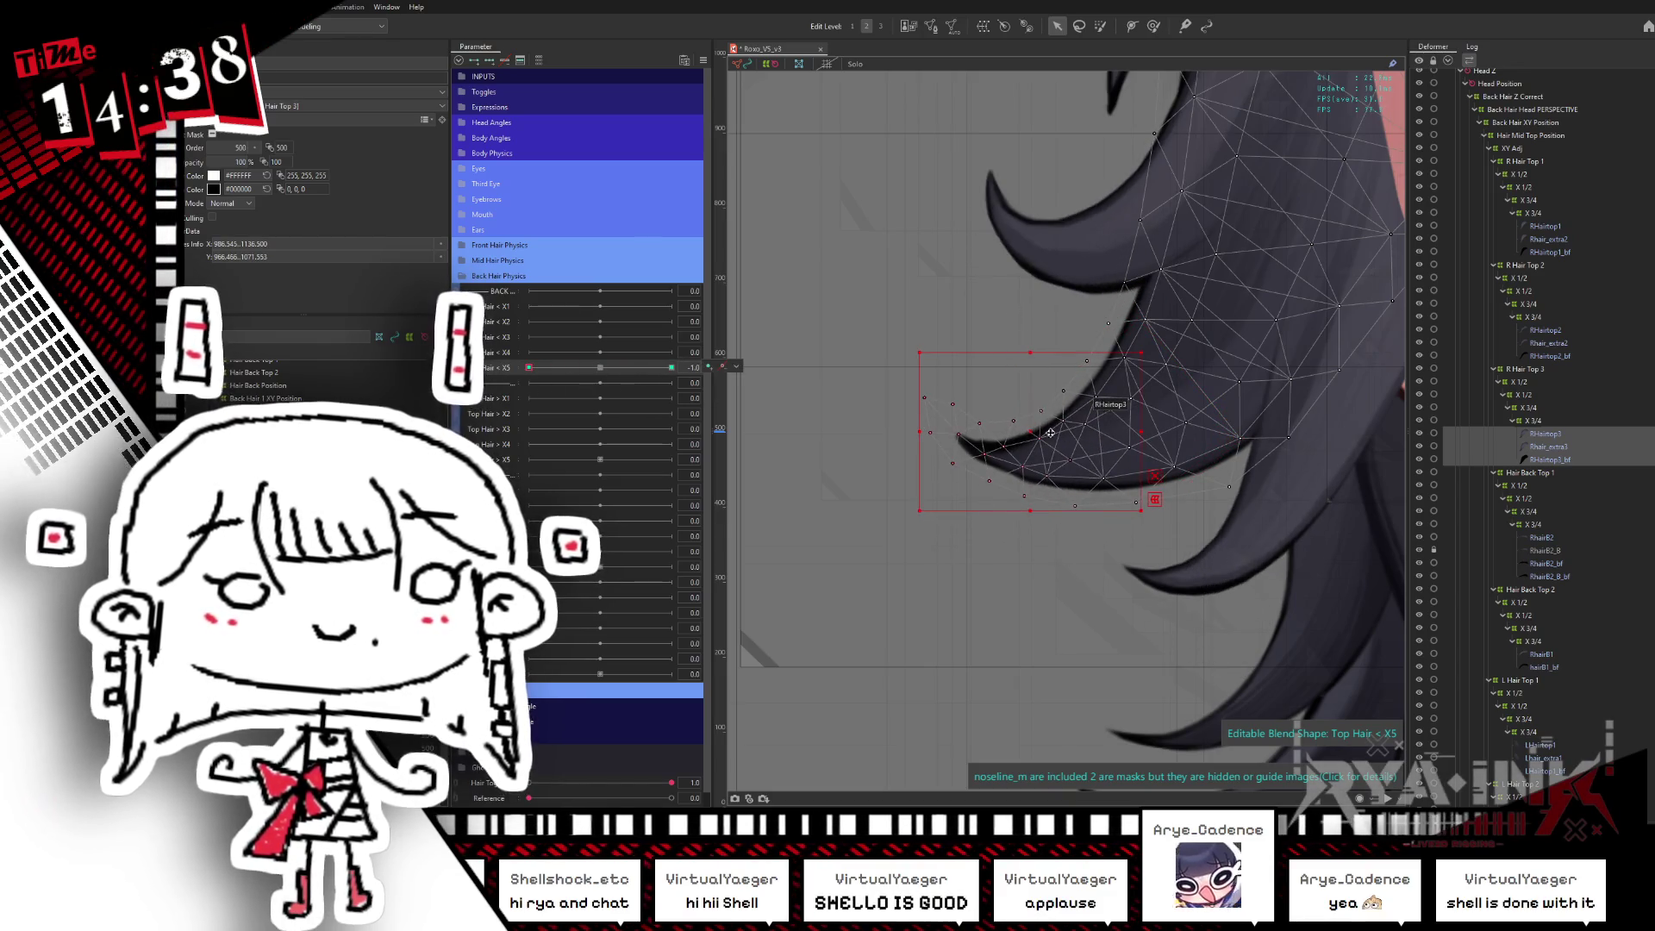
mouse_move(1090, 429)
mouse_down()
mouse_move(1234, 429)
mouse_move(1173, 474)
mouse_up()
key(ctrl+z)
key(ctrl+z)
key(ctrl+z)
key(ctrl+z)
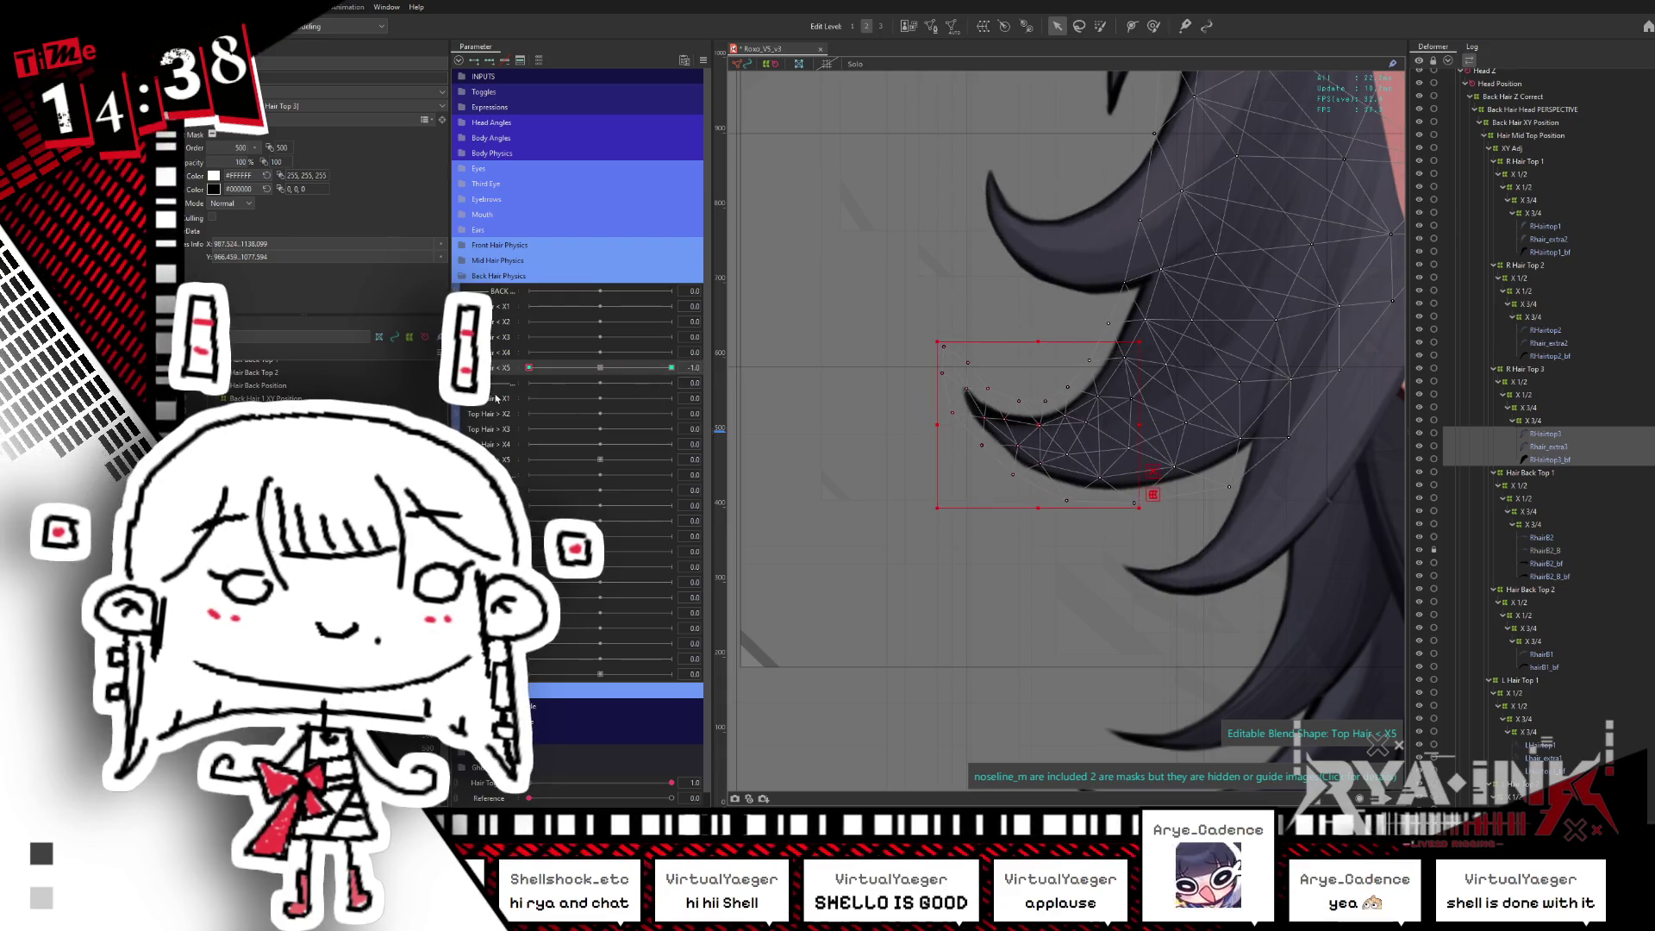
click(1097, 27)
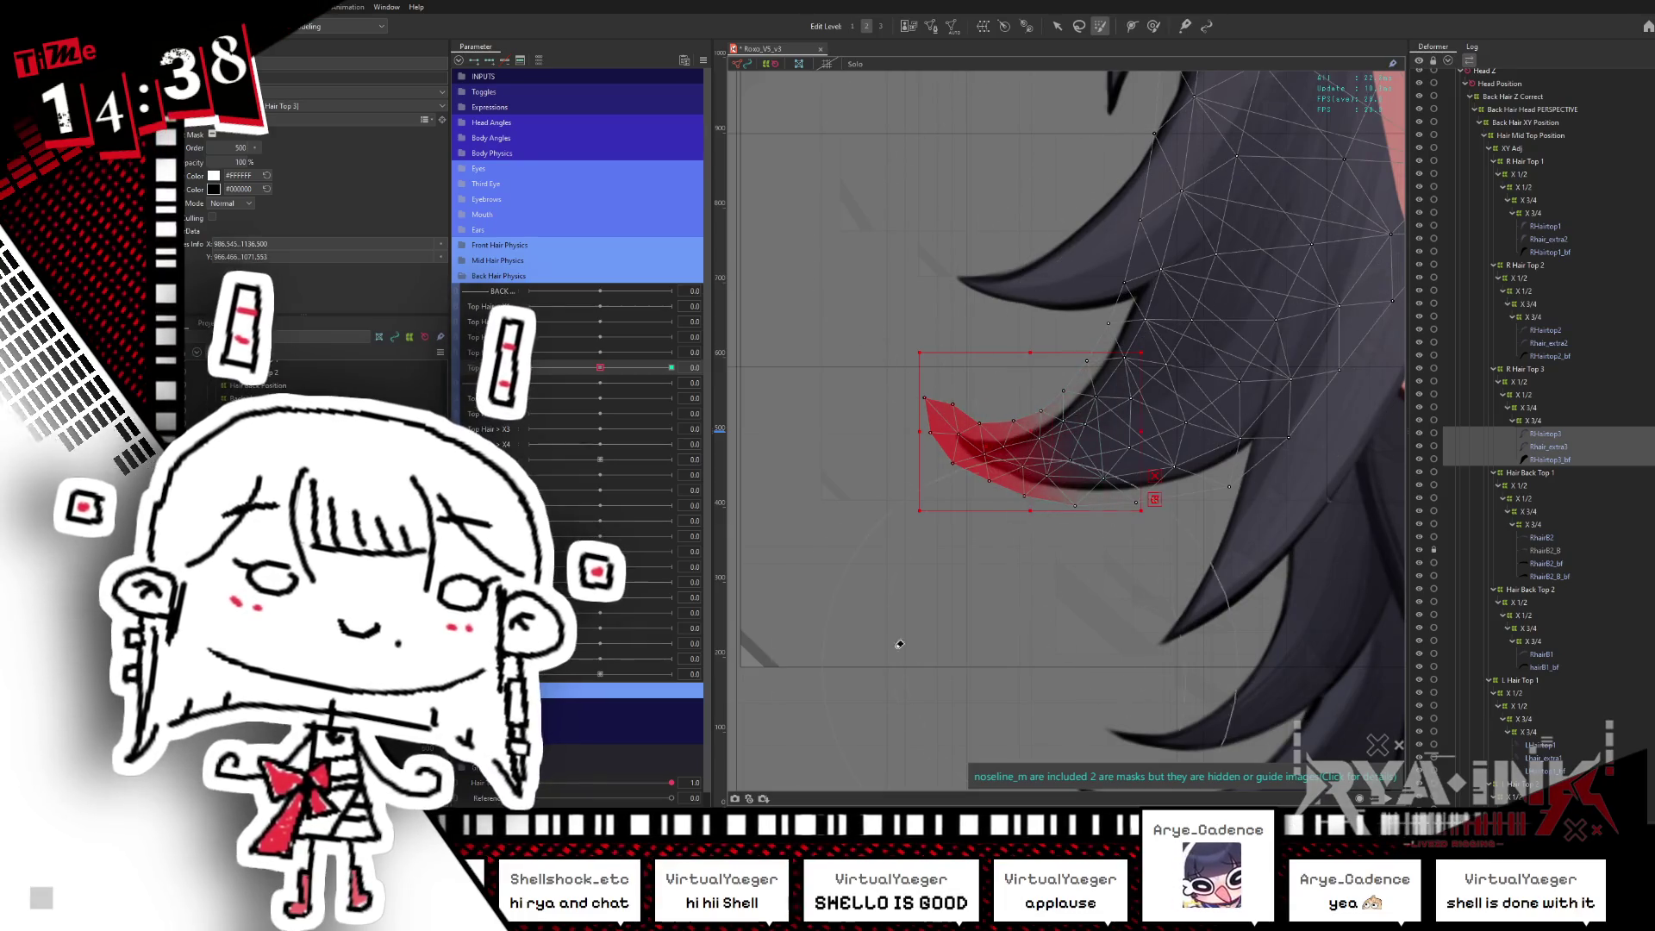
key(Escape)
- Push the tip vertices right at 1.0, then undo a trial move at -1.0
key(v)
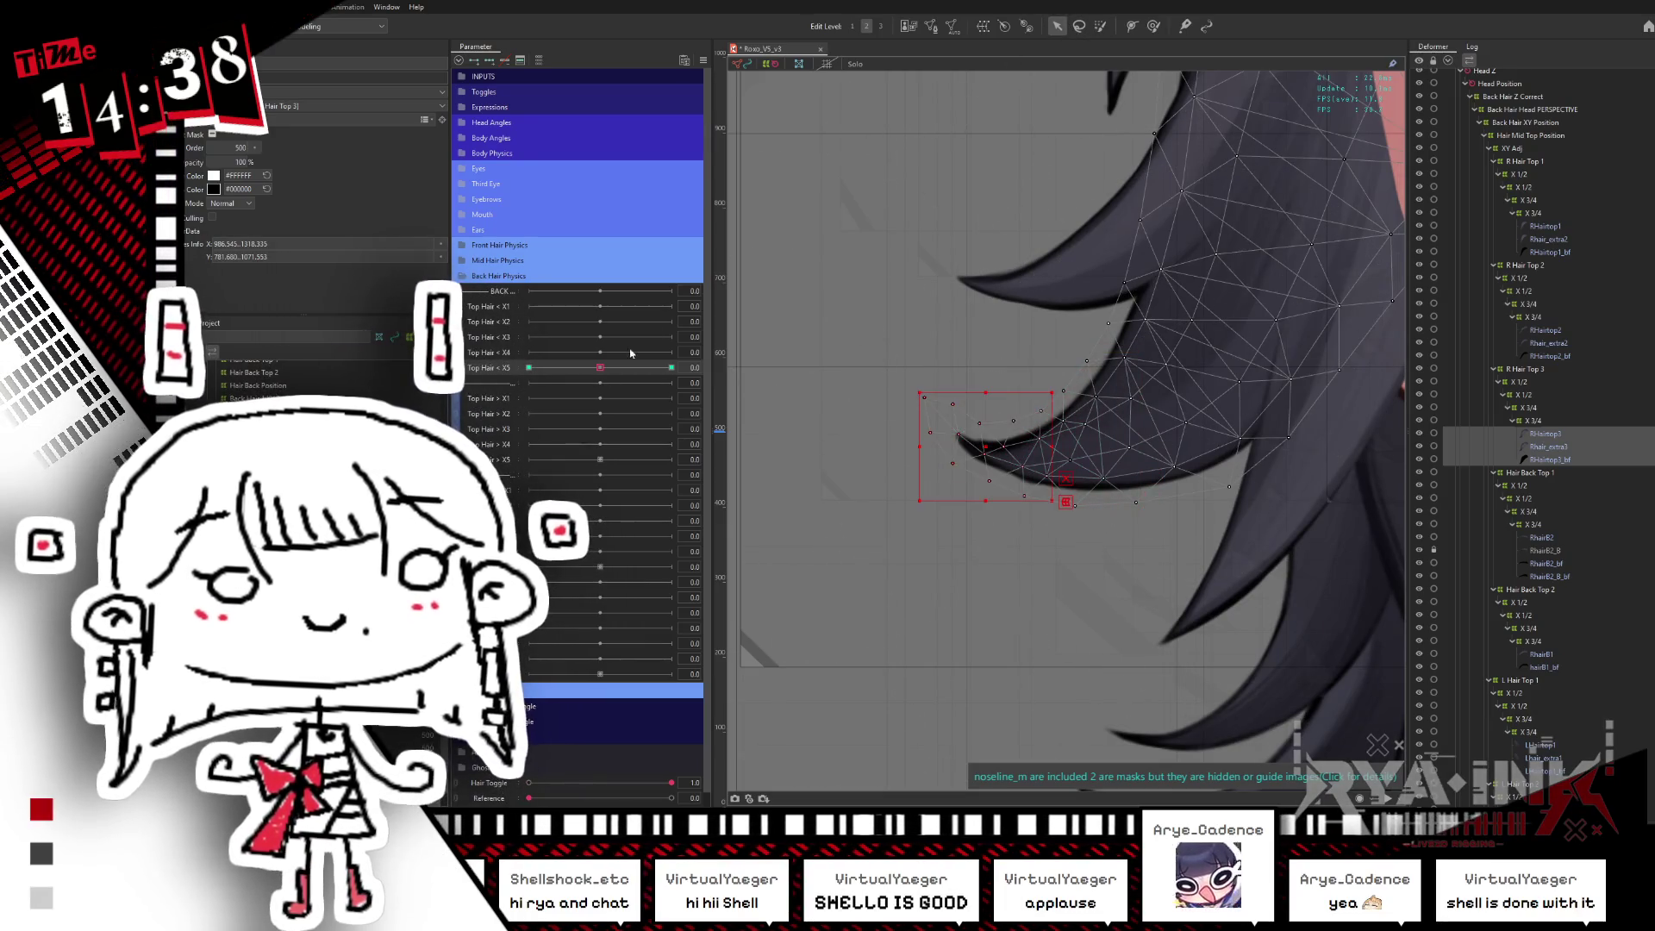
click(671, 367)
drag(994, 468, 1047, 469)
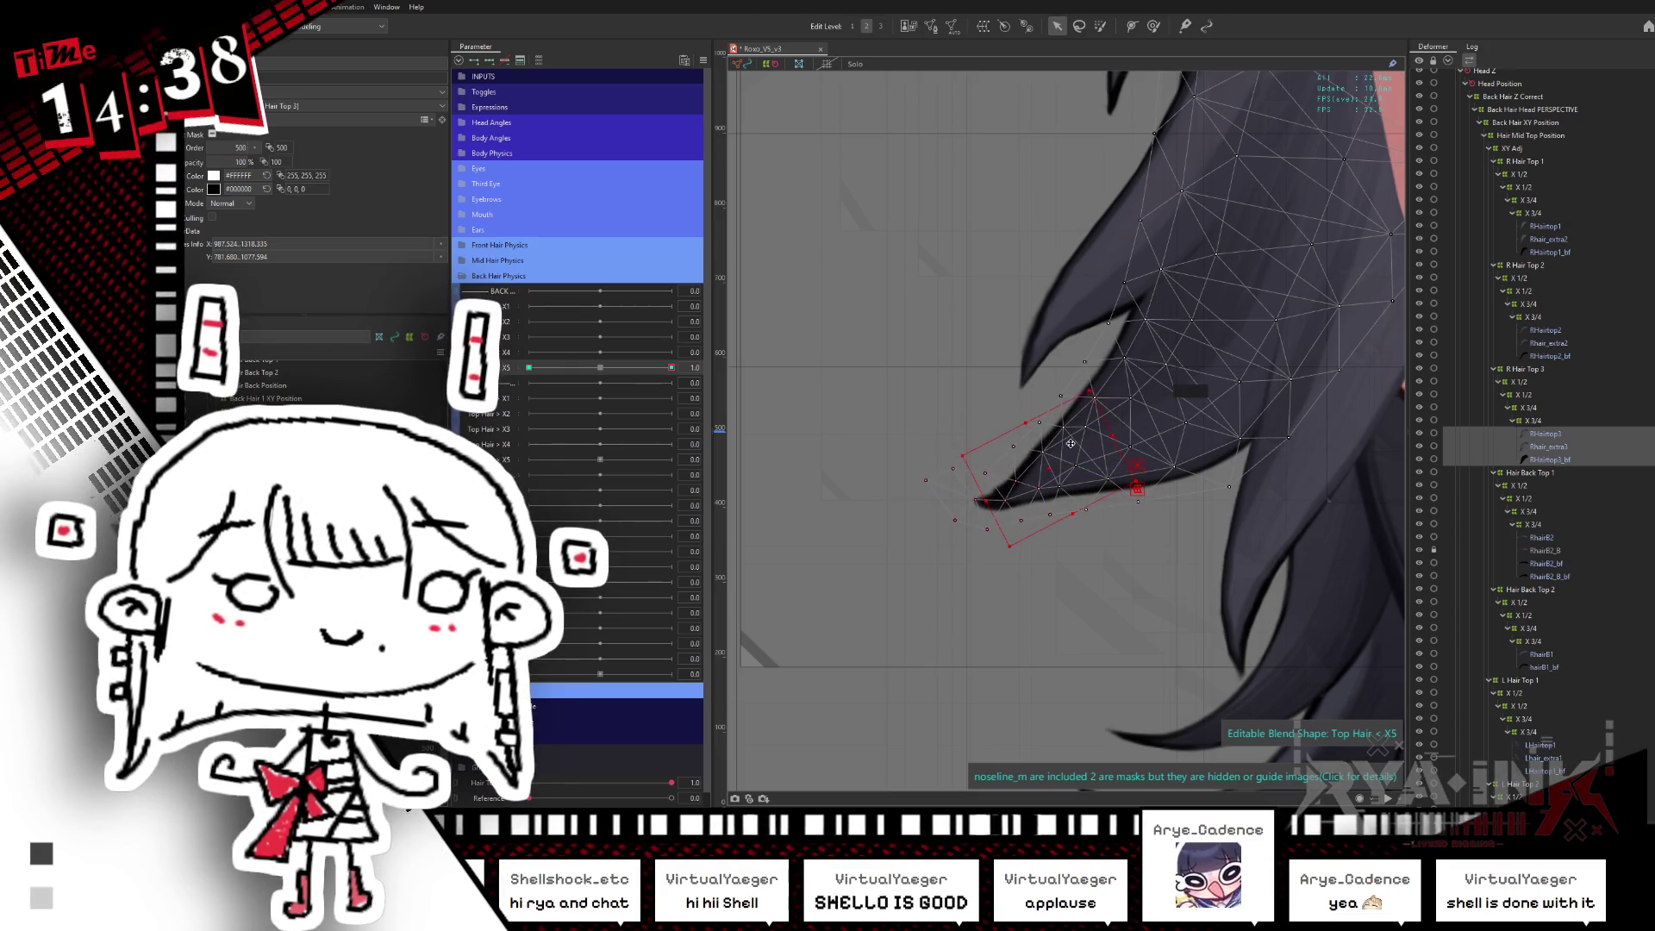
click(529, 367)
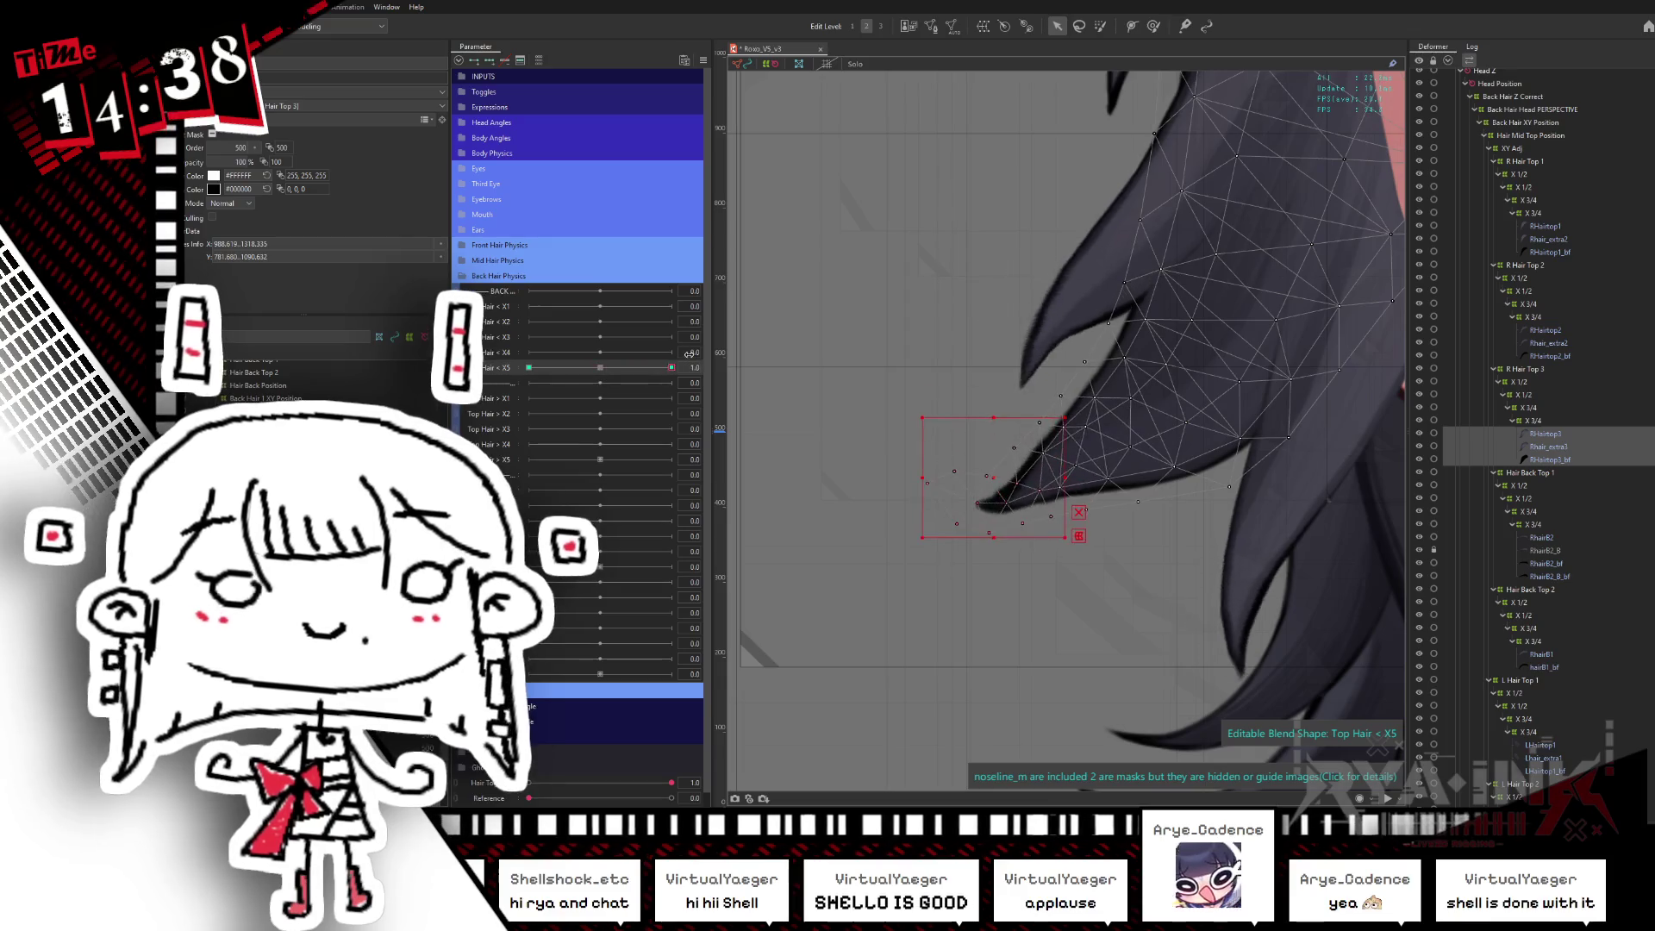
mouse_move(994, 414)
mouse_down()
mouse_move(1079, 432)
mouse_move(1073, 470)
mouse_up()
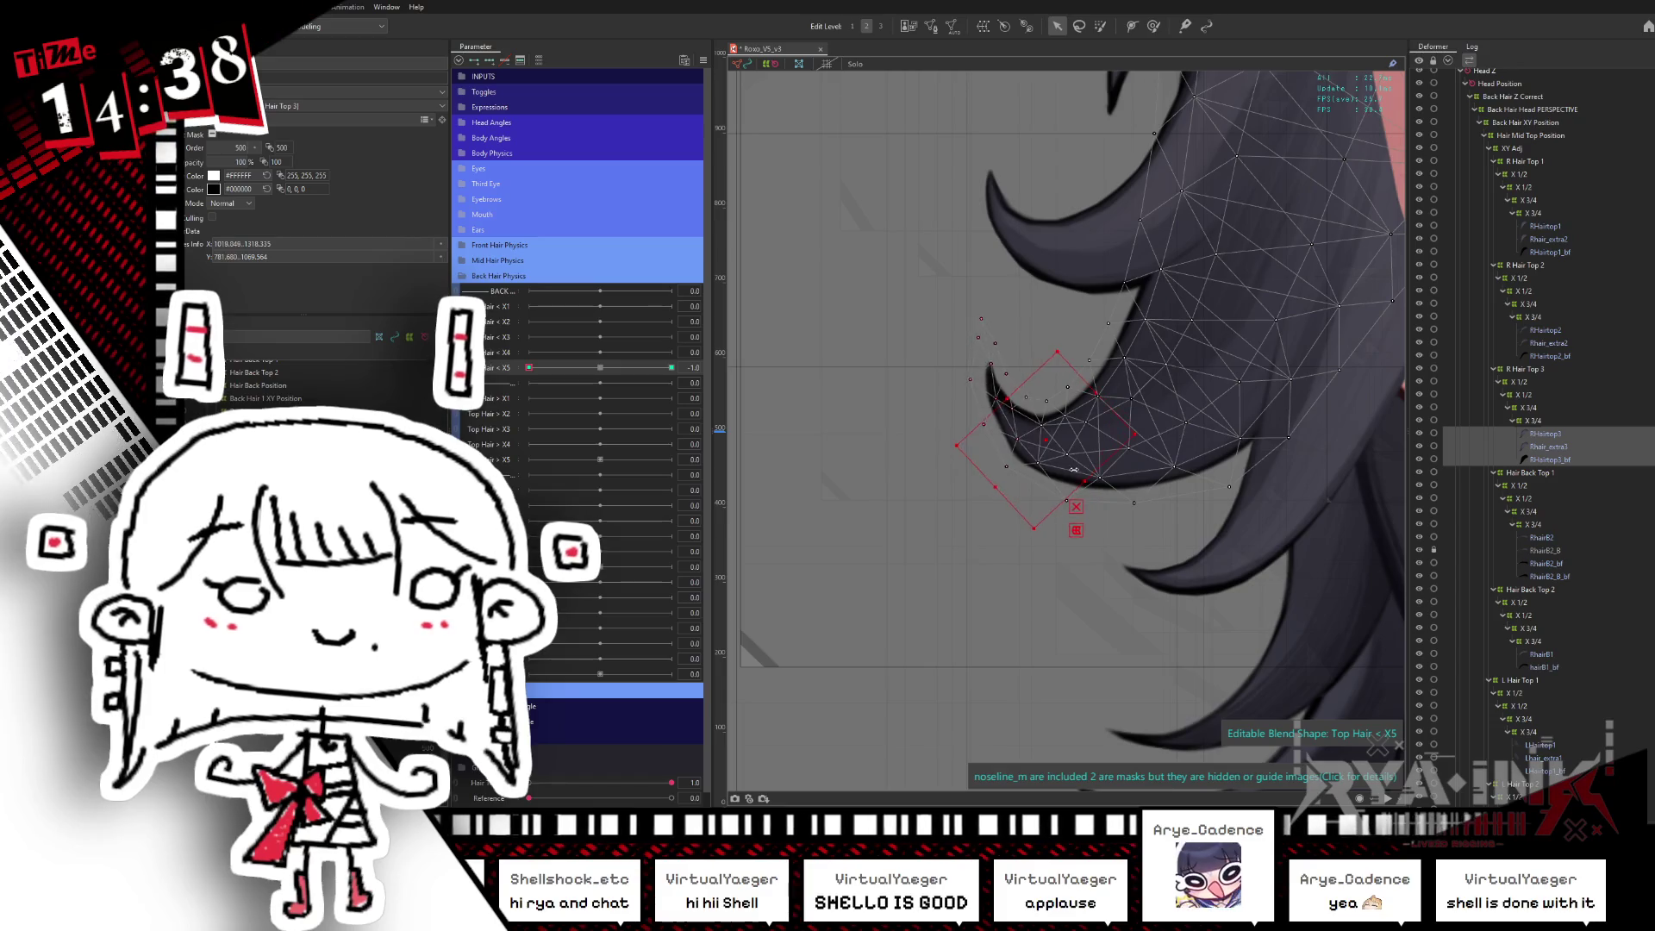
key(ctrl+z)
key(ctrl+z)
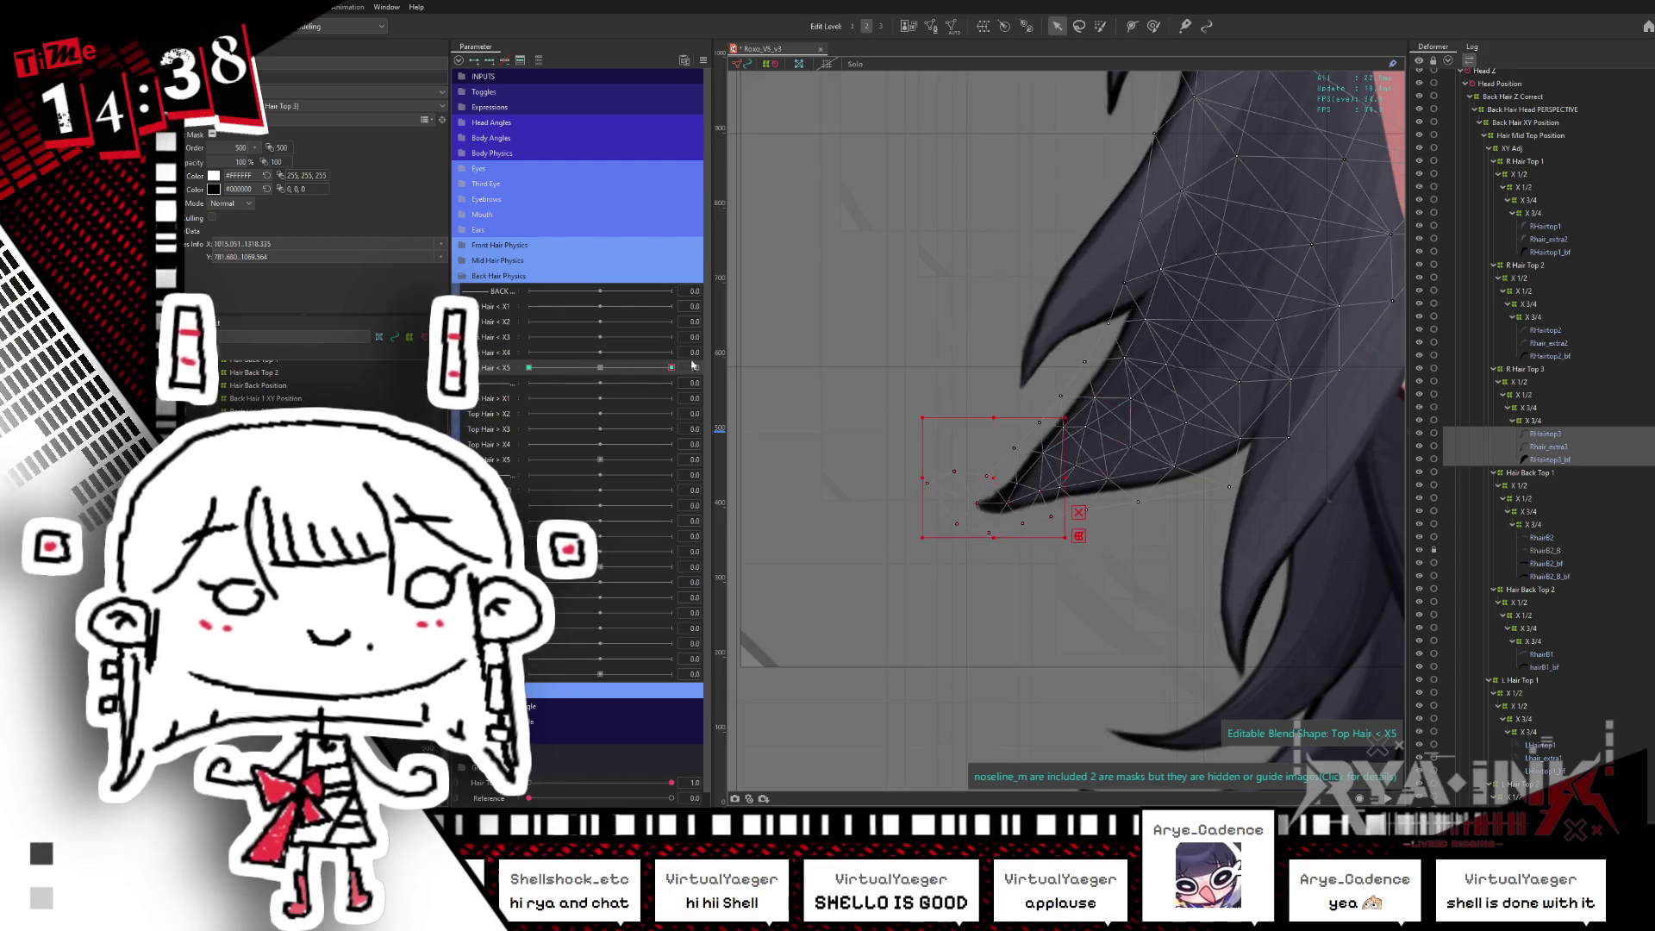
- Rotate the reselected tip counter-clockwise at 1.0 and shift the curl down-right at -1.0
click(1100, 29)
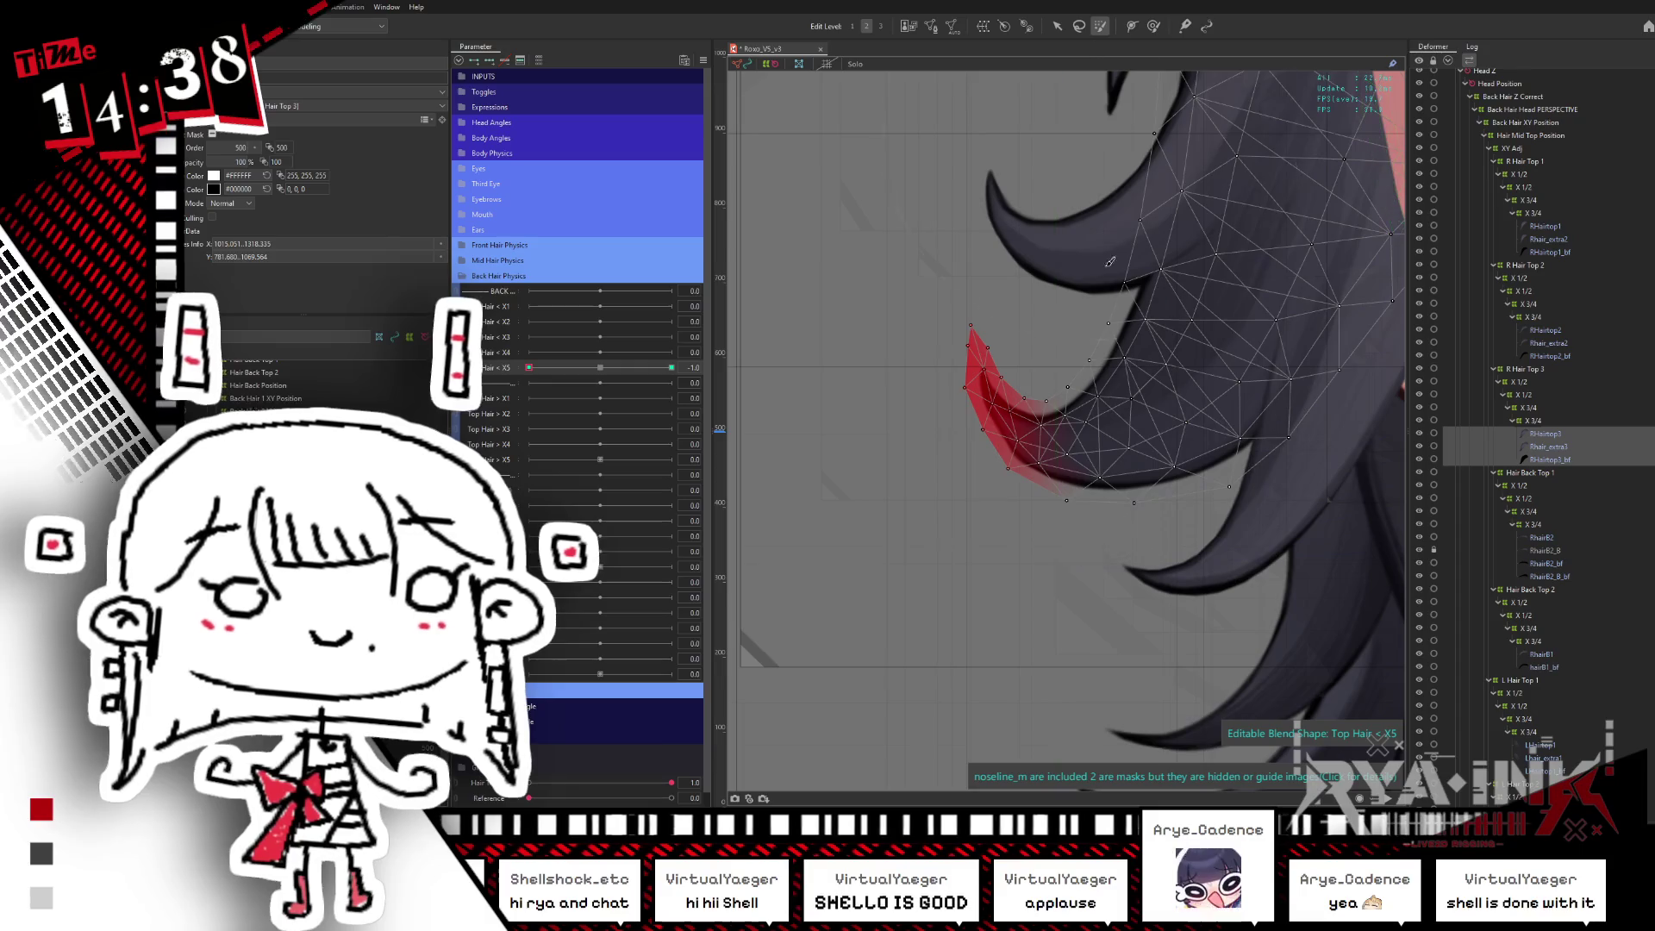
key(ctrl+z)
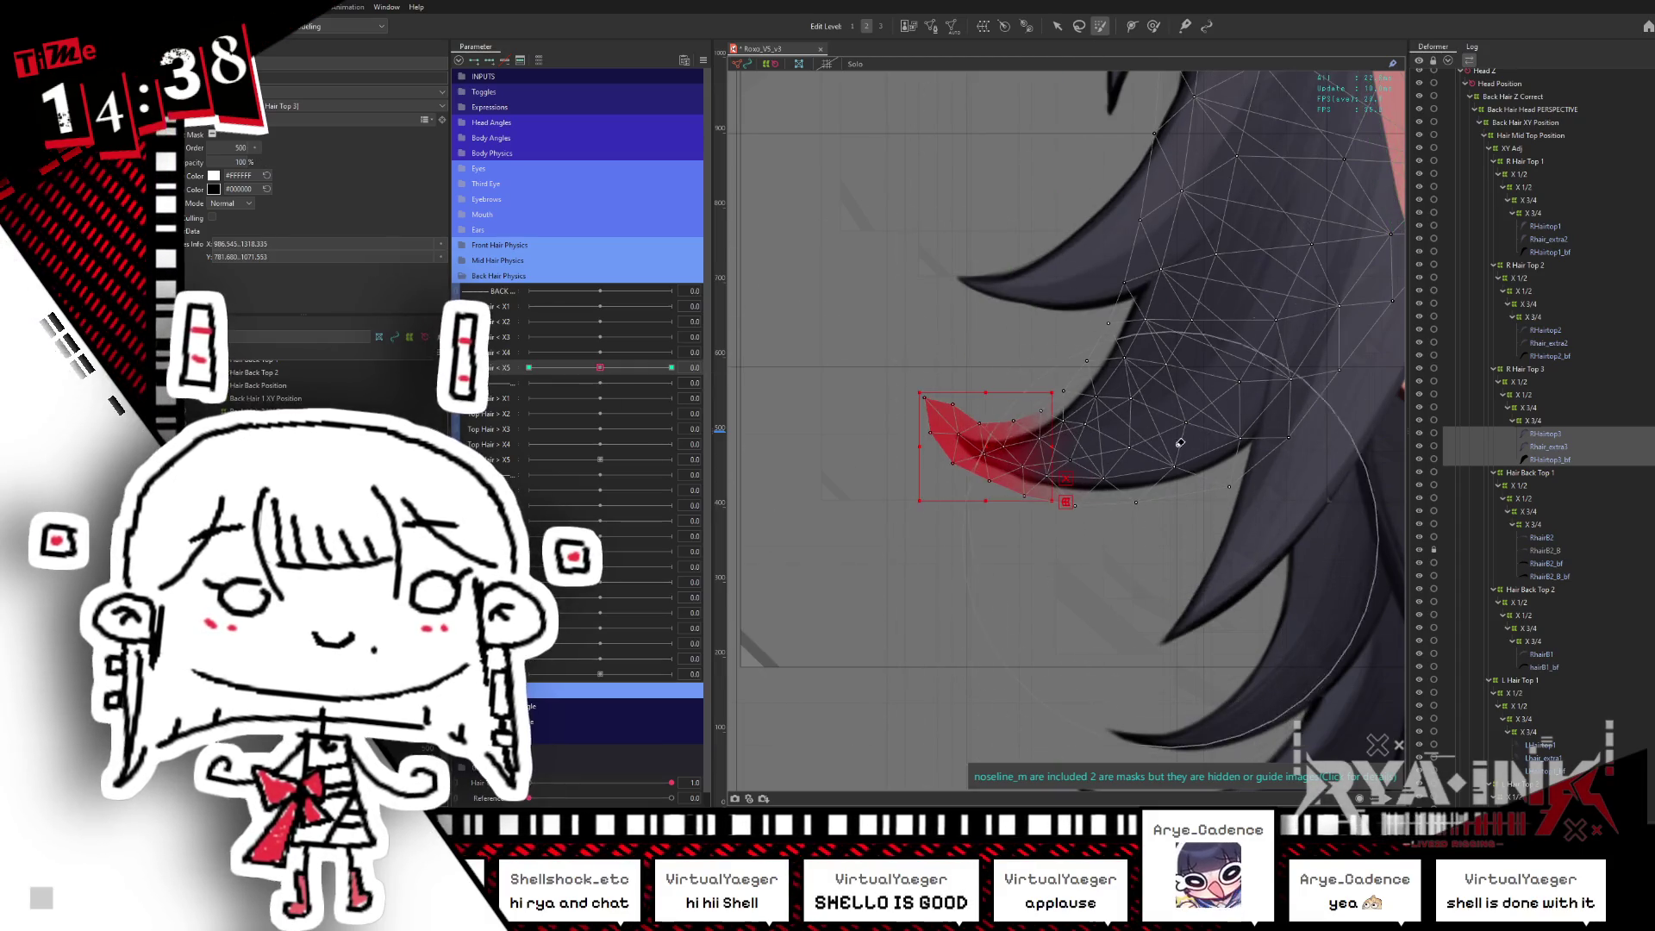
key(ctrl+a)
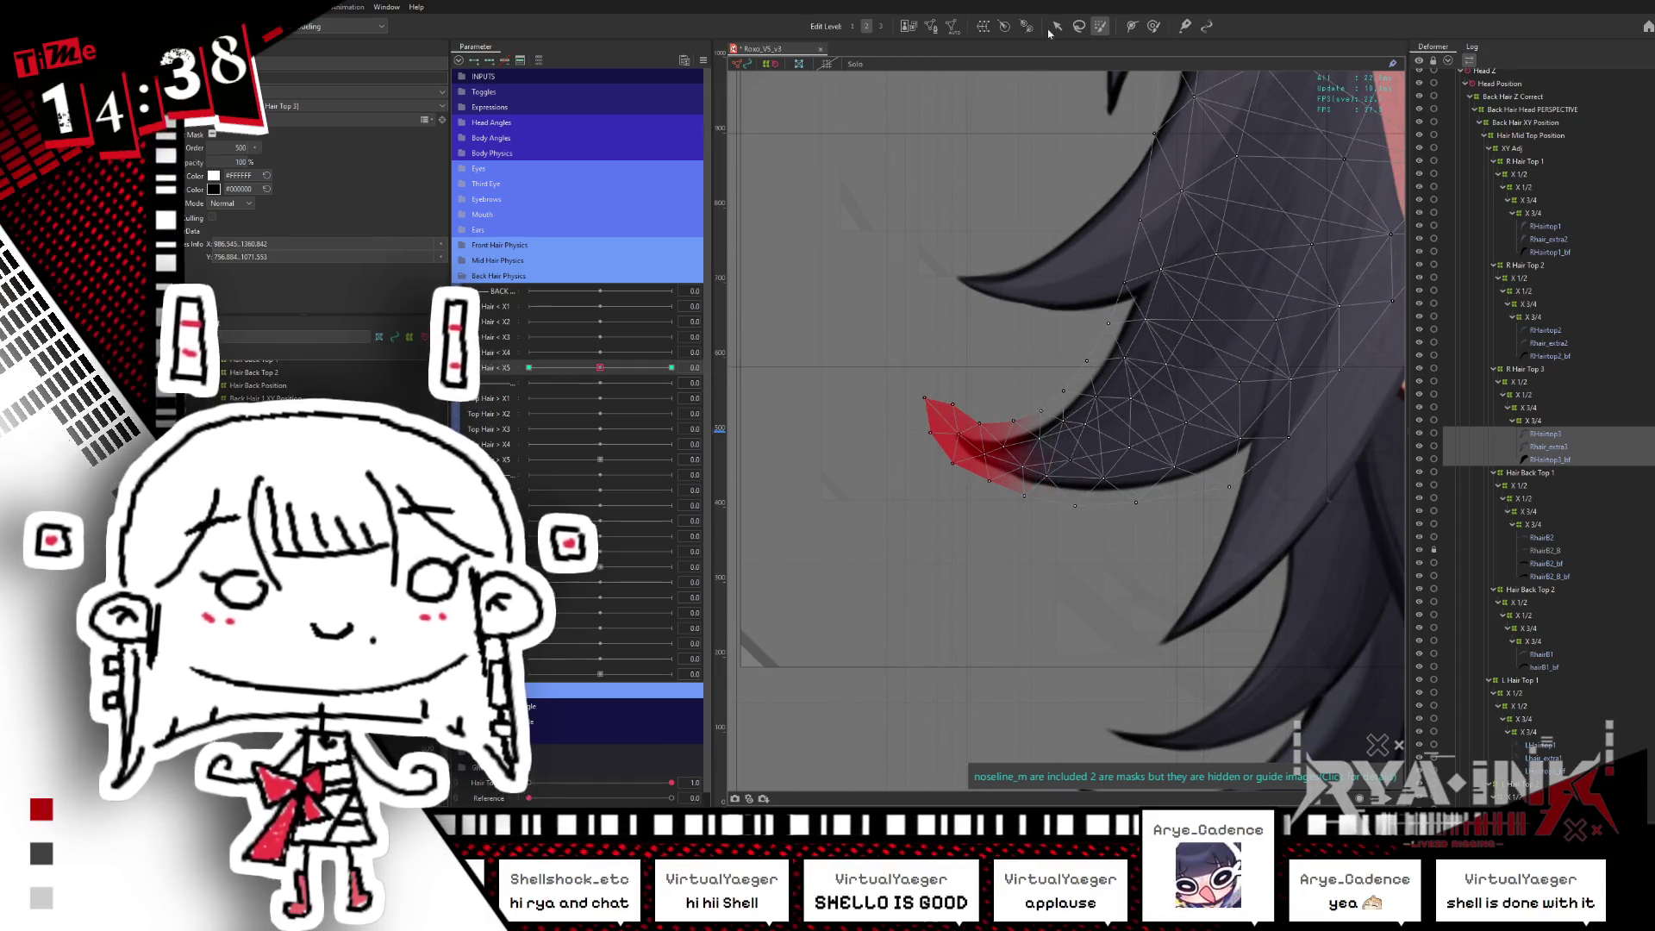
key(v)
drag(606, 370, 756, 366)
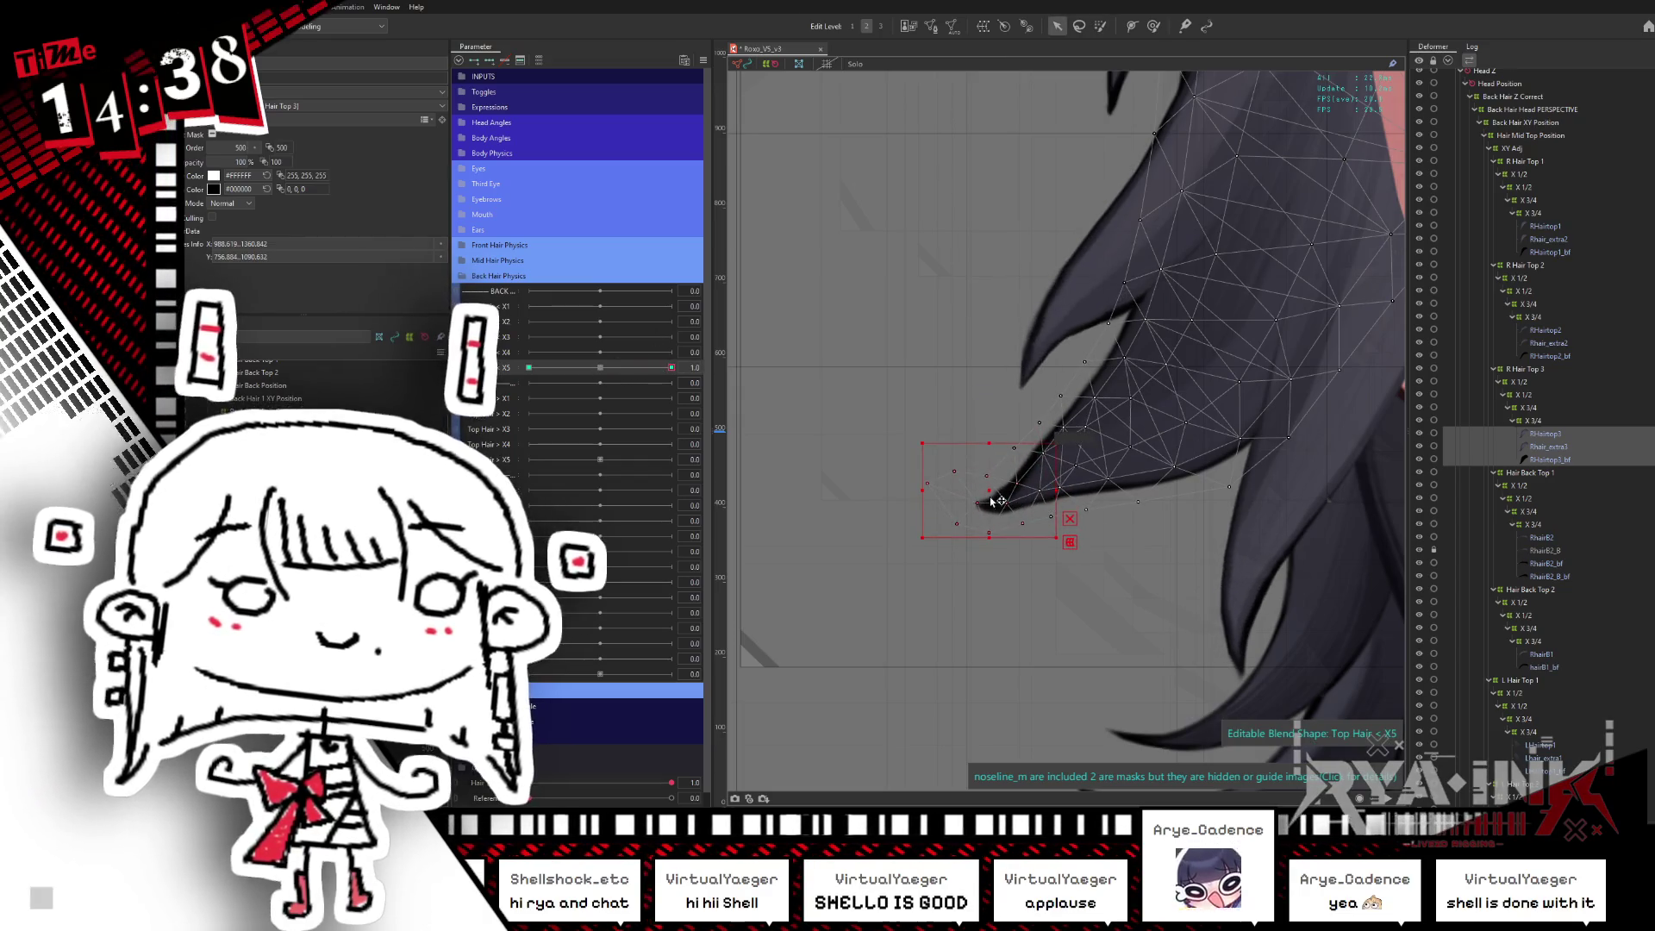
drag(1097, 473, 1093, 435)
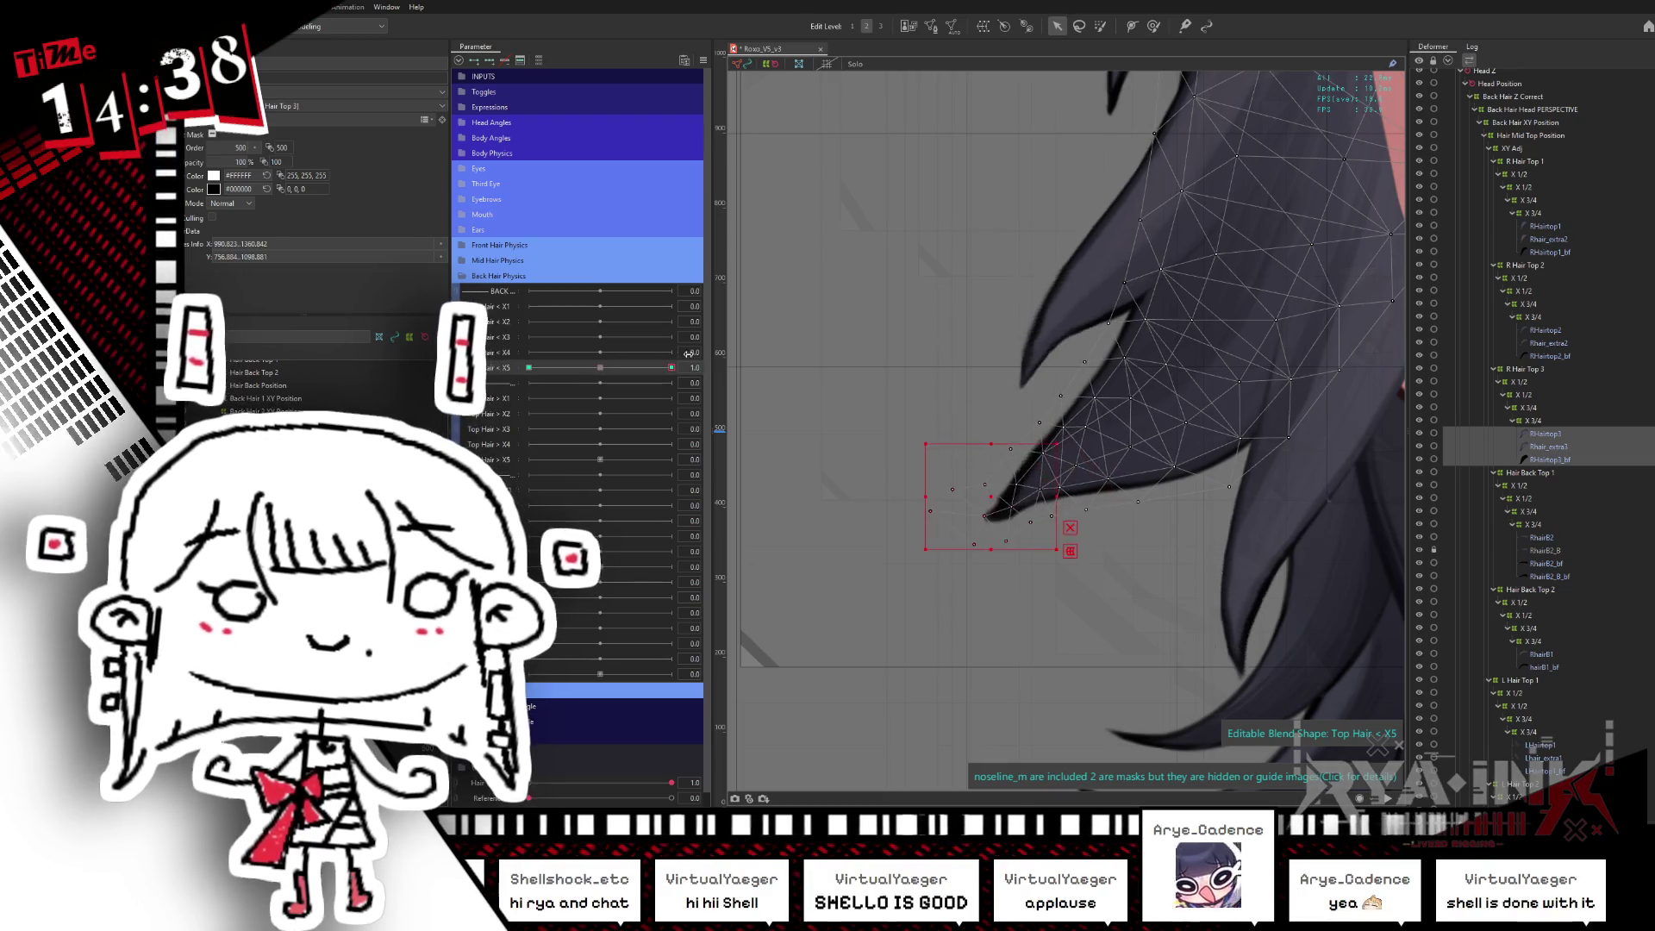
drag(671, 367, 528, 367)
mouse_move(1019, 394)
mouse_down()
mouse_move(1013, 415)
mouse_move(1038, 396)
mouse_up()
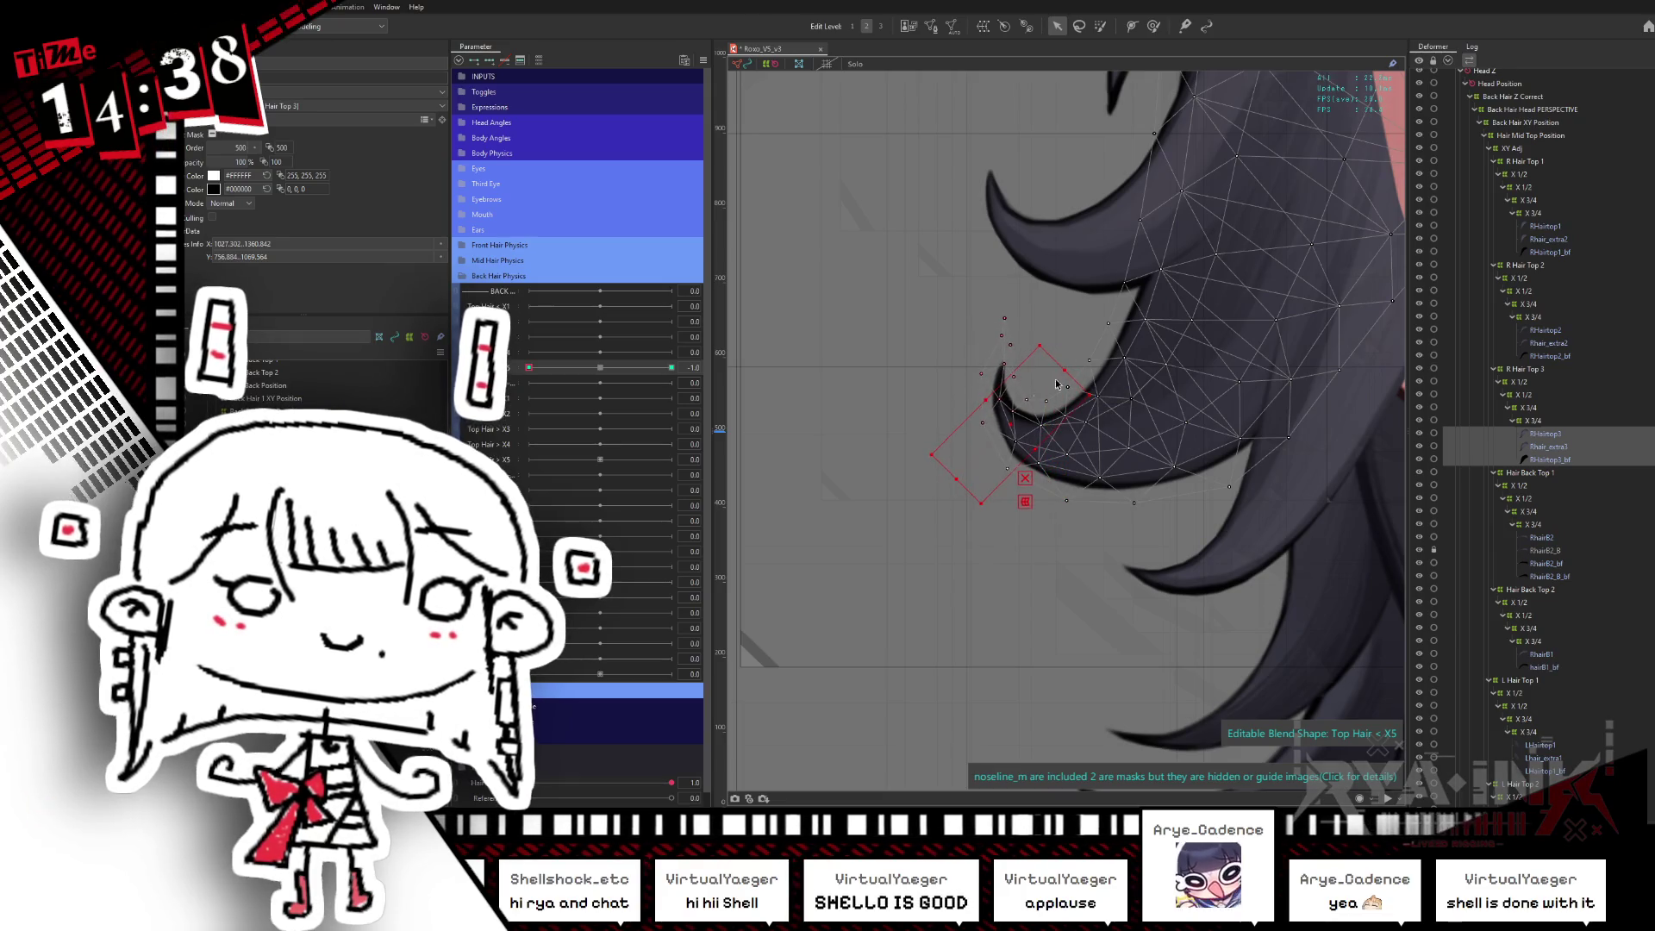
click(1153, 26)
- Hide the selection and nudge the Hair Top 3 tip vertices, swinging Top Hair < X5 between 1.0 and -1.0
key(ctrl+h)
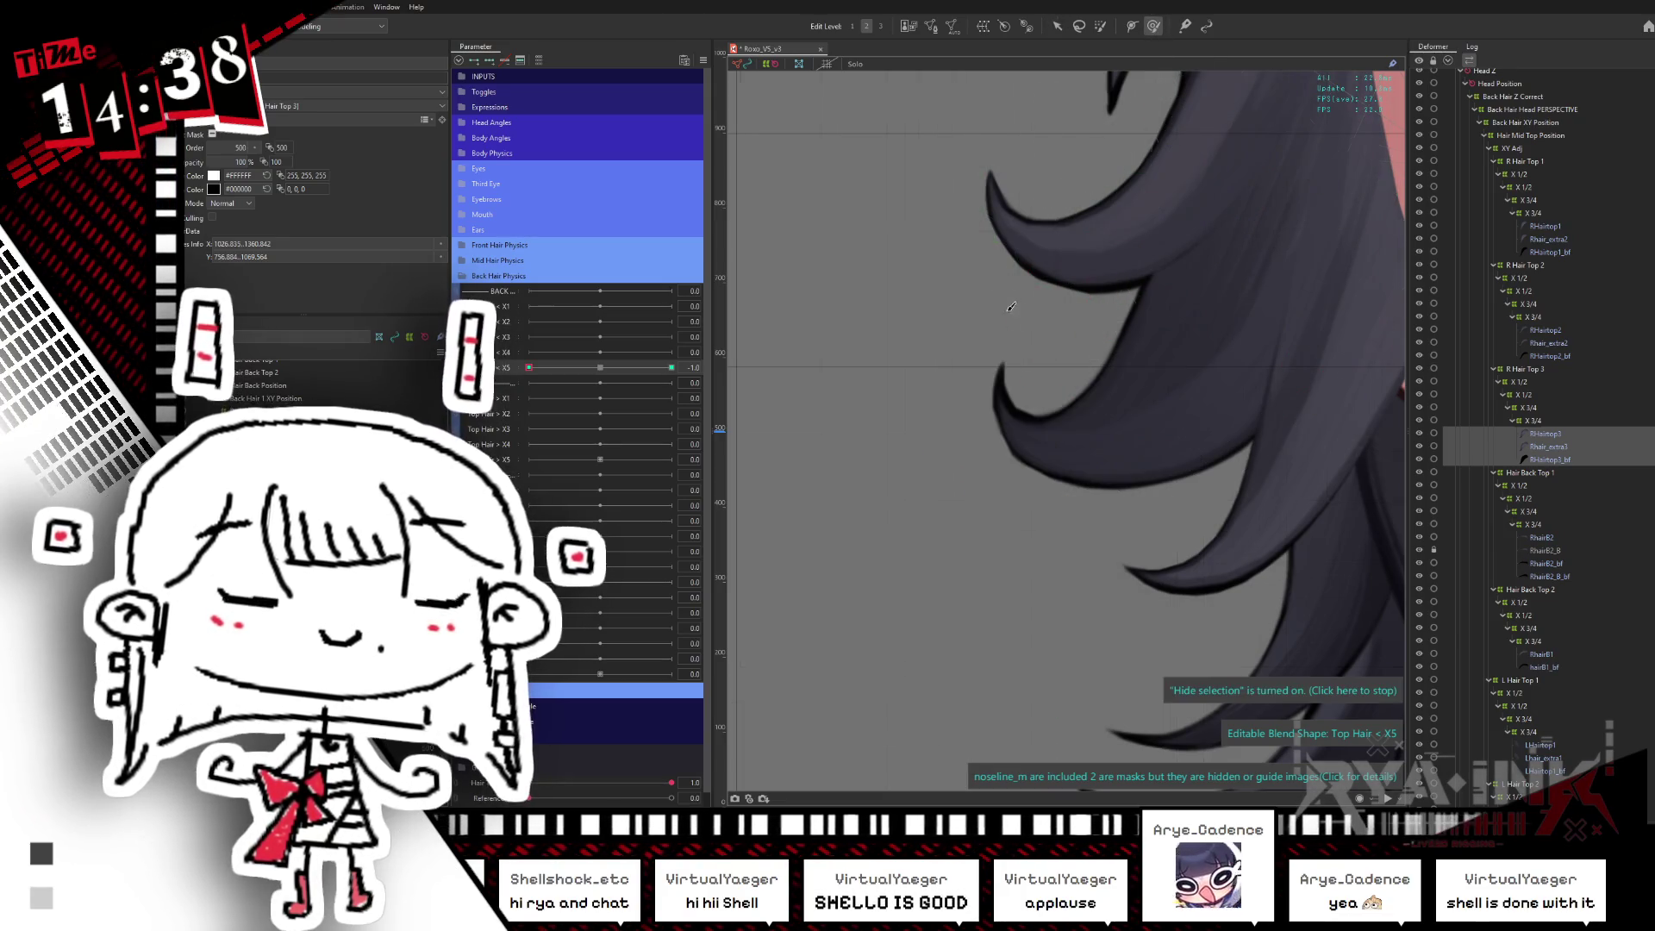
drag(1055, 295, 1057, 285)
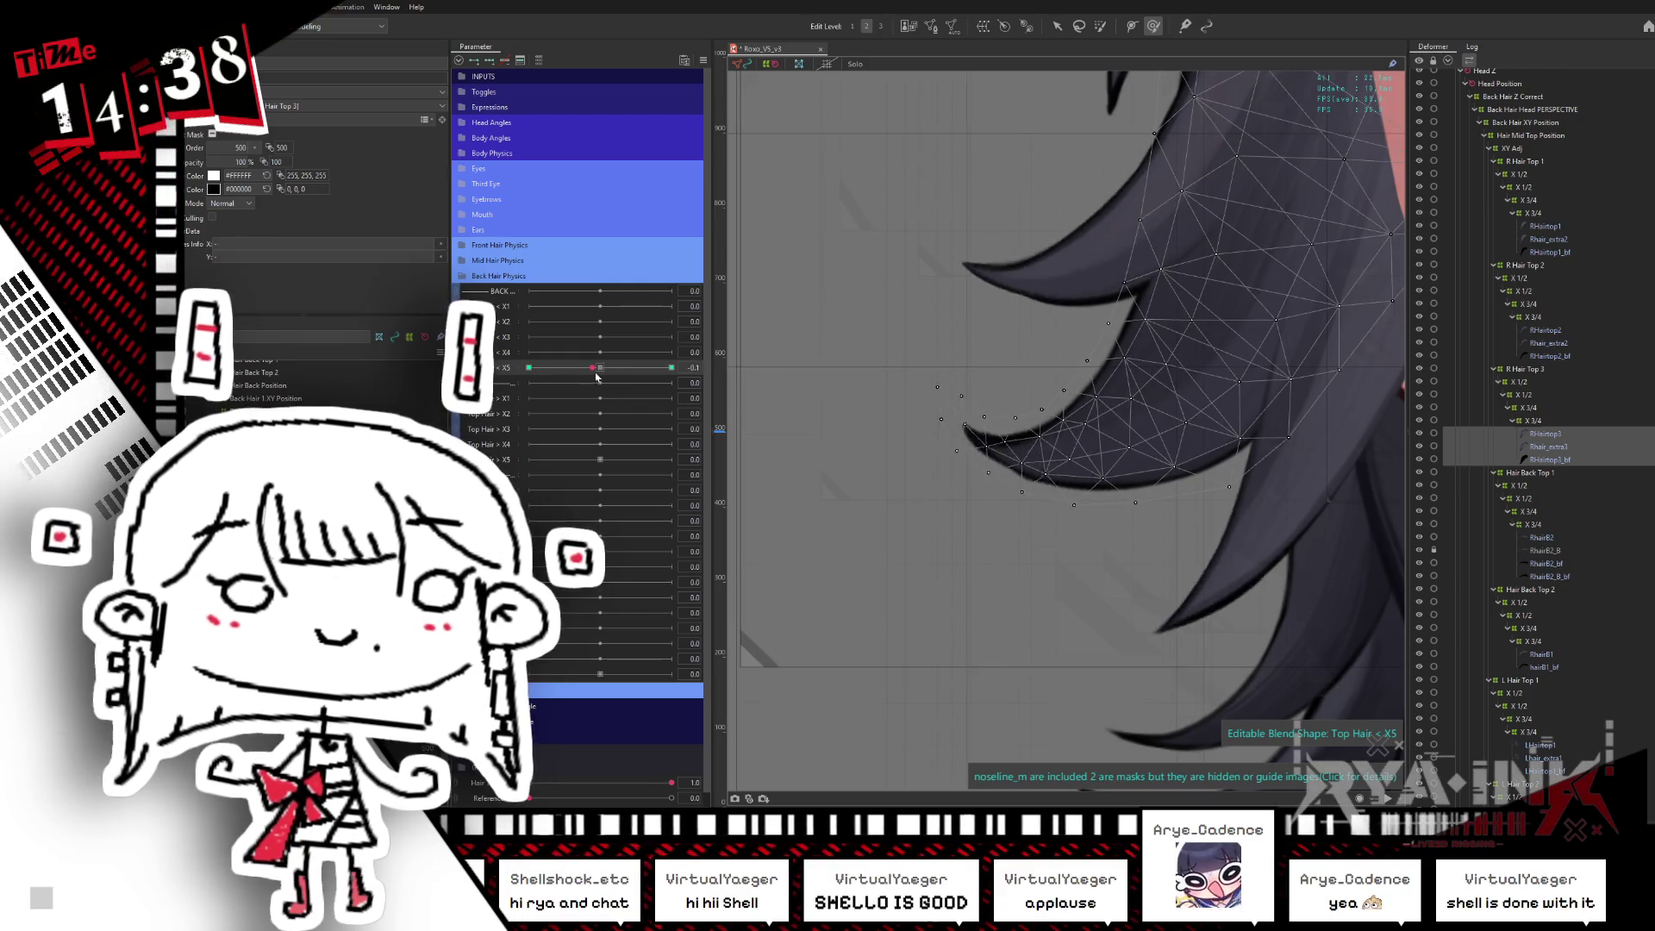
drag(530, 367, 671, 367)
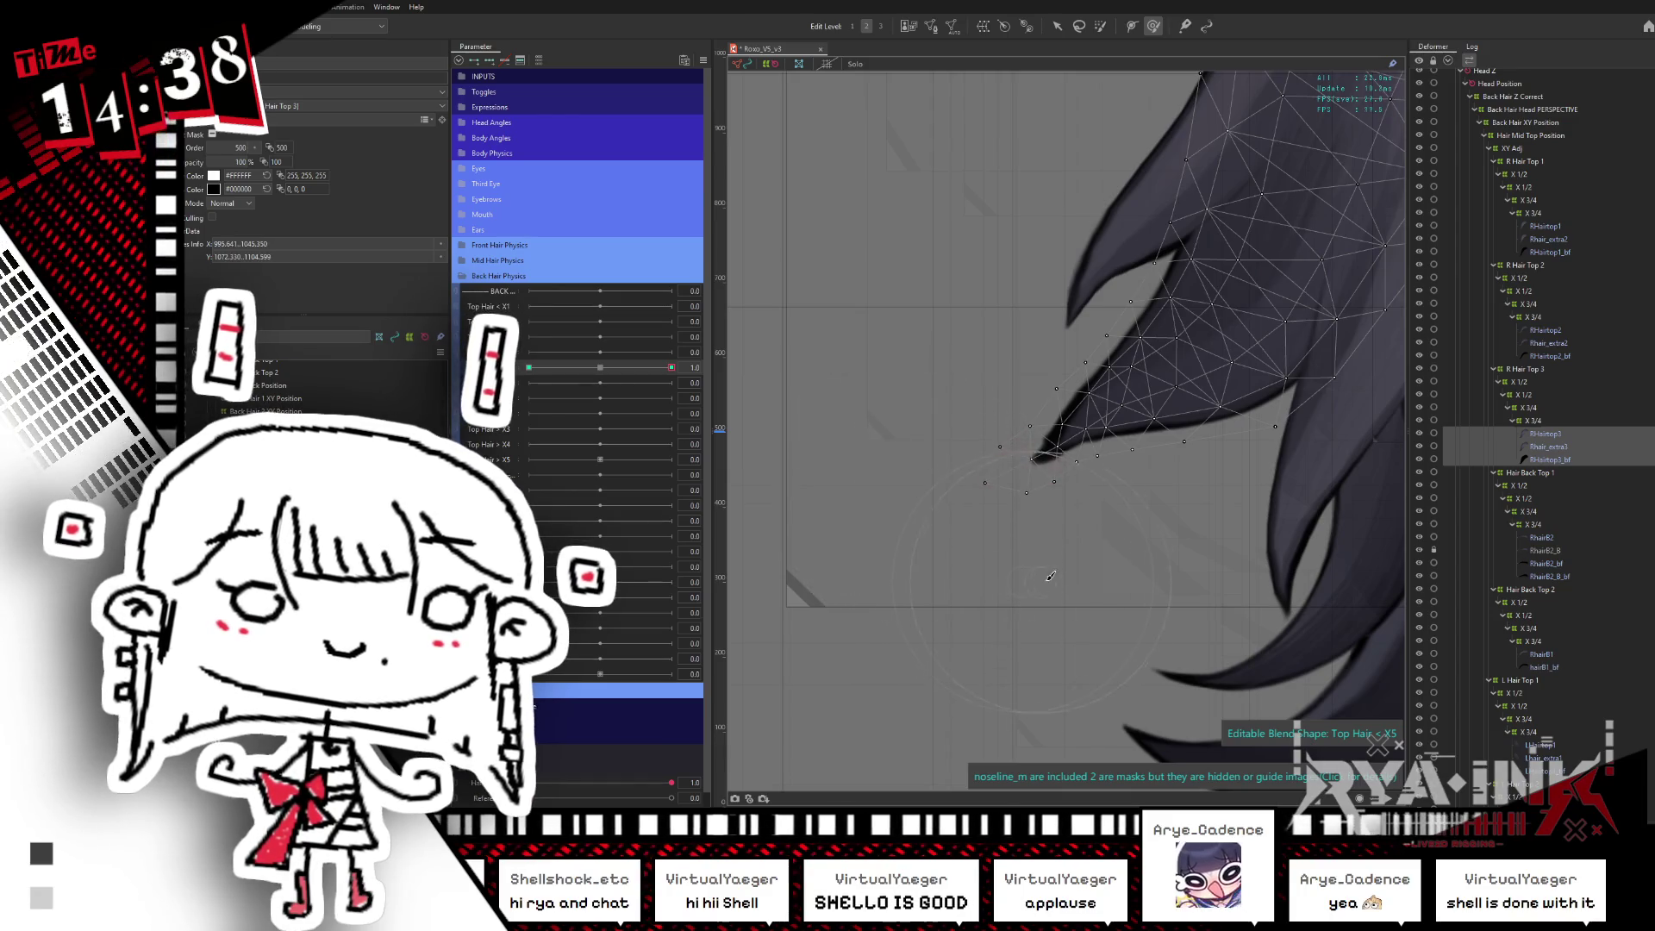
mouse_move(671, 367)
mouse_down()
mouse_move(517, 367)
mouse_move(690, 349)
mouse_up()
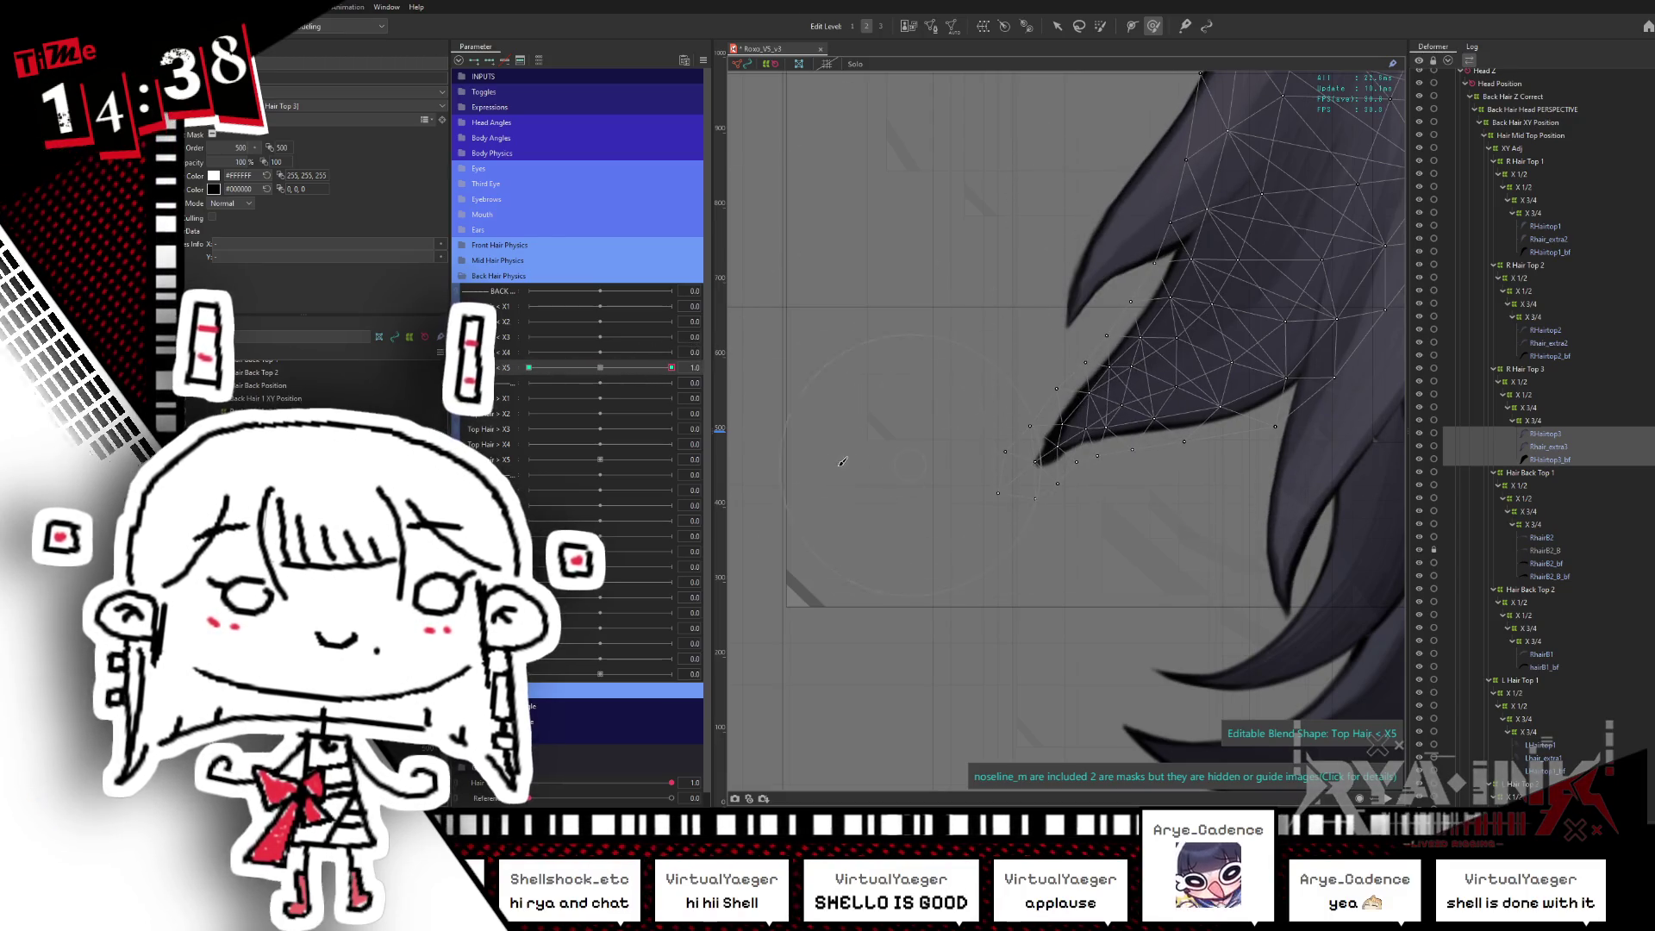
drag(847, 461, 872, 478)
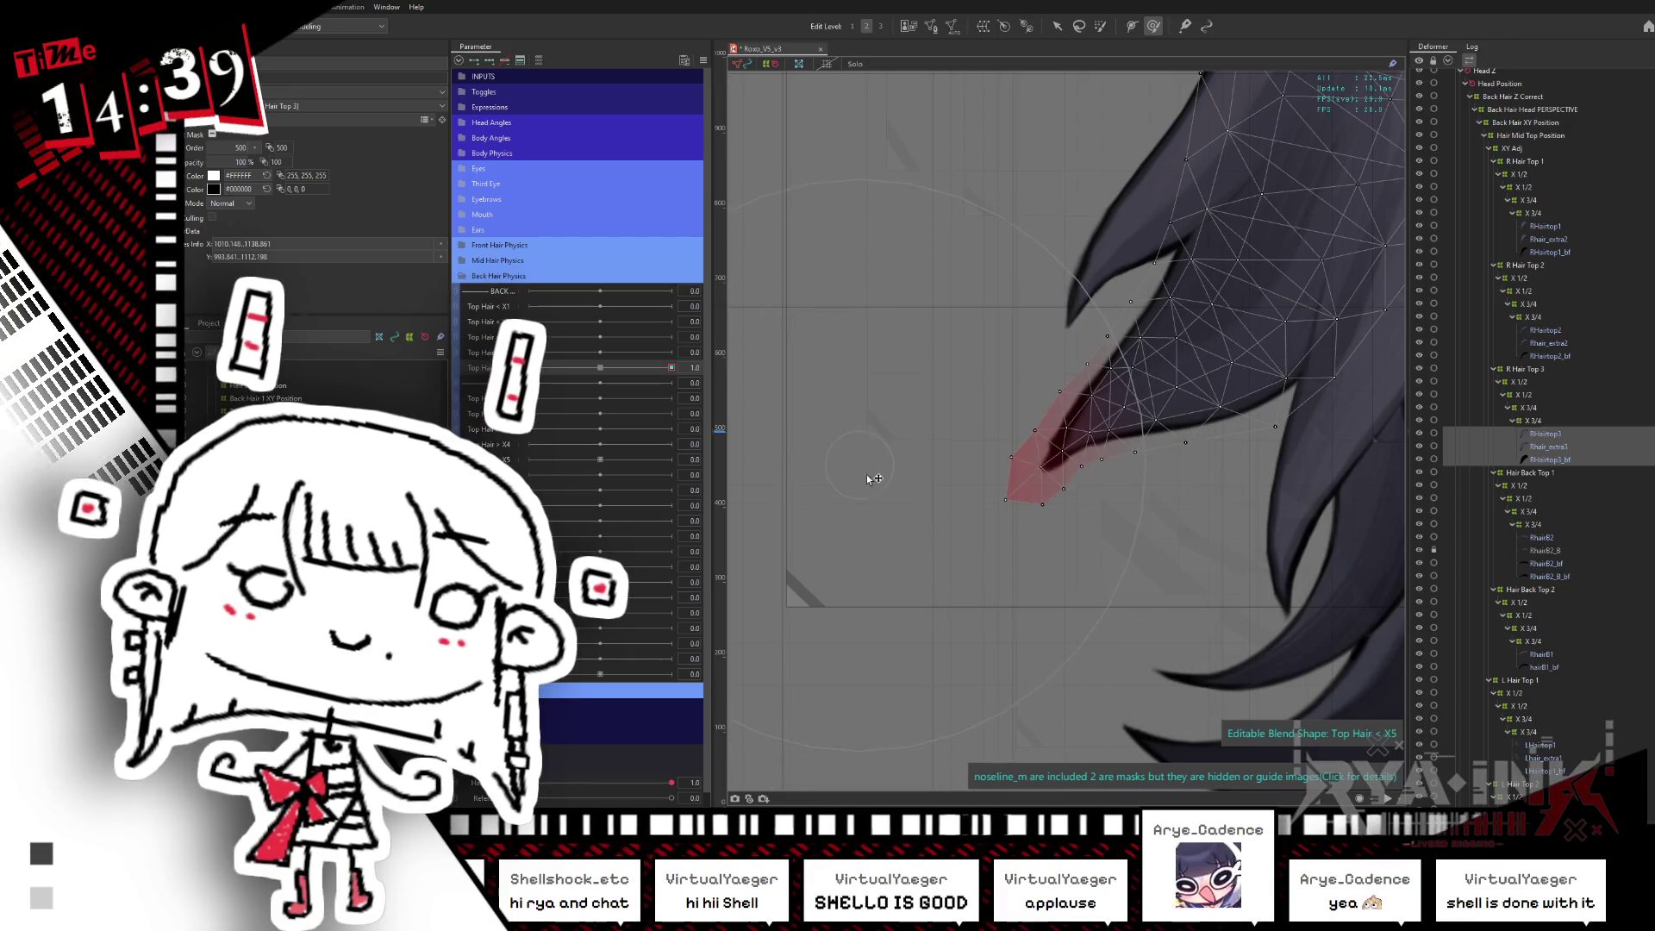
scroll(932, 439, down, 3)
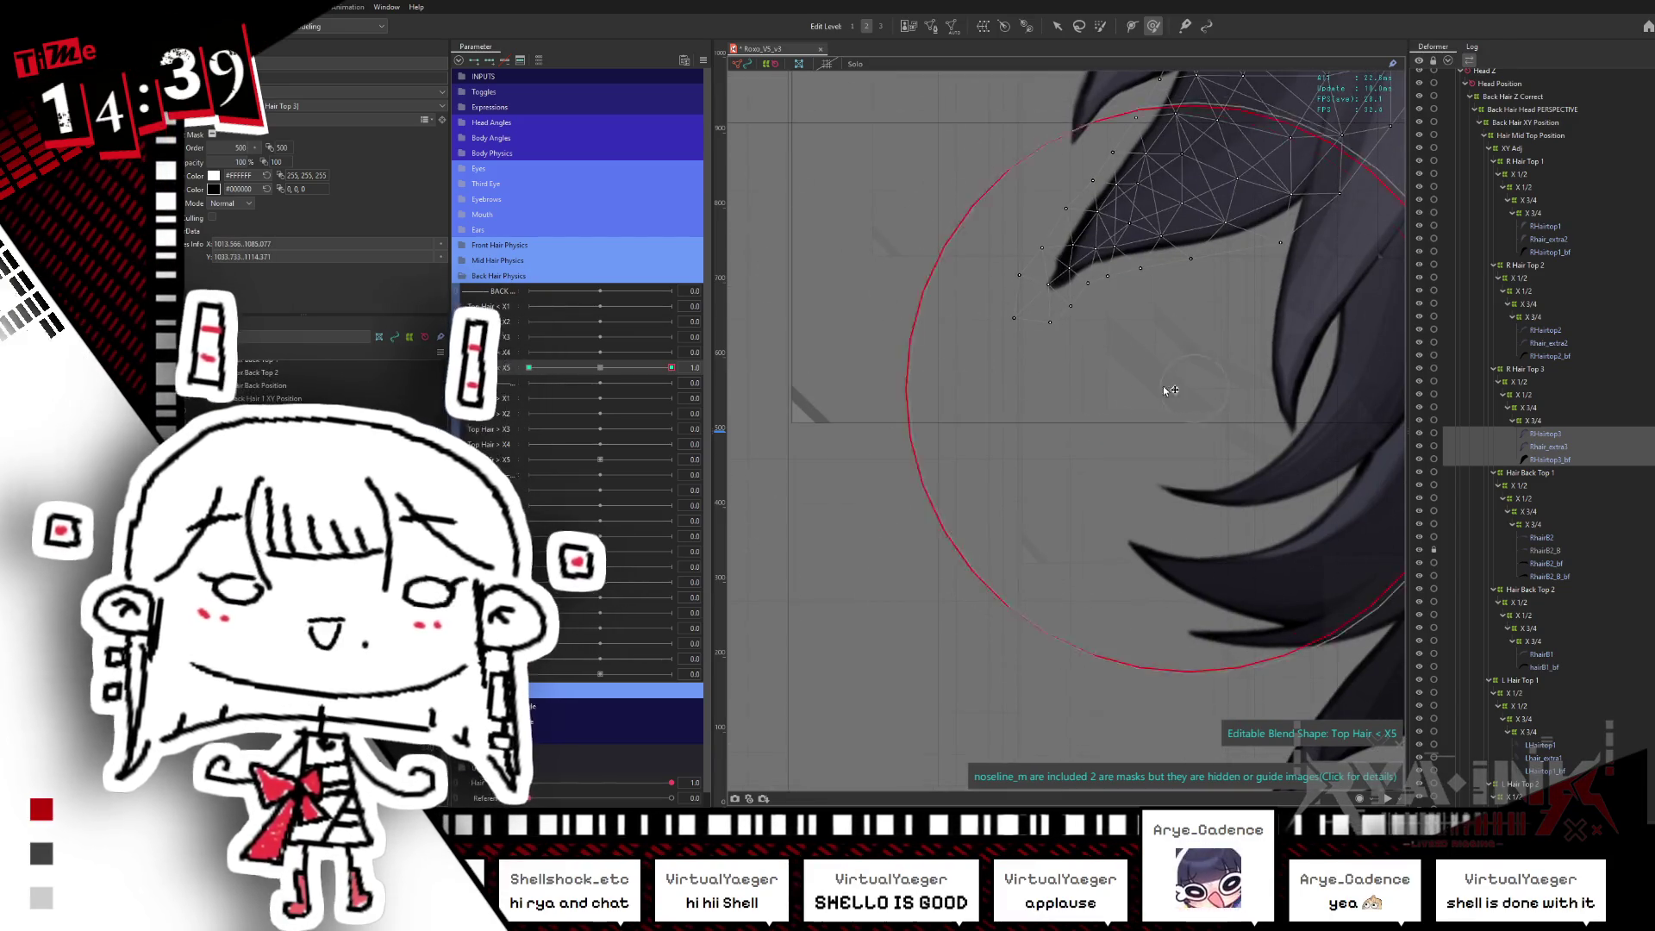
drag(1181, 392, 1188, 398)
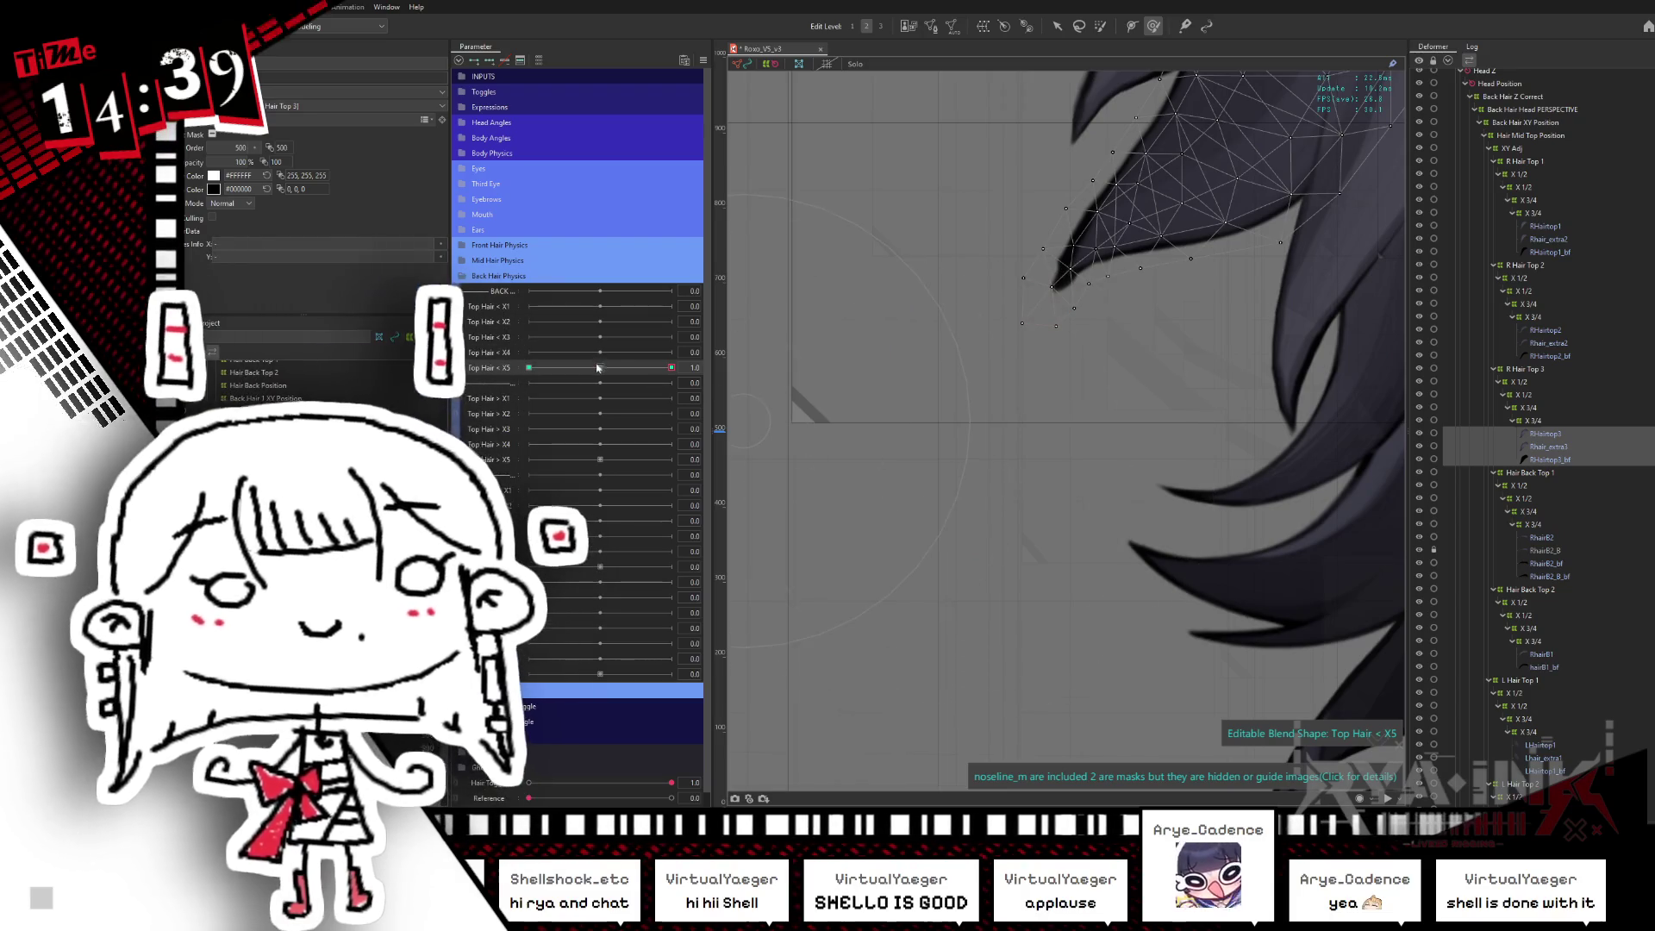
drag(597, 368, 528, 367)
scroll(963, 434, up, 2)
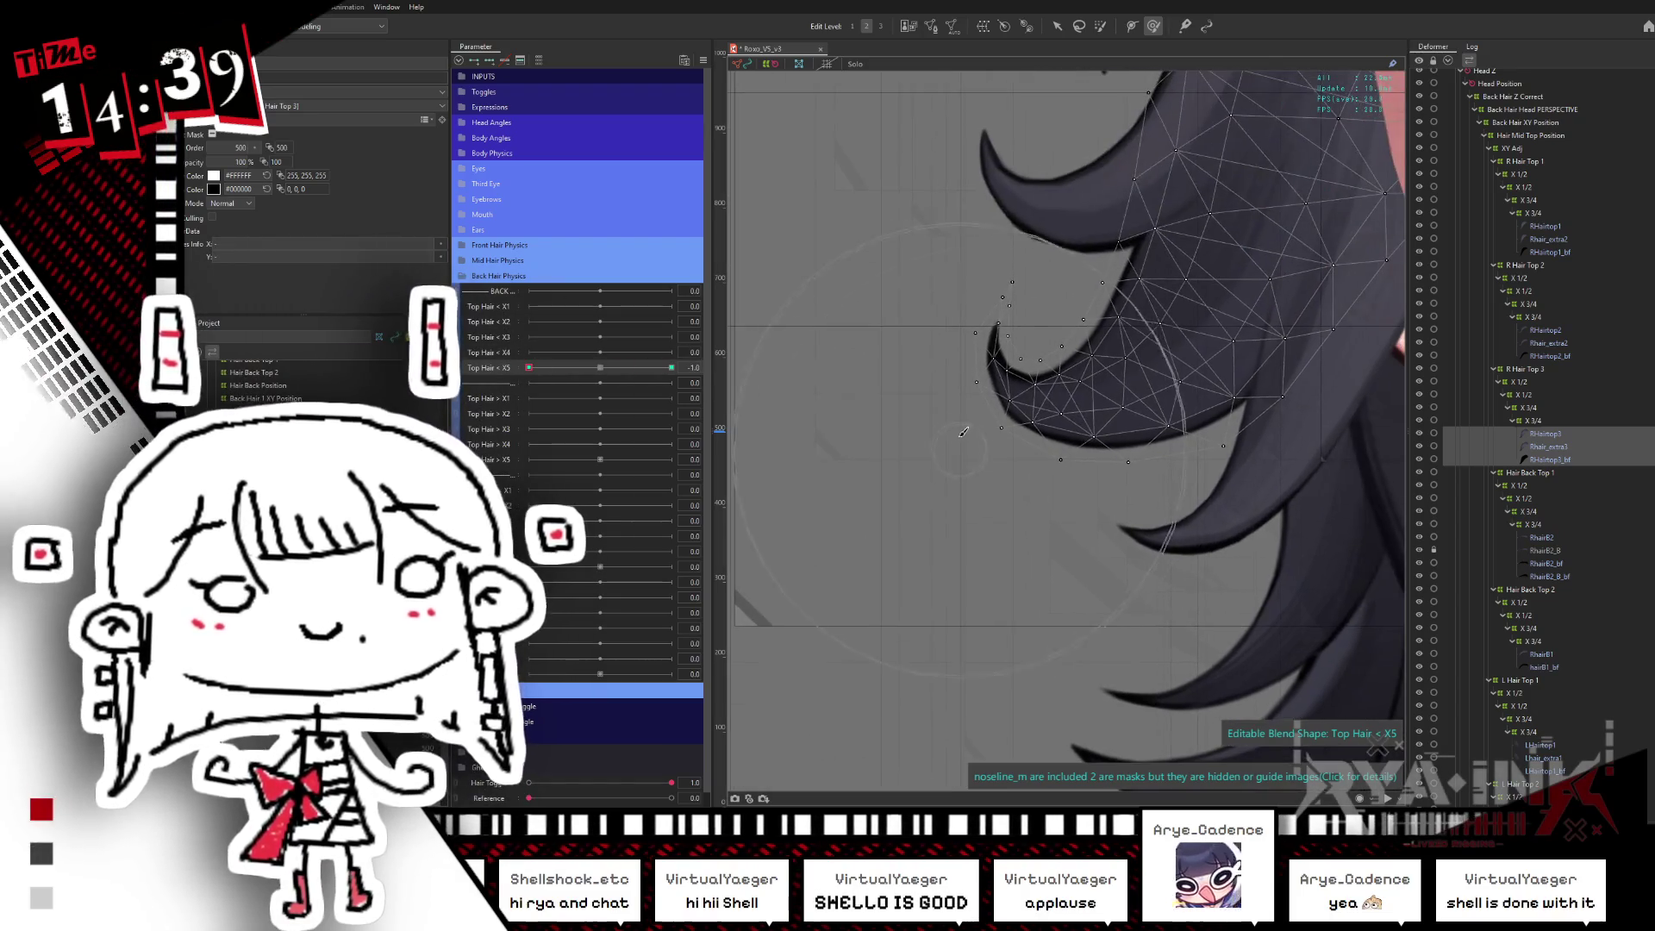